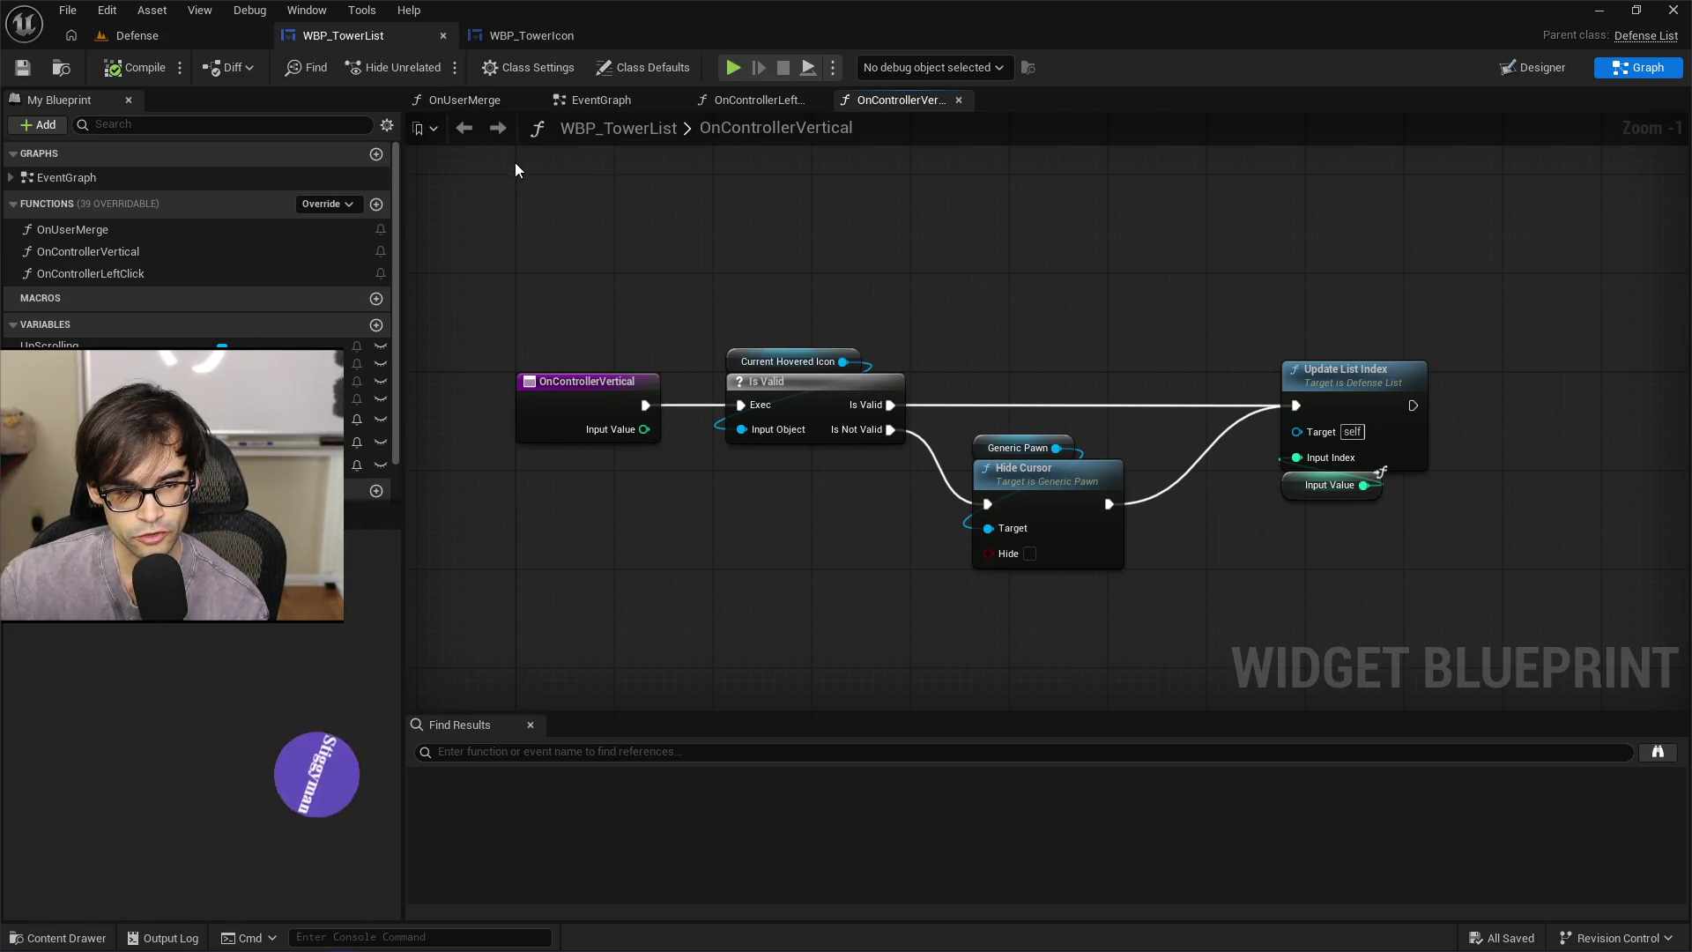
# Flip between the WBP_TowerIcon and WBP_TowerList tabs, then return to the Defense level editor
pyautogui.click(533, 37)
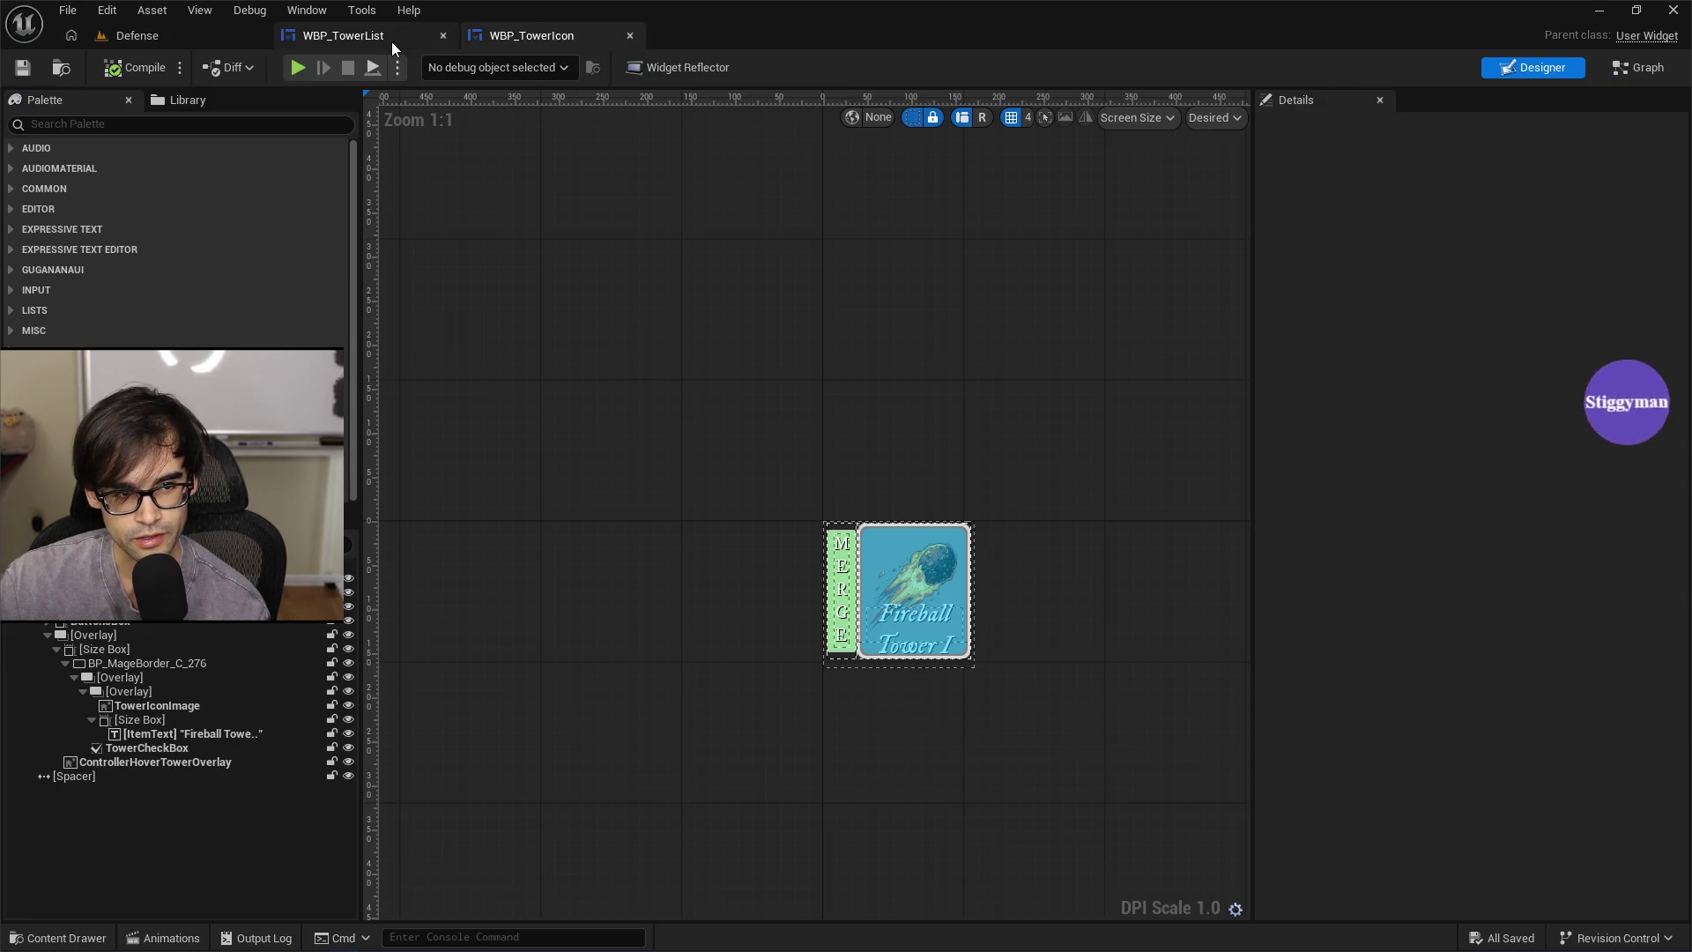
pyautogui.click(391, 40)
pyautogui.click(480, 35)
pyautogui.click(332, 26)
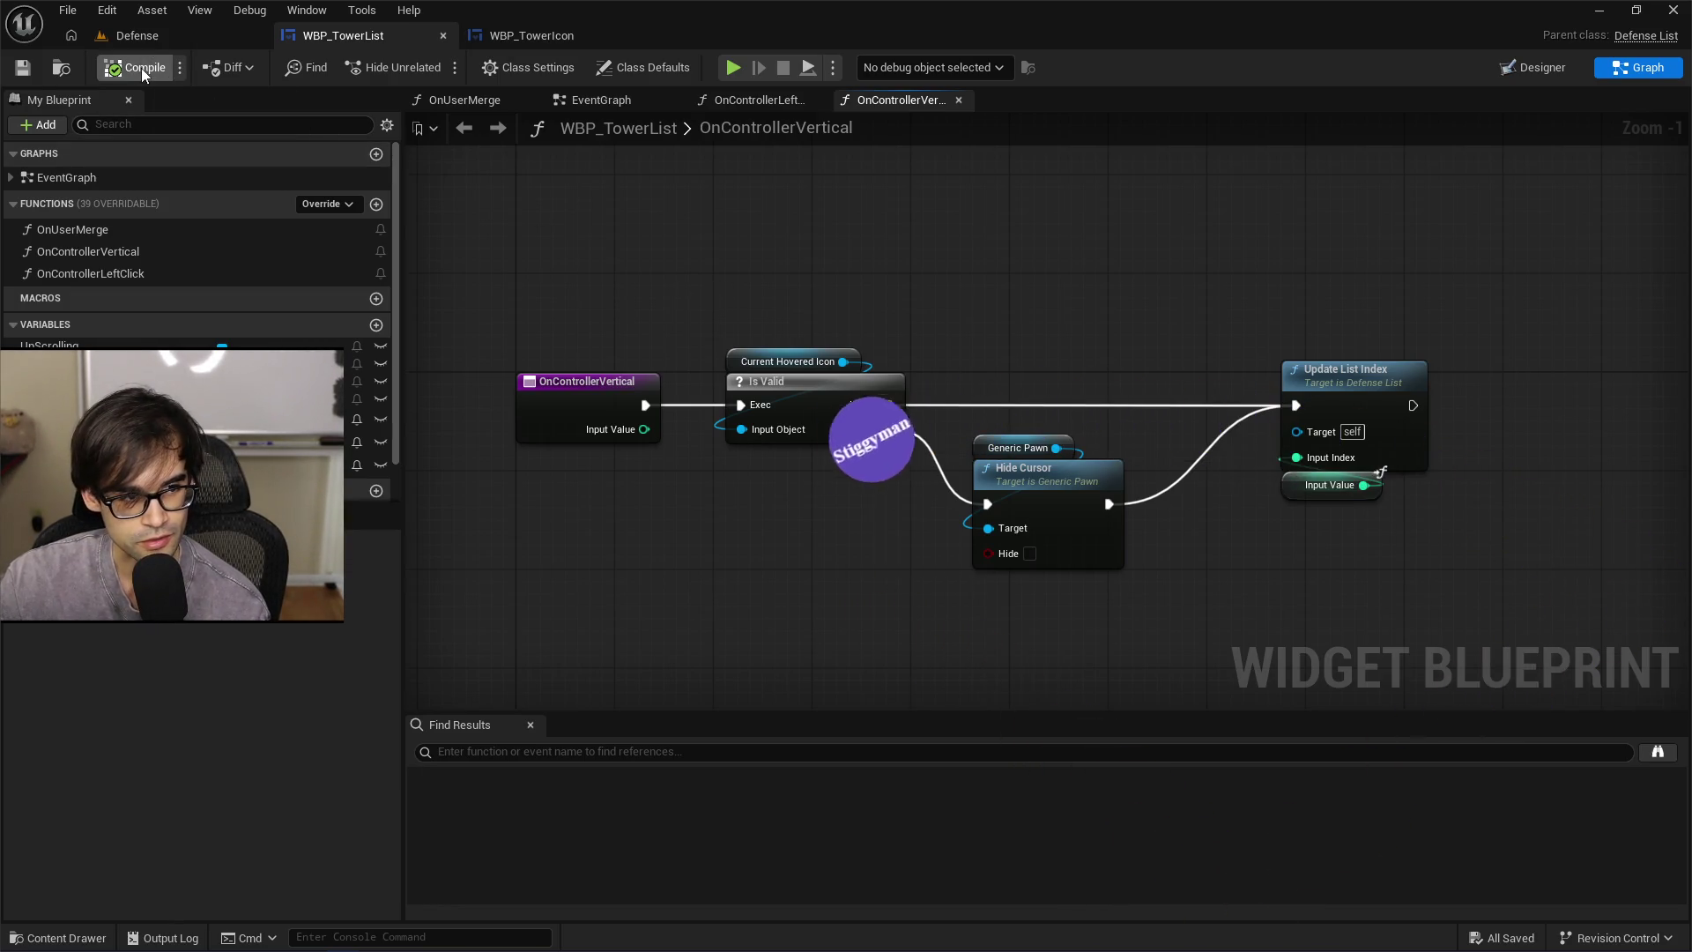
pyautogui.click(494, 36)
pyautogui.click(370, 40)
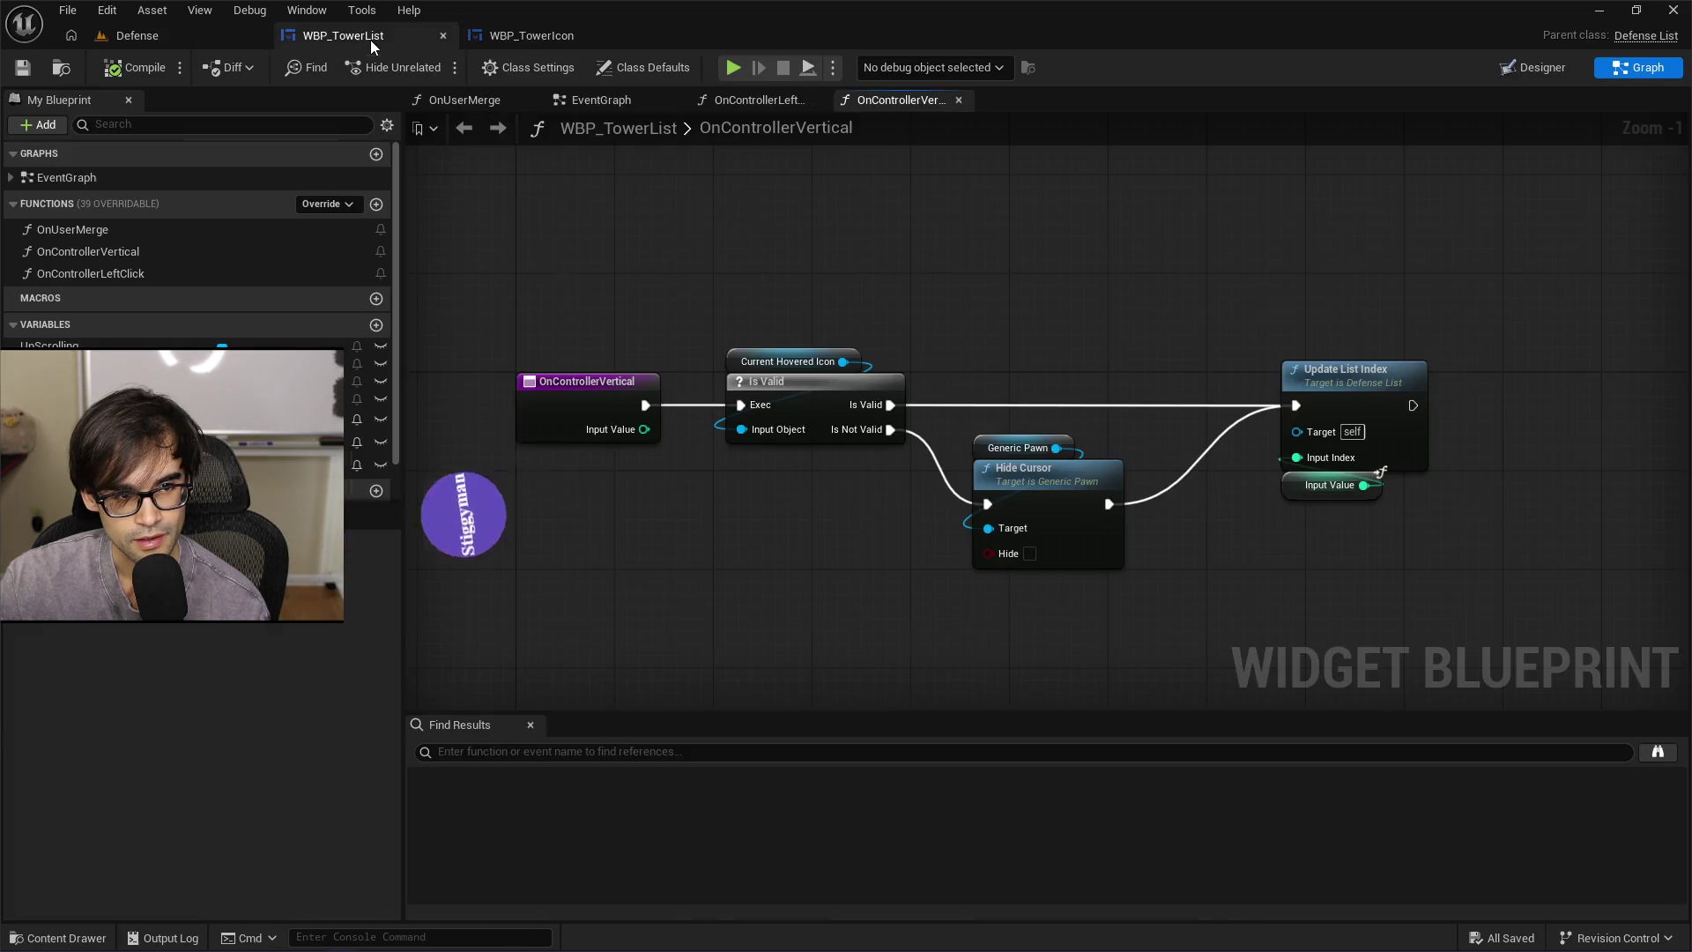
pyautogui.click(567, 37)
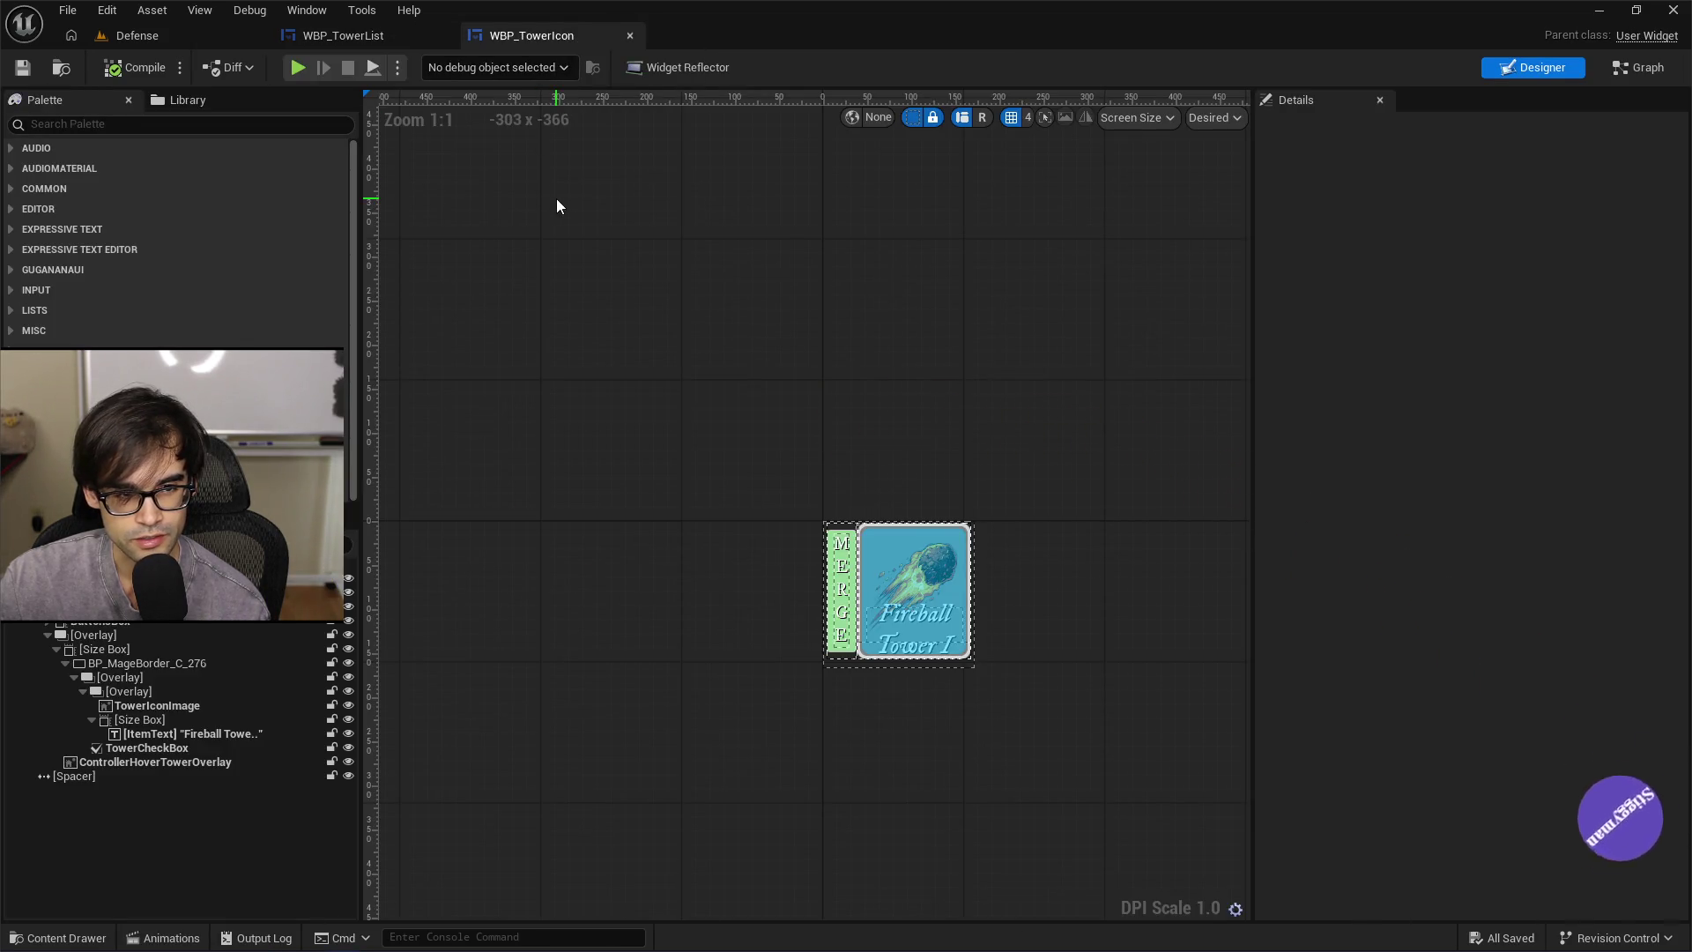
pyautogui.click(344, 35)
pyautogui.click(139, 37)
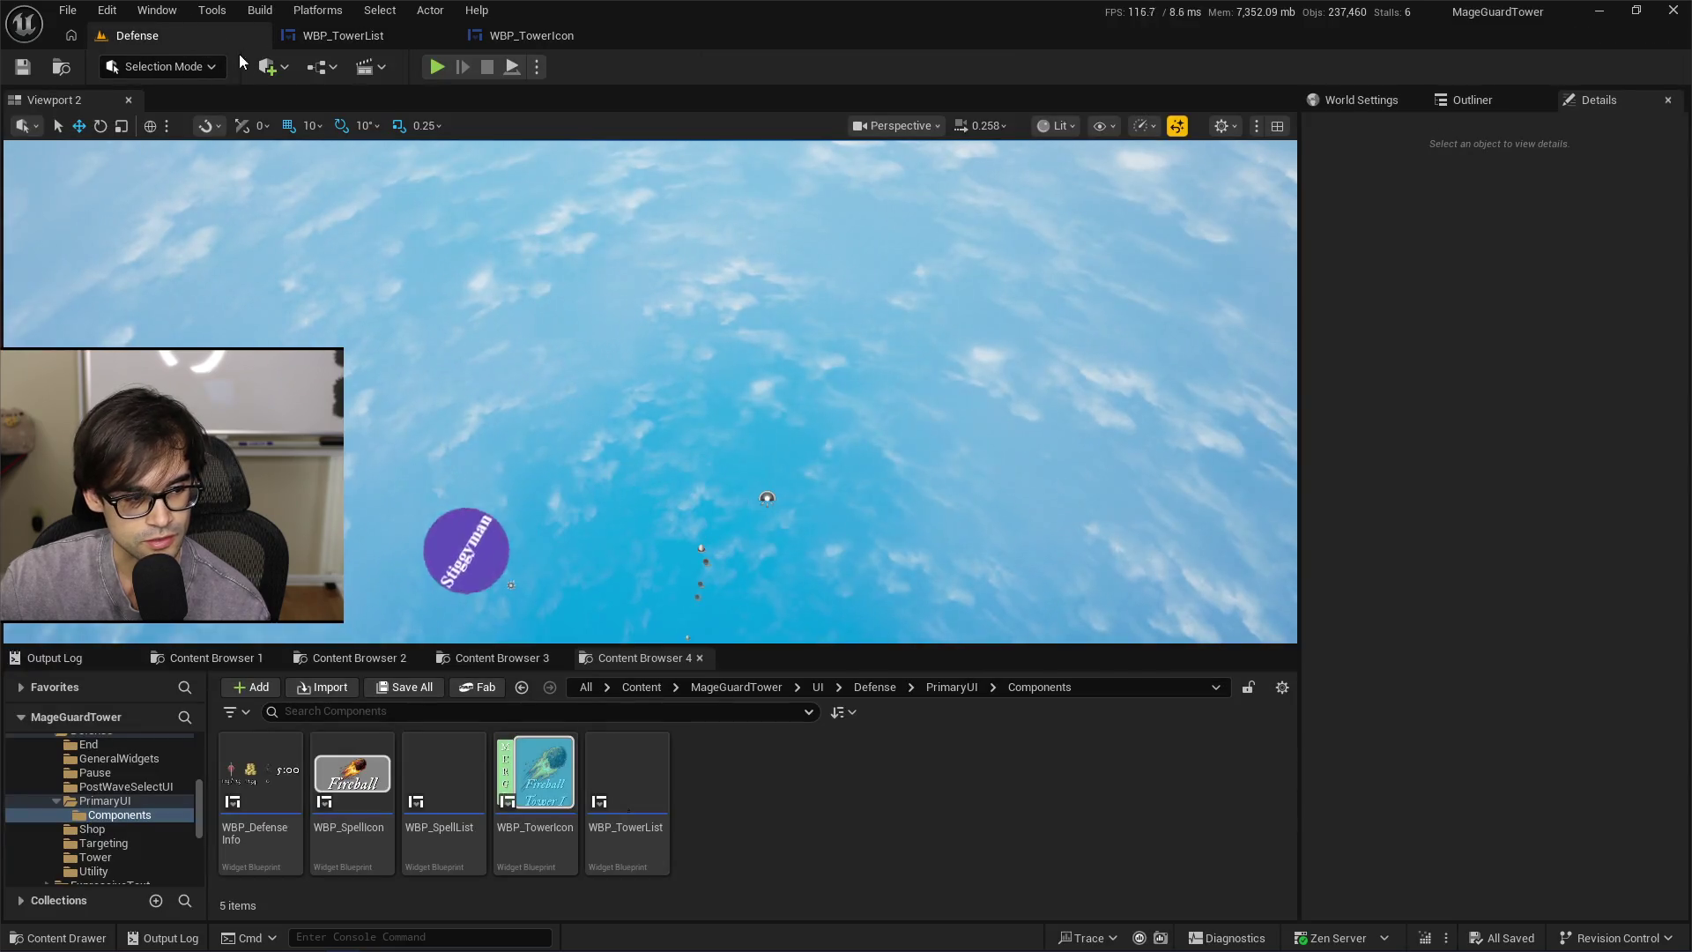
pyautogui.click(436, 67)
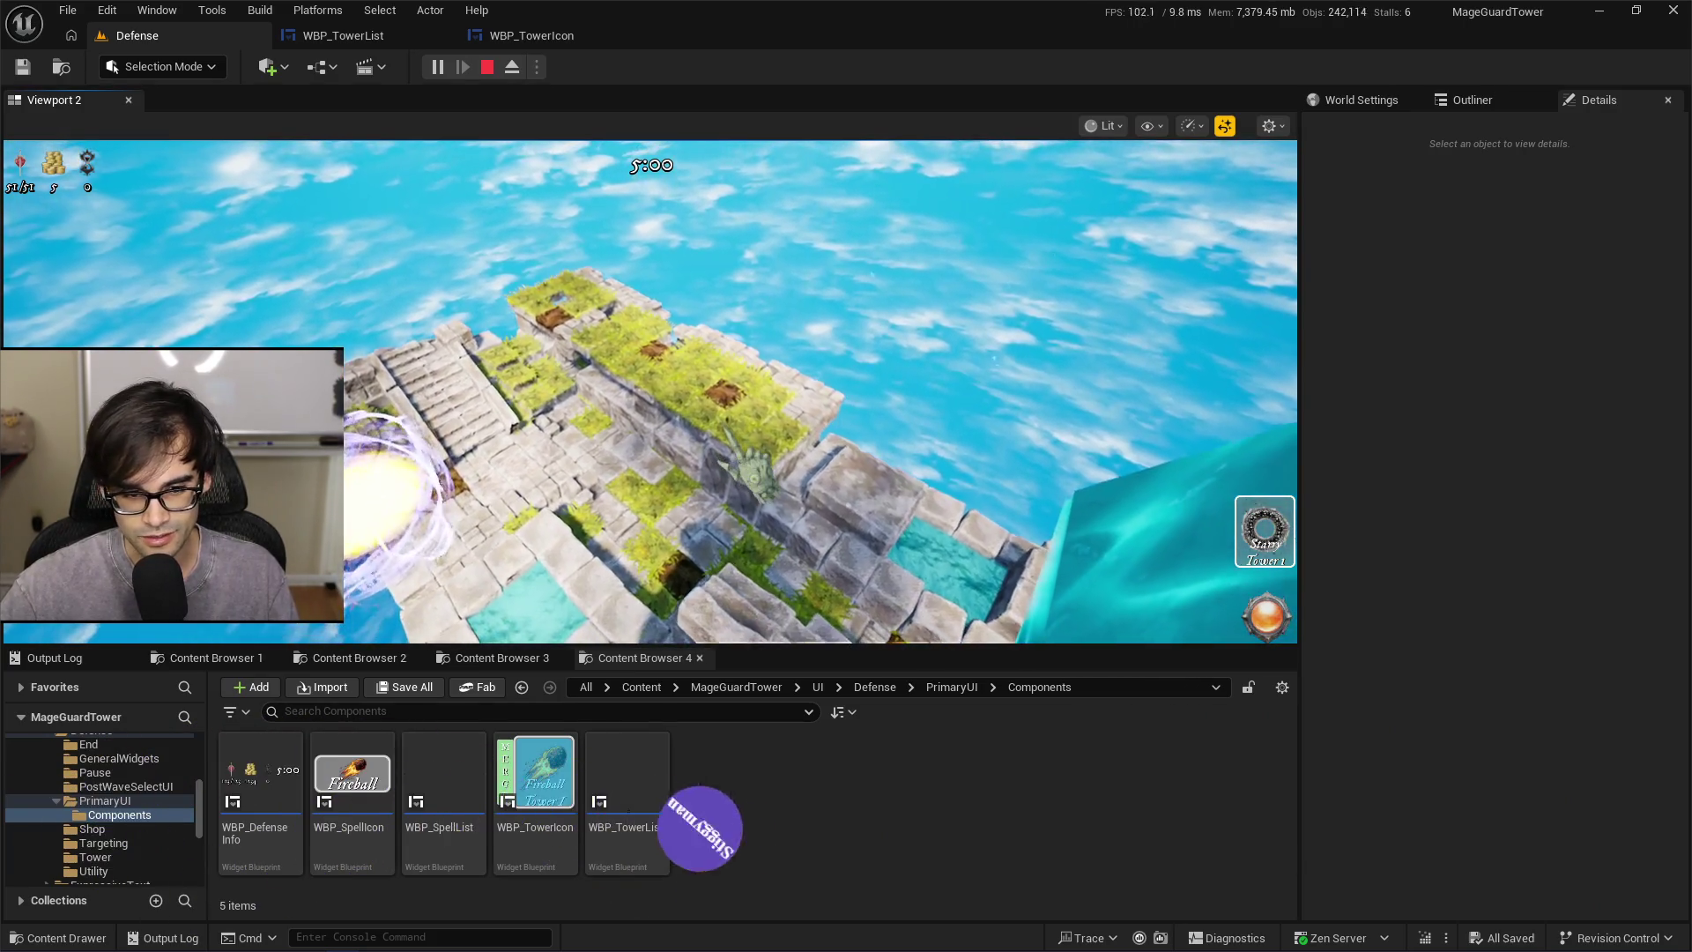
pyautogui.hotkey('shift', 'F1')
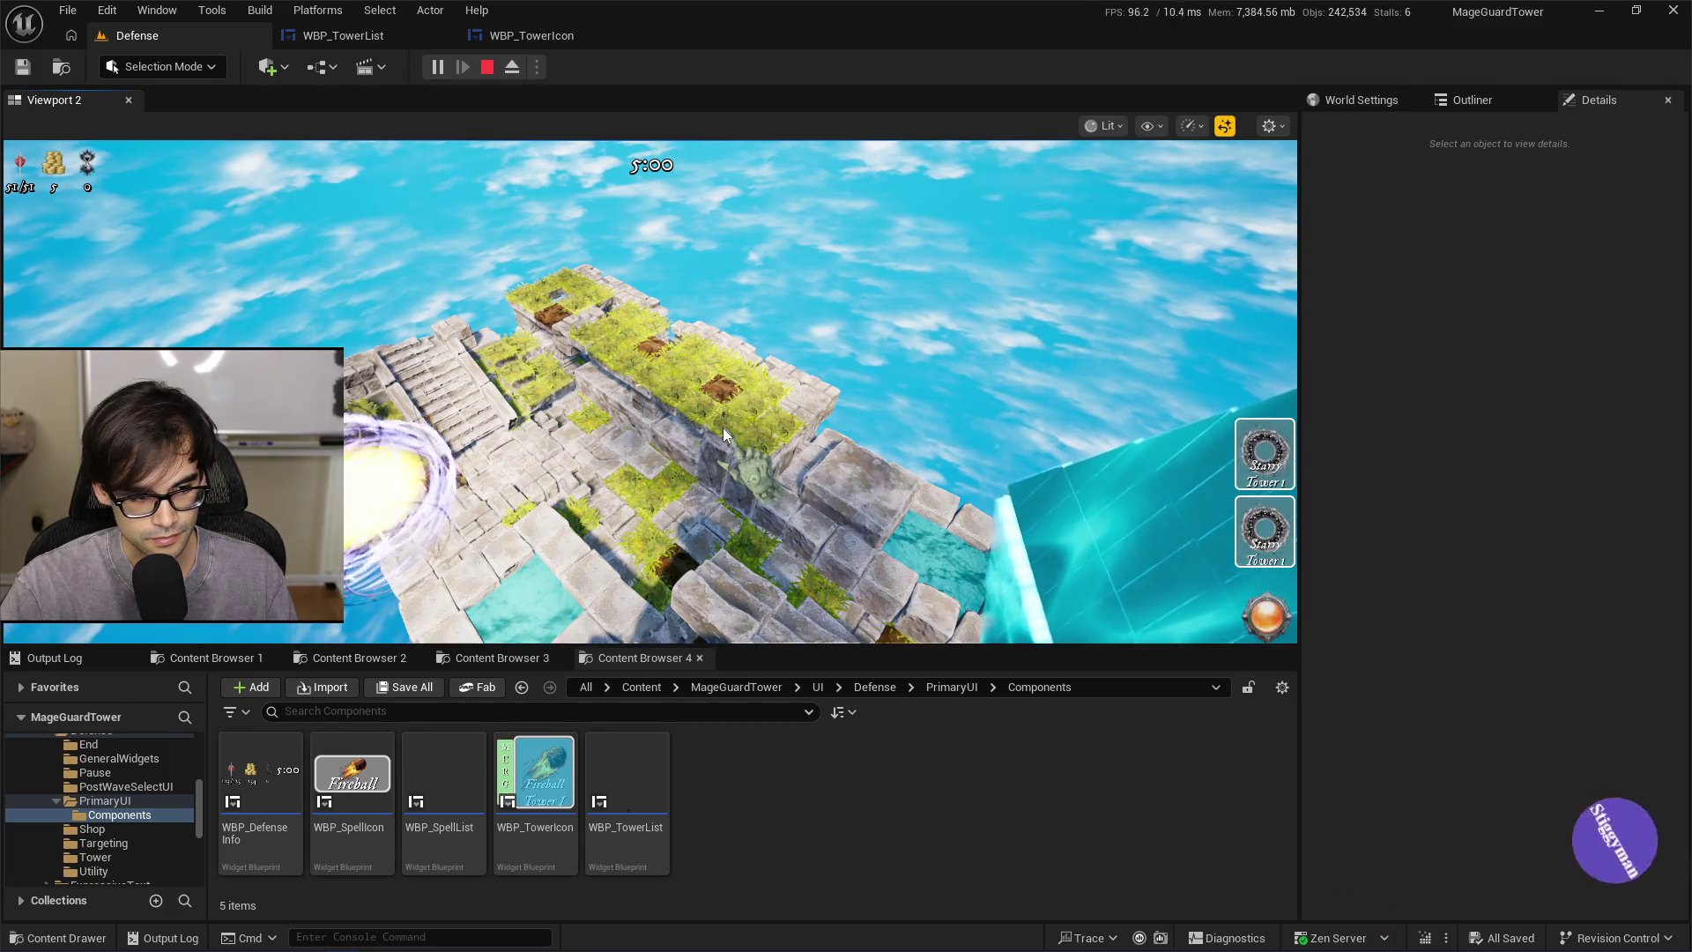
pyautogui.click(723, 427)
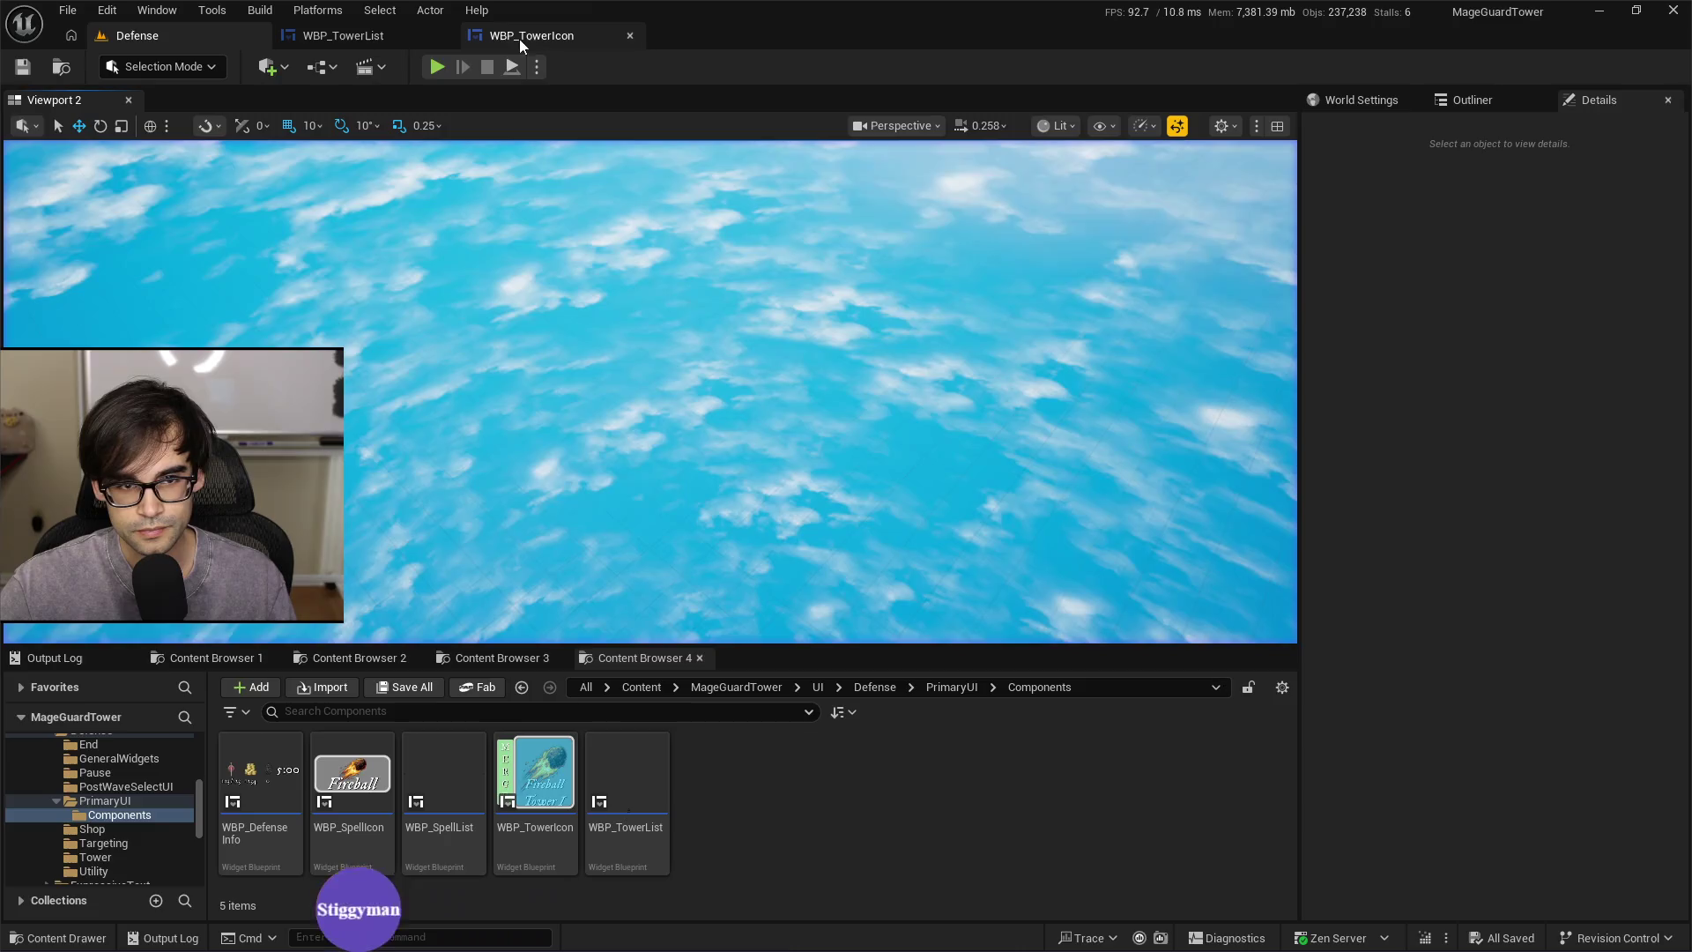
# Open WBP_TowerList's EventGraph and pan to the Event On Initialized node chain
pyautogui.click(526, 35)
pyautogui.click(405, 40)
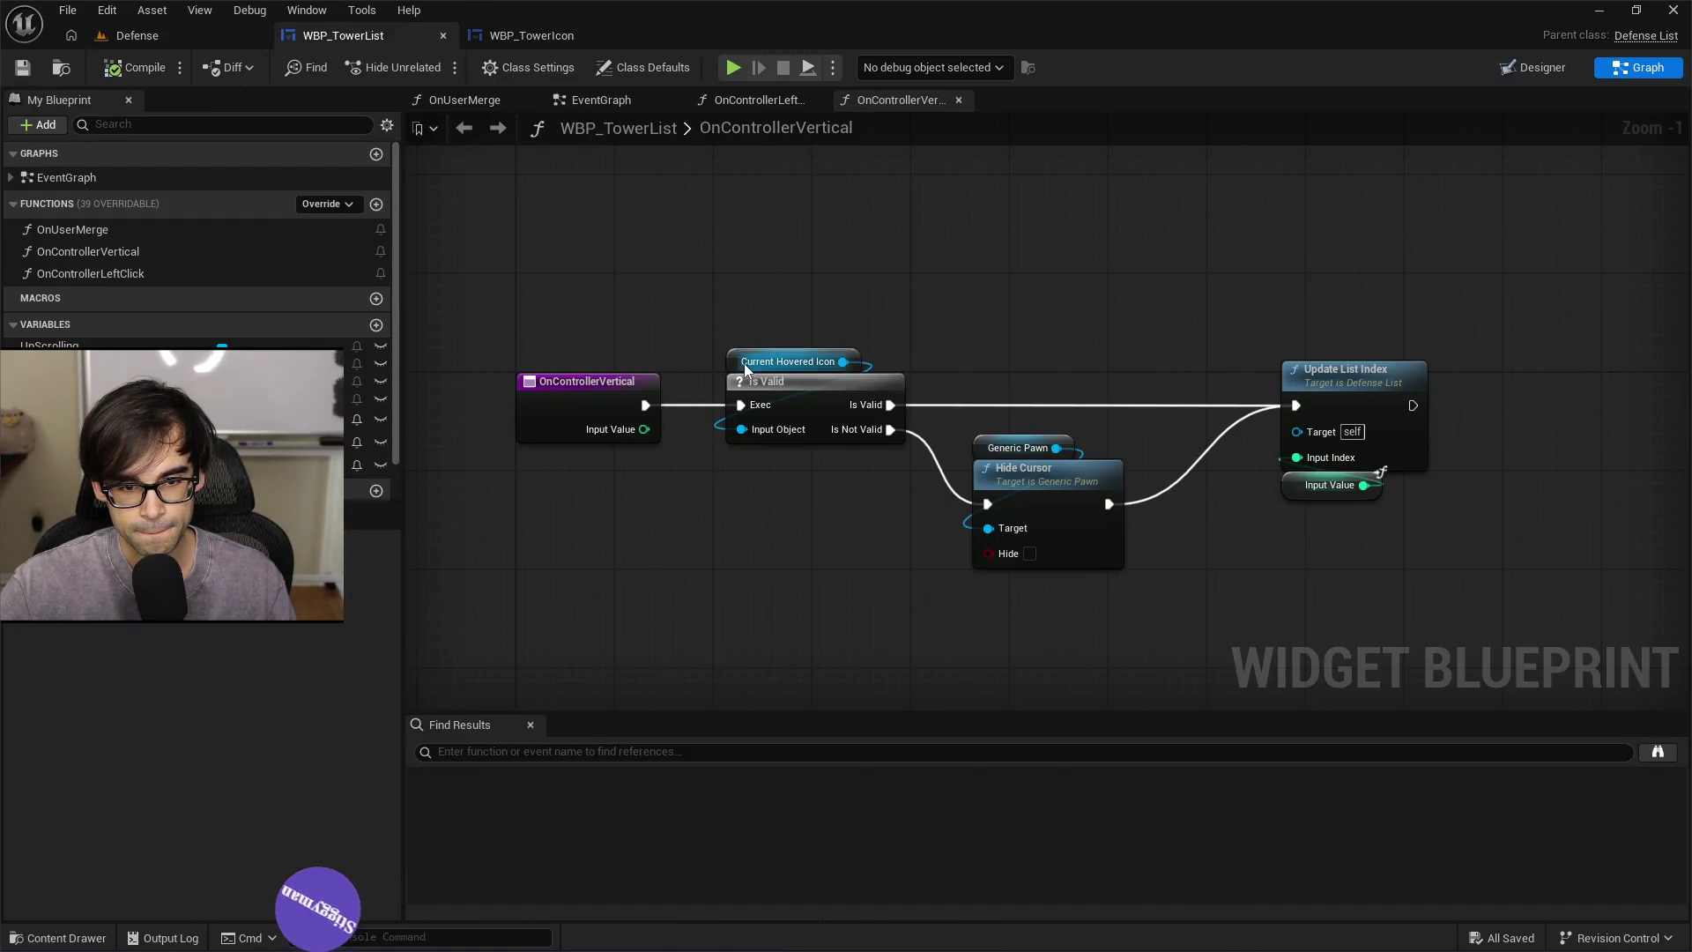
pyautogui.click(609, 99)
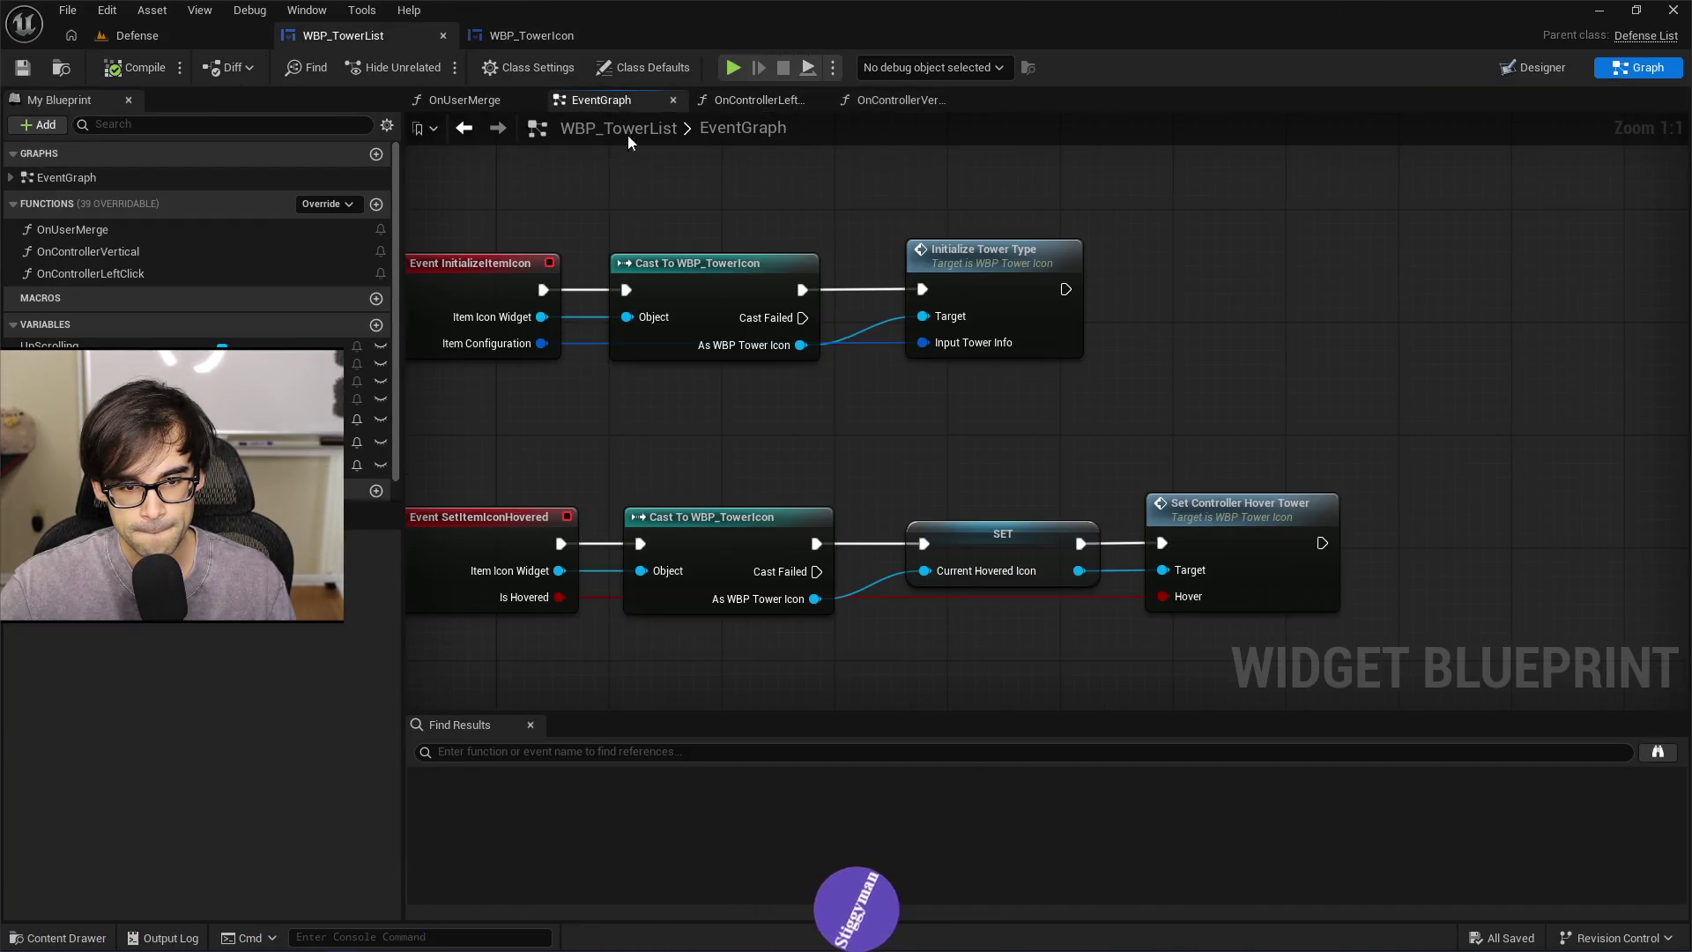
pyautogui.moveTo(808, 432); pyautogui.dragTo(1048, 408)
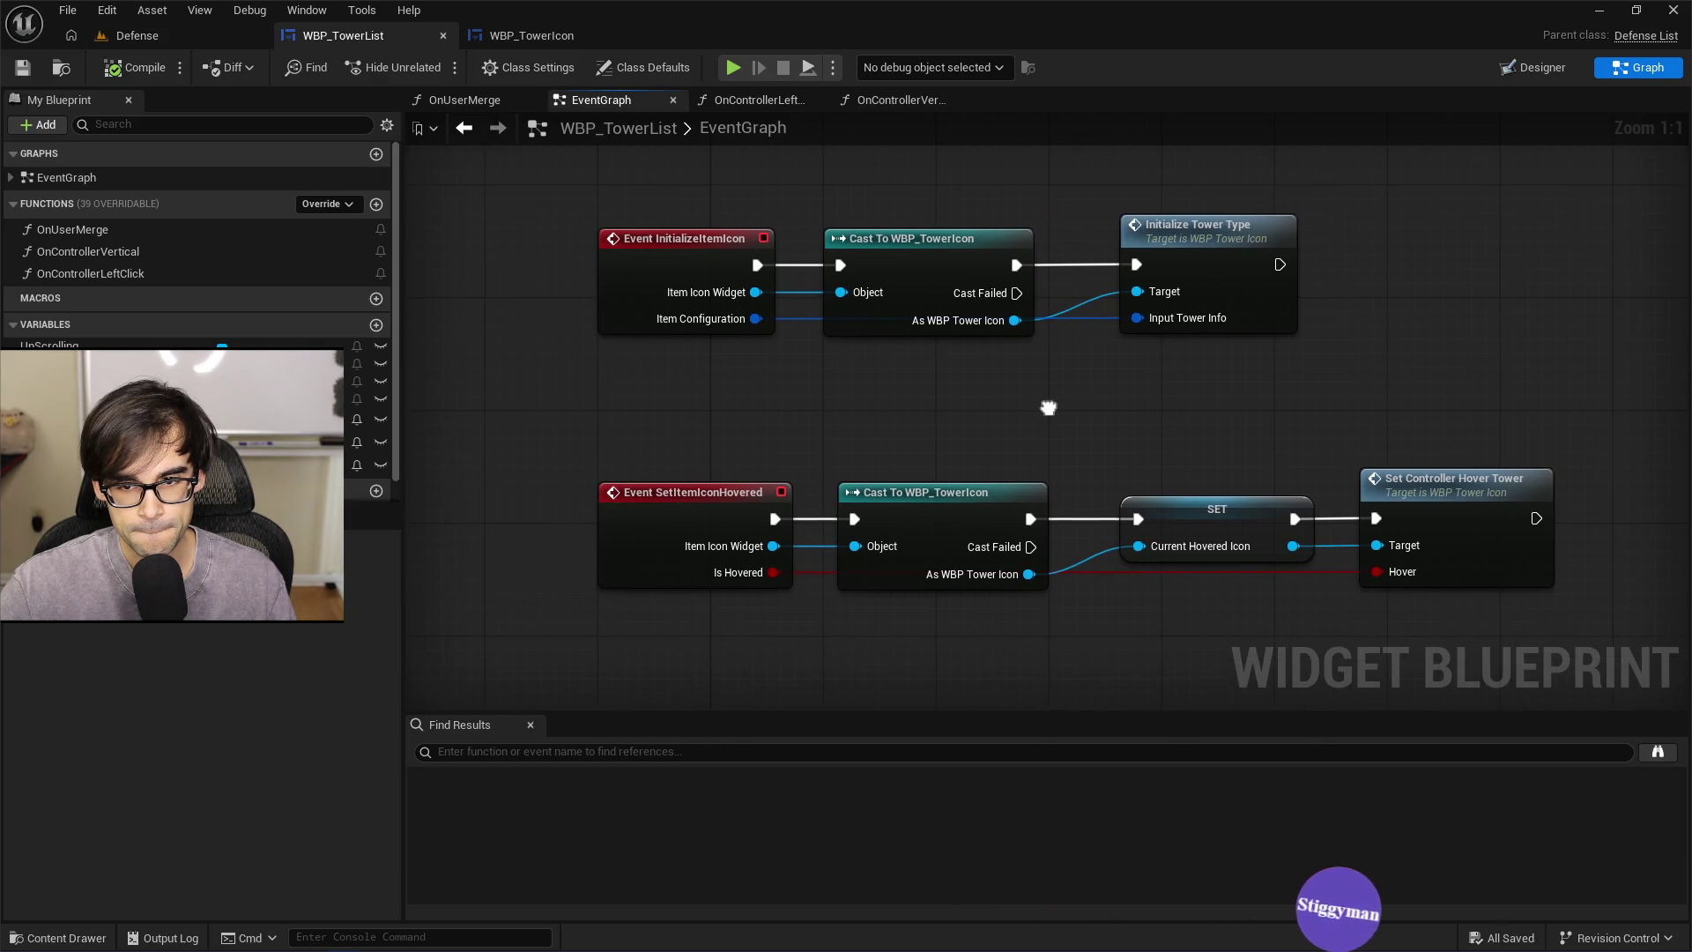
pyautogui.scroll(-2, 1034, 489)
pyautogui.moveTo(1219, 344); pyautogui.dragTo(1186, 413)
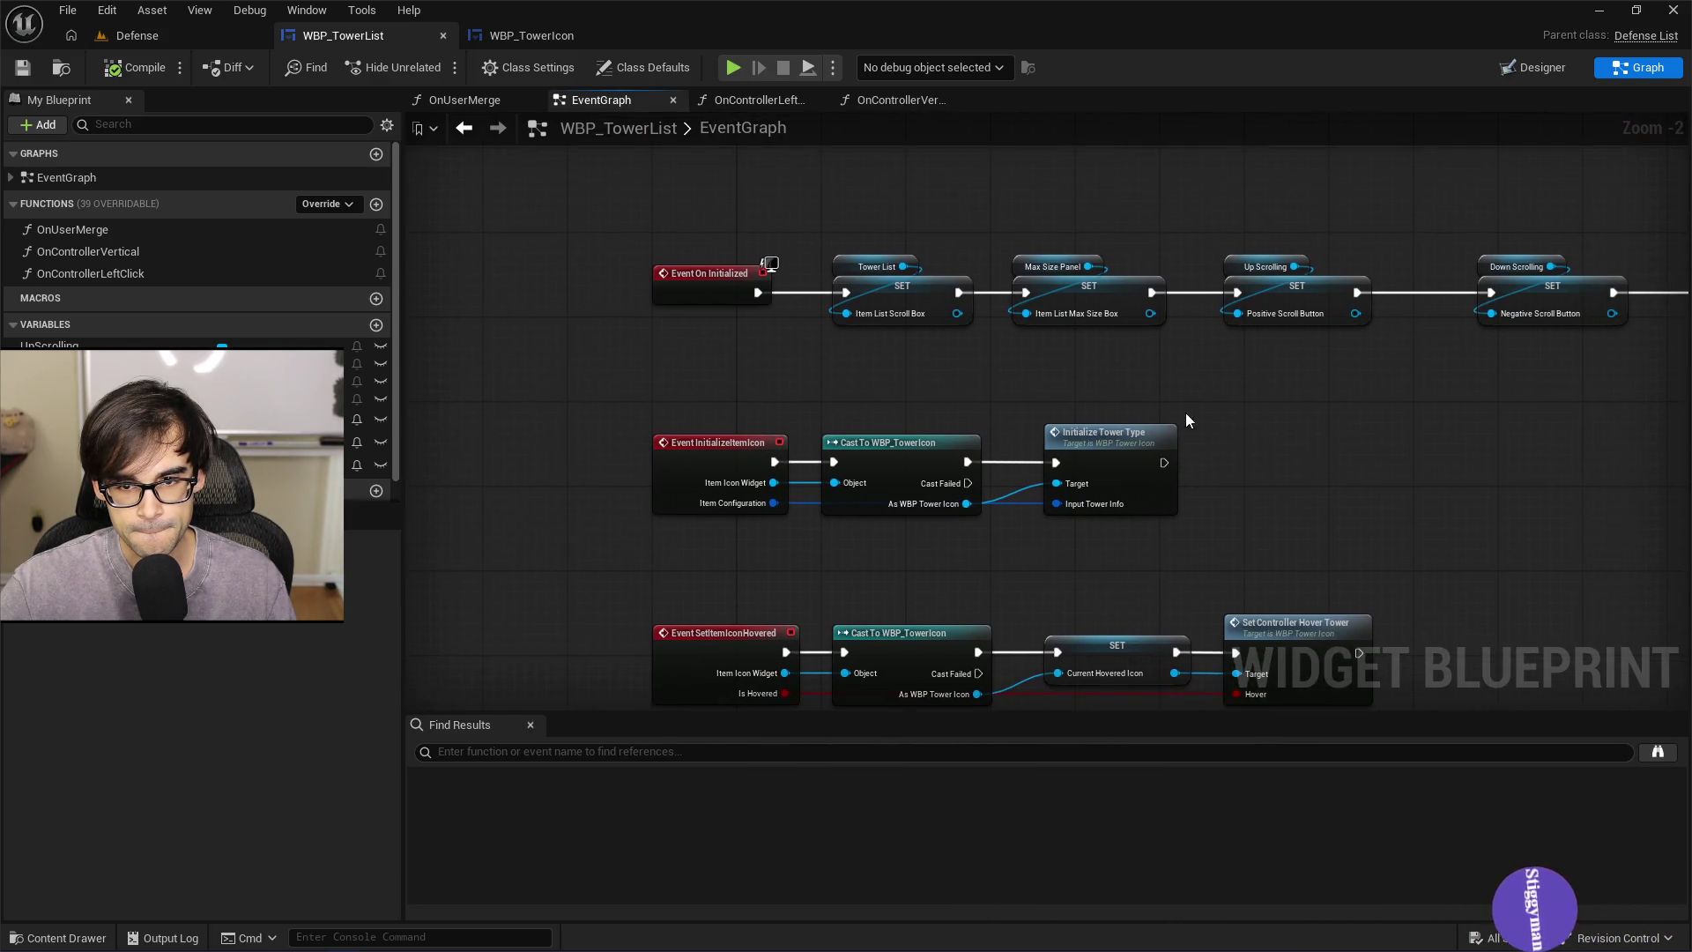
pyautogui.moveTo(1337, 480); pyautogui.dragTo(1141, 367)
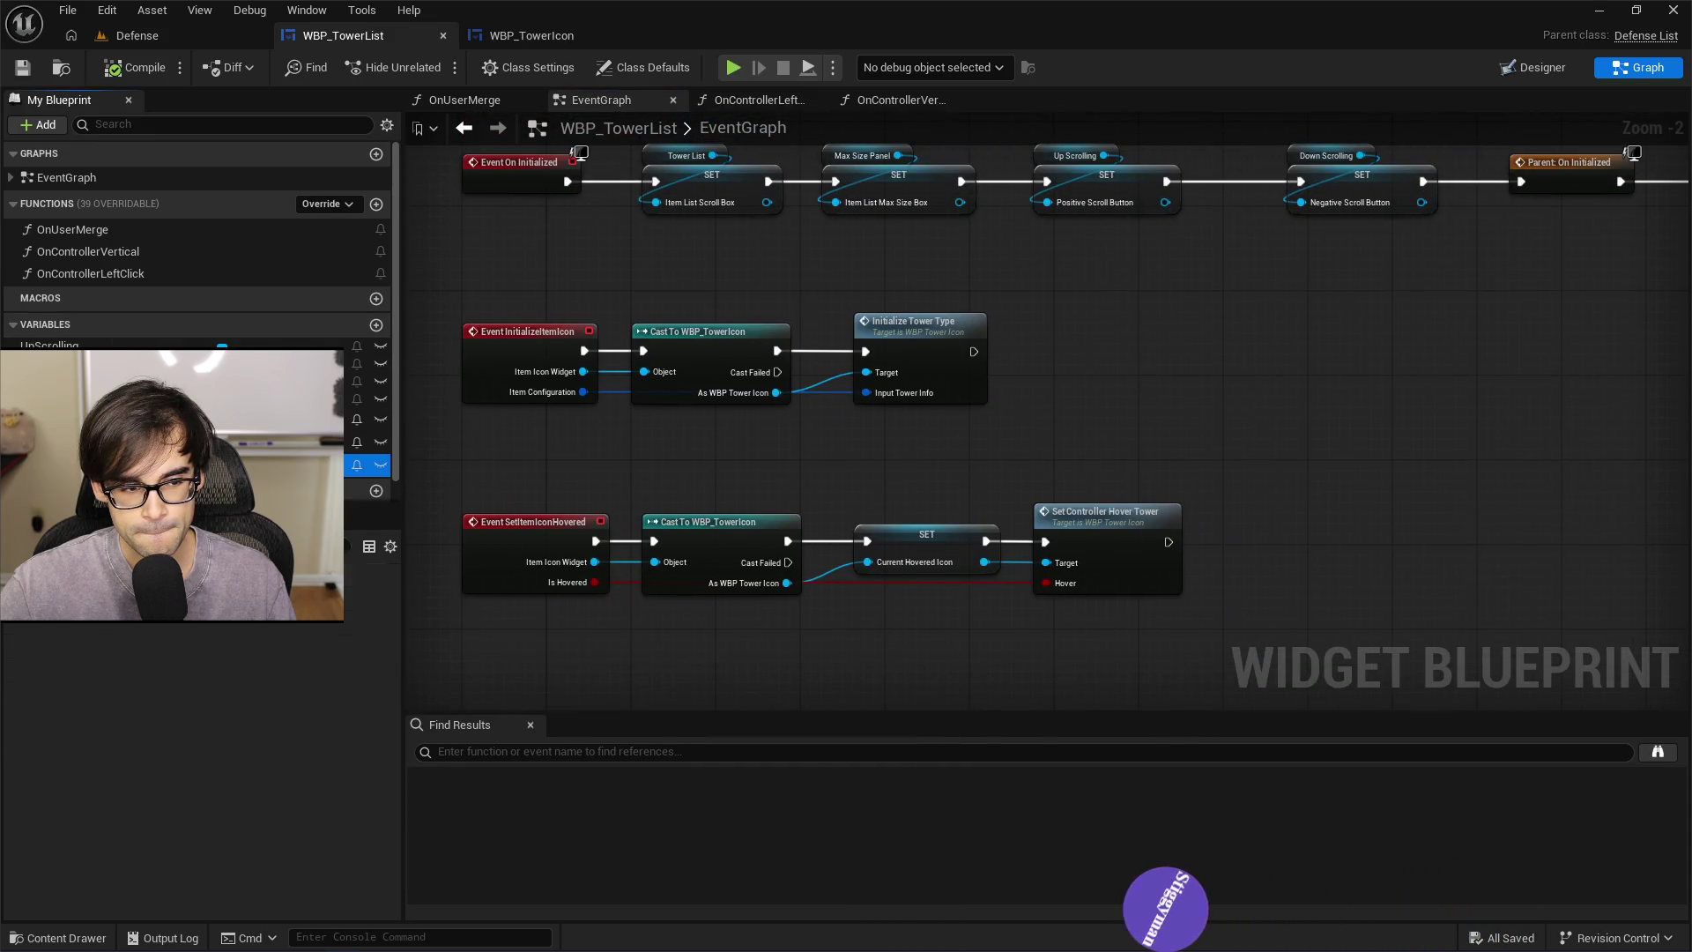
# Inspect the Current Hovered Icon variable and marquee-select the event node rows
pyautogui.click(129, 71)
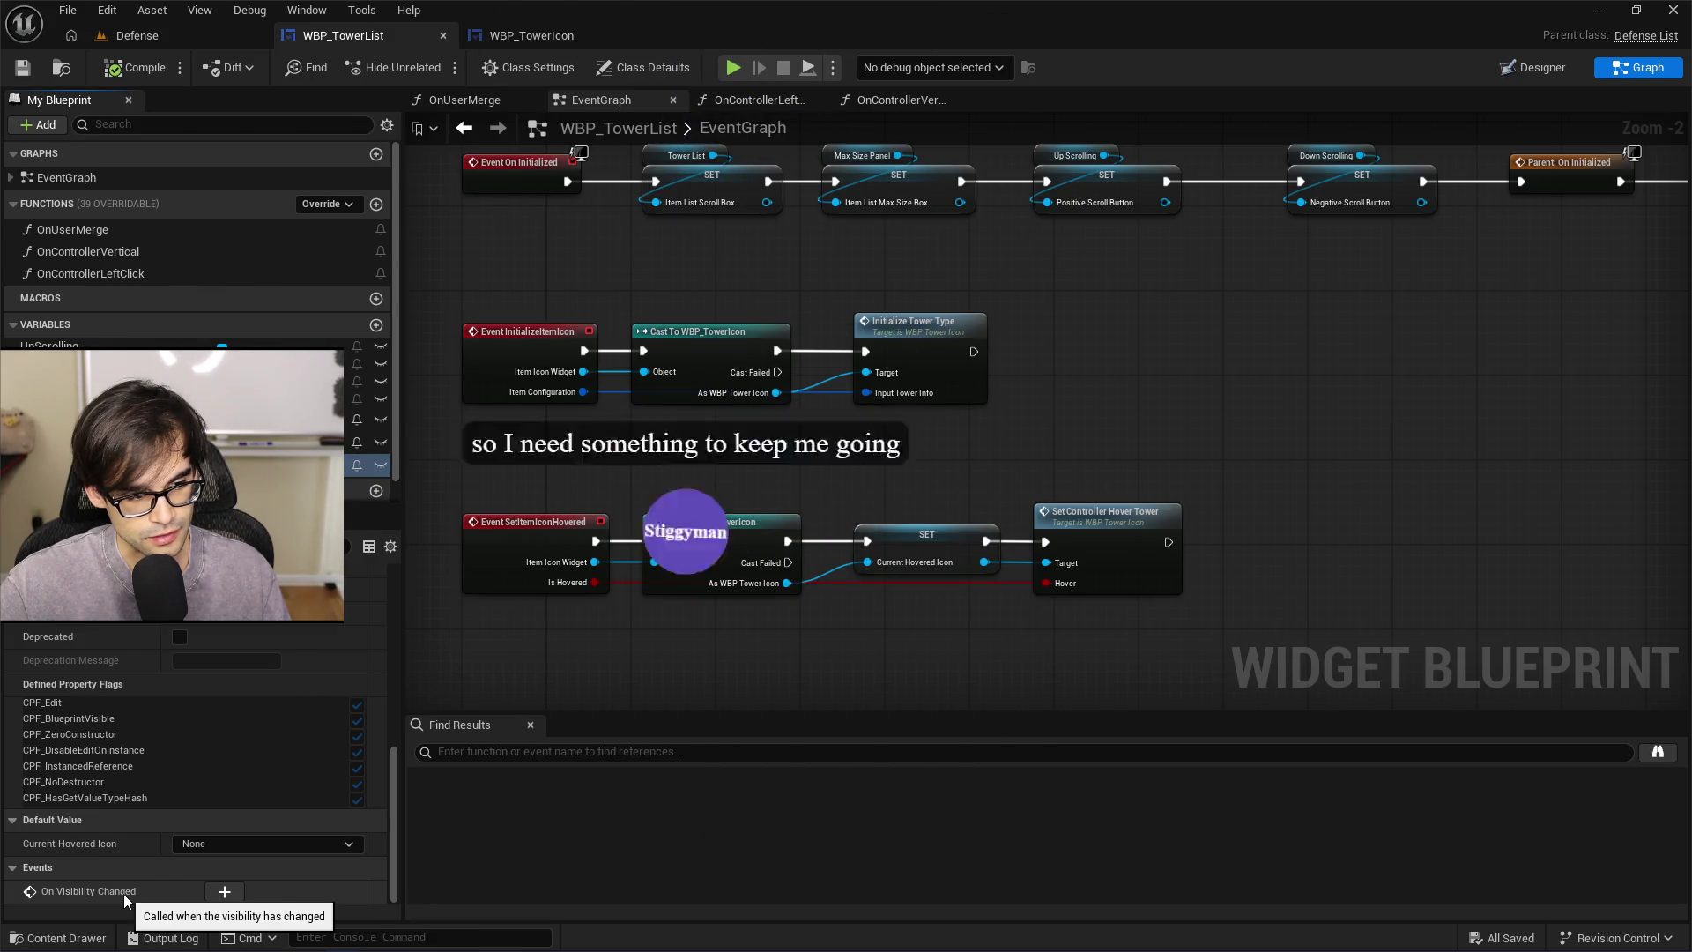
pyautogui.moveTo(436, 471)
pyautogui.mouseDown()
pyautogui.moveTo(1268, 621)
pyautogui.moveTo(516, 434)
pyautogui.moveTo(807, 629)
pyautogui.moveTo(1234, 636)
pyautogui.mouseUp()
pyautogui.click(955, 484)
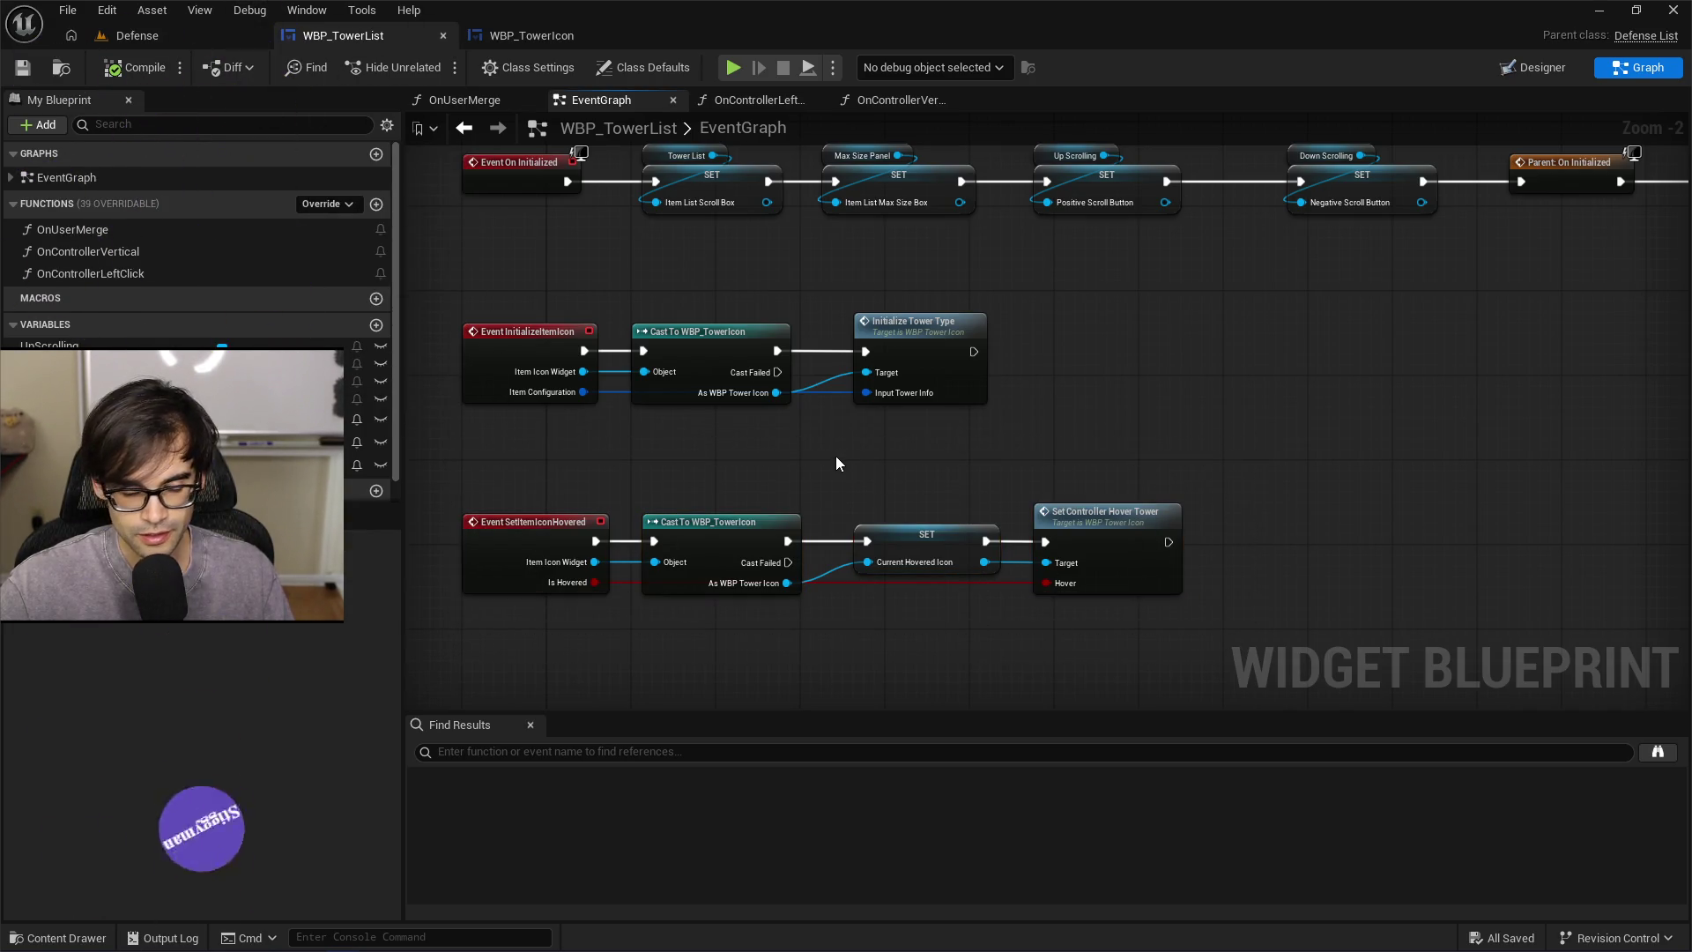
pyautogui.moveTo(876, 442); pyautogui.dragTo(1042, 394)
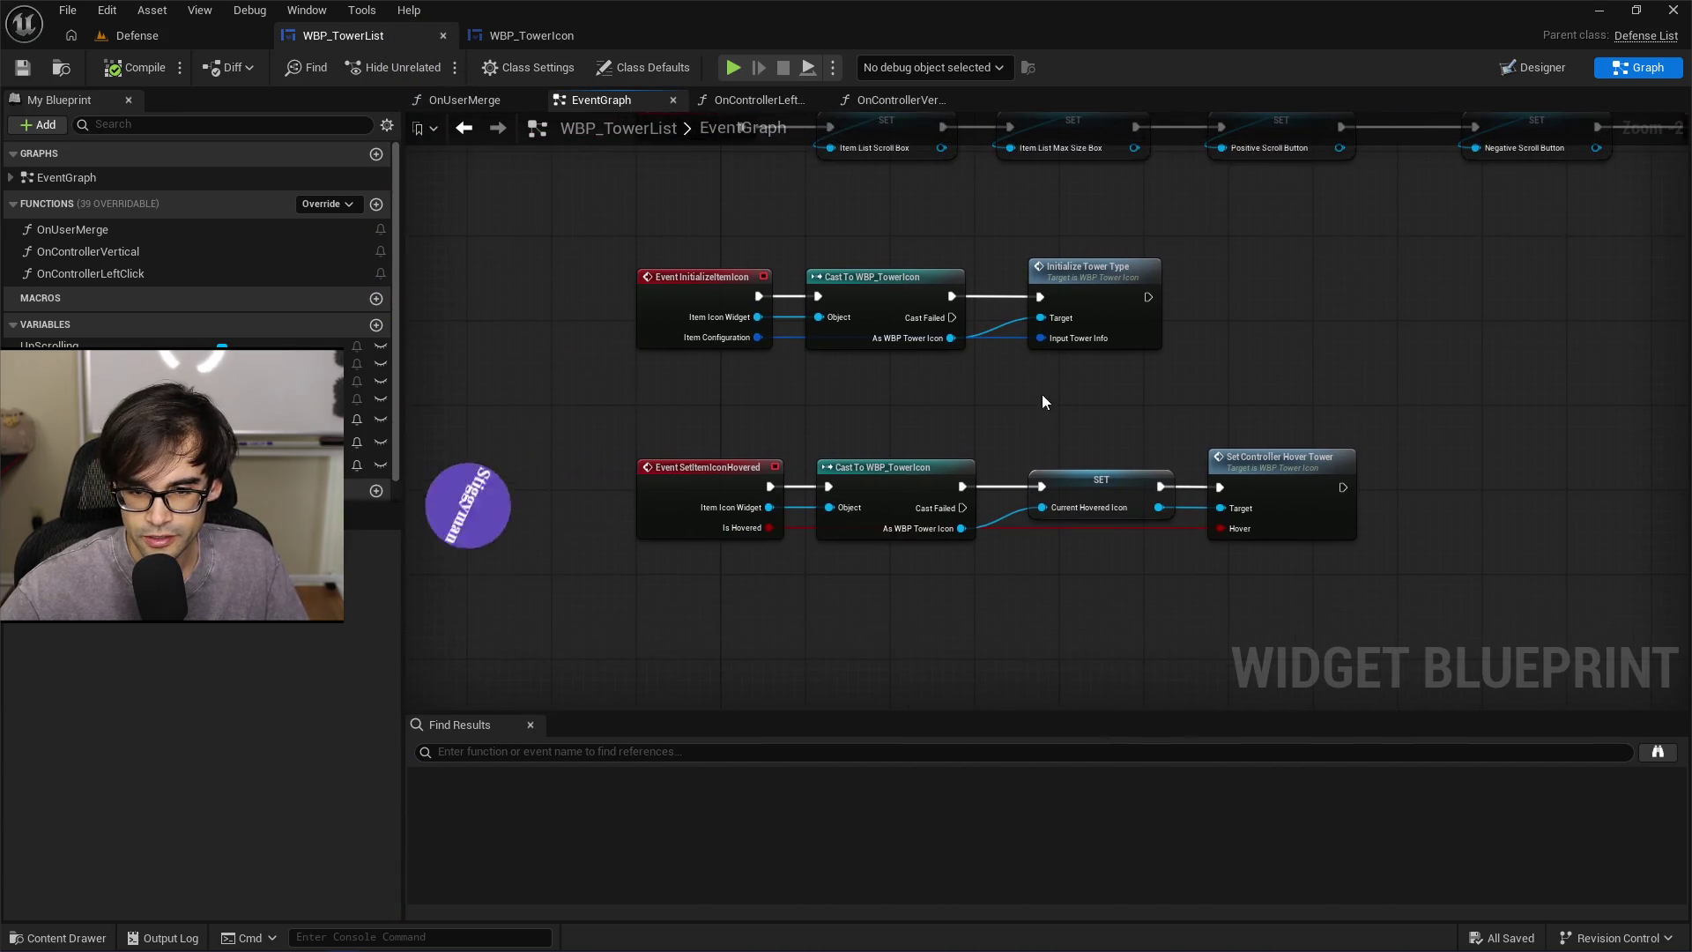
pyautogui.moveTo(593, 228); pyautogui.dragTo(1342, 525)
pyautogui.moveTo(1434, 571); pyautogui.dragTo(1433, 571)
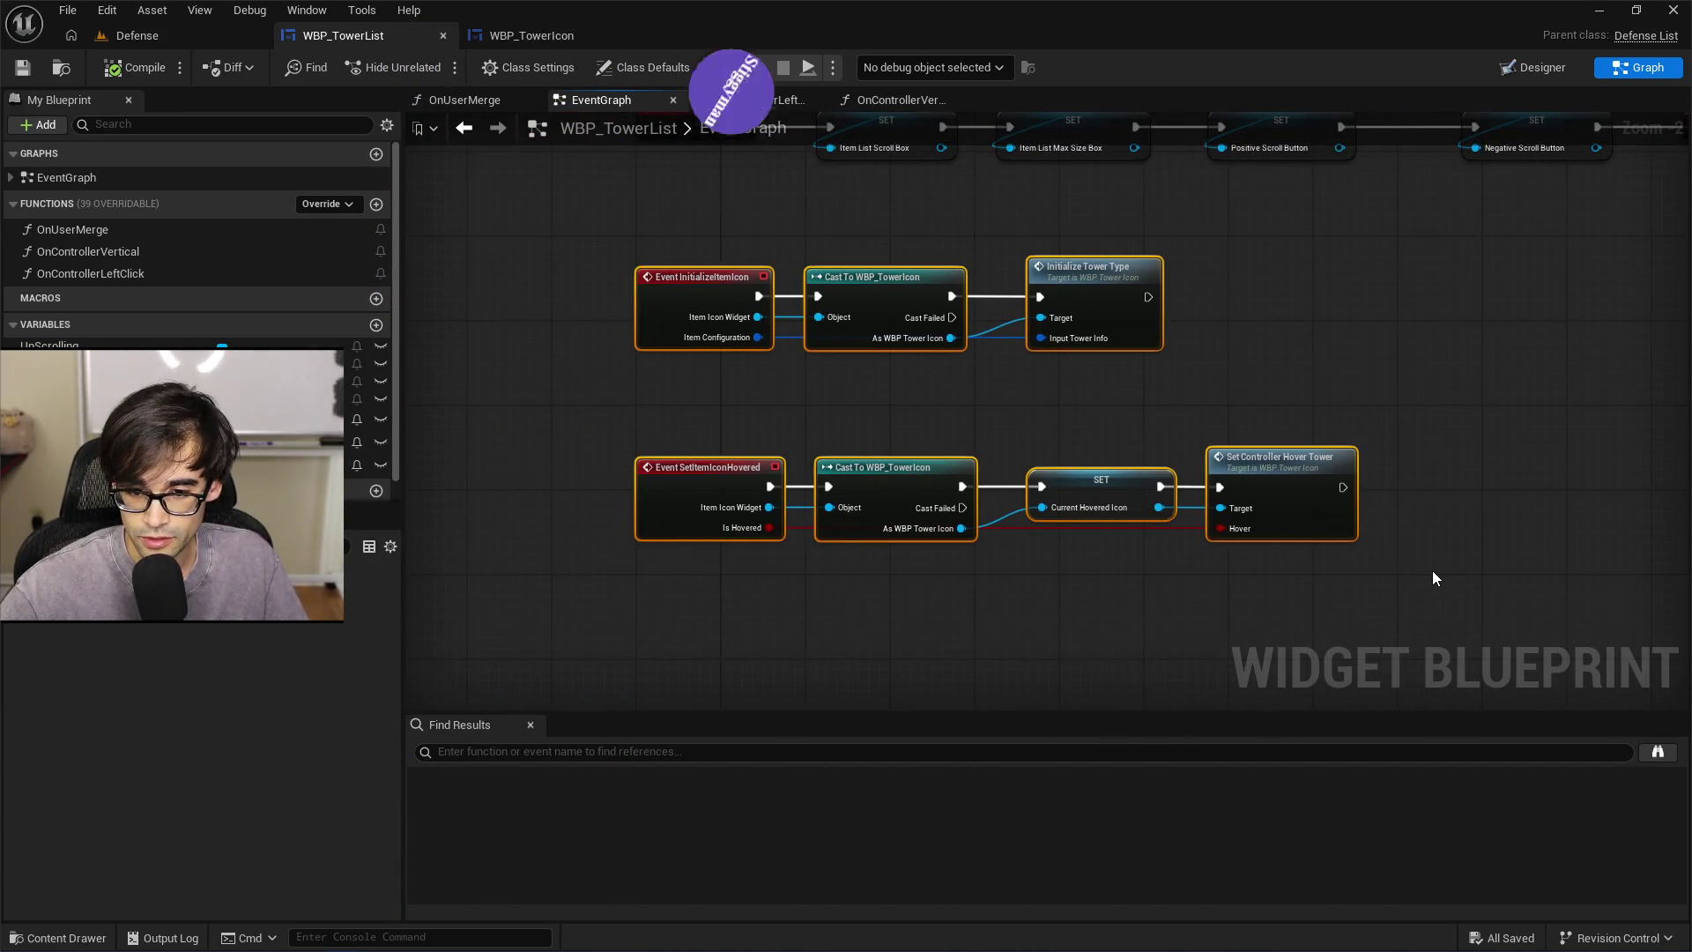
pyautogui.moveTo(821, 320)
pyautogui.mouseDown()
pyautogui.moveTo(617, 246)
pyautogui.moveTo(612, 227)
pyautogui.moveTo(615, 409)
pyautogui.mouseUp()
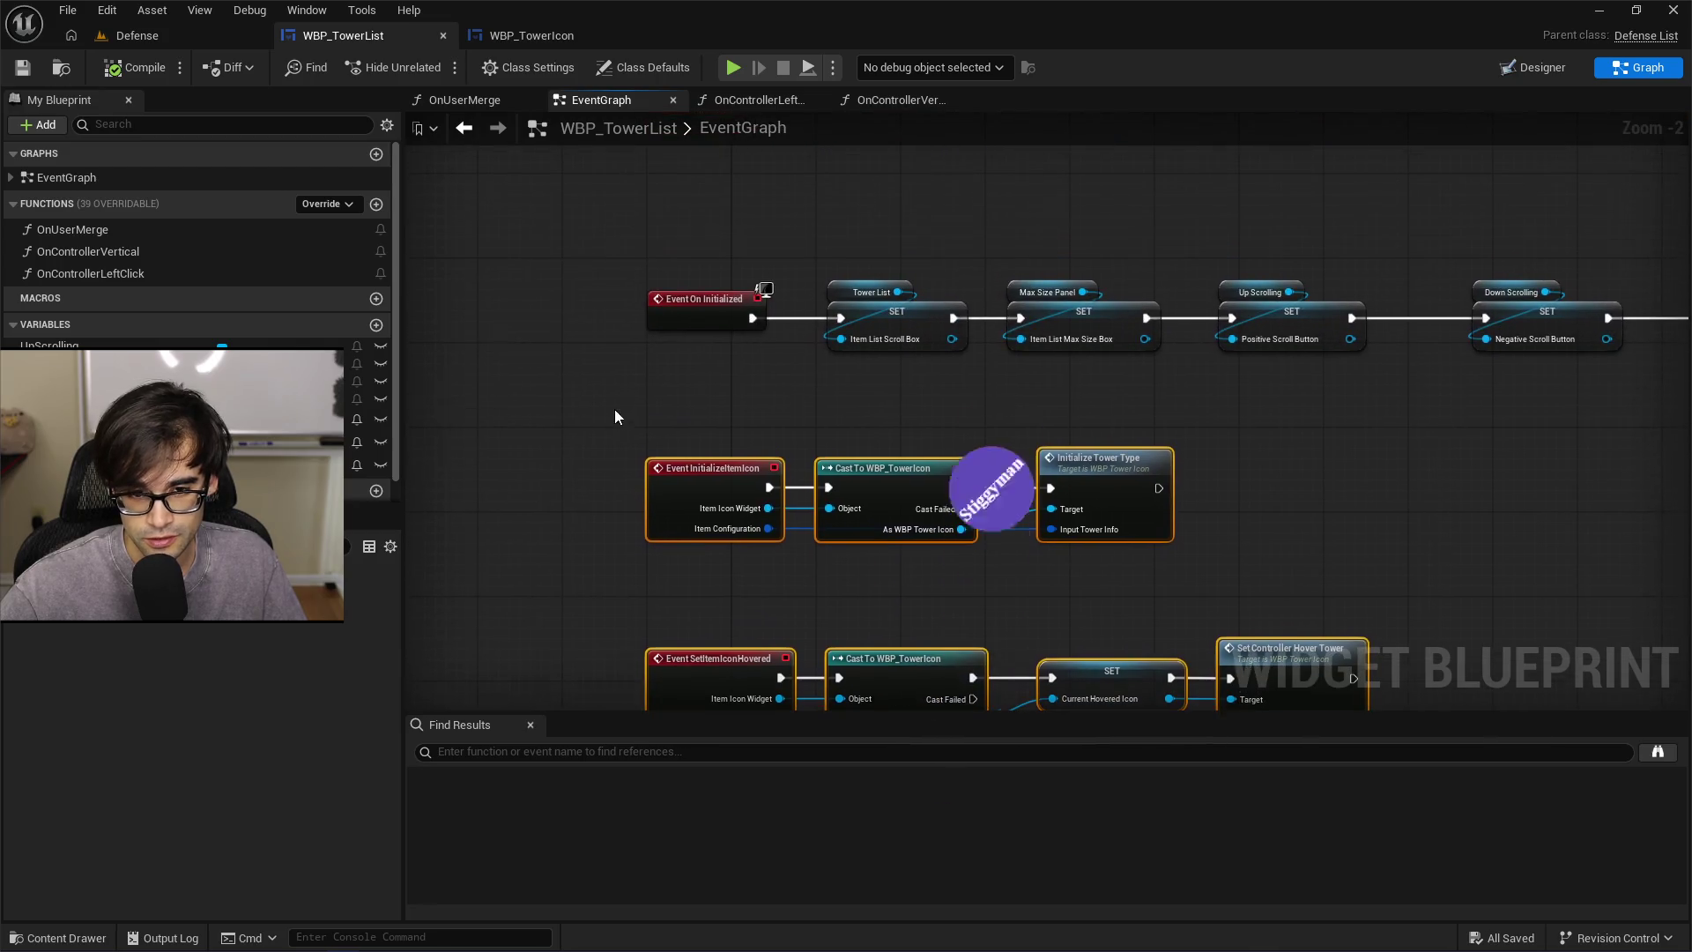
pyautogui.moveTo(501, 321)
pyautogui.mouseDown()
pyautogui.moveTo(1308, 665)
pyautogui.moveTo(1329, 696)
pyautogui.mouseUp()
pyautogui.click(1266, 388)
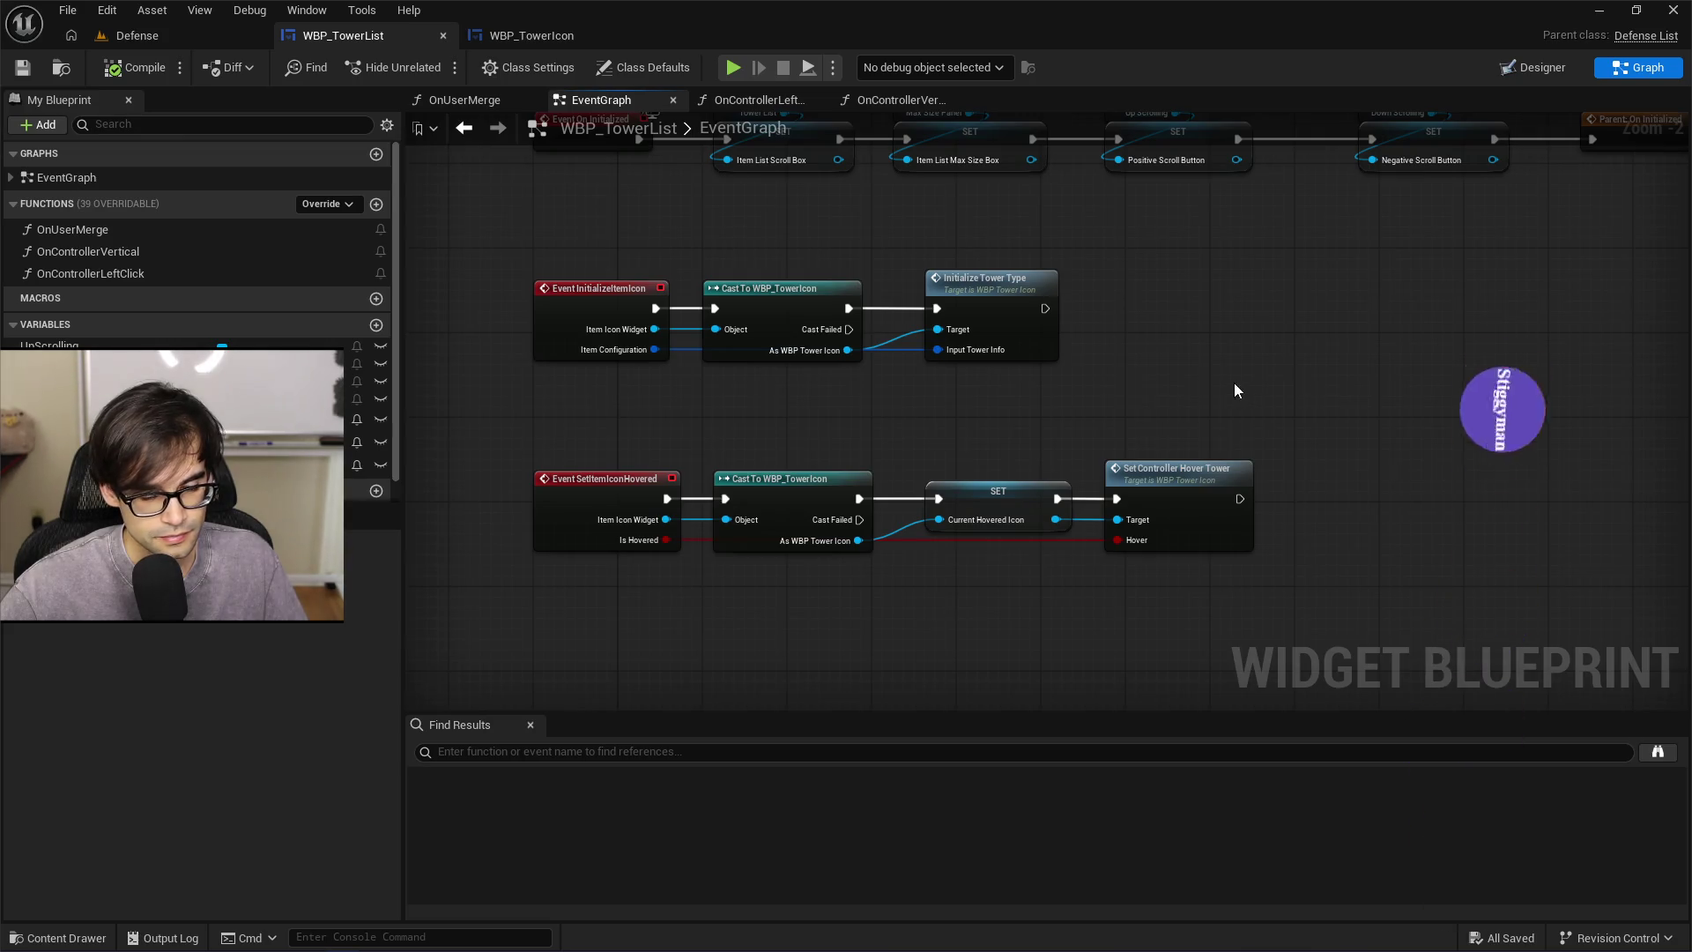
pyautogui.scroll(2, 939, 339)
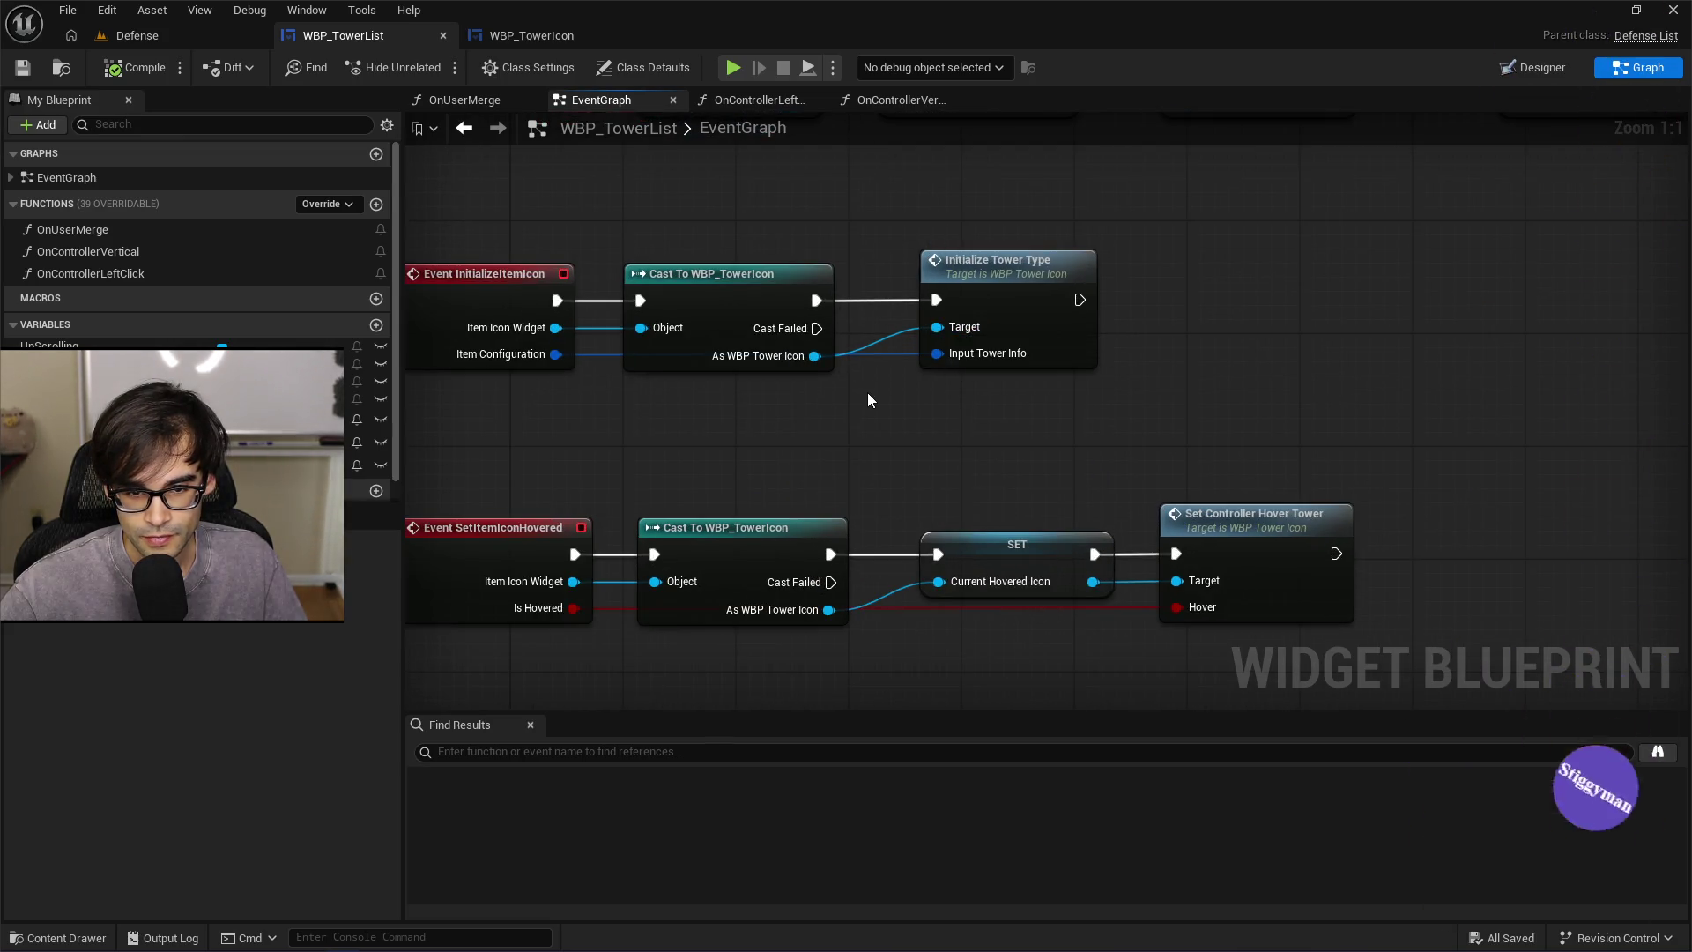
pyautogui.moveTo(726, 299)
pyautogui.mouseDown()
pyautogui.moveTo(738, 256)
pyautogui.moveTo(736, 298)
pyautogui.mouseUp()
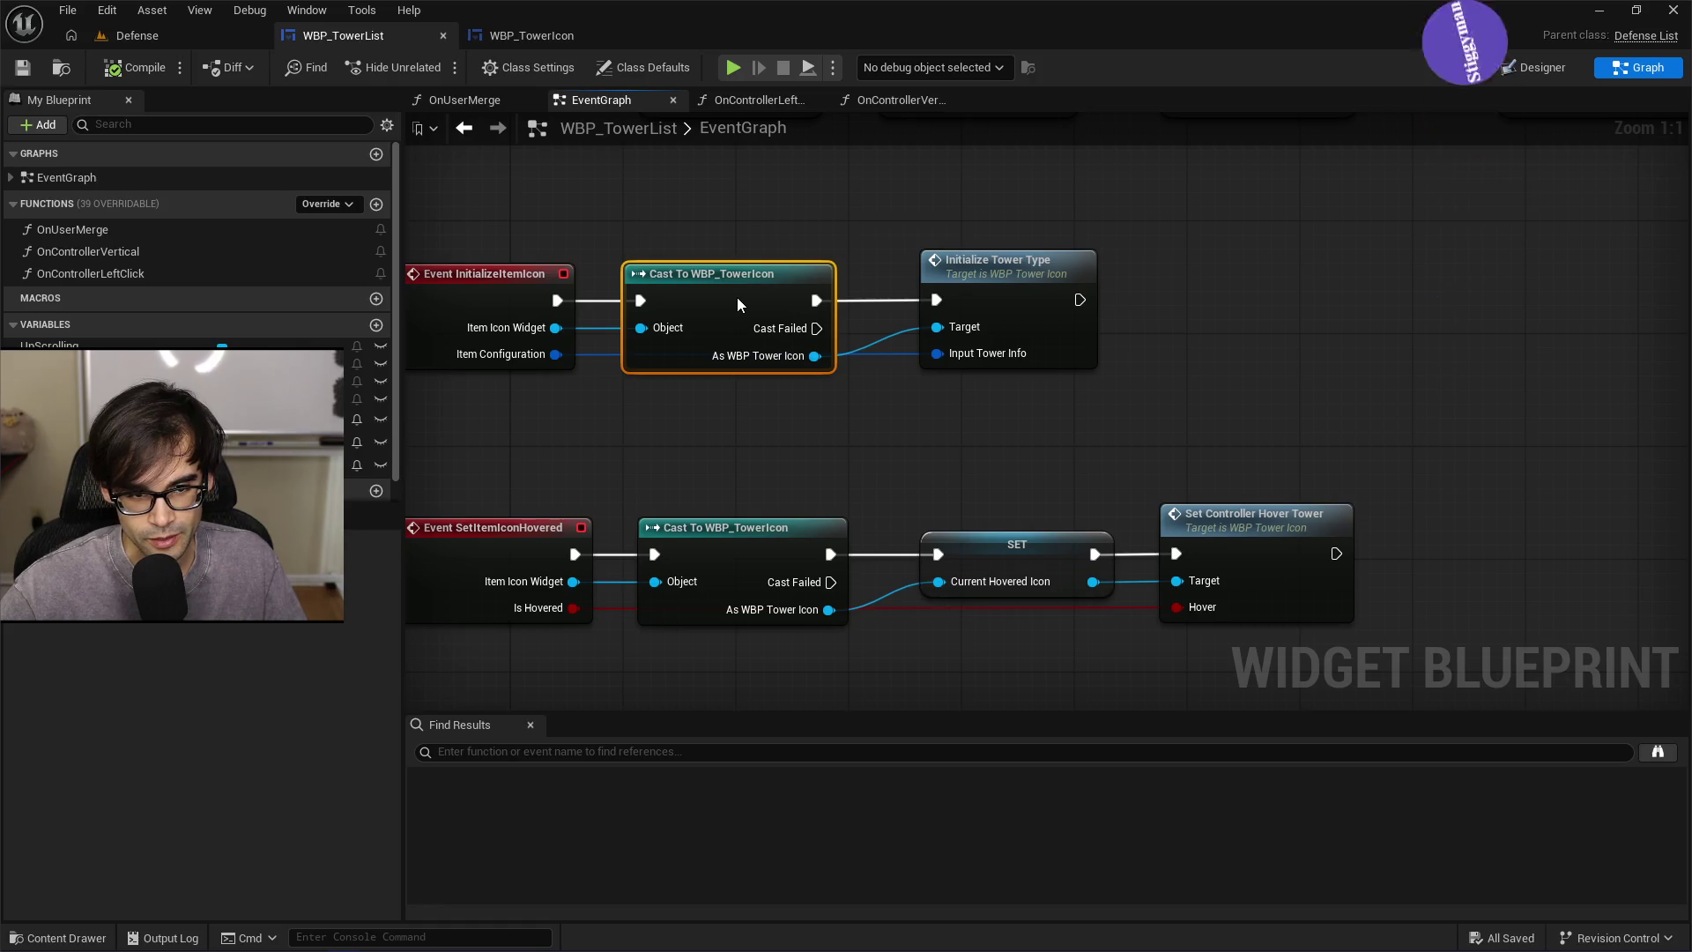
pyautogui.click(771, 224)
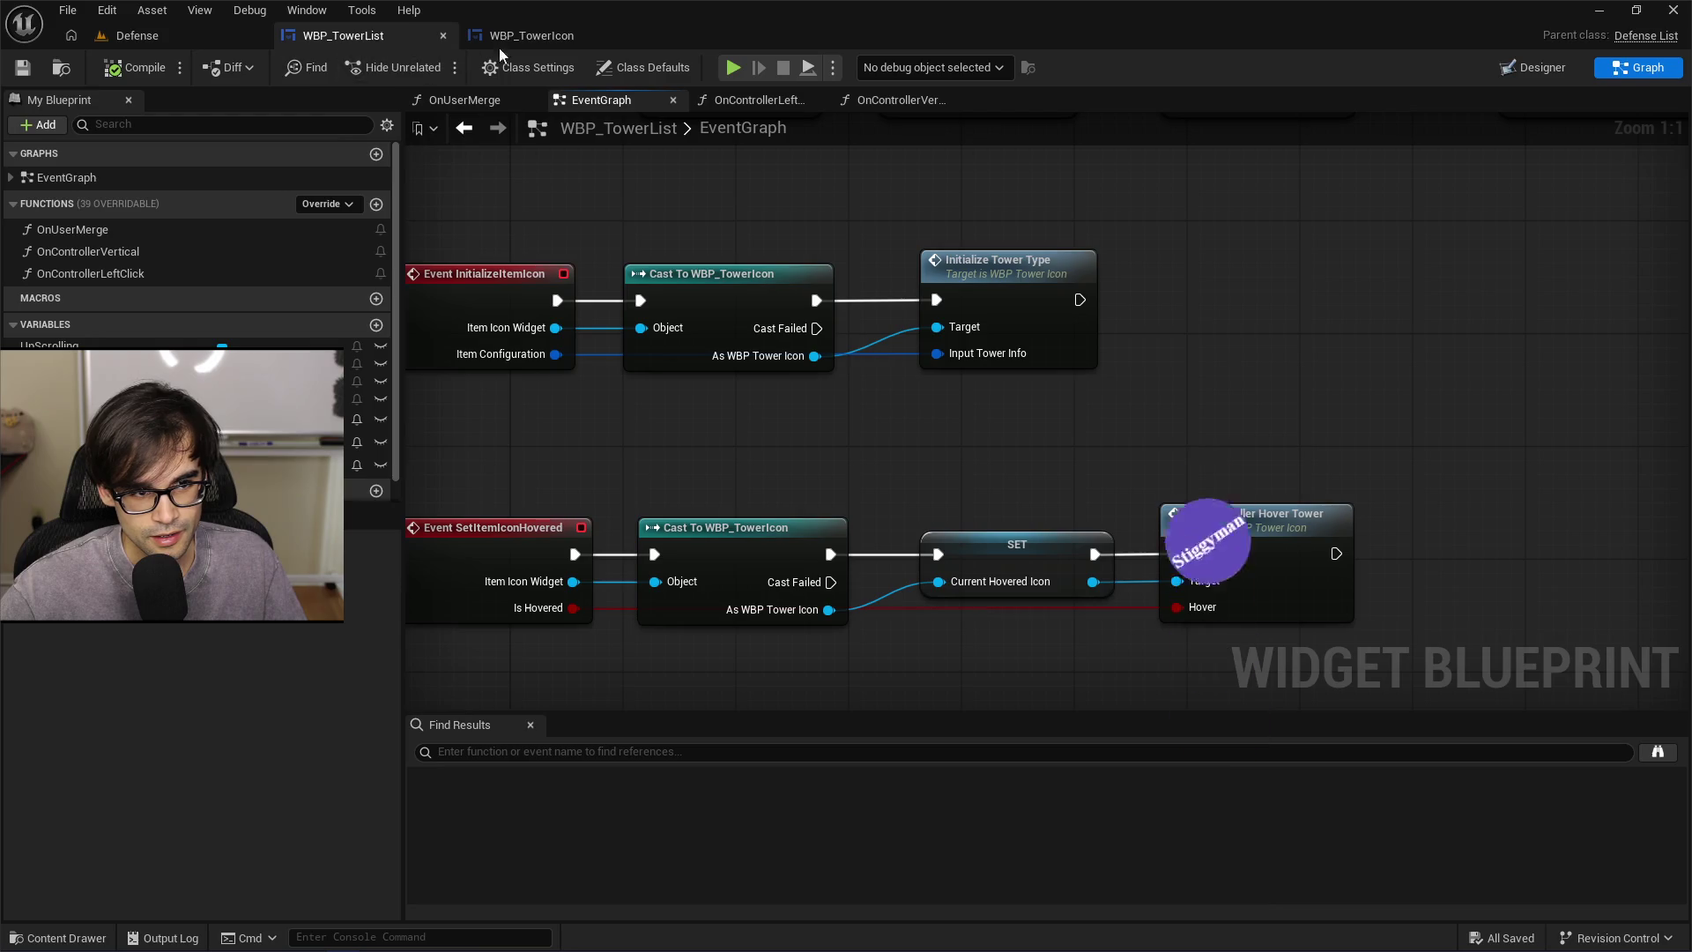
# Select the Cast To WBP_TowerIcon node and open the Initialize Tower Type function definition
pyautogui.click(548, 37)
pyautogui.click(362, 37)
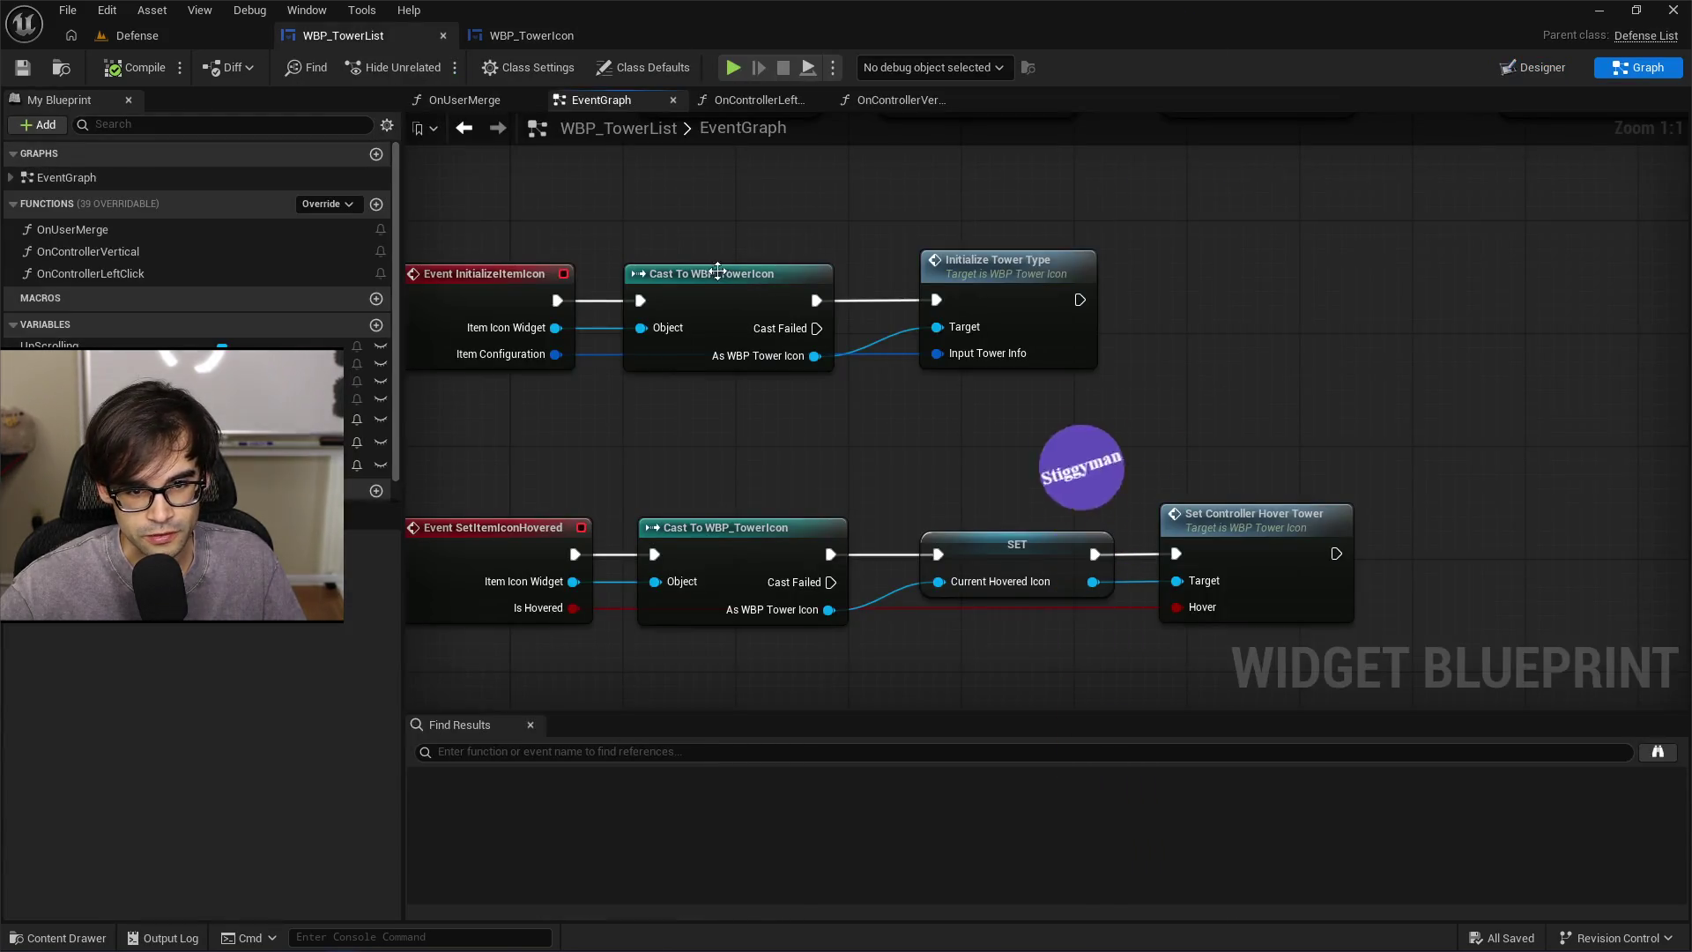
pyautogui.moveTo(754, 220); pyautogui.dragTo(959, 238)
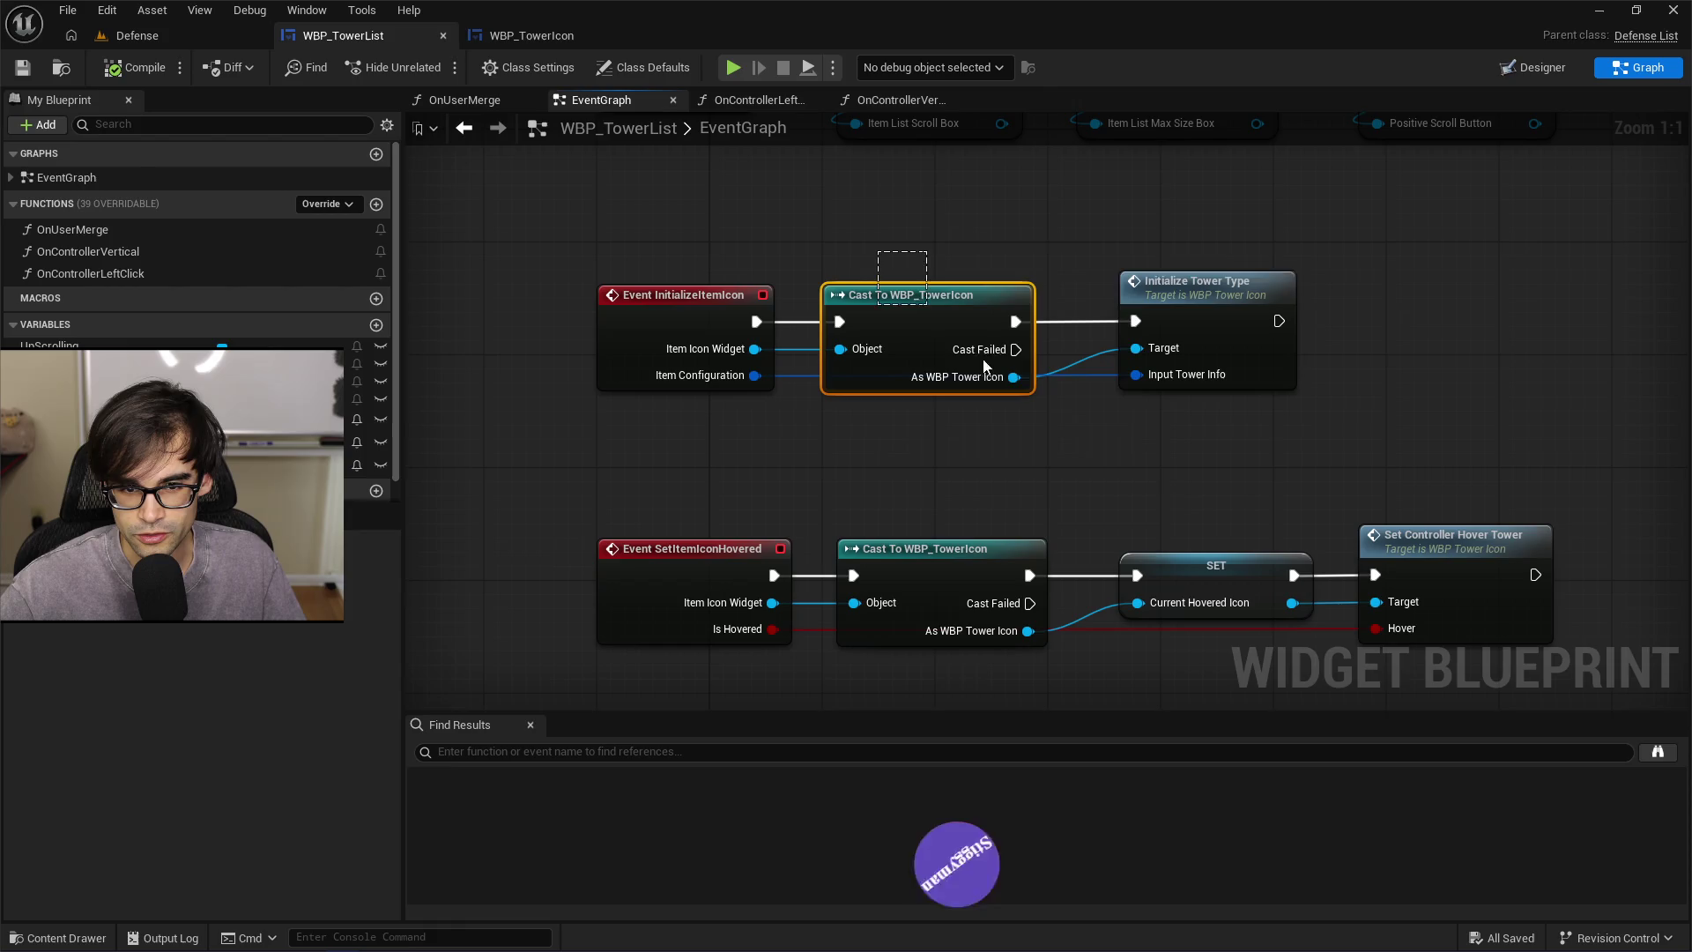
pyautogui.moveTo(986, 366); pyautogui.dragTo(1092, 555)
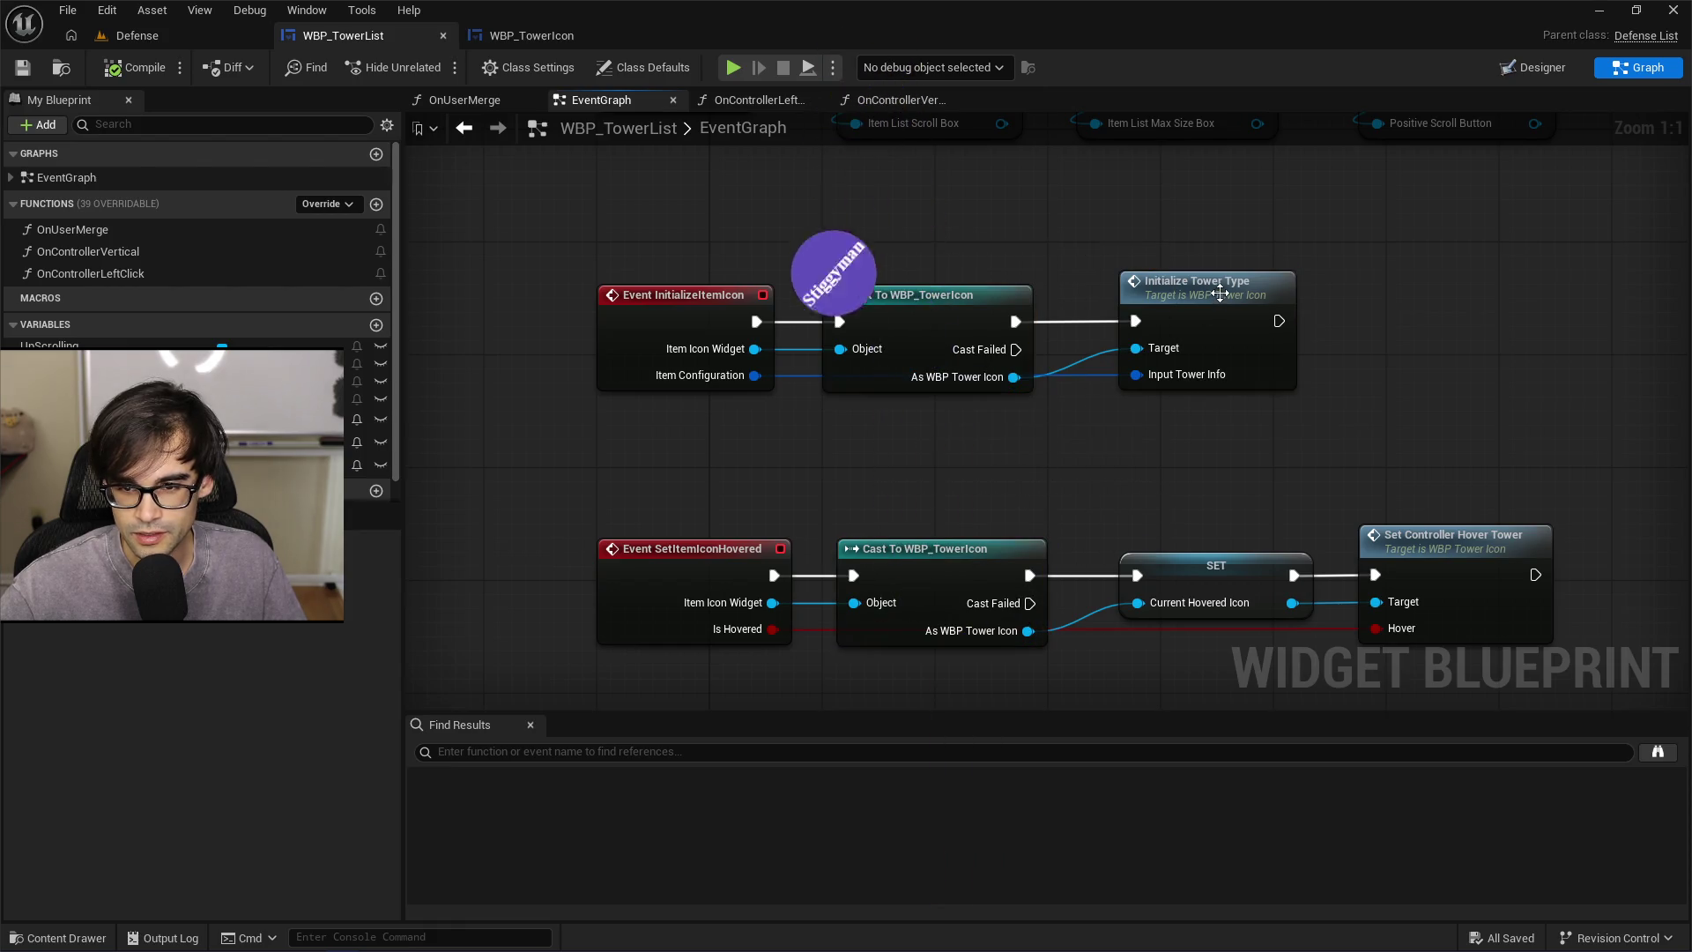
pyautogui.doubleClick(1210, 301)
pyautogui.scroll(-3, 992, 322)
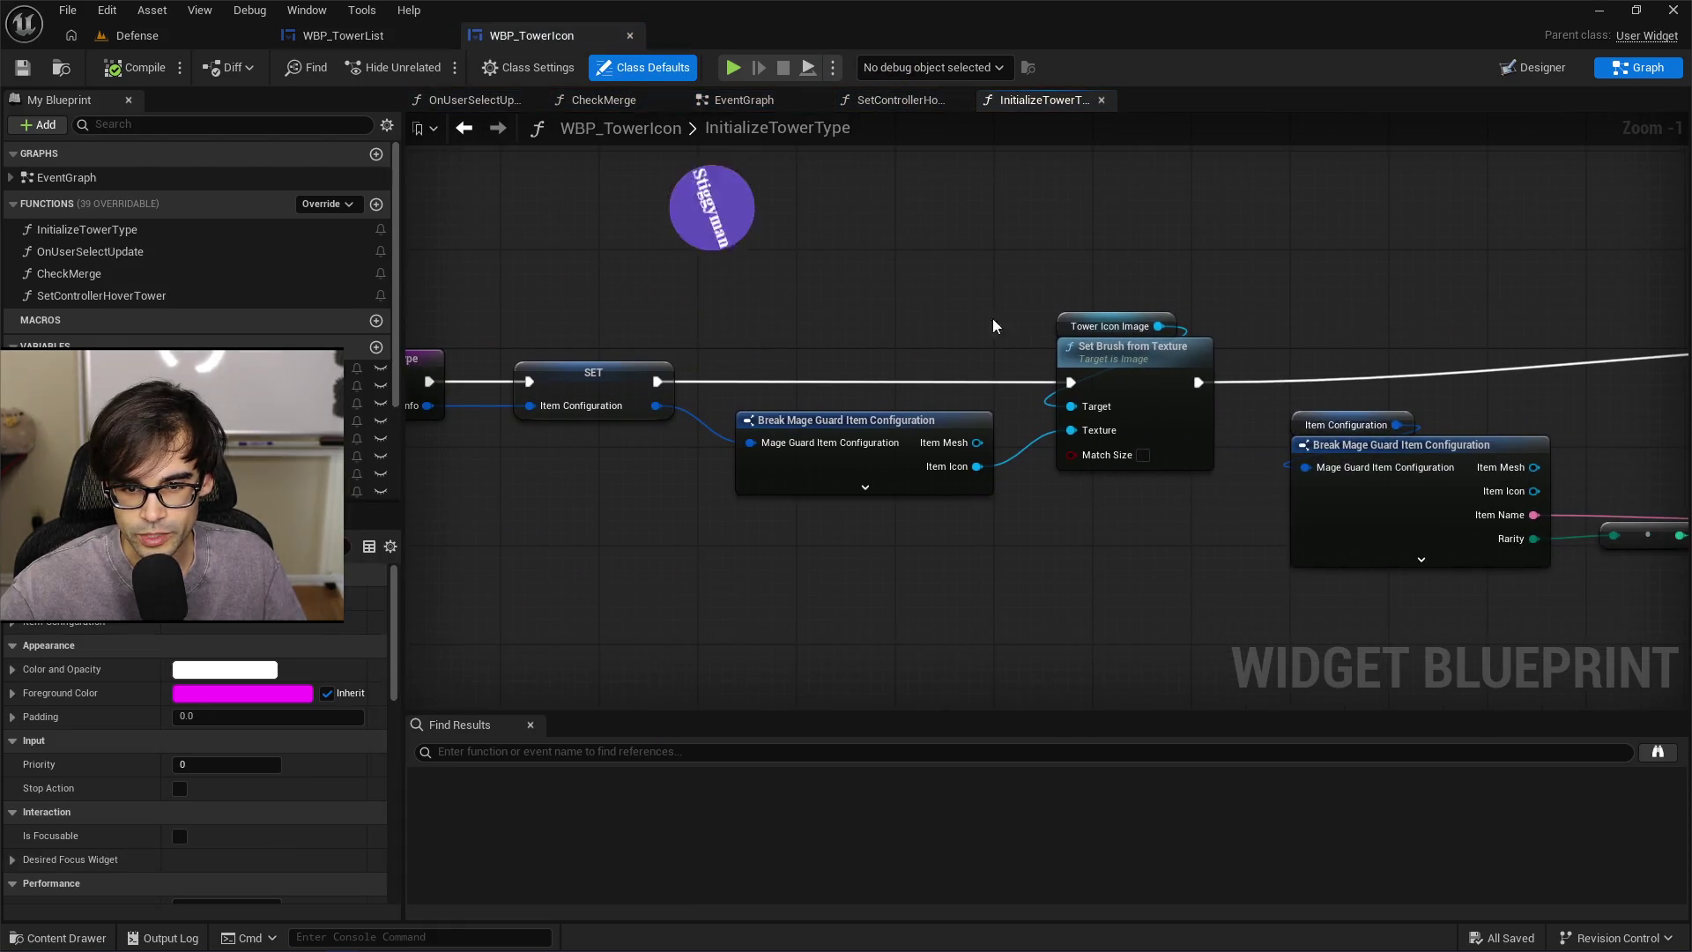
# Back in WBP_TowerList, select both Cast To WBP_TowerIcon nodes, then open OnControllerVertical
pyautogui.click(343, 36)
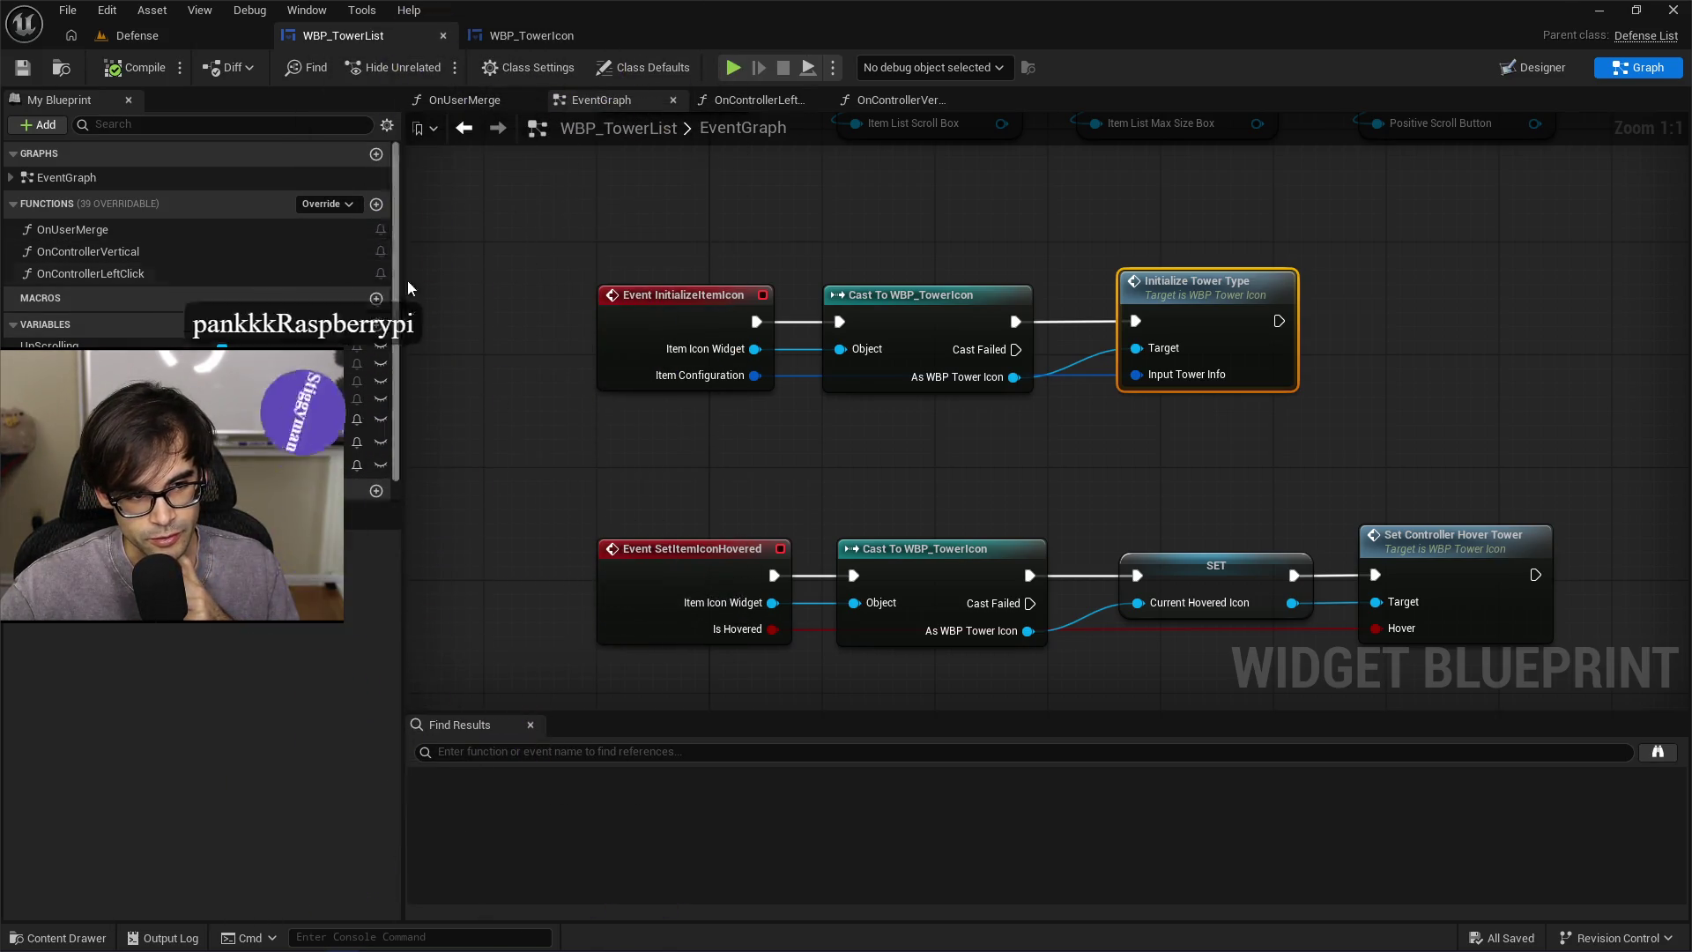
pyautogui.moveTo(1018, 230); pyautogui.dragTo(753, 233)
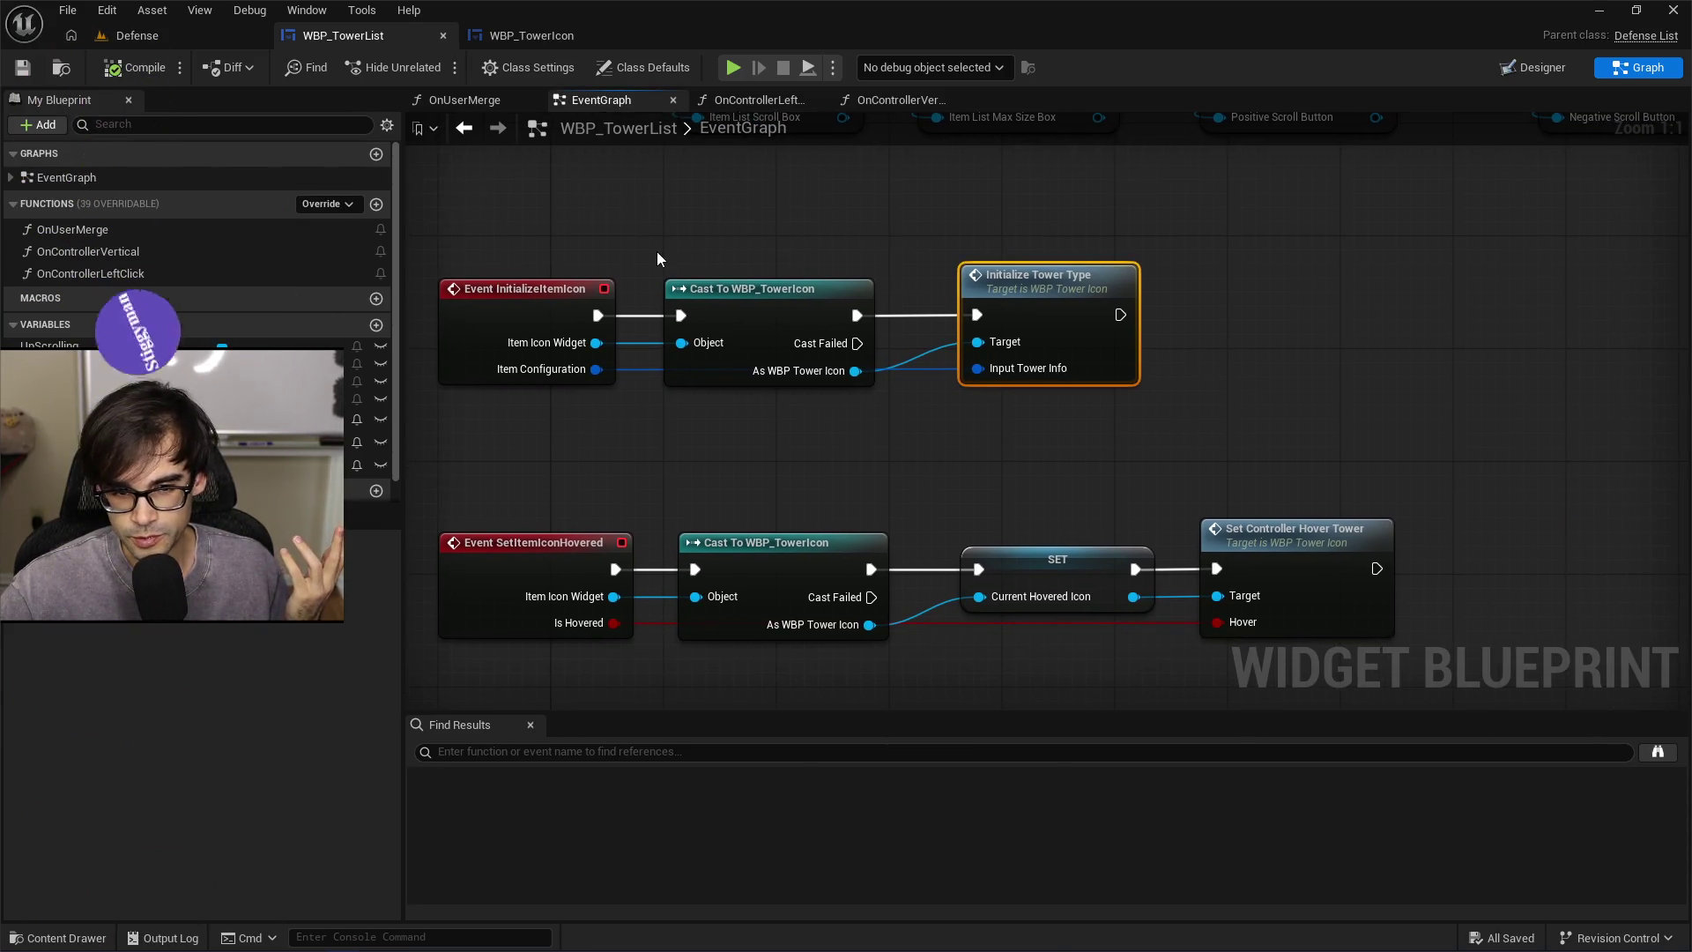
pyautogui.moveTo(656, 256); pyautogui.dragTo(839, 467)
pyautogui.moveTo(915, 657)
pyautogui.mouseDown()
pyautogui.moveTo(623, 310)
pyautogui.moveTo(654, 261)
pyautogui.mouseUp()
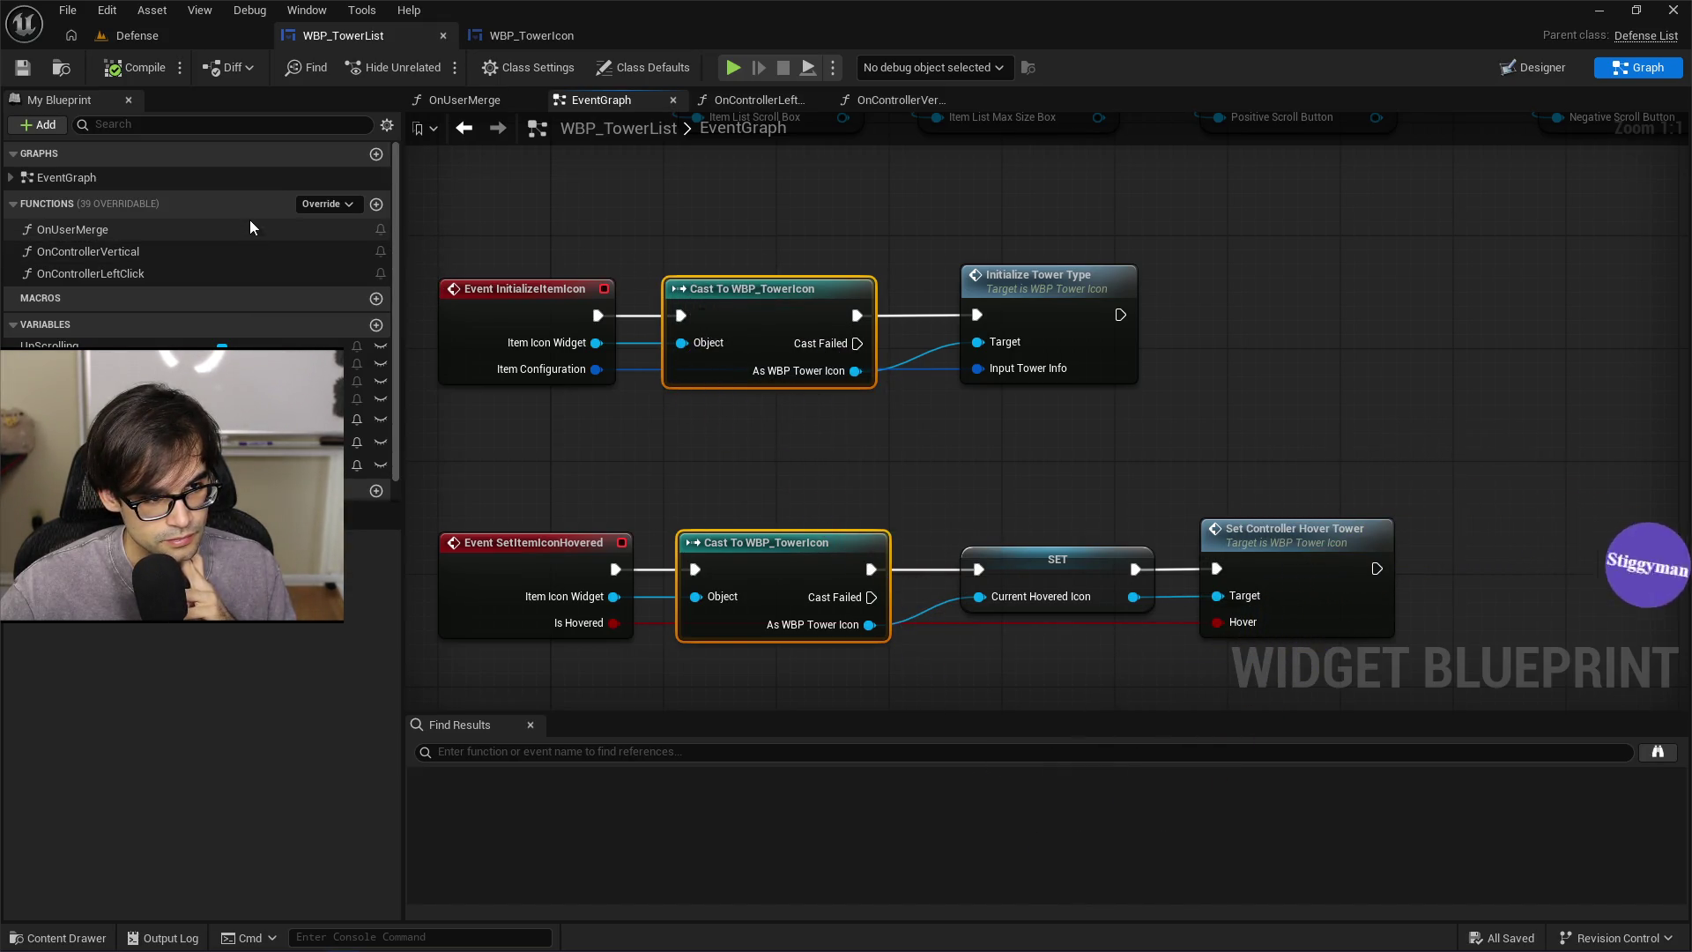
pyautogui.doubleClick(226, 253)
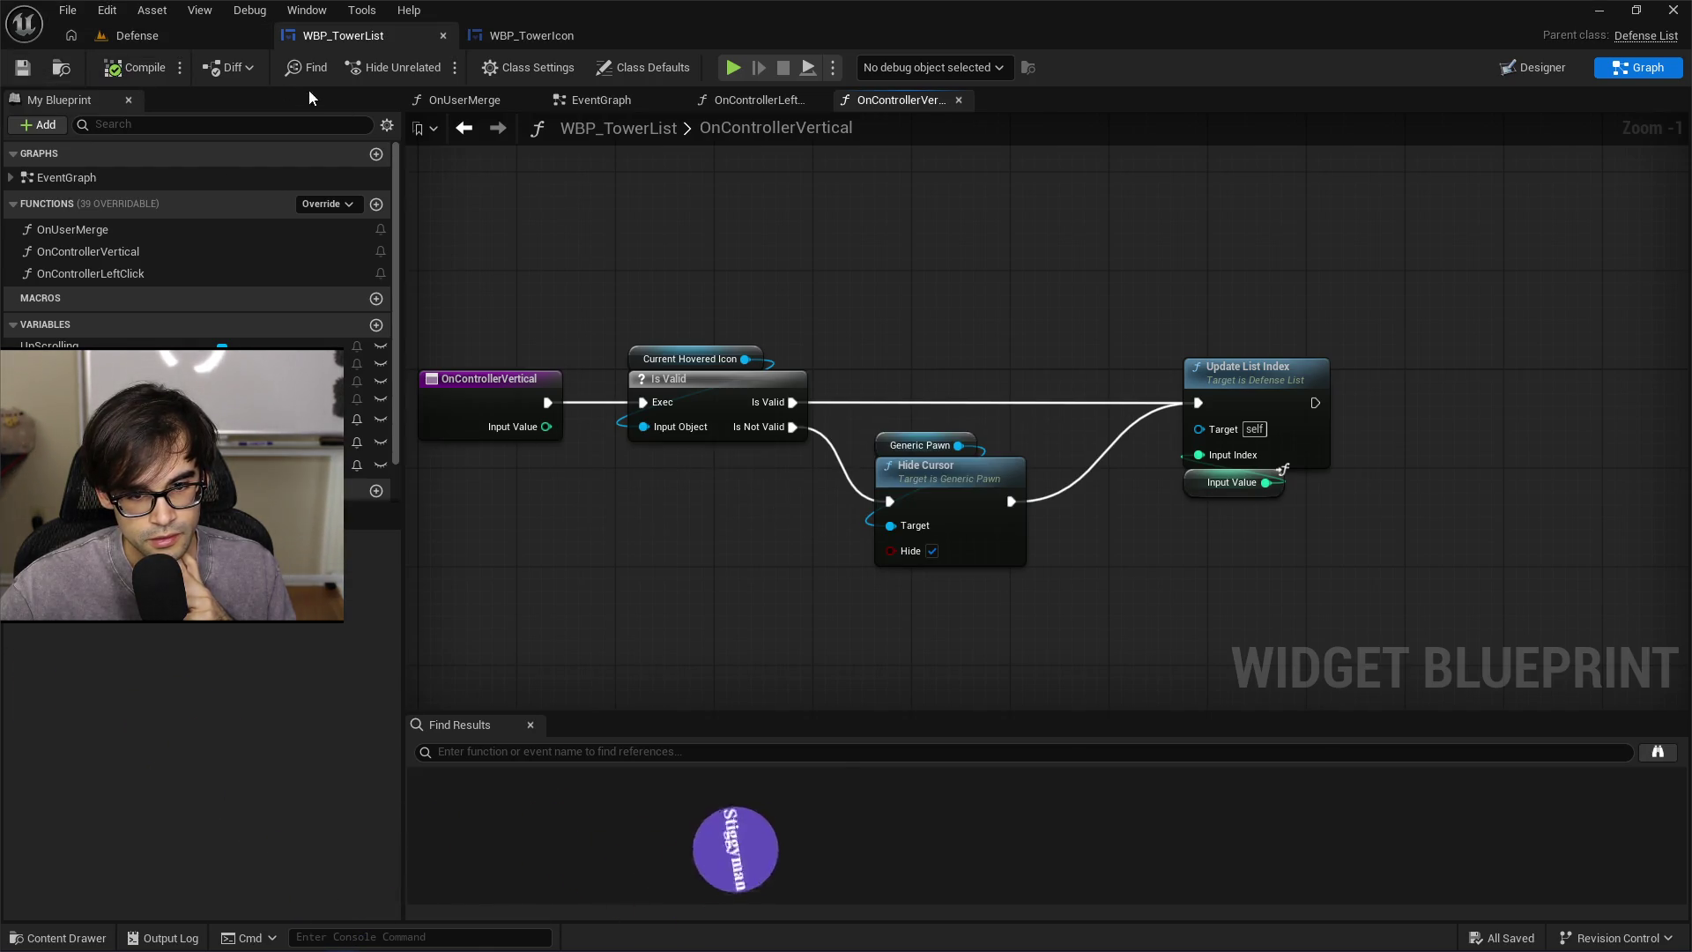
pyautogui.hotkey('alt', 'p')
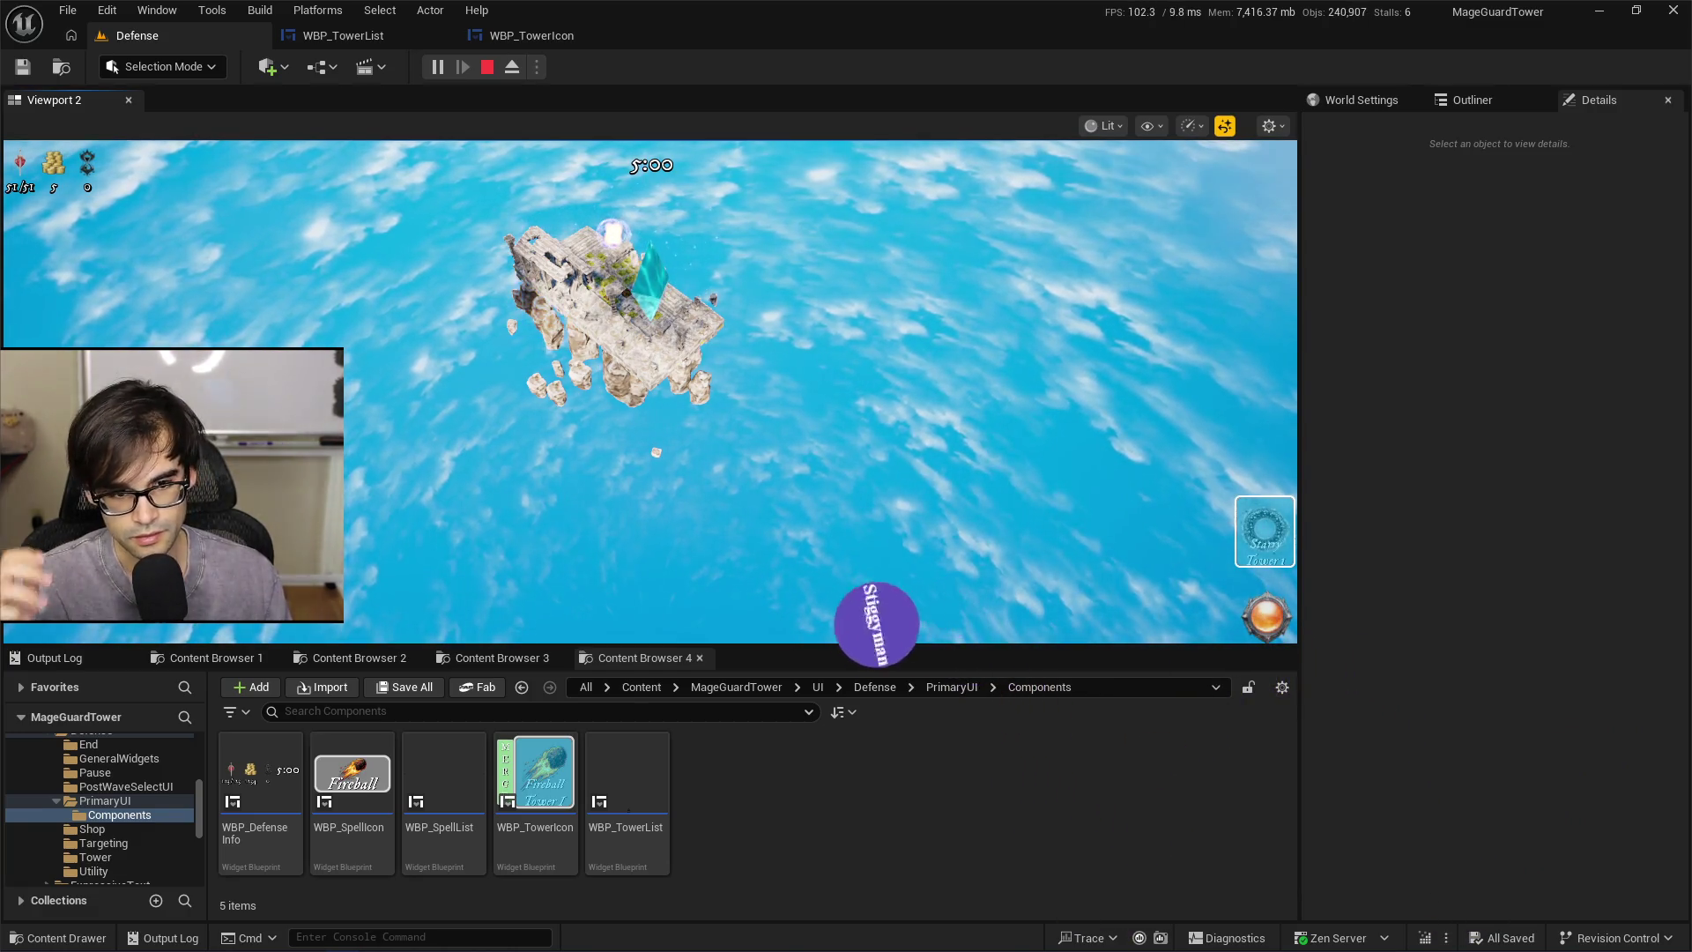
pyautogui.press('Escape')
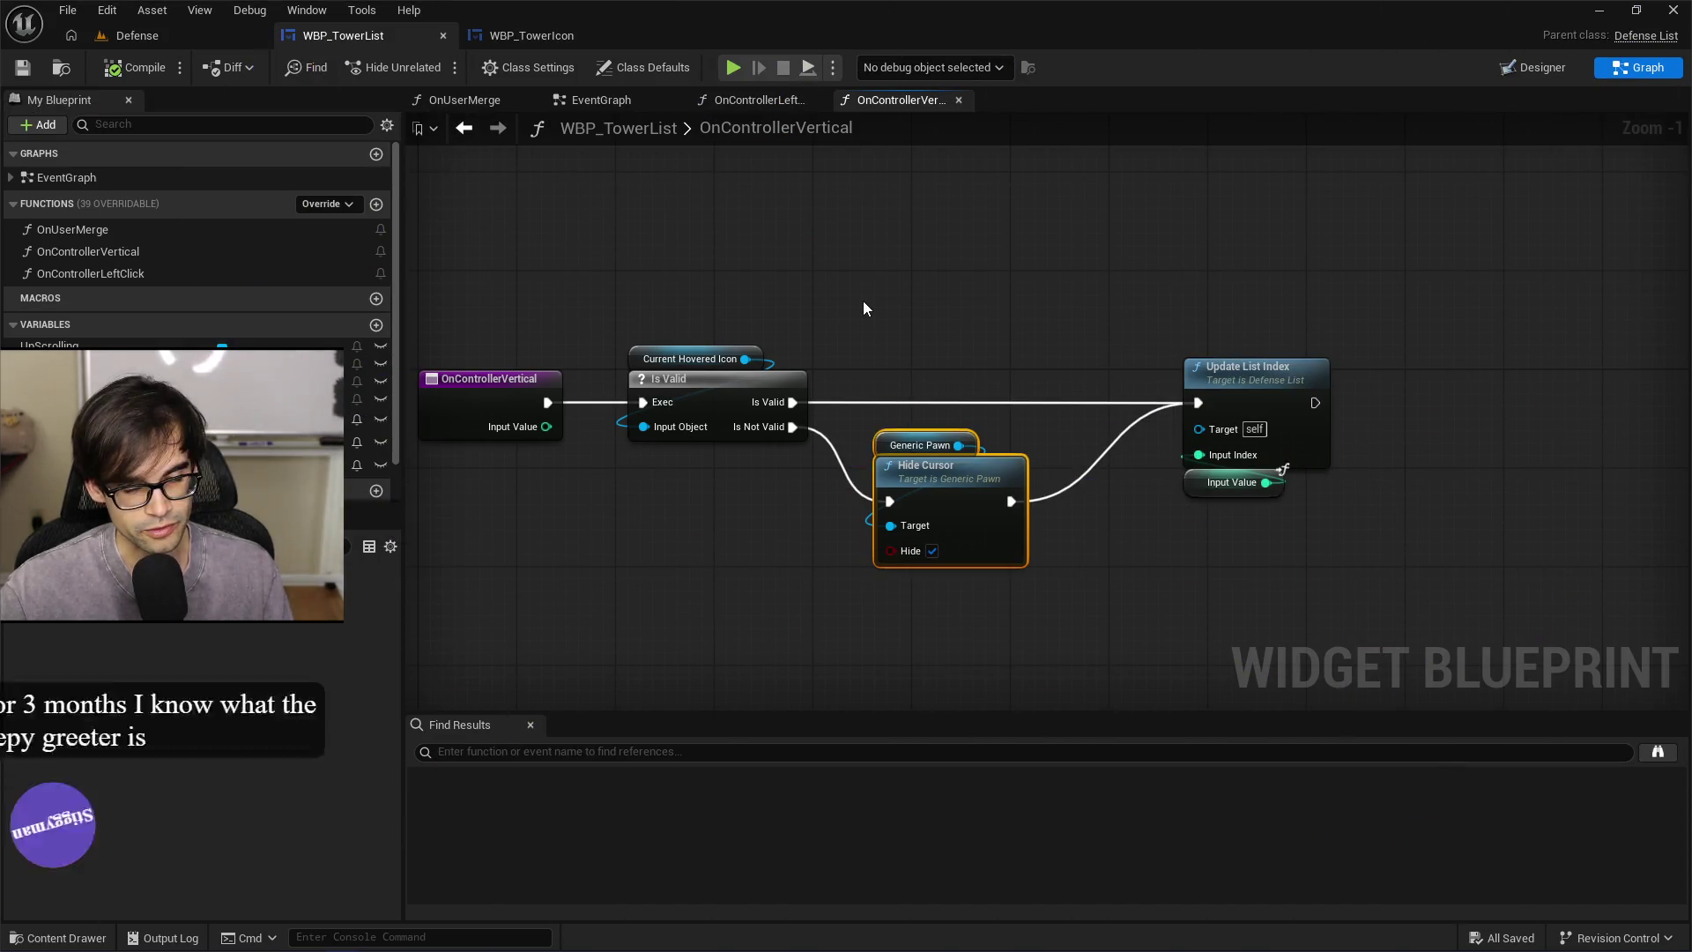
pyautogui.click(527, 36)
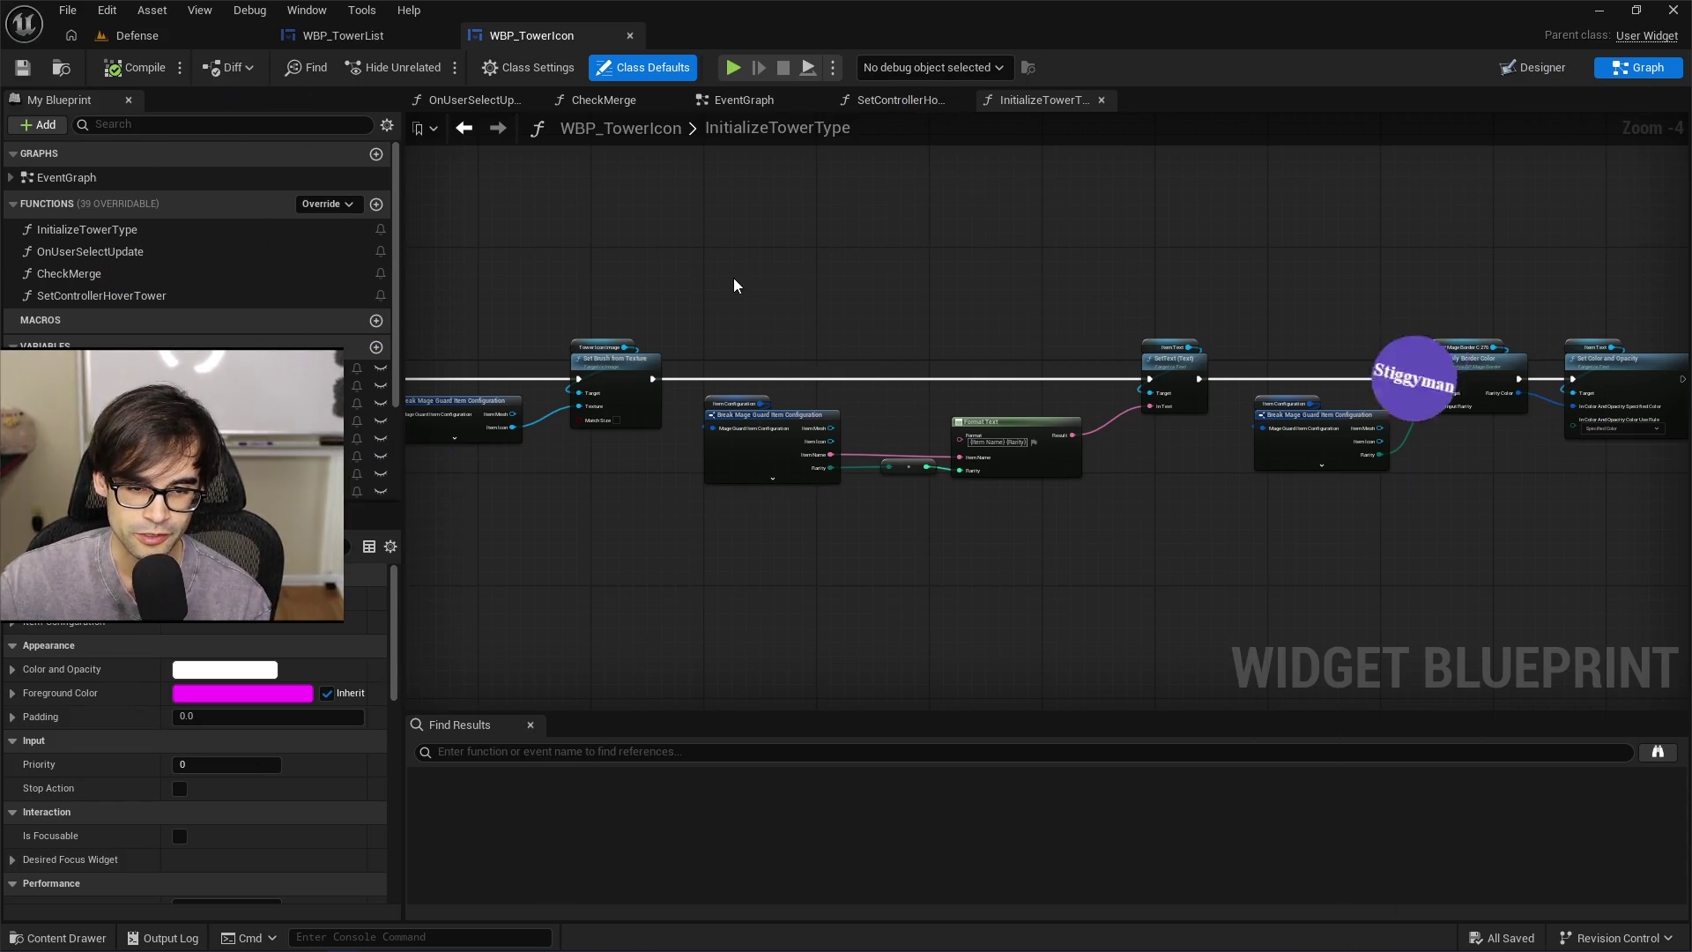
pyautogui.moveTo(733, 278); pyautogui.dragTo(1028, 536)
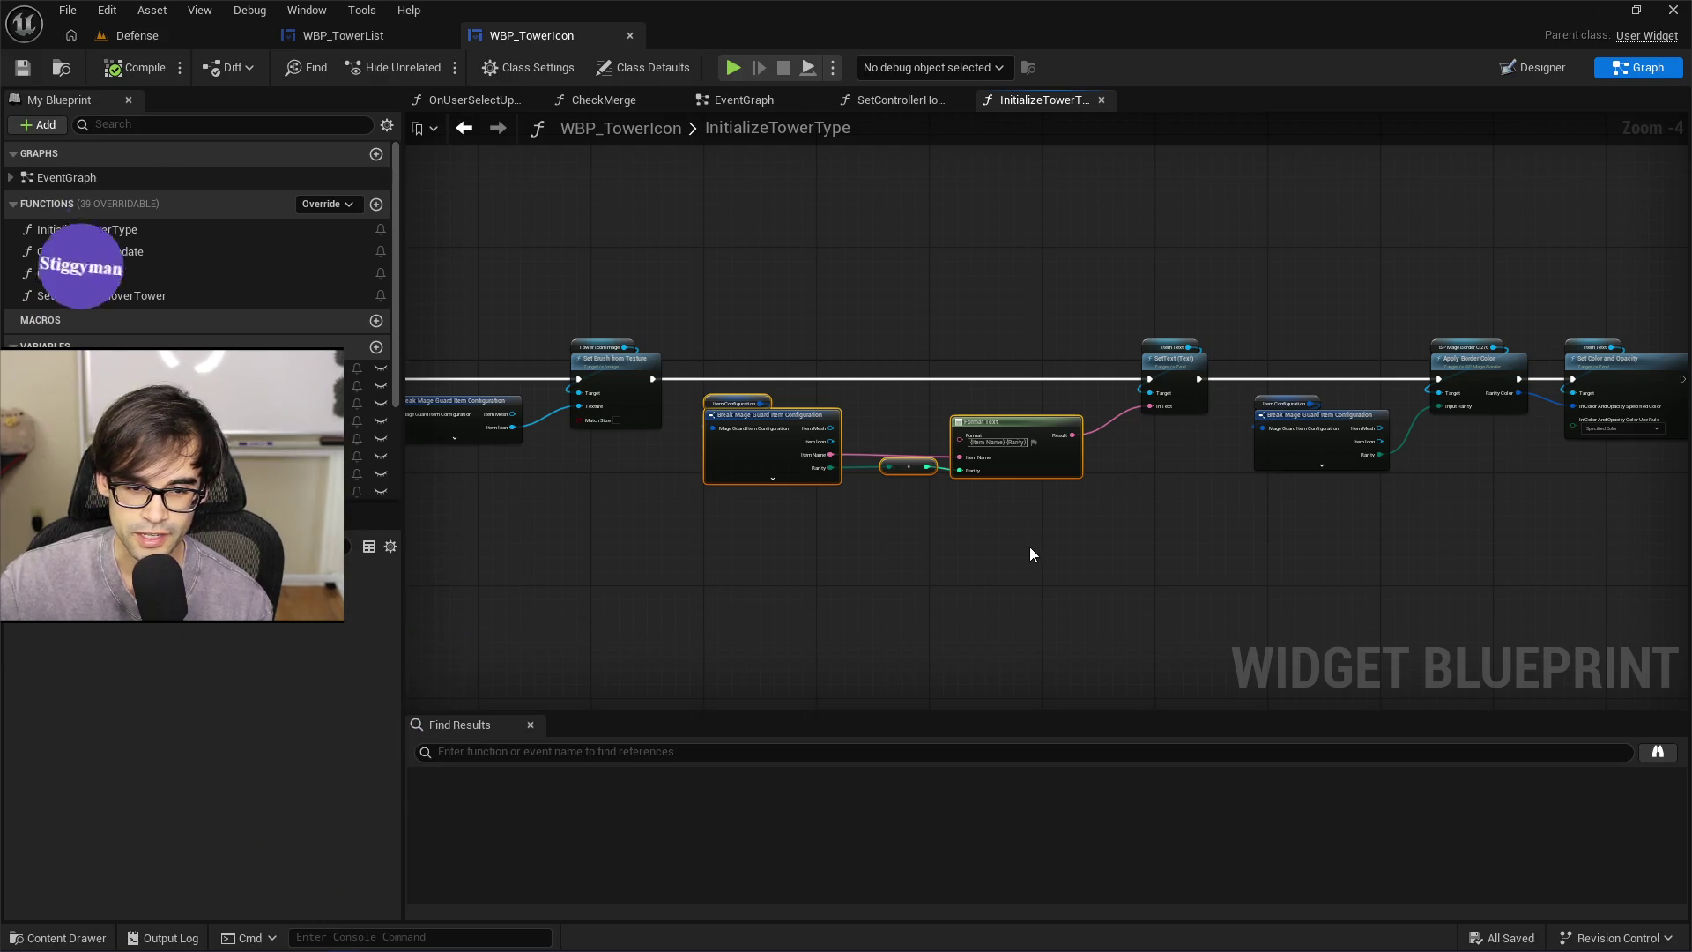
pyautogui.scroll(1, 1040, 505)
pyautogui.moveTo(1235, 535)
pyautogui.mouseDown()
pyautogui.moveTo(1065, 555)
pyautogui.moveTo(887, 394)
pyautogui.mouseUp()
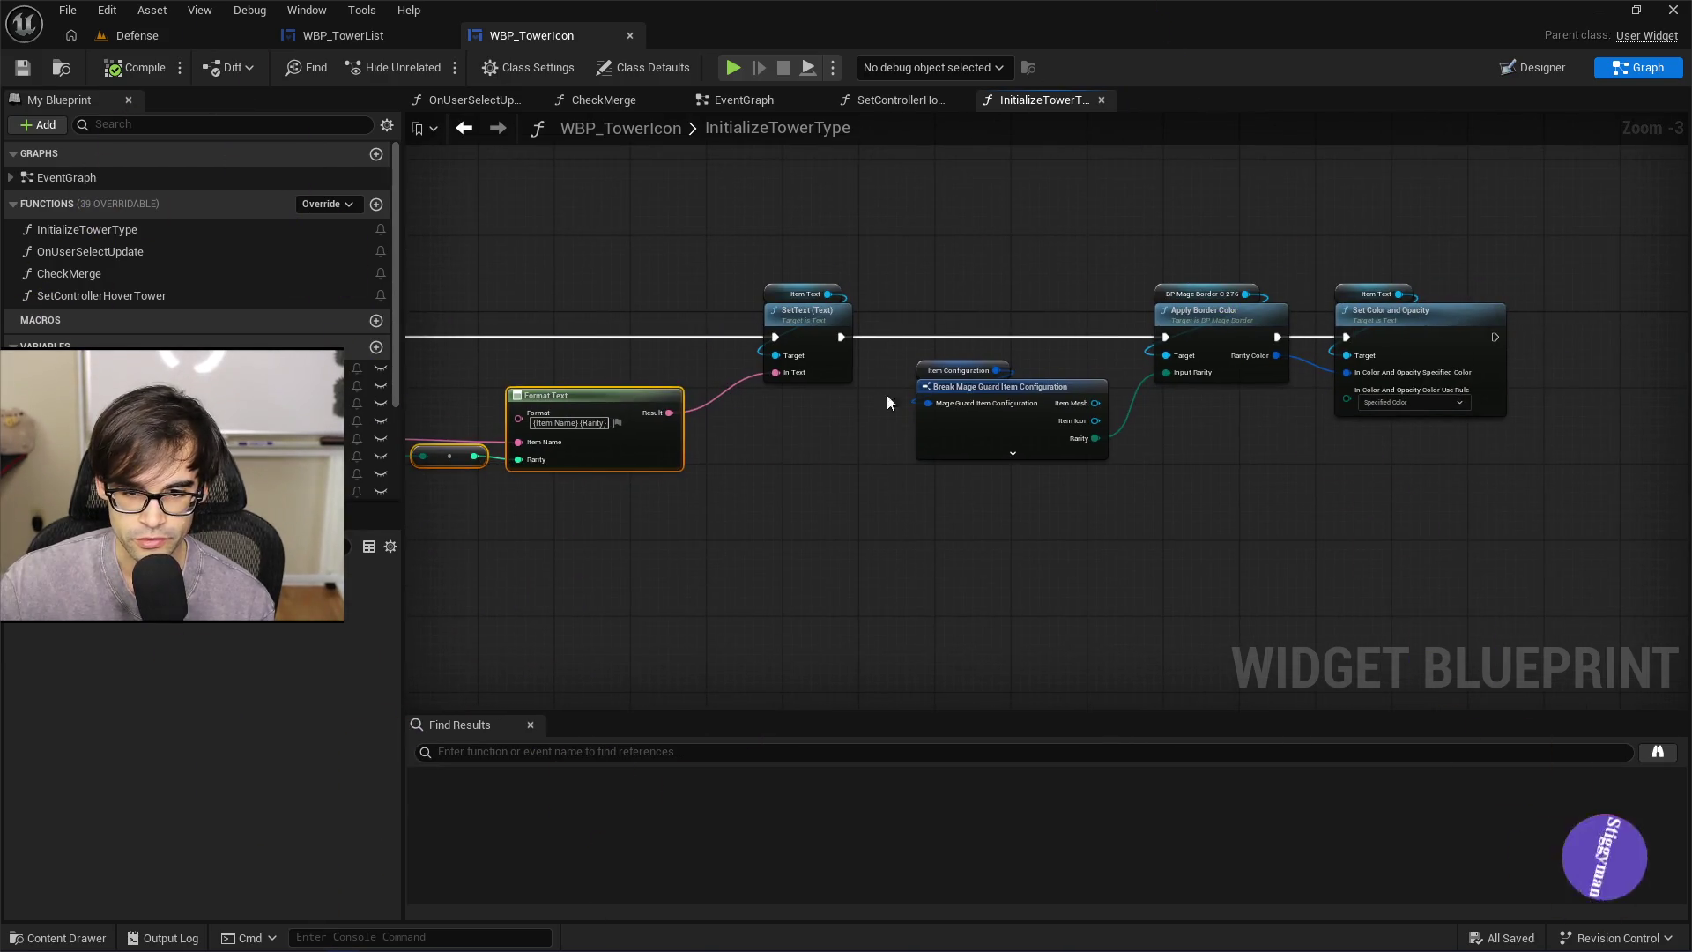
pyautogui.moveTo(937, 219); pyautogui.dragTo(1454, 487)
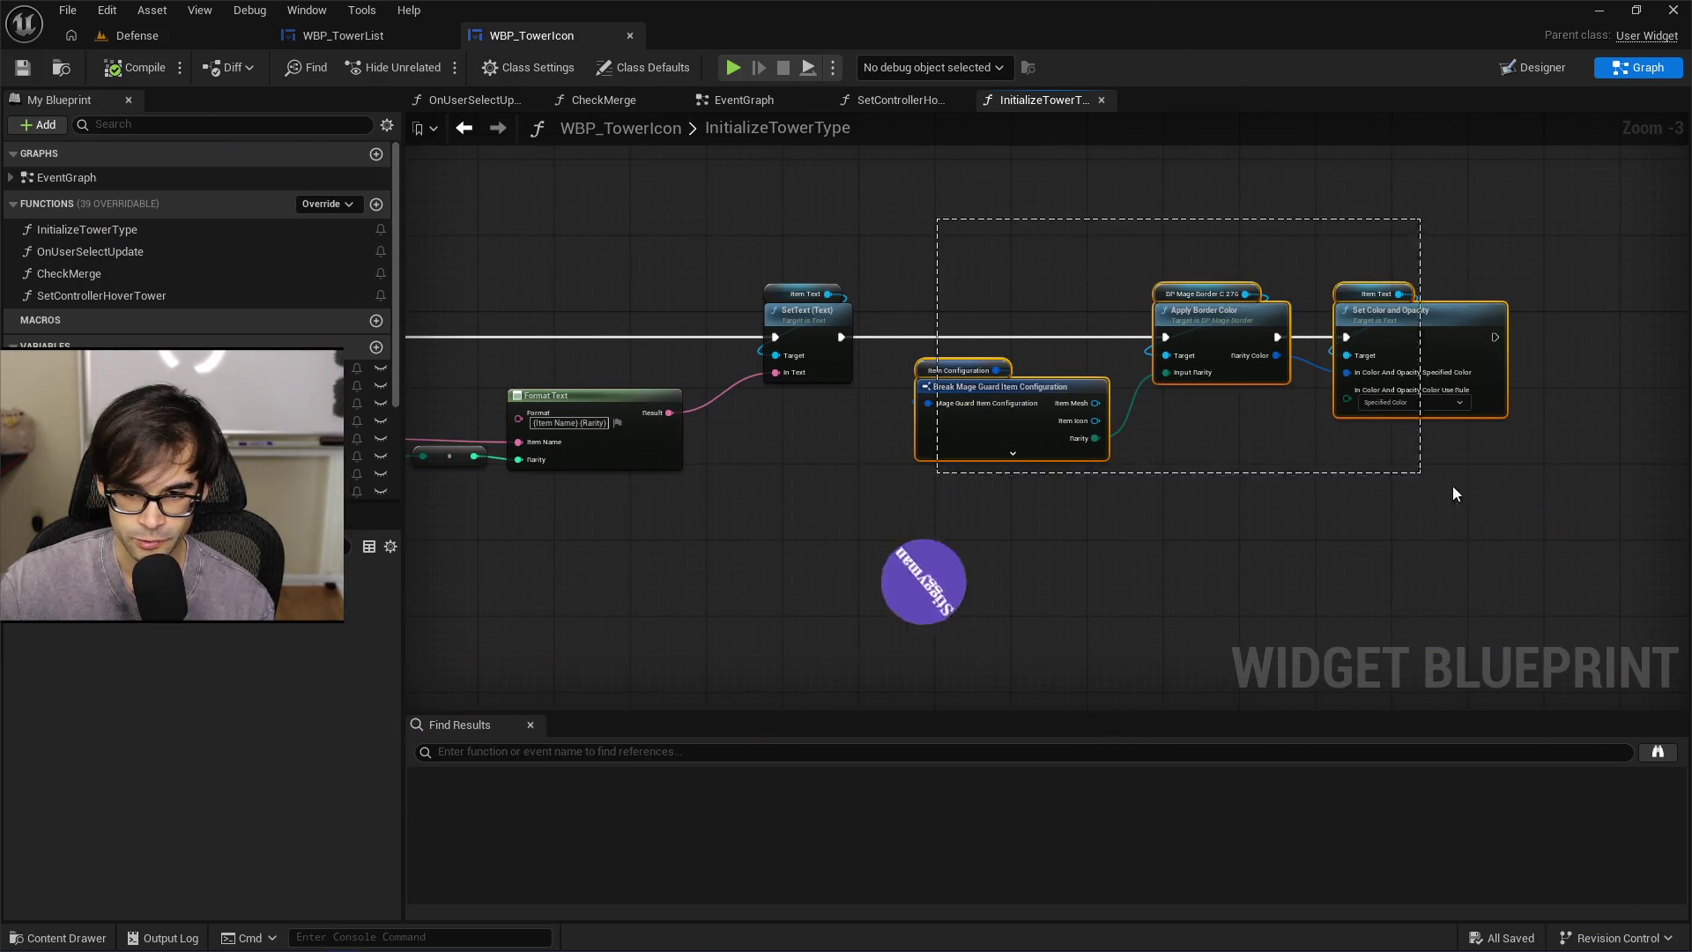
pyautogui.click(693, 457)
pyautogui.moveTo(693, 457); pyautogui.dragTo(1053, 459)
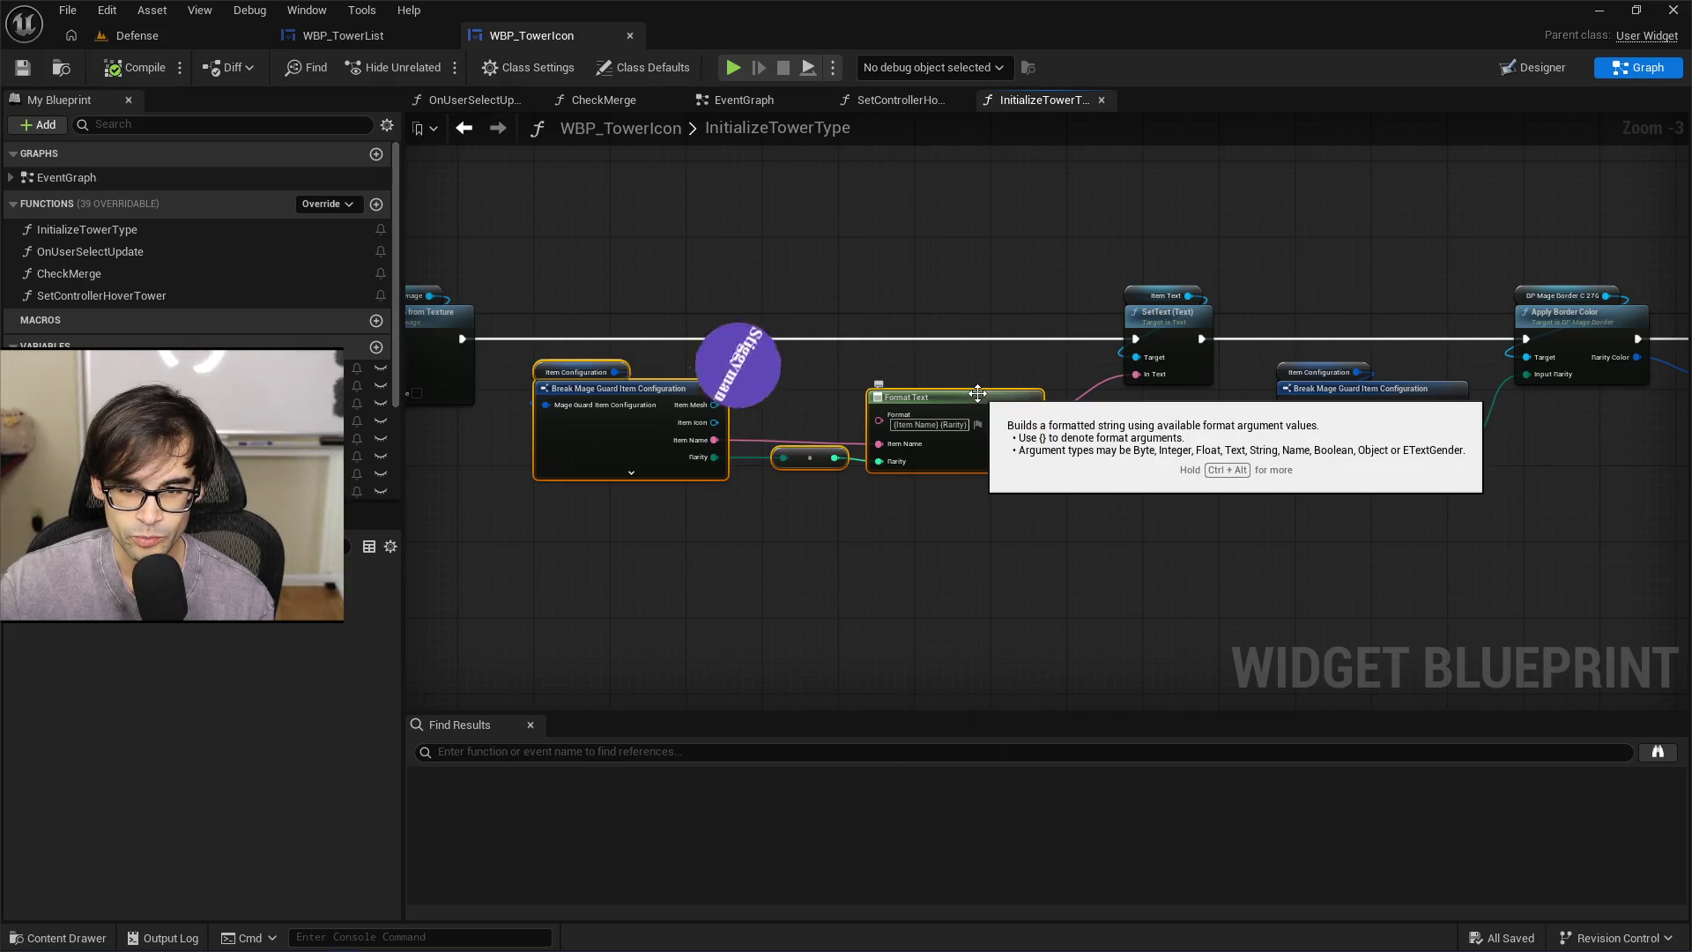
pyautogui.click(810, 272)
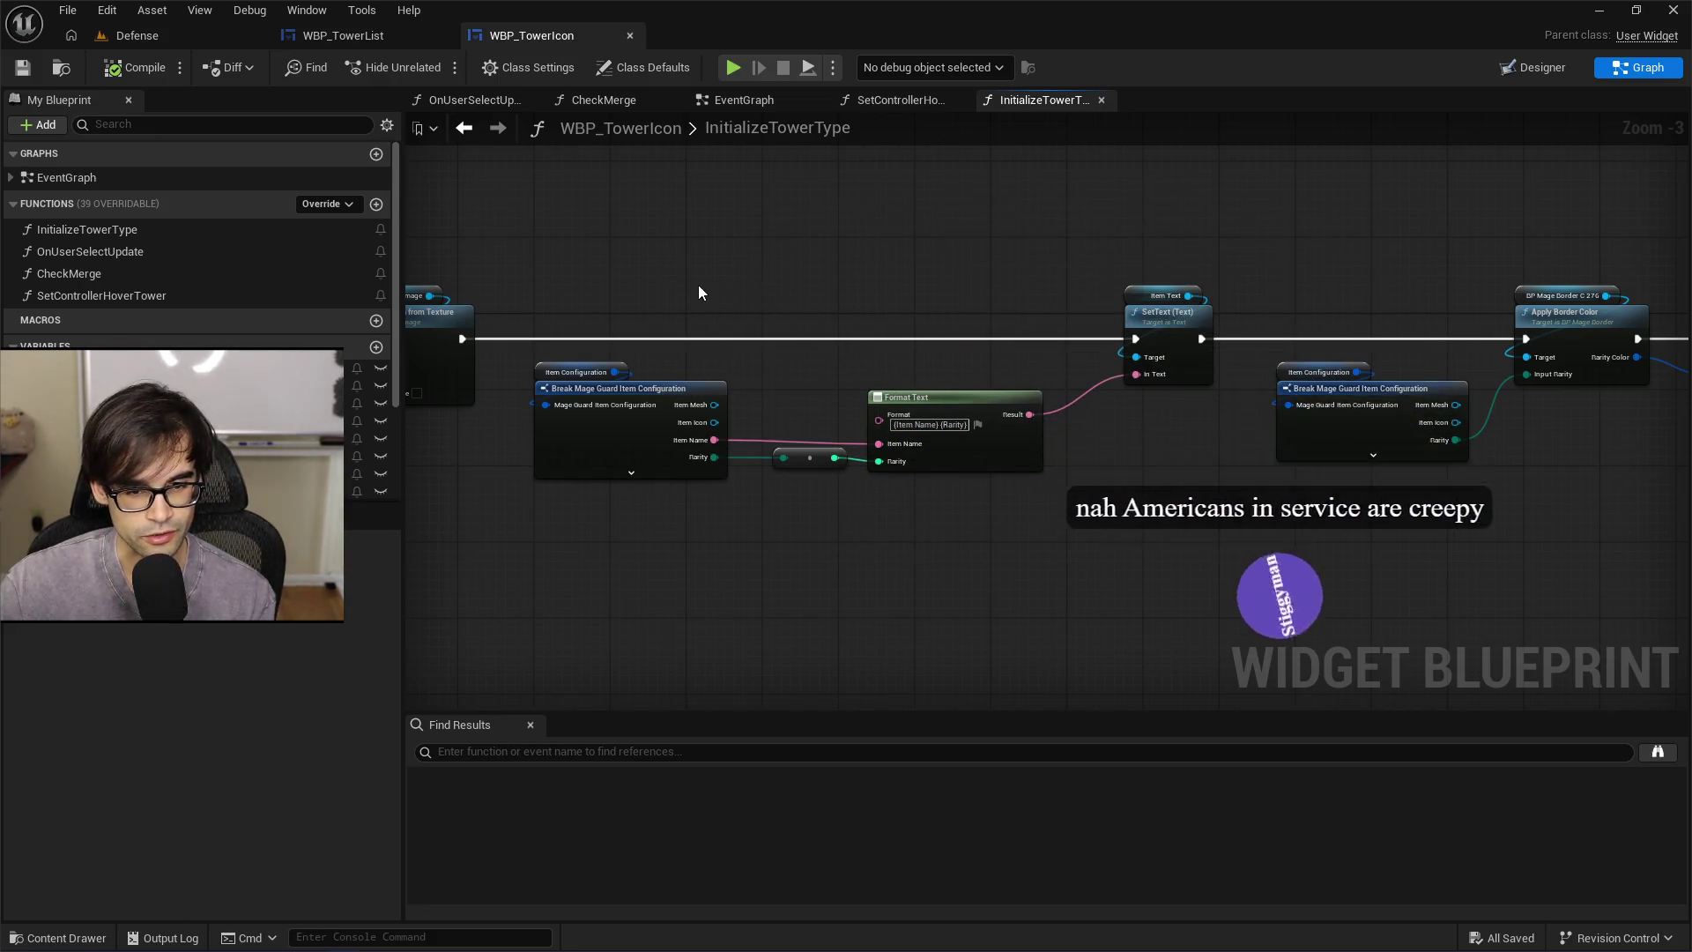
pyautogui.moveTo(698, 284); pyautogui.dragTo(1047, 301)
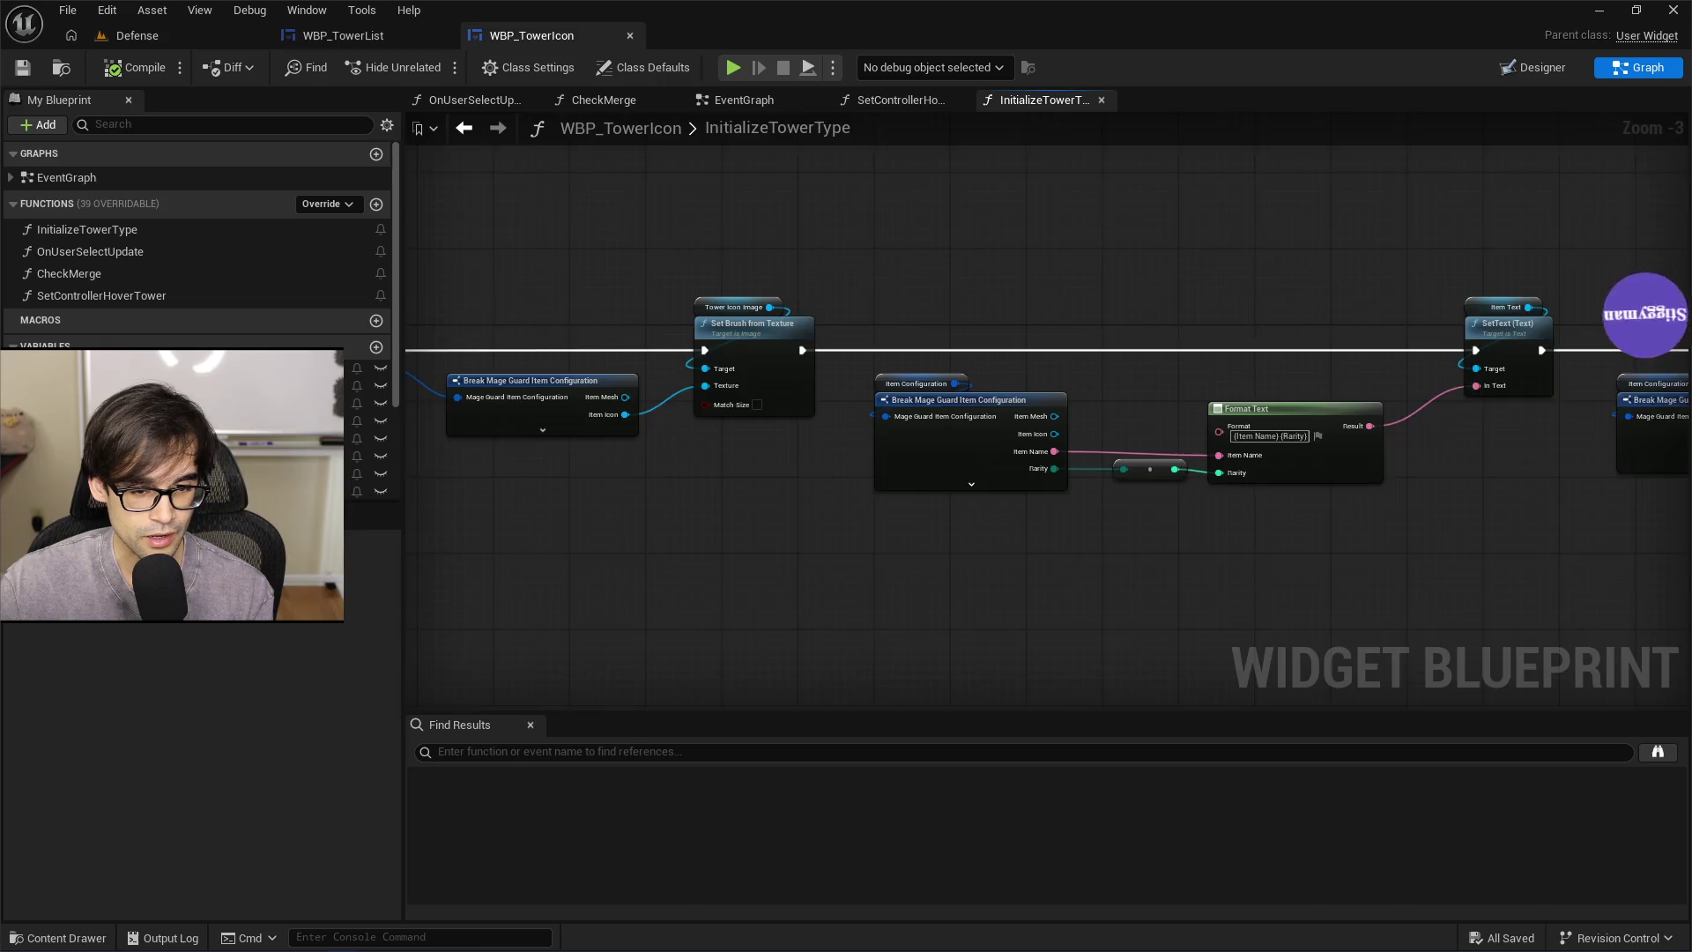
pyautogui.moveTo(625, 253); pyautogui.dragTo(959, 264)
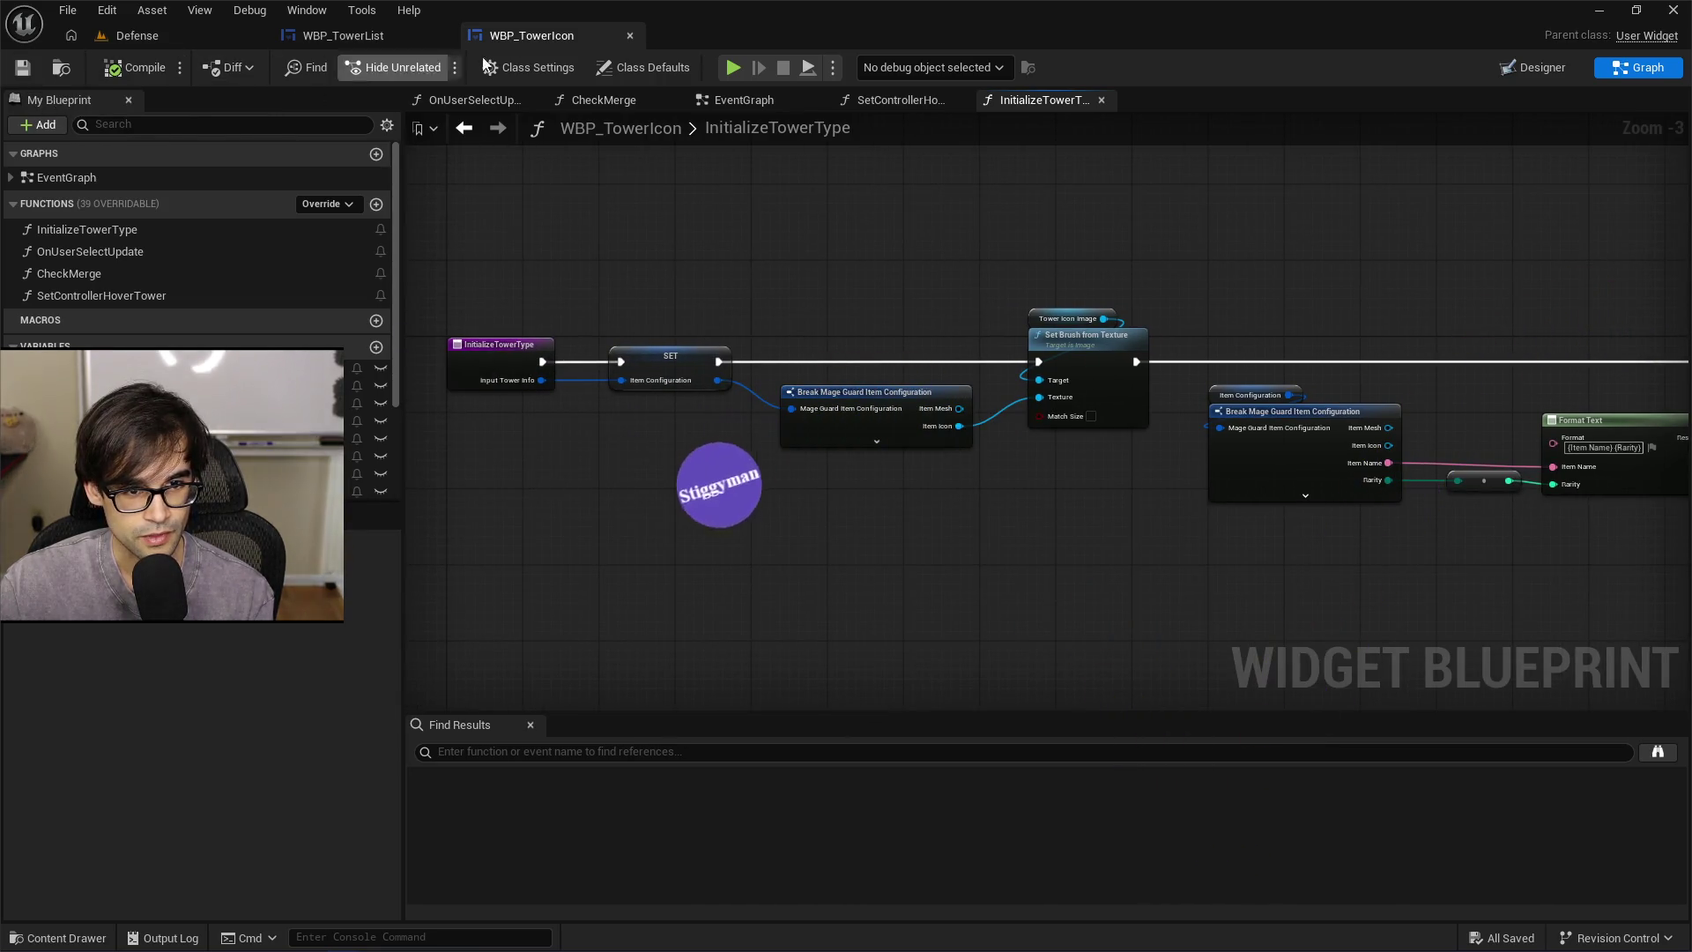
pyautogui.click(386, 42)
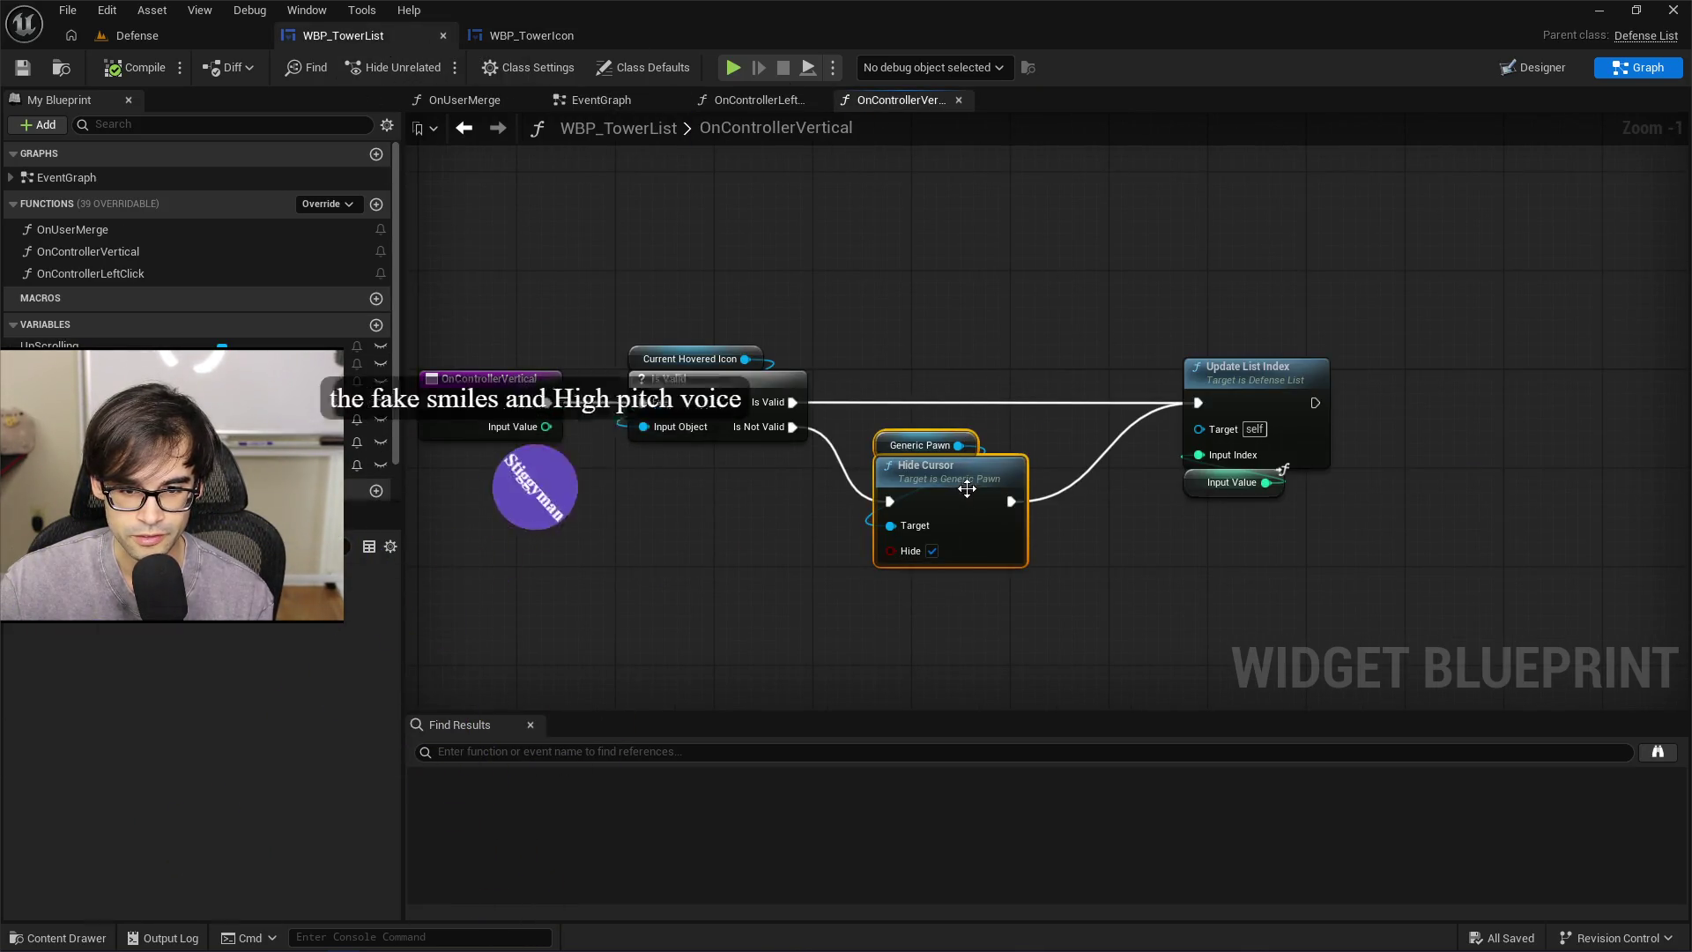
# Deselect Hide Cursor, glance at WBP_TowerIcon, and open WBP_TowerList's EventGraph
pyautogui.click(957, 348)
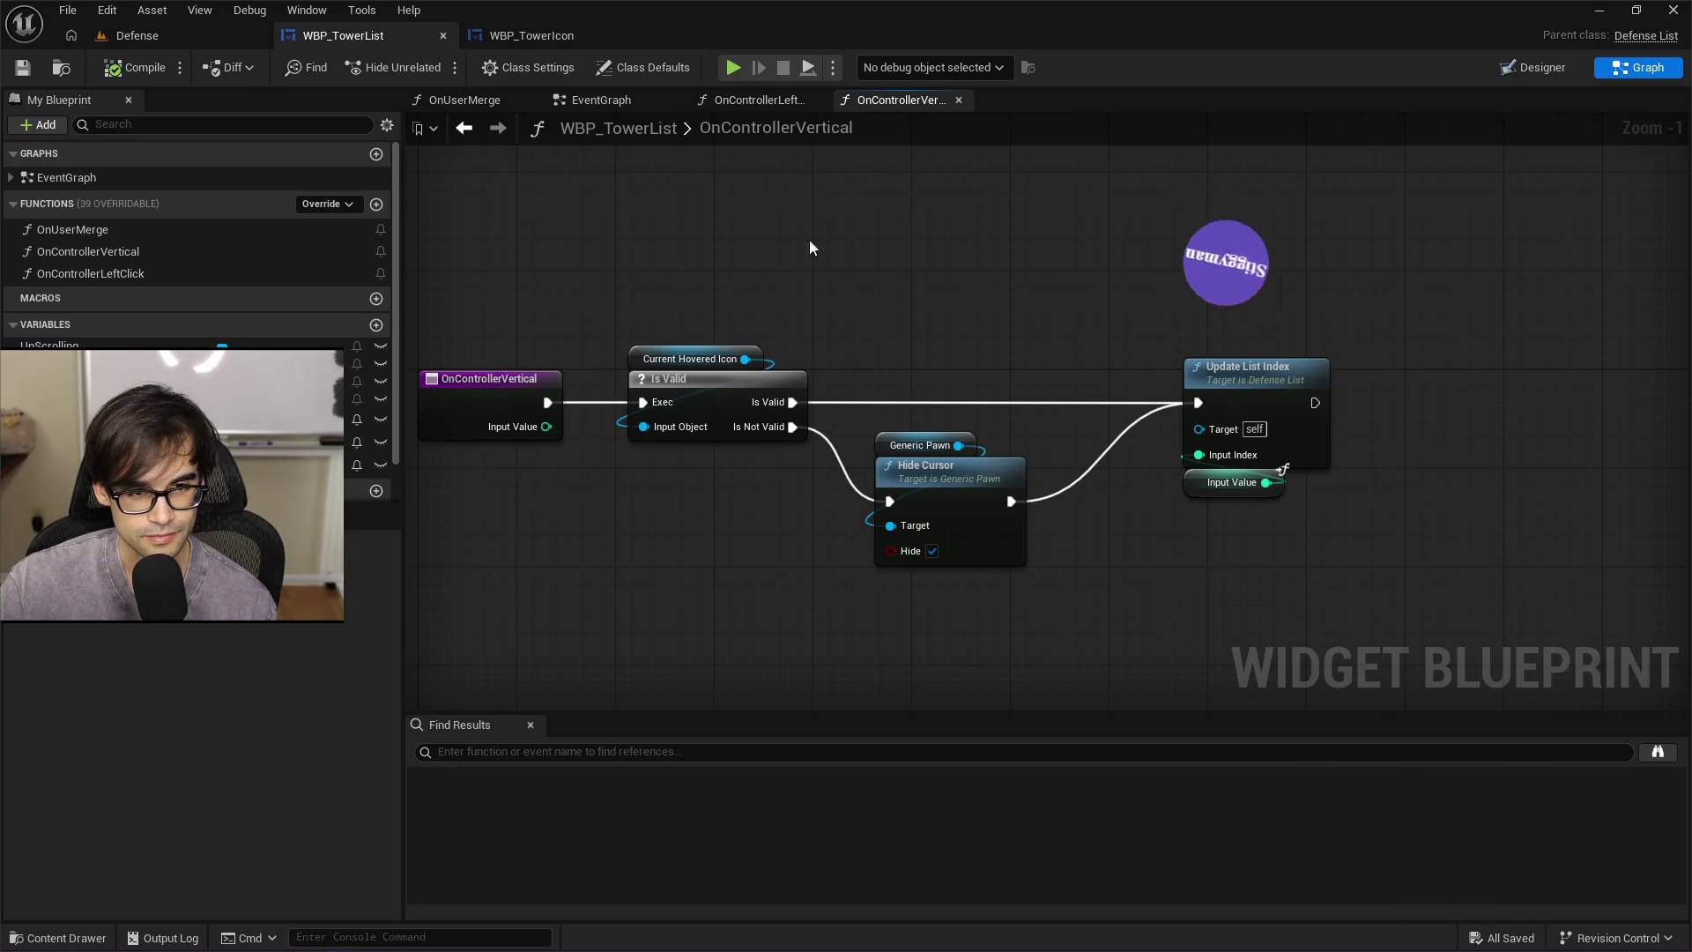
pyautogui.click(529, 36)
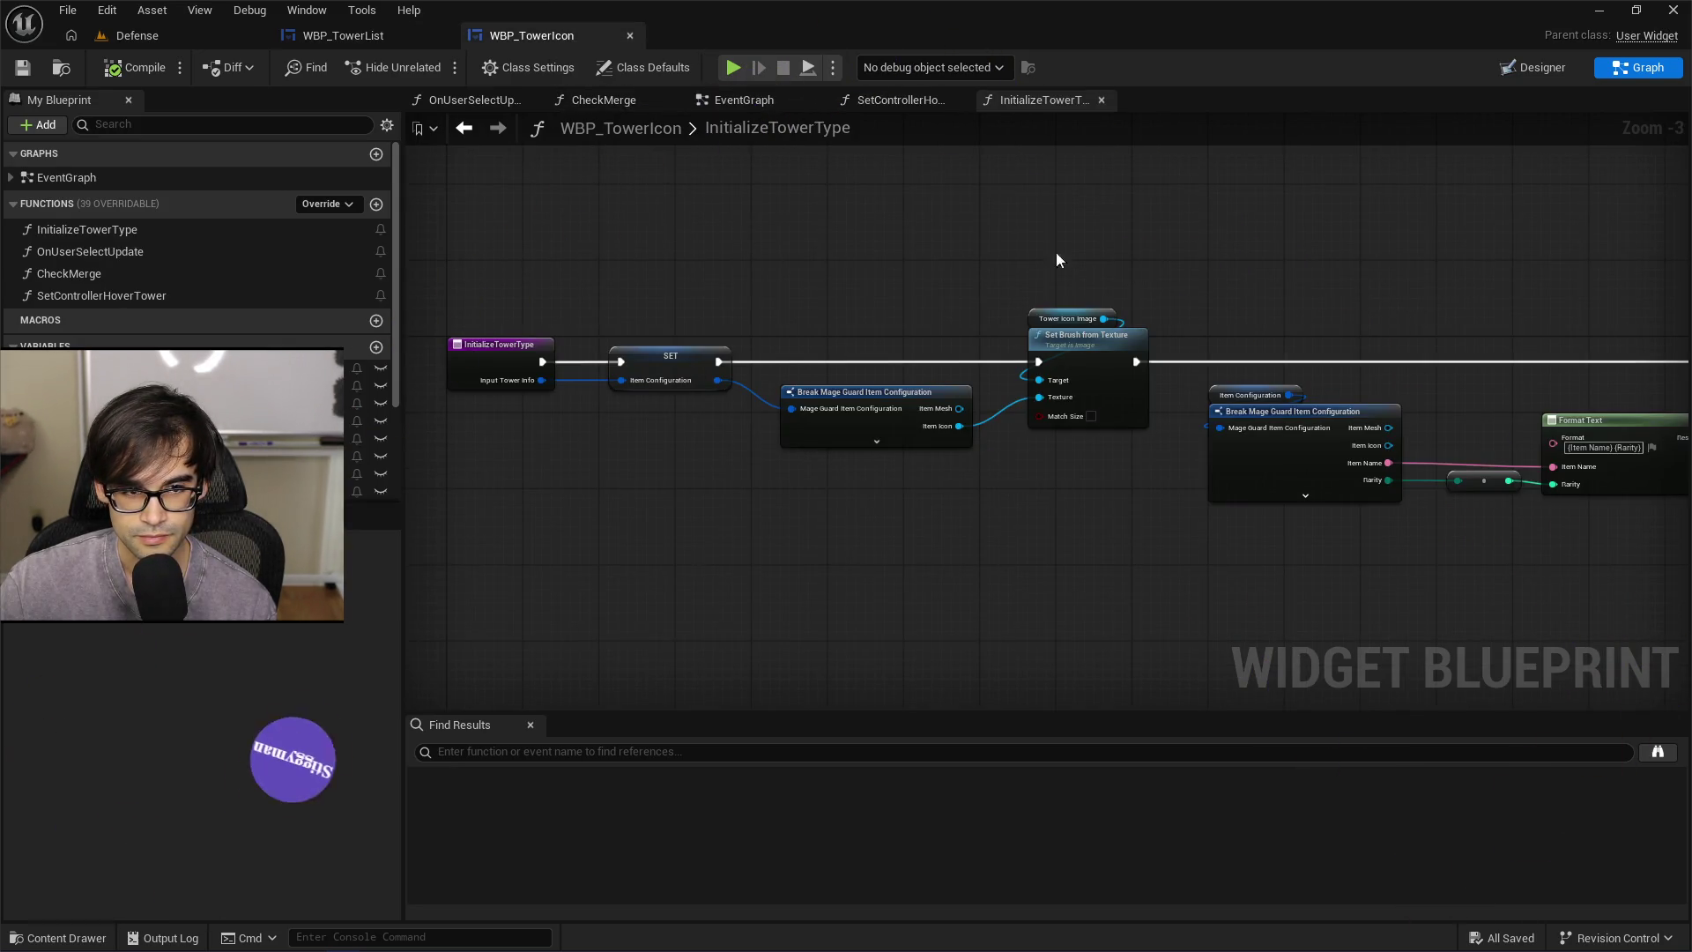
pyautogui.click(343, 36)
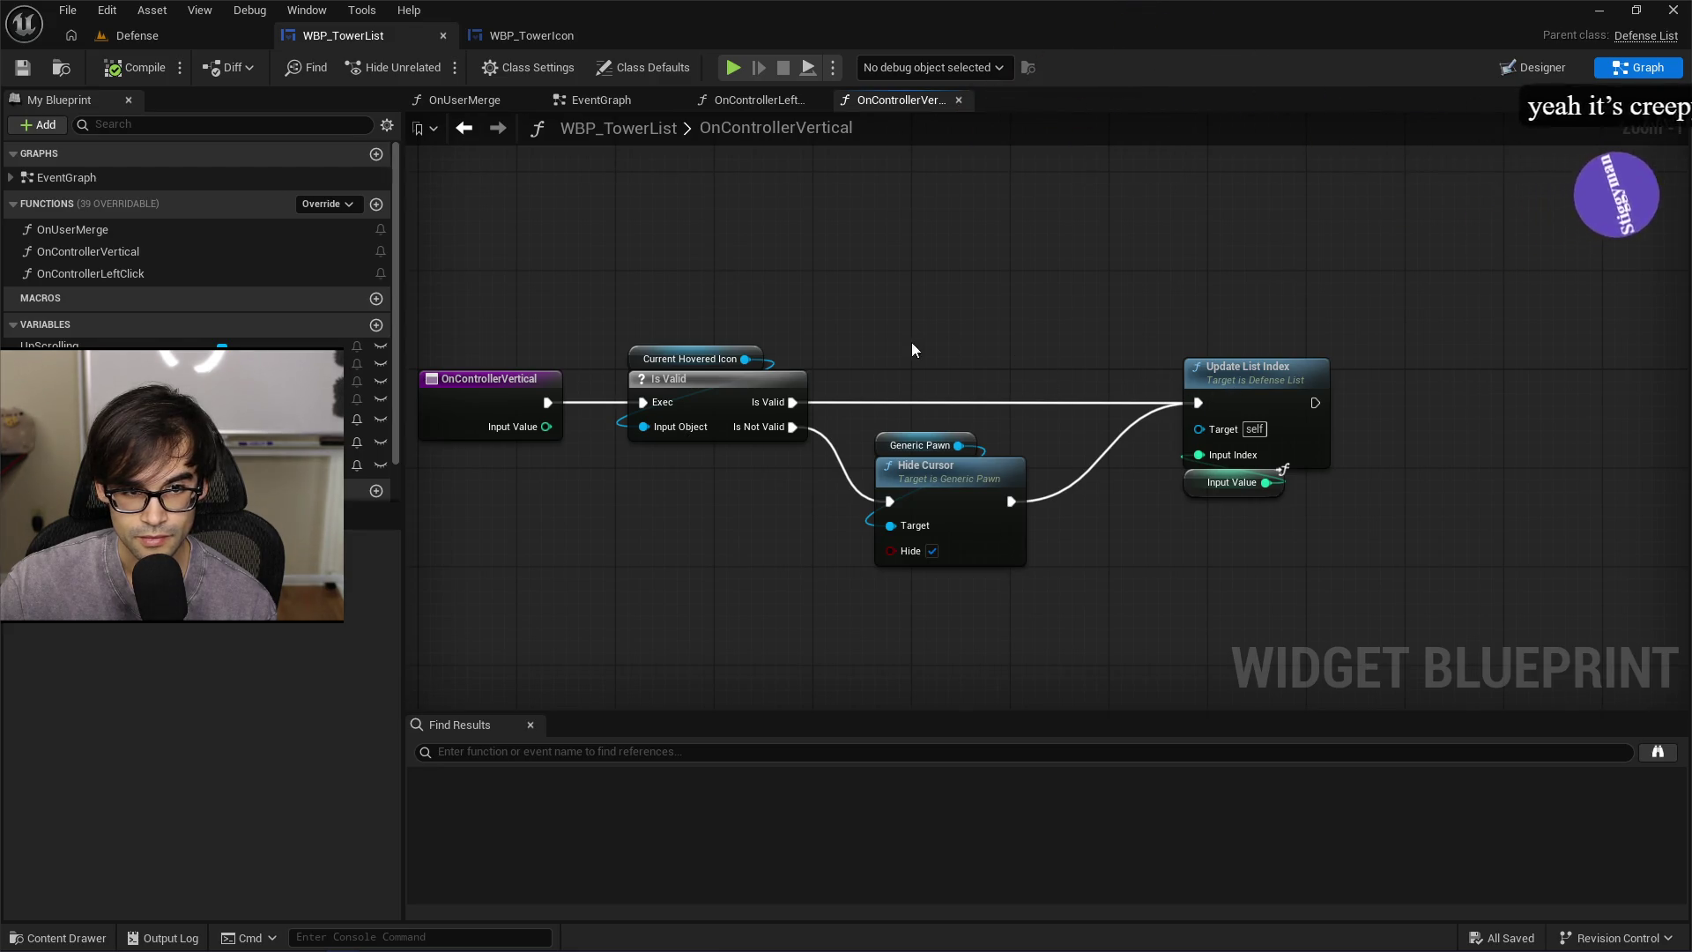
pyautogui.click(629, 102)
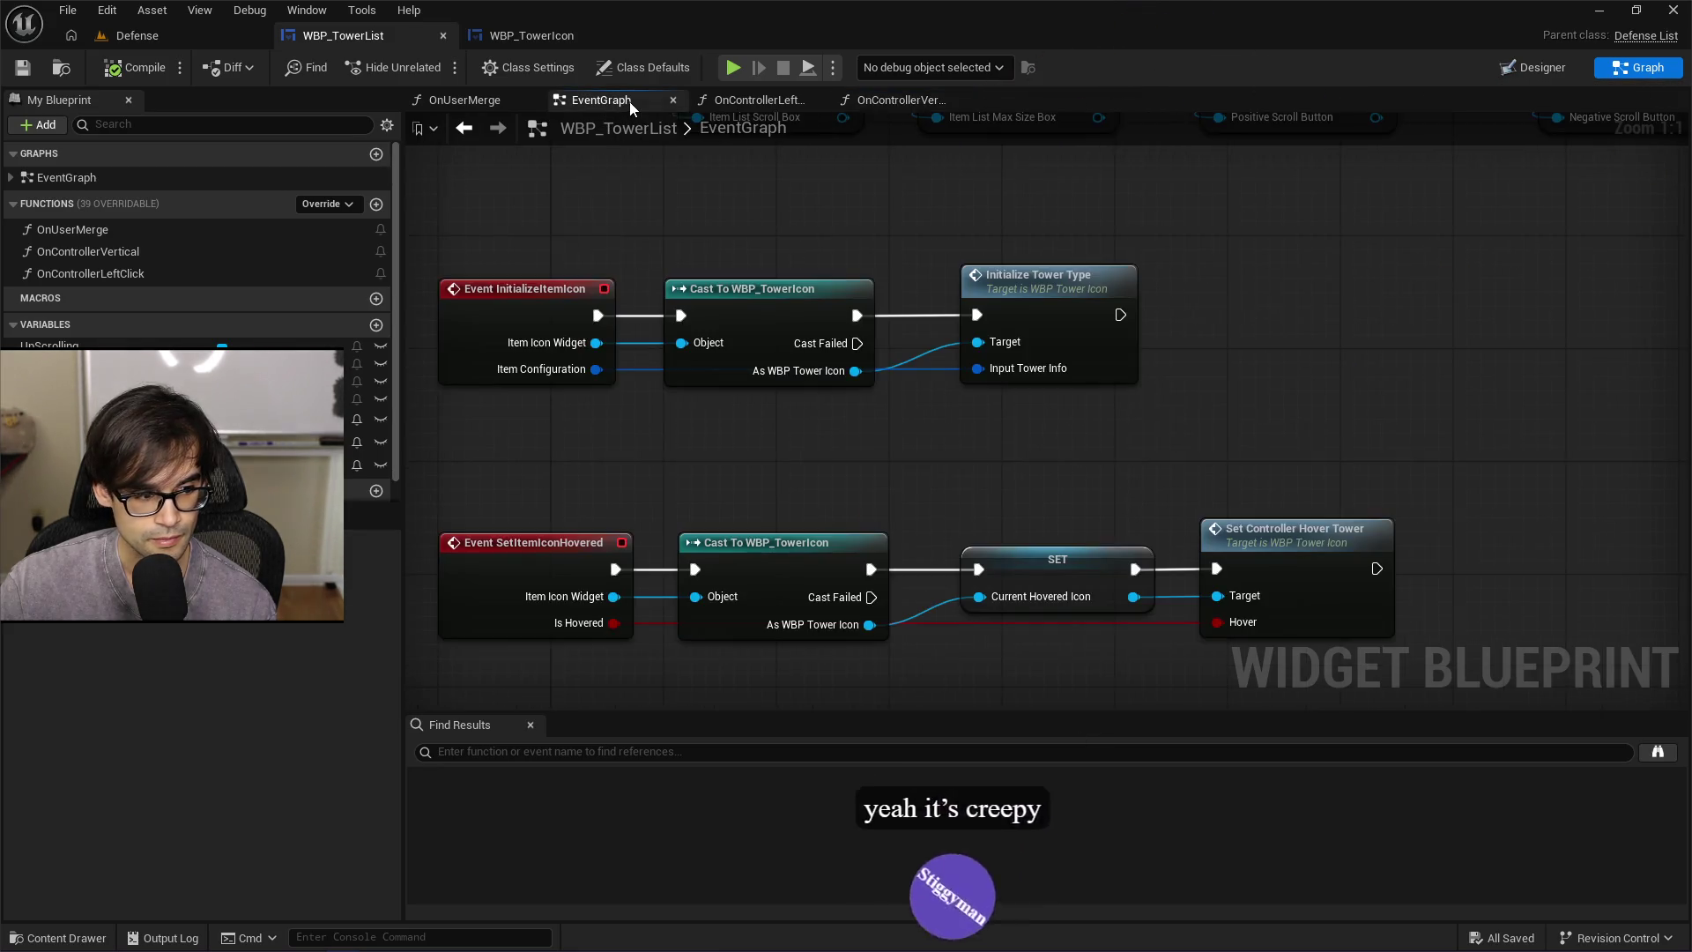
# Zoom and pan across the InitializeItemIcon and SetItemIconHovered event rows
pyautogui.scroll(-3, 701, 328)
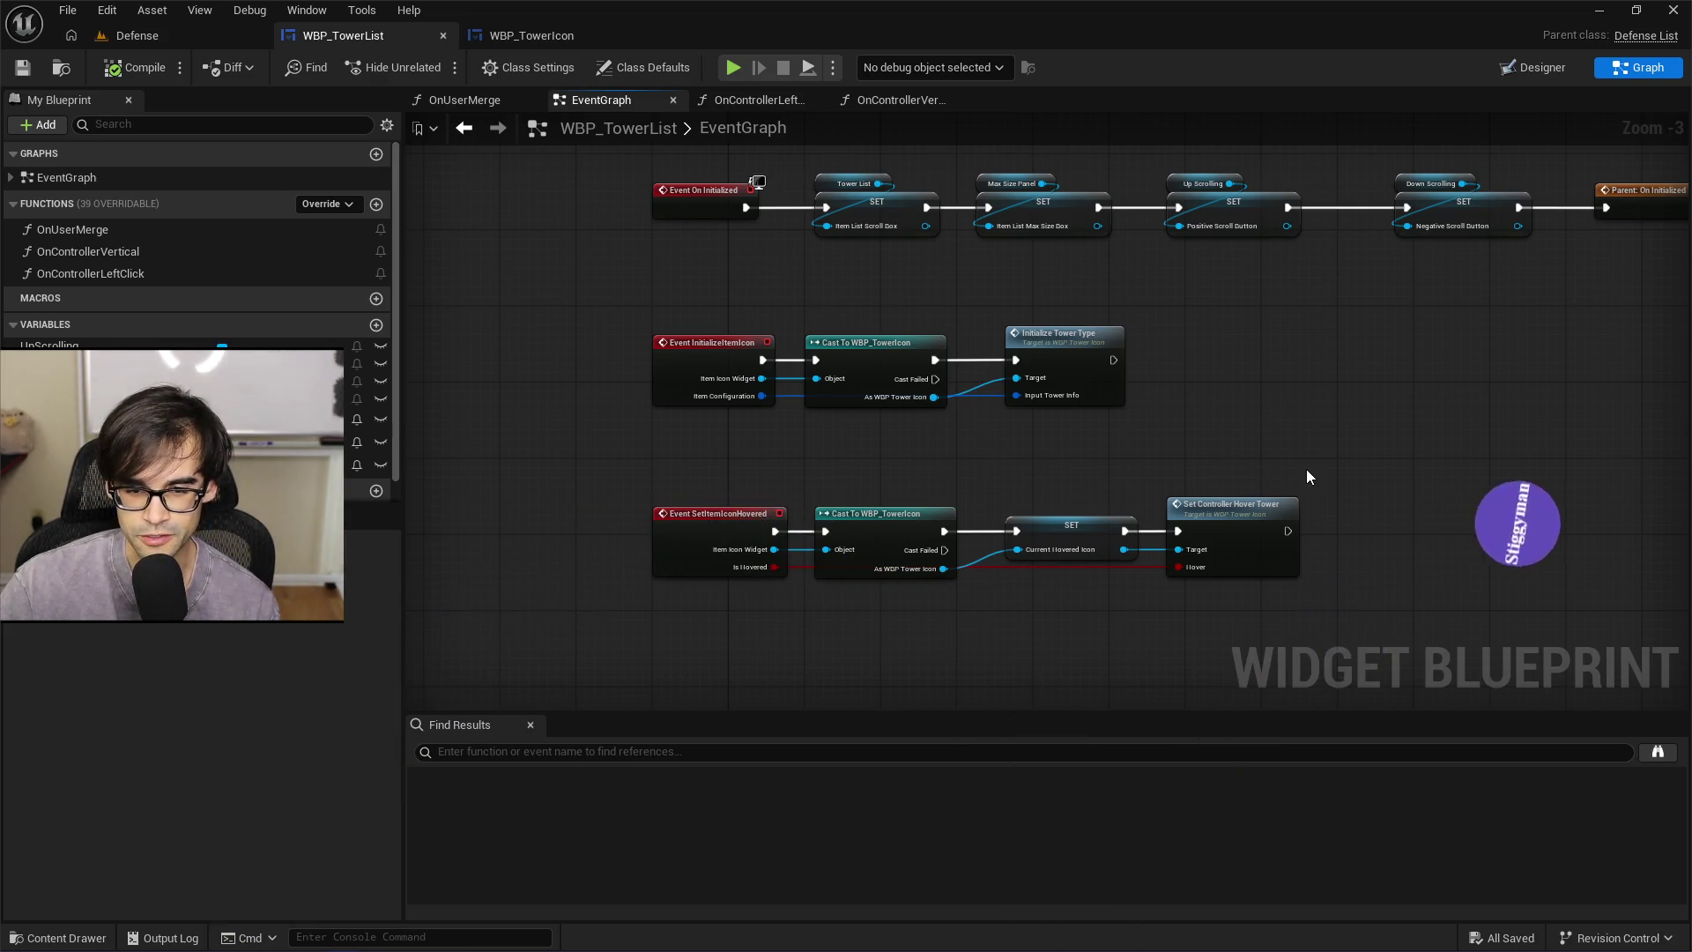
pyautogui.moveTo(1359, 443); pyautogui.dragTo(1230, 451)
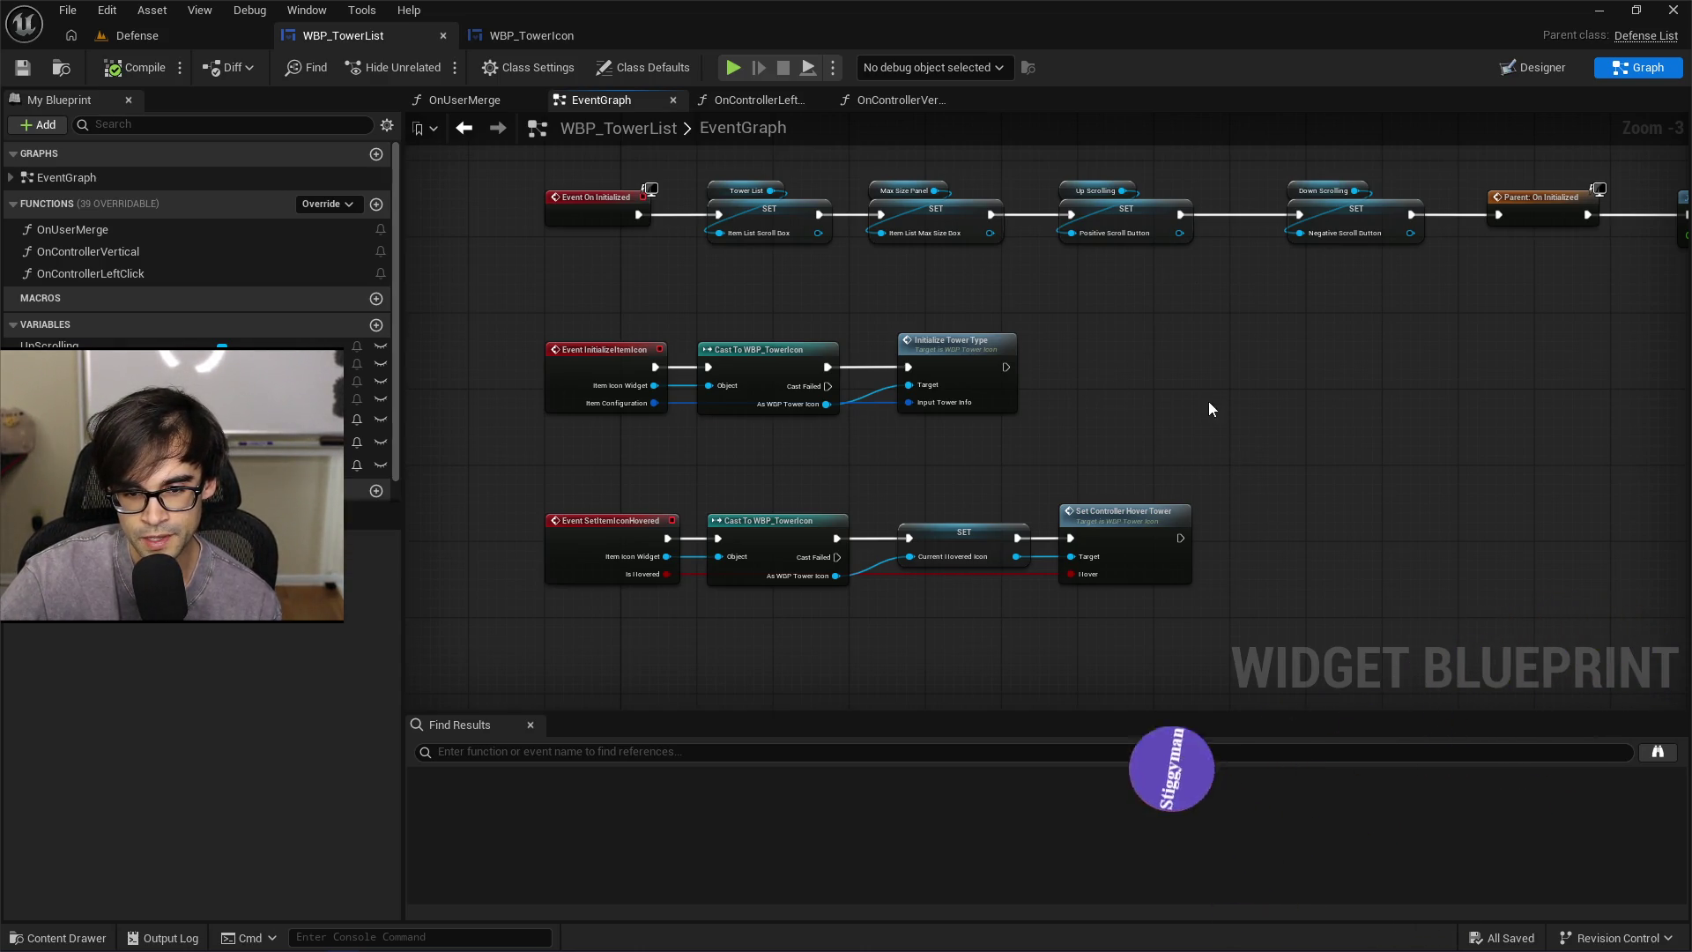
pyautogui.scroll(-1, 711, 284)
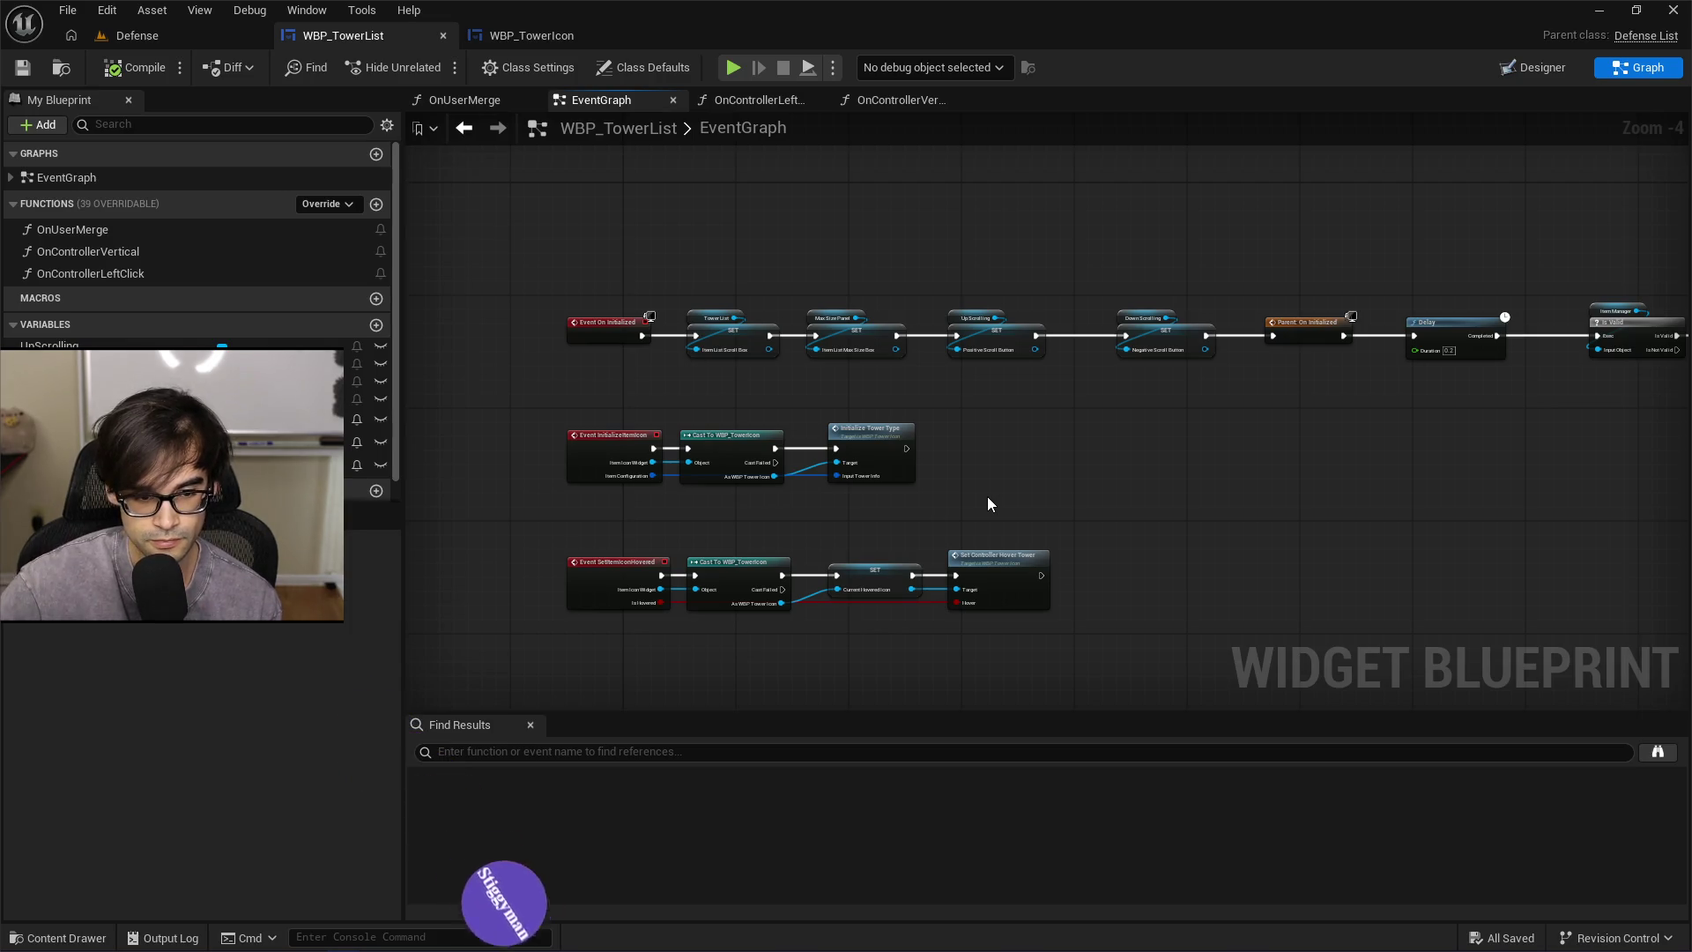
pyautogui.scroll(2, 915, 536)
pyautogui.moveTo(915, 535); pyautogui.dragTo(1048, 497)
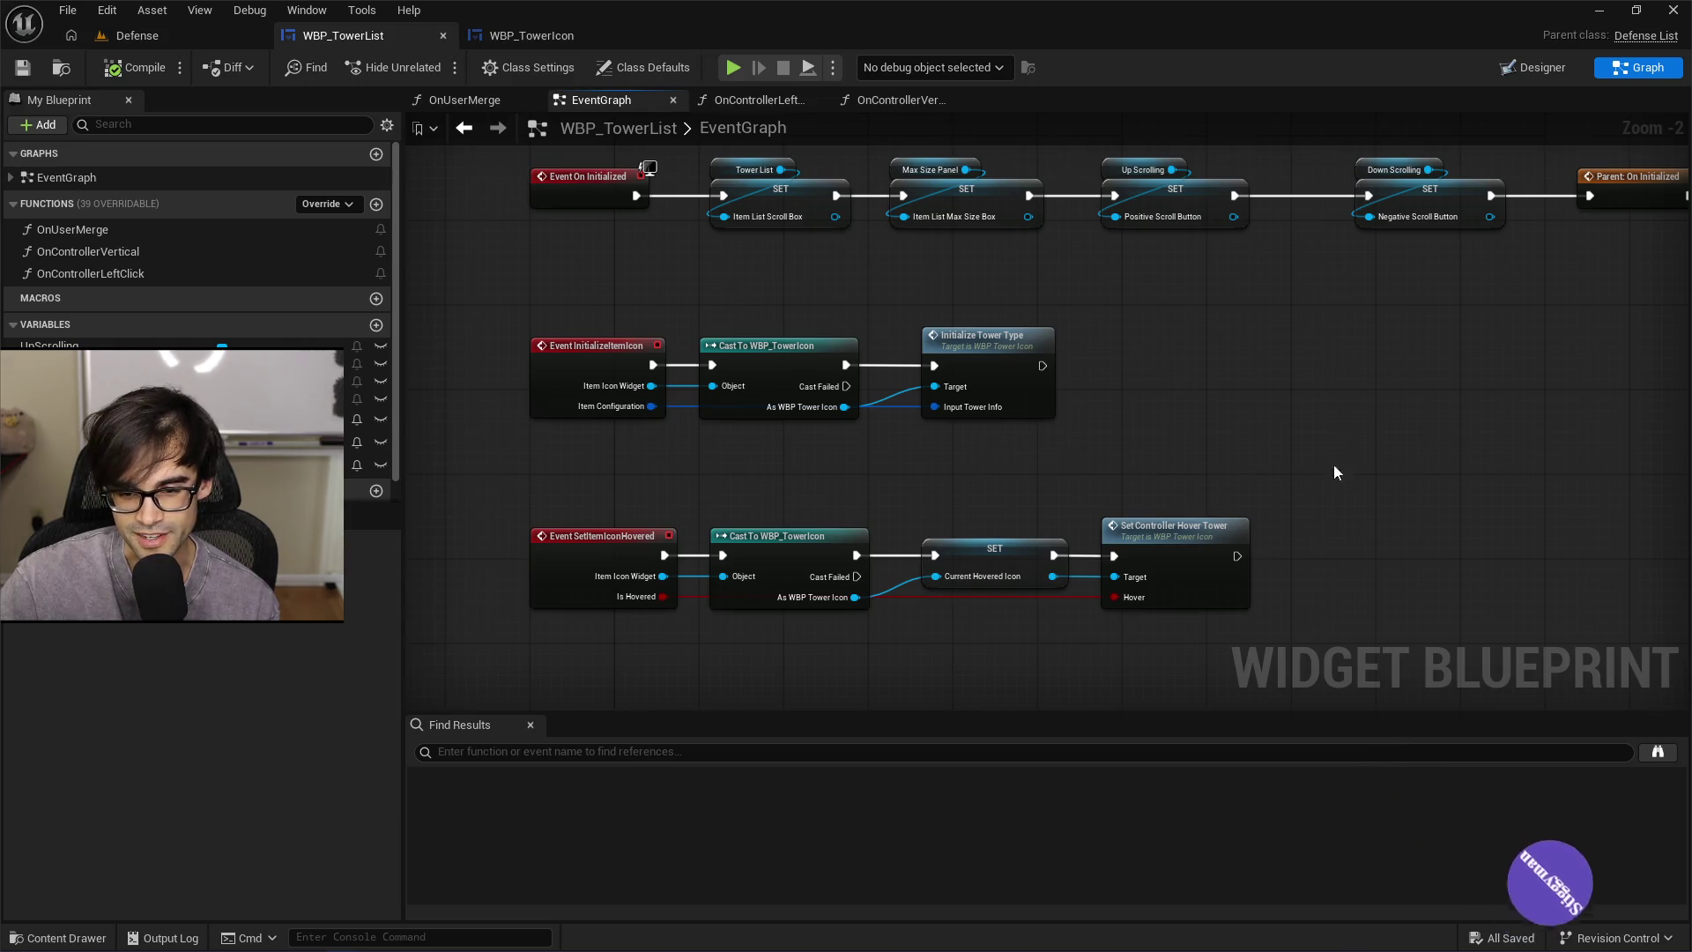
pyautogui.moveTo(1334, 468); pyautogui.dragTo(1235, 484)
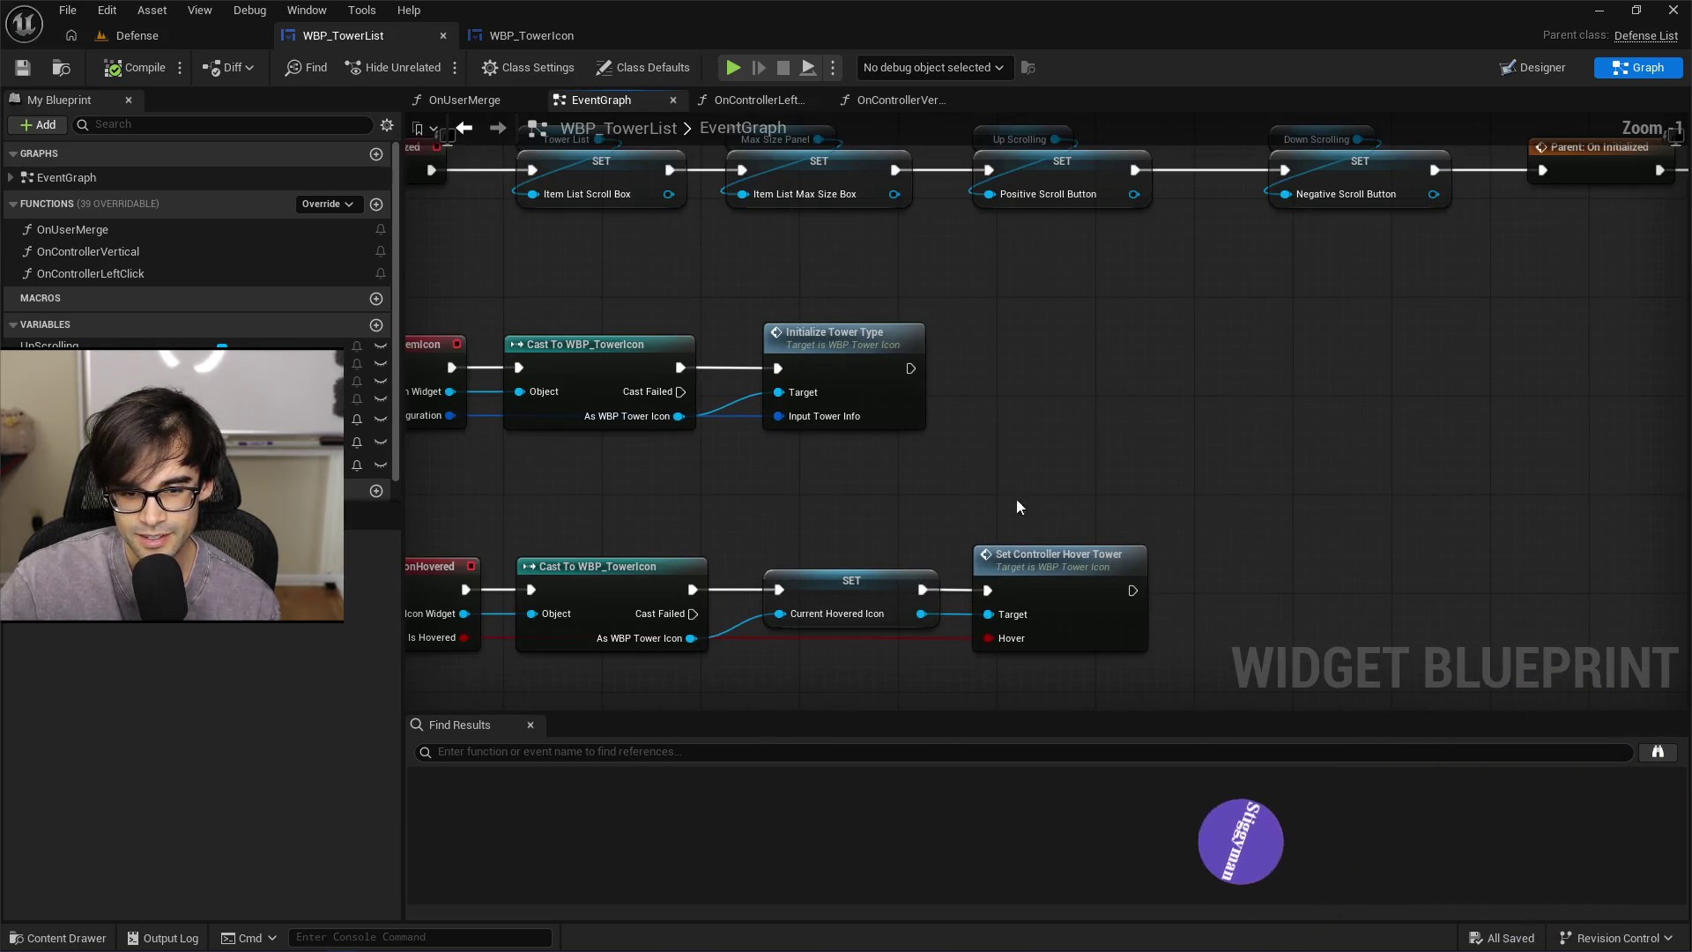
pyautogui.scroll(1, 1020, 502)
pyautogui.moveTo(1096, 423); pyautogui.dragTo(1144, 389)
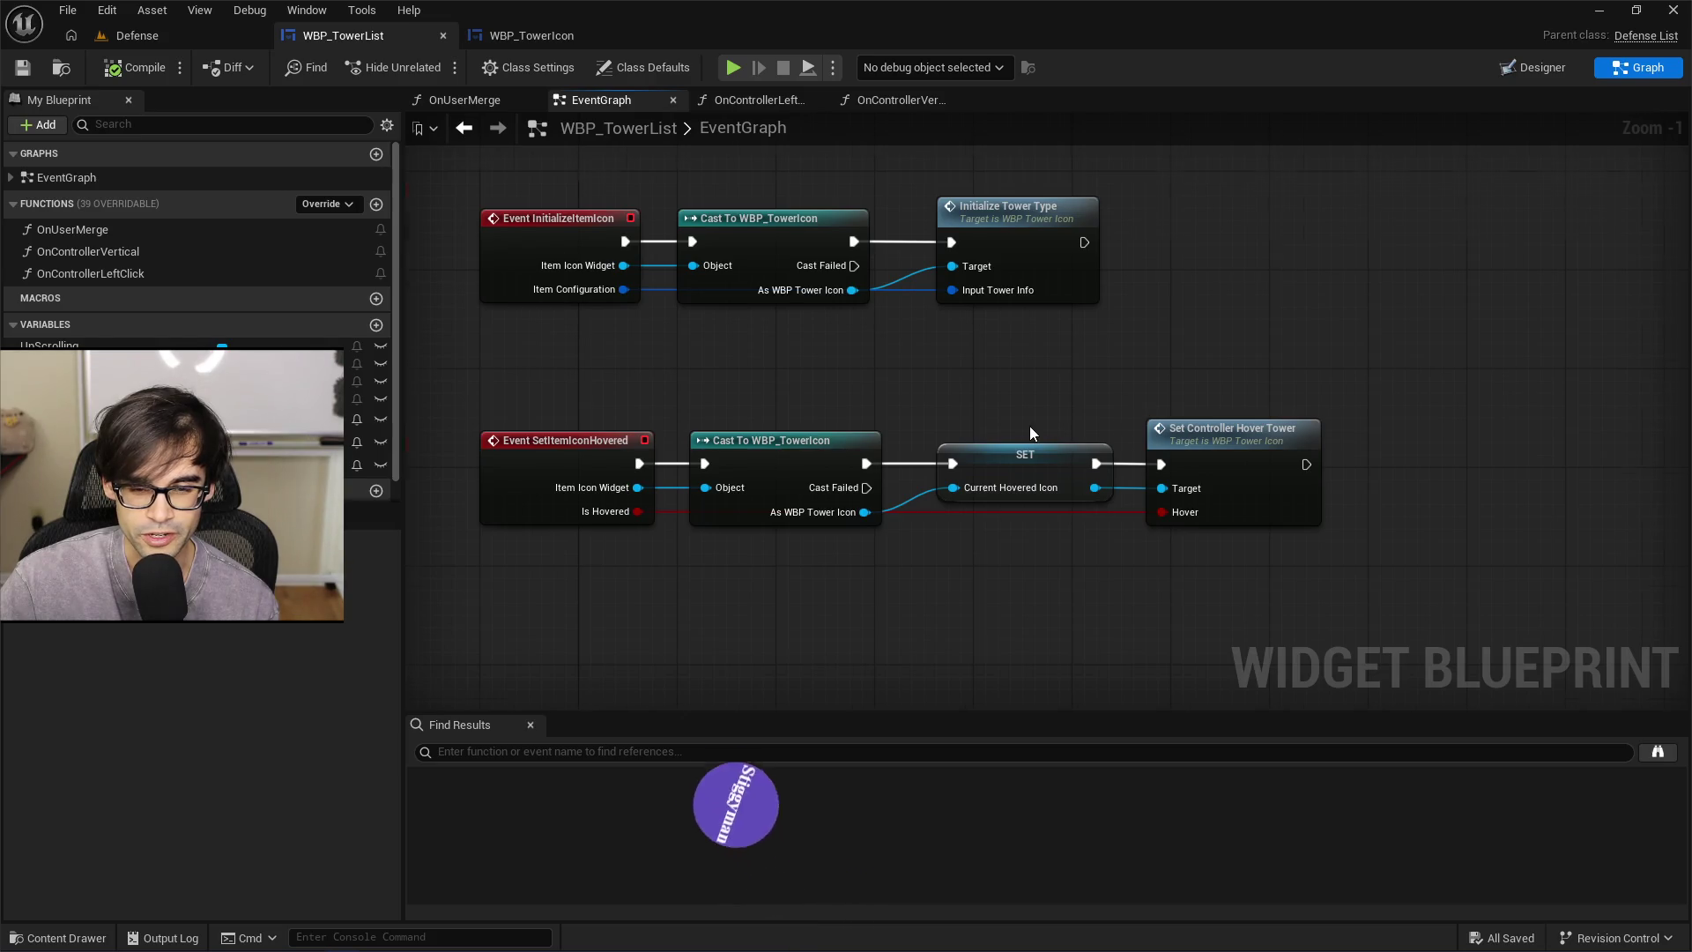
pyautogui.scroll(1, 1029, 426)
pyautogui.moveTo(1029, 425); pyautogui.dragTo(1178, 373)
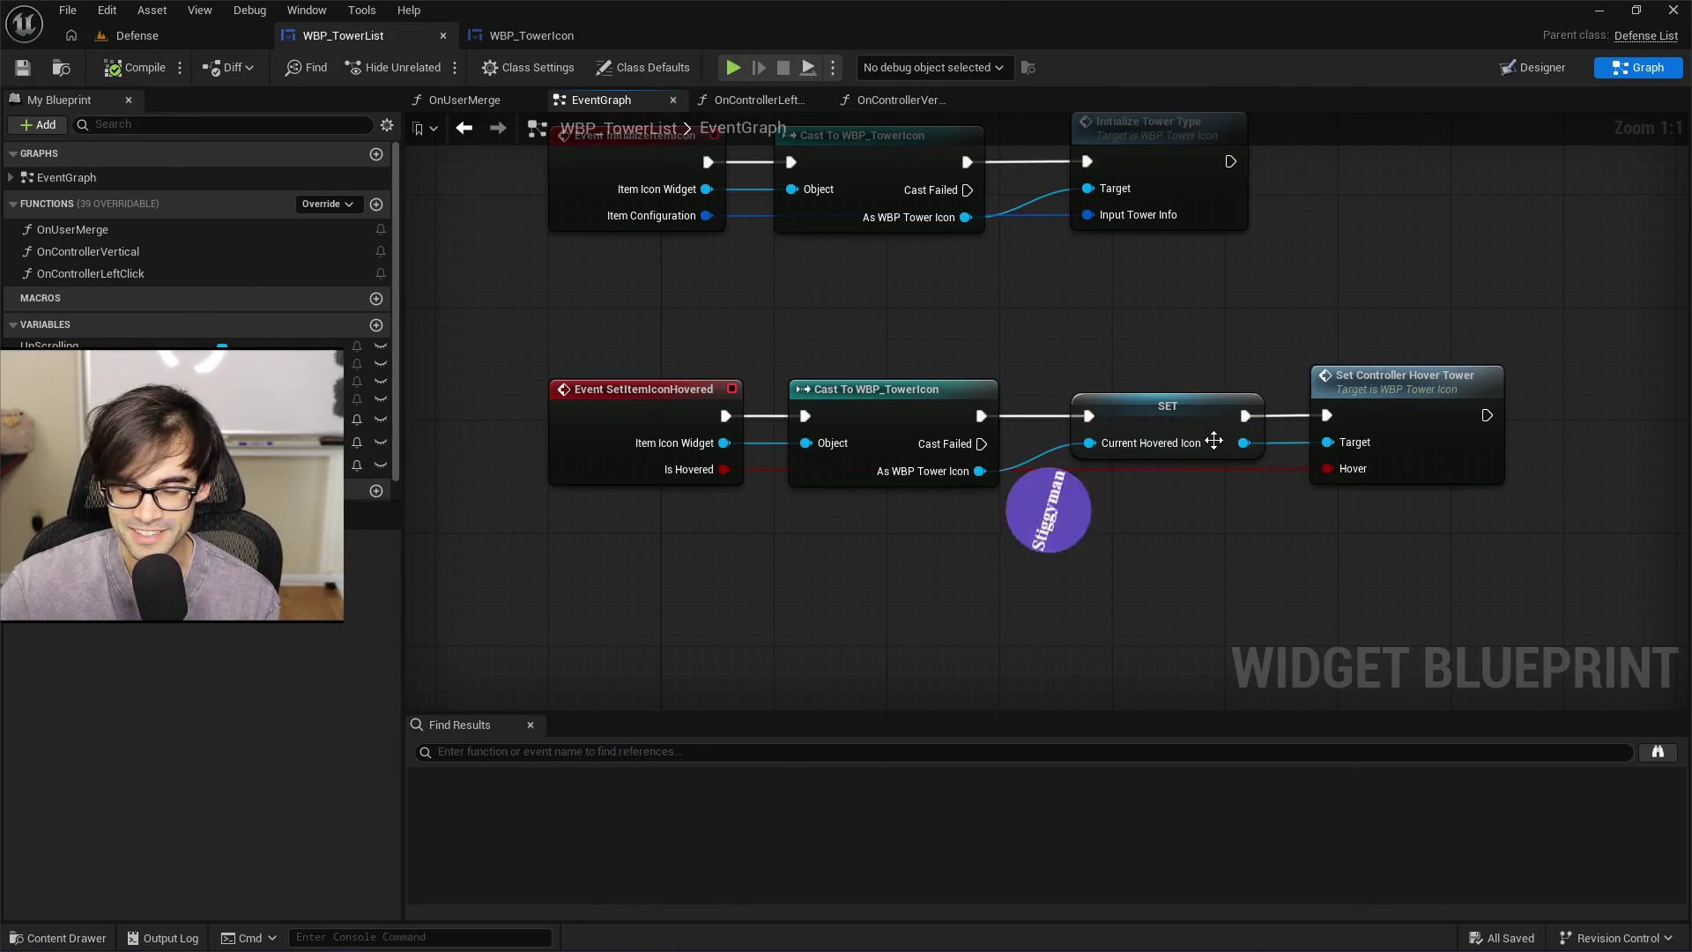
pyautogui.scroll(-2, 1135, 379)
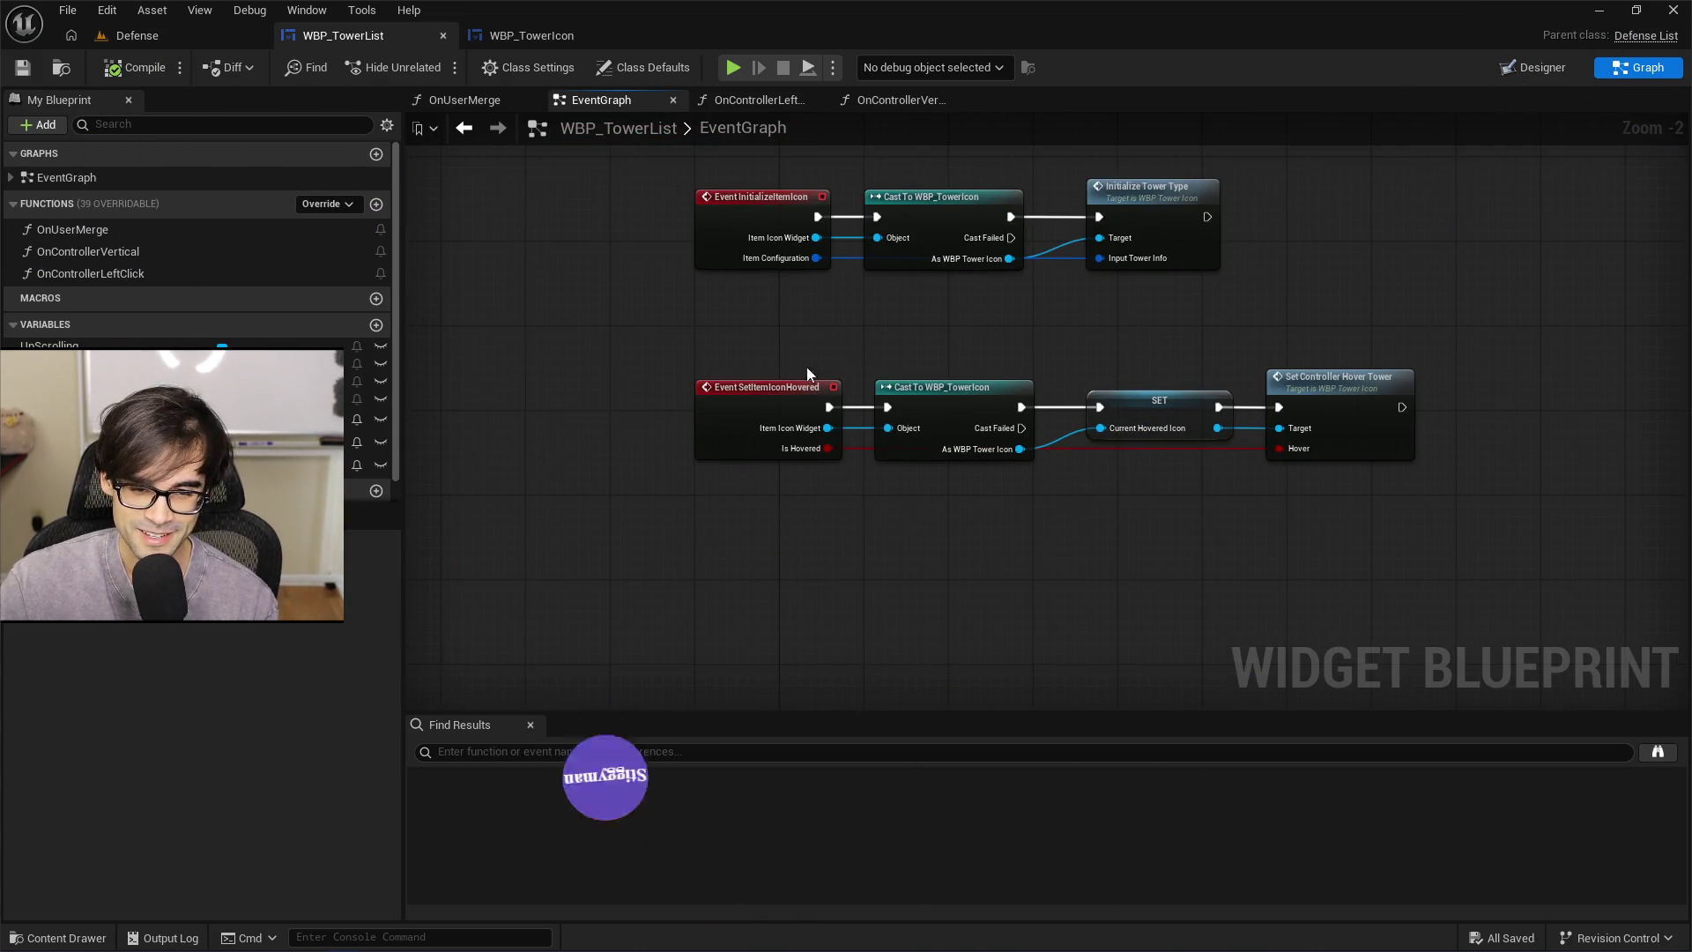
pyautogui.scroll(2, 1108, 296)
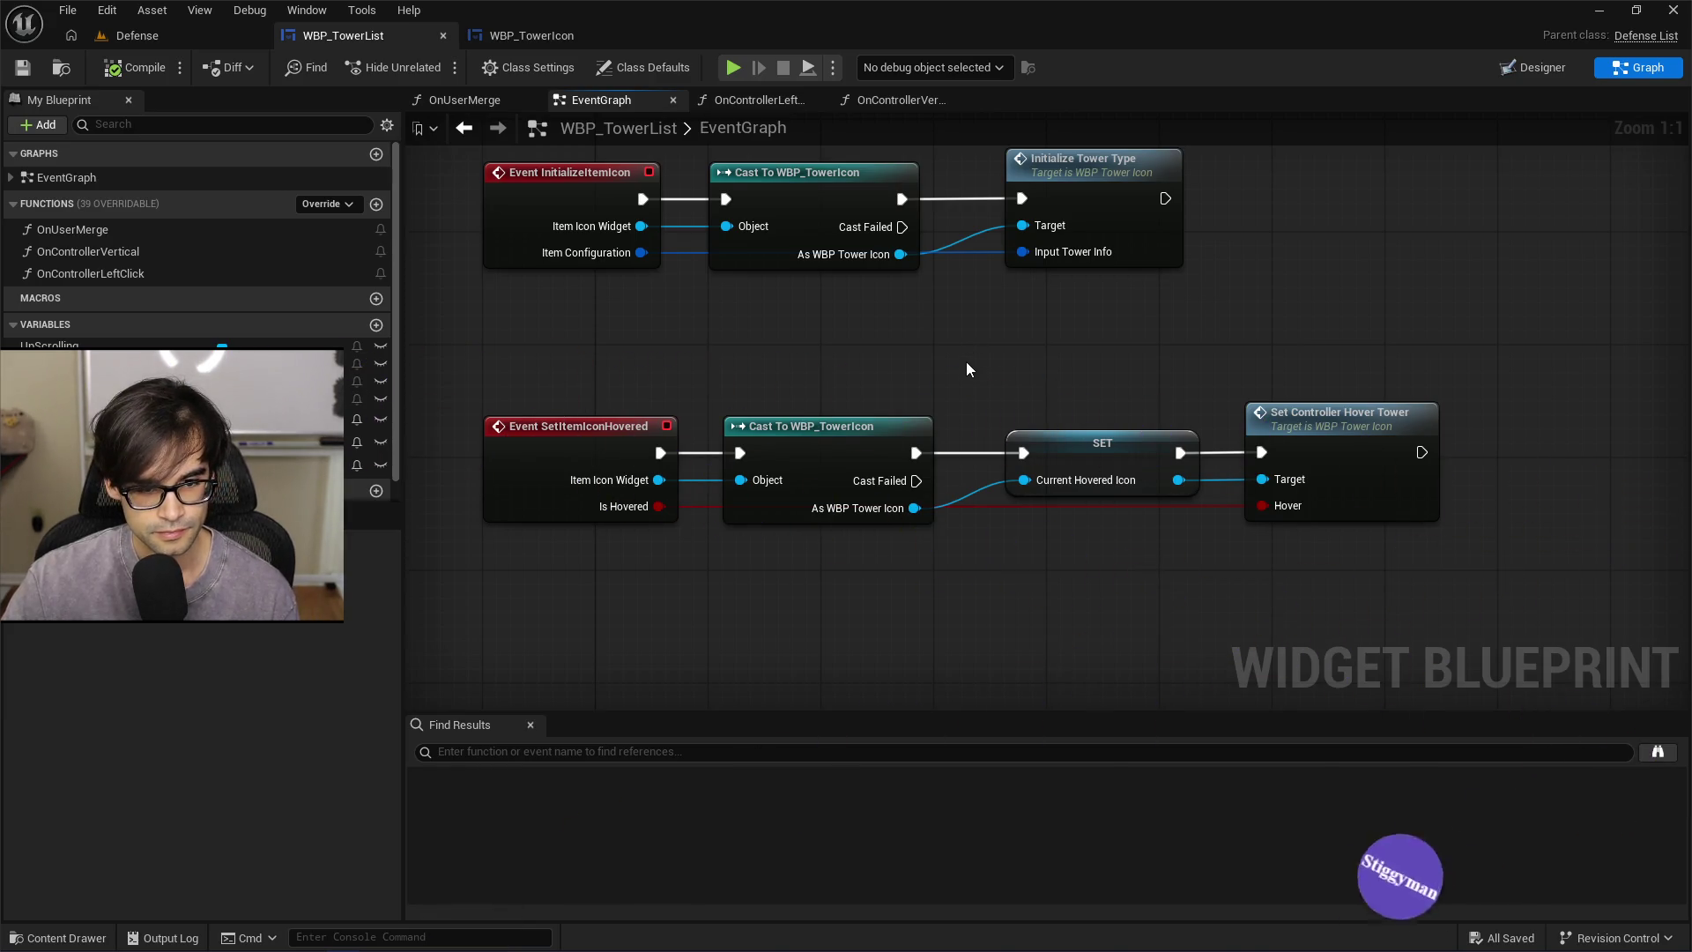
pyautogui.moveTo(966, 361); pyautogui.dragTo(1059, 577)
pyautogui.scroll(-1, 982, 365)
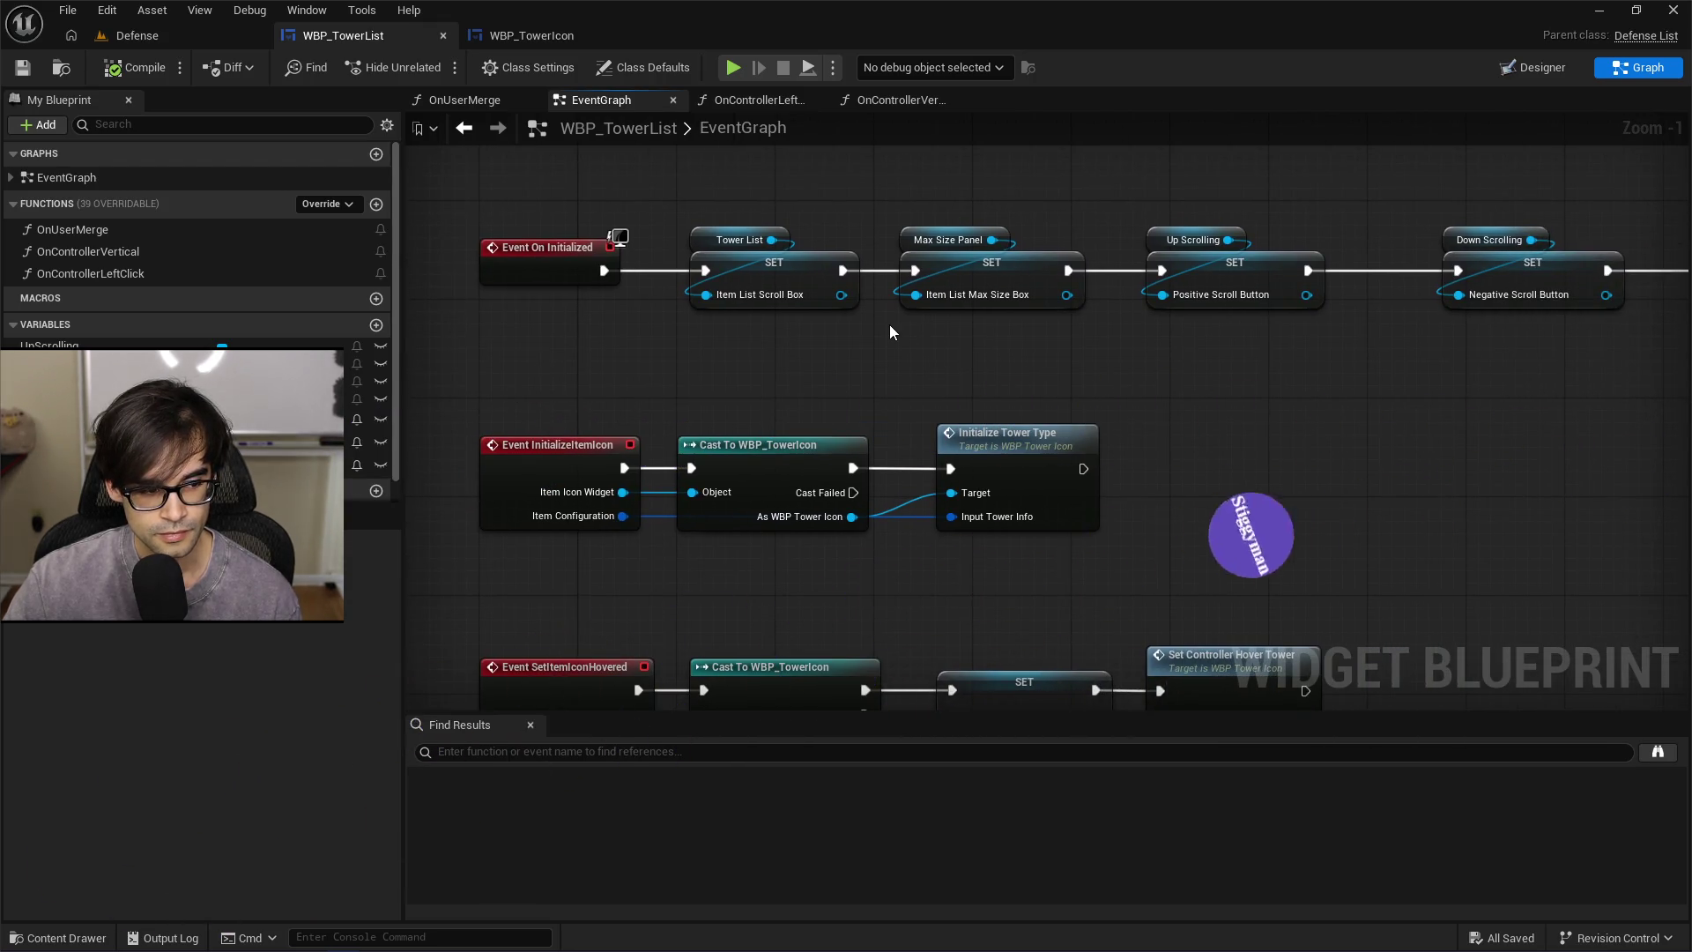
pyautogui.moveTo(1275, 378)
pyautogui.mouseDown()
pyautogui.moveTo(1028, 420)
pyautogui.moveTo(1165, 441)
pyautogui.mouseUp()
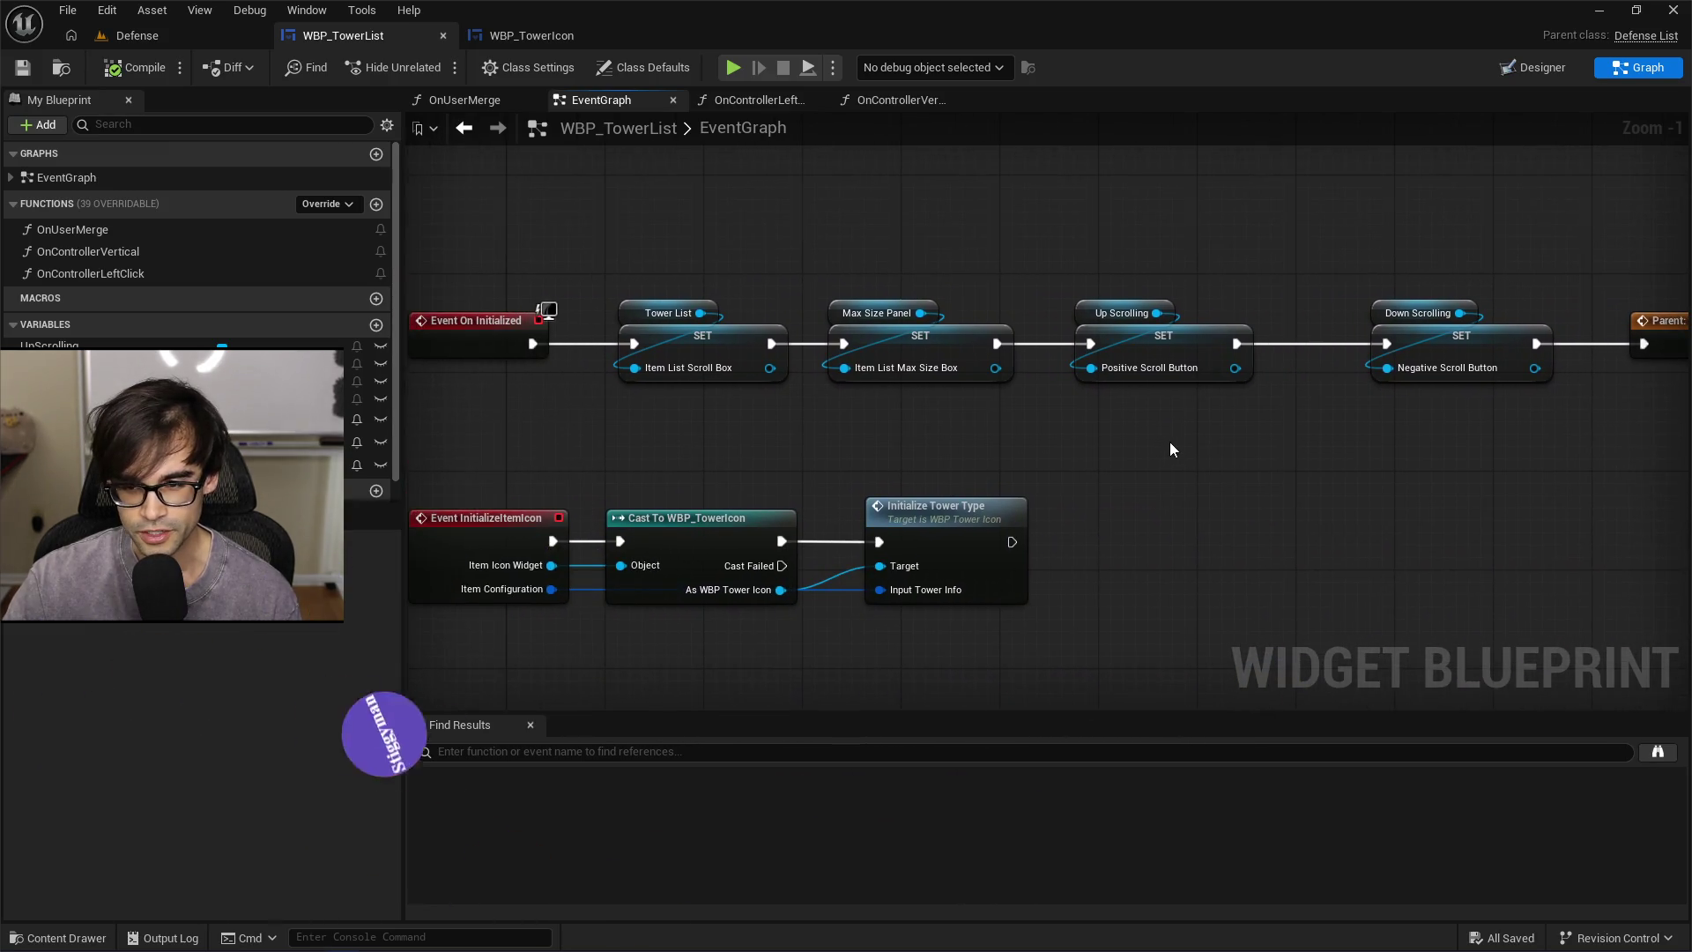
pyautogui.scroll(-1, 1172, 442)
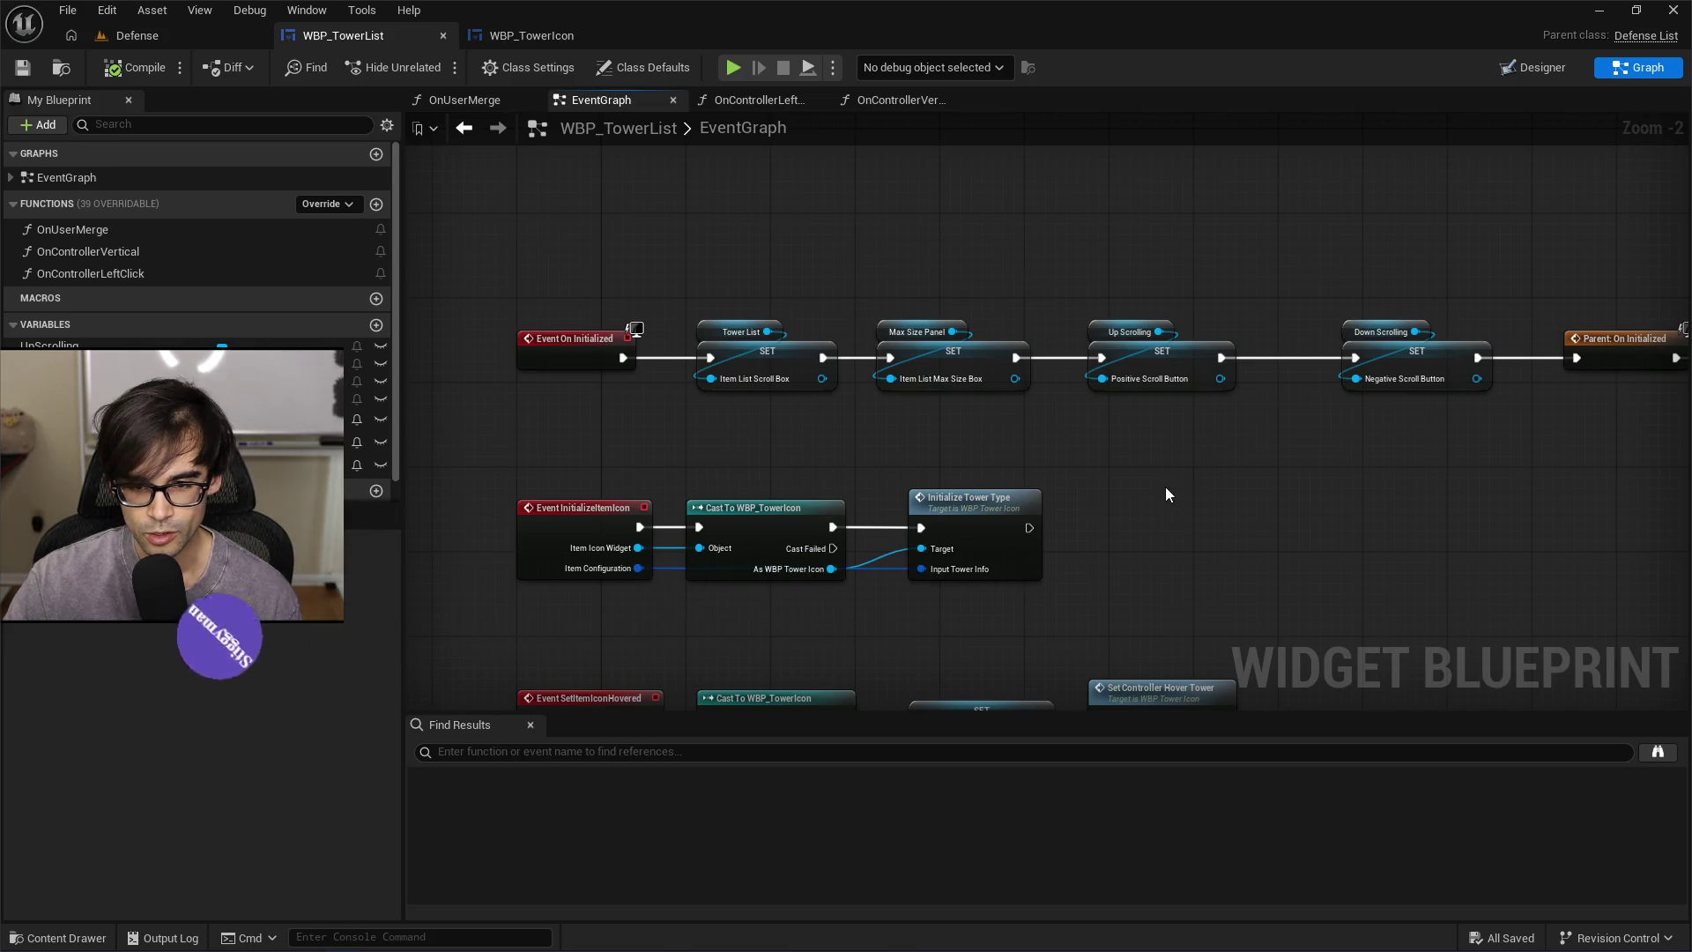
pyautogui.moveTo(1165, 493); pyautogui.dragTo(1157, 372)
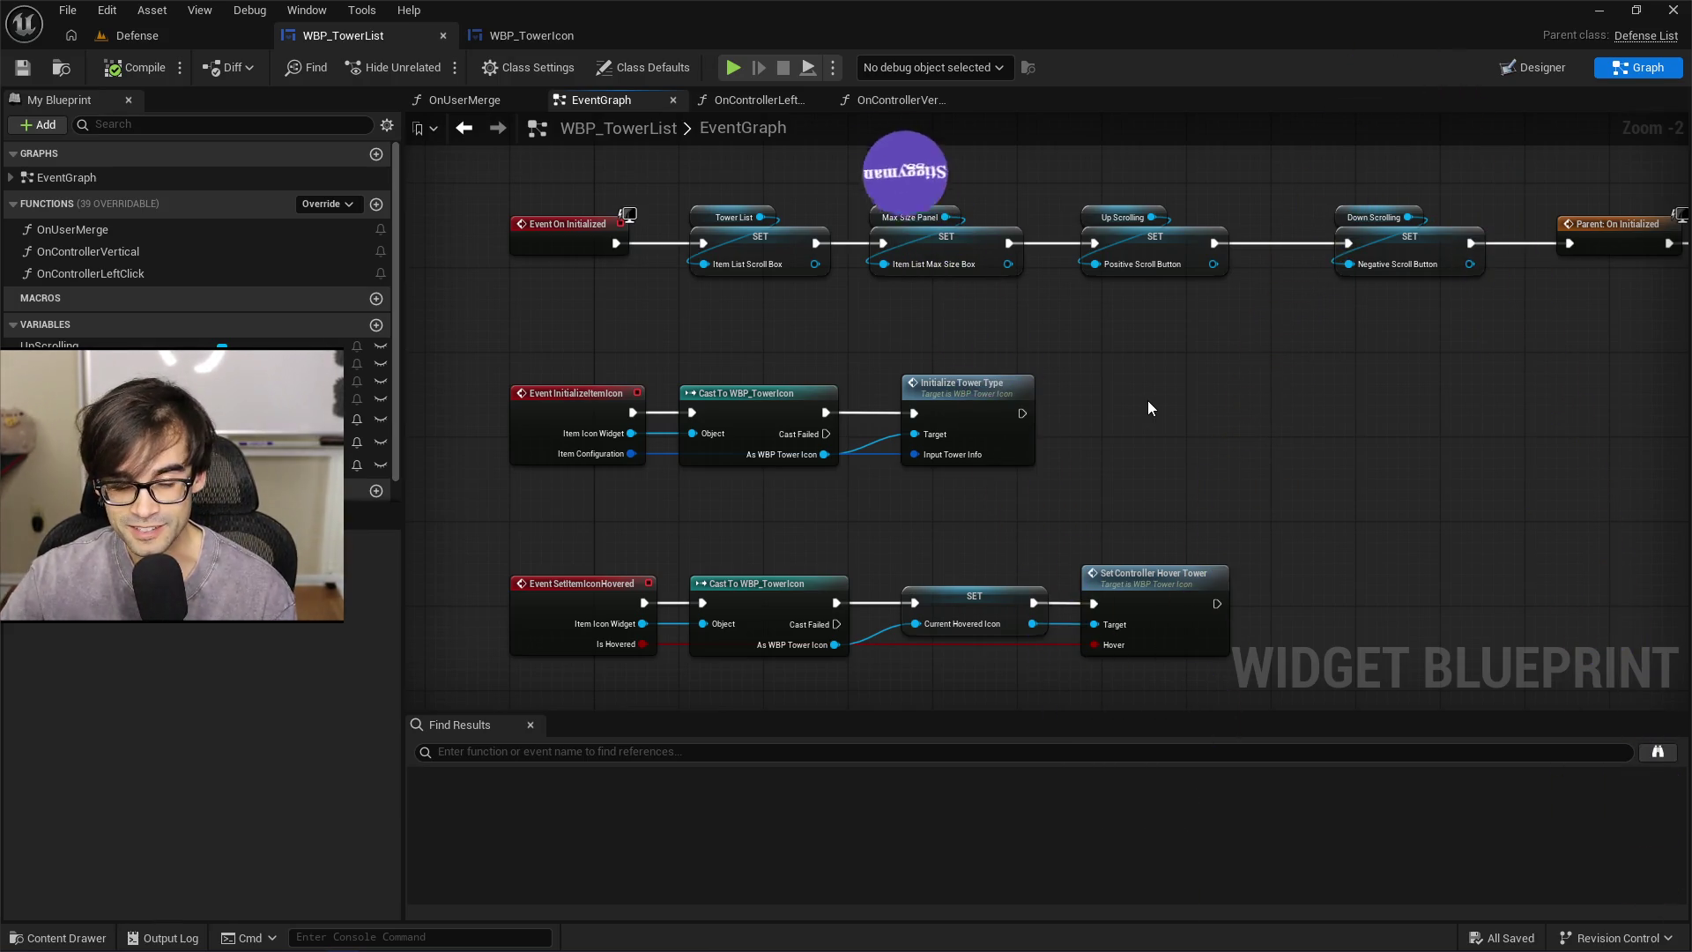
# Zoom out and pan left to the Bind Event to On Controller Vertical and Left Click nodes
pyautogui.scroll(2, 1090, 533)
pyautogui.moveTo(1083, 484); pyautogui.dragTo(1216, 480)
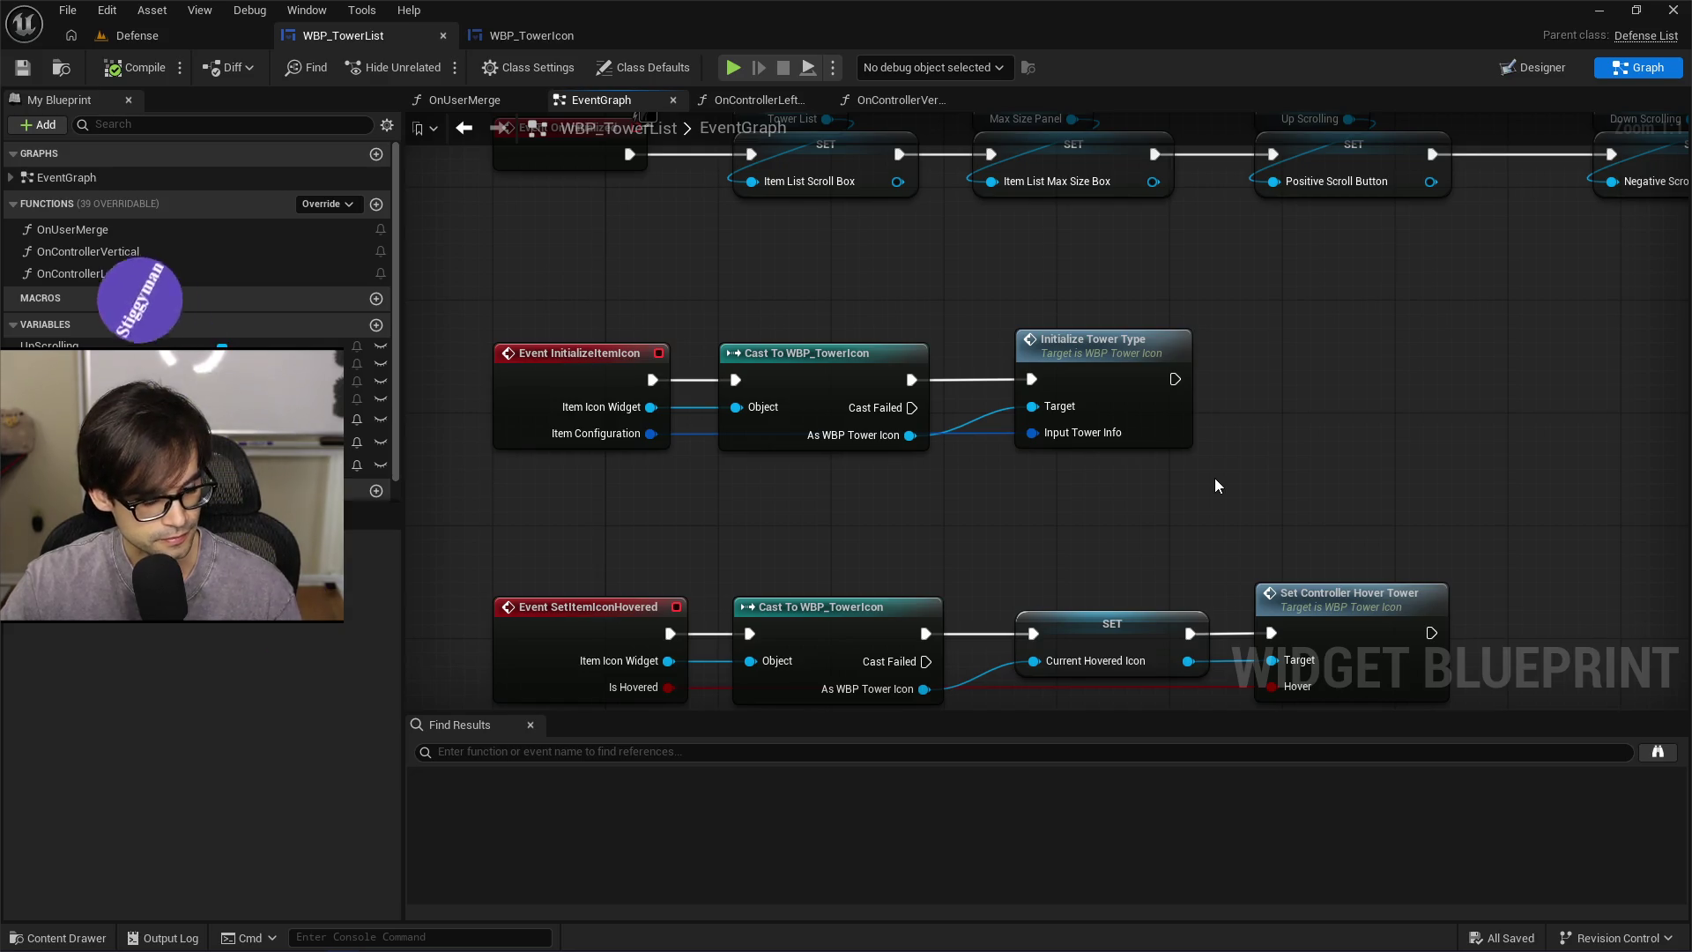
pyautogui.moveTo(1266, 490); pyautogui.dragTo(1217, 399)
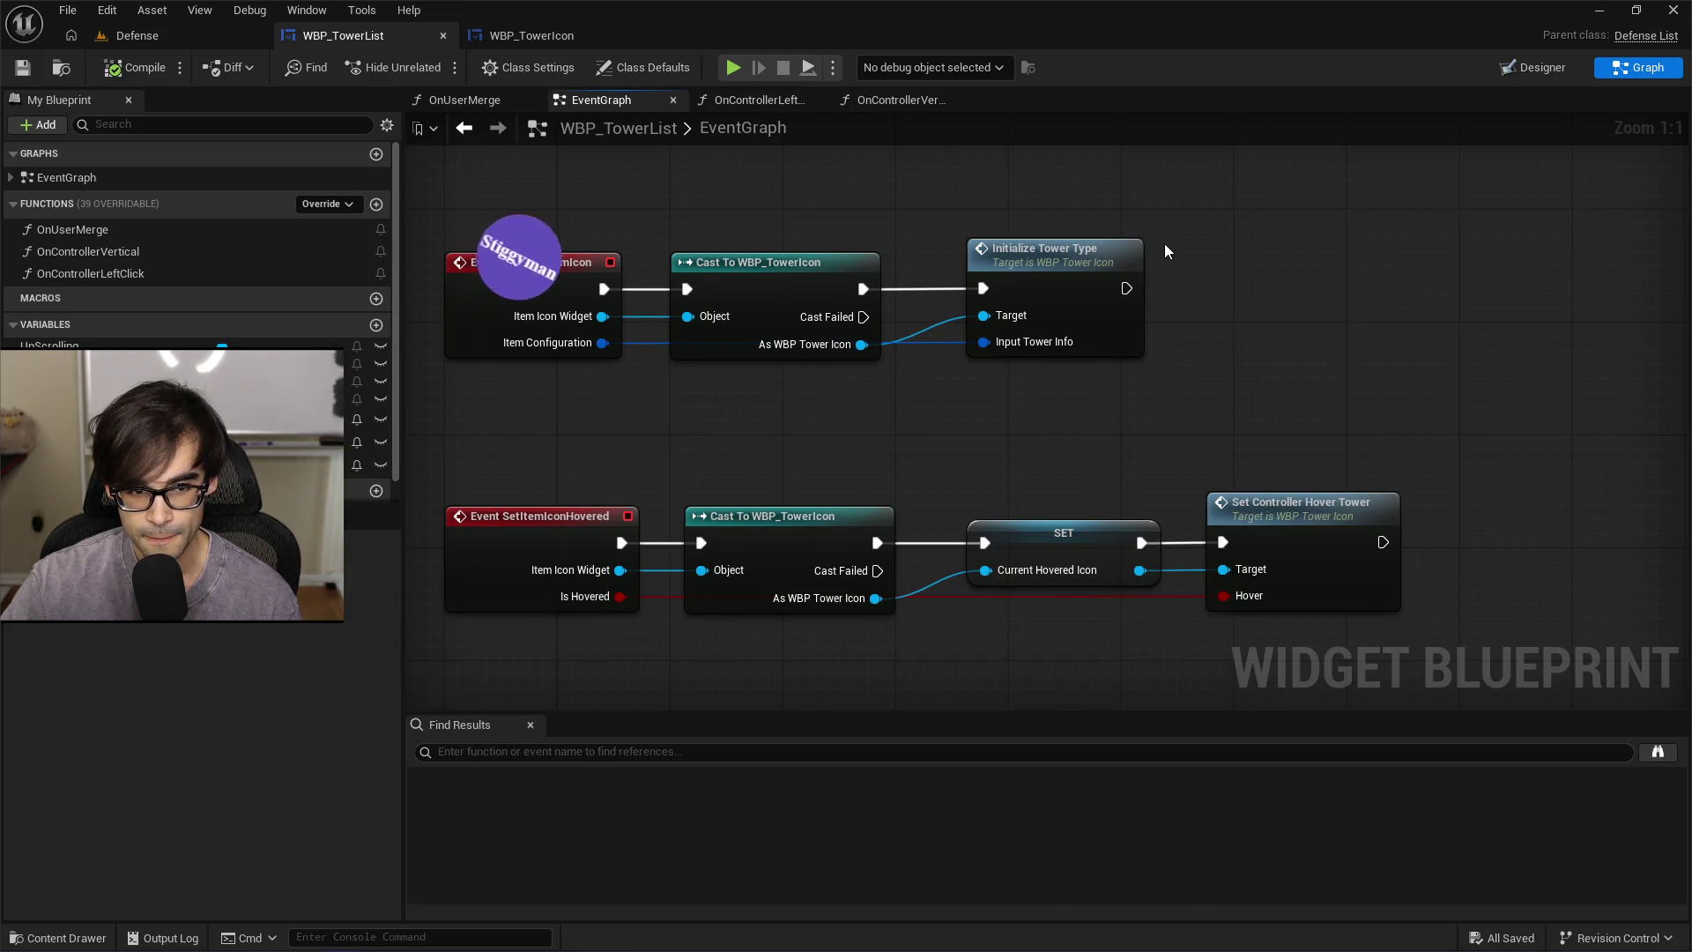
pyautogui.scroll(-3, 1165, 244)
pyautogui.moveTo(1246, 281)
pyautogui.mouseDown()
pyautogui.moveTo(1130, 442)
pyautogui.moveTo(971, 446)
pyautogui.mouseUp()
pyautogui.moveTo(1101, 441); pyautogui.dragTo(919, 340)
pyautogui.moveTo(1145, 397); pyautogui.dragTo(987, 340)
pyautogui.moveTo(1190, 459); pyautogui.dragTo(1096, 479)
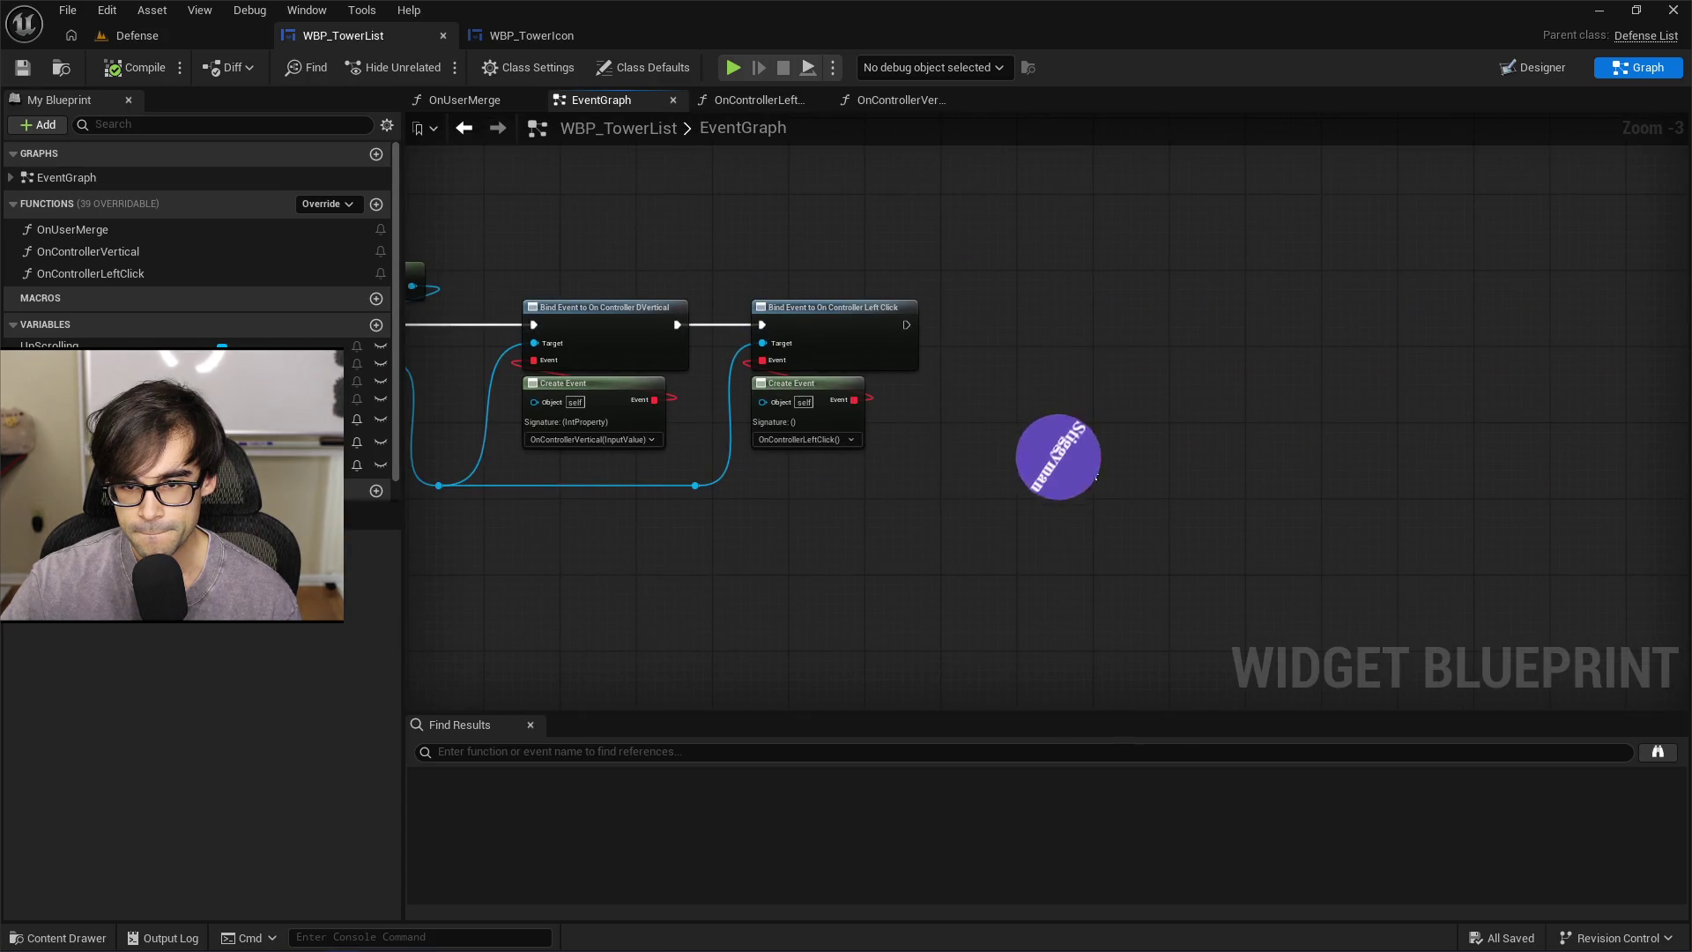
pyautogui.scroll(2, 890, 428)
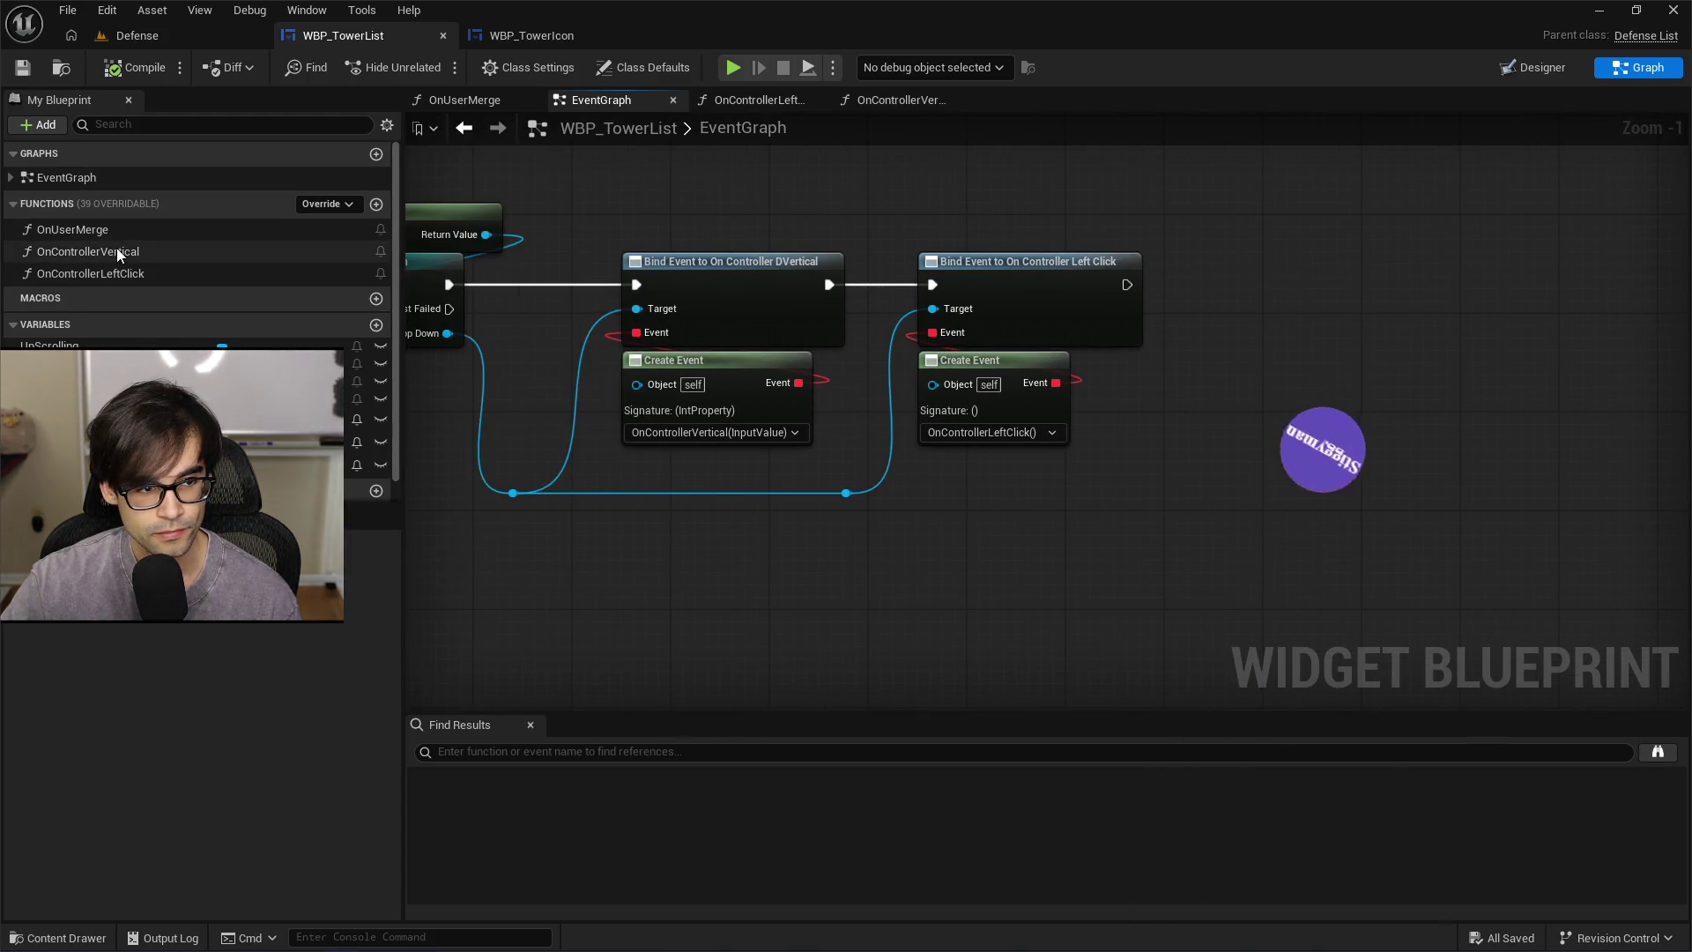
# Open OnControllerLeftClick and spread Is Valid and Set Checked State further right
pyautogui.doubleClick(126, 274)
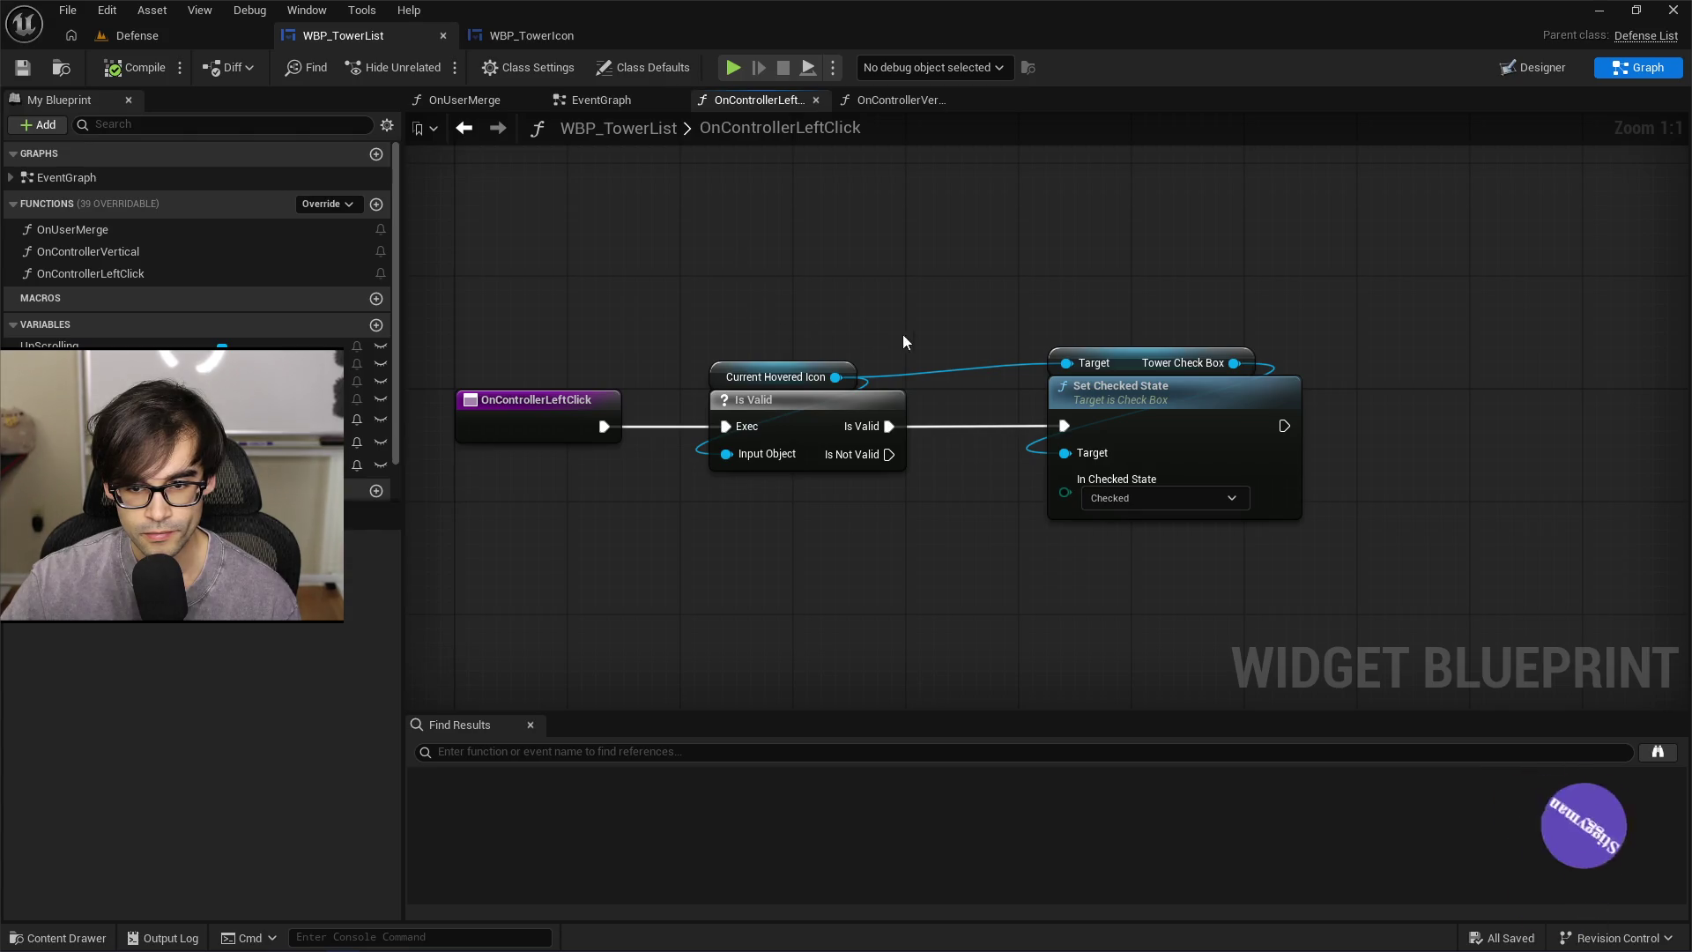
pyautogui.click(1152, 405)
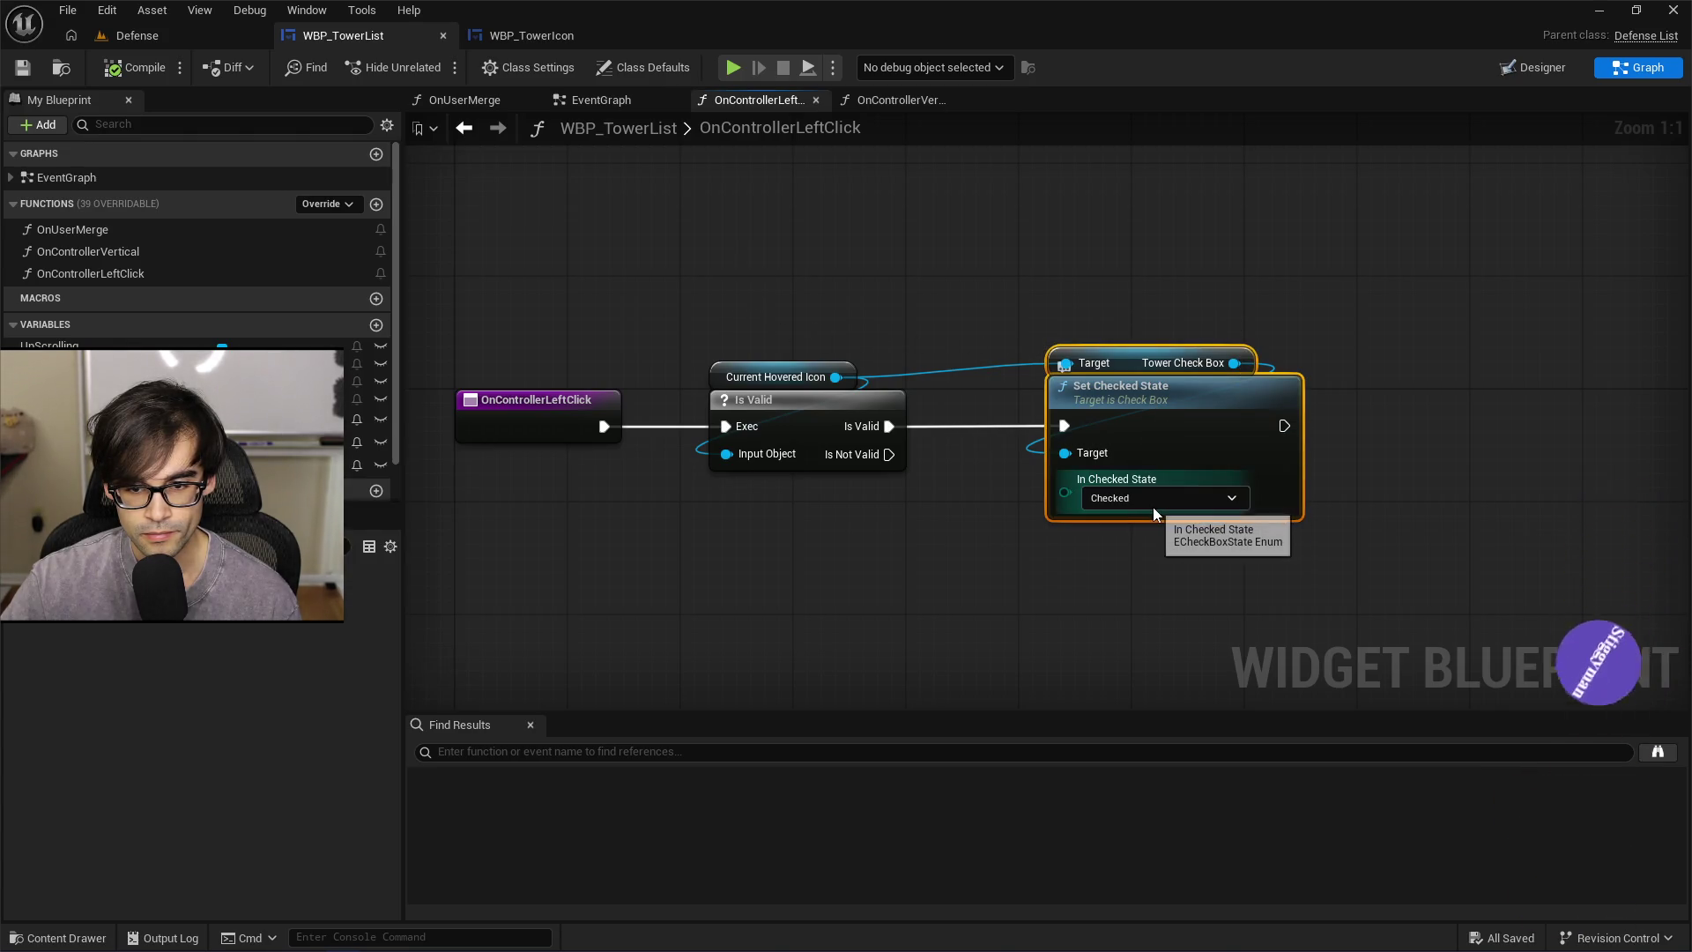
pyautogui.moveTo(1129, 423); pyautogui.dragTo(1396, 407)
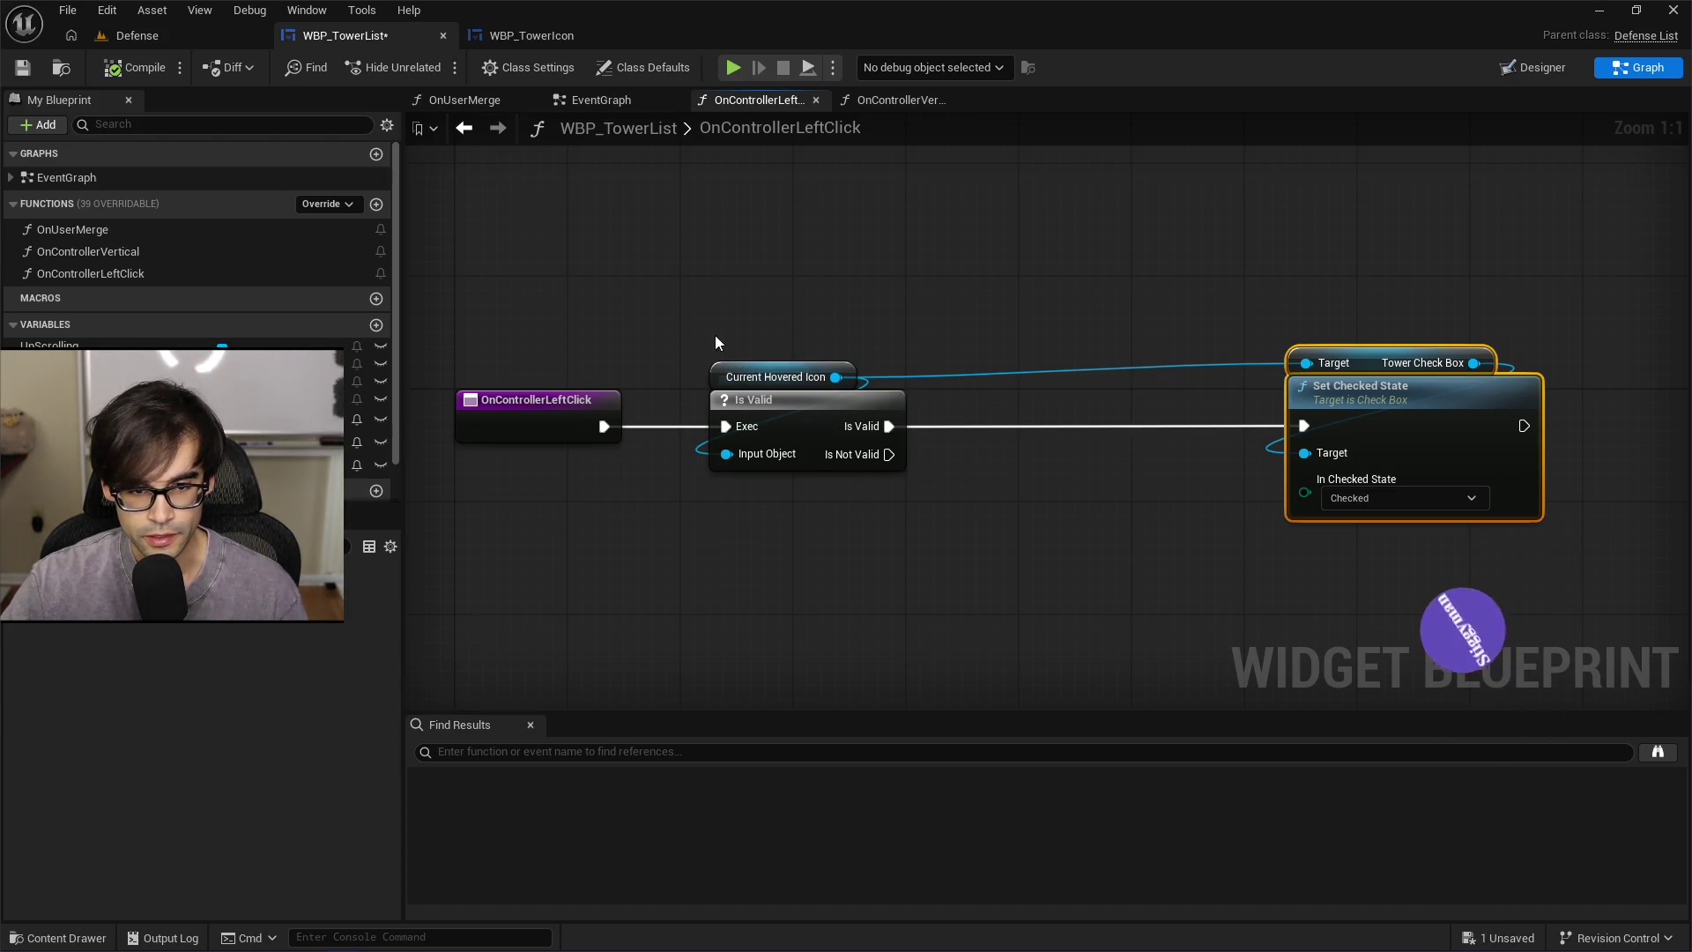
pyautogui.moveTo(882, 416); pyautogui.dragTo(997, 409)
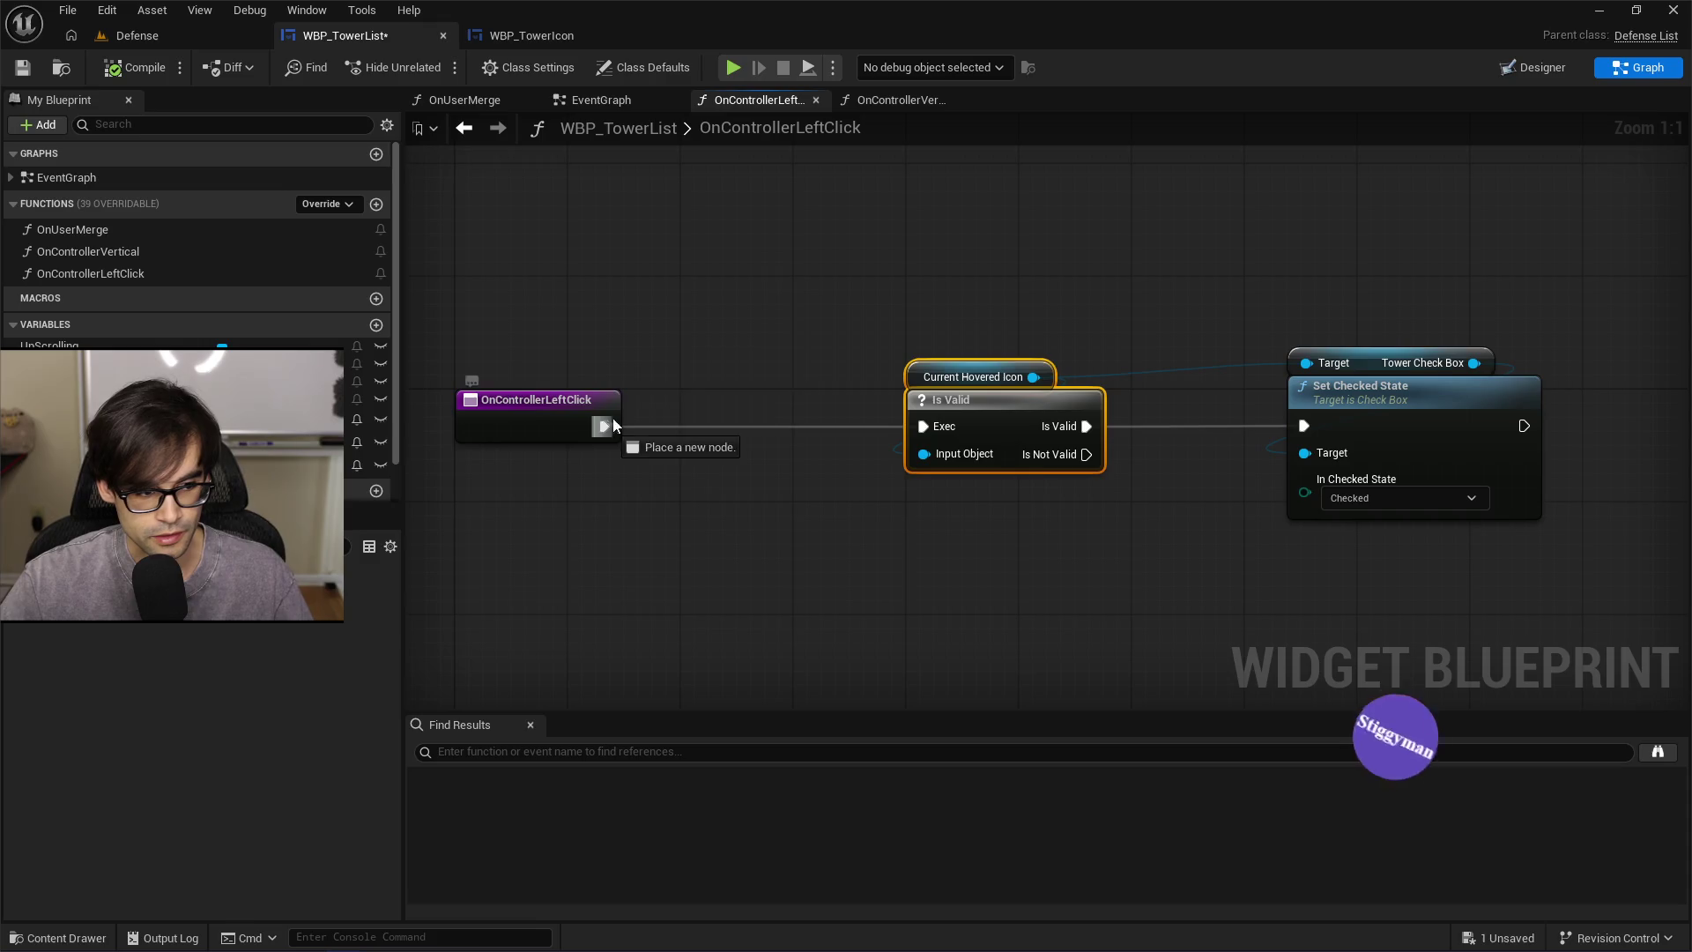
# Add a Print String 'left click inside tower list' ahead of Is Valid, then return to Defense
pyautogui.moveTo(614, 425); pyautogui.dragTo(695, 361)
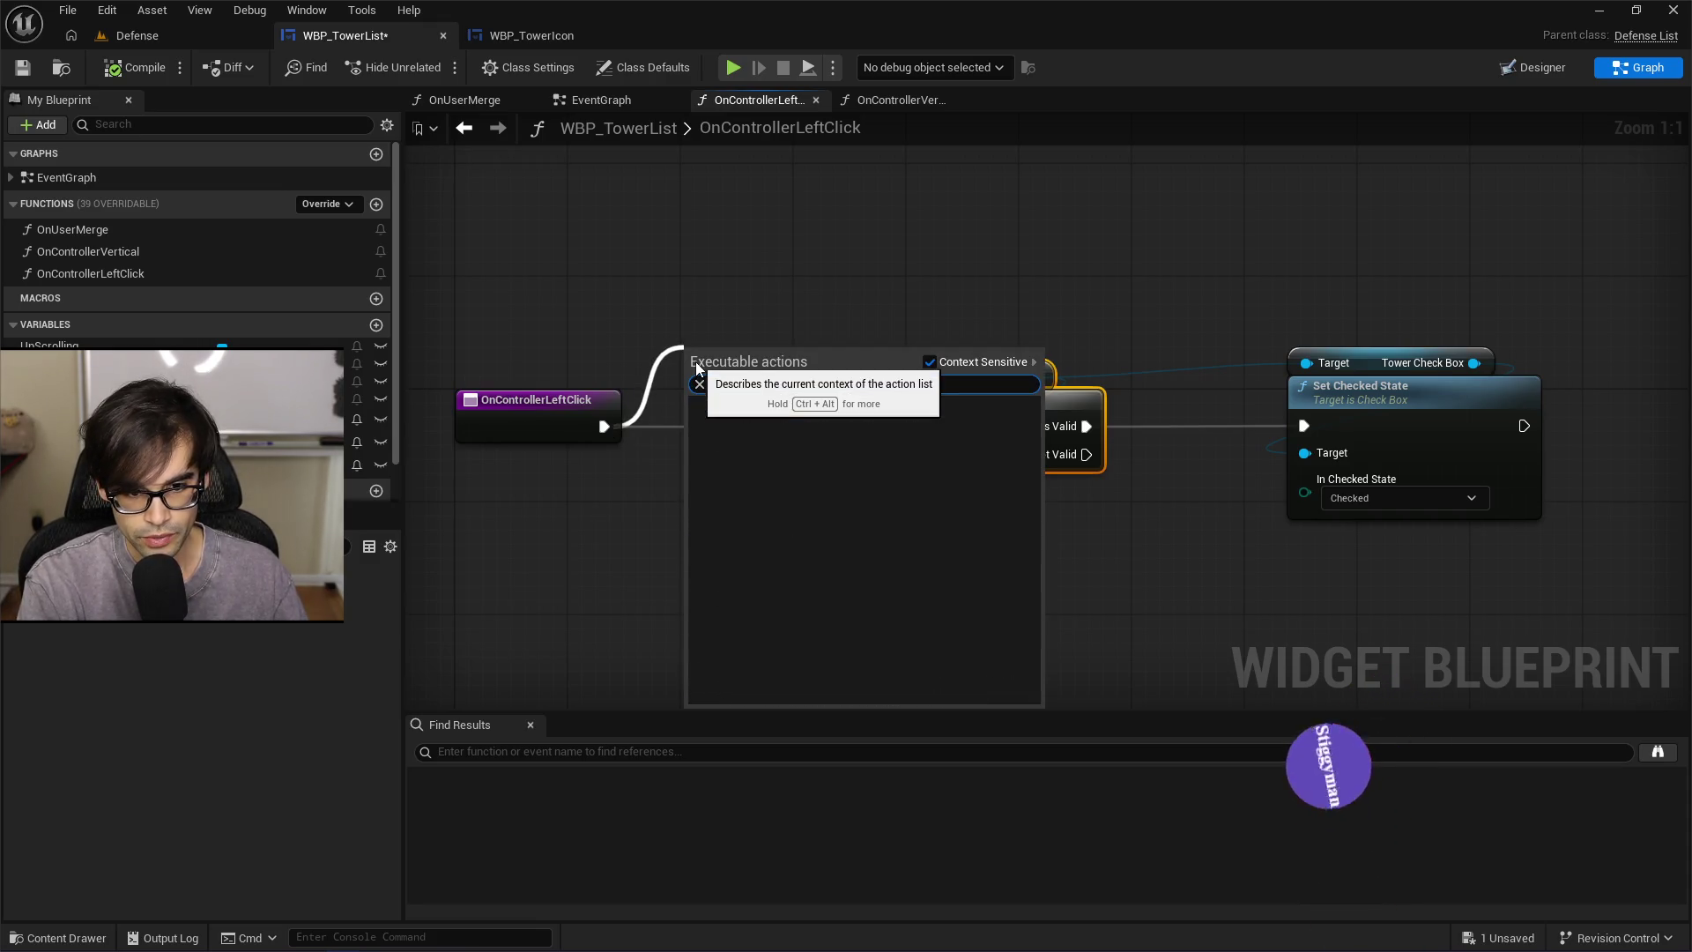
pyautogui.write('ring')
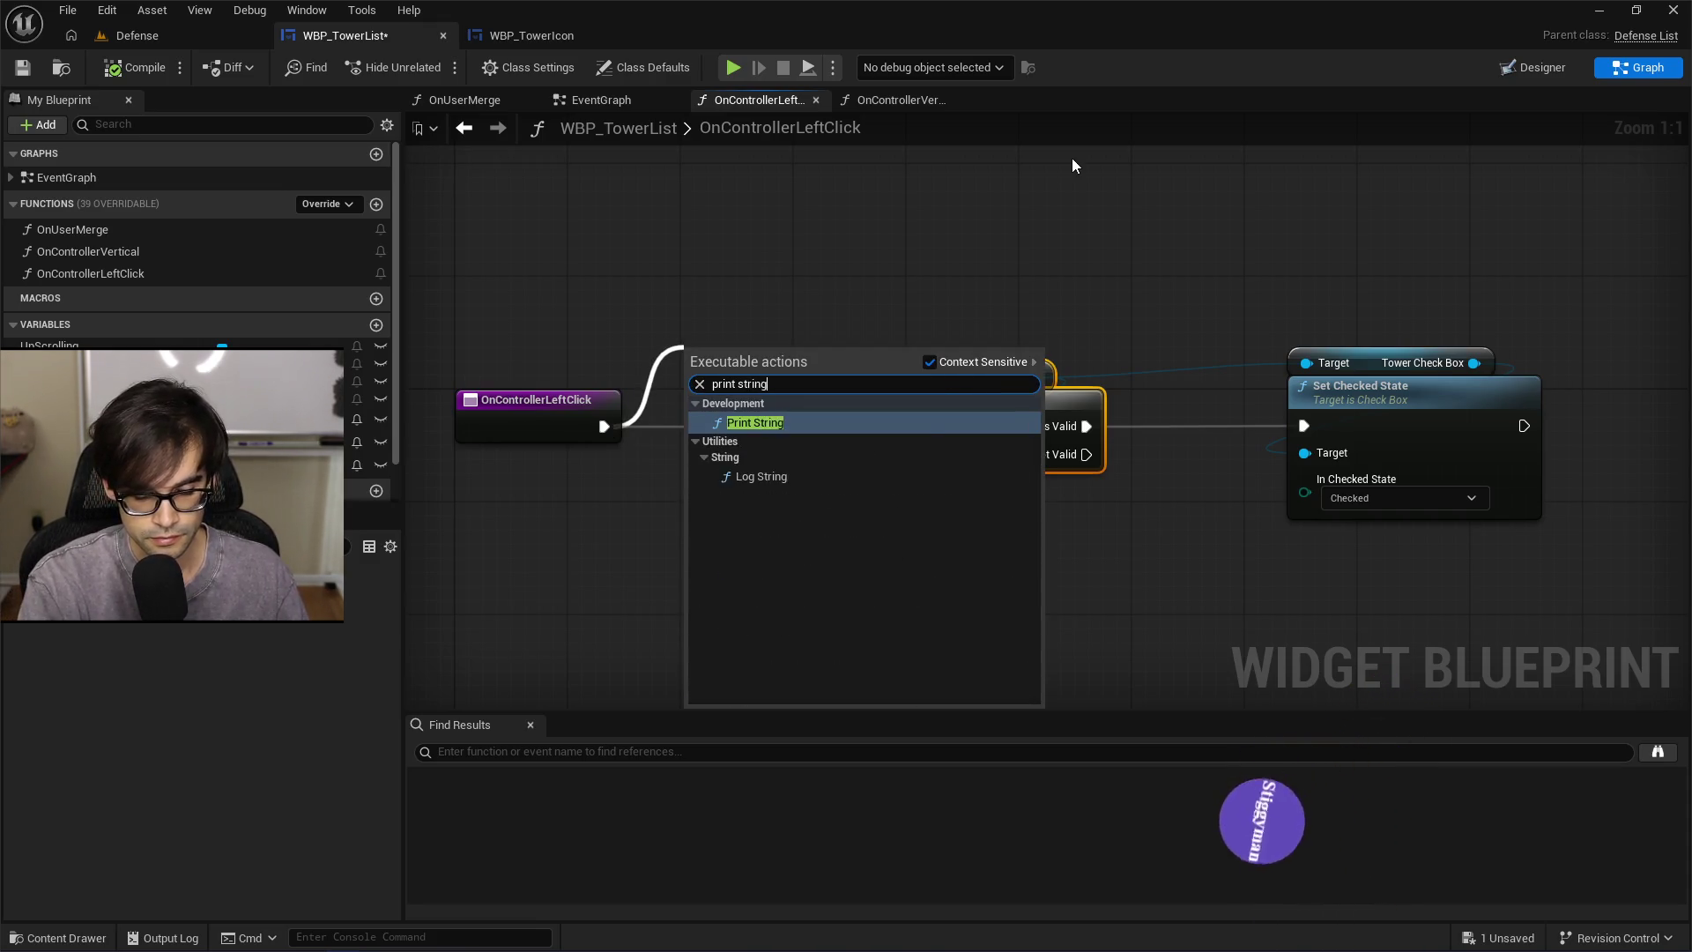
pyautogui.press('Return')
pyautogui.moveTo(737, 350); pyautogui.dragTo(711, 216)
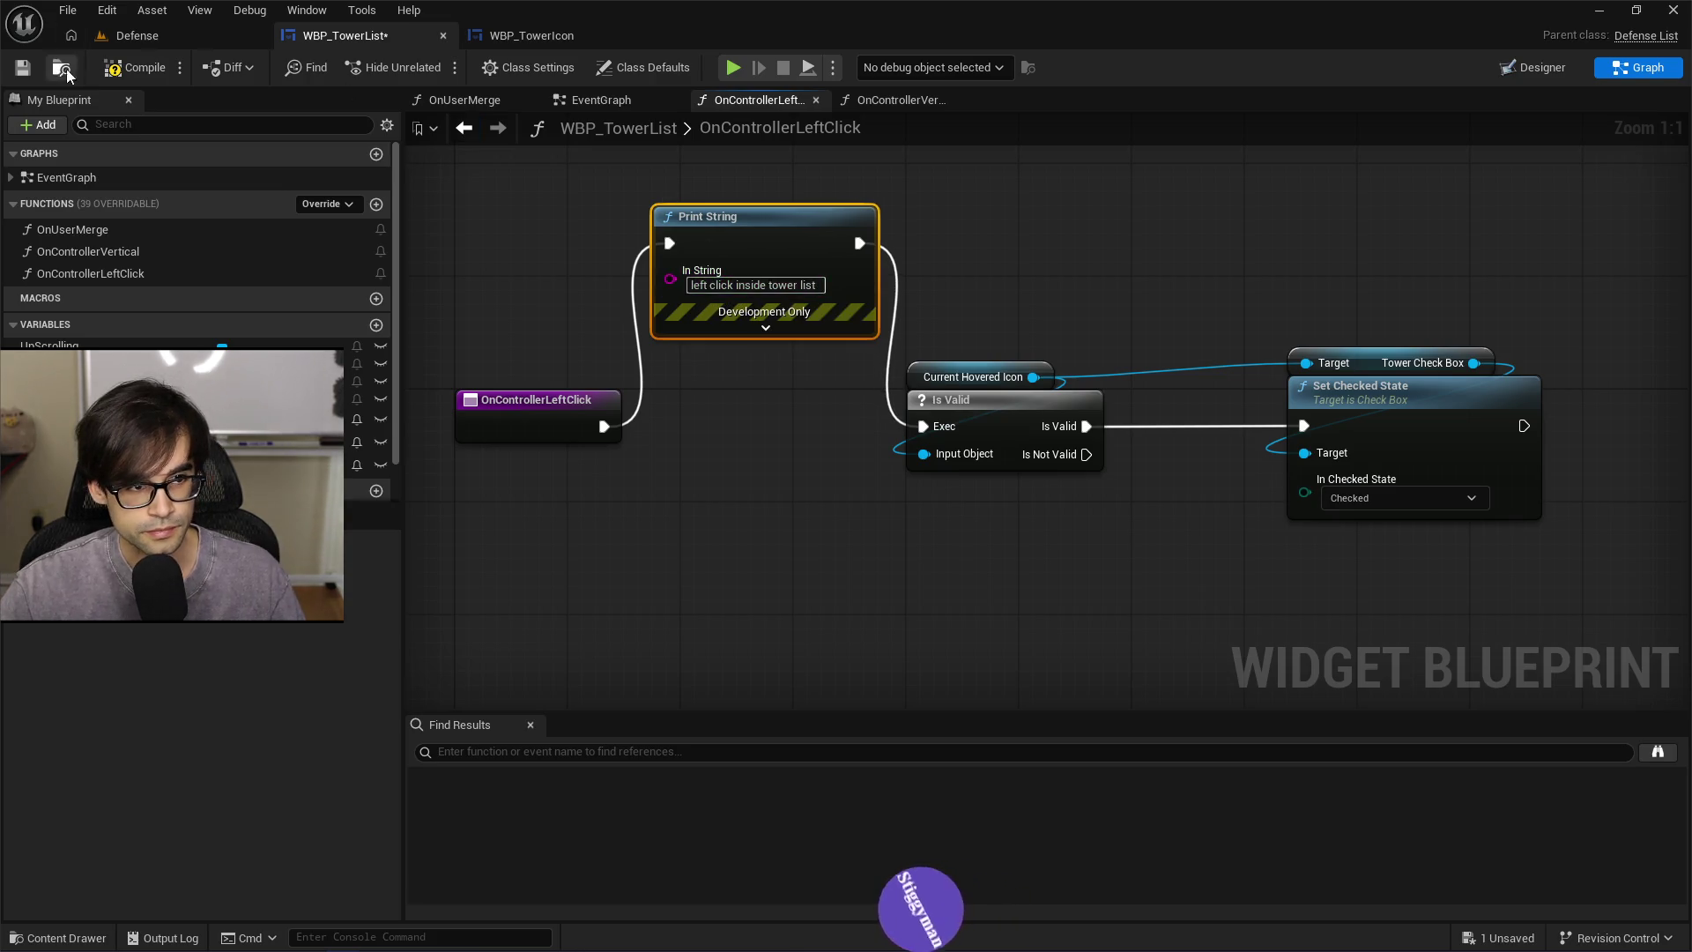
pyautogui.click(135, 36)
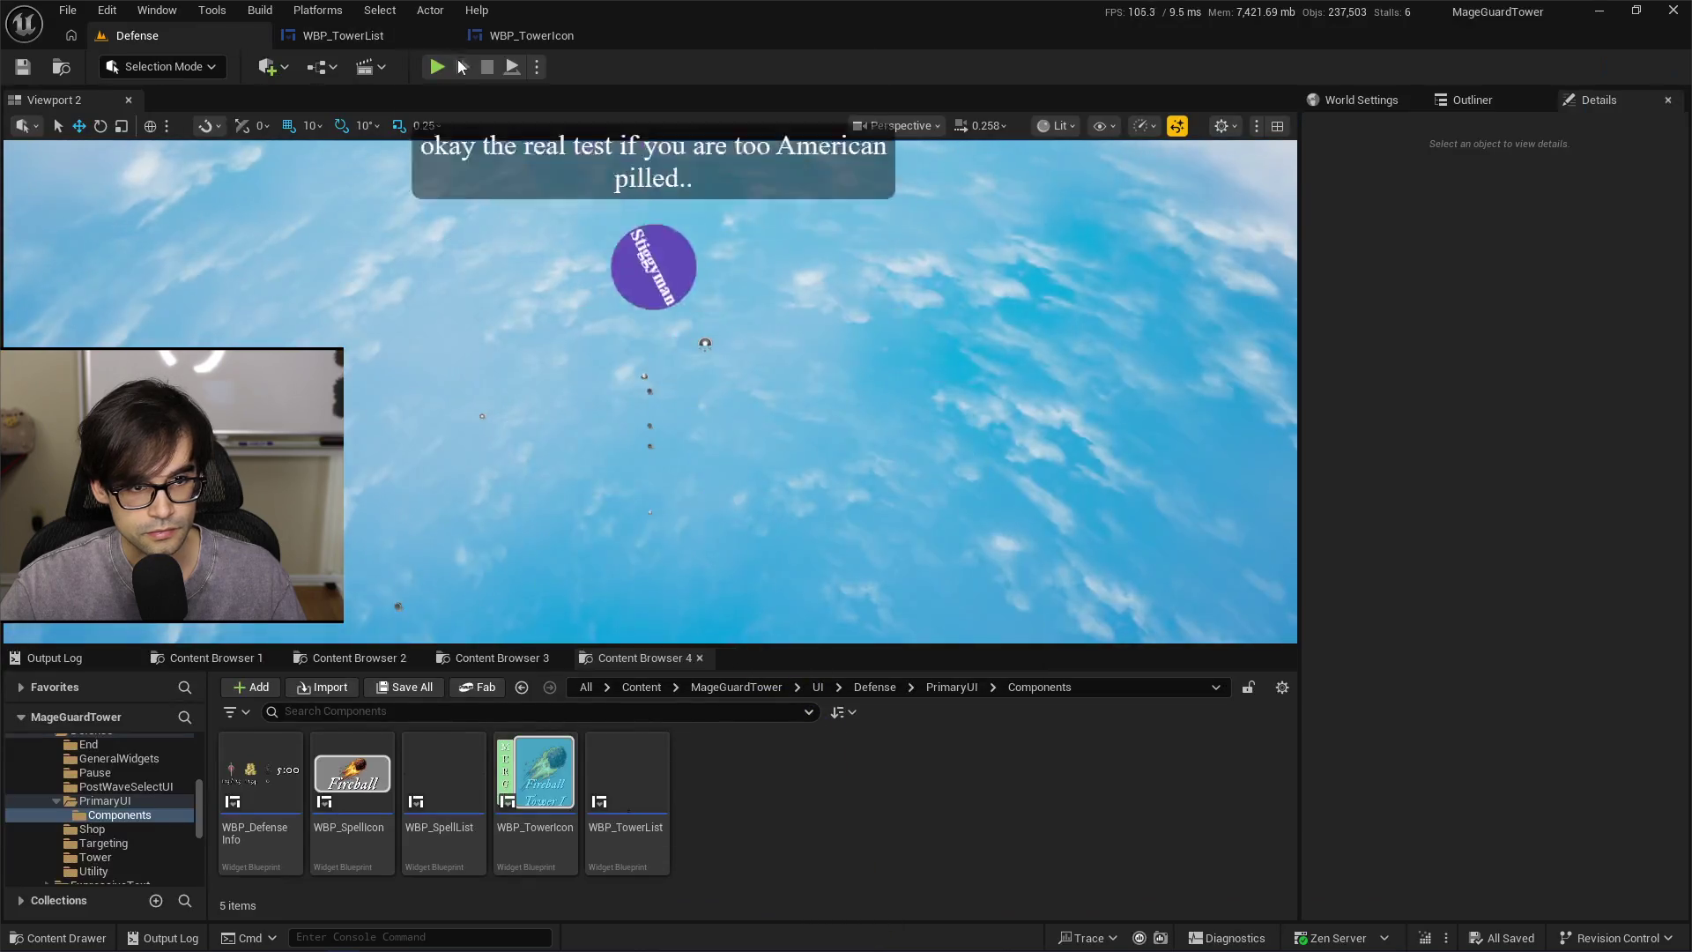
# Play the level, left-click in game to see the debug message, then stop and reopen the blueprint
pyautogui.click(438, 68)
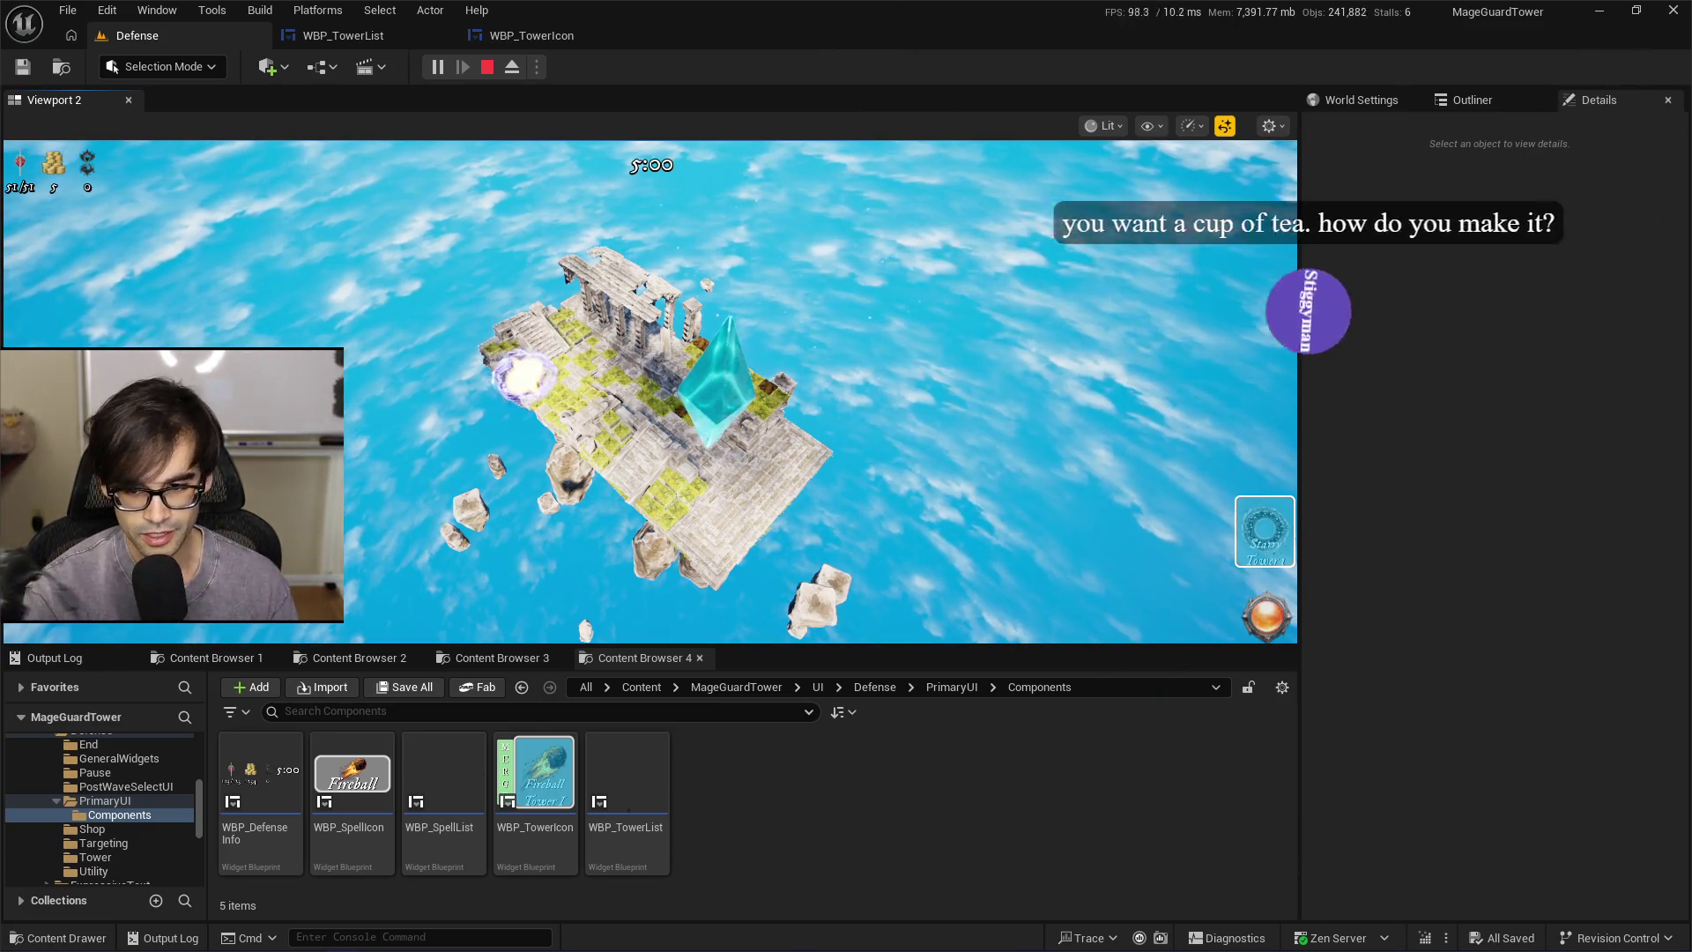
pyautogui.click(1265, 531)
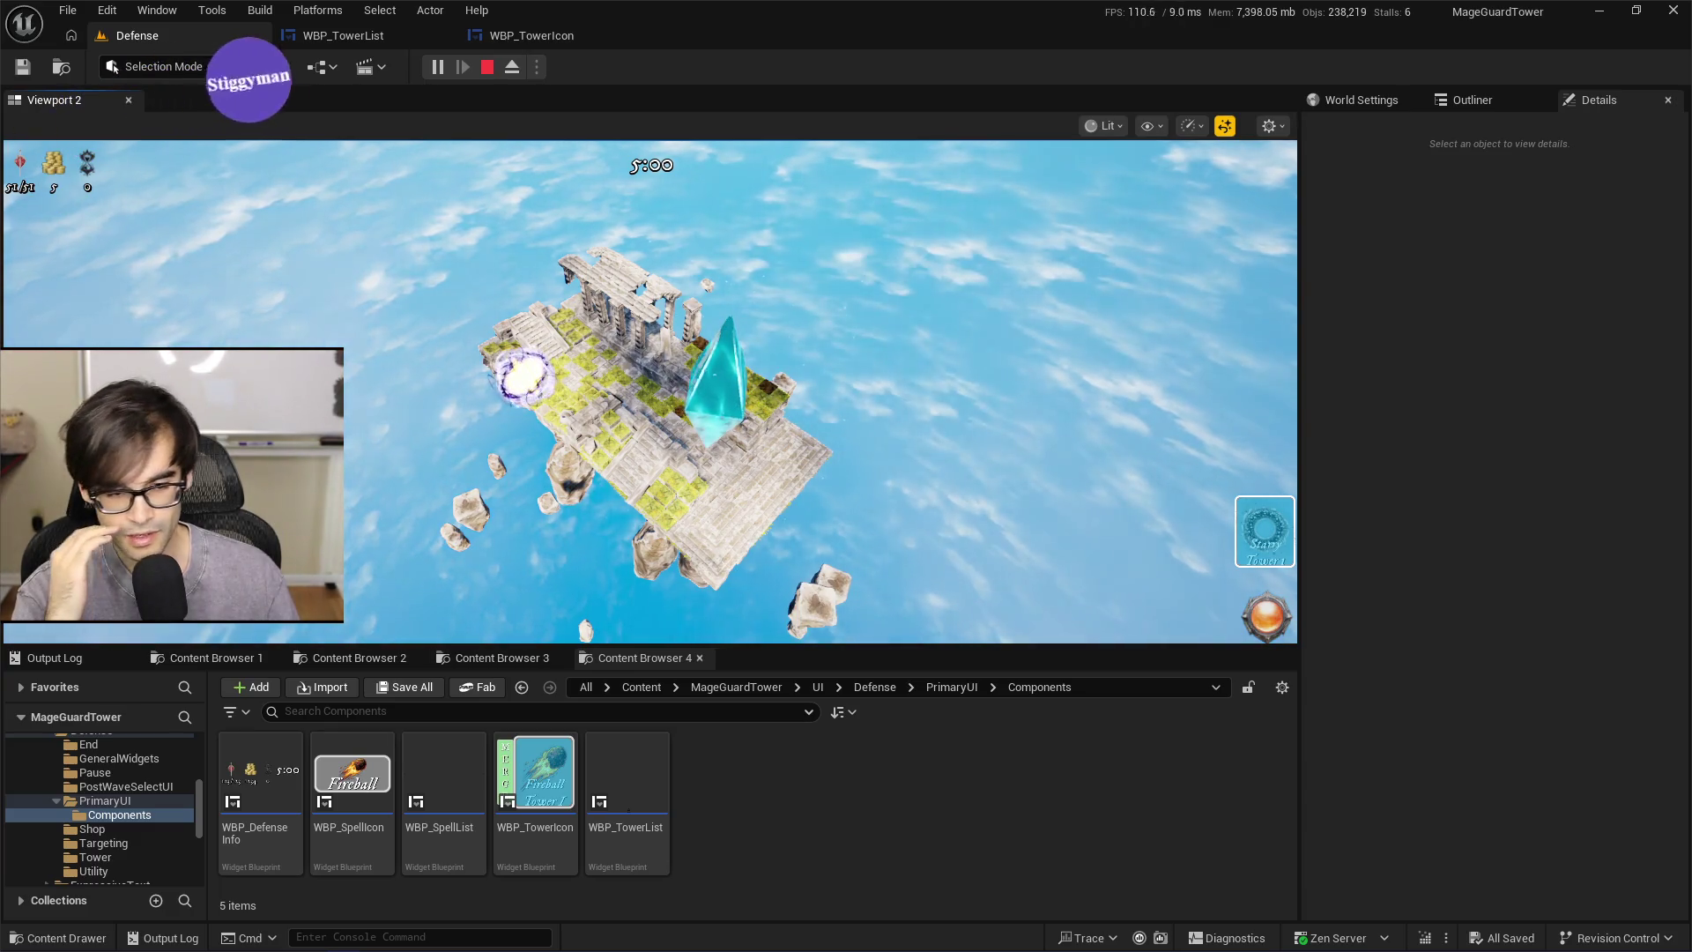
pyautogui.press('Escape')
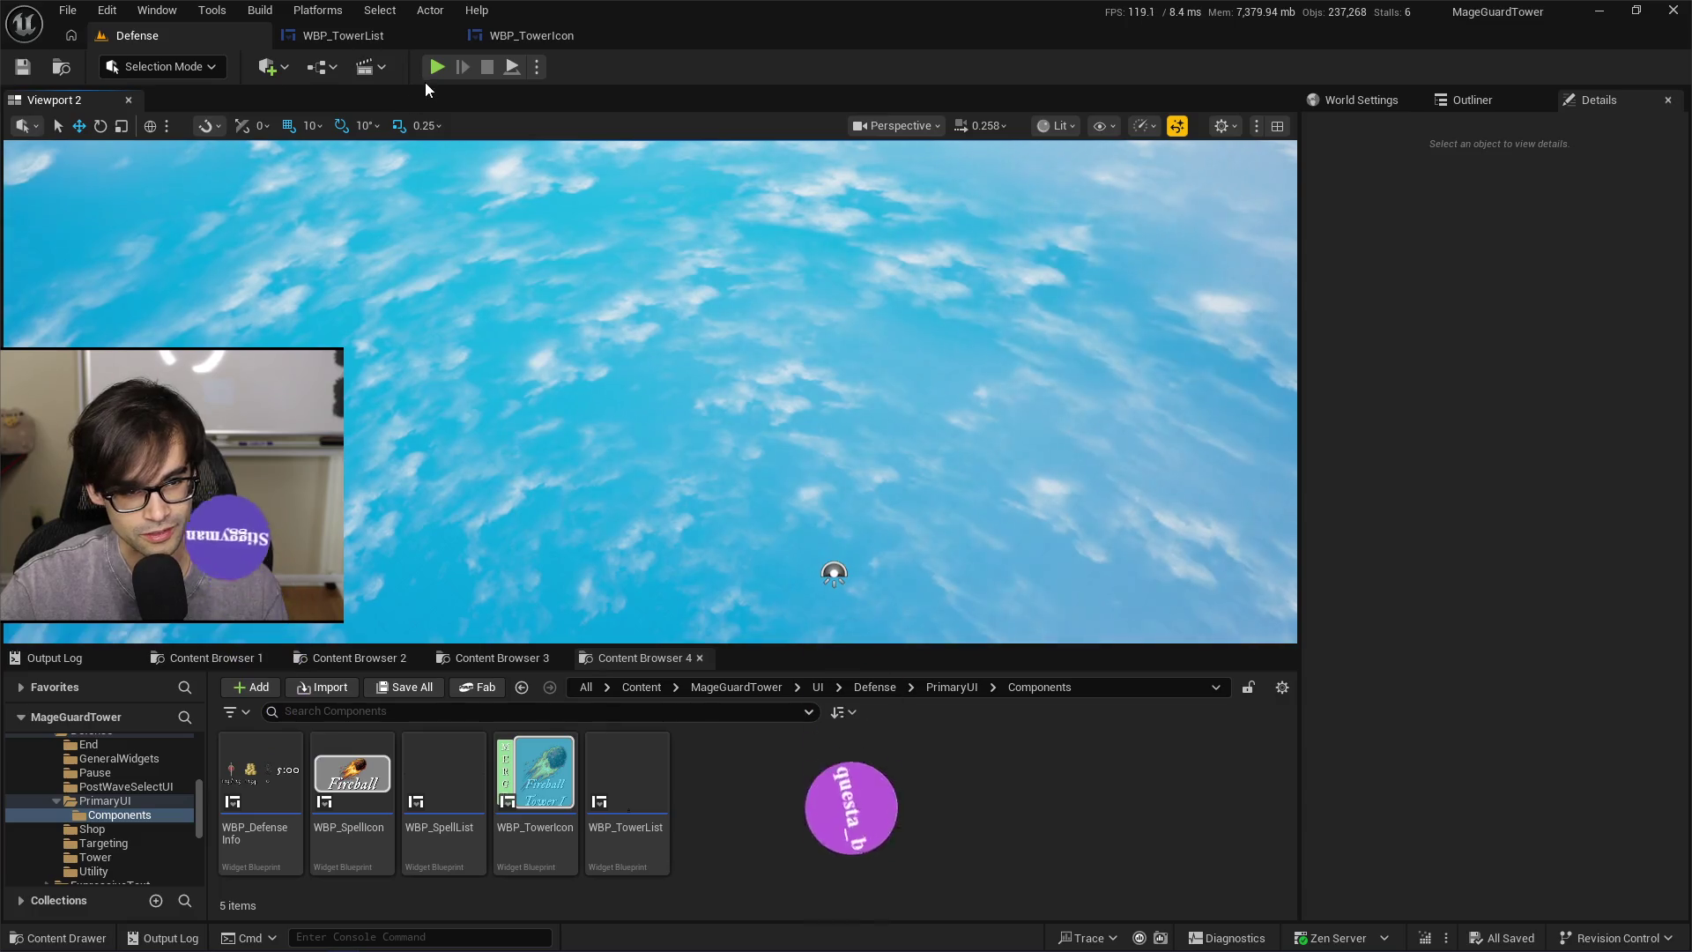
pyautogui.click(524, 42)
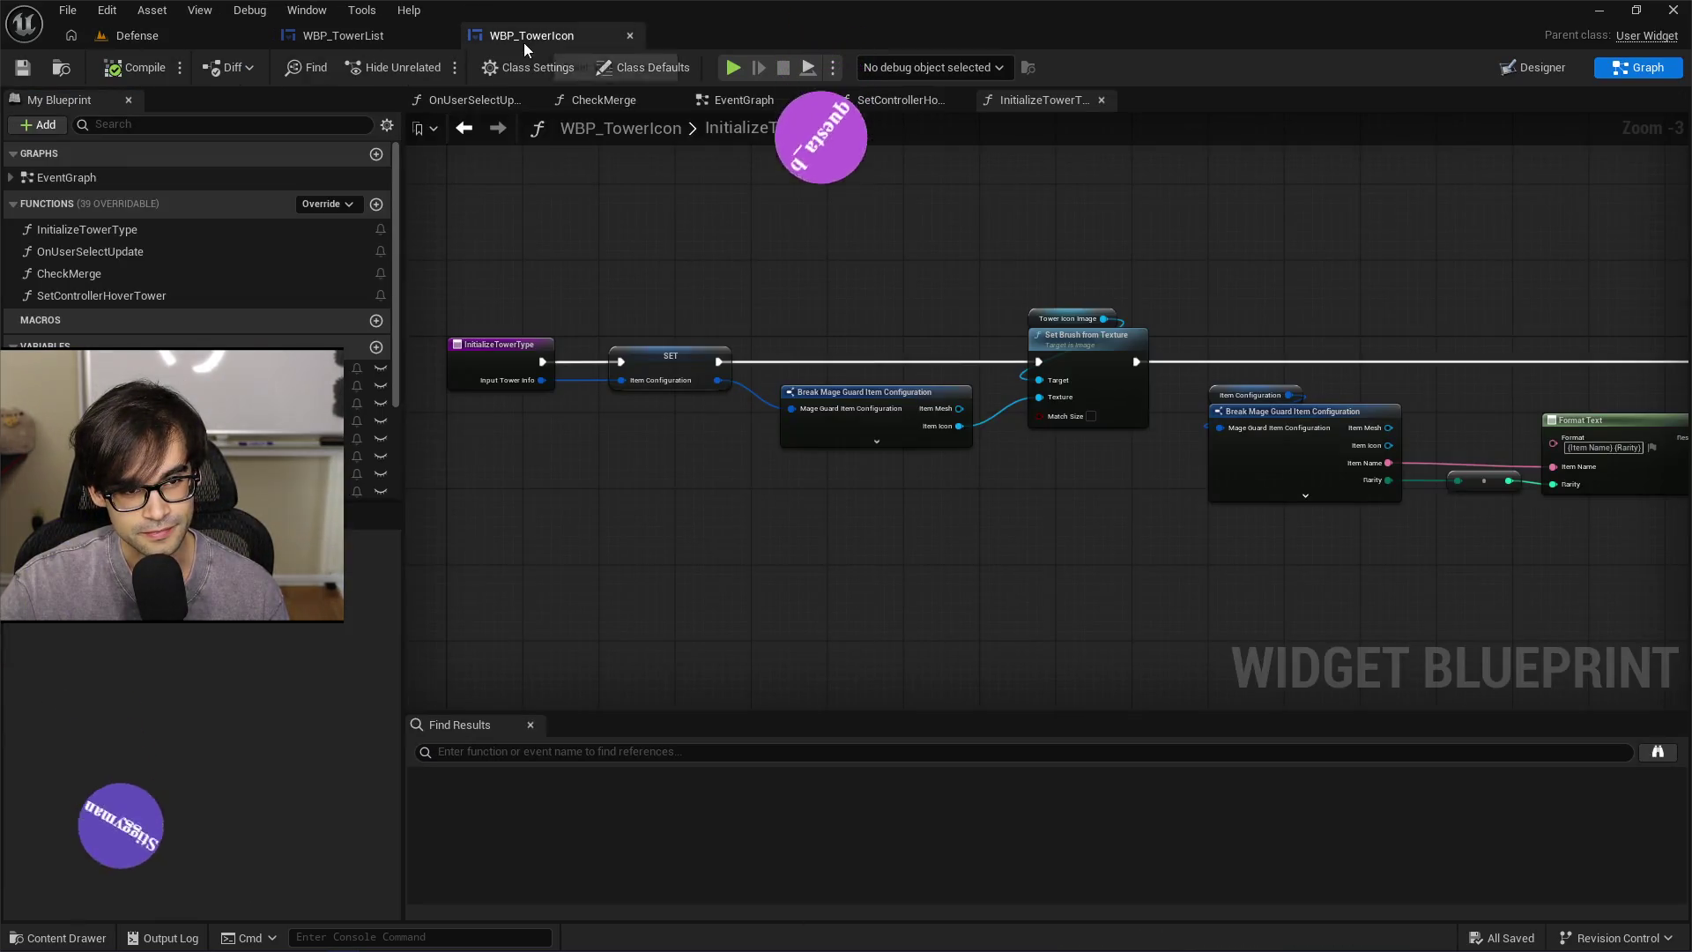
# Shift Is Valid and Set Checked State right and reposition Print String above the chain
pyautogui.click(402, 44)
pyautogui.click(547, 45)
pyautogui.click(378, 39)
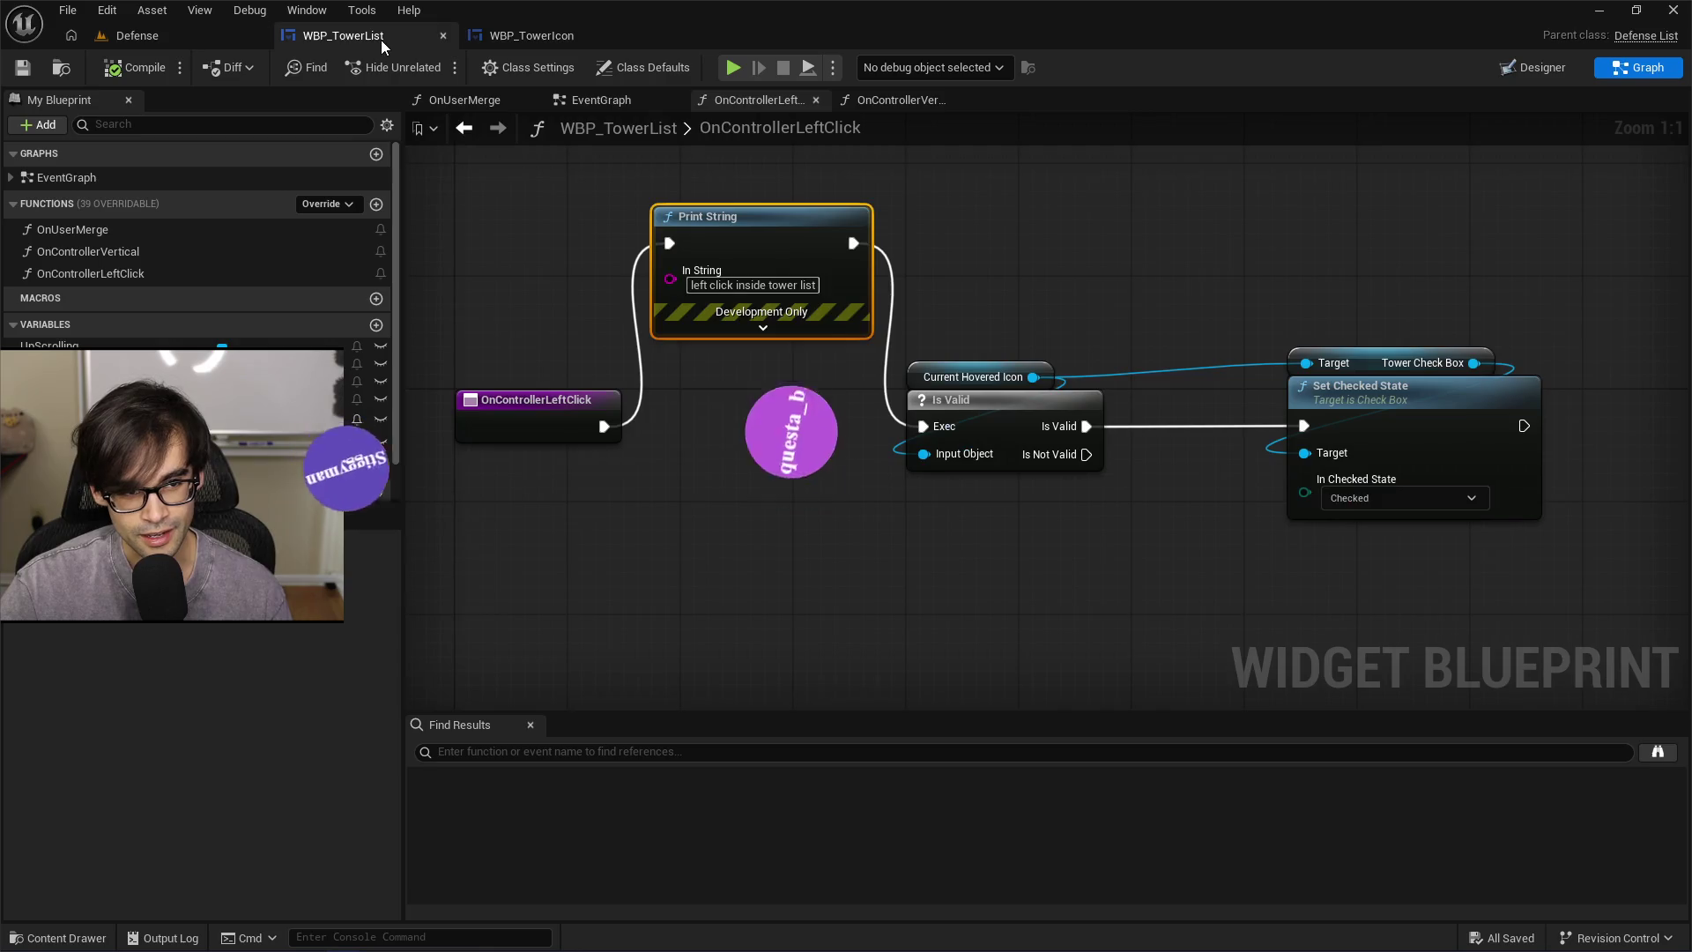
pyautogui.moveTo(998, 319); pyautogui.dragTo(1305, 512)
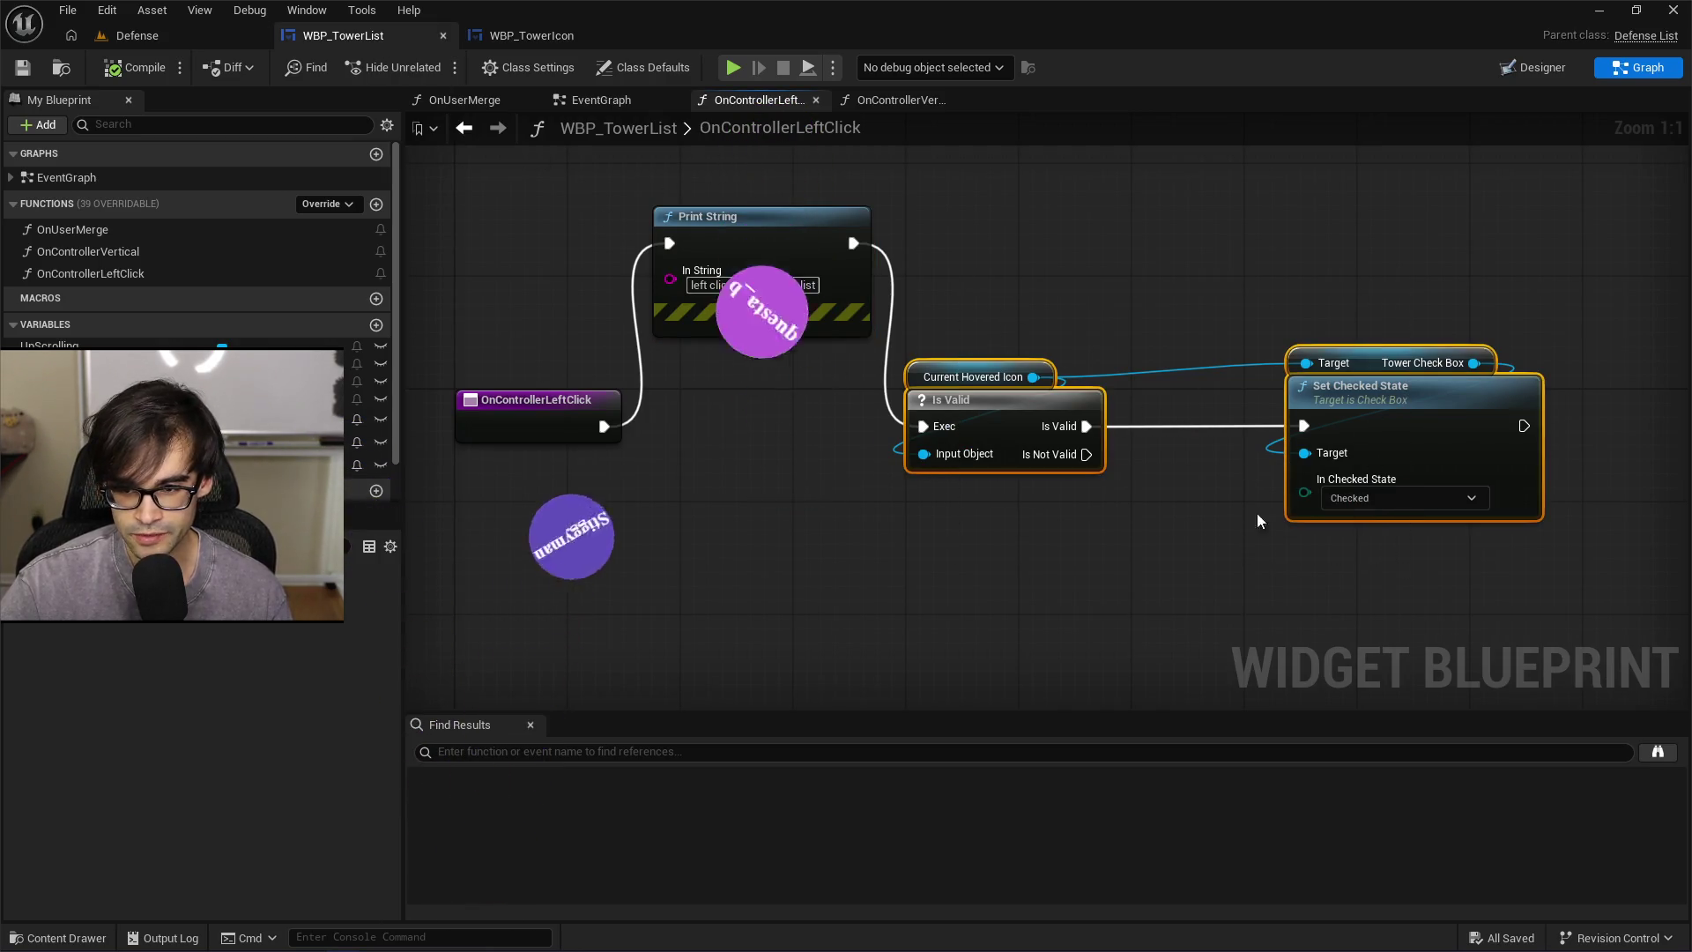
pyautogui.moveTo(1010, 393); pyautogui.dragTo(1066, 393)
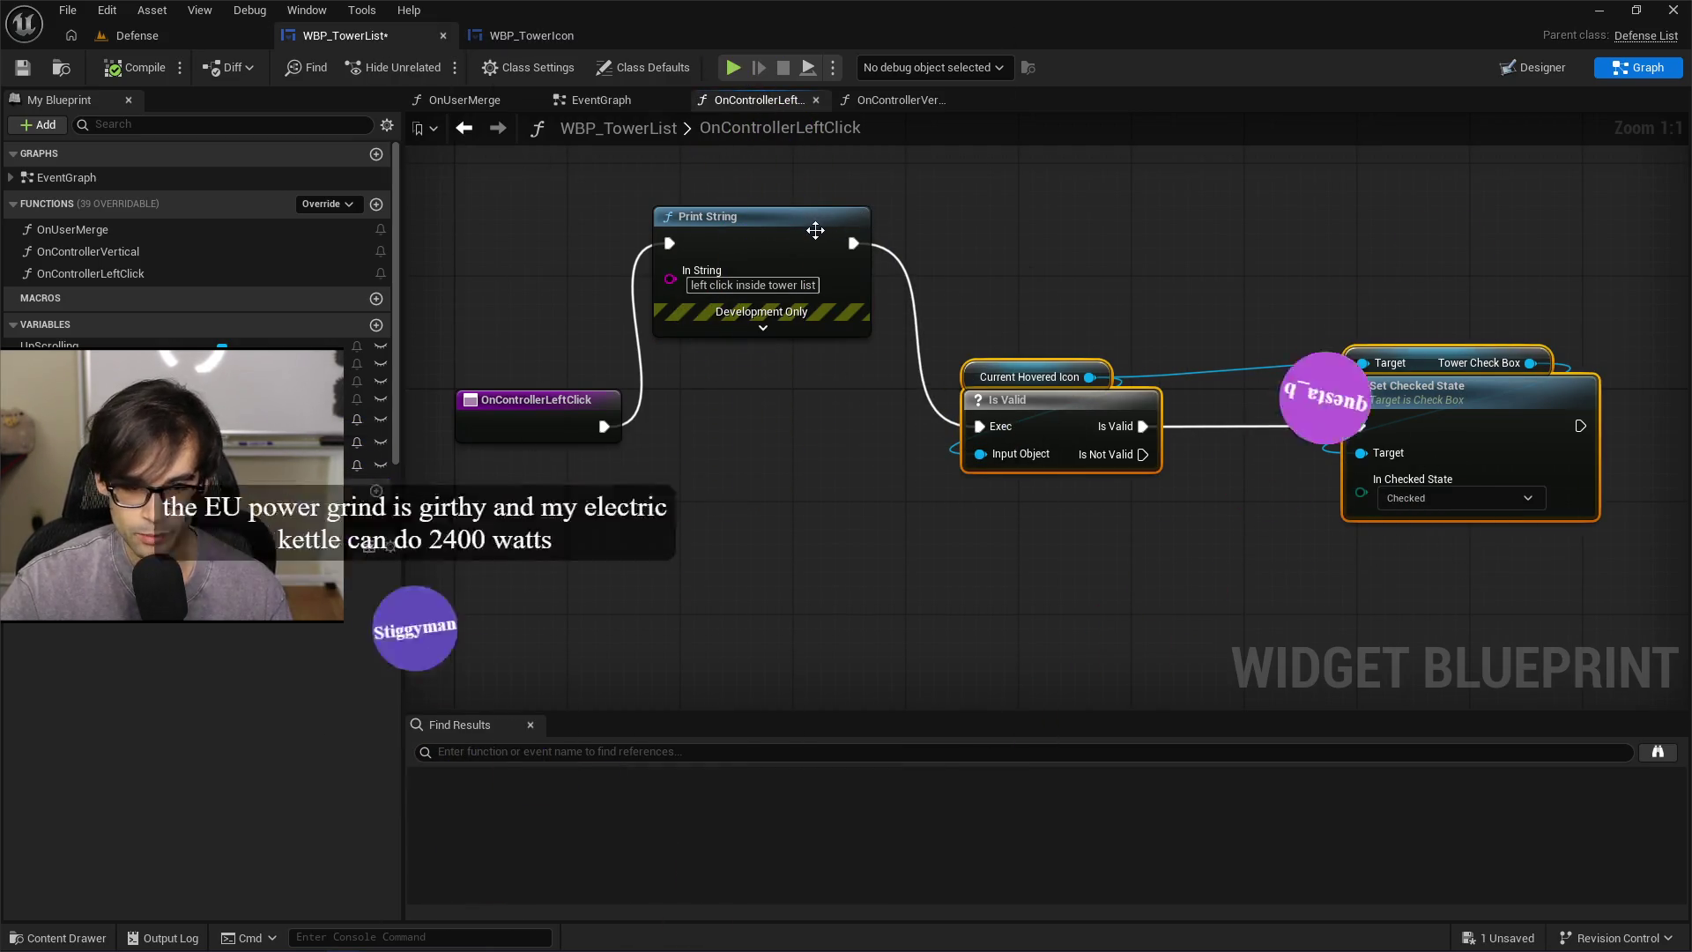
pyautogui.moveTo(816, 218)
pyautogui.mouseDown()
pyautogui.moveTo(816, 279)
pyautogui.moveTo(862, 414)
pyautogui.mouseUp()
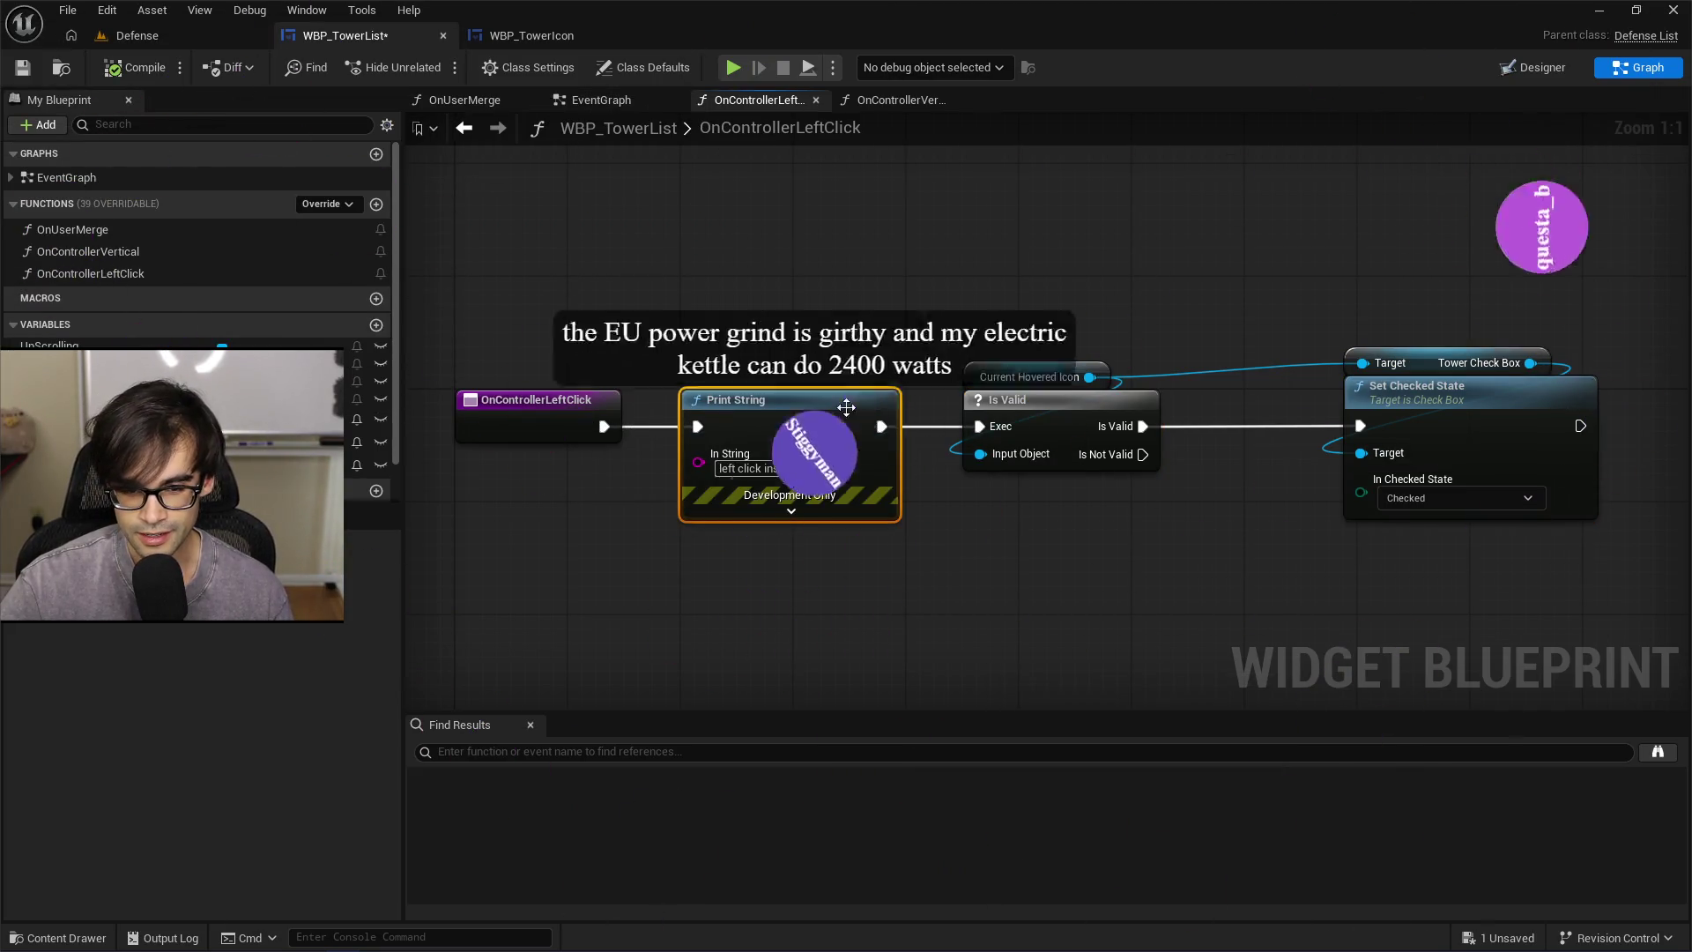
pyautogui.click(869, 283)
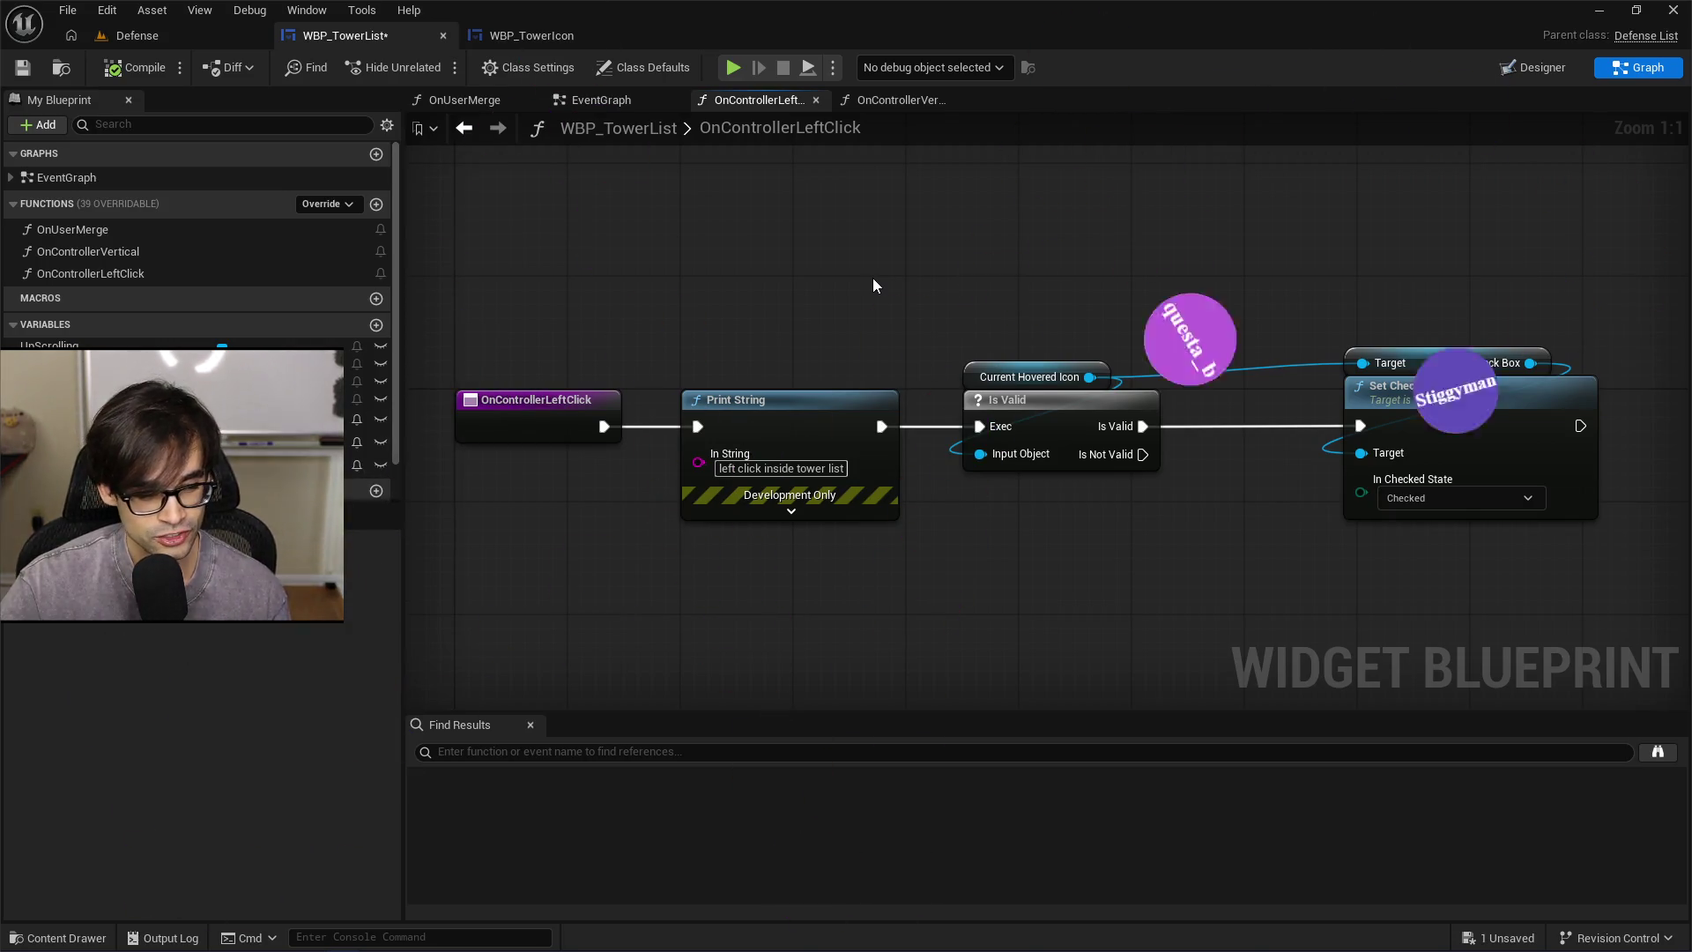
pyautogui.moveTo(848, 295)
pyautogui.mouseDown()
pyautogui.moveTo(770, 491)
pyautogui.moveTo(765, 568)
pyautogui.moveTo(656, 620)
pyautogui.moveTo(776, 533)
pyautogui.moveTo(891, 375)
pyautogui.moveTo(896, 310)
pyautogui.mouseUp()
pyautogui.moveTo(799, 396); pyautogui.dragTo(783, 171)
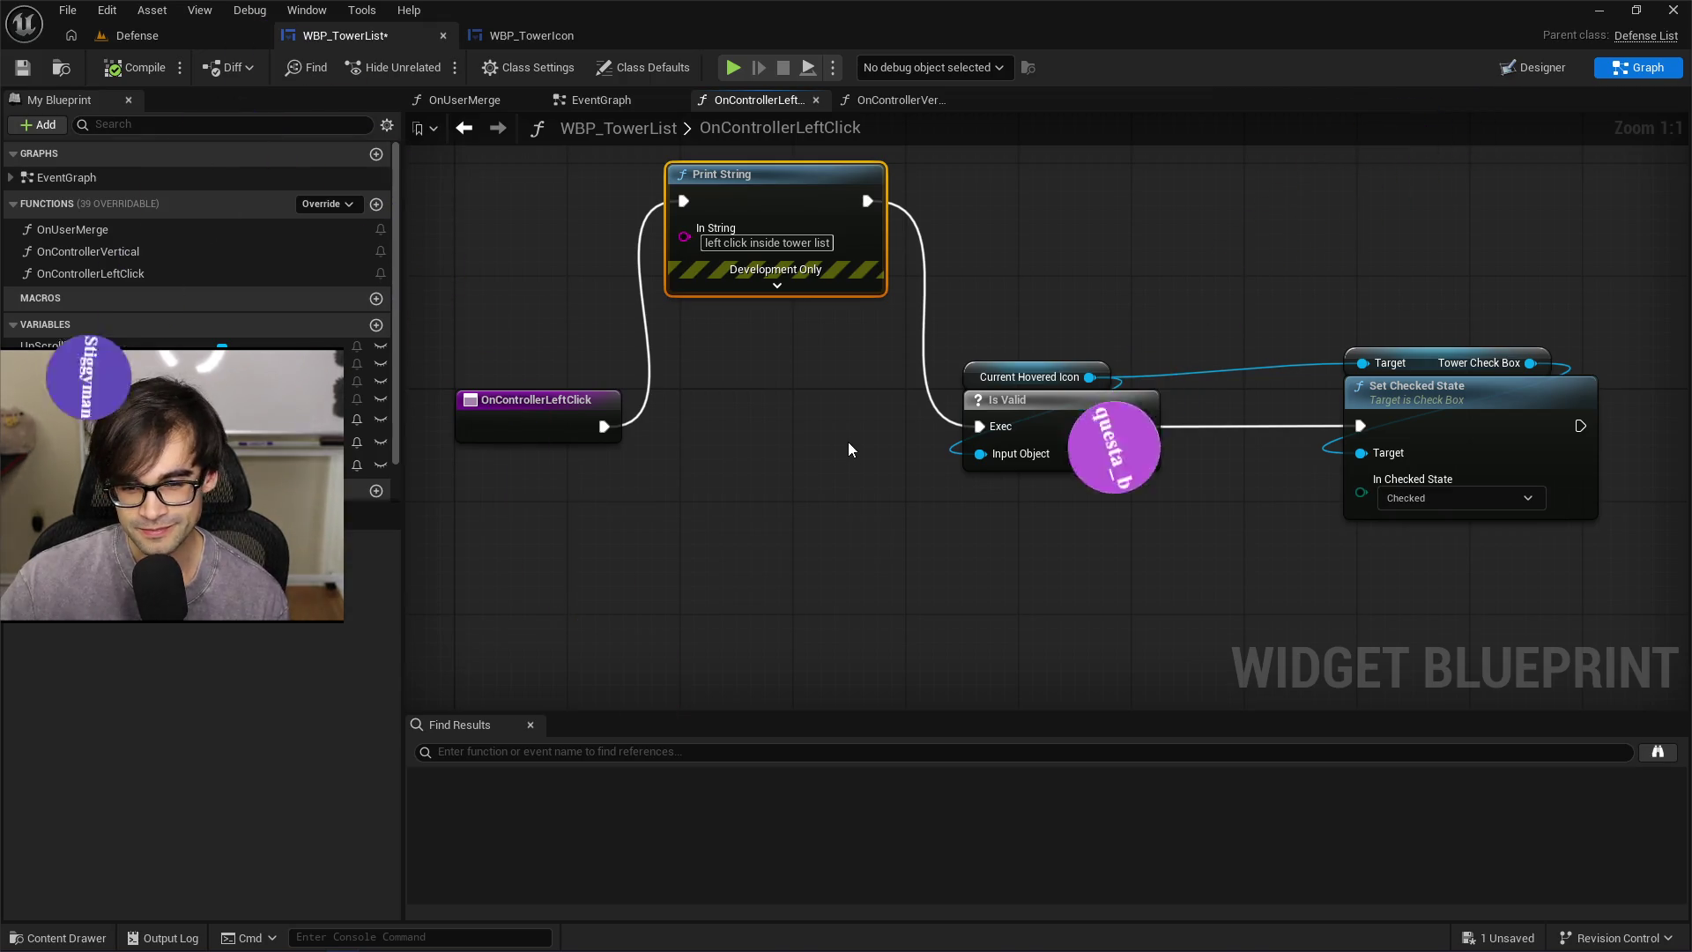
# Save WBP_TowerList and go back to the WBP_TowerIcon graph
pyautogui.click(24, 67)
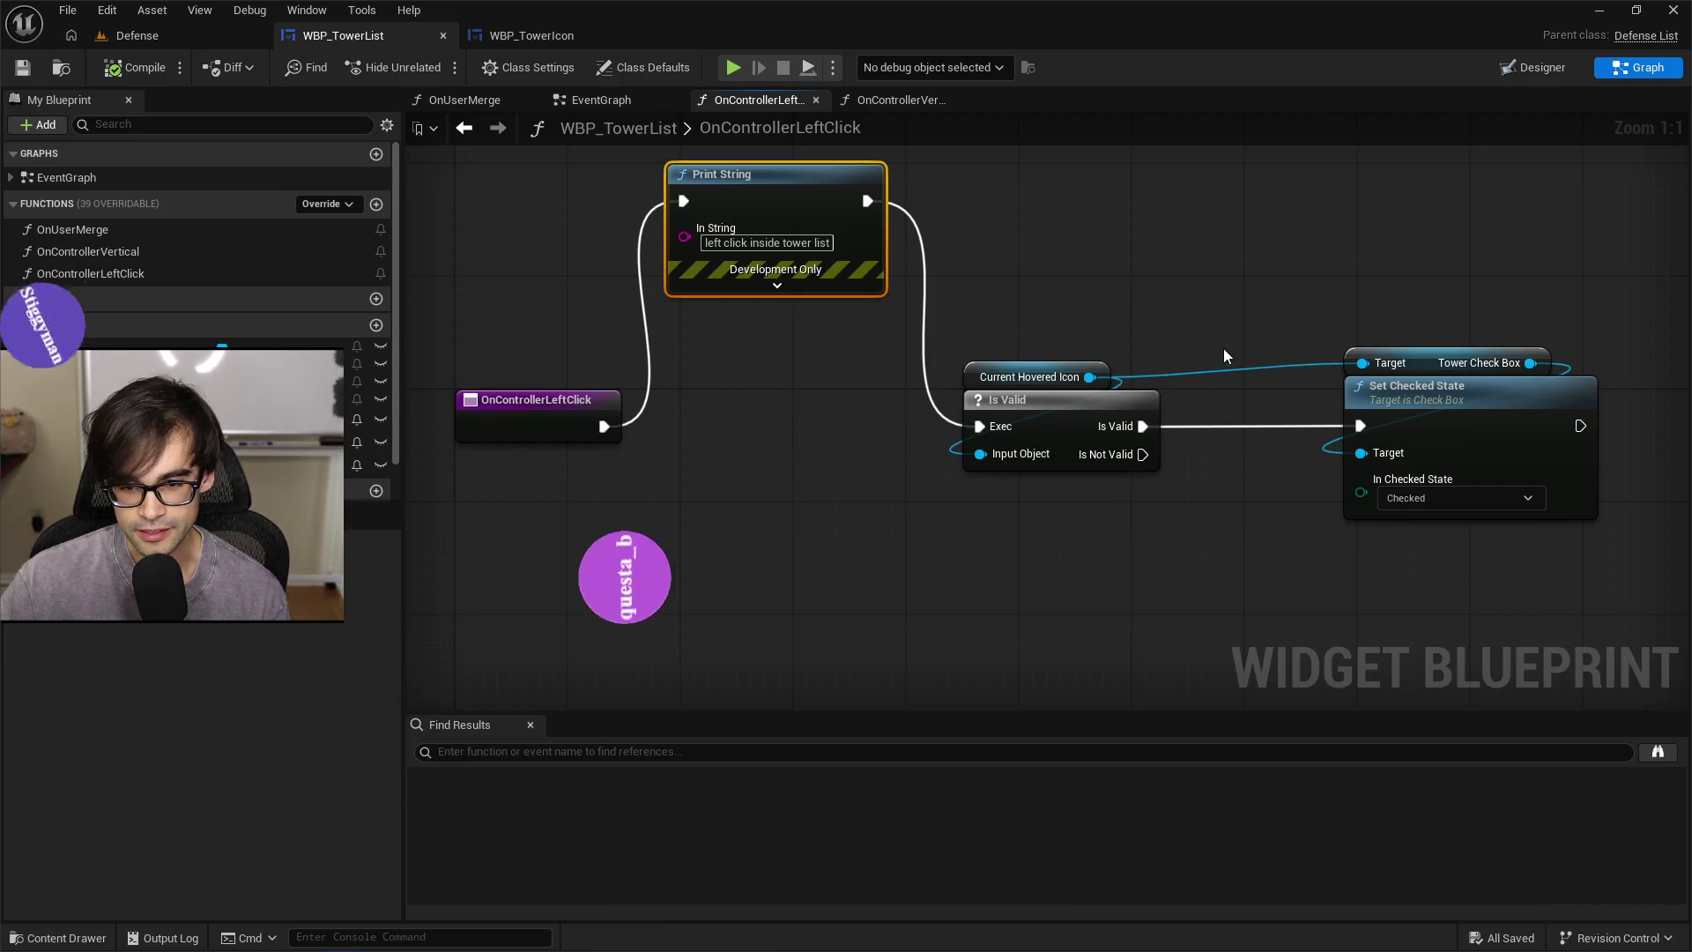
pyautogui.moveTo(1097, 351); pyautogui.dragTo(932, 349)
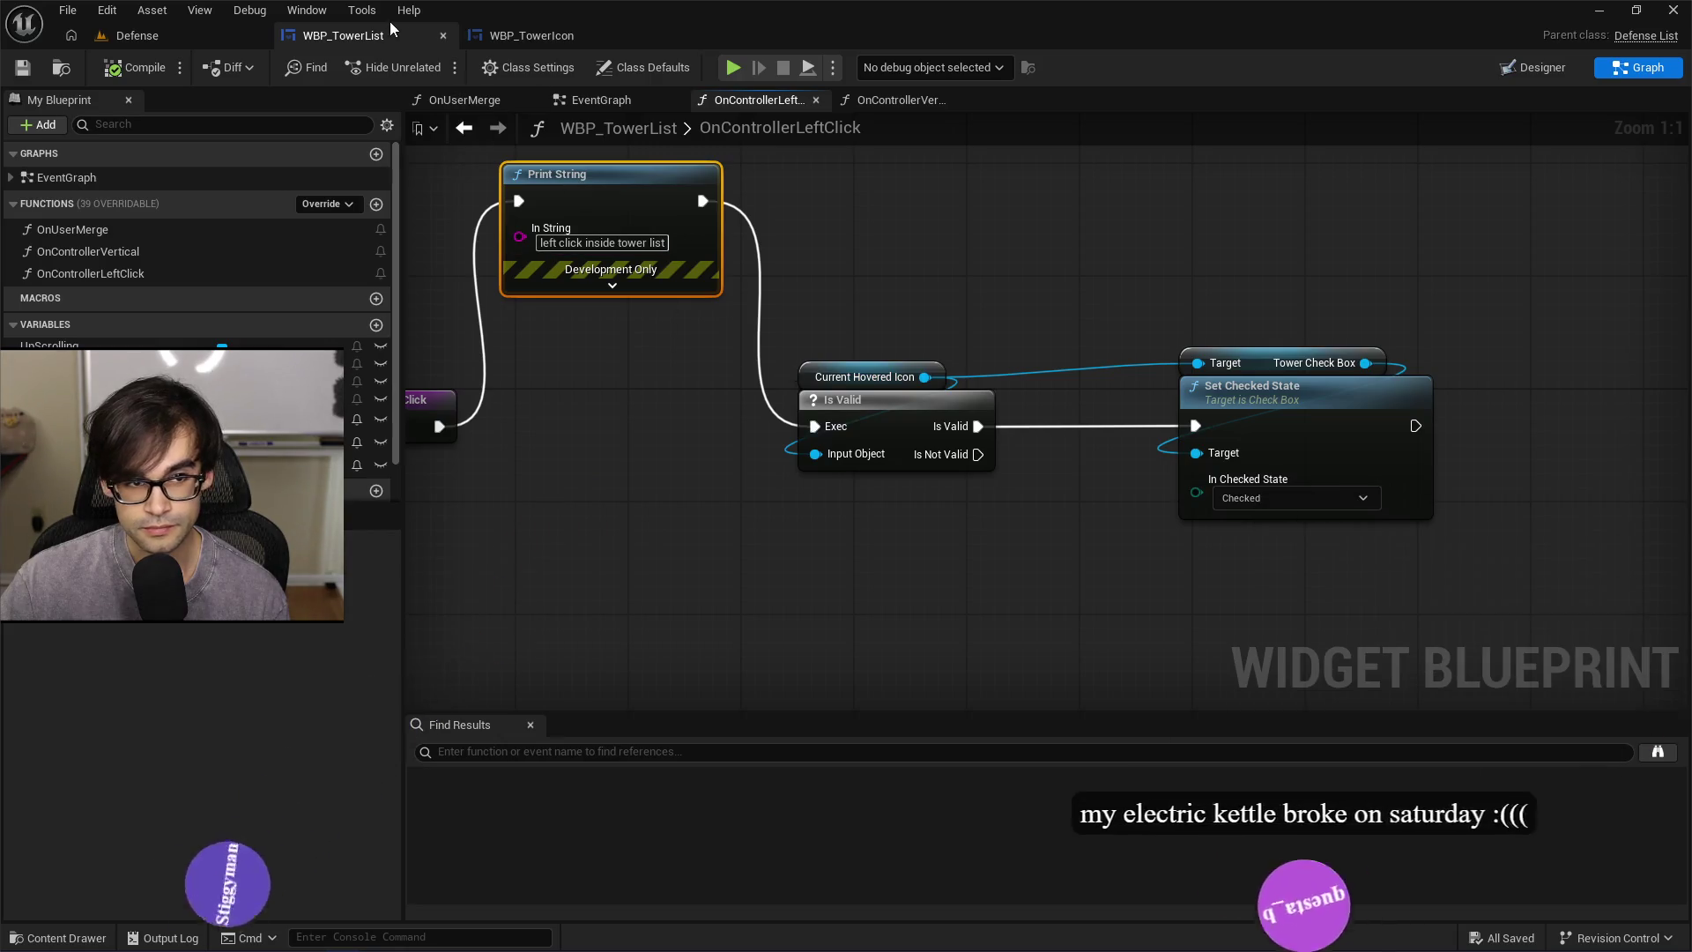
pyautogui.click(532, 34)
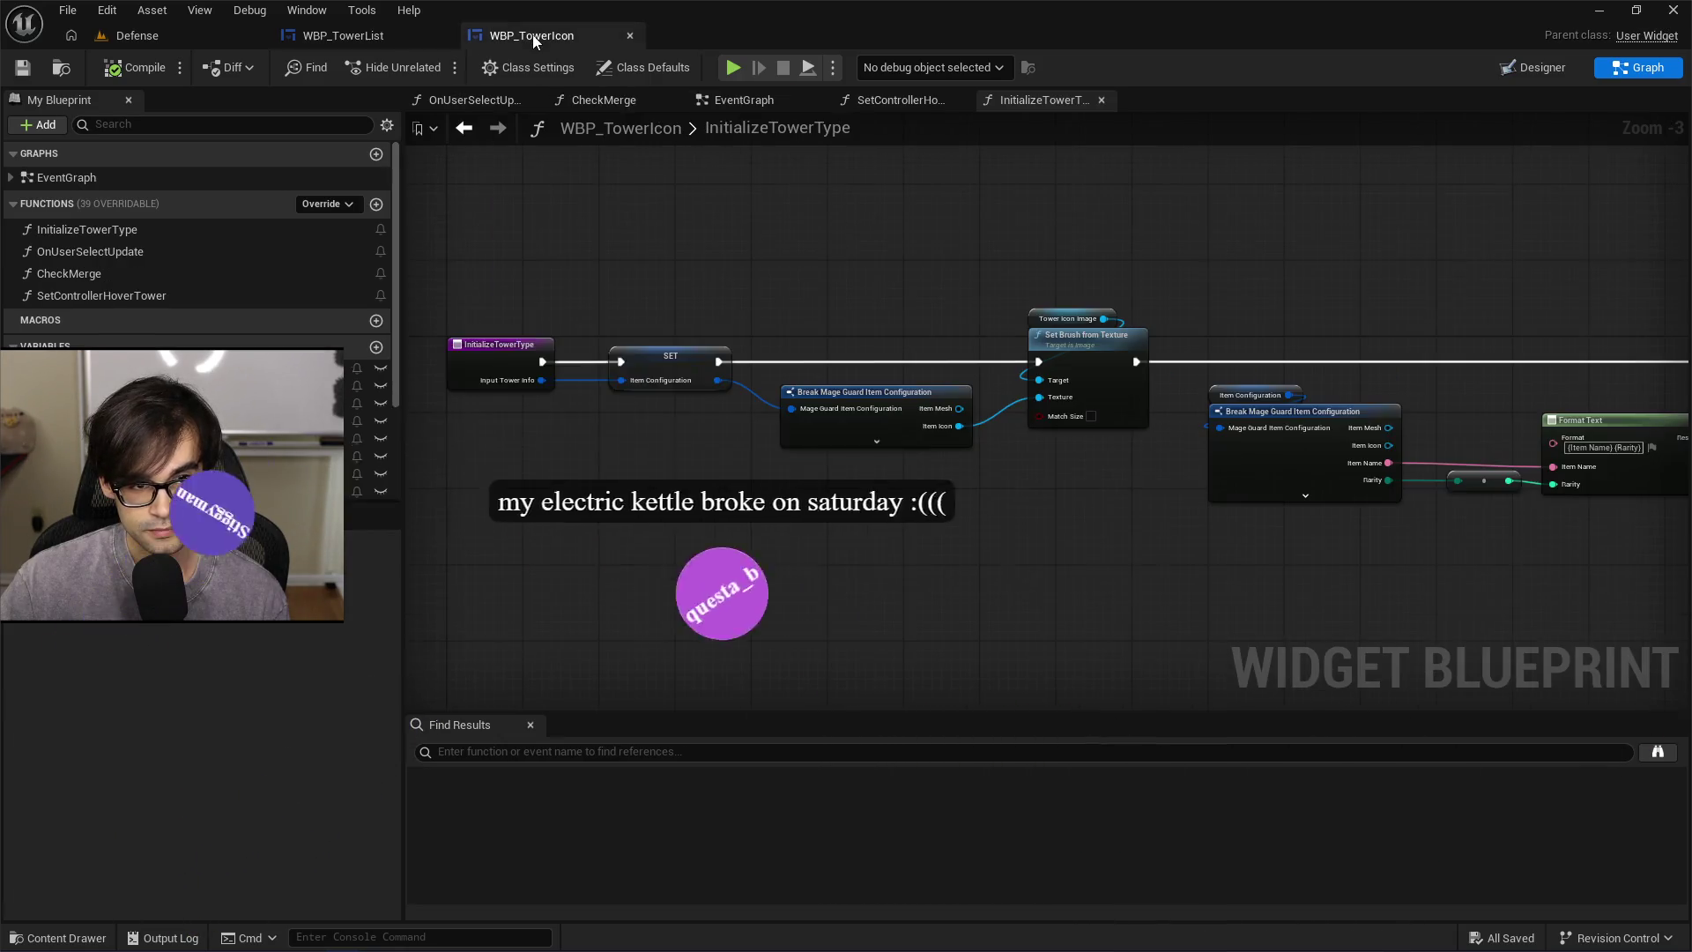
# Open WBP_TowerIcon's EventGraph and move the three hover and click event pairs down
pyautogui.click(1521, 67)
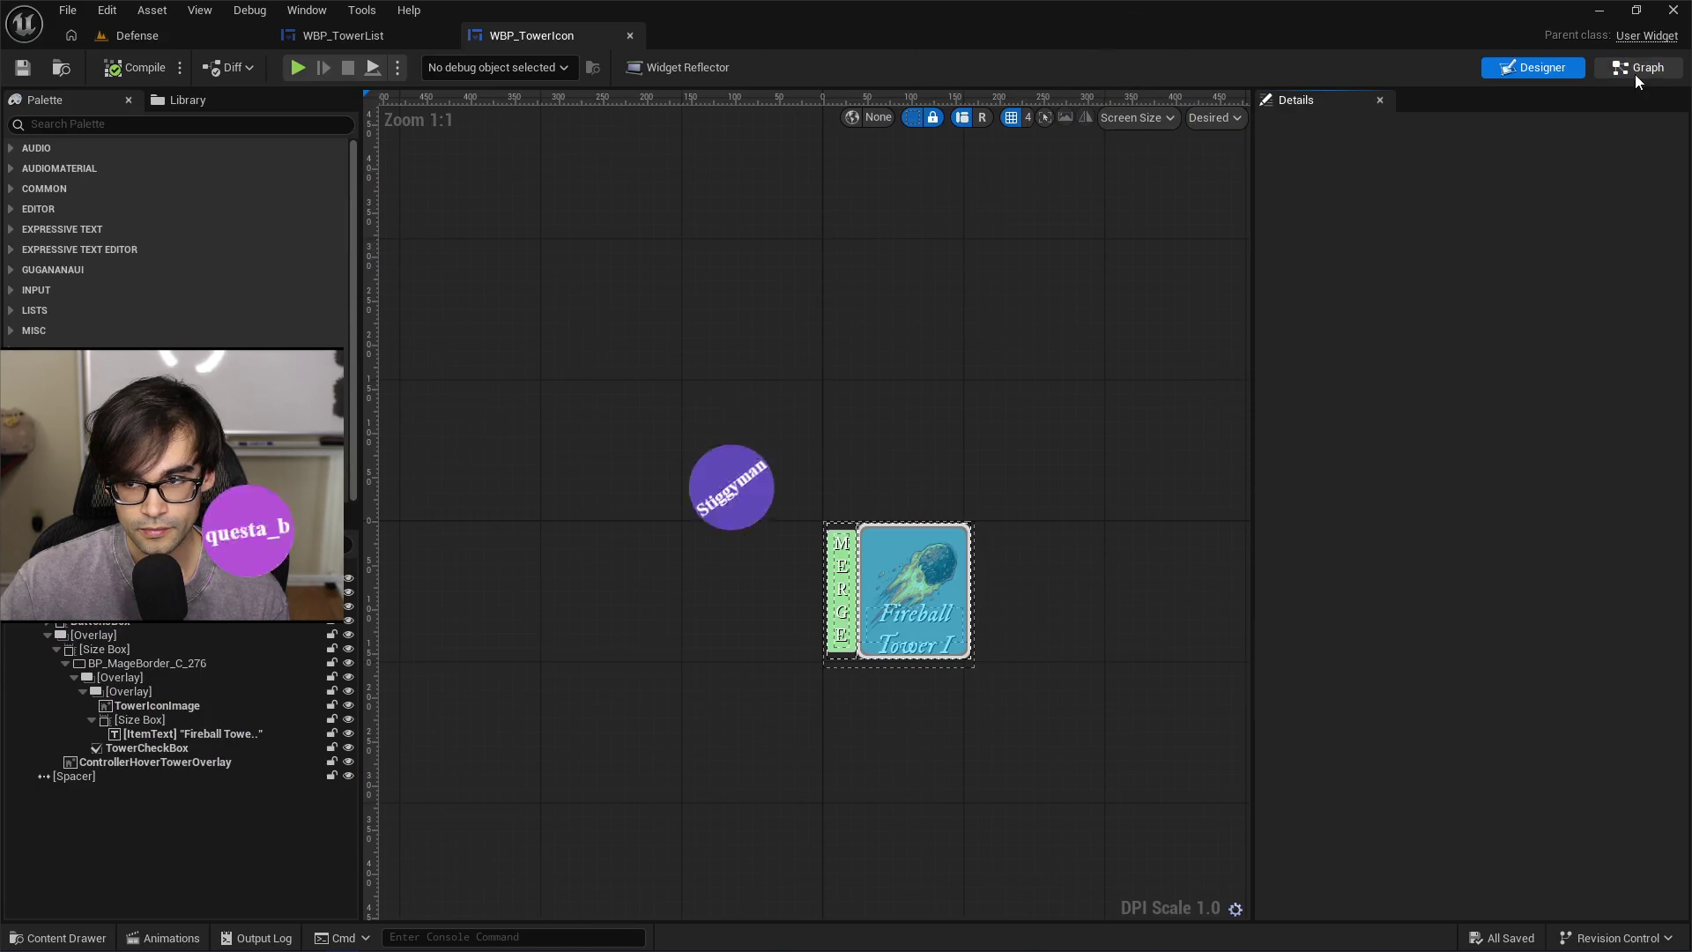
pyautogui.click(1636, 70)
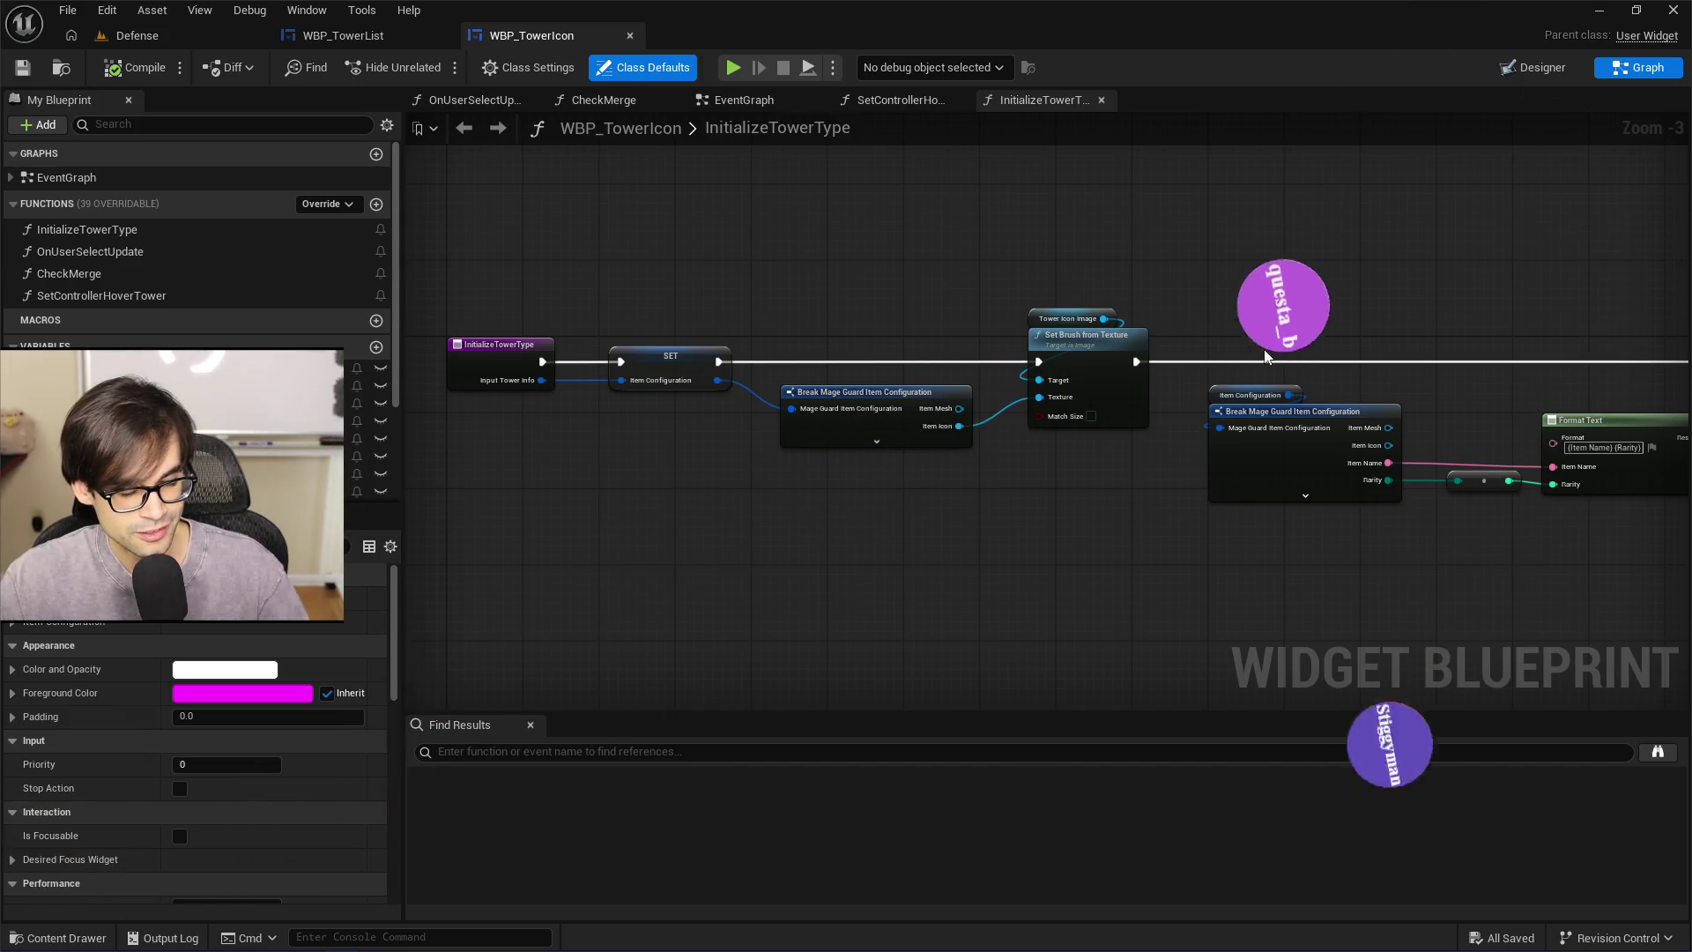
pyautogui.click(767, 100)
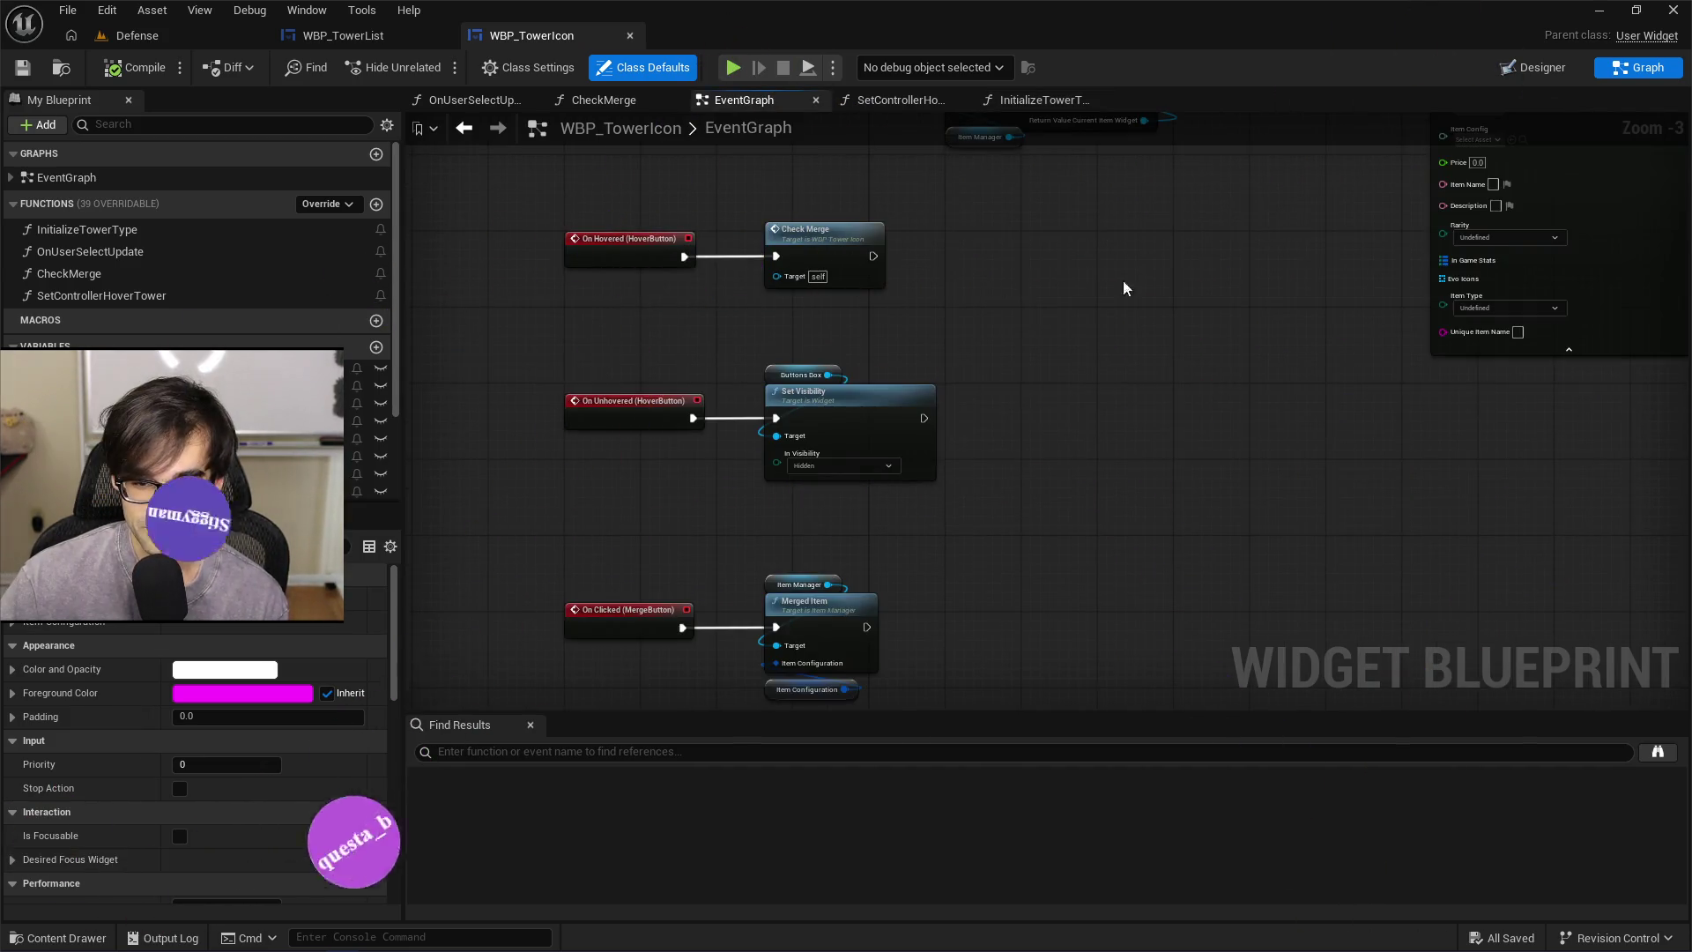
pyautogui.moveTo(1123, 281); pyautogui.dragTo(1089, 512)
pyautogui.moveTo(1149, 442); pyautogui.dragTo(1115, 182)
pyautogui.scroll(-2, 1045, 262)
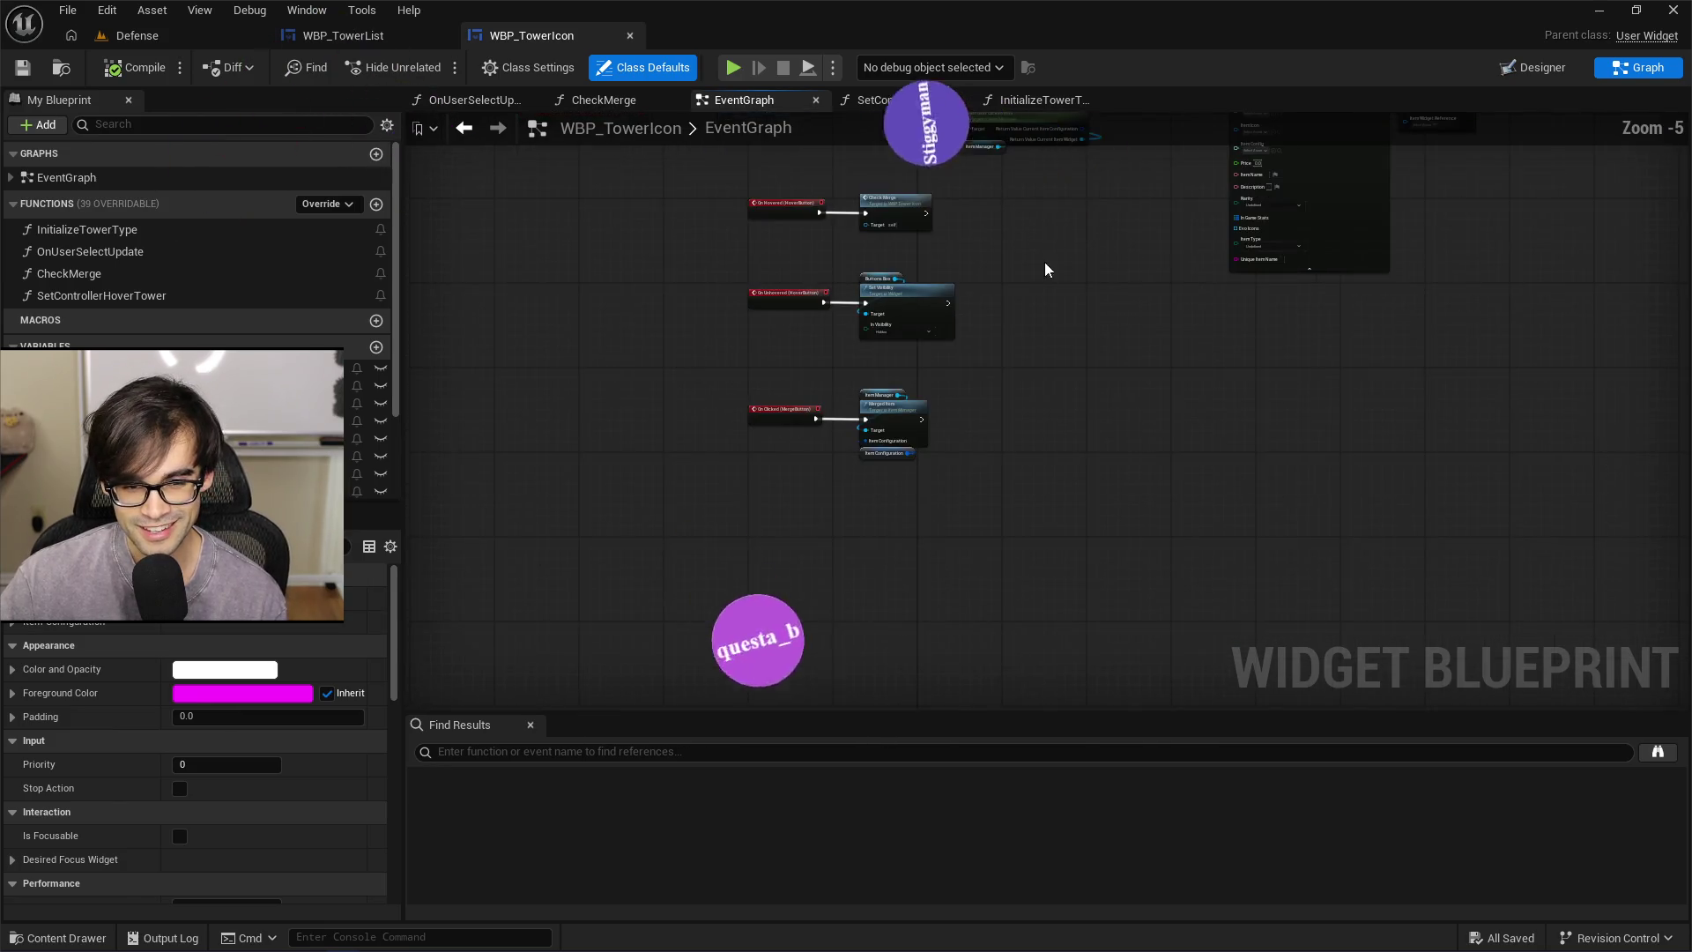
pyautogui.moveTo(712, 254); pyautogui.dragTo(964, 564)
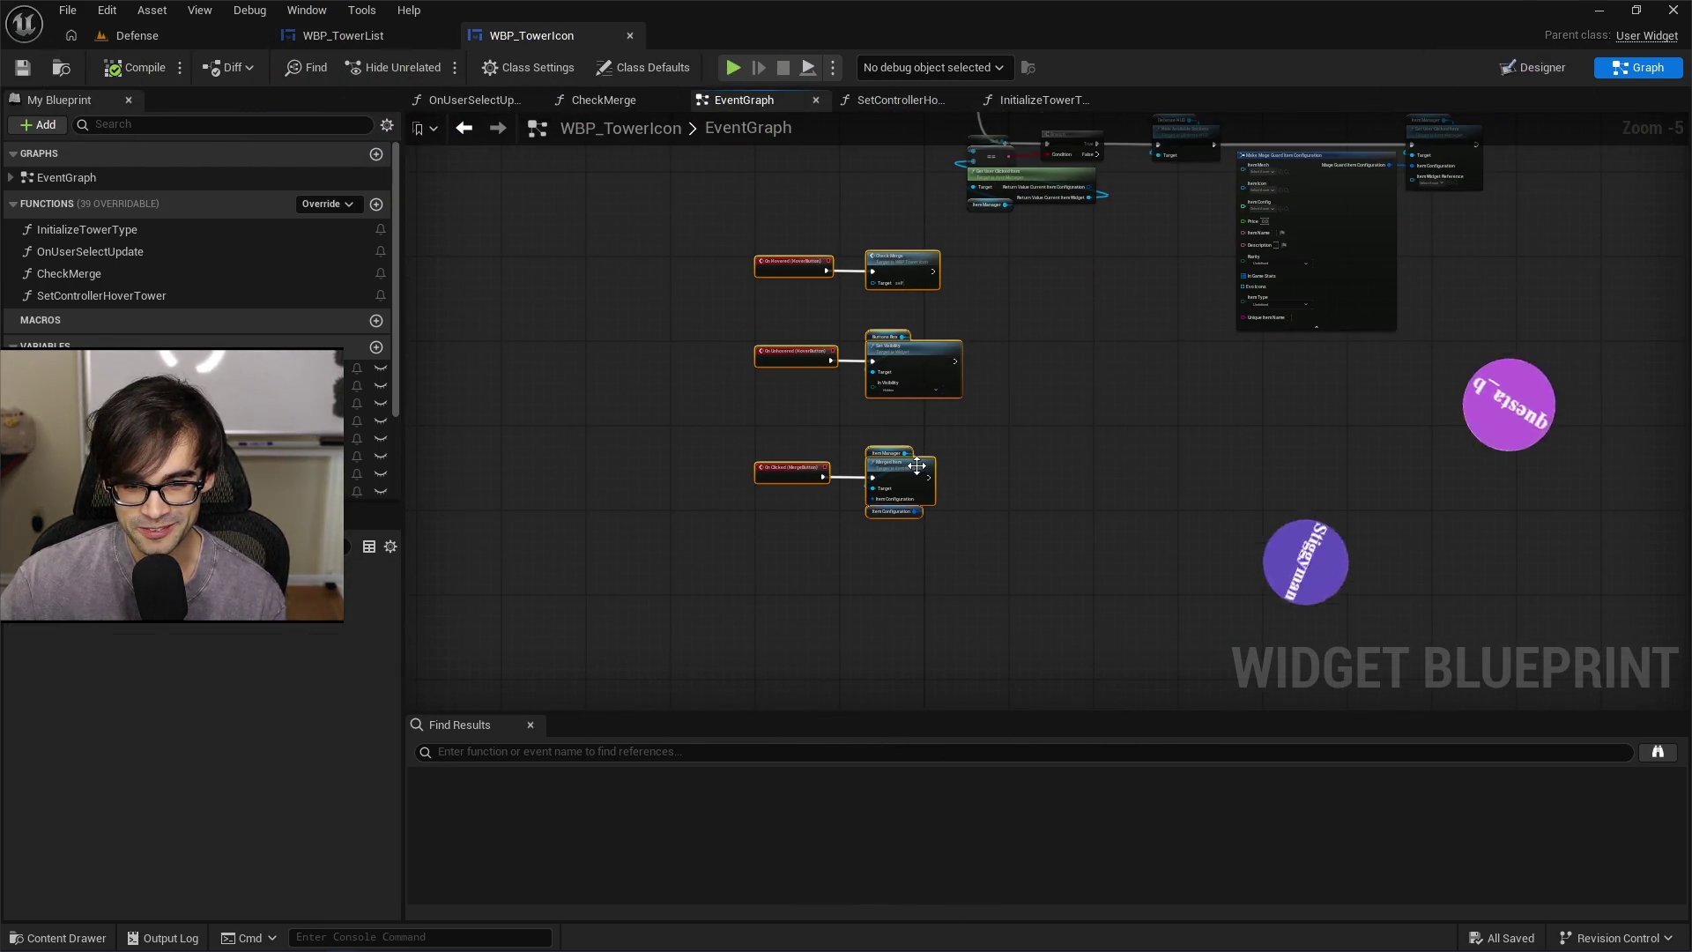
pyautogui.moveTo(917, 467); pyautogui.dragTo(918, 536)
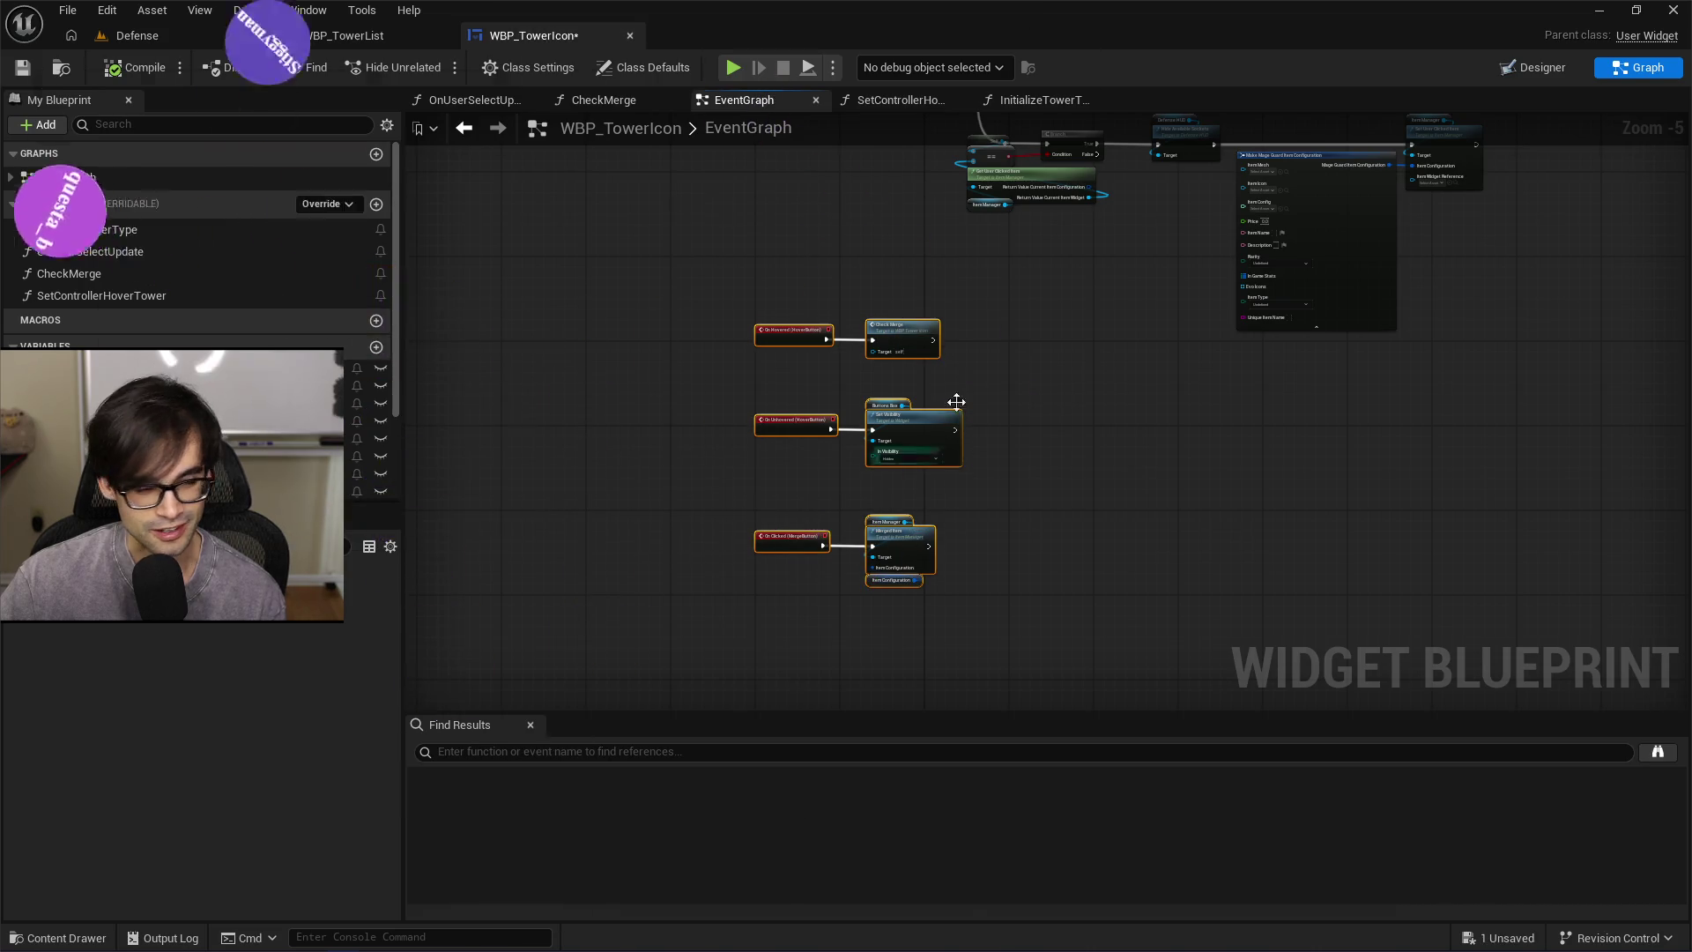
pyautogui.click(1000, 317)
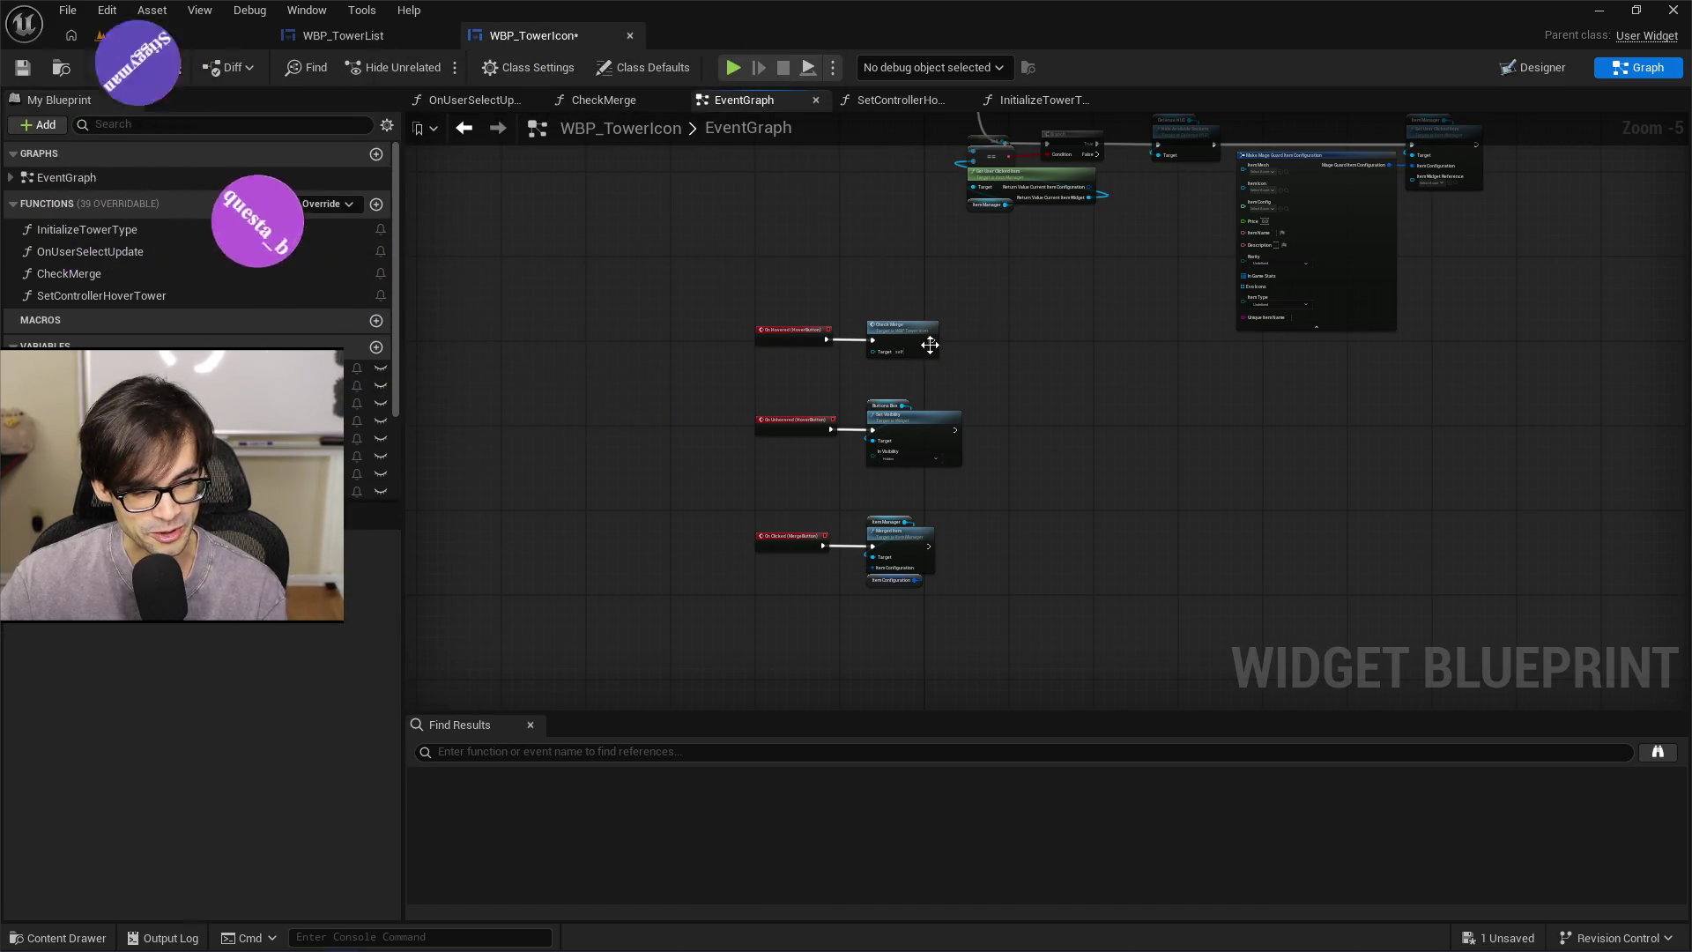
pyautogui.scroll(3, 931, 344)
pyautogui.moveTo(514, 264)
pyautogui.mouseDown()
pyautogui.moveTo(1040, 744)
pyautogui.moveTo(1058, 732)
pyautogui.moveTo(1010, 652)
pyautogui.mouseUp()
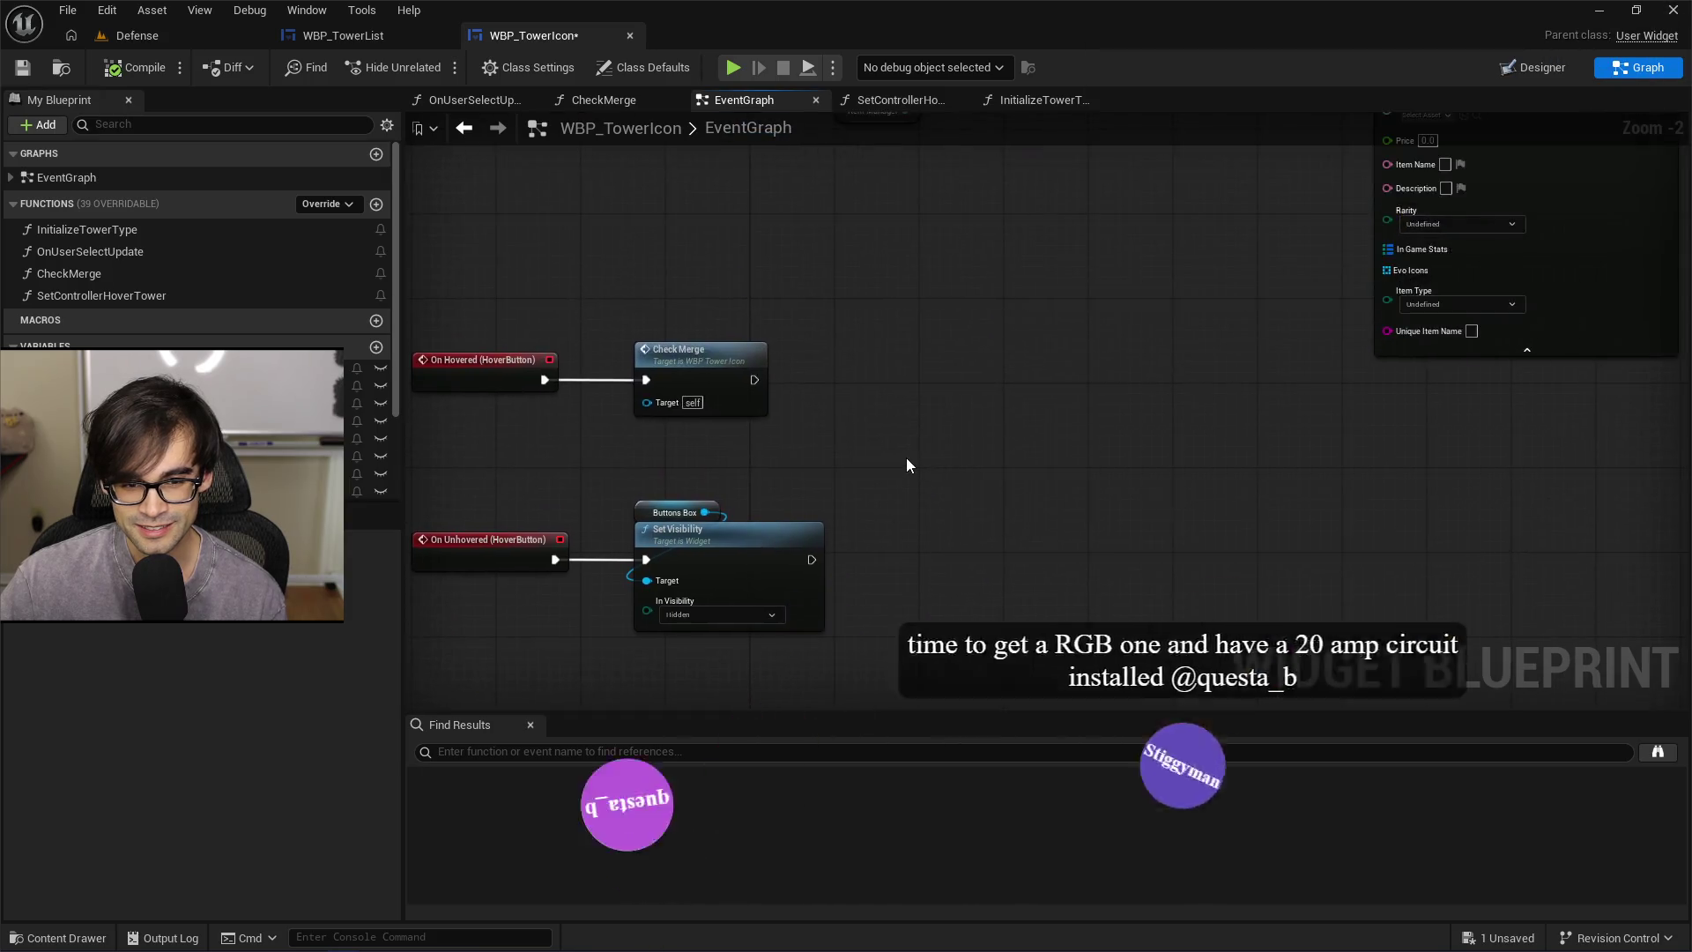
pyautogui.scroll(-2, 913, 308)
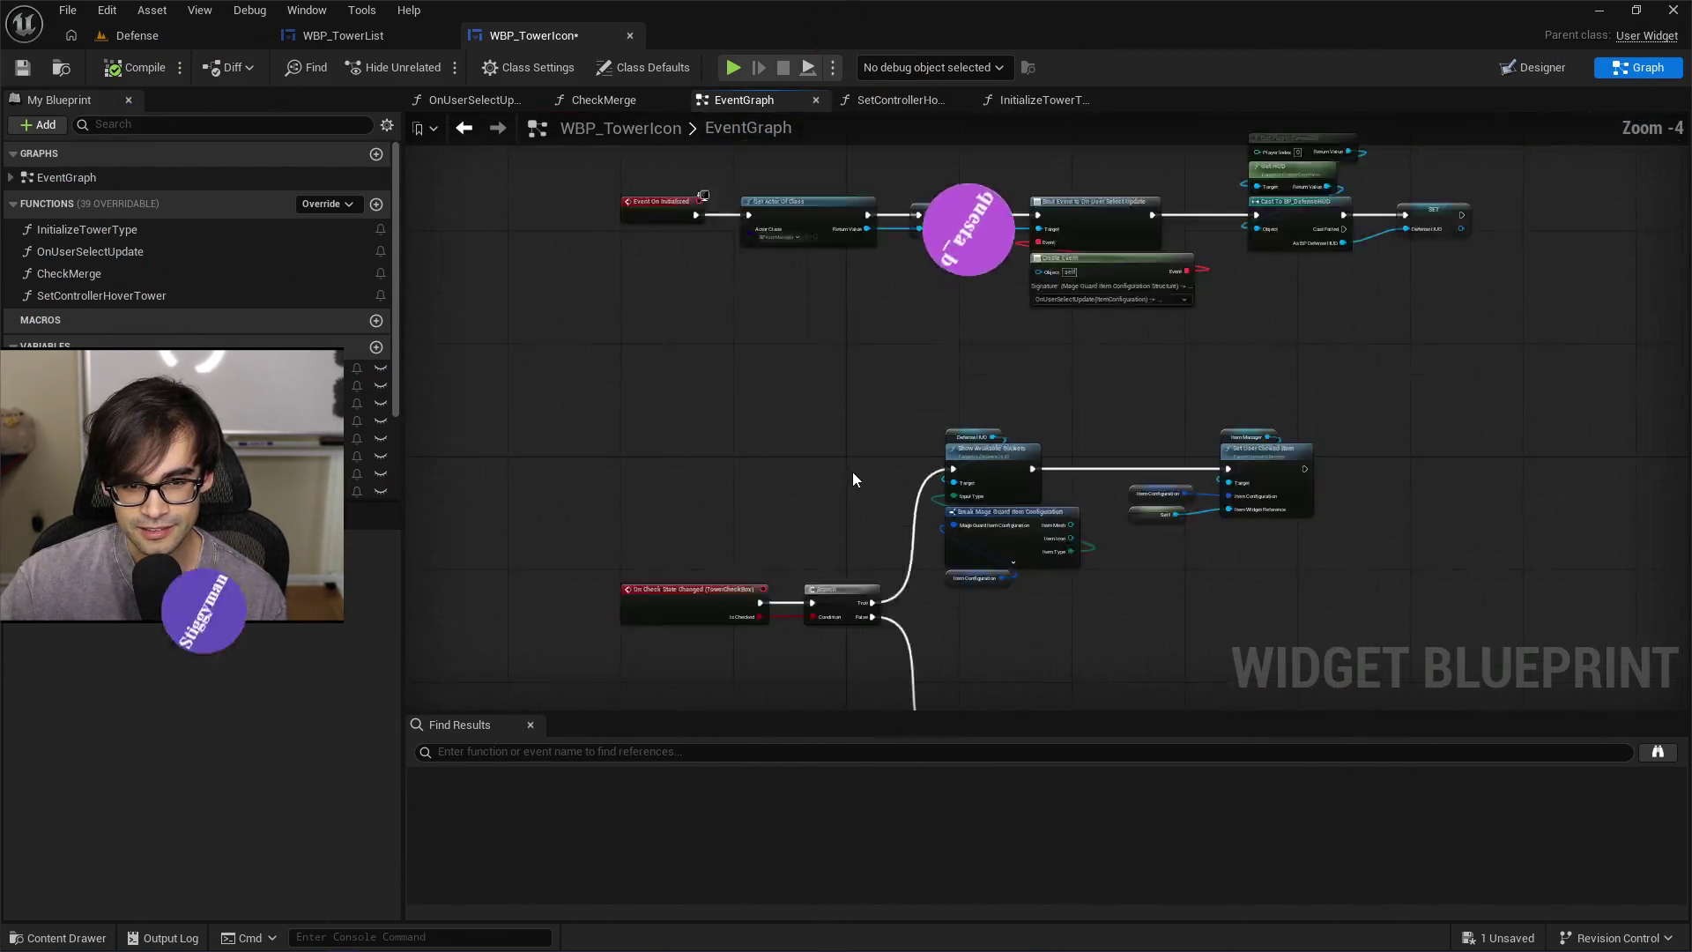
pyautogui.scroll(2, 842, 272)
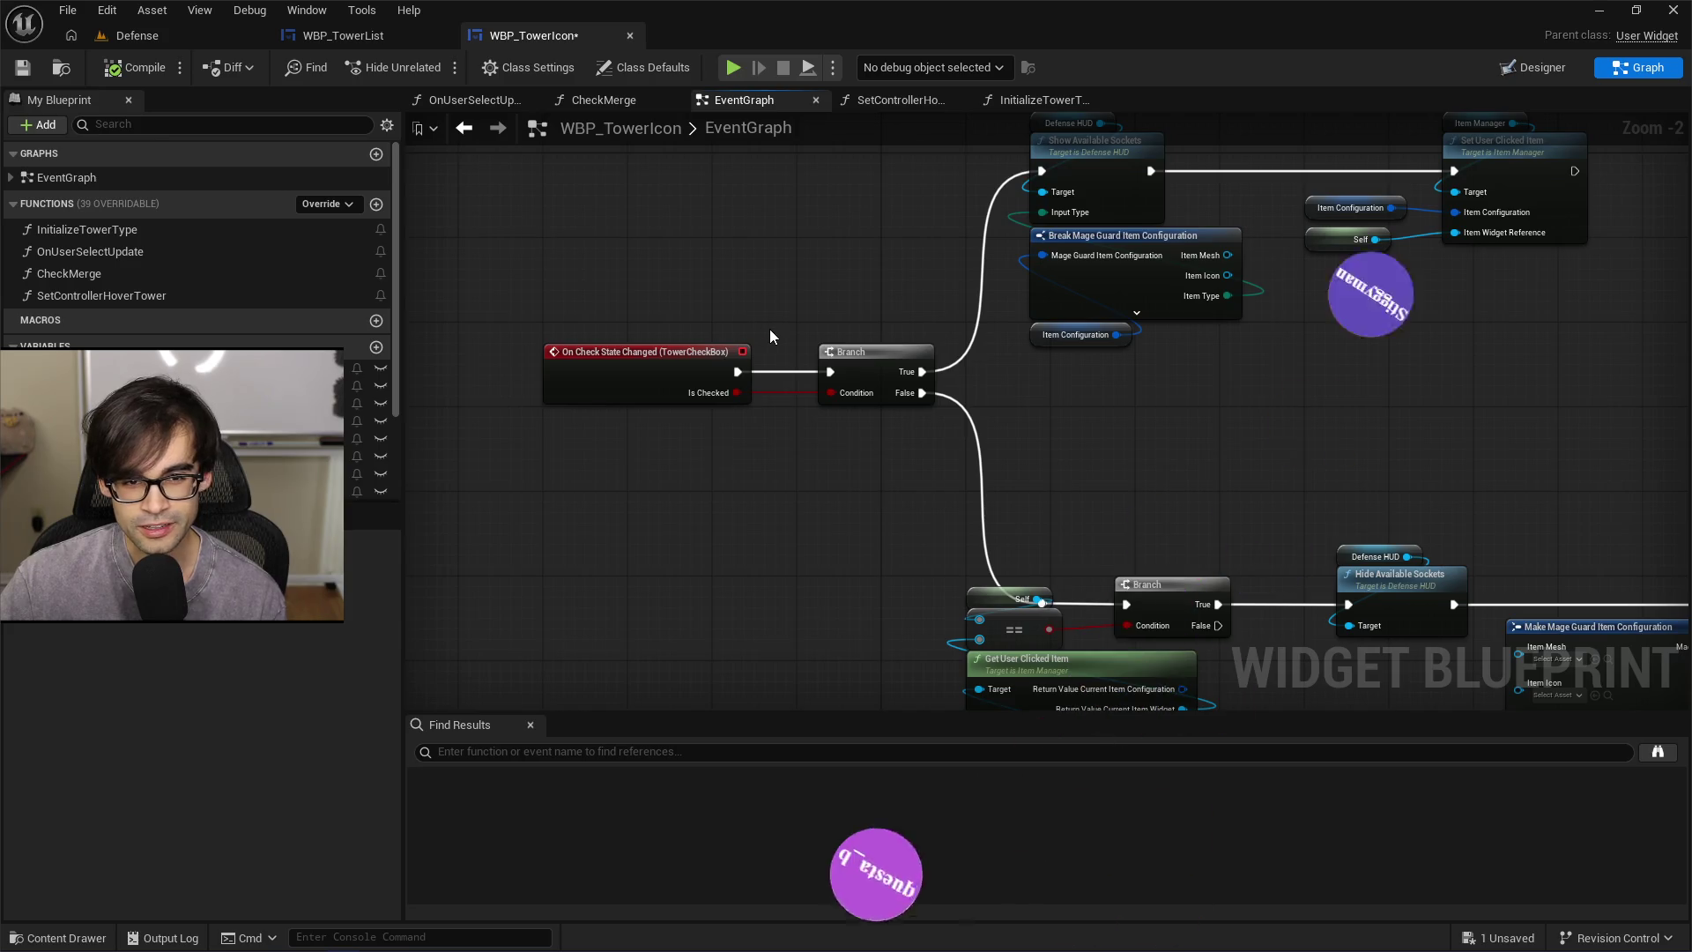
pyautogui.scroll(-3, 889, 315)
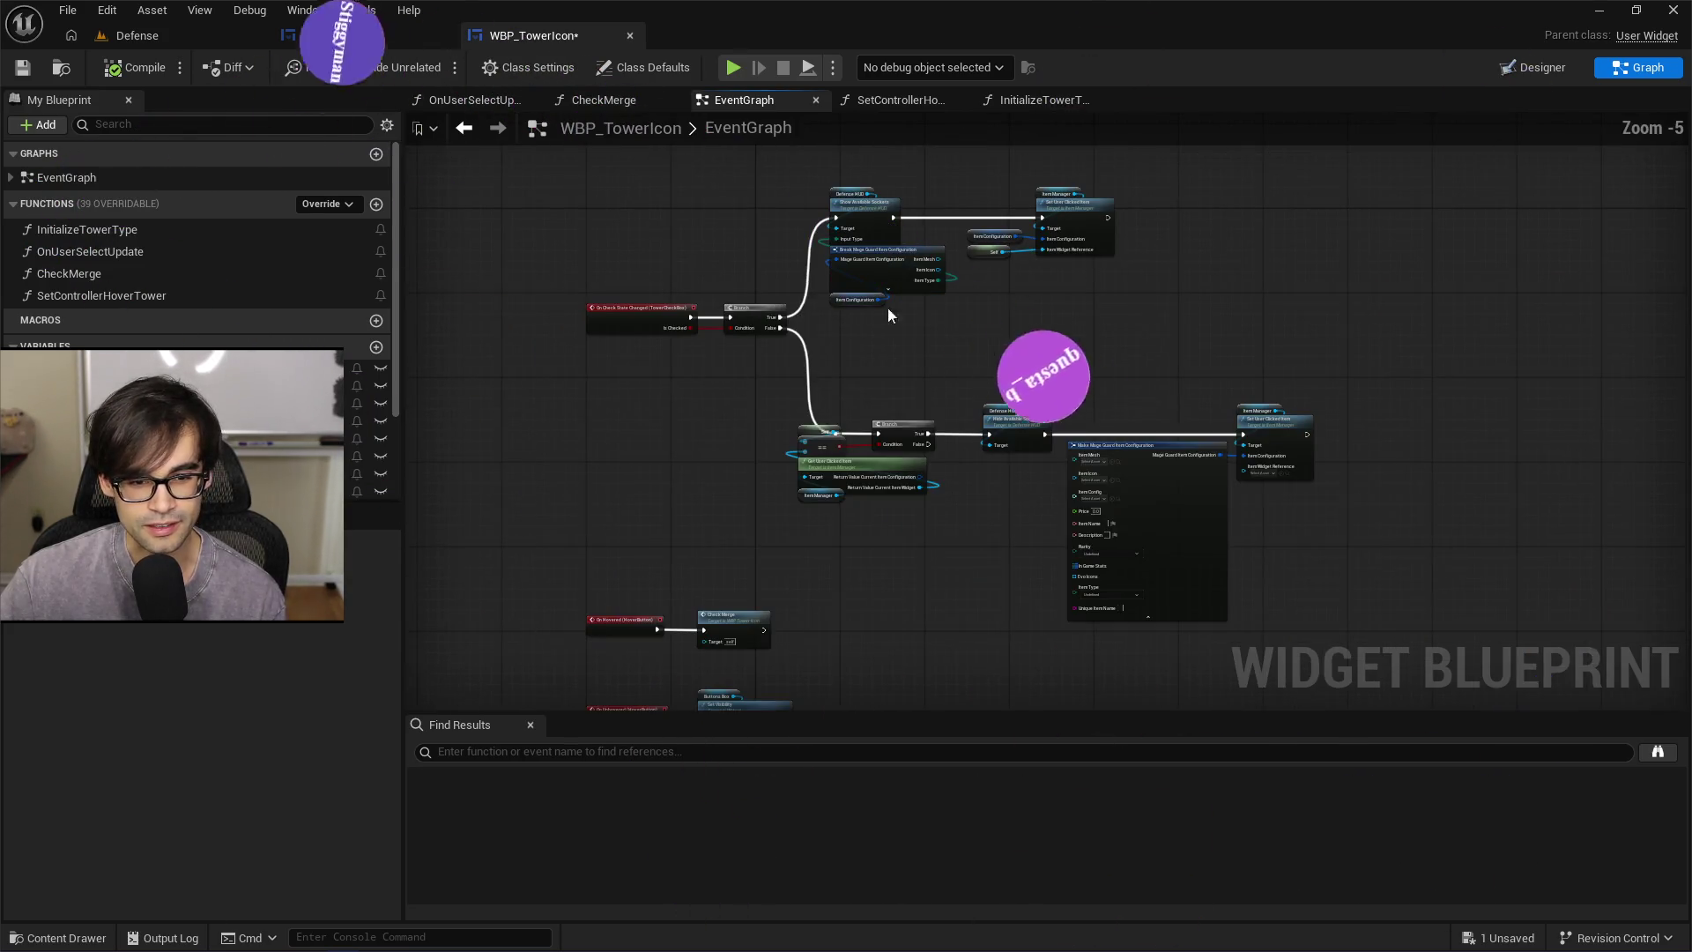
# Select TowerCheckBox in Designer and jump to its On Check State Changed event
pyautogui.hotkey('shift', 'F4')
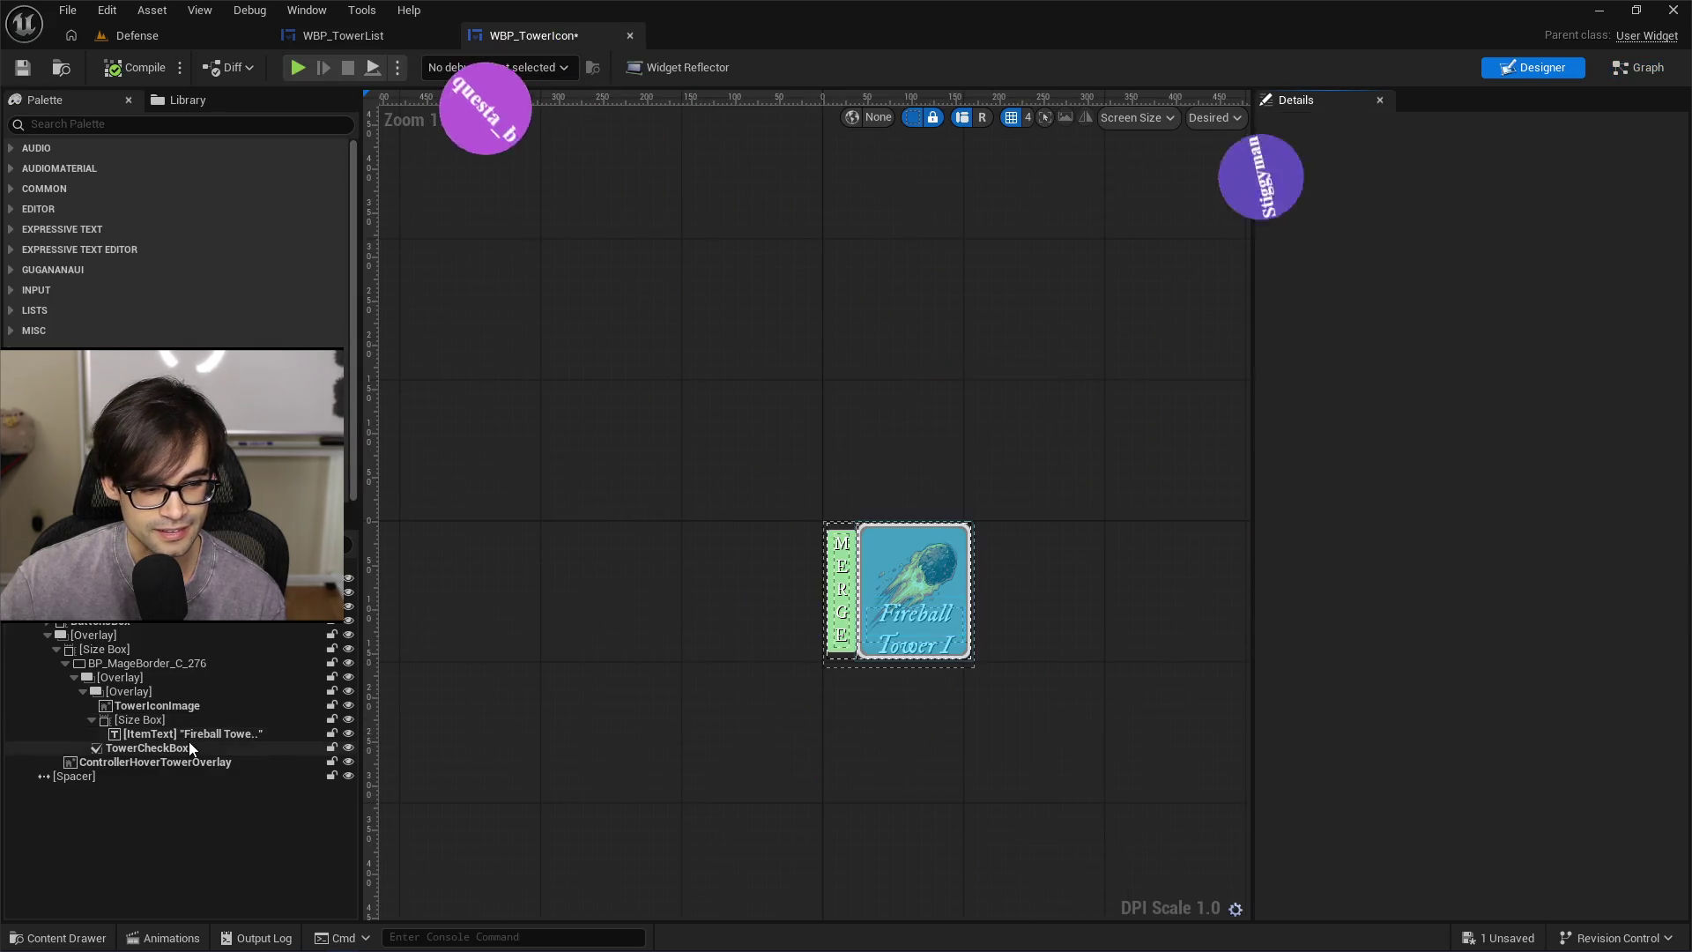
pyautogui.click(189, 746)
pyautogui.scroll(-20, 1522, 836)
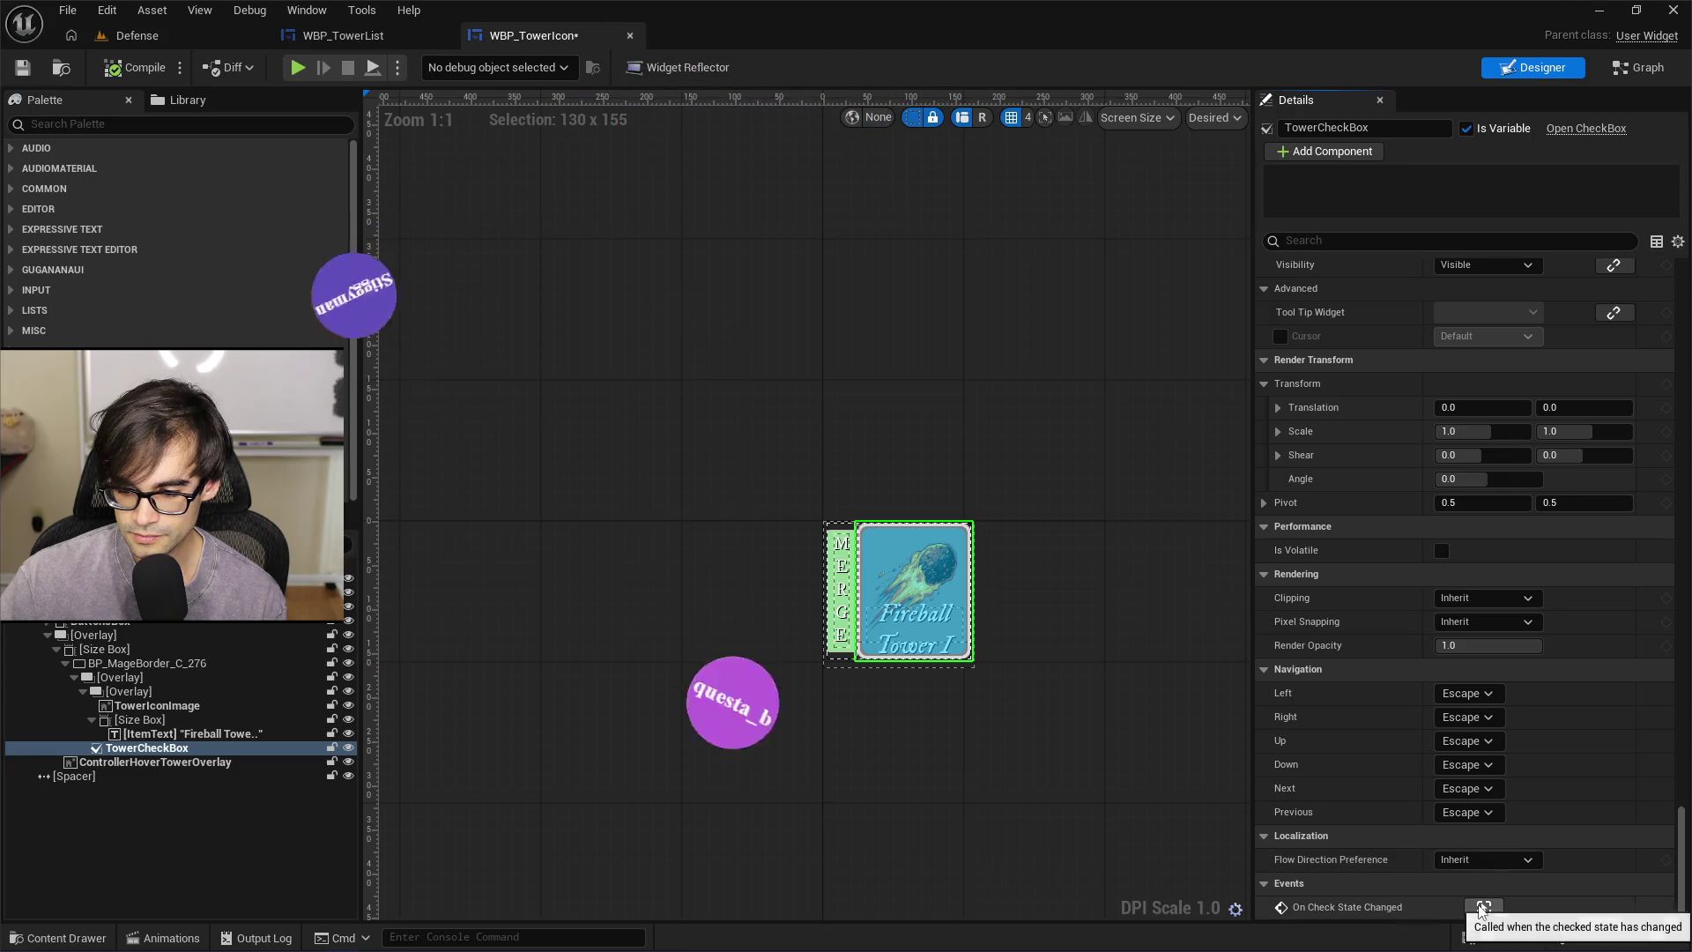
pyautogui.click(1483, 908)
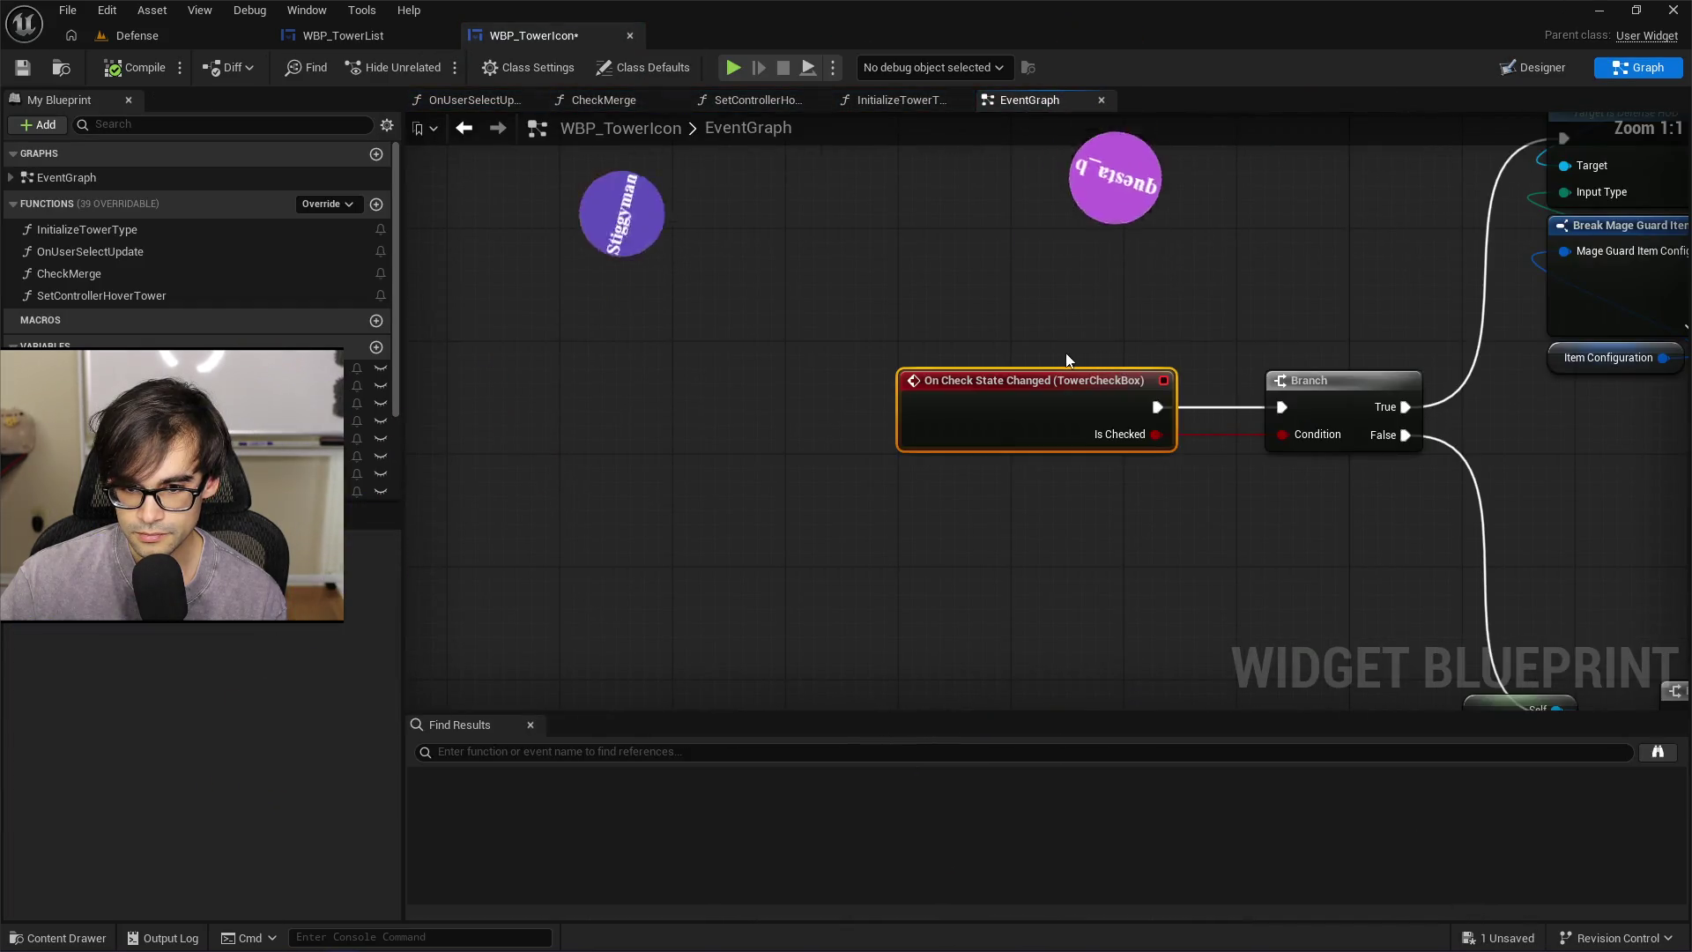
pyautogui.scroll(-1, 1289, 293)
pyautogui.moveTo(1289, 293); pyautogui.dragTo(1173, 333)
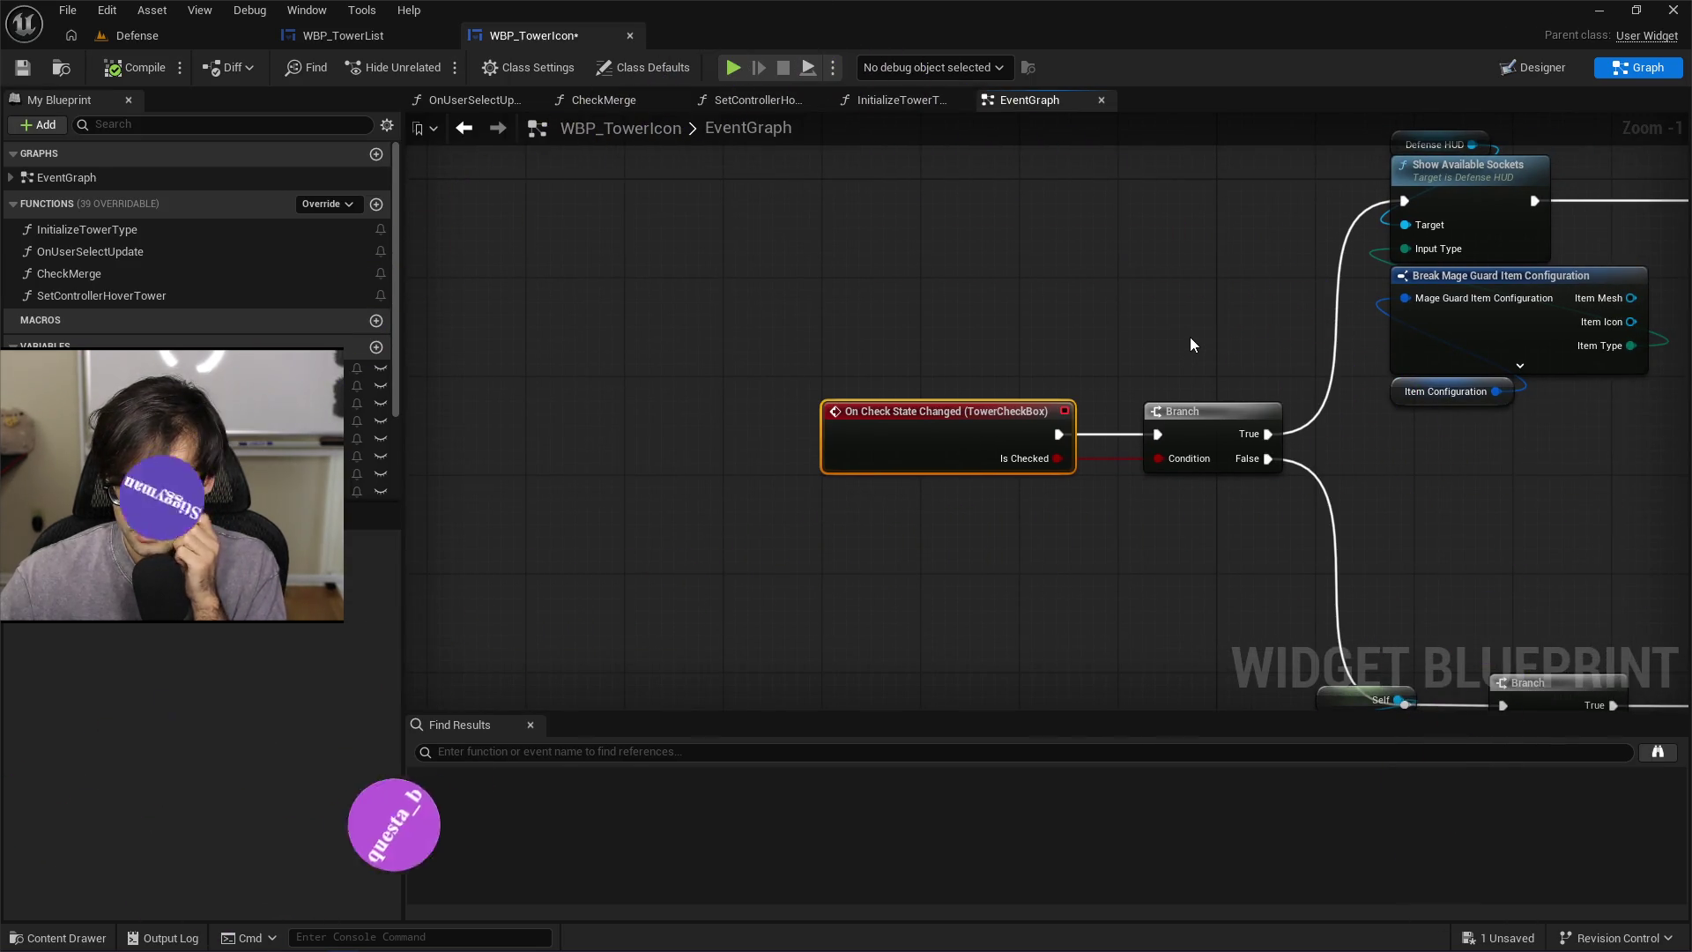
pyautogui.moveTo(1190, 336)
pyautogui.mouseDown()
pyautogui.moveTo(1020, 367)
pyautogui.moveTo(917, 415)
pyautogui.mouseUp()
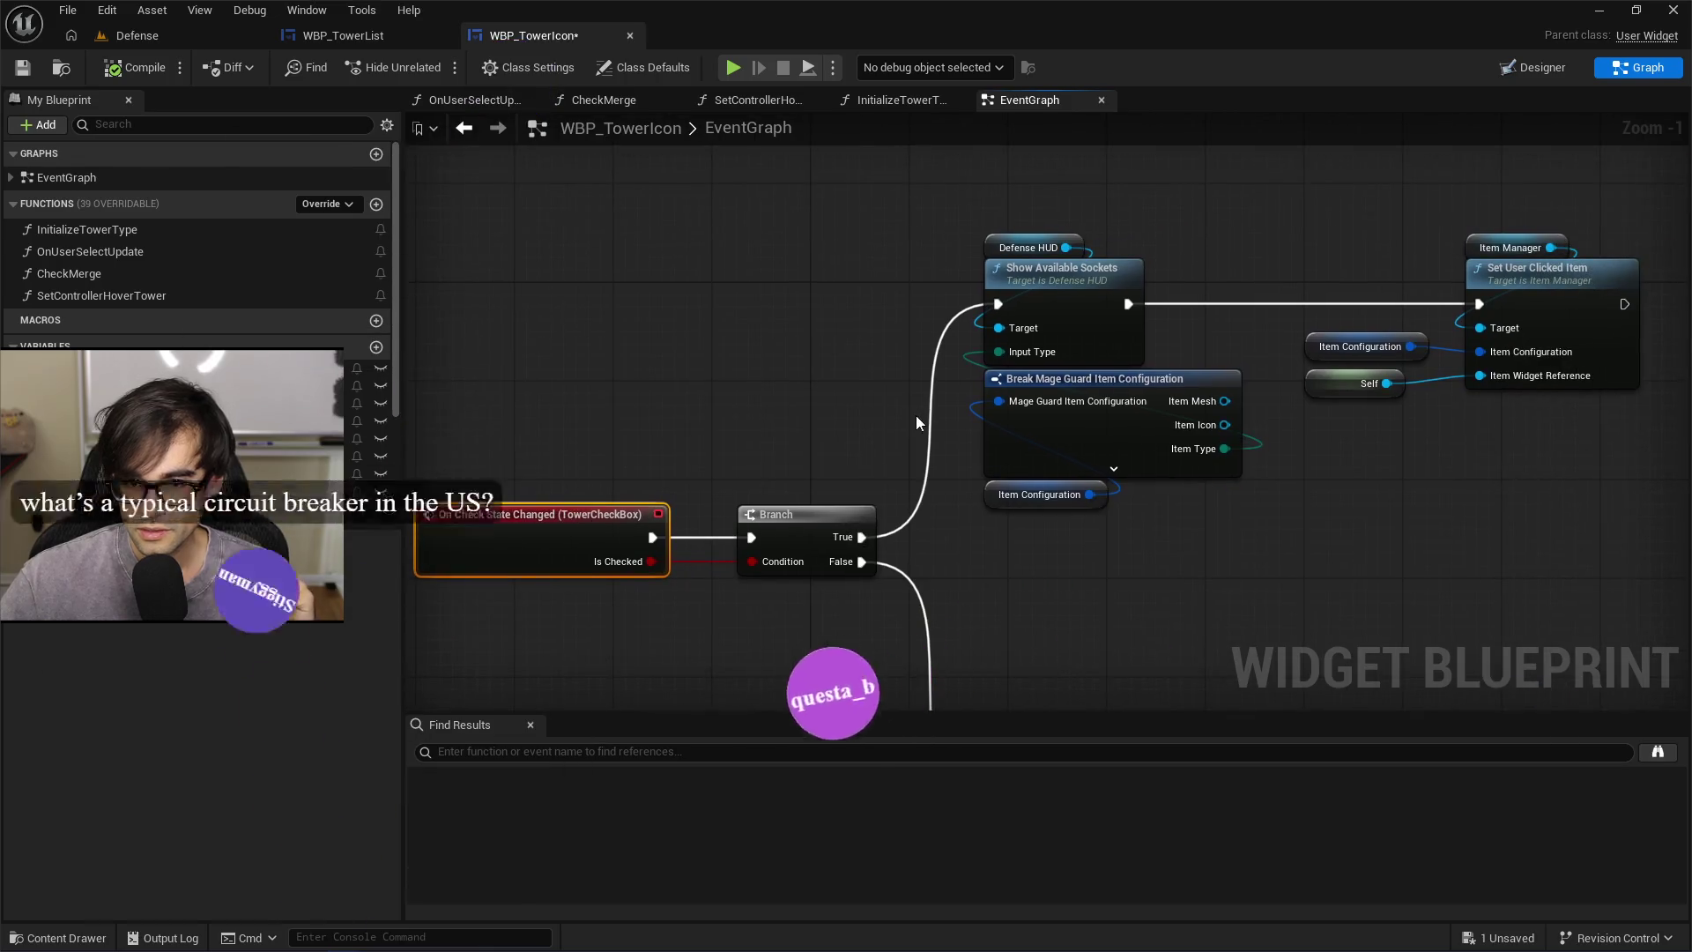
pyautogui.scroll(-3, 861, 221)
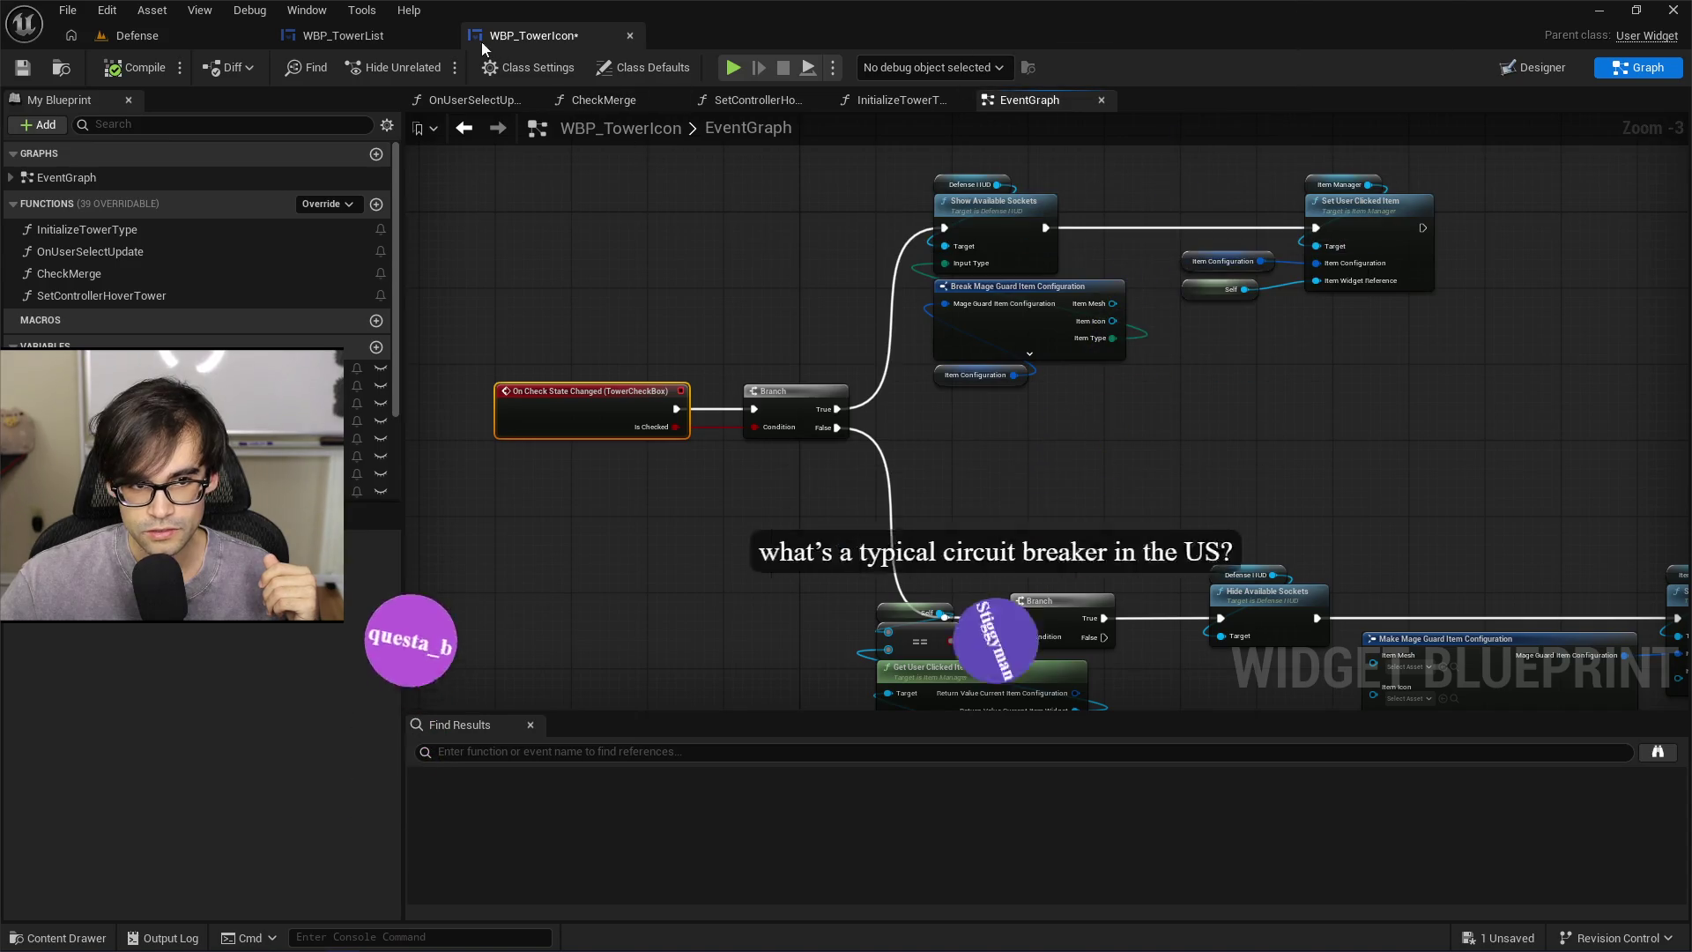
pyautogui.click(337, 42)
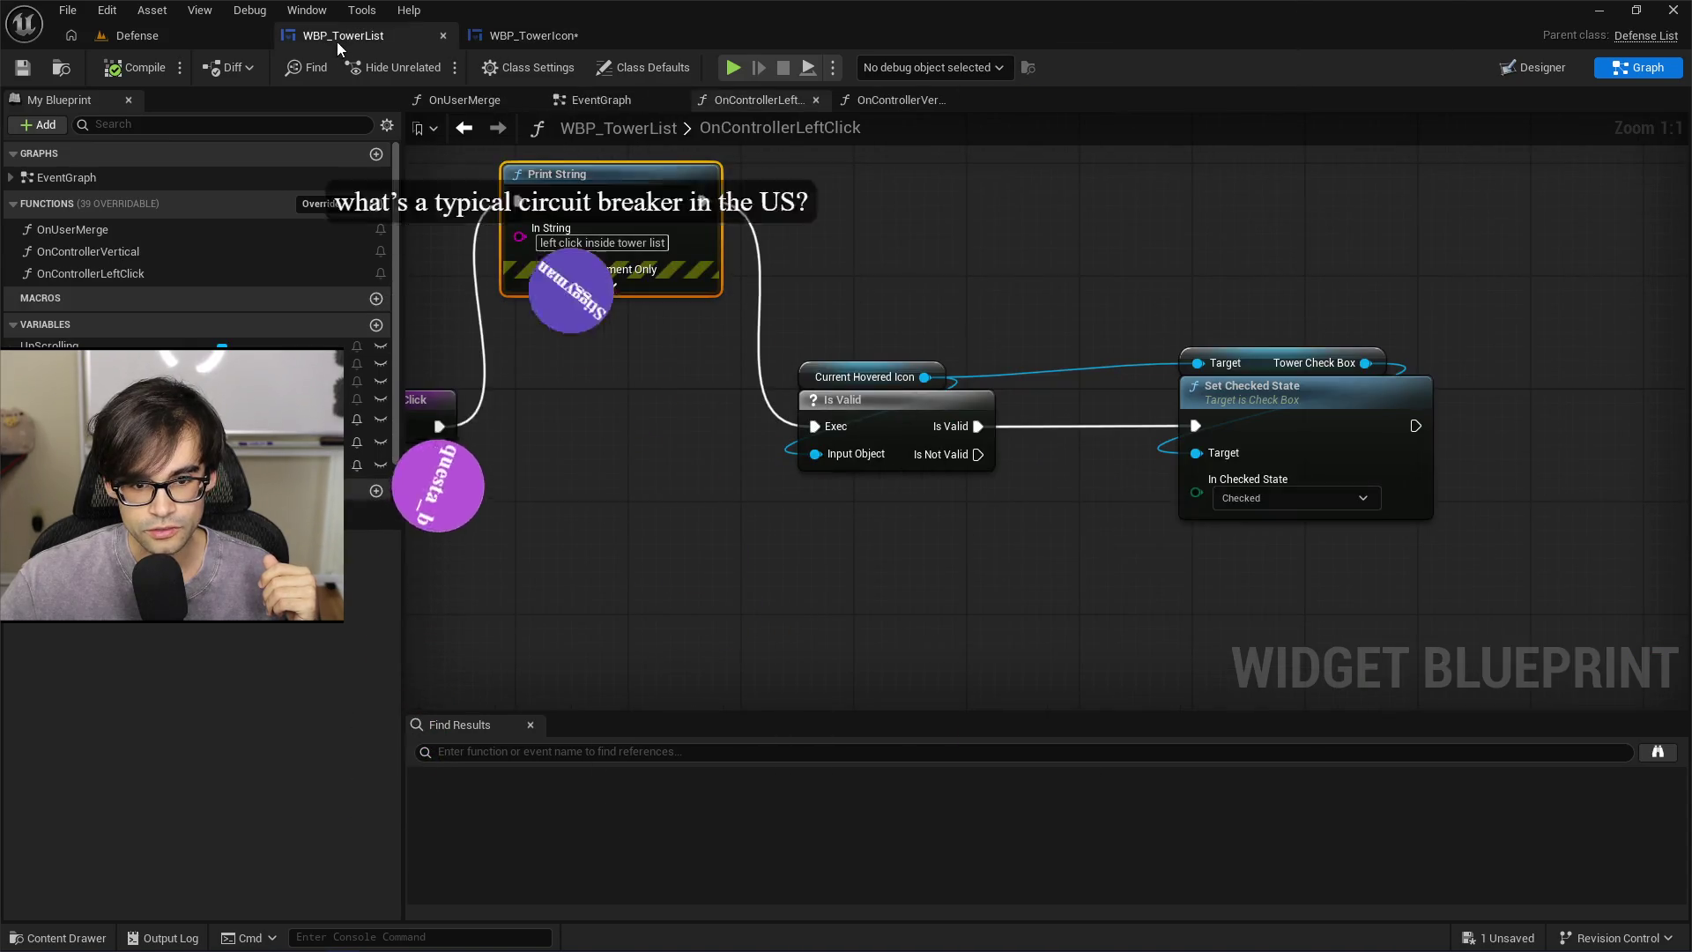
# Confirm In Checked State stays Checked, add then delete a SET Checked State node, and switch to Cursor
pyautogui.click(1314, 495)
pyautogui.click(1290, 537)
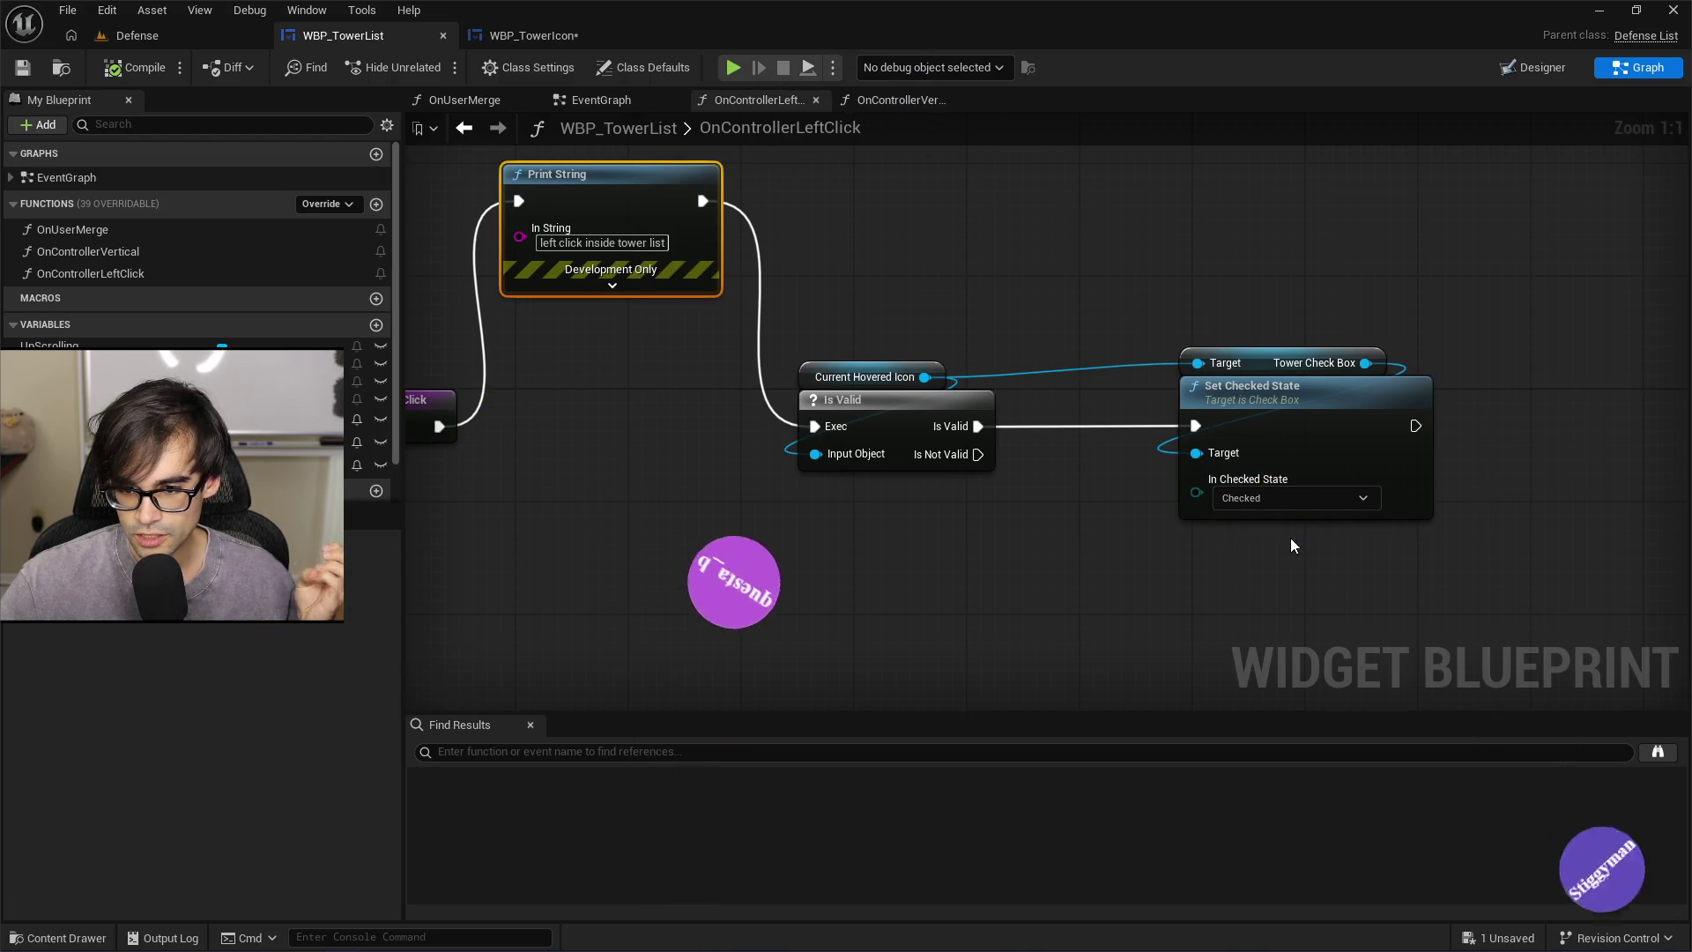
pyautogui.moveTo(1190, 374); pyautogui.dragTo(1403, 372)
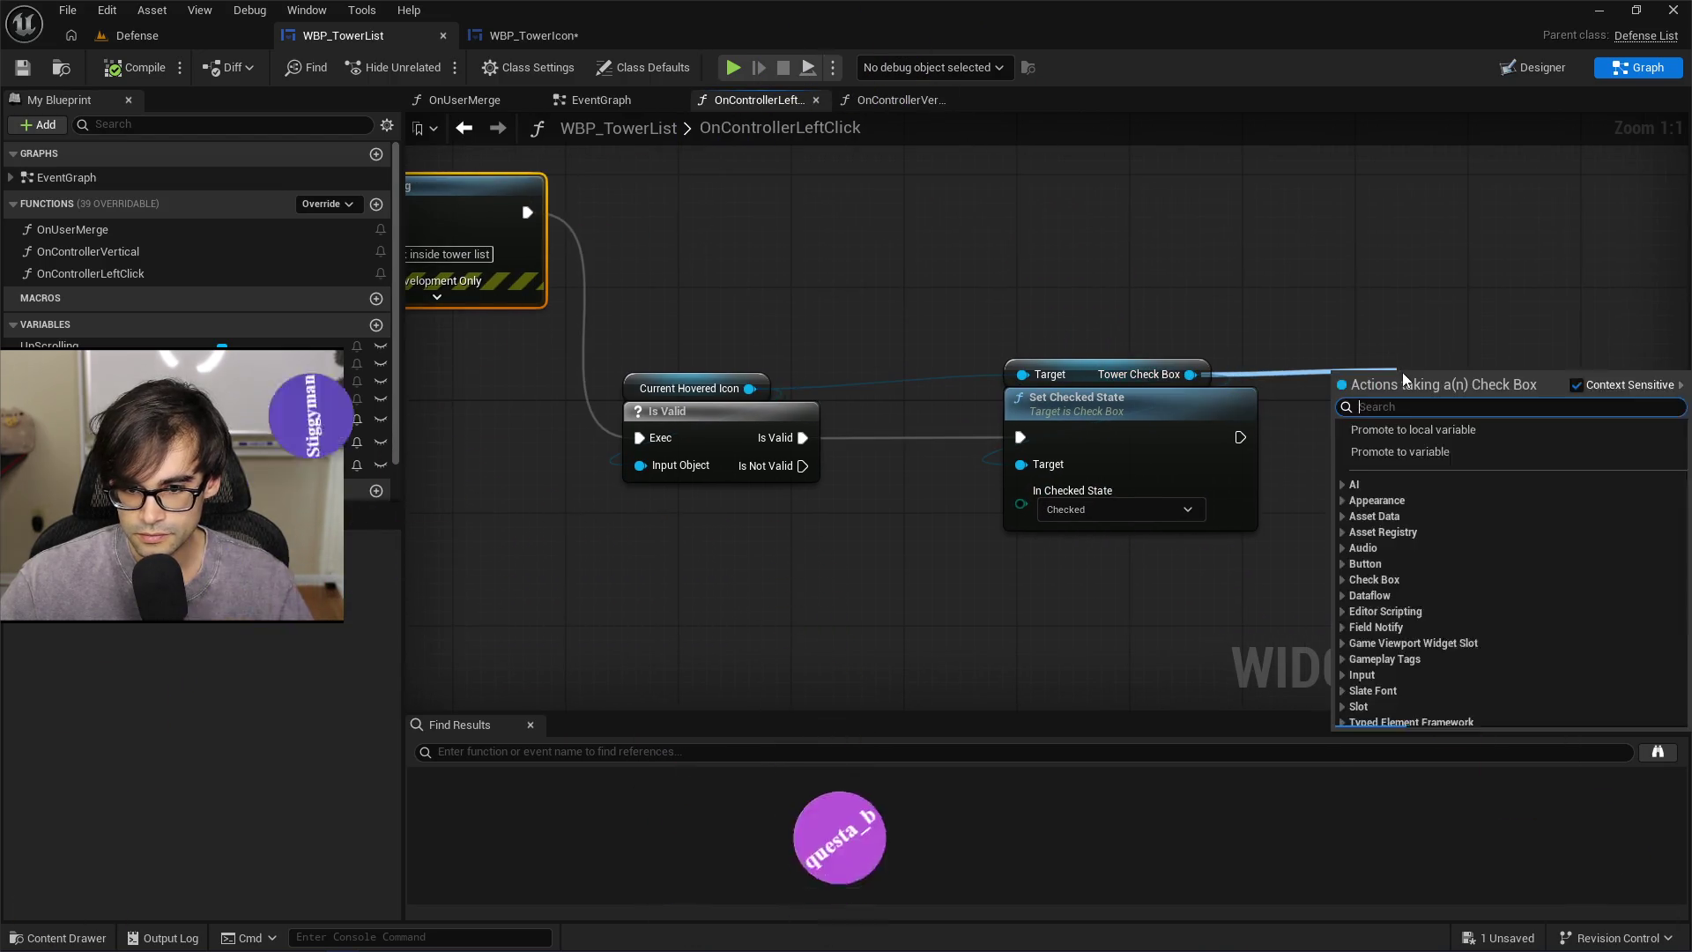
pyautogui.write('state')
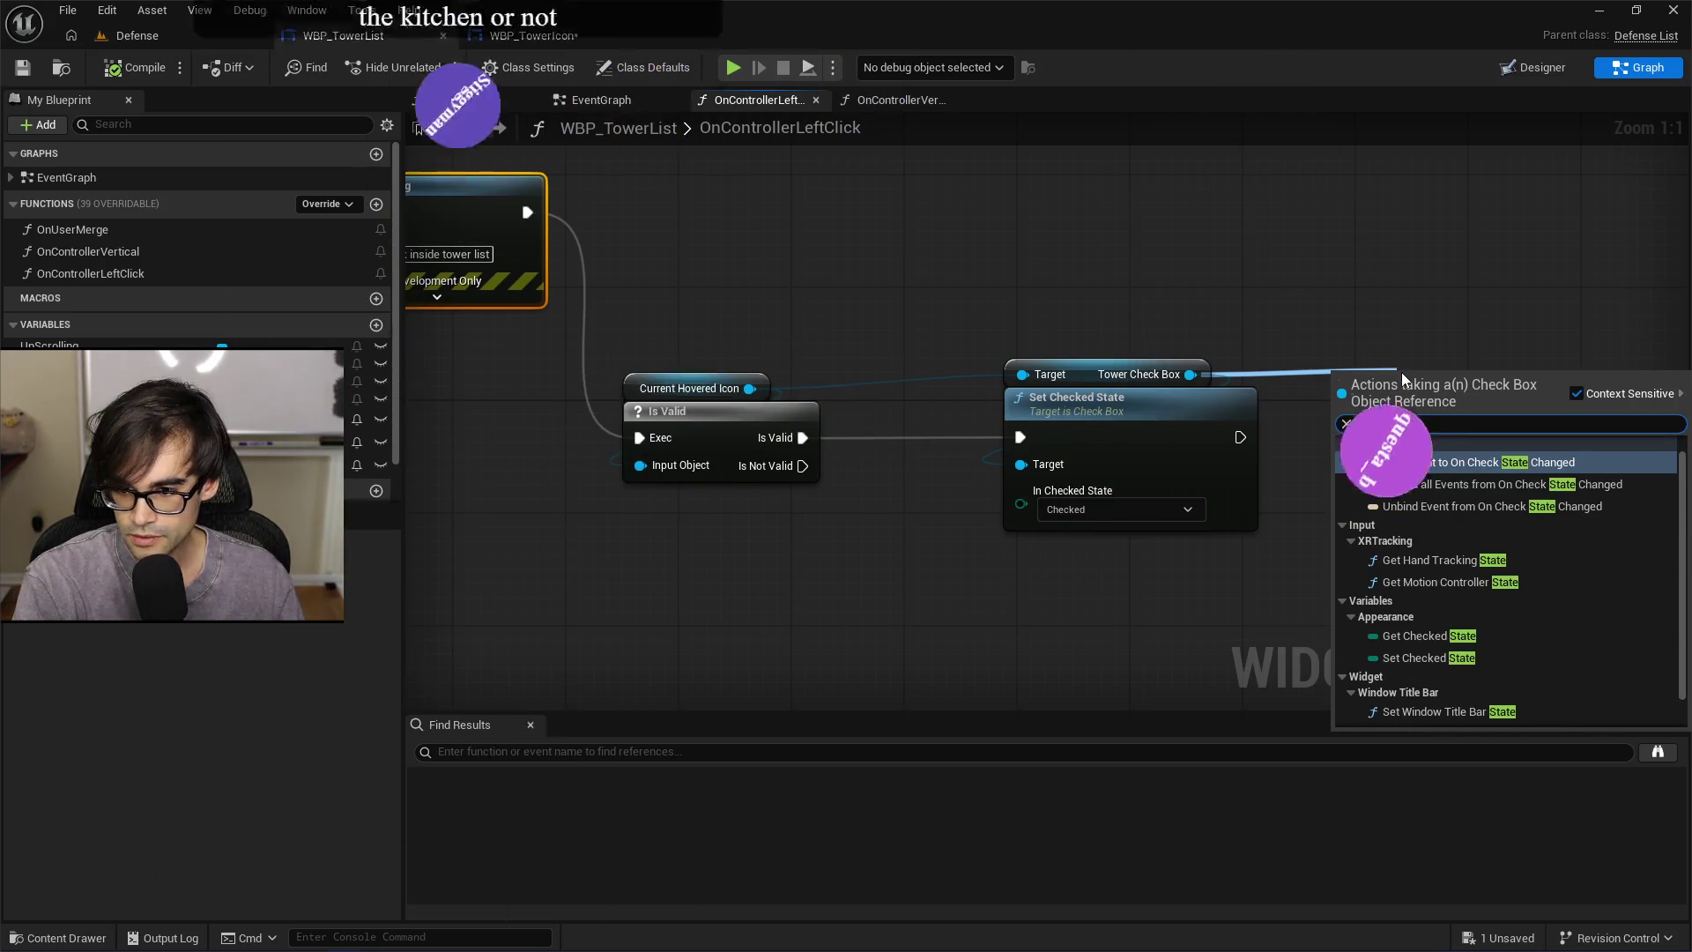
pyautogui.scroll(-1, 1488, 663)
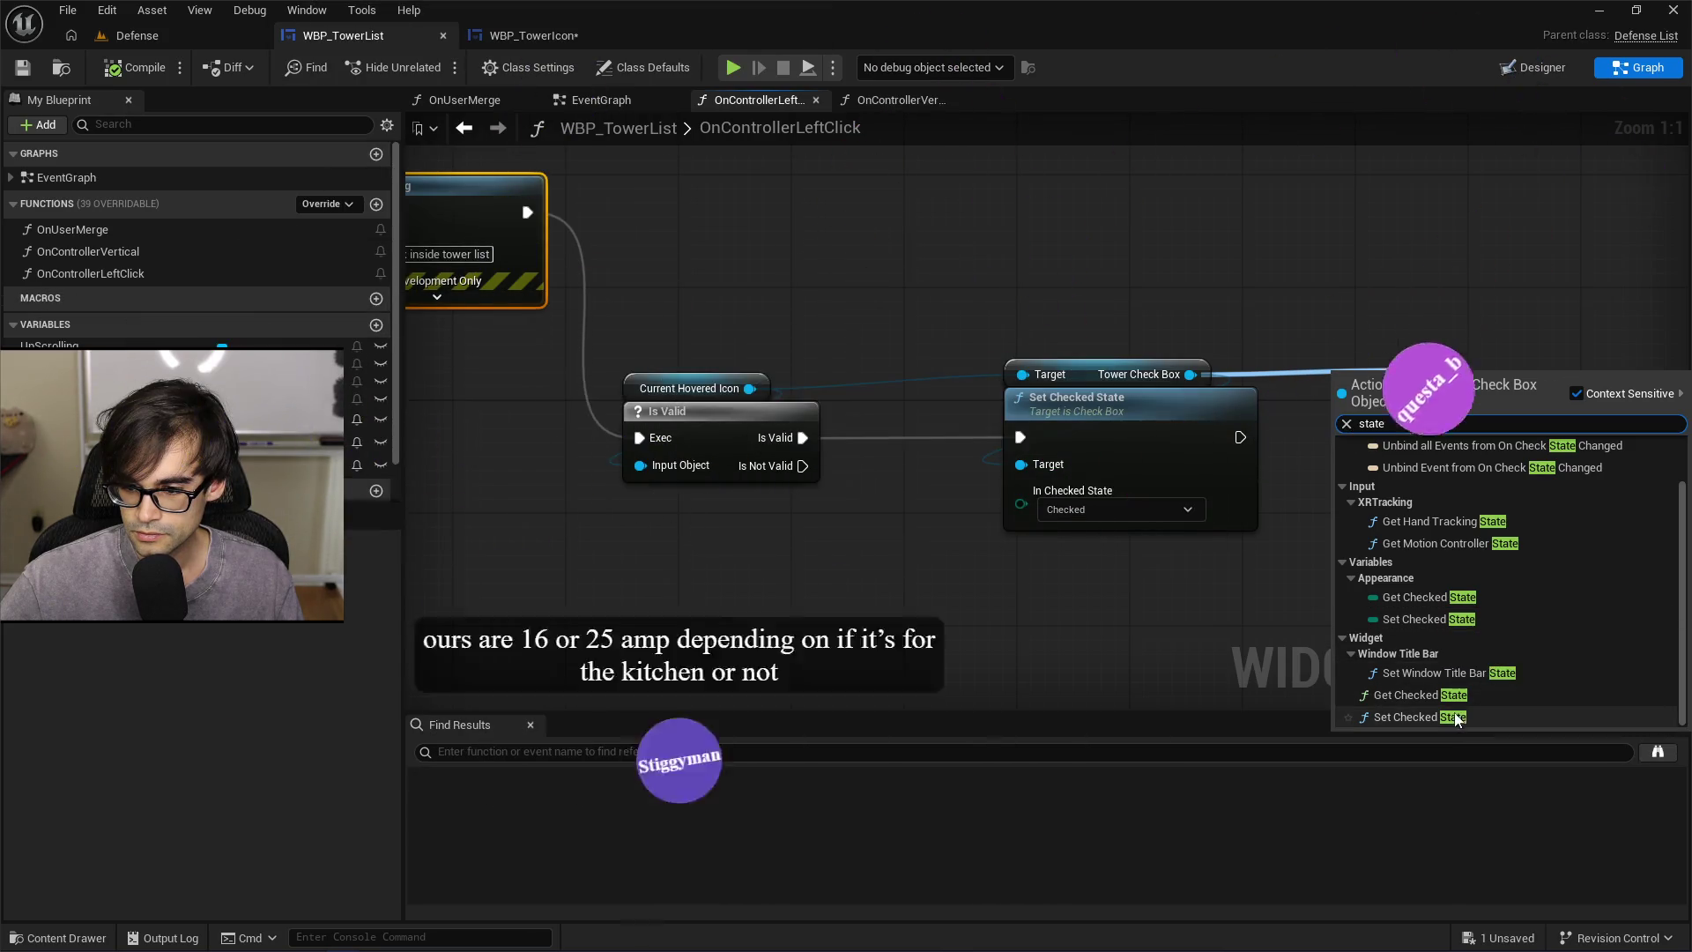
pyautogui.click(1456, 488)
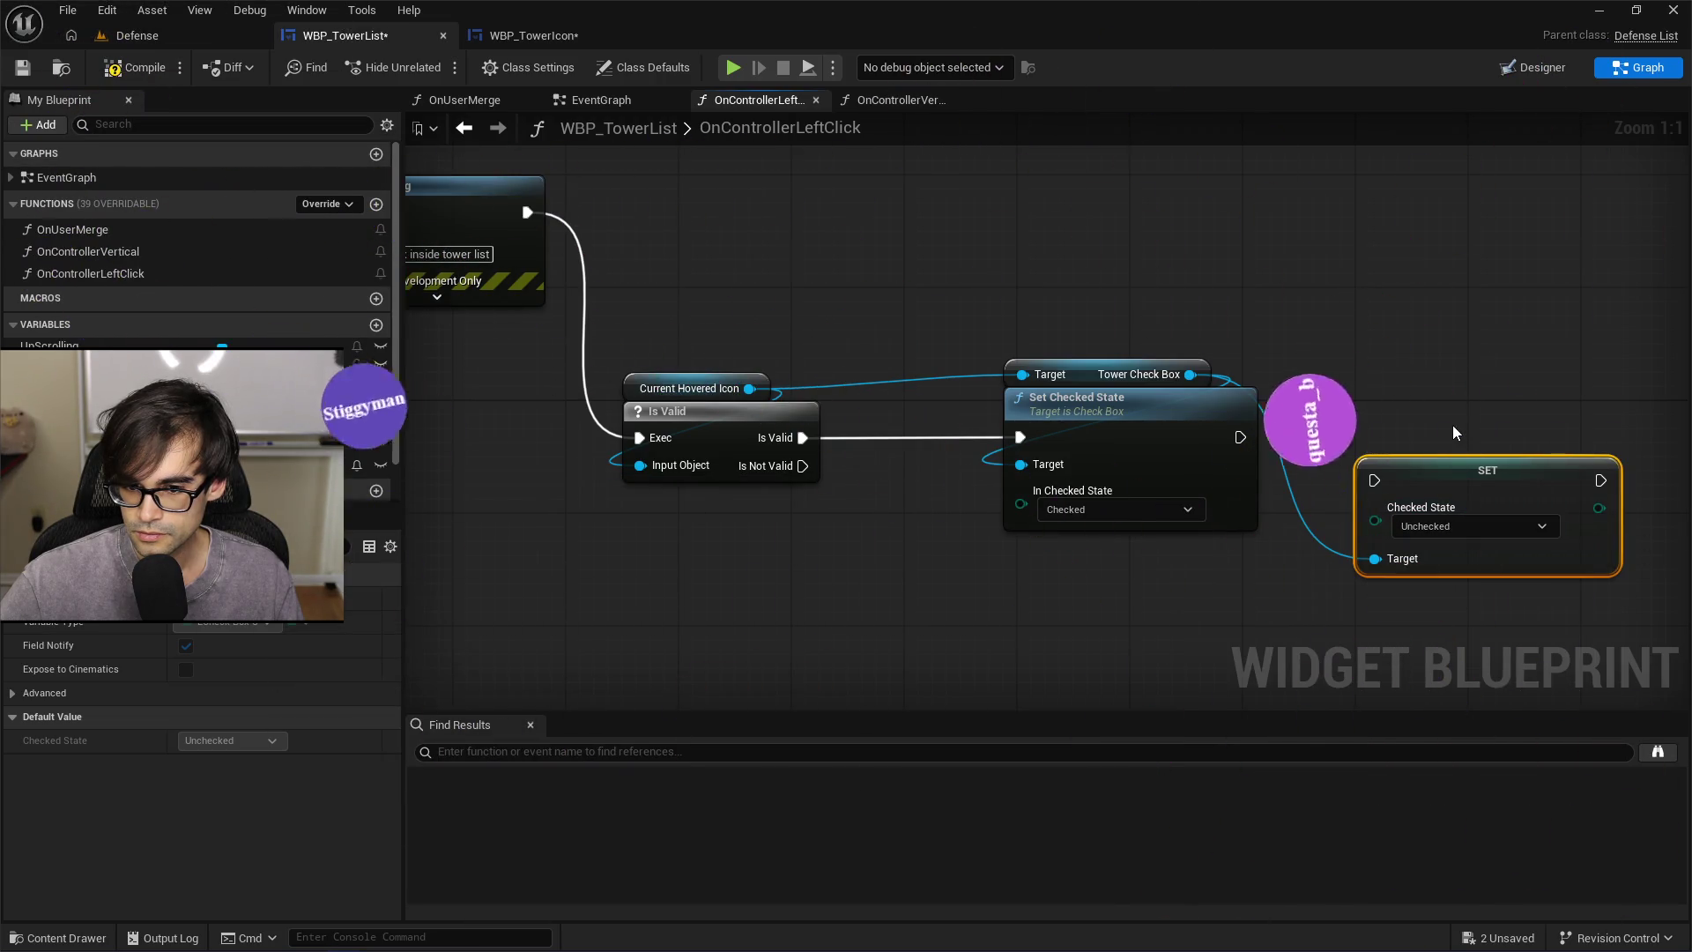
pyautogui.press('Delete')
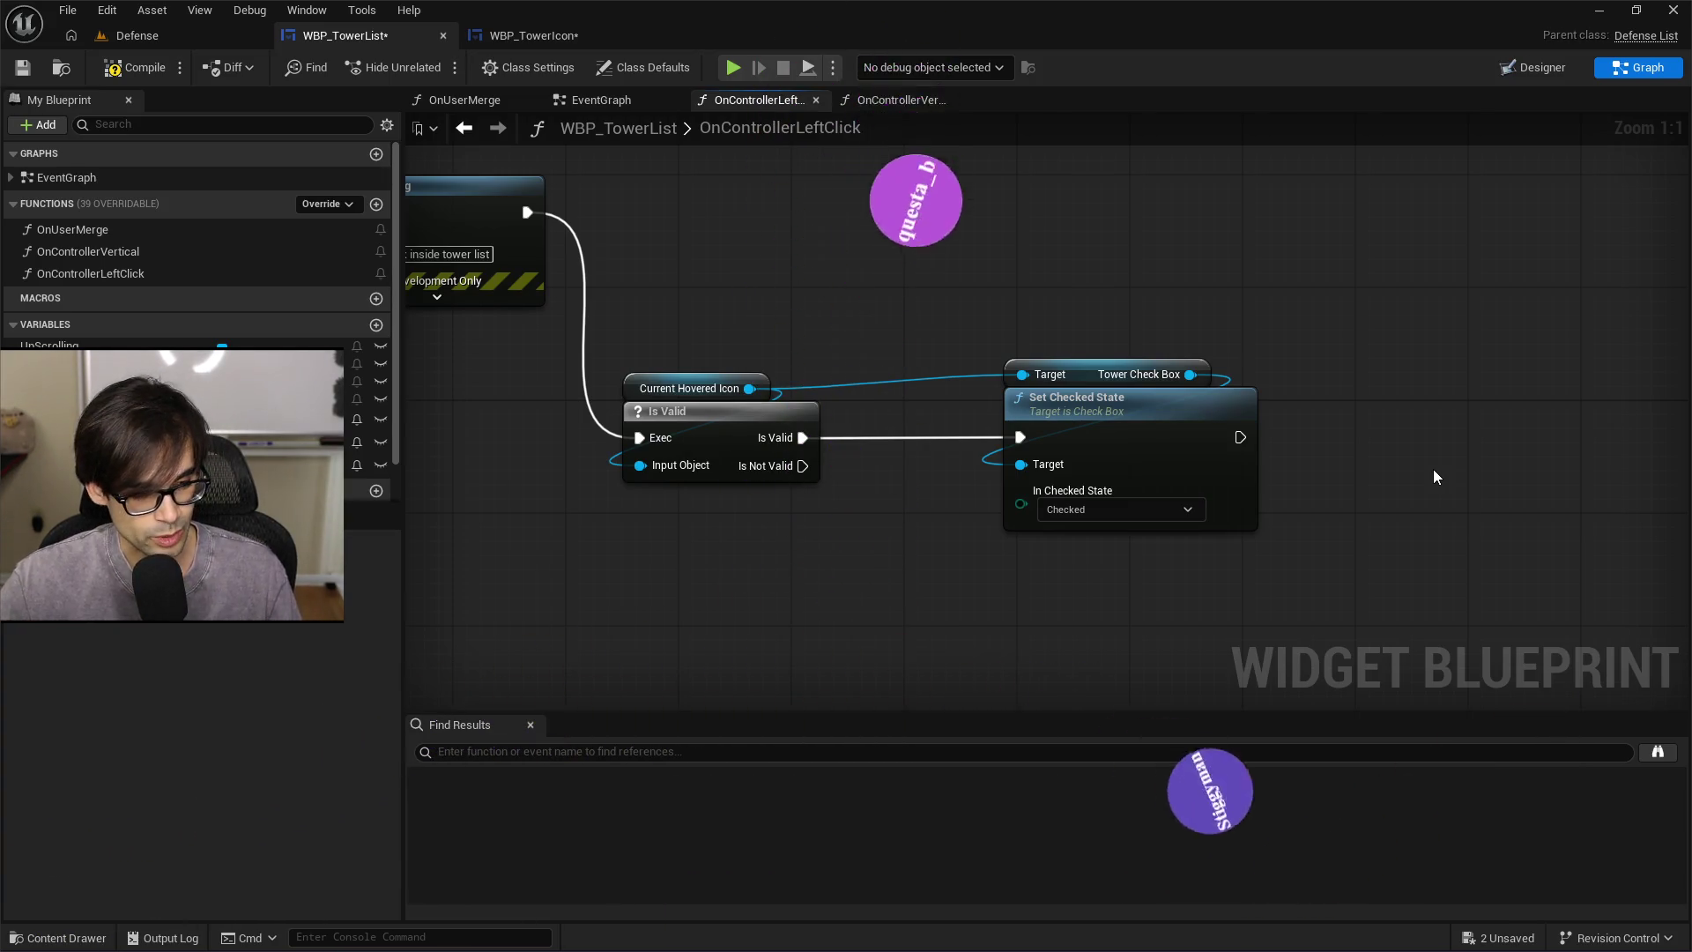
pyautogui.hotkey('alt', 'Tab')
pyautogui.hotkey('alt', 'Tab')
pyautogui.hotkey('alt', 'Tab')
pyautogui.press('Tab')
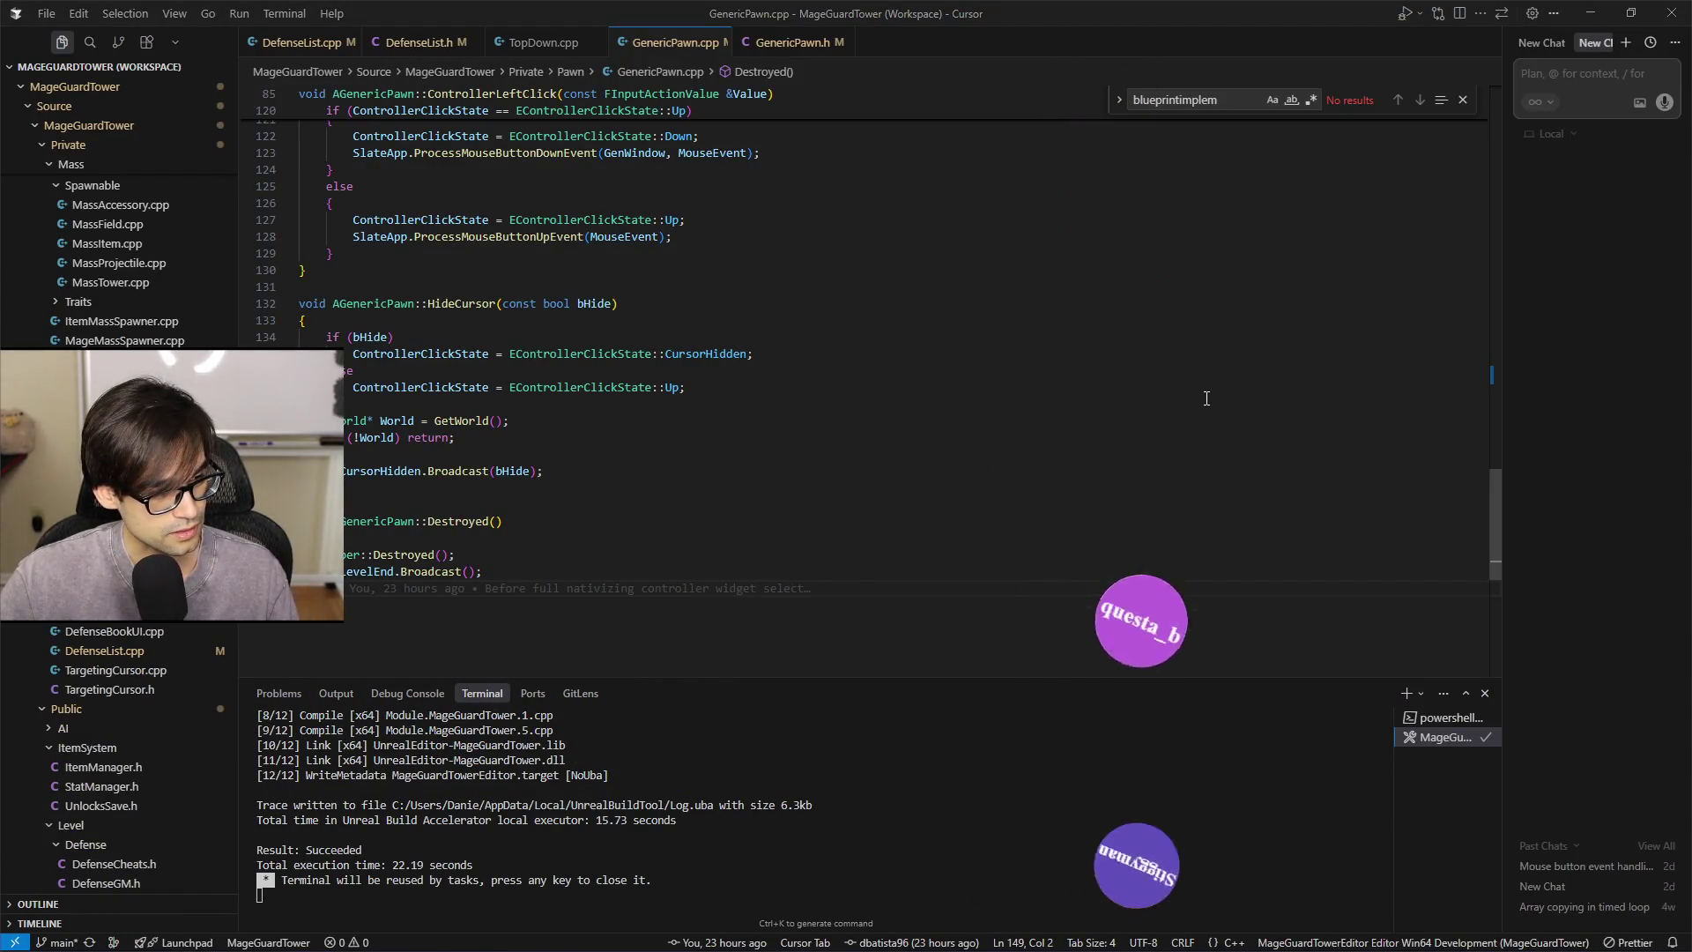
# Search Brave in a new tab for the typical U.S. amp voltage rating
pyautogui.hotkey('alt', 'Tab')
pyautogui.click(668, 18)
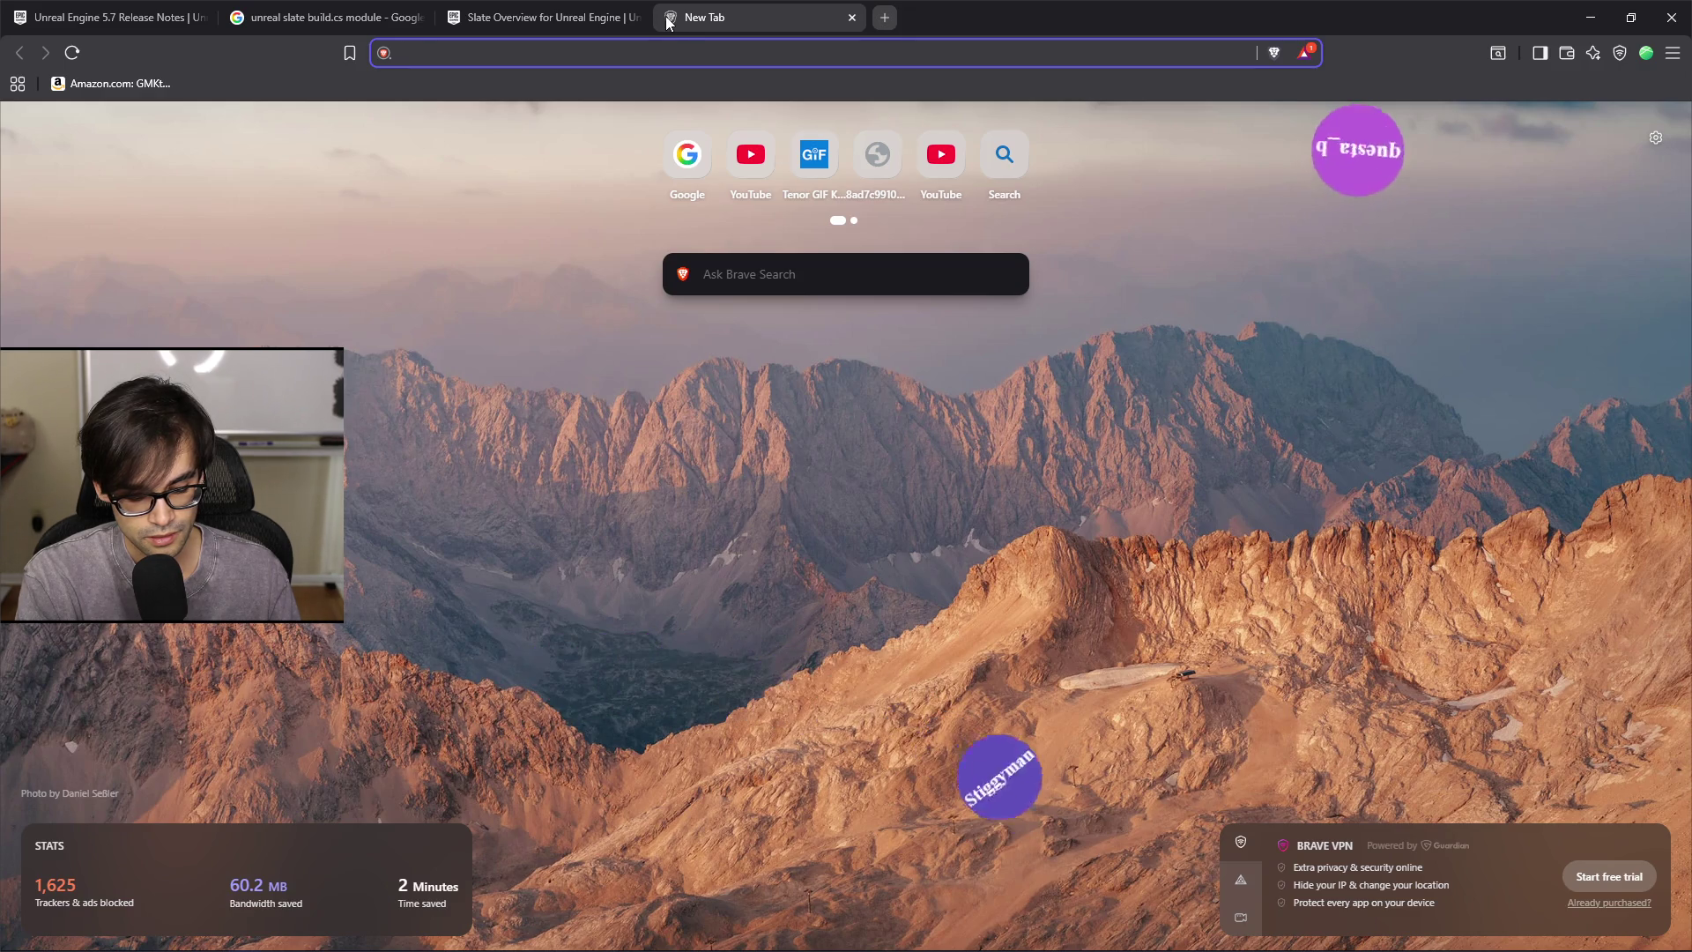
pyautogui.write('typic')
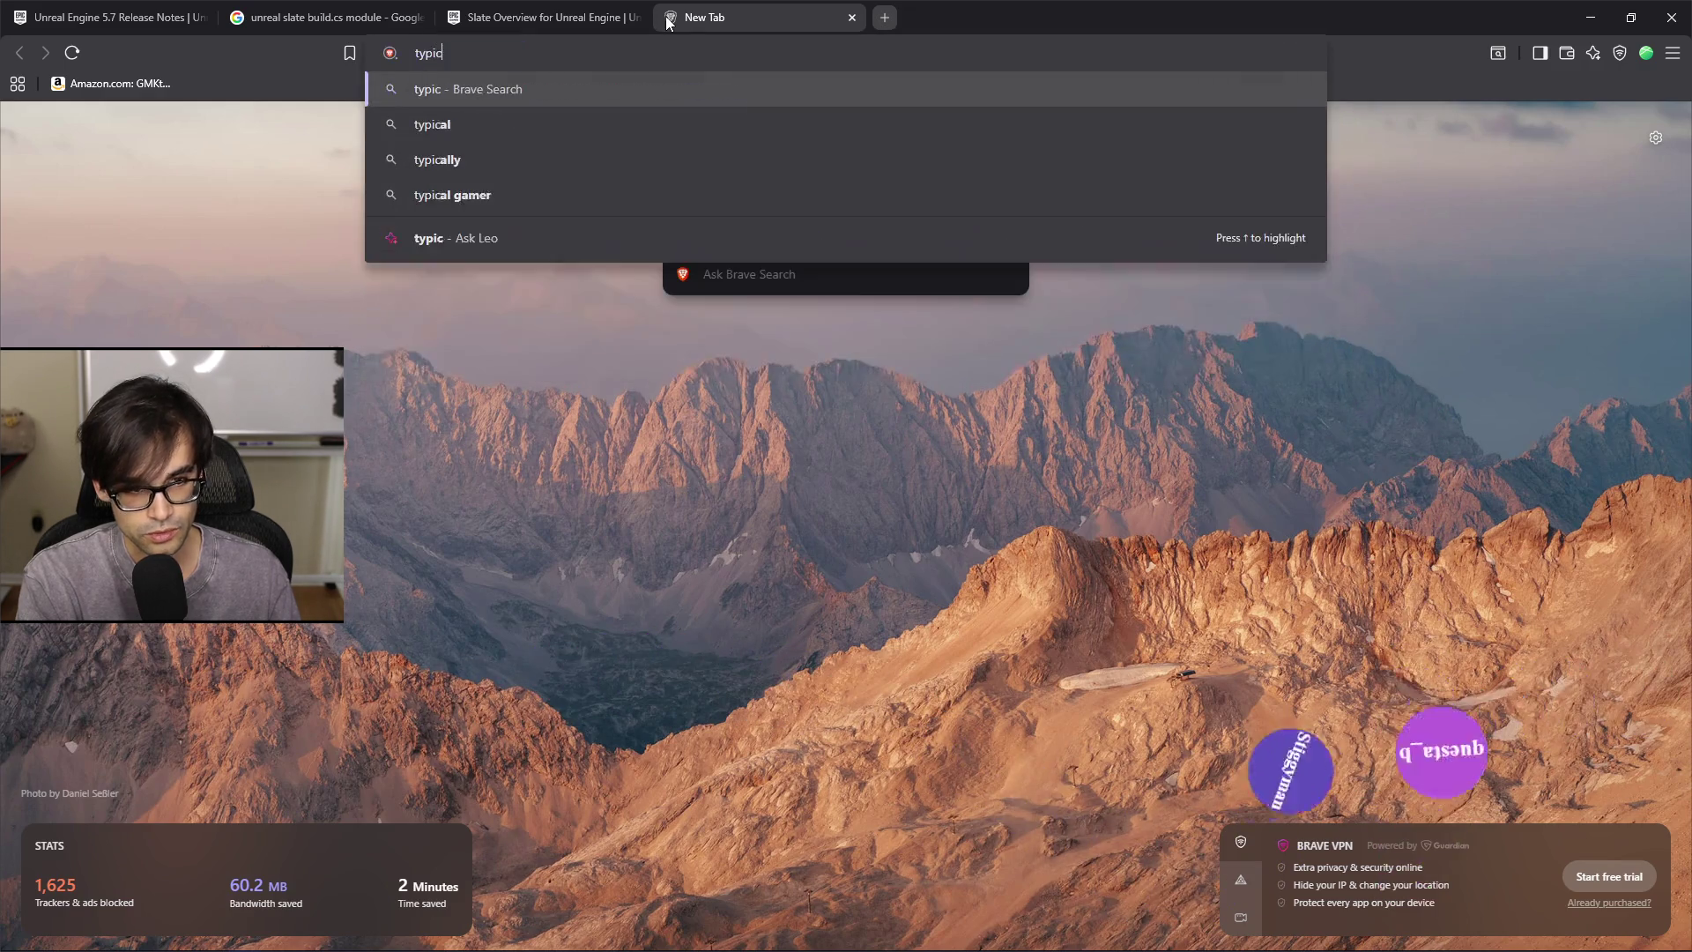
pyautogui.write('al c')
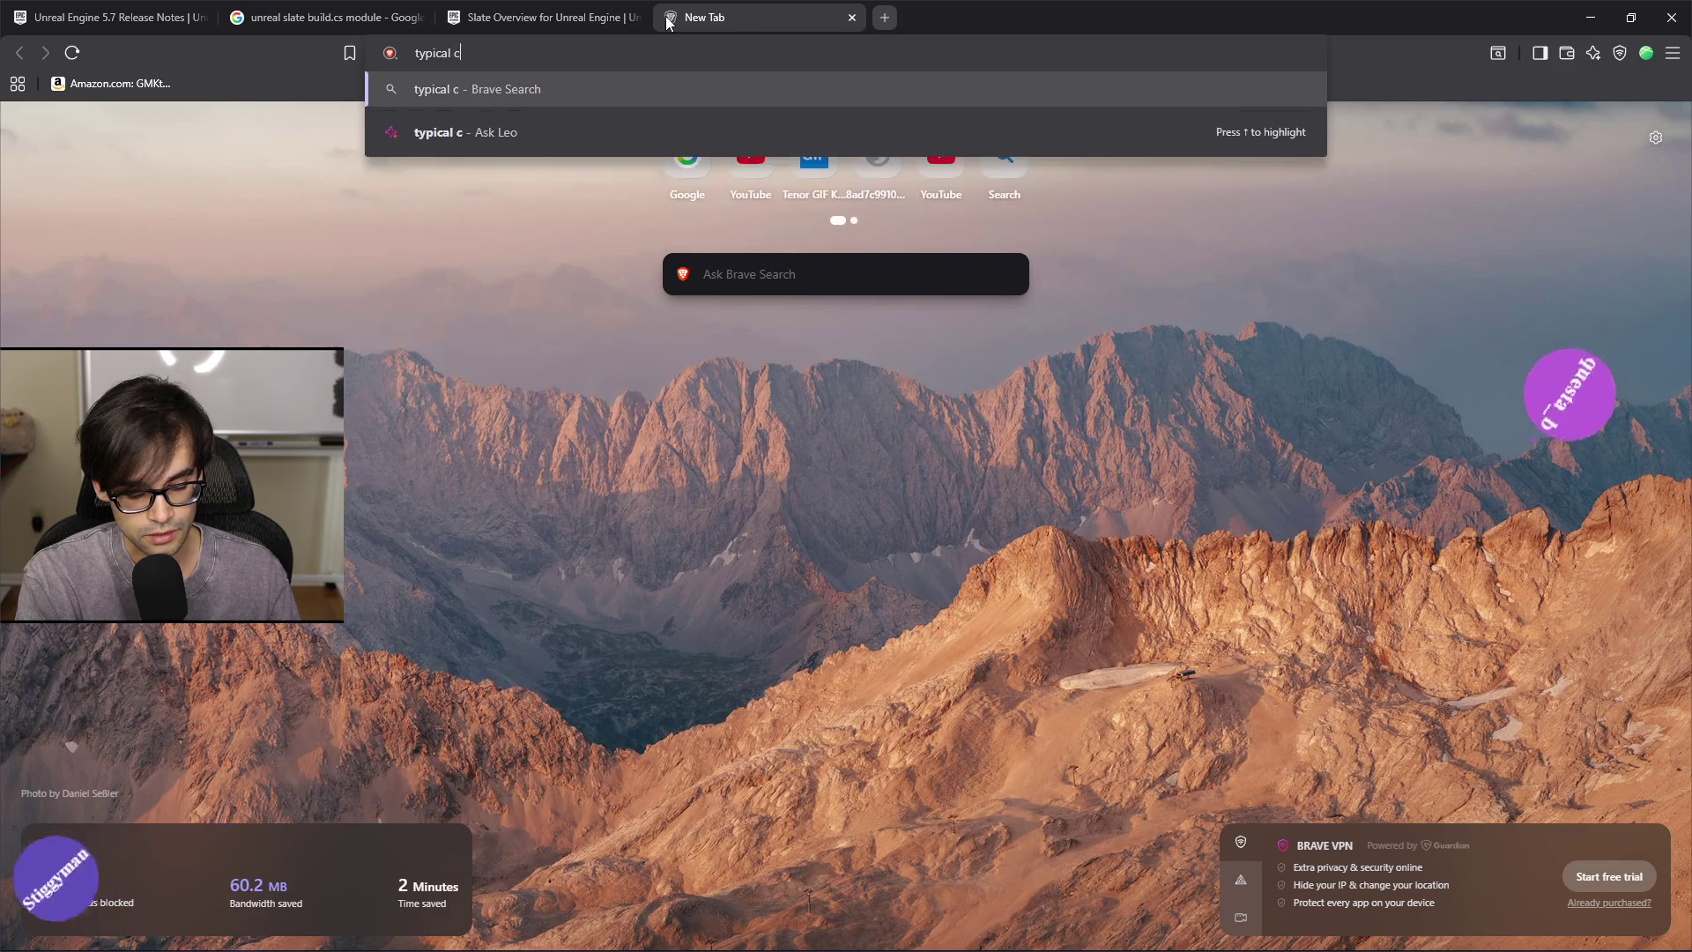
pyautogui.press('BackSpace')
pyautogui.write('pl')
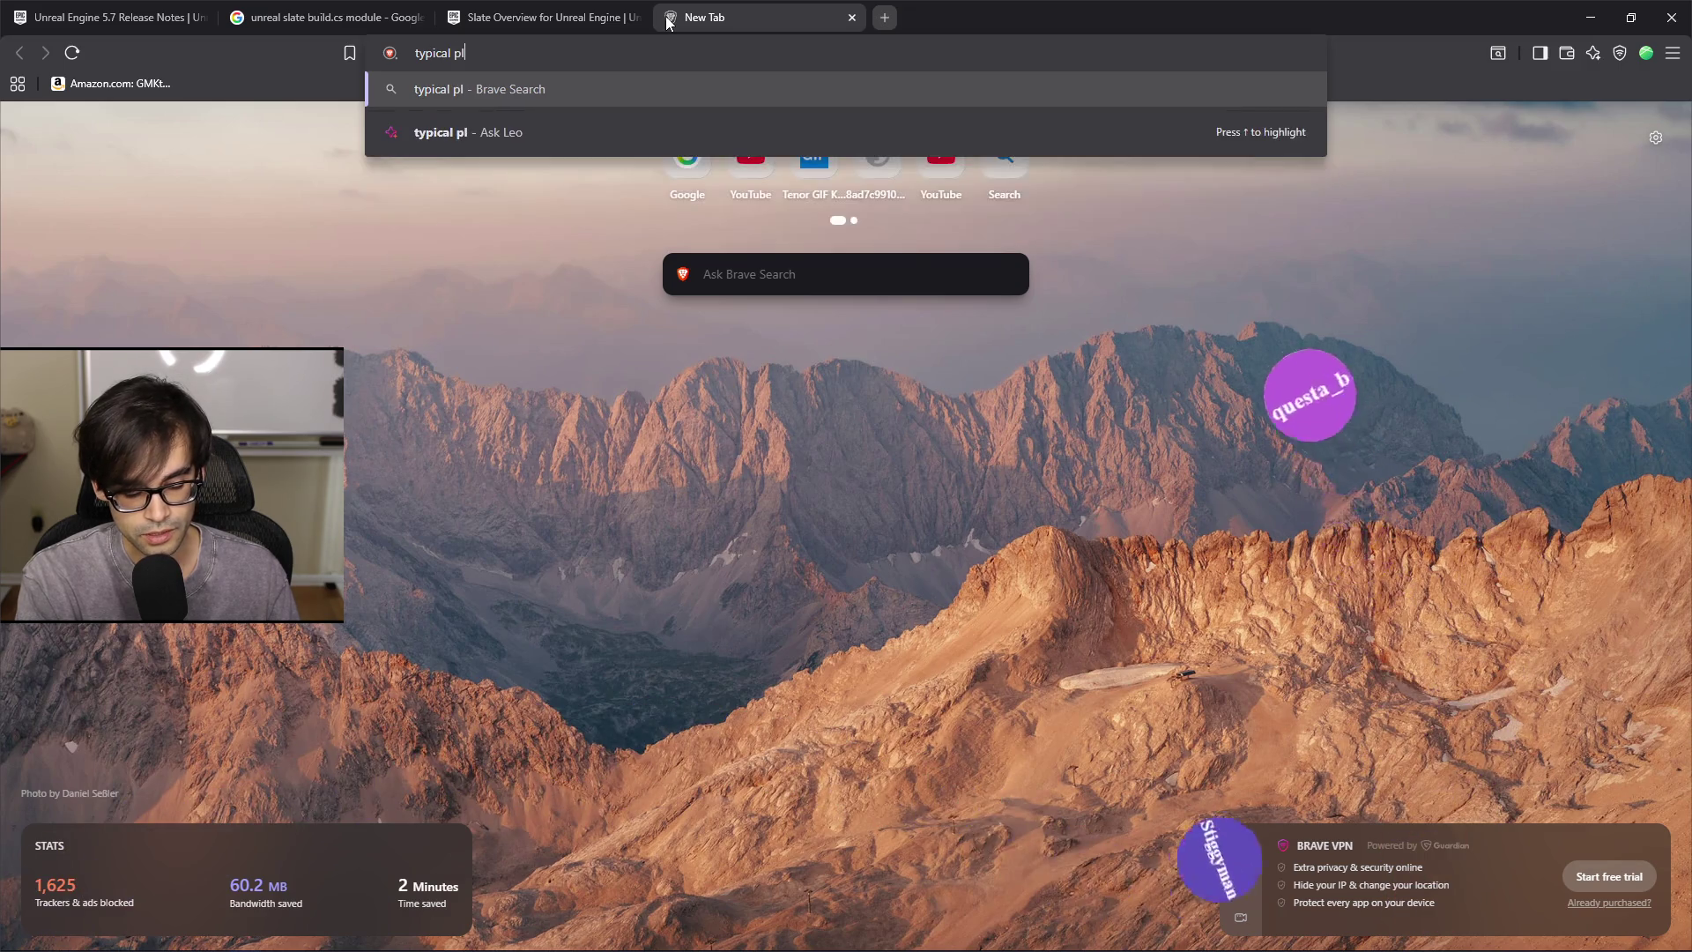
pyautogui.press('BackSpace')
pyautogui.press('BackSpace')
pyautogui.write('U.S. amp voltage rat')
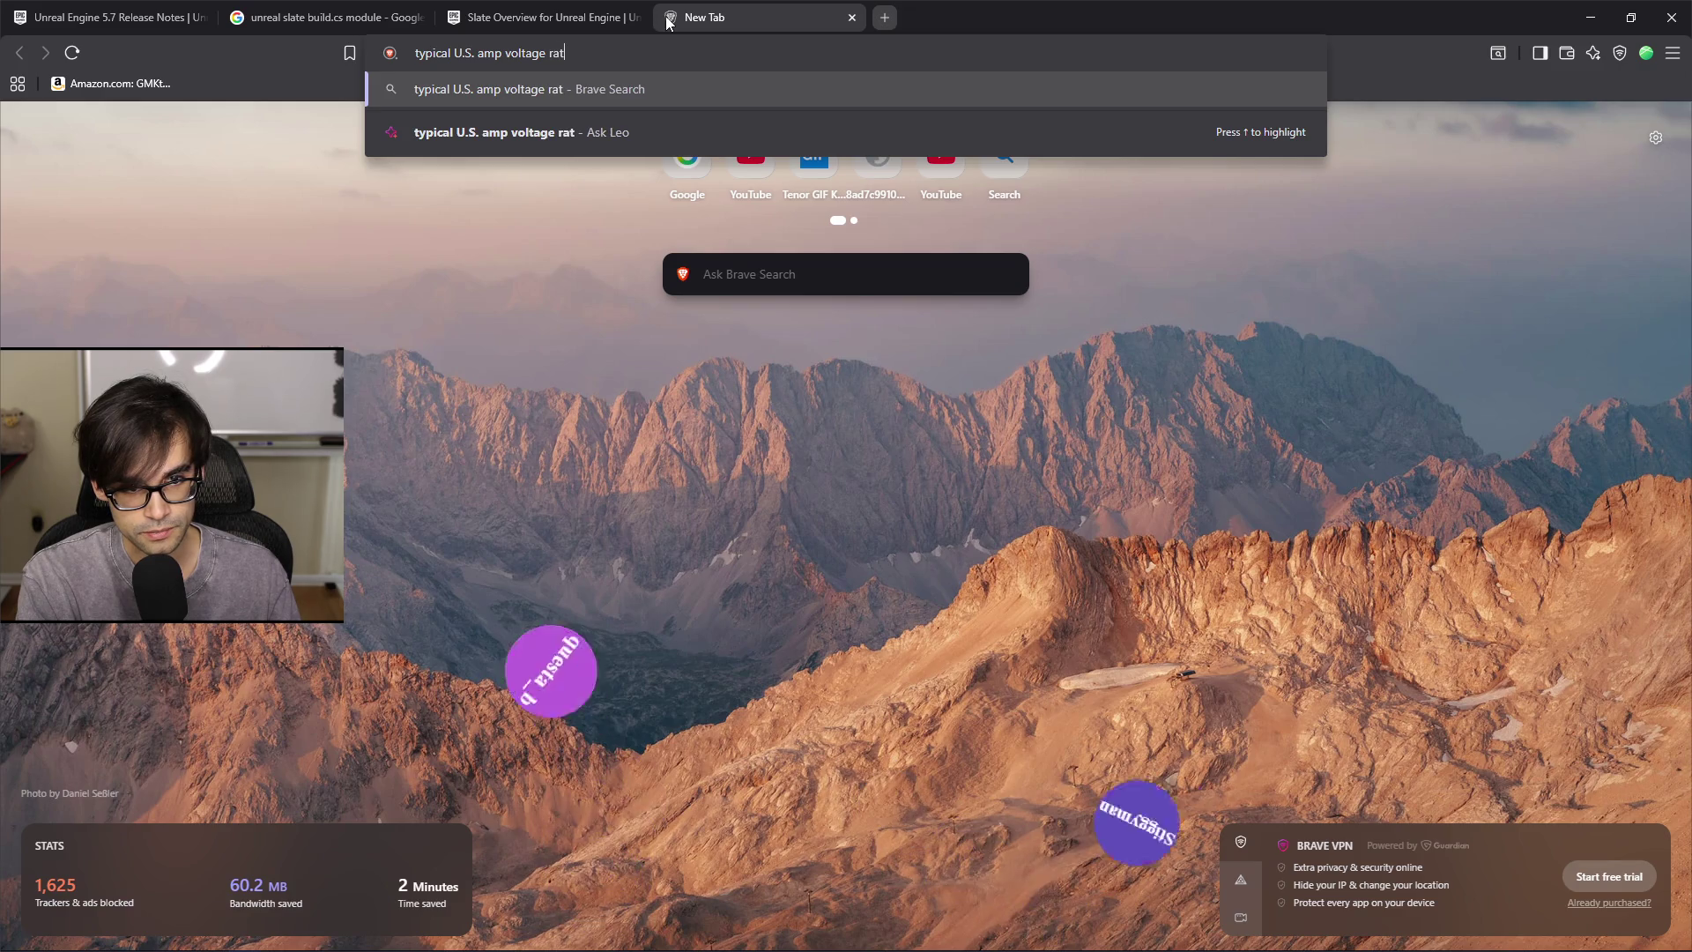
pyautogui.write('ing')
pyautogui.press('Return')
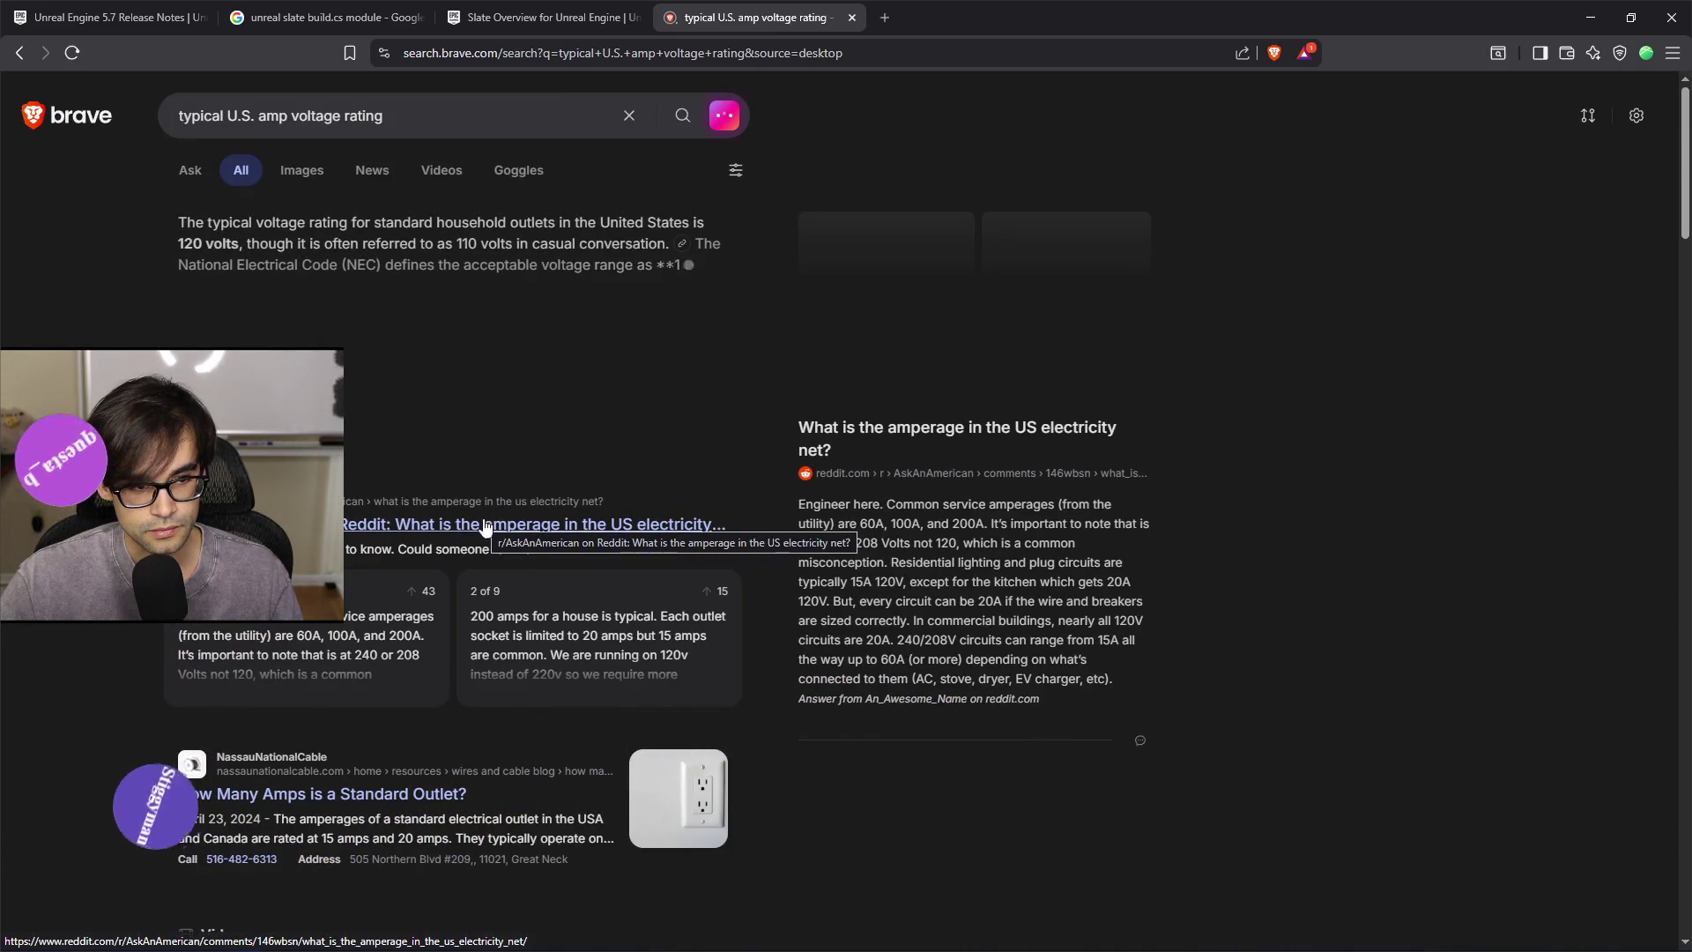
# Read the expanded AI answer, highlighting the 120 volts figure, then close the results tab
pyautogui.click(479, 411)
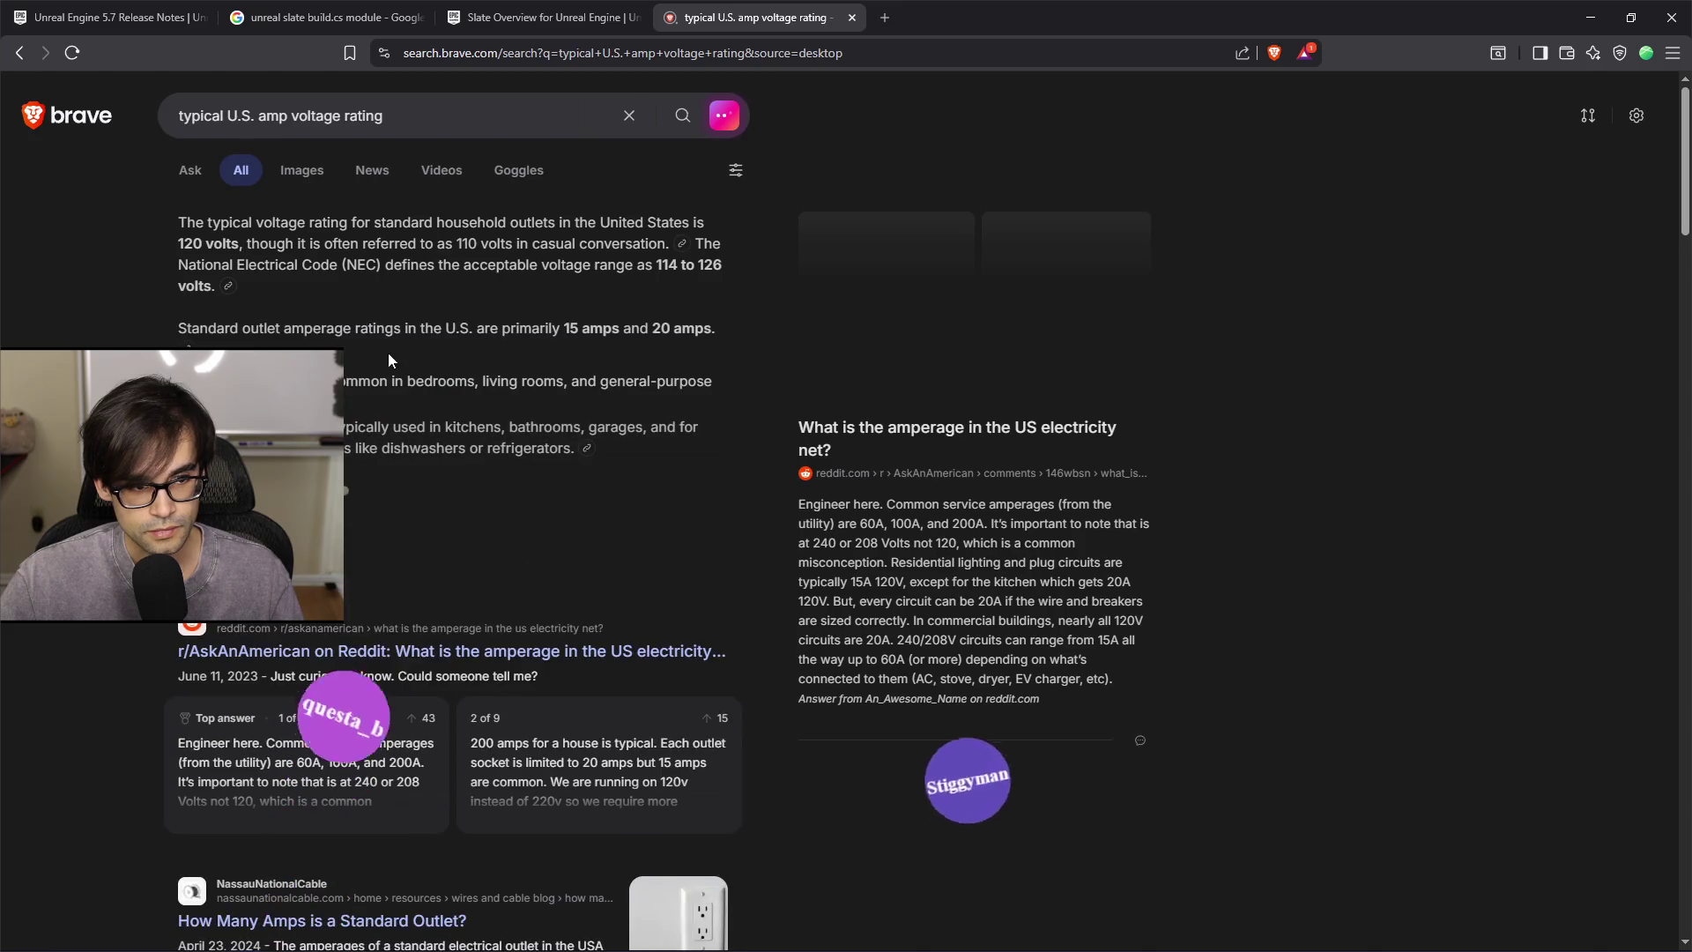
pyautogui.moveTo(172, 243); pyautogui.dragTo(203, 241)
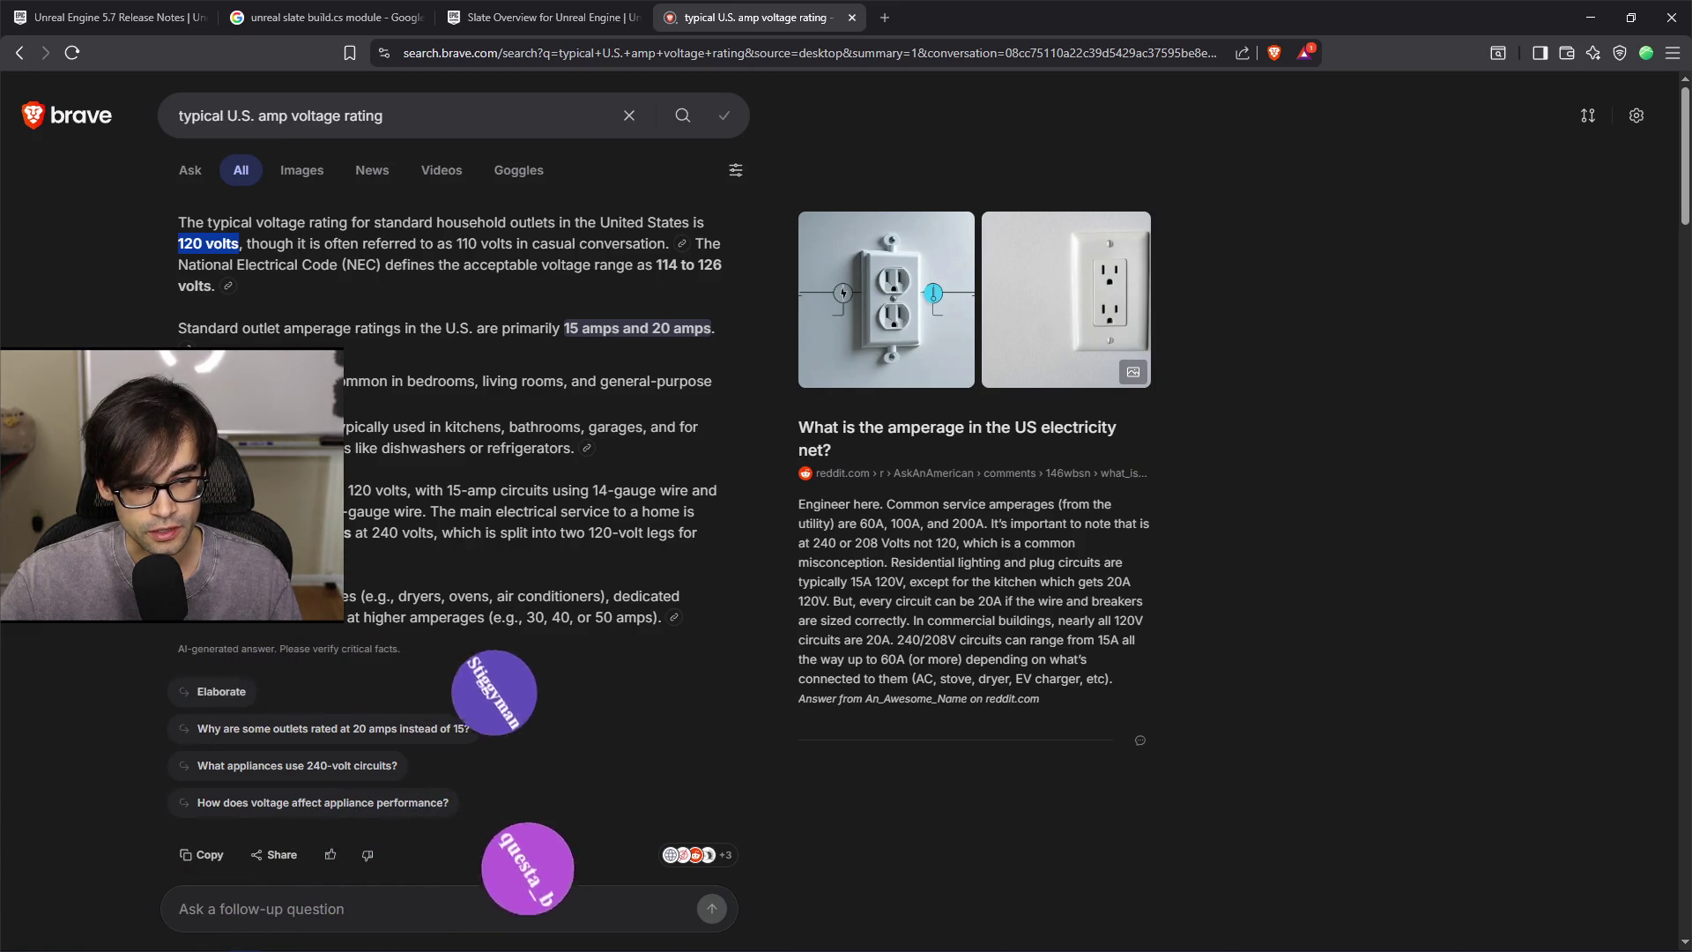
pyautogui.moveTo(492, 595)
pyautogui.mouseDown()
pyautogui.moveTo(701, 594)
pyautogui.moveTo(610, 641)
pyautogui.moveTo(376, 613)
pyautogui.mouseUp()
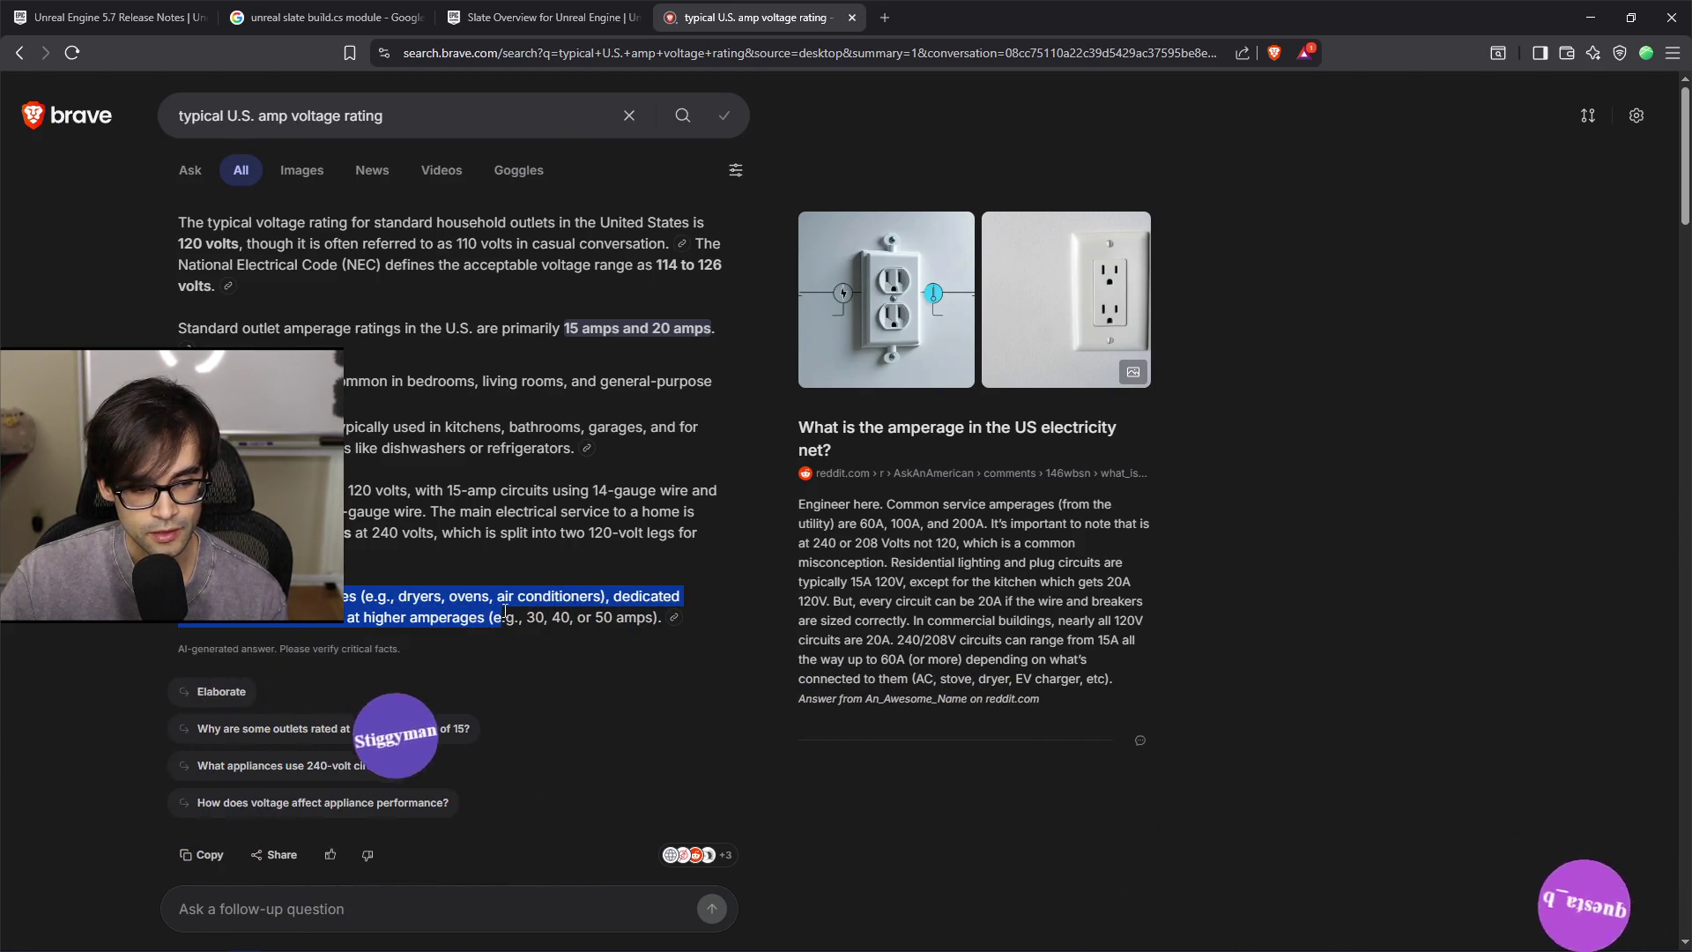
pyautogui.click(389, 614)
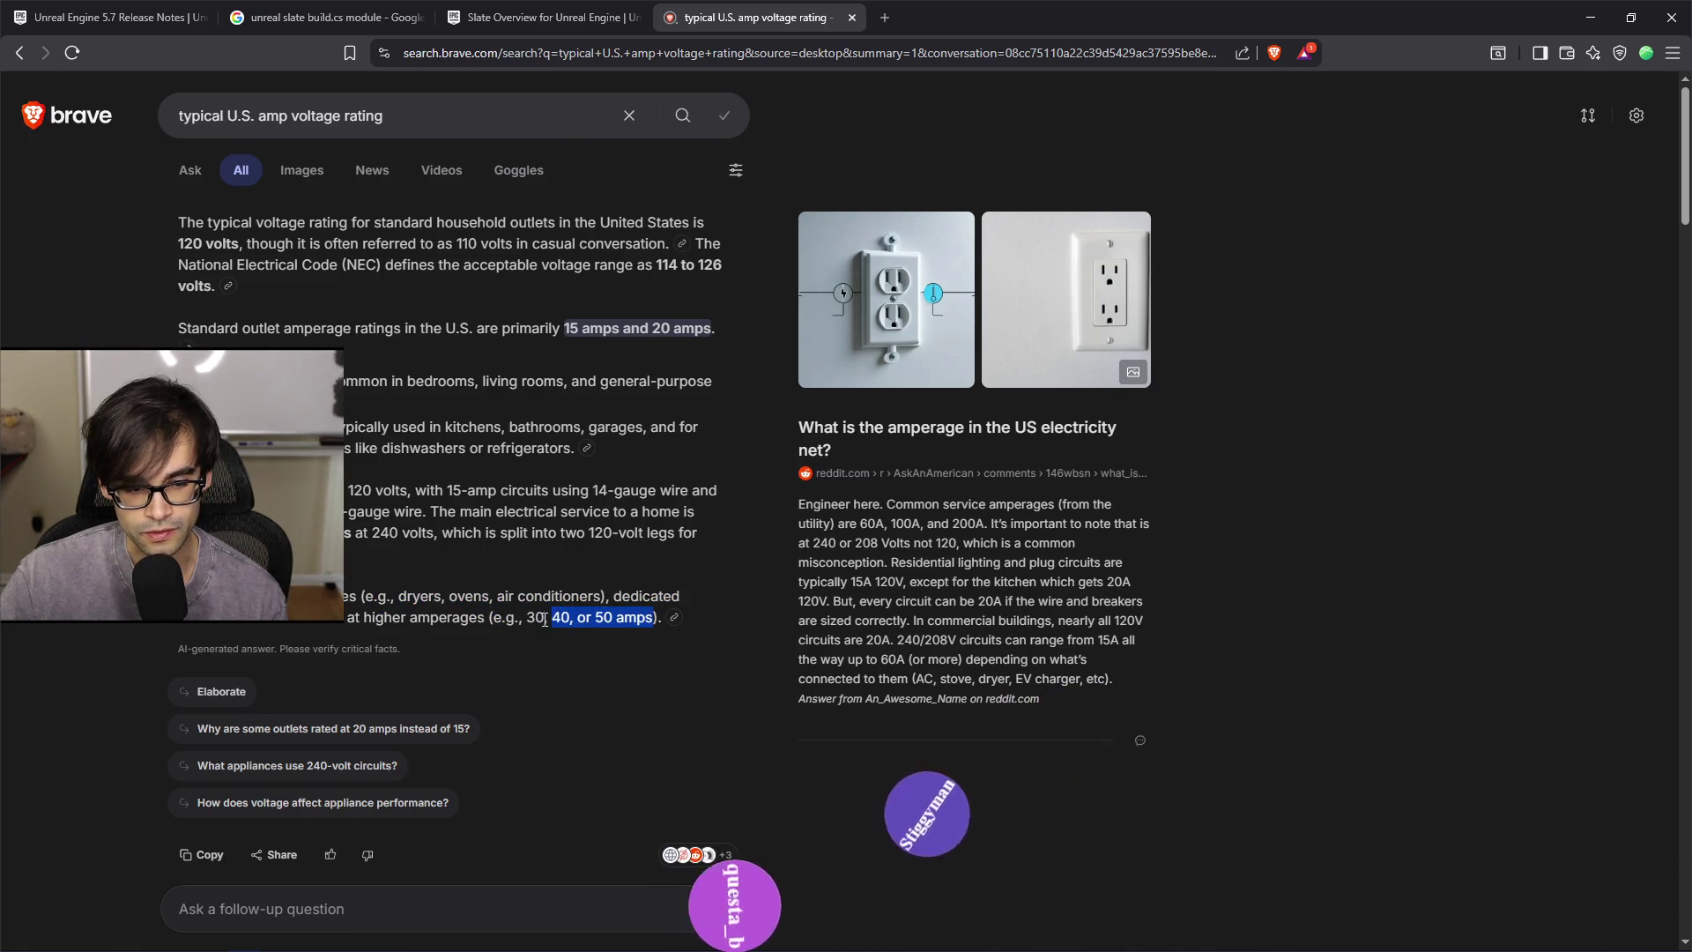
pyautogui.click(352, 615)
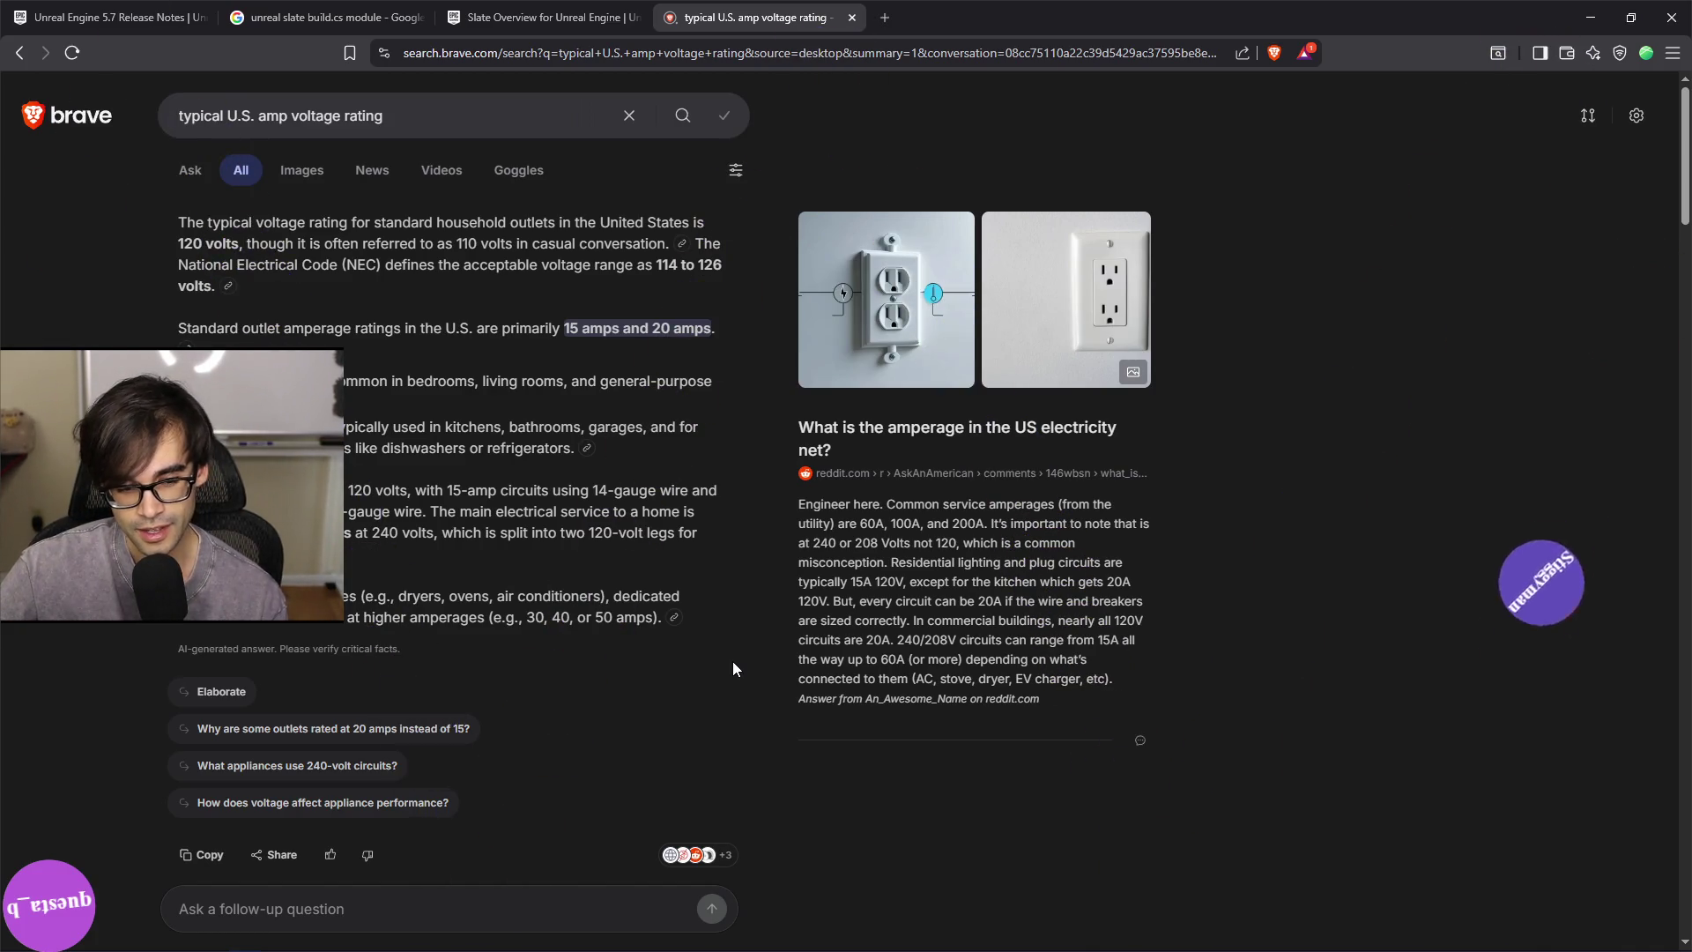
pyautogui.scroll(-1, 653, 582)
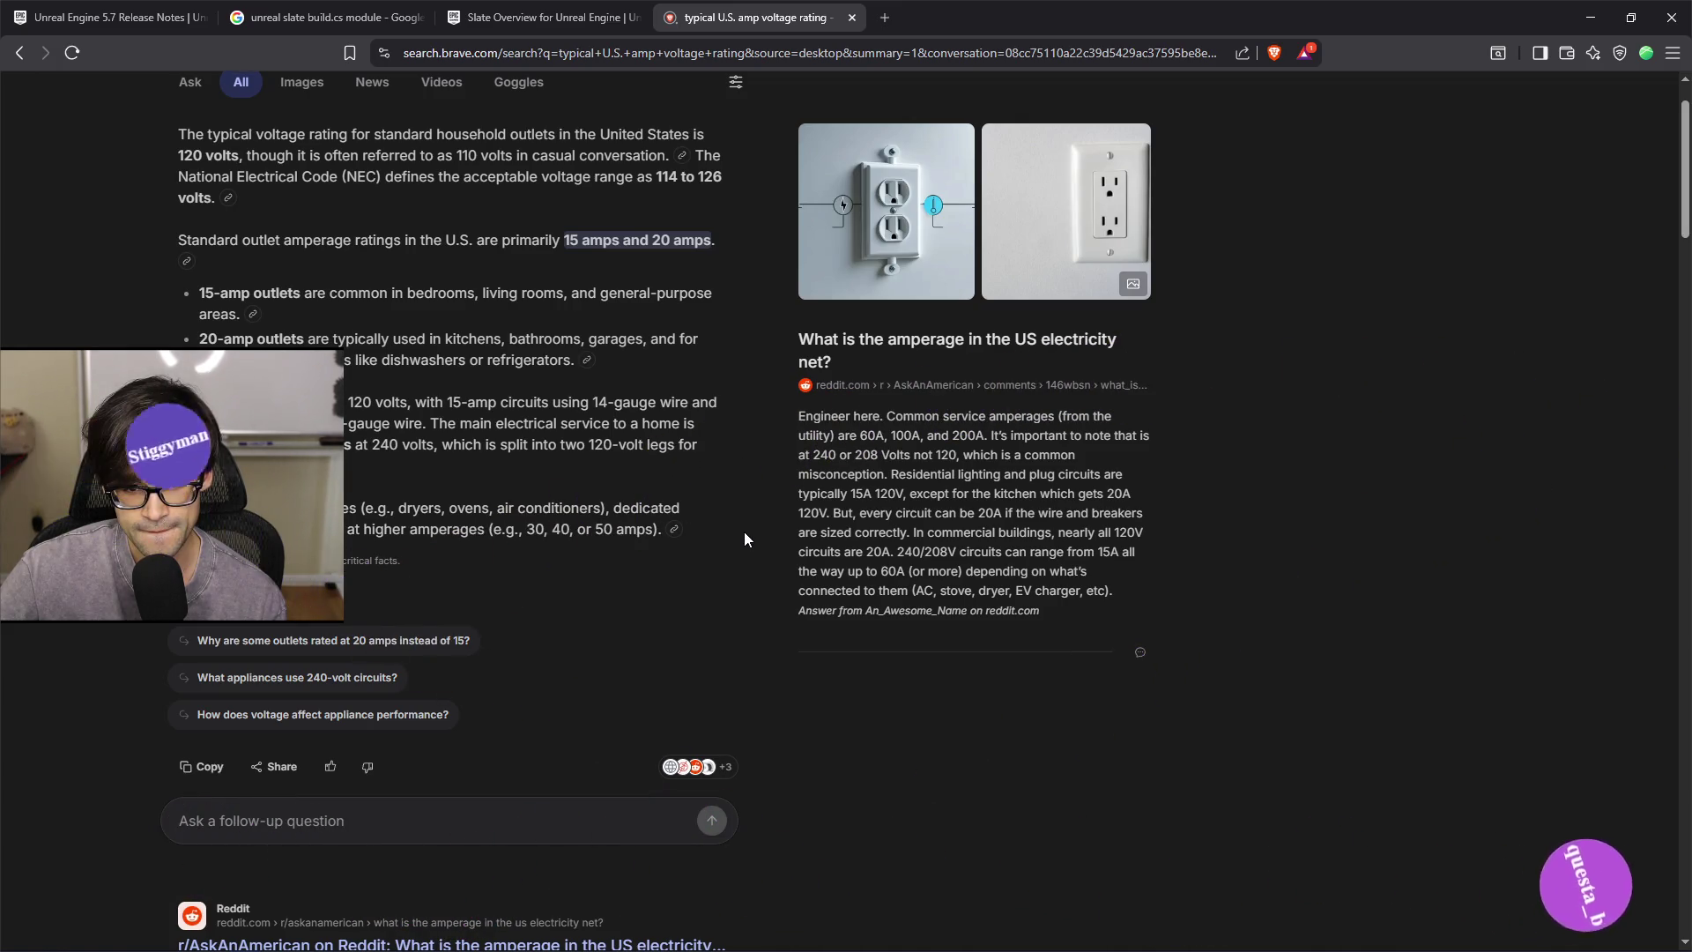
pyautogui.scroll(2, 744, 532)
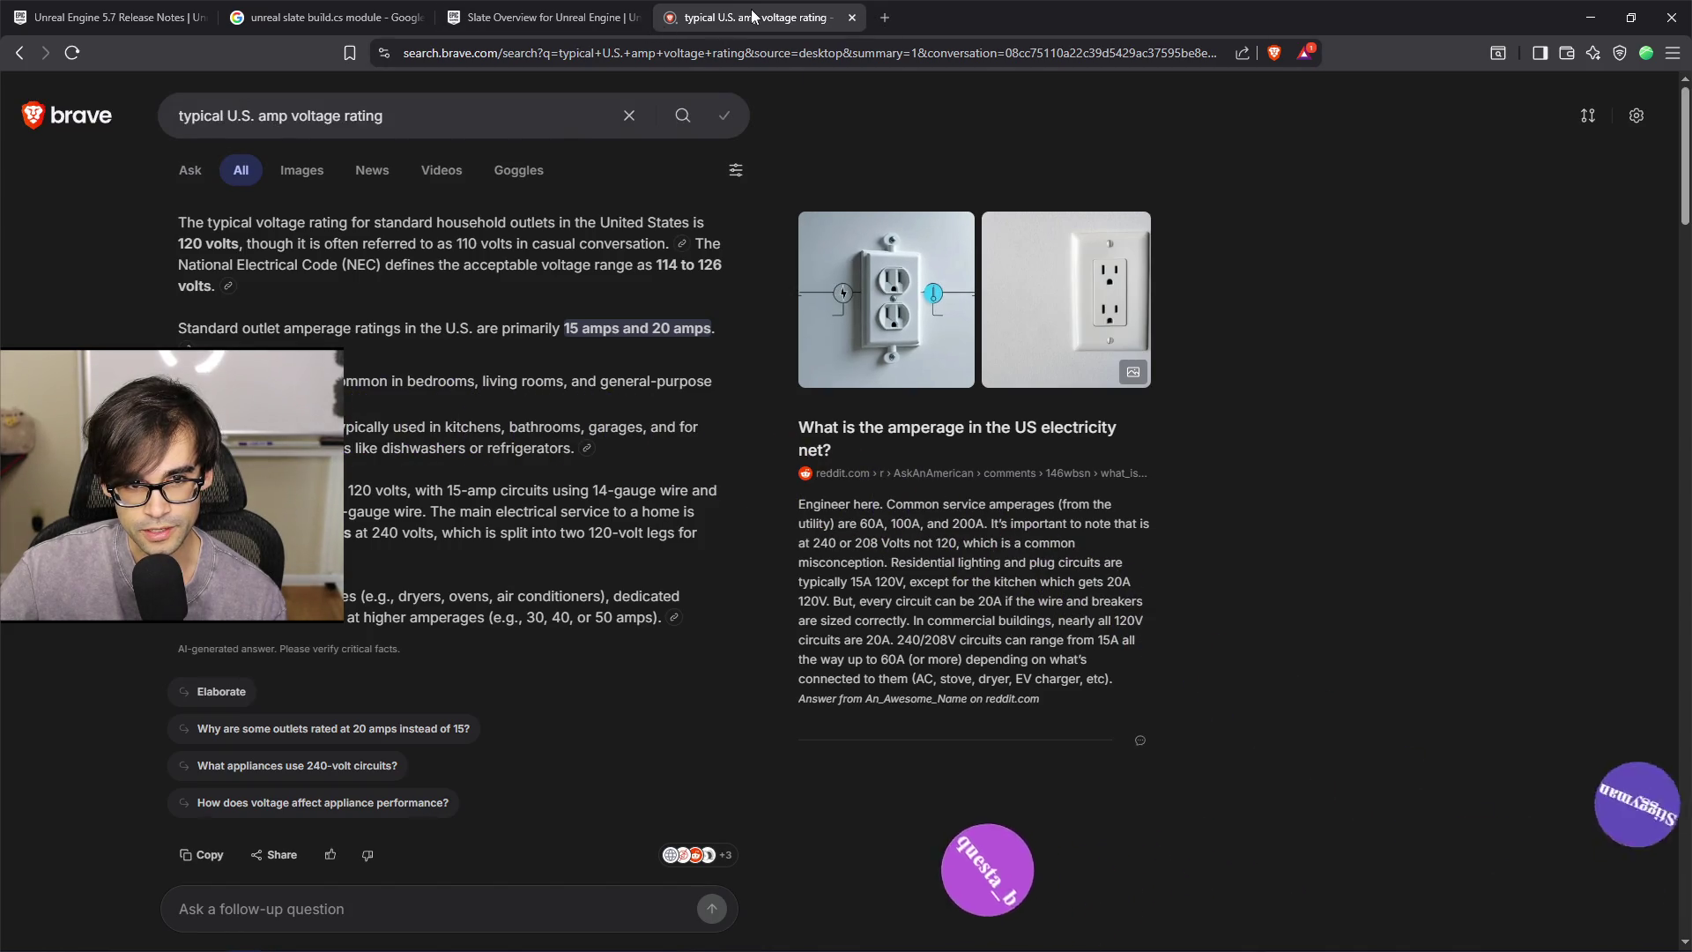
pyautogui.click(851, 18)
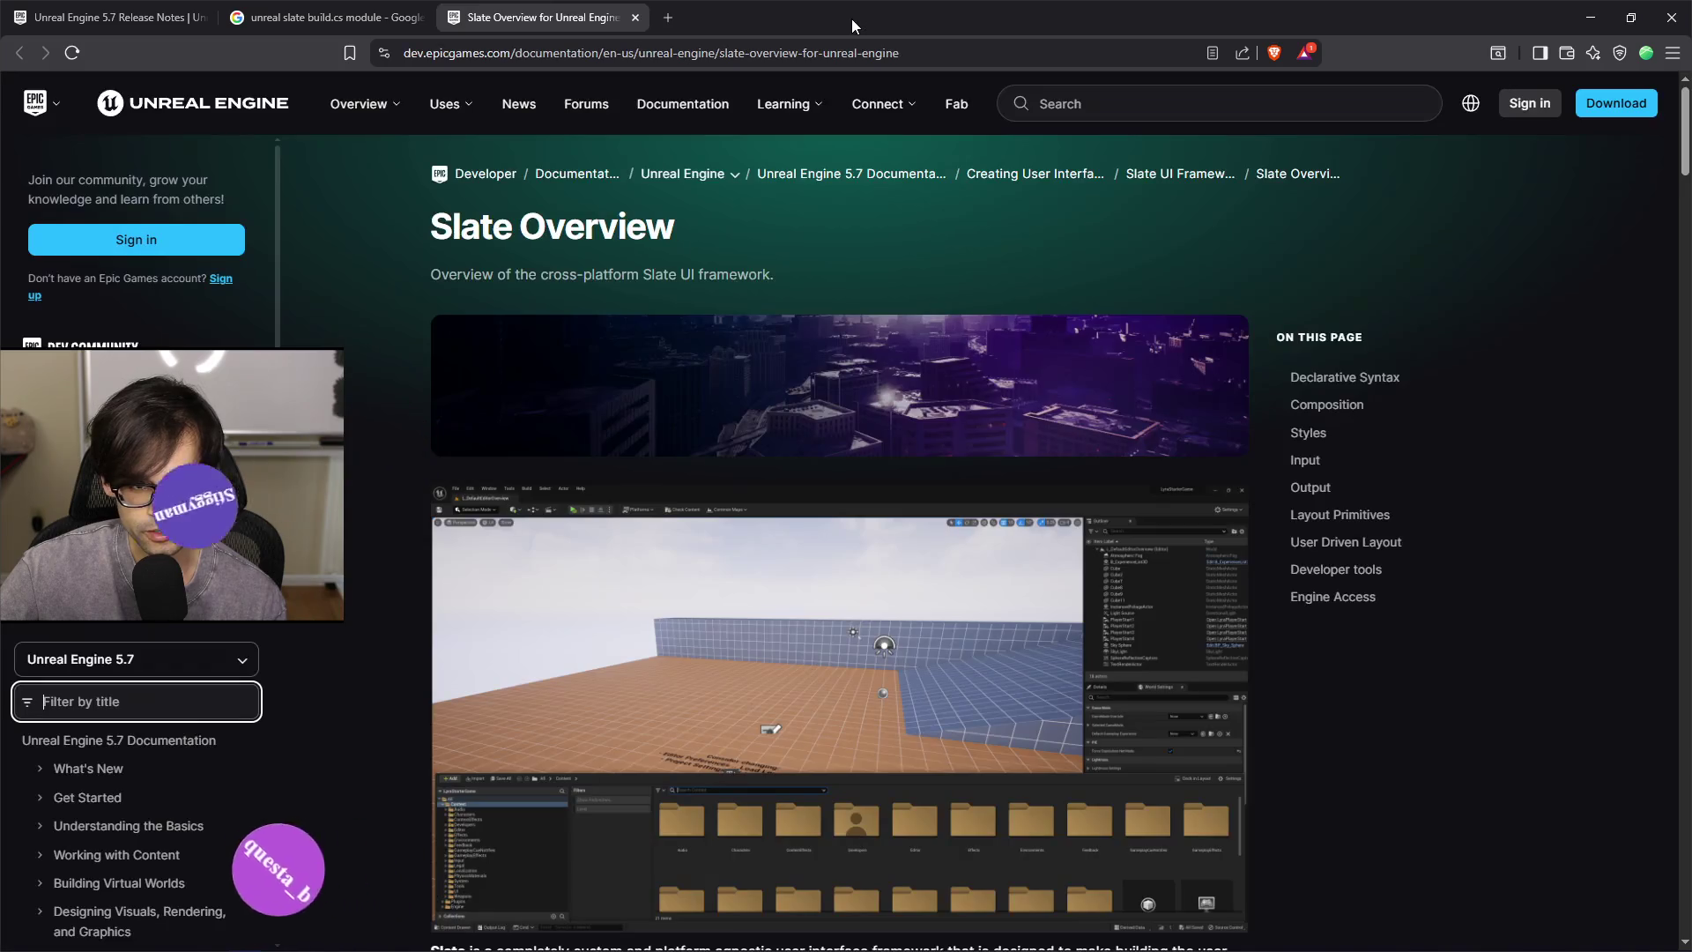
# Minimize Brave, review lines 146–148 of GenericPawn.cpp, then Alt+Tab back to Unreal
pyautogui.click(1588, 16)
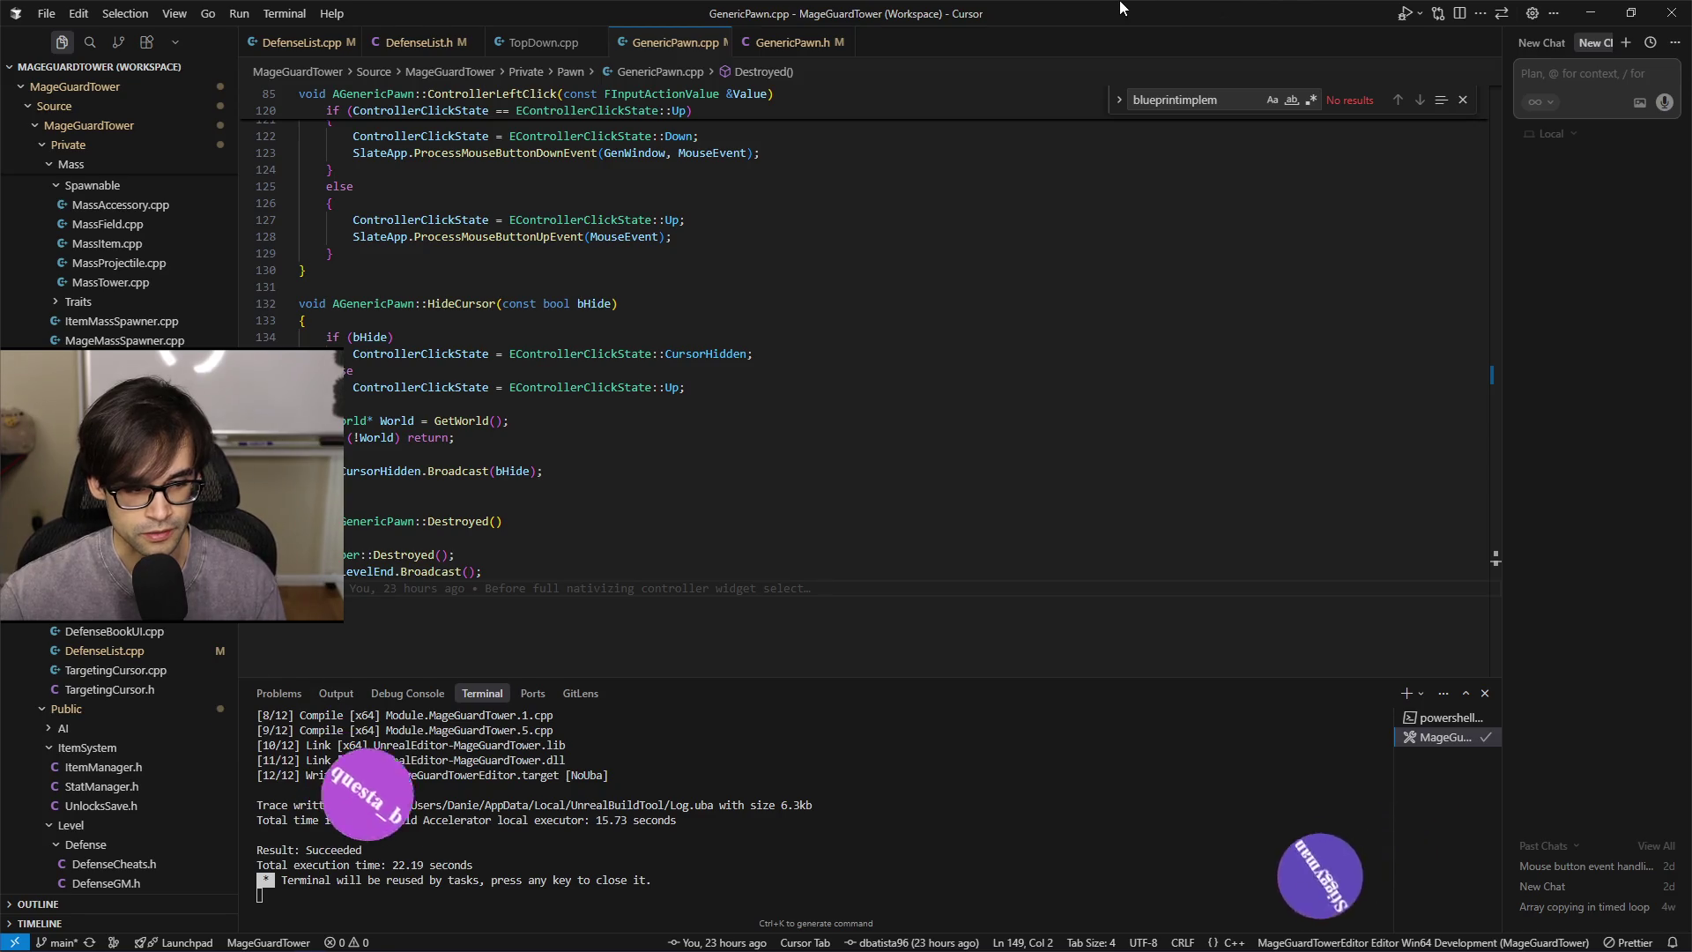
pyautogui.click(615, 573)
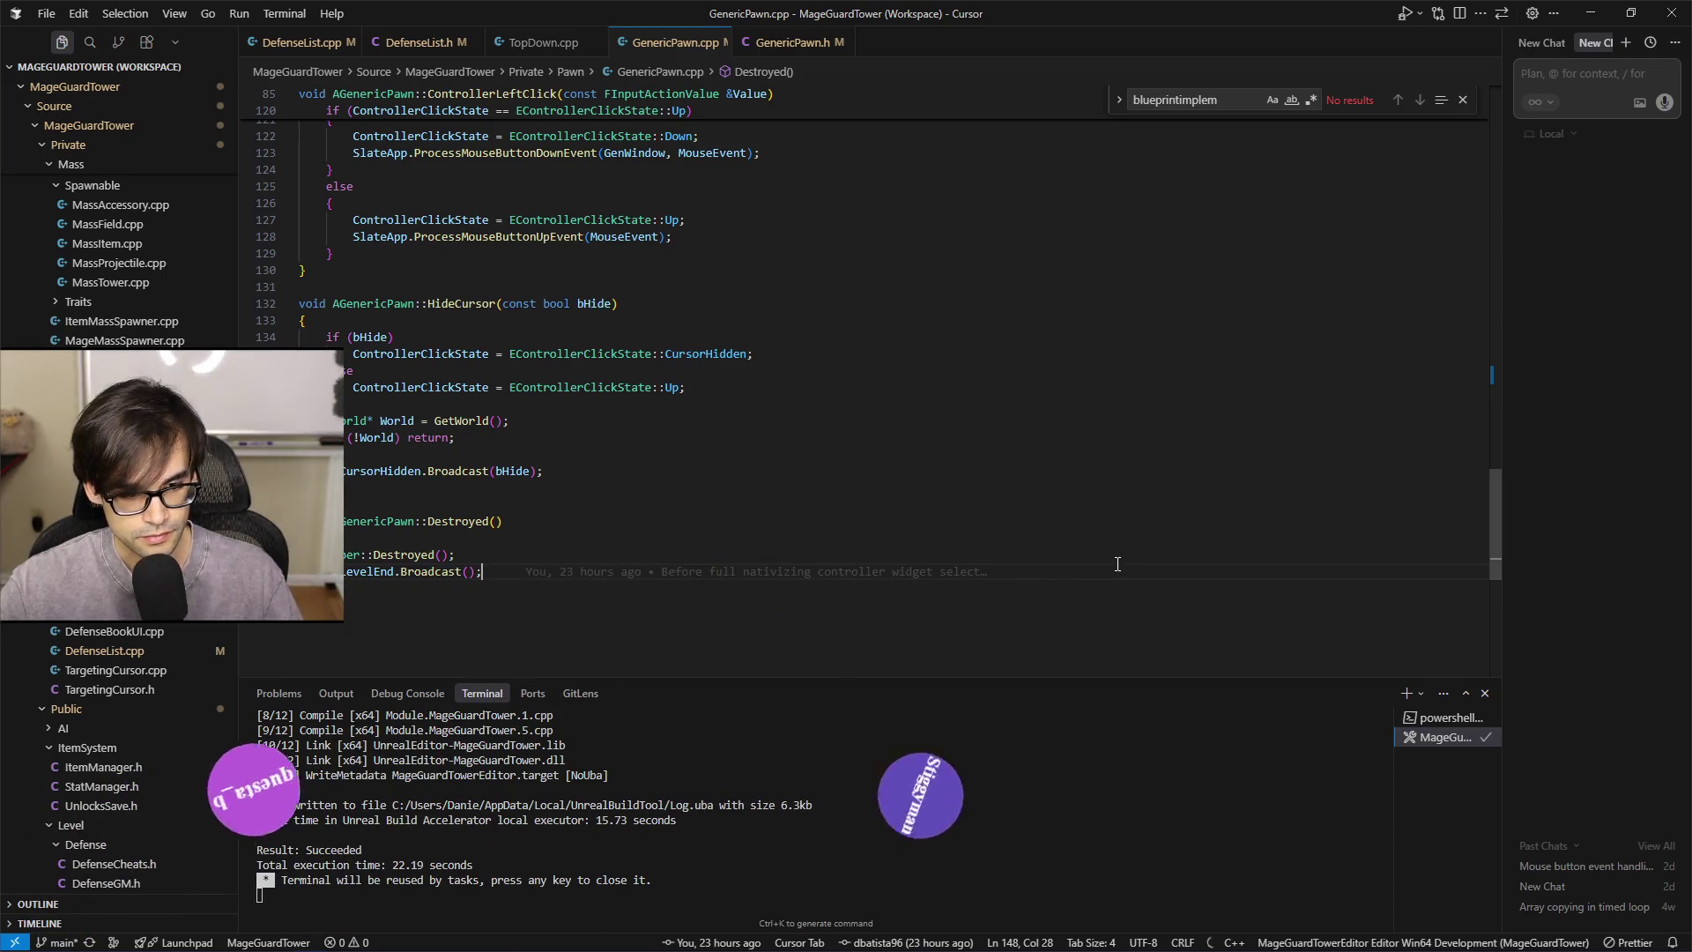
pyautogui.click(1207, 537)
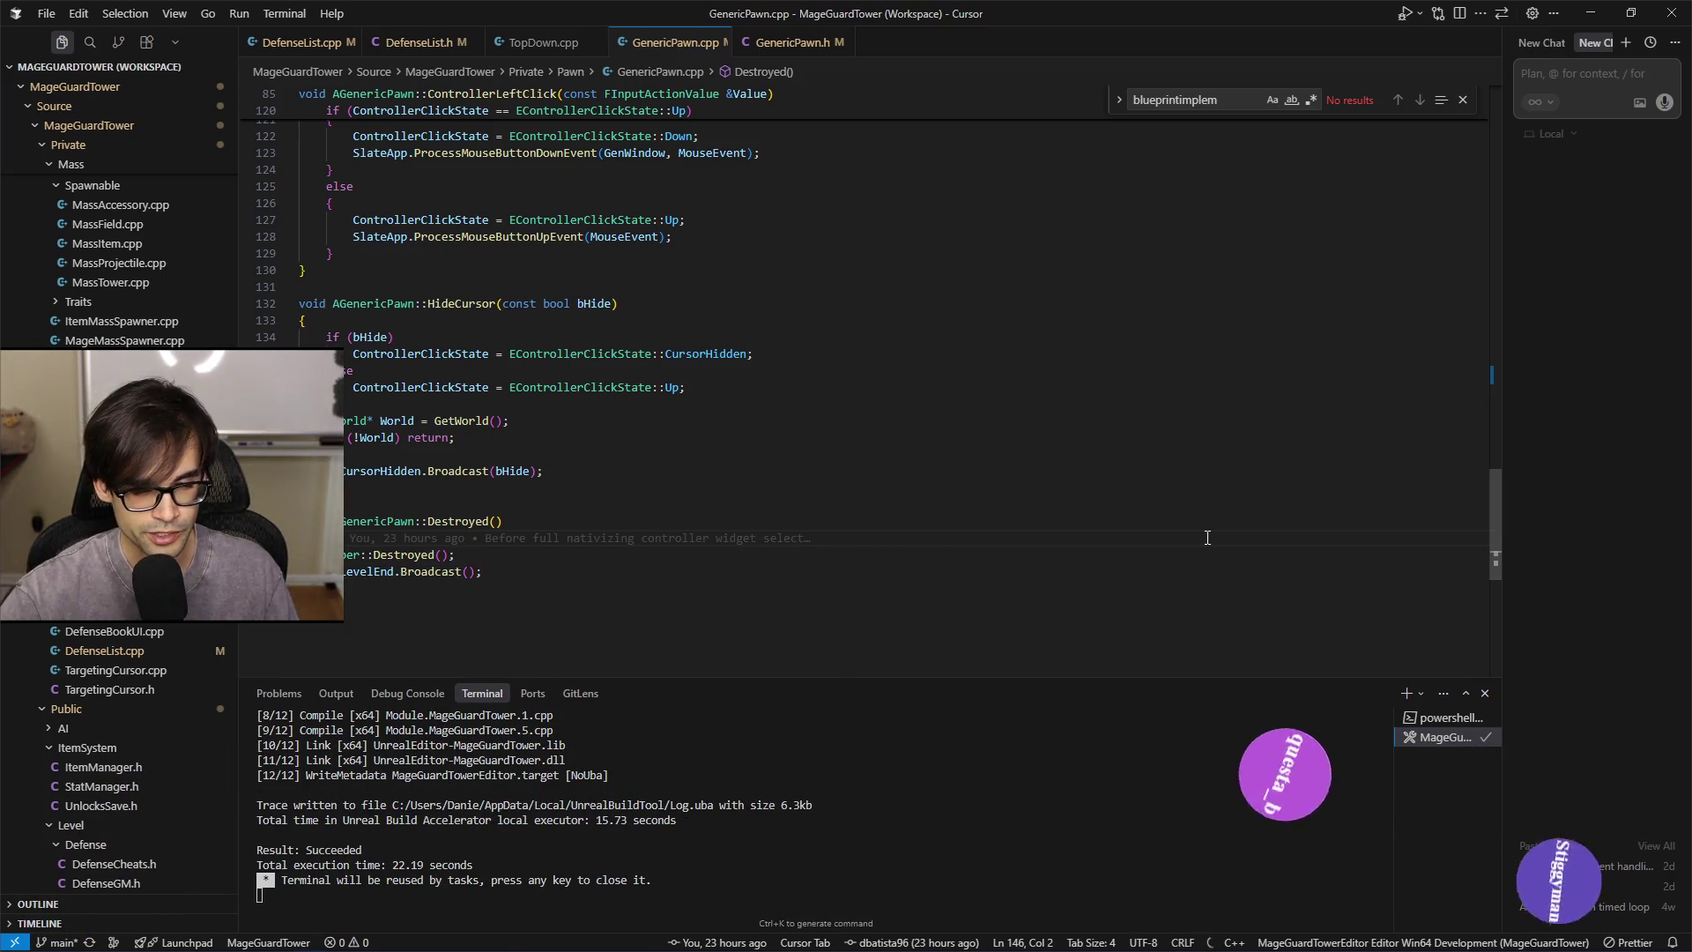
pyautogui.press('Down')
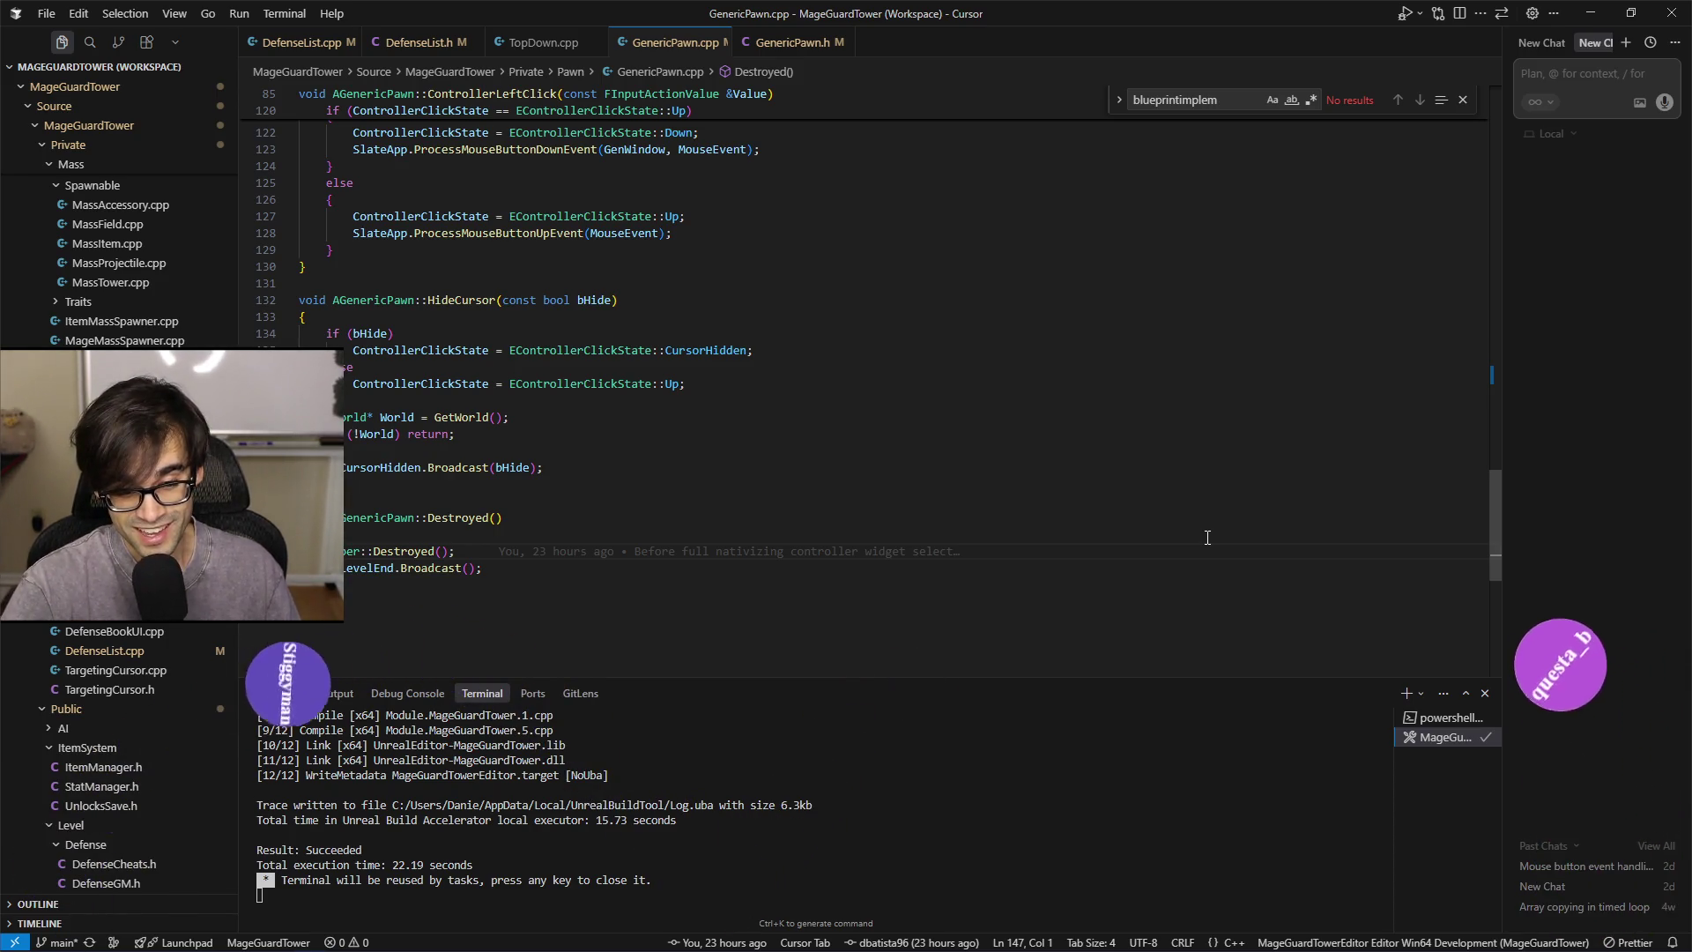
pyautogui.hotkey('shift', 'Right')
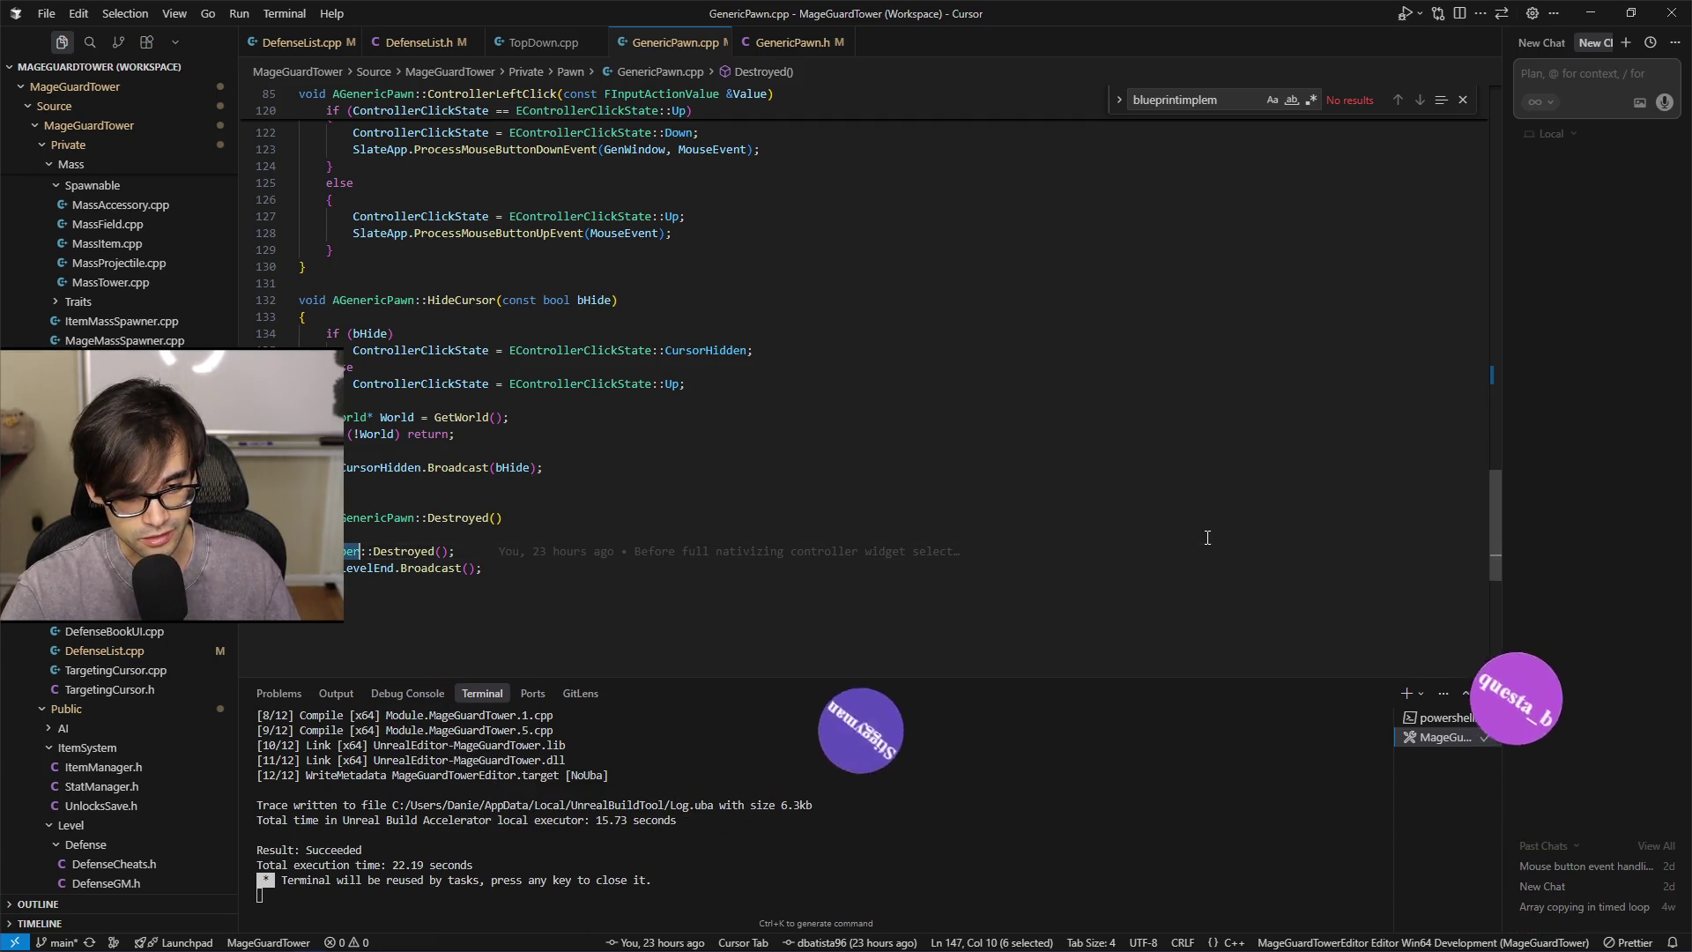
pyautogui.press('Down')
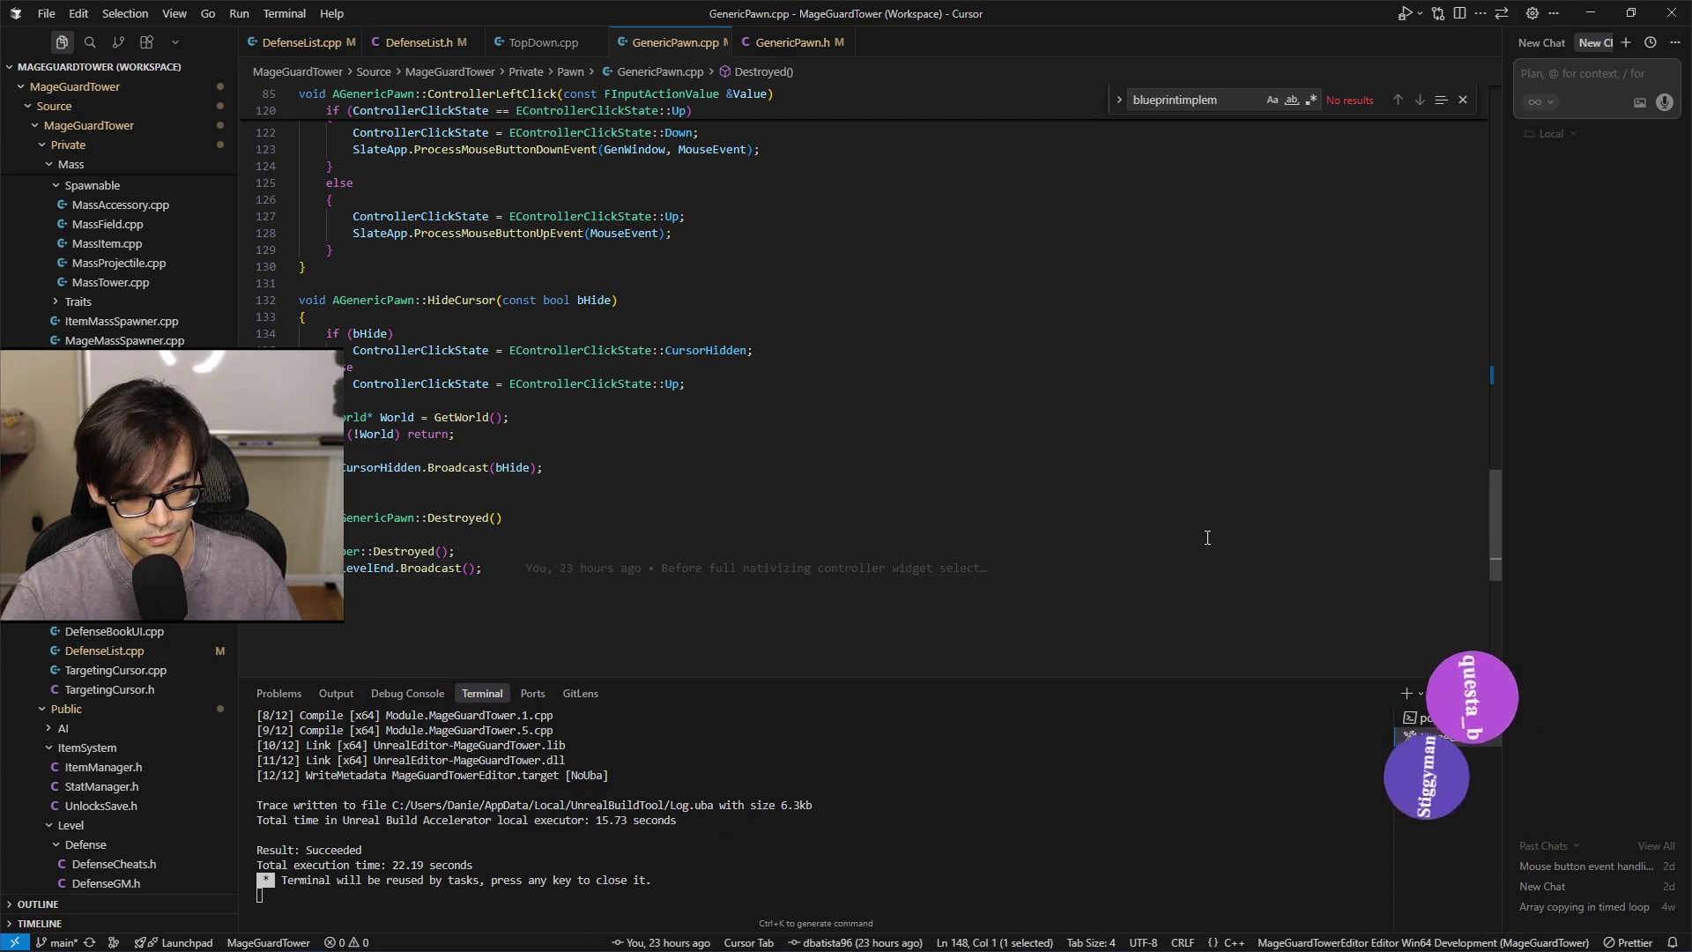
pyautogui.hotkey('alt', 'Tab')
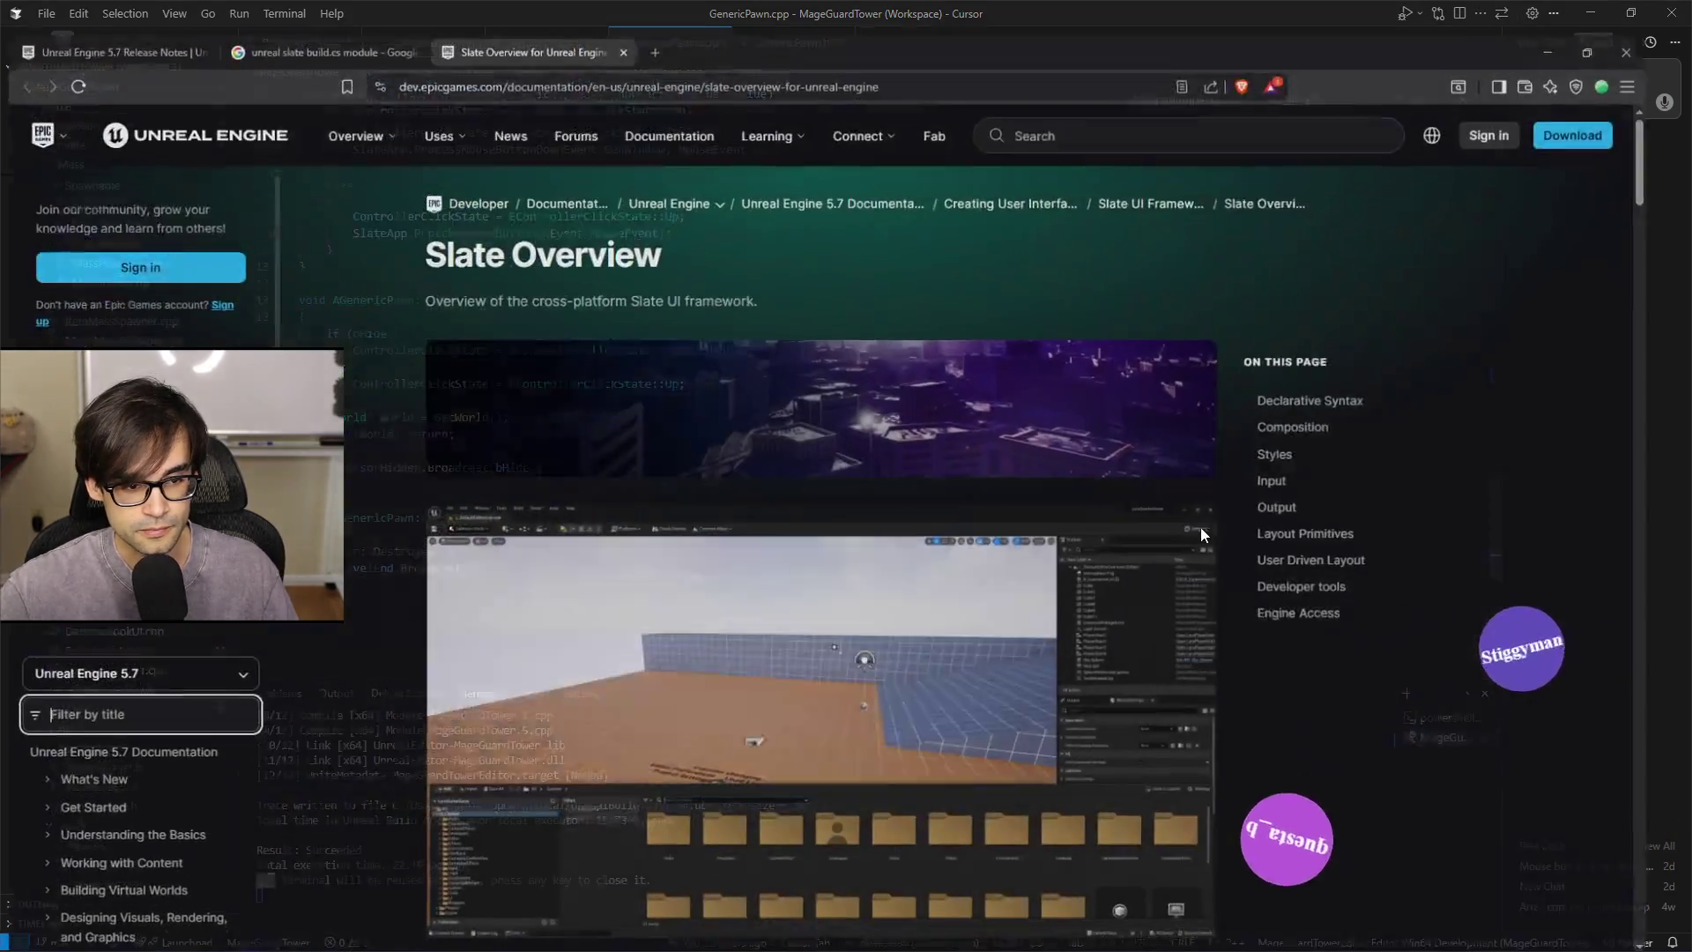
pyautogui.hotkey('alt', 'Tab')
pyautogui.hotkey('alt', 'Tab')
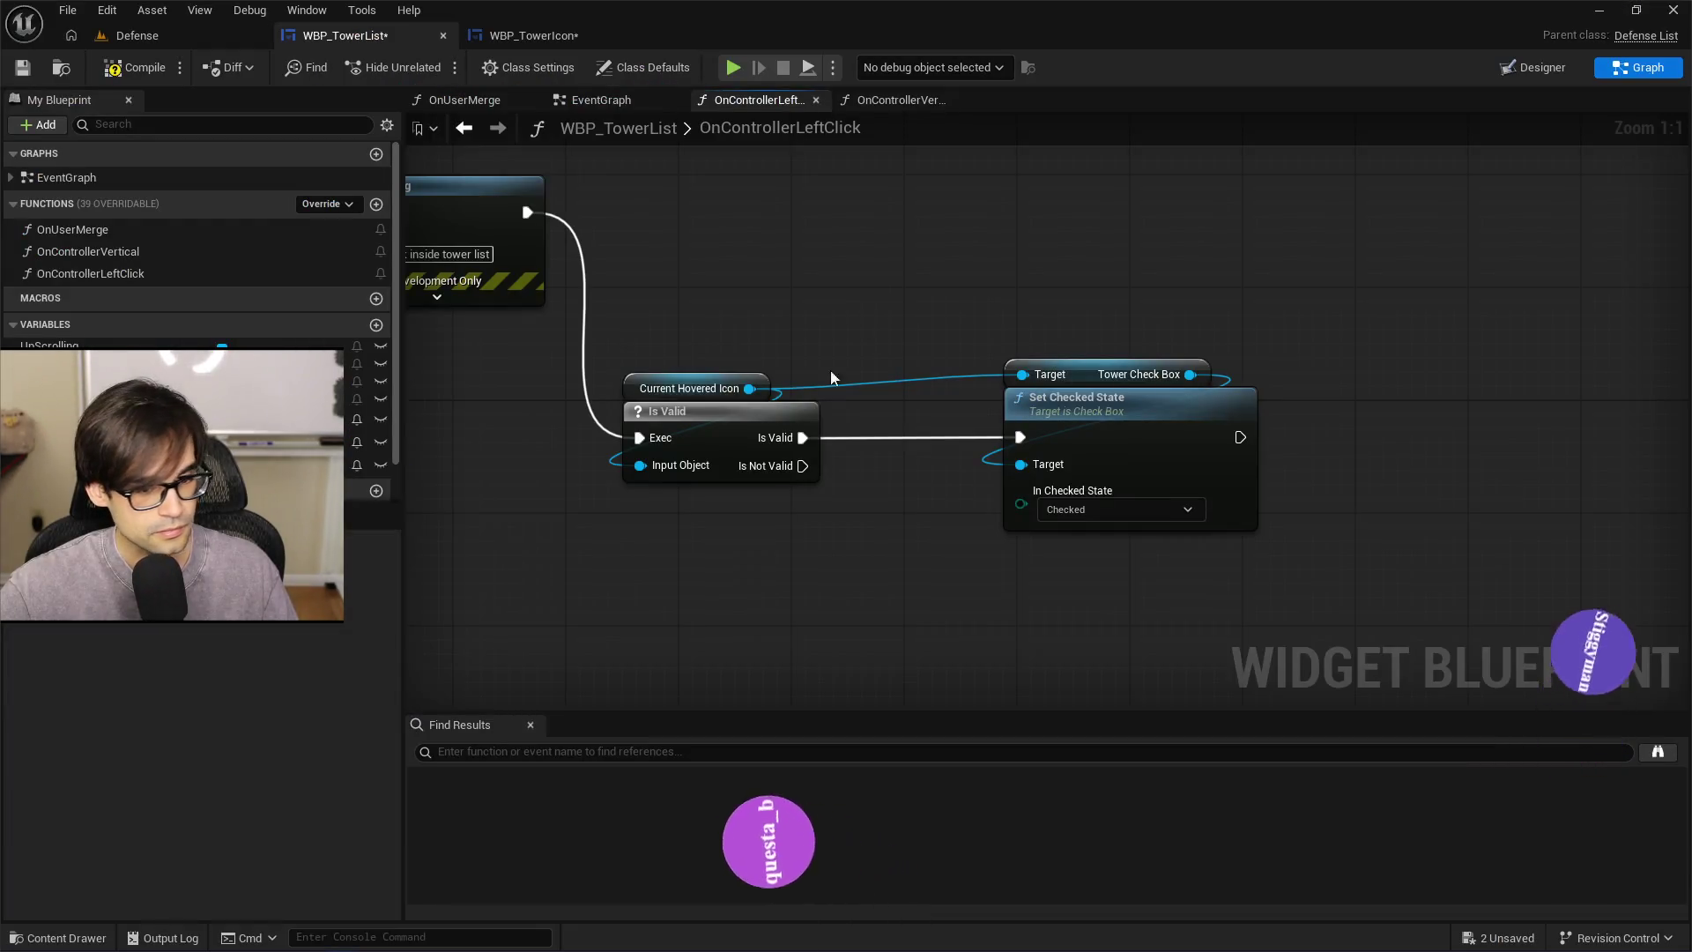
# Insert a Print String 'check state changed in tower icon' after WBP_TowerIcon's On Check State Changed
pyautogui.moveTo(771, 291)
pyautogui.mouseDown()
pyautogui.moveTo(1036, 440)
pyautogui.moveTo(869, 255)
pyautogui.mouseUp()
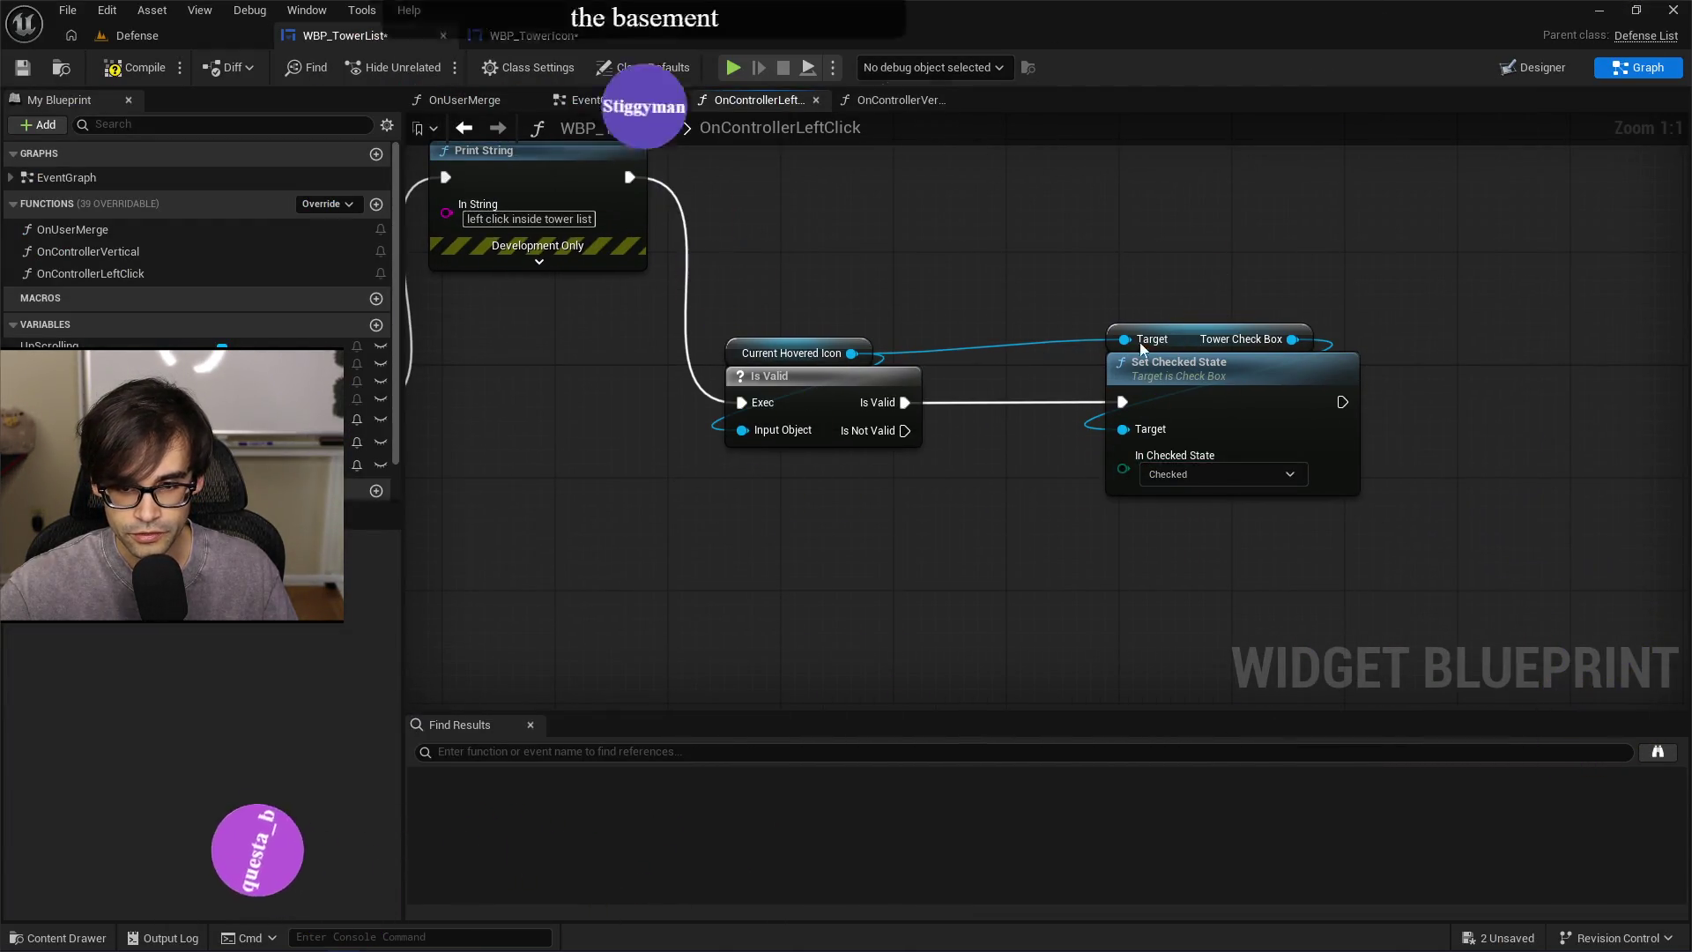
pyautogui.click(529, 36)
pyautogui.moveTo(694, 132)
pyautogui.mouseDown()
pyautogui.moveTo(497, 119)
pyautogui.moveTo(915, 97)
pyautogui.mouseUp()
pyautogui.moveTo(834, 367); pyautogui.dragTo(567, 360)
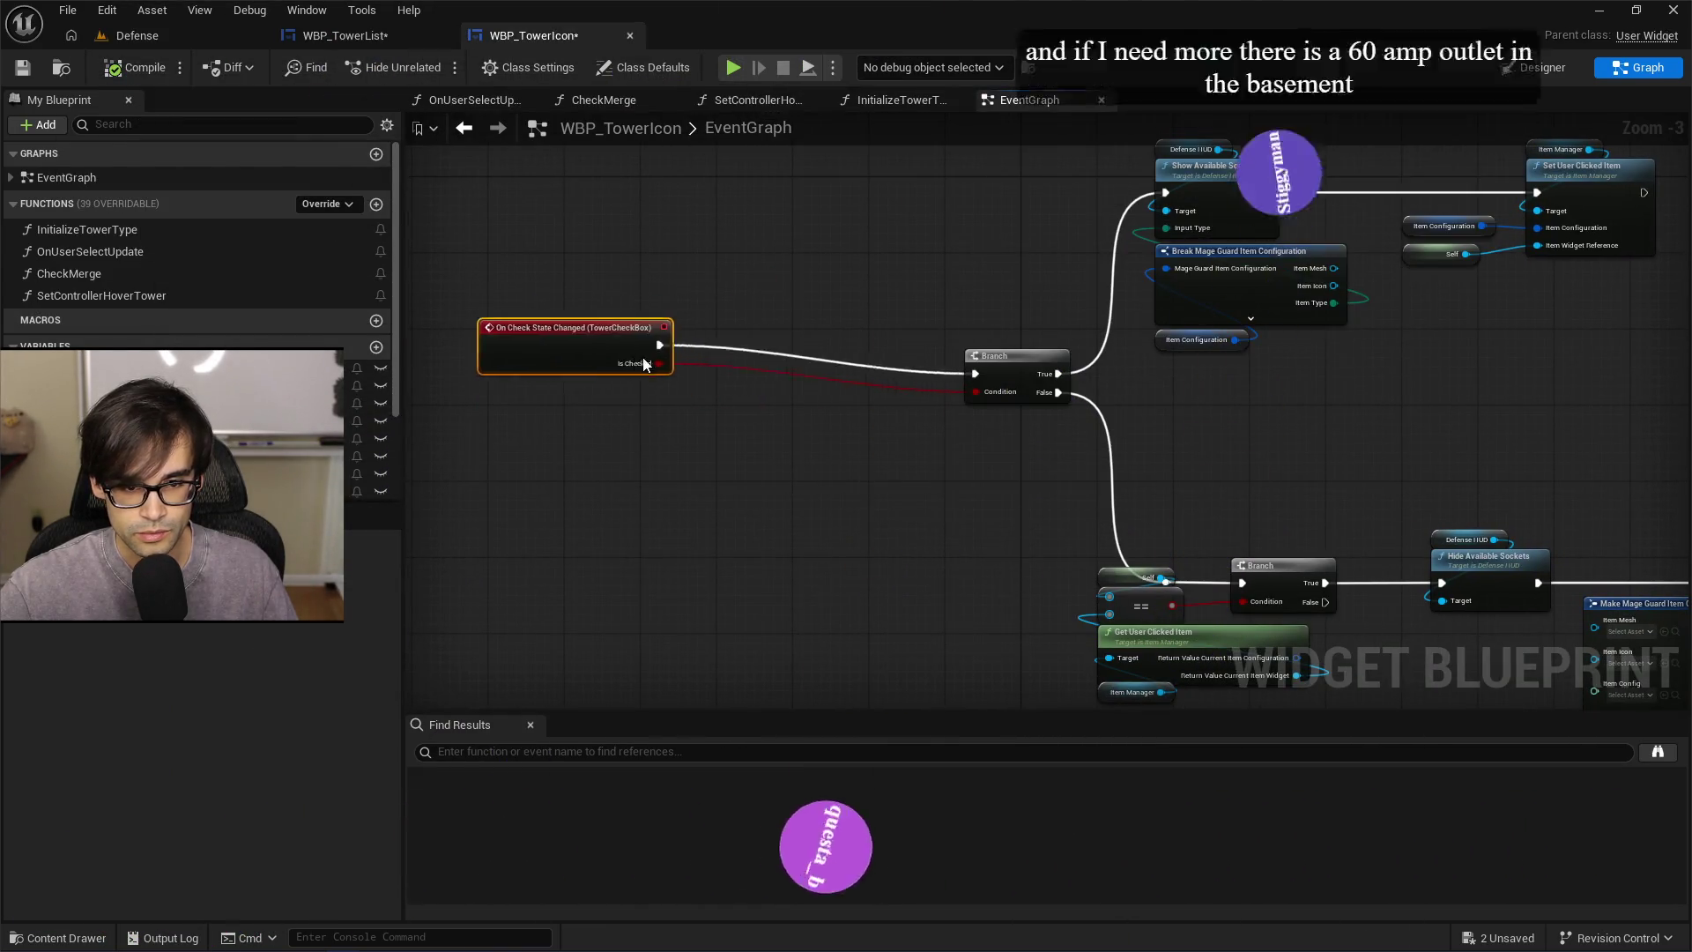
pyautogui.click(748, 398)
pyautogui.moveTo(643, 387)
pyautogui.mouseDown()
pyautogui.moveTo(882, 387)
pyautogui.moveTo(904, 215)
pyautogui.mouseUp()
pyautogui.write('print')
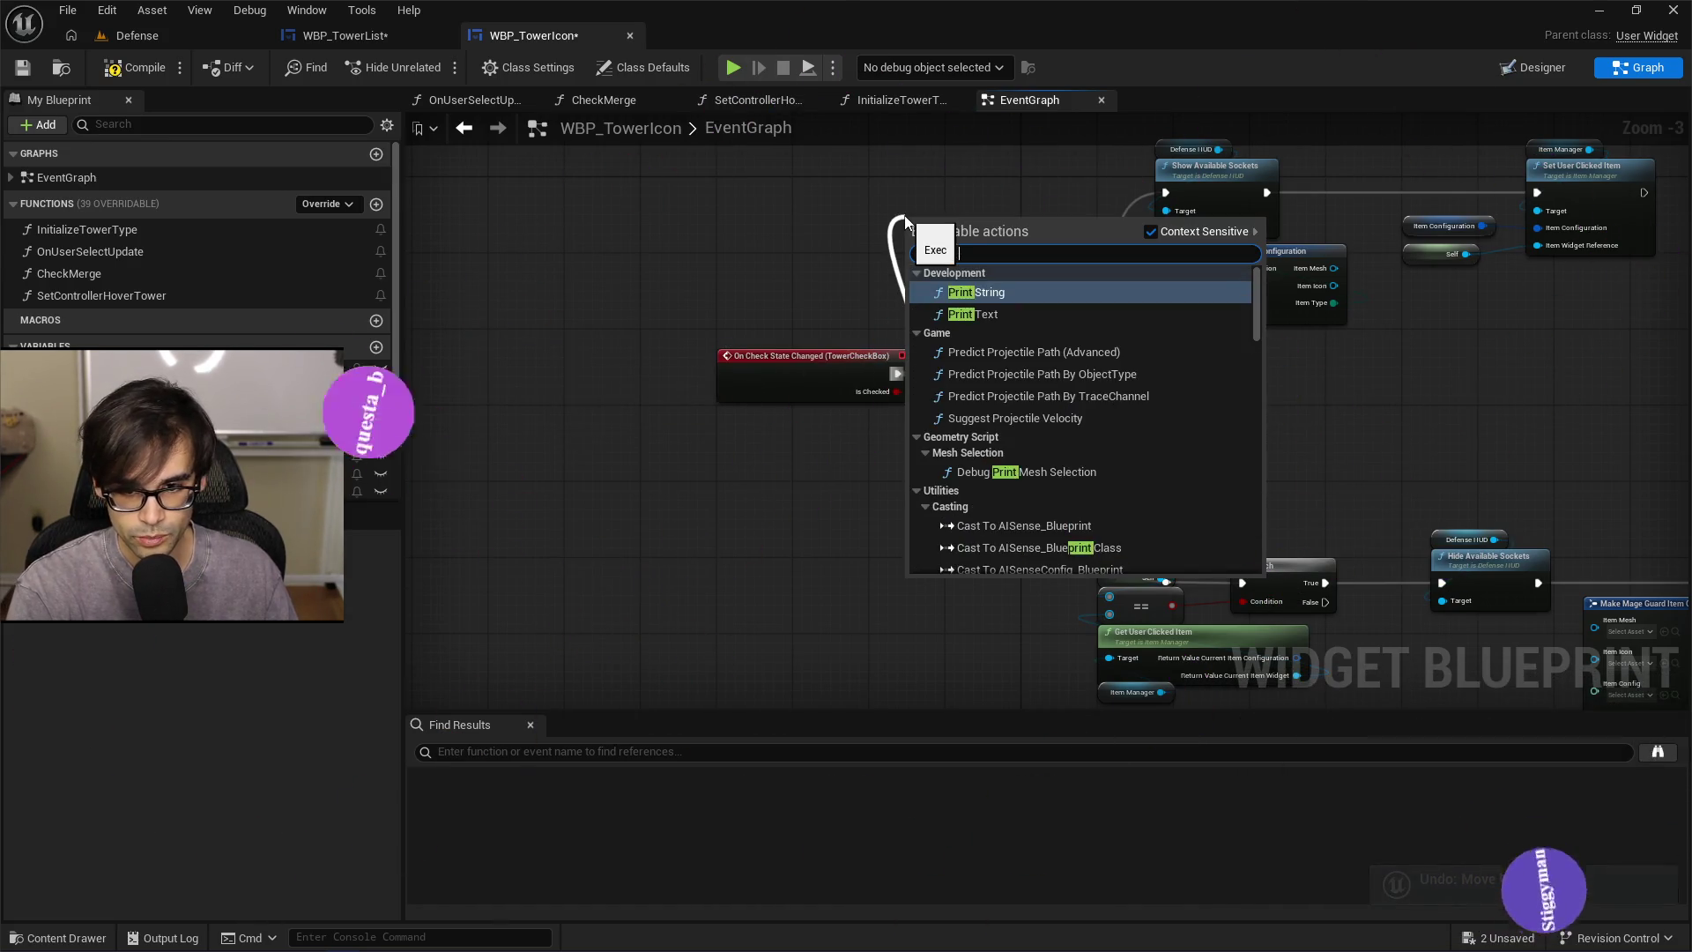
pyautogui.press('Return')
pyautogui.scroll(2, 832, 209)
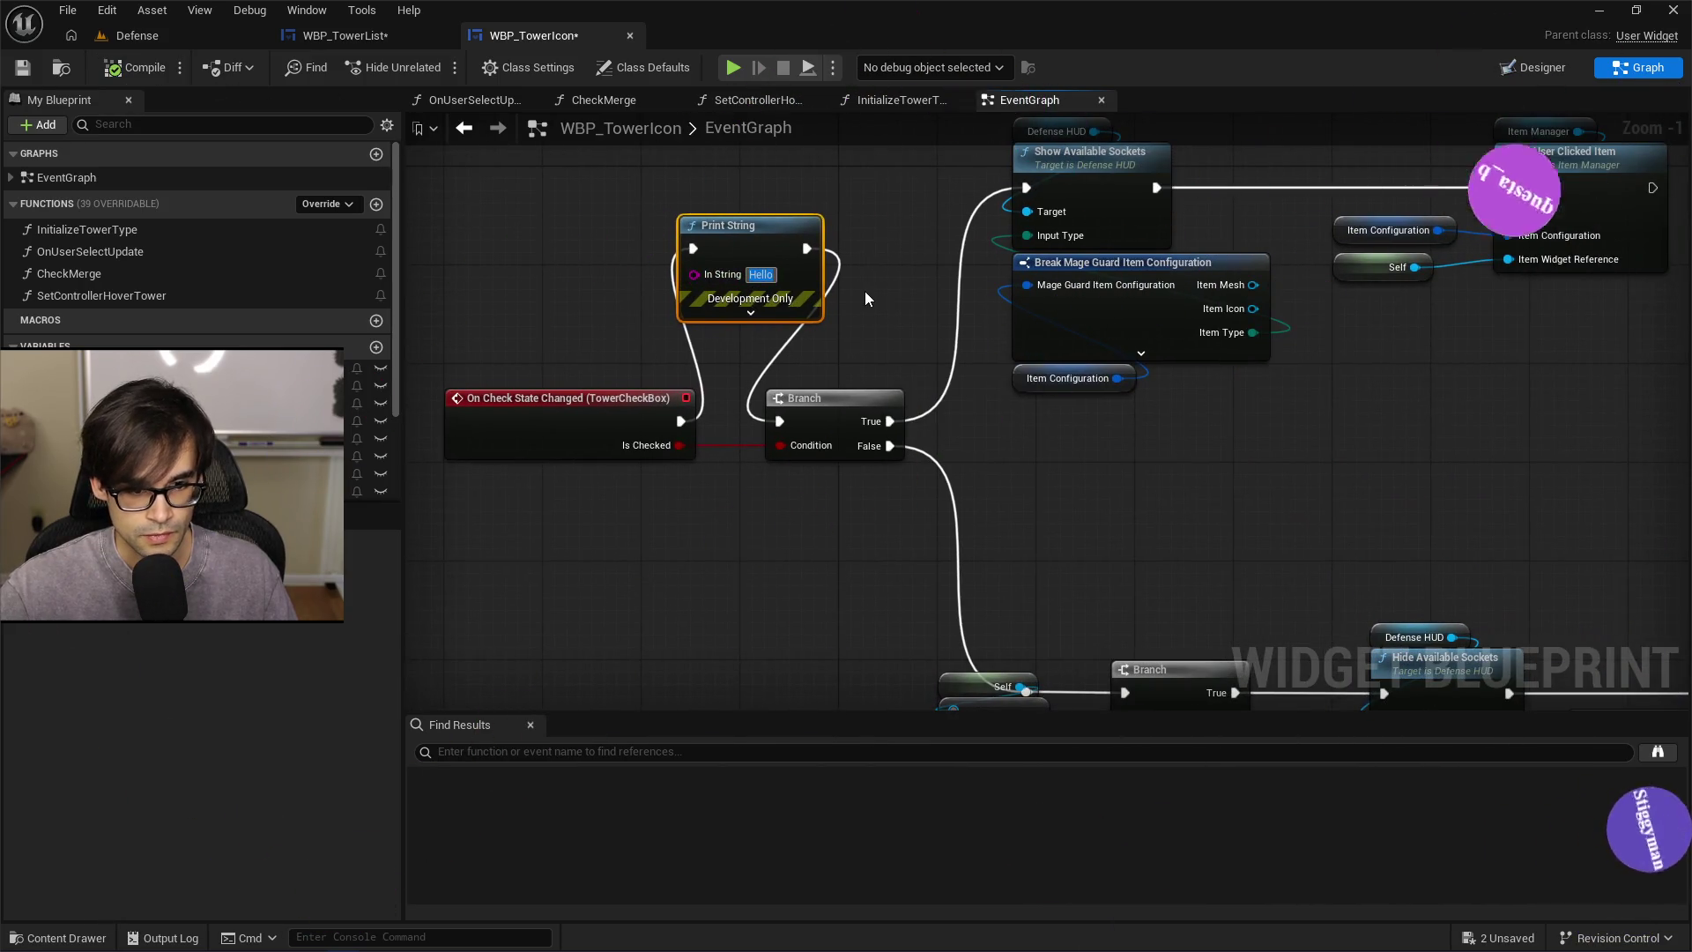
pyautogui.write('check t')
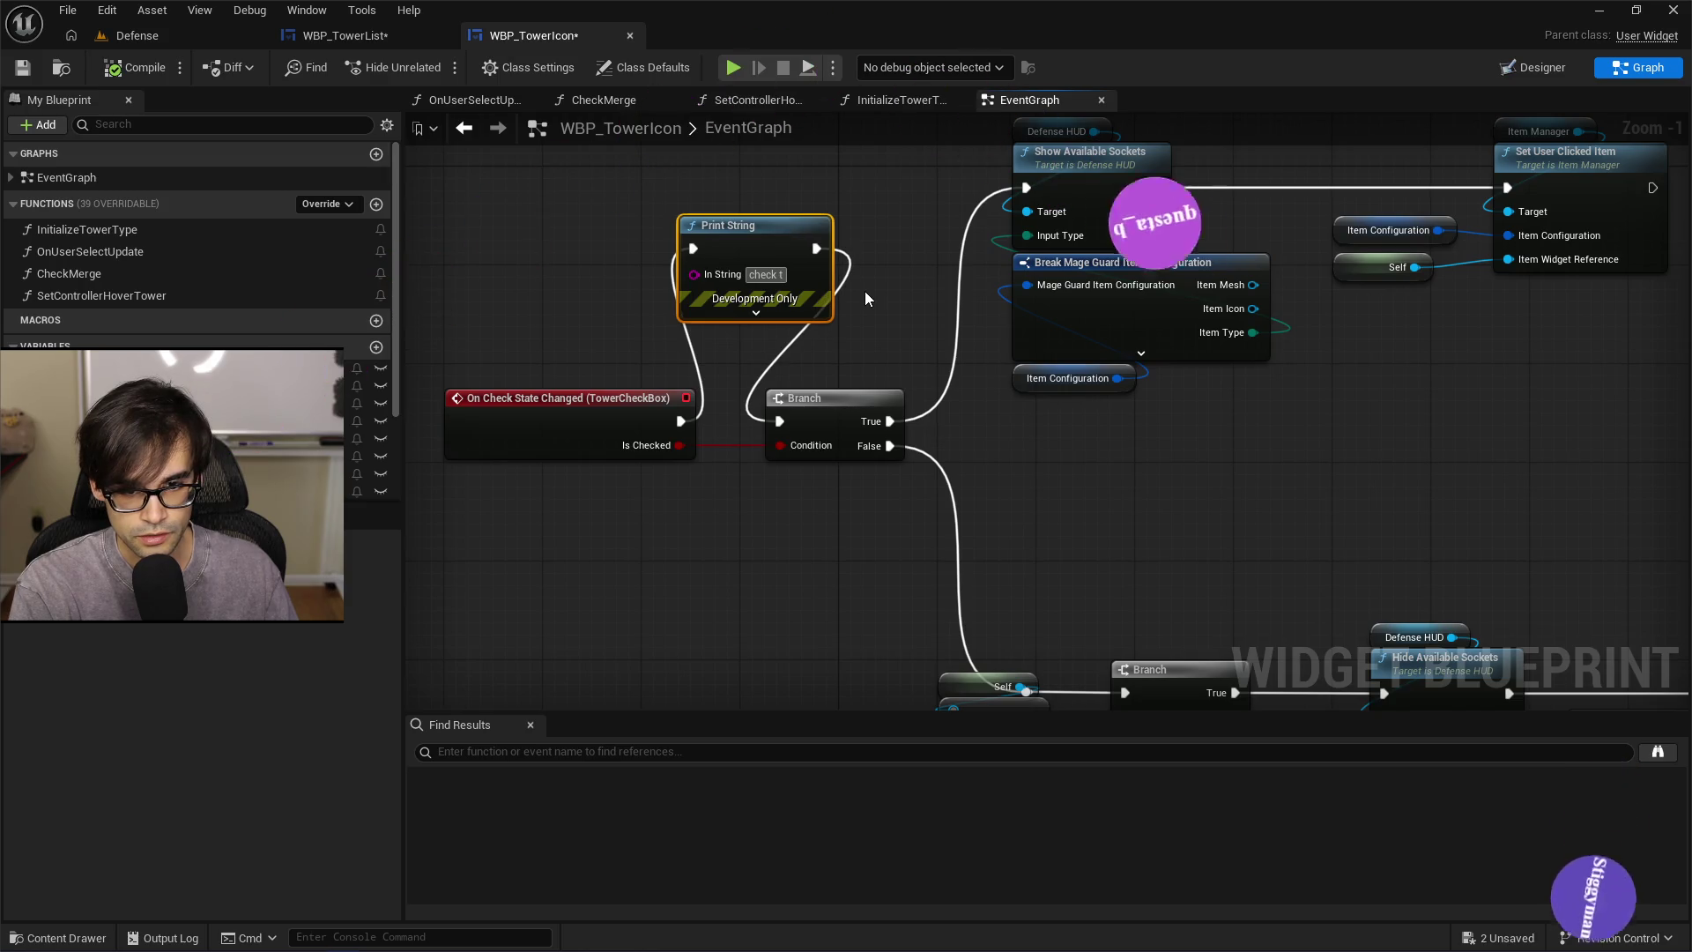
pyautogui.press('BackSpace')
pyautogui.write('state changed')
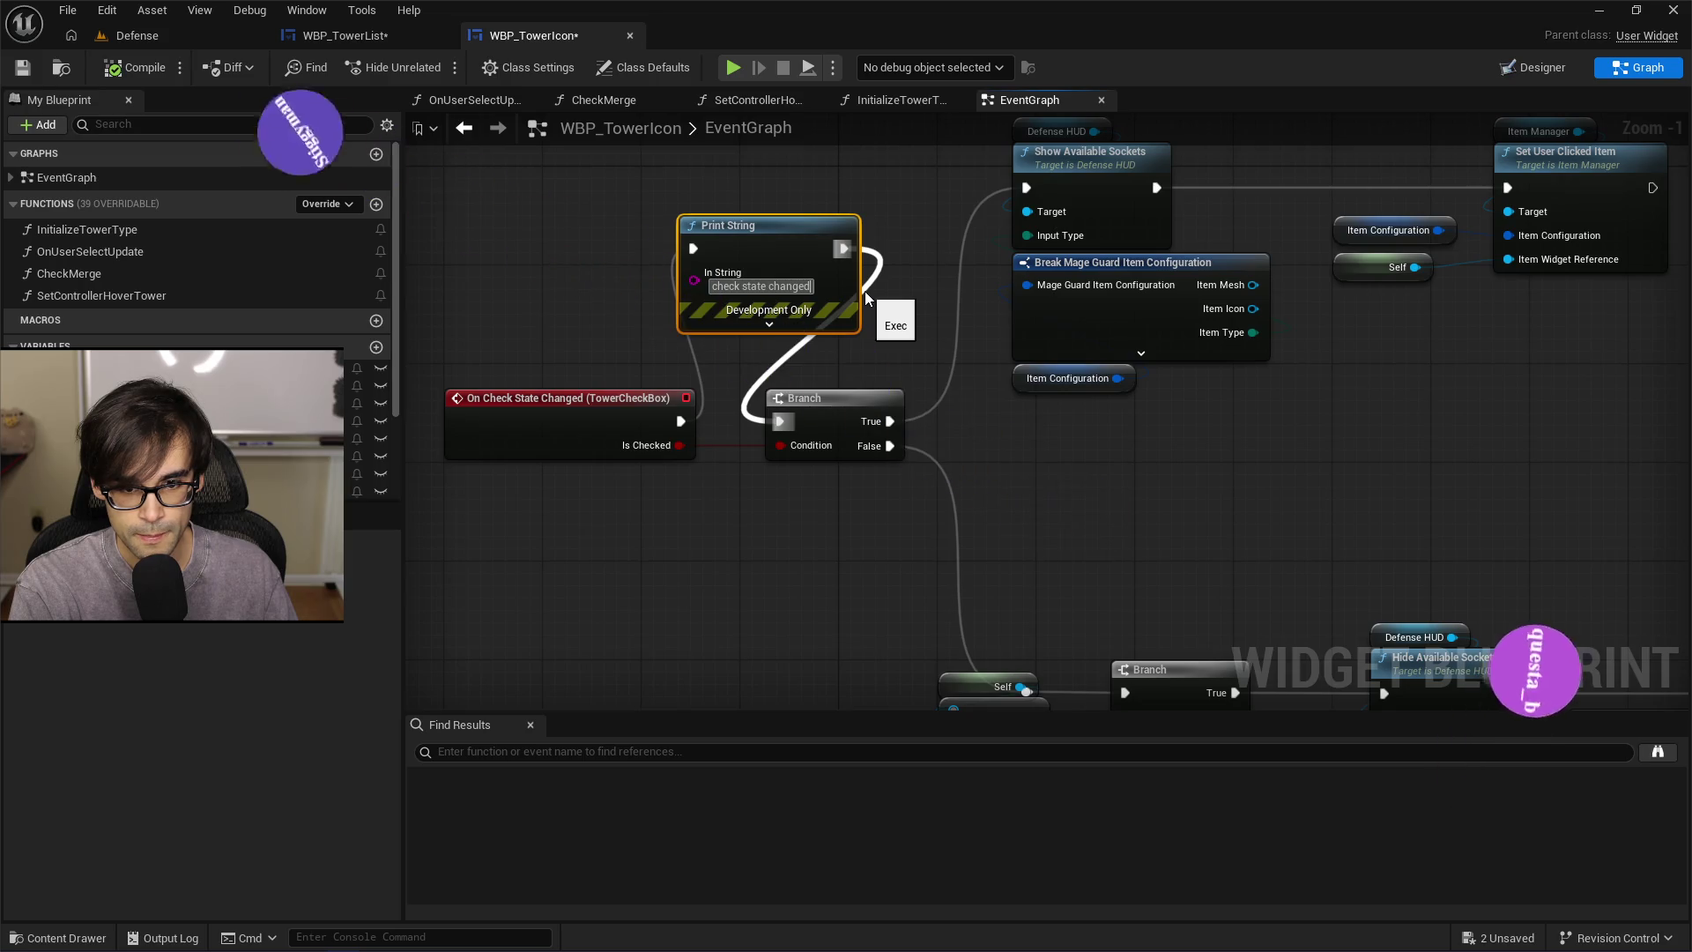
pyautogui.write(' in')
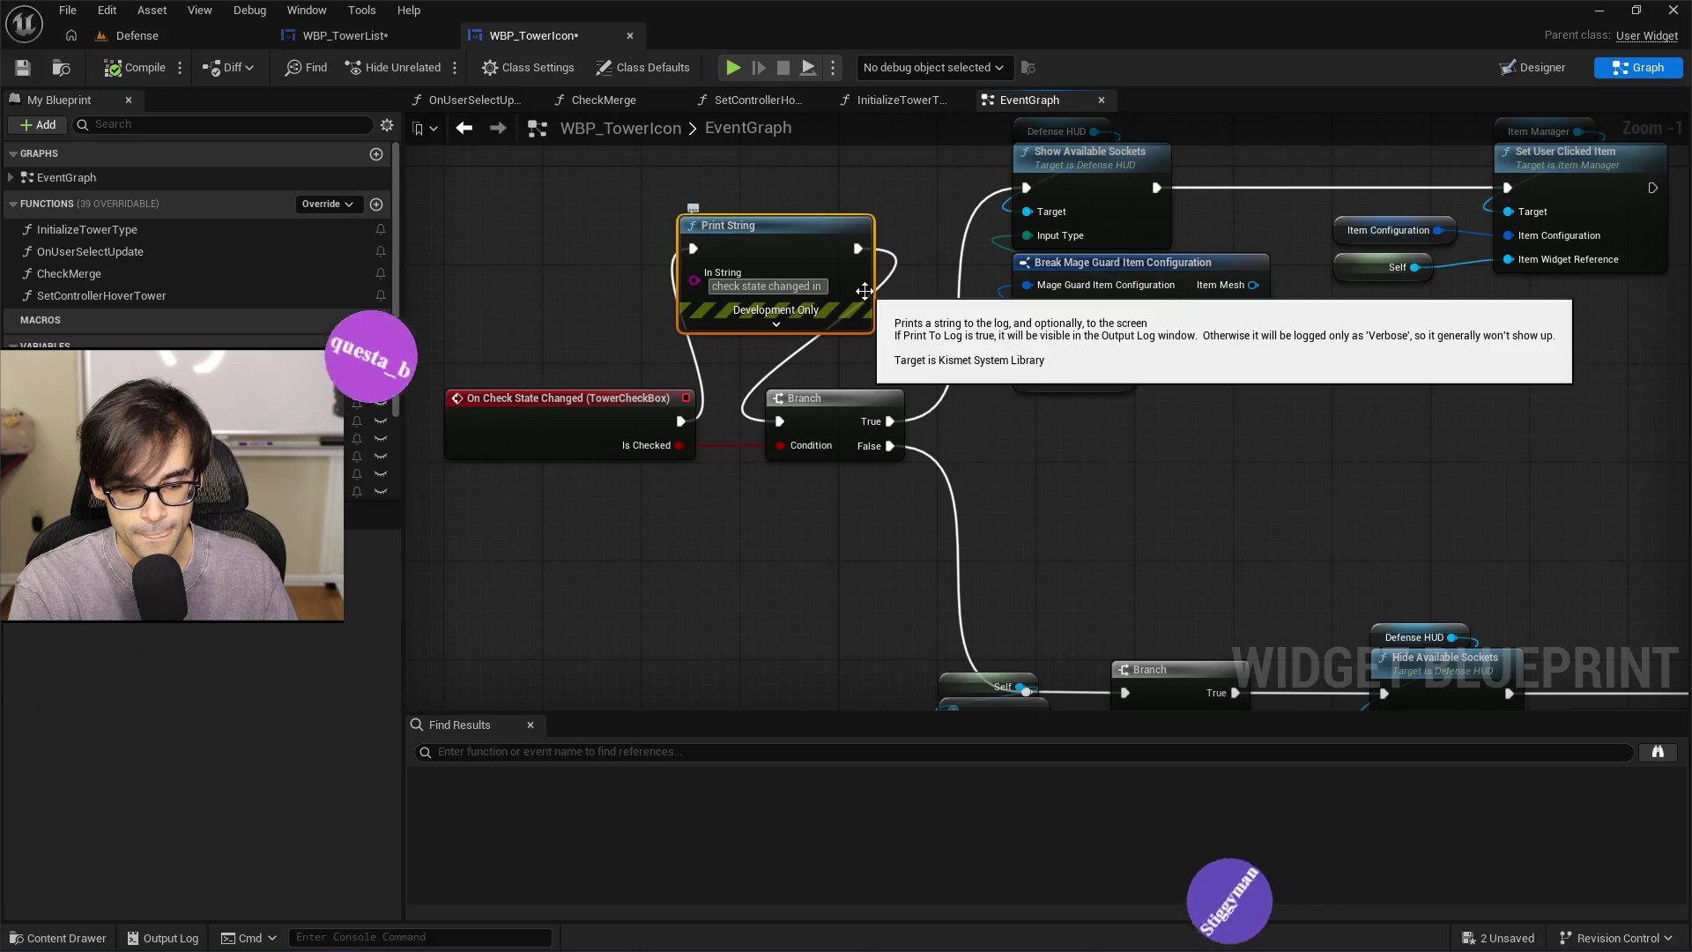
pyautogui.write(' tower')
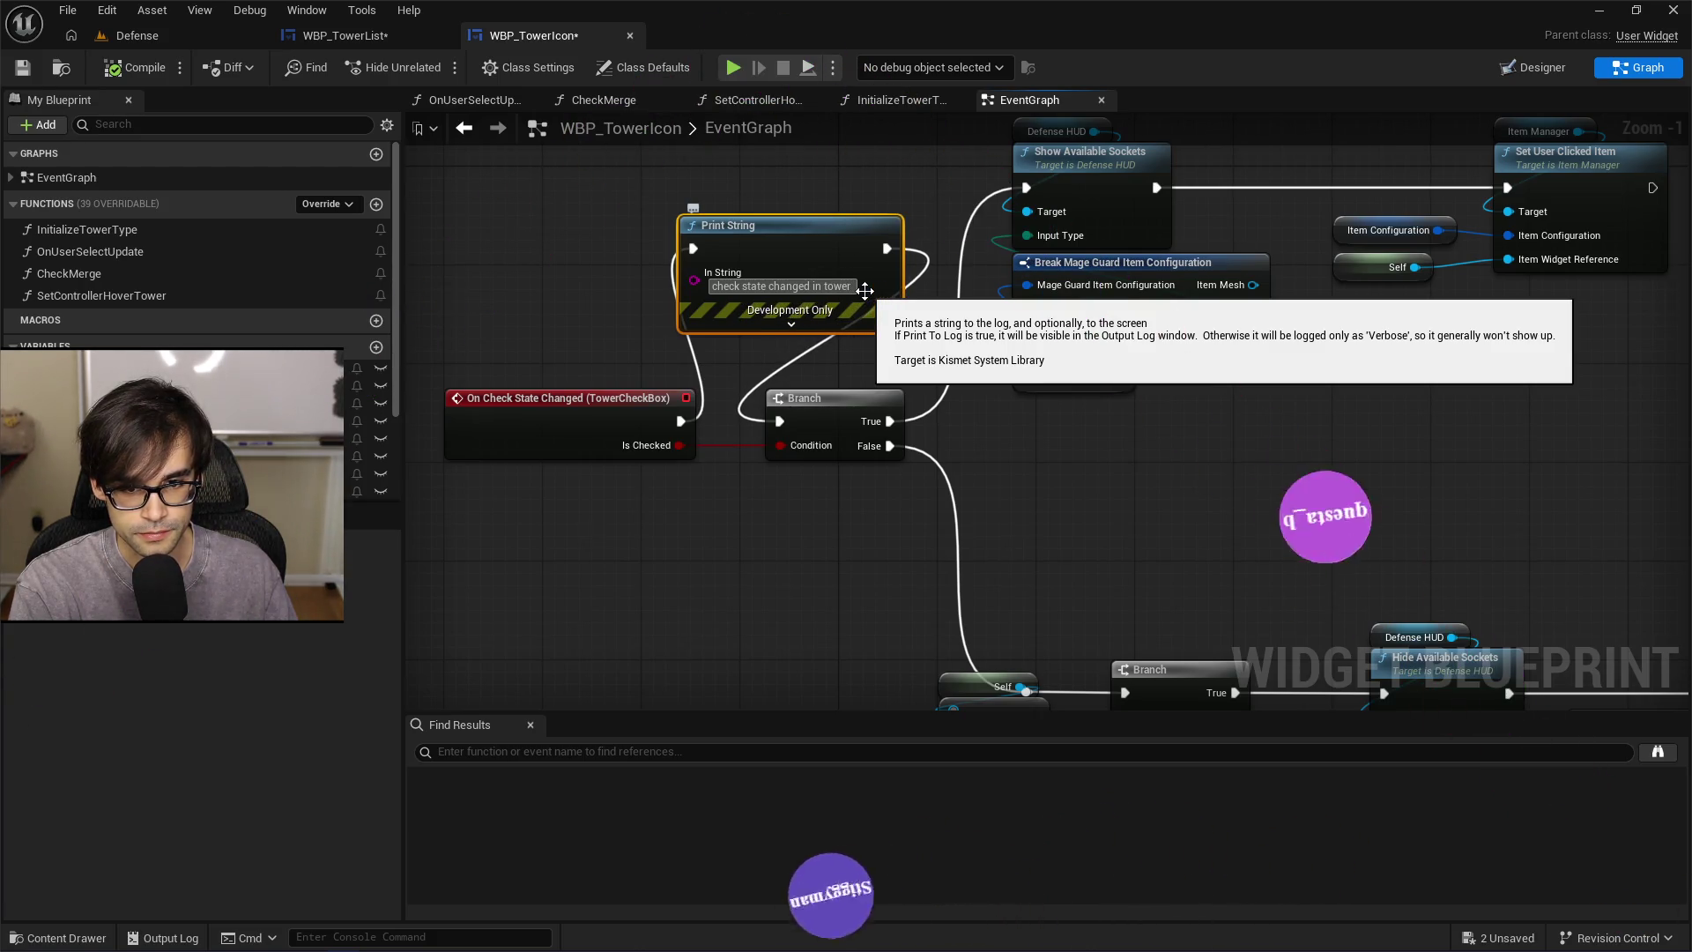
pyautogui.write(' icon')
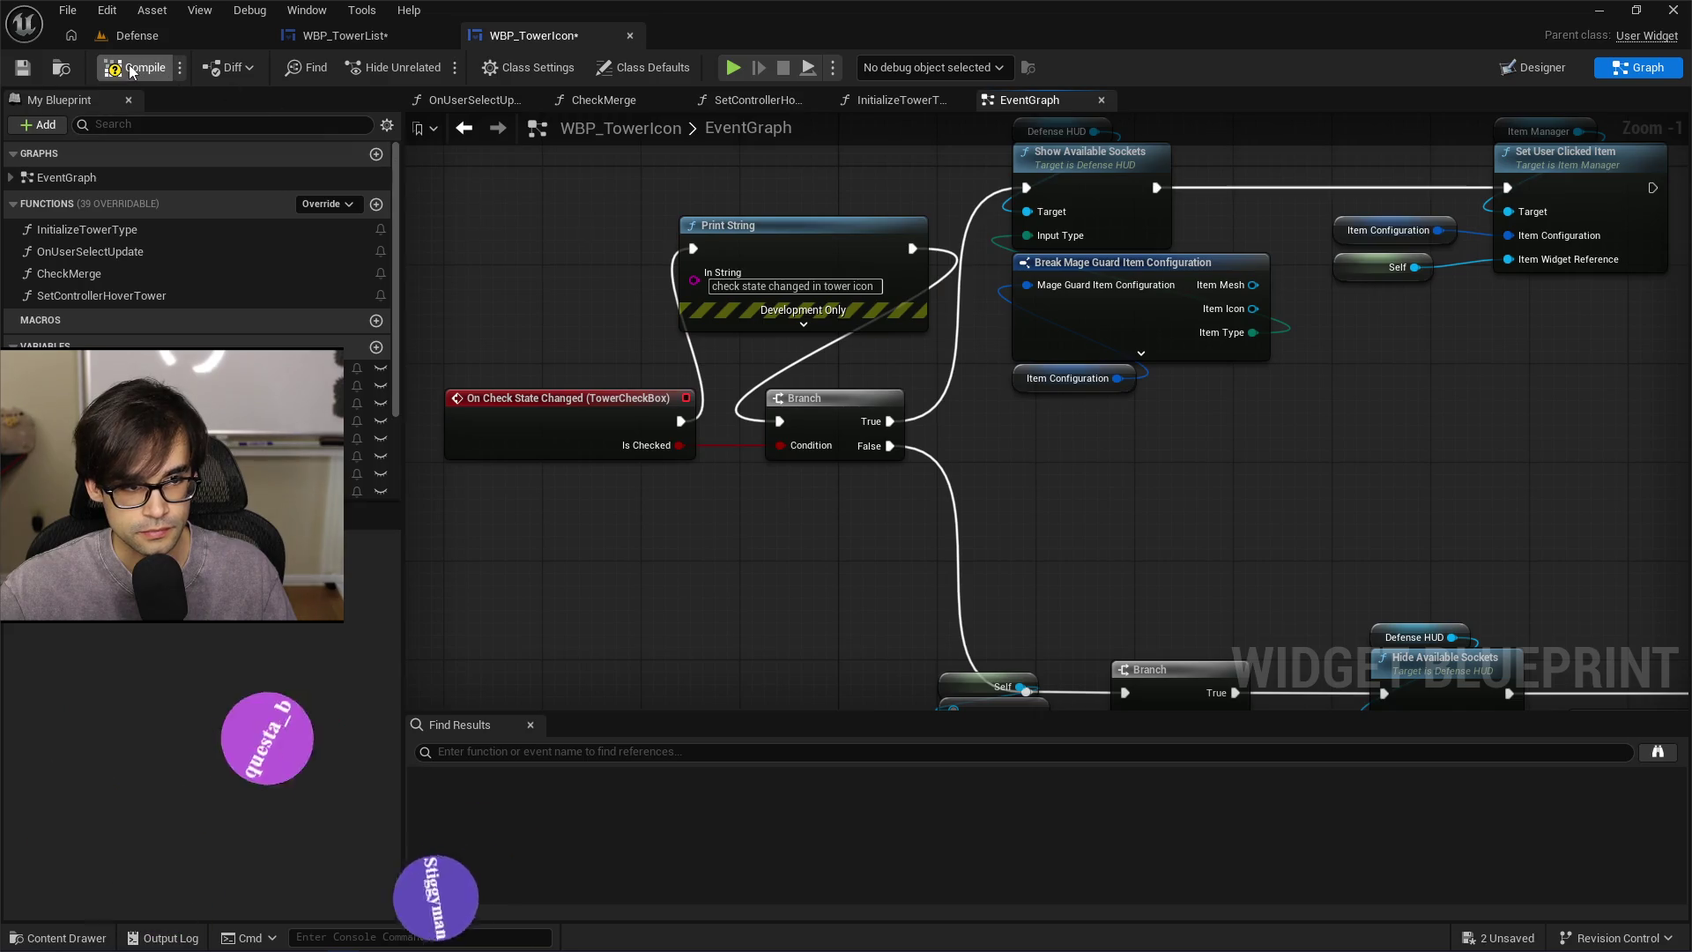
# Compile and save WBP_TowerIcon, tidy the Print String node, and go to the Defense level
pyautogui.click(130, 71)
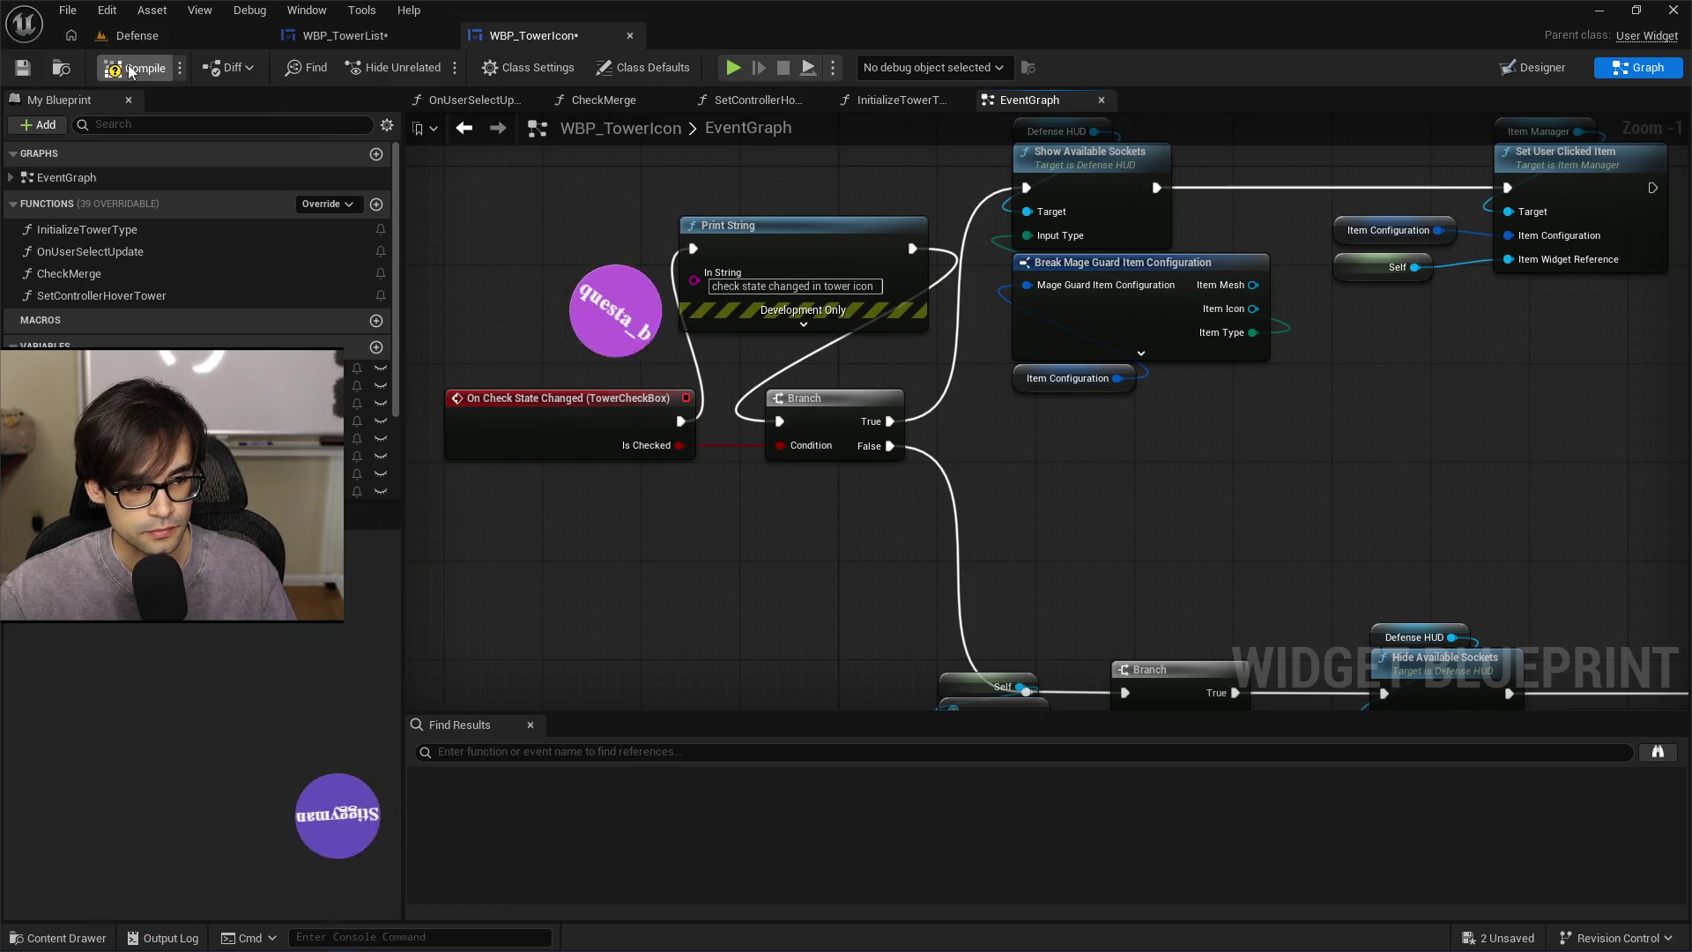
pyautogui.click(23, 73)
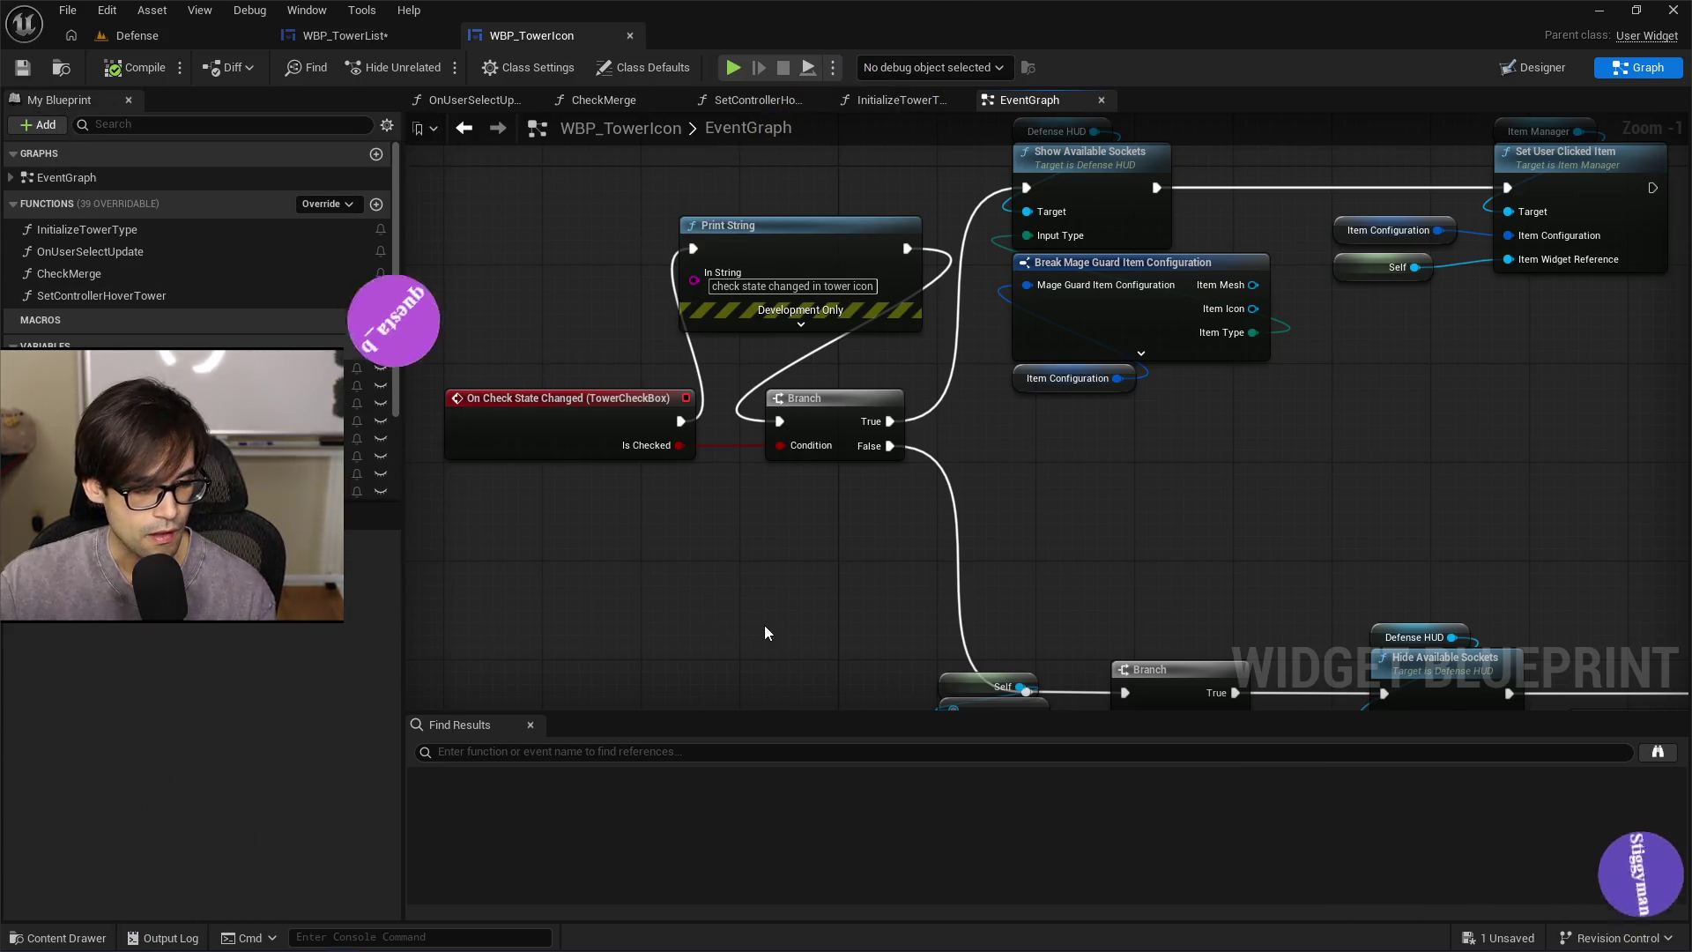
pyautogui.moveTo(859, 262); pyautogui.dragTo(798, 238)
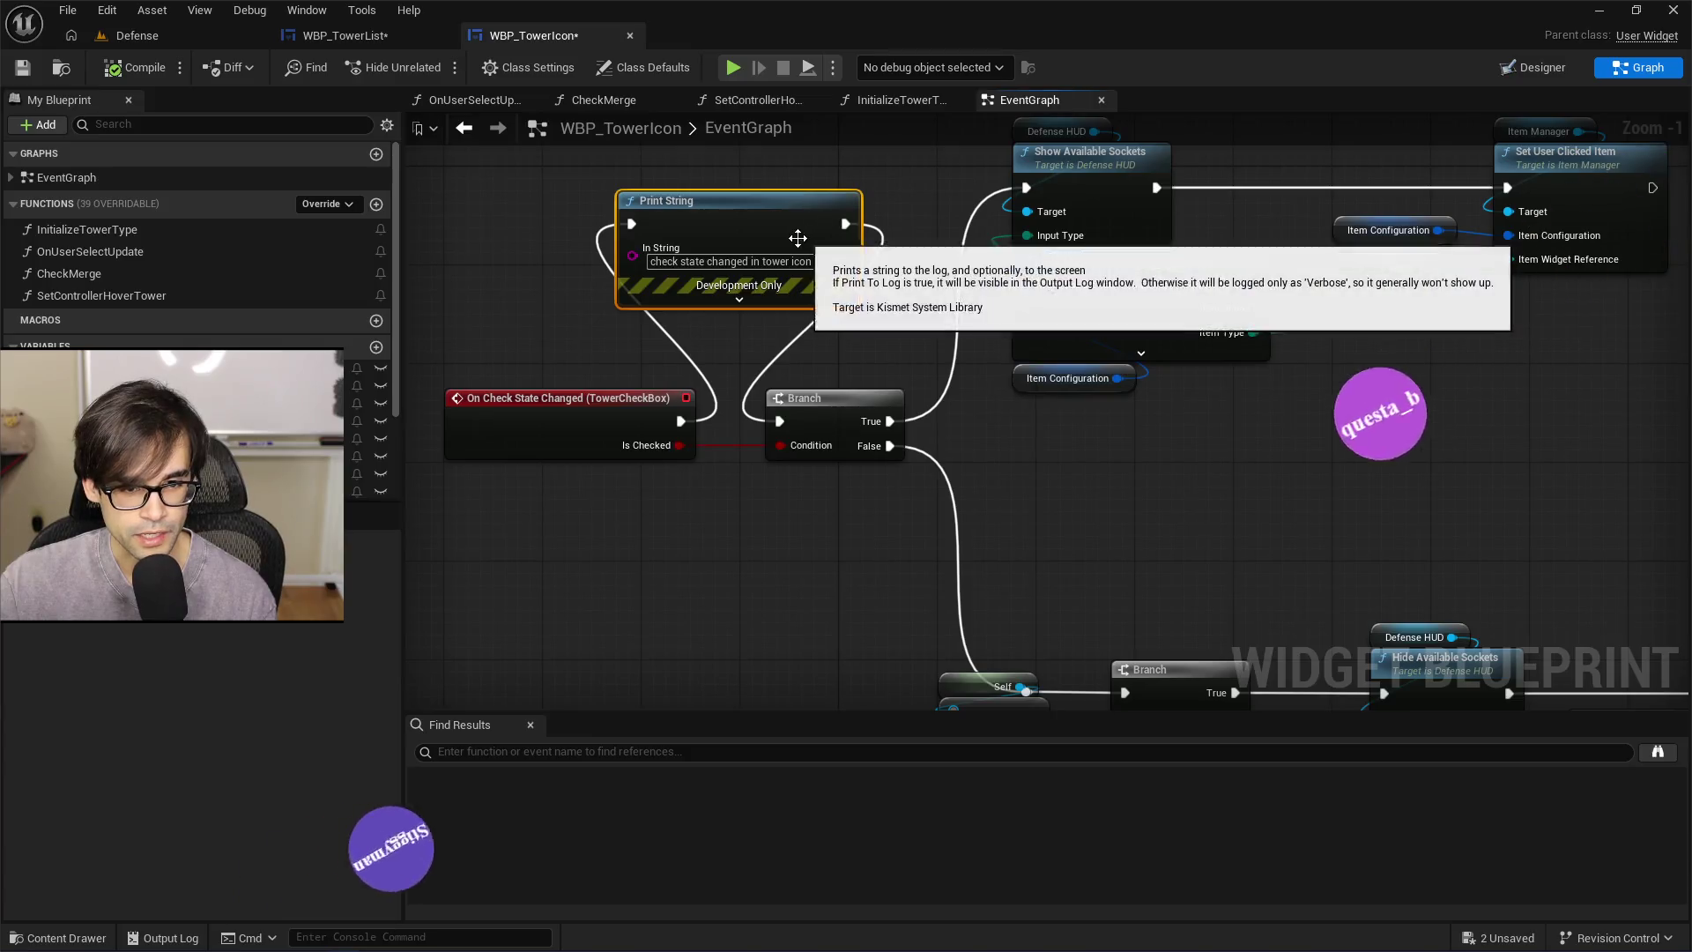
pyautogui.click(146, 37)
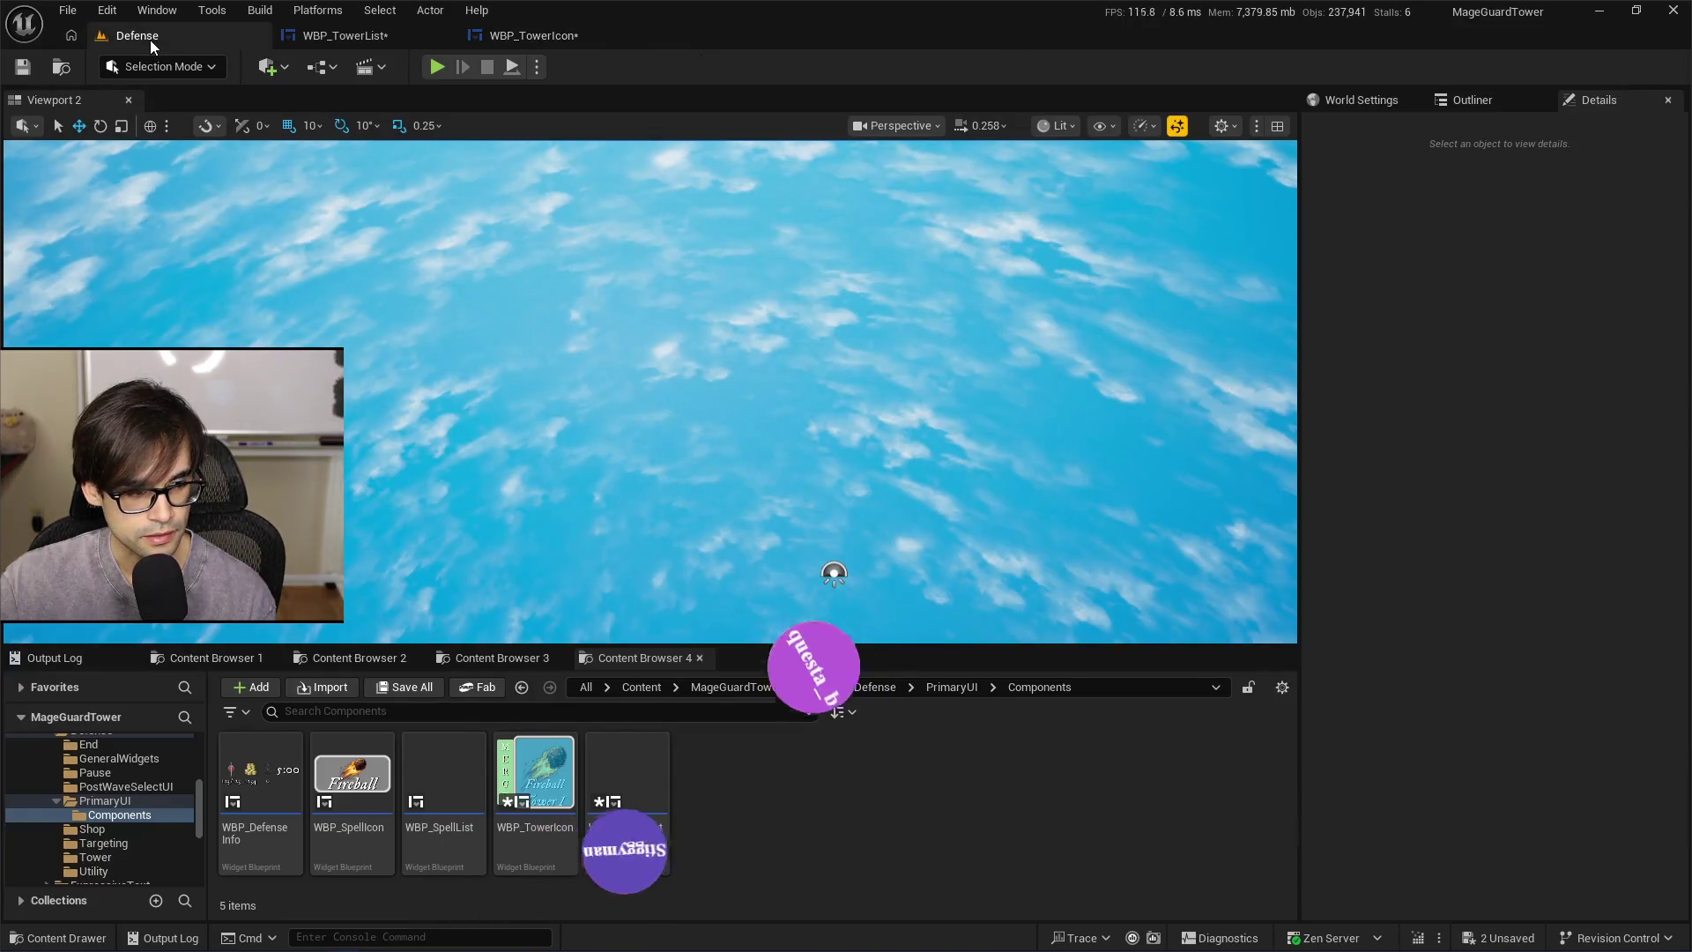
pyautogui.click(437, 67)
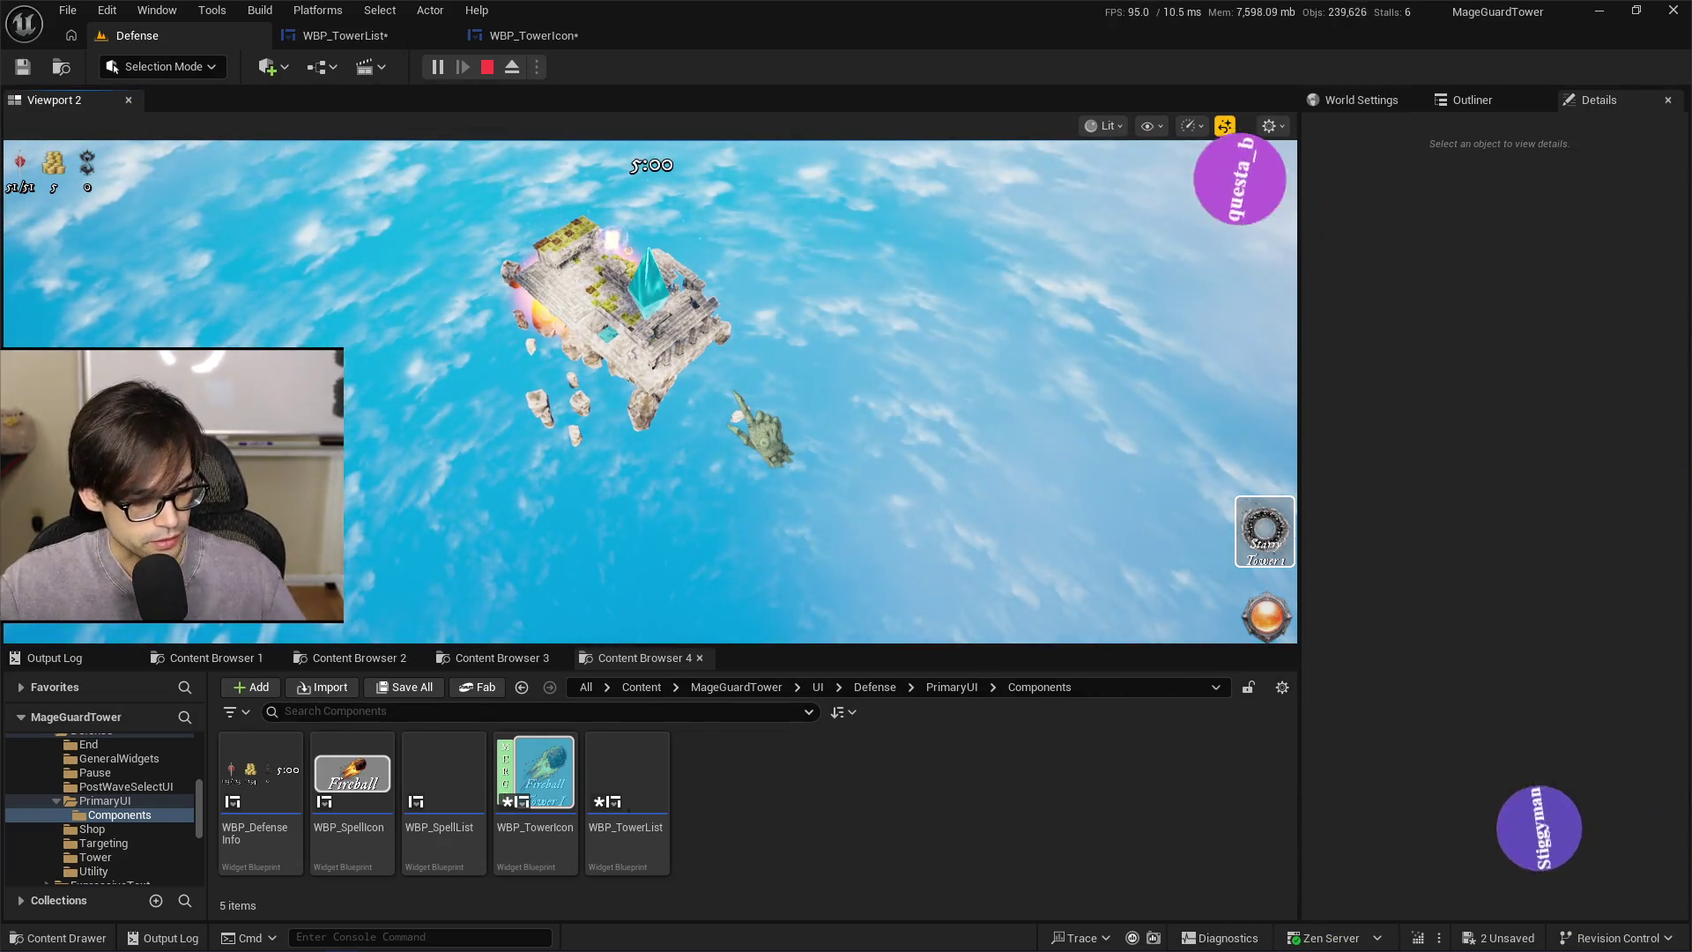
pyautogui.click(1265, 532)
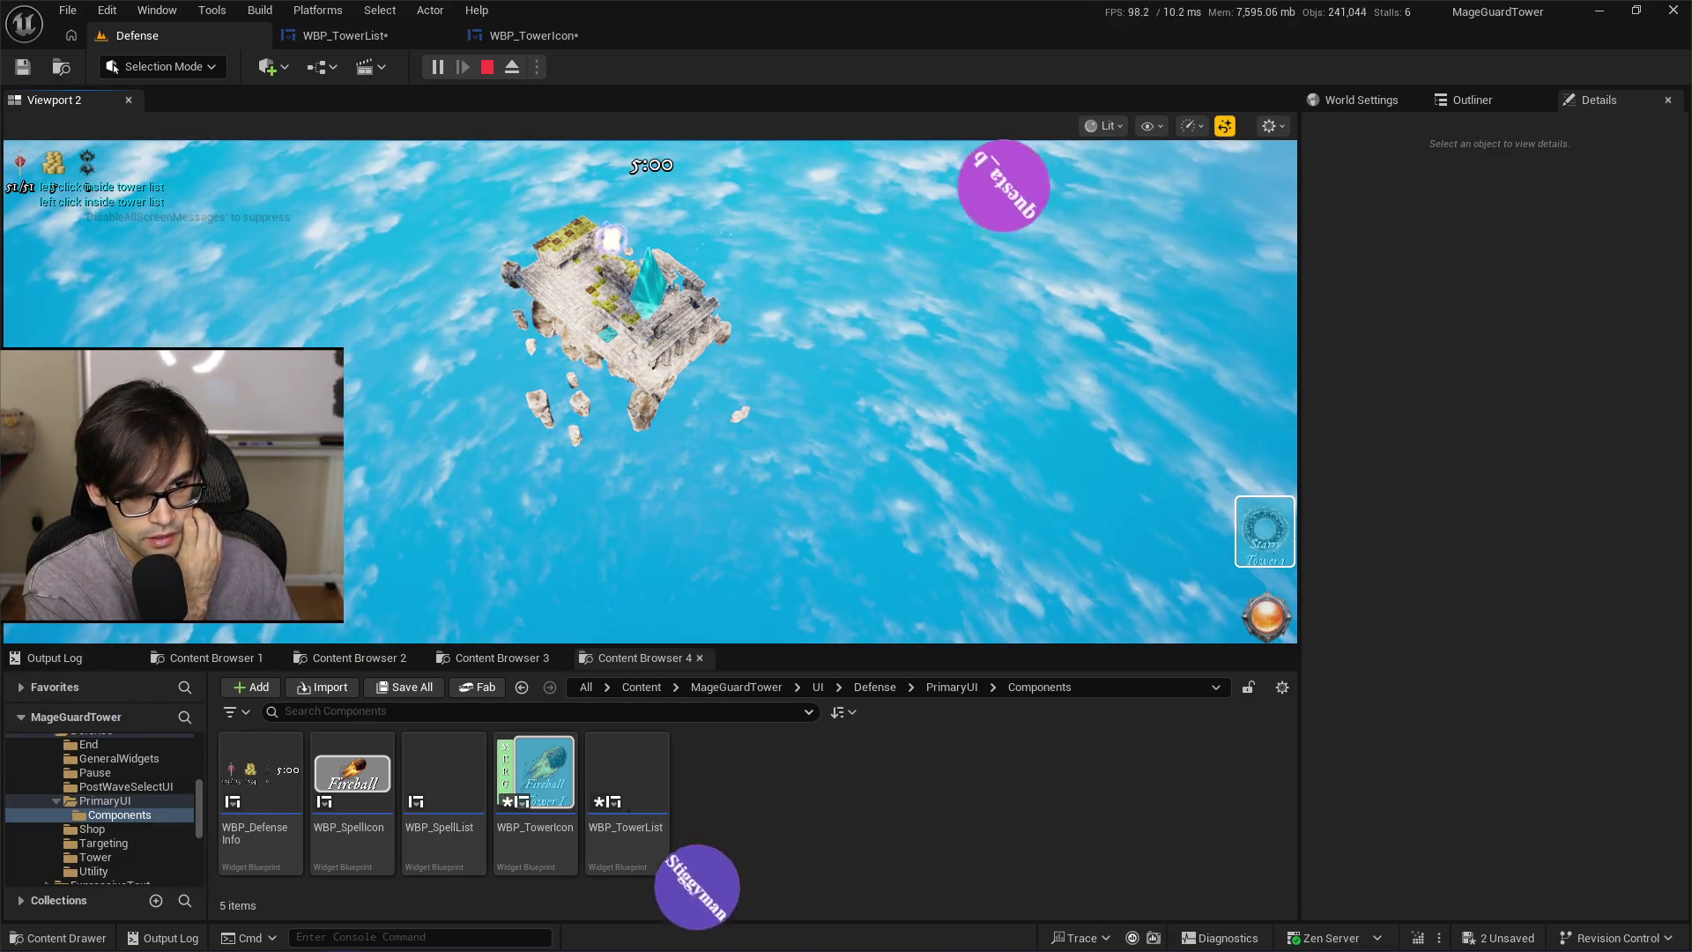
pyautogui.press('Escape')
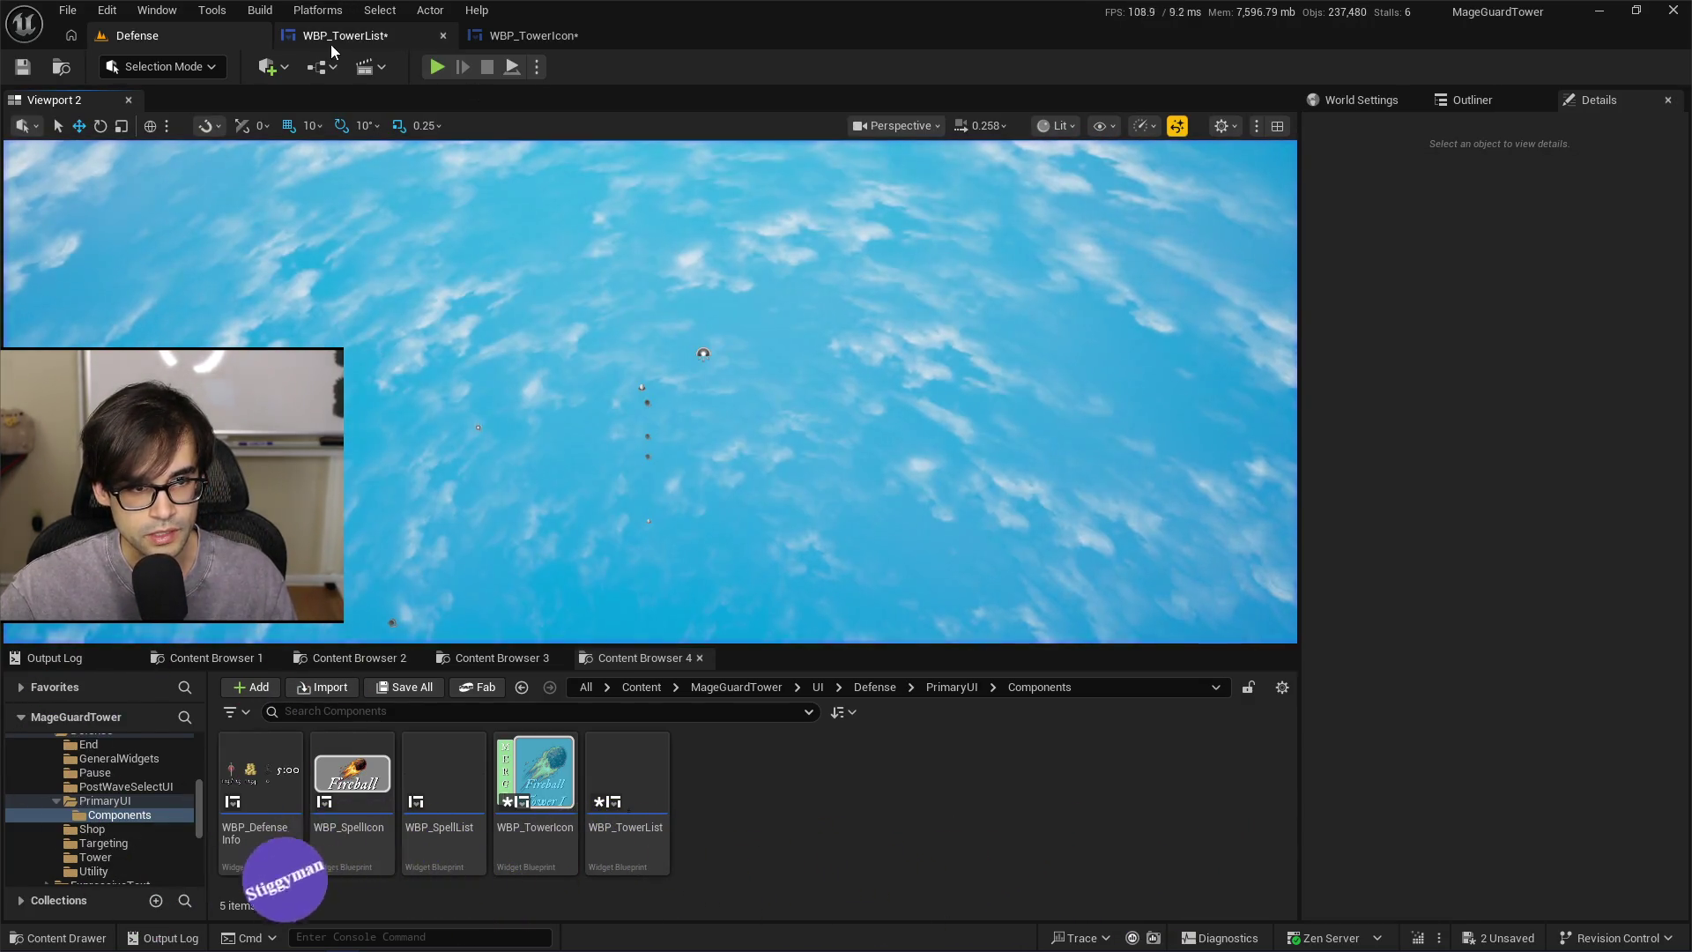
# Delete WBP_TowerIcon's Print String debug node, then undo to restore it
pyautogui.click(345, 36)
pyautogui.scroll(-1, 1072, 434)
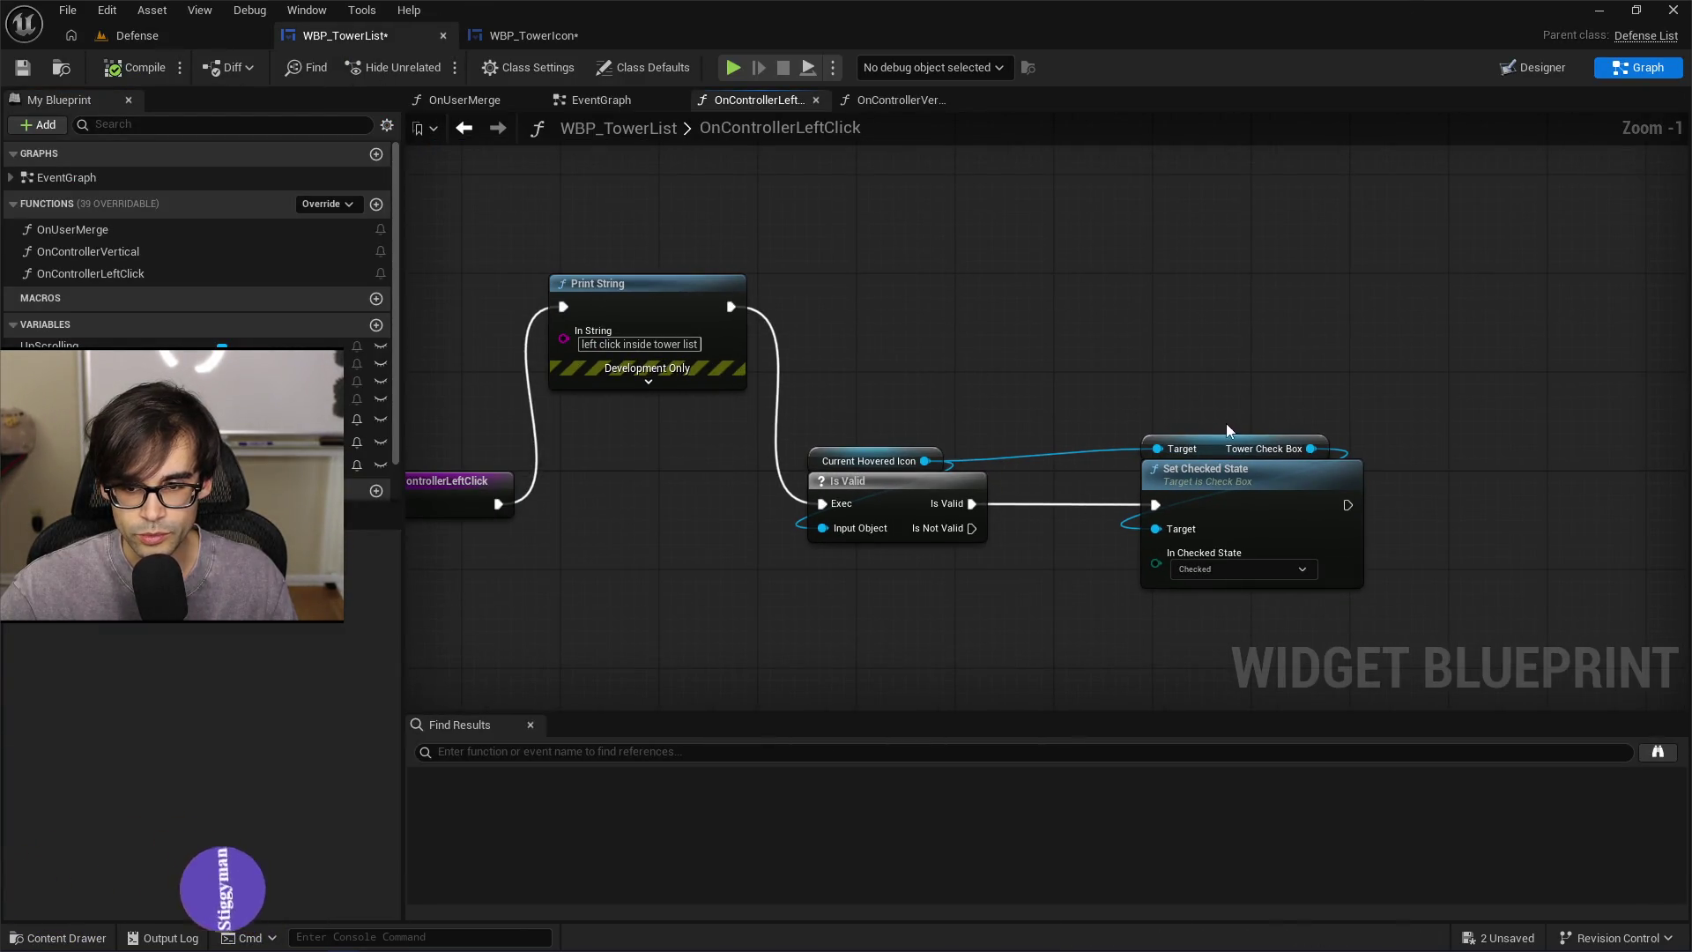
pyautogui.click(536, 33)
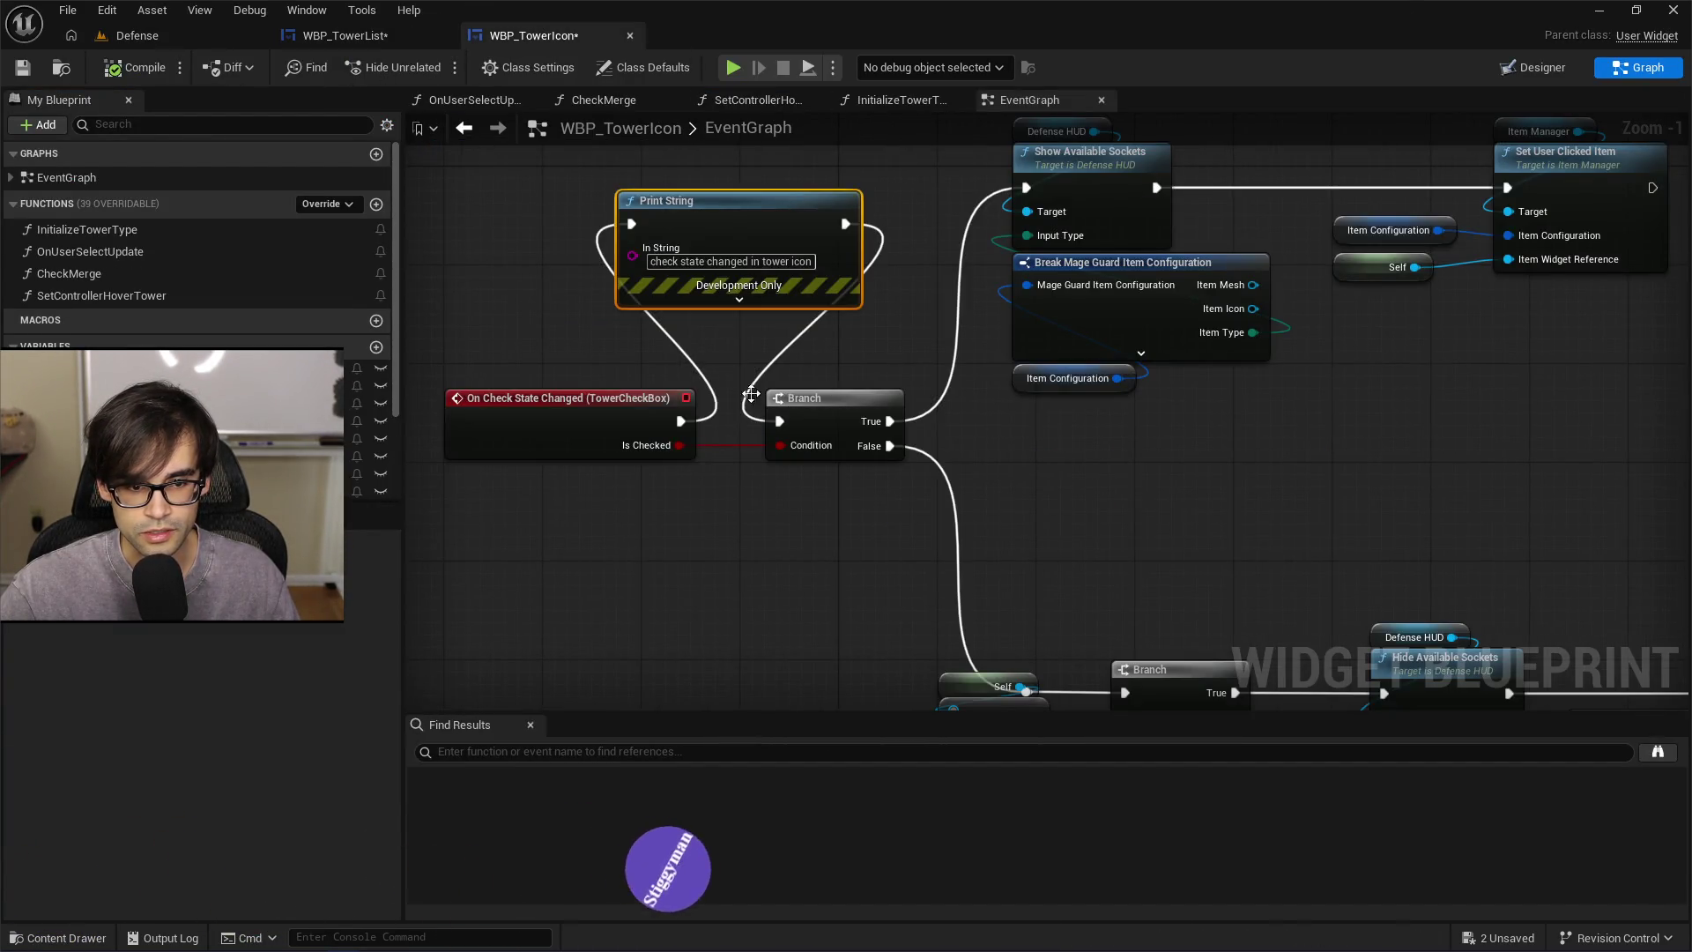
pyautogui.click(812, 263)
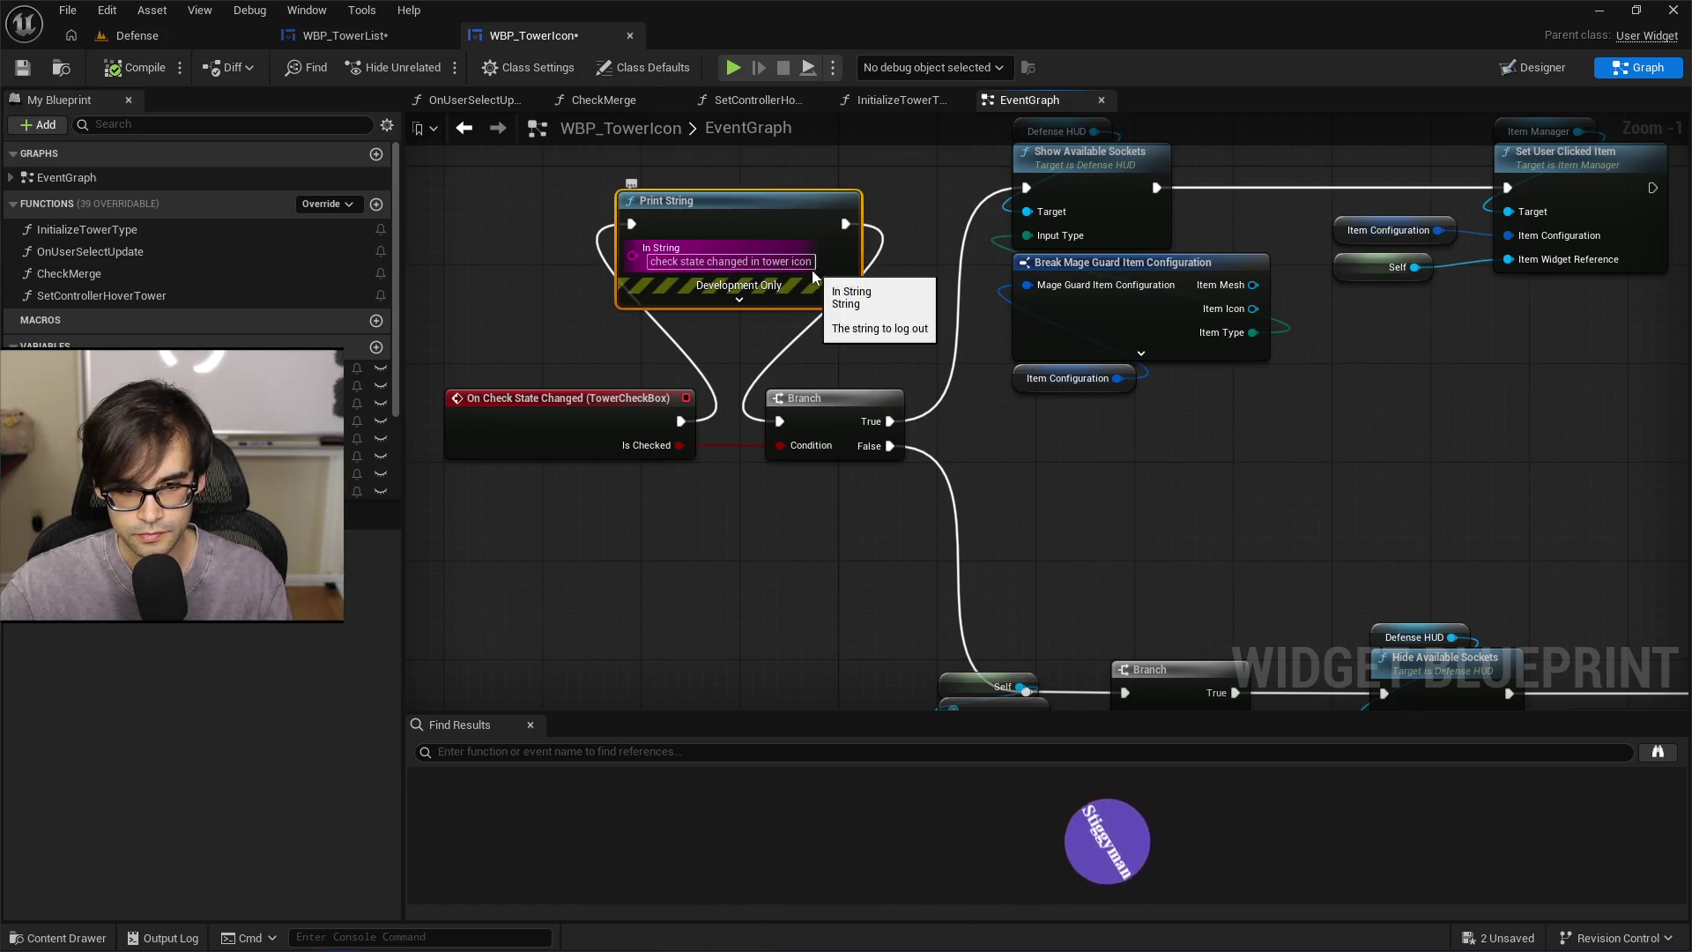
pyautogui.press('Delete')
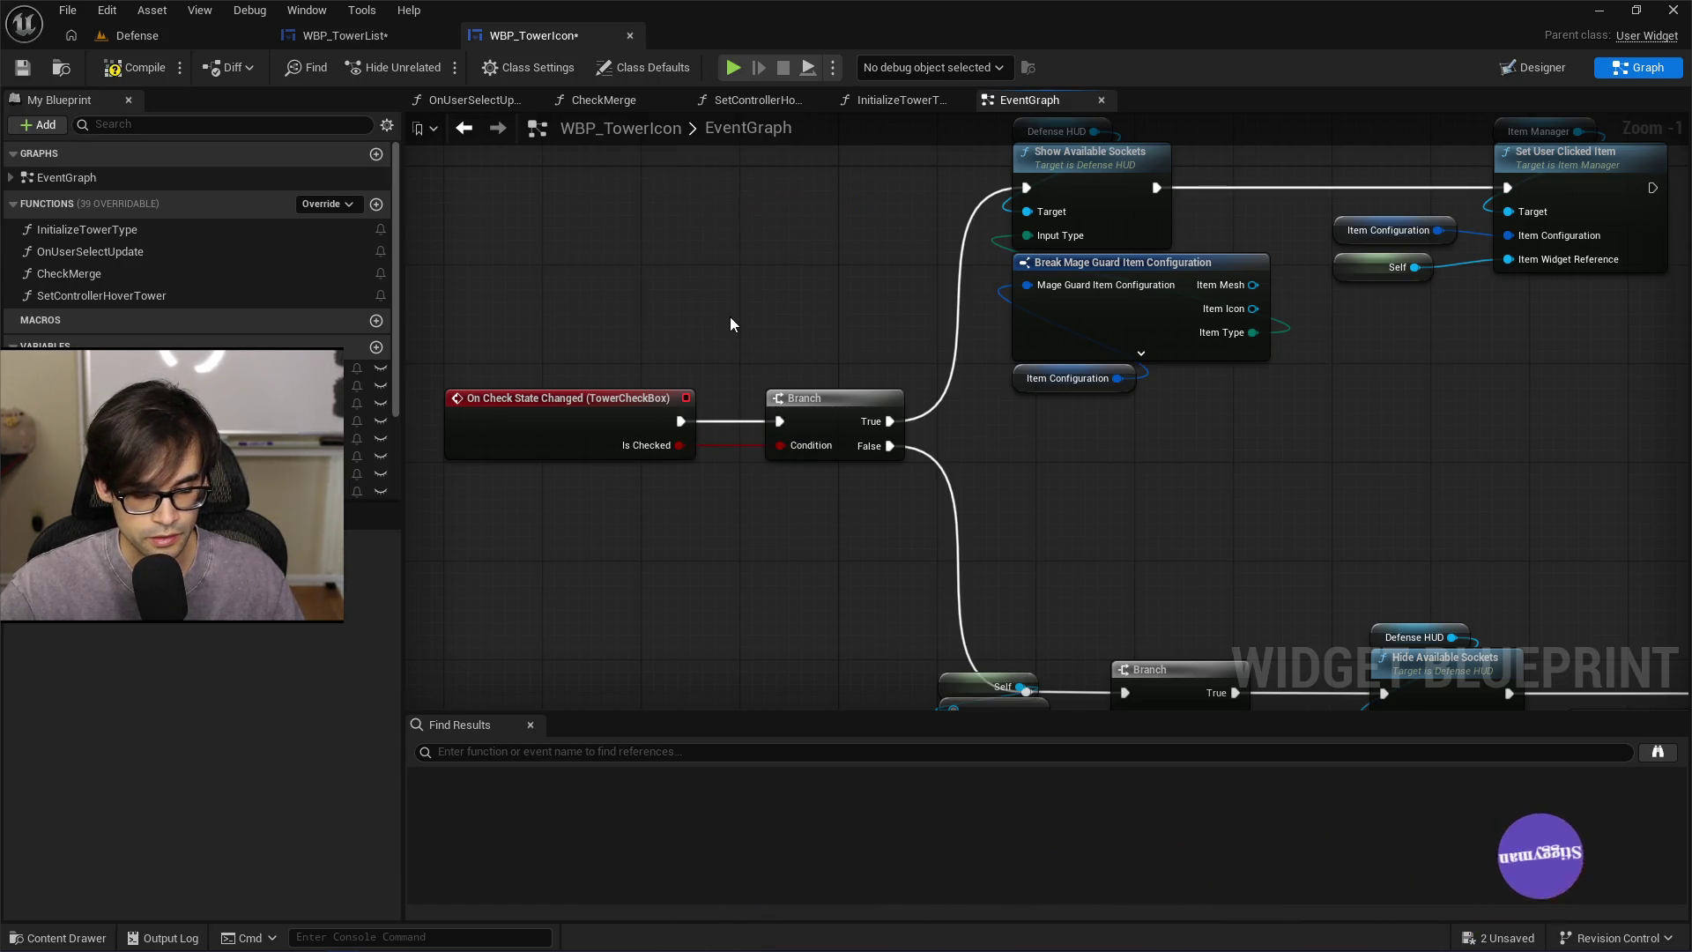
pyautogui.hotkey('ctrl', 'z')
pyautogui.hotkey('ctrl', 'z')
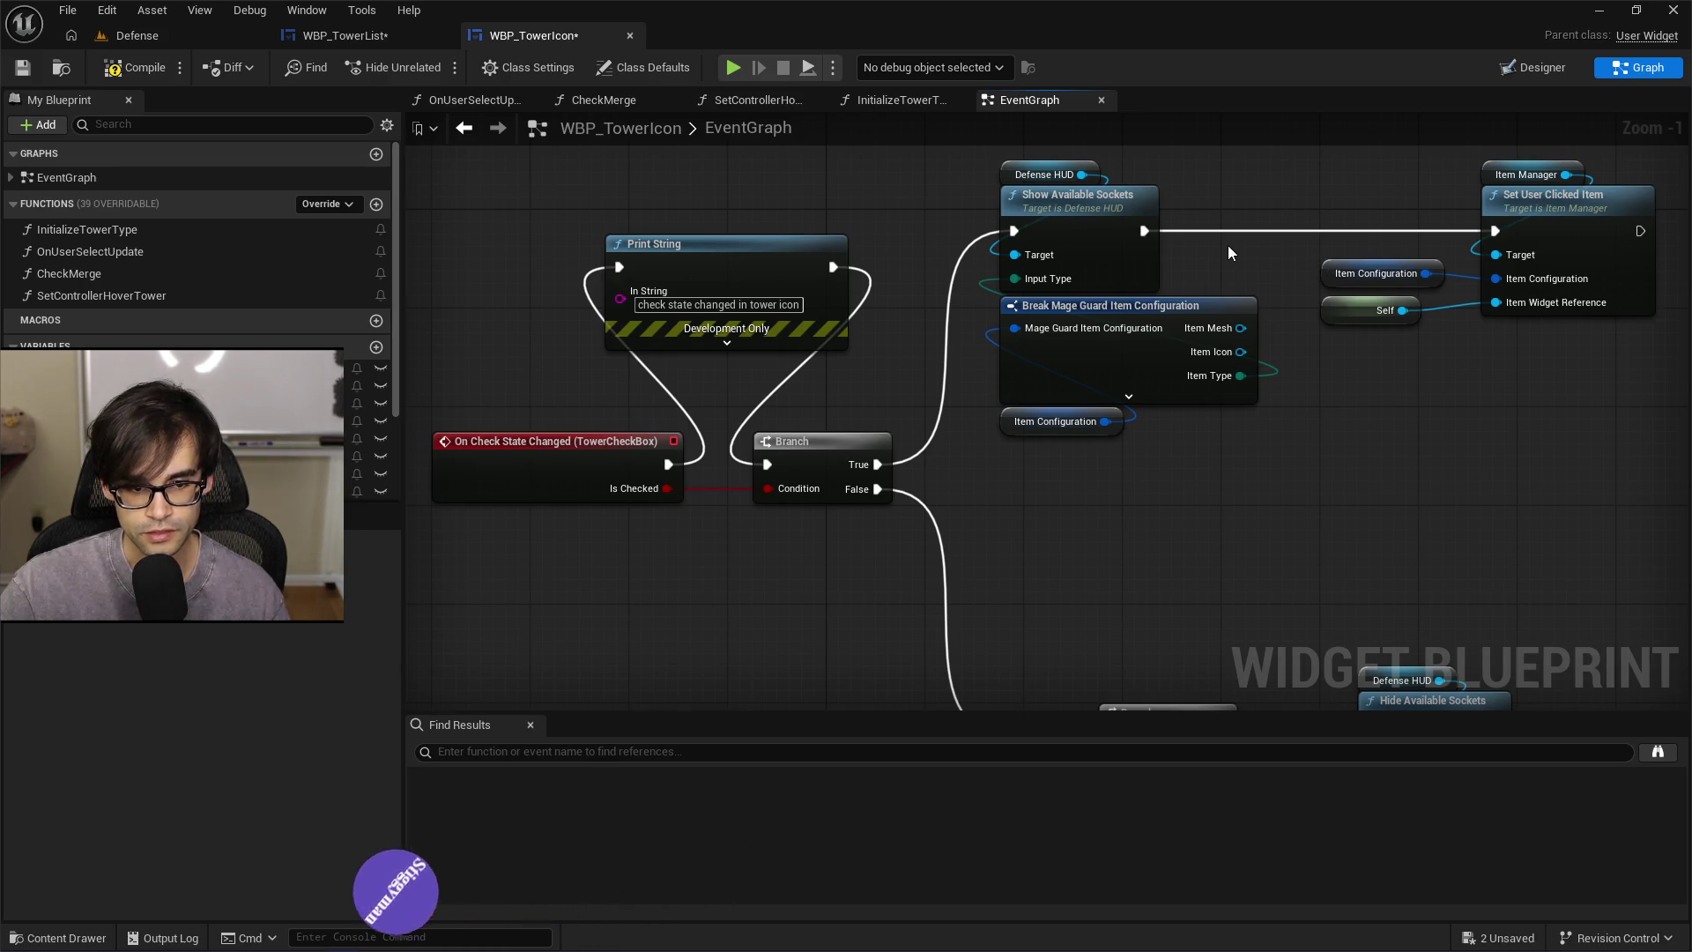
# Check TowerCheckBox's On Check State Changed event in the Designer, then open WBP_TowerList's graph
pyautogui.click(1521, 74)
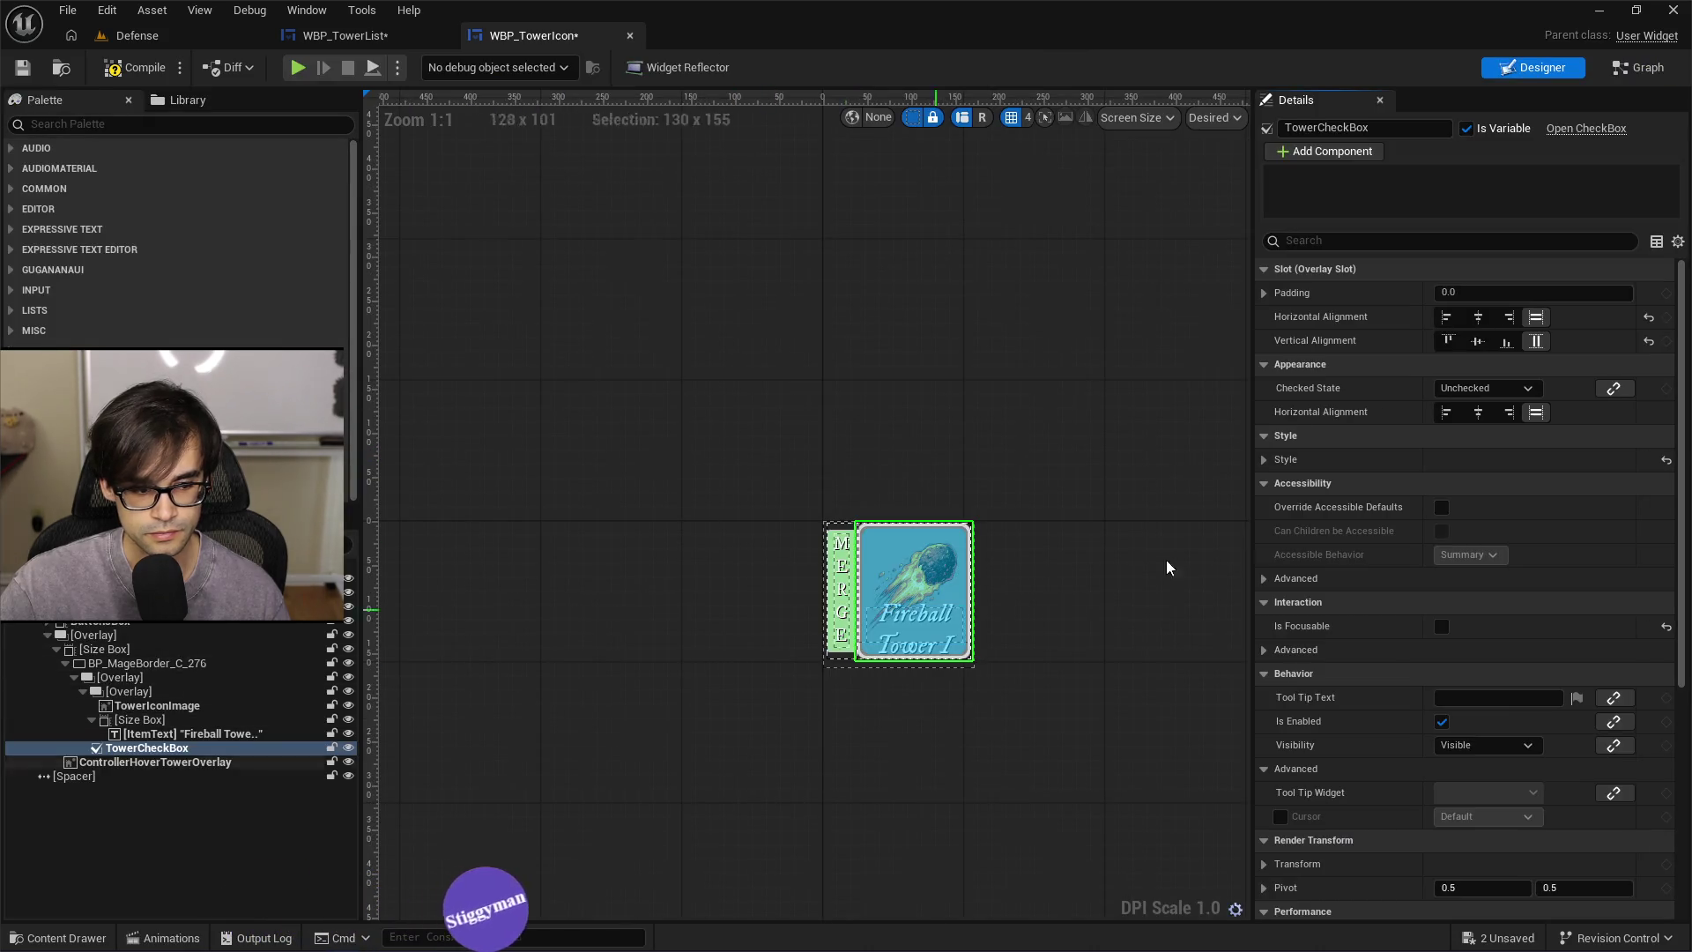
pyautogui.scroll(-5, 1449, 541)
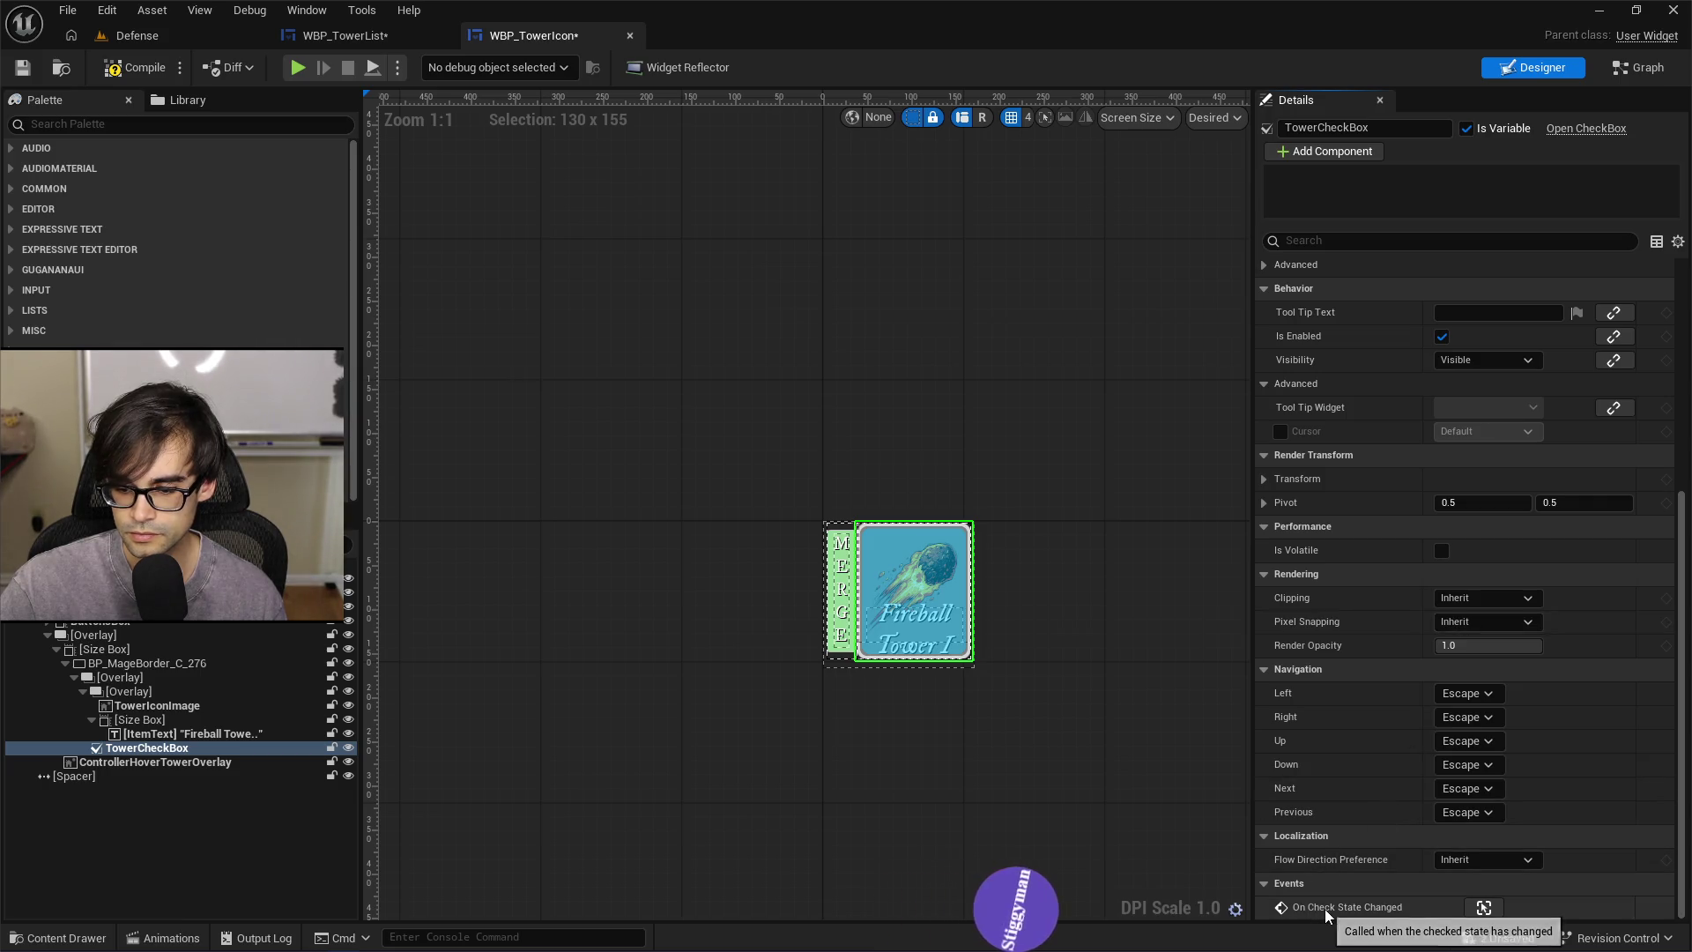
pyautogui.click(1483, 908)
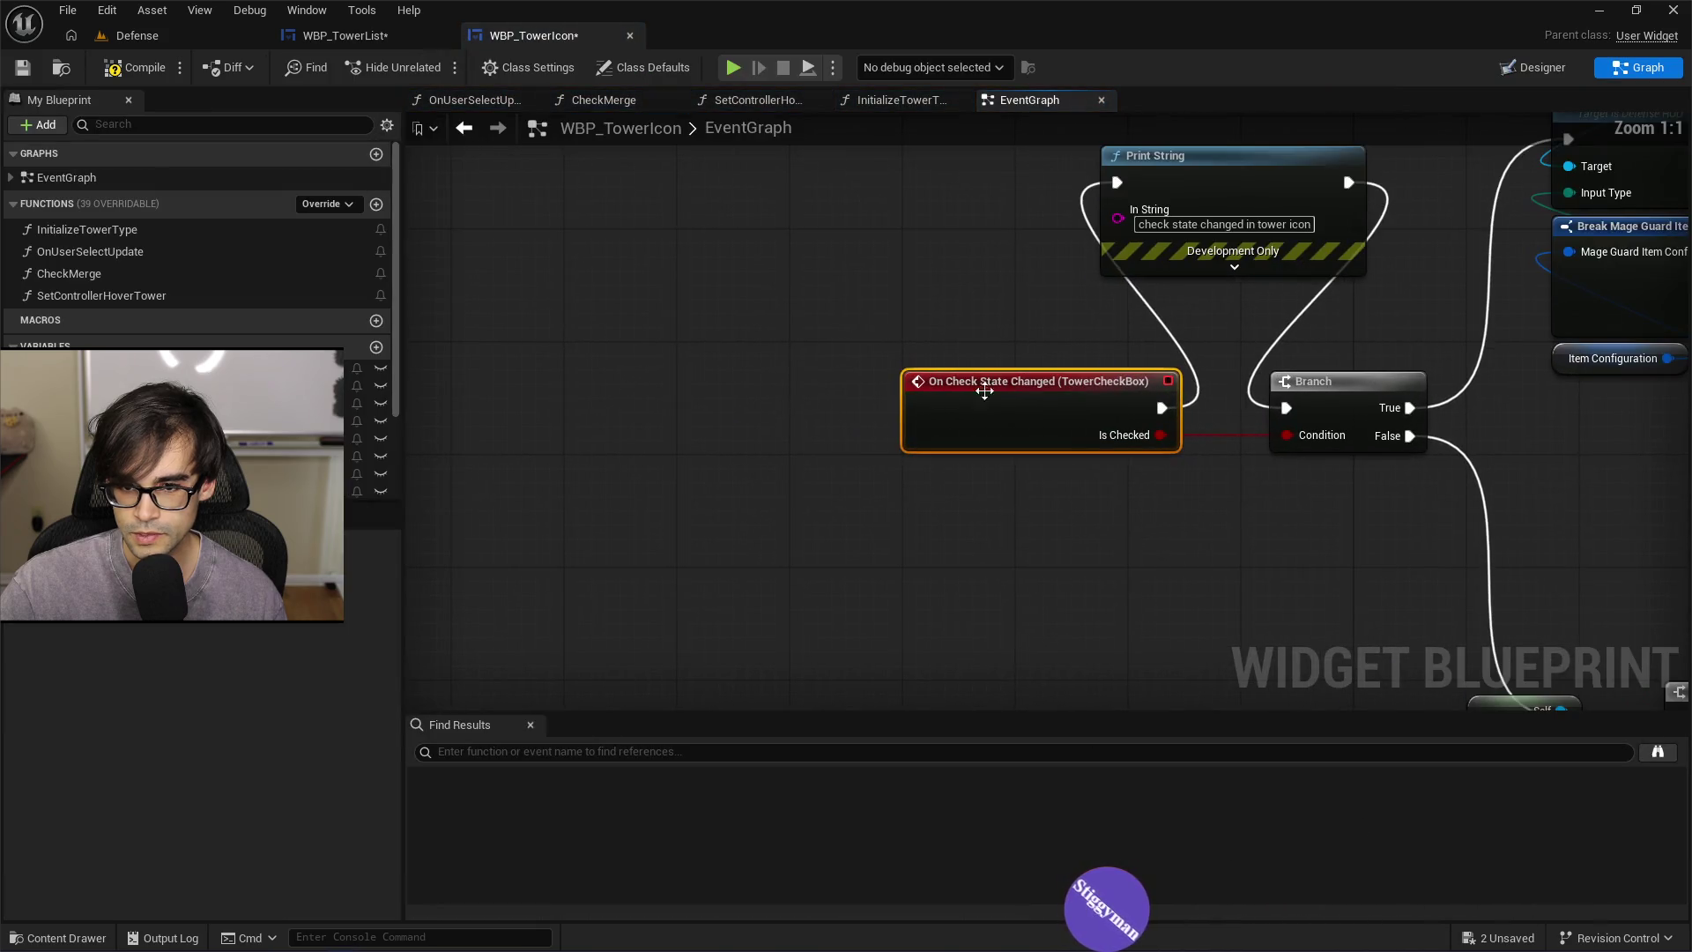
pyautogui.click(346, 35)
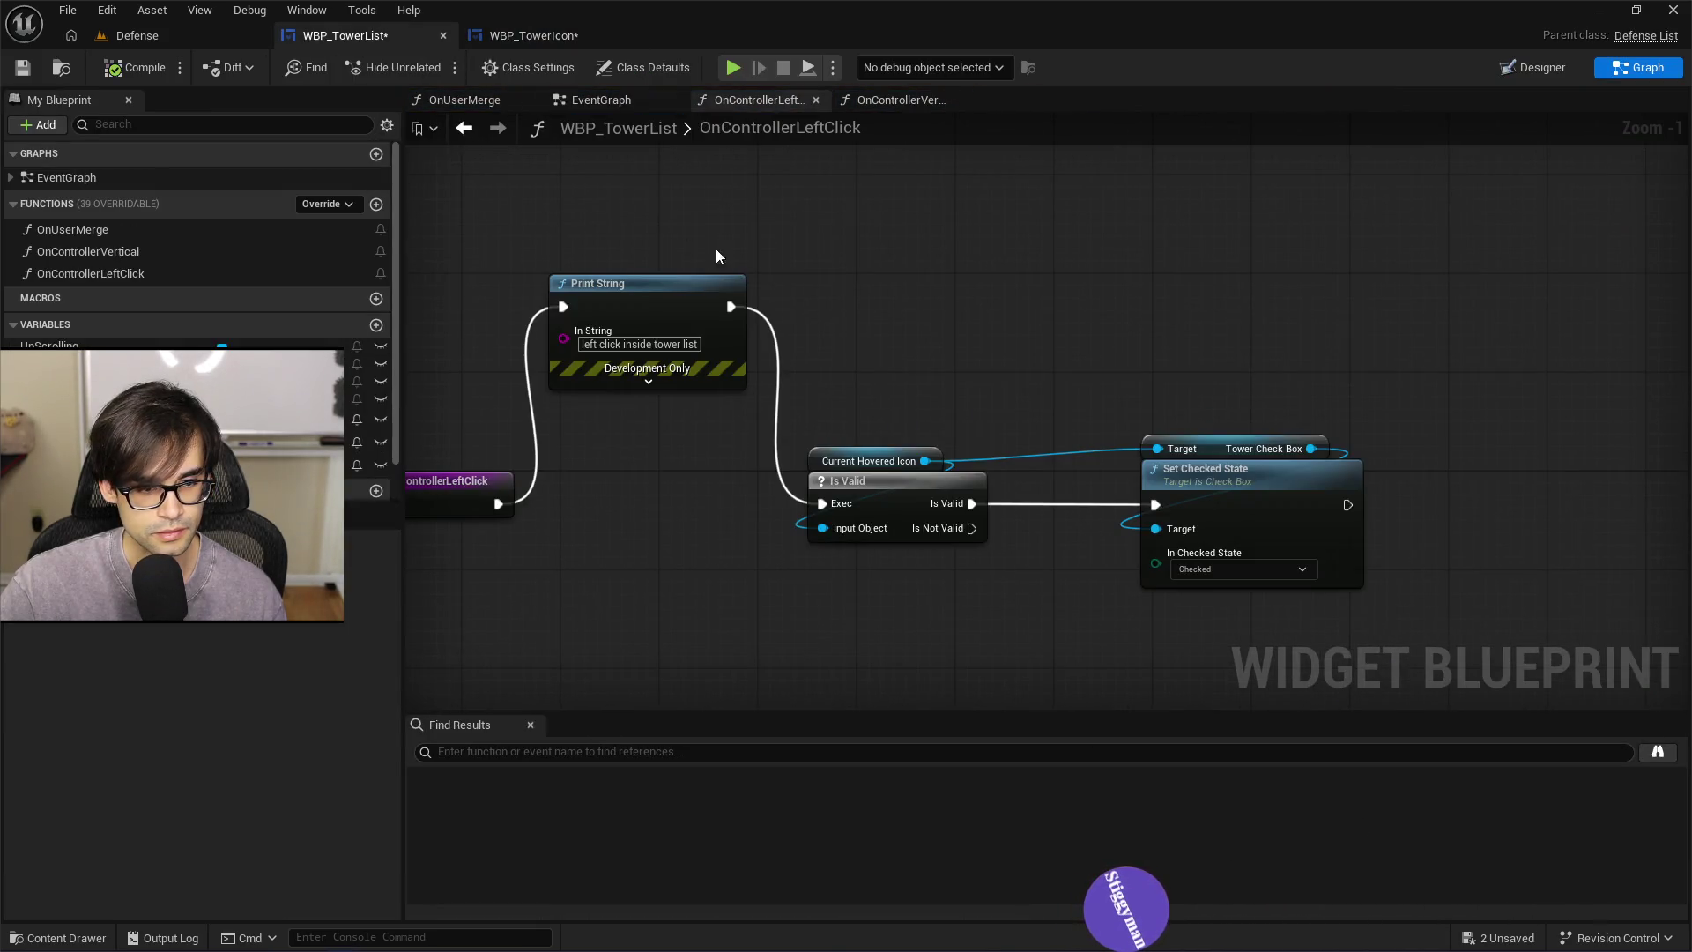
# Search Tower Check Box's actions for 'state change' and dismiss the menu without adding anything
pyautogui.moveTo(1229, 264); pyautogui.dragTo(901, 264)
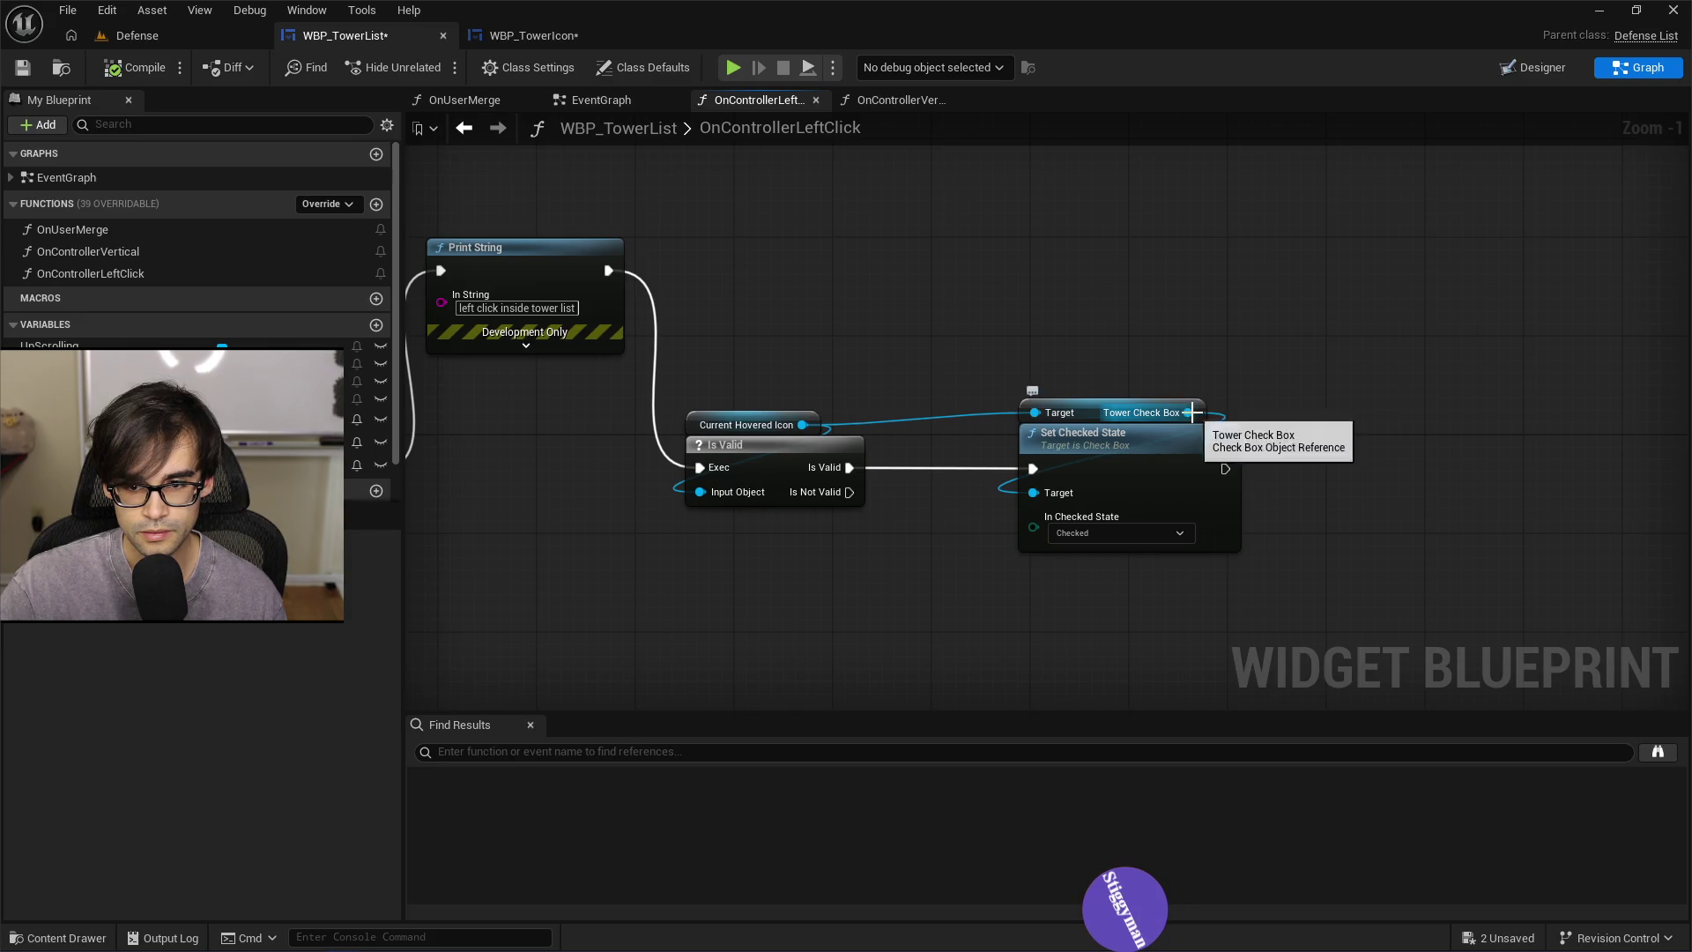
pyautogui.moveTo(1191, 412); pyautogui.dragTo(1288, 363)
pyautogui.write('b')
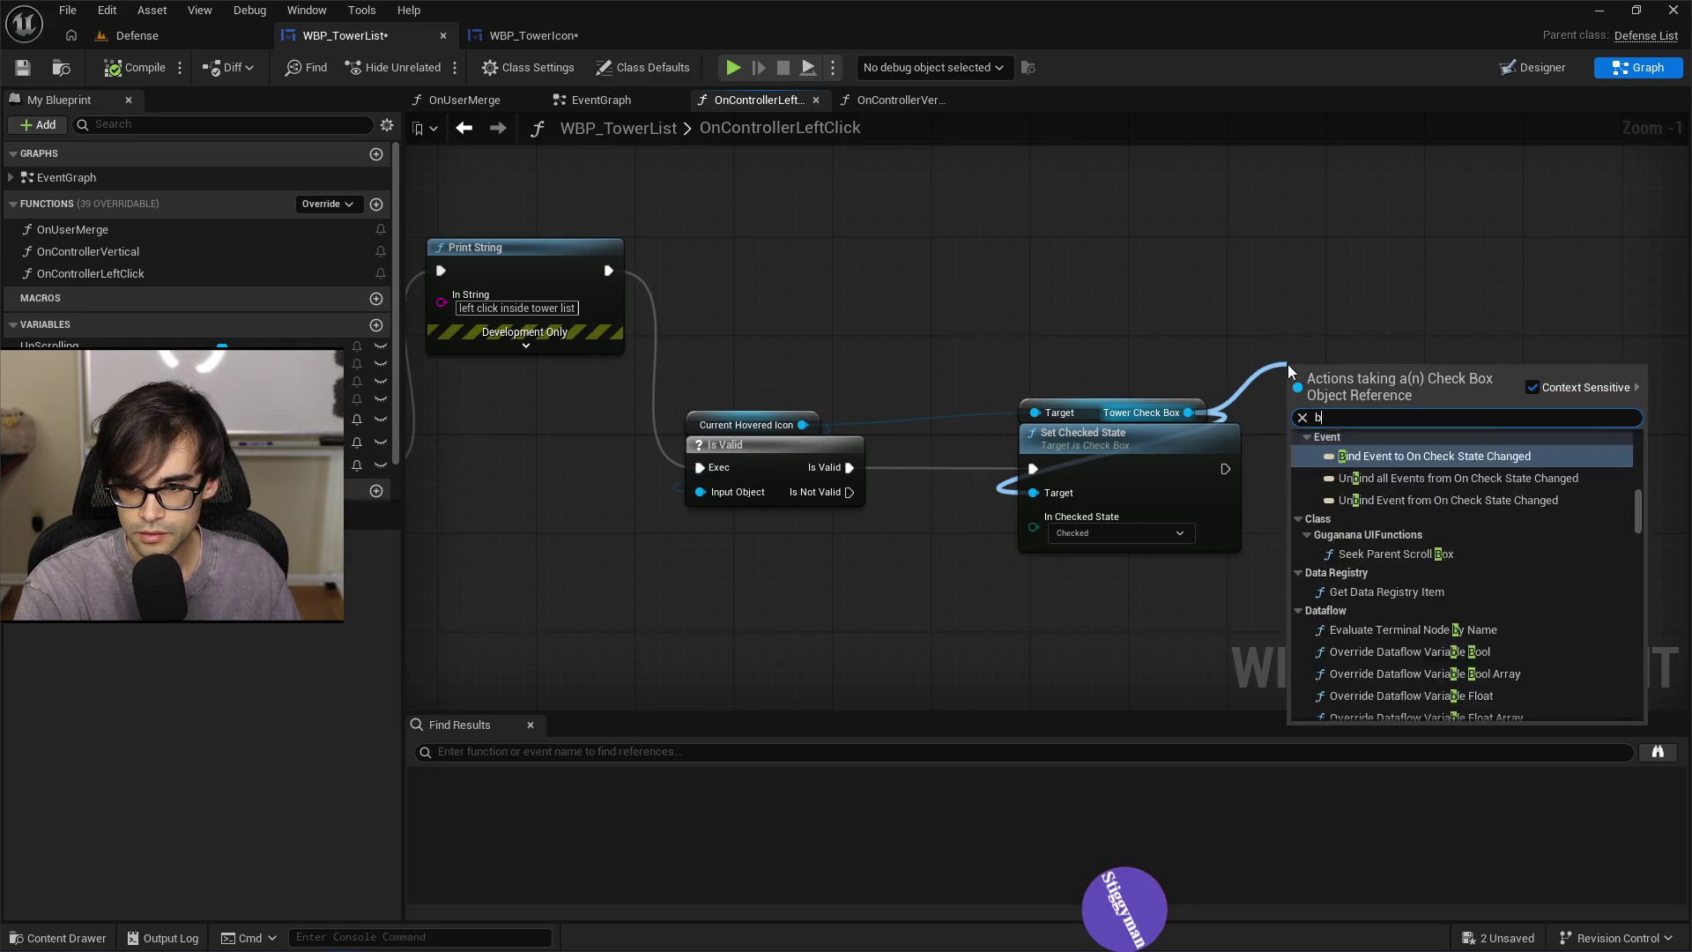
pyautogui.press('BackSpace')
pyautogui.write('state change')
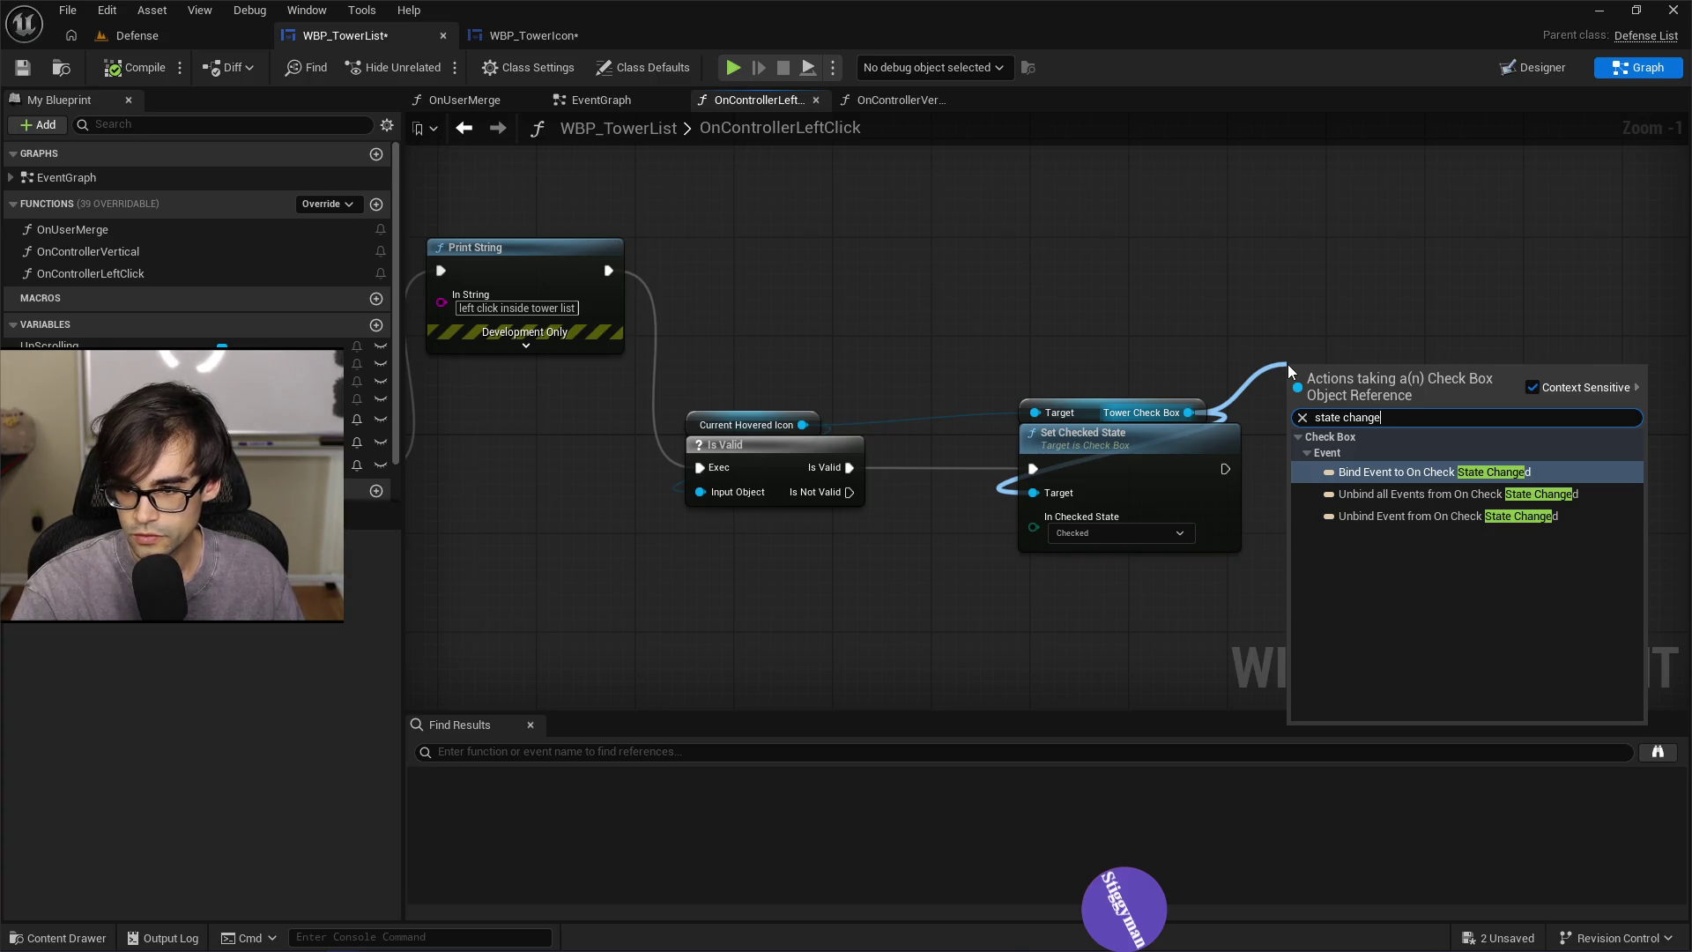
pyautogui.press('Down')
pyautogui.press('Down')
pyautogui.press('Up')
pyautogui.press('Up')
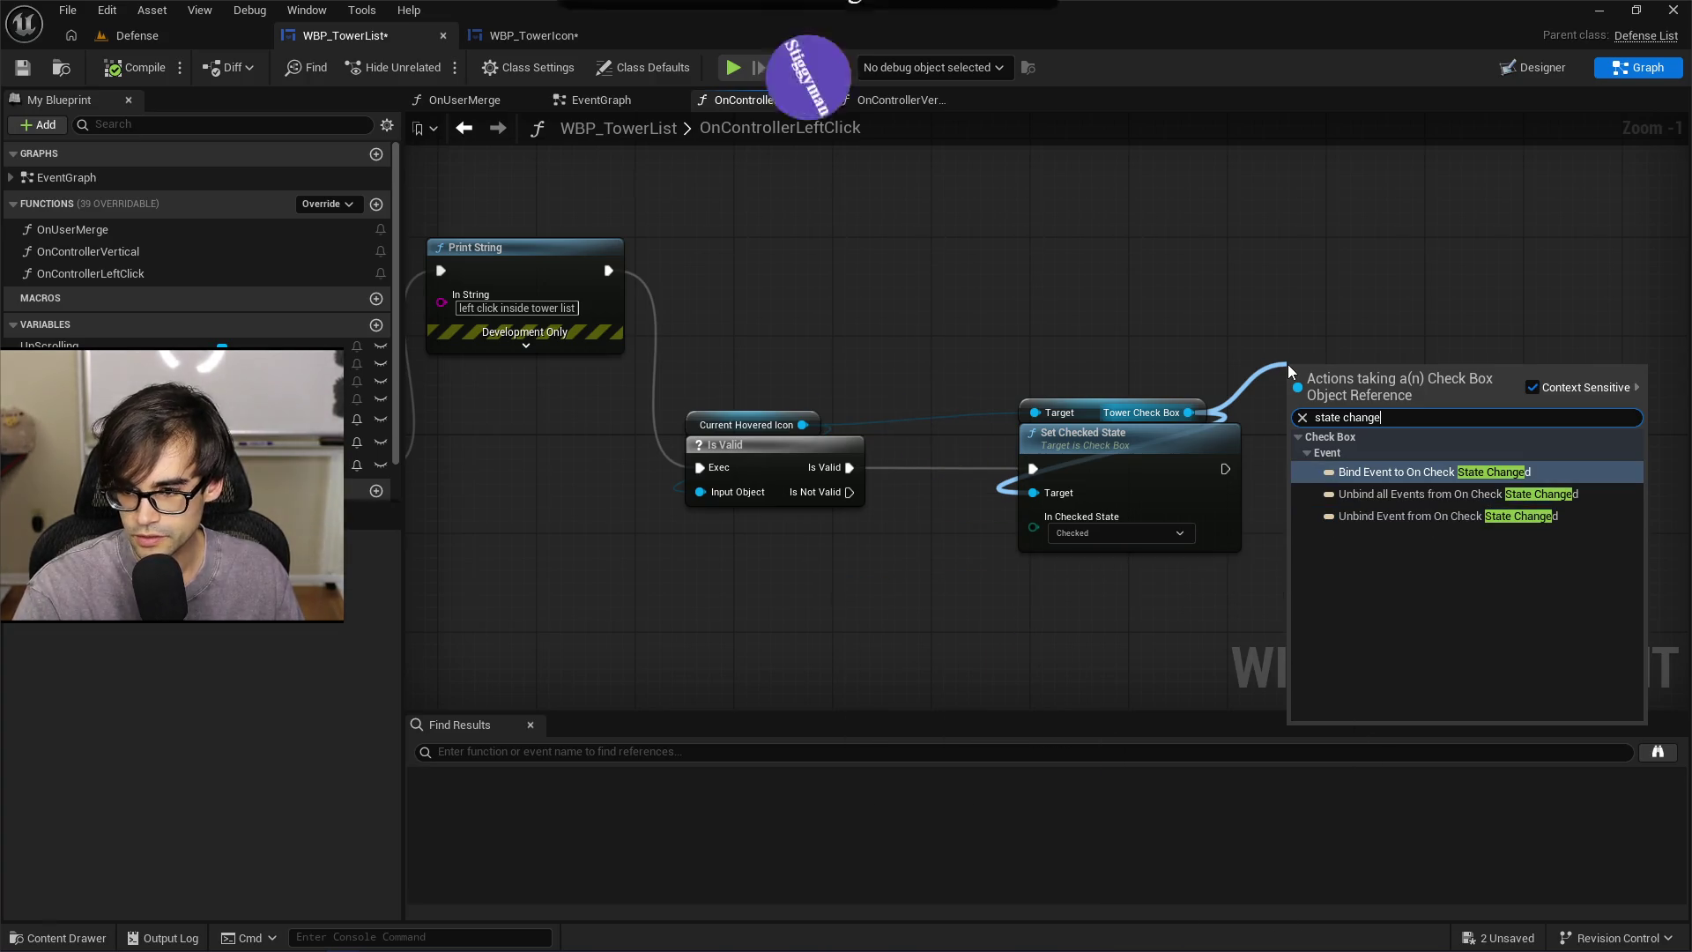
pyautogui.press('BackSpace')
pyautogui.press('BackSpace')
pyautogui.press('BackSpace')
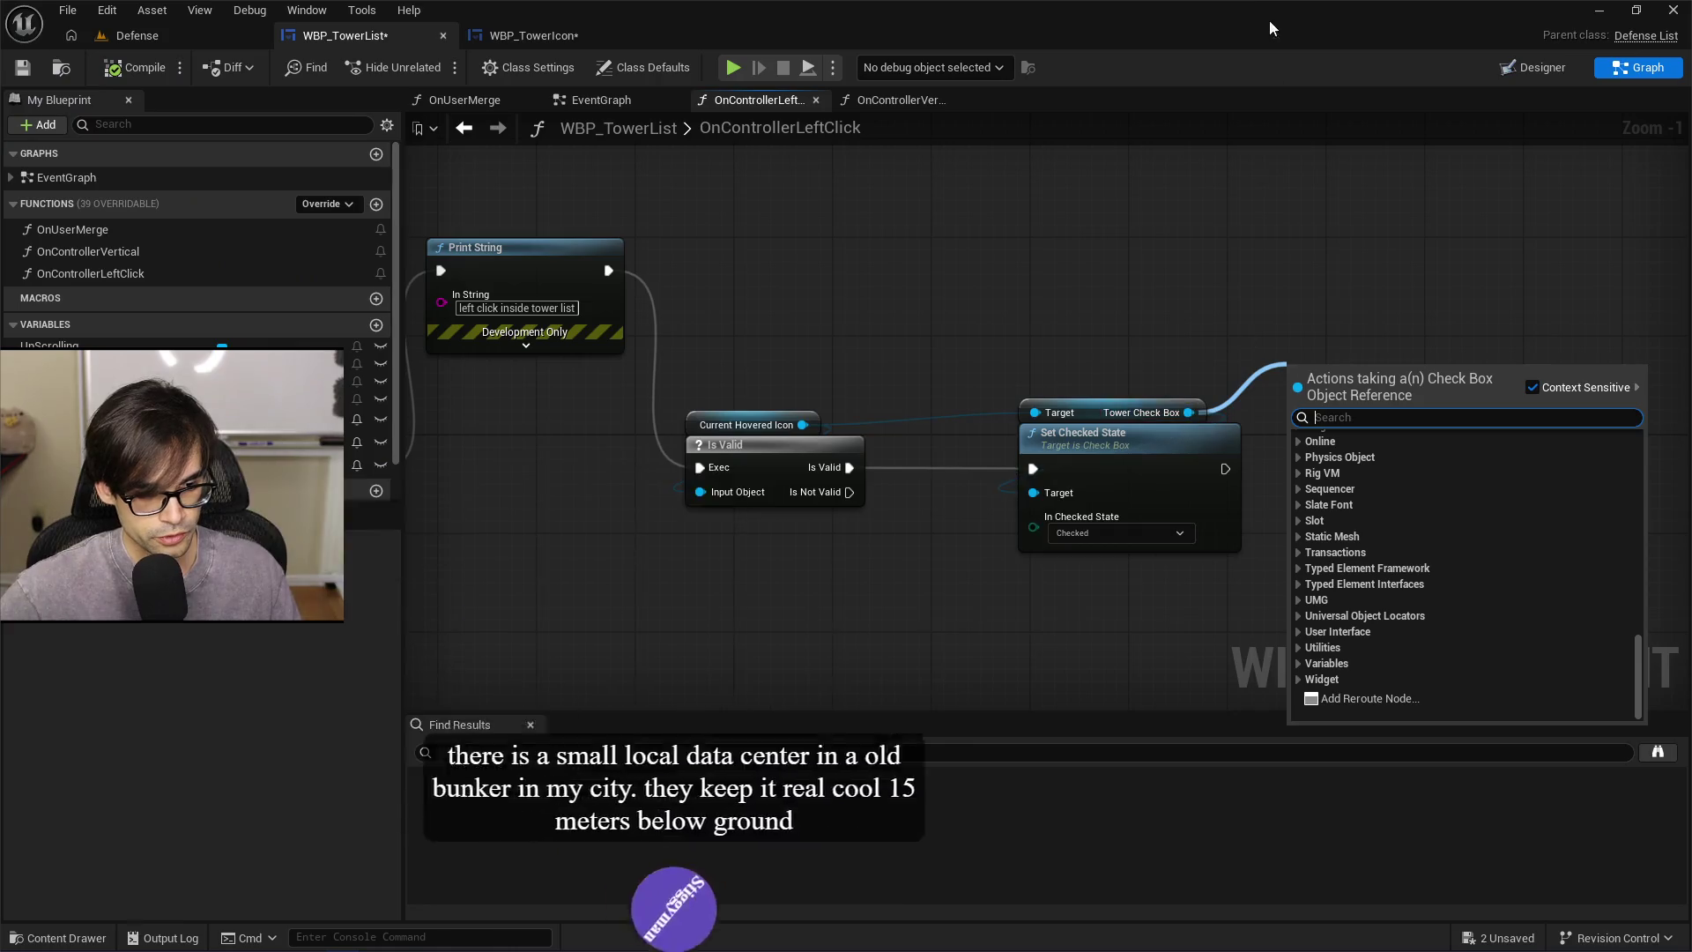
pyautogui.click(1146, 264)
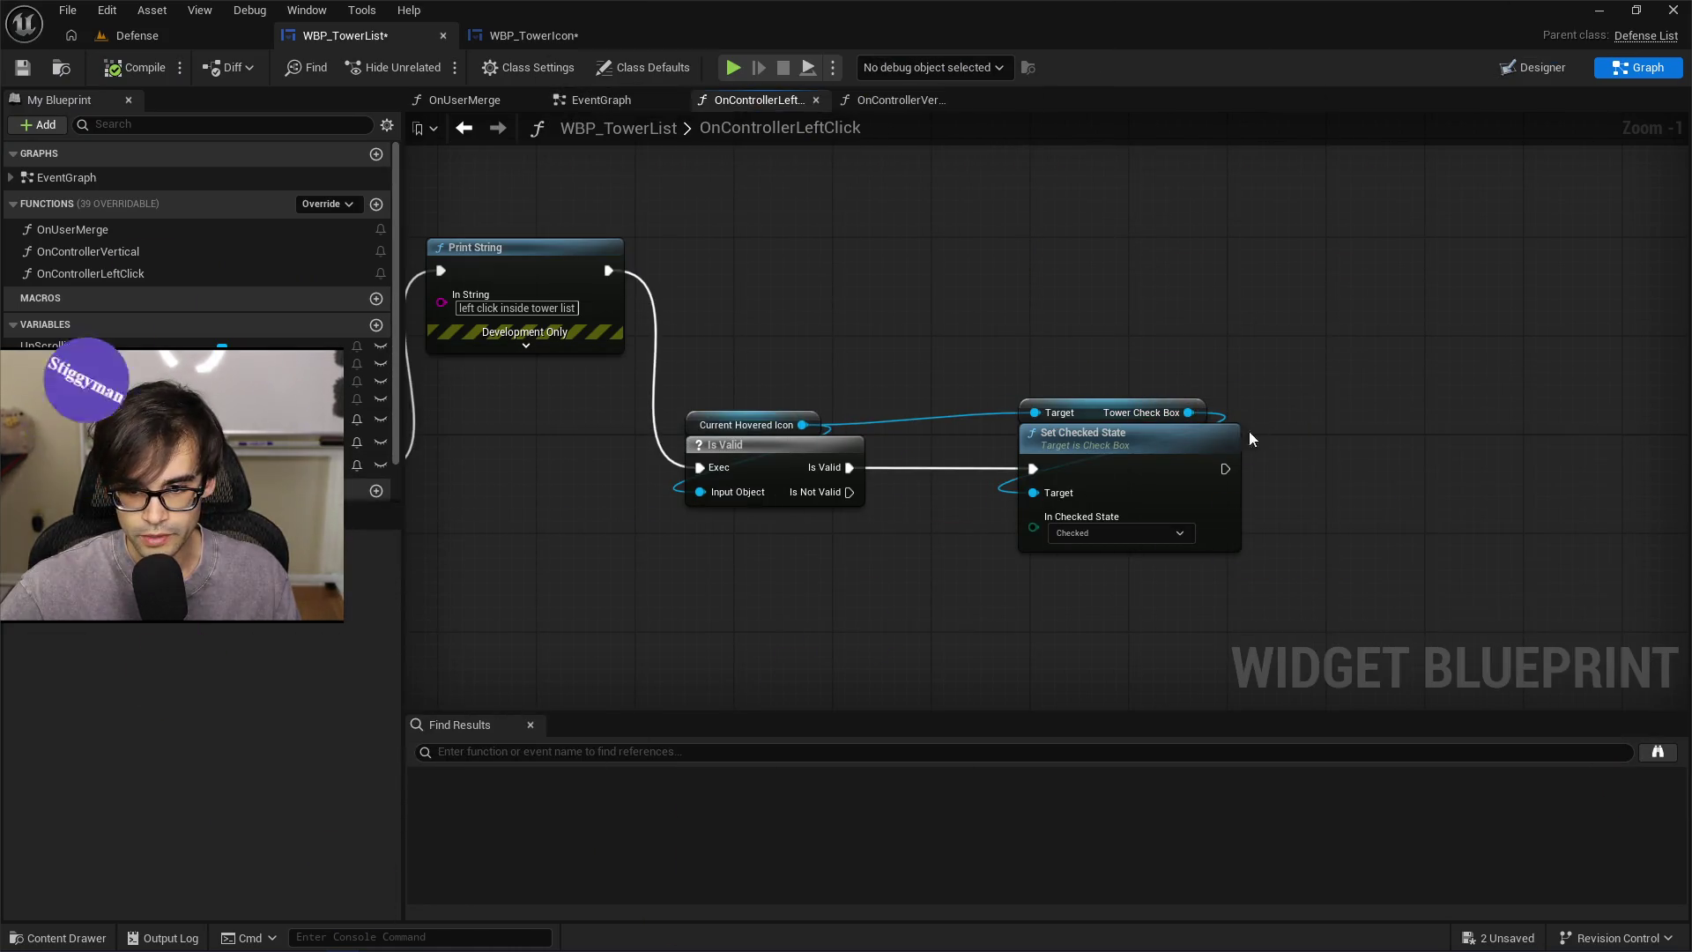
# Confirm Set Checked State stays on Checked, then return to the Defense level
pyautogui.moveTo(1313, 325); pyautogui.dragTo(1172, 337)
pyautogui.scroll(1, 1039, 548)
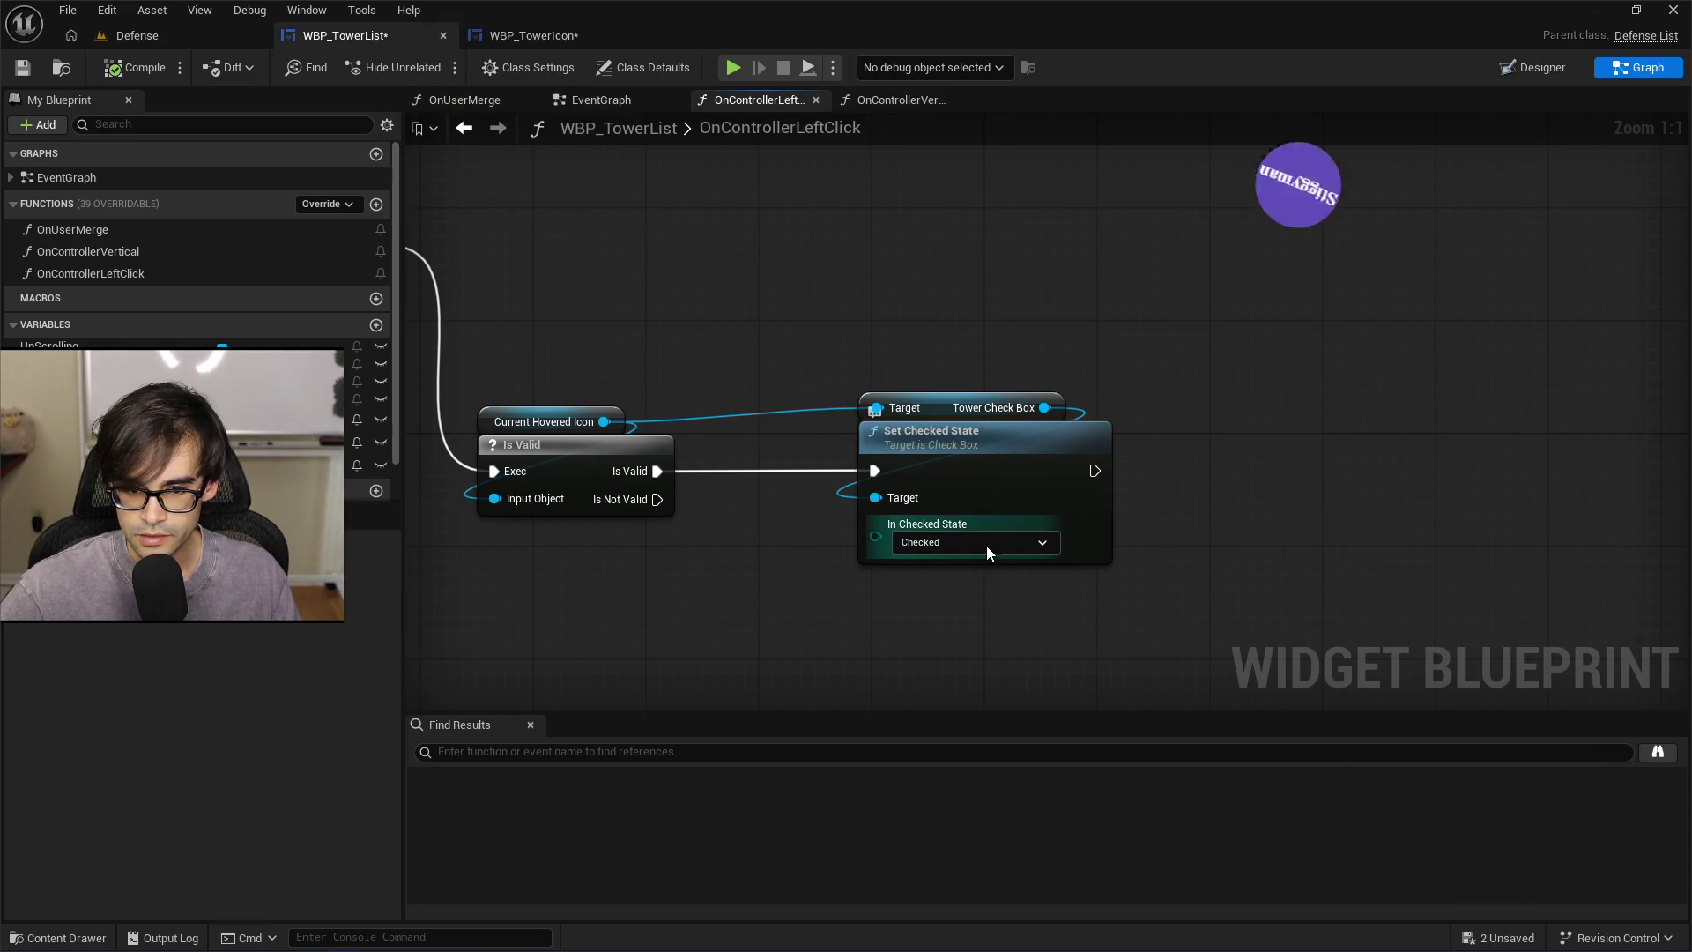
pyautogui.click(987, 546)
pyautogui.click(989, 547)
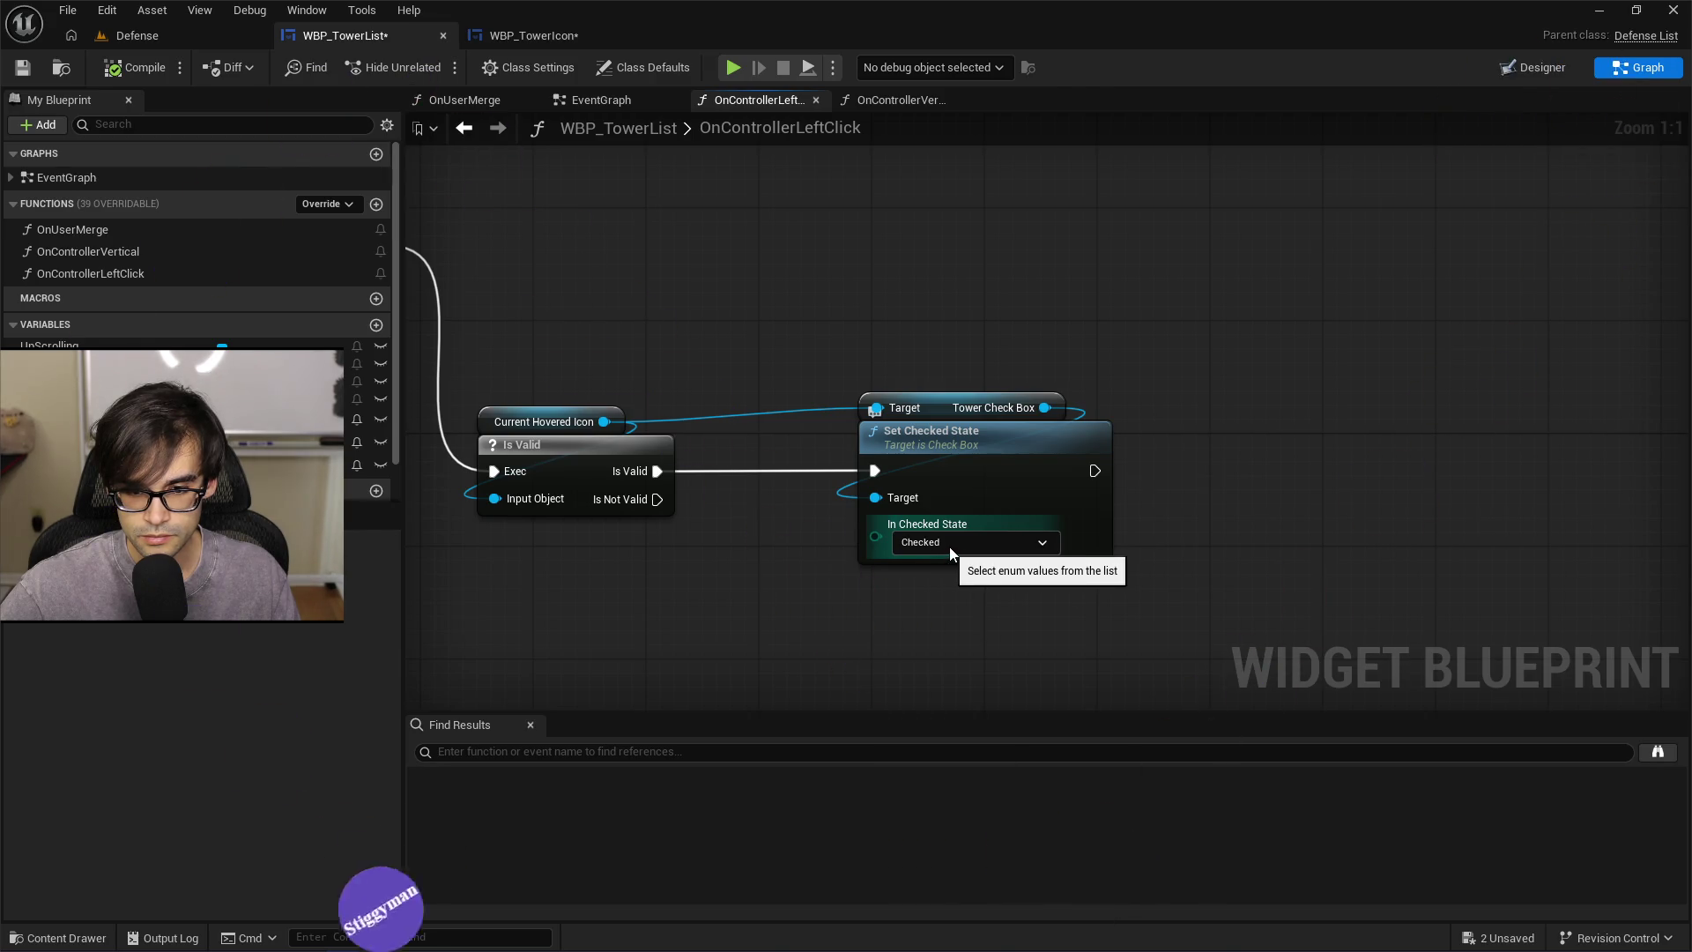
pyautogui.click(177, 33)
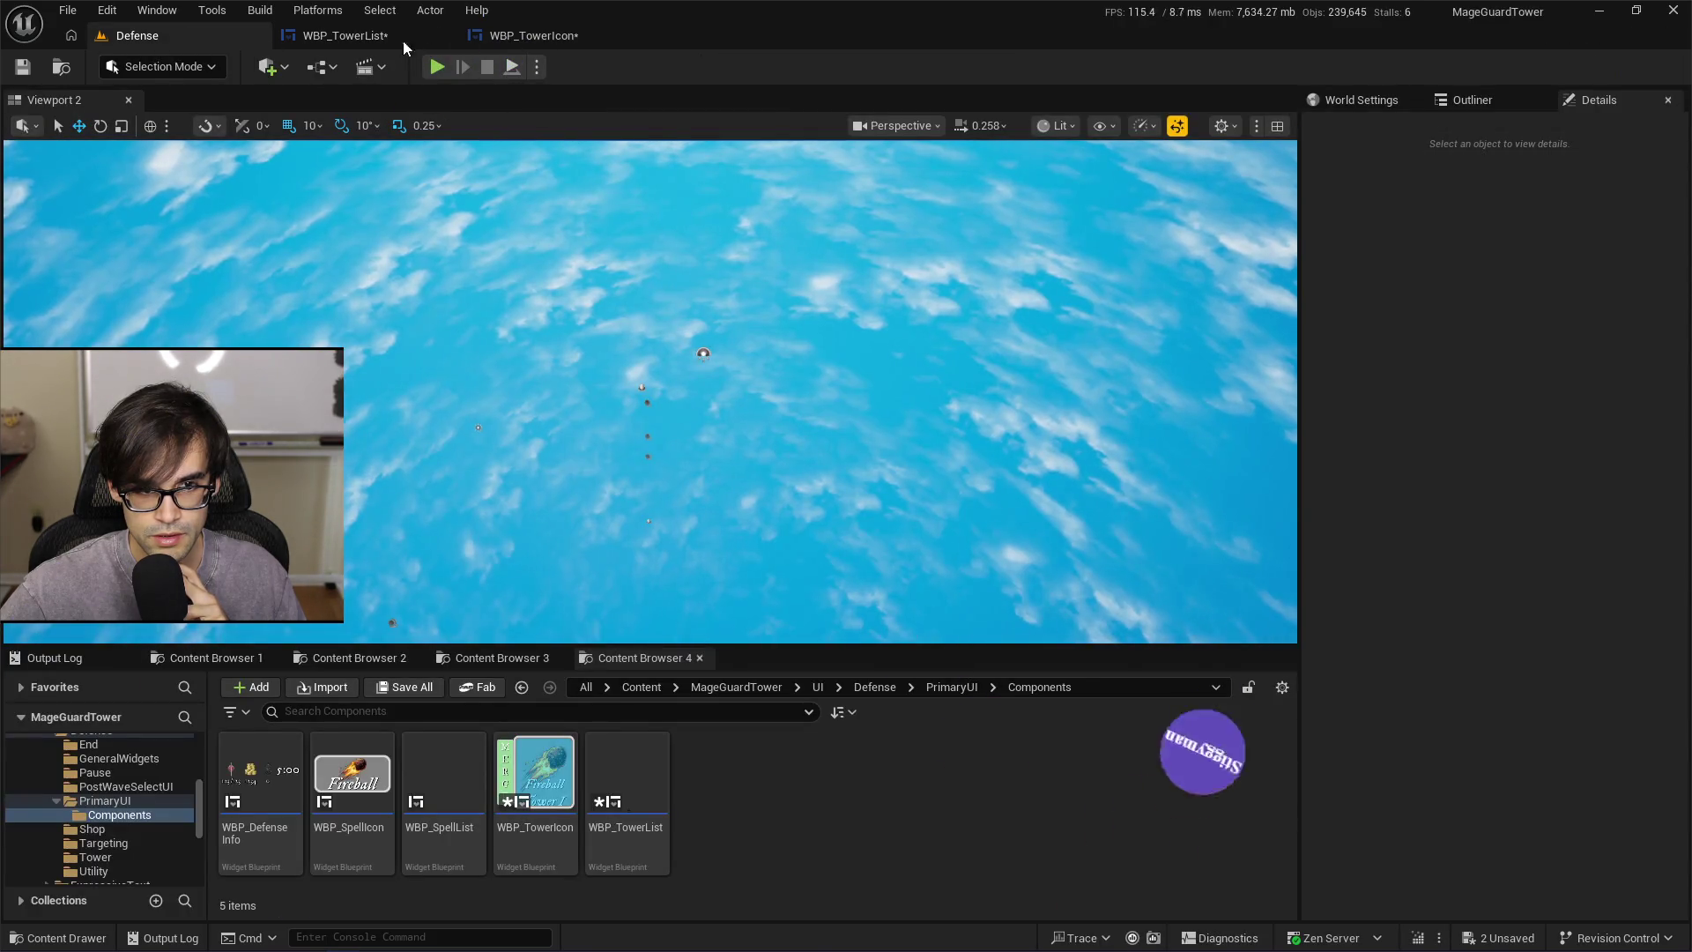
# In WBP_TowerIcon's Designer, keep TowerCheckBox's default checked state as Unchecked
pyautogui.click(510, 34)
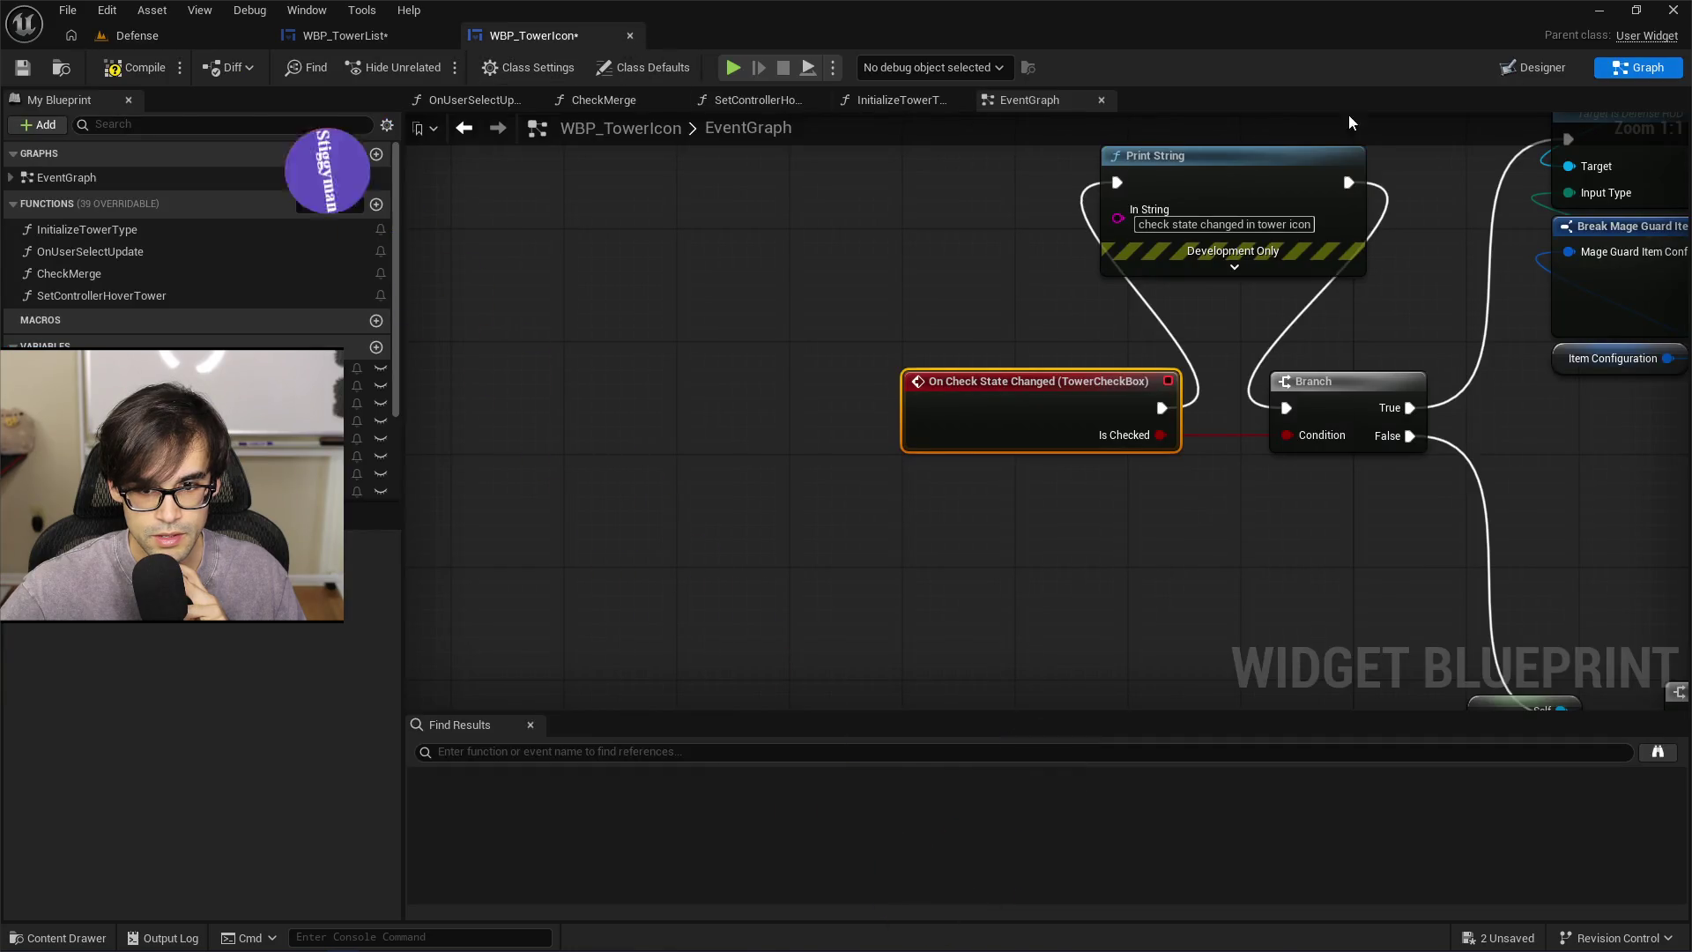
pyautogui.click(1499, 74)
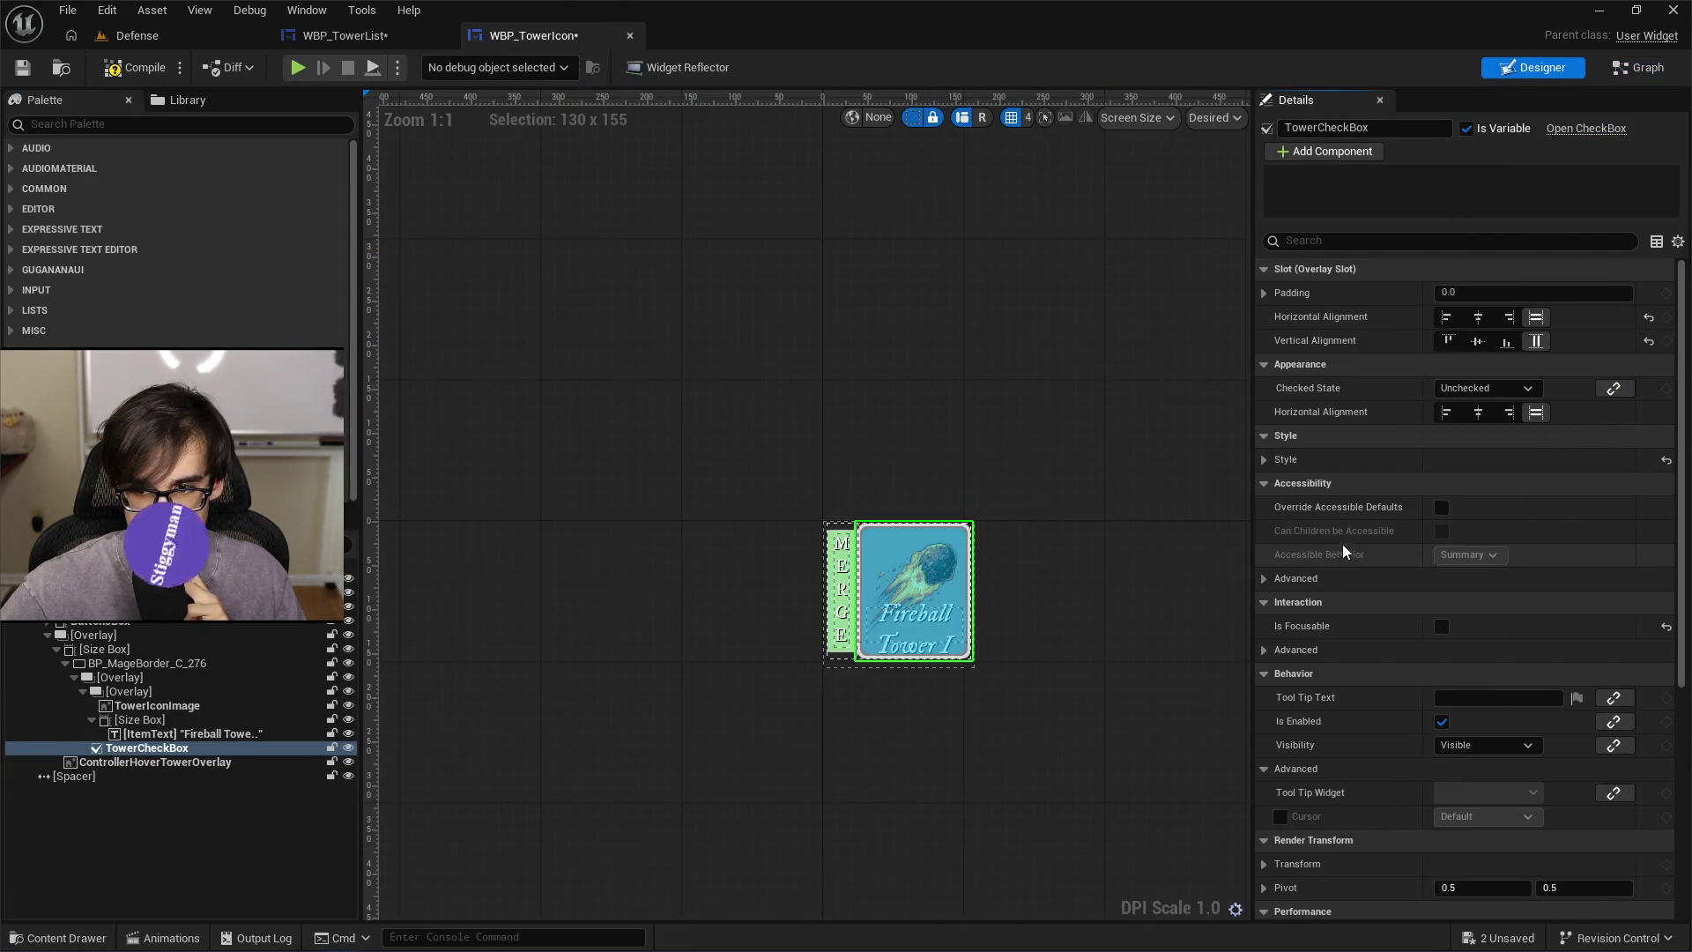
pyautogui.scroll(-1, 1344, 550)
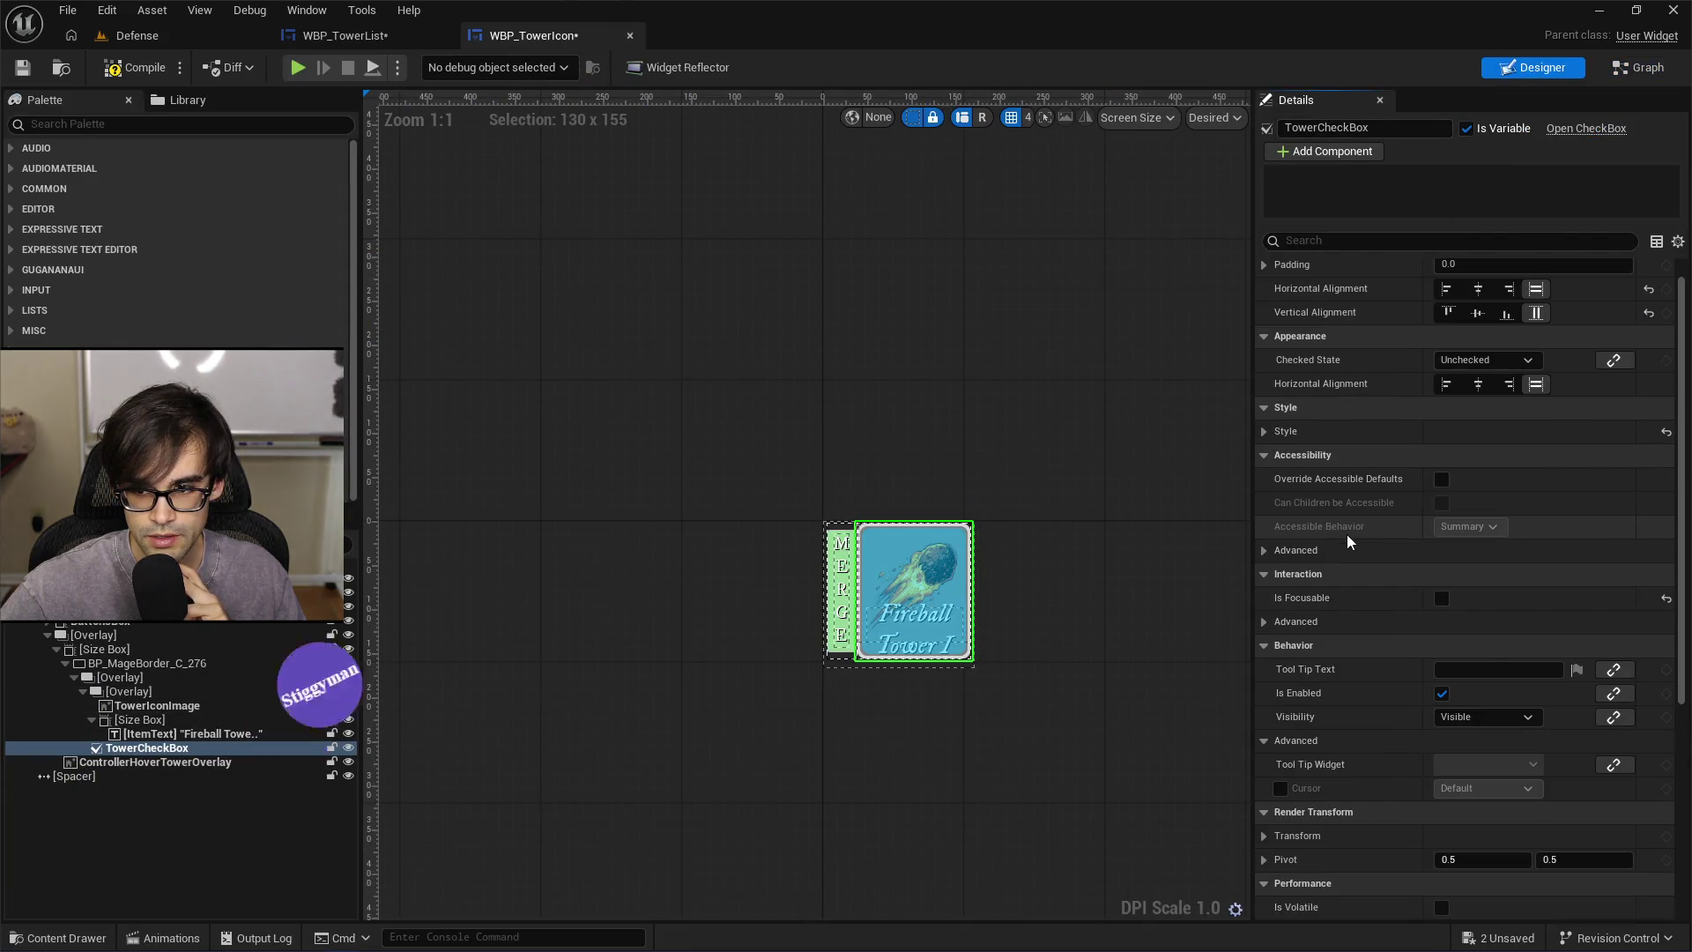
pyautogui.click(1524, 363)
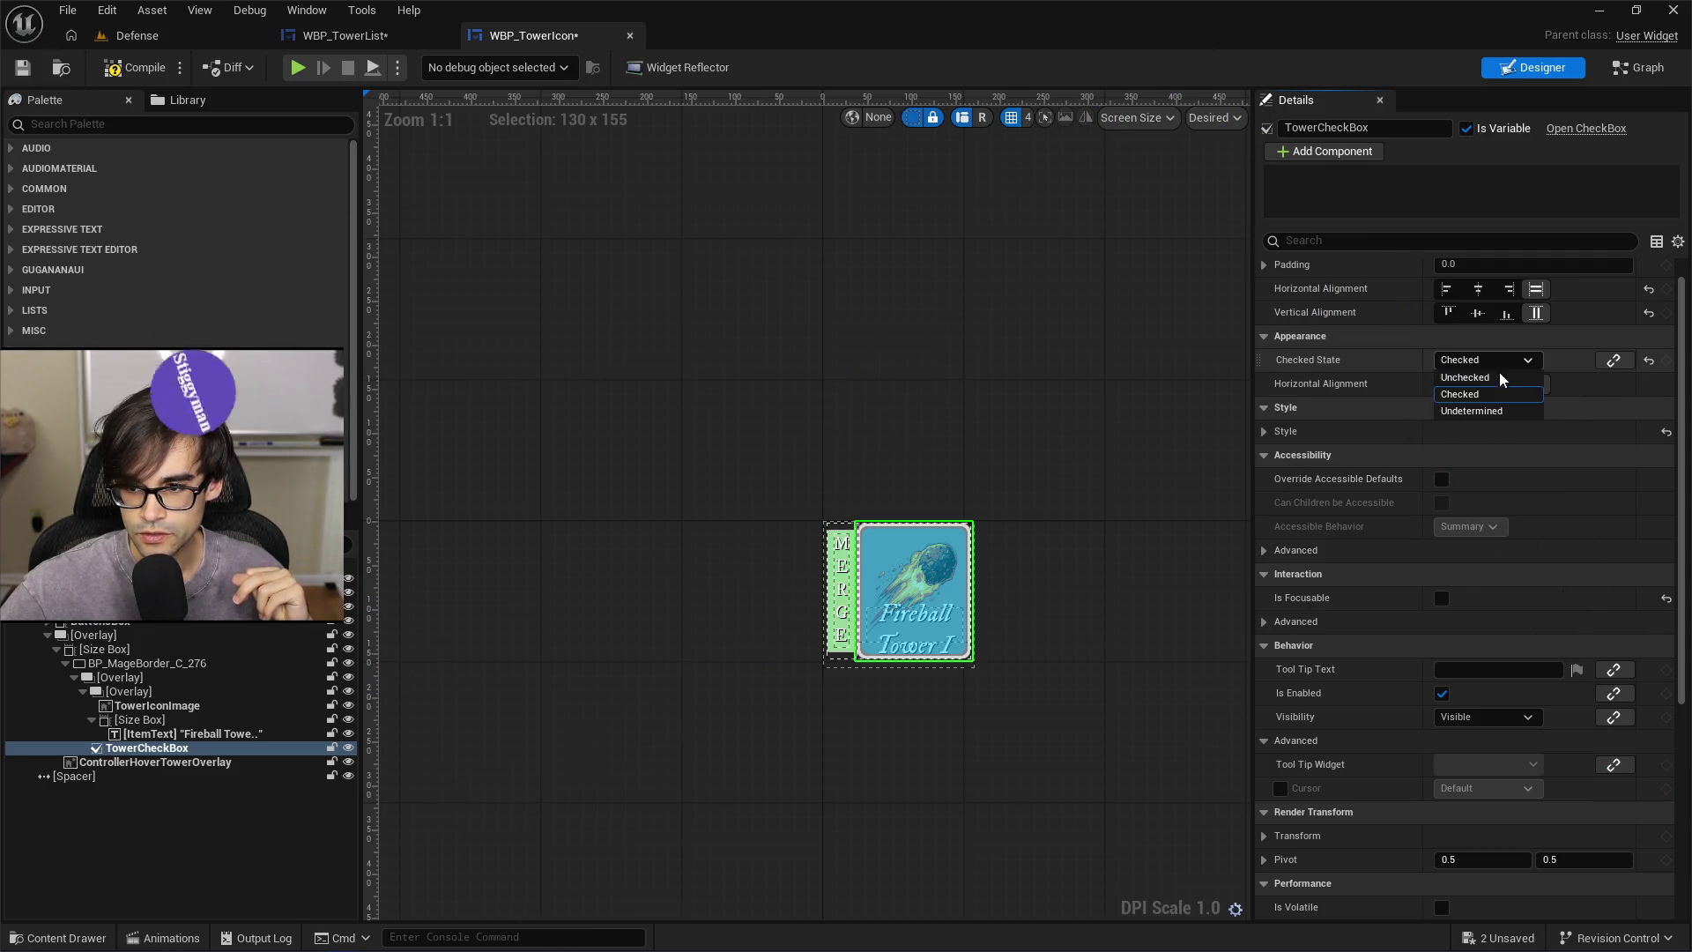
pyautogui.click(1496, 384)
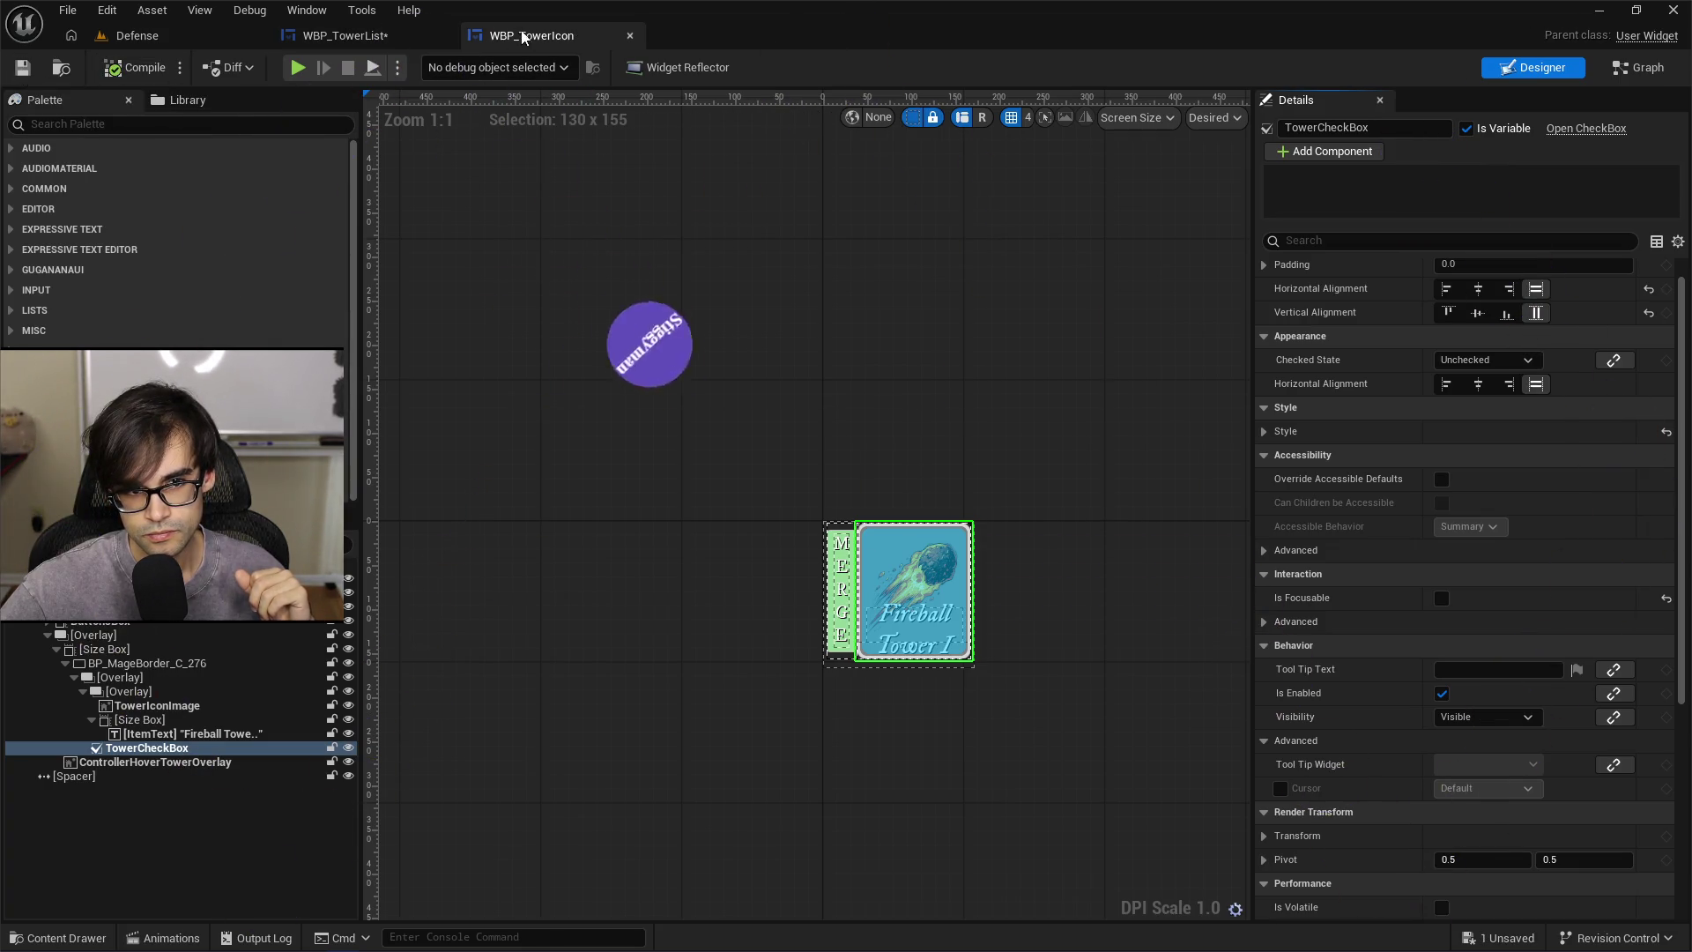
# Set WBP_TowerList's left-click Set Checked State to Unchecked, then compile and save
pyautogui.click(440, 37)
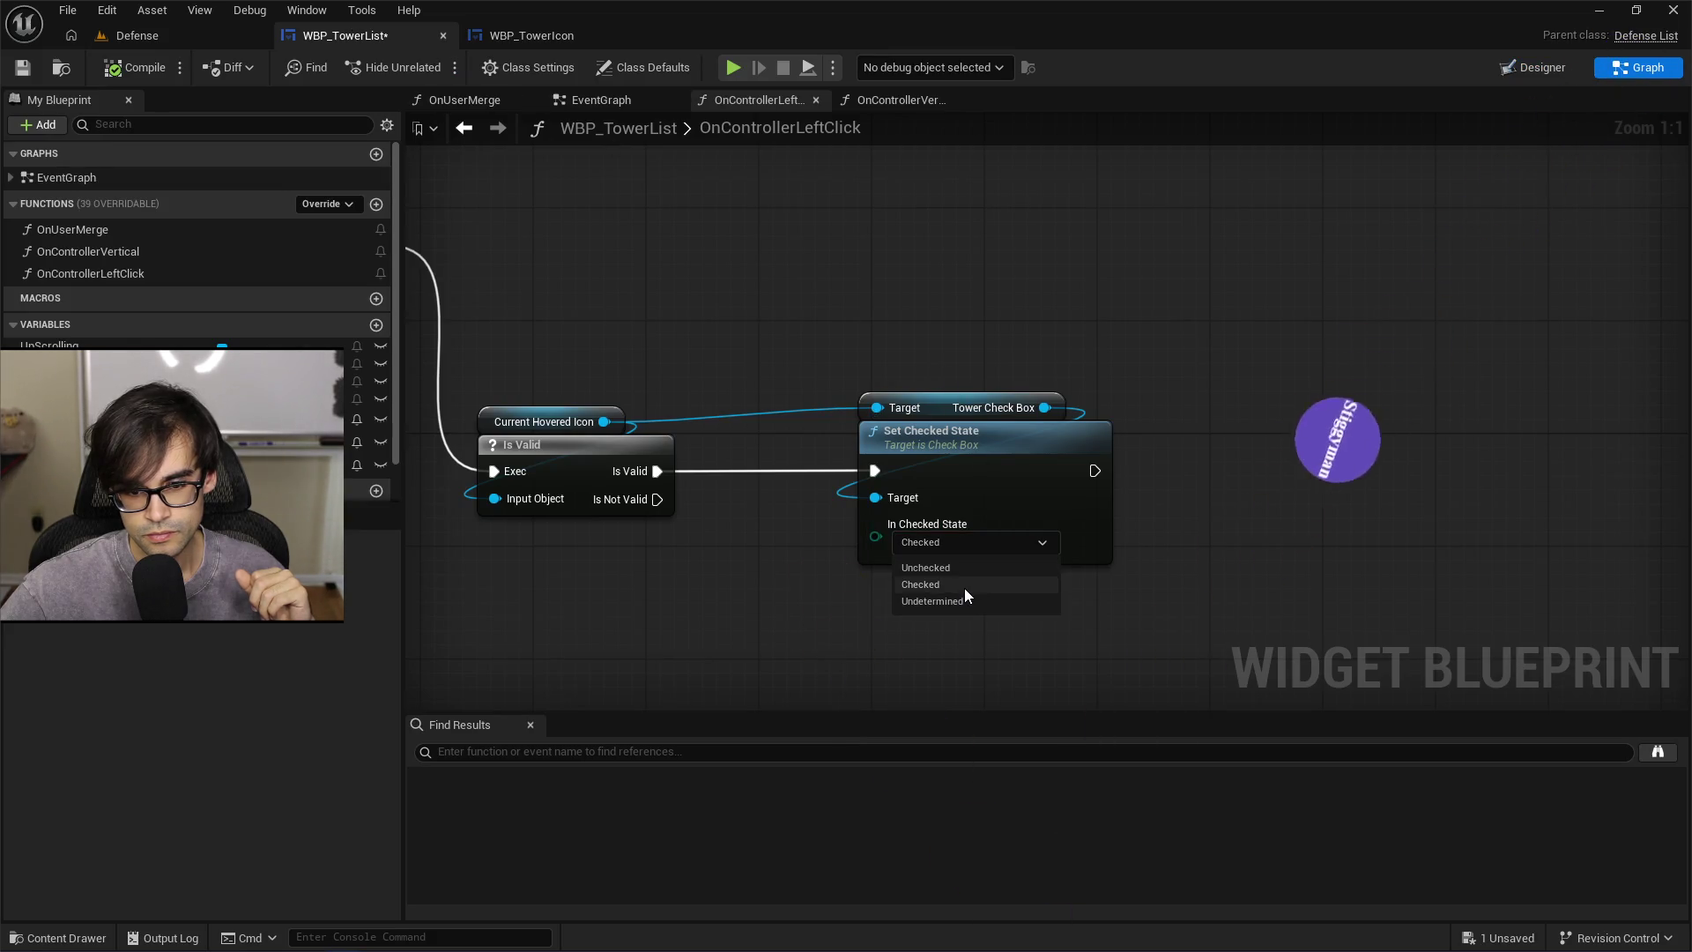
pyautogui.click(968, 573)
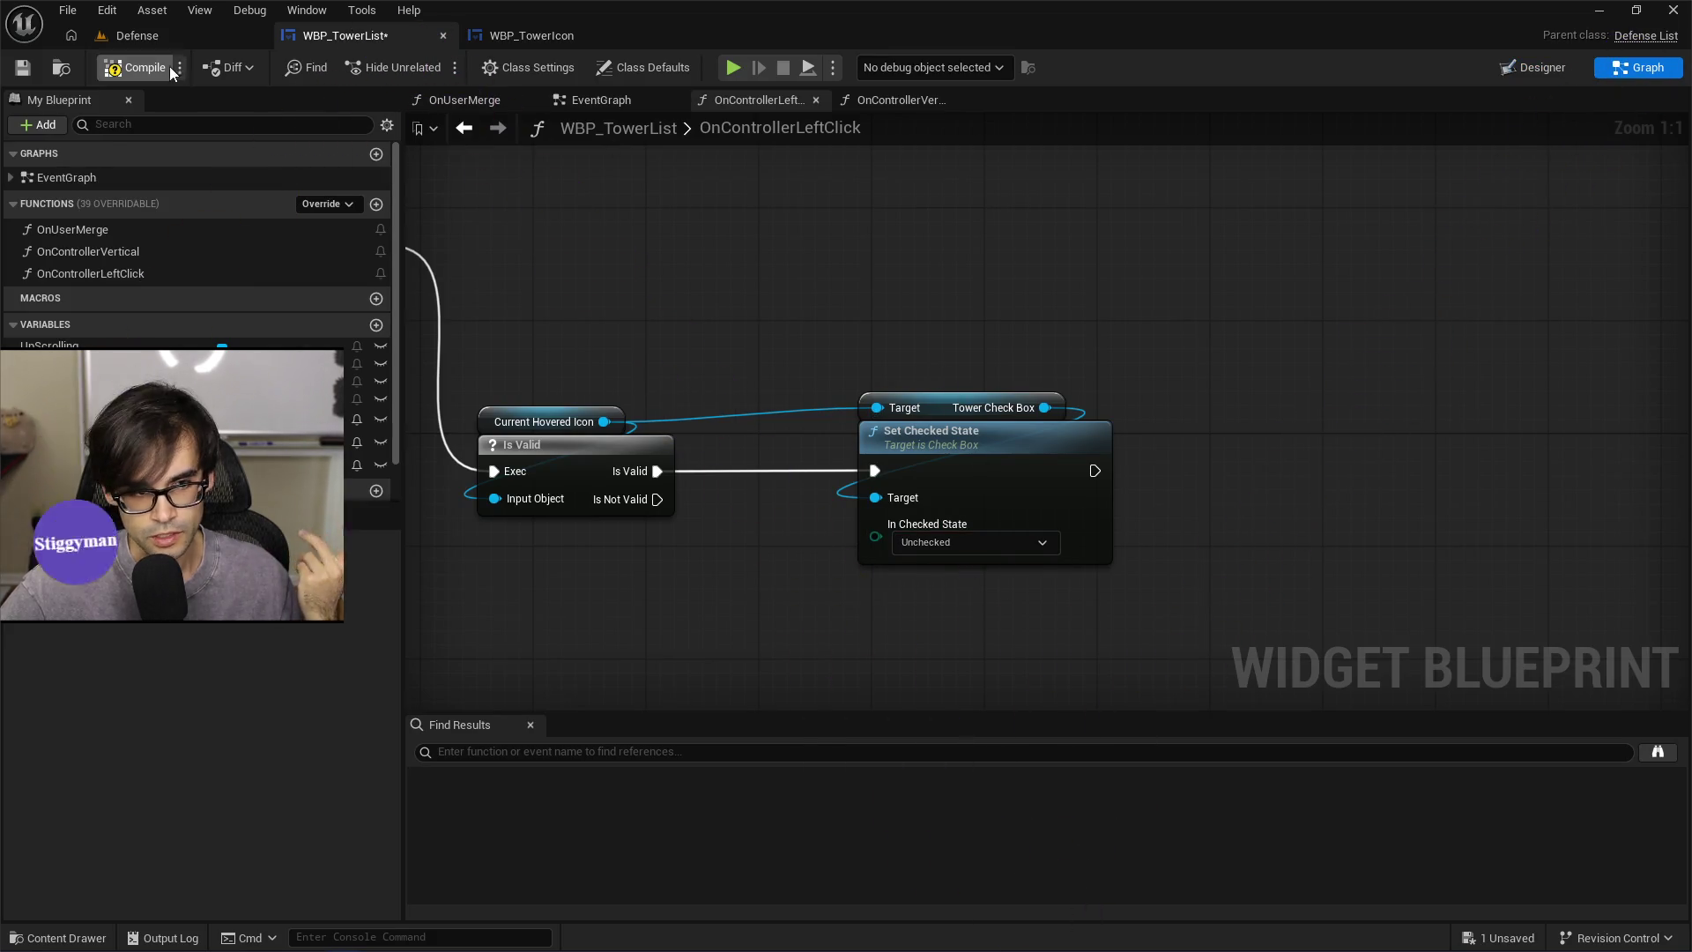
pyautogui.click(15, 78)
pyautogui.click(145, 41)
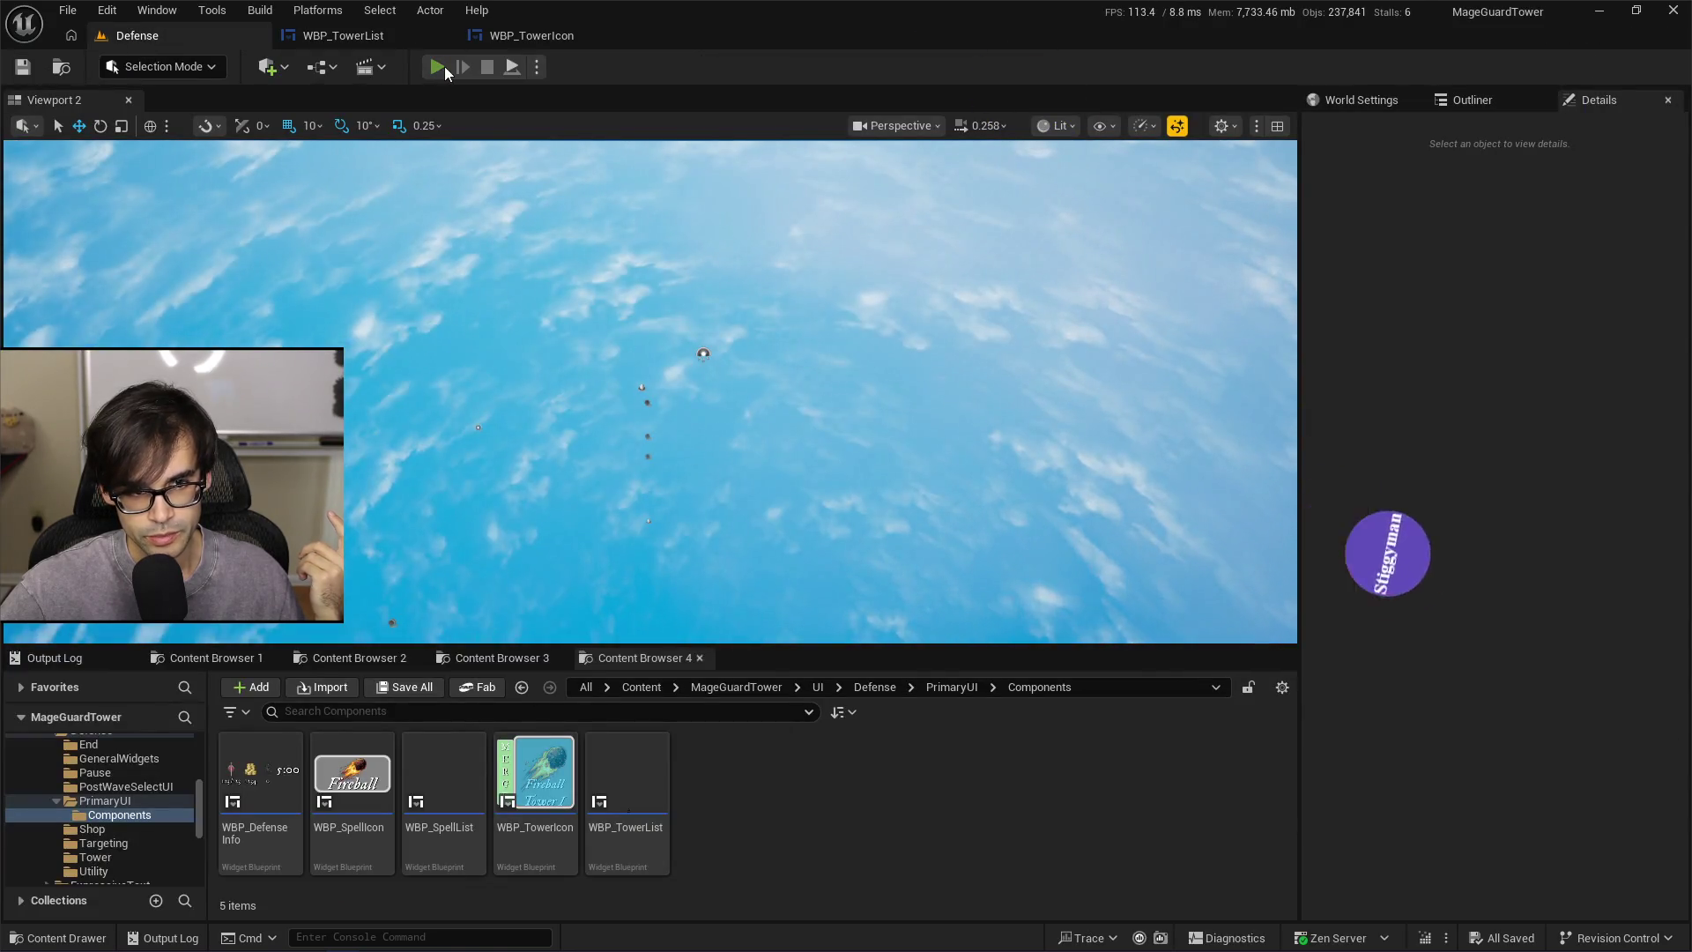
# Play the Defense level and left-click twice to print 'left click inside tower list', then stop and reopen WBP_TowerList
pyautogui.click(444, 66)
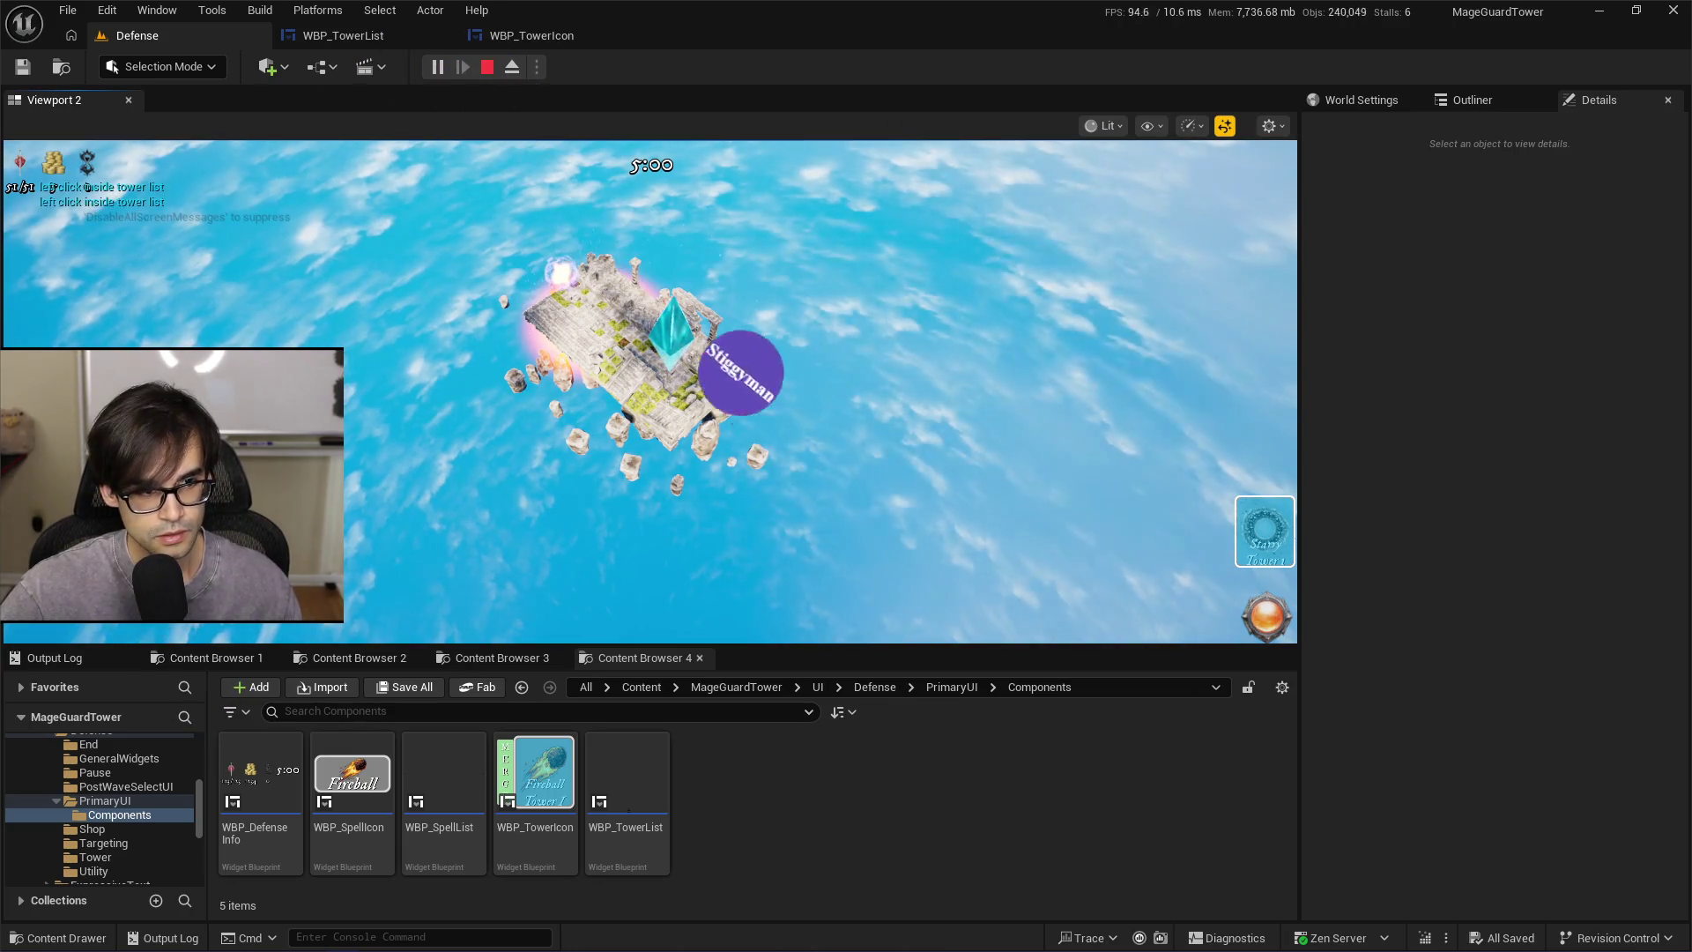
pyautogui.click(1264, 531)
pyautogui.click(1265, 532)
pyautogui.click(1265, 532)
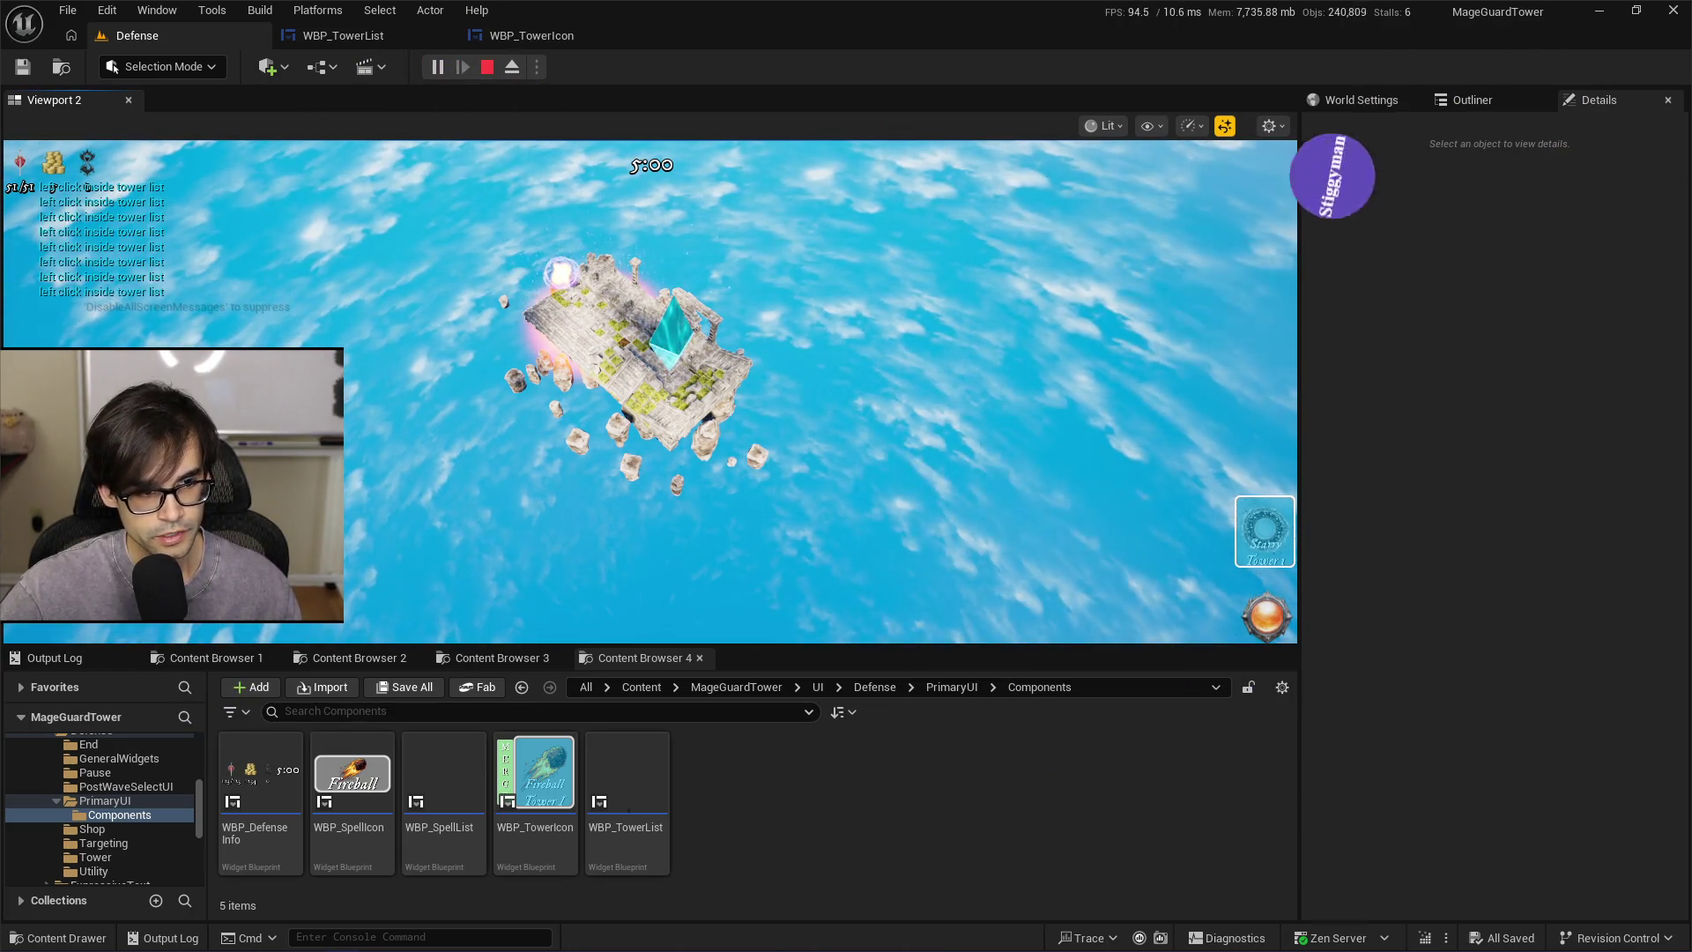
pyautogui.press('Escape')
pyautogui.click(389, 40)
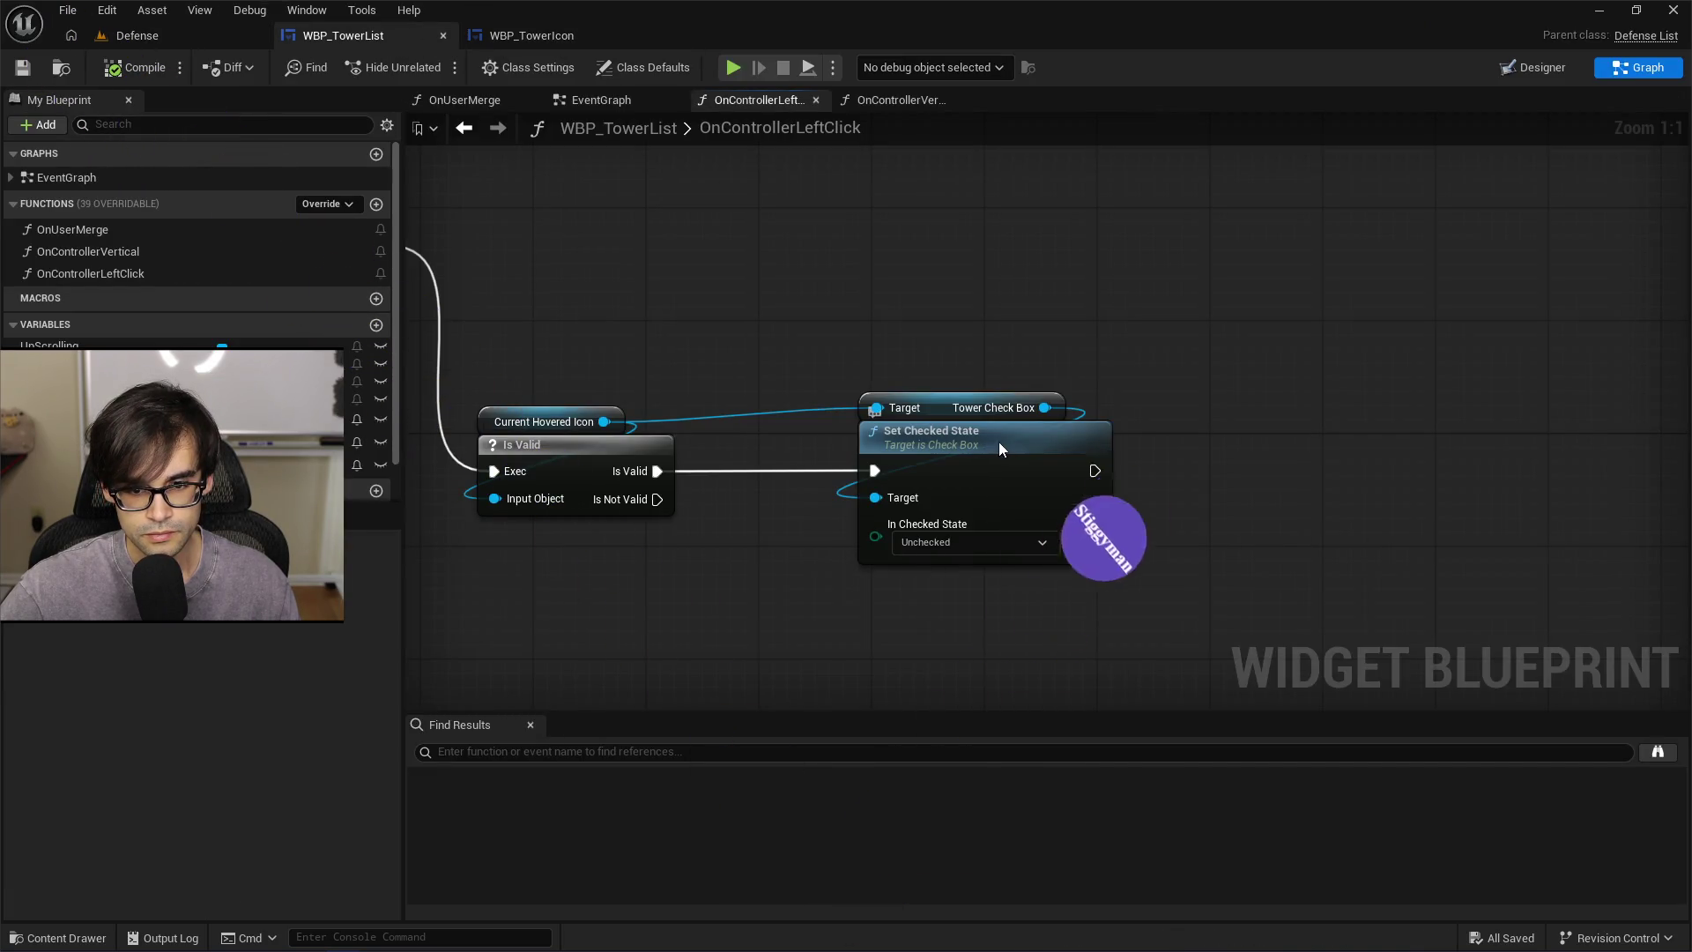
# Set Set Checked State to Undetermined and paste a Print String reading 'I should be changing to'
pyautogui.moveTo(999, 447); pyautogui.dragTo(1013, 462)
pyautogui.click(1001, 557)
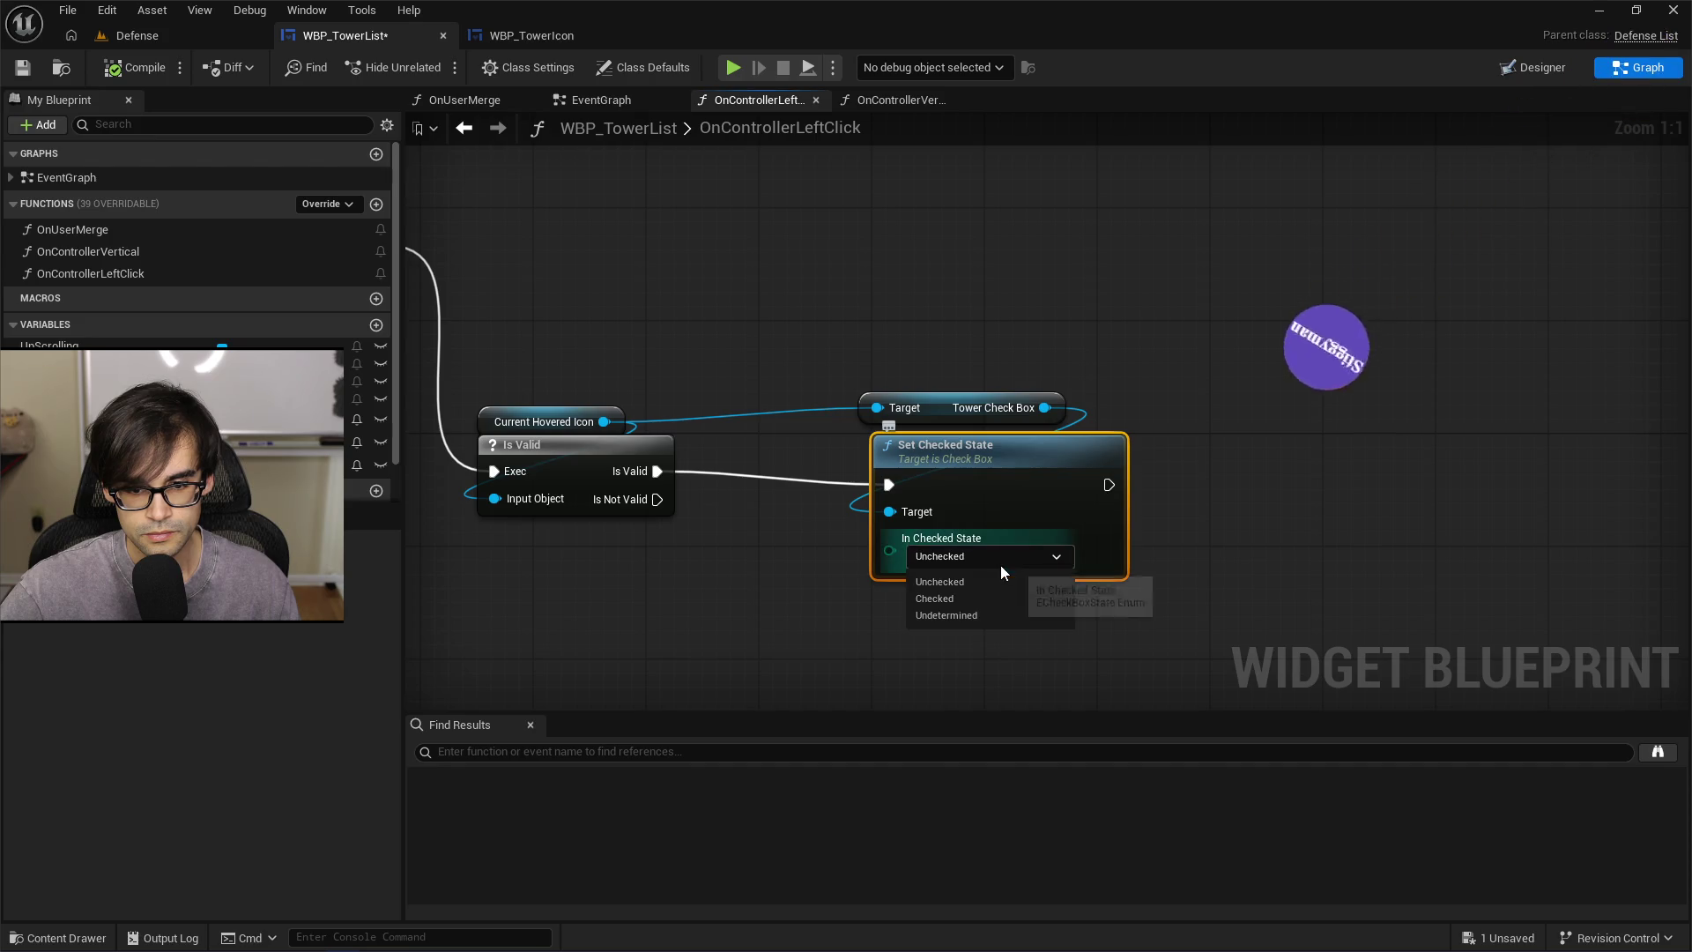
pyautogui.click(985, 616)
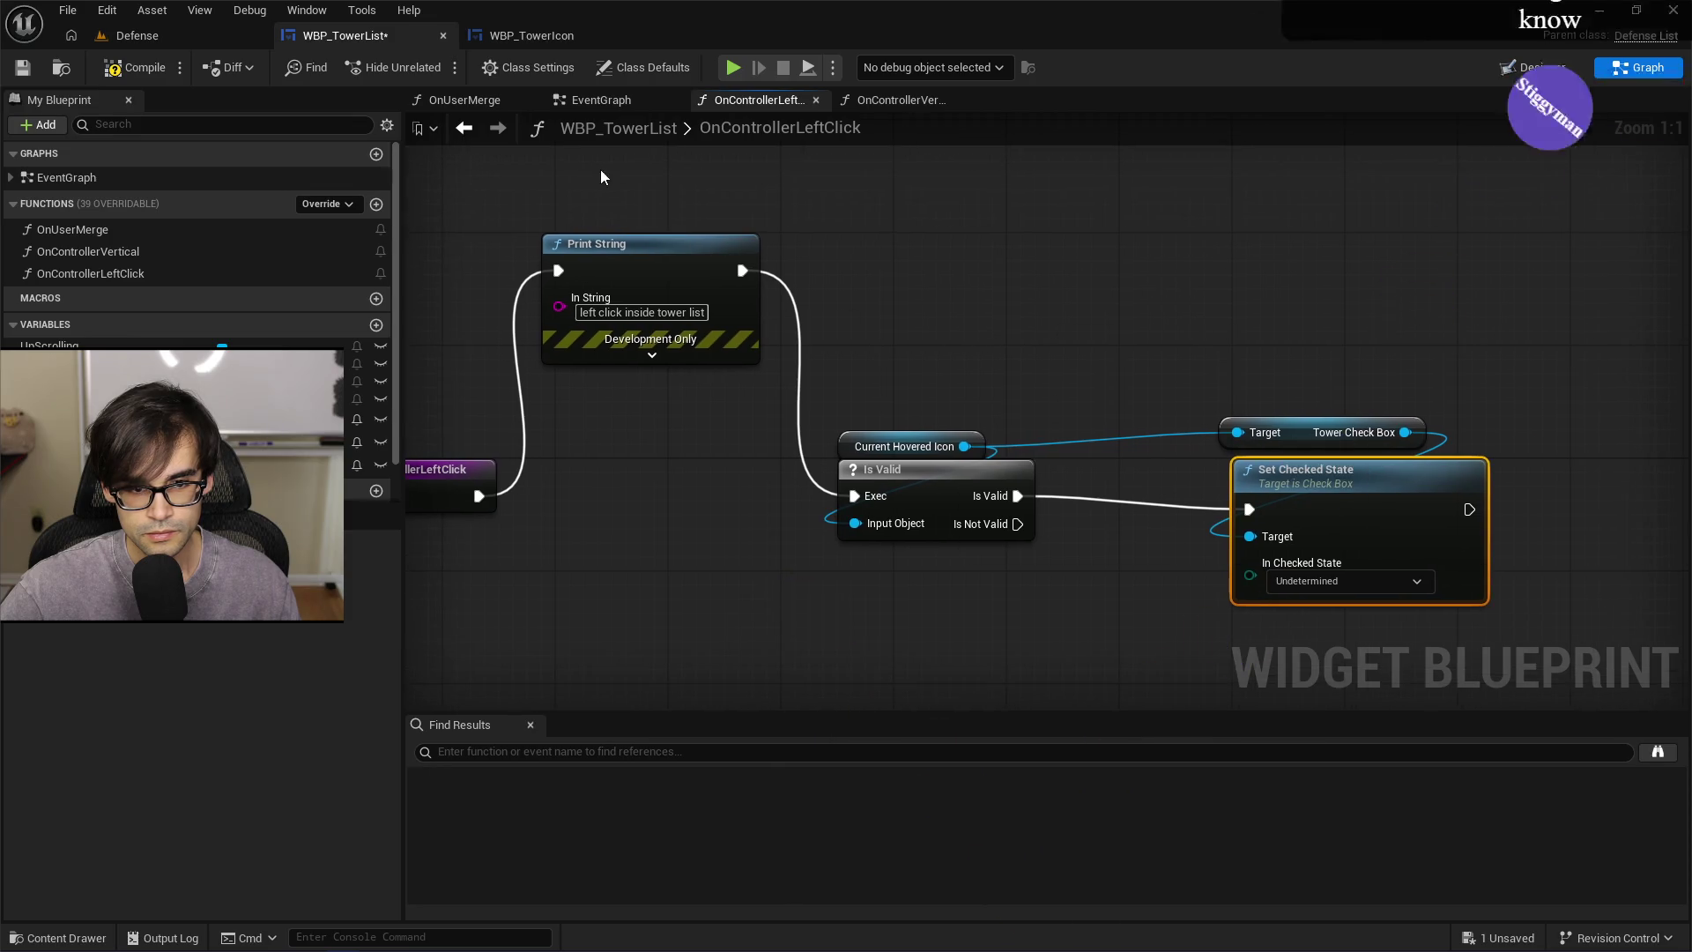
pyautogui.click(634, 330)
pyautogui.moveTo(1085, 441); pyautogui.dragTo(1393, 397)
pyautogui.hotkey('ctrl', 'v')
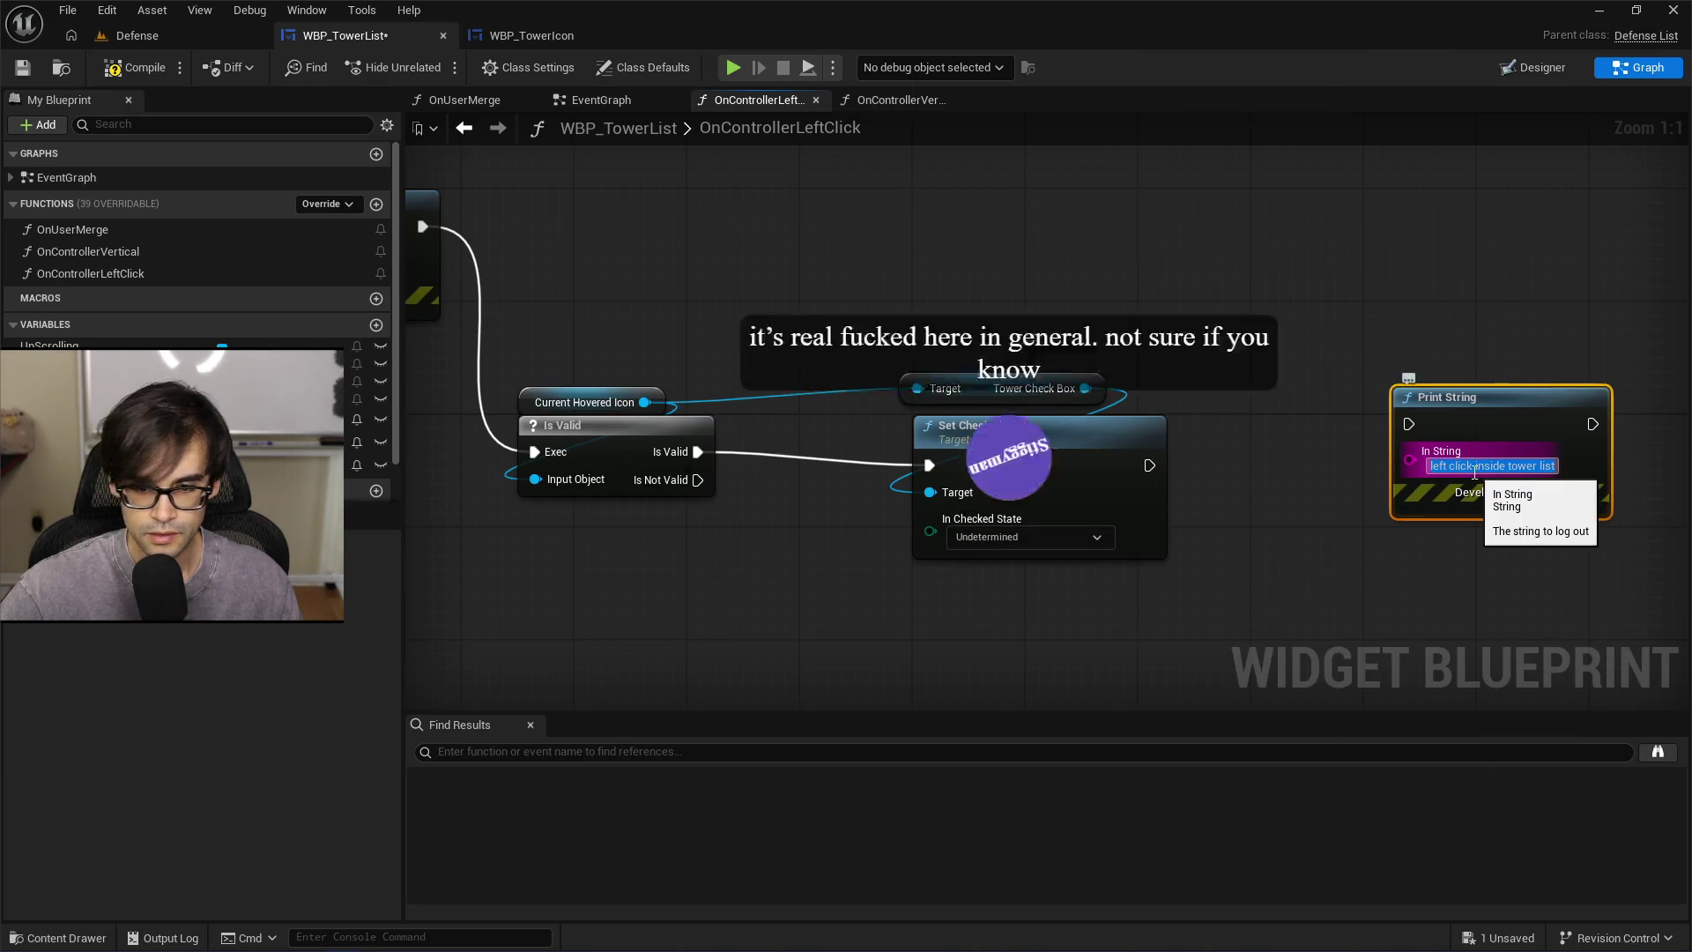
pyautogui.write('I should be cha')
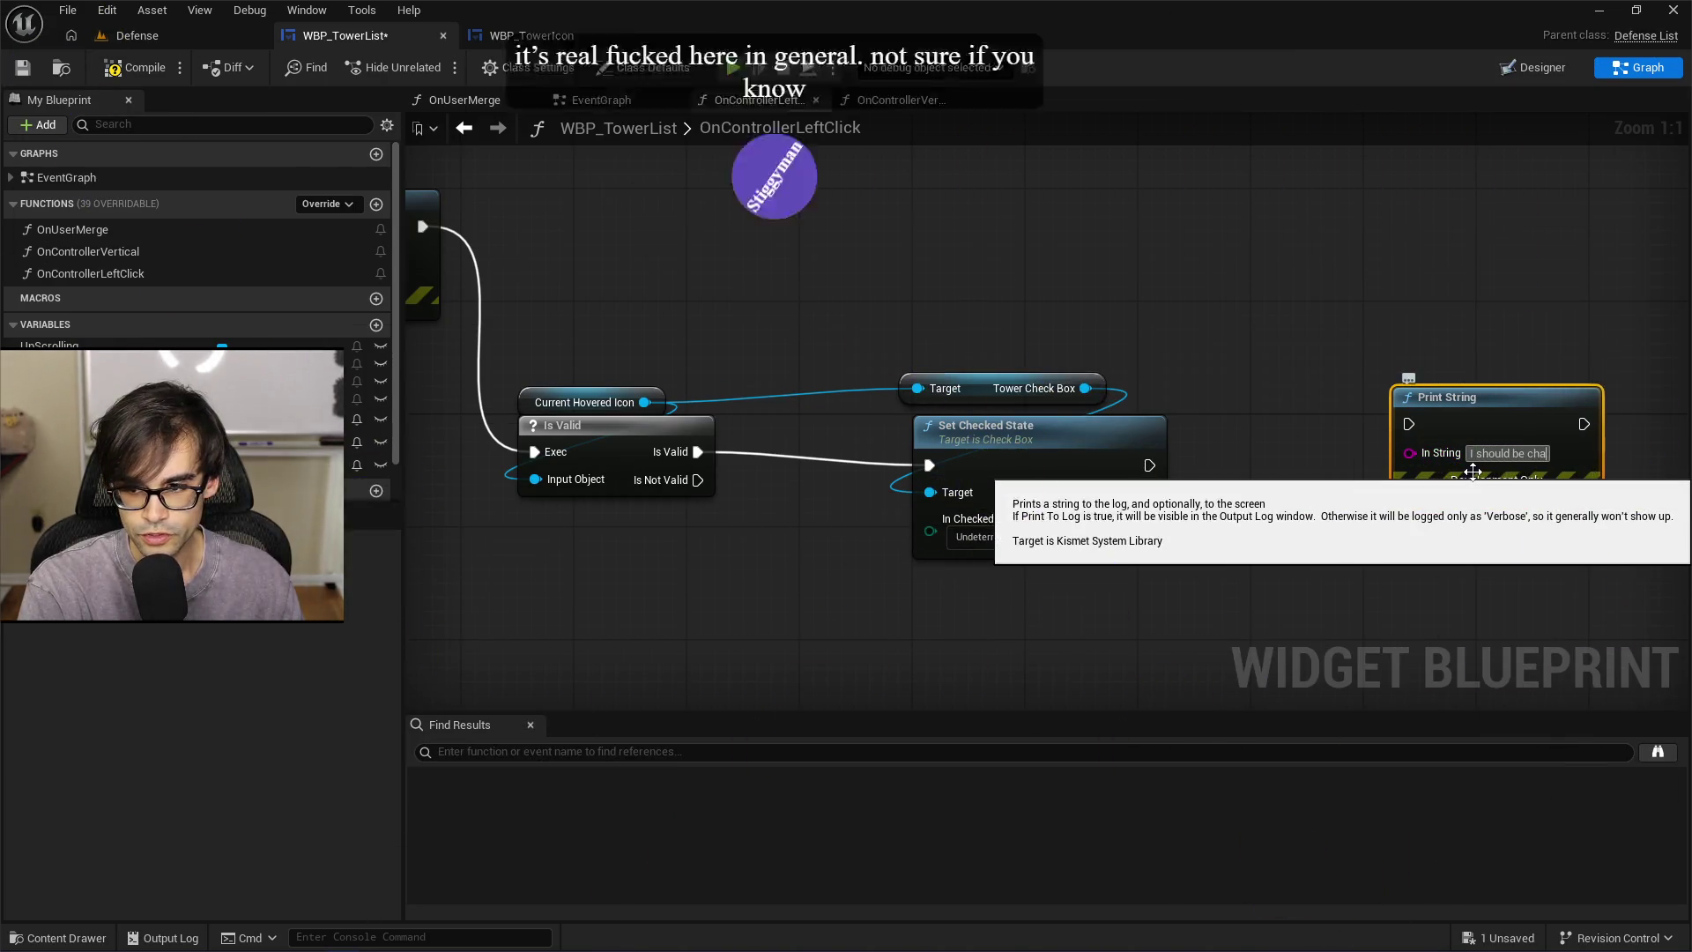
pyautogui.write('nging to')
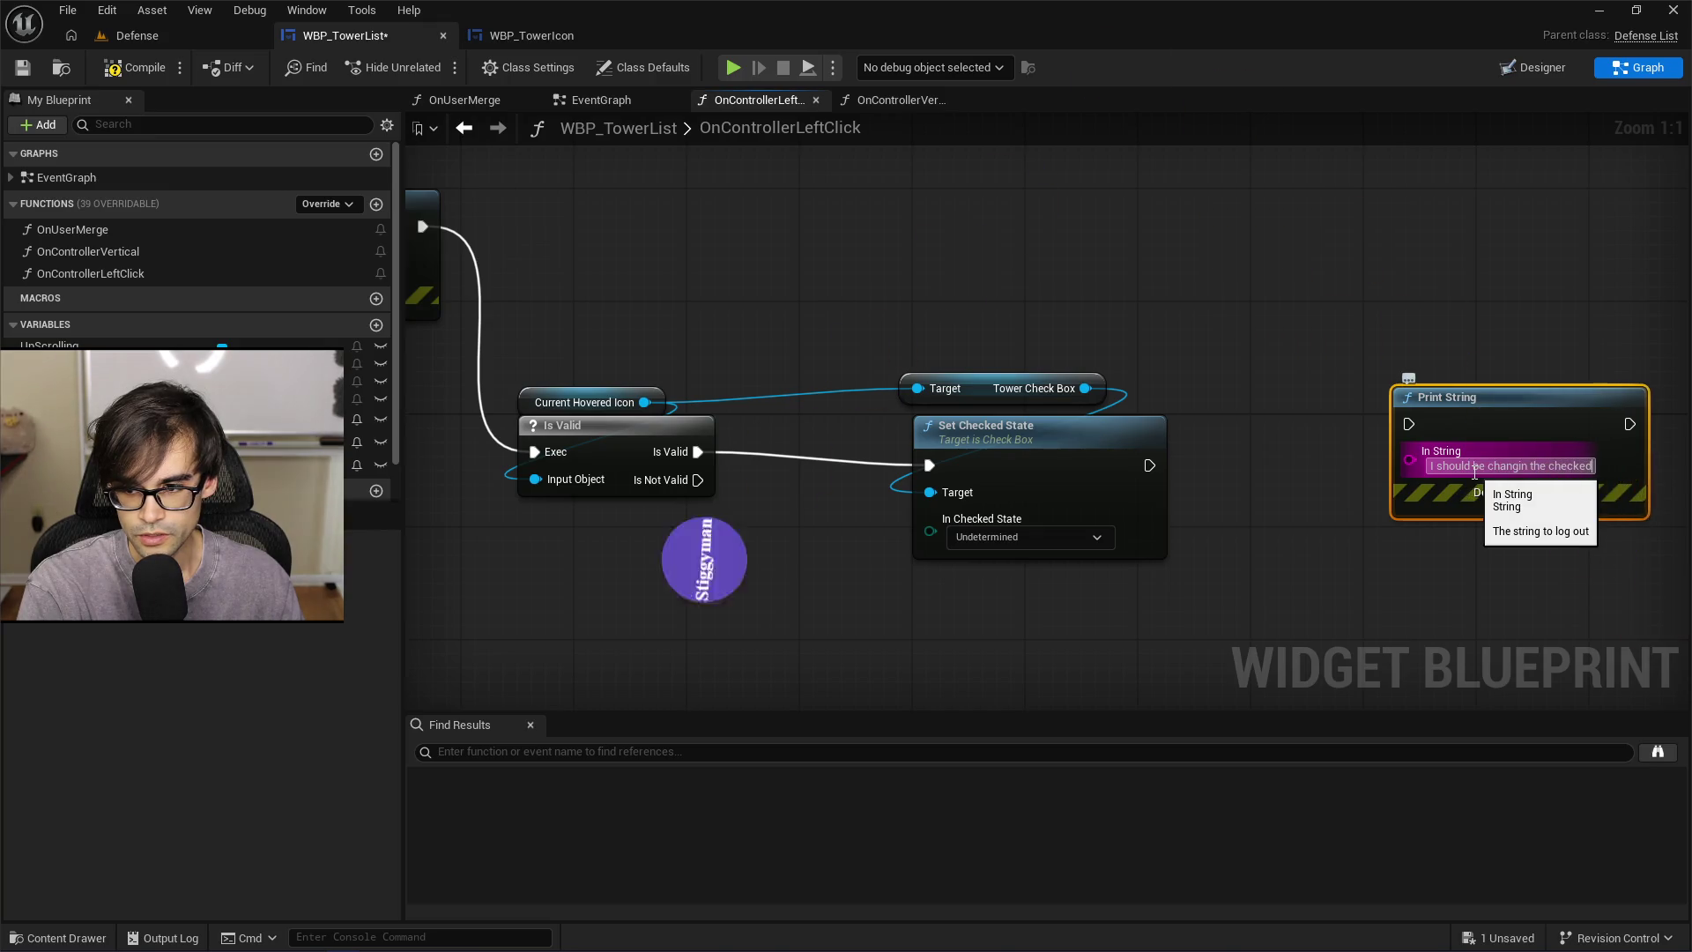
pyautogui.click(1305, 494)
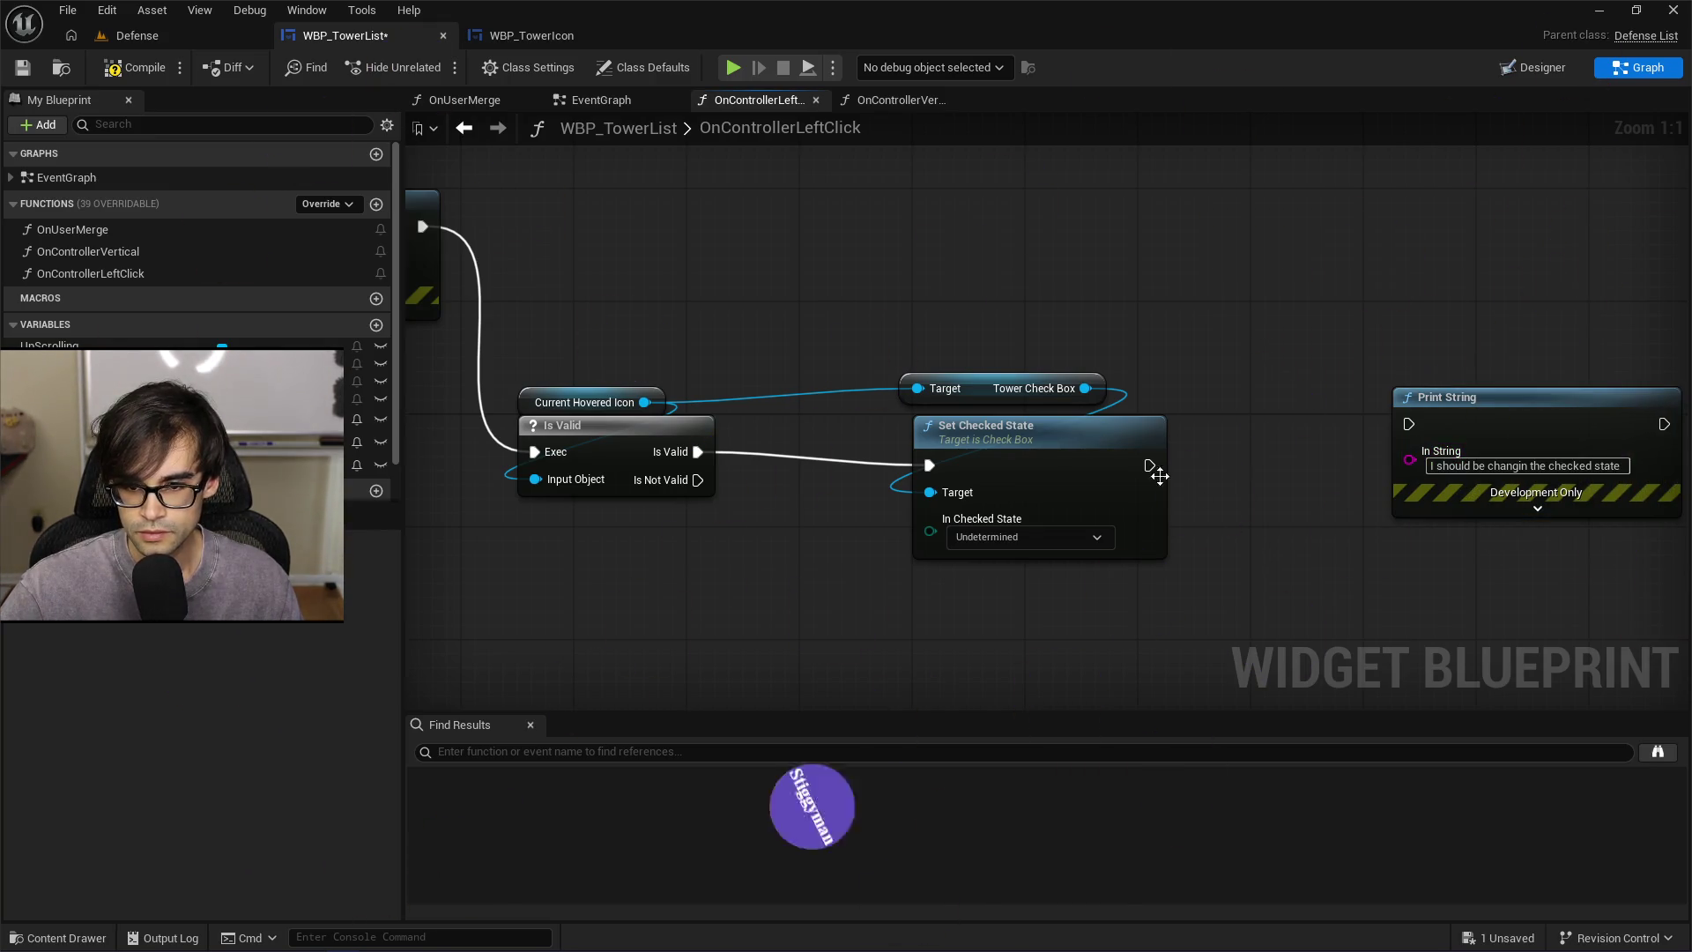
# Make the Print String message colour green, then compile and save WBP_TowerList
pyautogui.click(1538, 511)
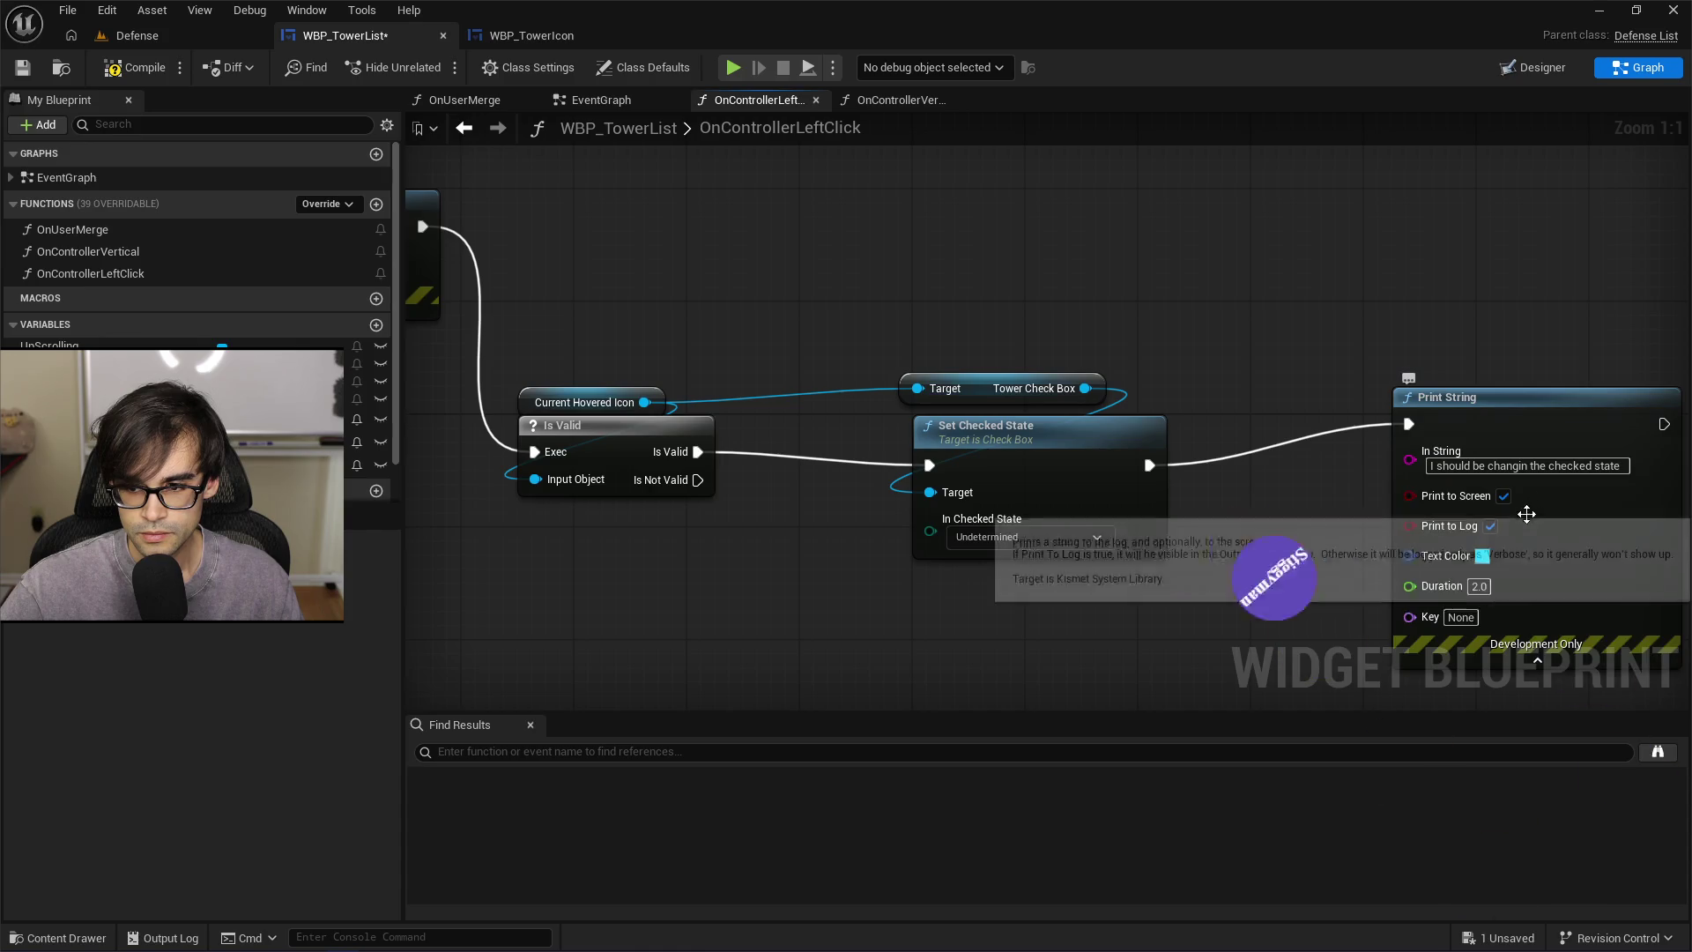
pyautogui.click(1126, 648)
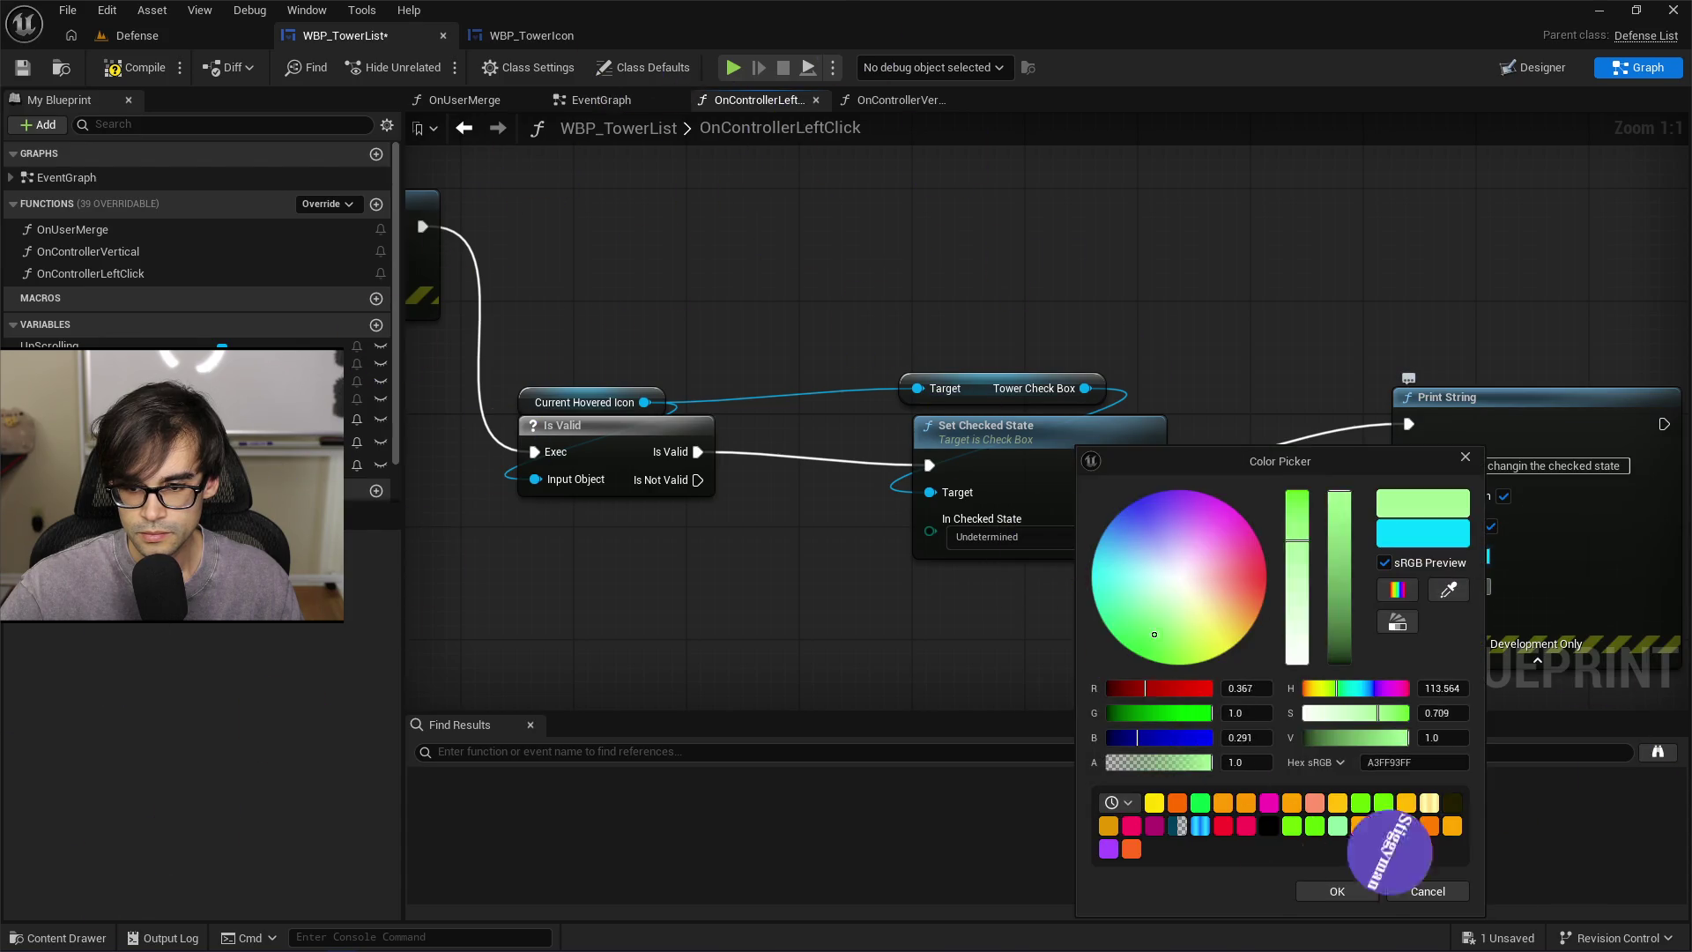
pyautogui.click(1333, 891)
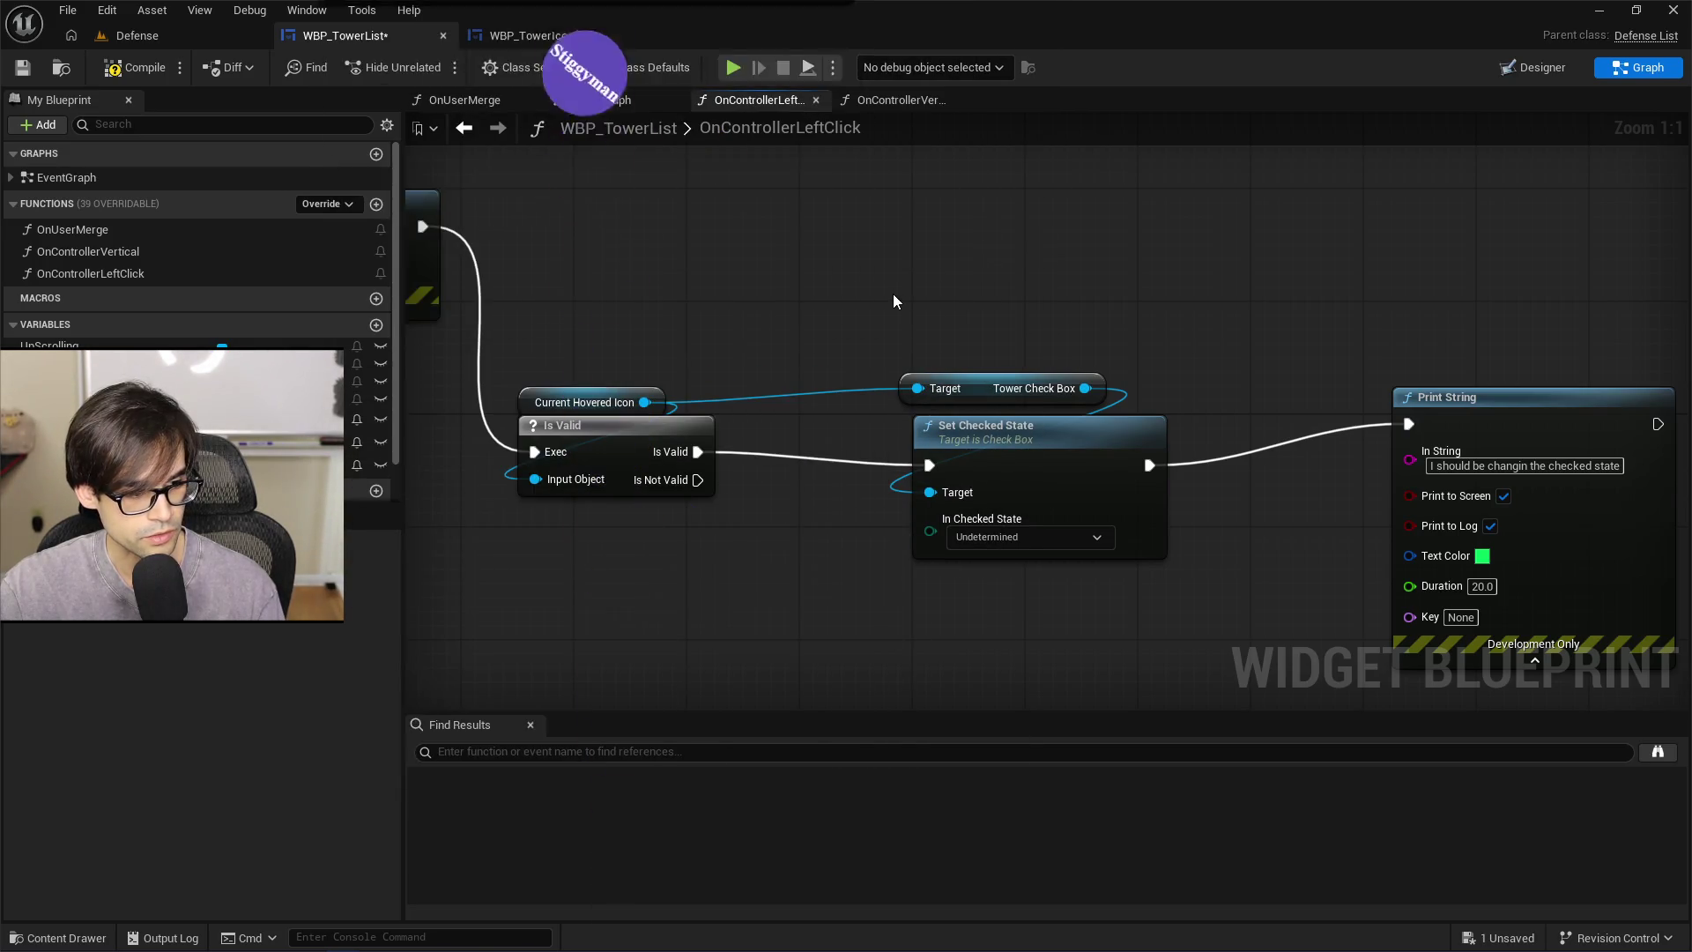
pyautogui.click(133, 71)
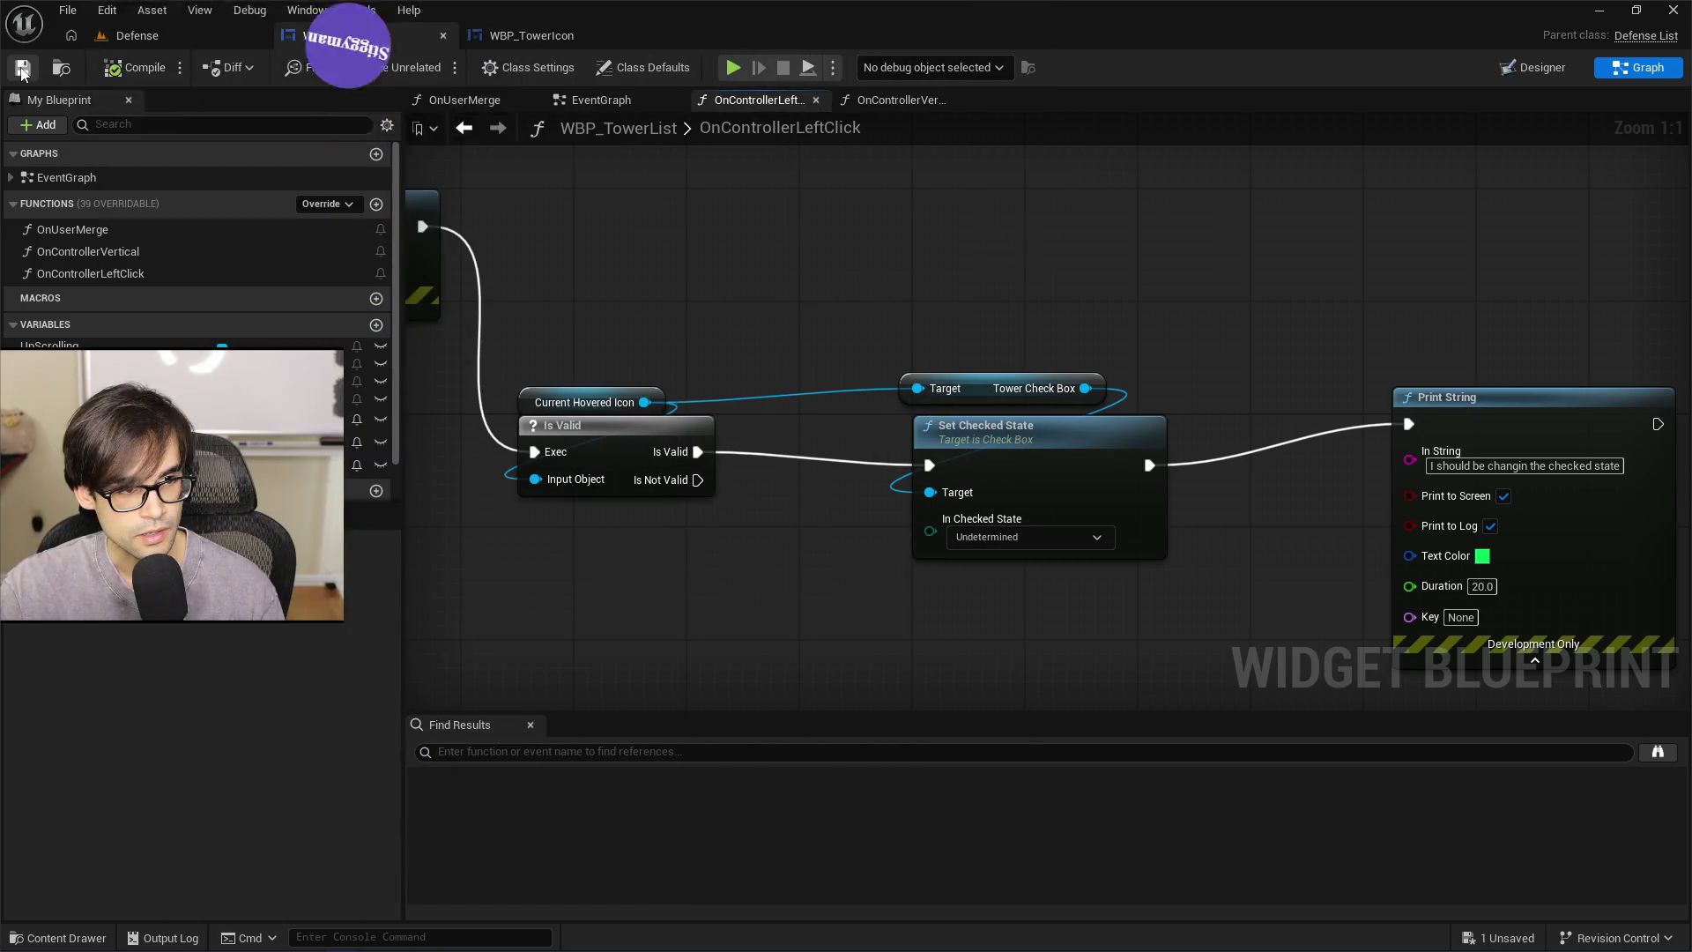
# Glance at the tower icon's checkbox, reposition the Print String node, and switch to the Defense level
pyautogui.click(568, 37)
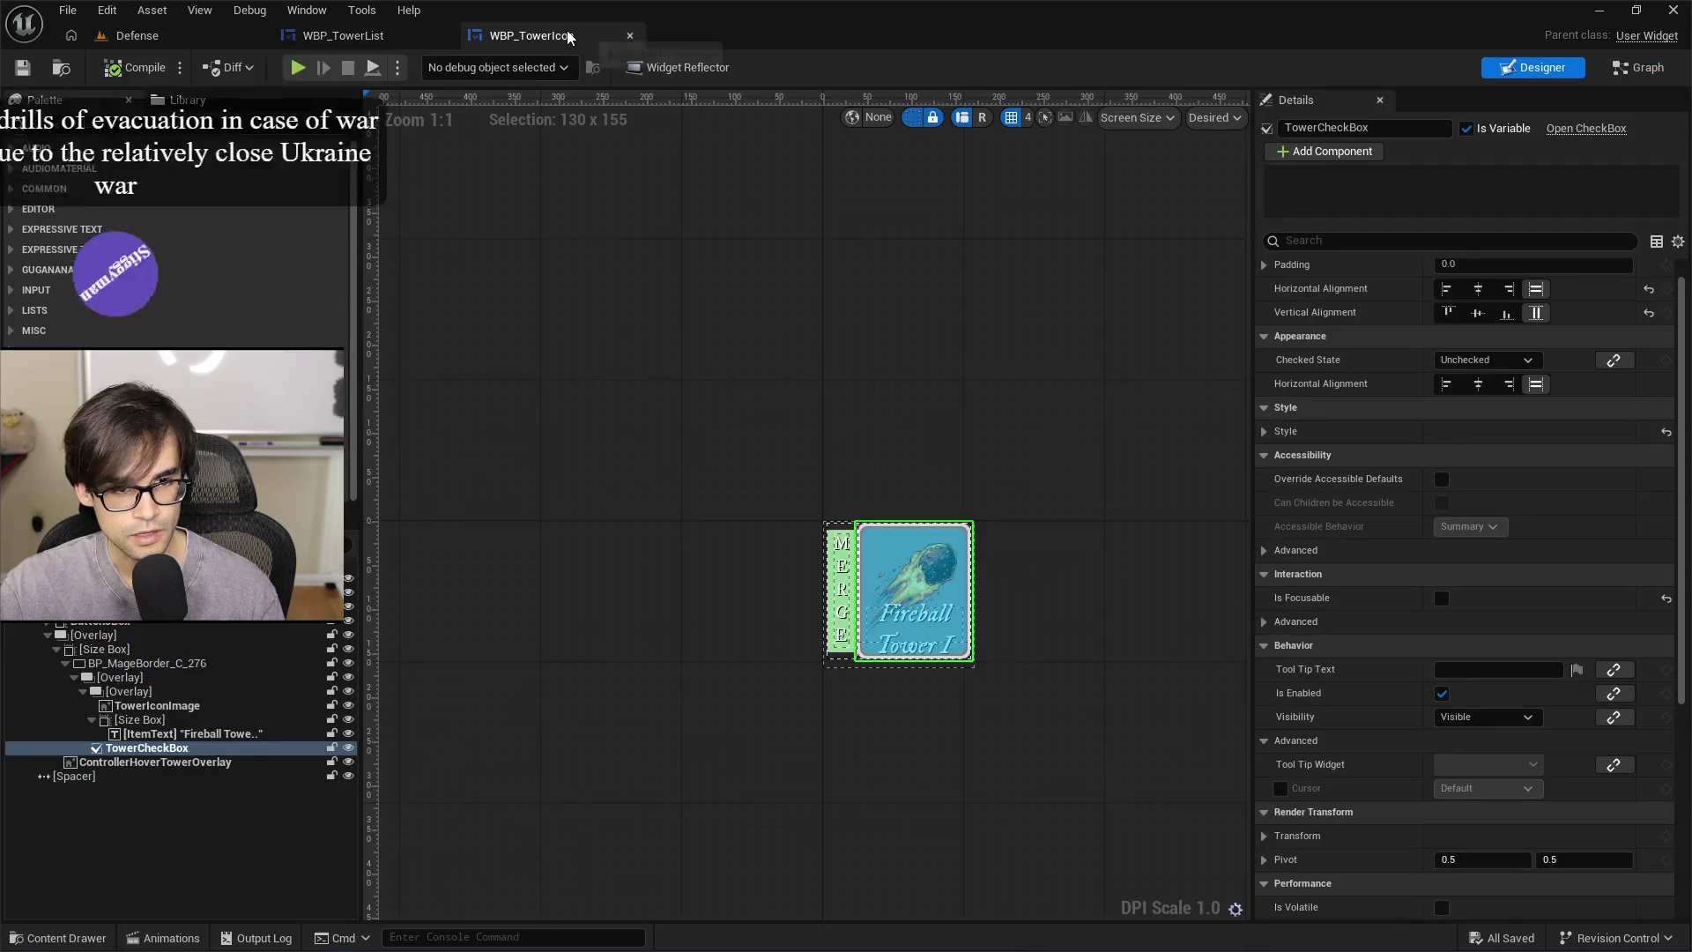
pyautogui.click(344, 35)
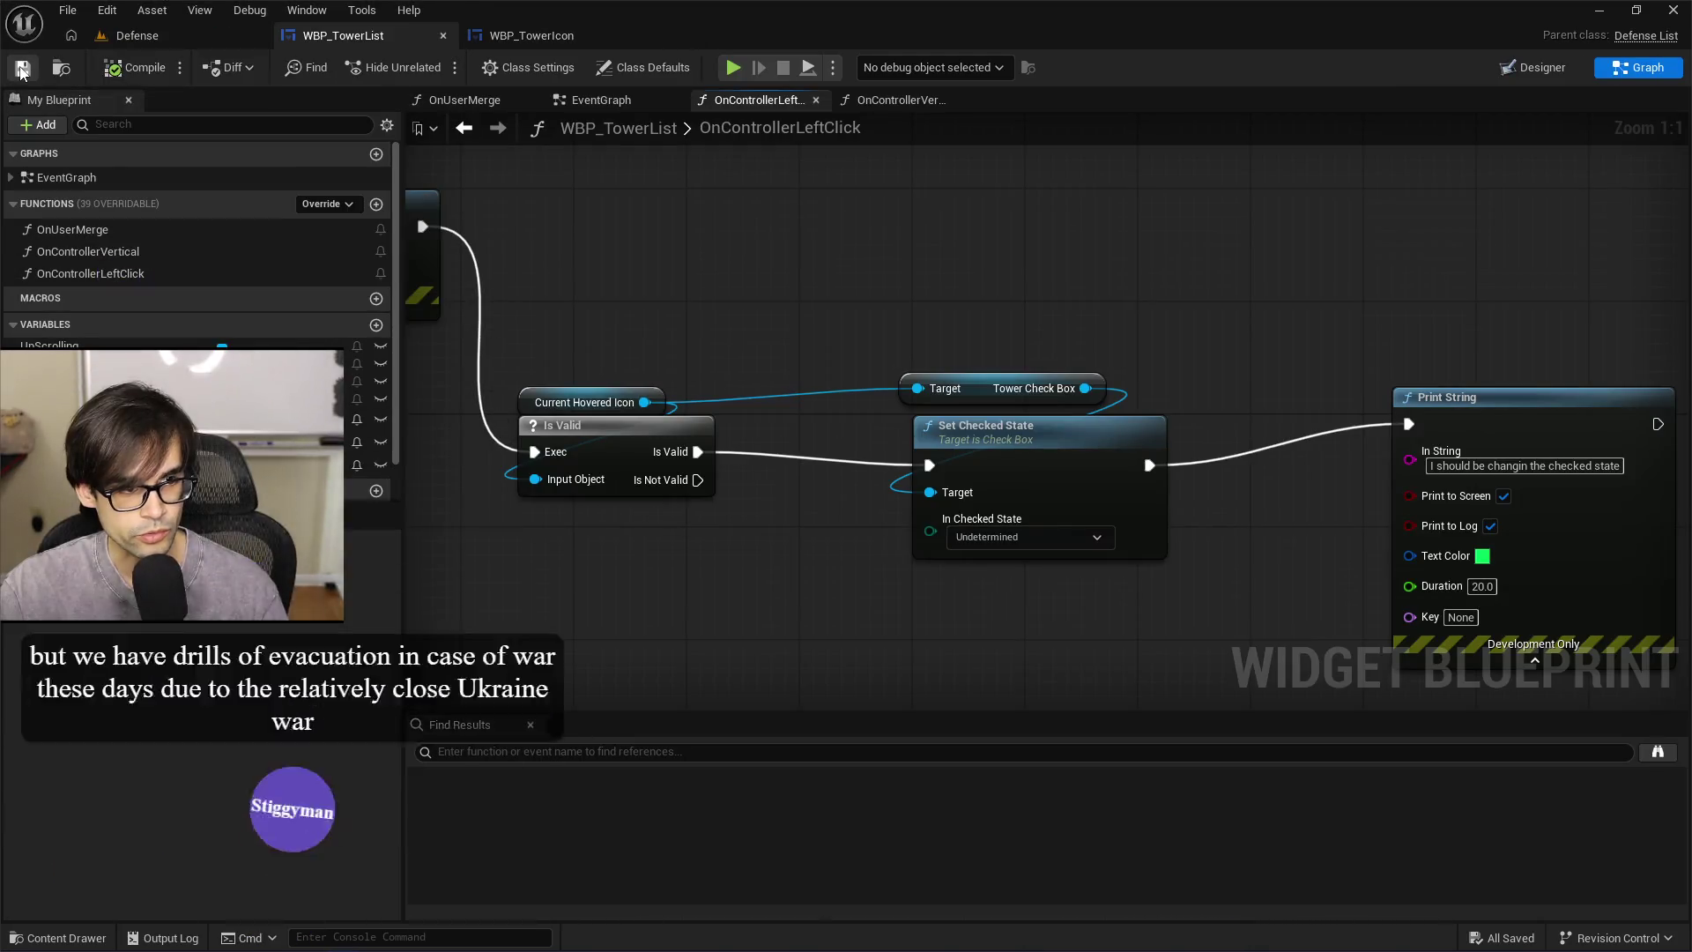
pyautogui.click(1520, 402)
pyautogui.moveTo(1520, 402); pyautogui.dragTo(1453, 448)
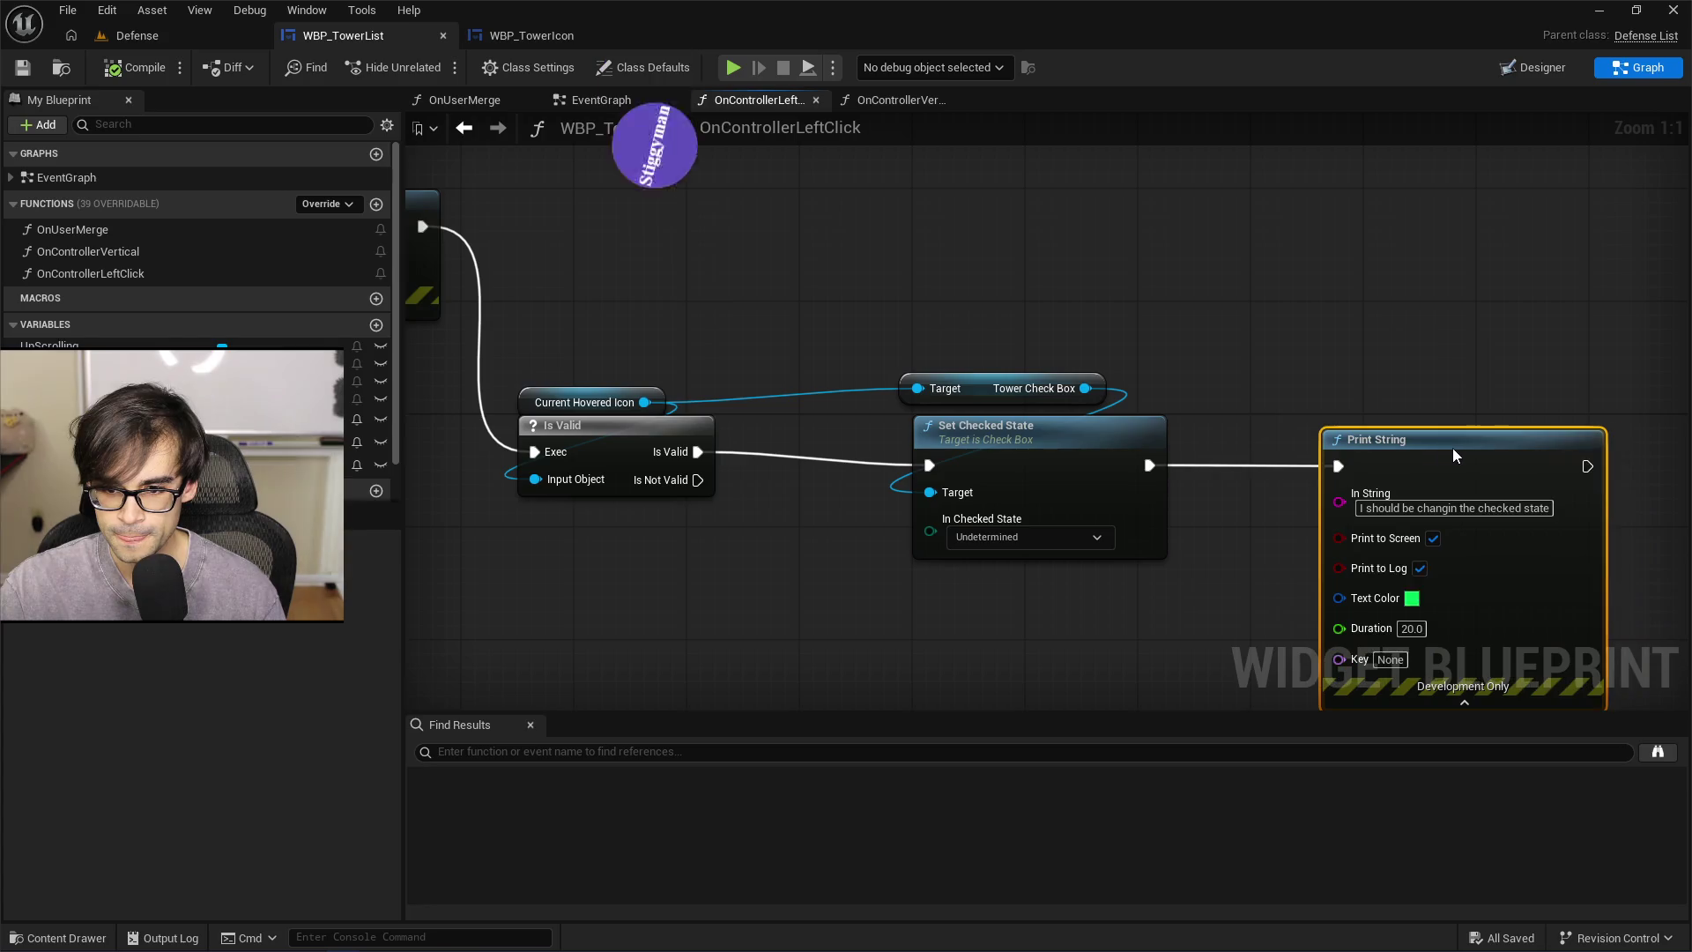
pyautogui.click(1325, 399)
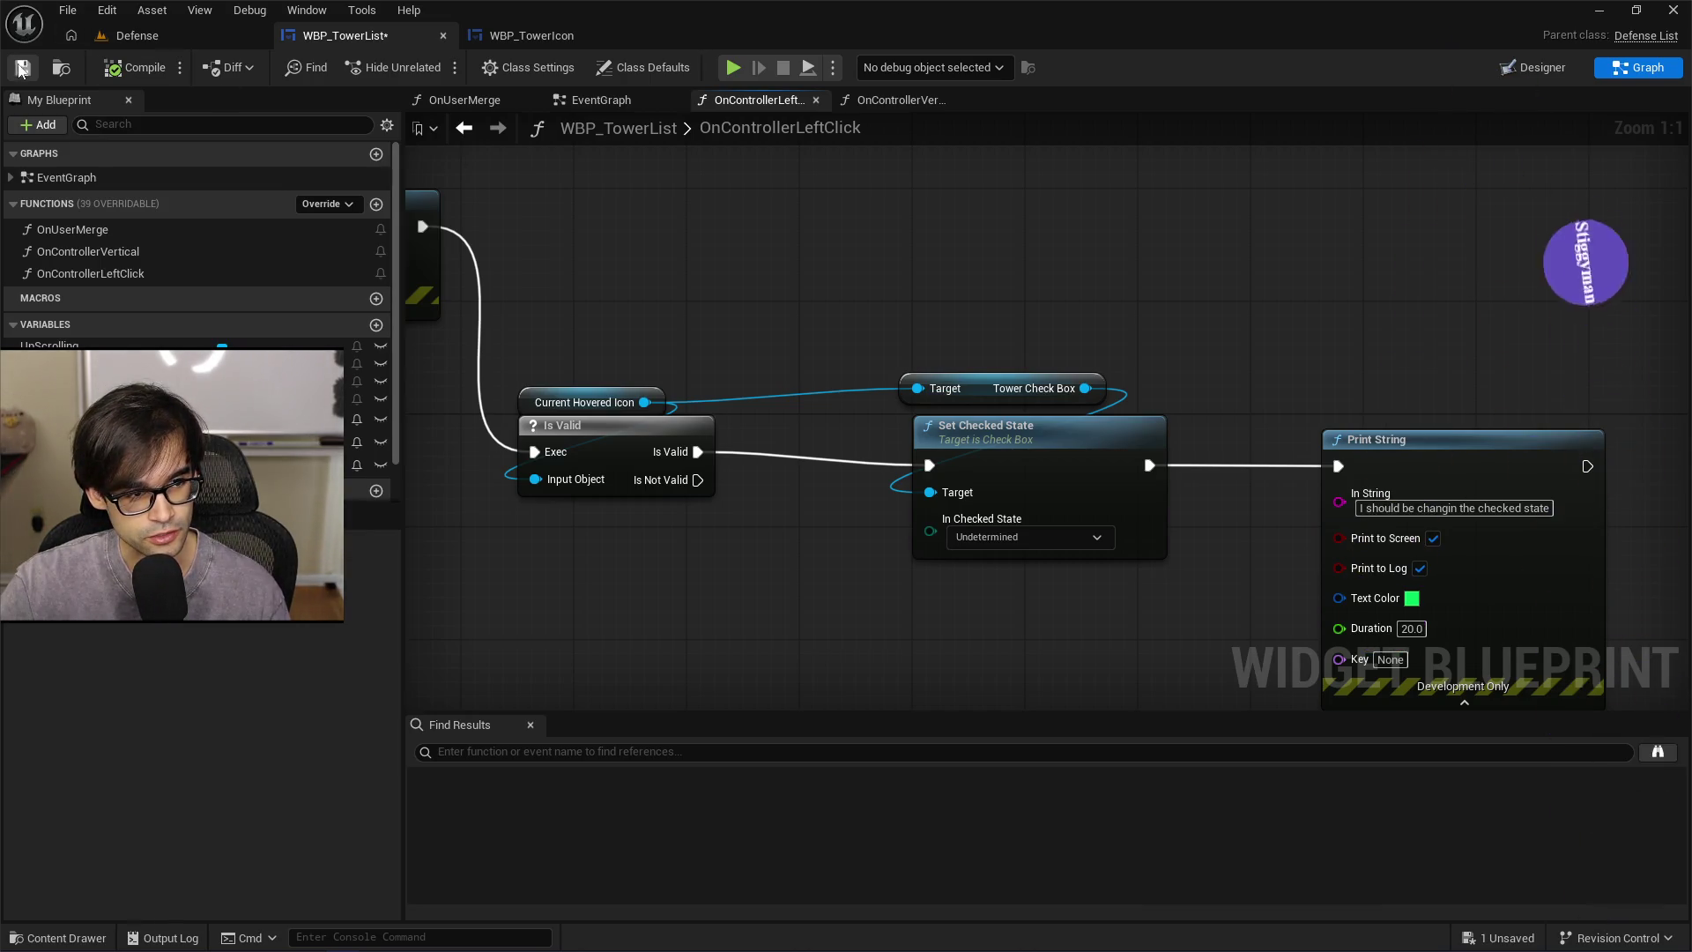
pyautogui.click(132, 35)
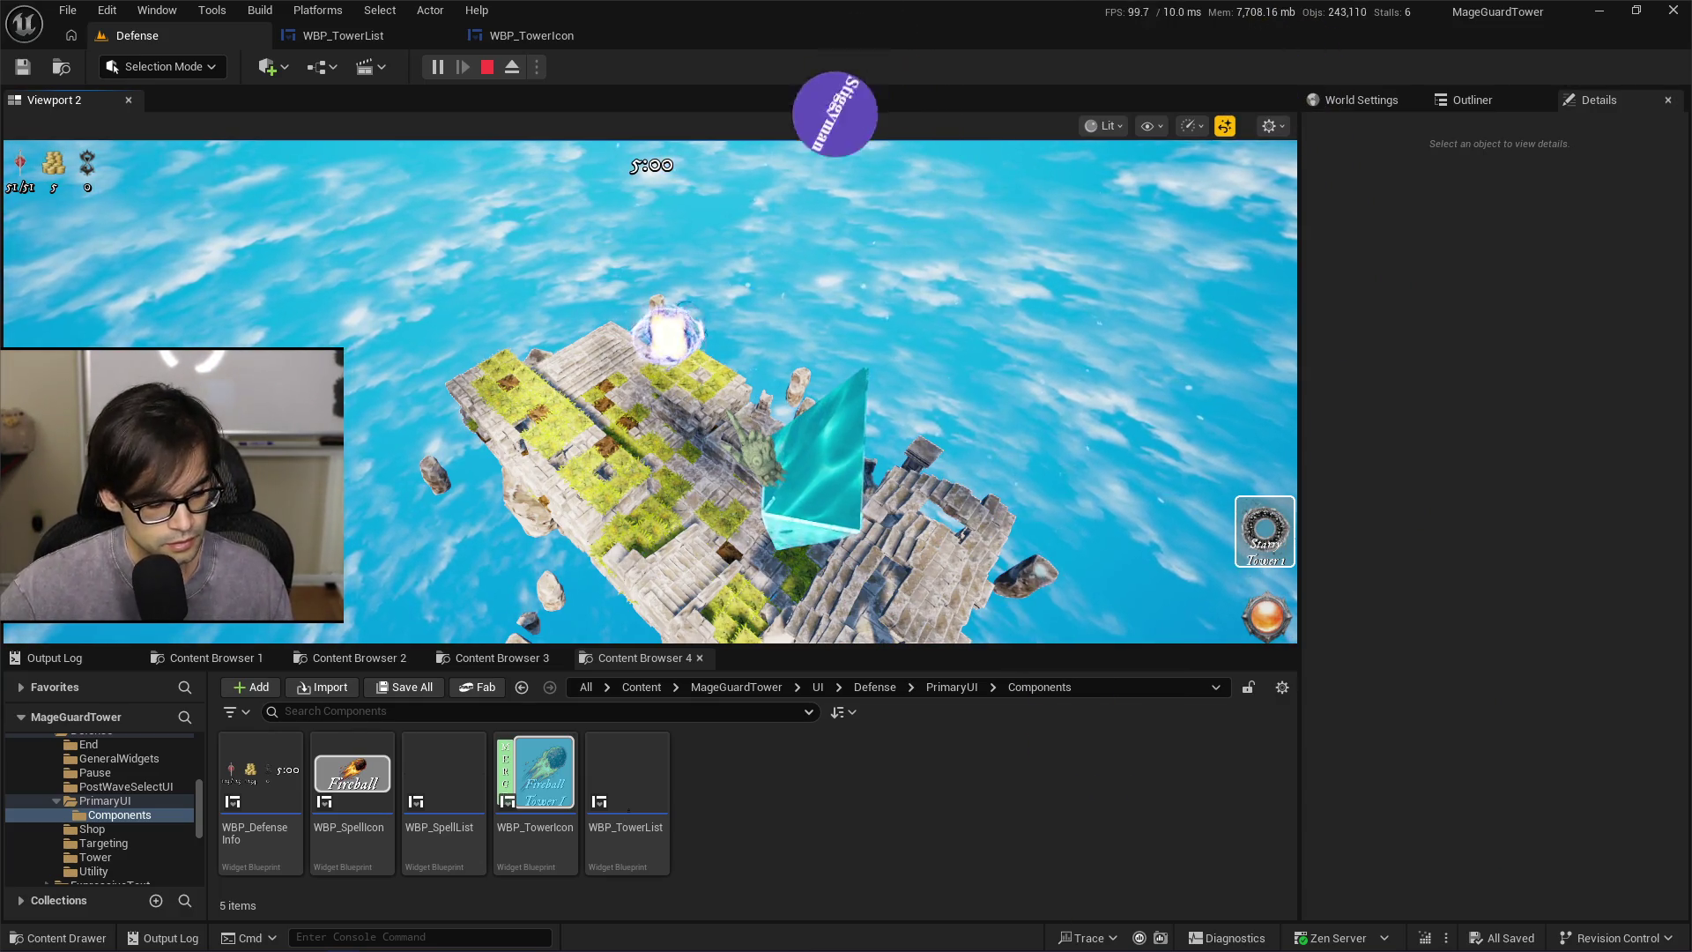
# Left-click three times in-game to see green 'I should be changin the checked state' messages, then stop and open WBP_TowerIcon
pyautogui.click(1265, 531)
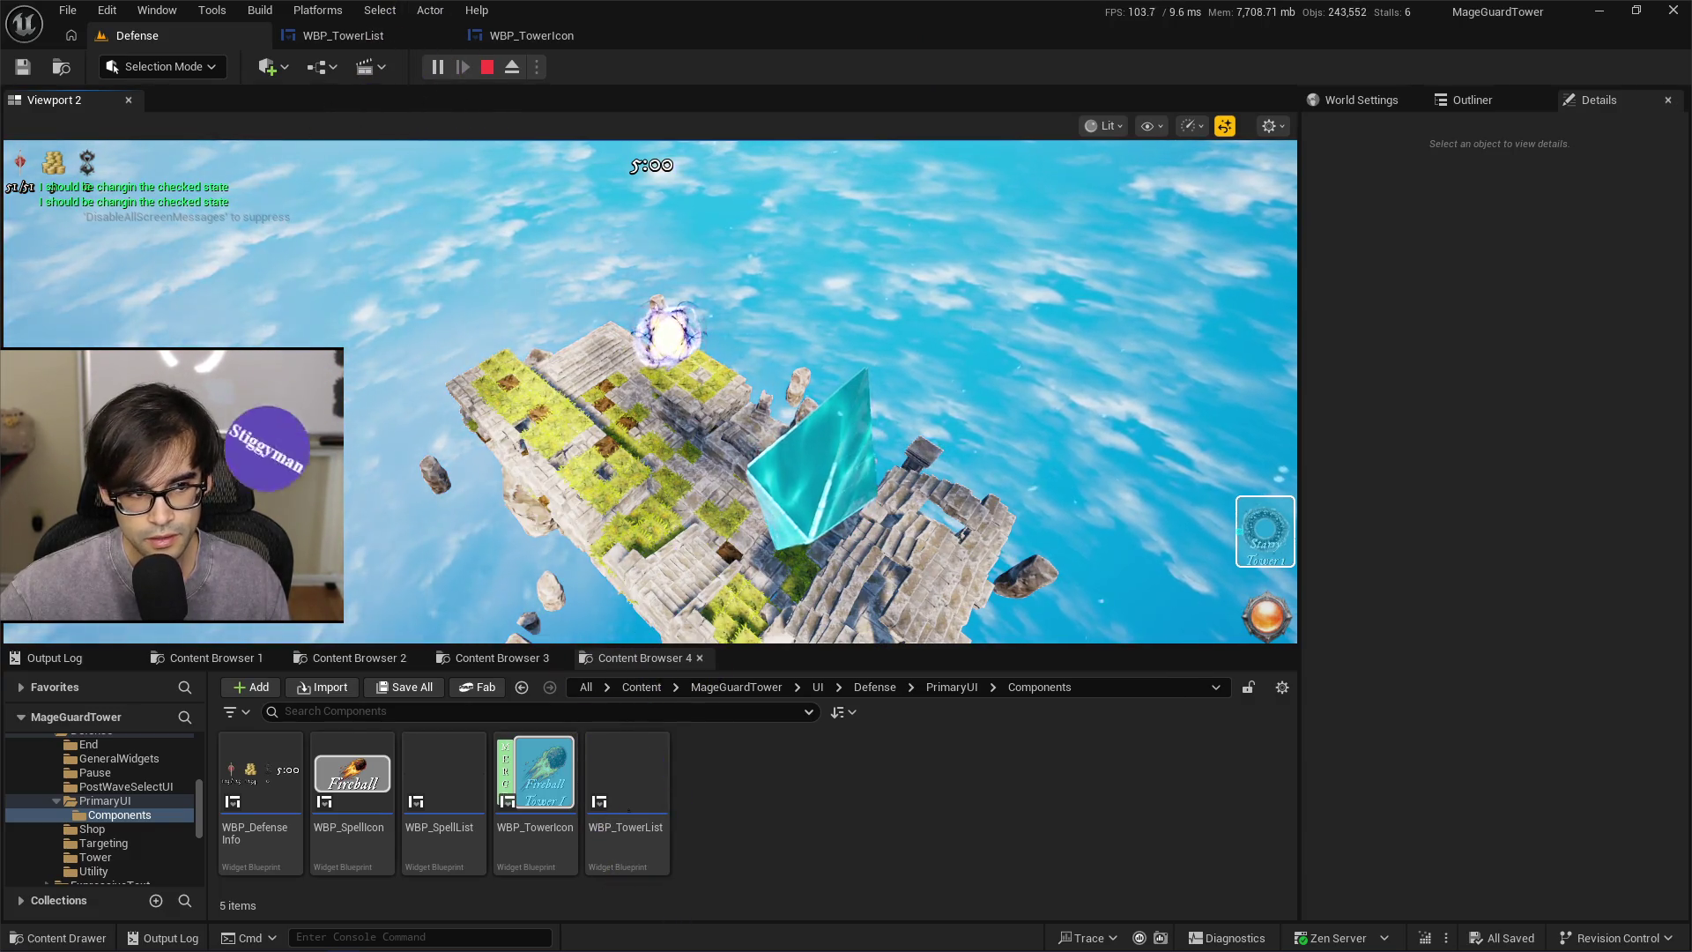
pyautogui.click(1265, 531)
pyautogui.click(1265, 532)
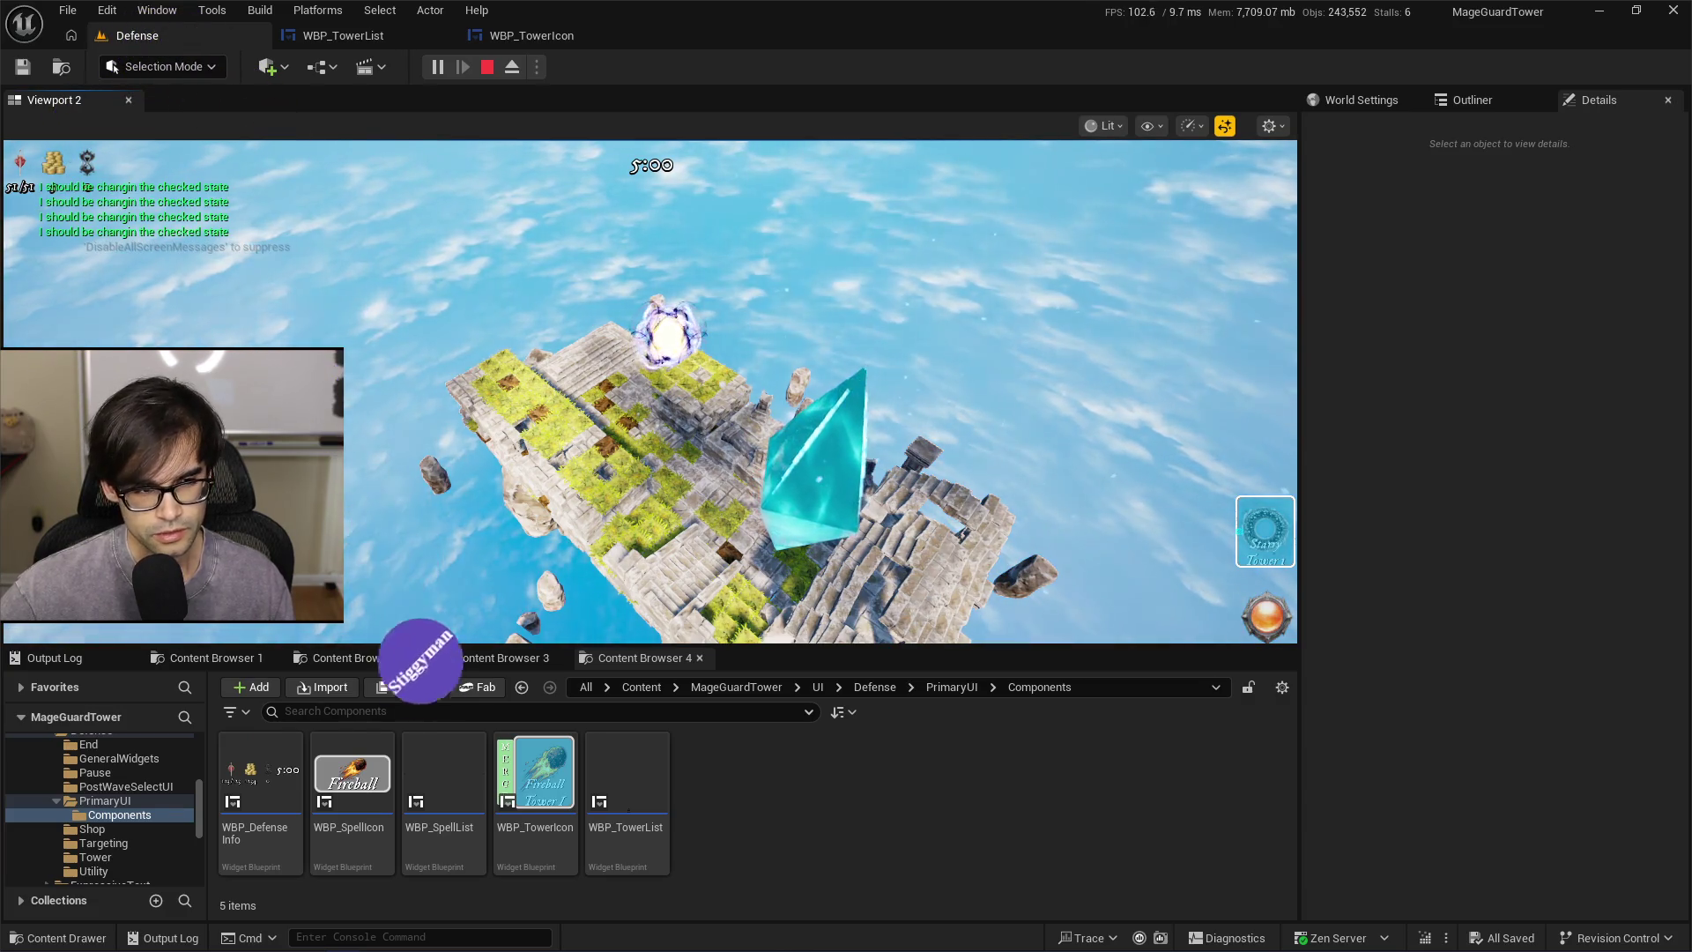
pyautogui.press('Escape')
pyautogui.click(552, 42)
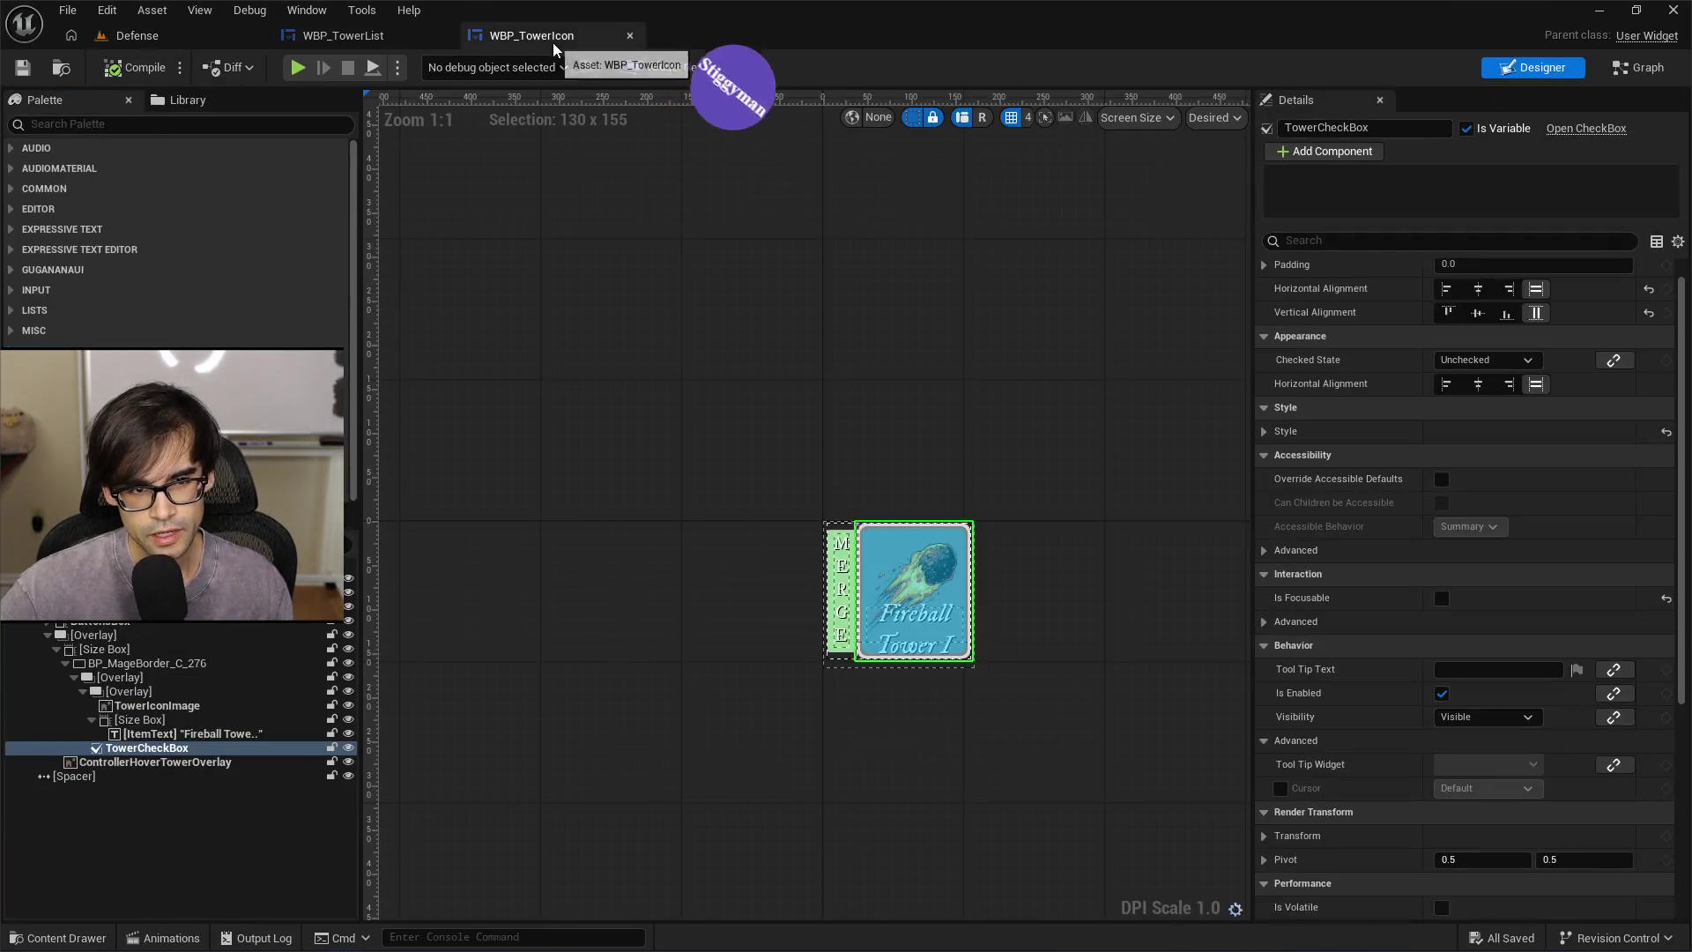
# Set WBP_TowerList's Set Checked State to Checked, save with Ctrl+S, and start playing with Alt+P
pyautogui.click(386, 34)
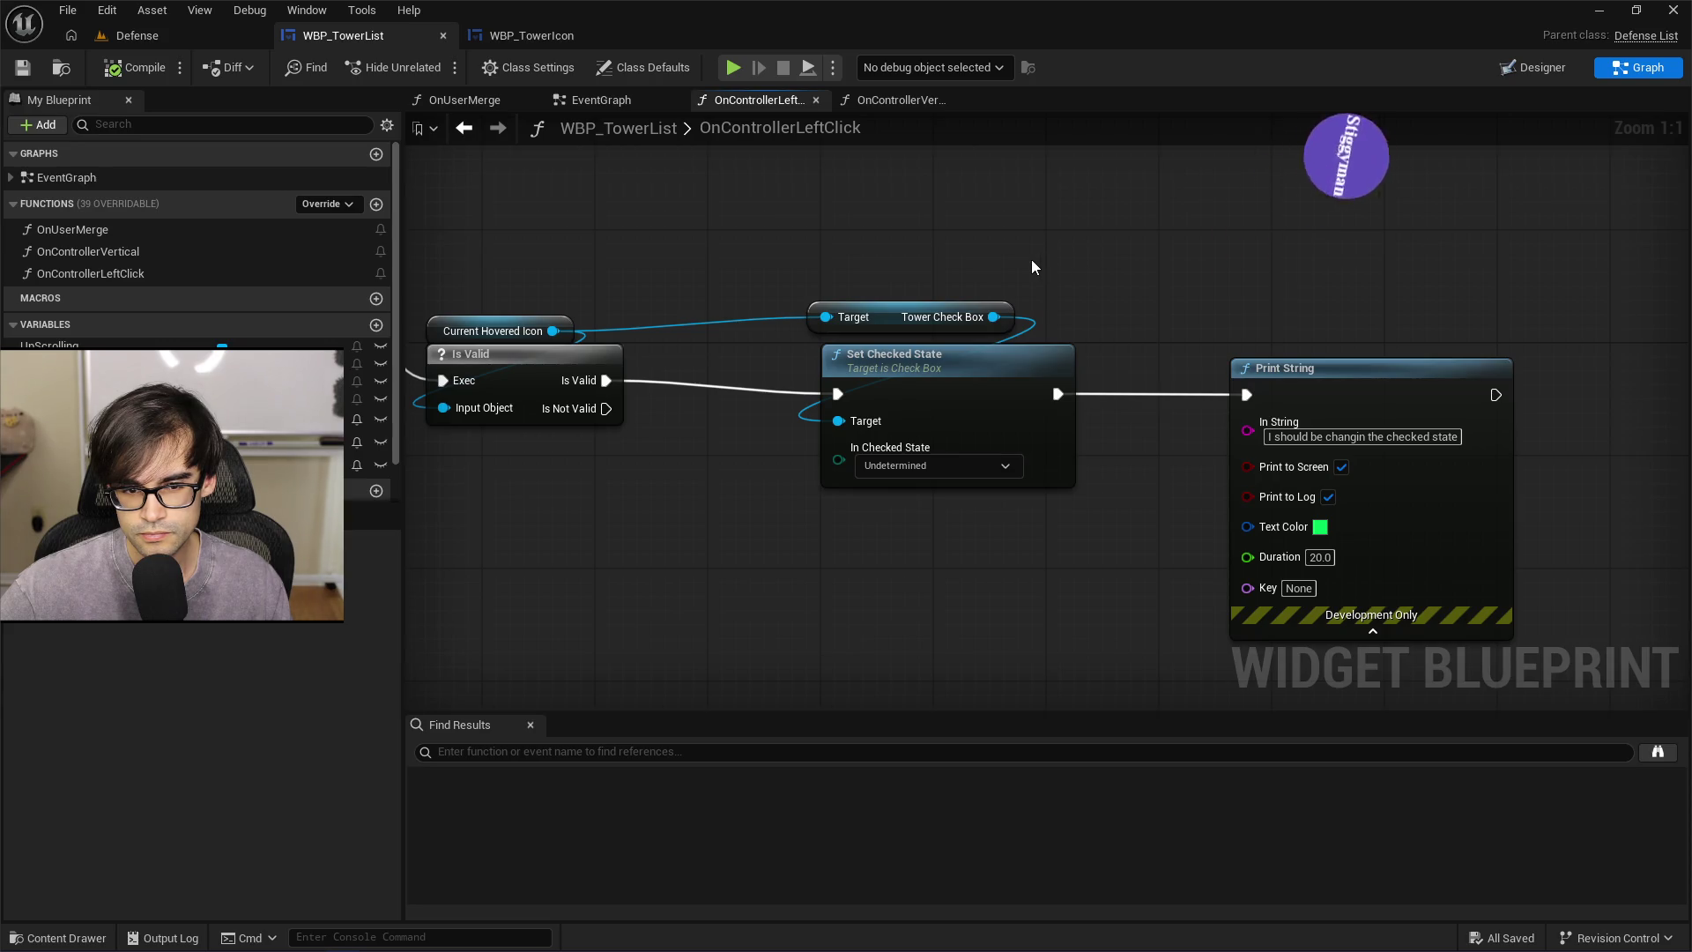
pyautogui.click(934, 465)
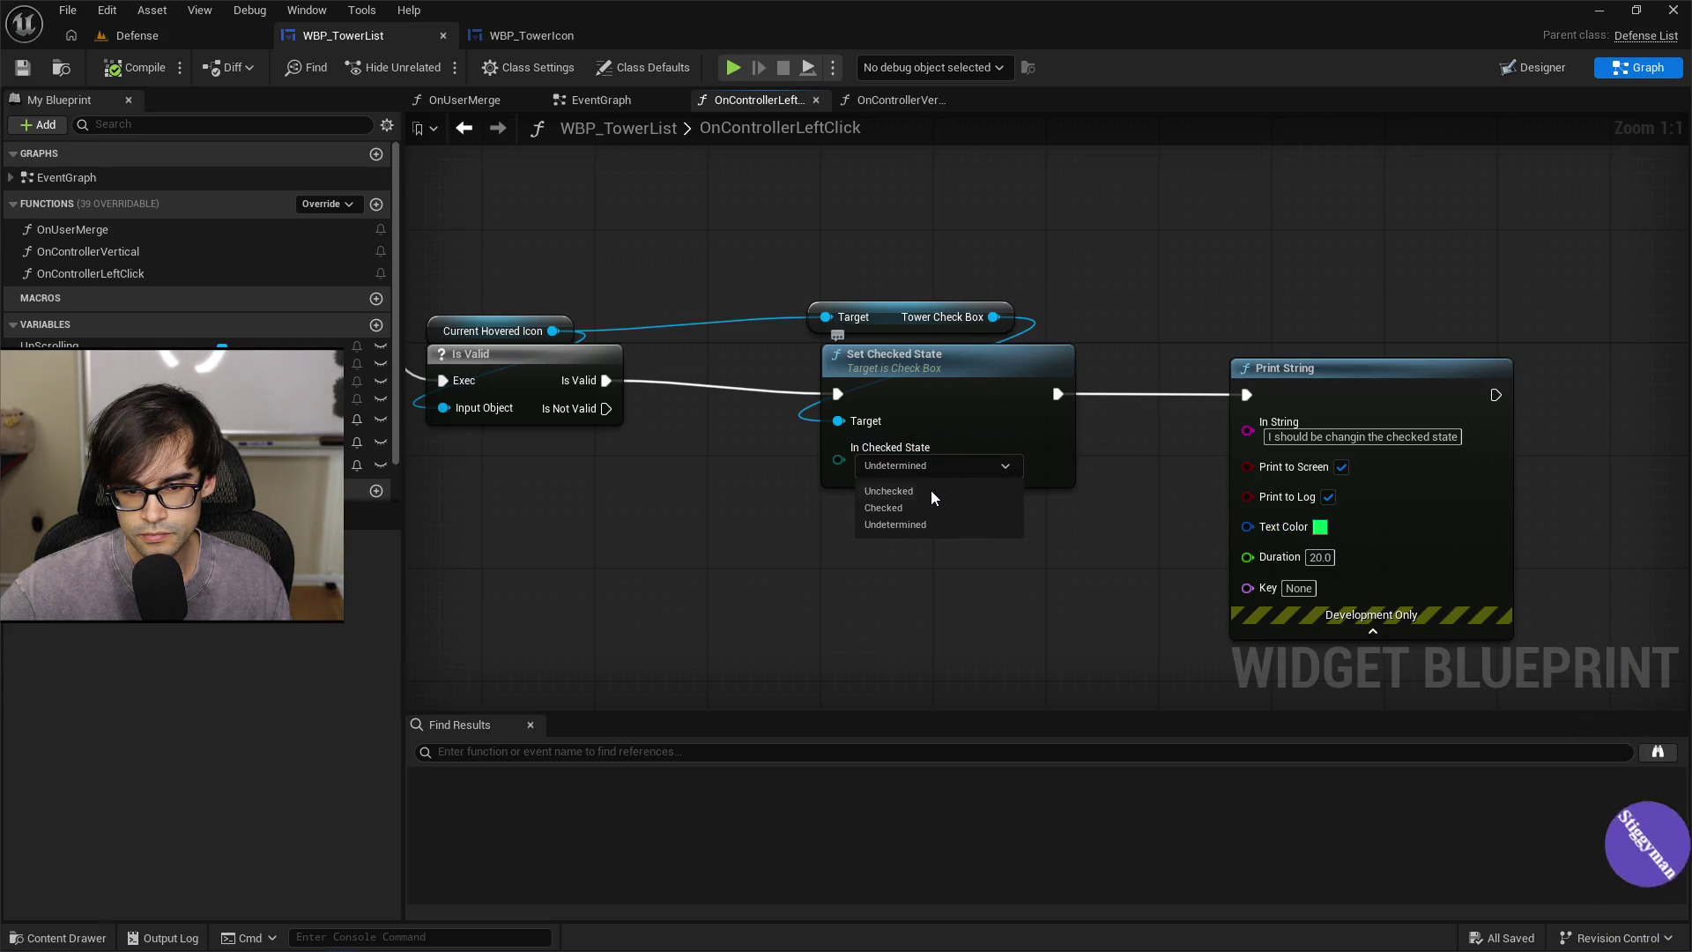
pyautogui.click(915, 510)
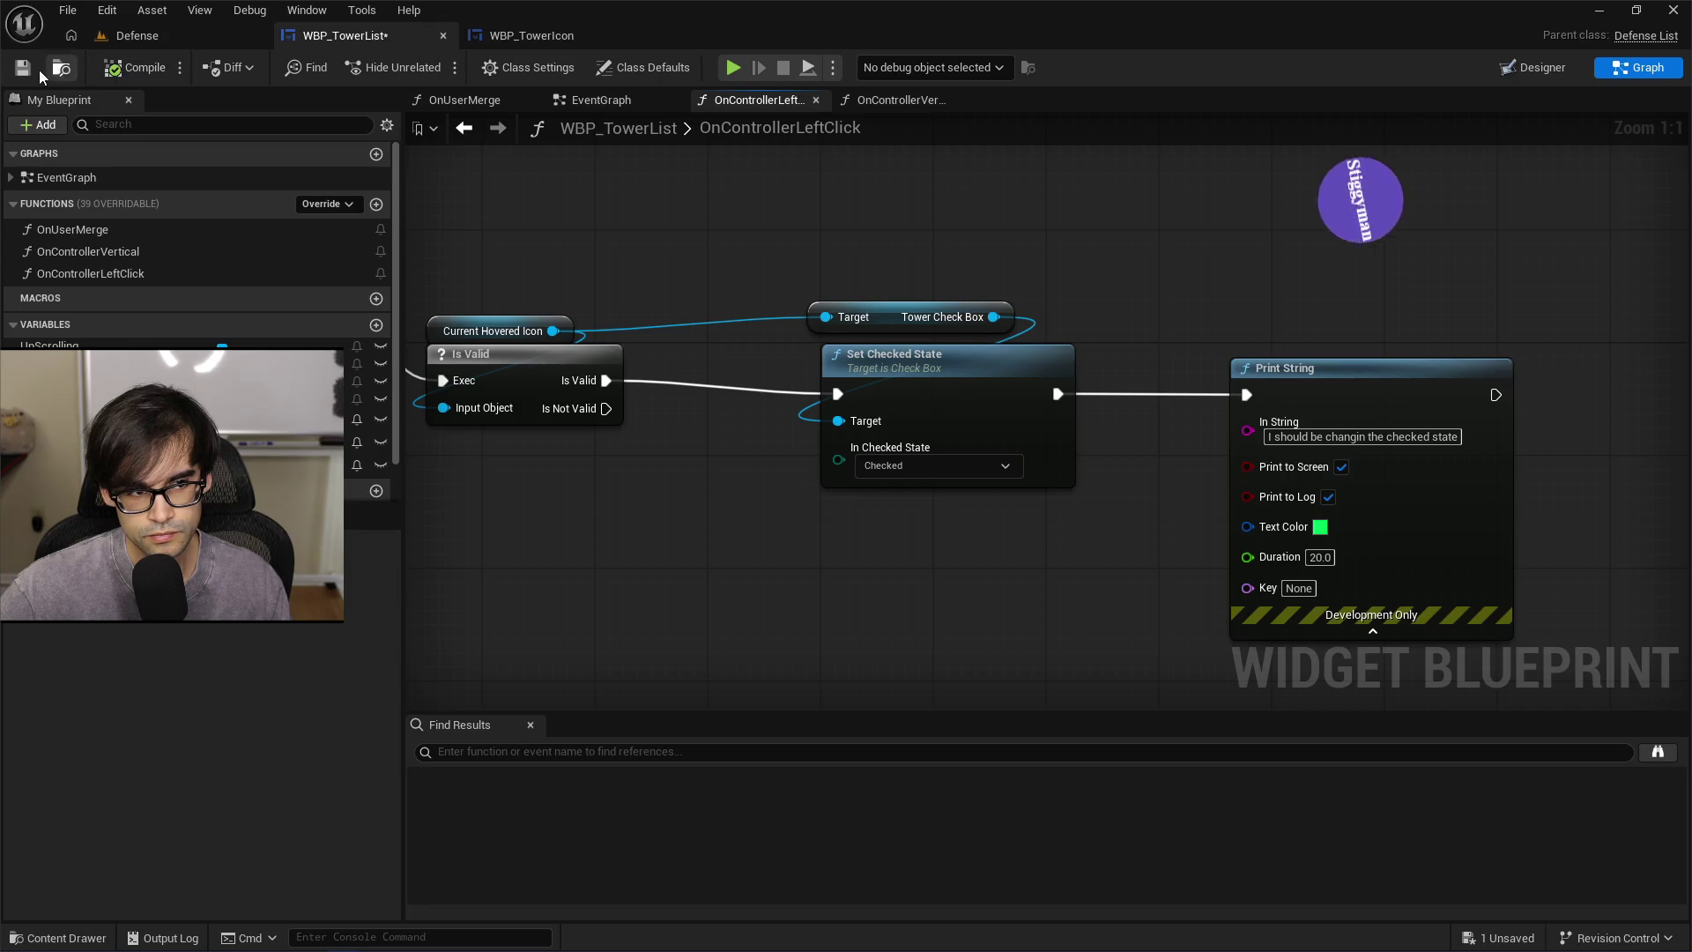
pyautogui.hotkey('ctrl', 's')
pyautogui.hotkey('alt', 'p')
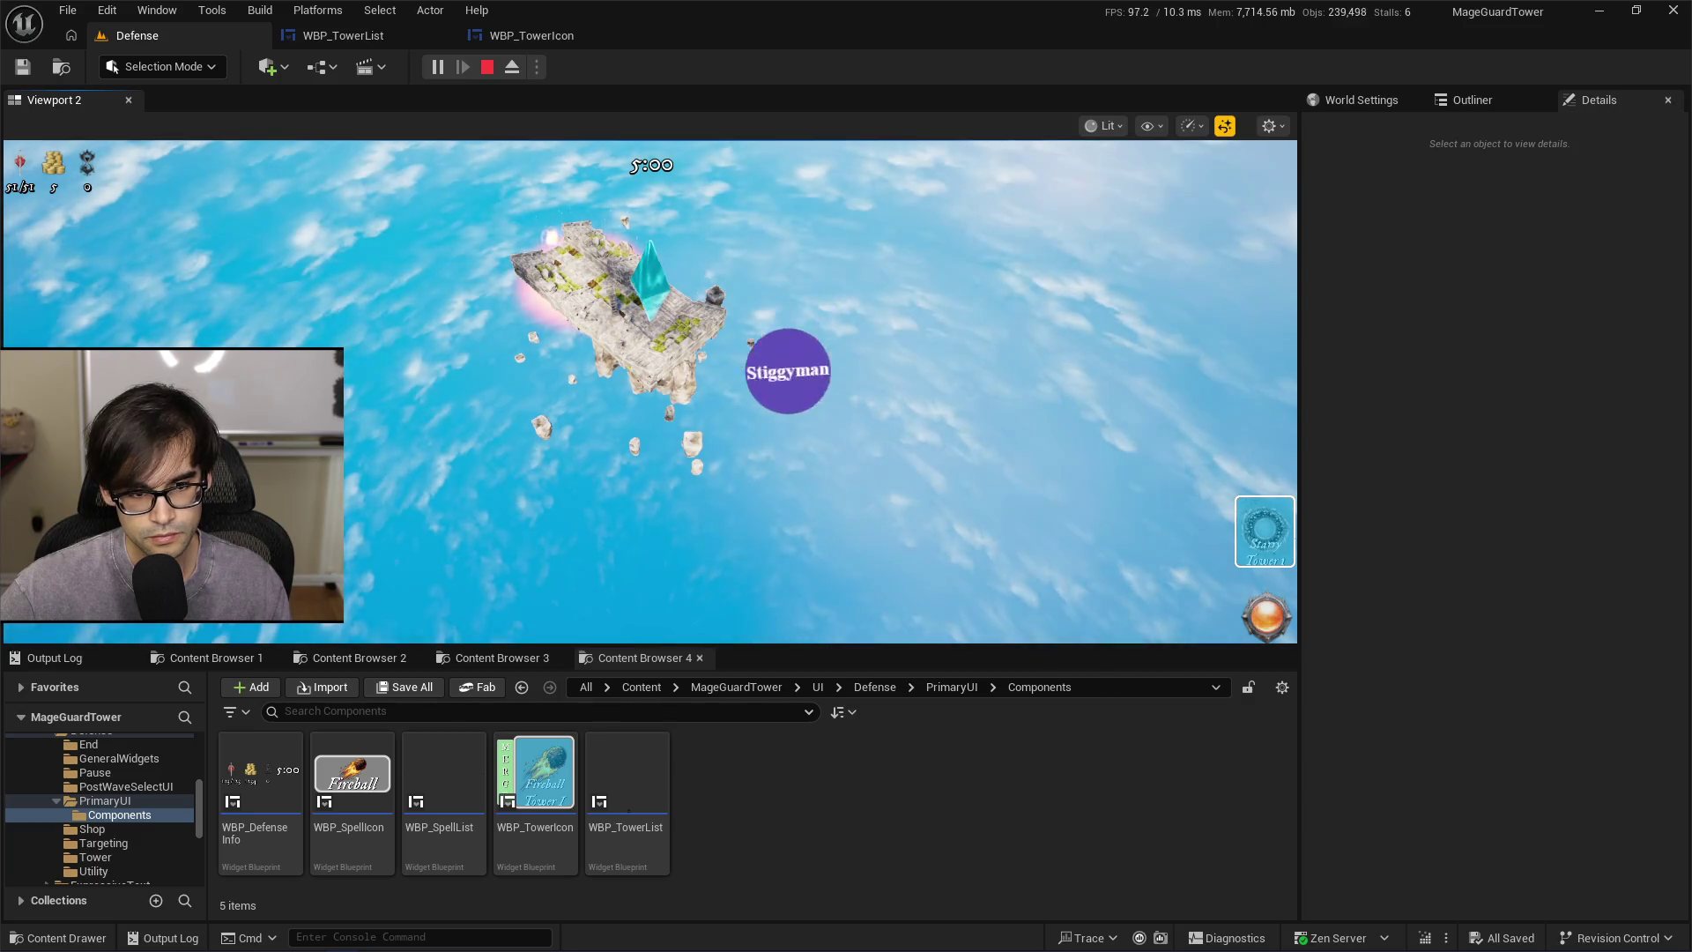
# Play-test a left click twice to confirm 'check state changed in tower icon' prints, then return to WBP_TowerIcon
pyautogui.click(1265, 532)
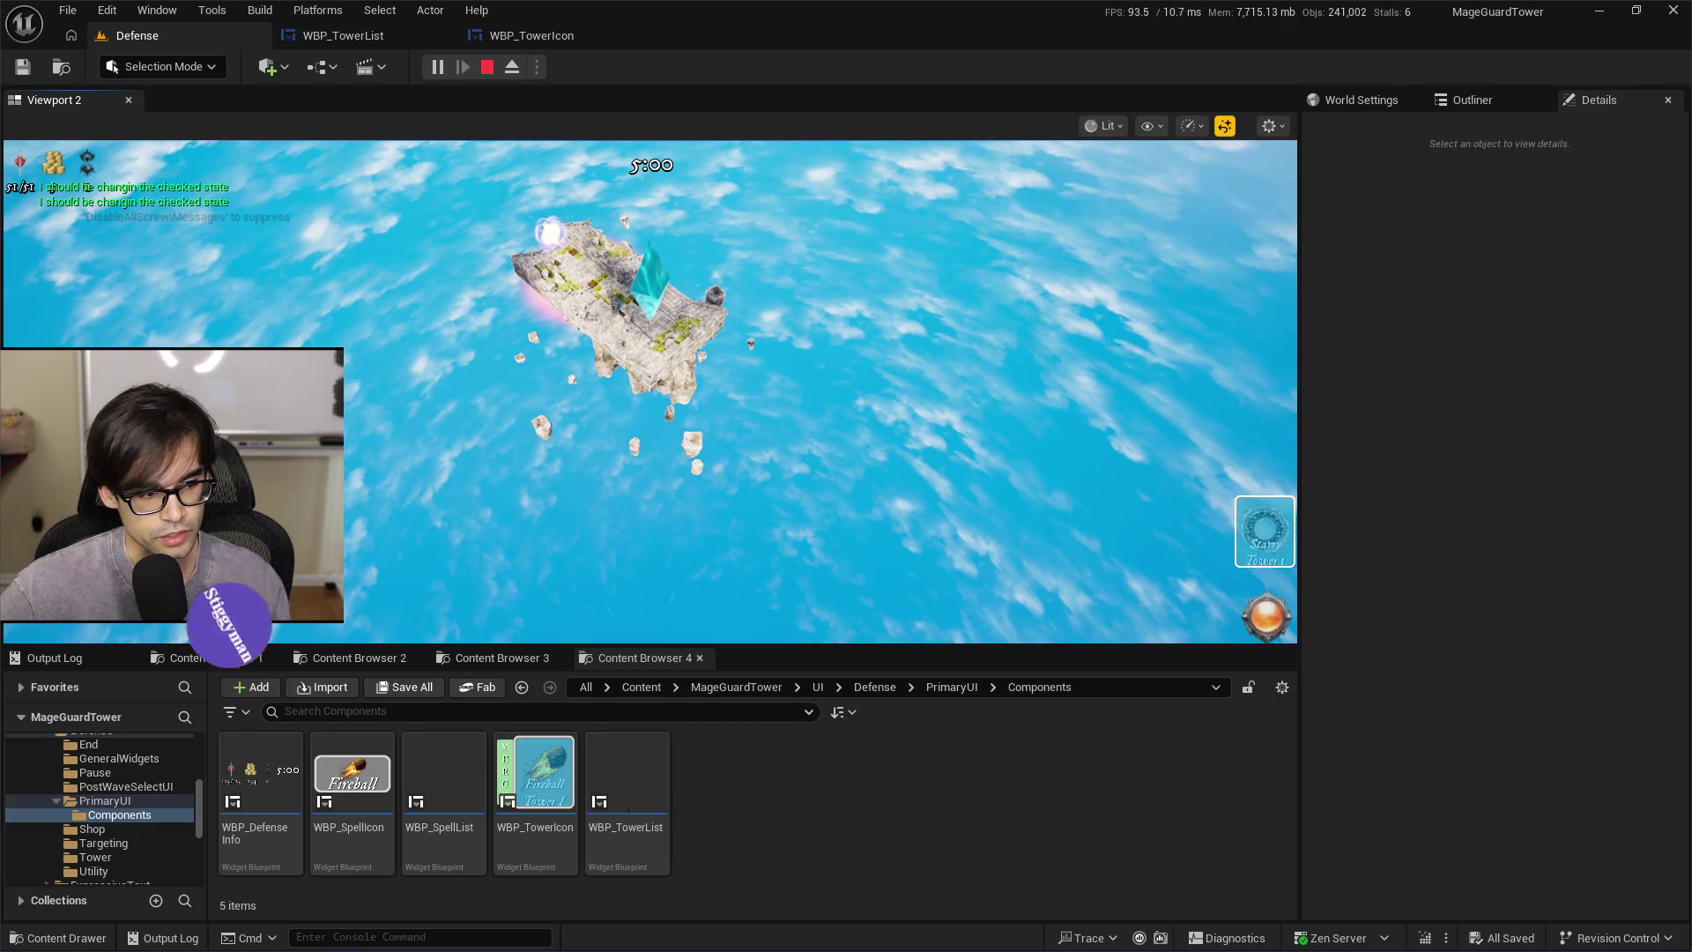
pyautogui.press('Escape')
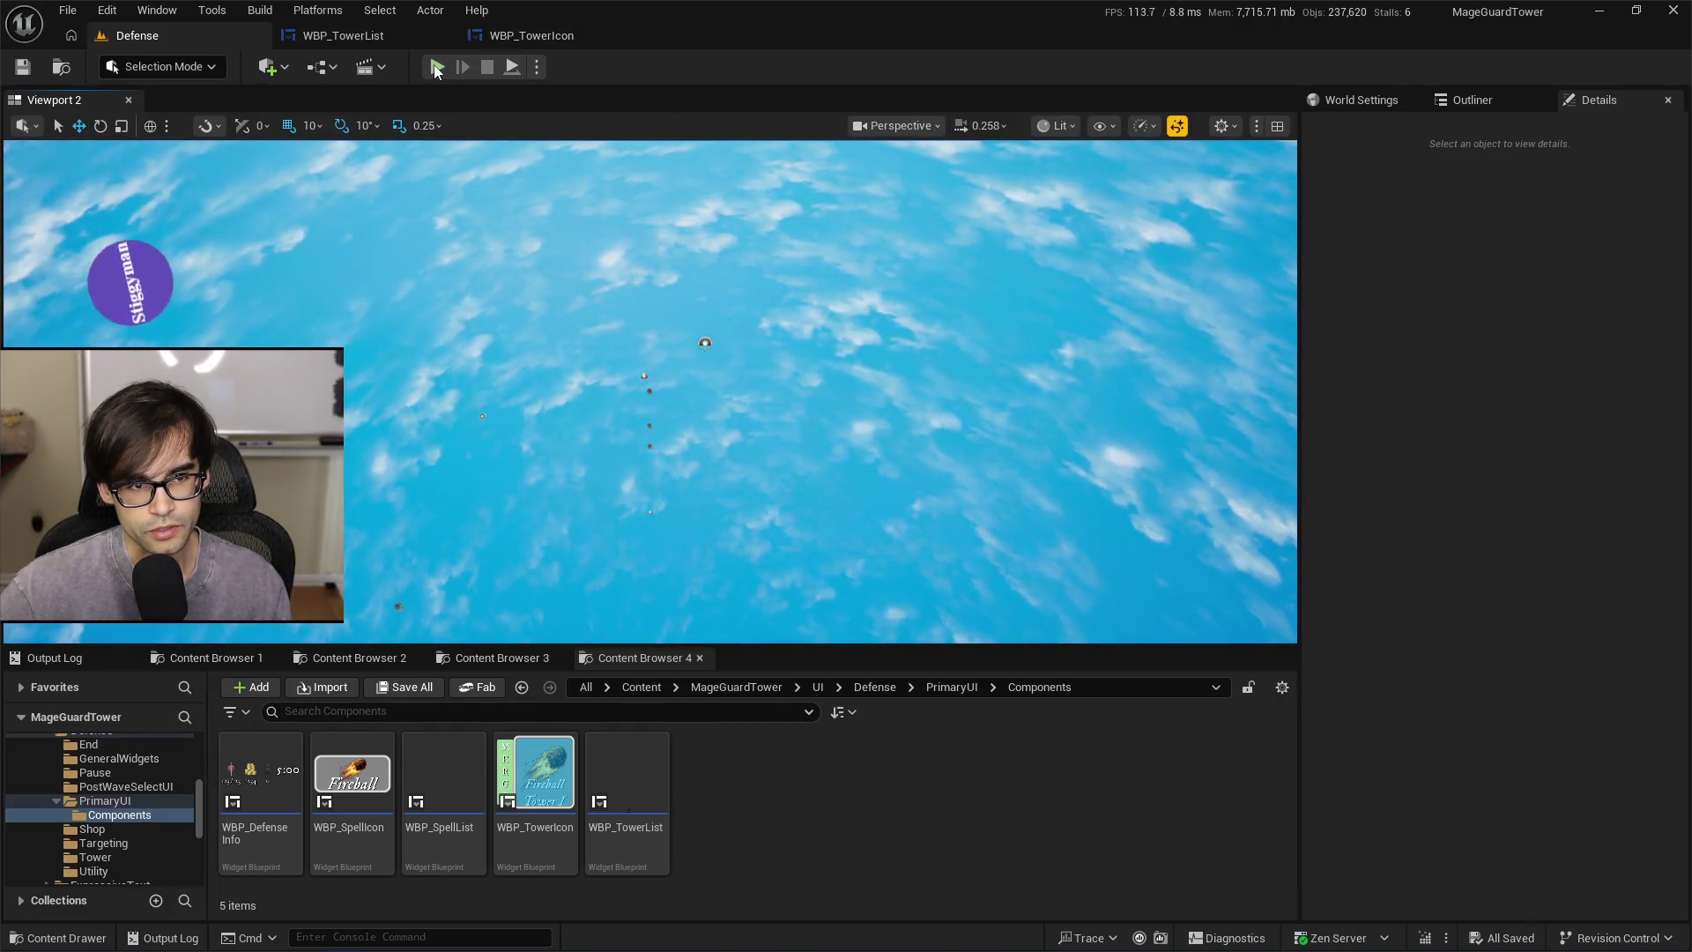
pyautogui.click(437, 68)
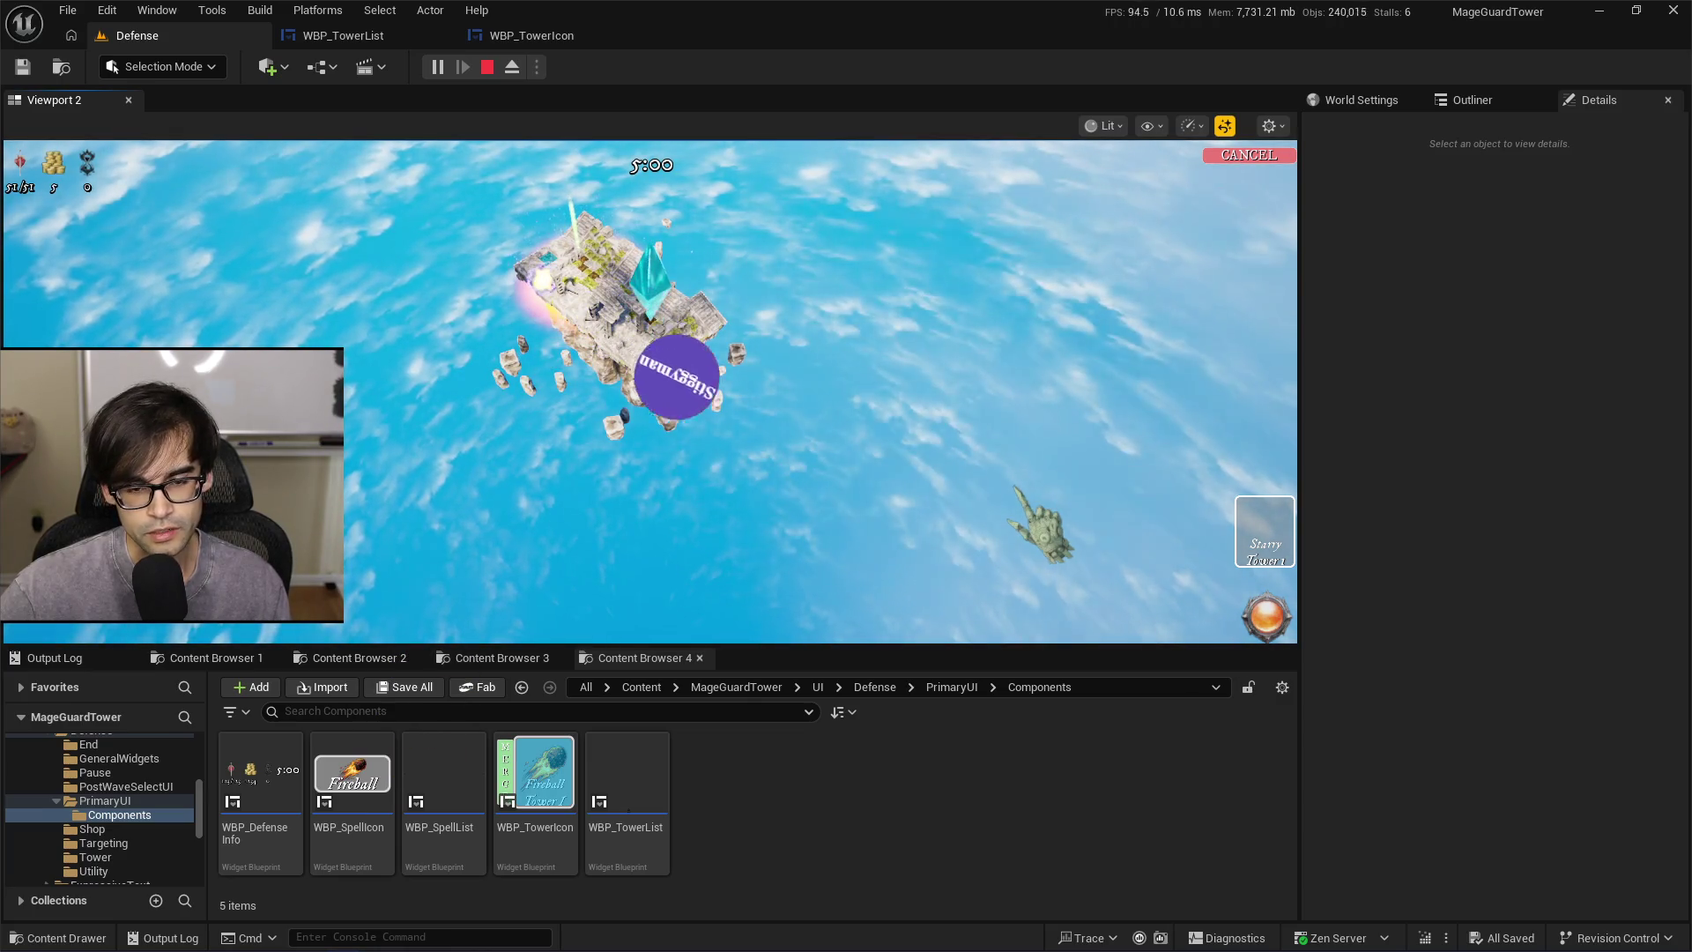
pyautogui.press('Escape')
pyautogui.click(531, 36)
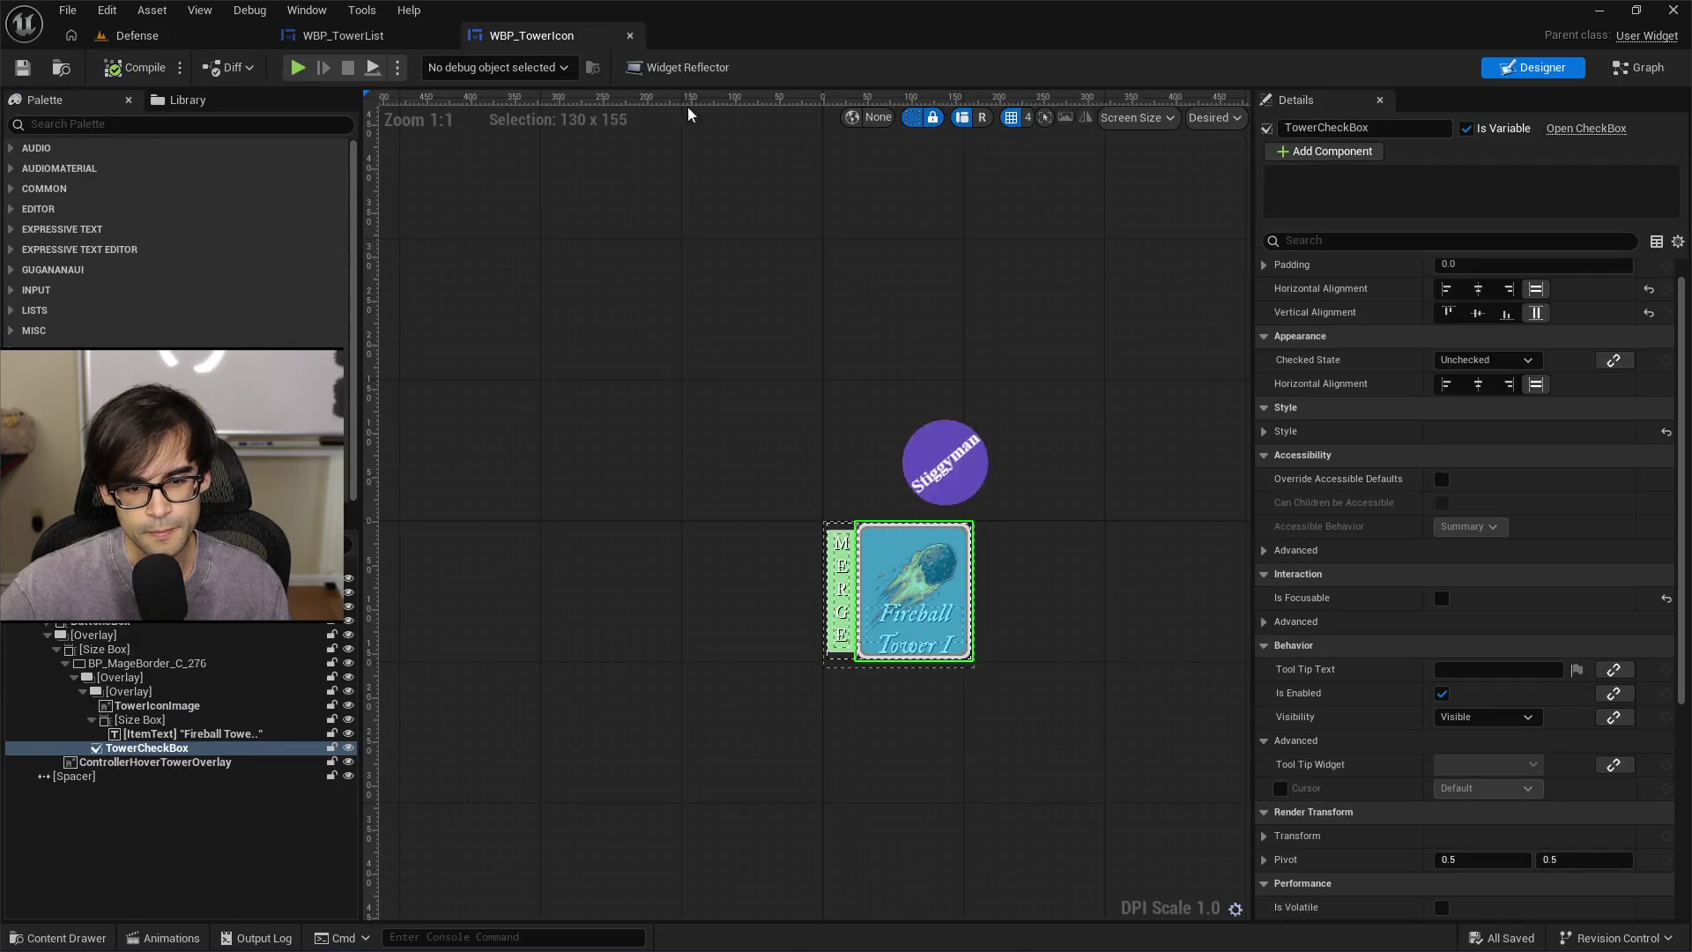
# Review the tower icon event graph's nodes past the branch, then go back to the tower list graph
pyautogui.click(1644, 68)
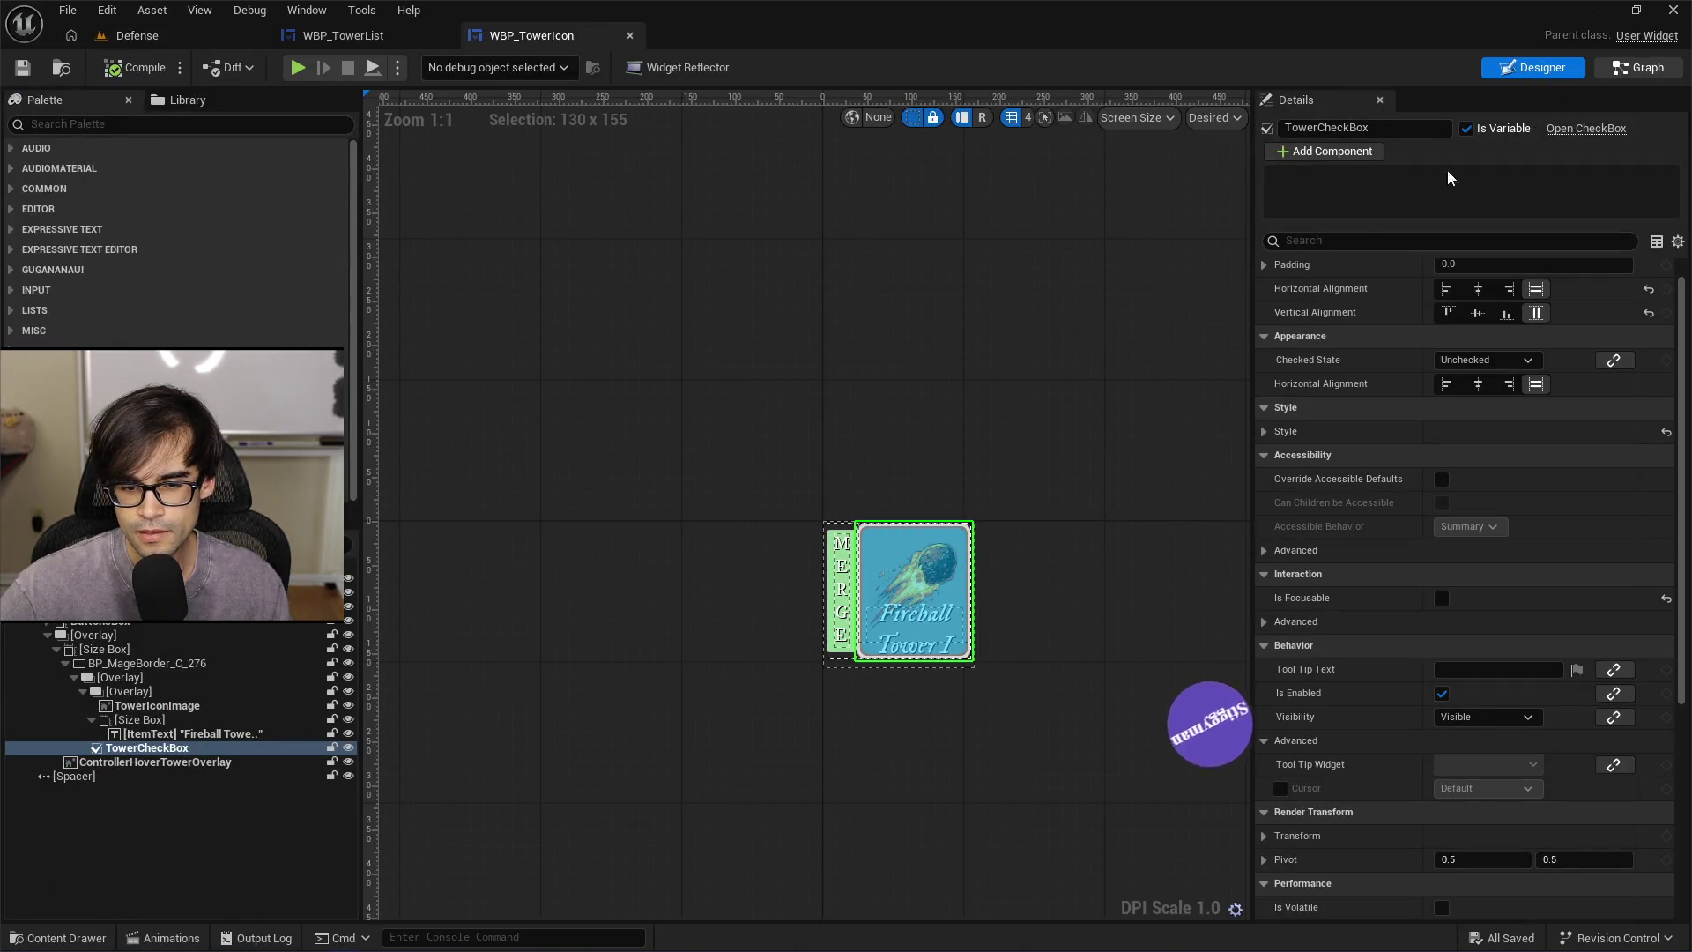
pyautogui.scroll(-1, 1092, 341)
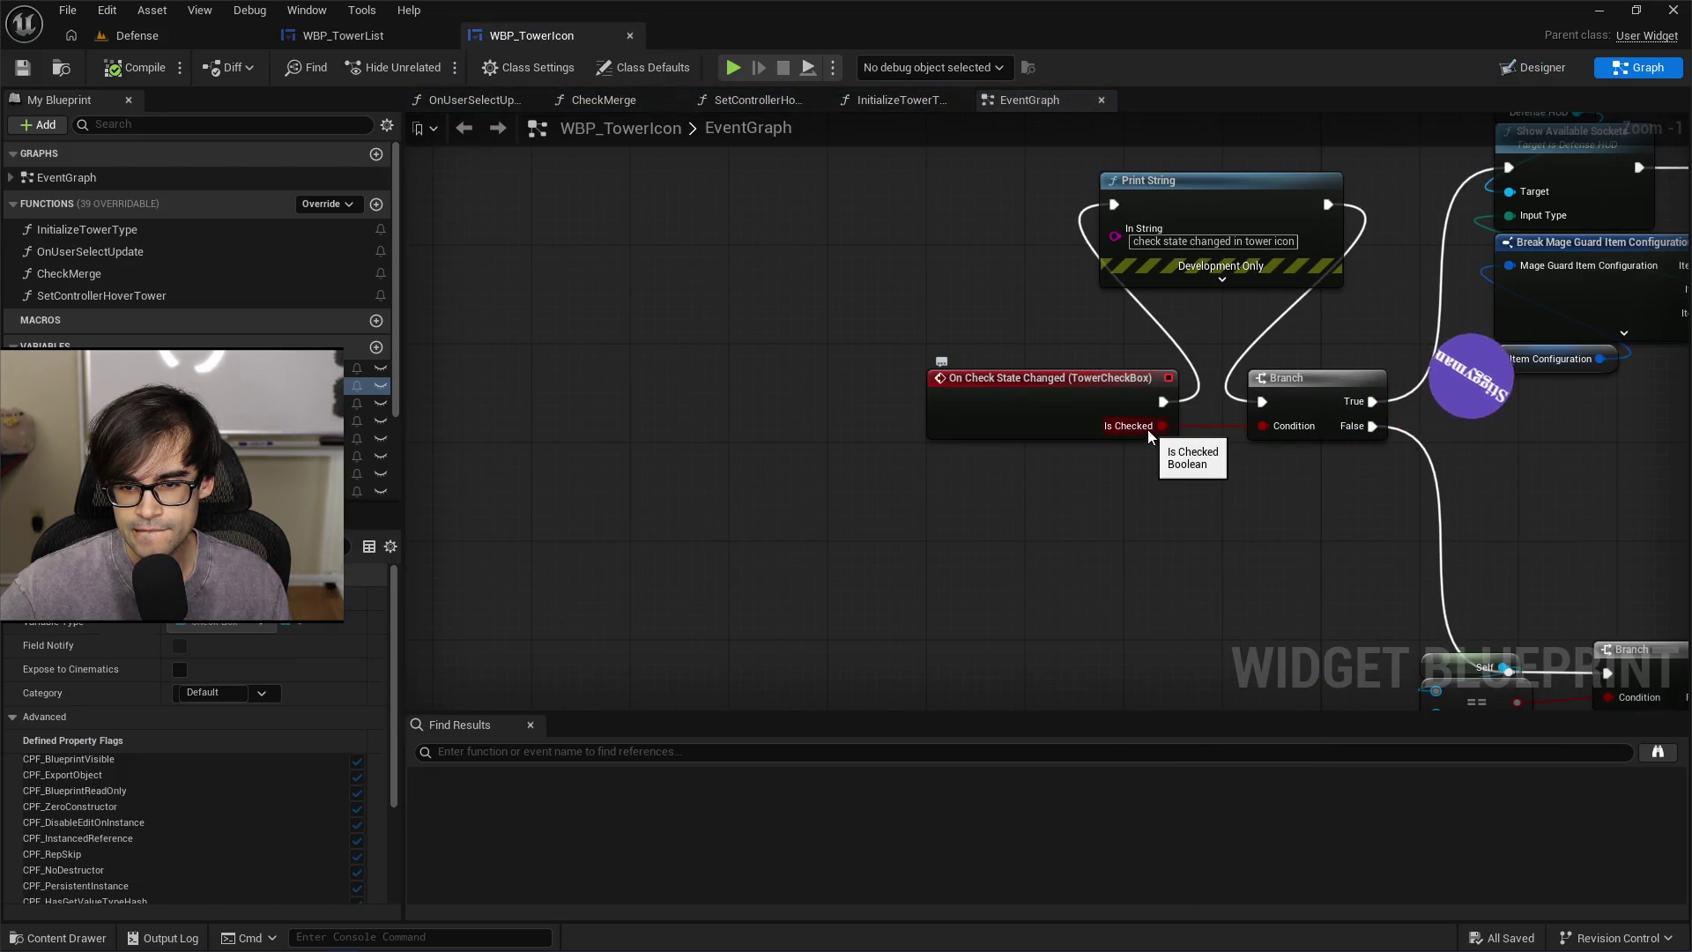
pyautogui.moveTo(1124, 298); pyautogui.dragTo(777, 442)
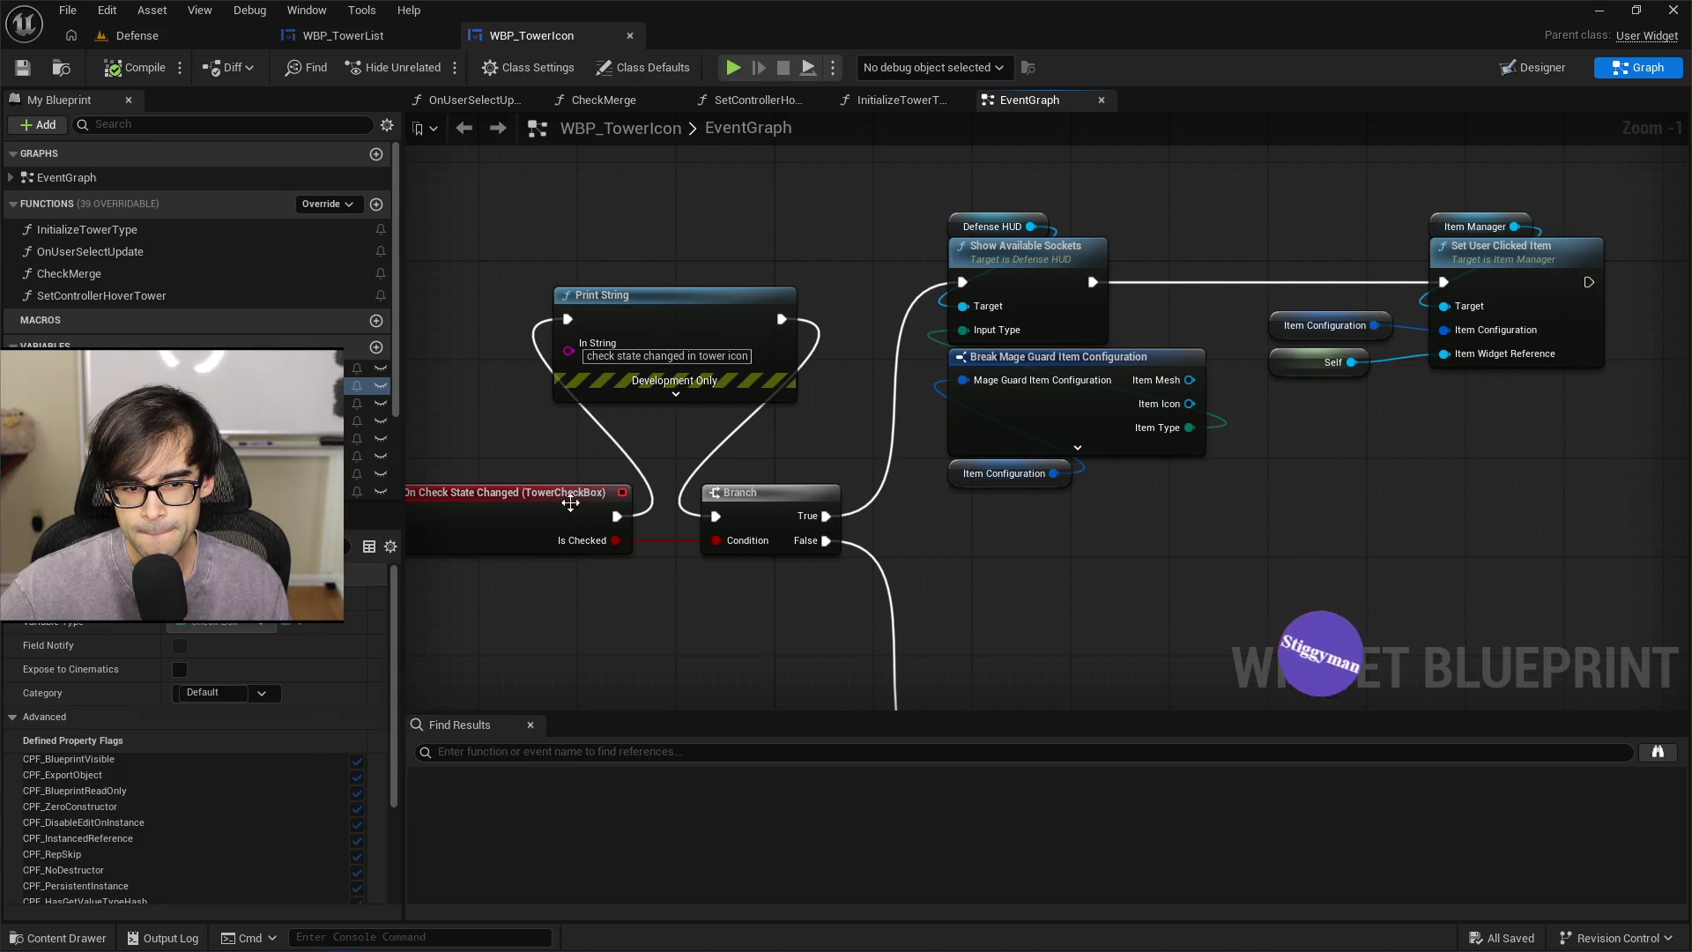
pyautogui.click(369, 18)
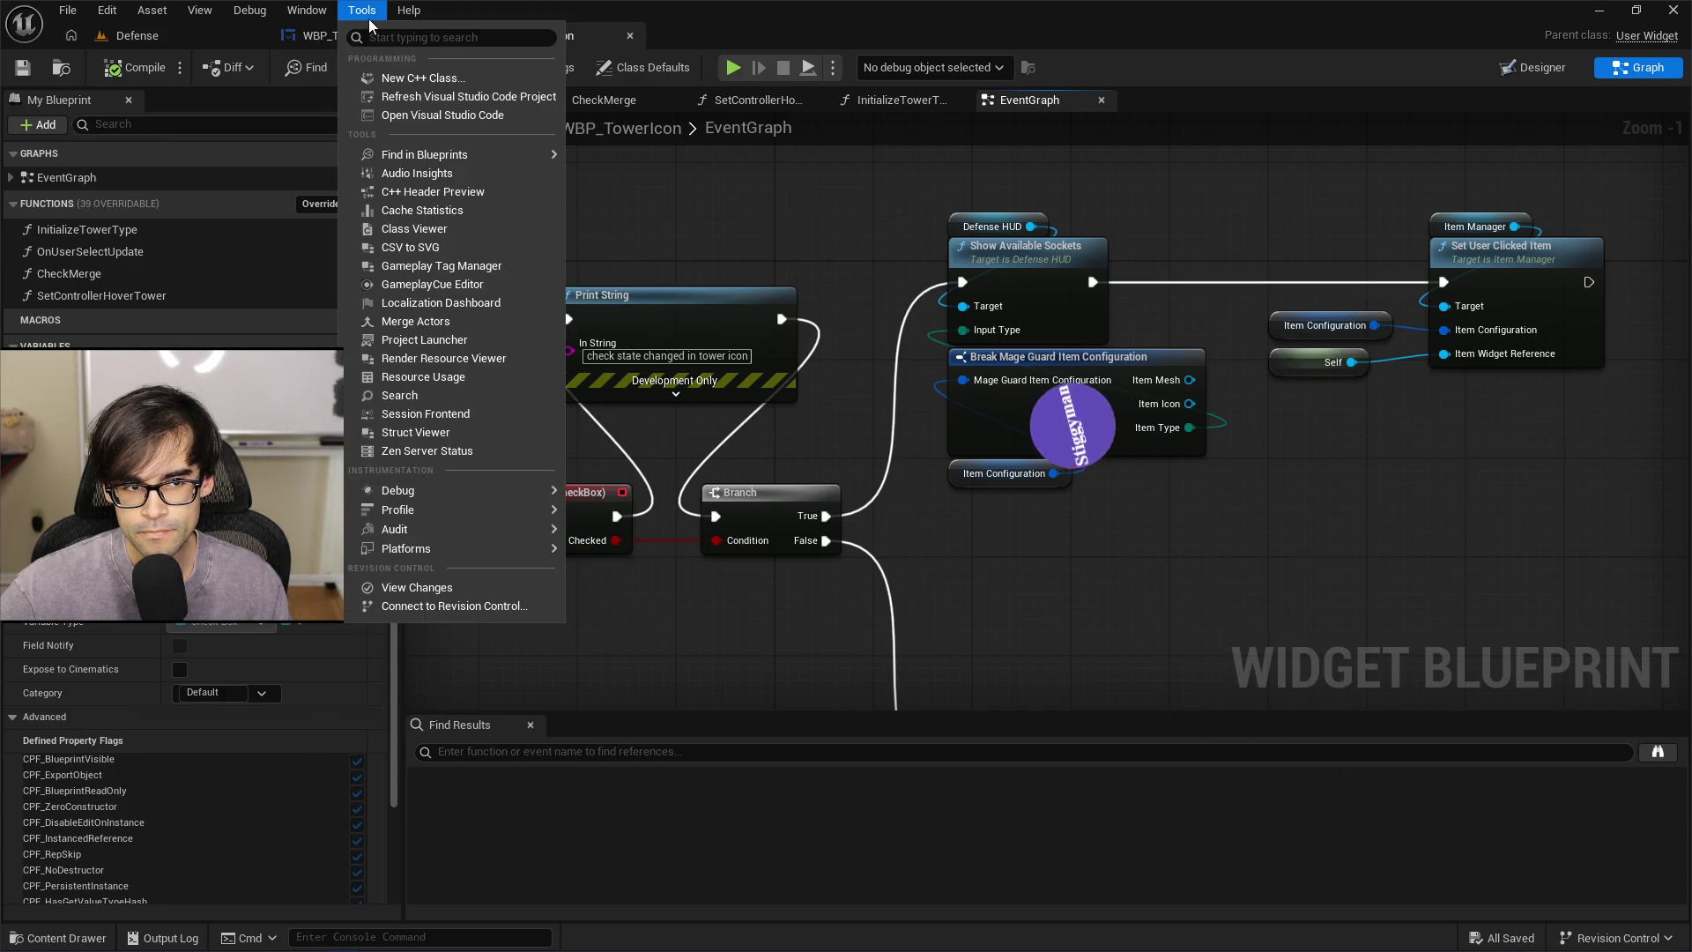
pyautogui.click(364, 37)
pyautogui.click(364, 37)
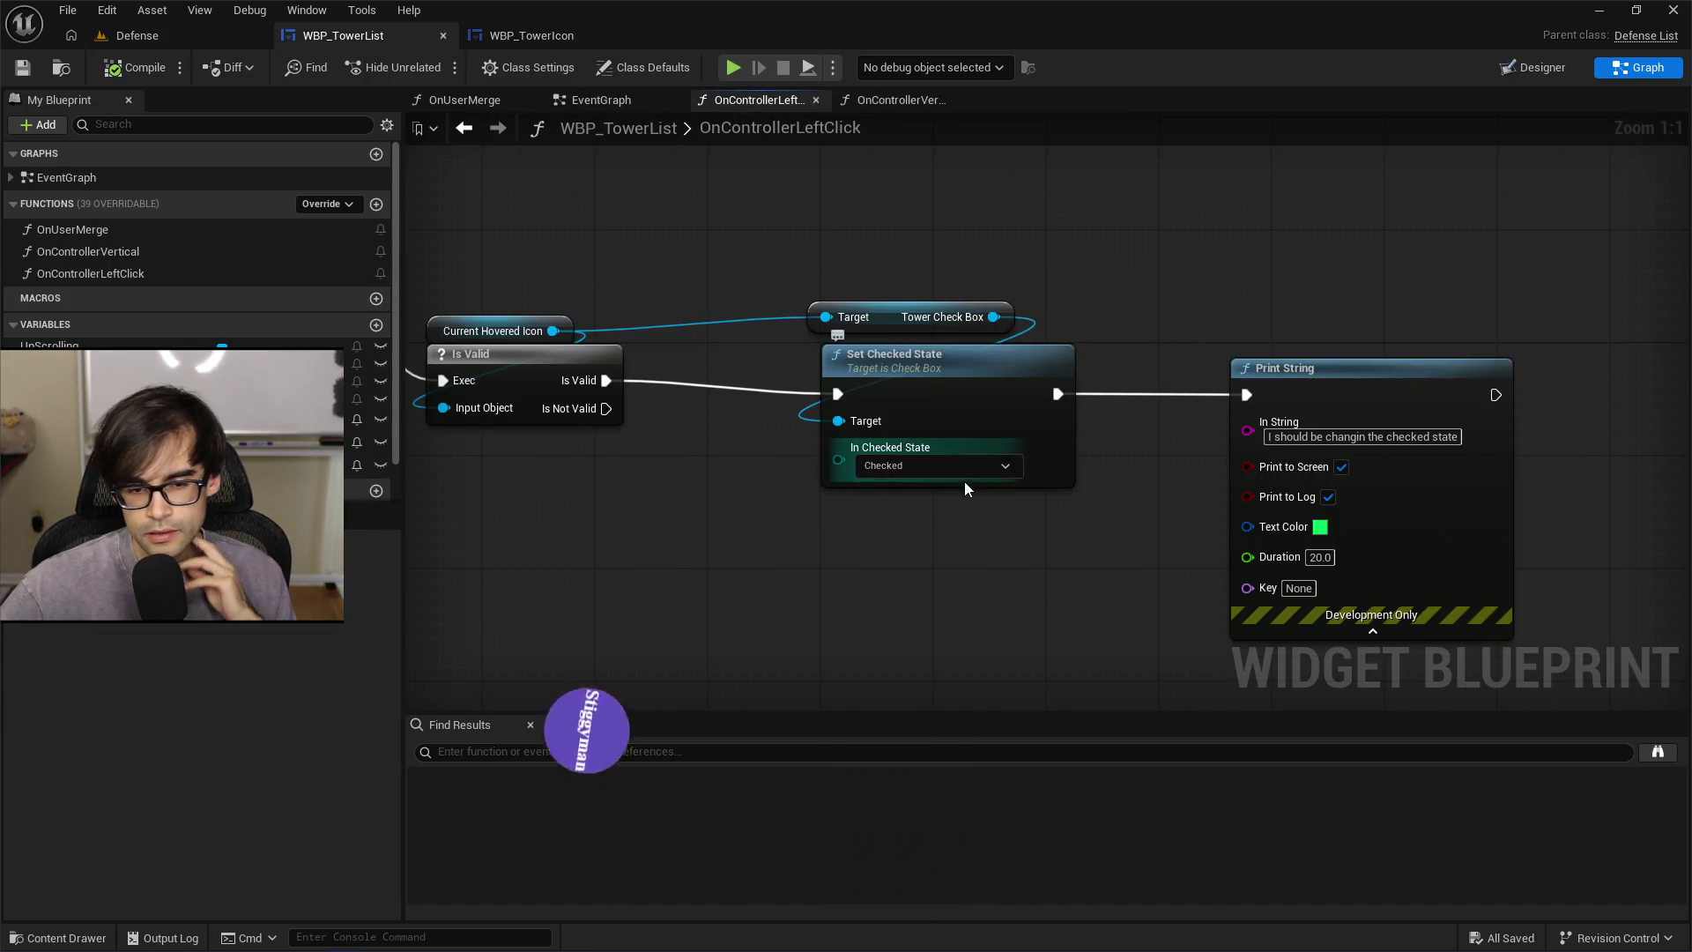
# In the tower list graph, keep the Tower Check Box checked state as Checked and nudge the node
pyautogui.click(985, 469)
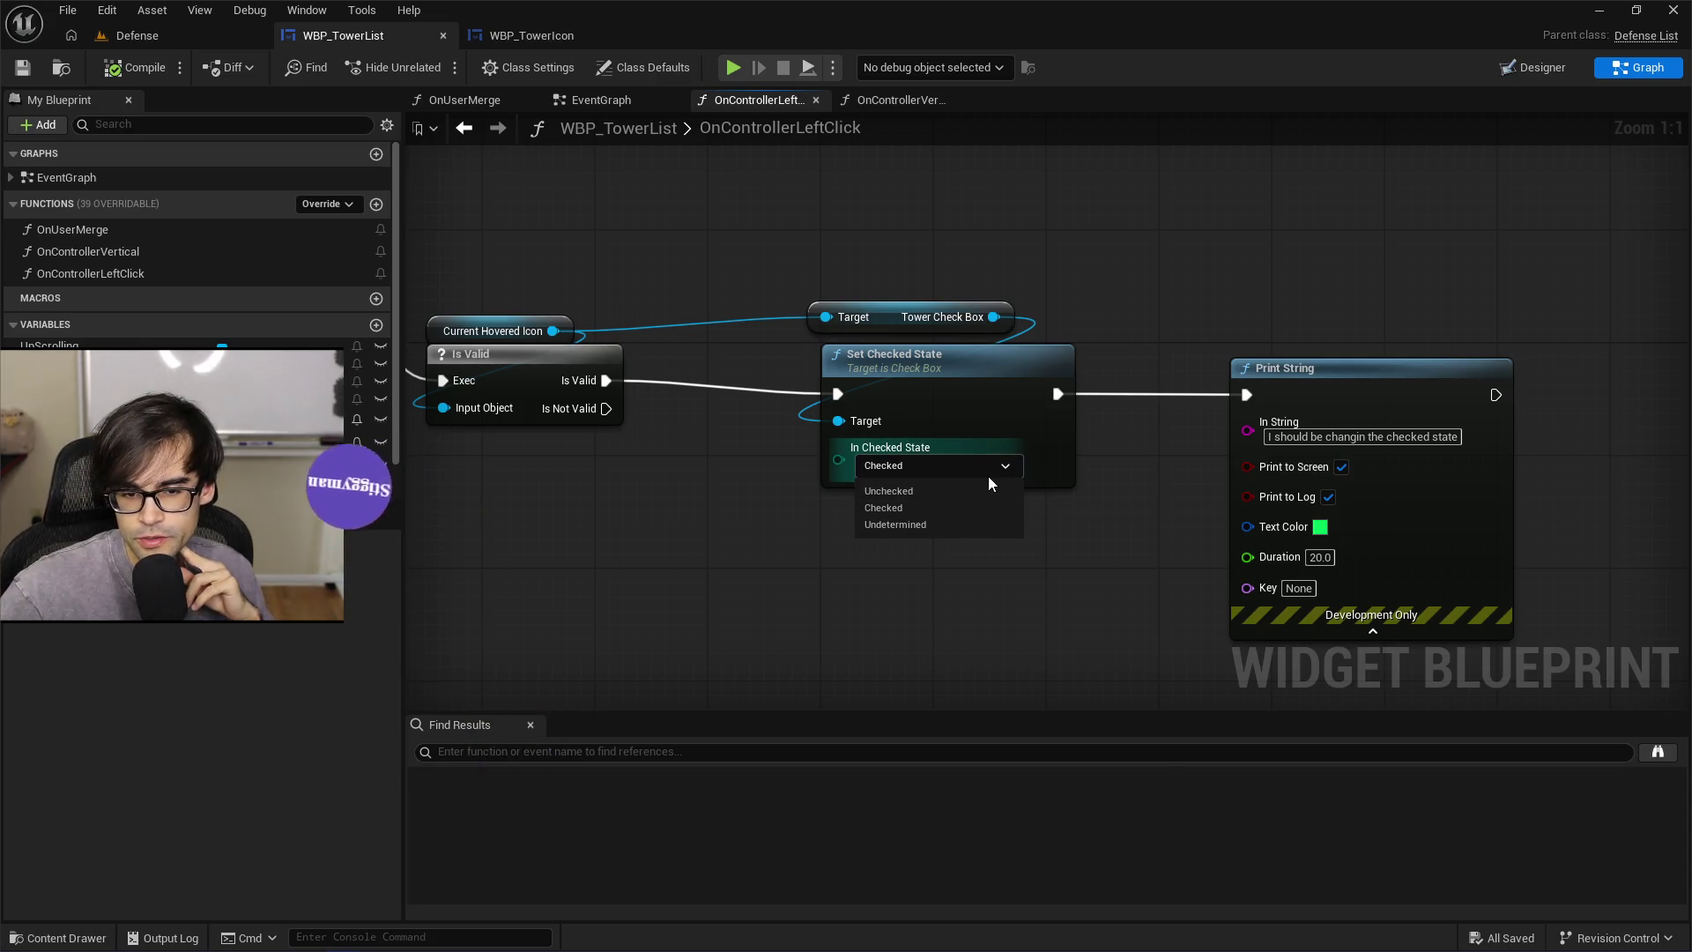
pyautogui.click(995, 468)
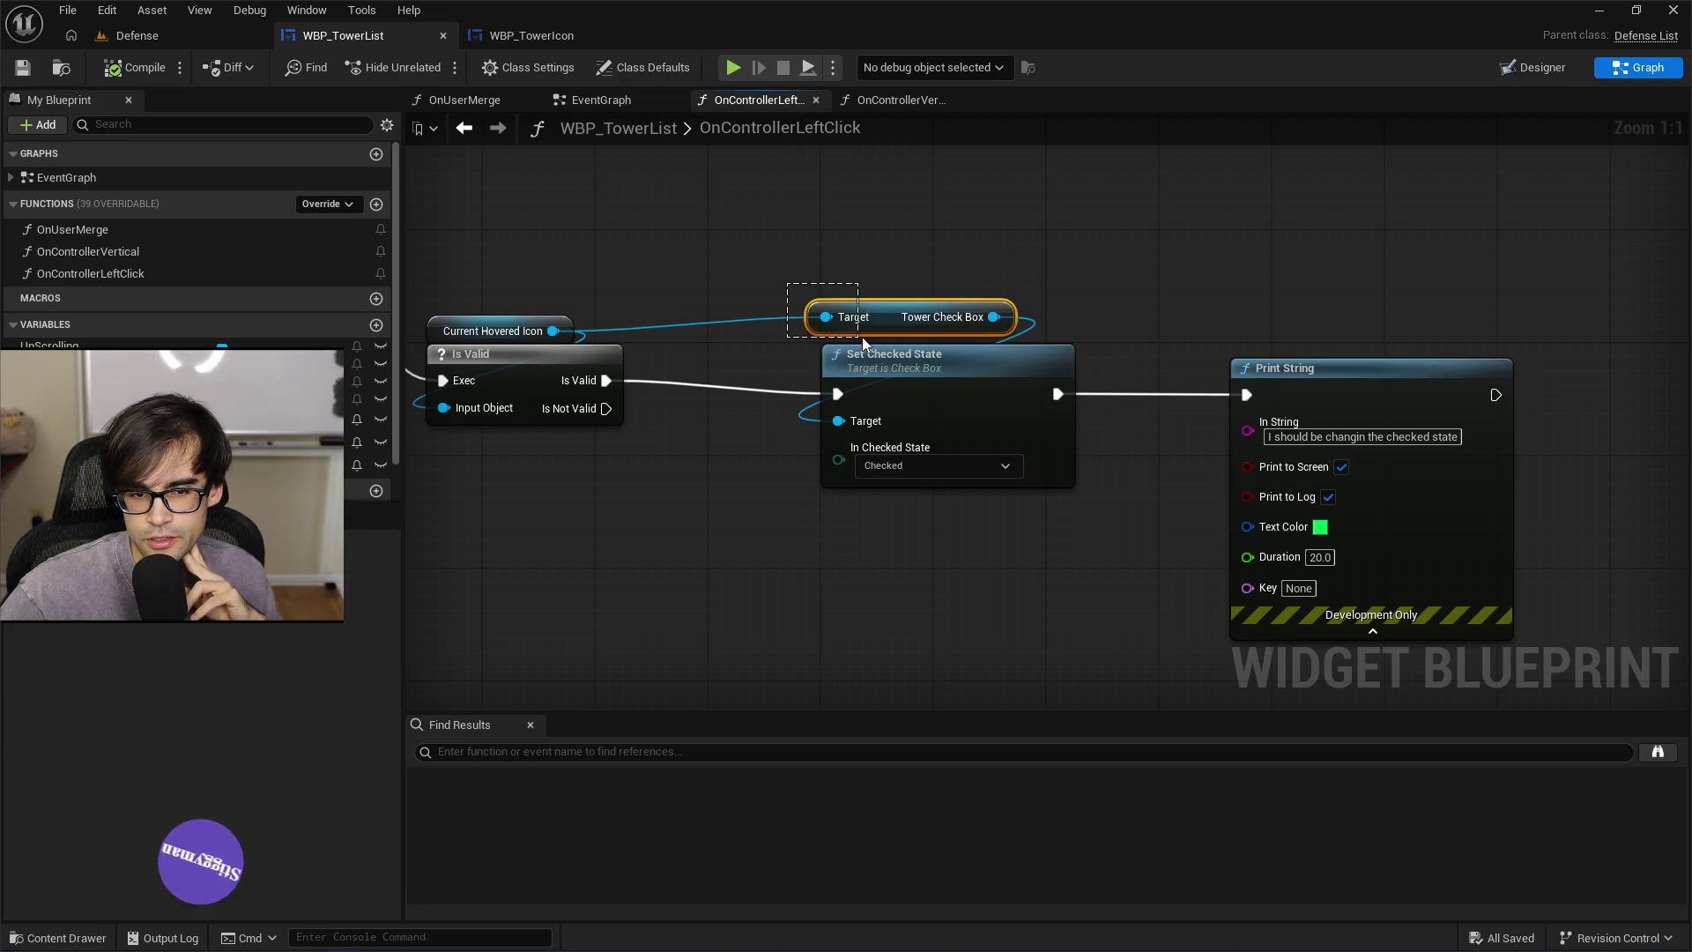
pyautogui.moveTo(878, 317); pyautogui.dragTo(892, 331)
pyautogui.click(891, 234)
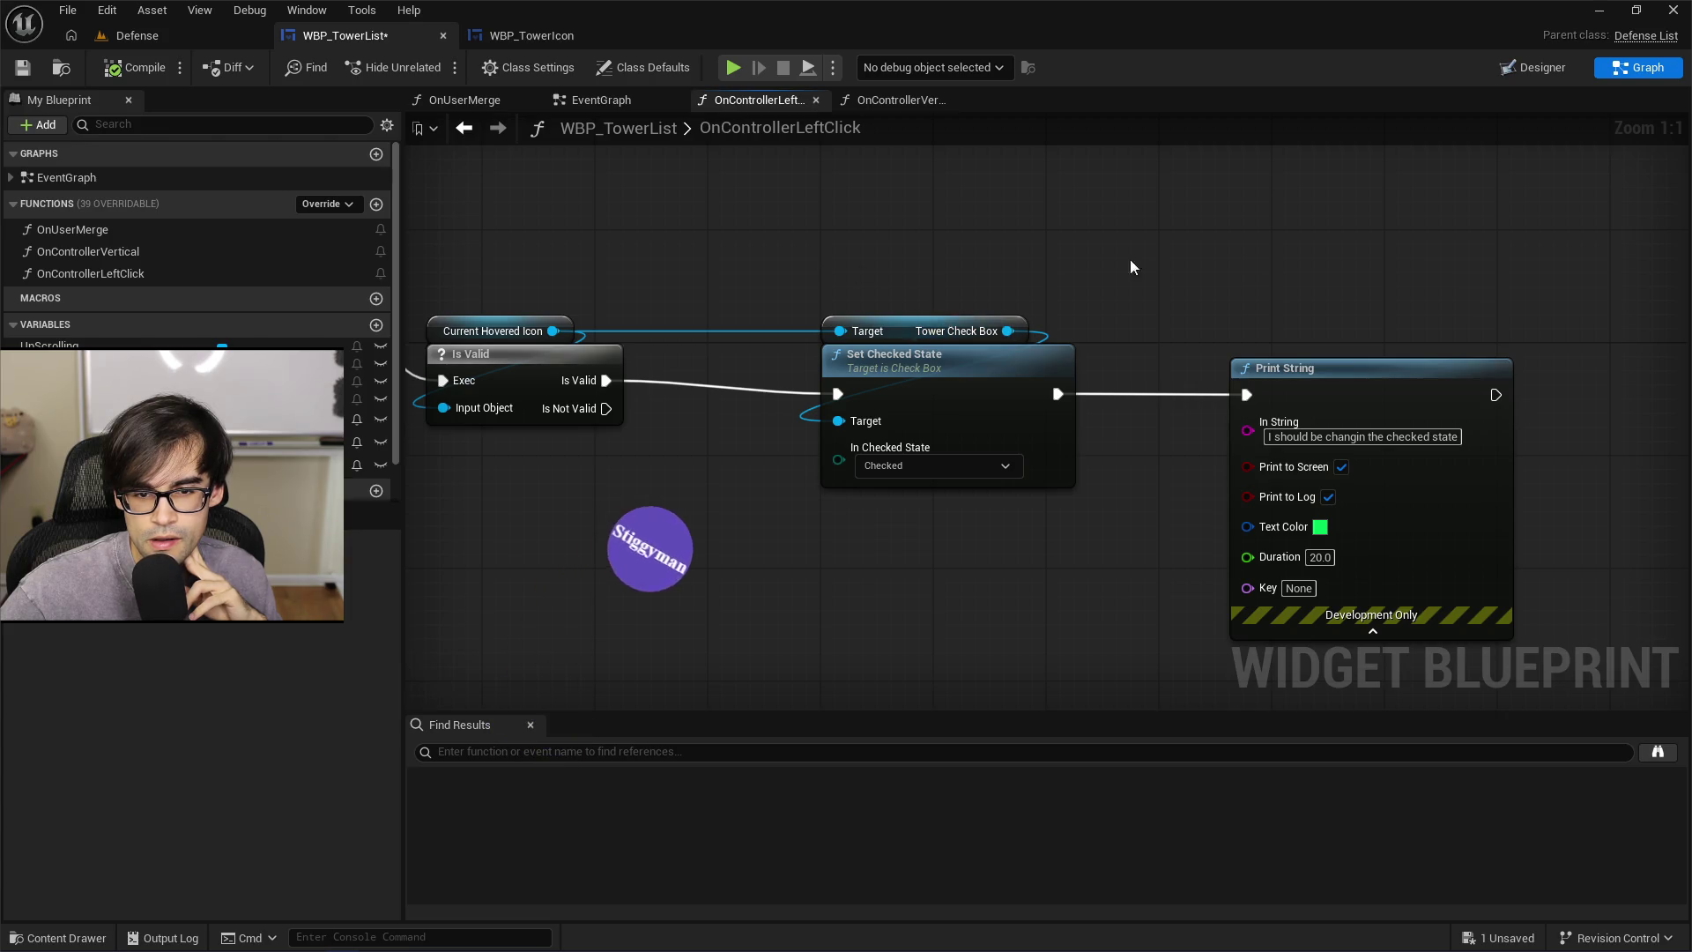
# Jump to TowerCheckBox's existing On Check State Changed event from the Designer's Details Events section
pyautogui.click(509, 40)
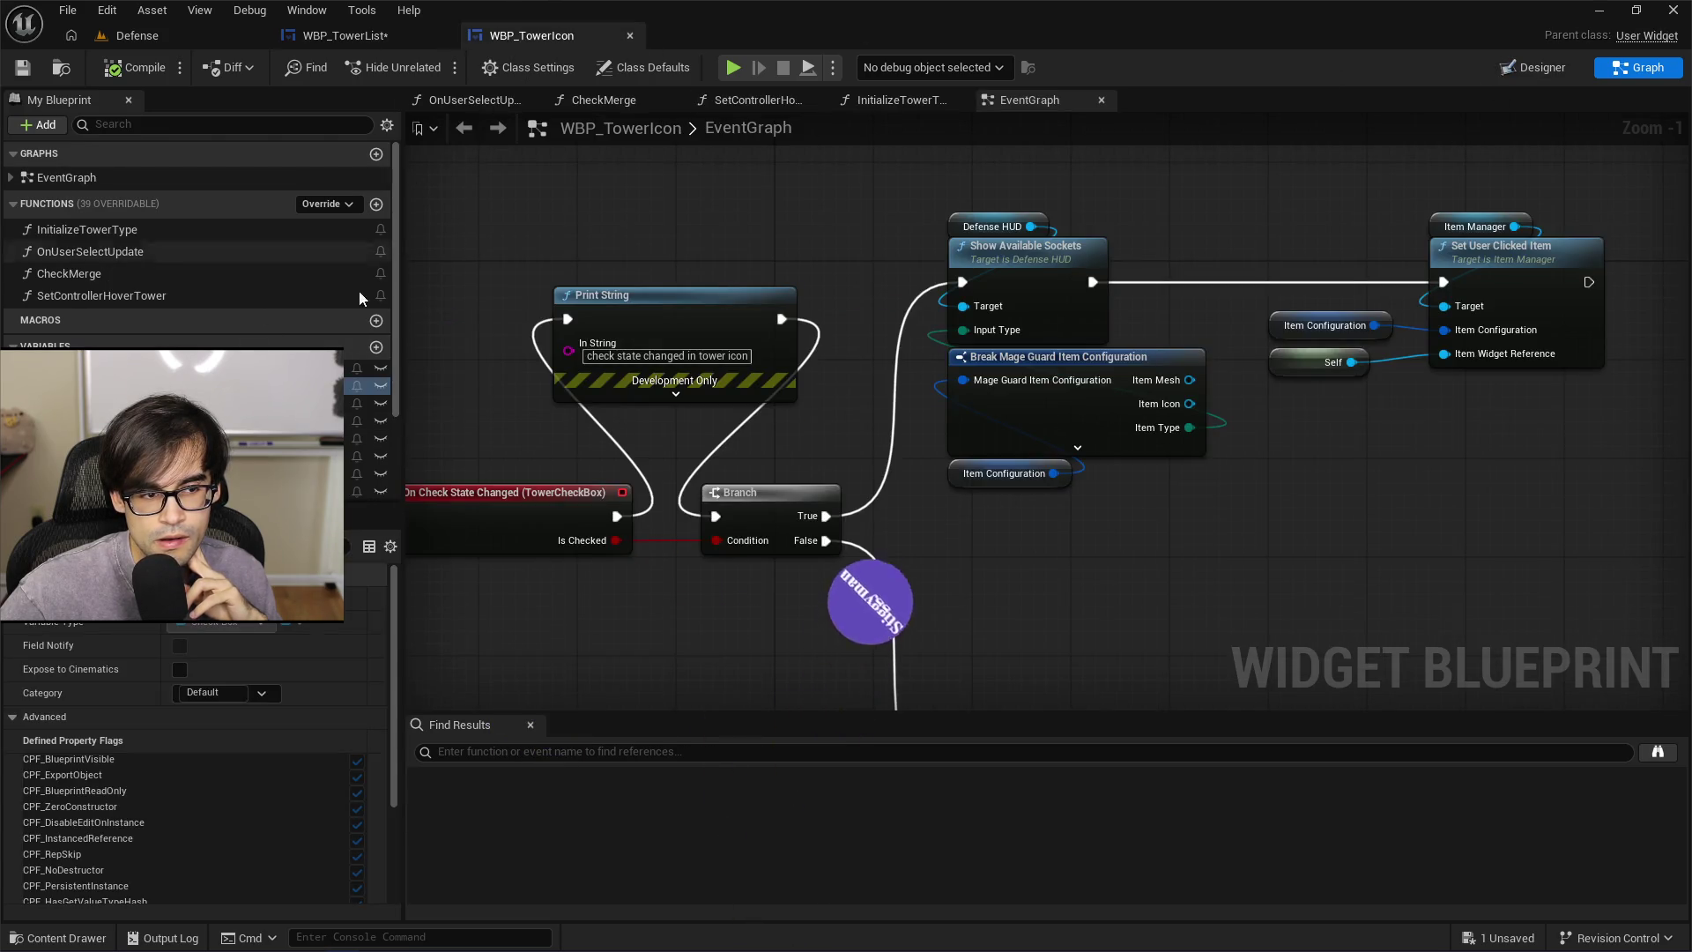
pyautogui.moveTo(1032, 226); pyautogui.dragTo(1145, 186)
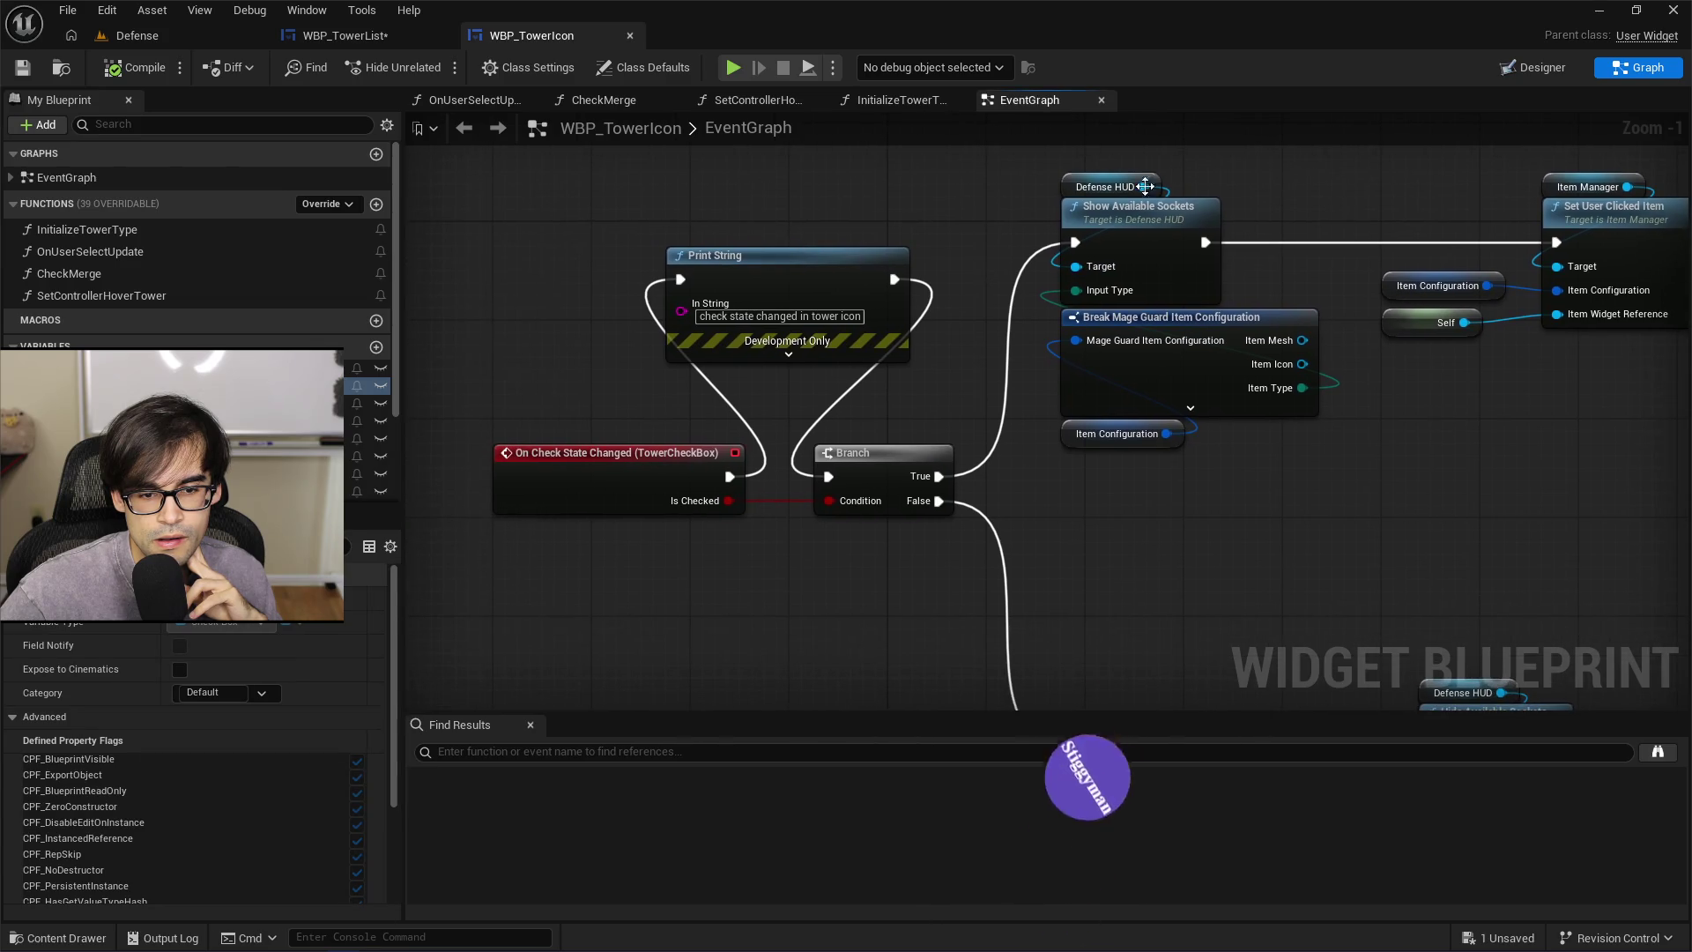
pyautogui.click(1537, 70)
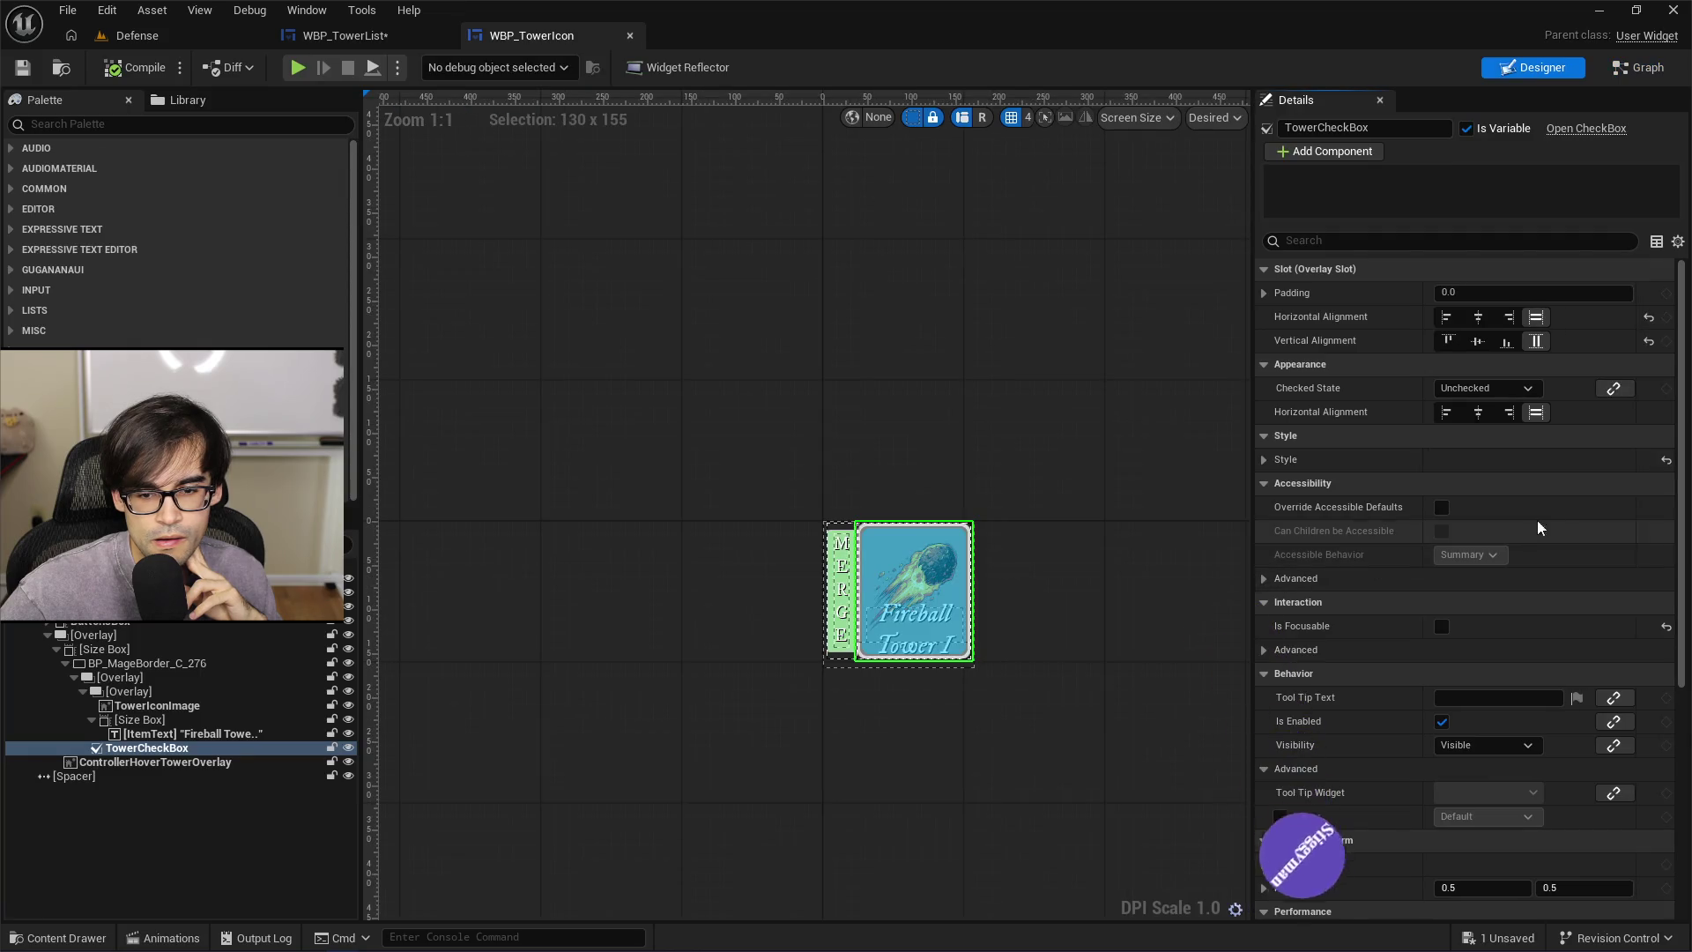
pyautogui.scroll(-5, 1666, 379)
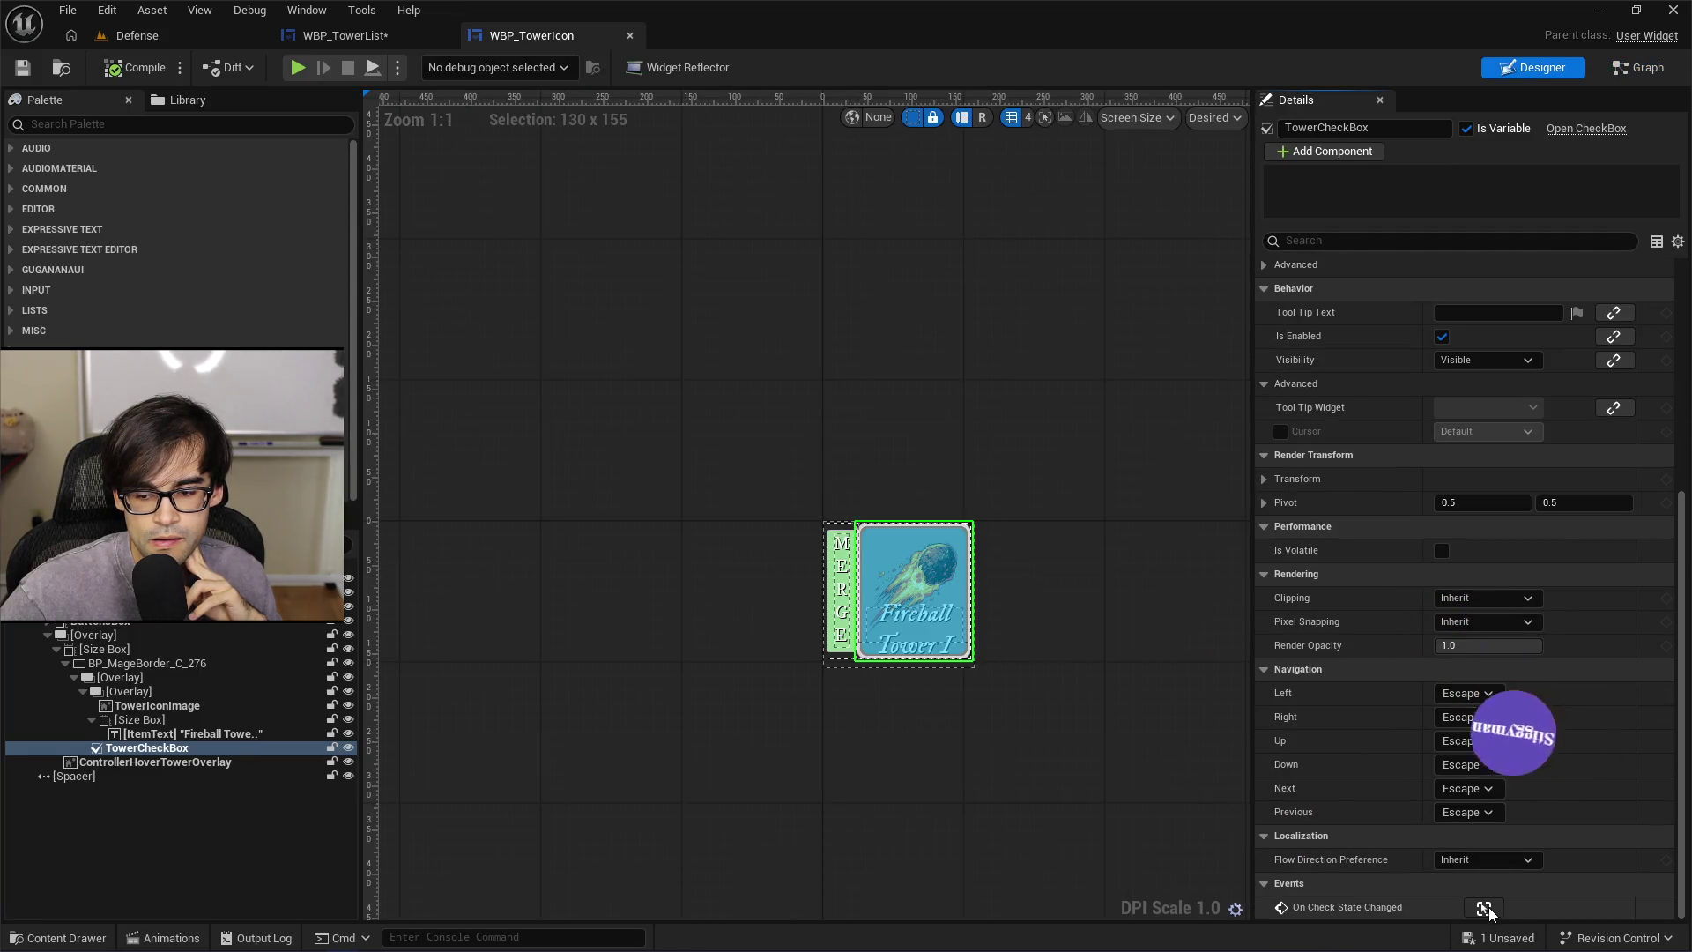
pyautogui.click(1485, 908)
pyautogui.scroll(-6, 608, 340)
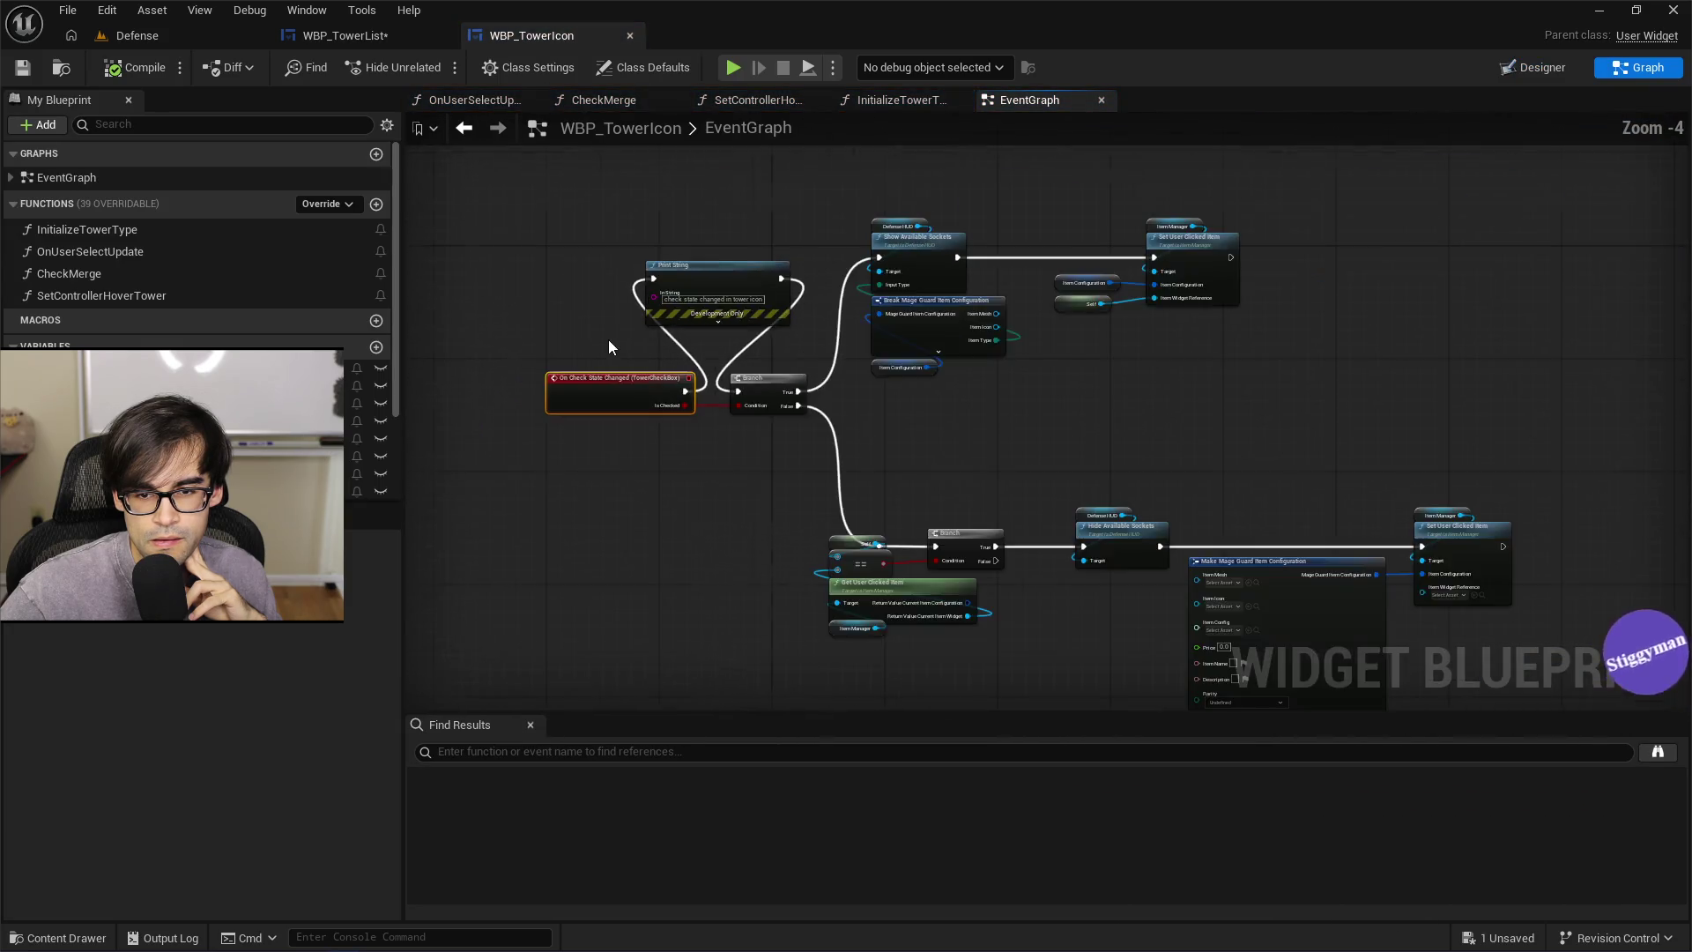
# Zoom in and reposition the Item Configuration node beside the Set User Clicked Item nodes
pyautogui.scroll(4, 611, 322)
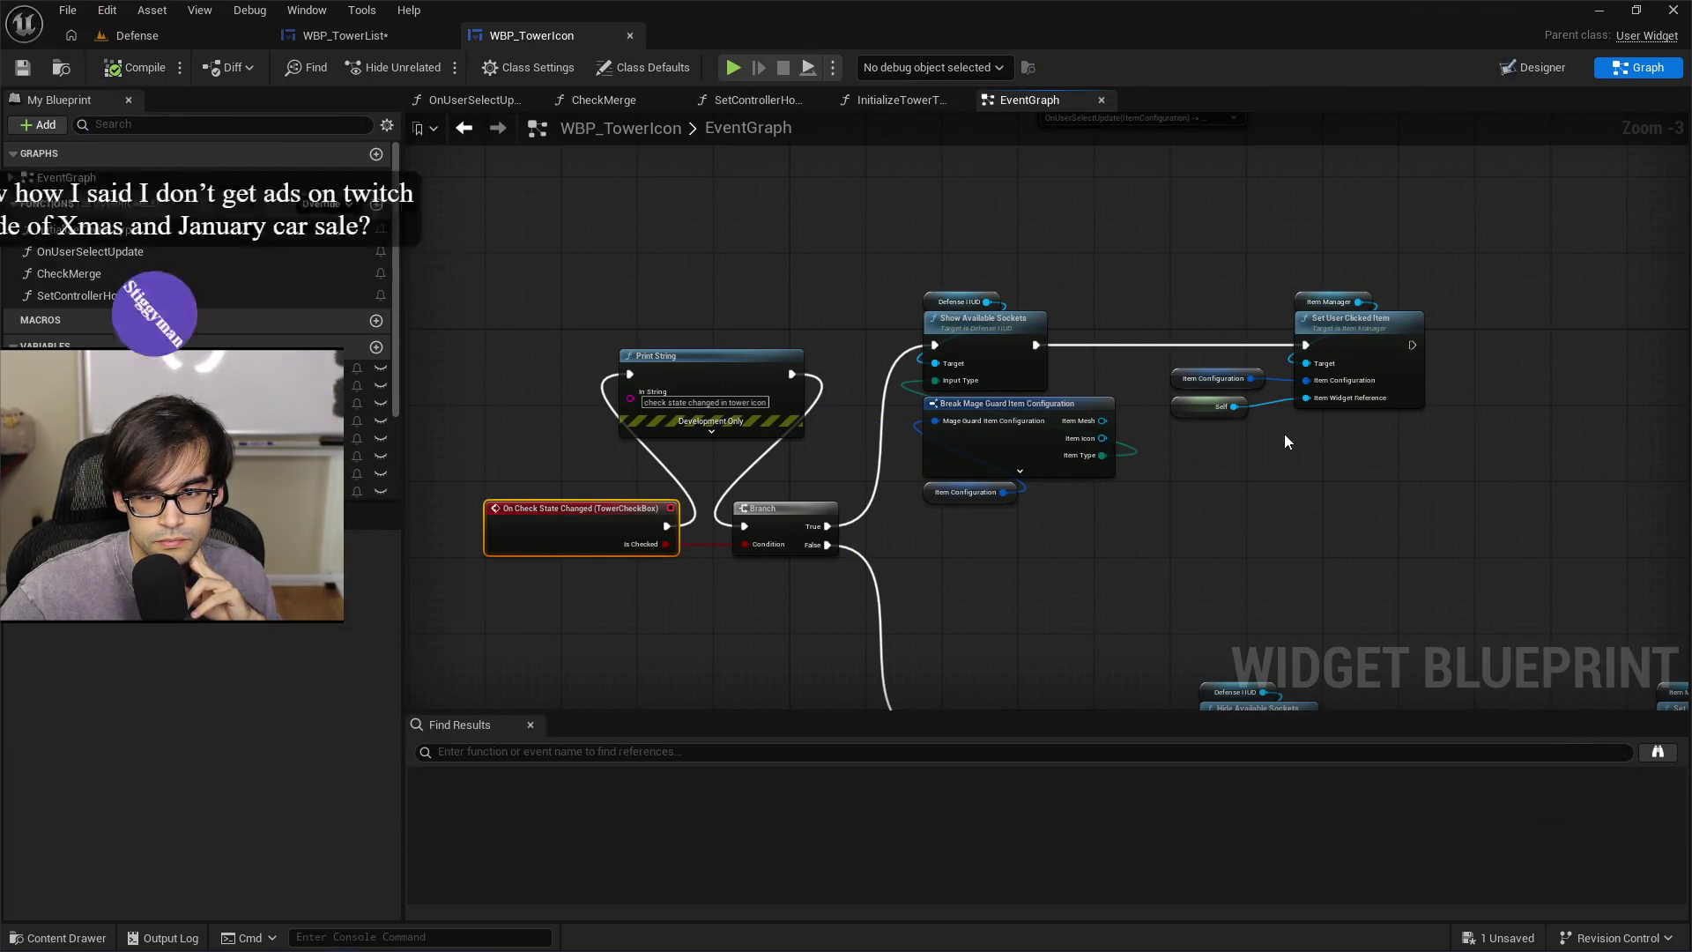
pyautogui.scroll(2, 1067, 379)
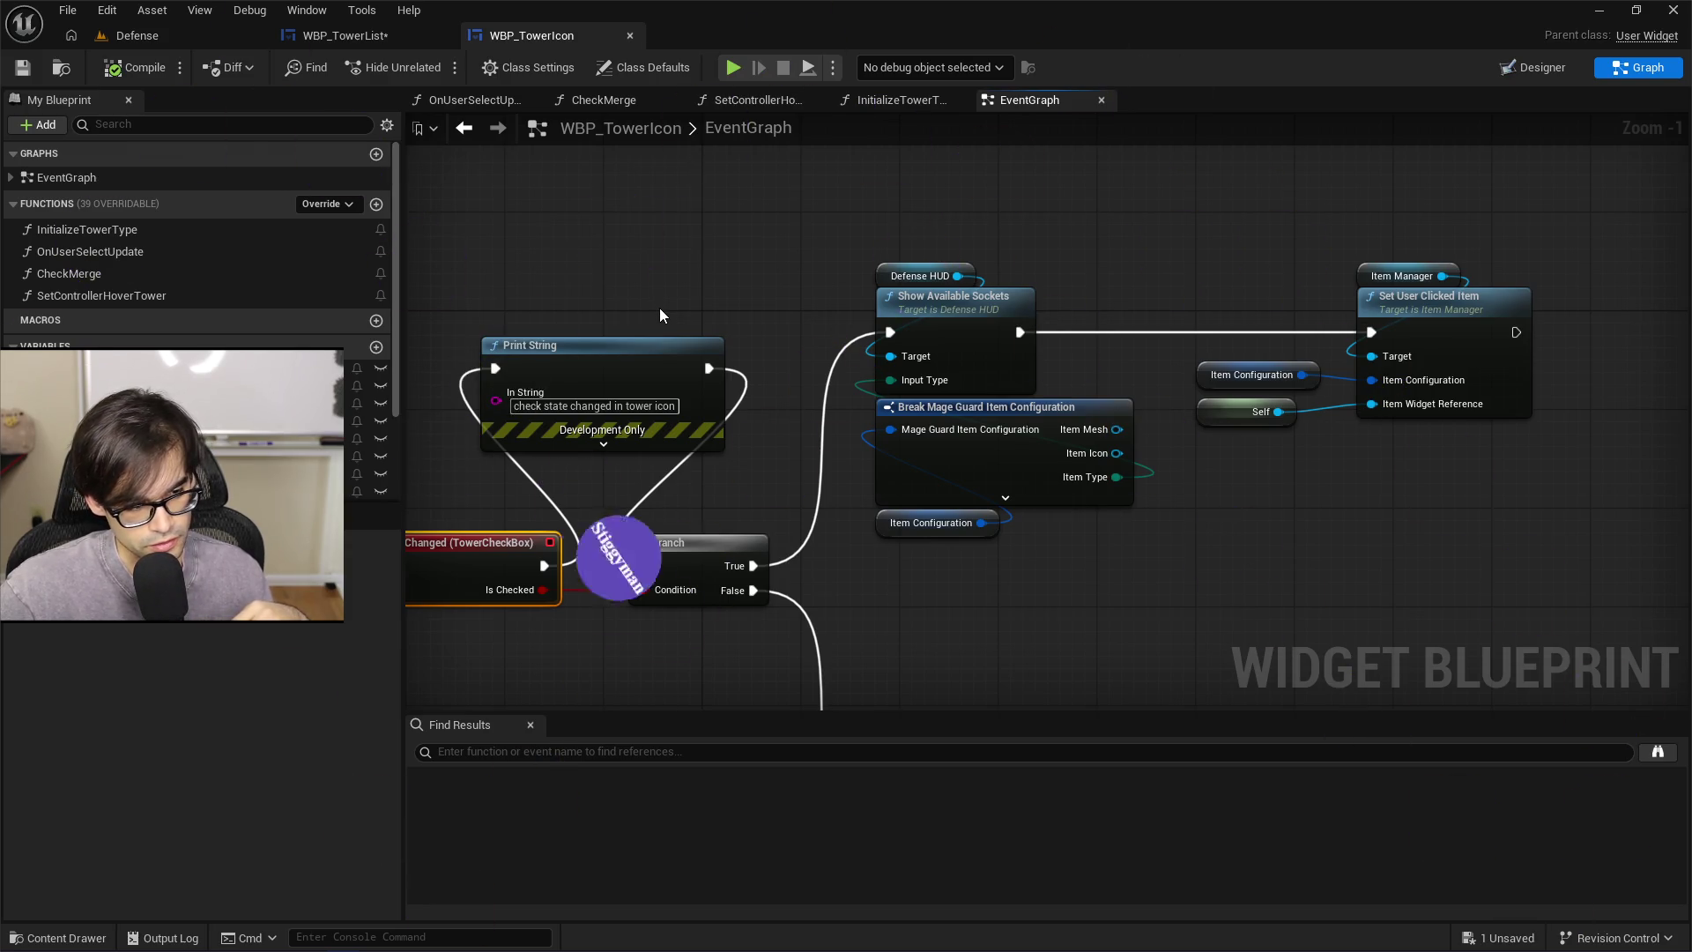
pyautogui.moveTo(662, 315); pyautogui.dragTo(661, 456)
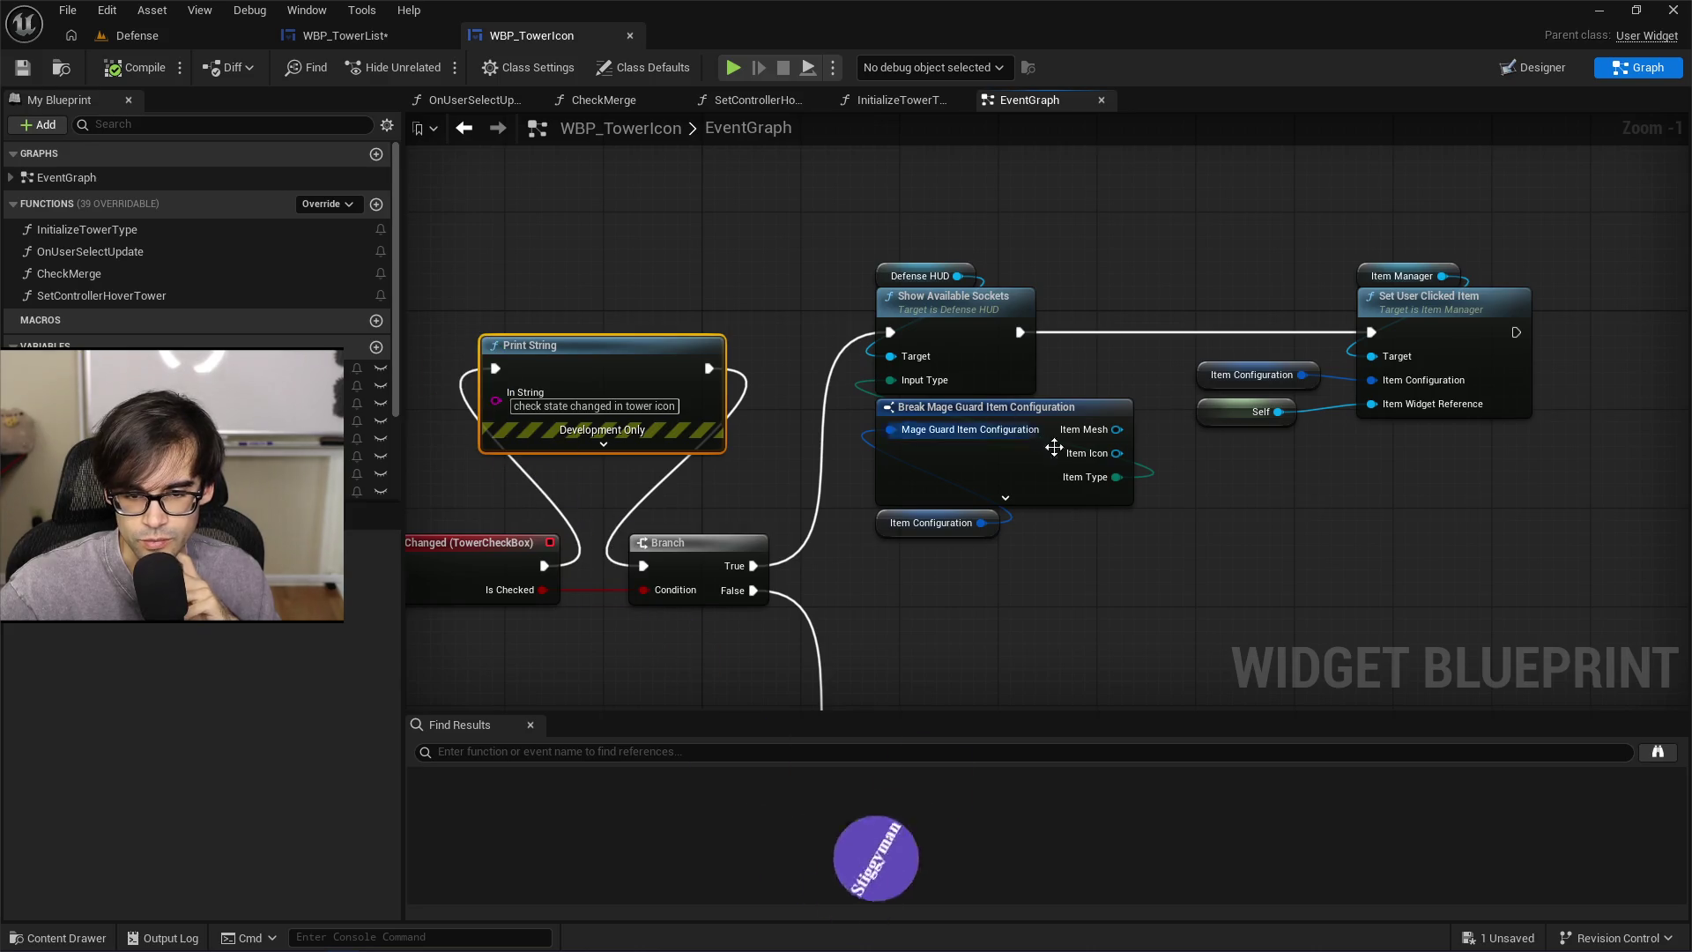
pyautogui.moveTo(1303, 535); pyautogui.dragTo(1017, 479)
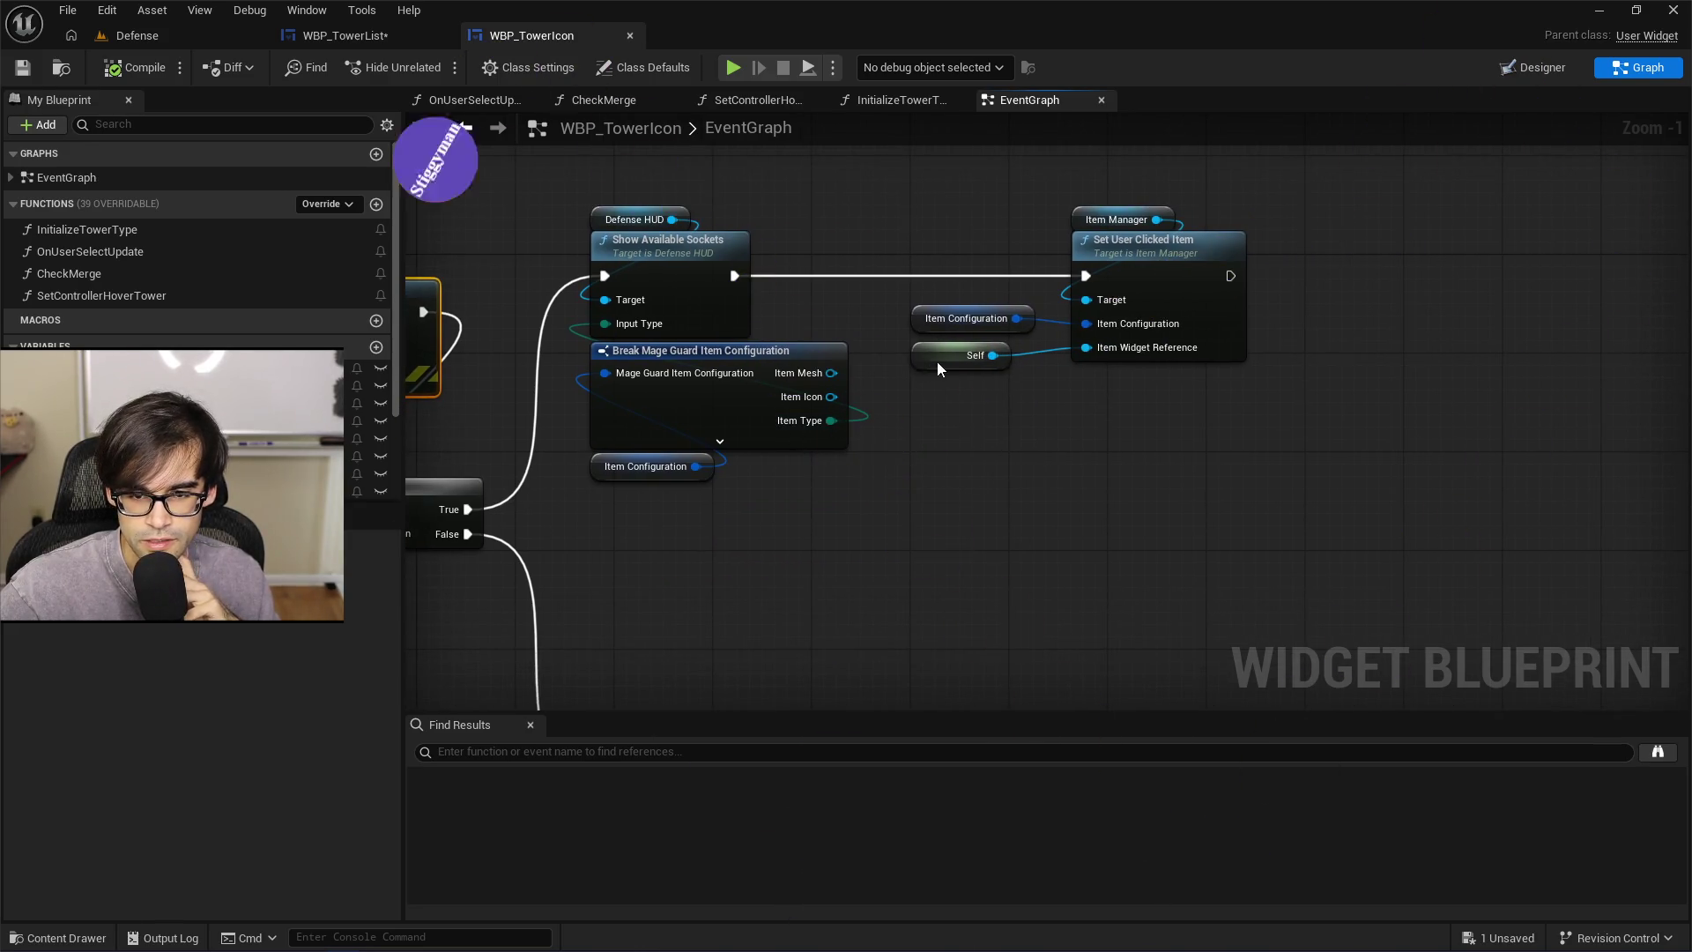
pyautogui.moveTo(977, 359); pyautogui.dragTo(938, 343)
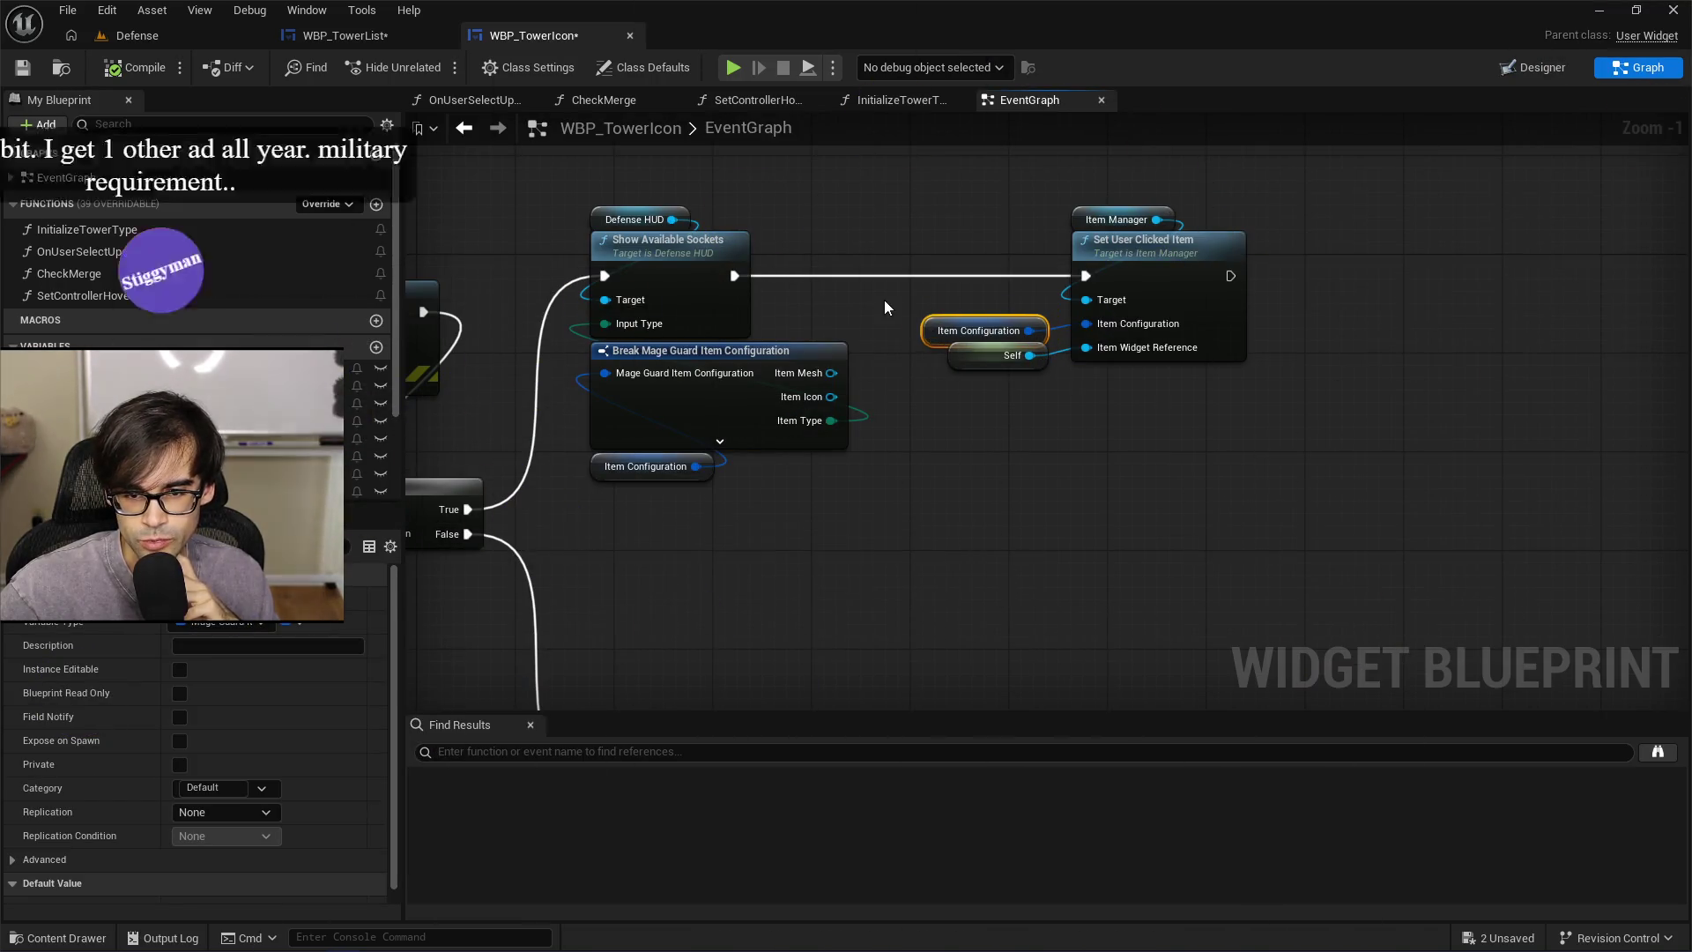
pyautogui.click(879, 297)
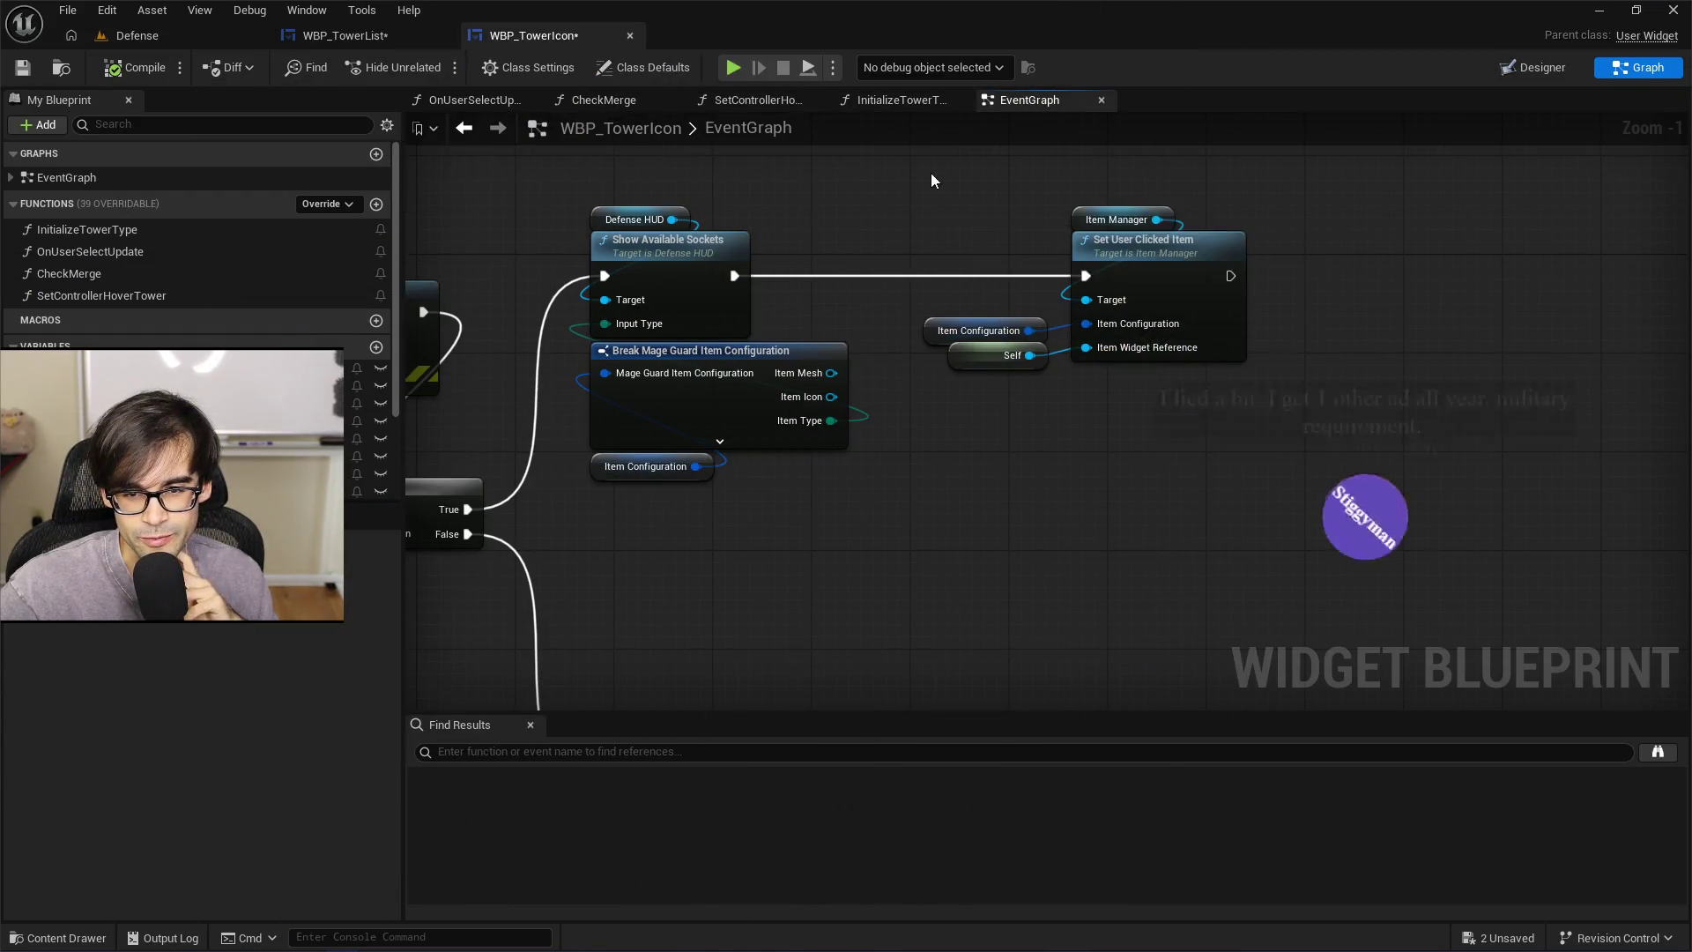
# Box-select the four Set User Clicked Item nodes, clear the selection, and save WBP_TowerIcon
pyautogui.moveTo(930, 172)
pyautogui.mouseDown()
pyautogui.moveTo(1273, 389)
pyautogui.moveTo(1197, 369)
pyautogui.moveTo(912, 211)
pyautogui.moveTo(916, 193)
pyautogui.mouseUp()
pyautogui.moveTo(1321, 392)
pyautogui.mouseDown()
pyautogui.moveTo(923, 171)
pyautogui.moveTo(915, 199)
pyautogui.mouseUp()
pyautogui.click(915, 198)
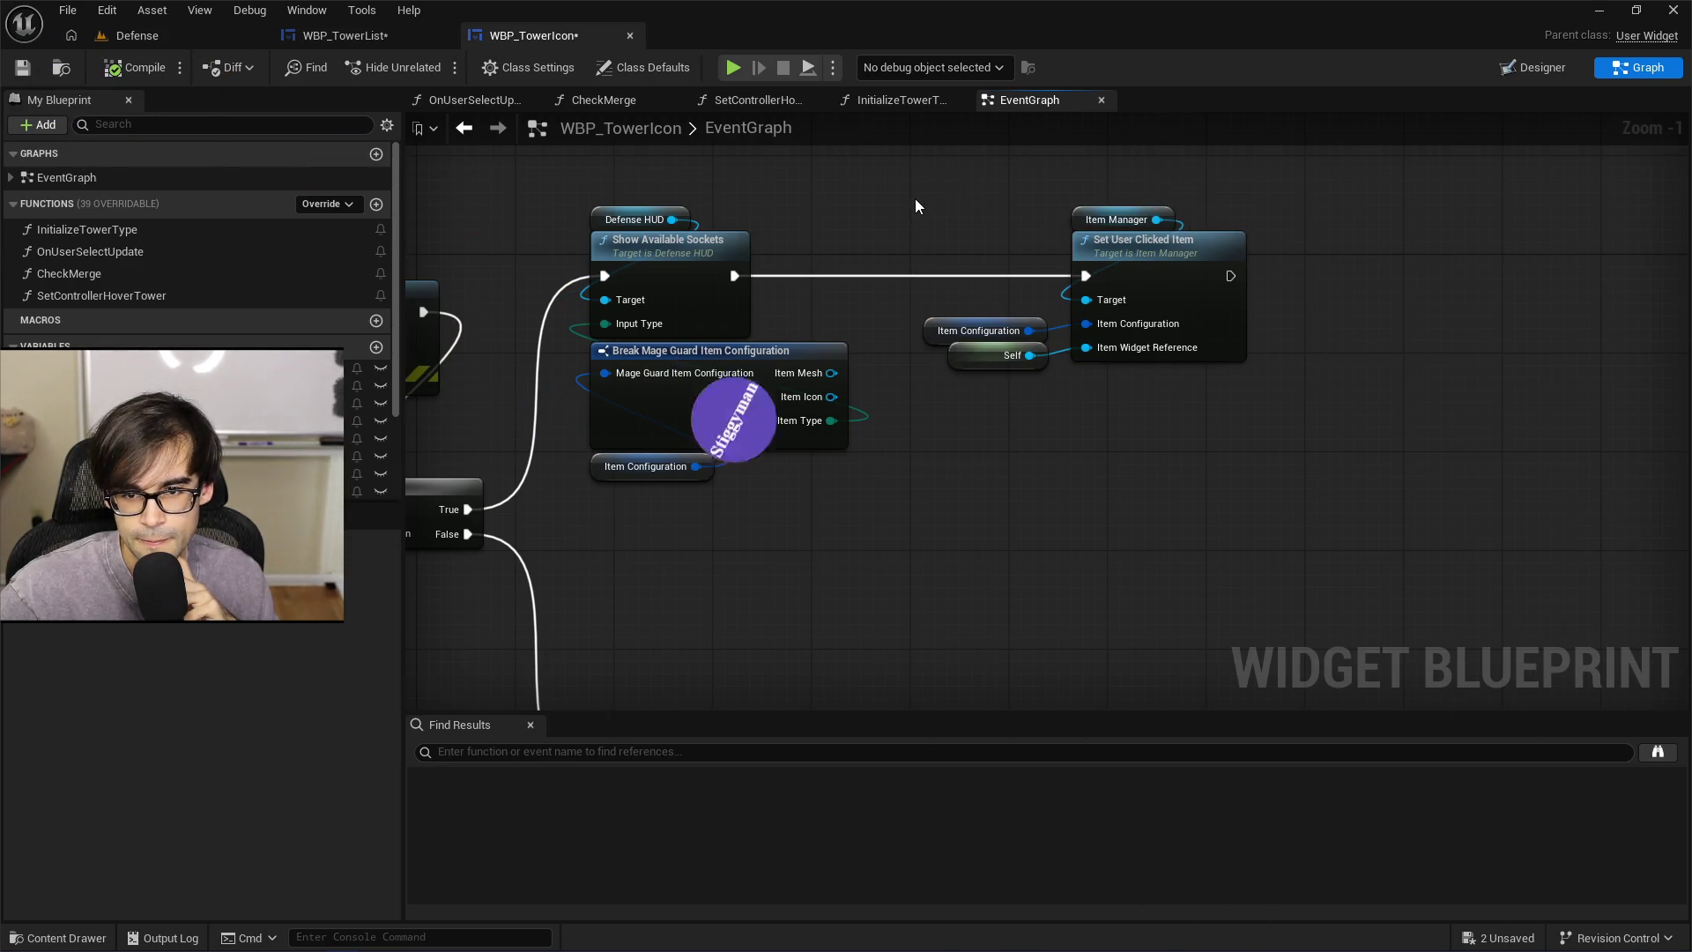
pyautogui.click(23, 68)
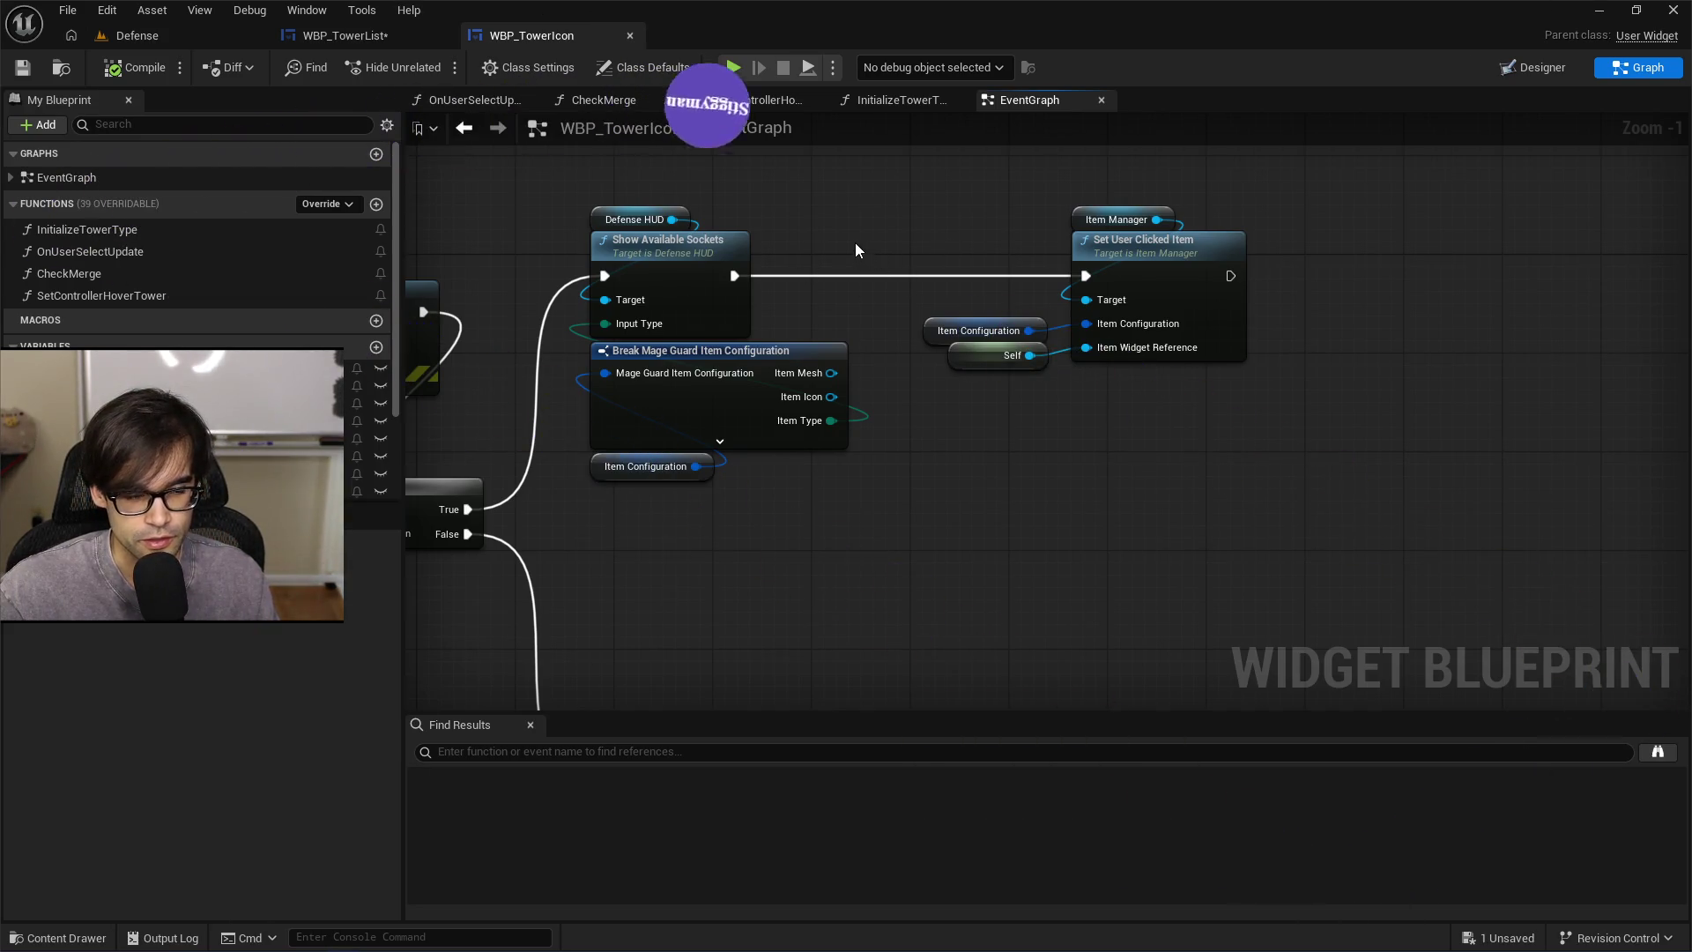
pyautogui.moveTo(861, 282); pyautogui.dragTo(941, 283)
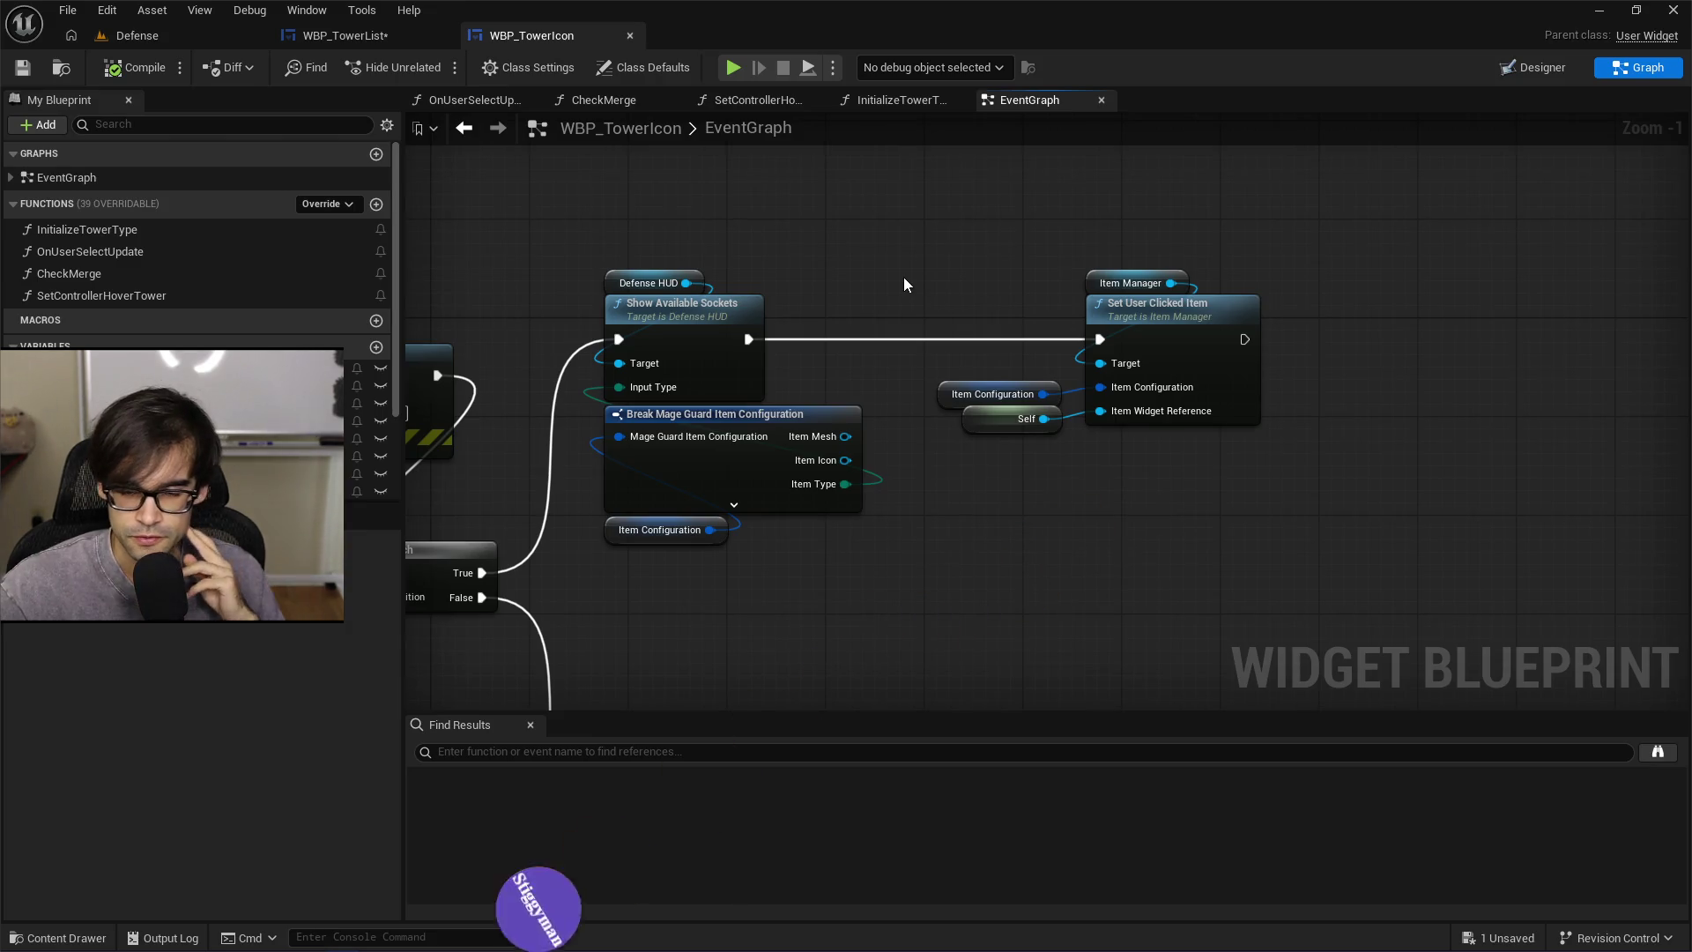
pyautogui.moveTo(875, 230); pyautogui.dragTo(1368, 505)
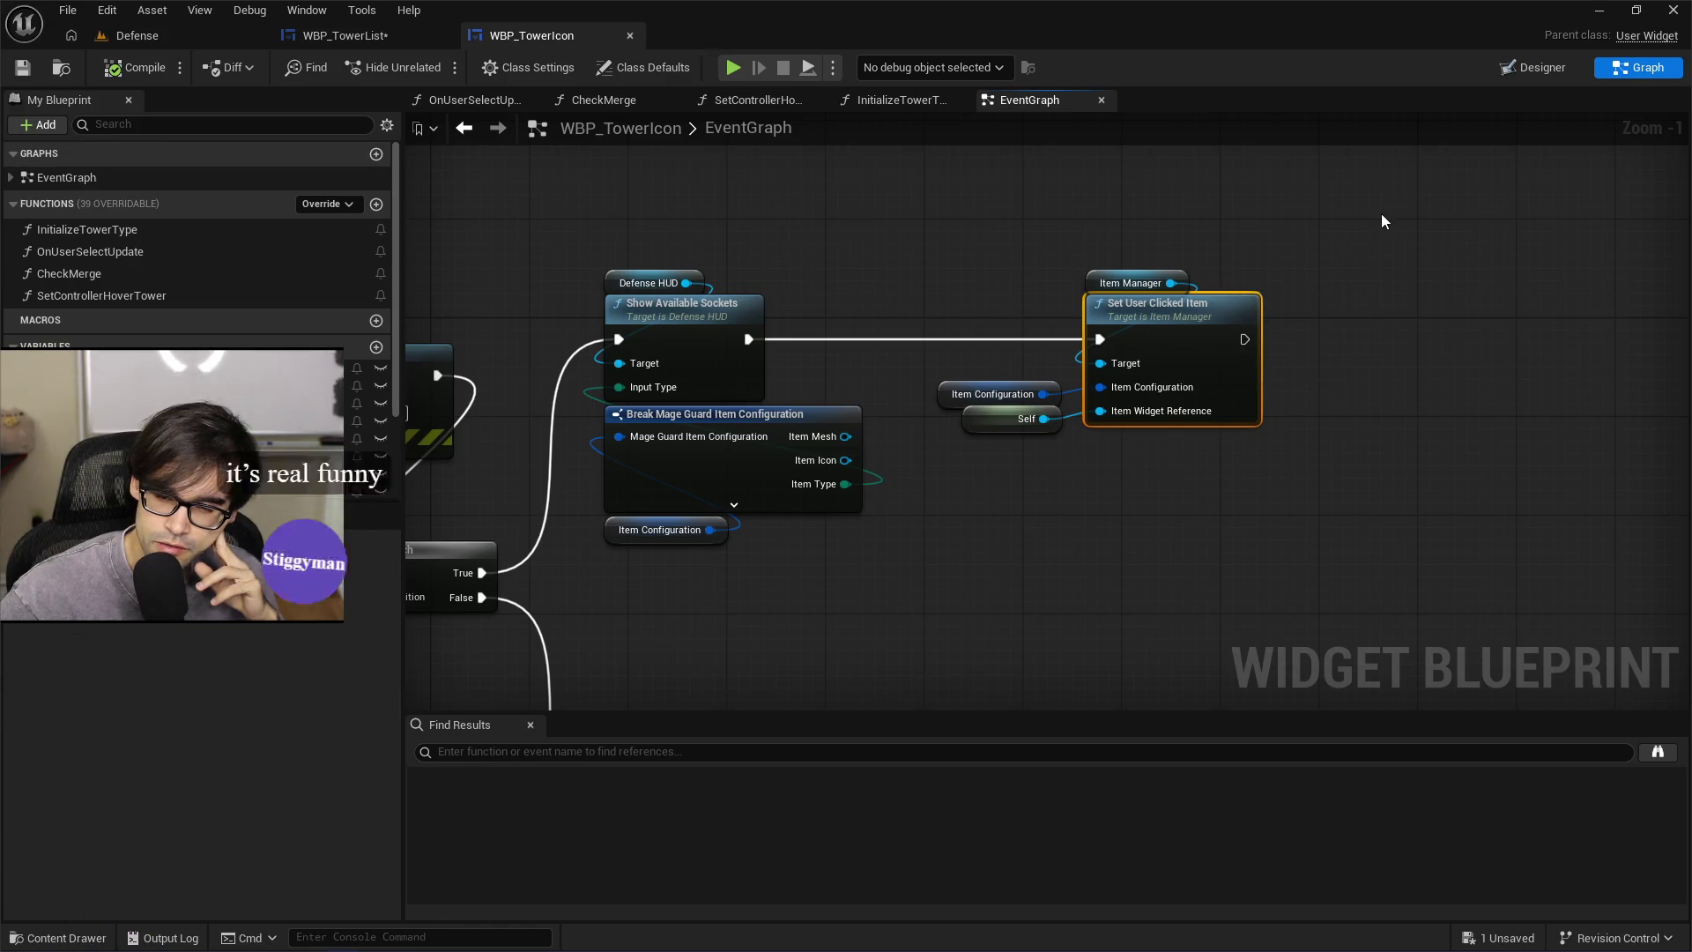
pyautogui.moveTo(1358, 266)
pyautogui.mouseDown()
pyautogui.moveTo(1030, 327)
pyautogui.moveTo(726, 442)
pyautogui.moveTo(585, 533)
pyautogui.moveTo(1002, 307)
pyautogui.moveTo(993, 286)
pyautogui.mouseUp()
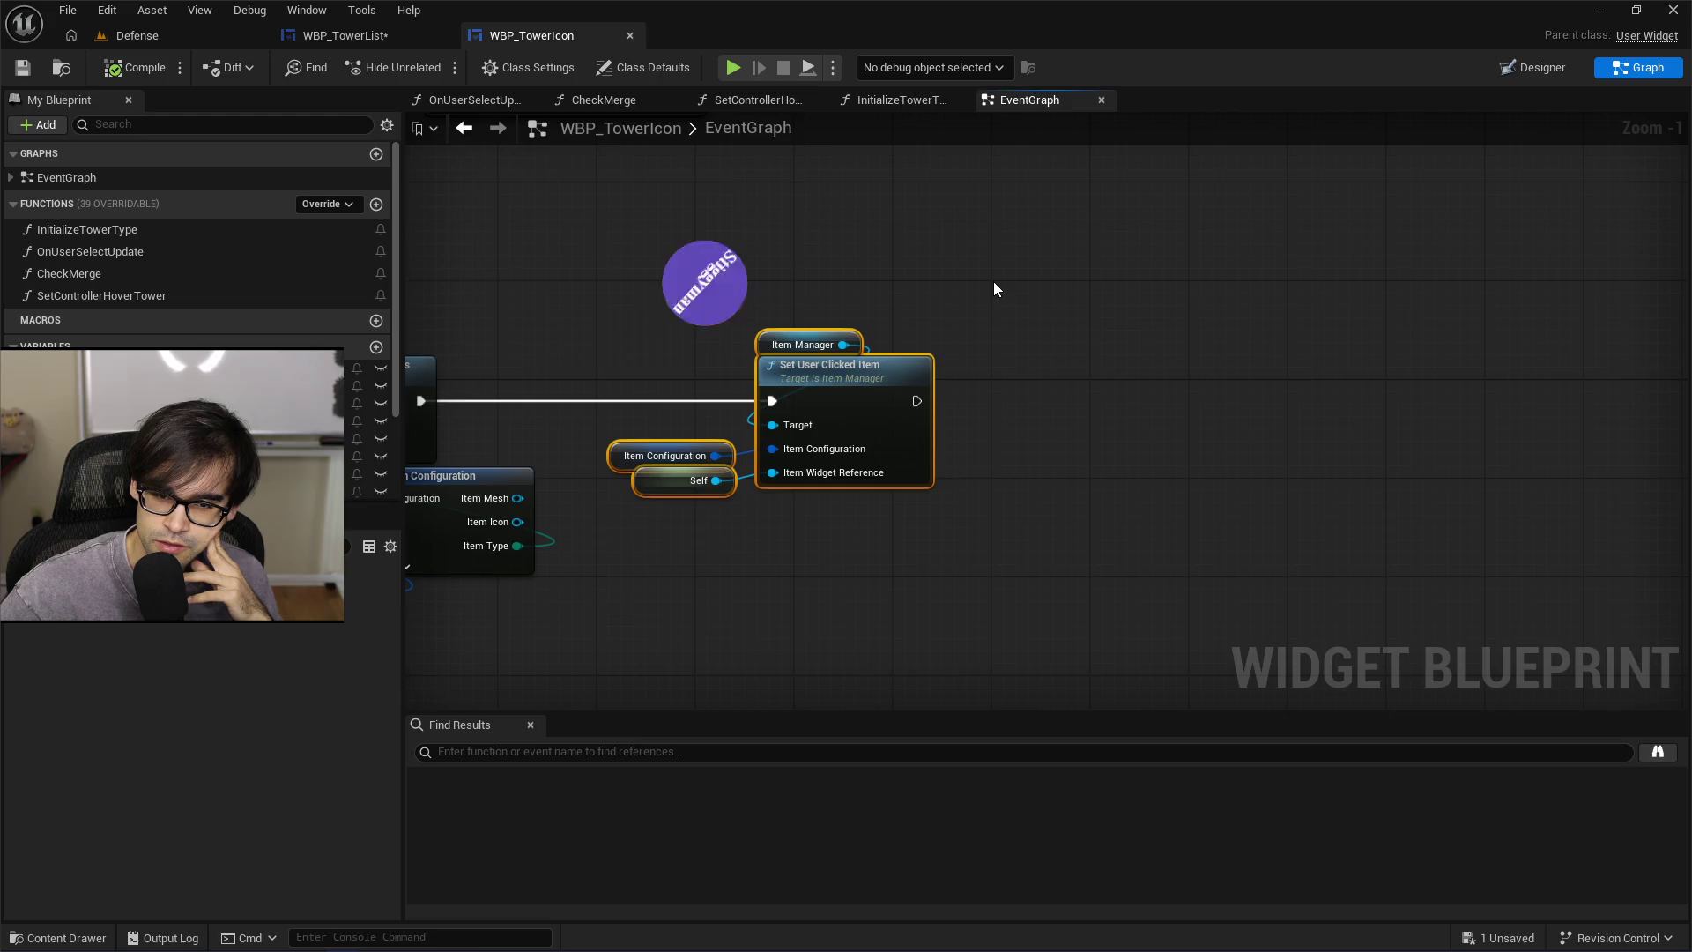
pyautogui.moveTo(991, 284)
pyautogui.mouseDown()
pyautogui.moveTo(586, 476)
pyautogui.moveTo(591, 577)
pyautogui.moveTo(936, 282)
pyautogui.moveTo(993, 283)
pyautogui.mouseUp()
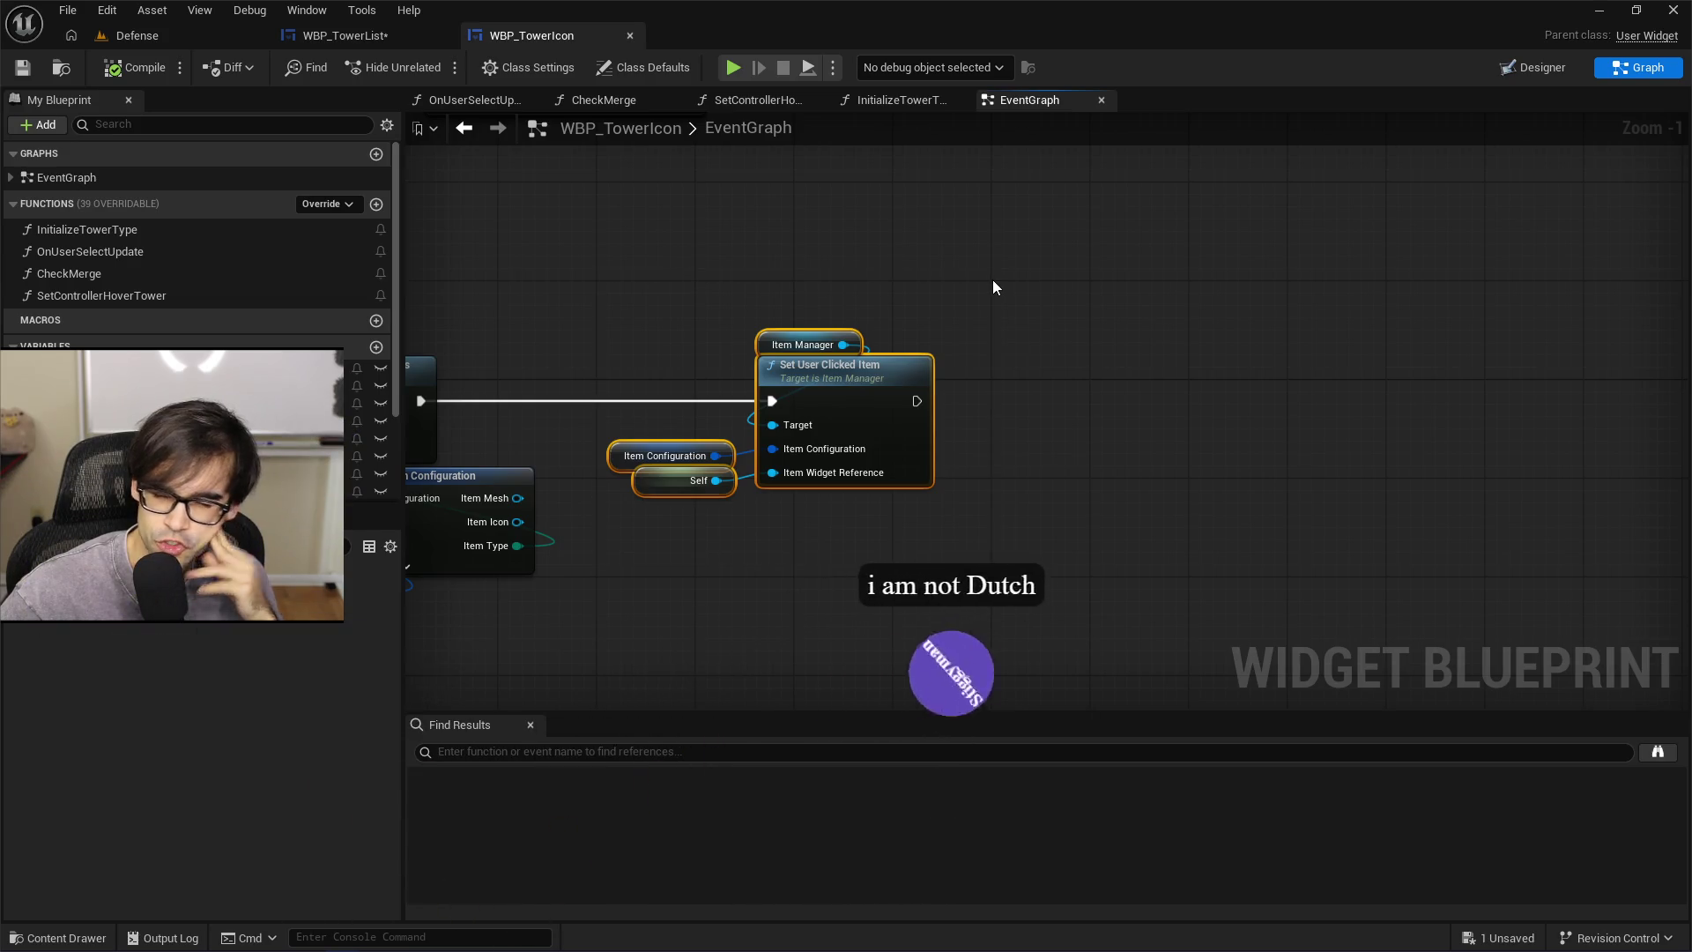
pyautogui.moveTo(992, 281)
pyautogui.mouseDown()
pyautogui.moveTo(850, 359)
pyautogui.moveTo(584, 574)
pyautogui.moveTo(600, 581)
pyautogui.mouseUp()
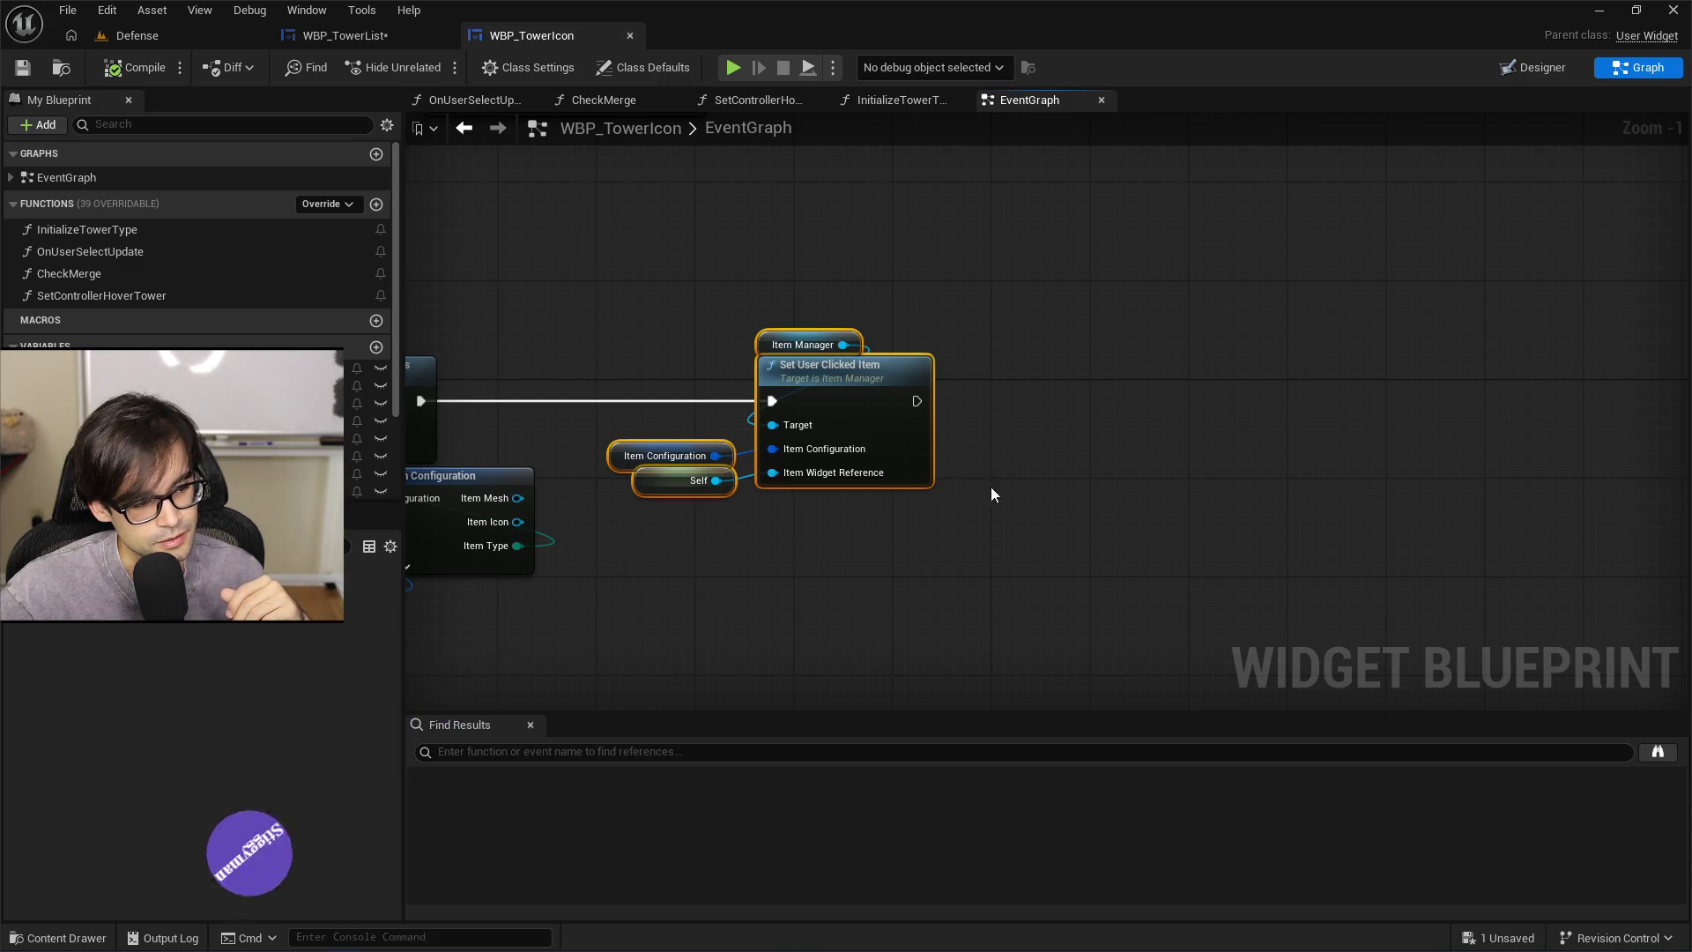
pyautogui.click(1071, 549)
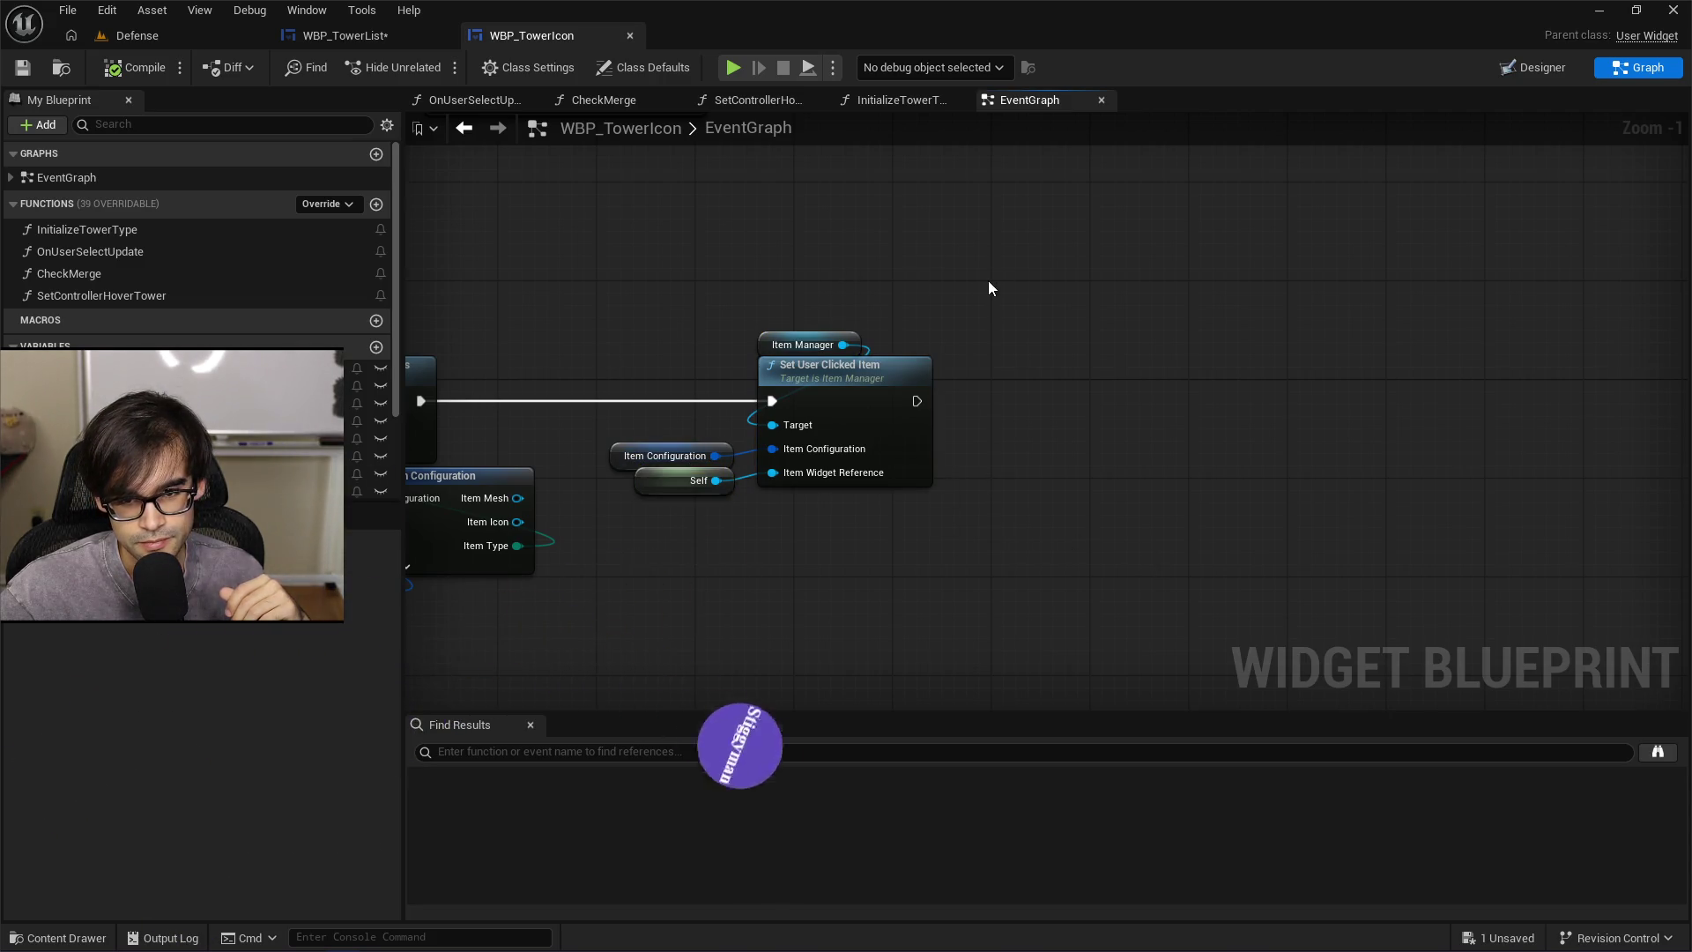
pyautogui.moveTo(991, 287)
pyautogui.mouseDown()
pyautogui.moveTo(585, 548)
pyautogui.moveTo(996, 517)
pyautogui.moveTo(1331, 450)
pyautogui.mouseUp()
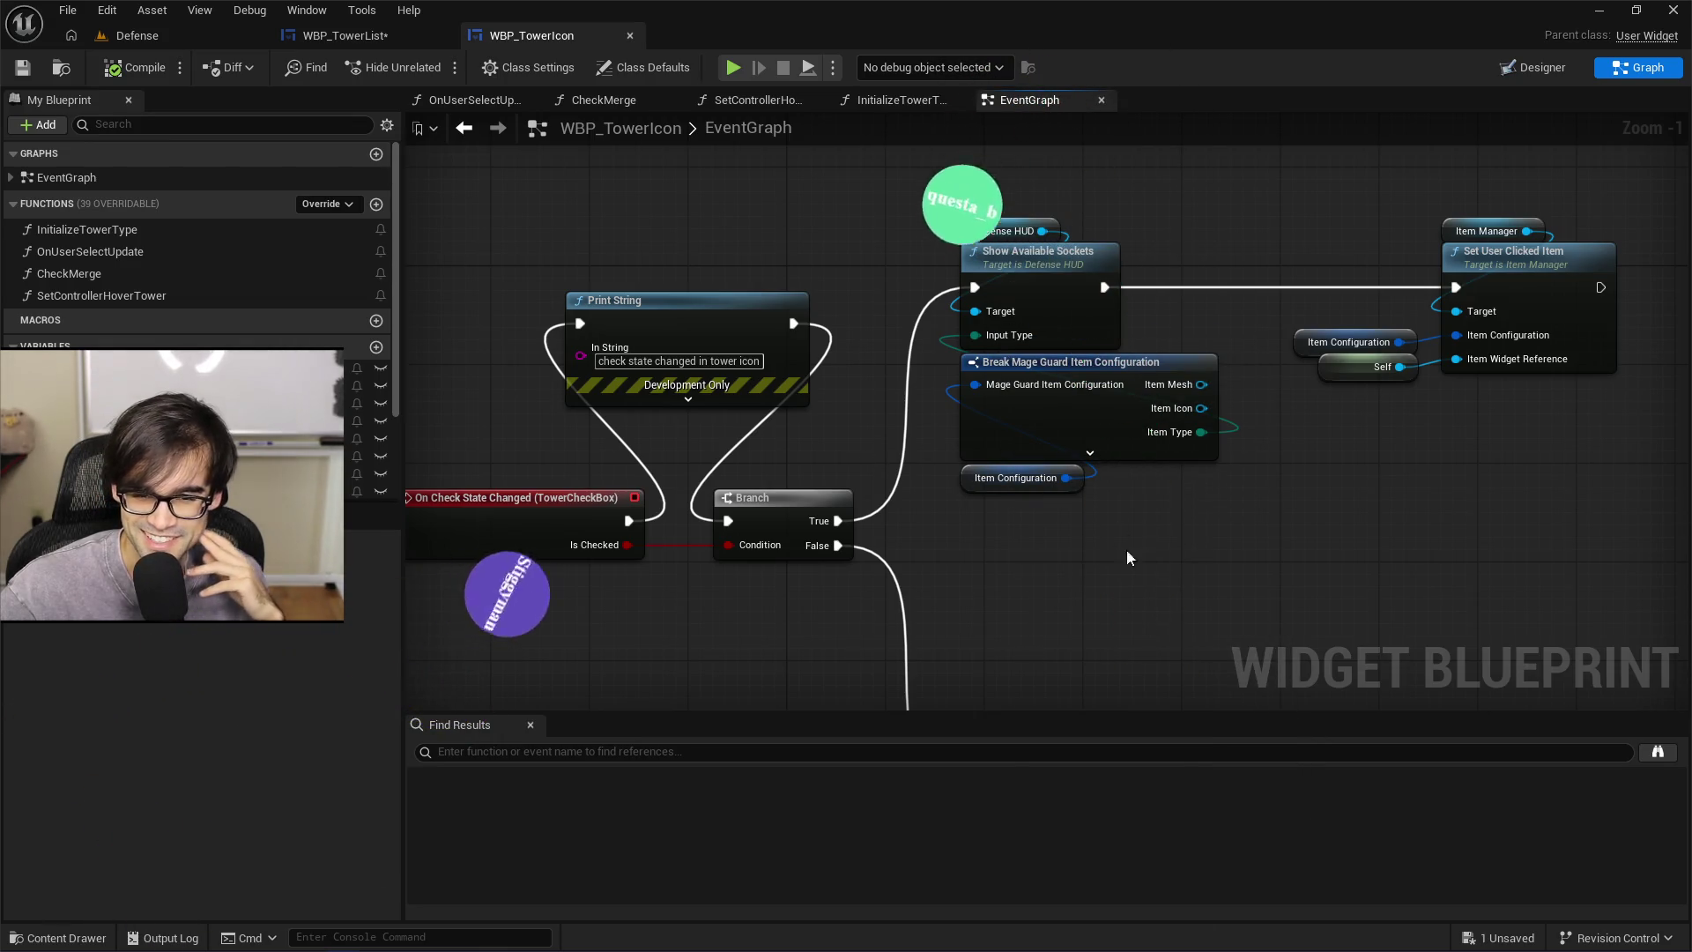
# Pan and zoom out to show both branch rows down to Make Mage Guard Item Configuration
pyautogui.moveTo(1246, 564)
pyautogui.mouseDown()
pyautogui.moveTo(989, 557)
pyautogui.moveTo(1008, 300)
pyautogui.mouseUp()
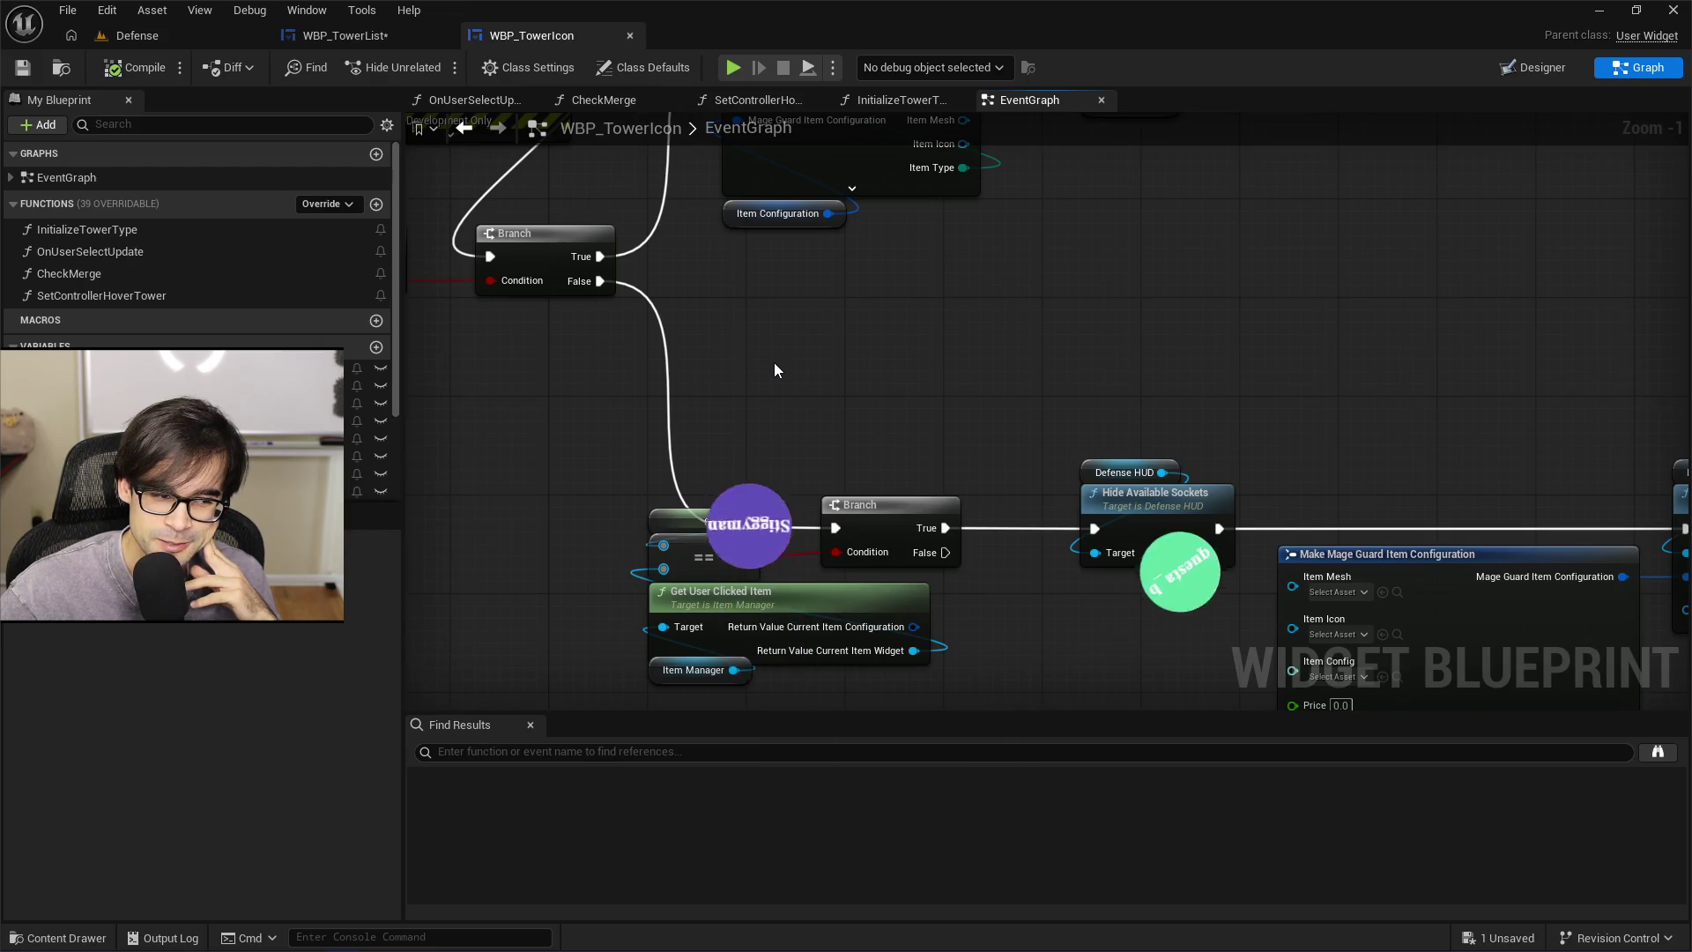
pyautogui.scroll(-1, 773, 371)
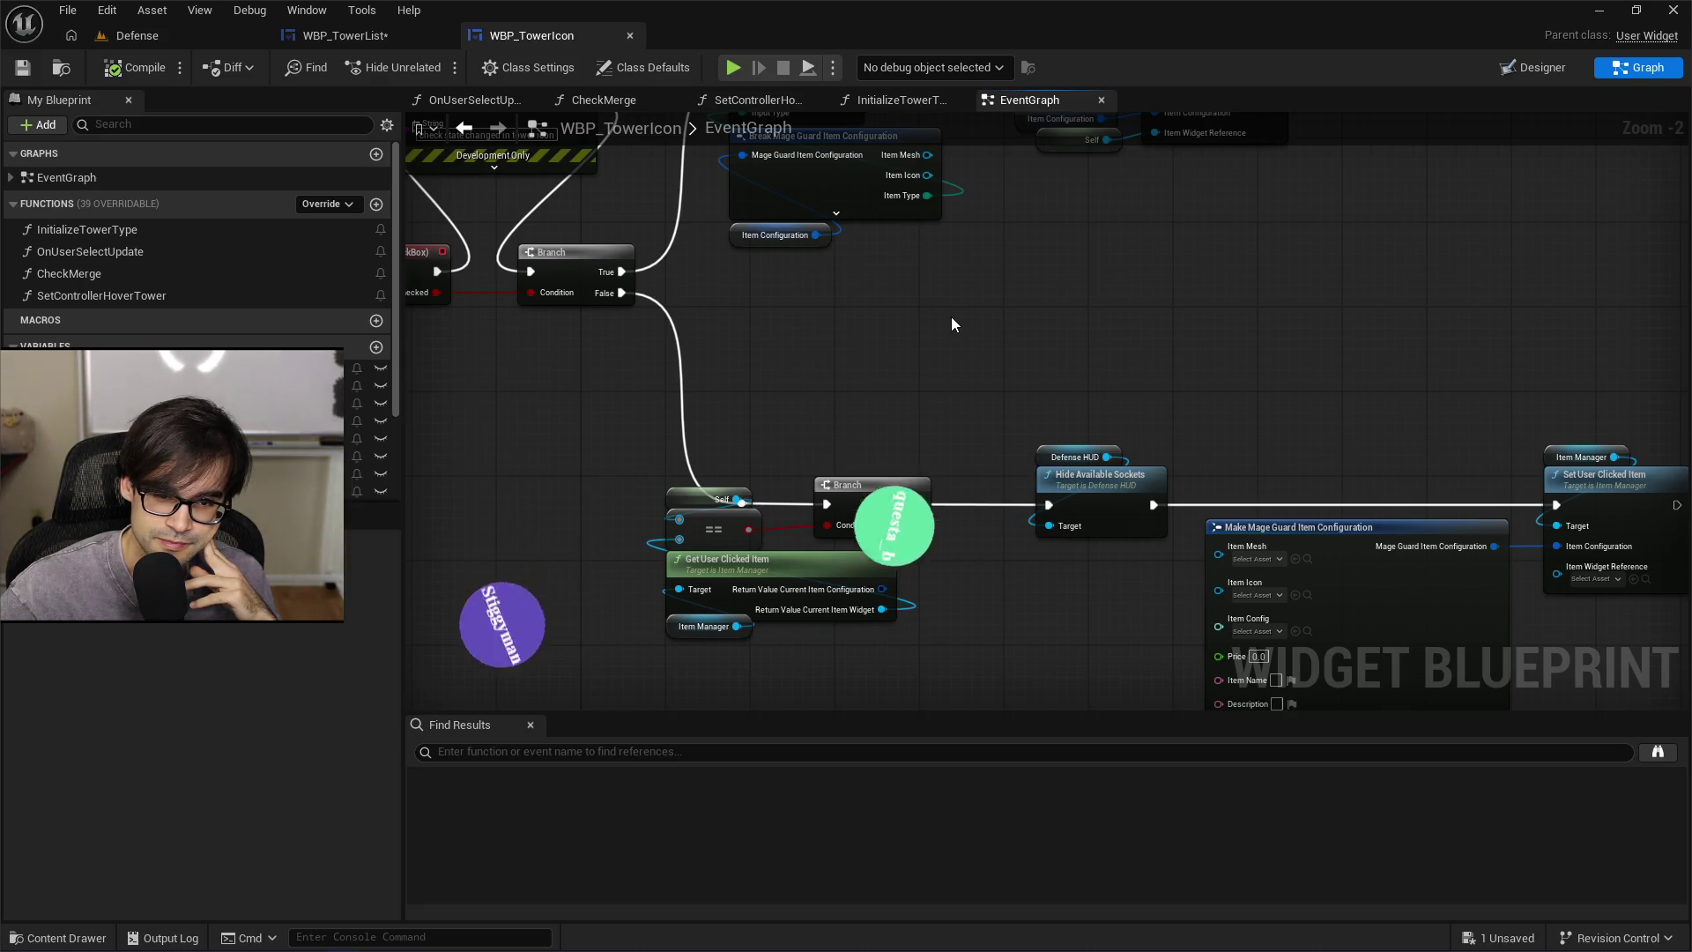
pyautogui.moveTo(950, 316); pyautogui.dragTo(943, 455)
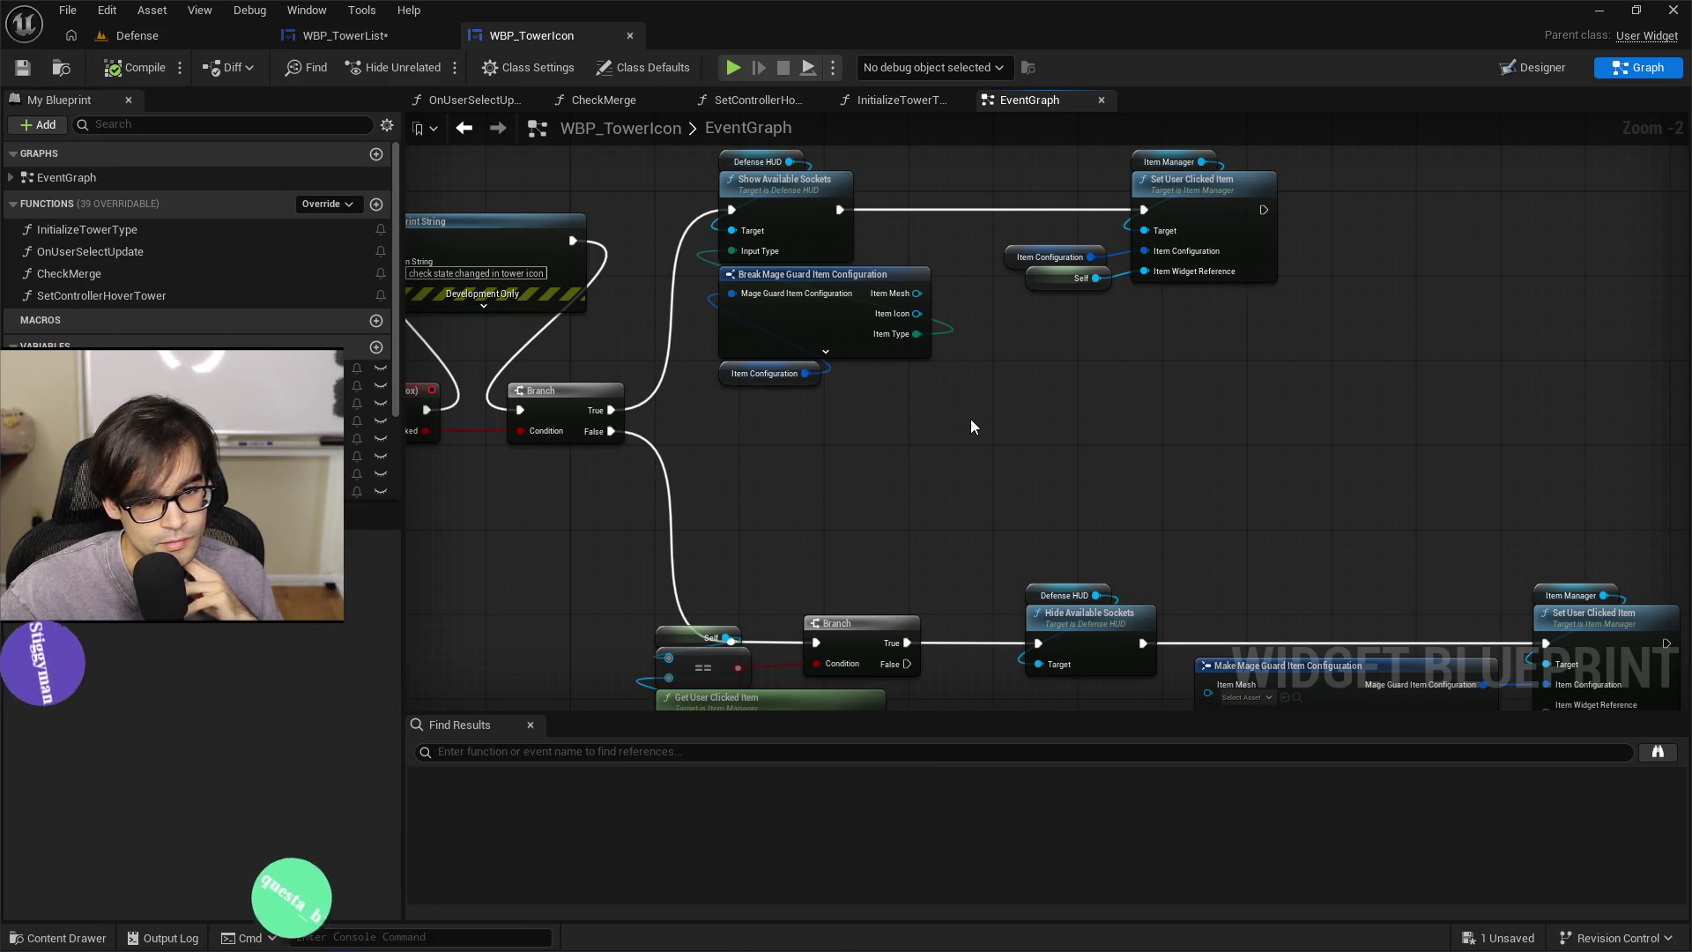
pyautogui.moveTo(974, 423); pyautogui.dragTo(775, 294)
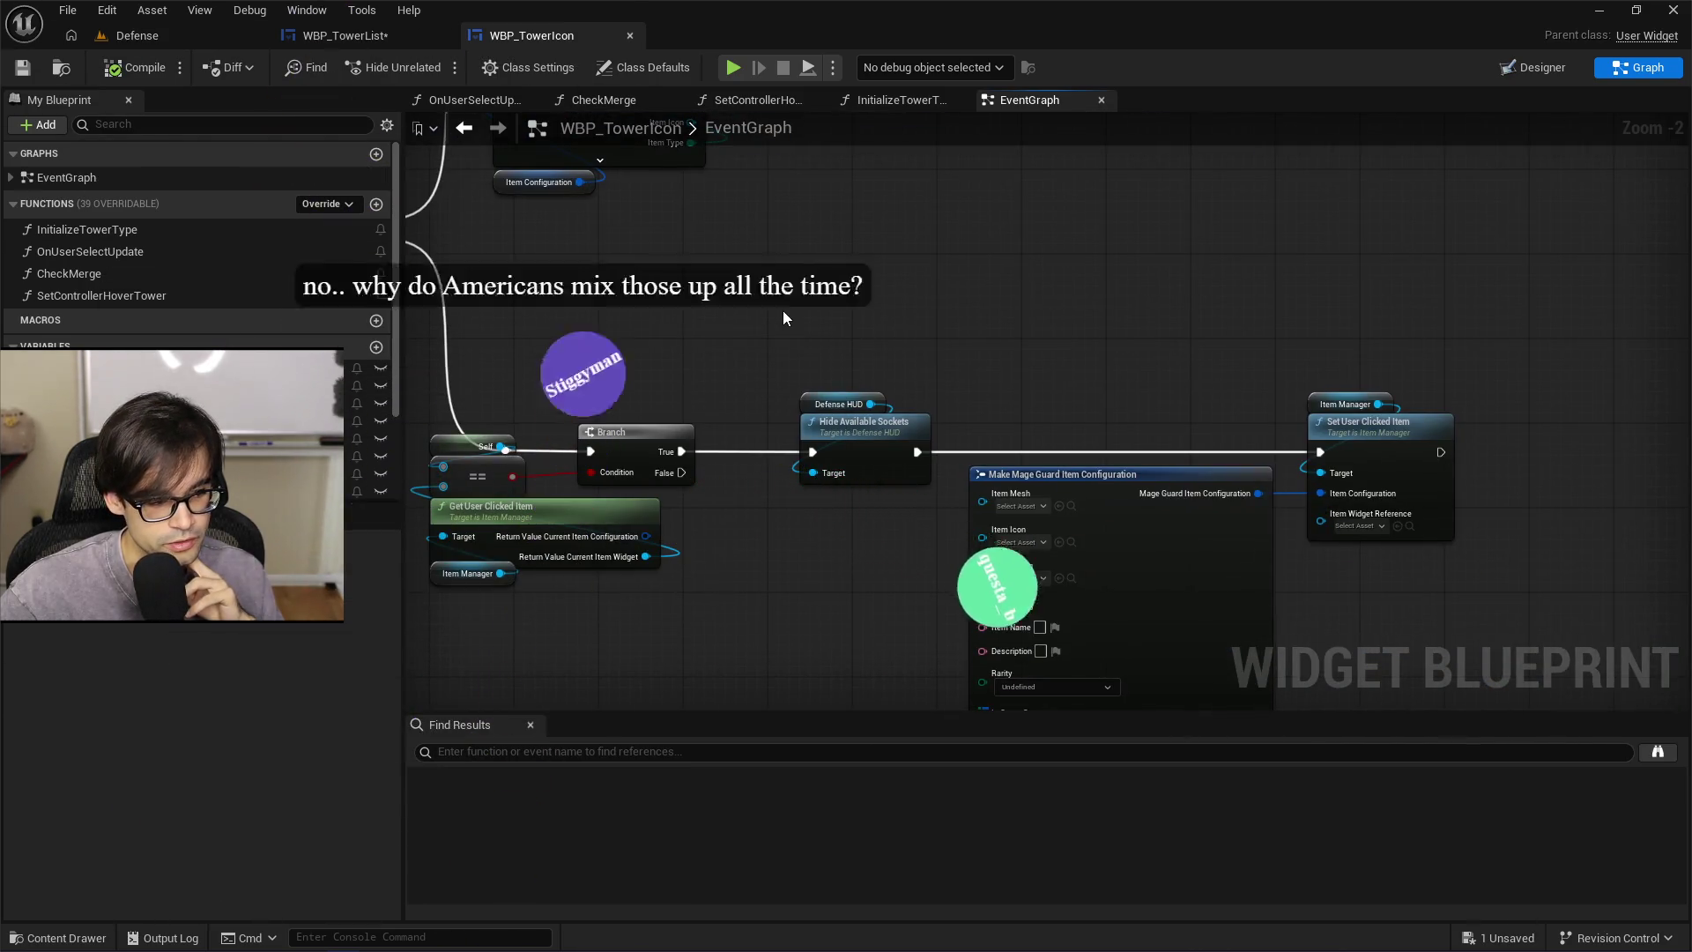
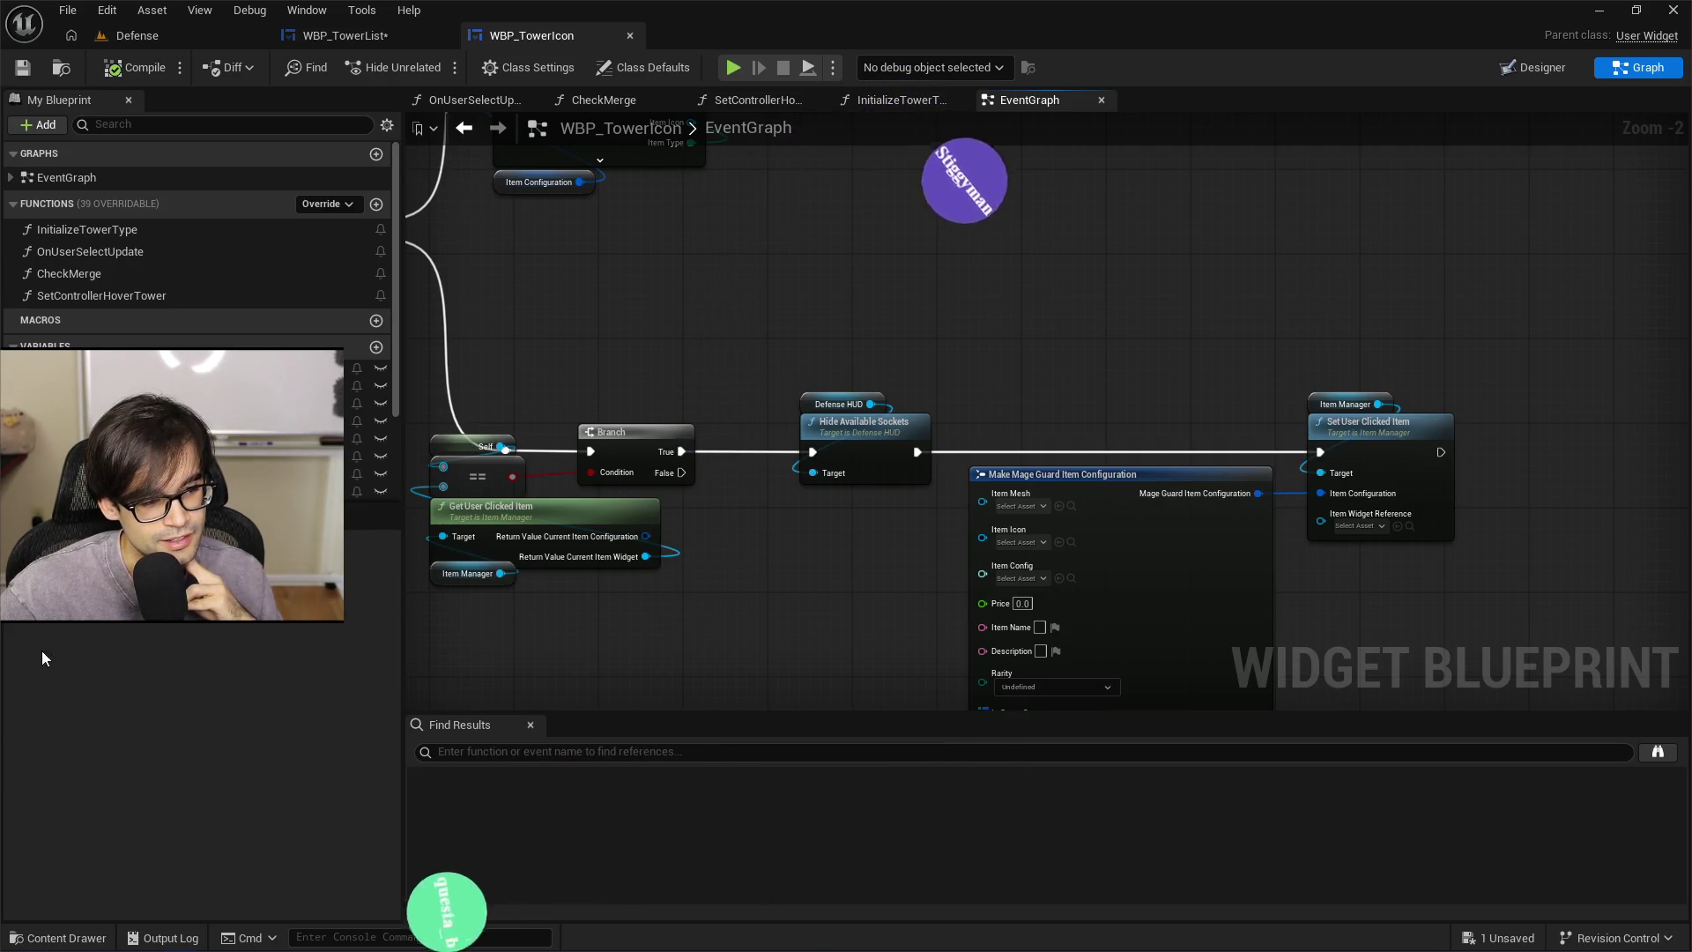
# Select the nodes after the Branch, then undo an accidental node move
pyautogui.moveTo(794, 172); pyautogui.dragTo(1412, 615)
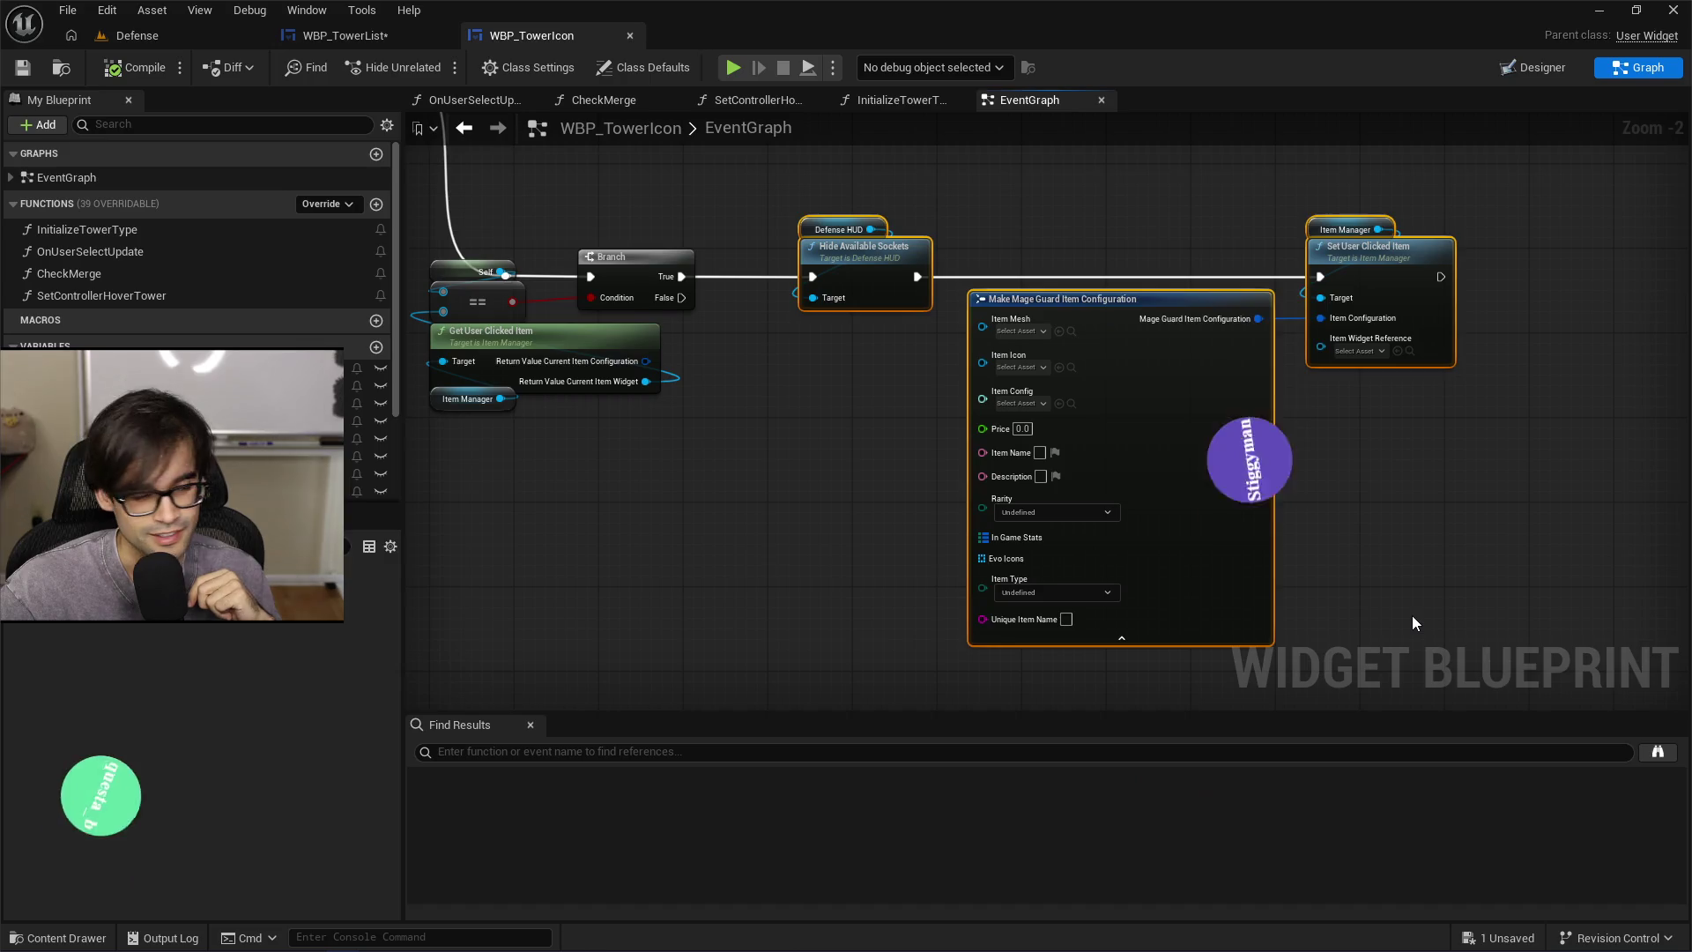
pyautogui.click(1412, 615)
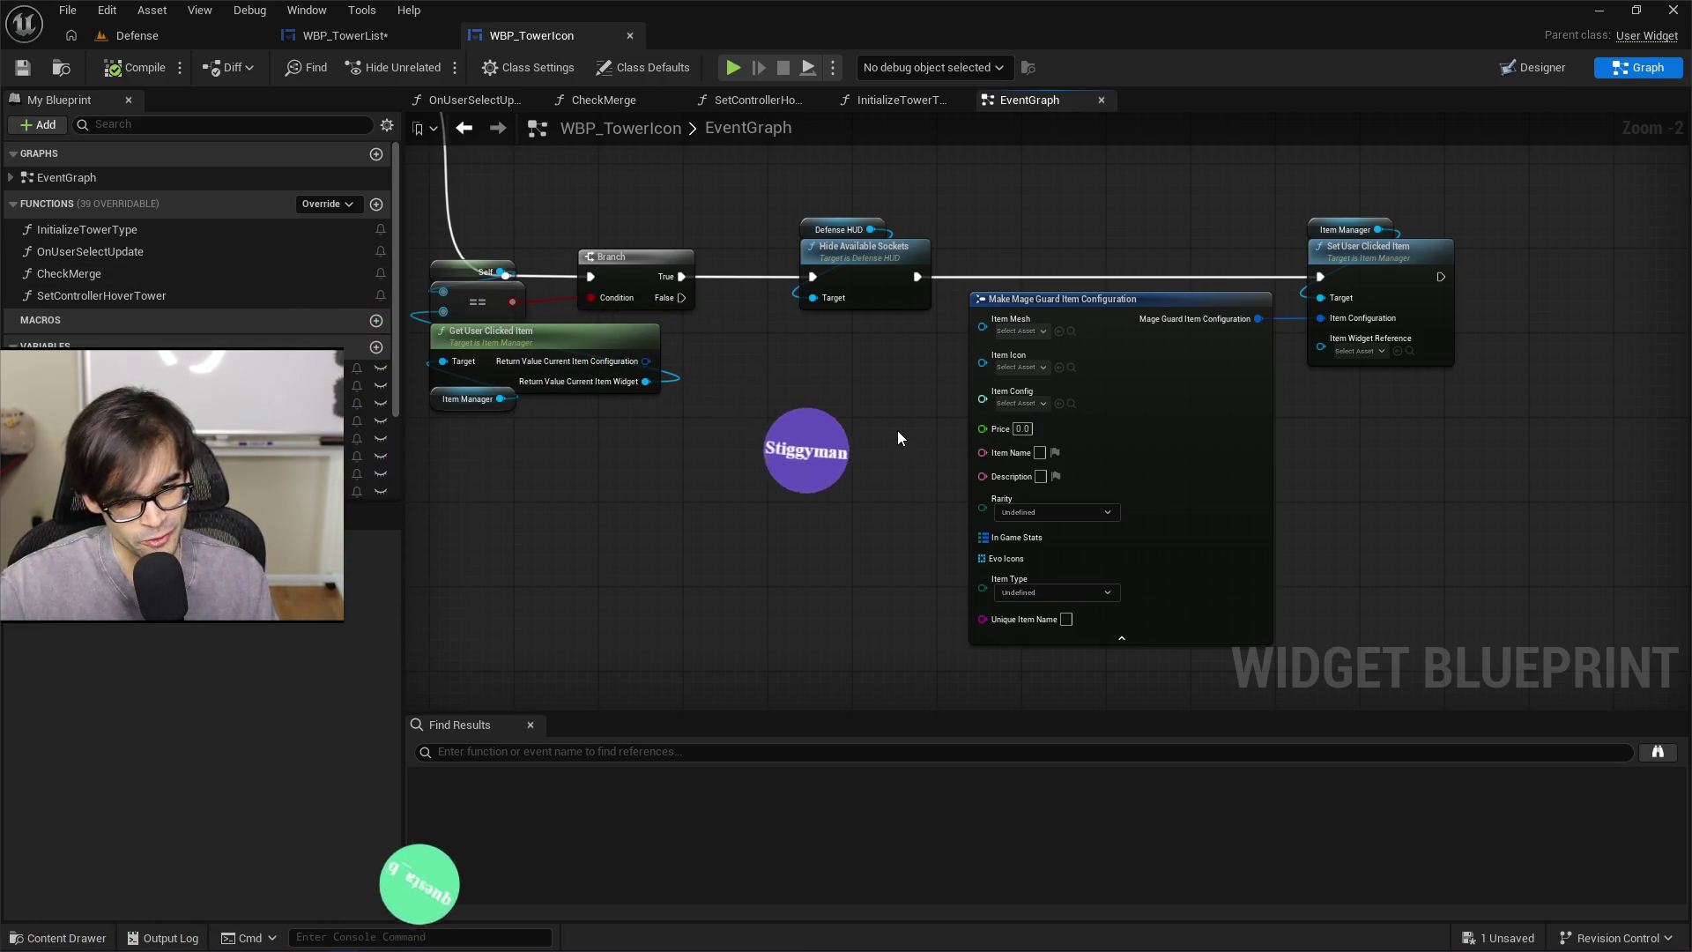
pyautogui.moveTo(1521, 203)
pyautogui.mouseDown()
pyautogui.moveTo(1201, 687)
pyautogui.moveTo(943, 664)
pyautogui.mouseUp()
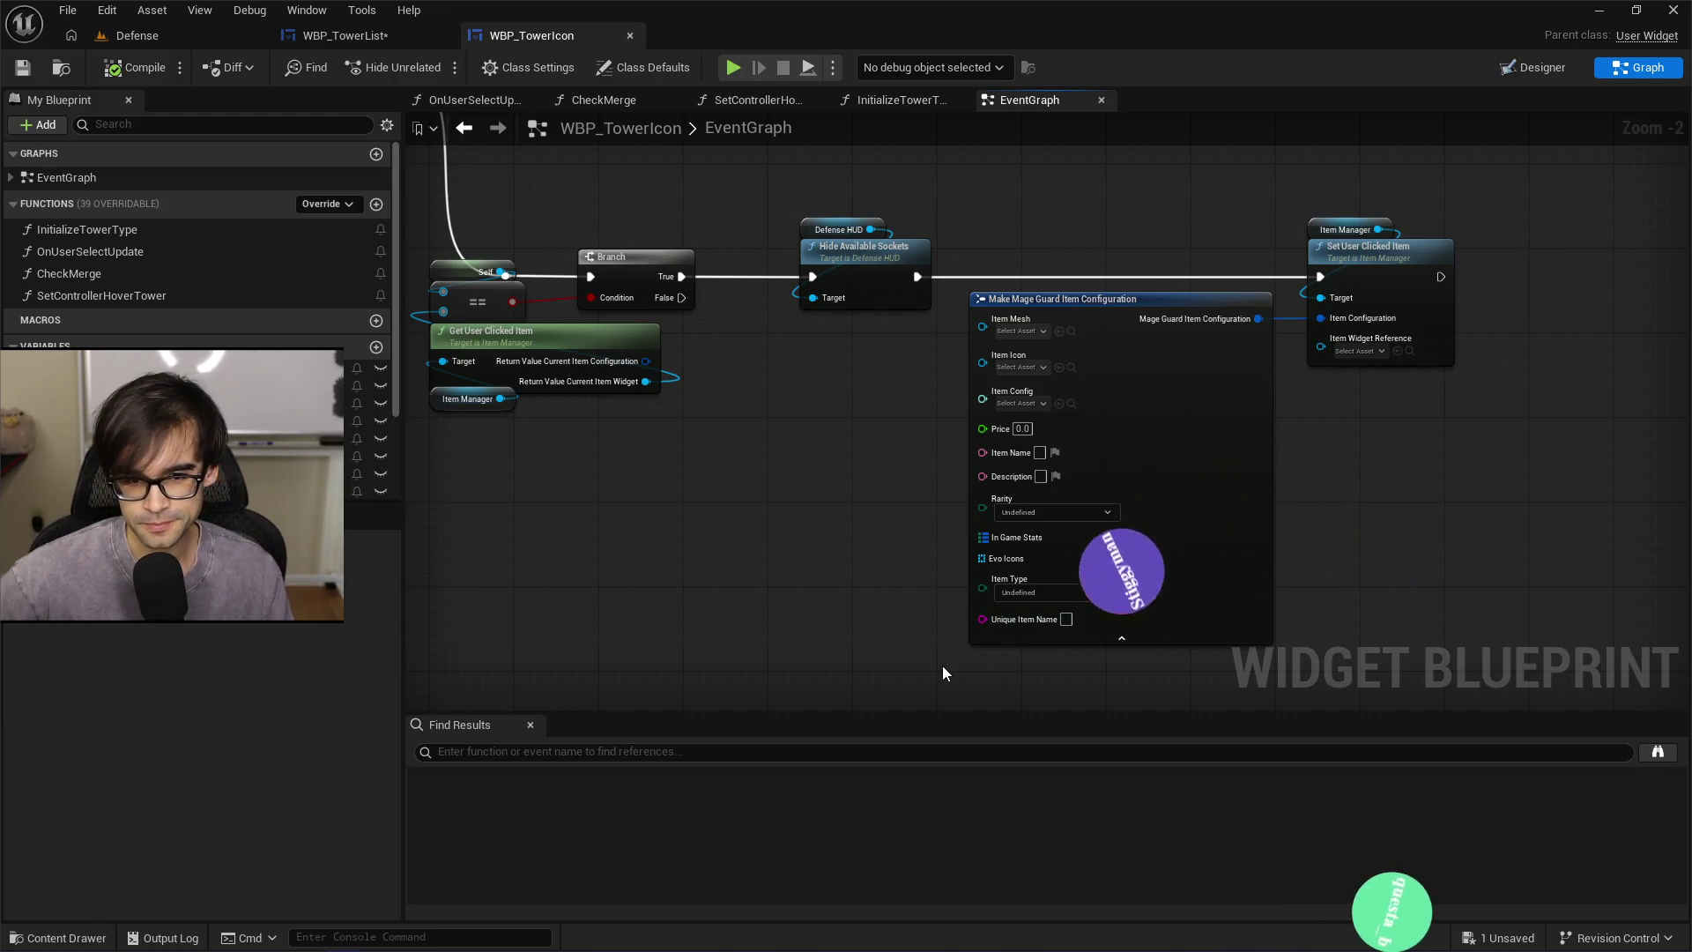
pyautogui.hotkey('ctrl', 'z')
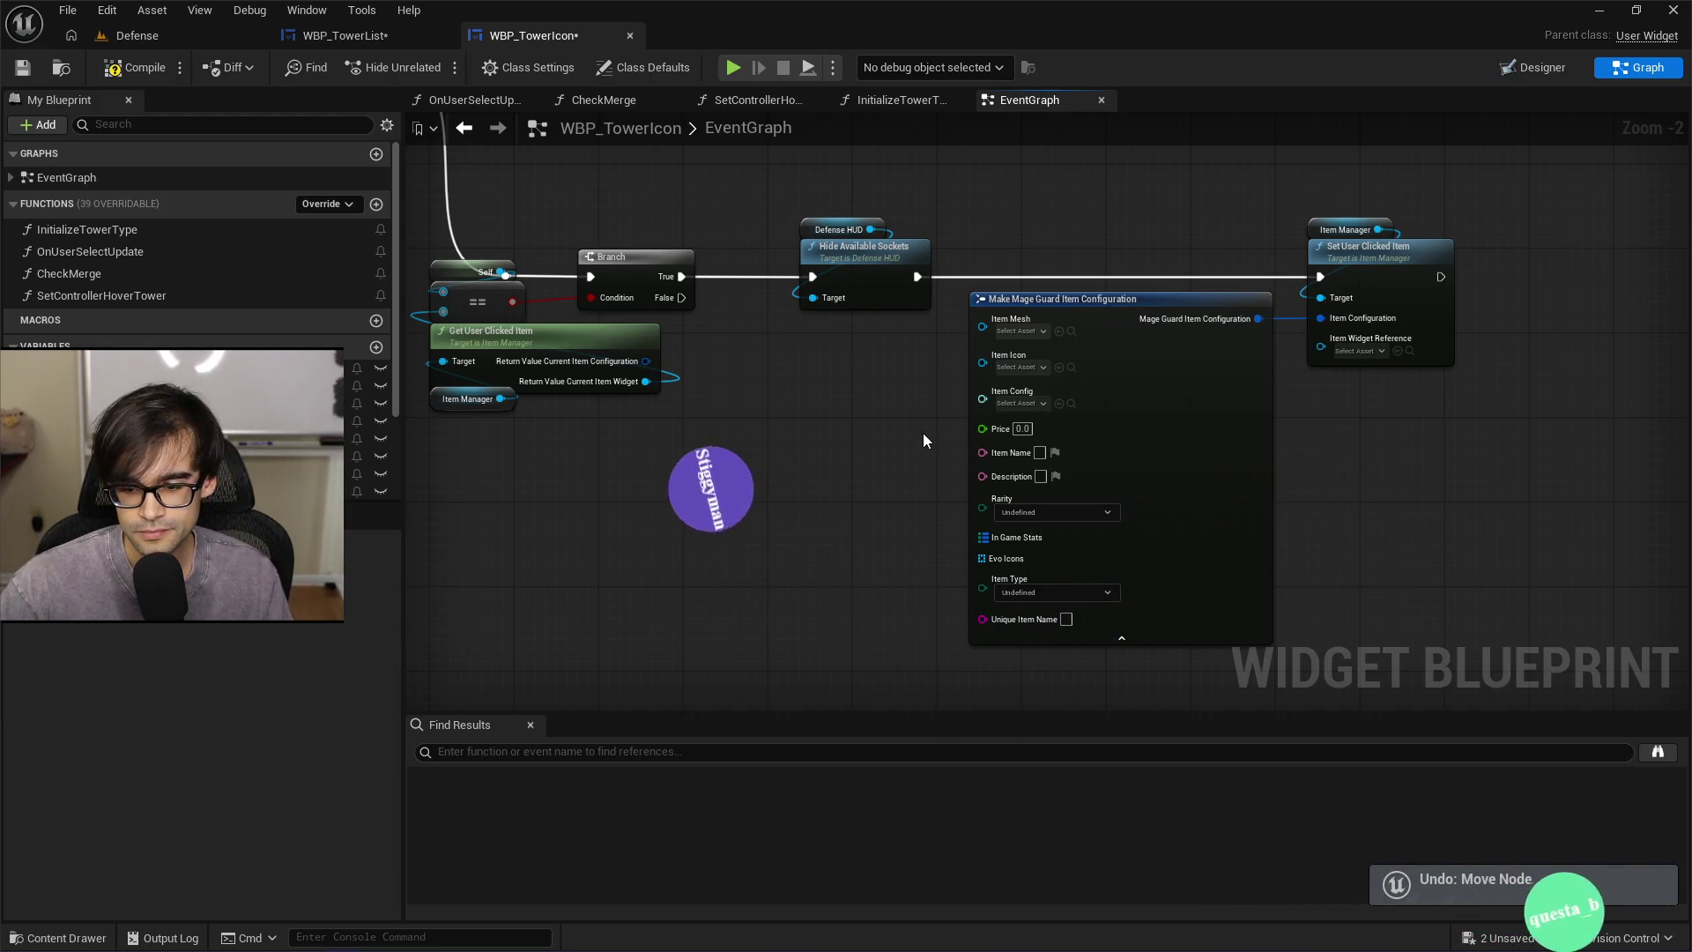
pyautogui.scroll(-4, 923, 432)
pyautogui.scroll(3, 975, 464)
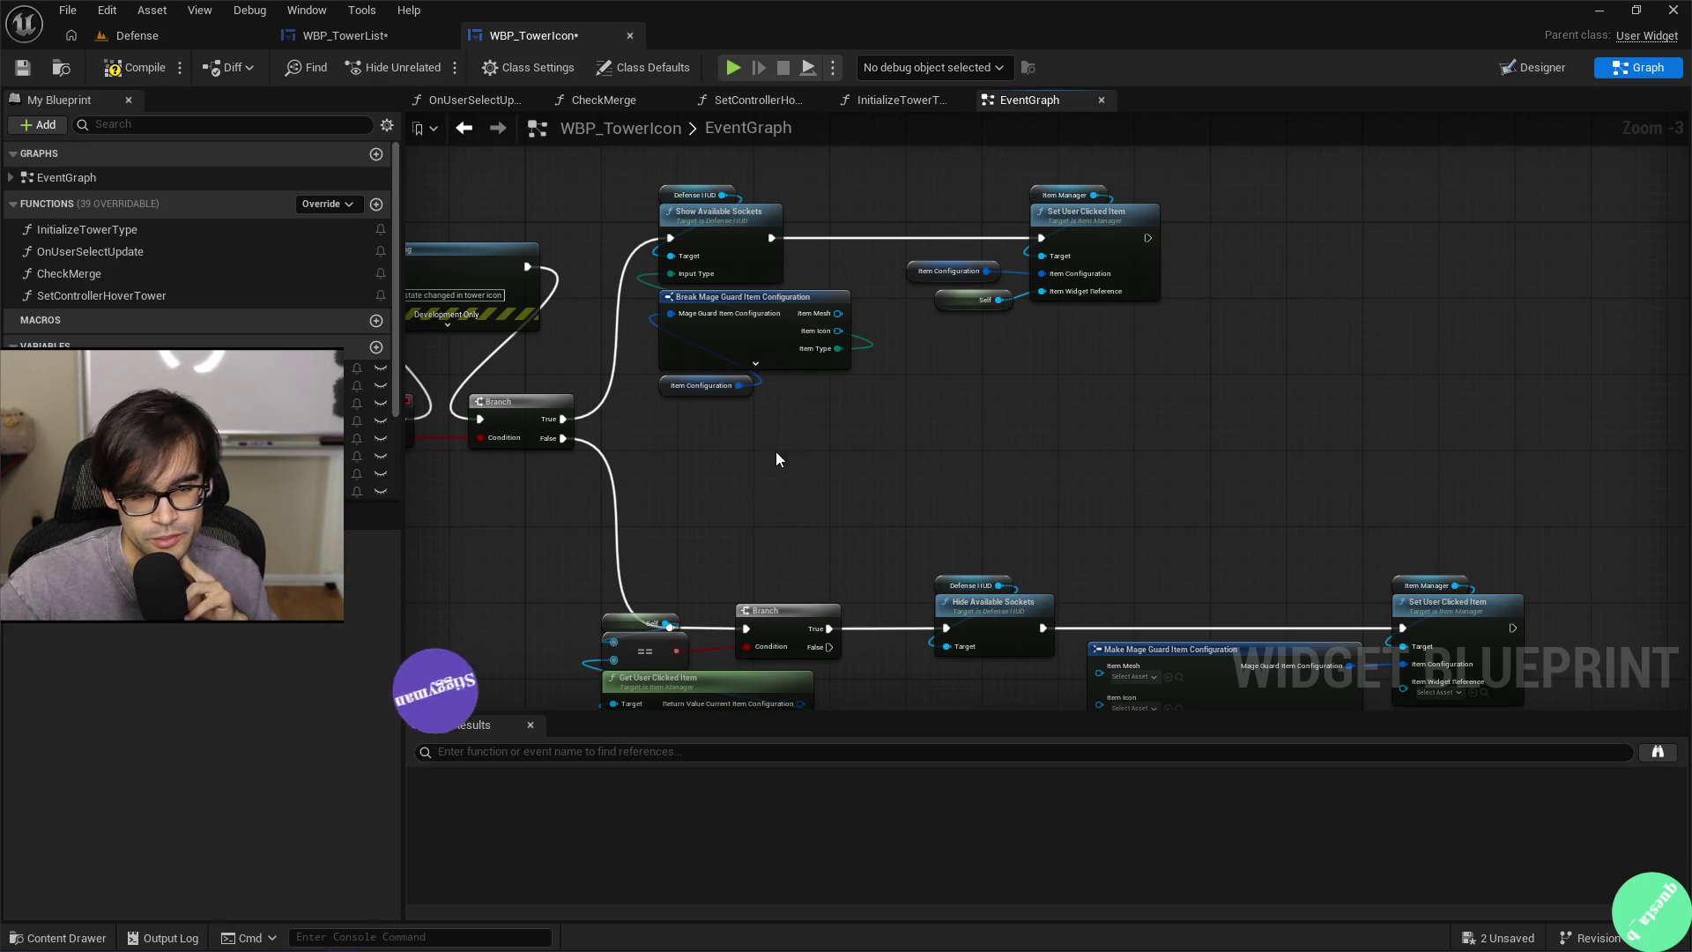
# Pan across the check-state branch, Print String, On Check State Changed, and the click-handling row
pyautogui.moveTo(777, 453); pyautogui.dragTo(832, 463)
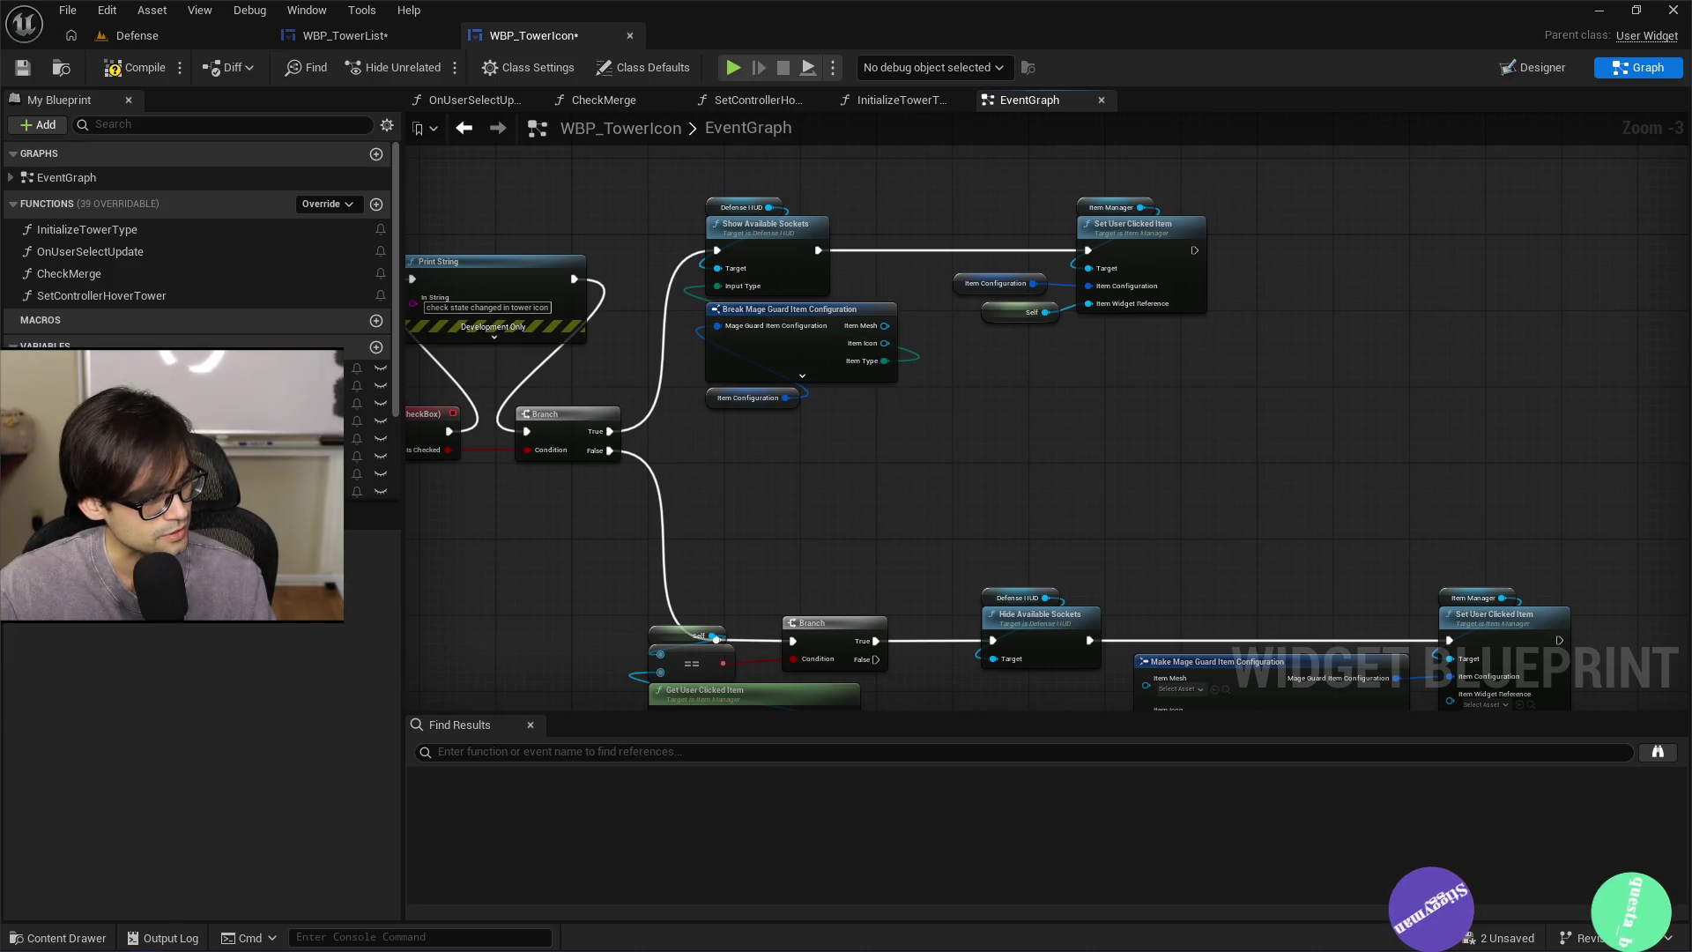
pyautogui.moveTo(987, 492)
pyautogui.mouseDown()
pyautogui.moveTo(1122, 499)
pyautogui.moveTo(1138, 448)
pyautogui.mouseUp()
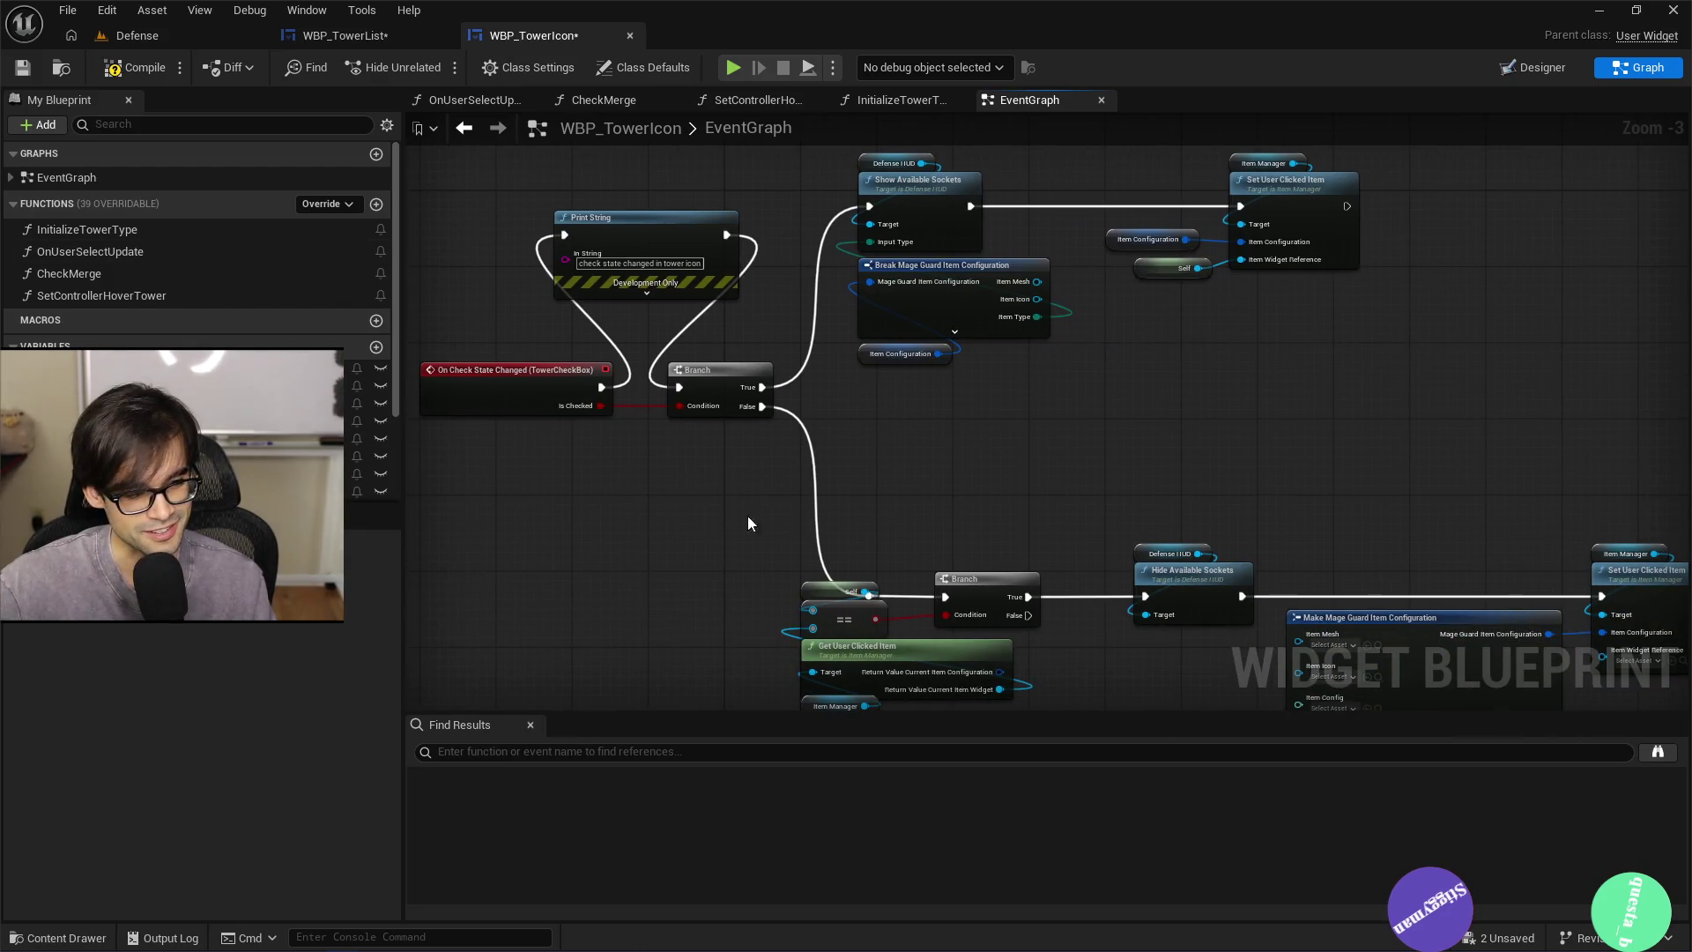
pyautogui.moveTo(1033, 419)
pyautogui.mouseDown()
pyautogui.moveTo(1134, 423)
pyautogui.moveTo(1093, 351)
pyautogui.mouseUp()
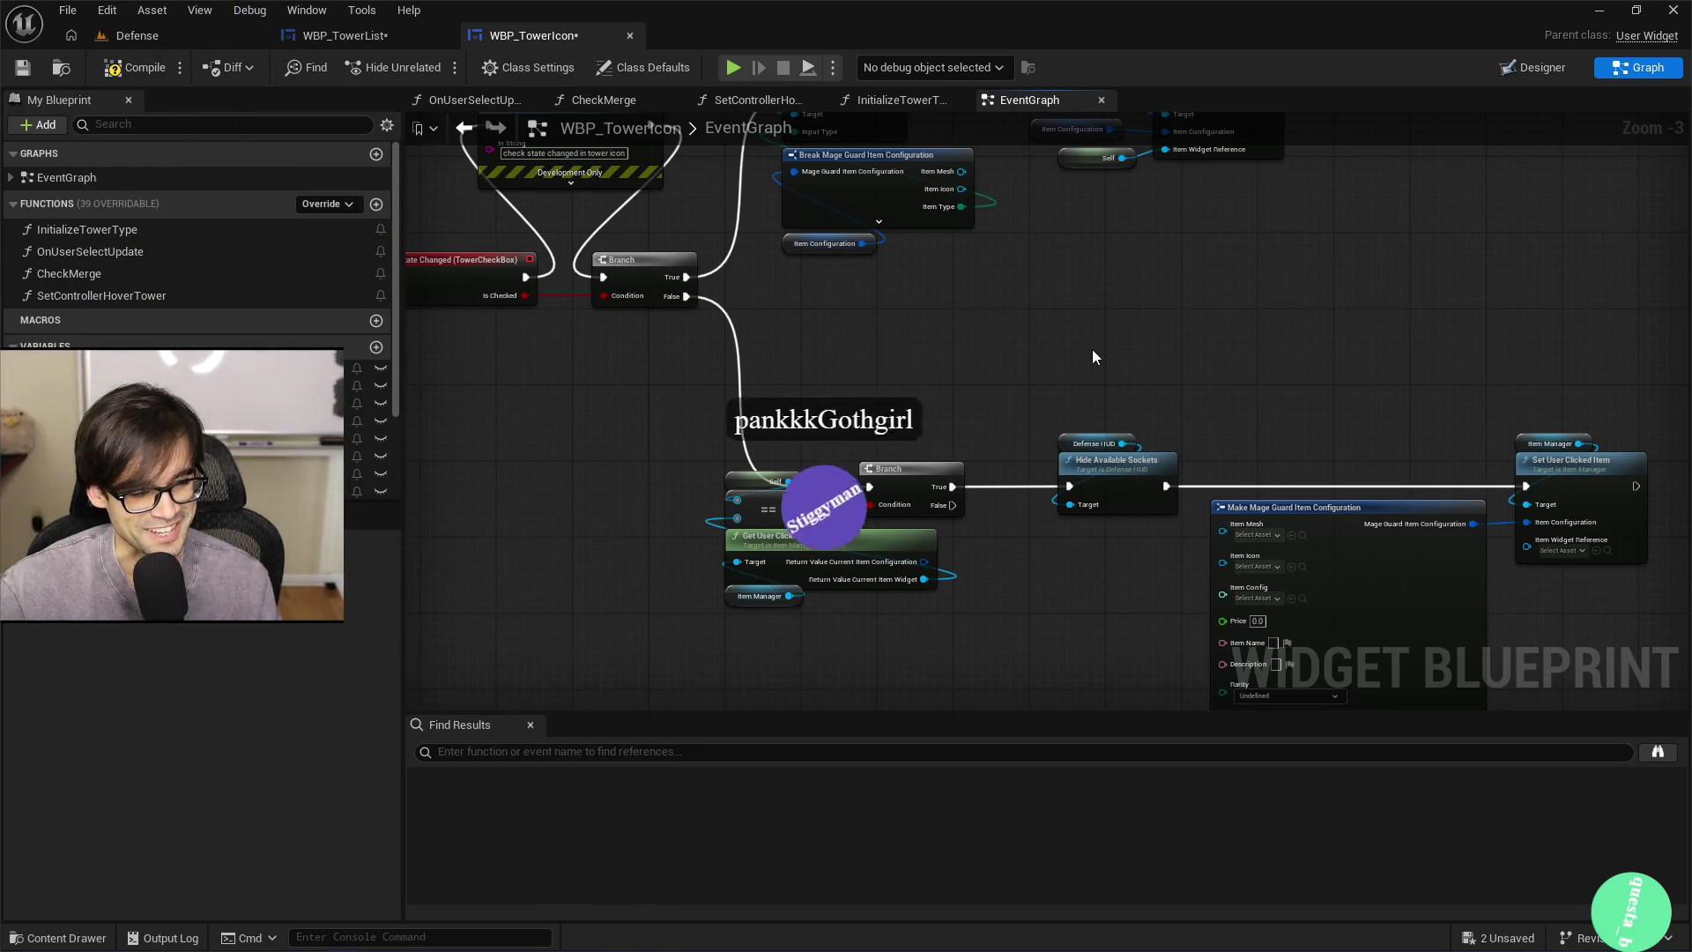
pyautogui.moveTo(1167, 368); pyautogui.dragTo(938, 382)
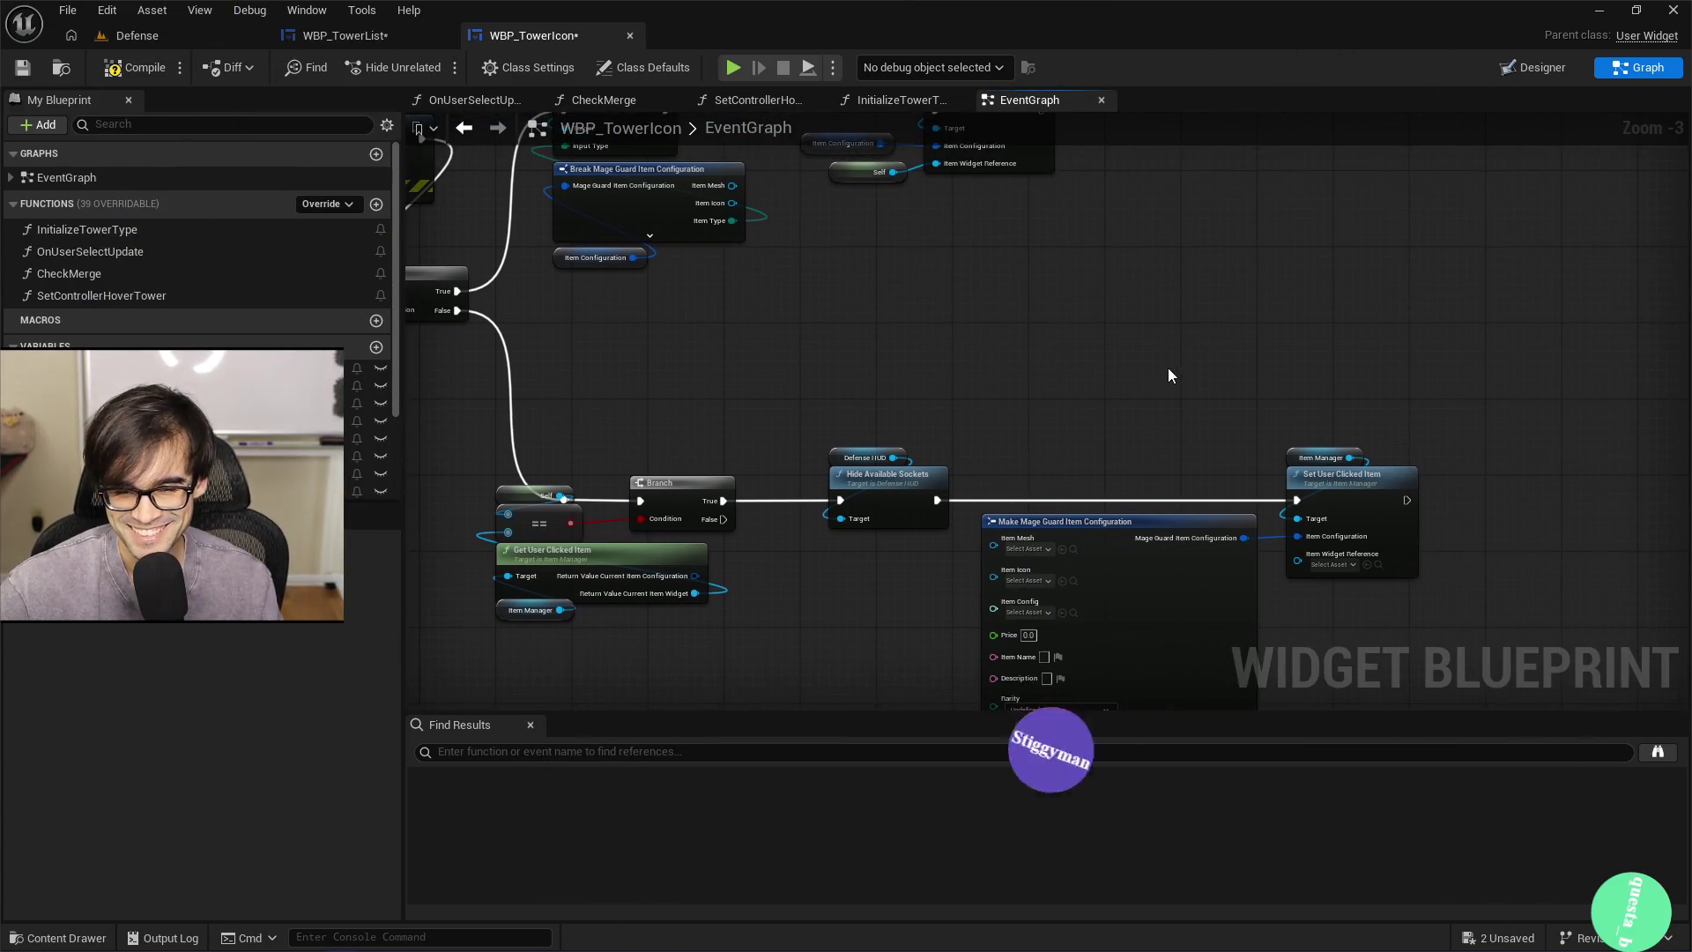
pyautogui.moveTo(1214, 378); pyautogui.dragTo(1331, 376)
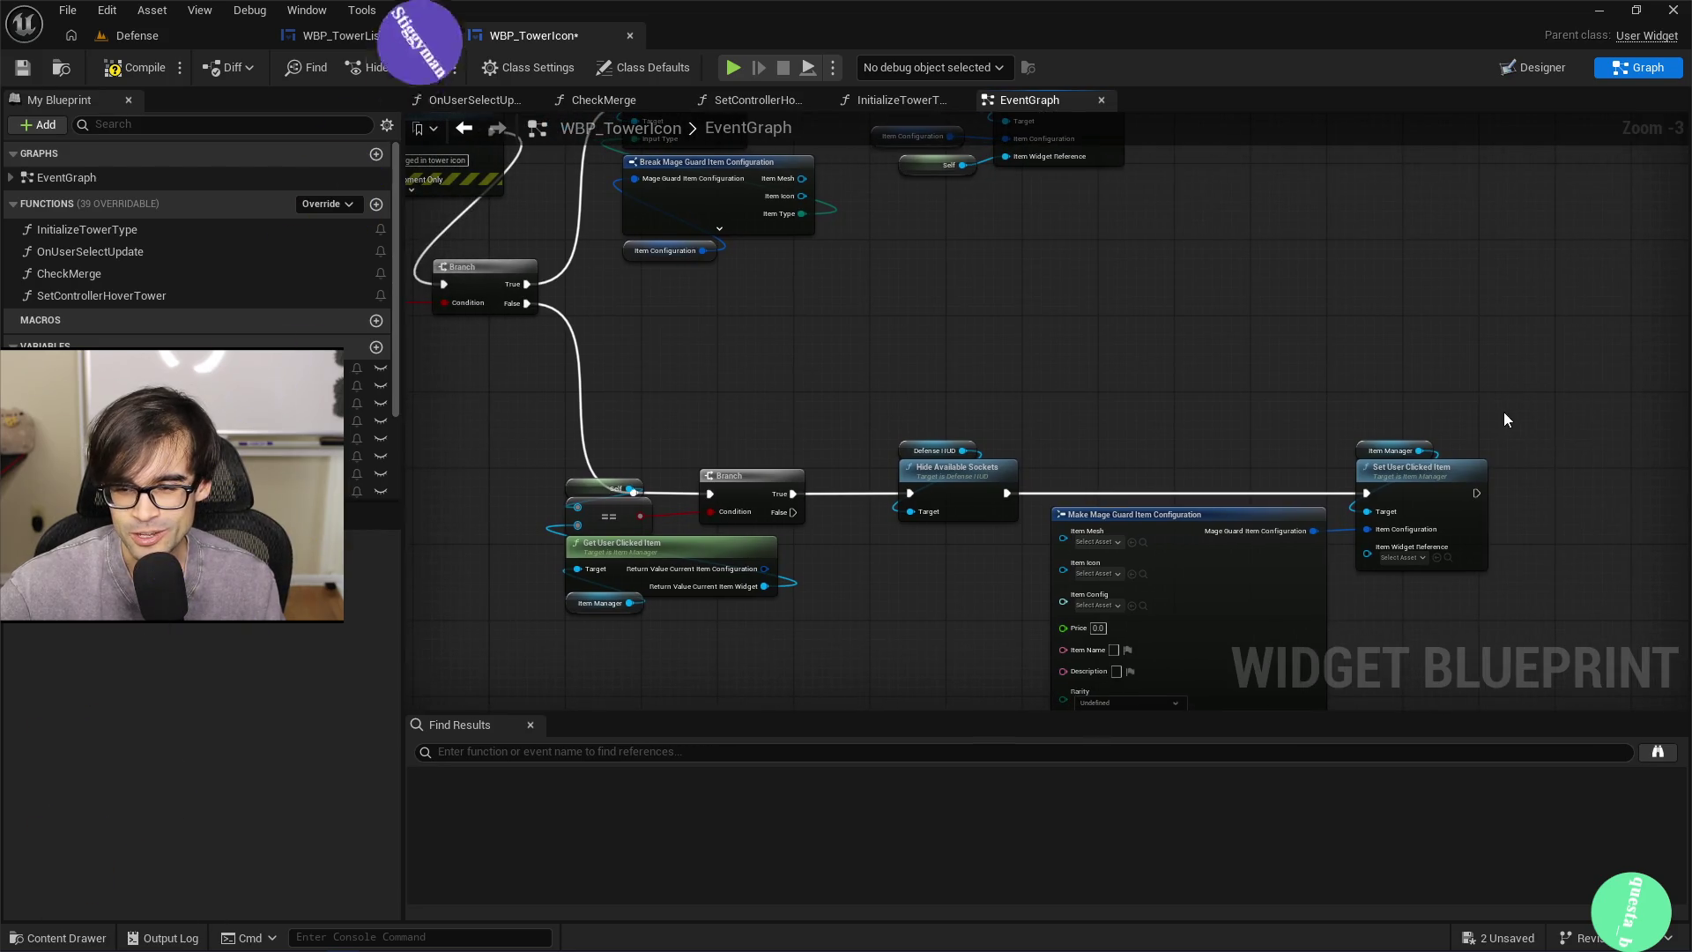
# Marquee-select the lower row of click-handling nodes from Self, then clear the selection
pyautogui.moveTo(1521, 422)
pyautogui.mouseDown()
pyautogui.moveTo(1287, 568)
pyautogui.moveTo(558, 688)
pyautogui.mouseUp()
pyautogui.click(632, 643)
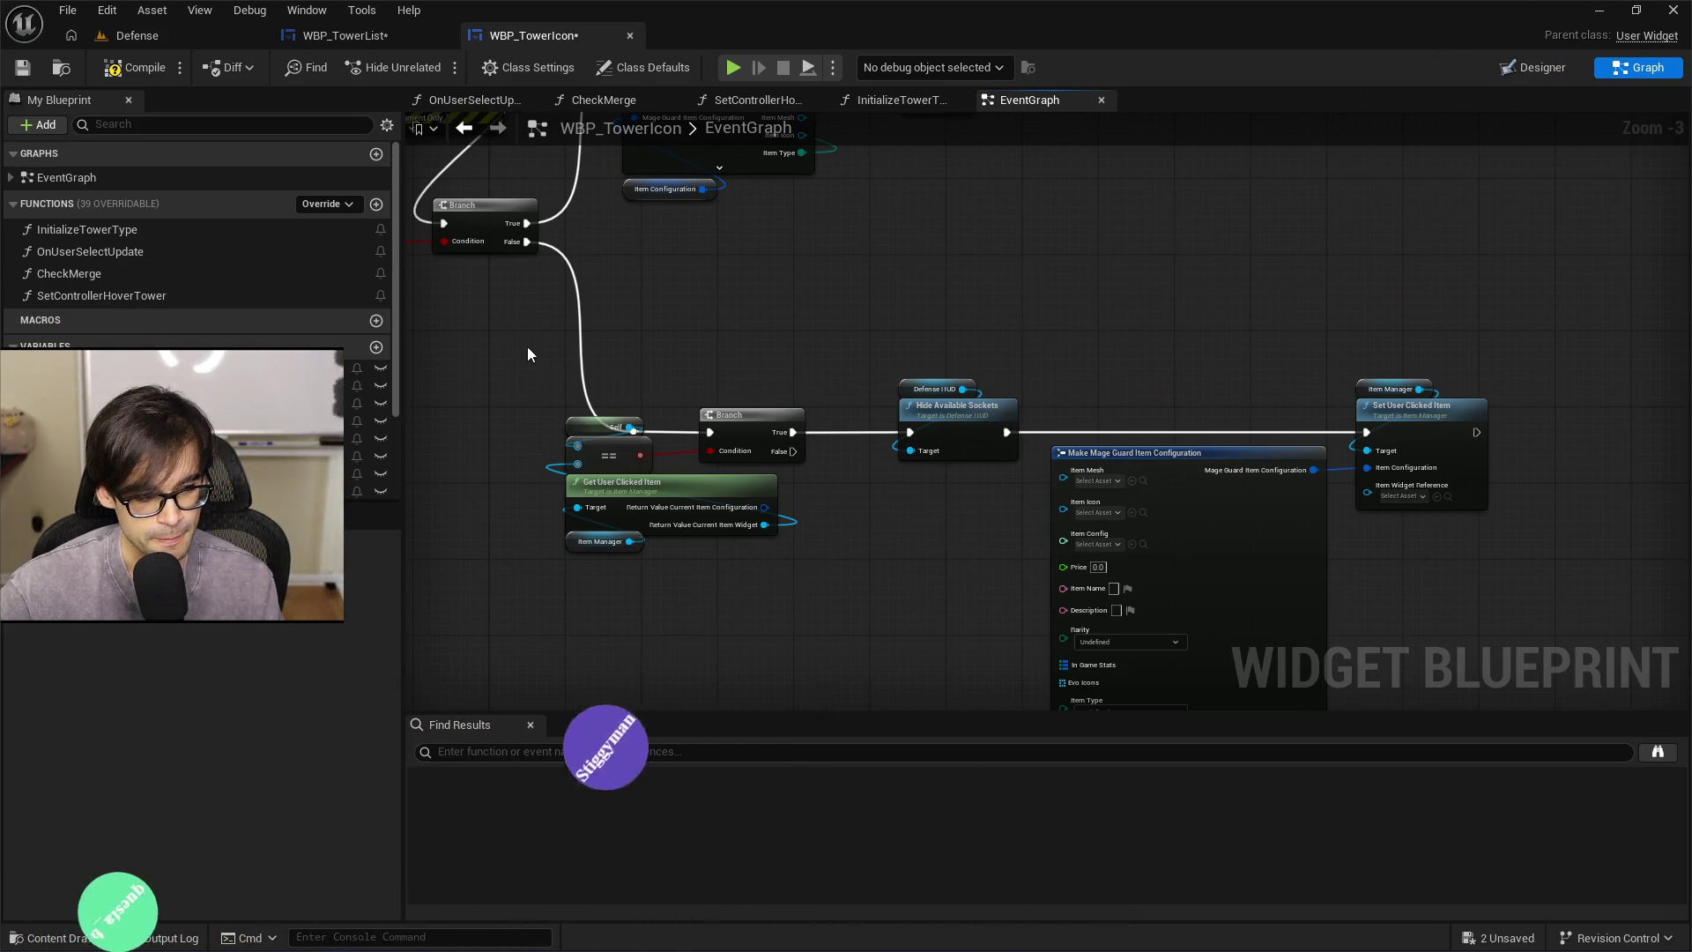
pyautogui.moveTo(534, 353)
pyautogui.mouseDown()
pyautogui.moveTo(755, 379)
pyautogui.moveTo(1477, 529)
pyautogui.moveTo(1555, 575)
pyautogui.mouseUp()
pyautogui.moveTo(1553, 351); pyautogui.dragTo(547, 621)
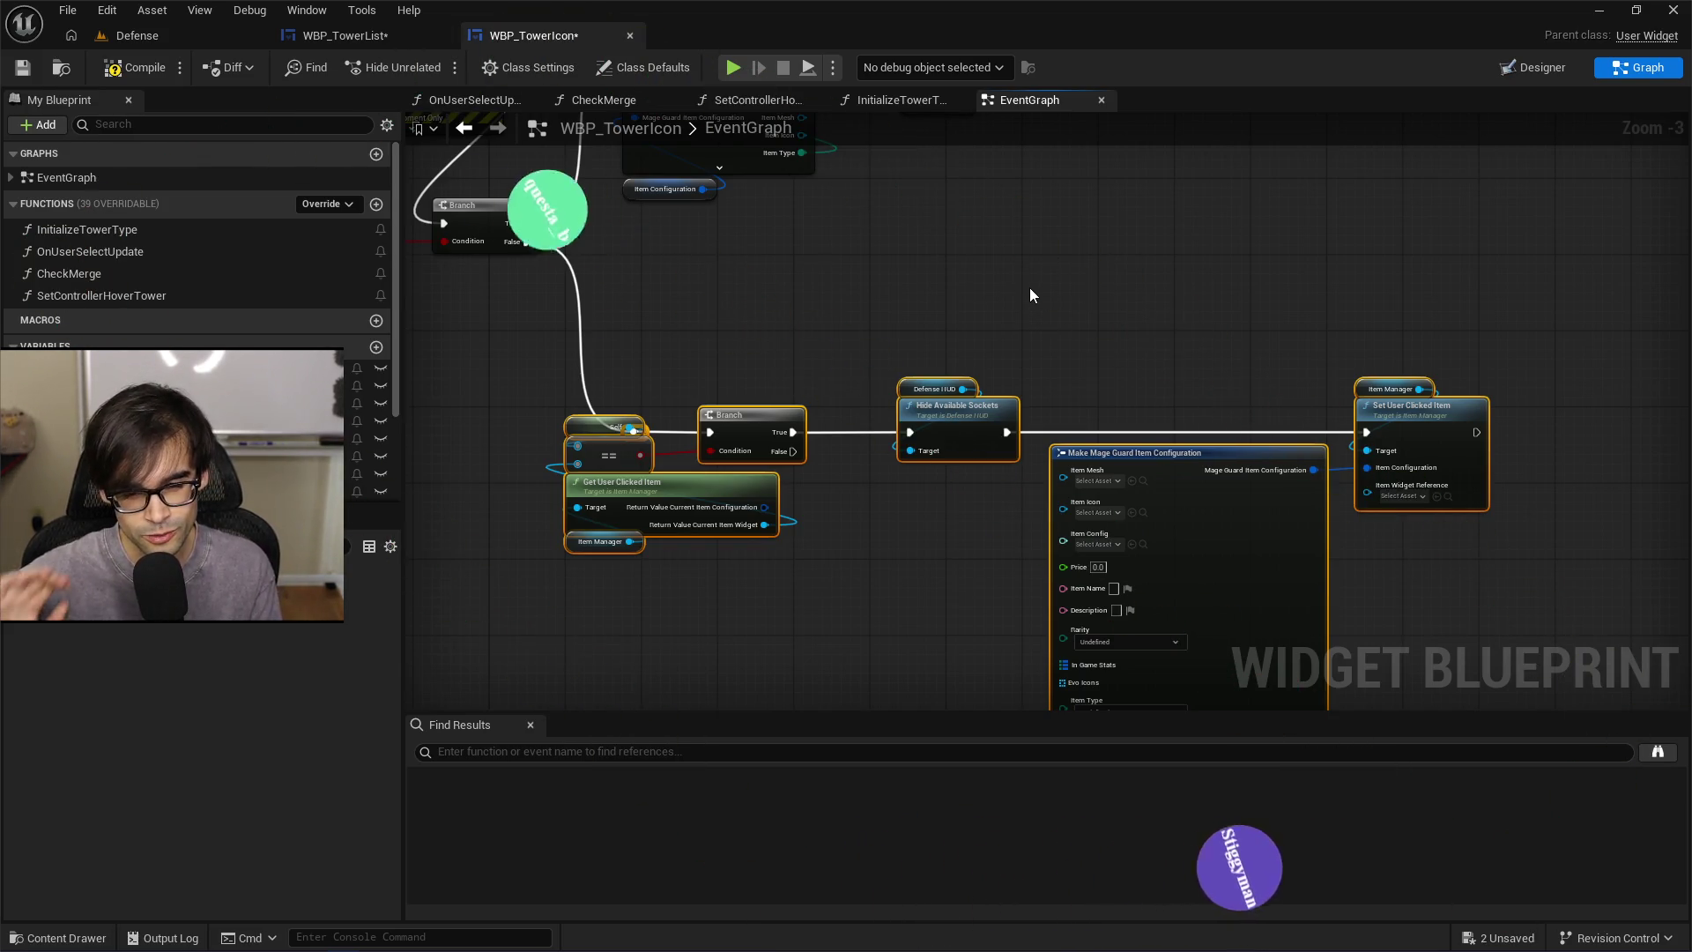
pyautogui.click(1063, 435)
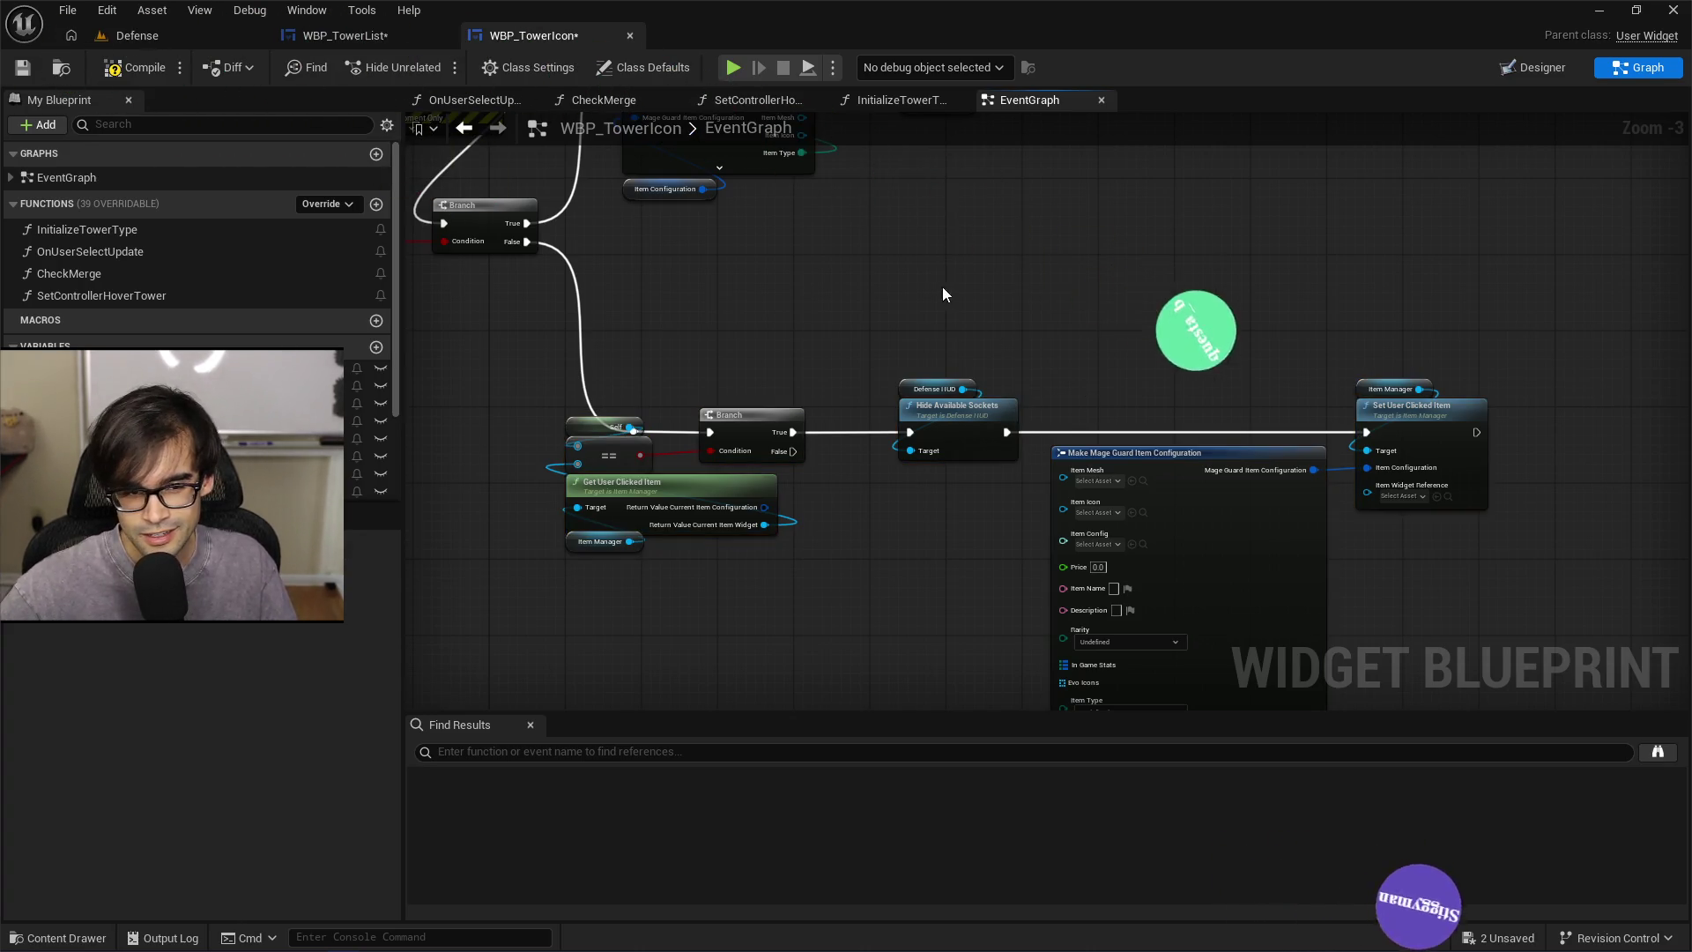
# Move the Print String node up so it sits neatly above the check-state Branch
pyautogui.moveTo(943, 294); pyautogui.dragTo(992, 476)
pyautogui.moveTo(632, 326); pyautogui.dragTo(839, 300)
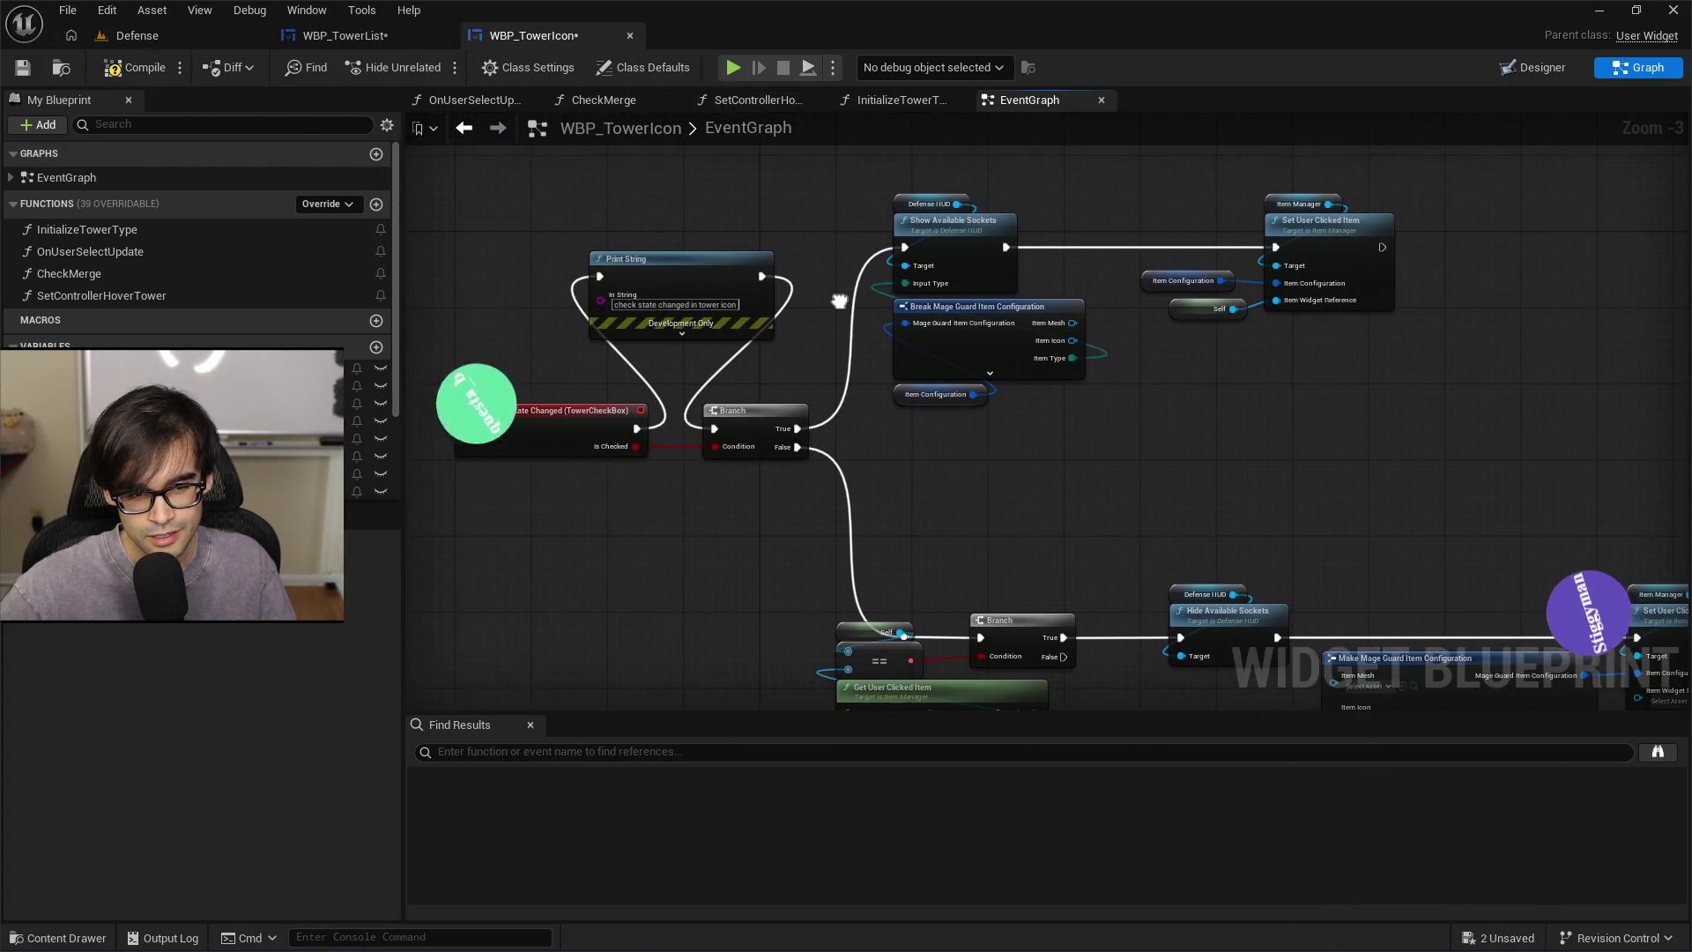
pyautogui.moveTo(687, 255)
pyautogui.mouseDown()
pyautogui.moveTo(560, 267)
pyautogui.moveTo(692, 266)
pyautogui.moveTo(676, 264)
pyautogui.mouseUp()
pyautogui.click(564, 241)
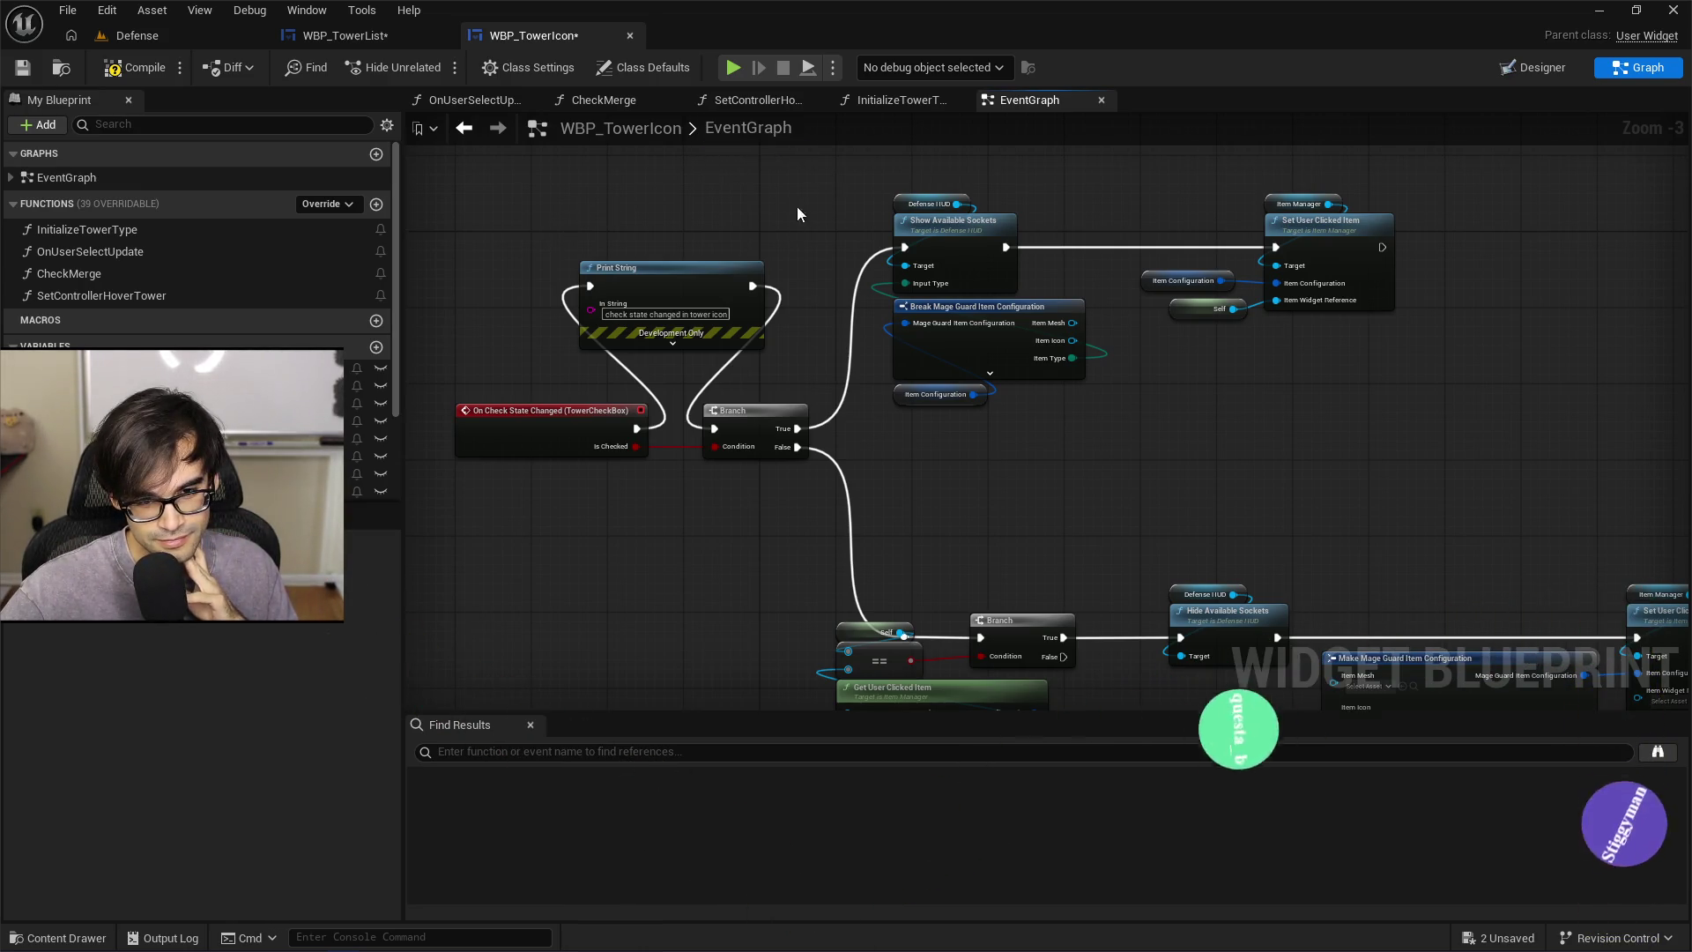
pyautogui.moveTo(798, 199); pyautogui.dragTo(782, 263)
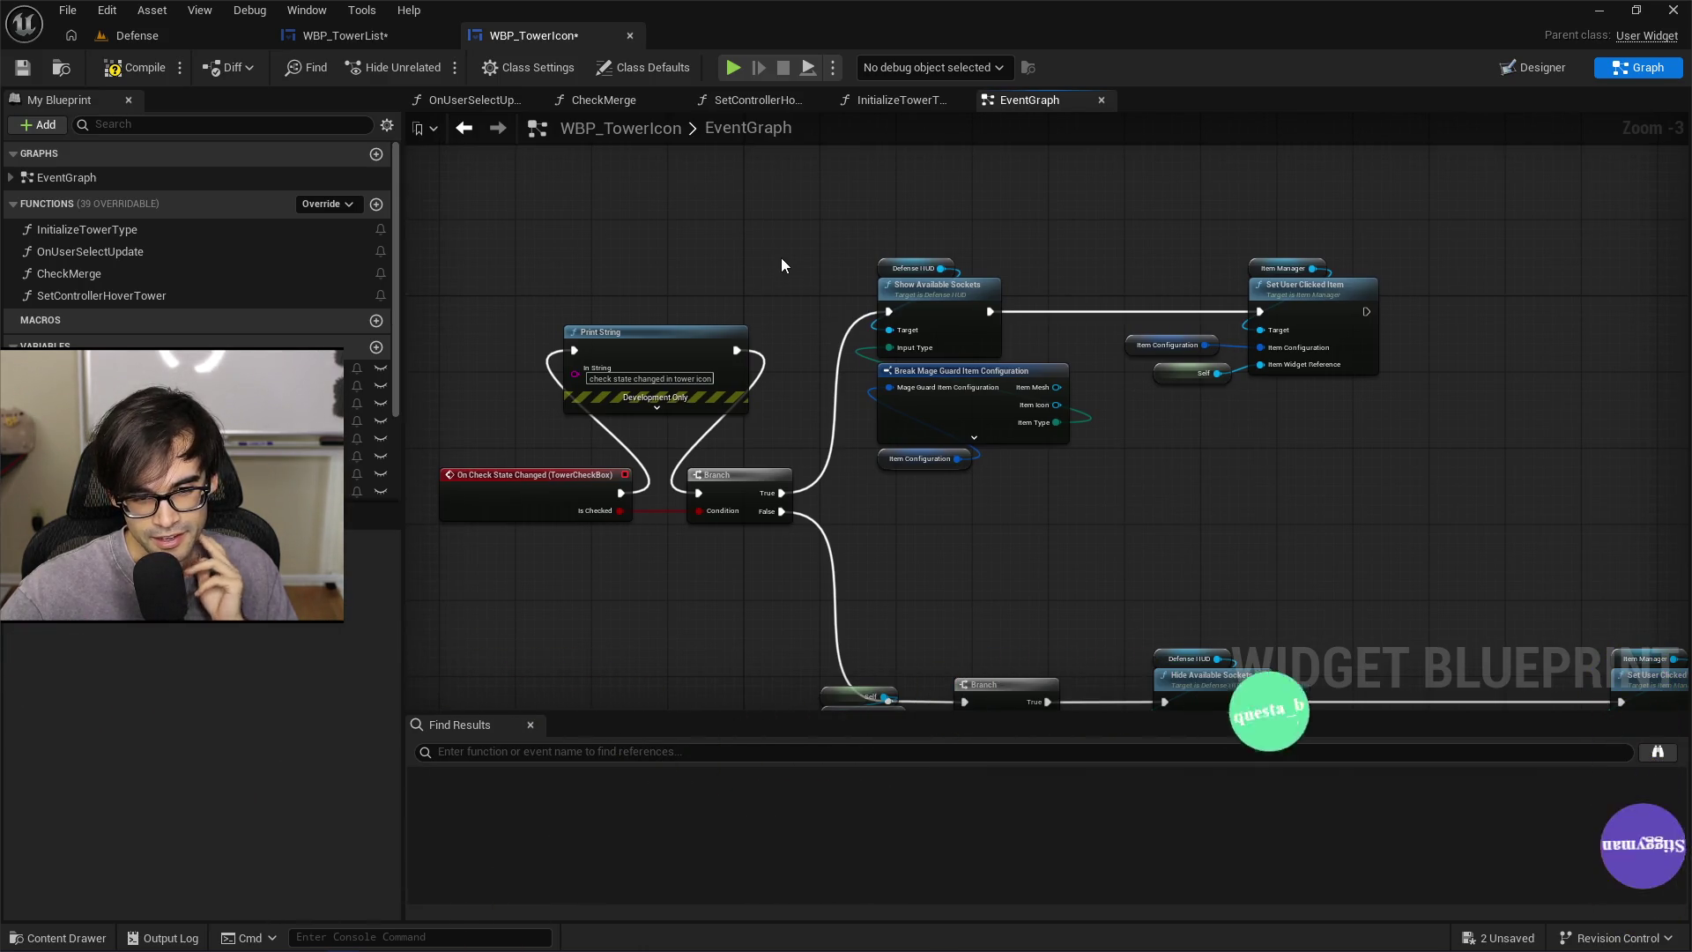
pyautogui.moveTo(682, 342)
pyautogui.mouseDown()
pyautogui.moveTo(690, 303)
pyautogui.moveTo(679, 399)
pyautogui.moveTo(692, 341)
pyautogui.mouseUp()
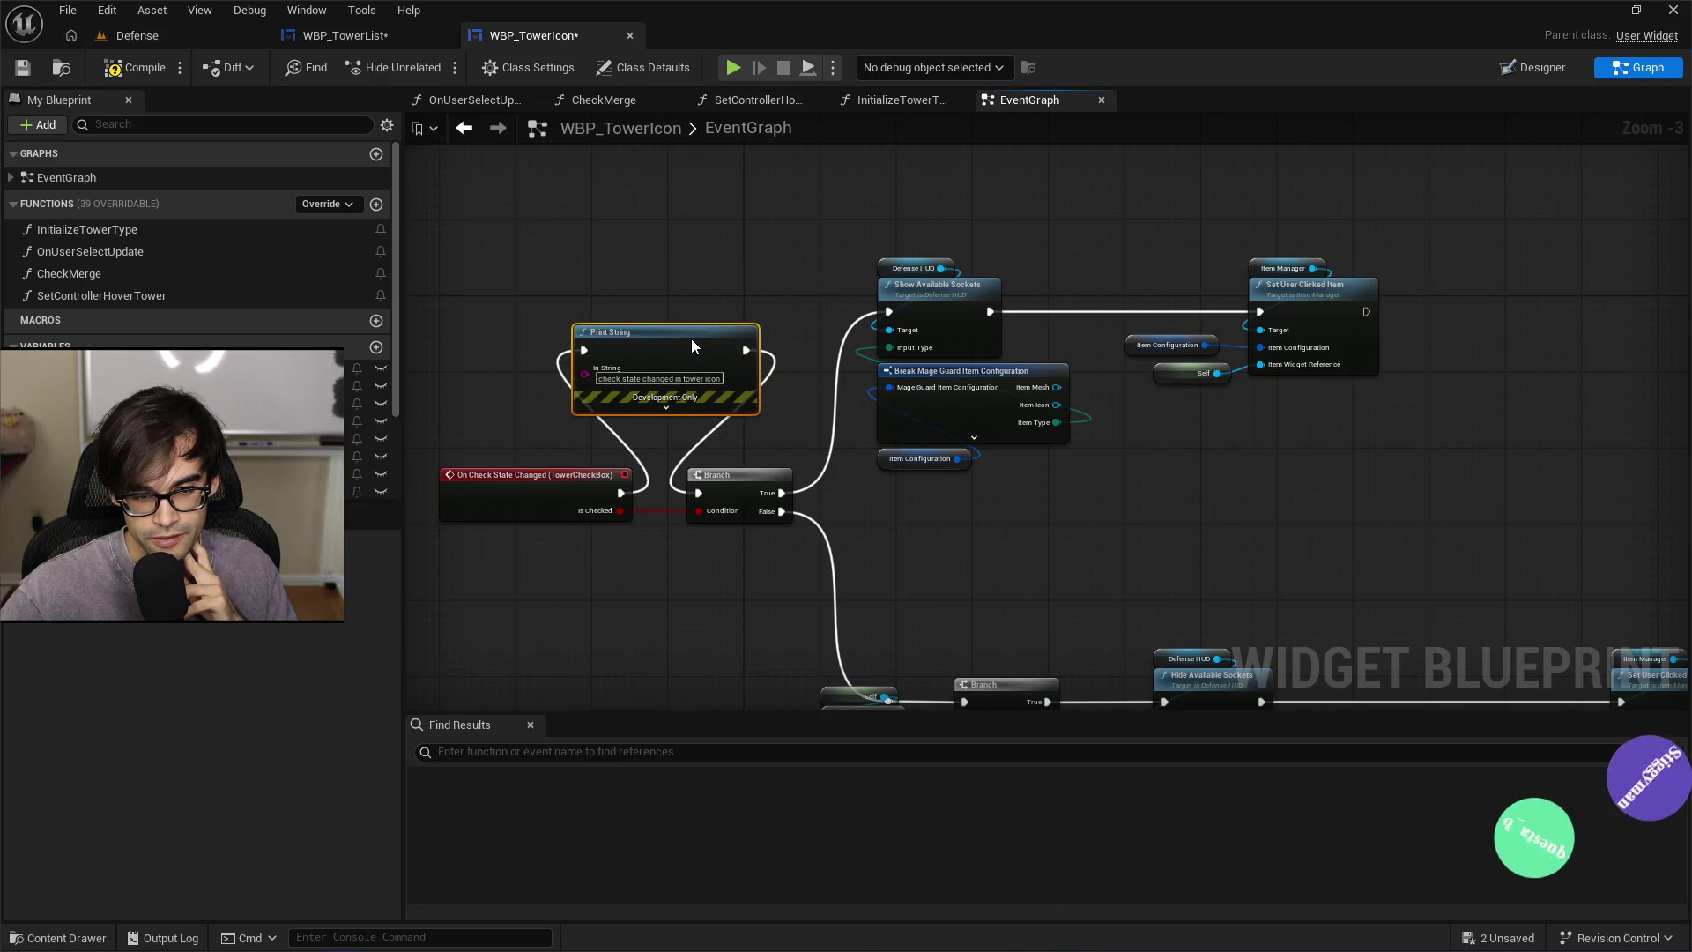
pyautogui.moveTo(756, 240); pyautogui.dragTo(701, 239)
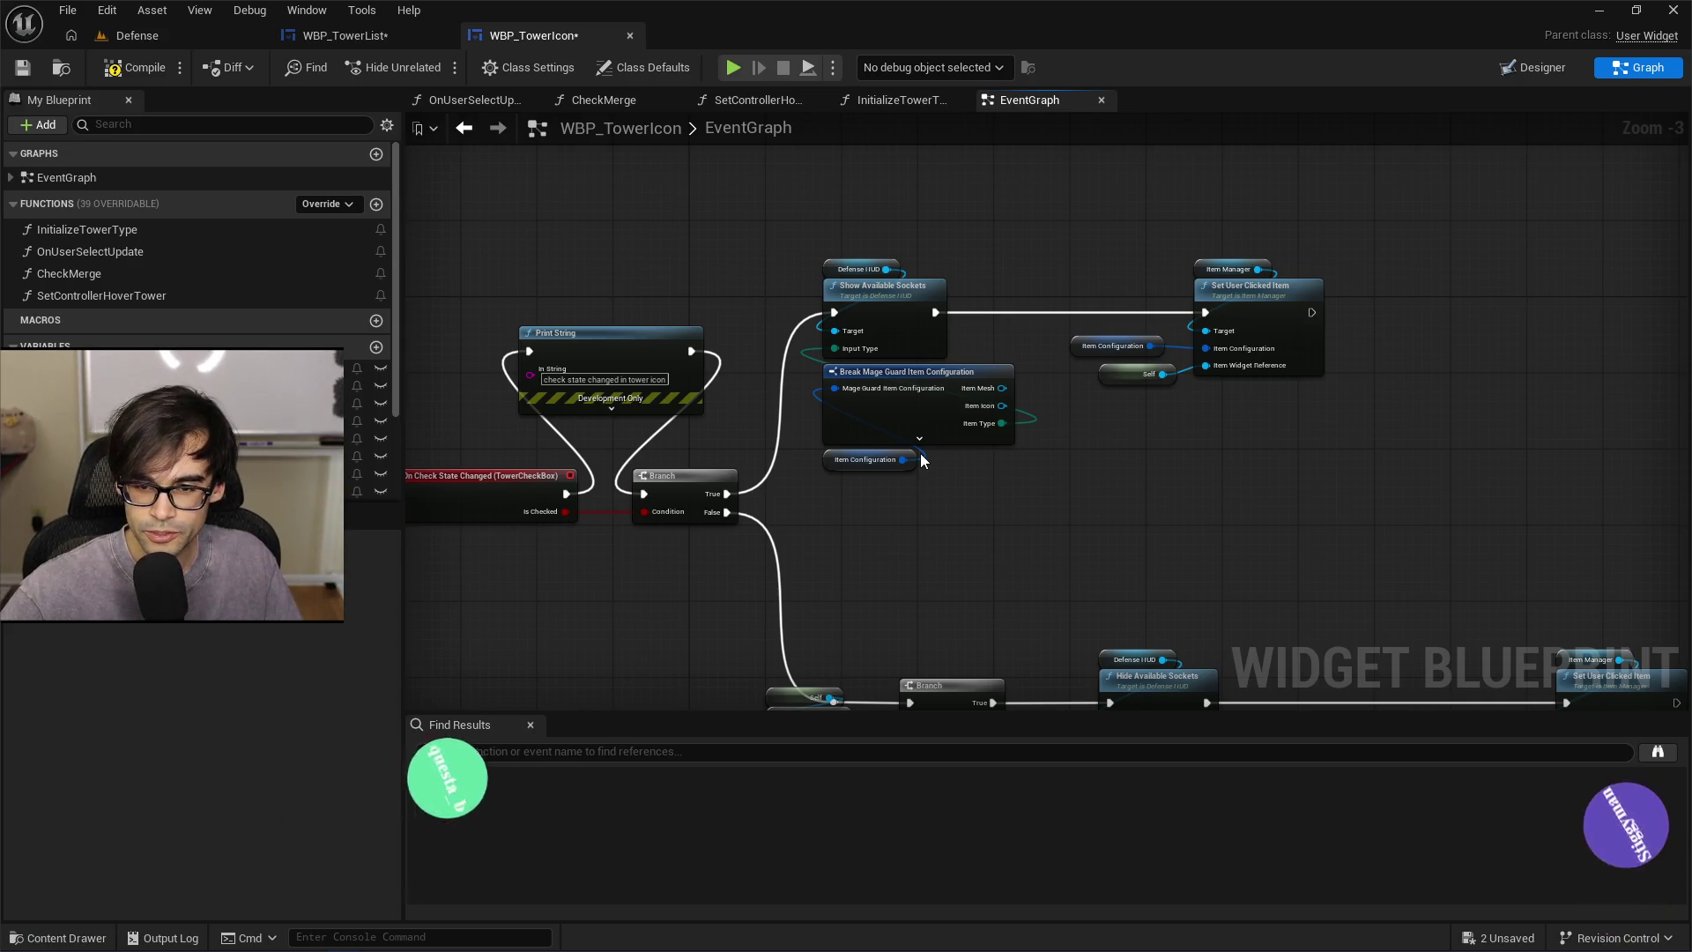
# Review the upper branch and Get User Clicked Item row, then go to WBP_TowerList
pyautogui.moveTo(773, 220)
pyautogui.mouseDown()
pyautogui.moveTo(970, 335)
pyautogui.moveTo(1386, 511)
pyautogui.mouseUp()
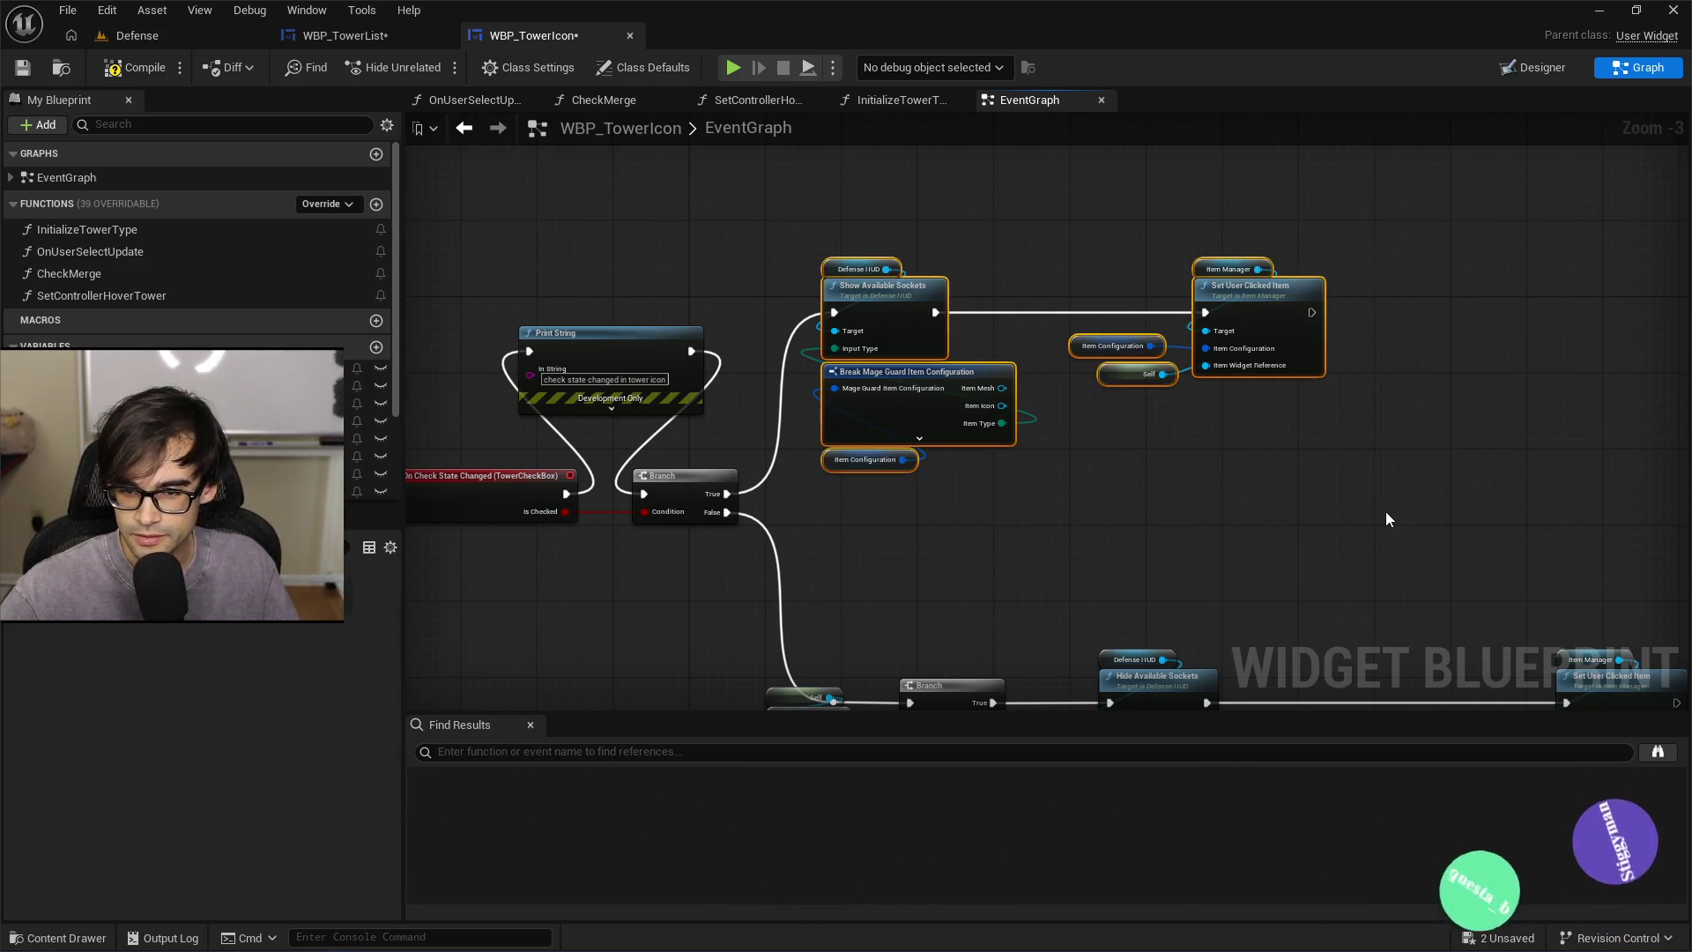
pyautogui.click(1384, 510)
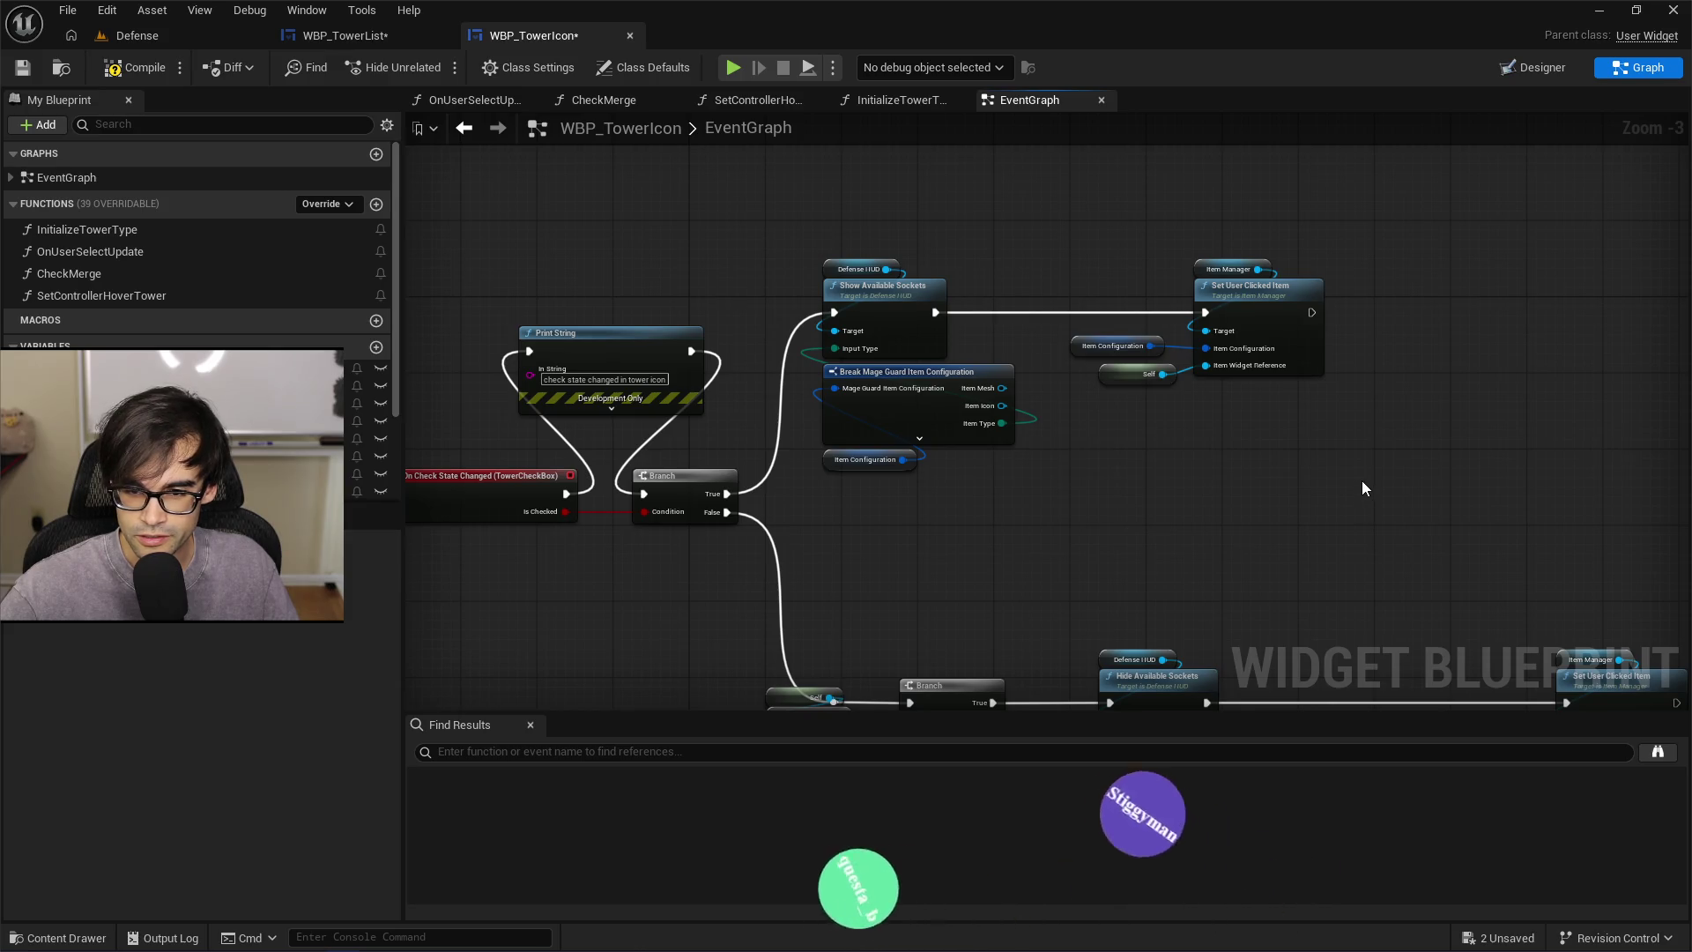
pyautogui.moveTo(1336, 473); pyautogui.dragTo(1123, 357)
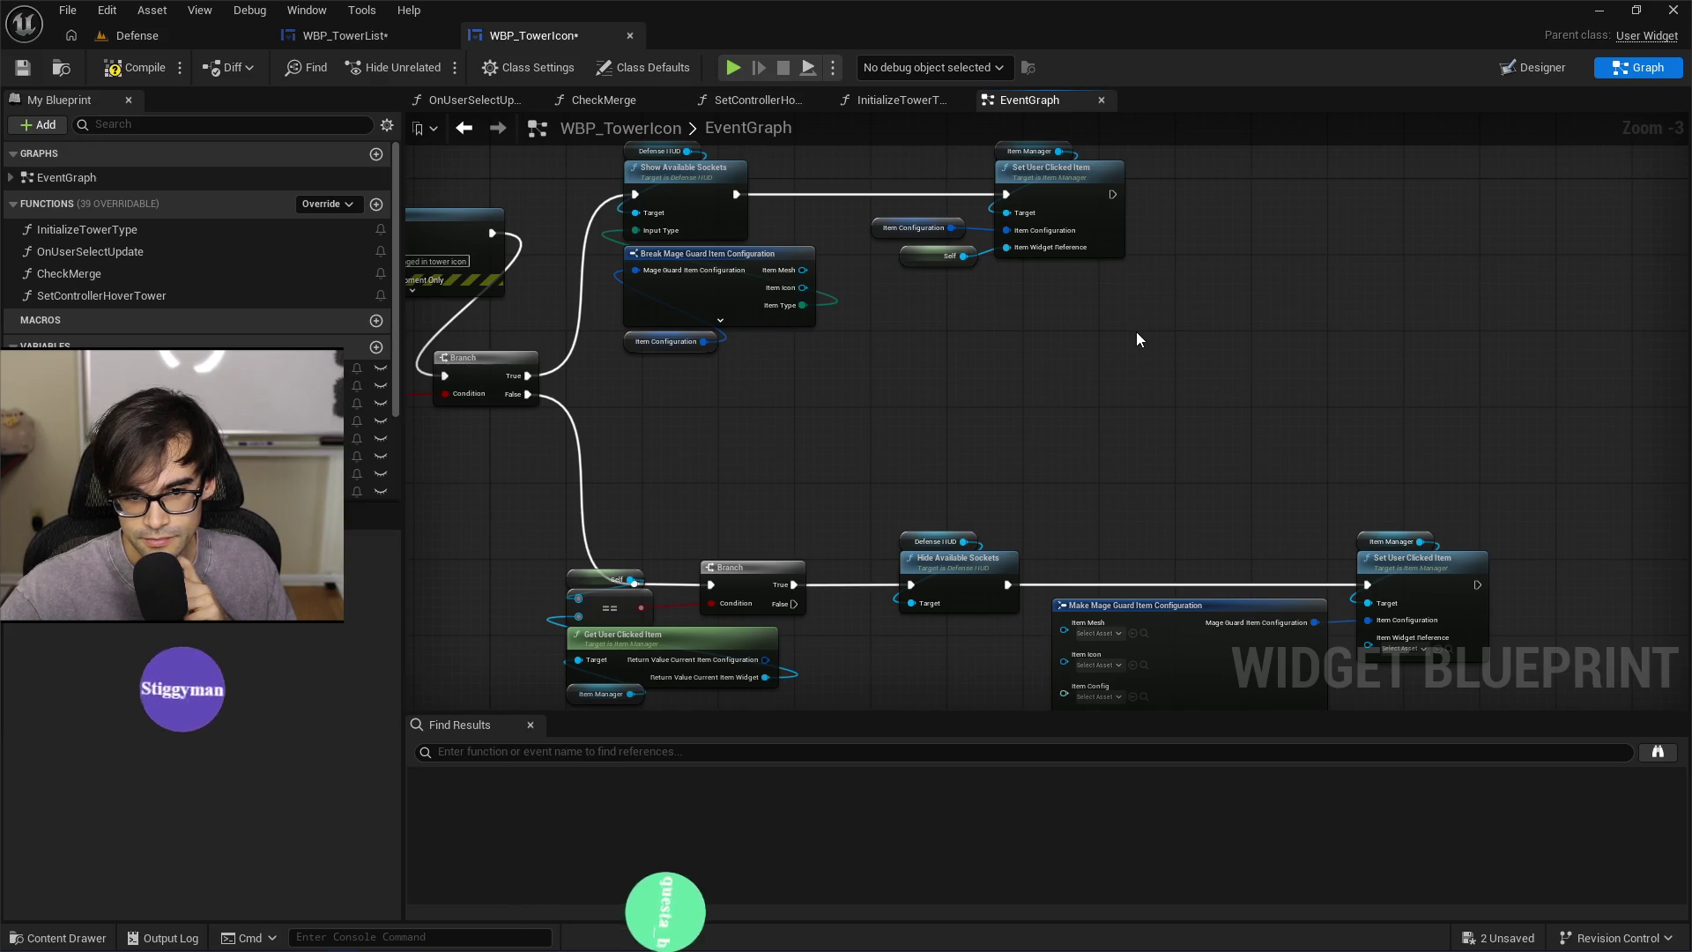
pyautogui.moveTo(1116, 318)
pyautogui.mouseDown()
pyautogui.moveTo(1322, 402)
pyautogui.moveTo(1387, 408)
pyautogui.mouseUp()
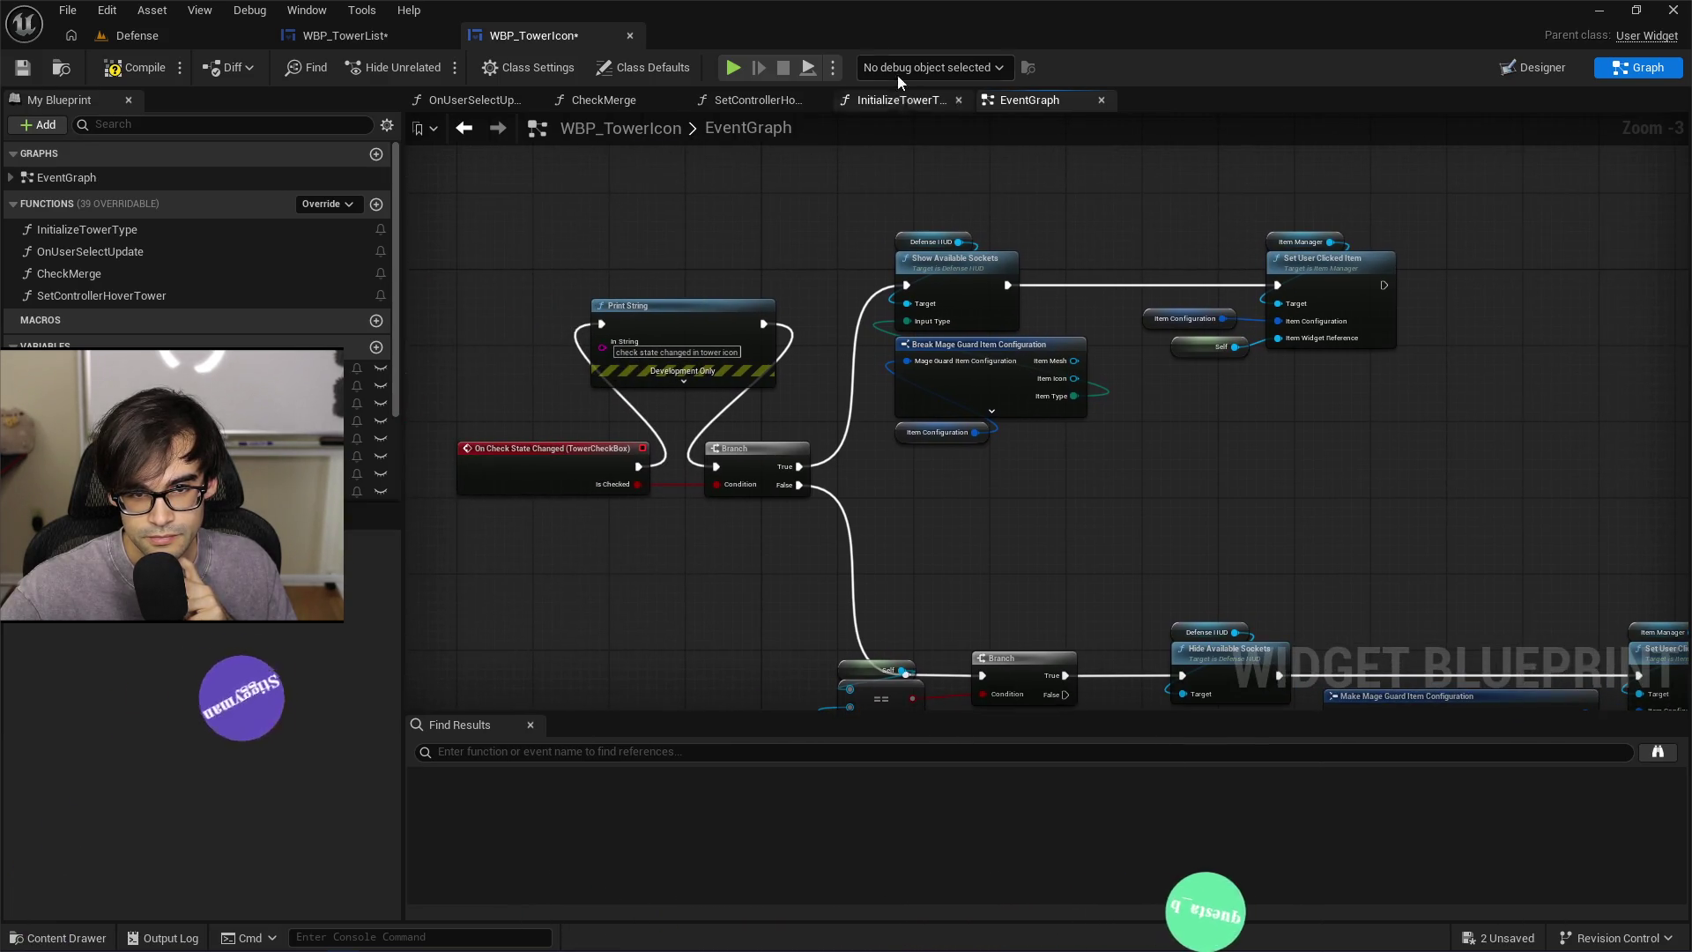
pyautogui.click(357, 38)
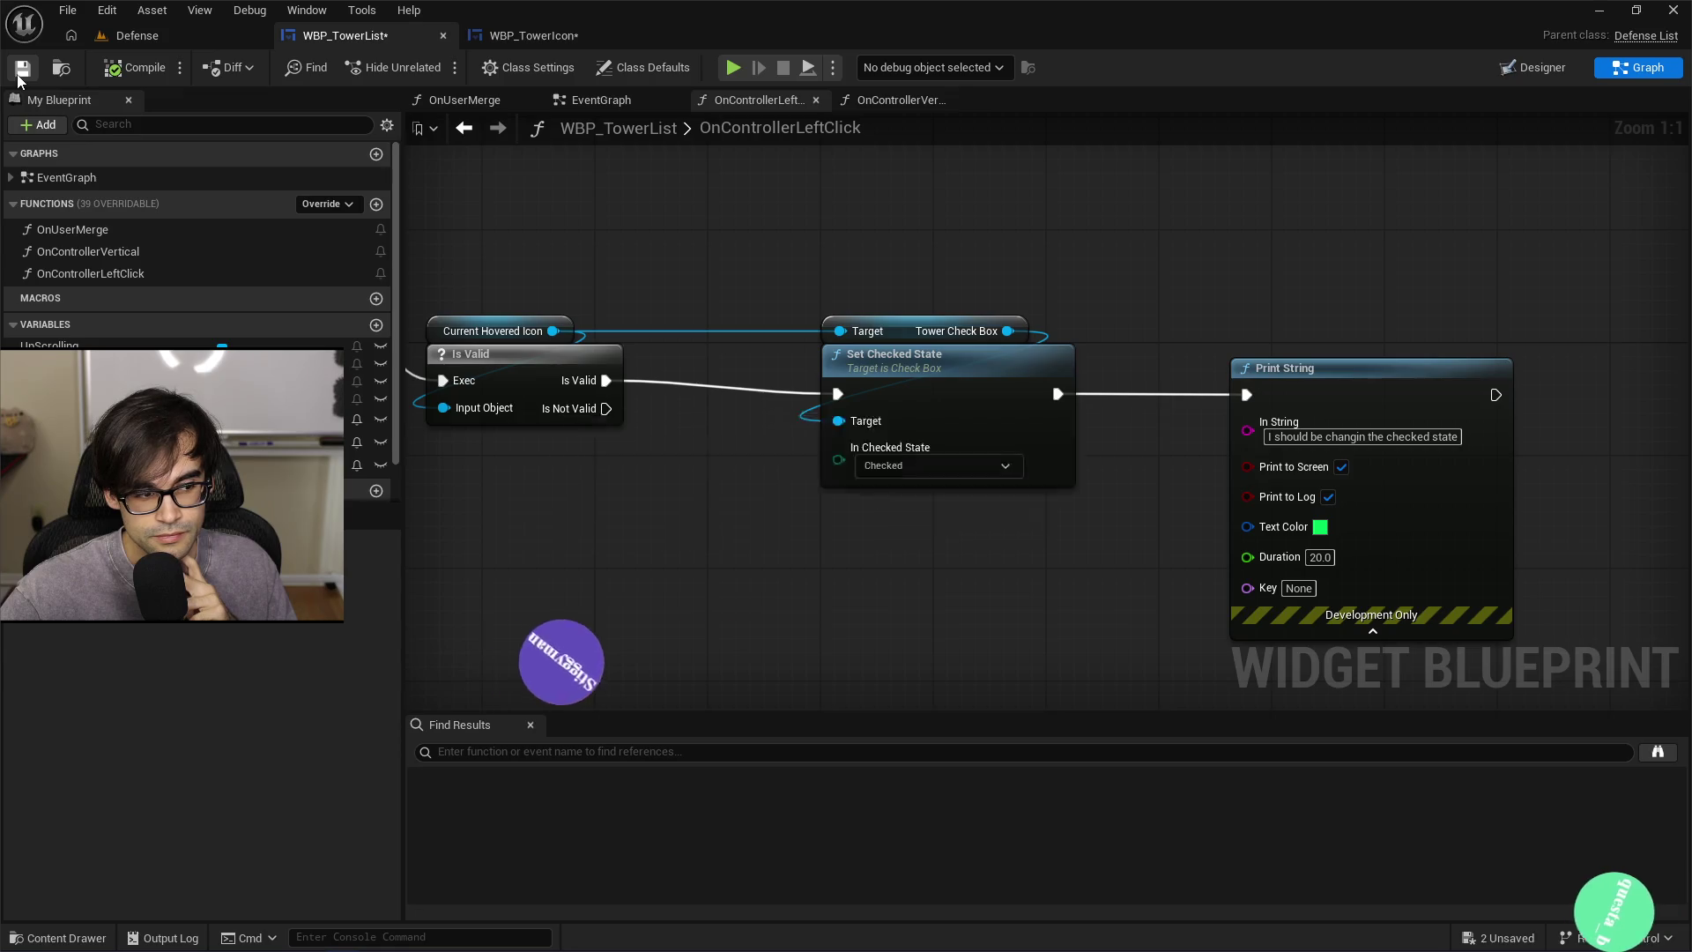
# Switch to WBP_TowerIcon and back to WBP_TowerList's OnControllerLeftClick graph
pyautogui.click(527, 37)
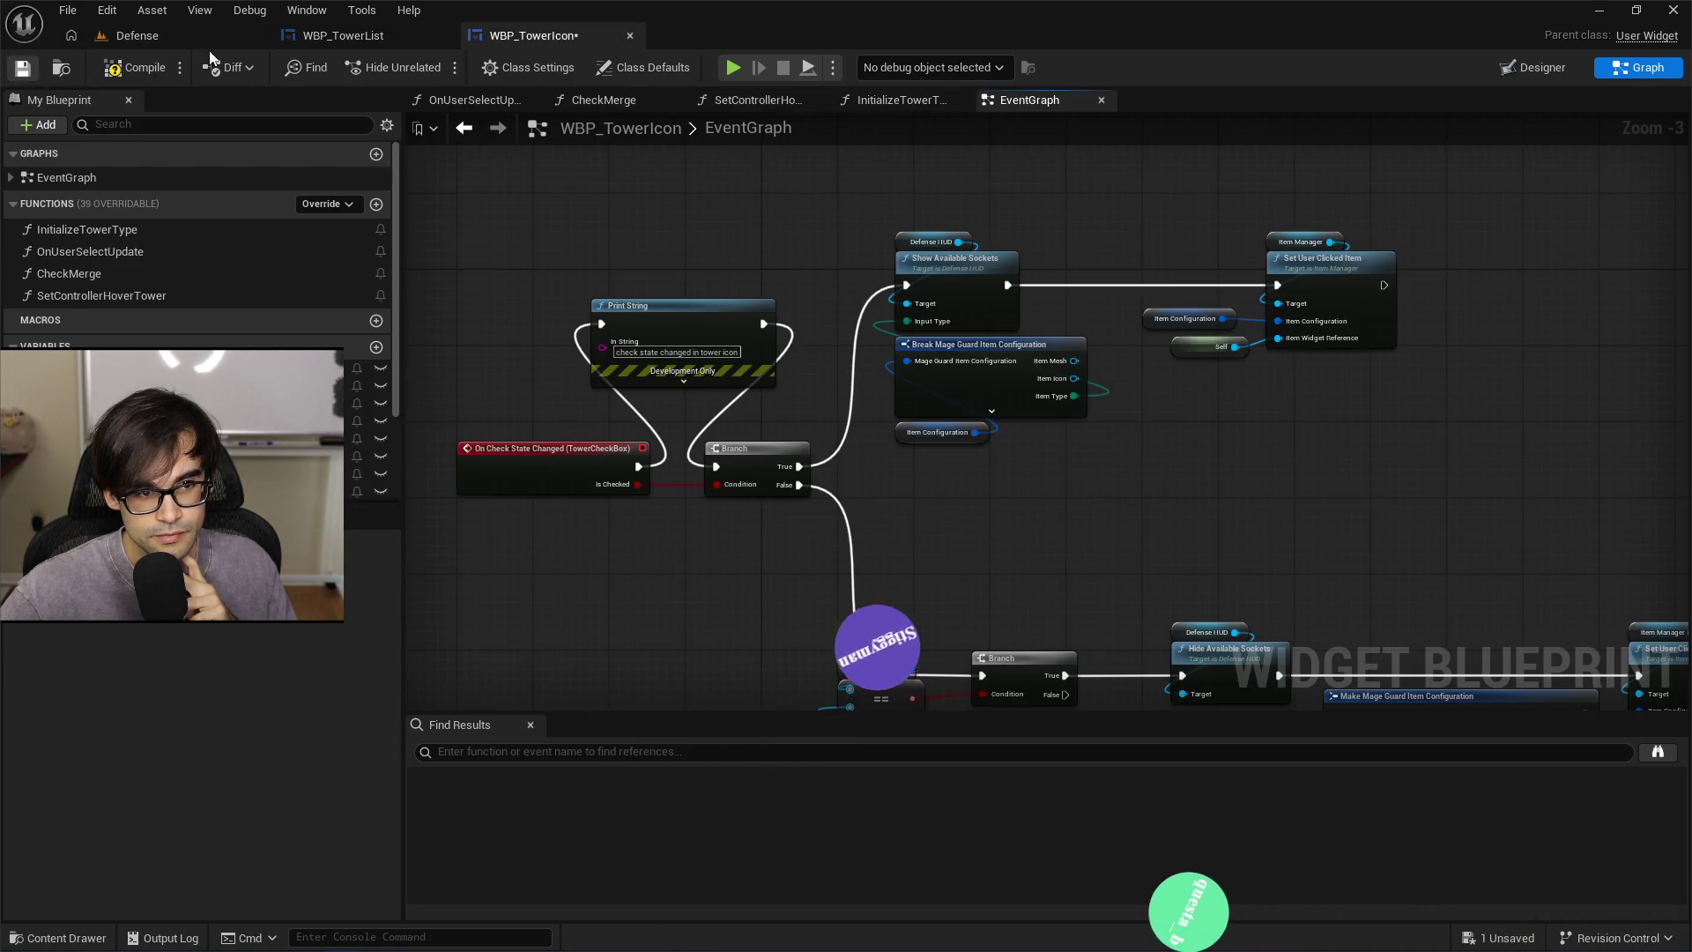
pyautogui.click(335, 37)
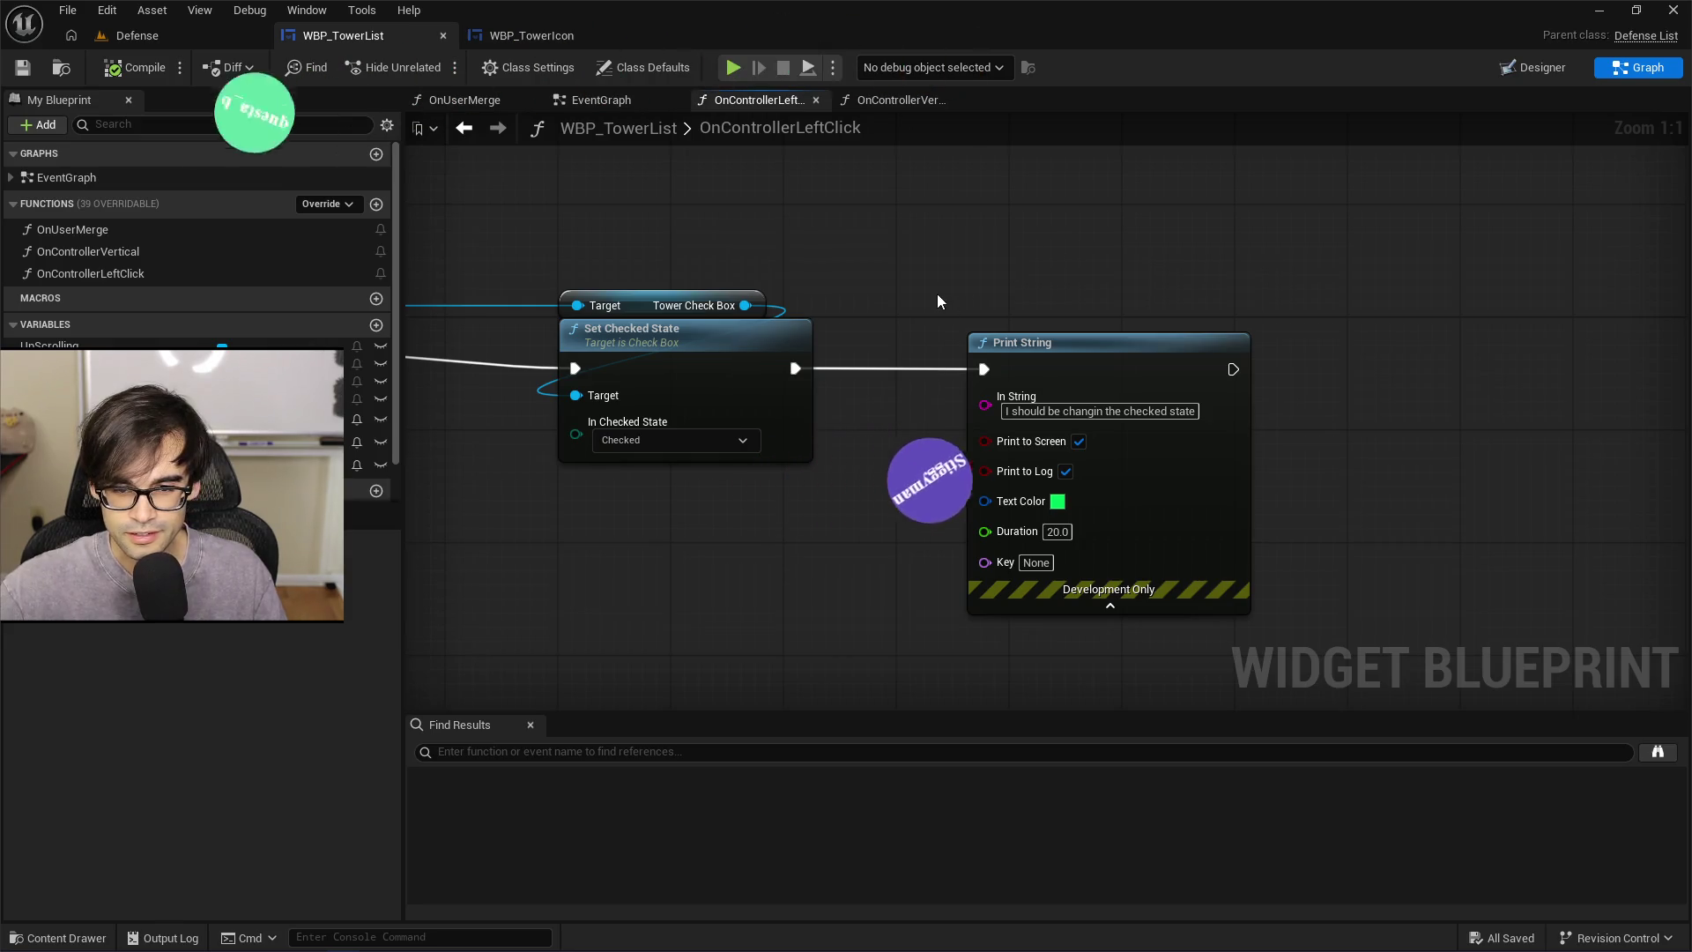
# Select the Print String and pan until the Is Valid node is fully visible
pyautogui.moveTo(937, 293)
pyautogui.mouseDown()
pyautogui.moveTo(1315, 636)
pyautogui.moveTo(1298, 622)
pyautogui.mouseUp()
pyautogui.scroll(-1, 1098, 541)
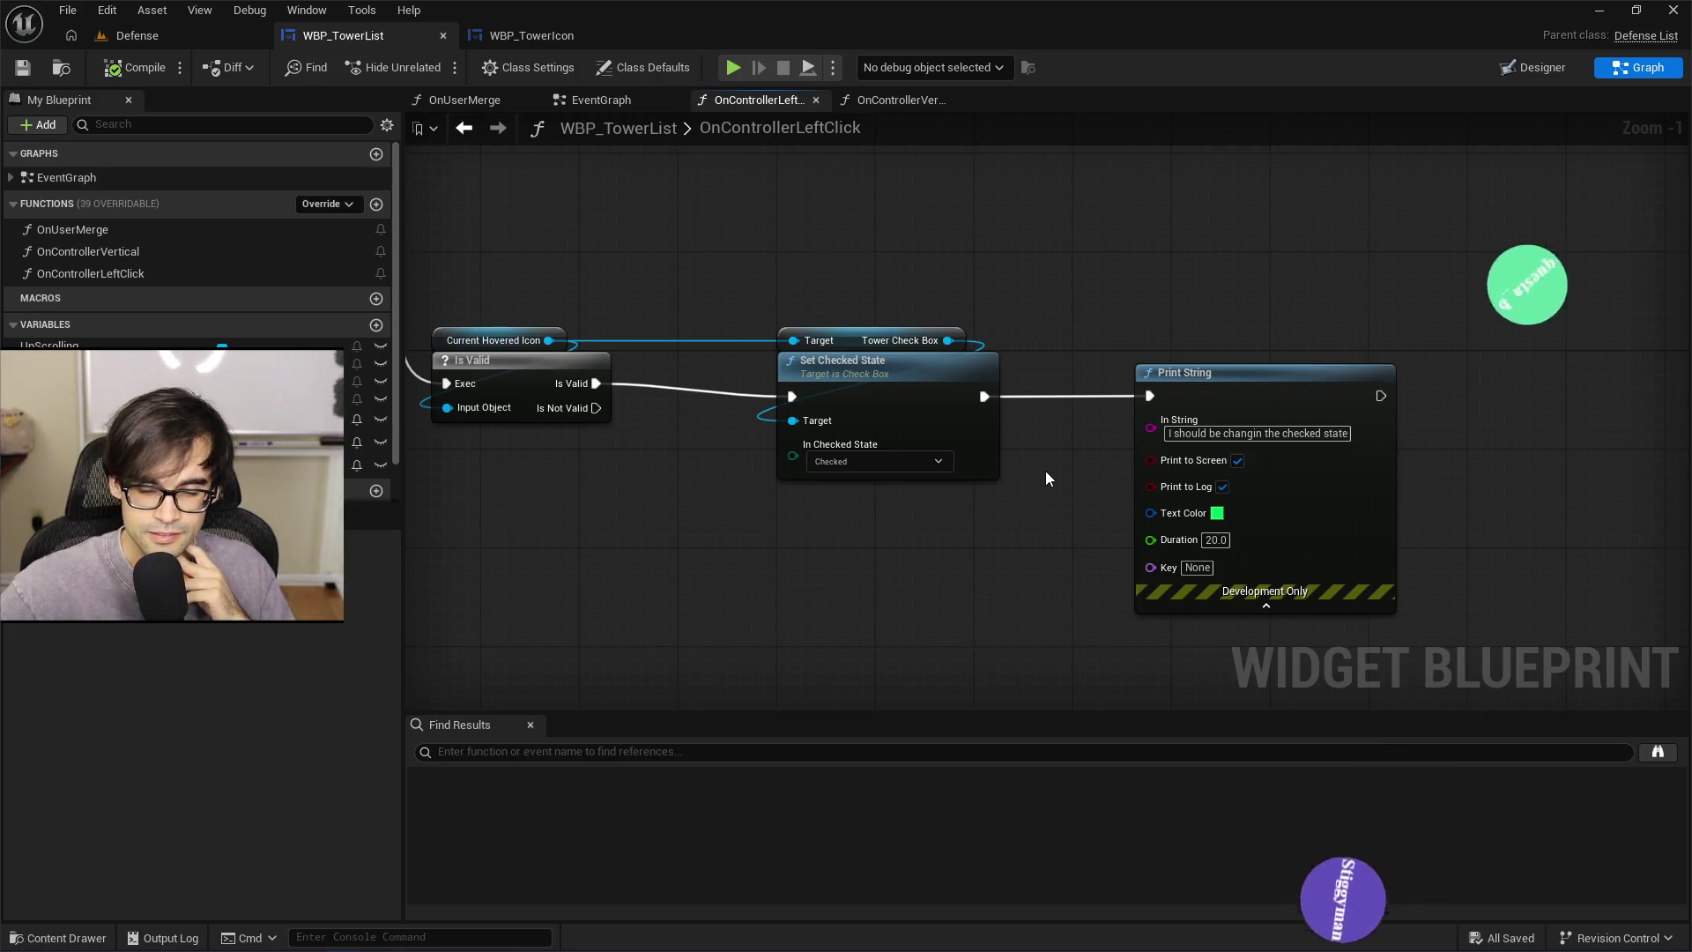
pyautogui.moveTo(1044, 474); pyautogui.dragTo(1200, 468)
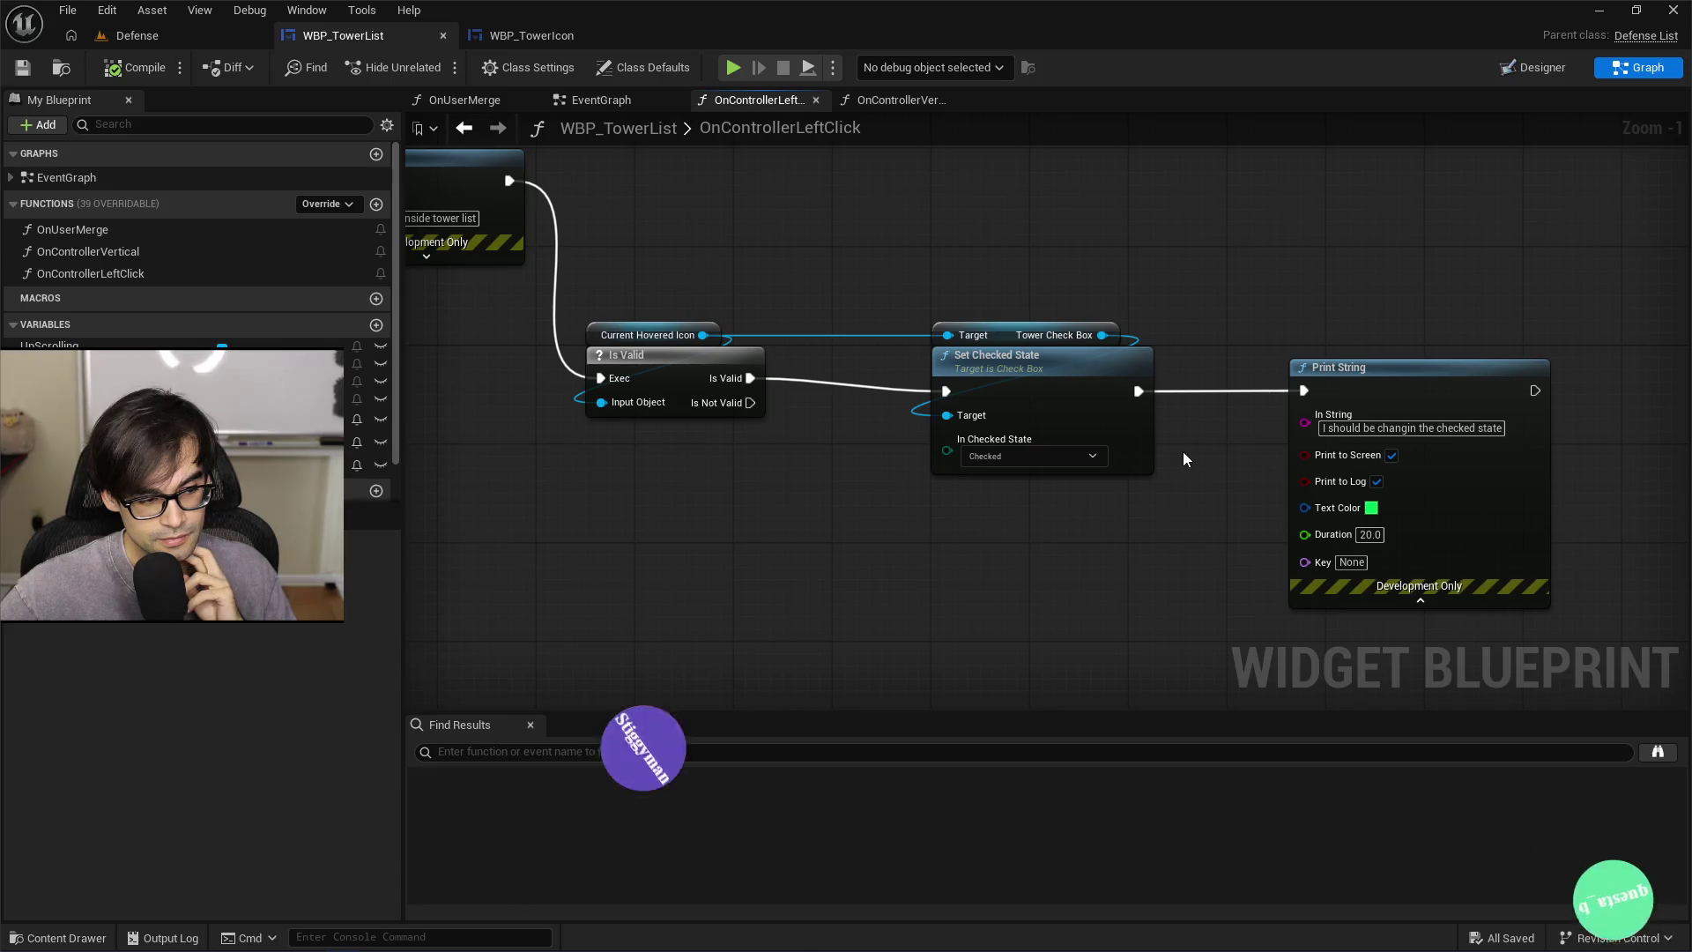
pyautogui.moveTo(1201, 382); pyautogui.dragTo(957, 386)
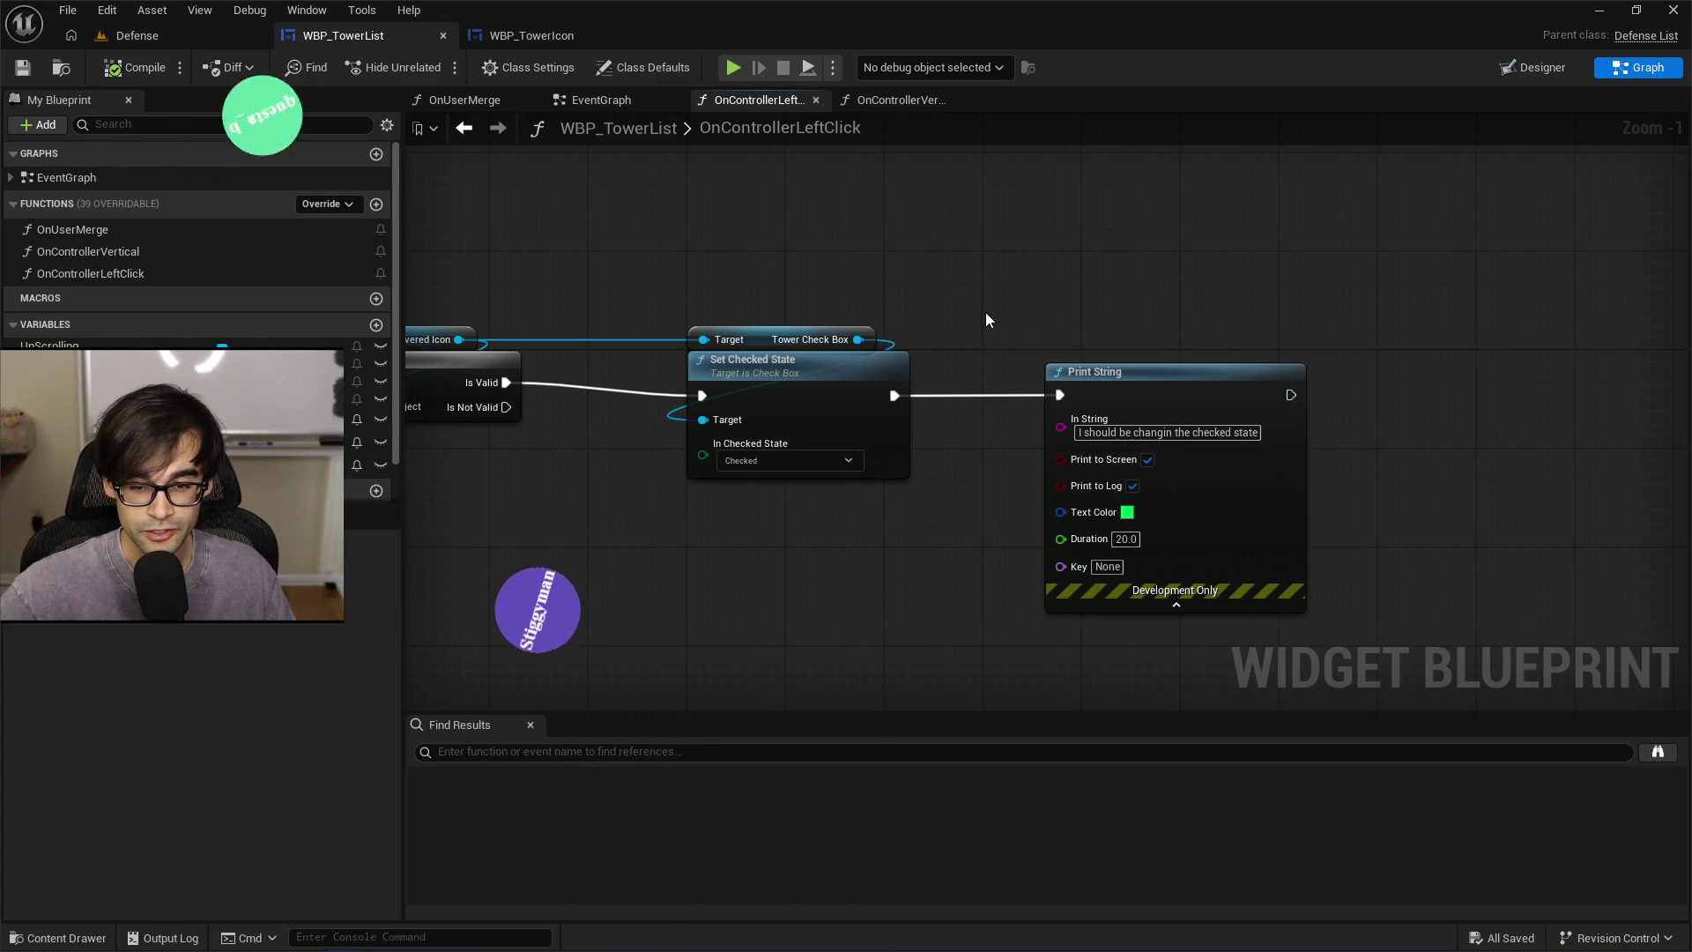
pyautogui.moveTo(985, 312); pyautogui.dragTo(1390, 640)
pyautogui.click(1282, 622)
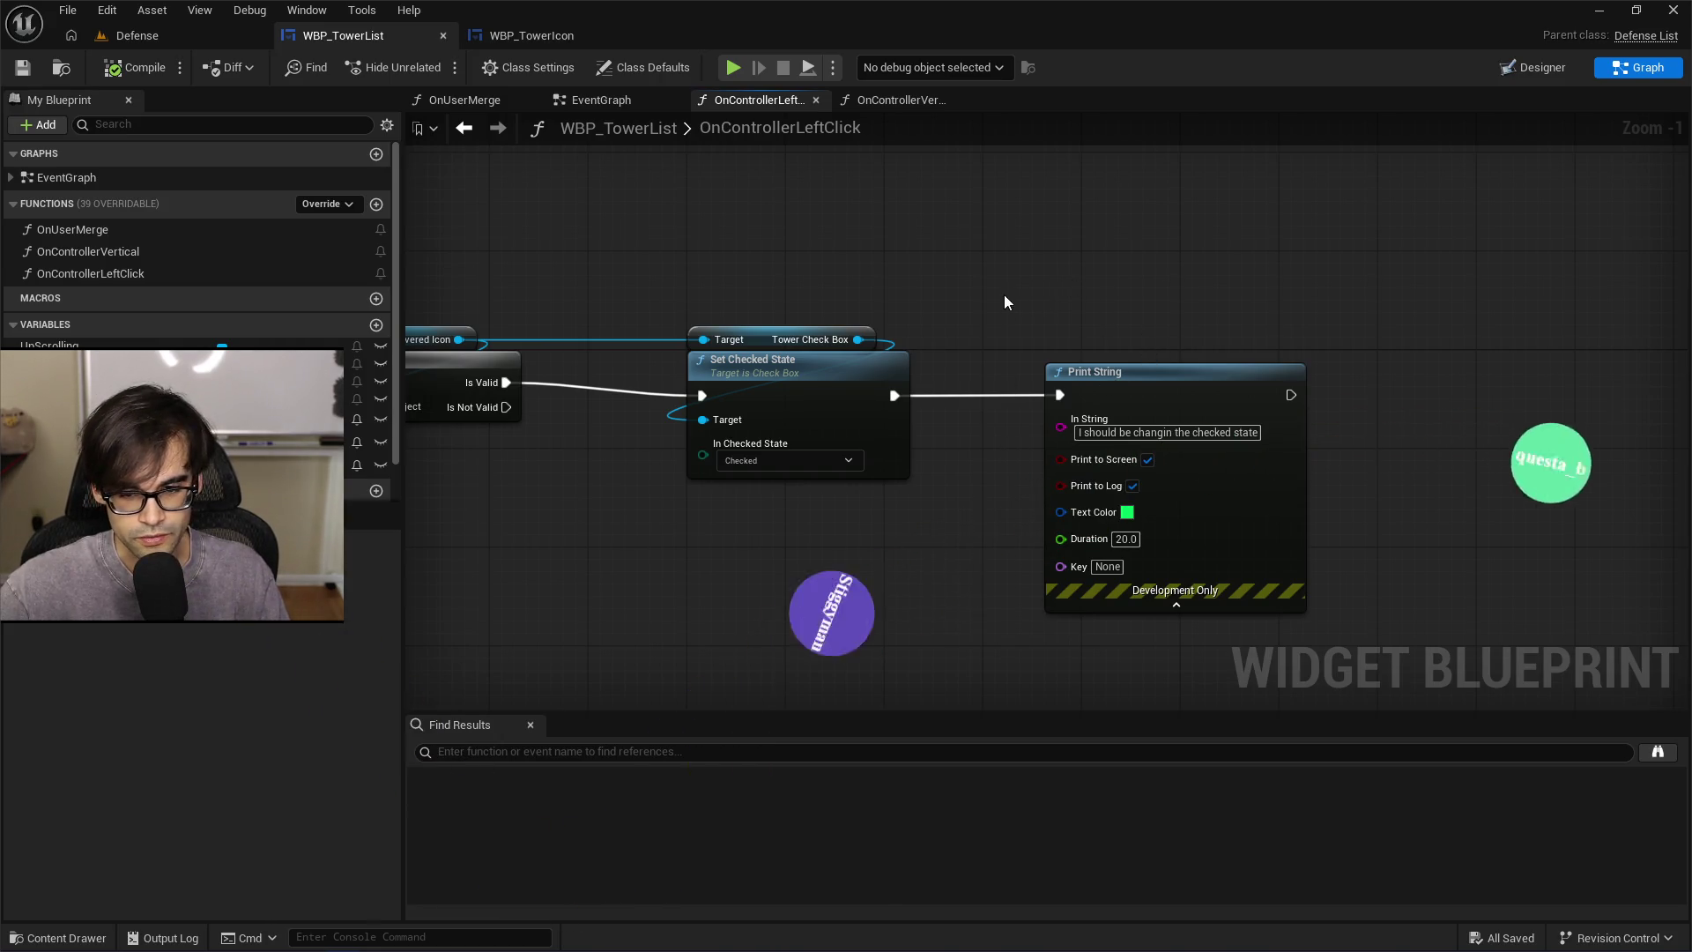
# Move the left-click Print String in line between OnControllerLeftClick and Is Valid
pyautogui.moveTo(1238, 372); pyautogui.dragTo(1531, 382)
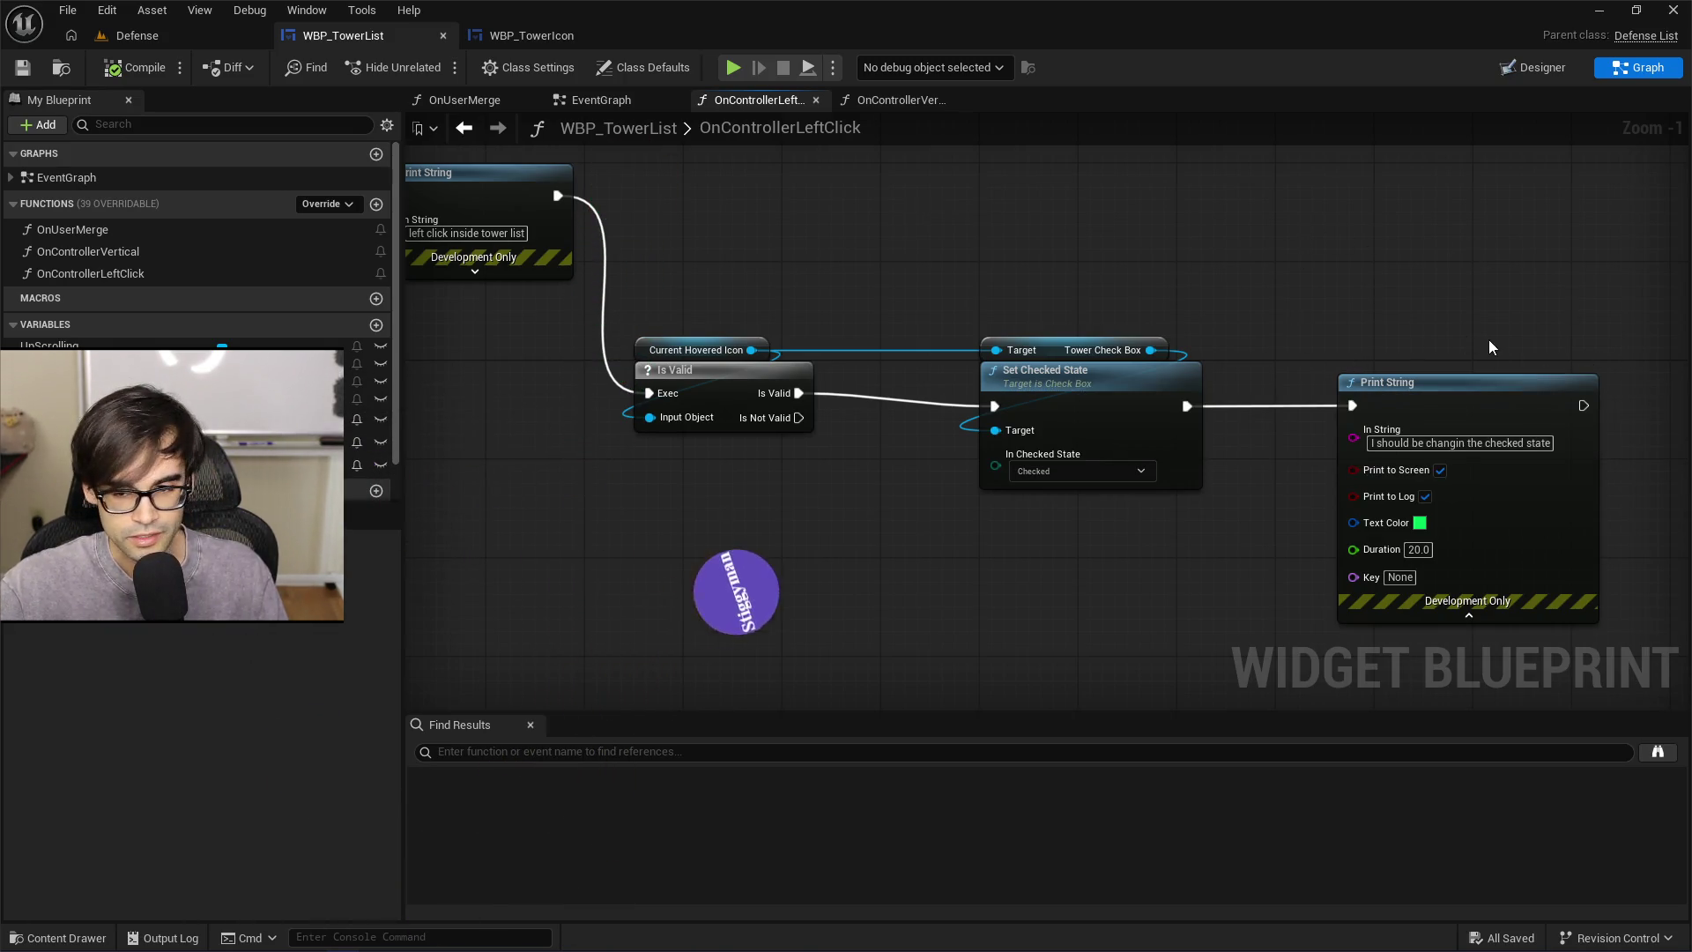
pyautogui.moveTo(1490, 340); pyautogui.dragTo(1121, 331)
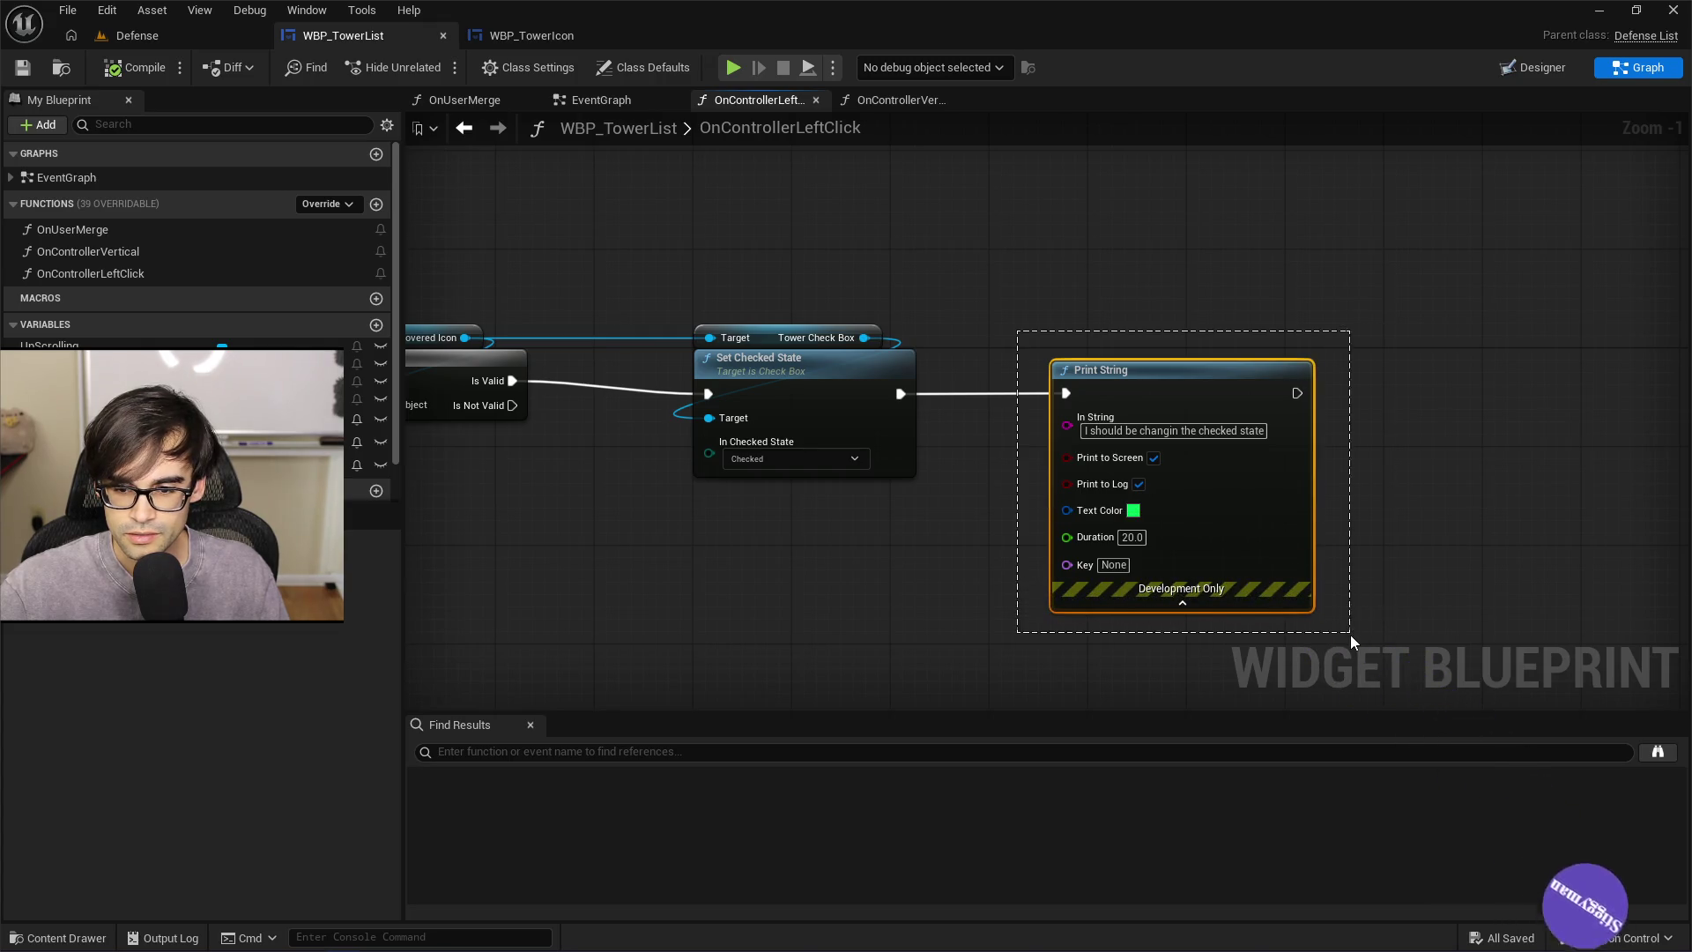
pyautogui.moveTo(1082, 287)
pyautogui.mouseDown()
pyautogui.moveTo(1375, 300)
pyautogui.moveTo(1665, 352)
pyautogui.mouseUp()
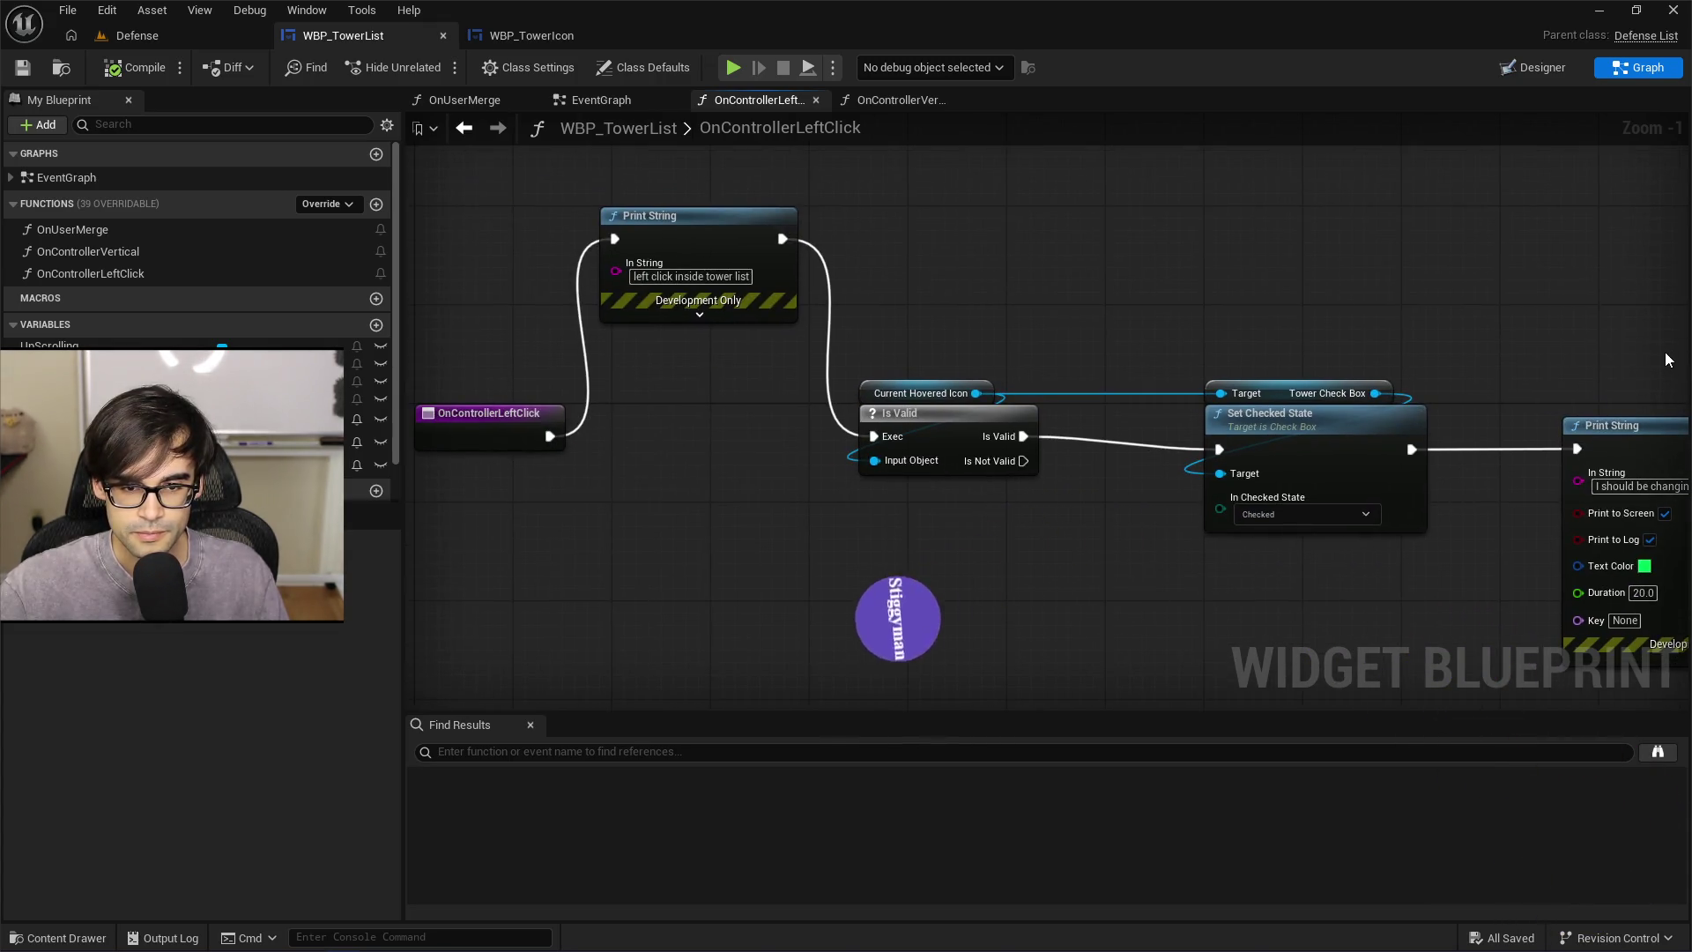
pyautogui.moveTo(754, 231); pyautogui.dragTo(742, 406)
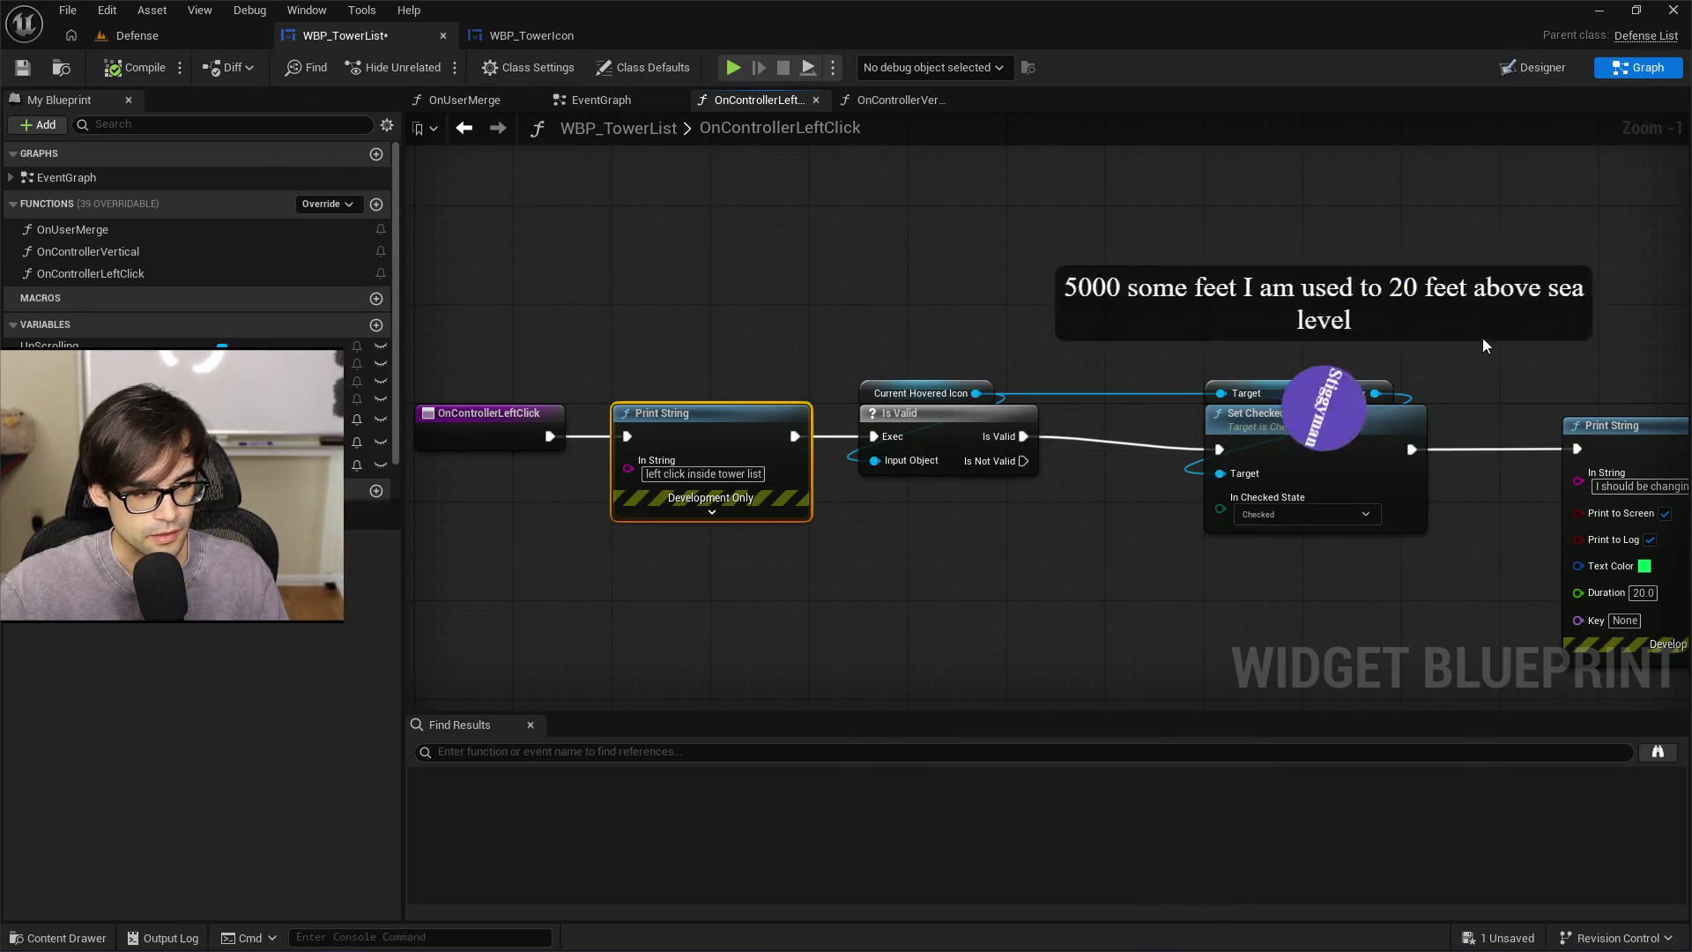
# Select and deselect the checked-state Print String, then recentre the graph
pyautogui.moveTo(1483, 337); pyautogui.dragTo(1399, 340)
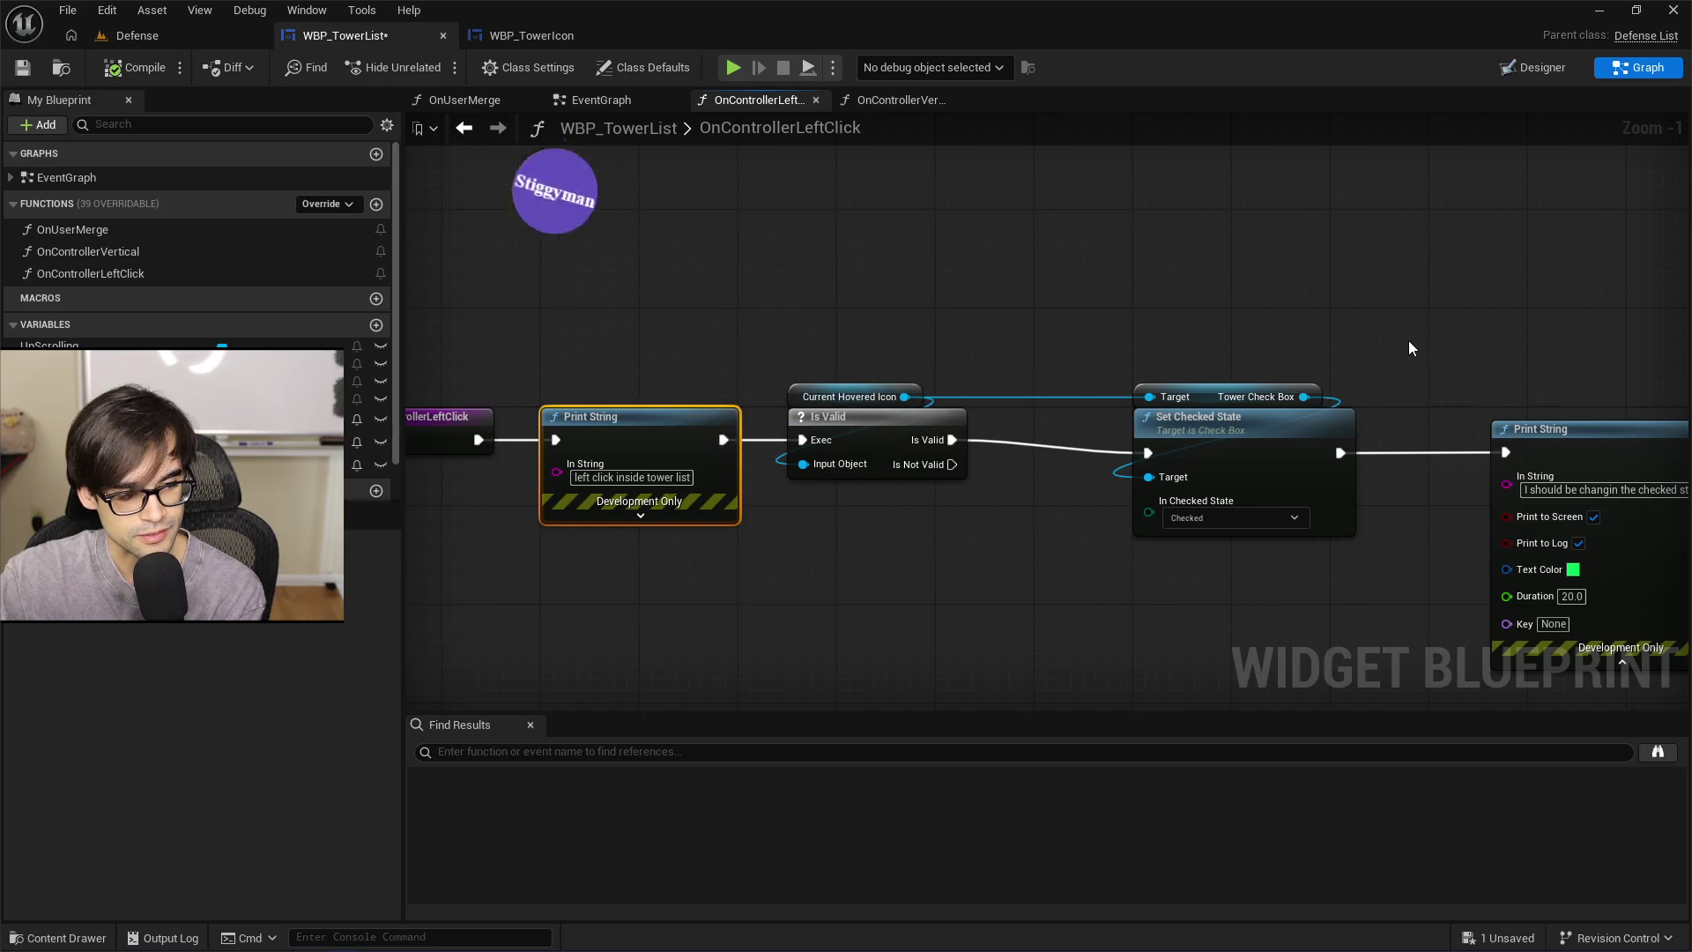
pyautogui.moveTo(1404, 331)
pyautogui.mouseDown()
pyautogui.moveTo(1330, 371)
pyautogui.moveTo(1061, 389)
pyautogui.moveTo(1157, 467)
pyautogui.mouseUp()
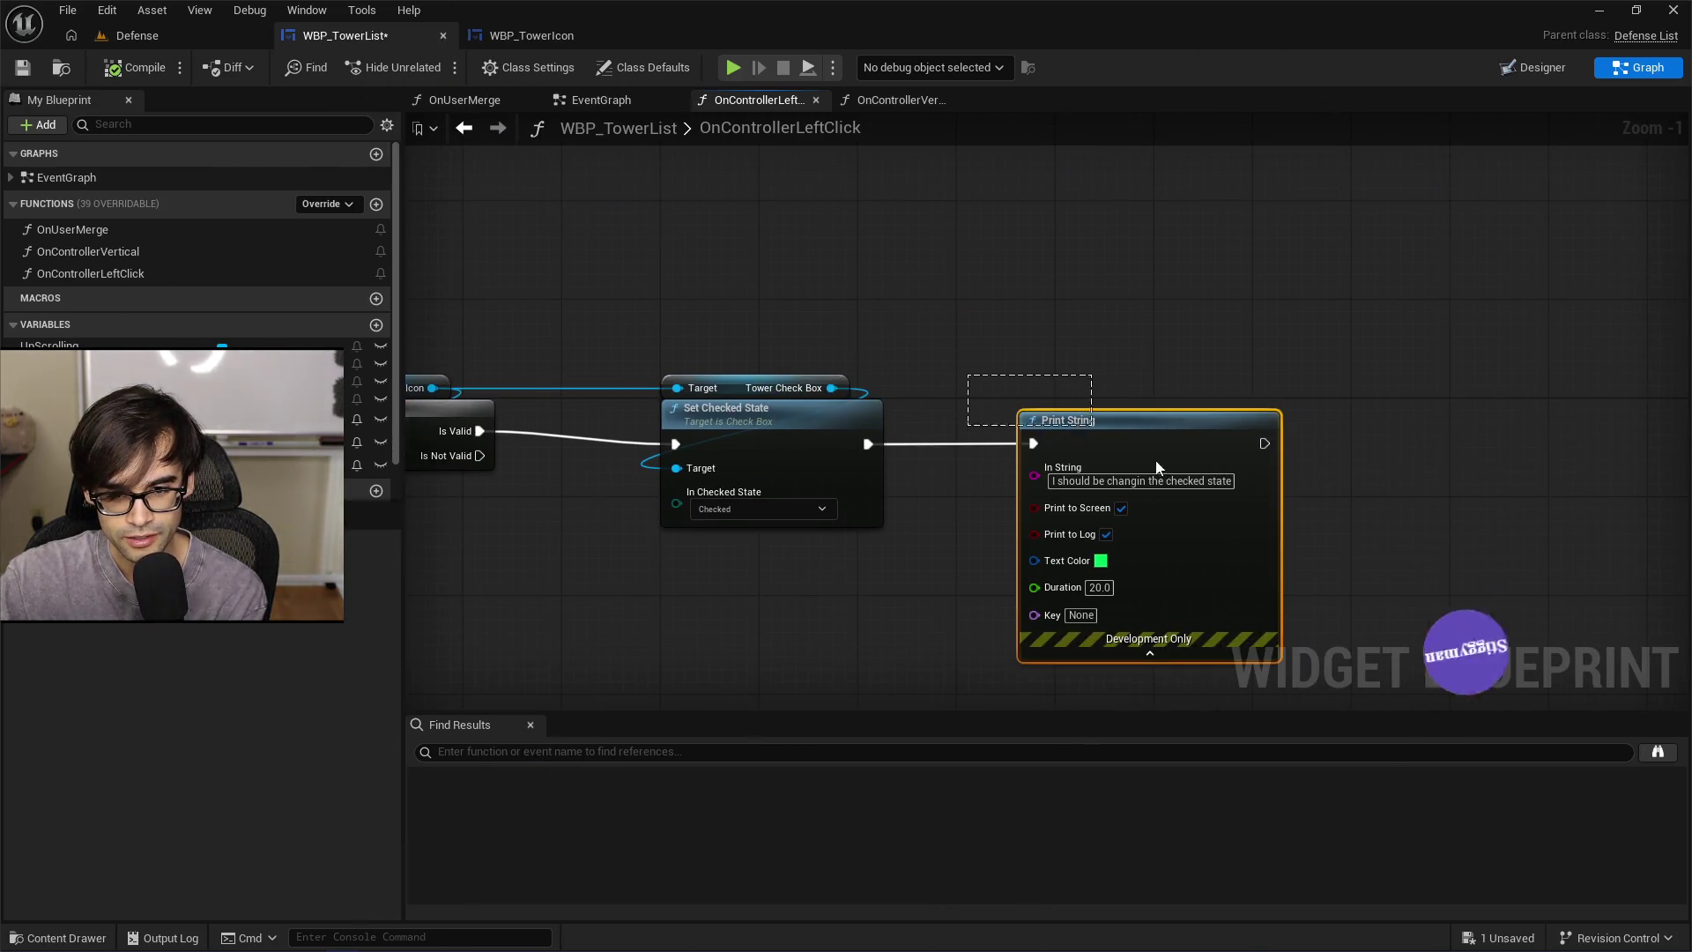
pyautogui.moveTo(1320, 663); pyautogui.dragTo(1310, 668)
pyautogui.click(1307, 668)
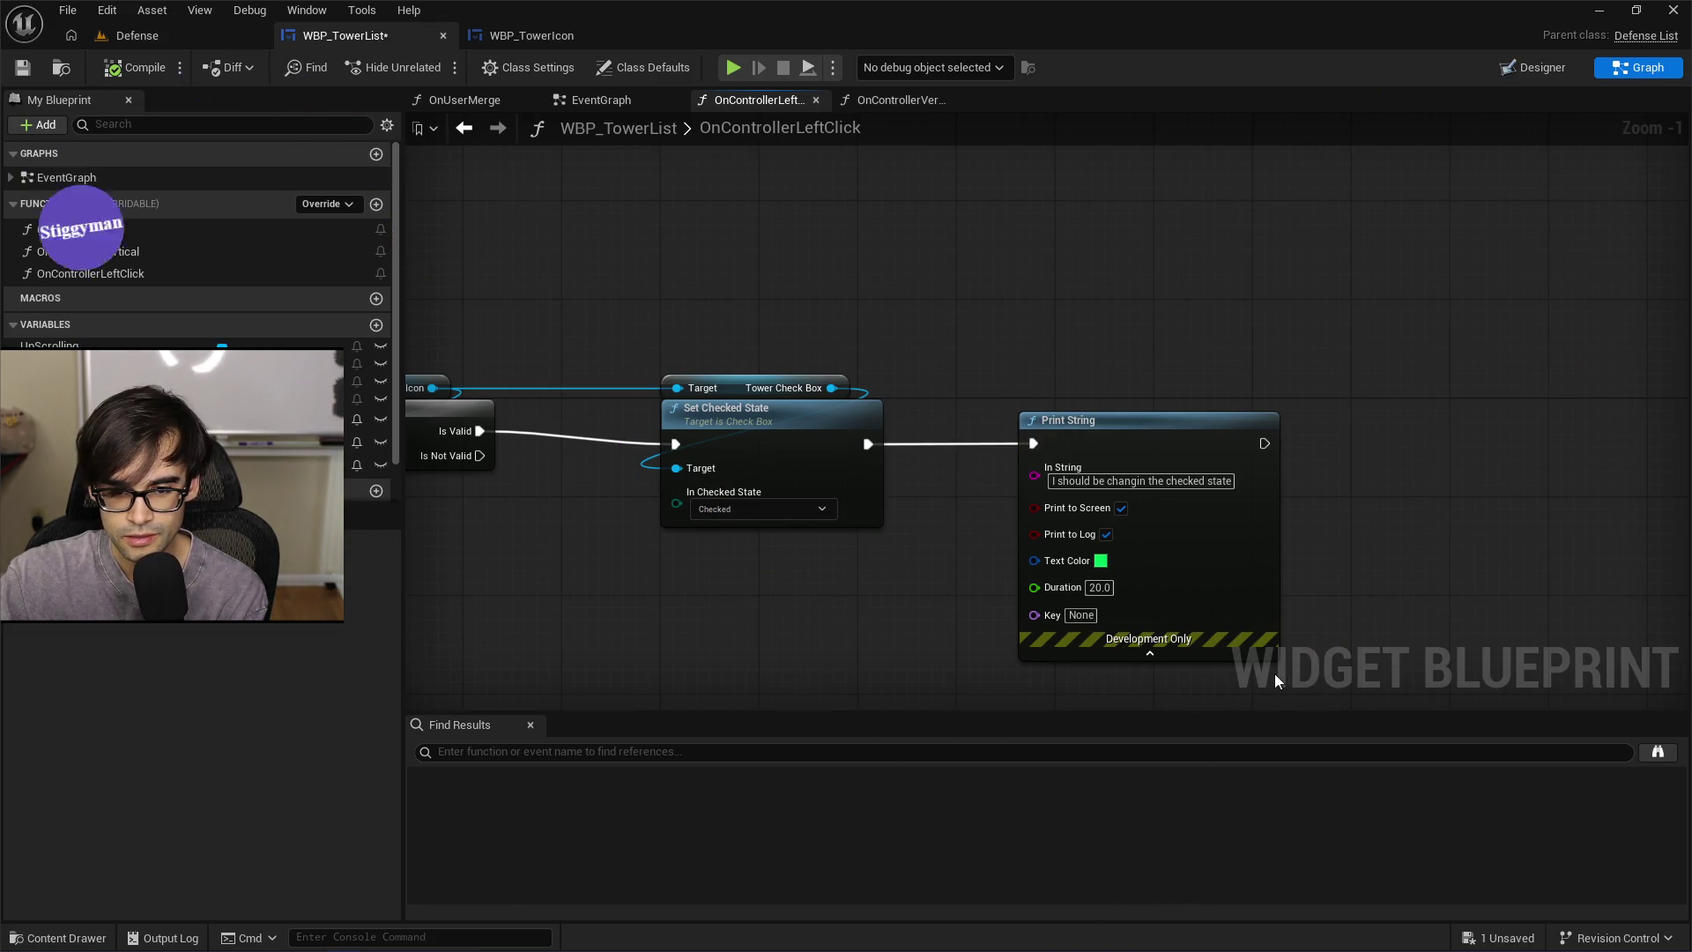
pyautogui.moveTo(735, 388)
pyautogui.mouseDown()
pyautogui.moveTo(823, 387)
pyautogui.moveTo(809, 303)
pyautogui.moveTo(938, 330)
pyautogui.mouseUp()
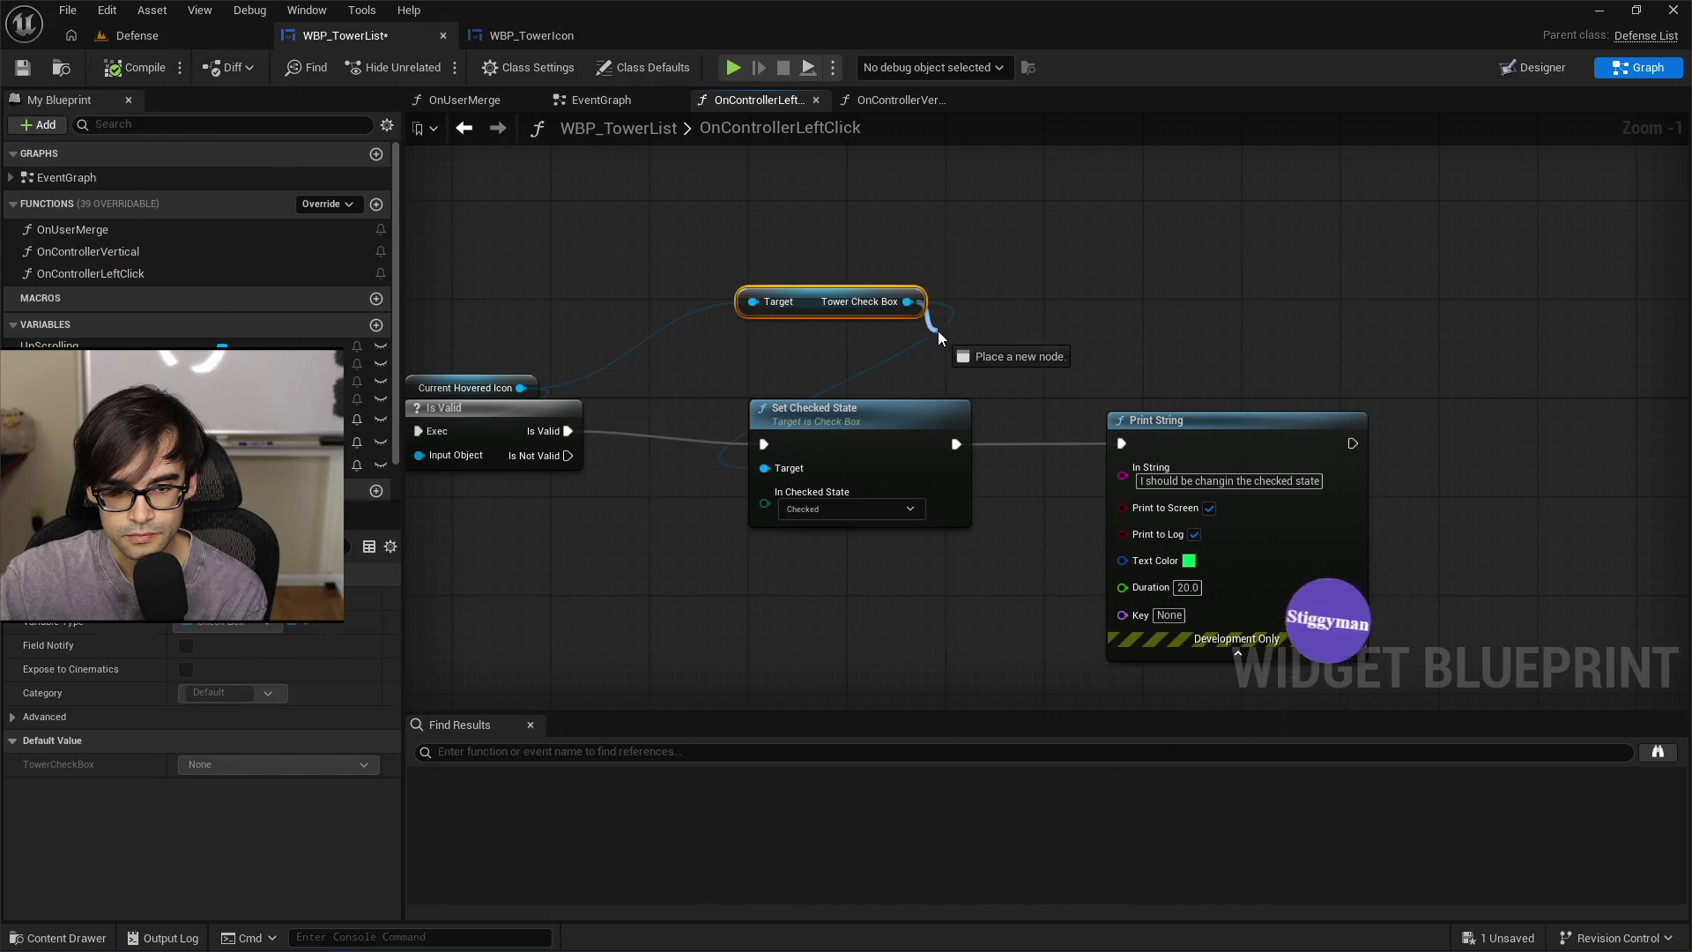
# Add a Set Is Checked node on Tower Check Box, tick In Is Checked, and wire Is Valid into it
pyautogui.write('set check')
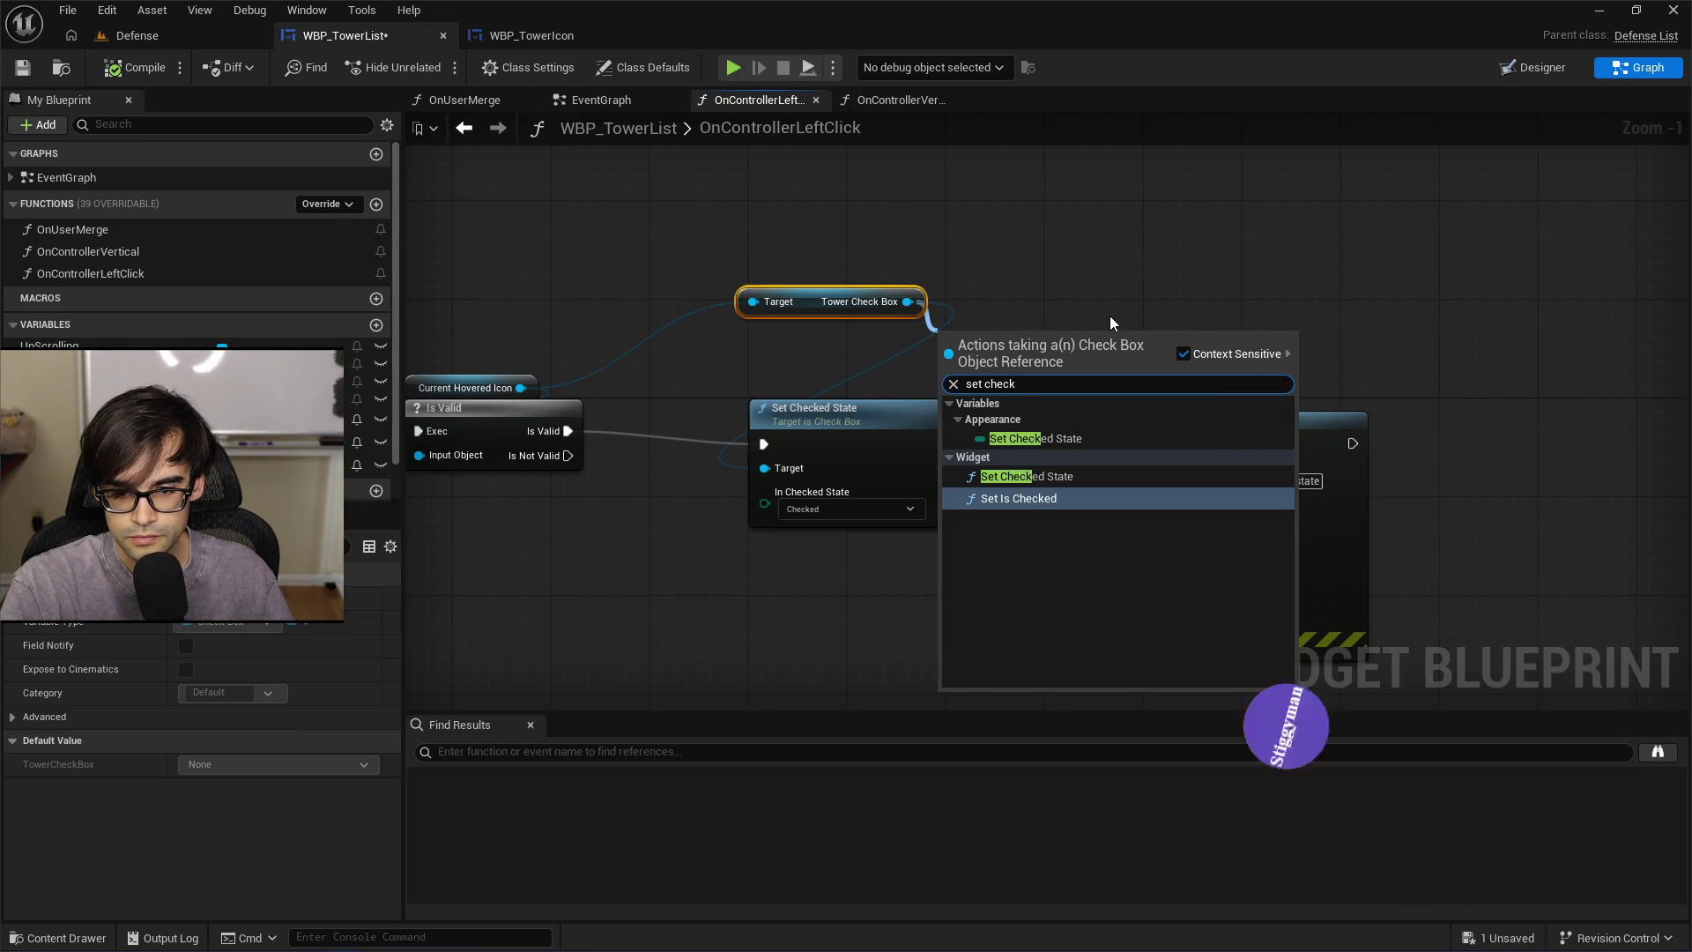
pyautogui.press('Up')
pyautogui.press('Down')
pyautogui.press('Return')
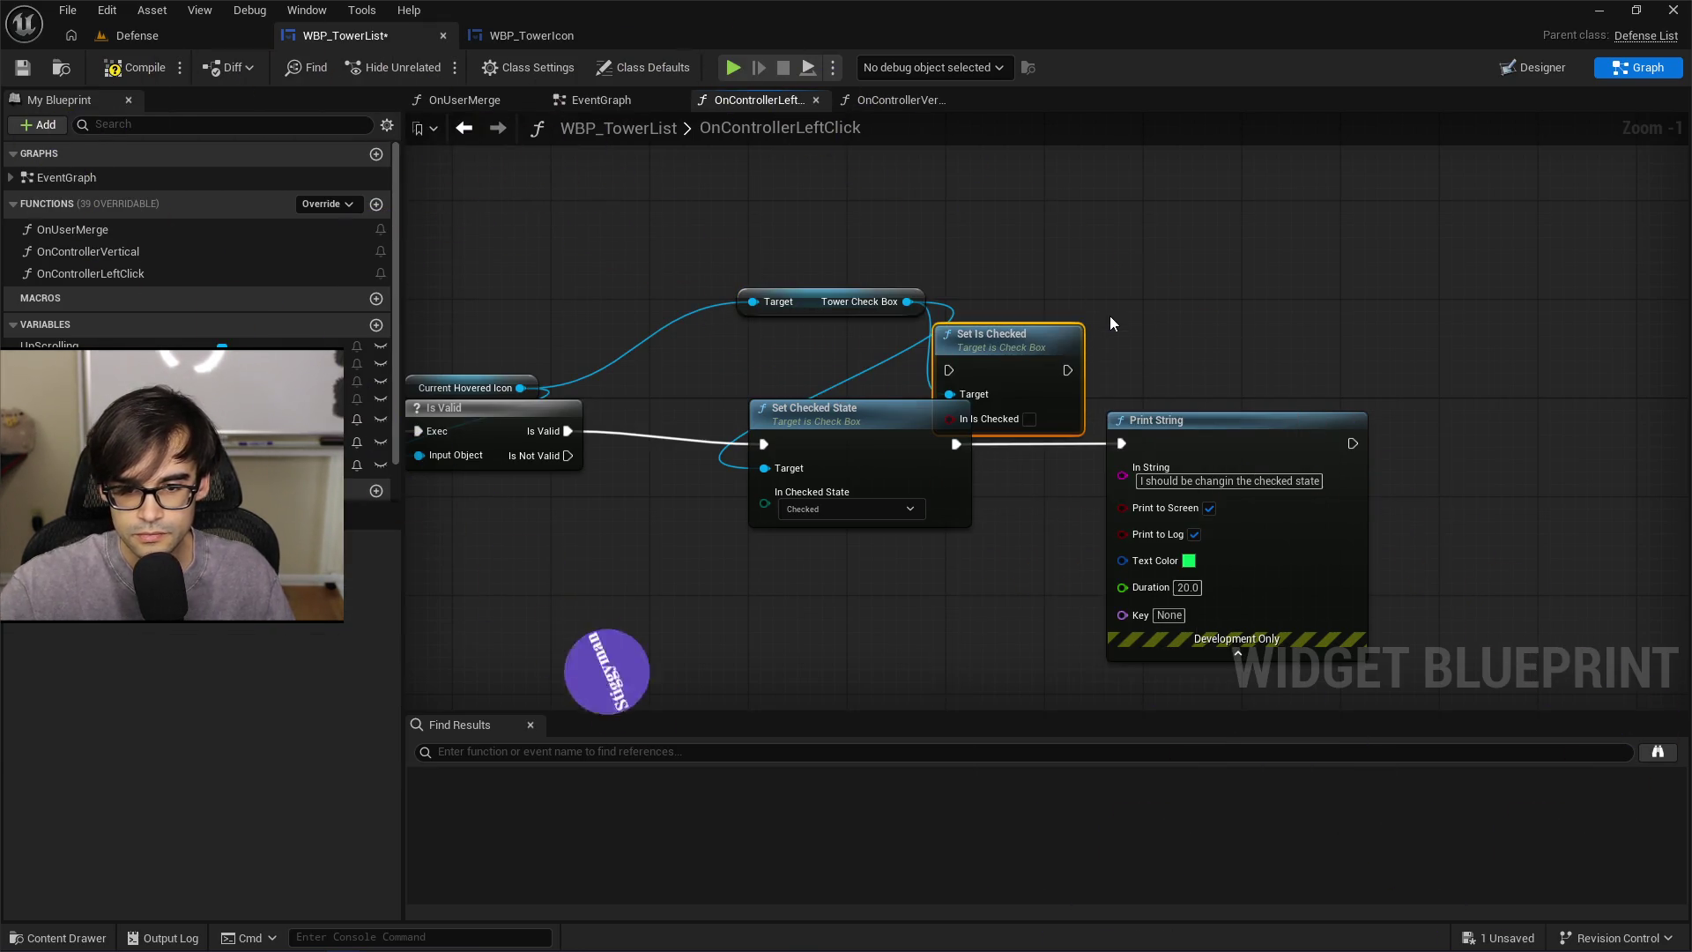
pyautogui.moveTo(1017, 354); pyautogui.dragTo(1079, 293)
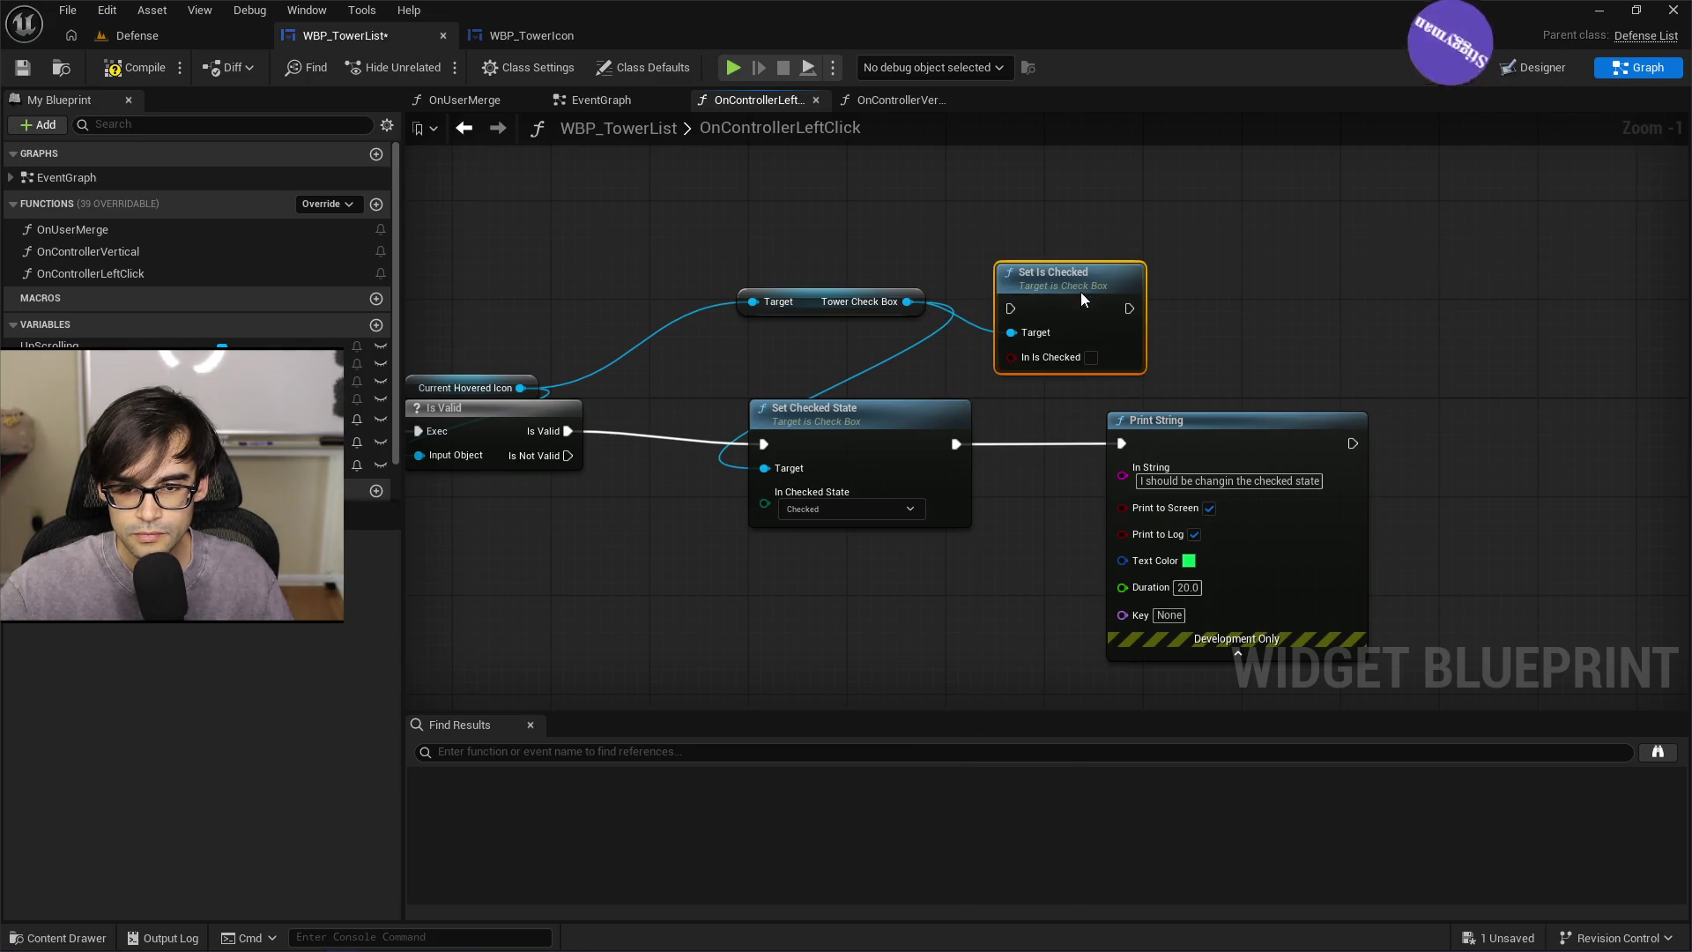
pyautogui.click(1091, 357)
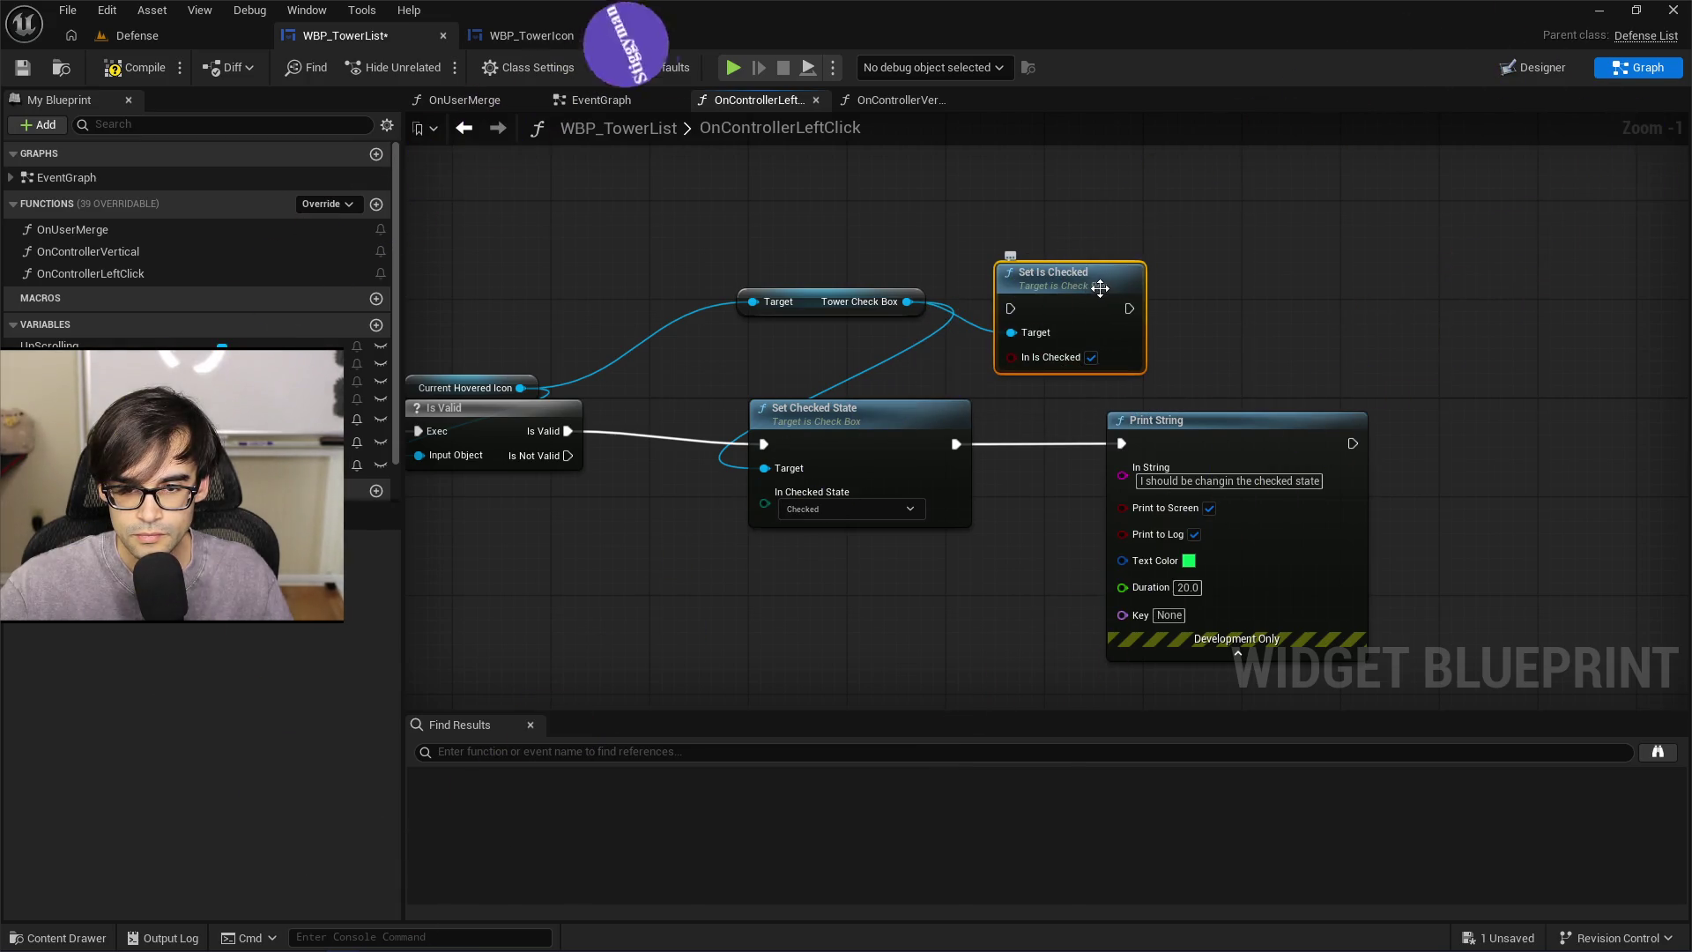
pyautogui.moveTo(567, 431)
pyautogui.mouseDown()
pyautogui.moveTo(608, 441)
pyautogui.moveTo(1001, 295)
pyautogui.moveTo(1044, 326)
pyautogui.moveTo(1017, 316)
pyautogui.mouseUp()
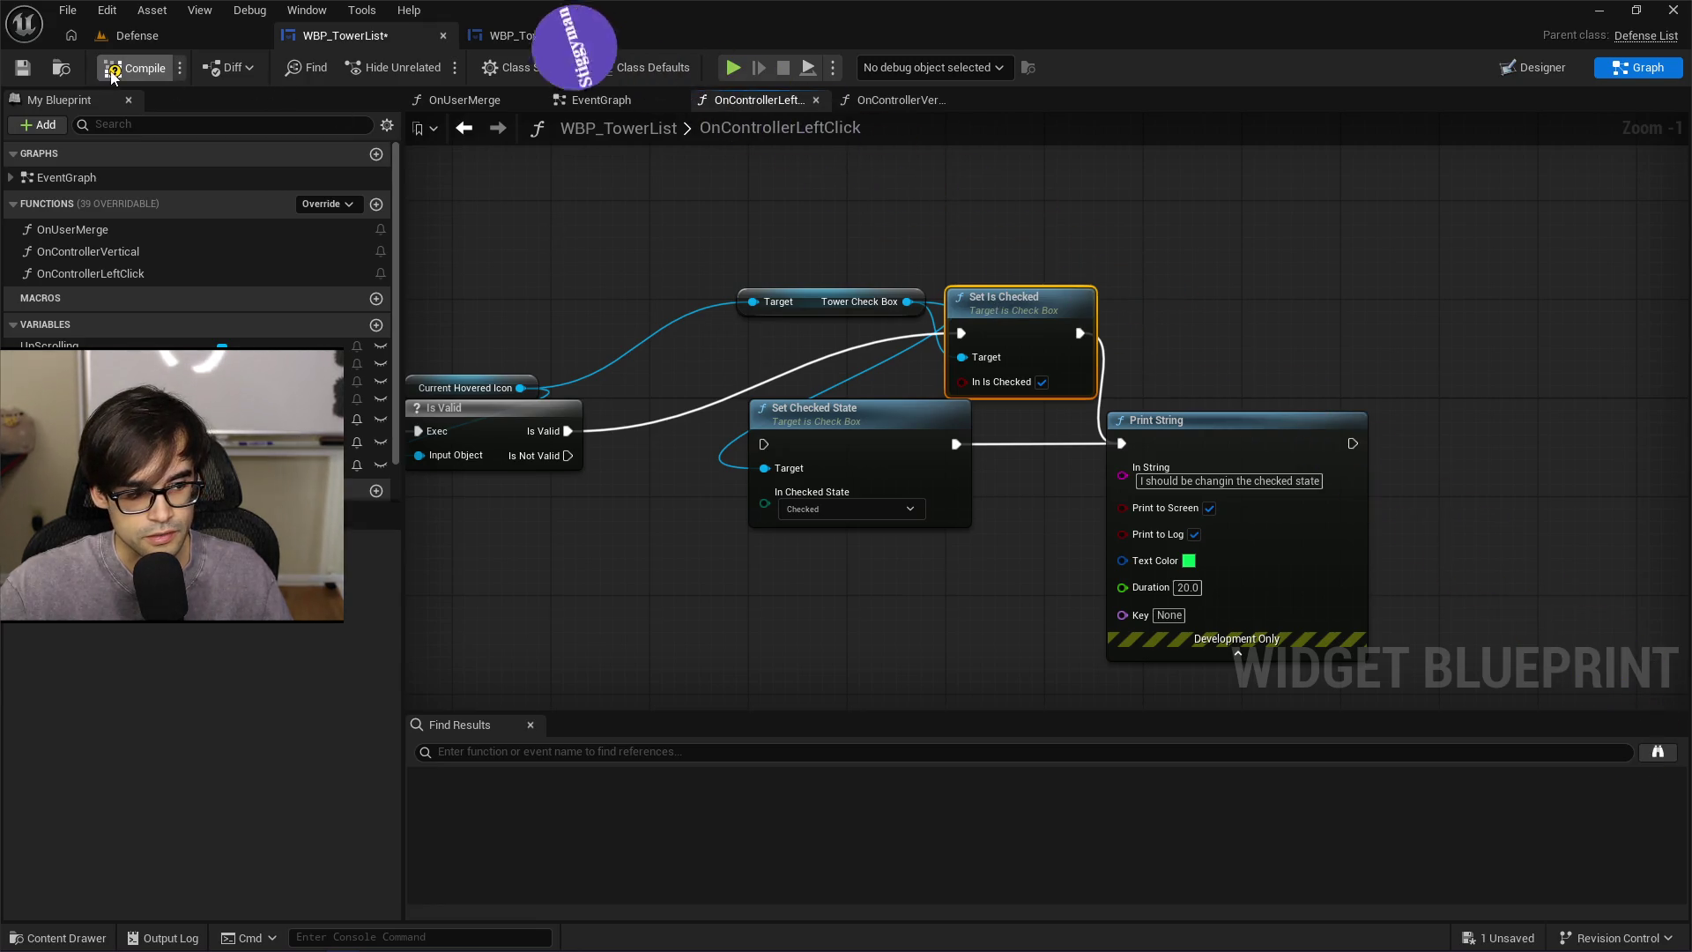
# Compile WBP_TowerList, play-test the Defense level, stop, then open WBP_TowerIcon
pyautogui.click(22, 68)
pyautogui.click(160, 37)
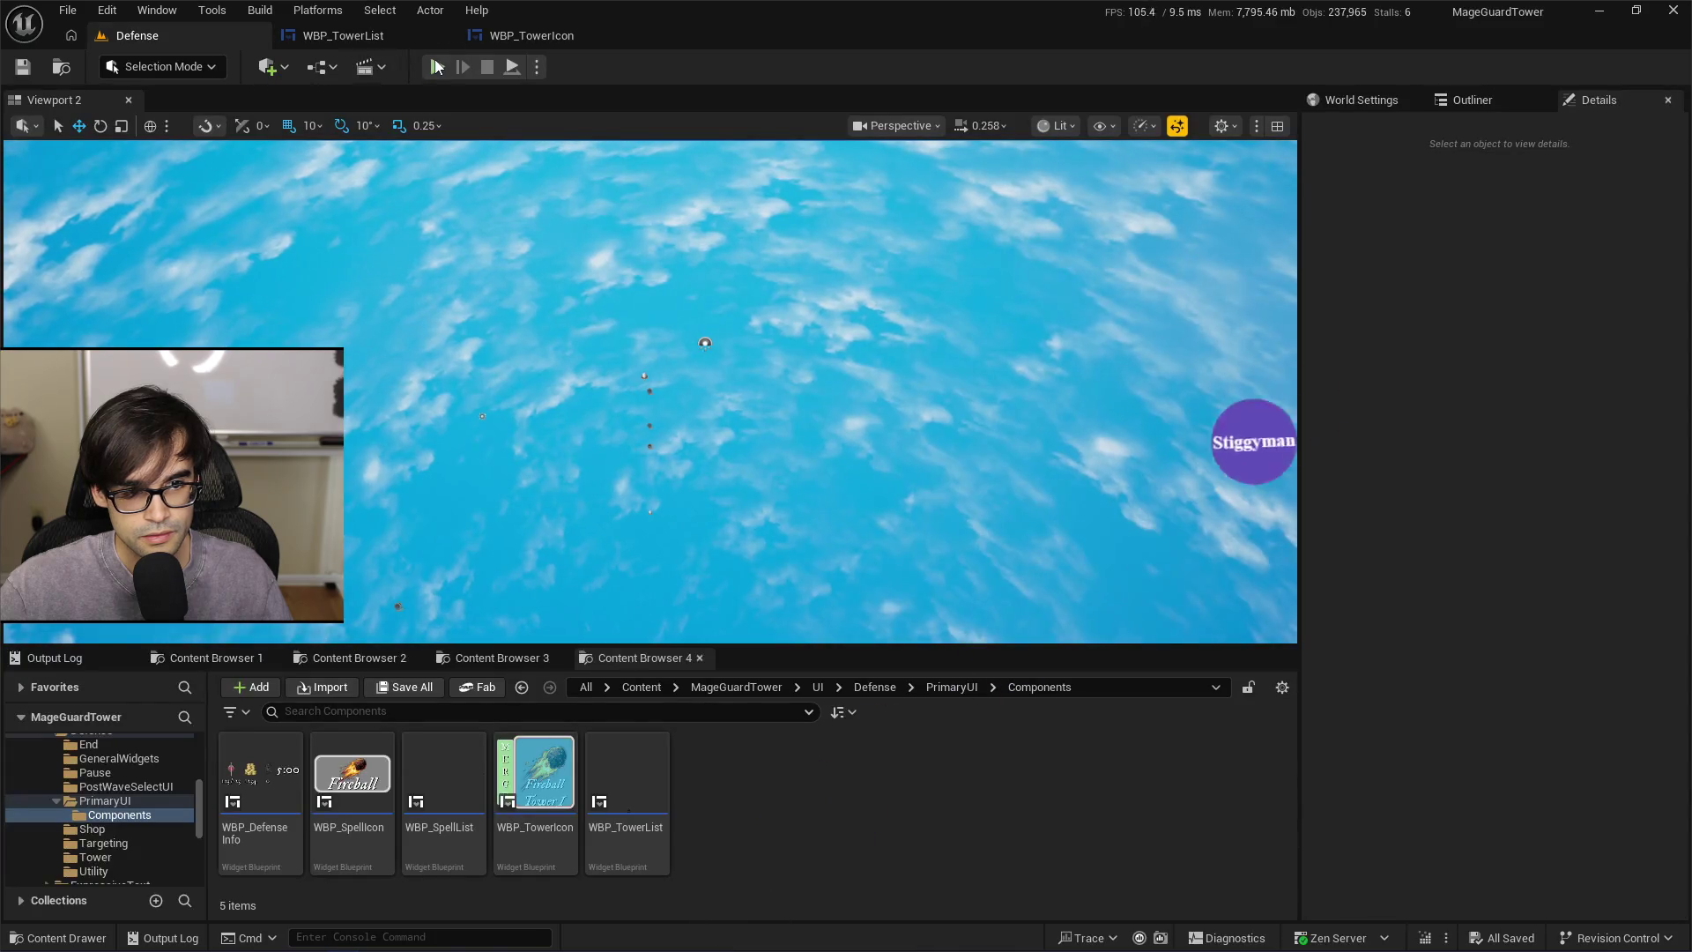
pyautogui.click(437, 68)
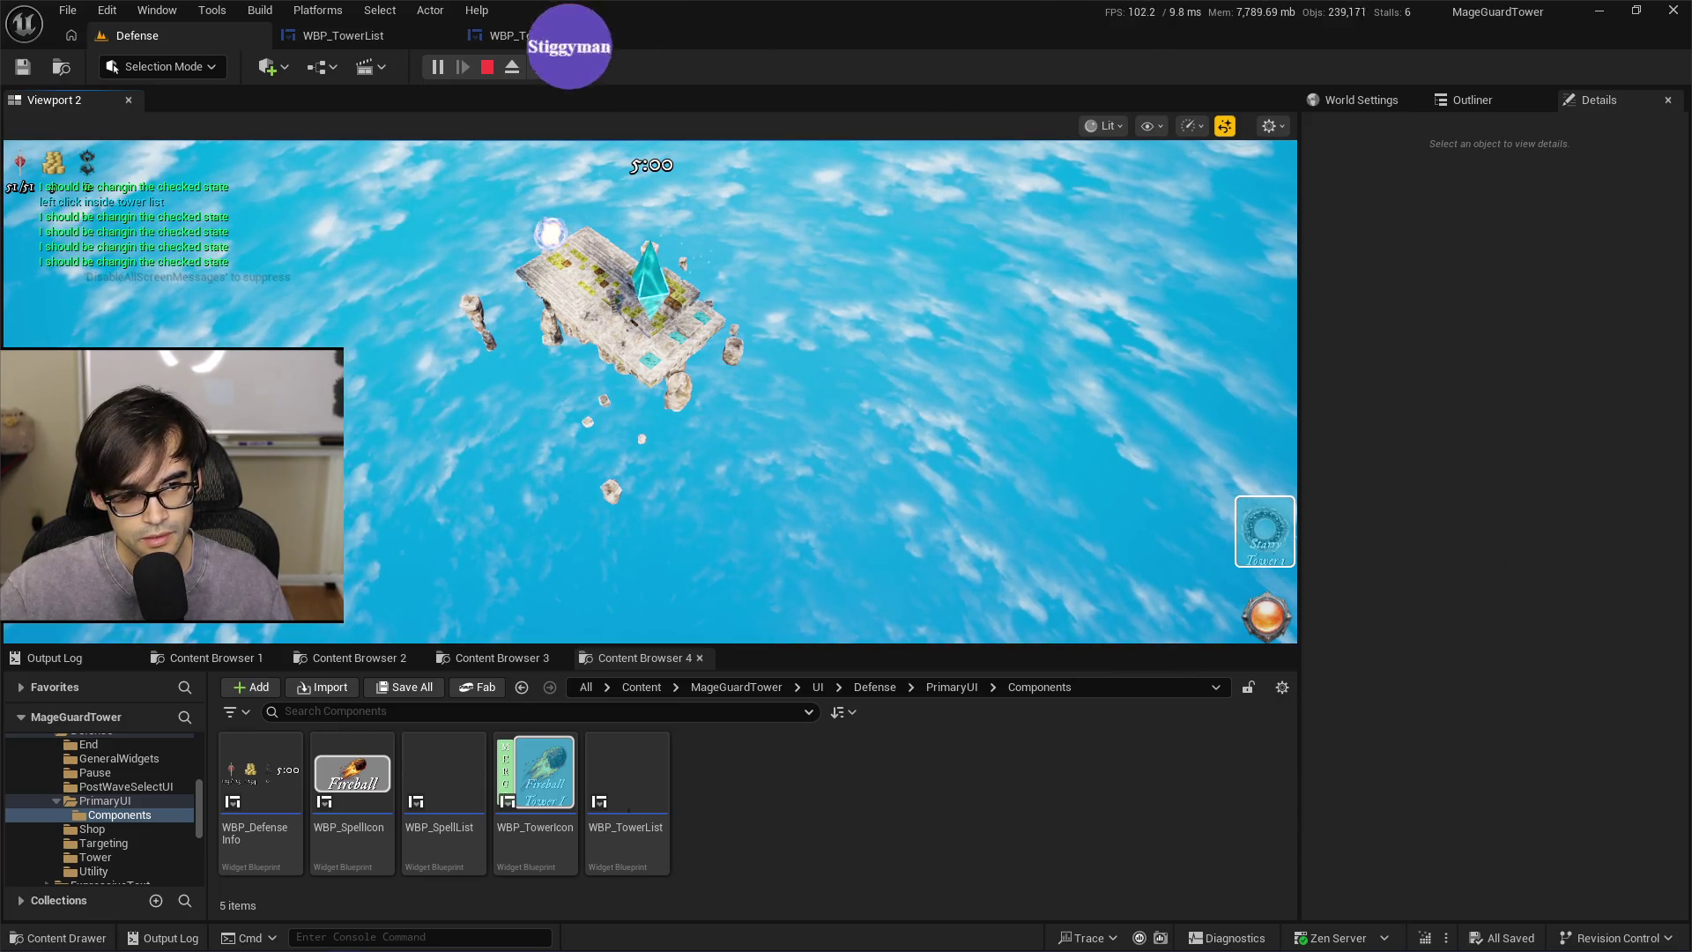
pyautogui.press('Escape')
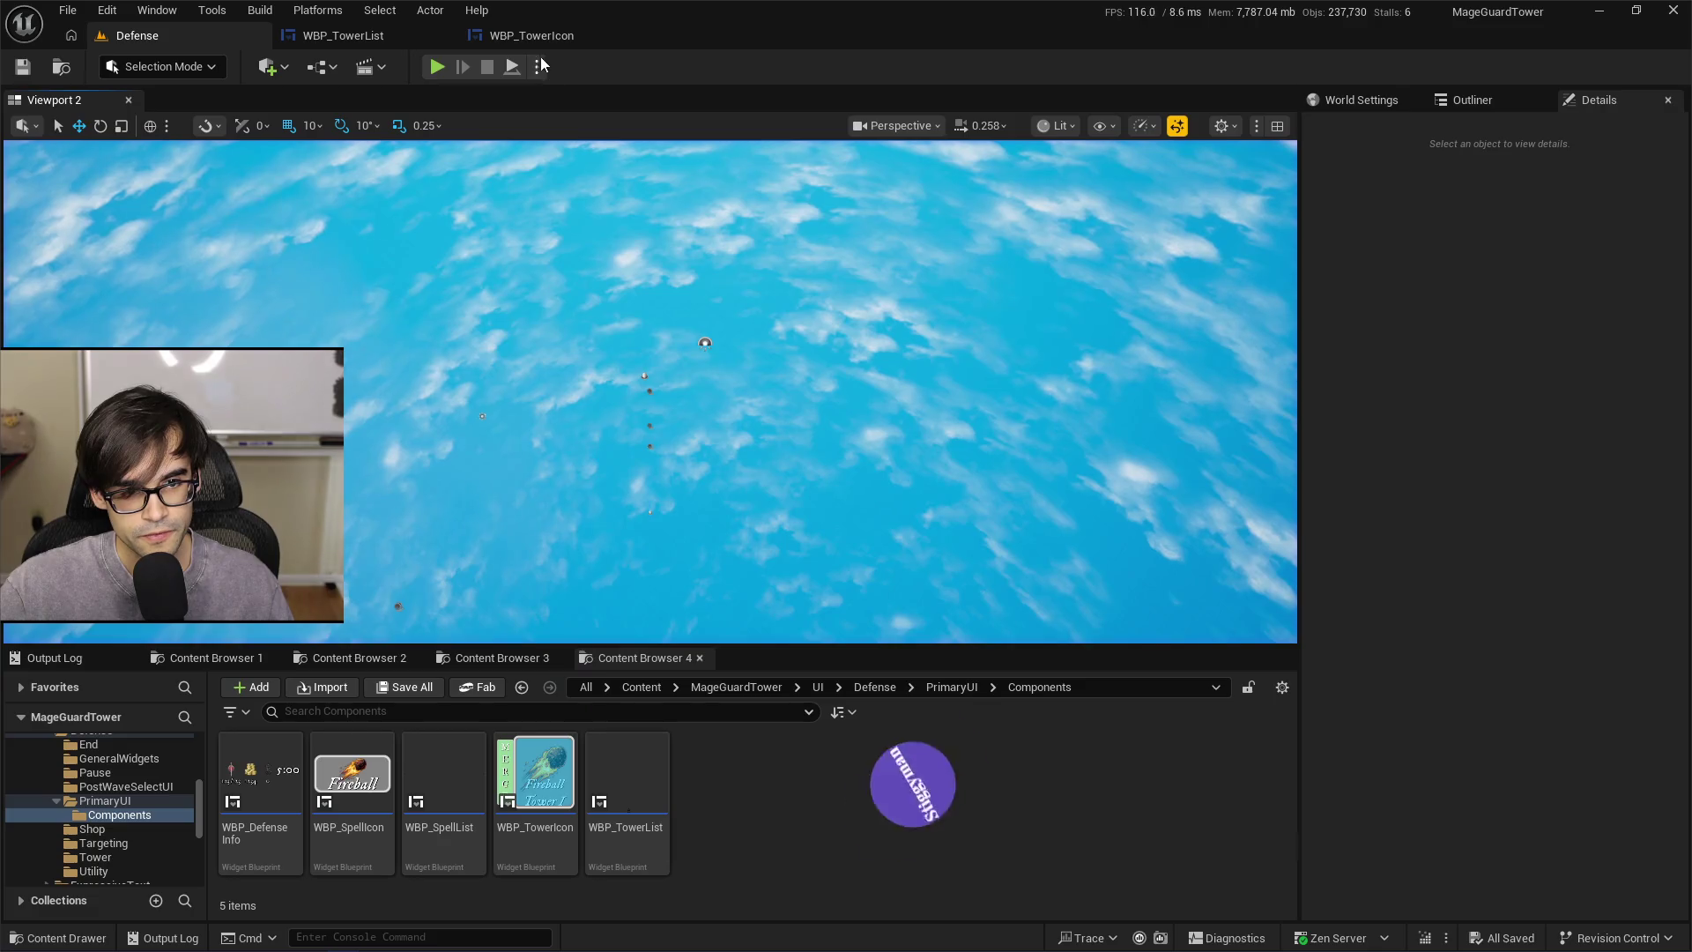
pyautogui.click(537, 42)
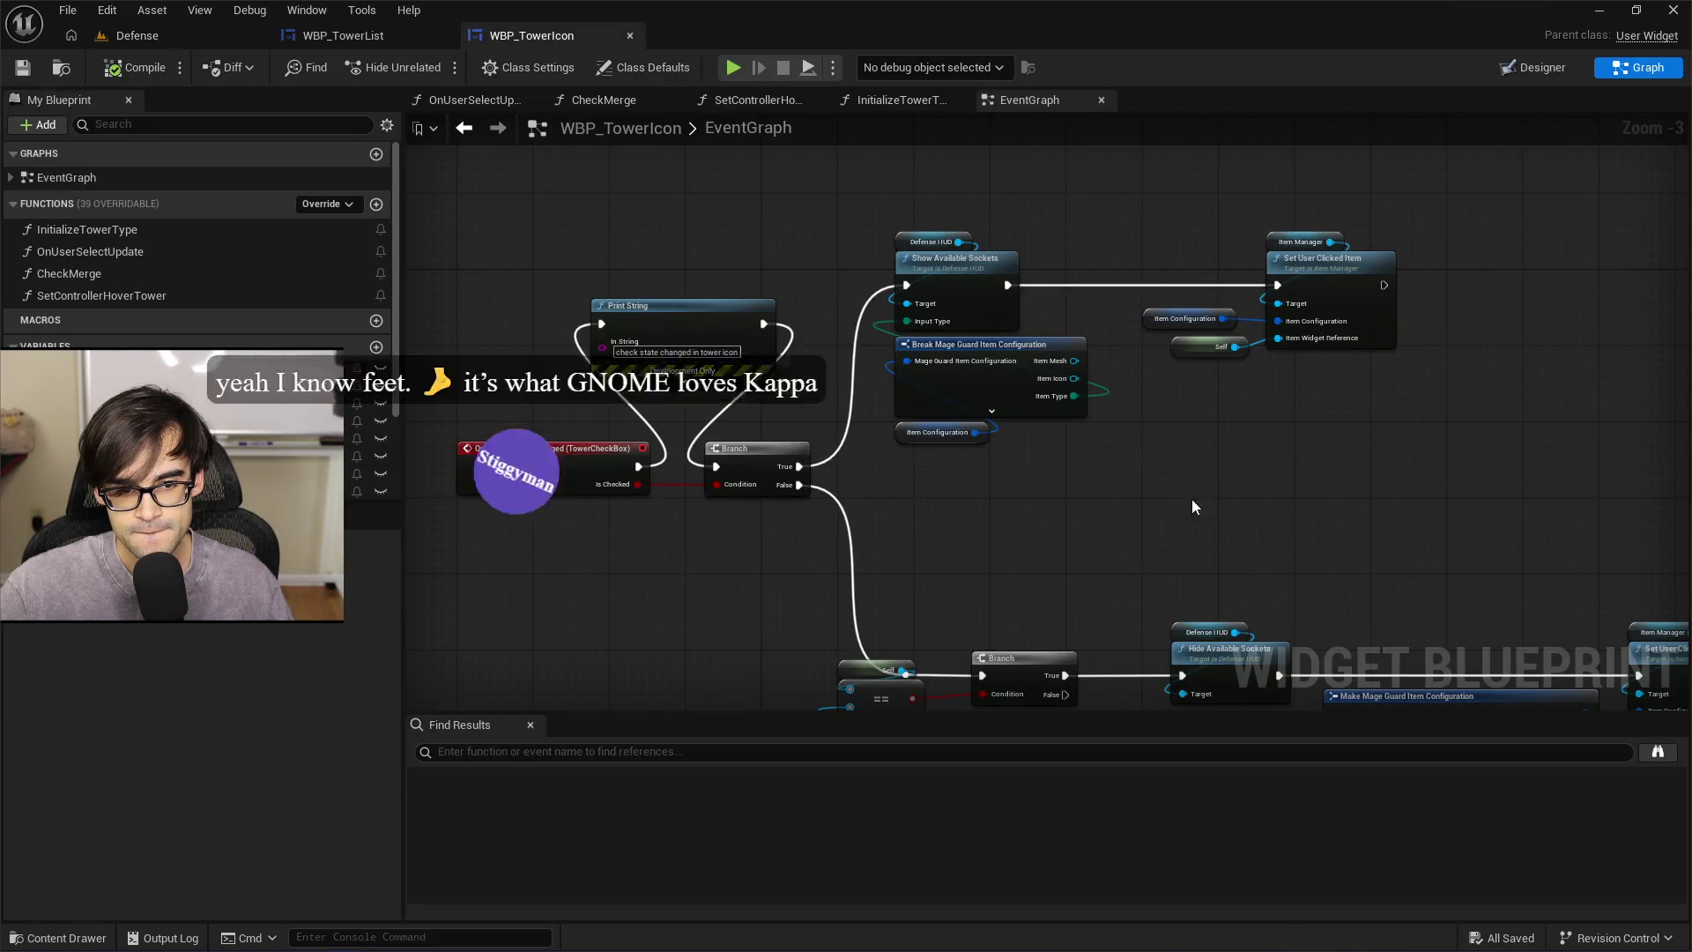
# Expand the Print String's advanced pins and set its Text Color to green
pyautogui.click(683, 381)
pyautogui.moveTo(697, 339); pyautogui.dragTo(696, 224)
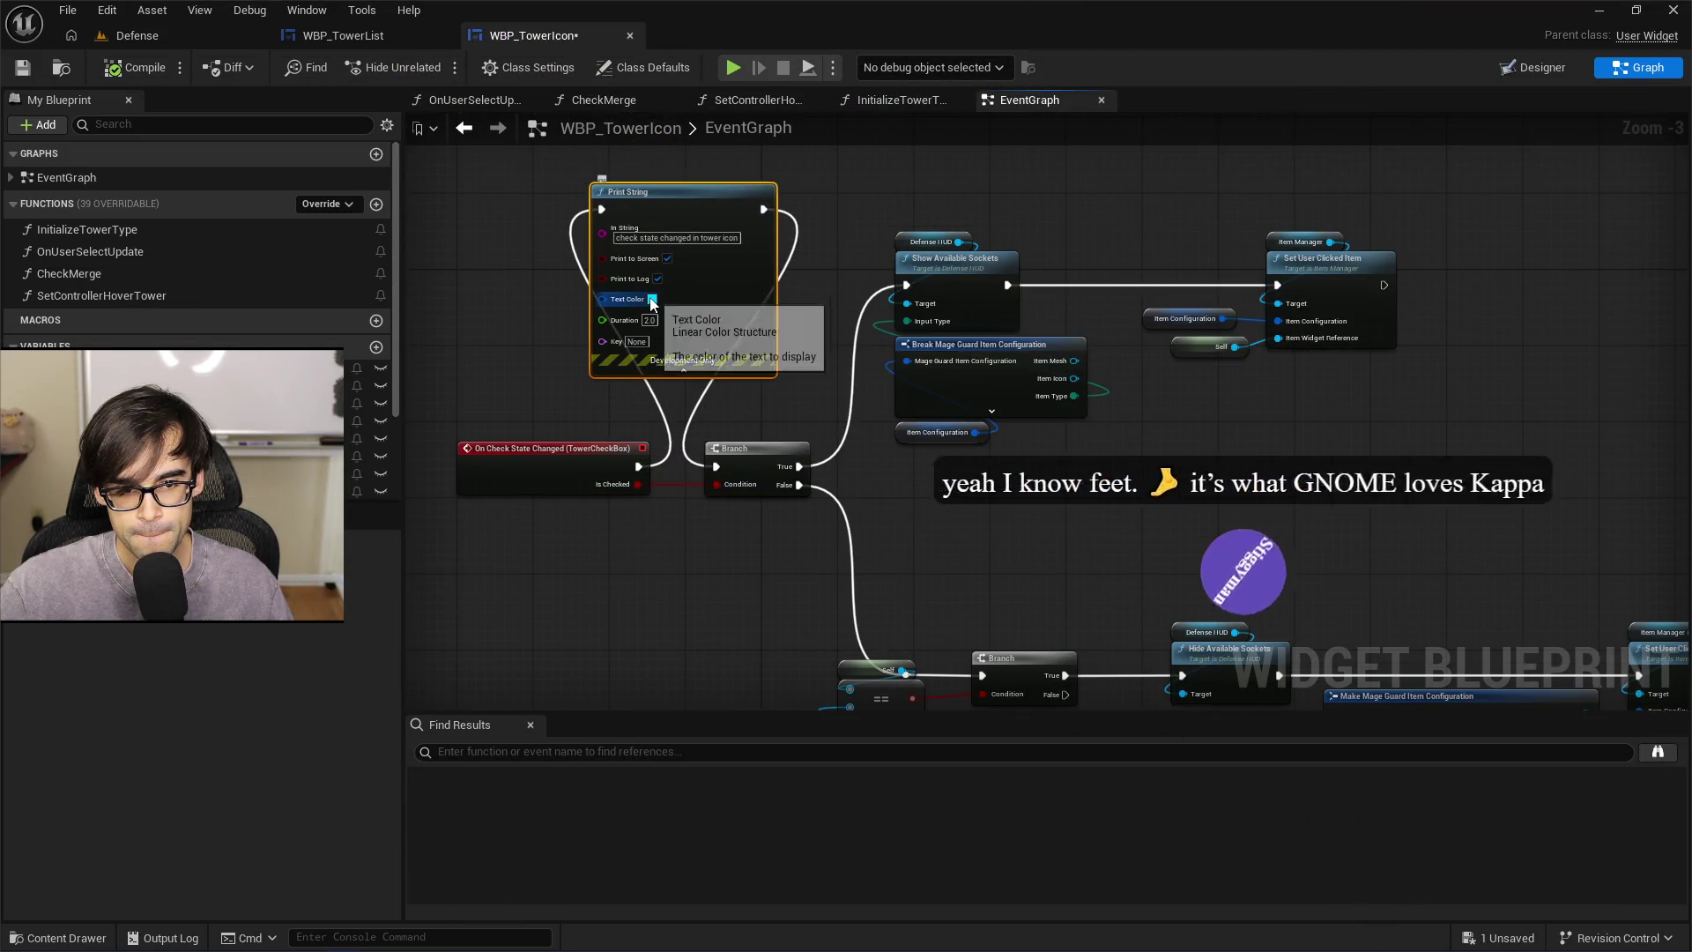
pyautogui.click(653, 299)
pyautogui.click(891, 678)
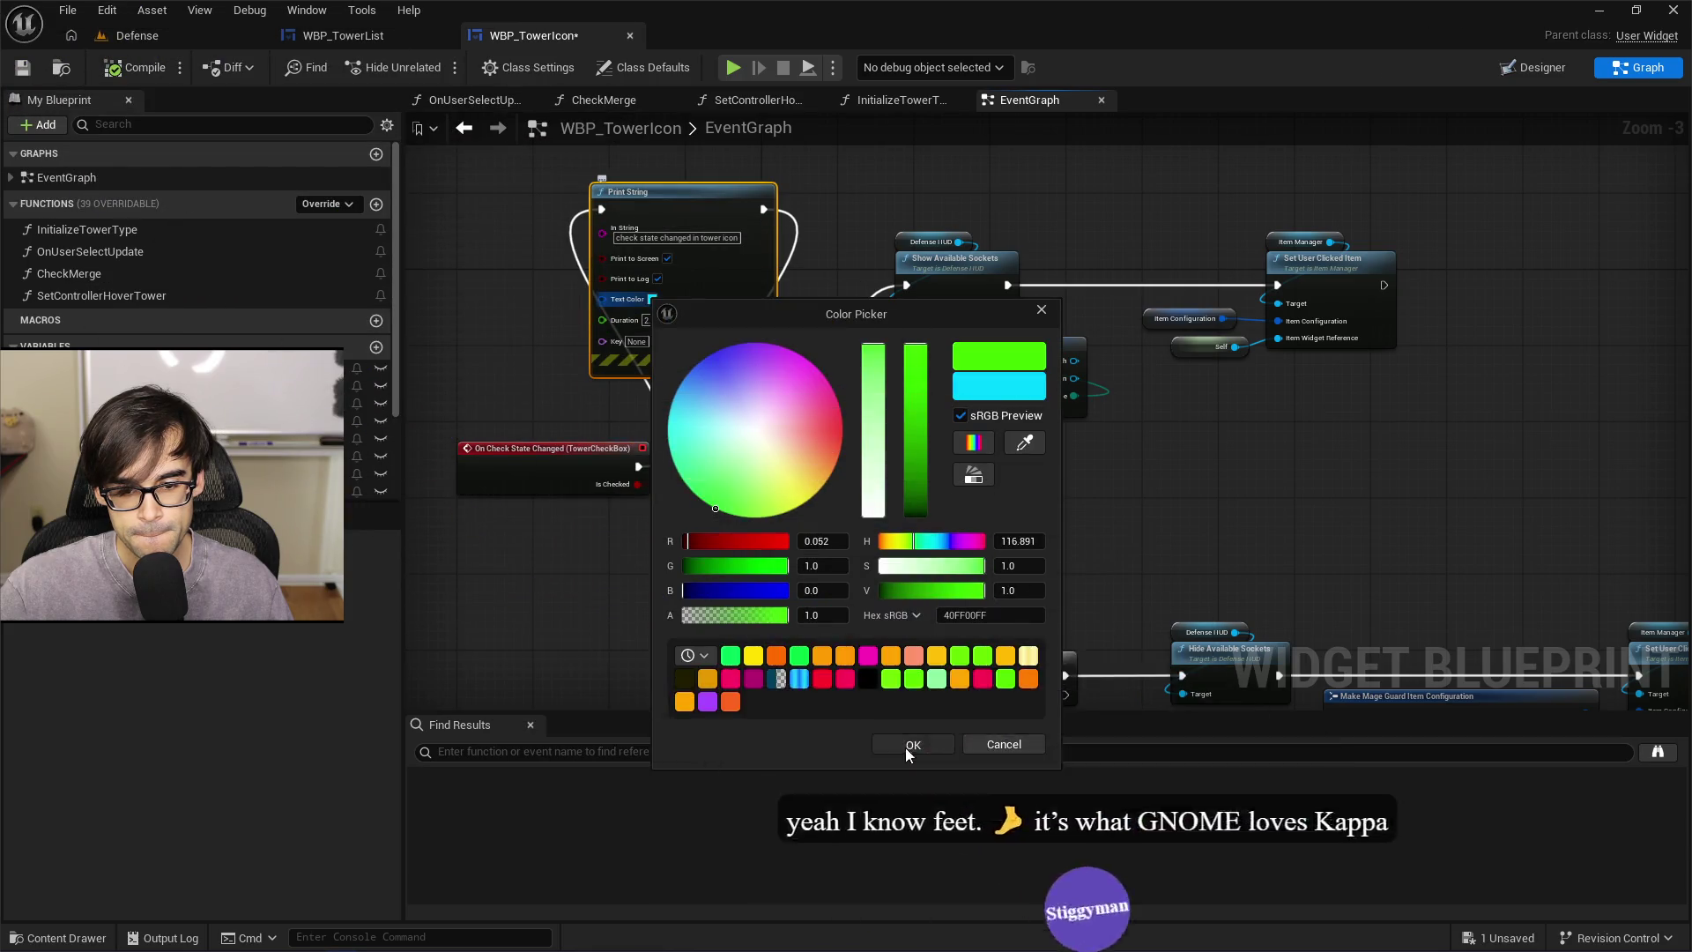
pyautogui.click(913, 744)
# Set the Print String Duration to 50, save the blueprint, and return to Defense
pyautogui.click(653, 321)
pyautogui.write('50')
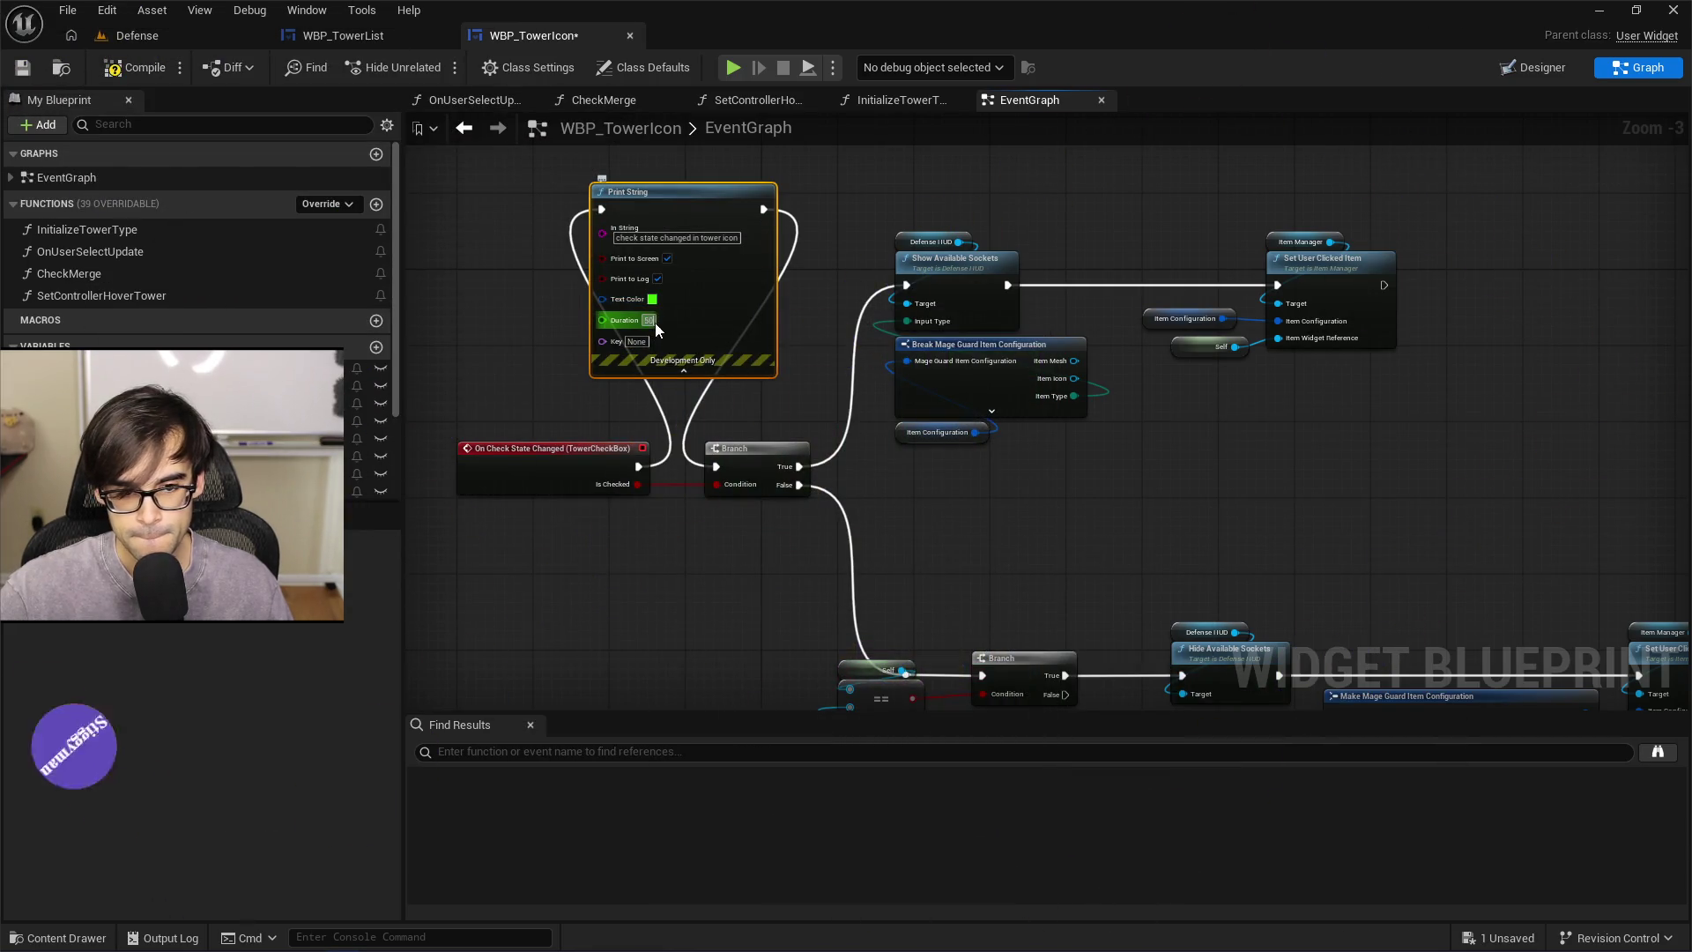
pyautogui.press('Return')
pyautogui.click(24, 69)
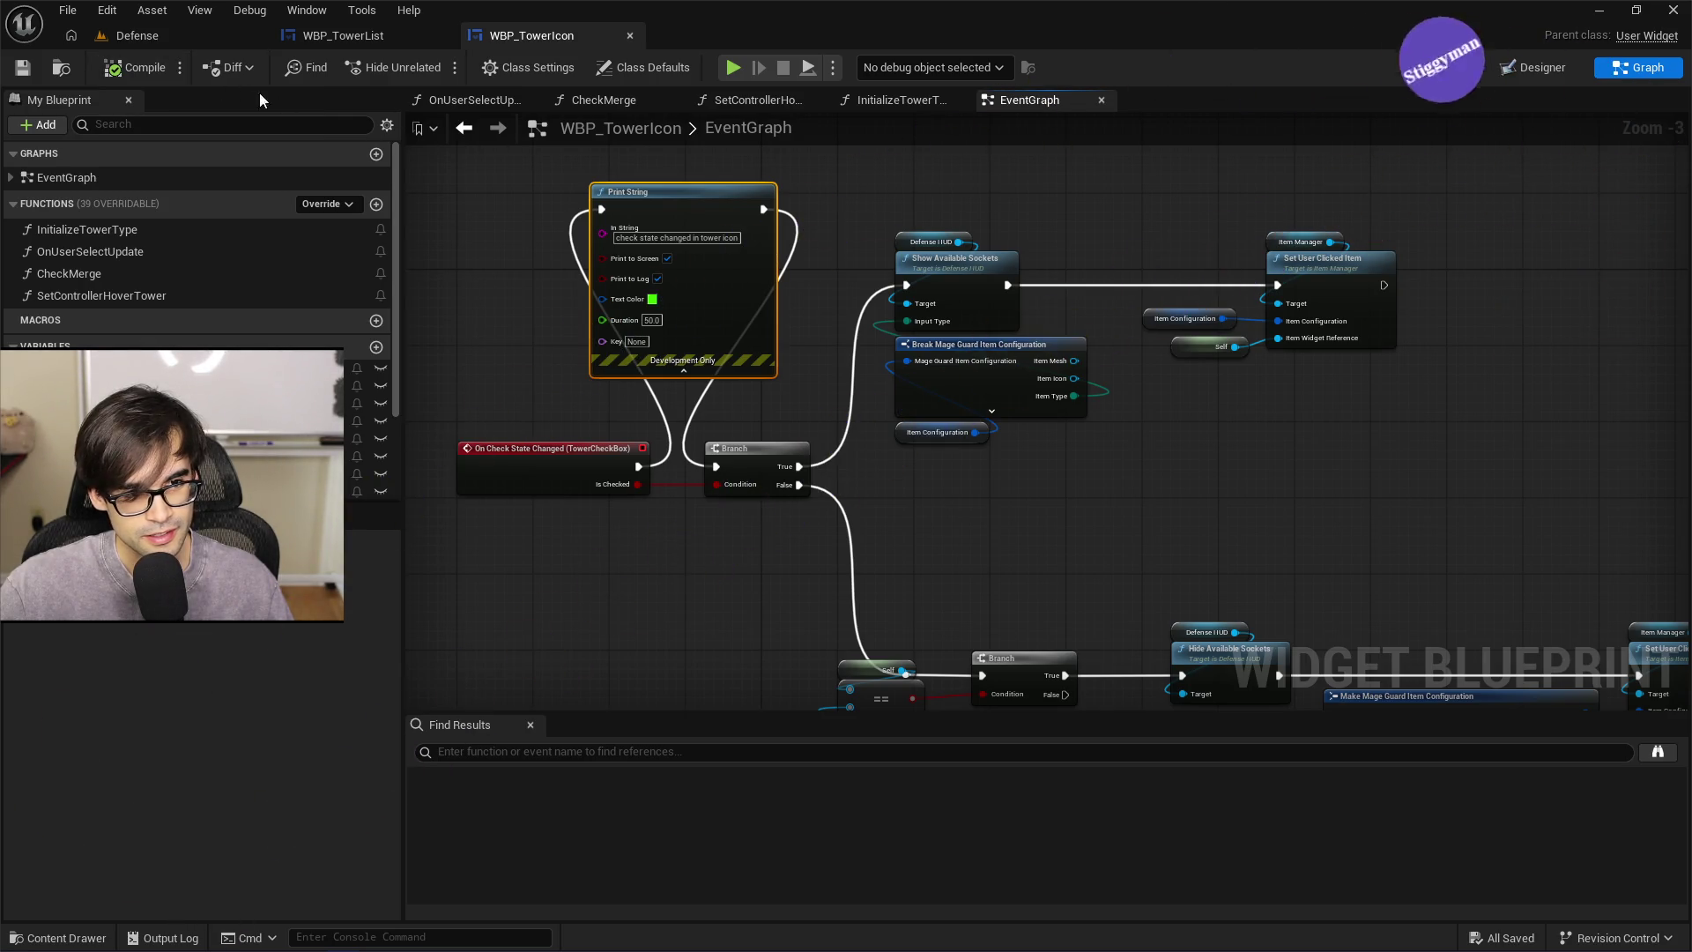
pyautogui.click(173, 40)
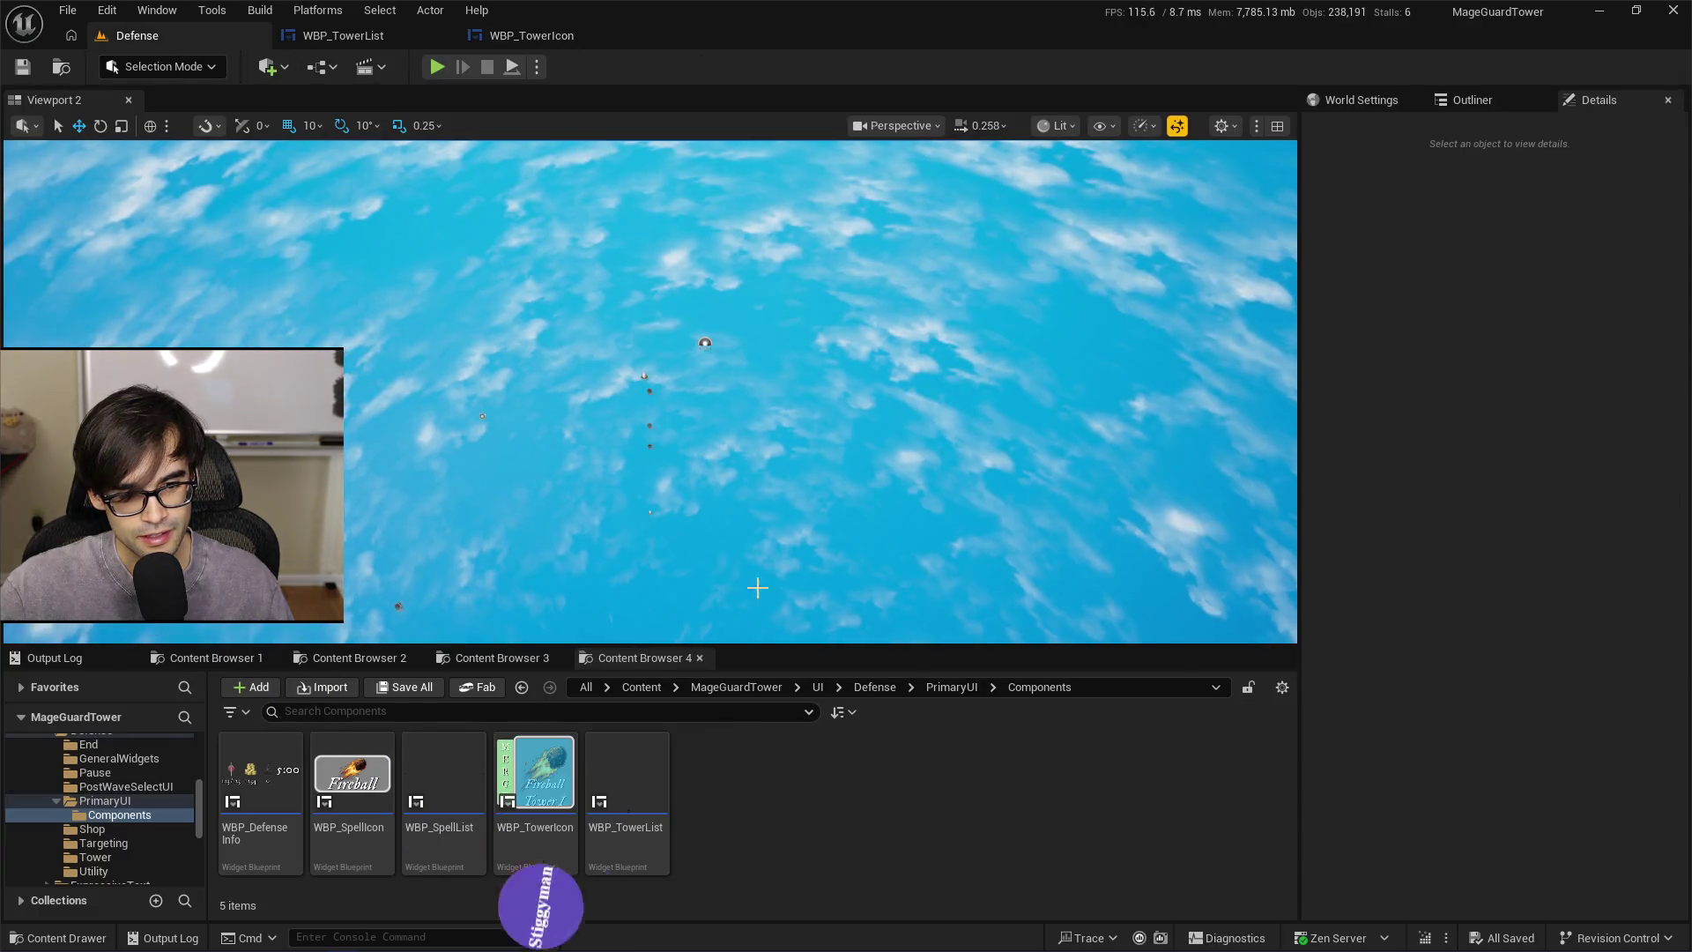
# Flip between the Pawn Desktop and UI Components content folders
pyautogui.click(483, 659)
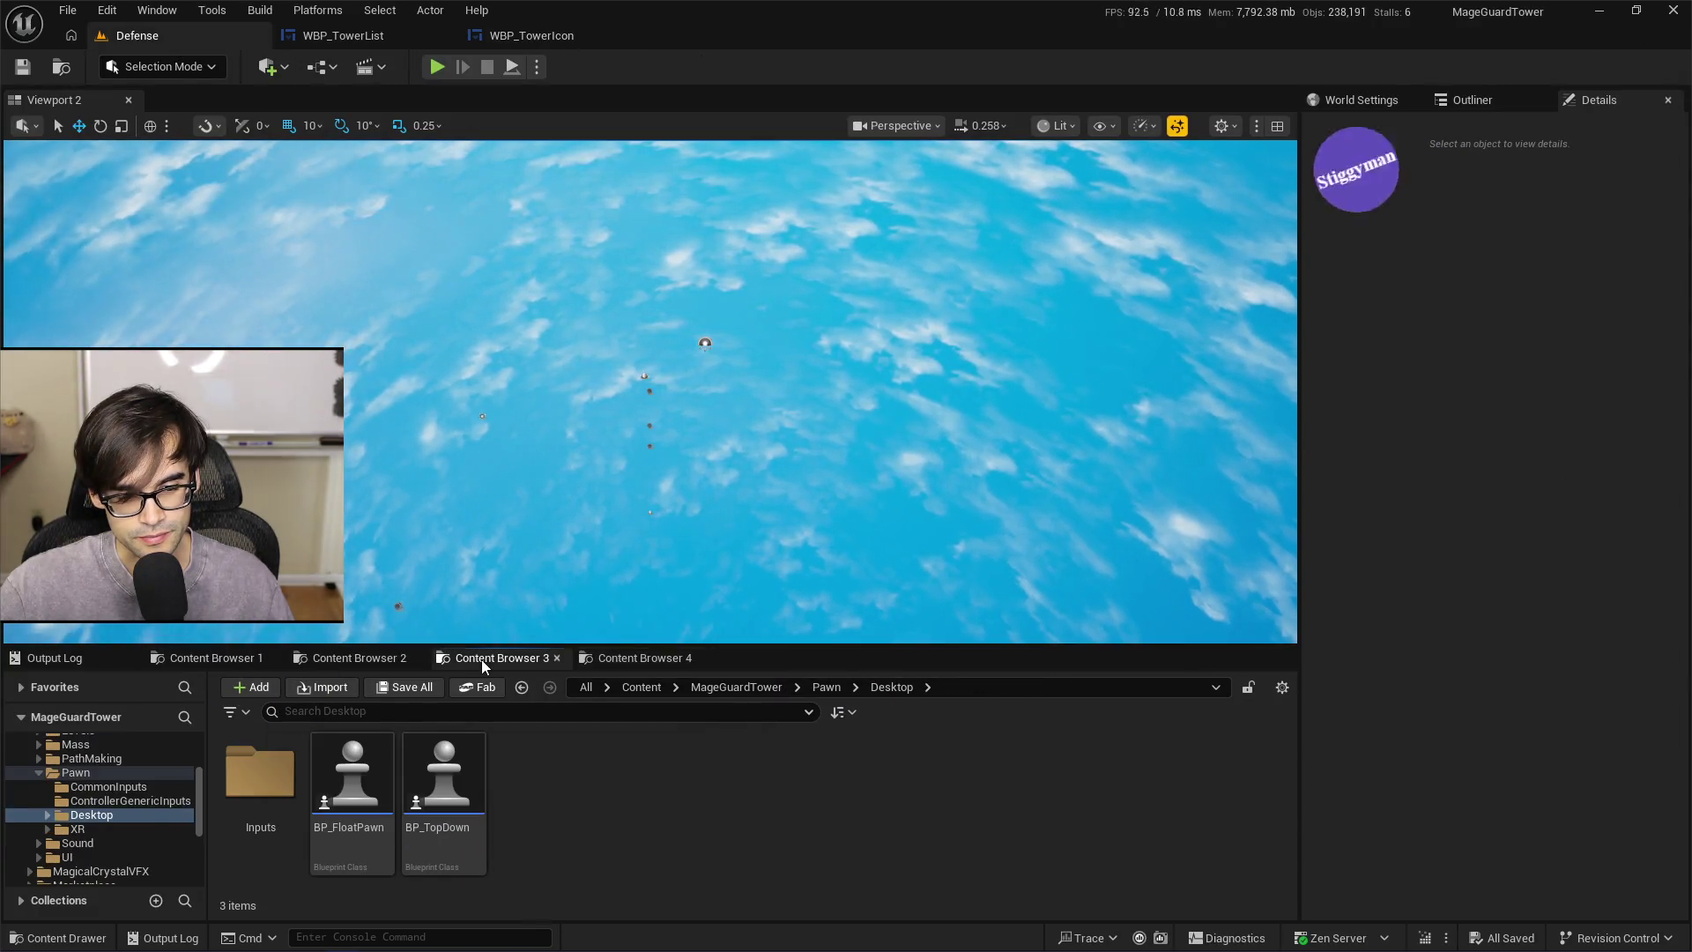
pyautogui.click(627, 667)
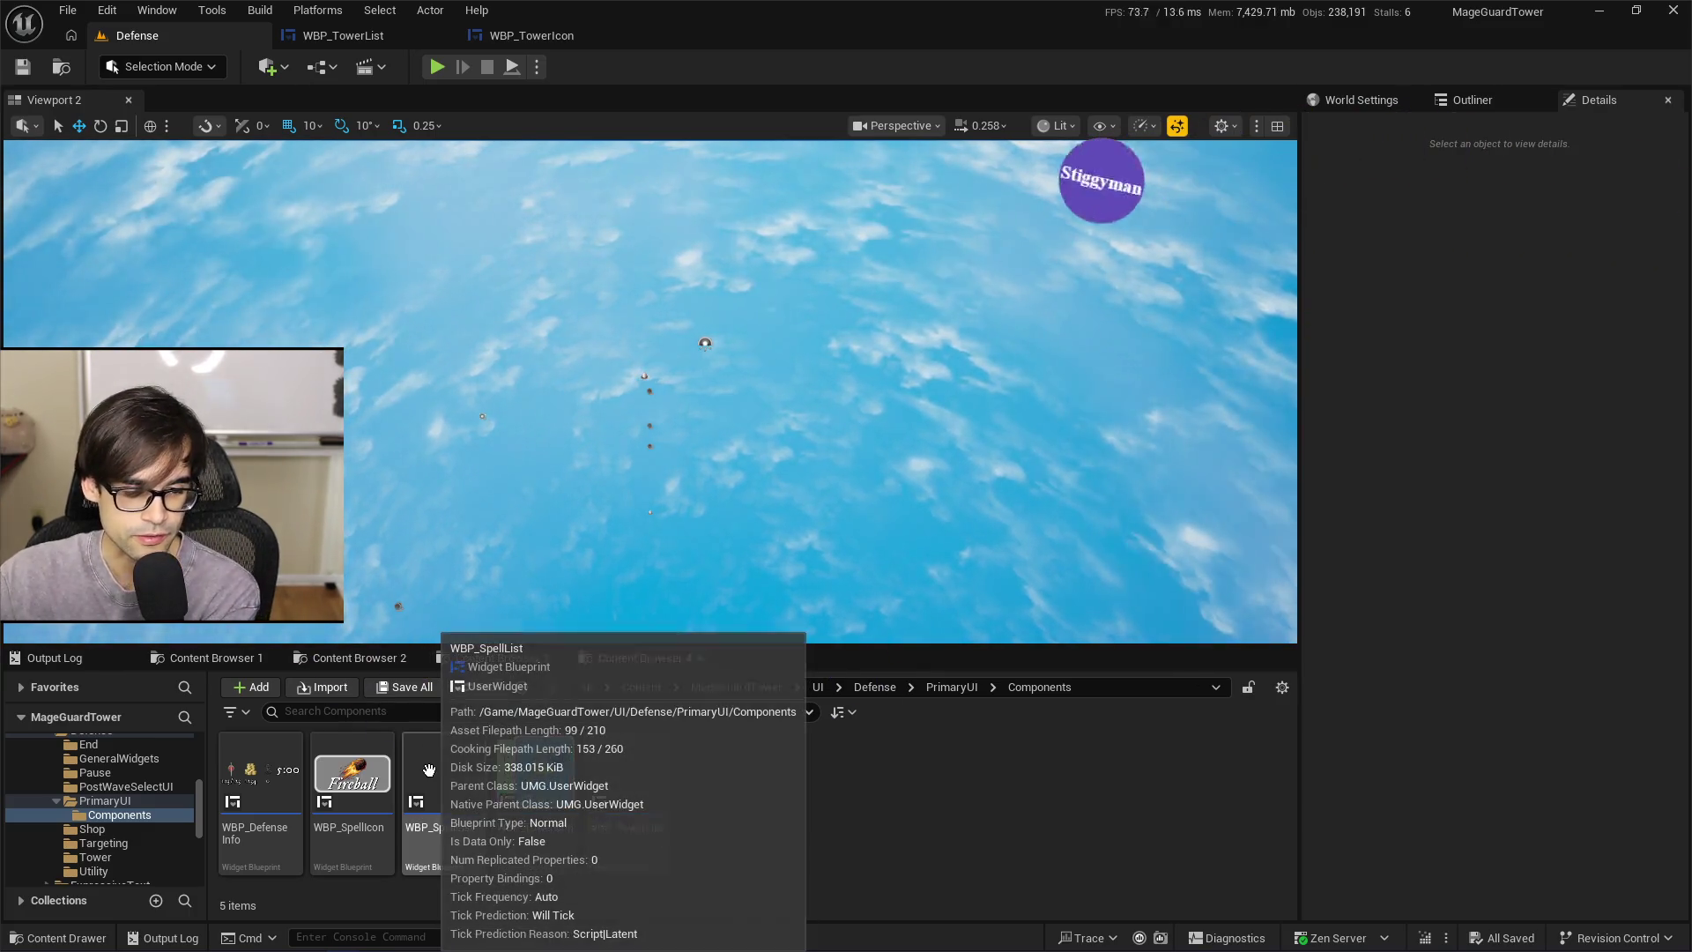
pyautogui.click(530, 661)
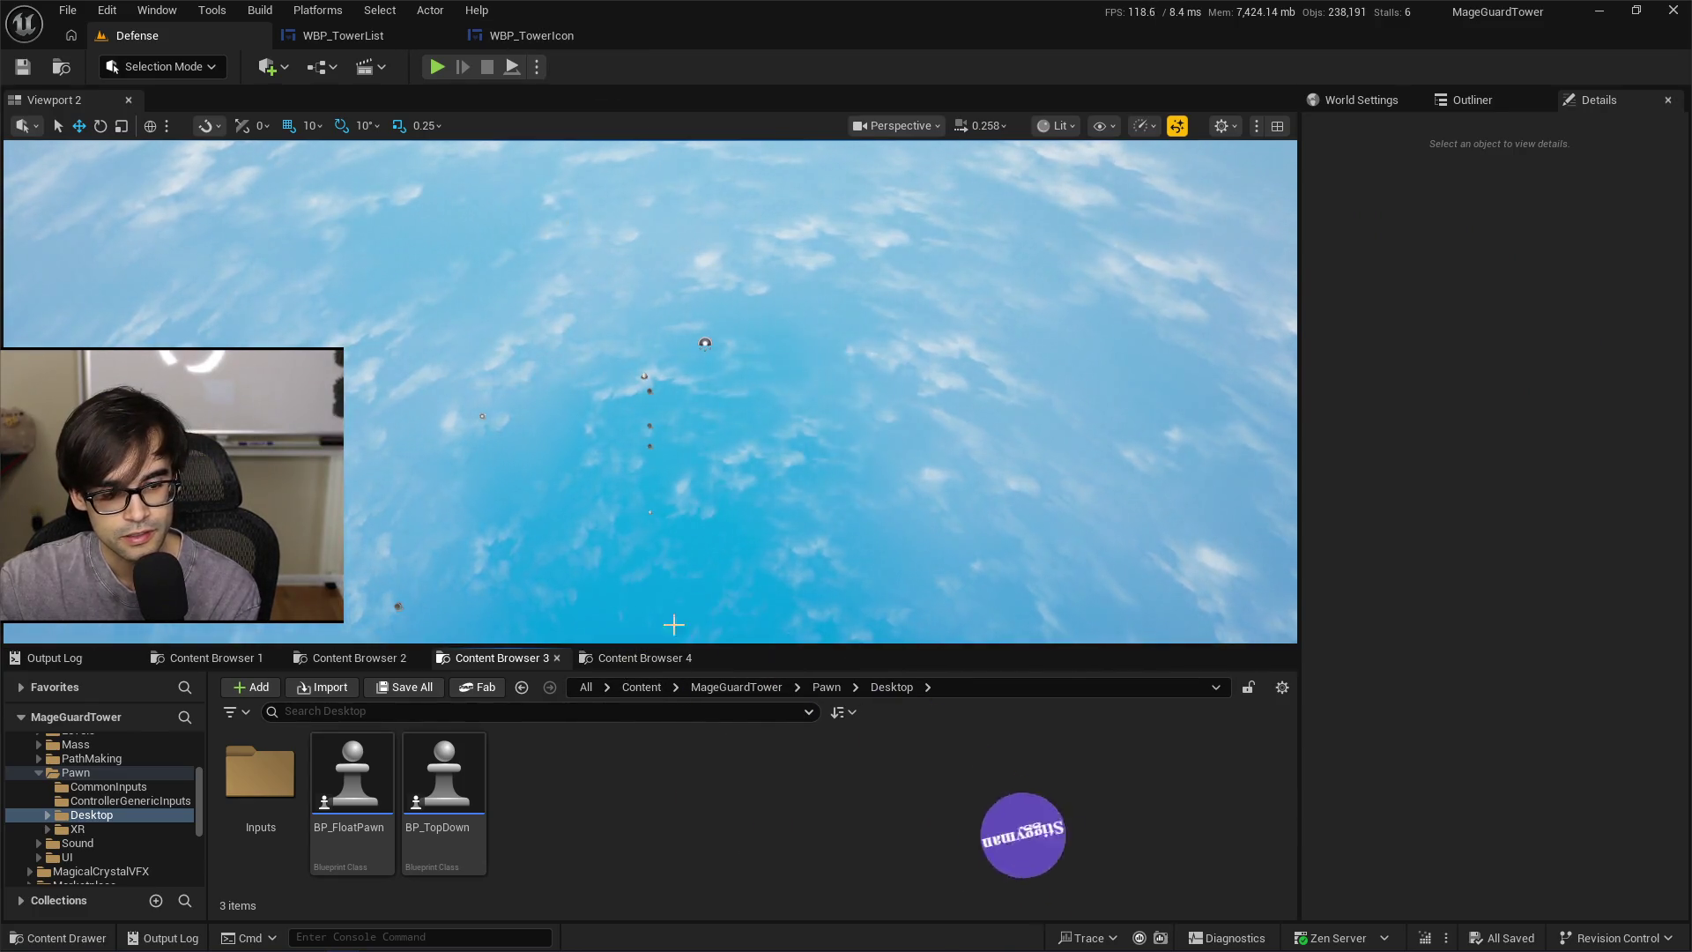
pyautogui.click(627, 661)
# Go to WBP_TowerList and undo to remove the left-click Print String node
pyautogui.click(525, 37)
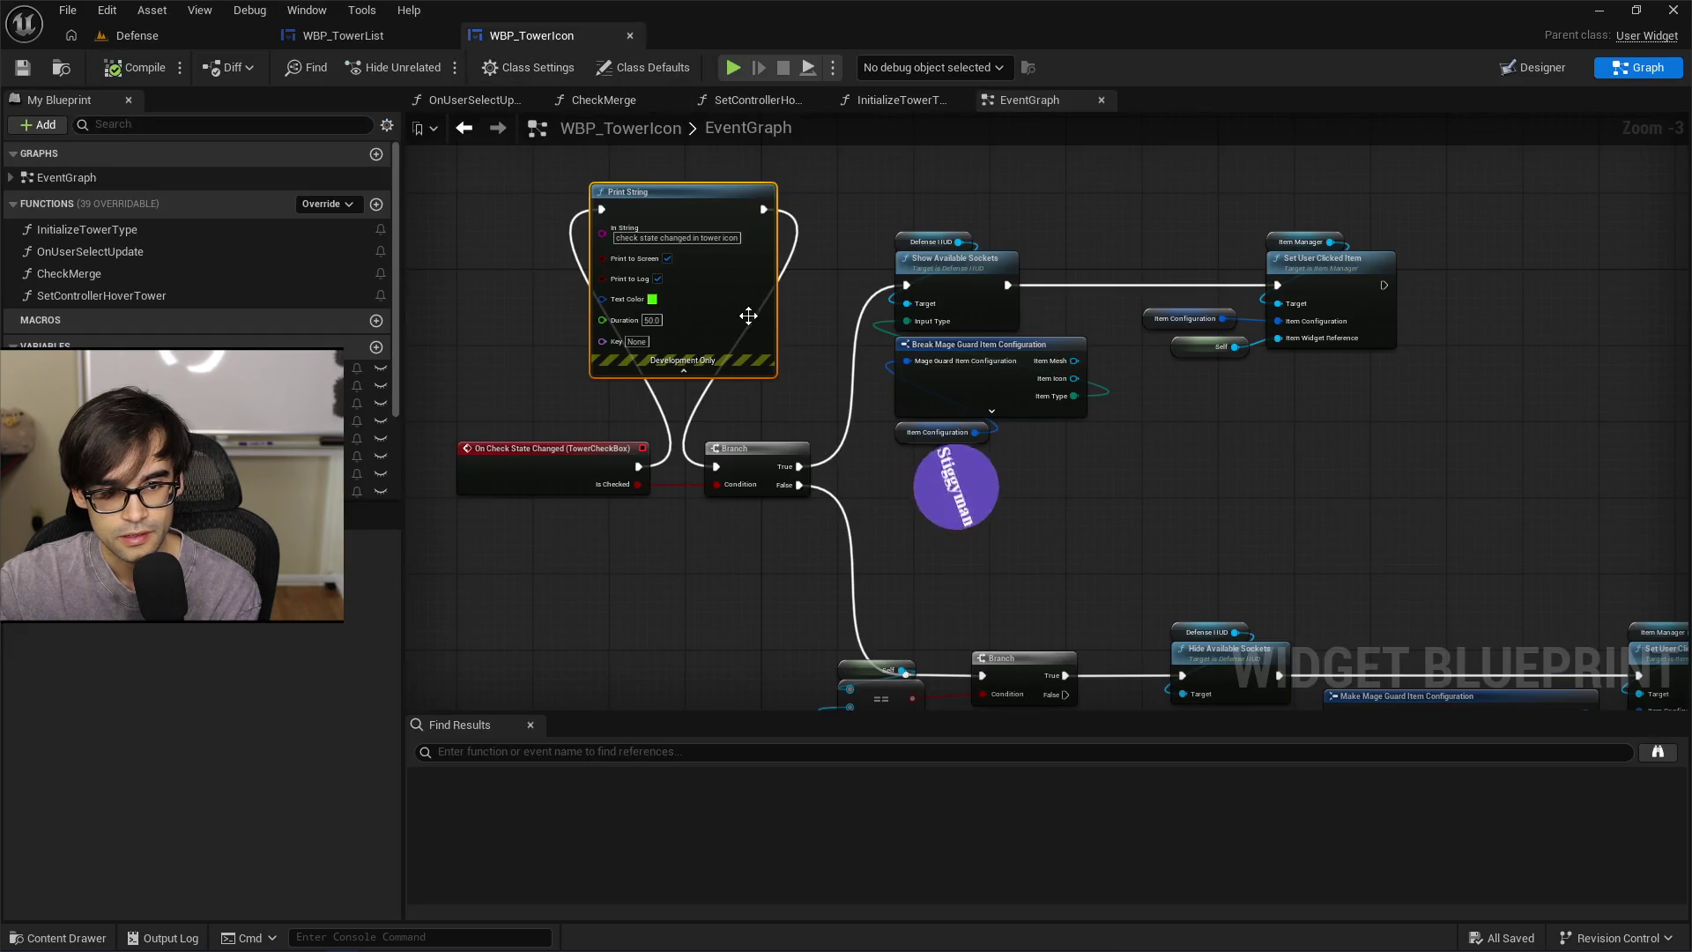
pyautogui.click(343, 35)
pyautogui.hotkey('ctrl', 'z')
pyautogui.hotkey('ctrl', 'z')
pyautogui.hotkey('ctrl', 'z')
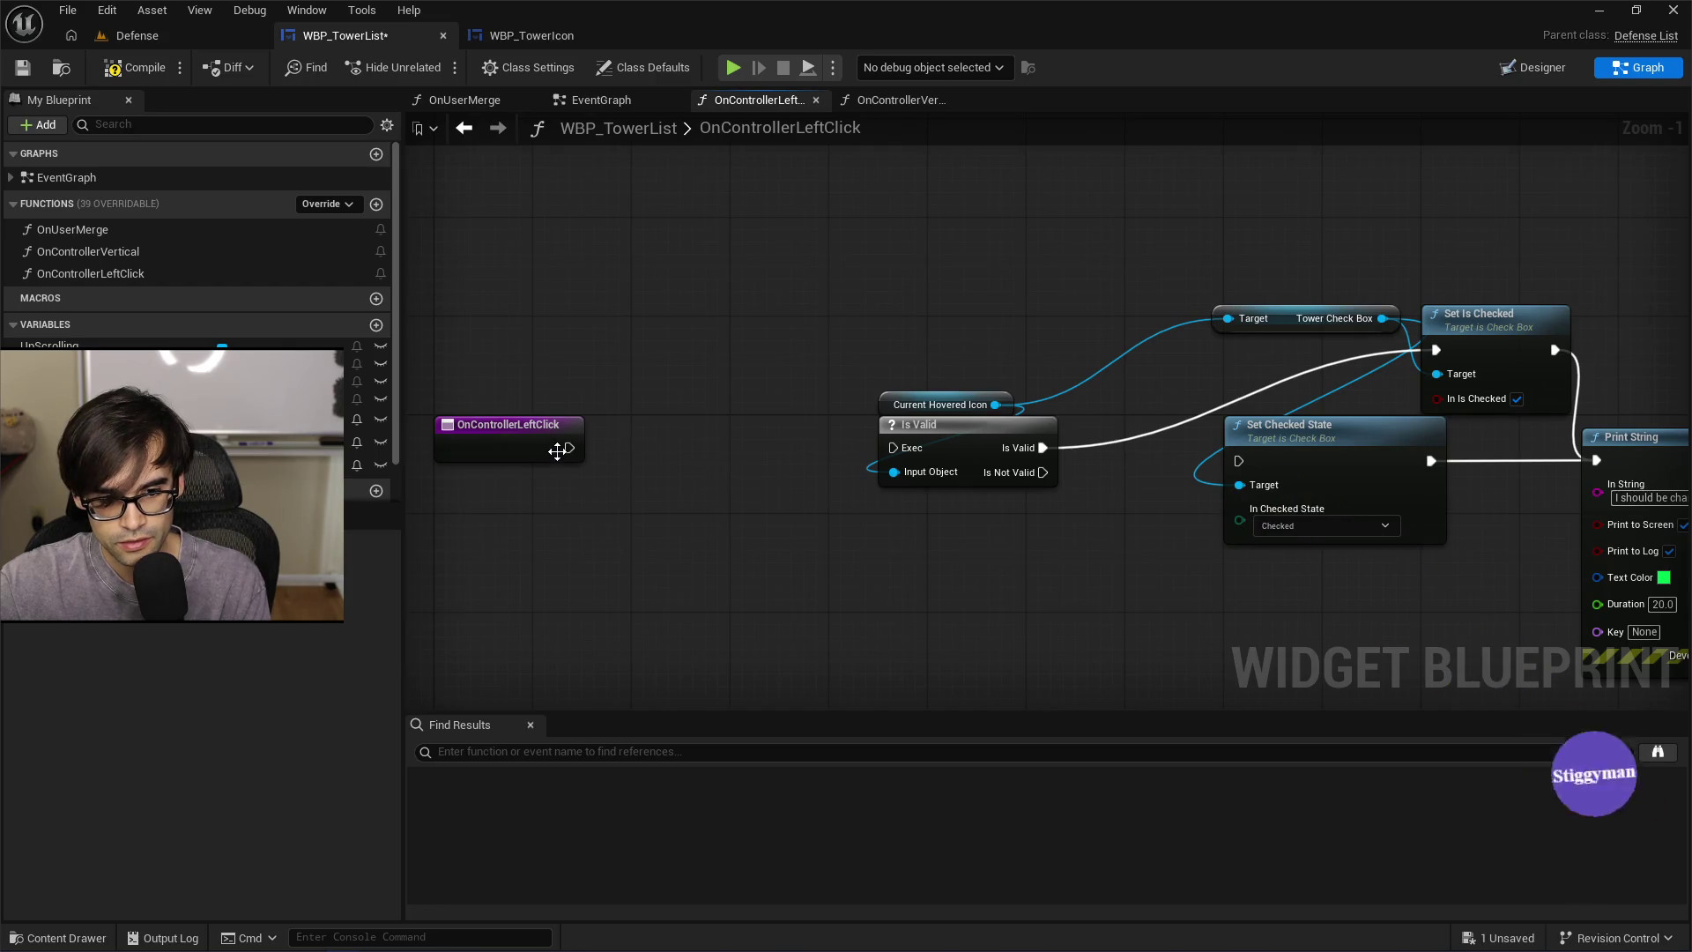
# Wire OnControllerLeftClick straight to Is Valid and rearrange Set Is Checked beside Set Checked State
pyautogui.moveTo(569, 447); pyautogui.dragTo(893, 447)
pyautogui.moveTo(993, 422); pyautogui.dragTo(808, 422)
pyautogui.moveTo(1298, 321); pyautogui.dragTo(1091, 319)
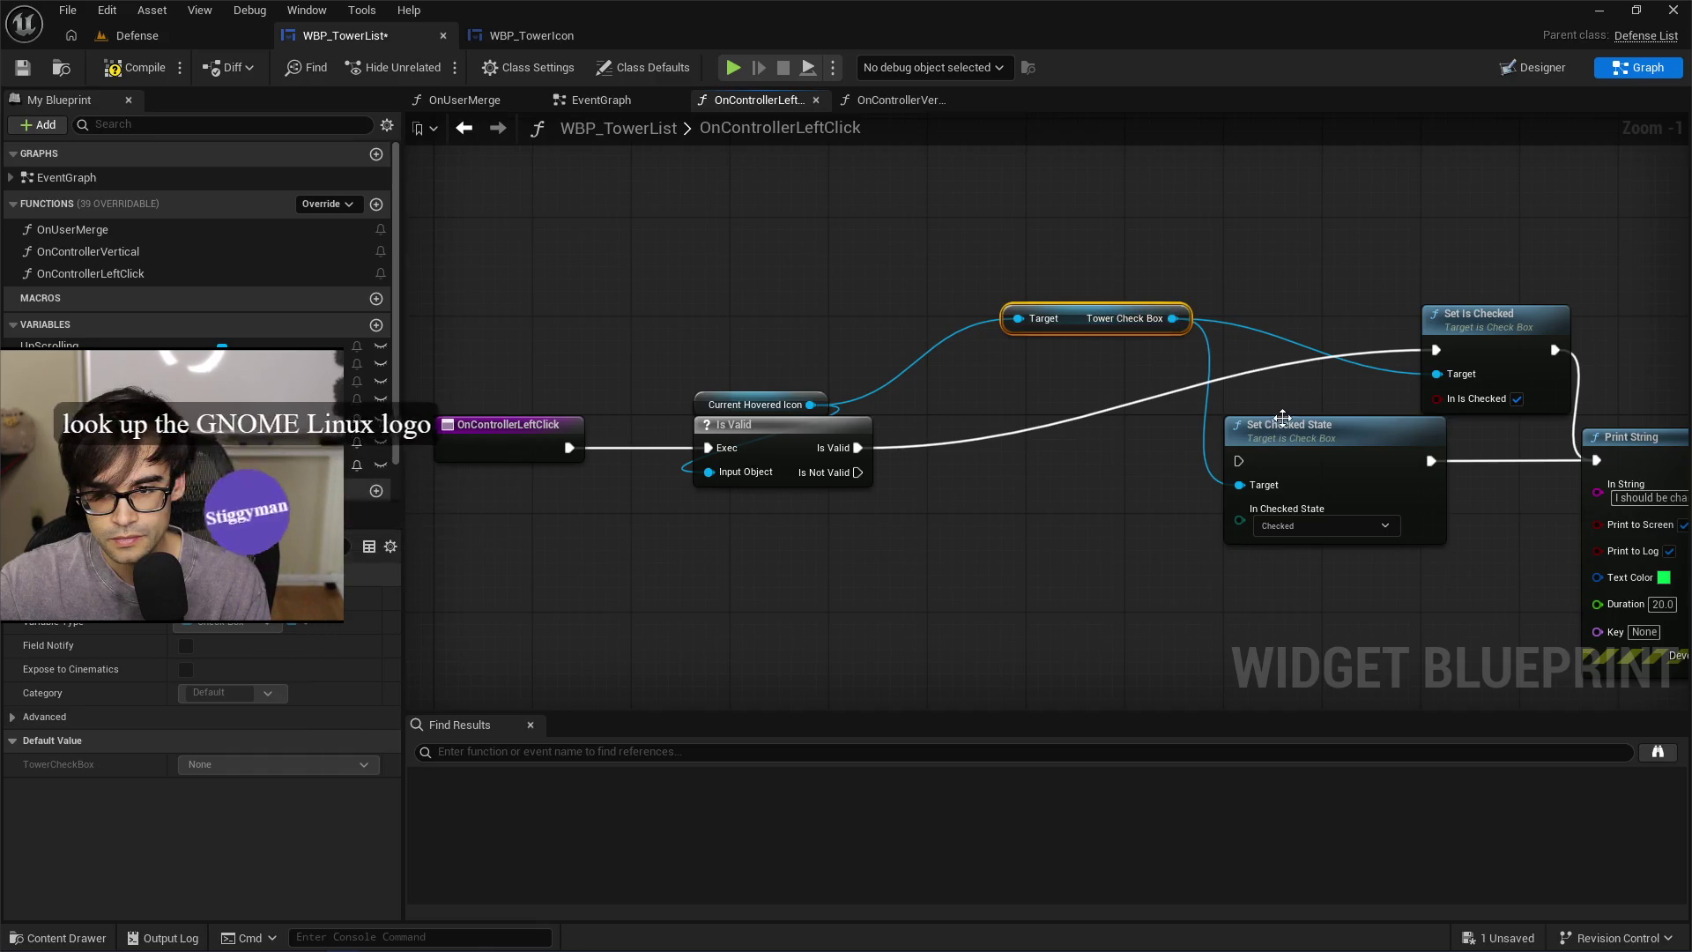
pyautogui.moveTo(1288, 442); pyautogui.dragTo(1263, 537)
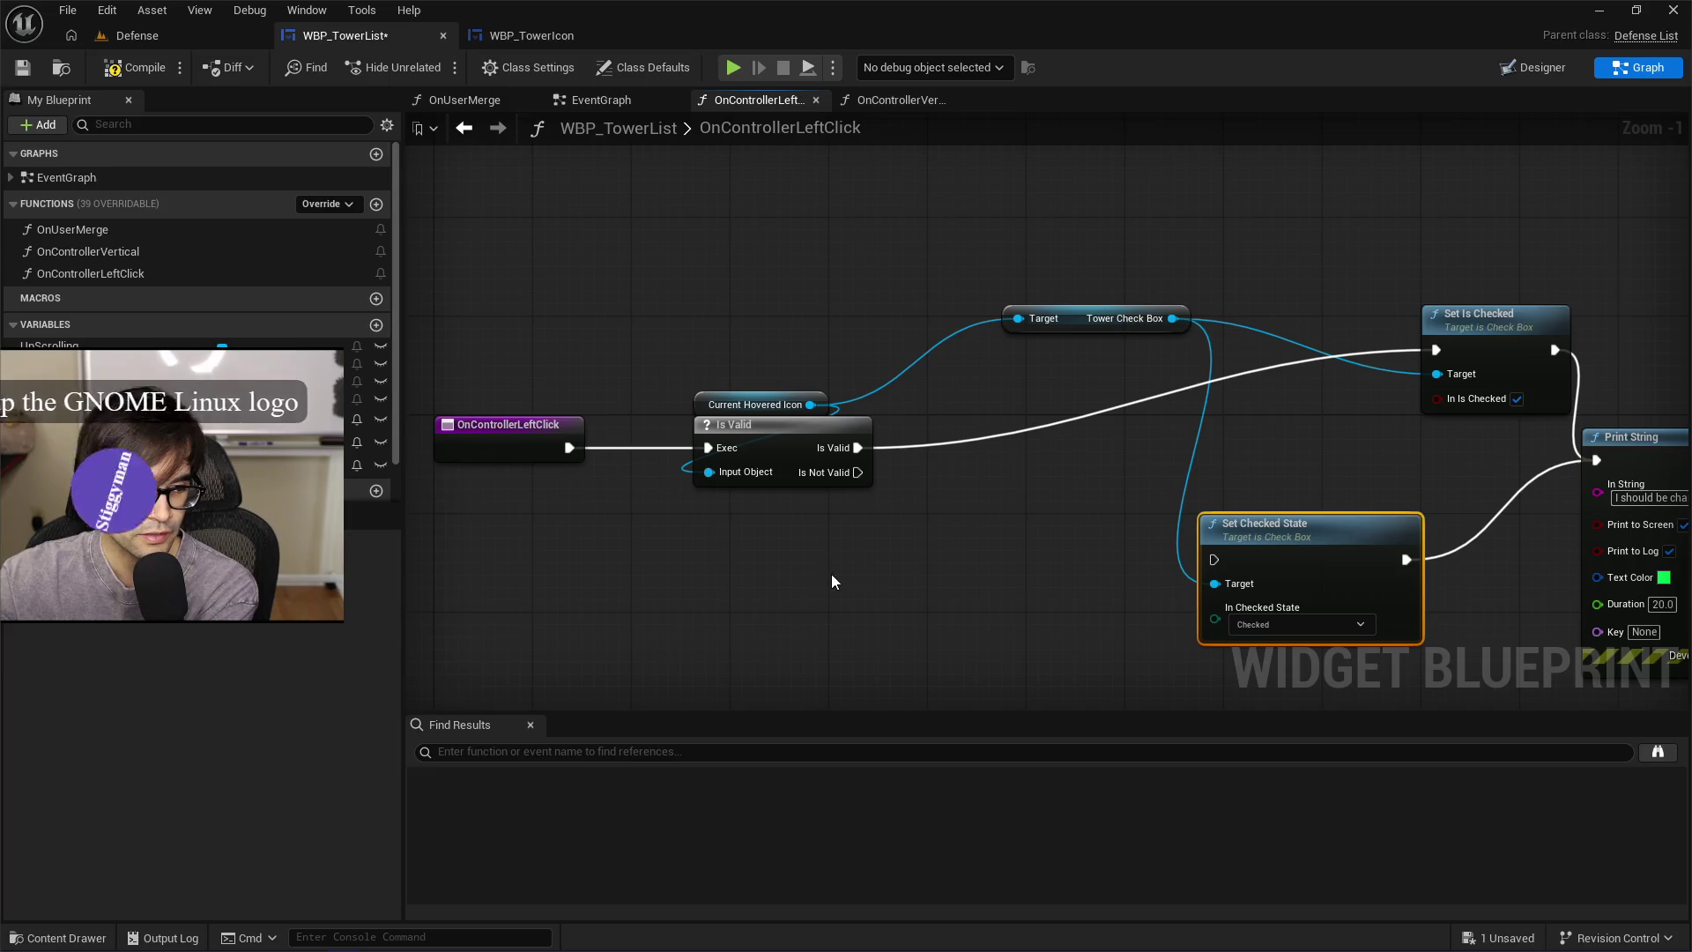
pyautogui.moveTo(1482, 320)
pyautogui.mouseDown()
pyautogui.moveTo(1233, 432)
pyautogui.moveTo(1280, 411)
pyautogui.moveTo(1261, 415)
pyautogui.mouseUp()
pyautogui.moveTo(1118, 336)
pyautogui.mouseDown()
pyautogui.moveTo(996, 278)
pyautogui.moveTo(903, 328)
pyautogui.moveTo(841, 573)
pyautogui.moveTo(828, 476)
pyautogui.moveTo(865, 462)
pyautogui.moveTo(894, 569)
pyautogui.moveTo(907, 559)
pyautogui.mouseUp()
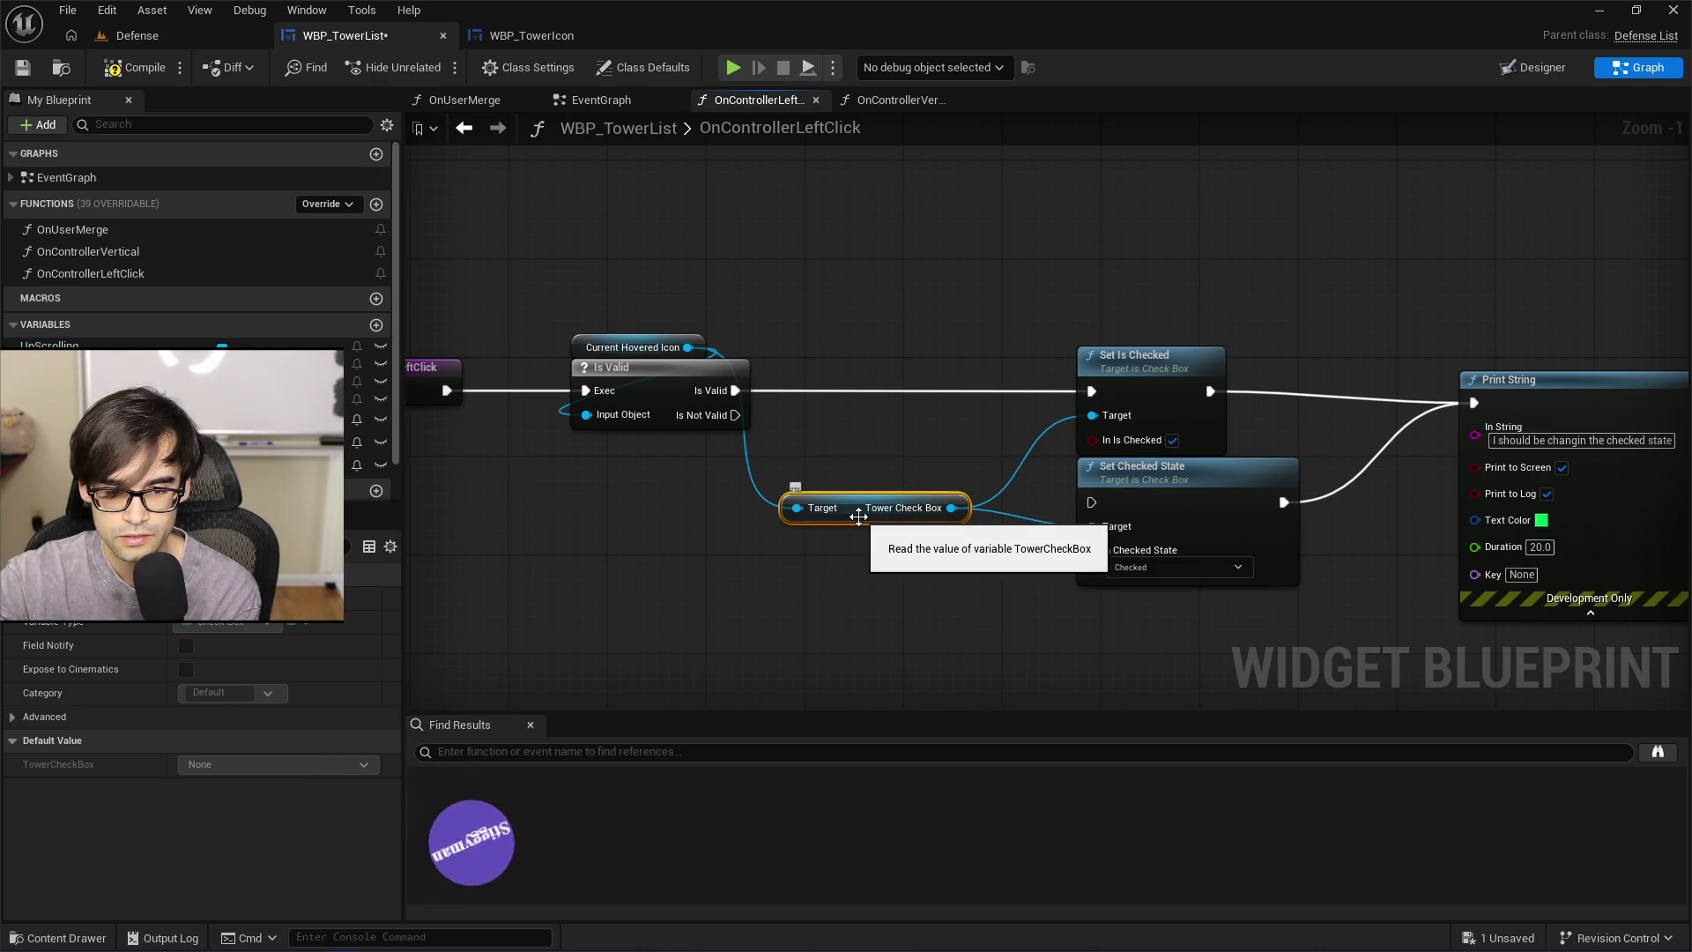
# Reposition the Tower Check Box getter and run Set Checked State after Set Is Checked
pyautogui.moveTo(868, 483); pyautogui.dragTo(853, 524)
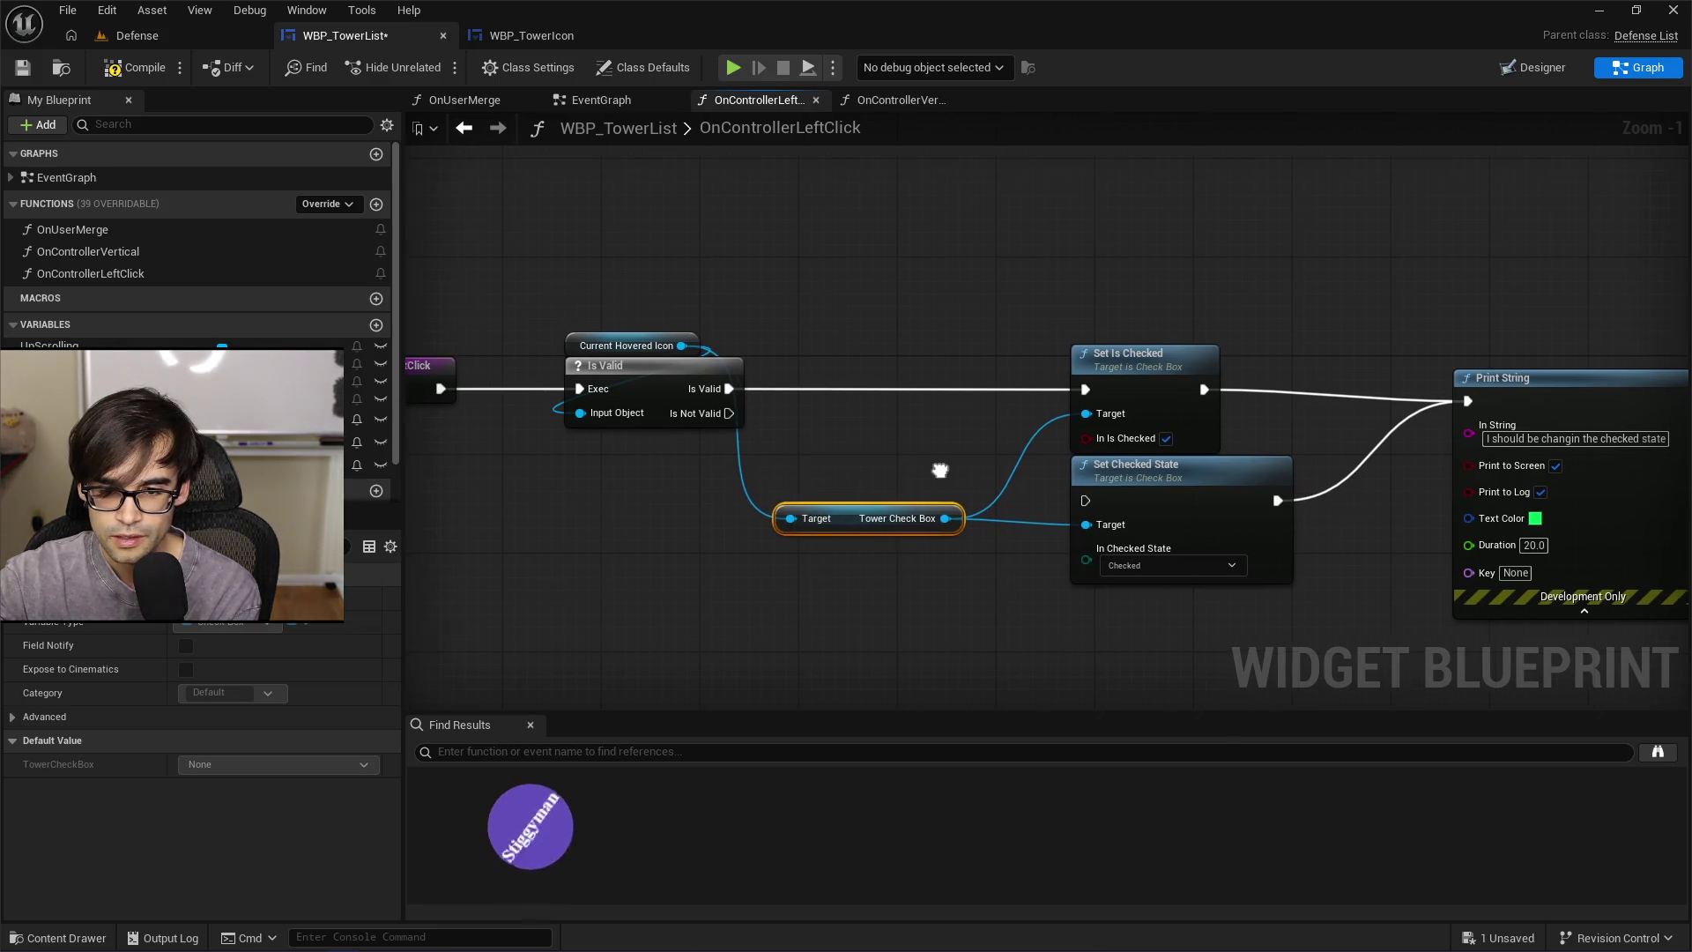
pyautogui.moveTo(1255, 415); pyautogui.dragTo(1293, 390)
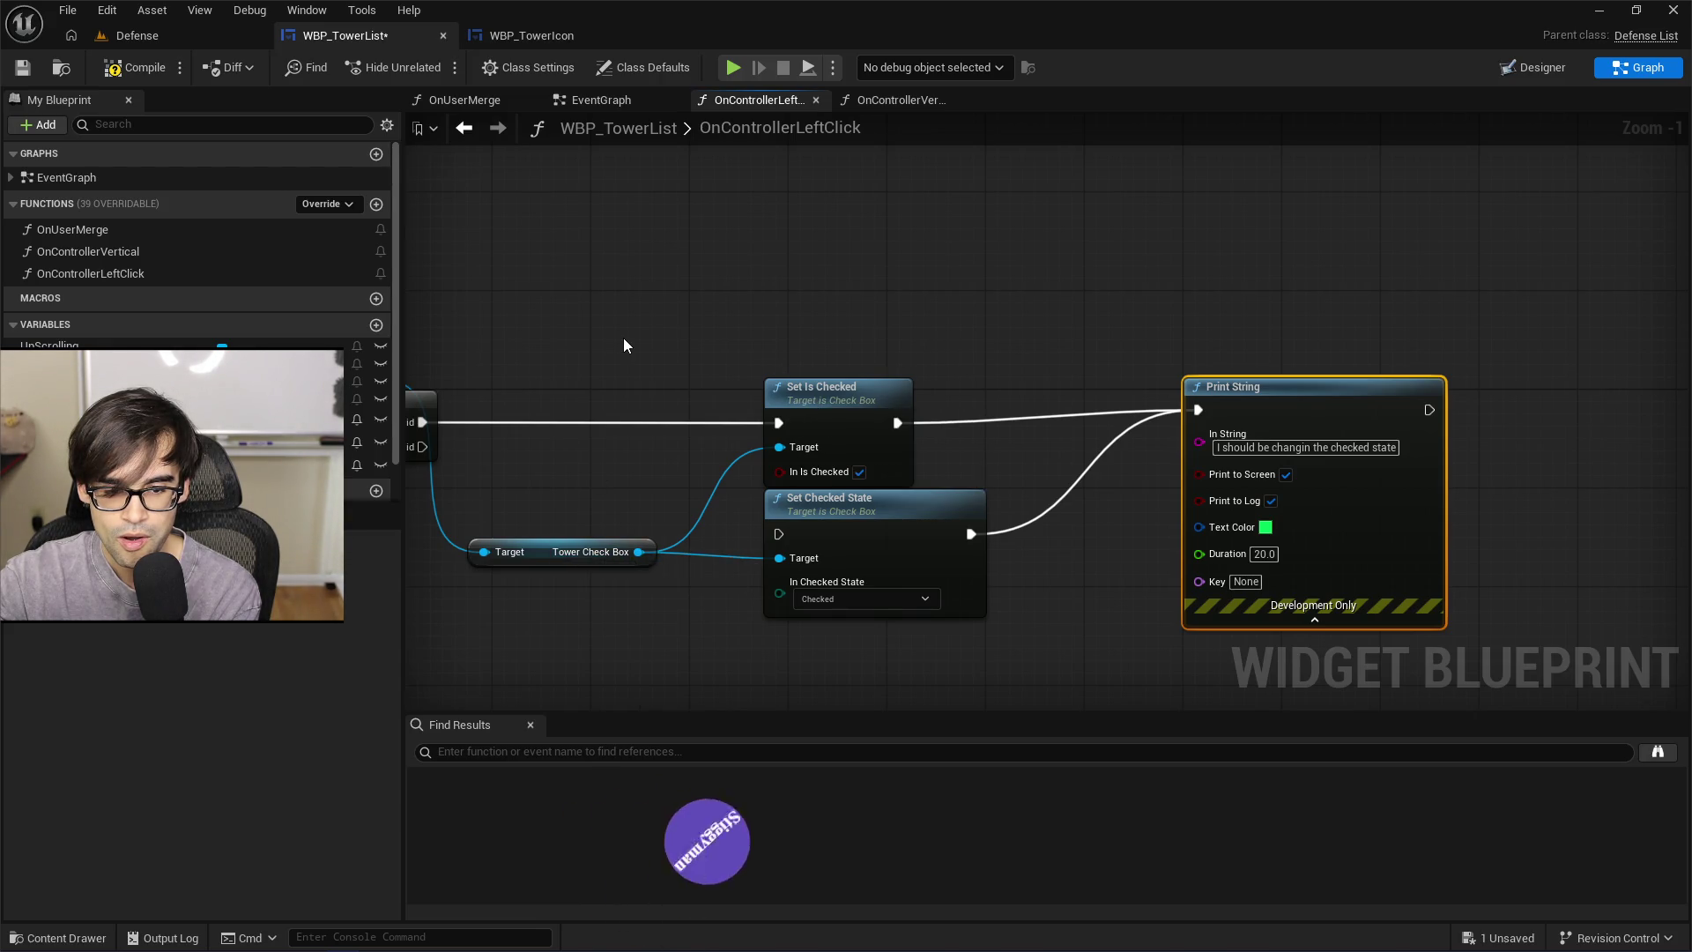
pyautogui.moveTo(623, 336); pyautogui.dragTo(742, 312)
pyautogui.moveTo(1016, 399)
pyautogui.mouseDown()
pyautogui.moveTo(892, 527)
pyautogui.moveTo(899, 509)
pyautogui.mouseUp()
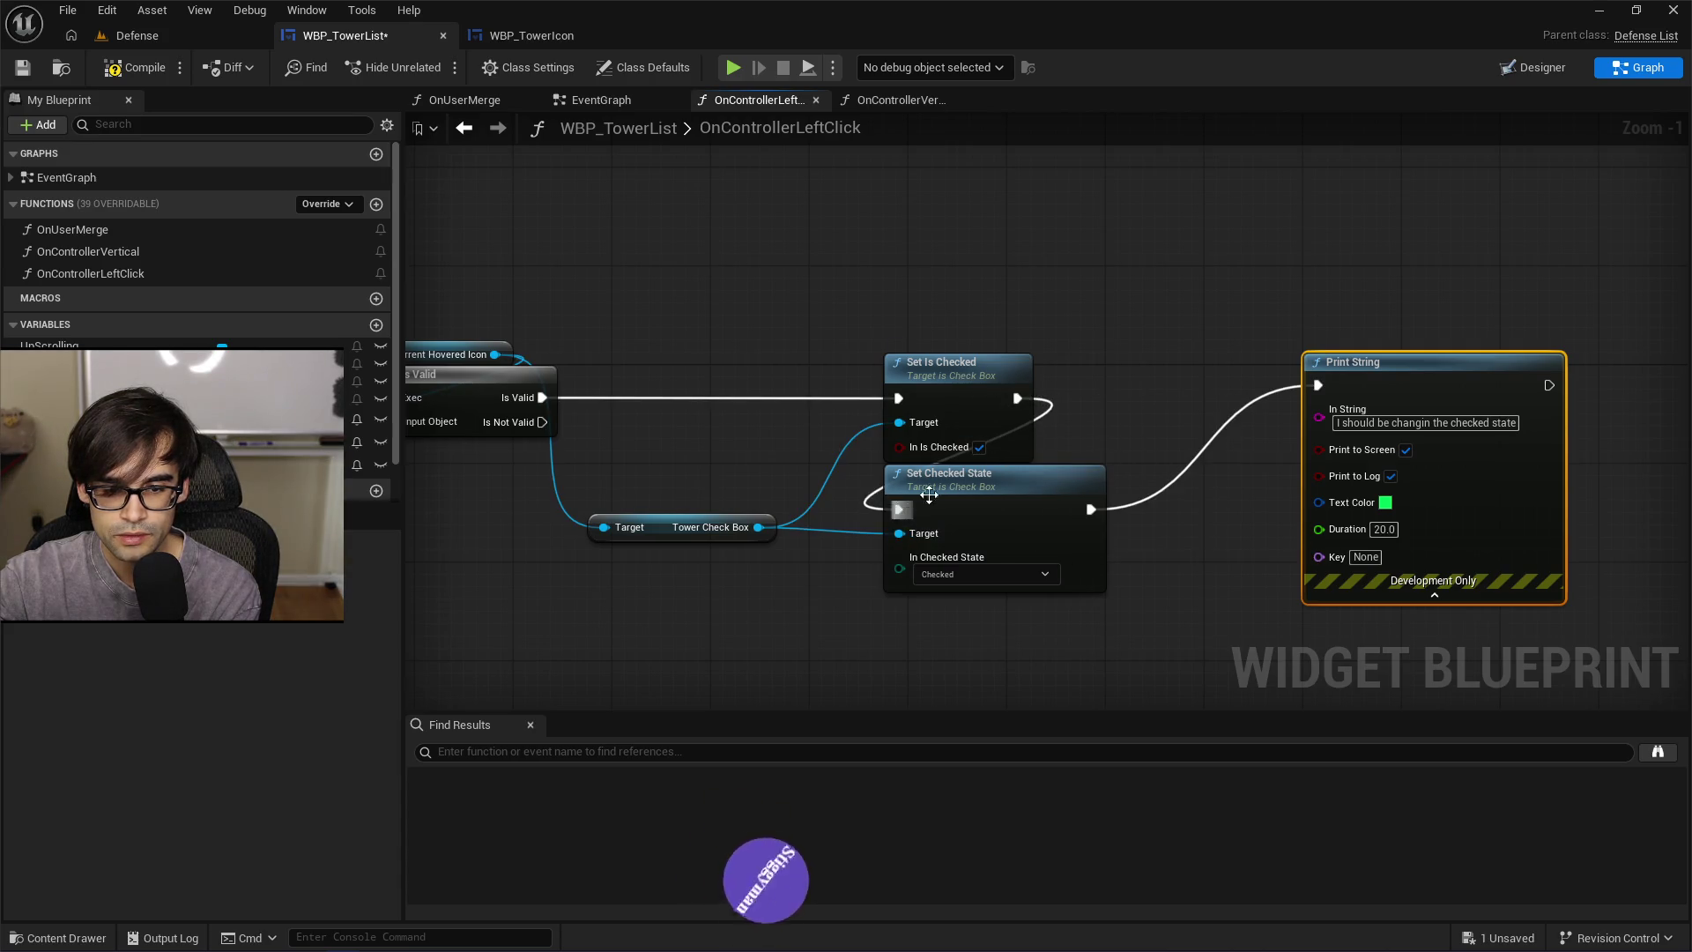
pyautogui.moveTo(758, 527); pyautogui.dragTo(761, 637)
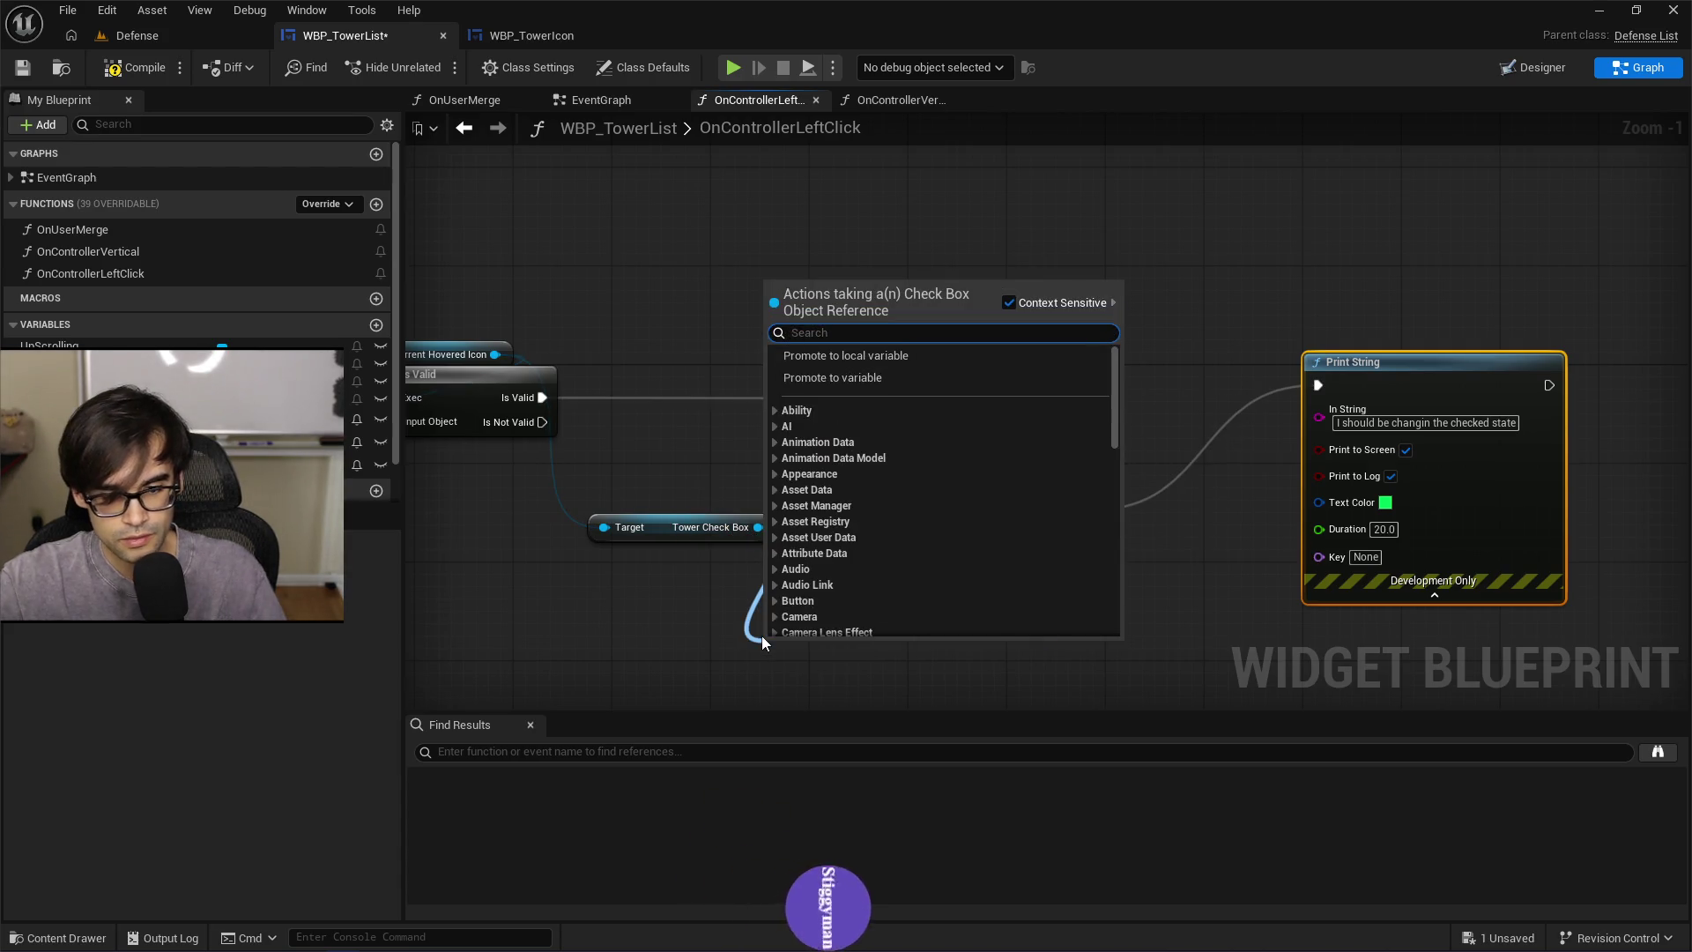
# Add a SET Checked State node set to Checked and run Set Is Checked after it
pyautogui.write('set check')
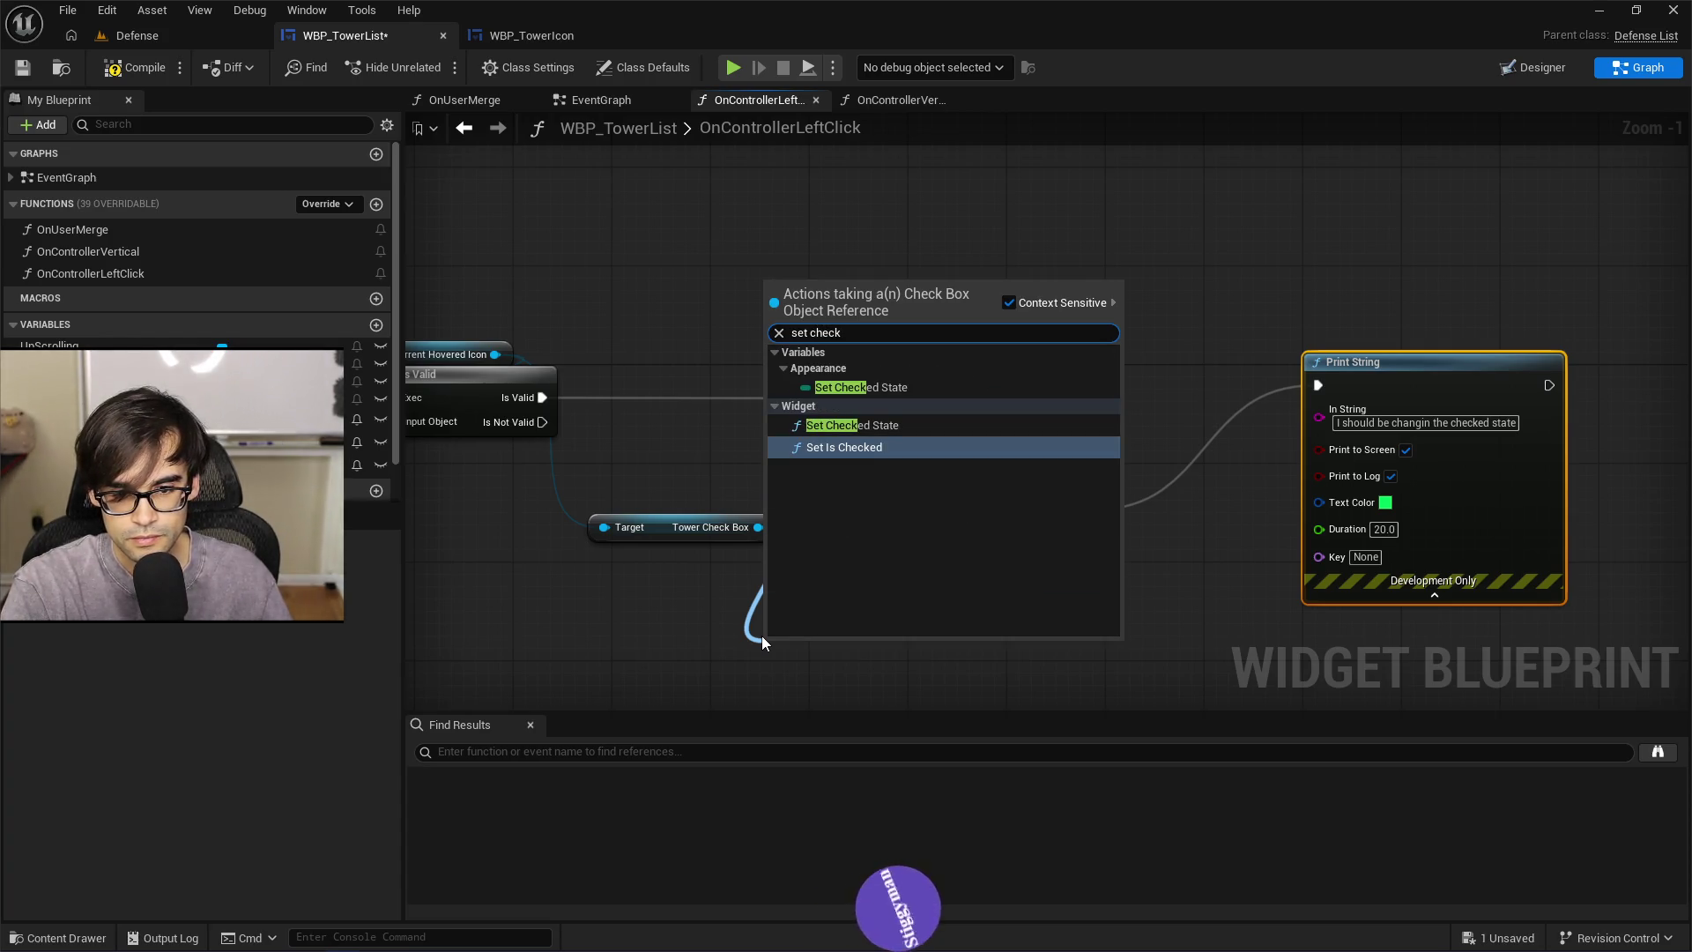
pyautogui.press('Up')
pyautogui.press('Up')
pyautogui.press('Return')
pyautogui.moveTo(865, 563); pyautogui.dragTo(946, 395)
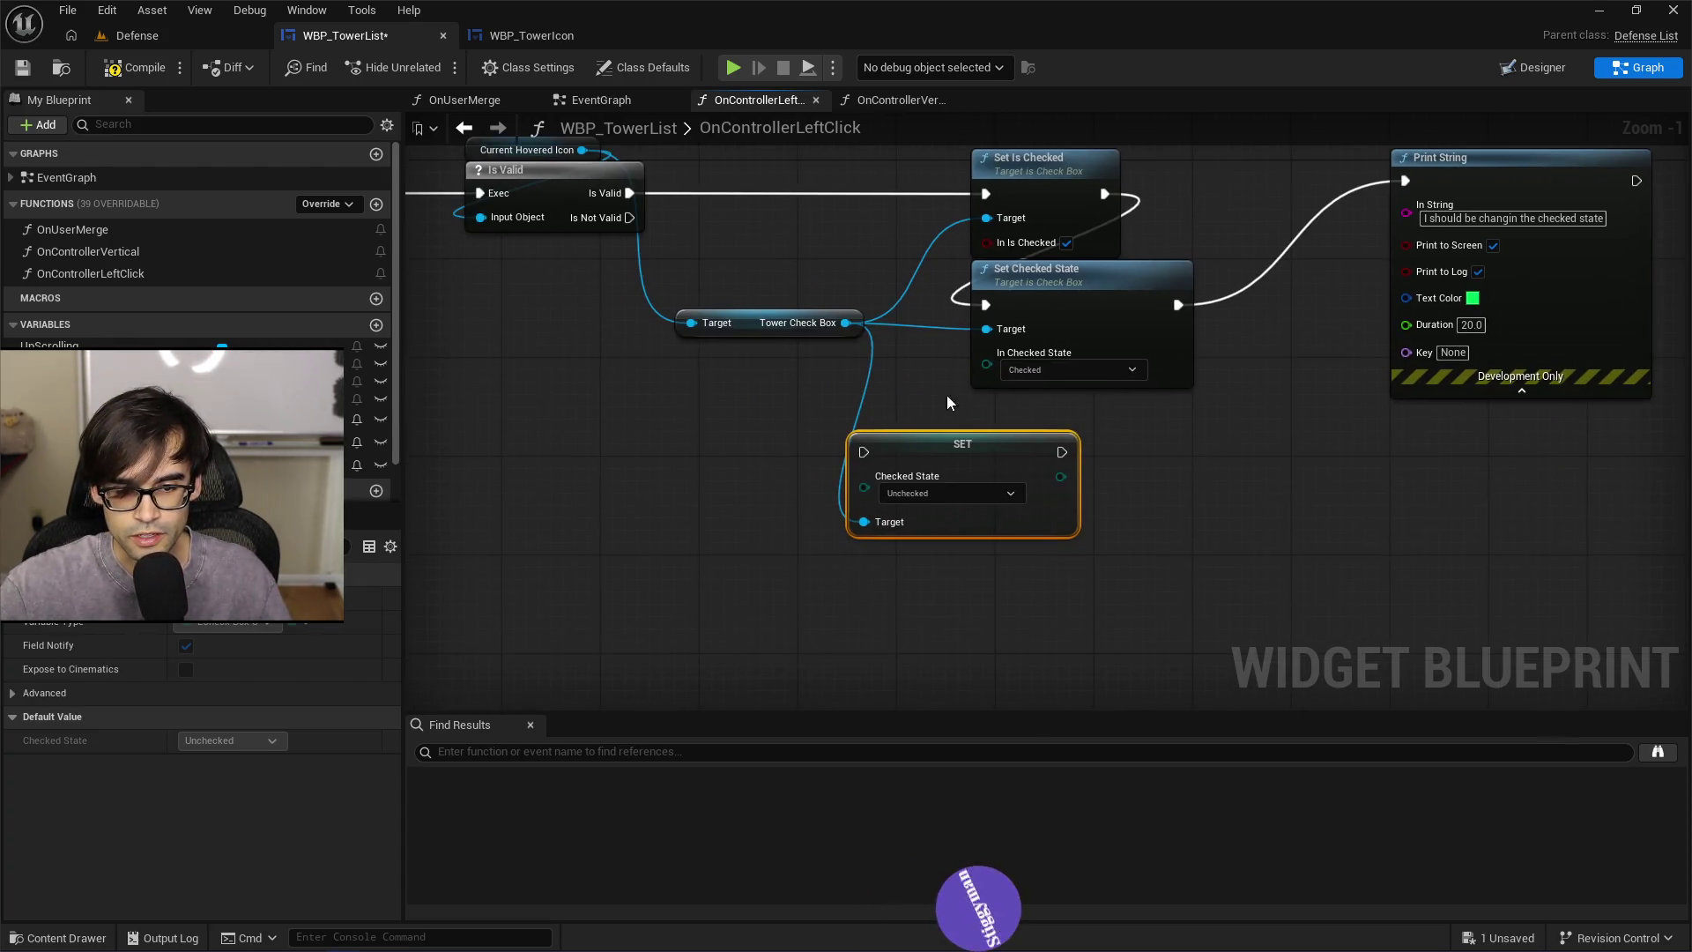
pyautogui.moveTo(955, 170)
pyautogui.mouseDown()
pyautogui.moveTo(1125, 300)
pyautogui.moveTo(1255, 317)
pyautogui.moveTo(1285, 344)
pyautogui.mouseUp()
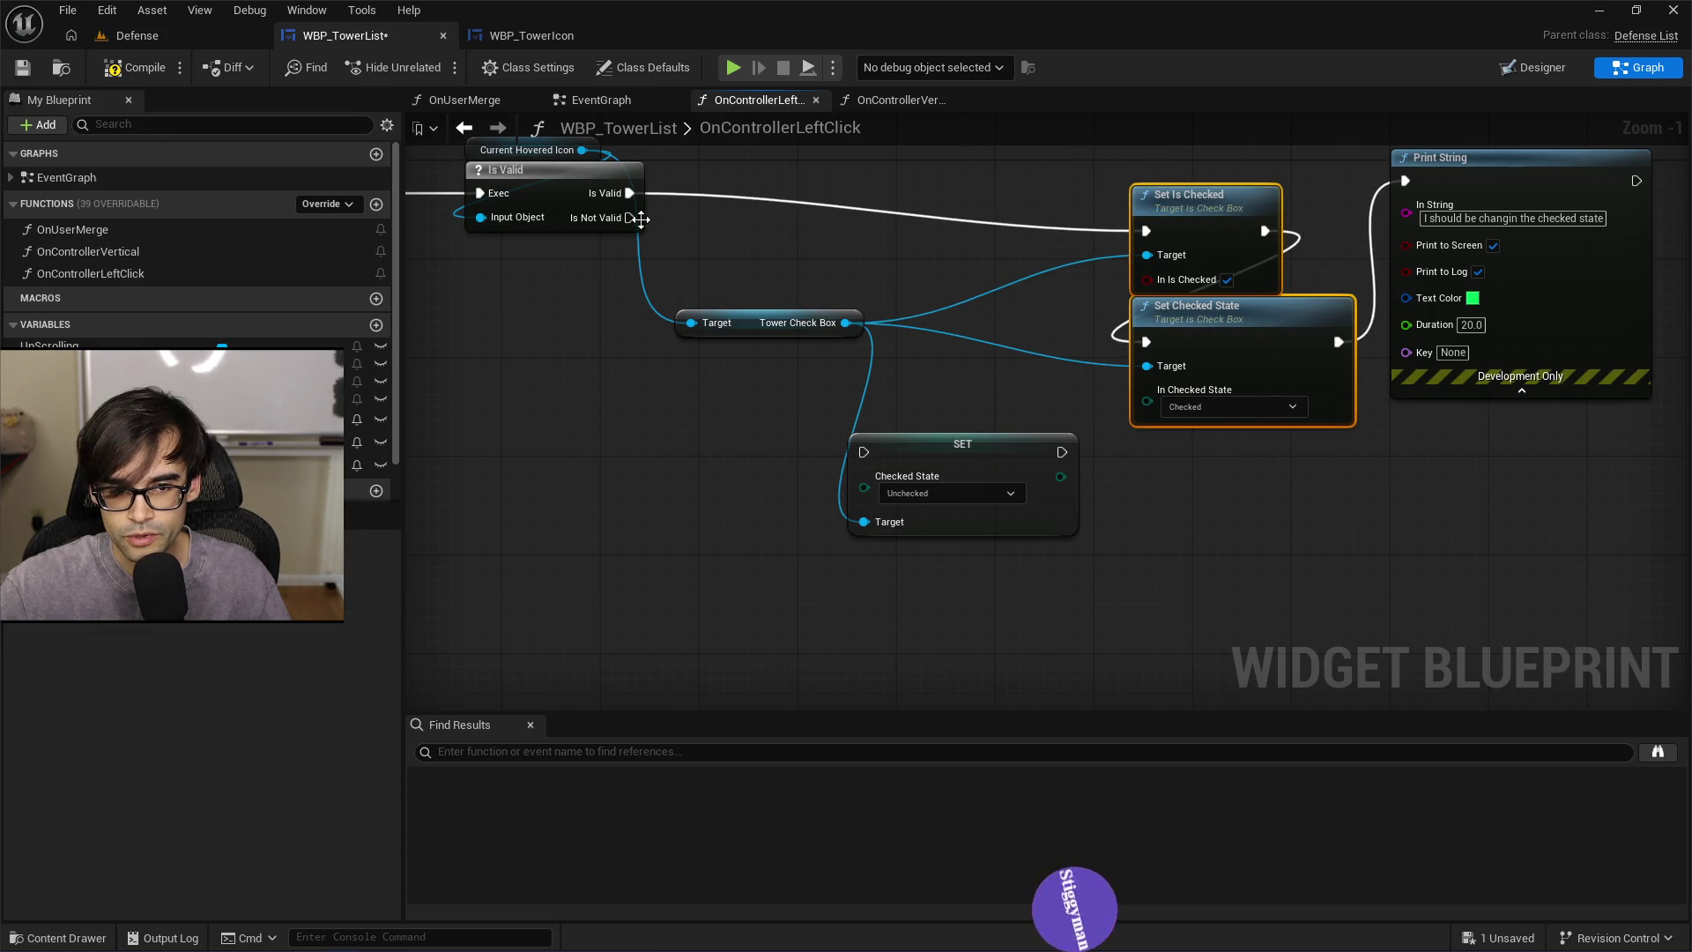
pyautogui.moveTo(629, 193)
pyautogui.mouseDown()
pyautogui.moveTo(679, 313)
pyautogui.moveTo(868, 457)
pyautogui.mouseUp()
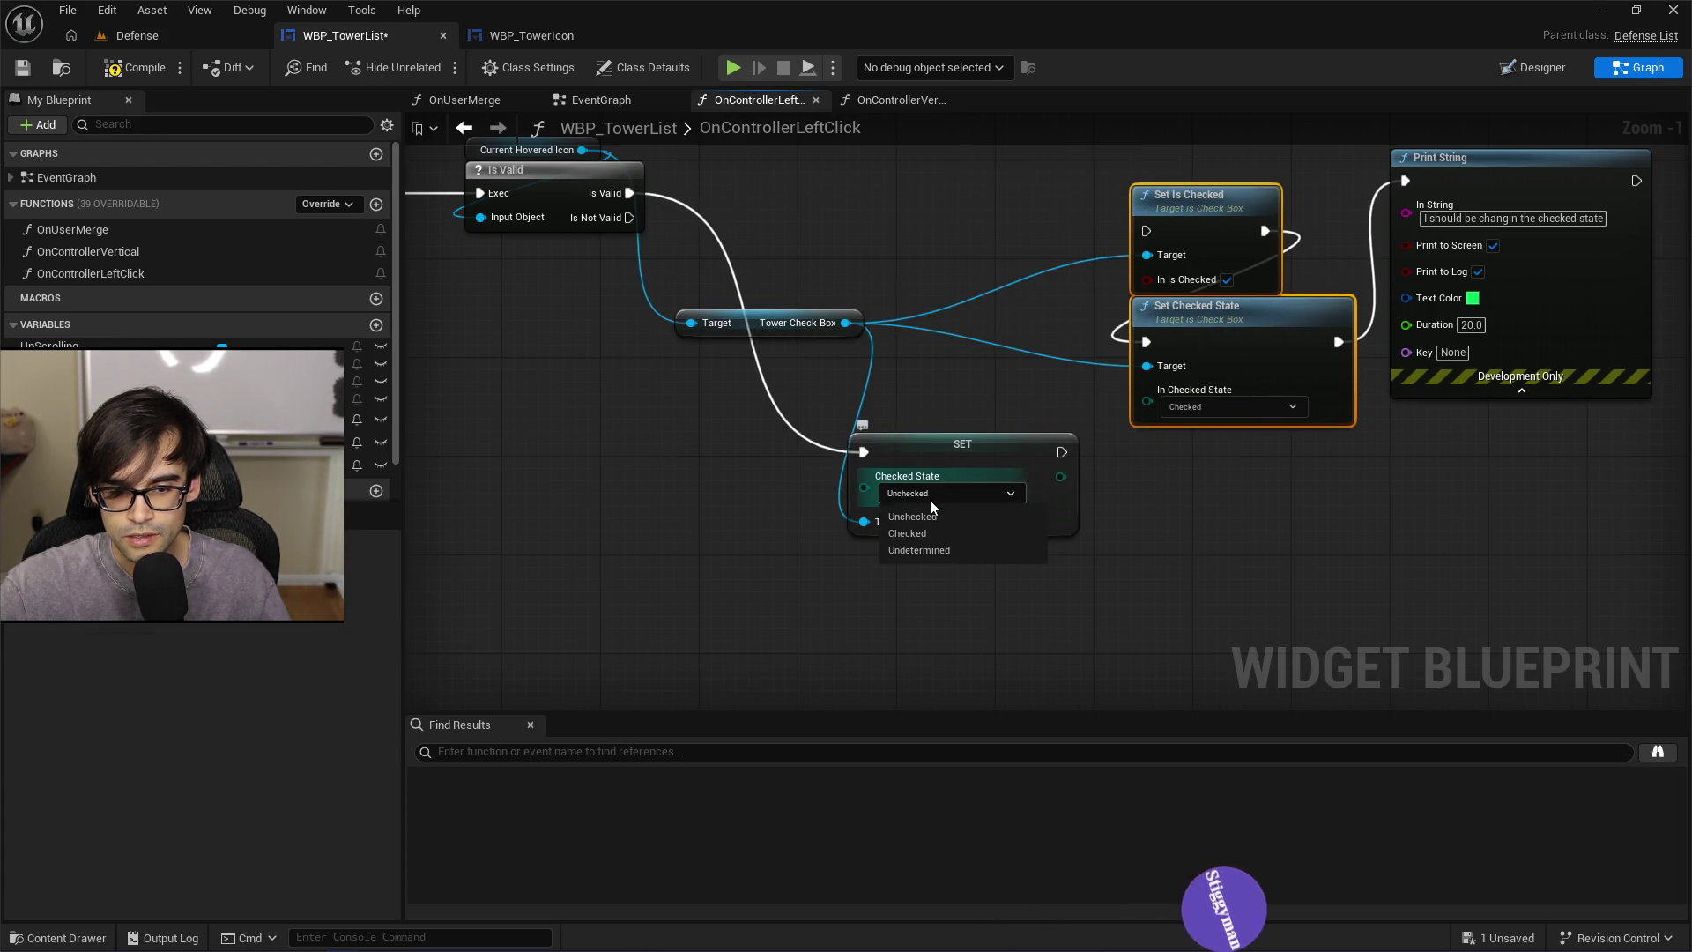
pyautogui.click(908, 533)
pyautogui.moveTo(1062, 453); pyautogui.dragTo(1146, 231)
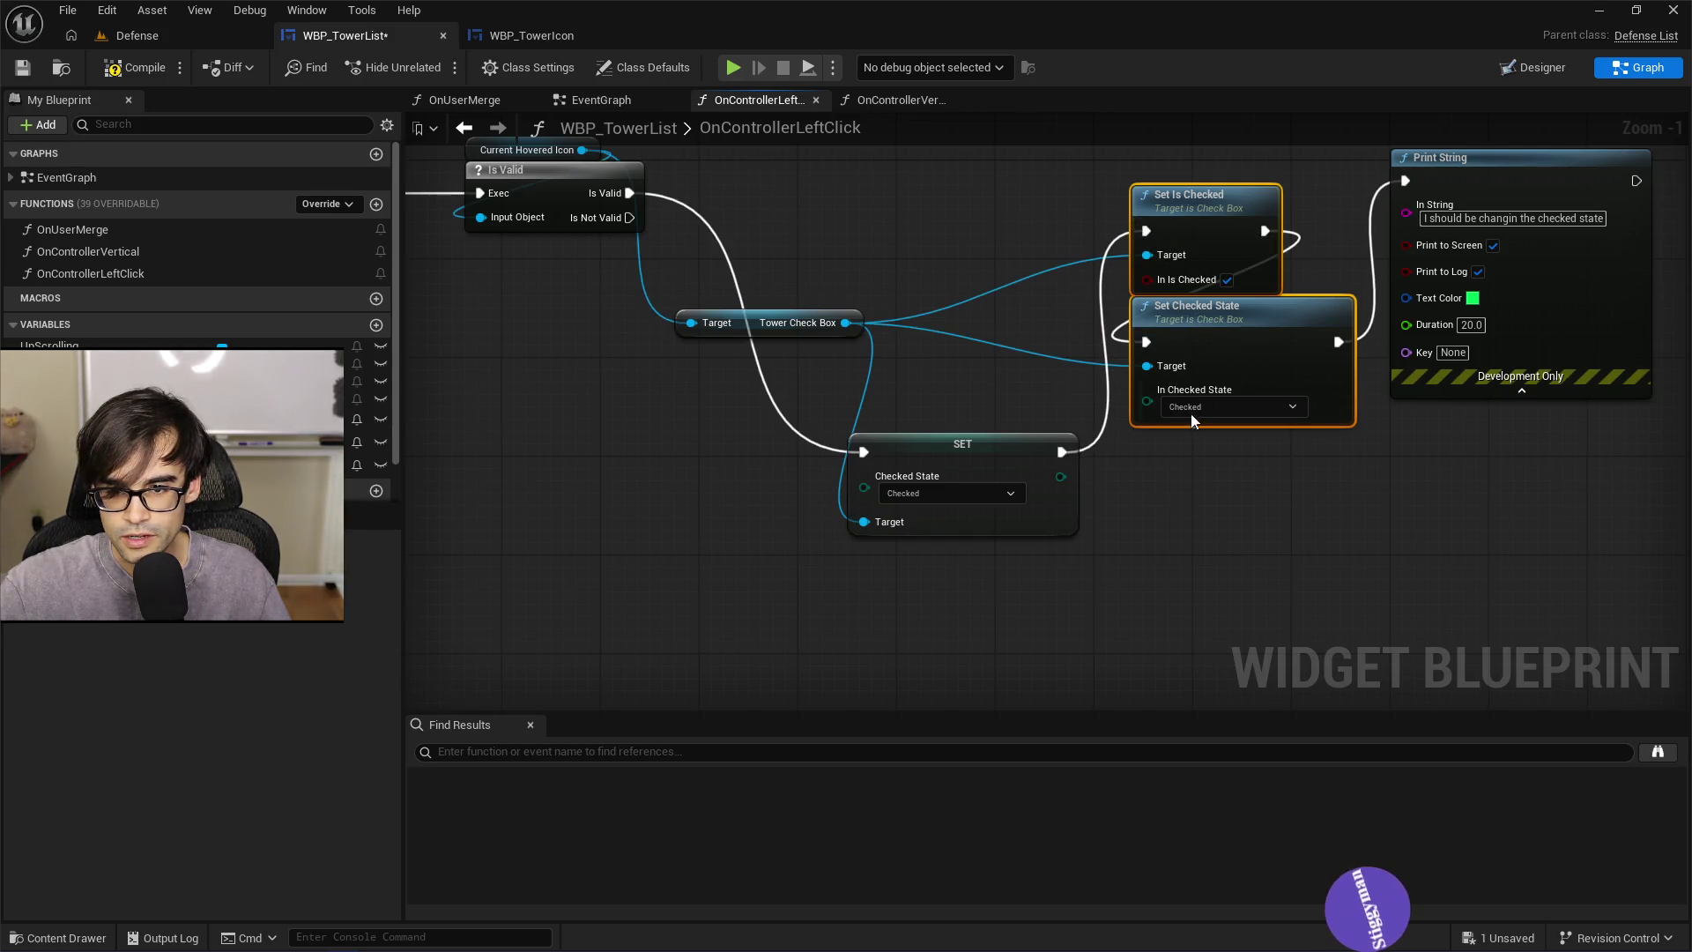
# Delete the Print String debug node, save WBP_TowerList, and play the Defense level
pyautogui.moveTo(1256, 346)
pyautogui.mouseDown()
pyautogui.moveTo(1217, 348)
pyautogui.moveTo(1332, 370)
pyautogui.mouseUp()
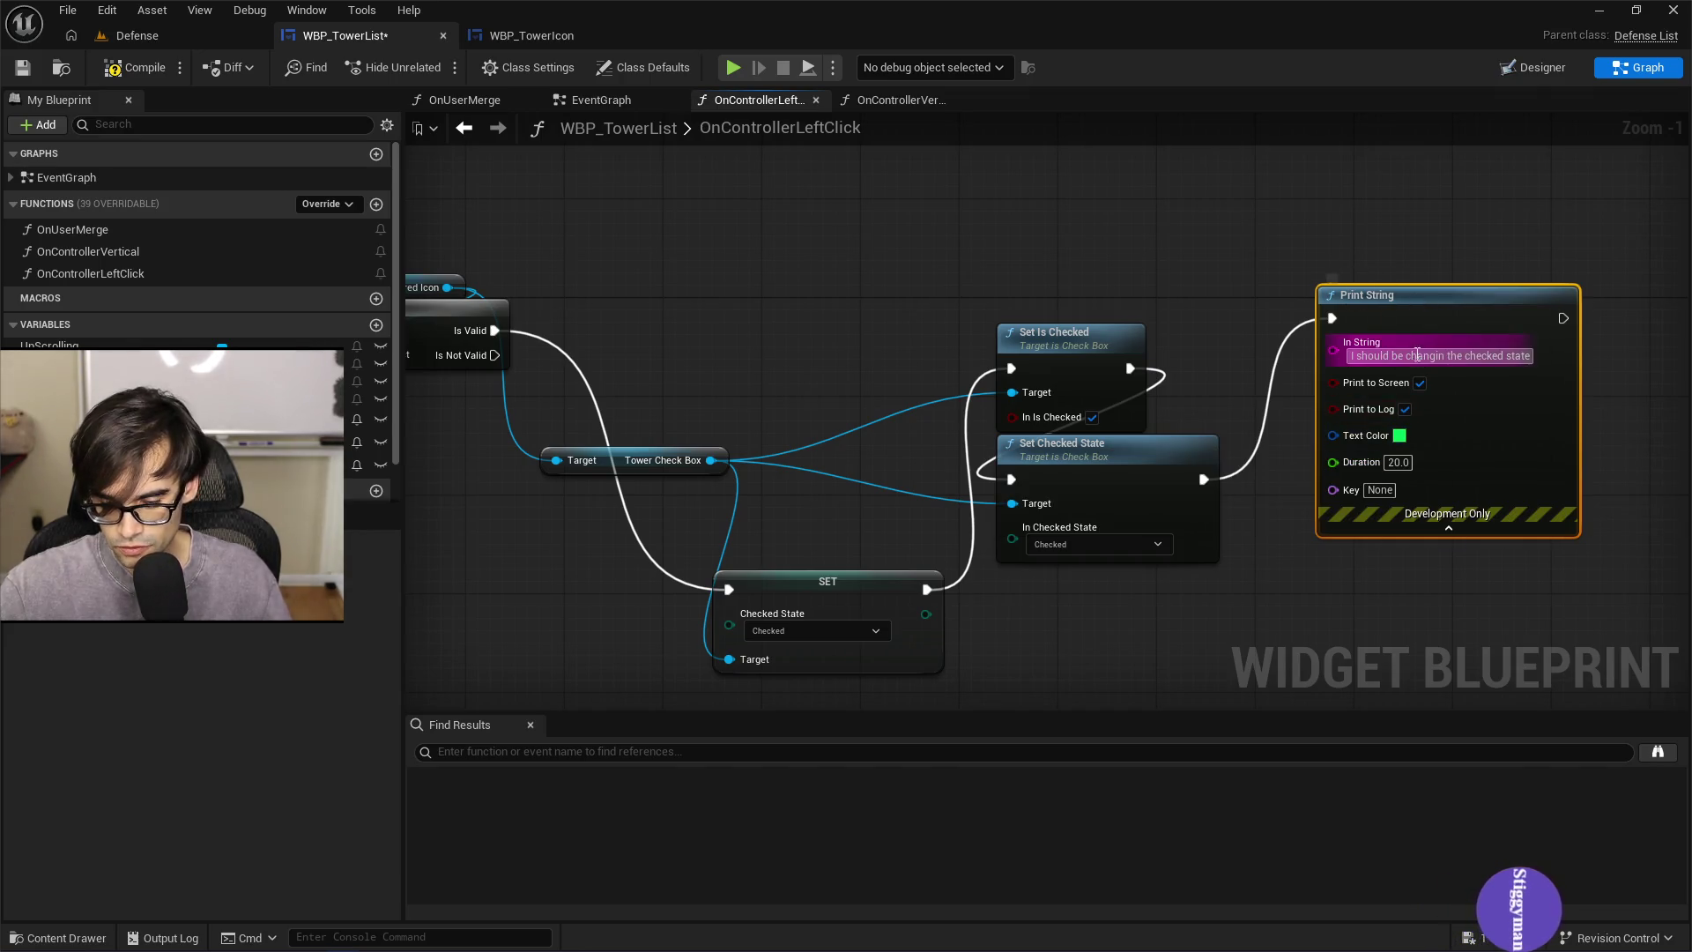
pyautogui.press('Delete')
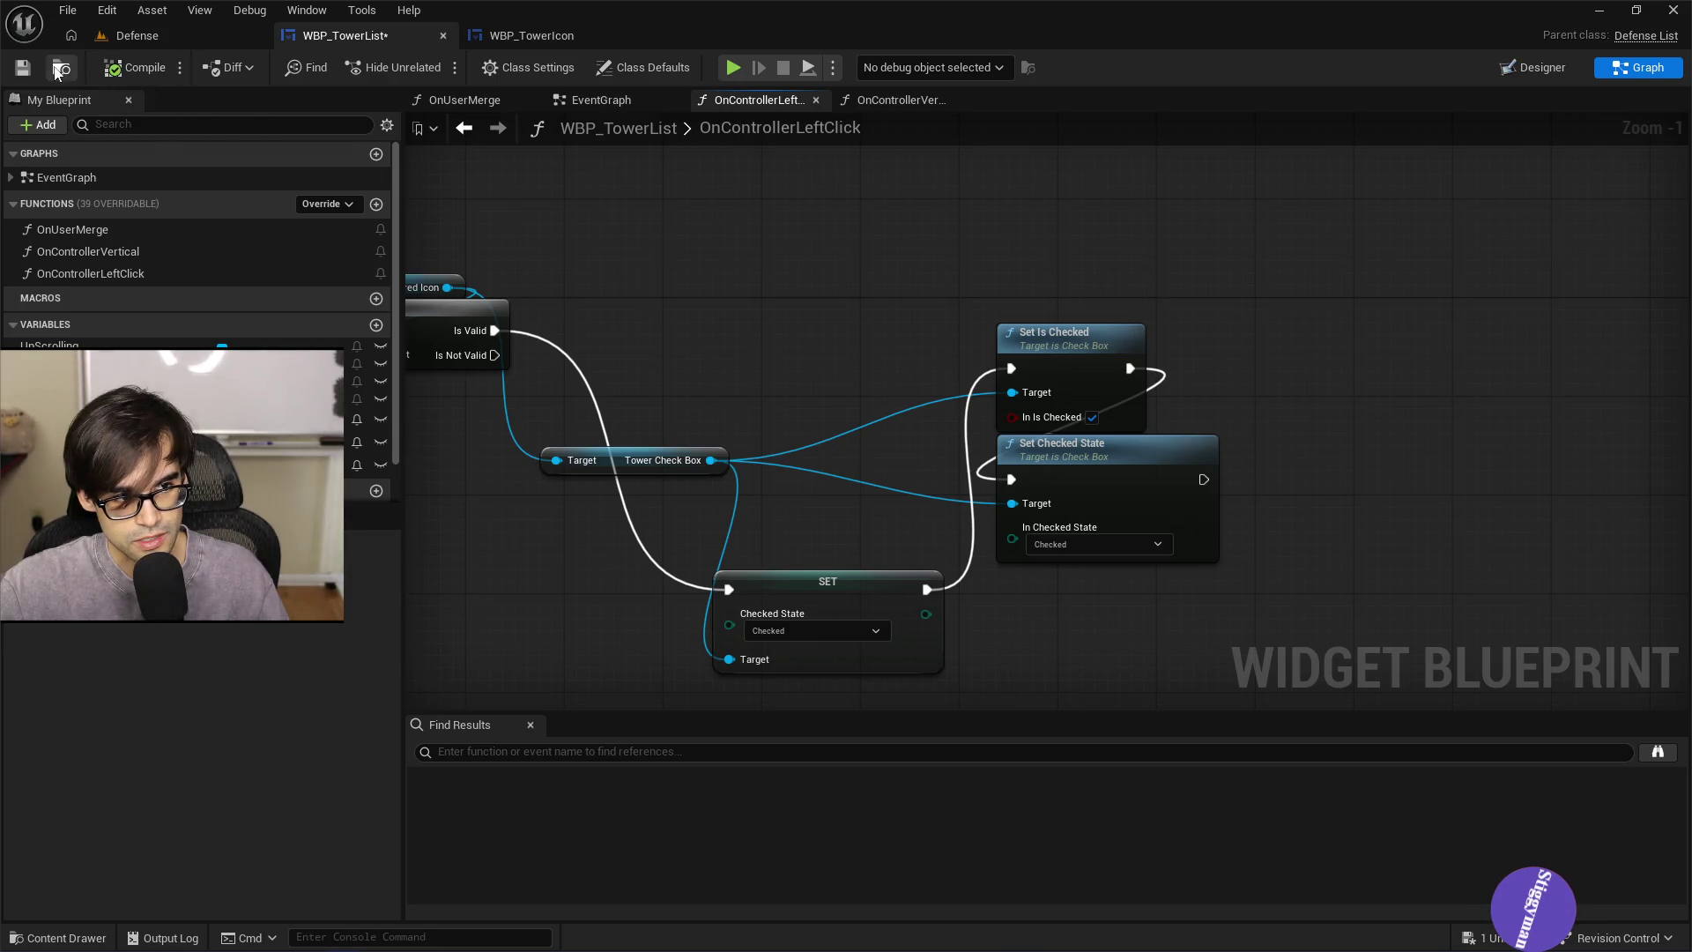
pyautogui.click(23, 67)
pyautogui.click(137, 35)
pyautogui.click(448, 73)
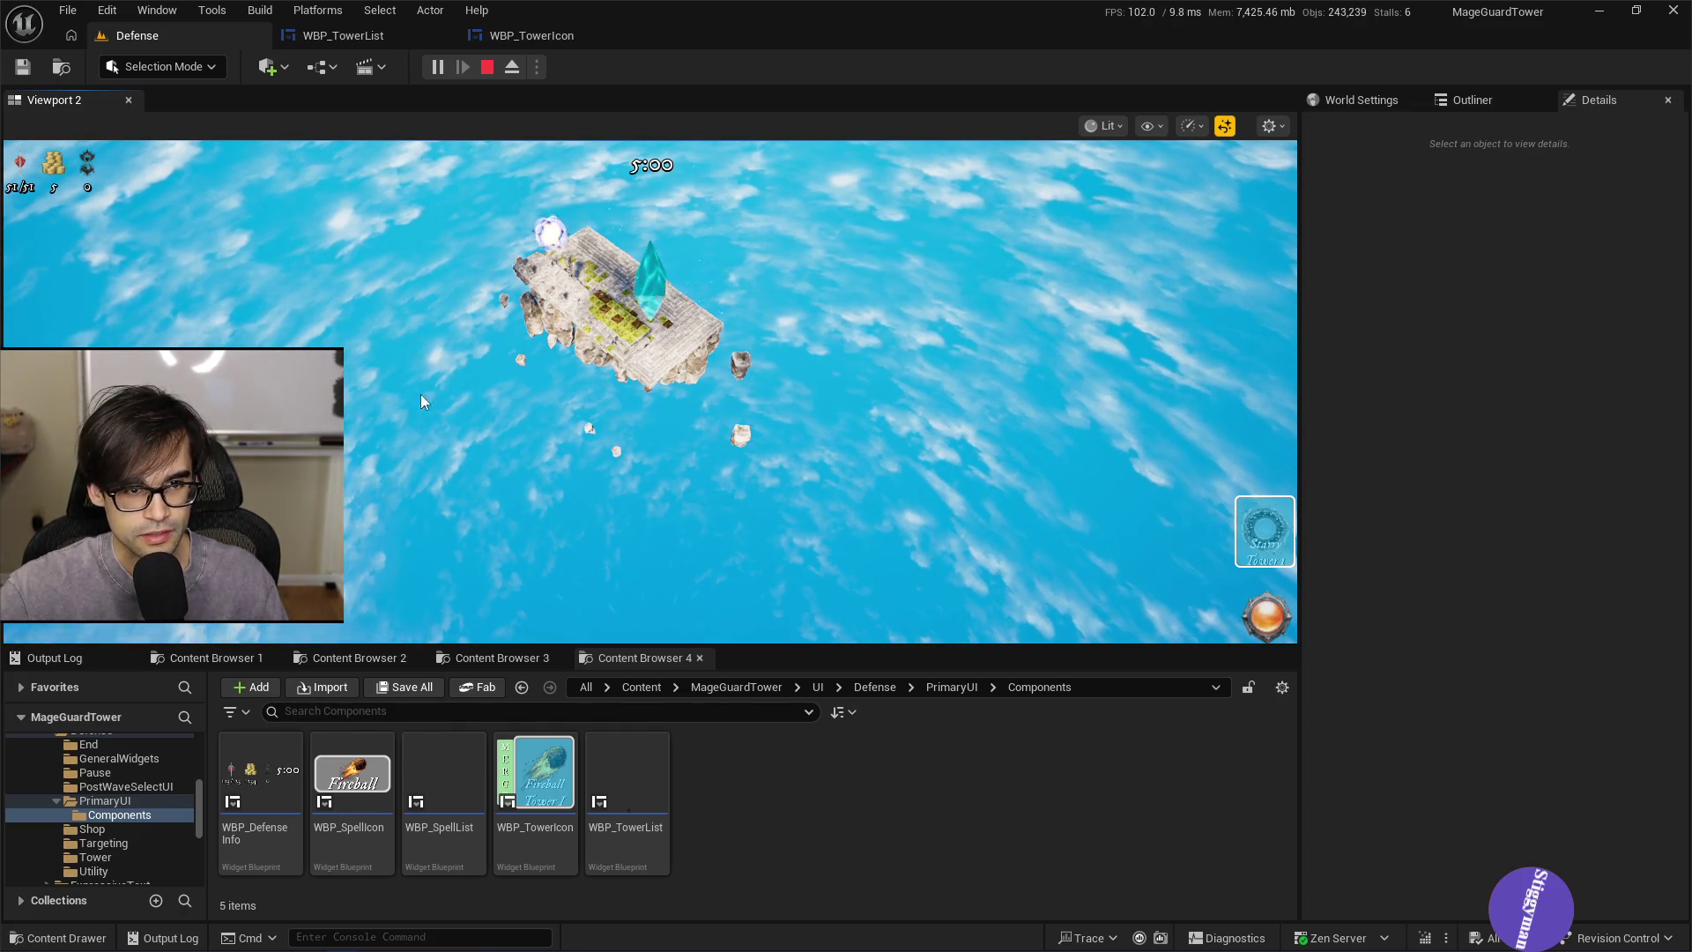
# Open the WBP_TowerIcon graph, then switch over to the web browser
pyautogui.click(518, 37)
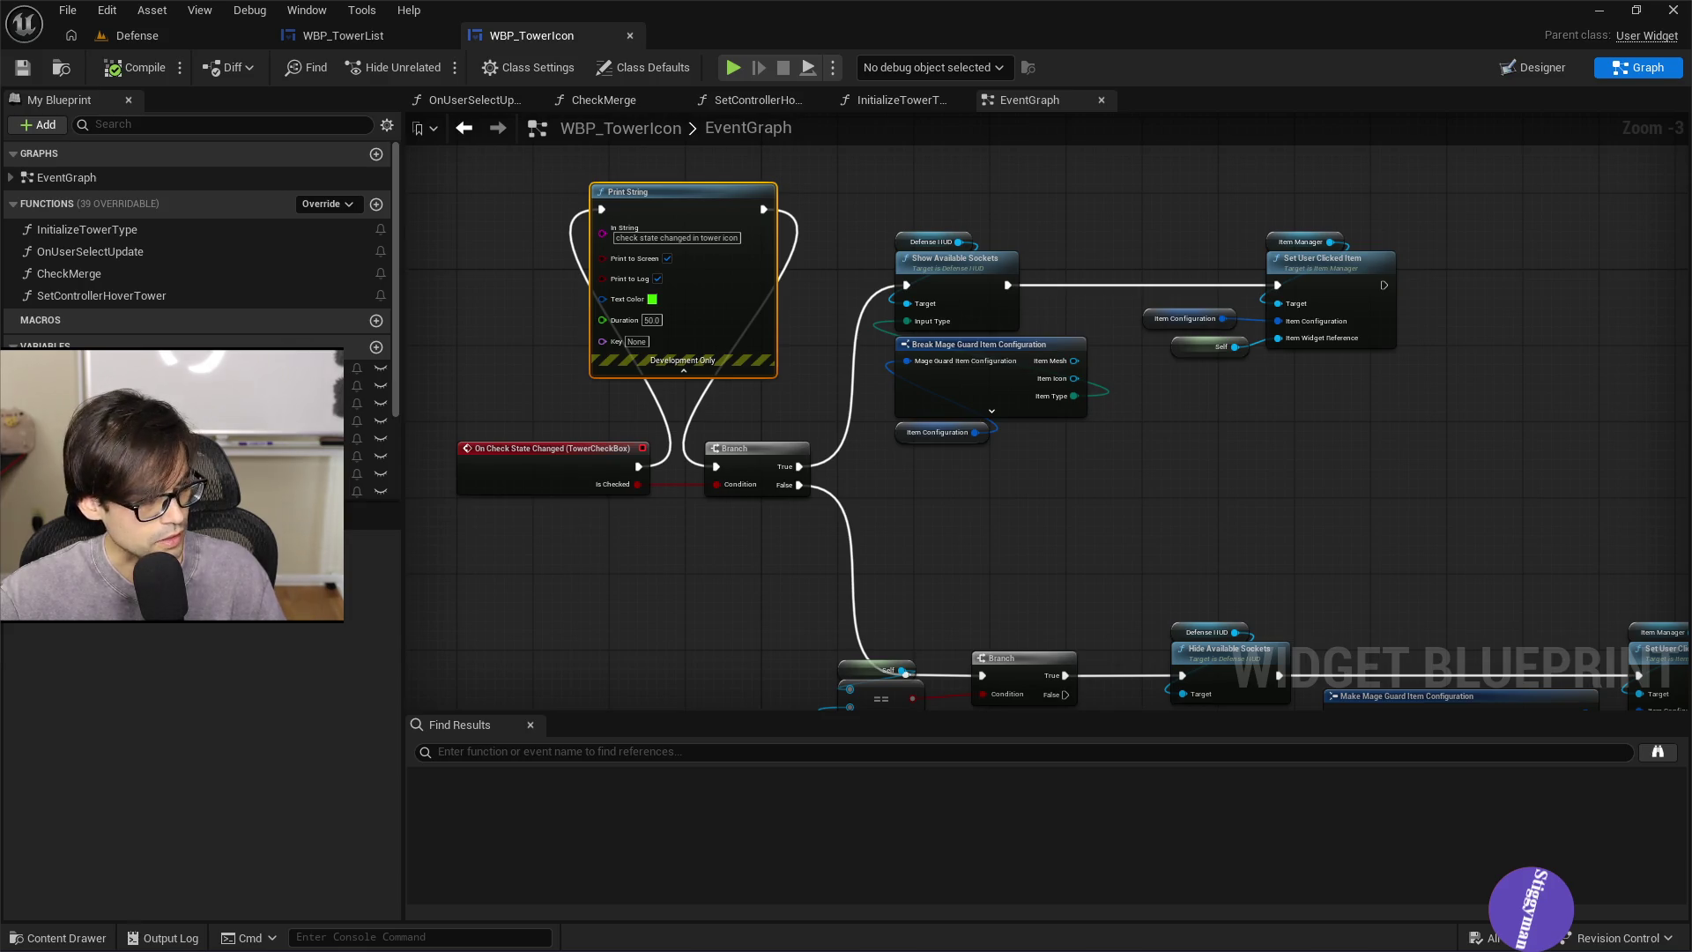
pyautogui.hotkey('alt', 'Tab')
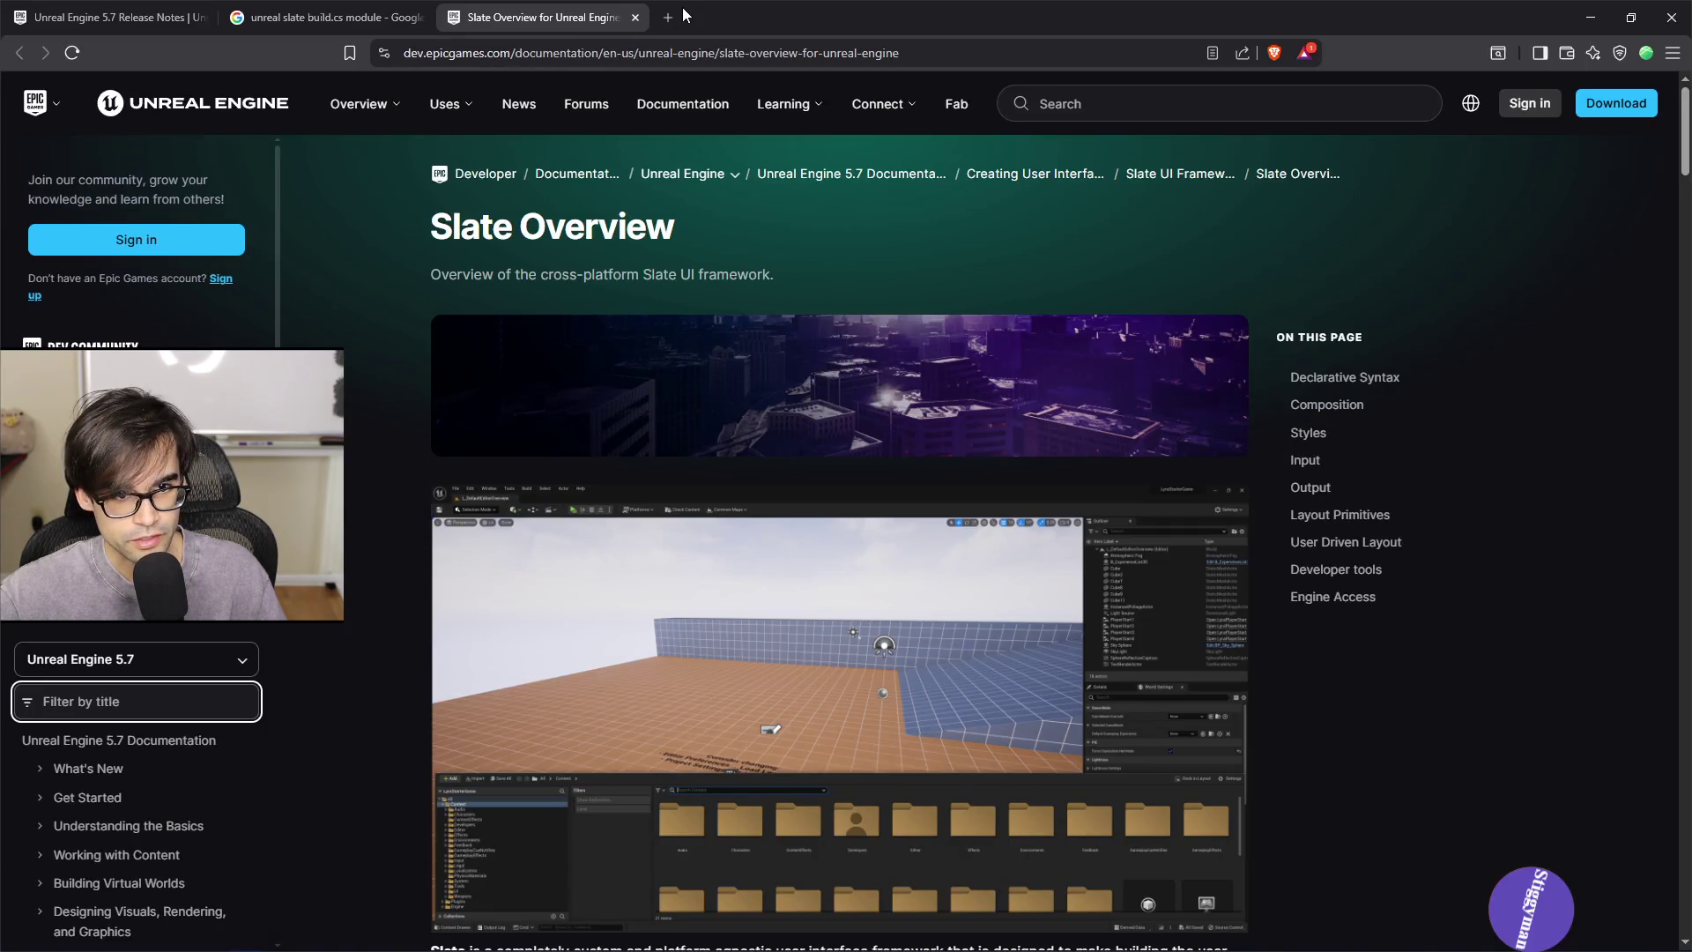
pyautogui.click(672, 20)
pyautogui.write('GNOME Linux logo')
pyautogui.press('Return')
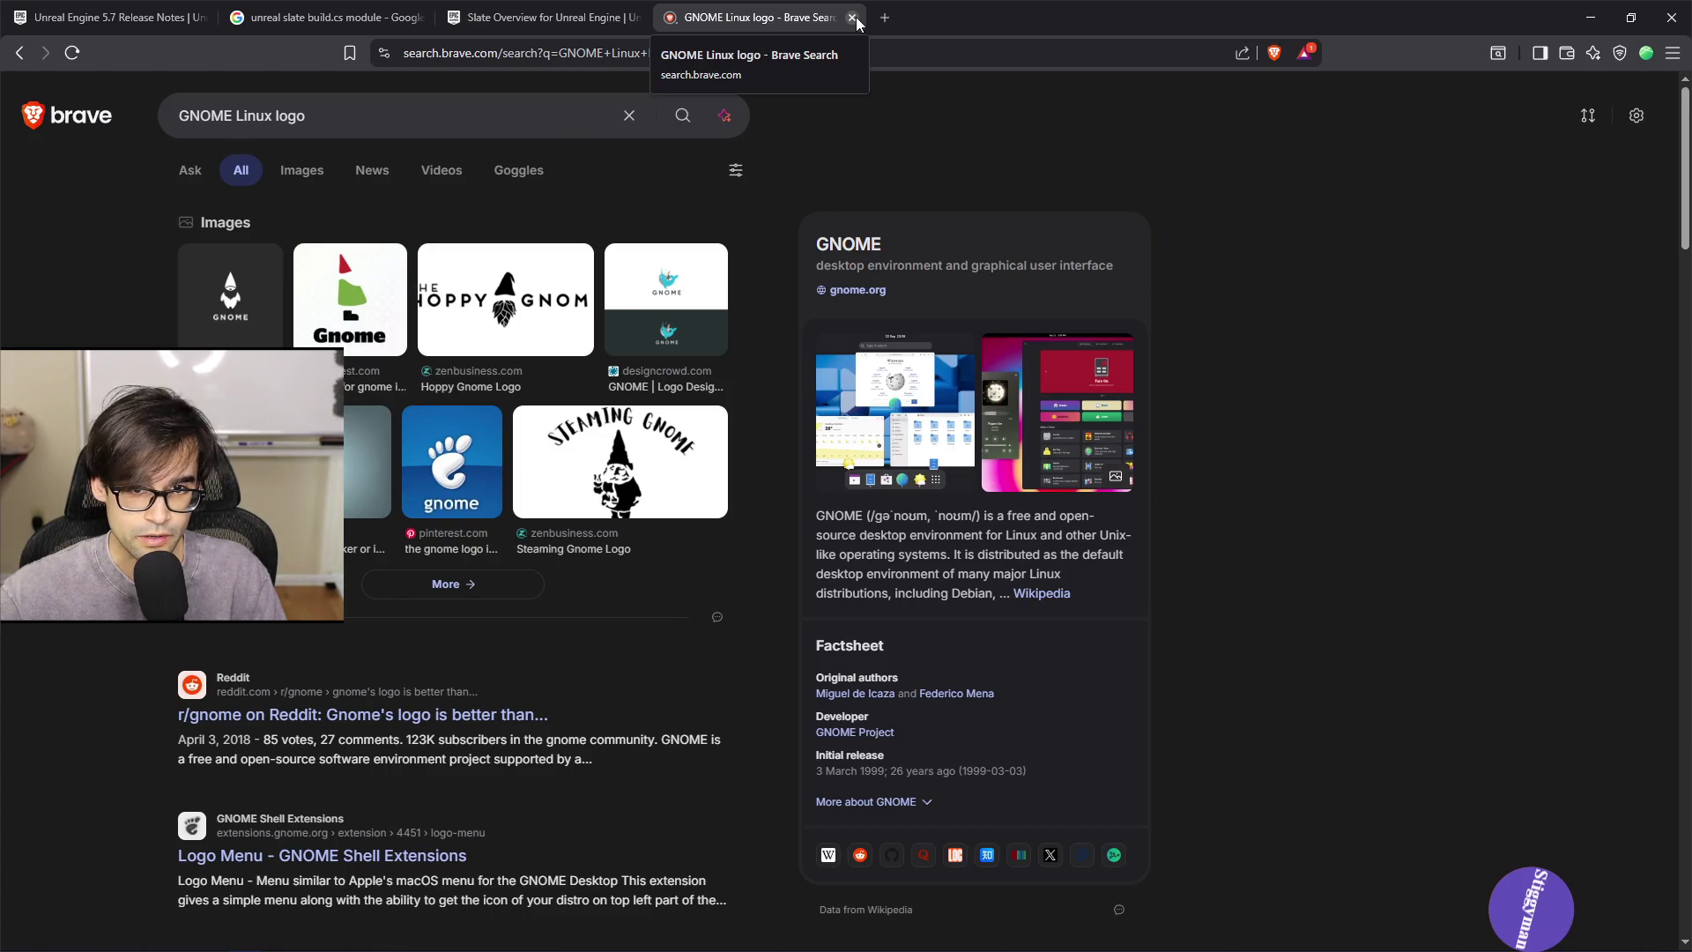
pyautogui.click(853, 18)
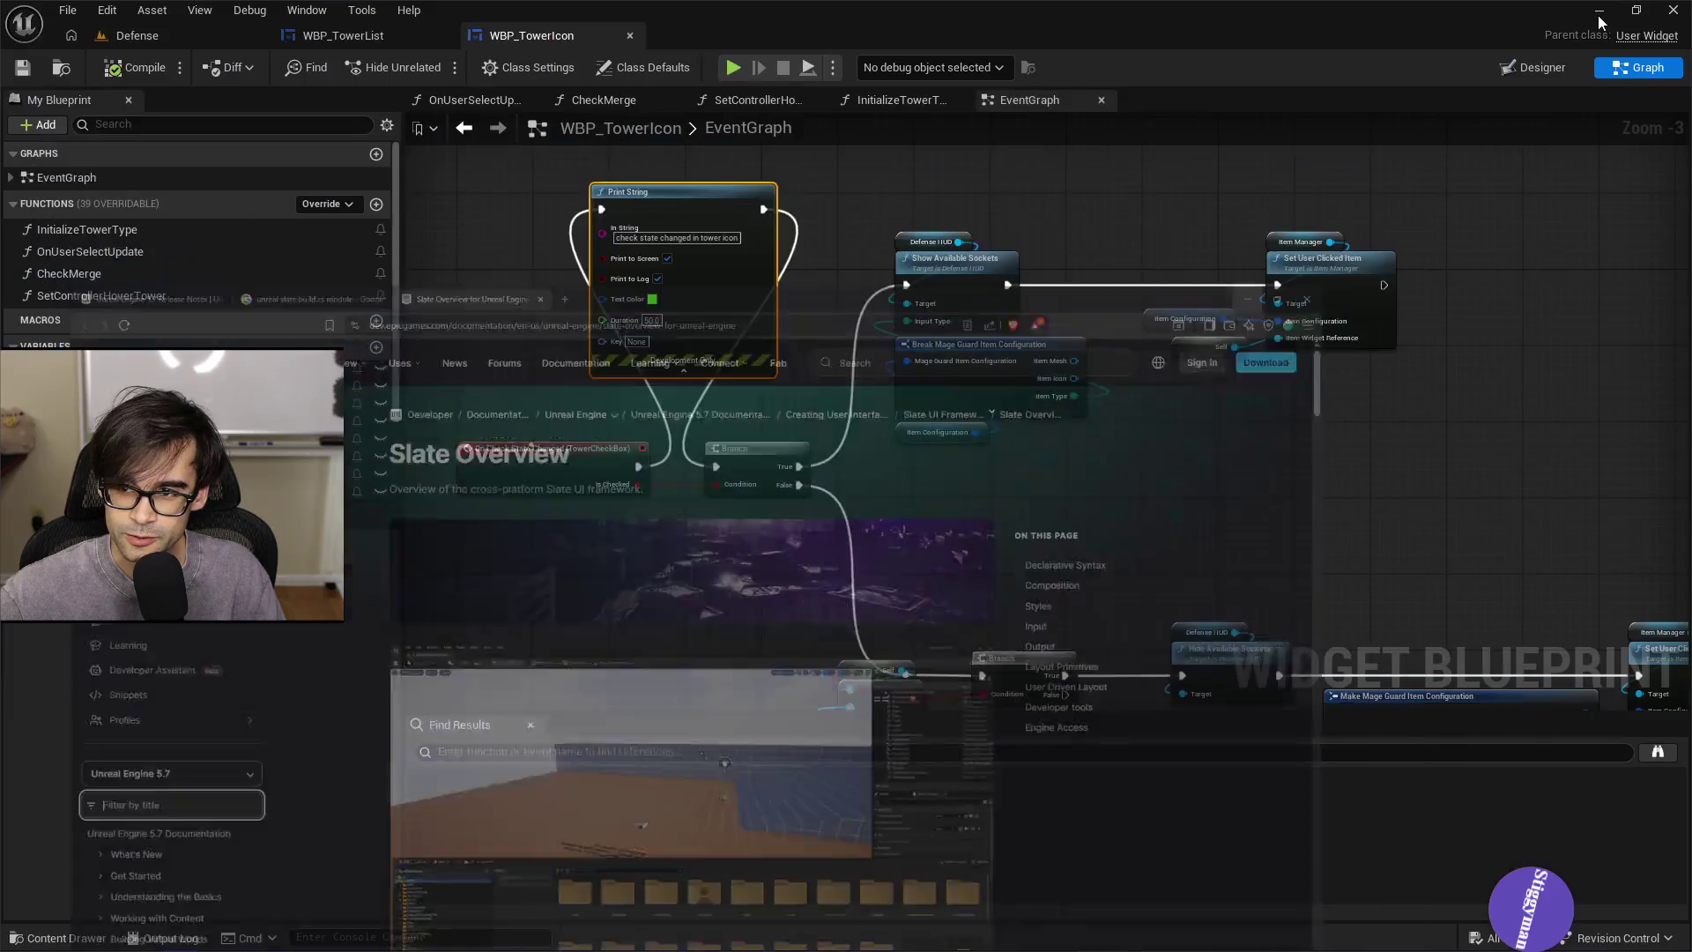
# Collapse the Show Available Sockets and Set User Clicked Item nodes, then undo and reselect them
pyautogui.moveTo(557, 166); pyautogui.dragTo(675, 257)
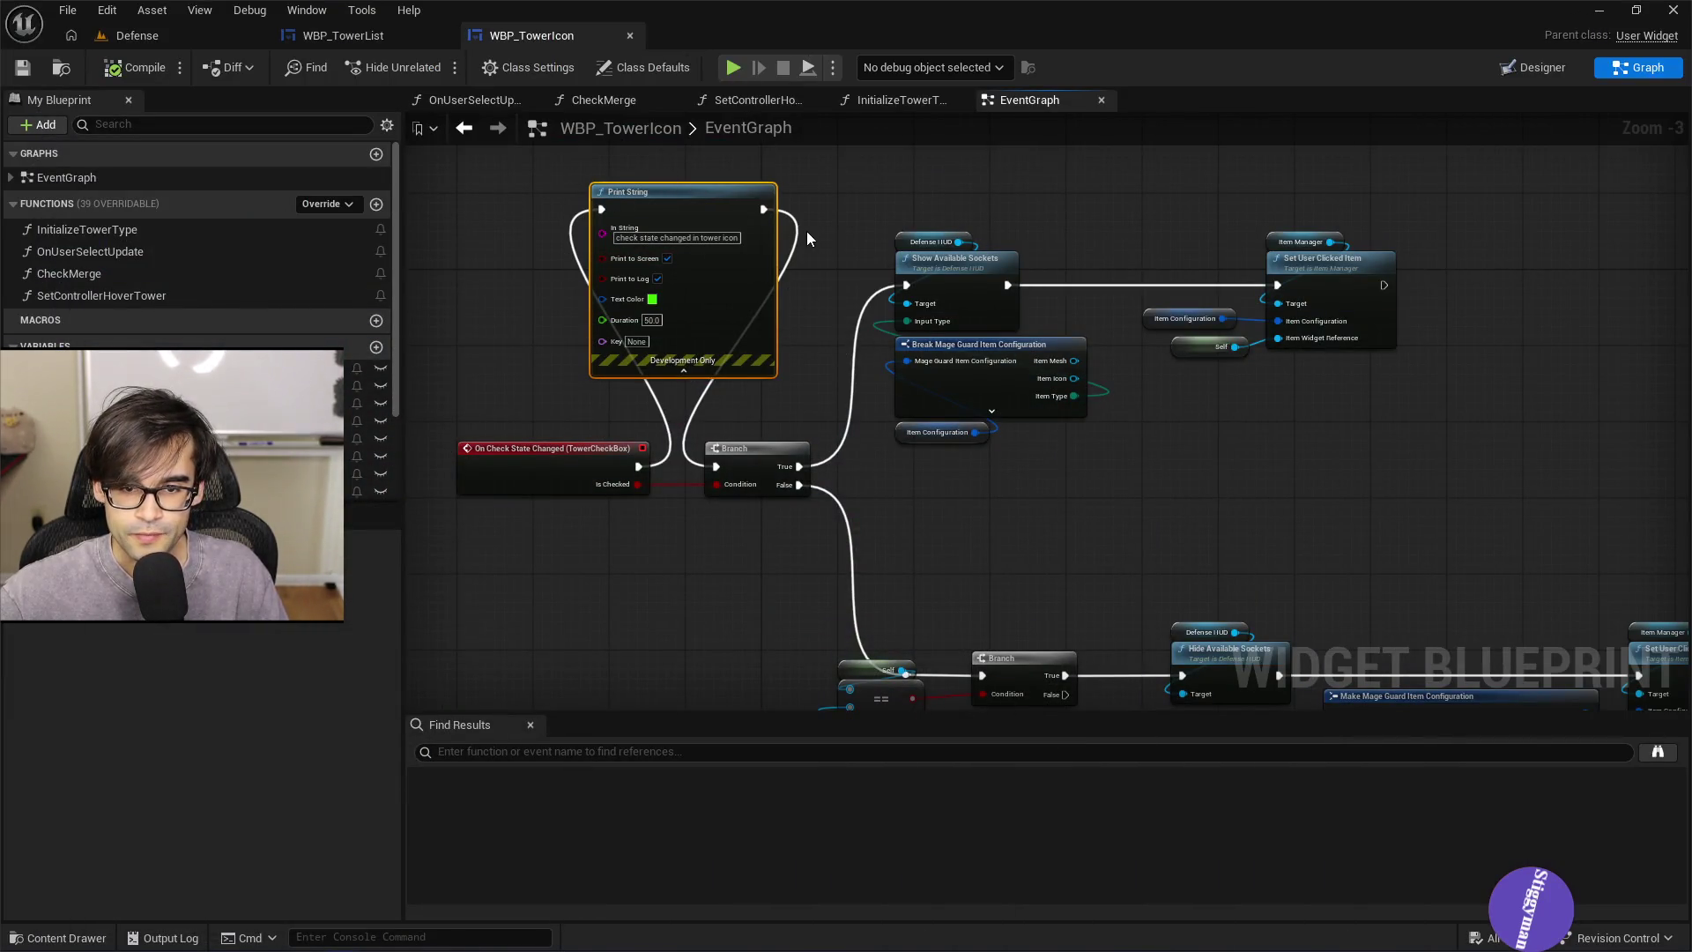
pyautogui.moveTo(1097, 332); pyautogui.dragTo(1140, 317)
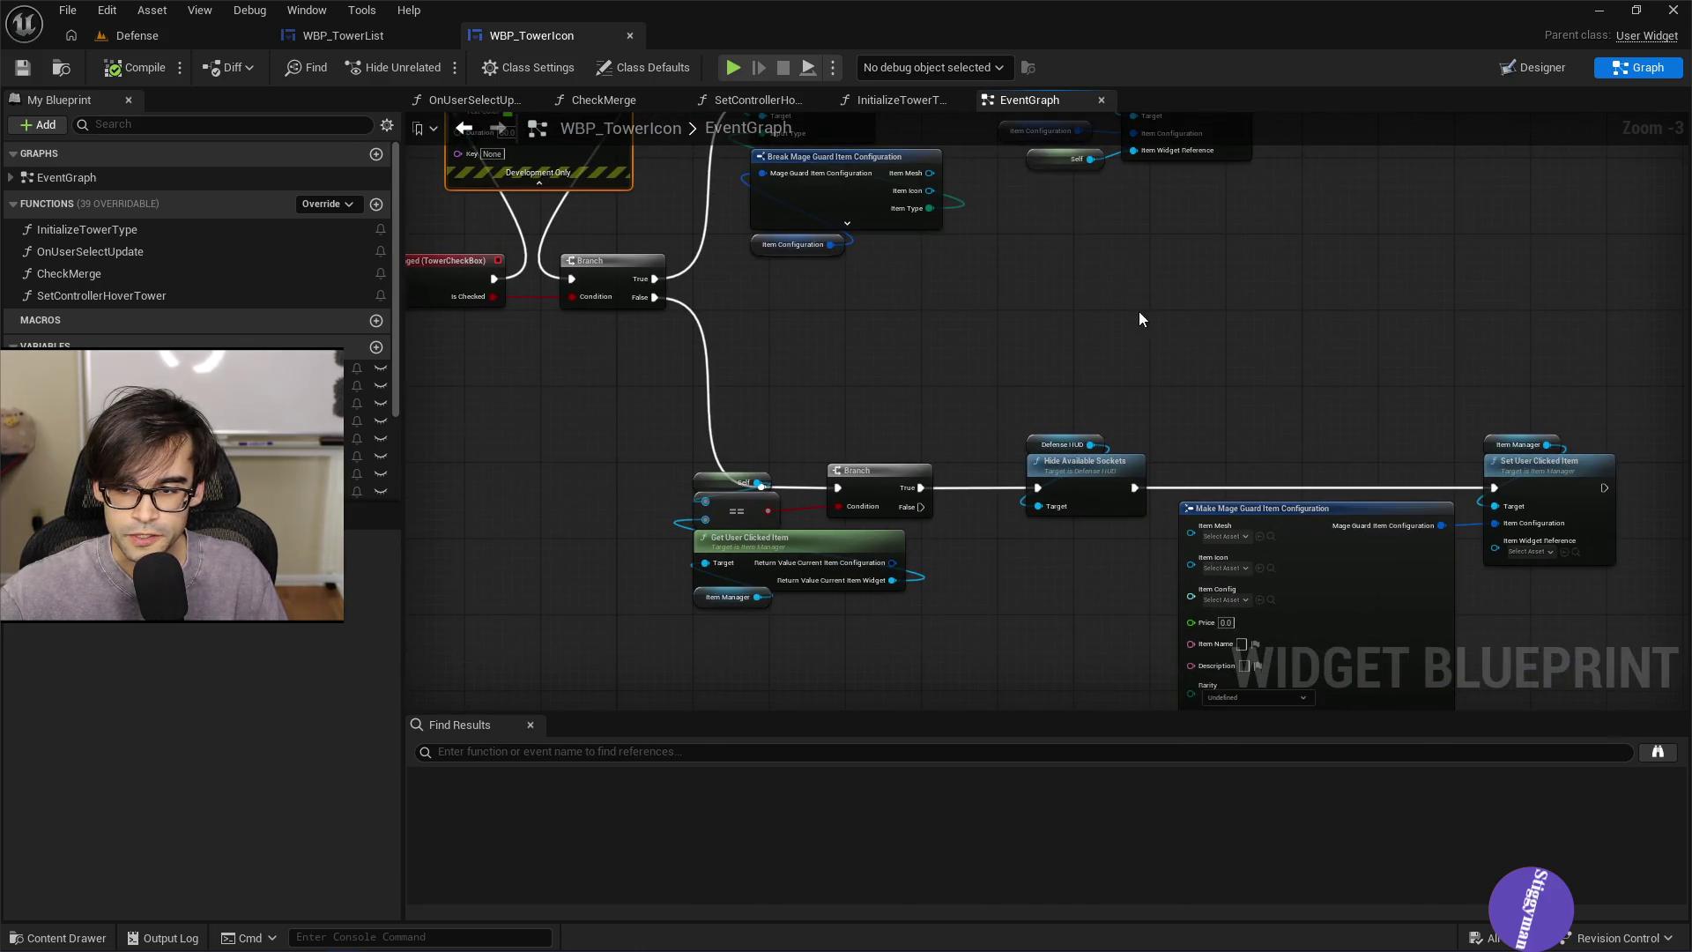
pyautogui.moveTo(1081, 241); pyautogui.dragTo(1110, 404)
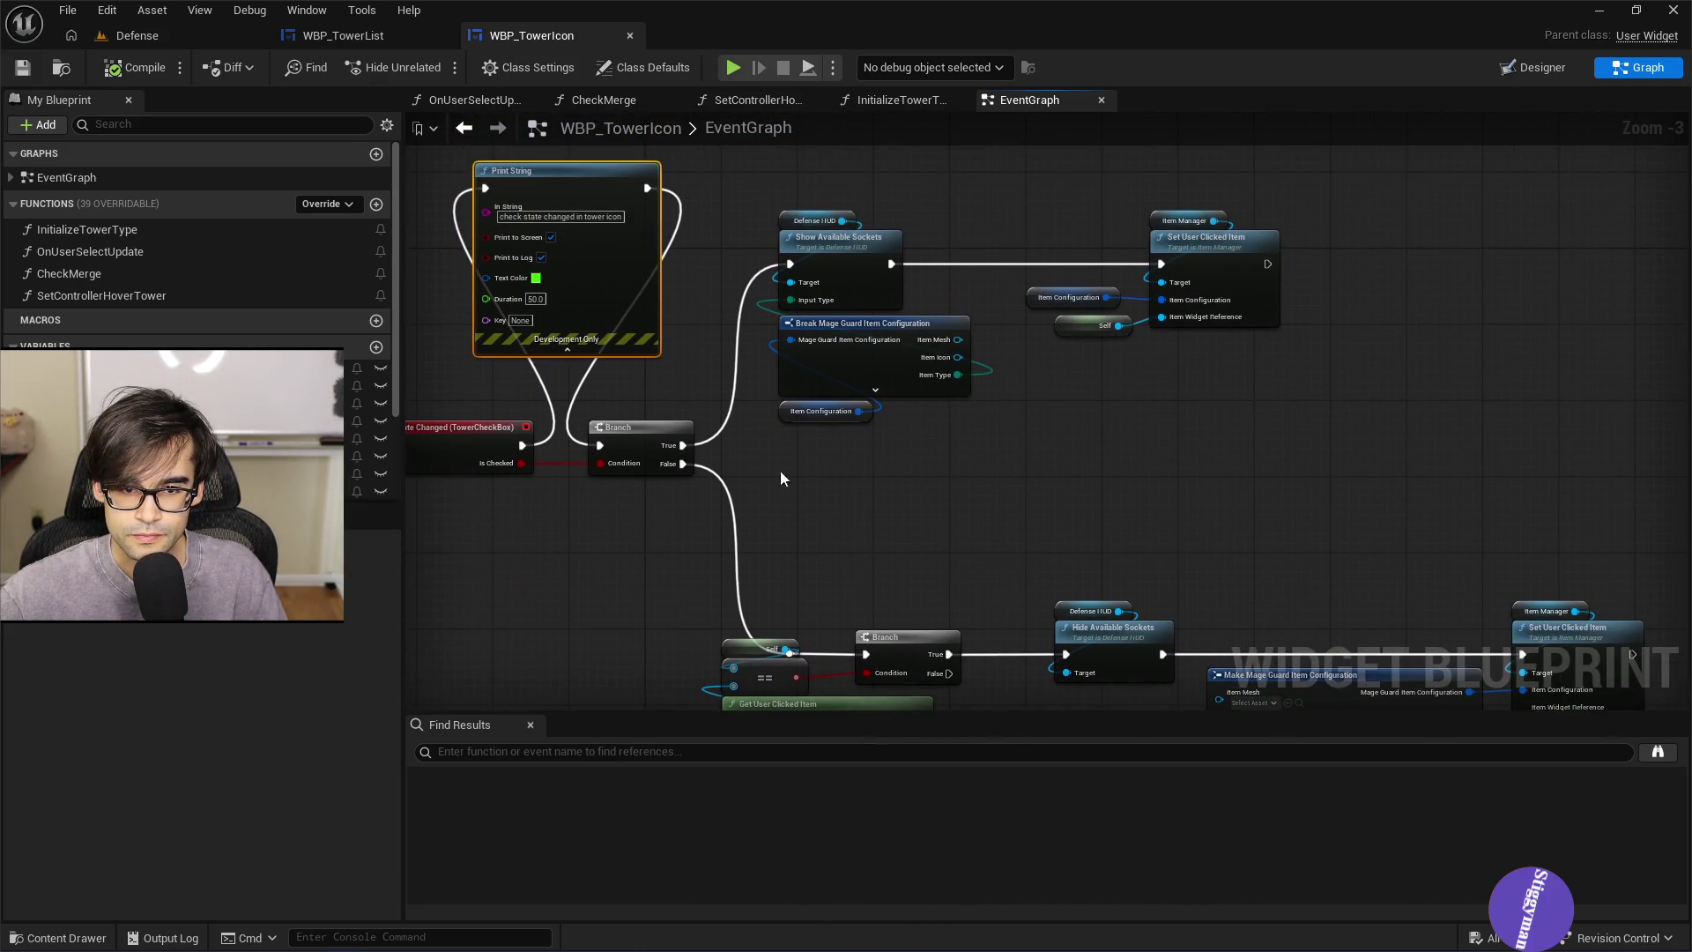
pyautogui.moveTo(762, 471)
pyautogui.mouseDown()
pyautogui.moveTo(1309, 228)
pyautogui.moveTo(1341, 179)
pyautogui.mouseUp()
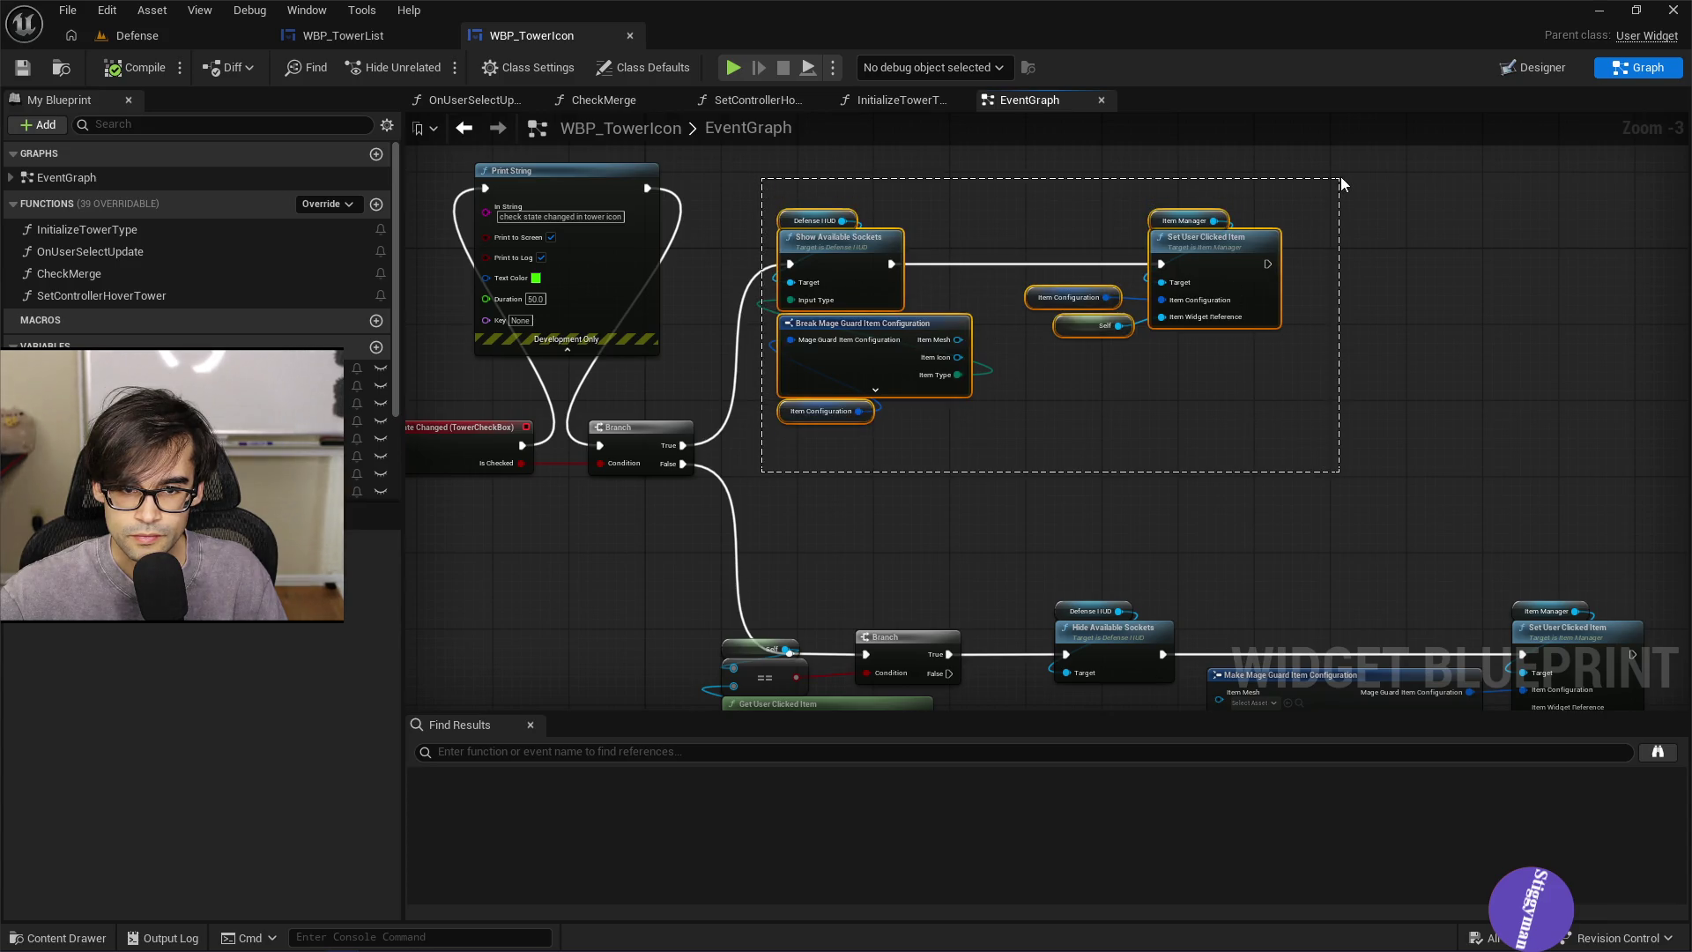
pyautogui.rightClick(855, 256)
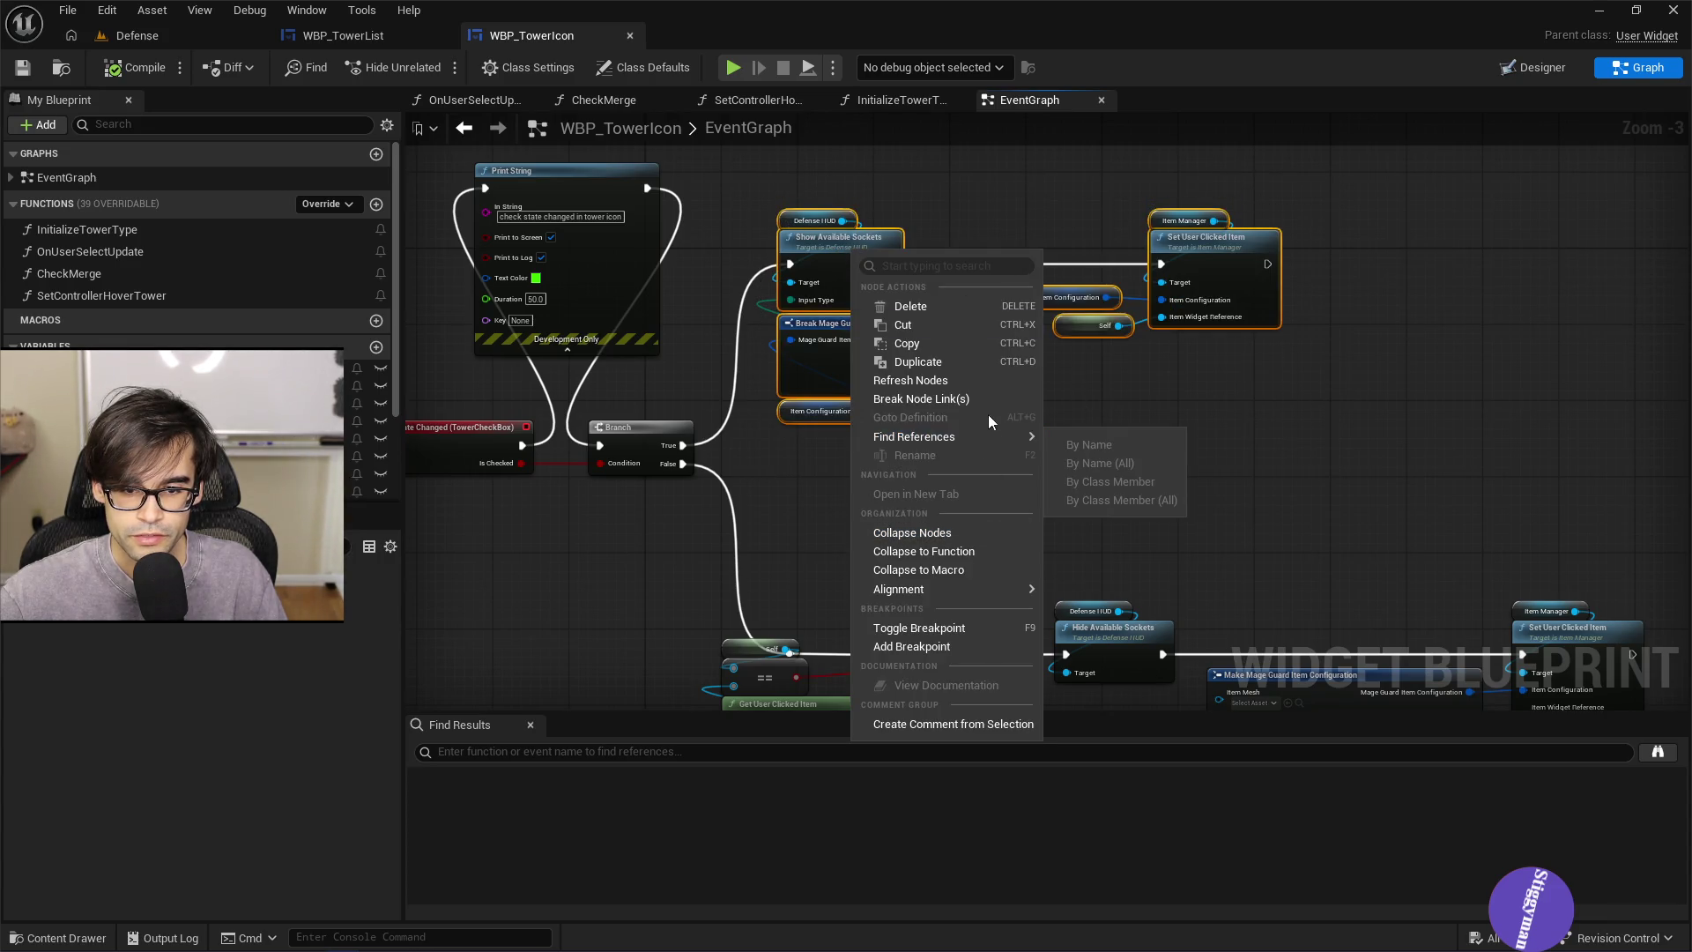
pyautogui.click(983, 534)
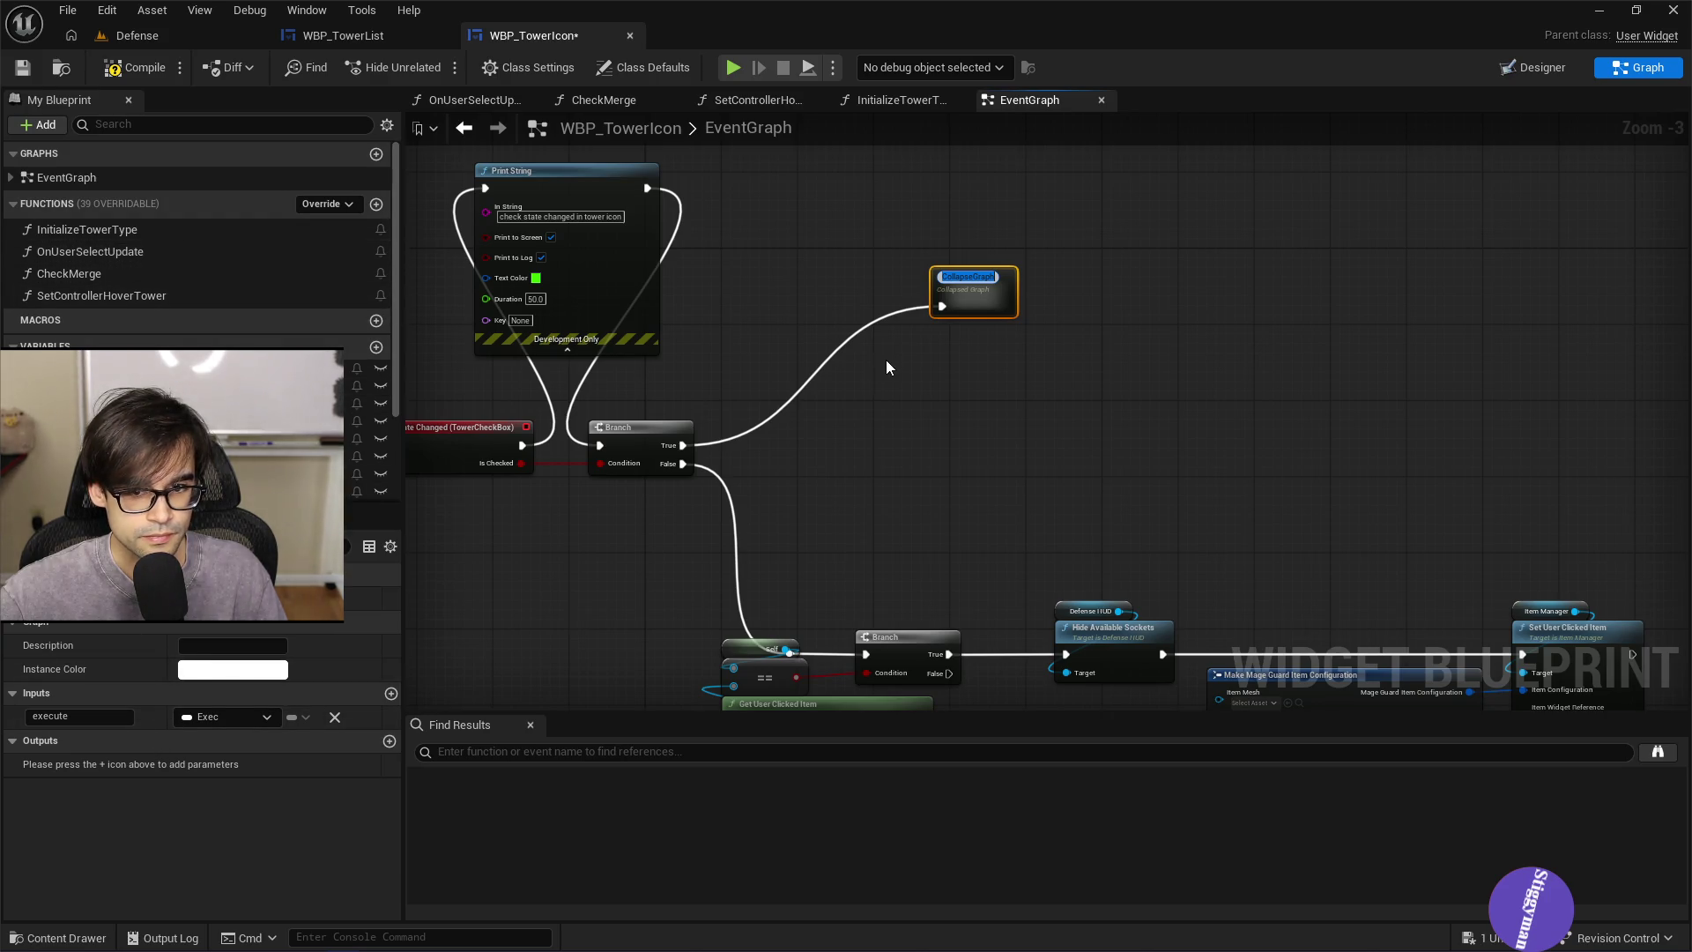
pyautogui.click(816, 267)
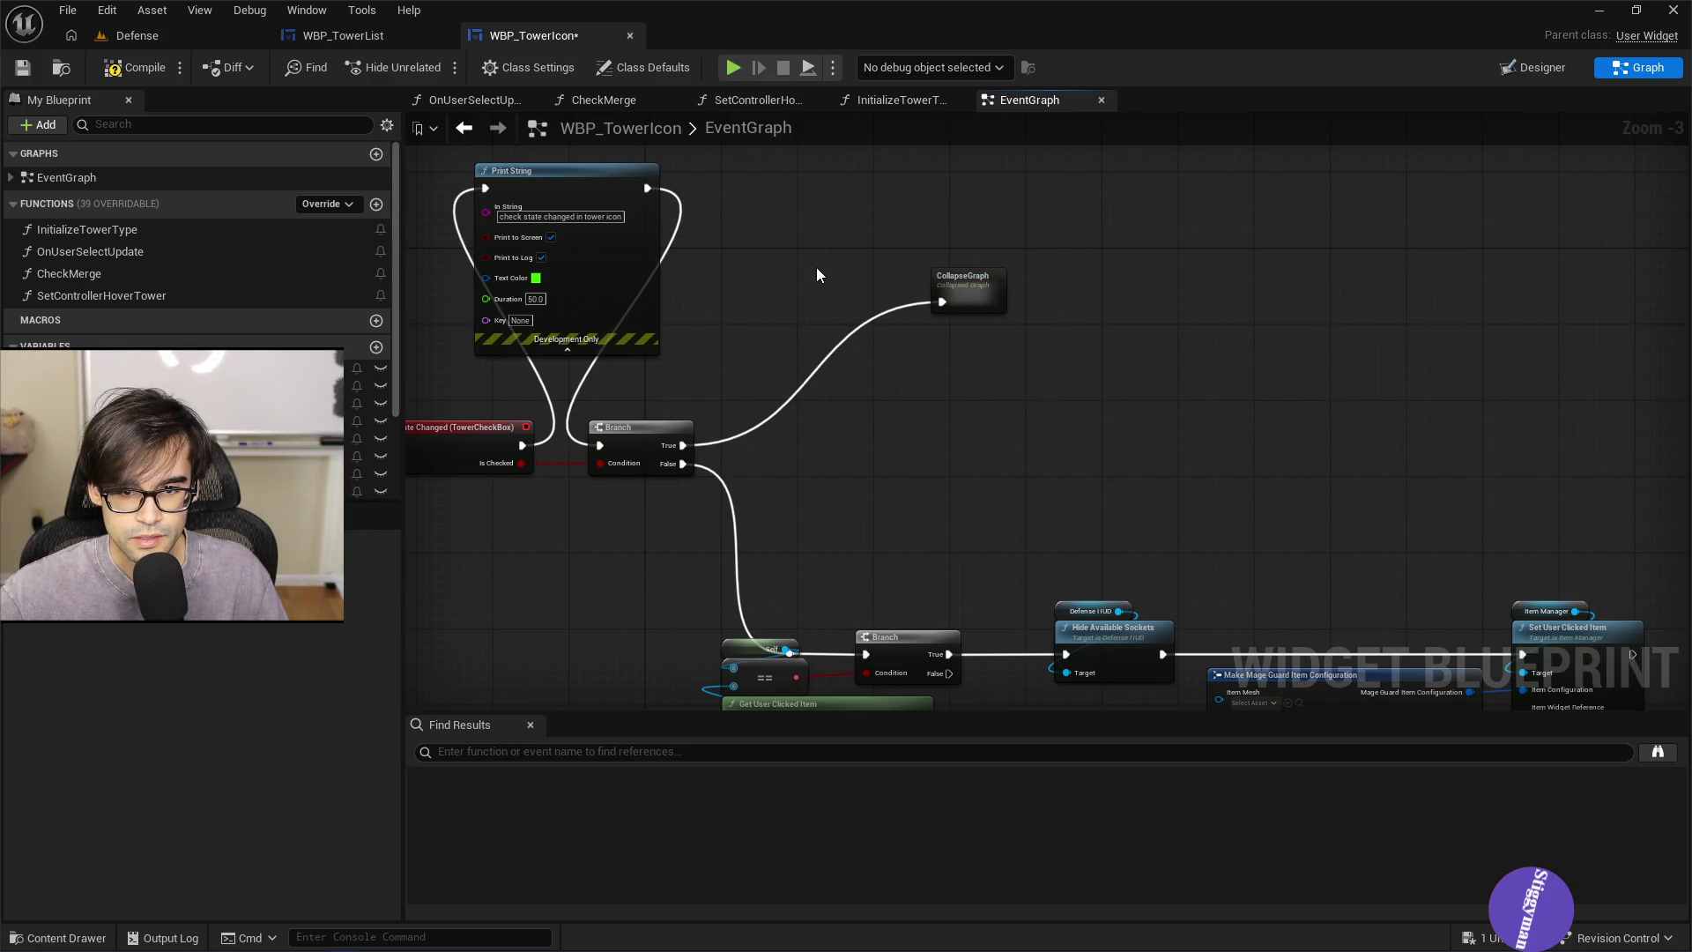
pyautogui.hotkey('ctrl', 'z')
pyautogui.hotkey('ctrl', 'z')
pyautogui.moveTo(749, 181); pyautogui.dragTo(1337, 462)
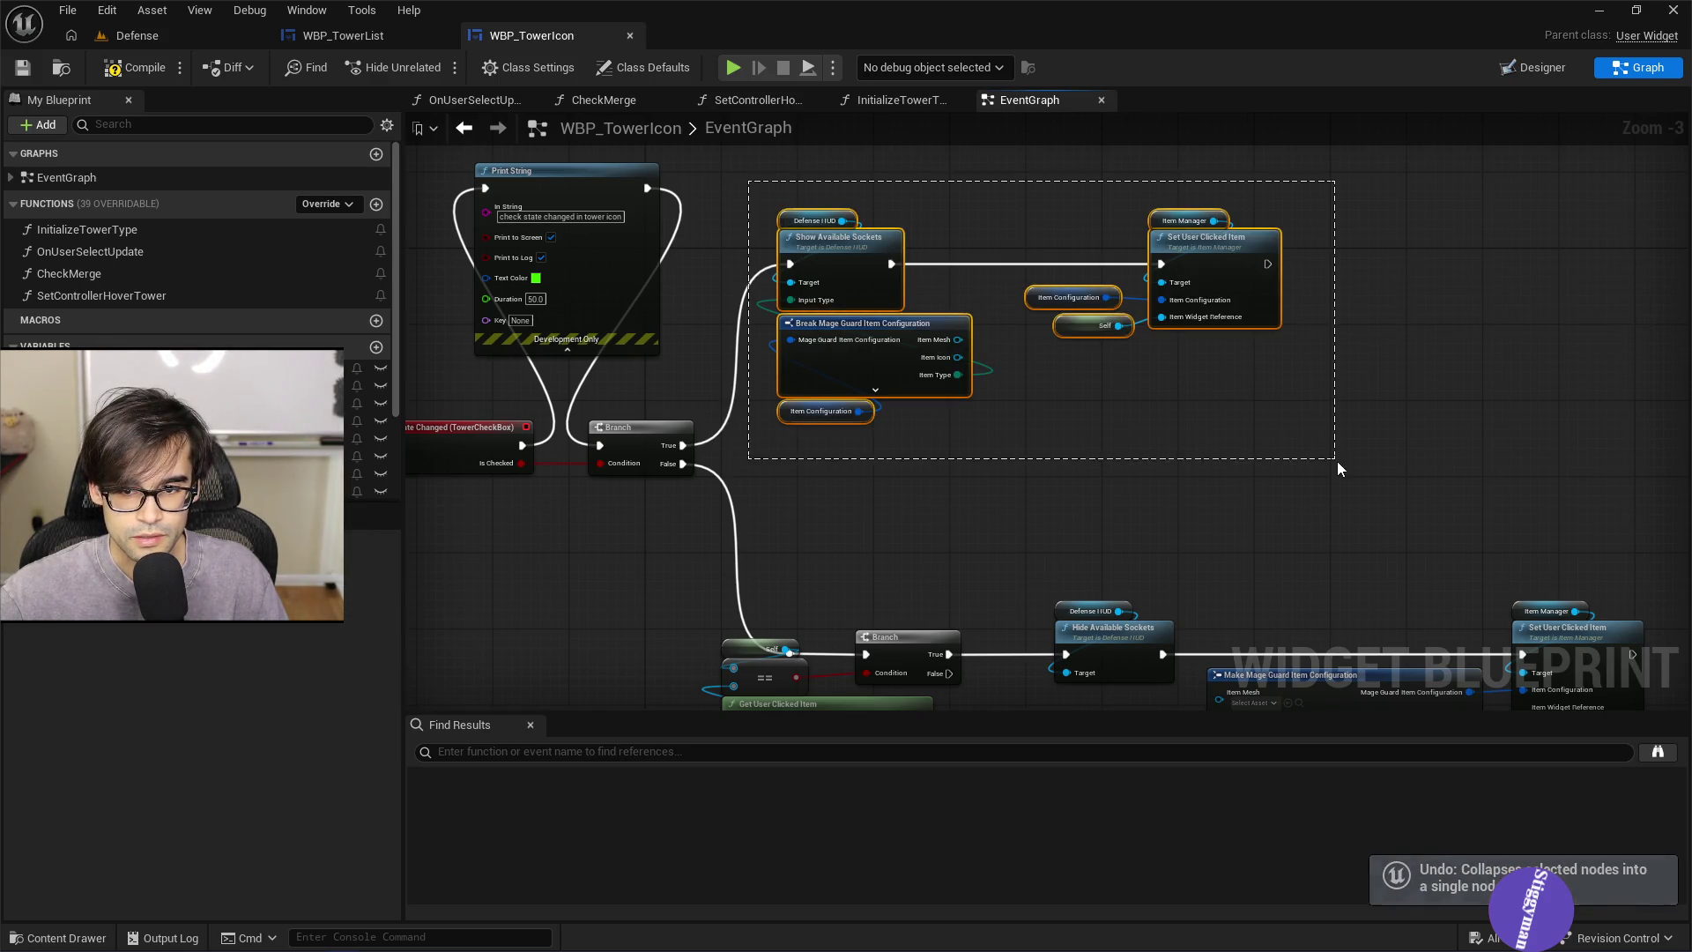
# Collapse the selected nodes into a new function named SelectCheckBox
pyautogui.rightClick(855, 262)
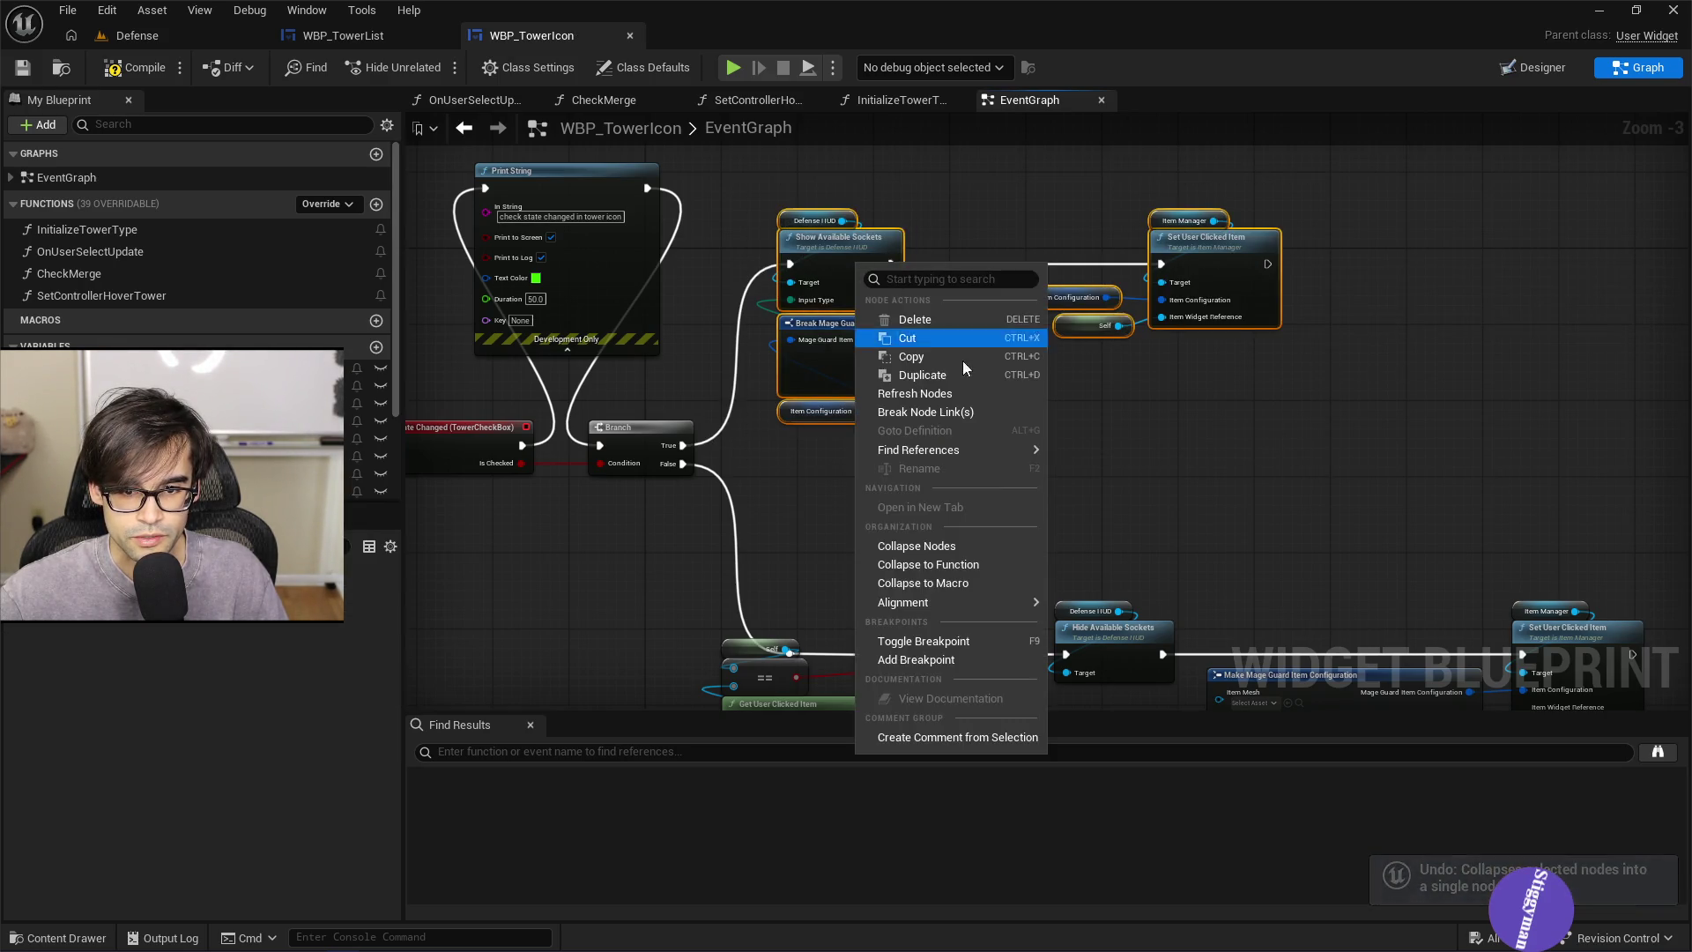
pyautogui.click(962, 566)
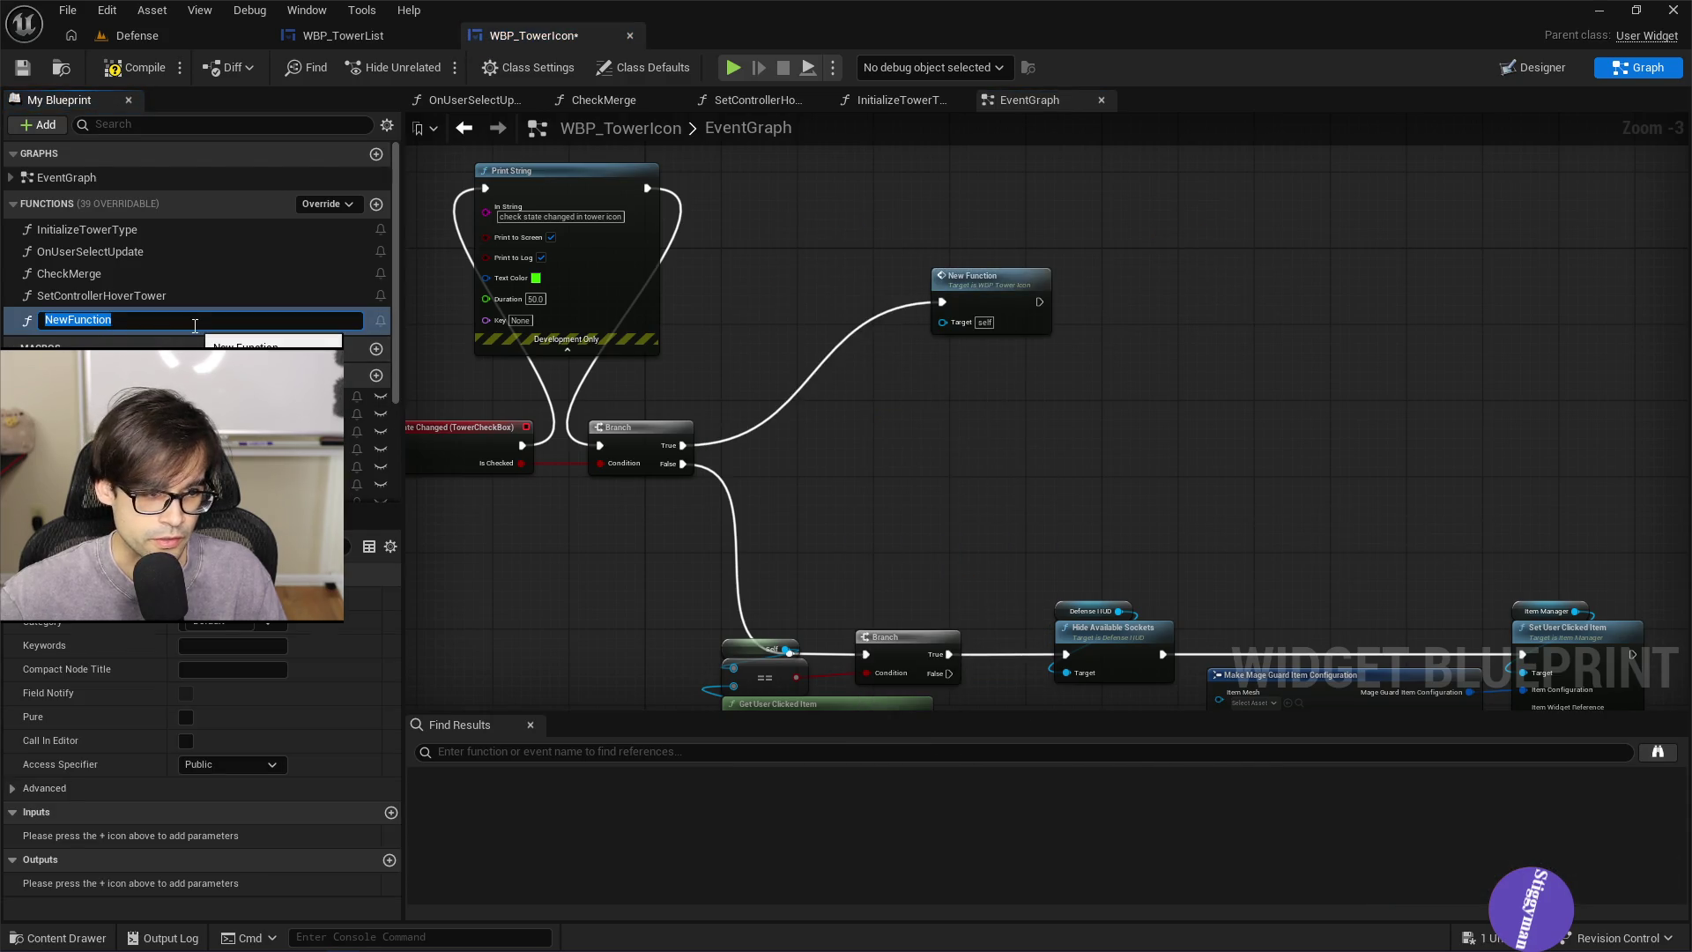
pyautogui.write('SelectCheckBox')
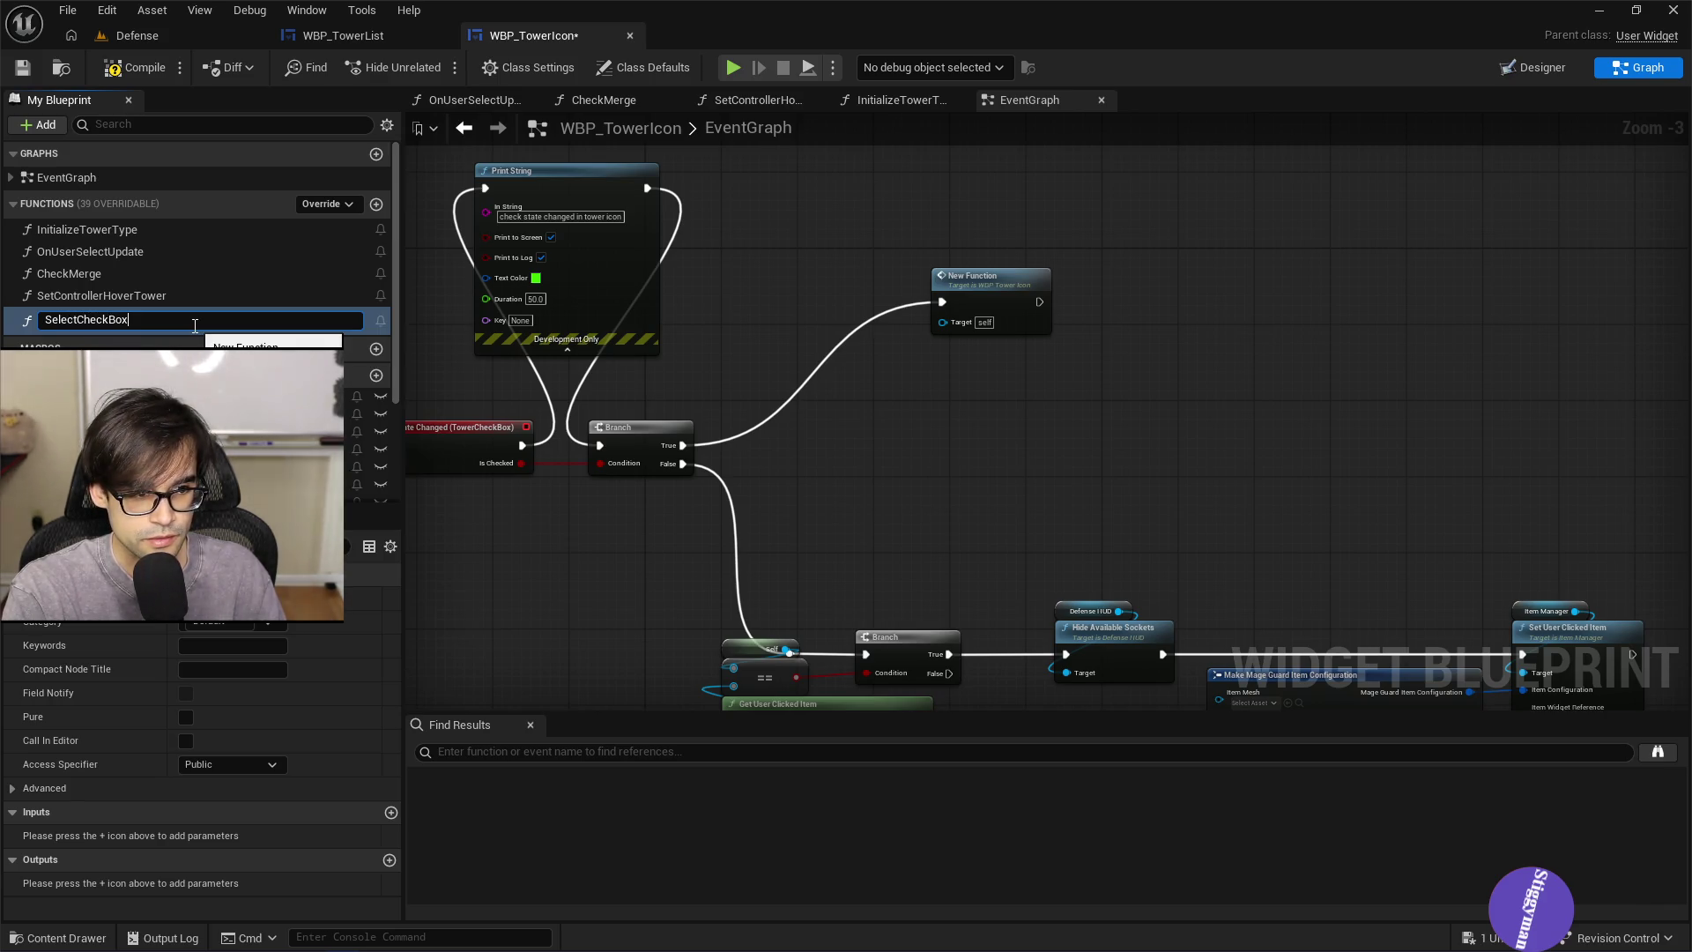
pyautogui.press('Return')
# Collapse the unchecking nodes into a new function named UnSelectCheckbox
pyautogui.rightClick(904, 324)
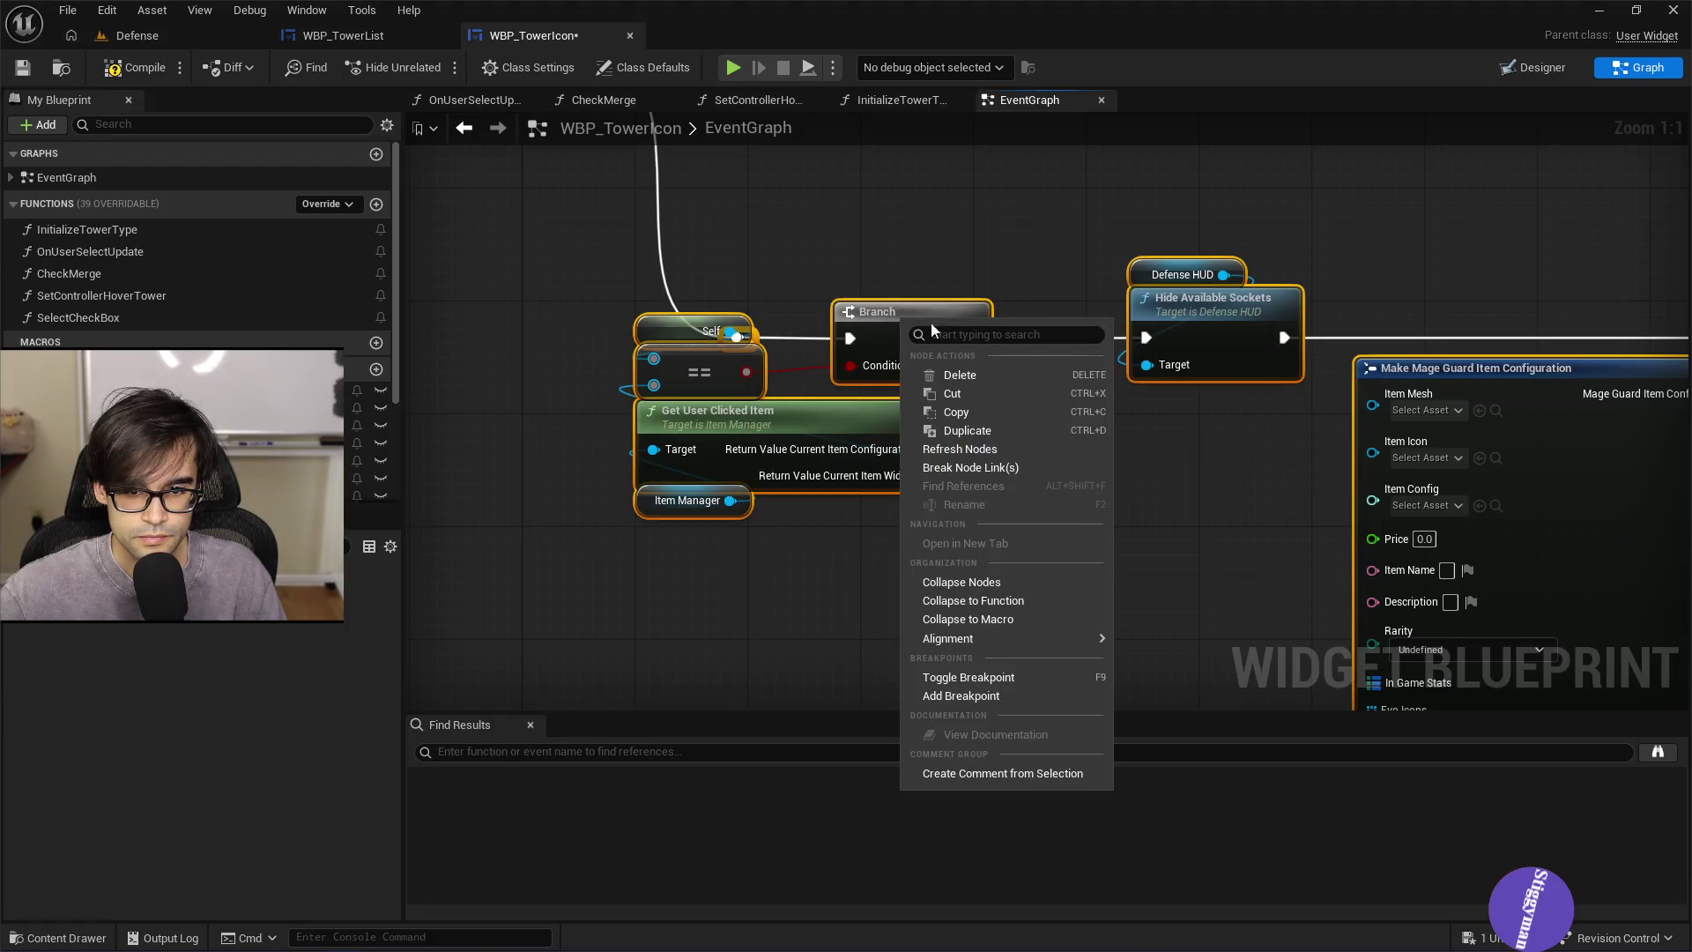
pyautogui.click(1037, 601)
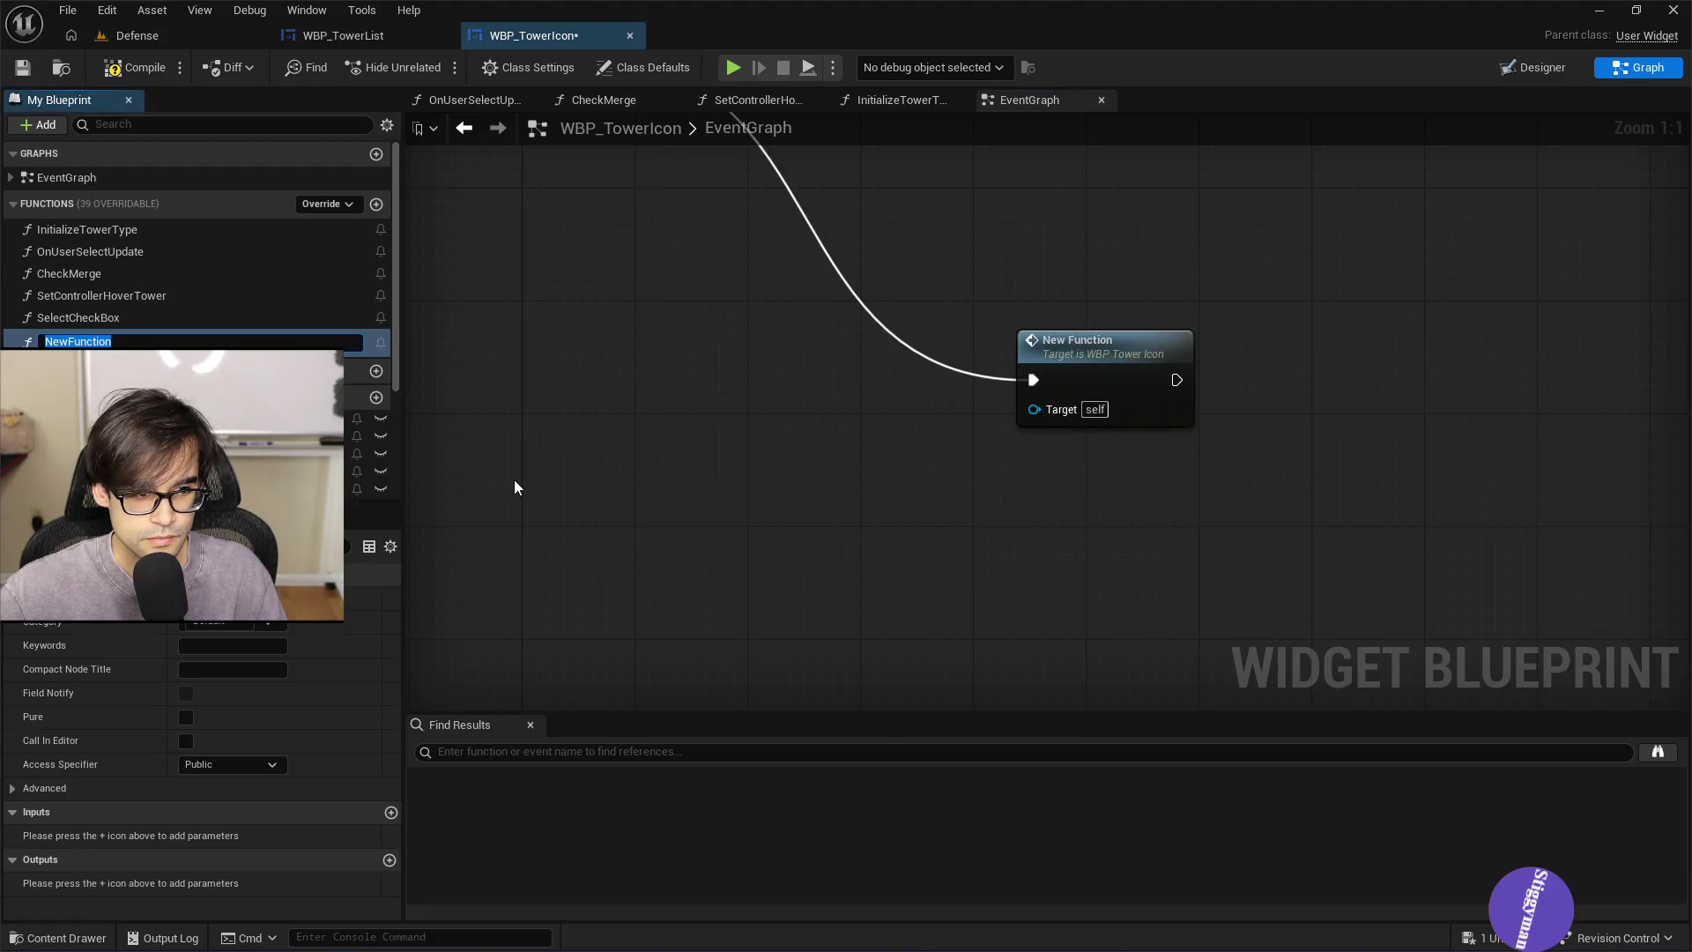
pyautogui.write('UnSelectCHeck')
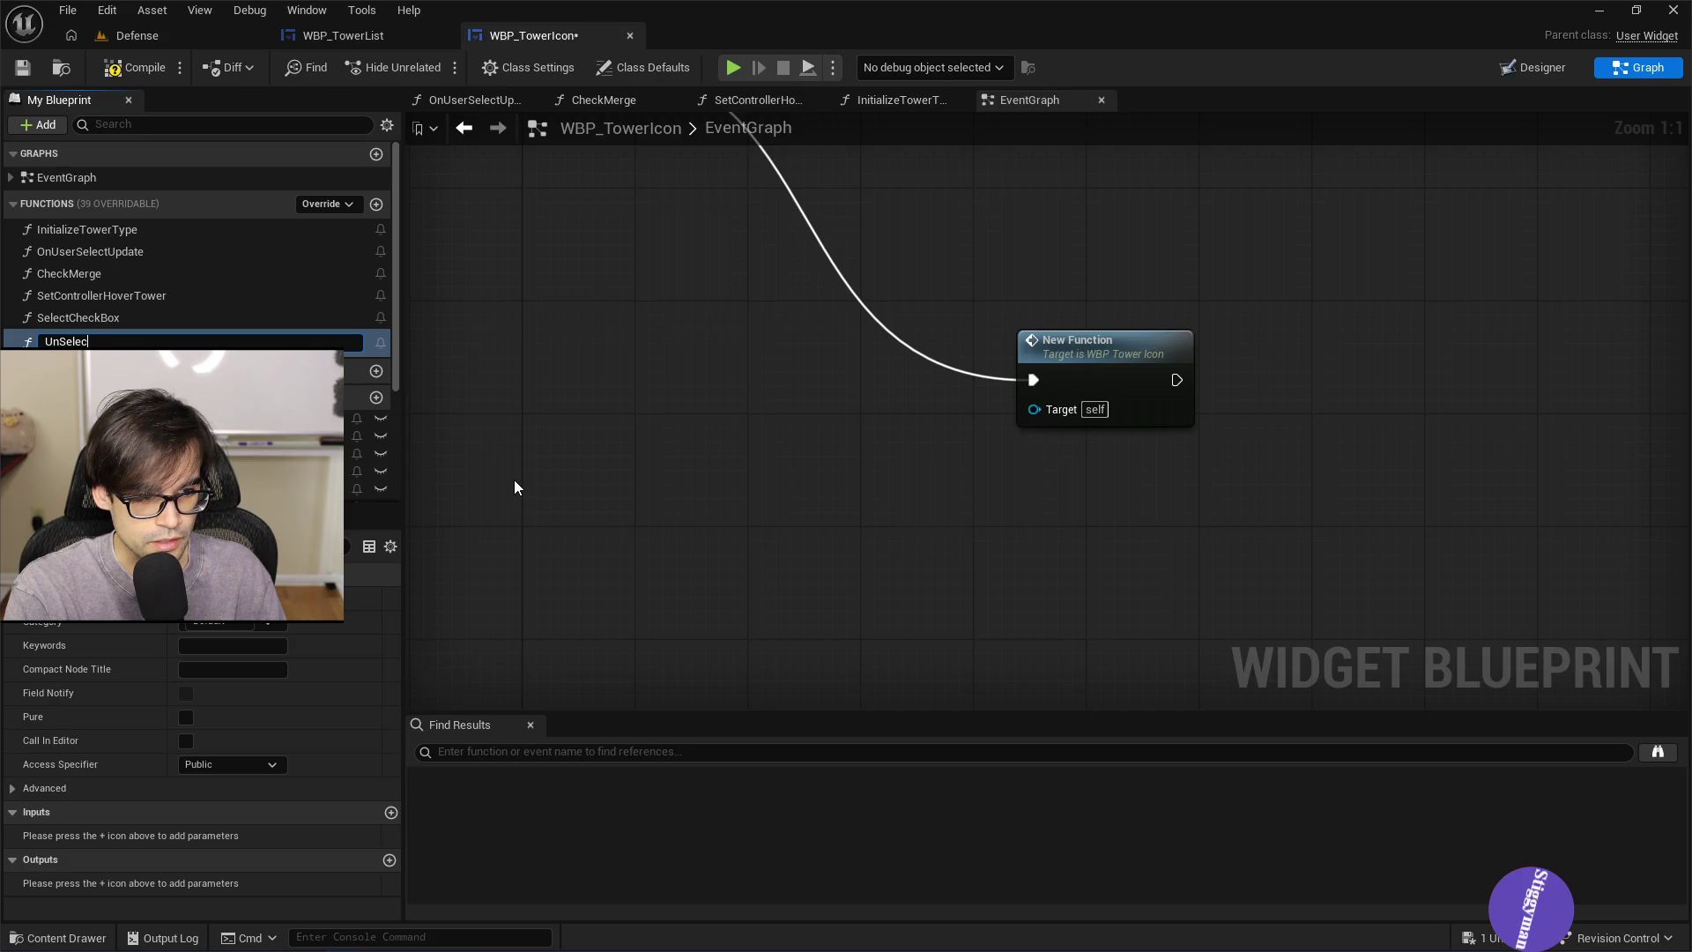
pyautogui.press('BackSpace')
pyautogui.write('heckbox')
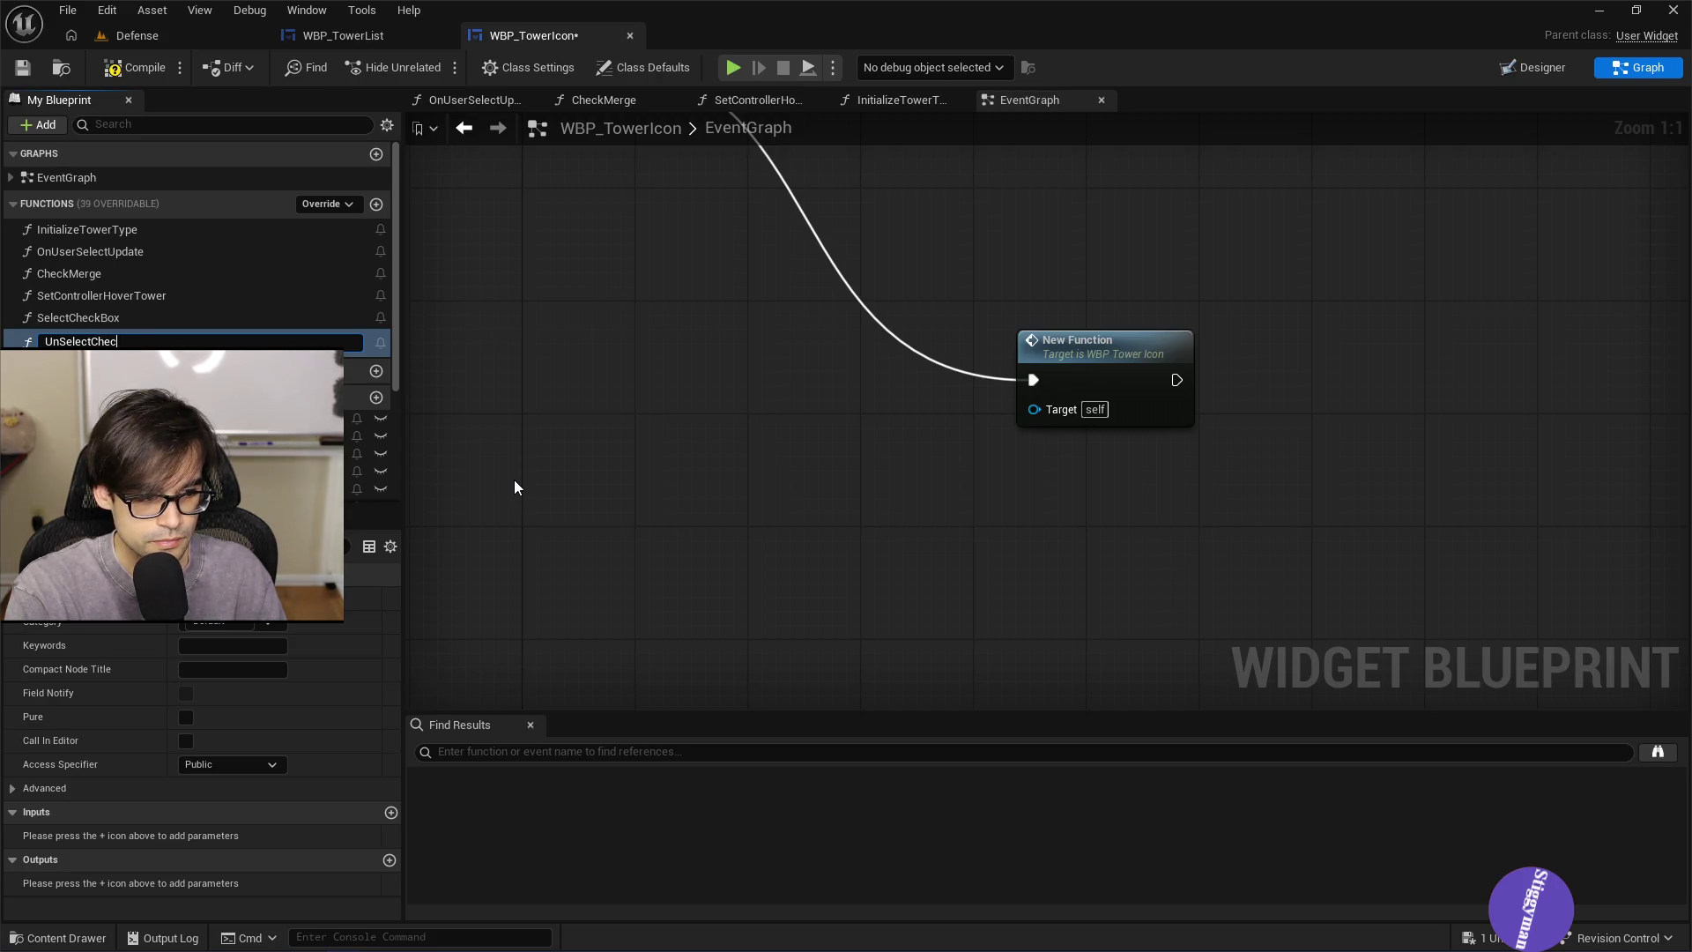
pyautogui.press('Return')
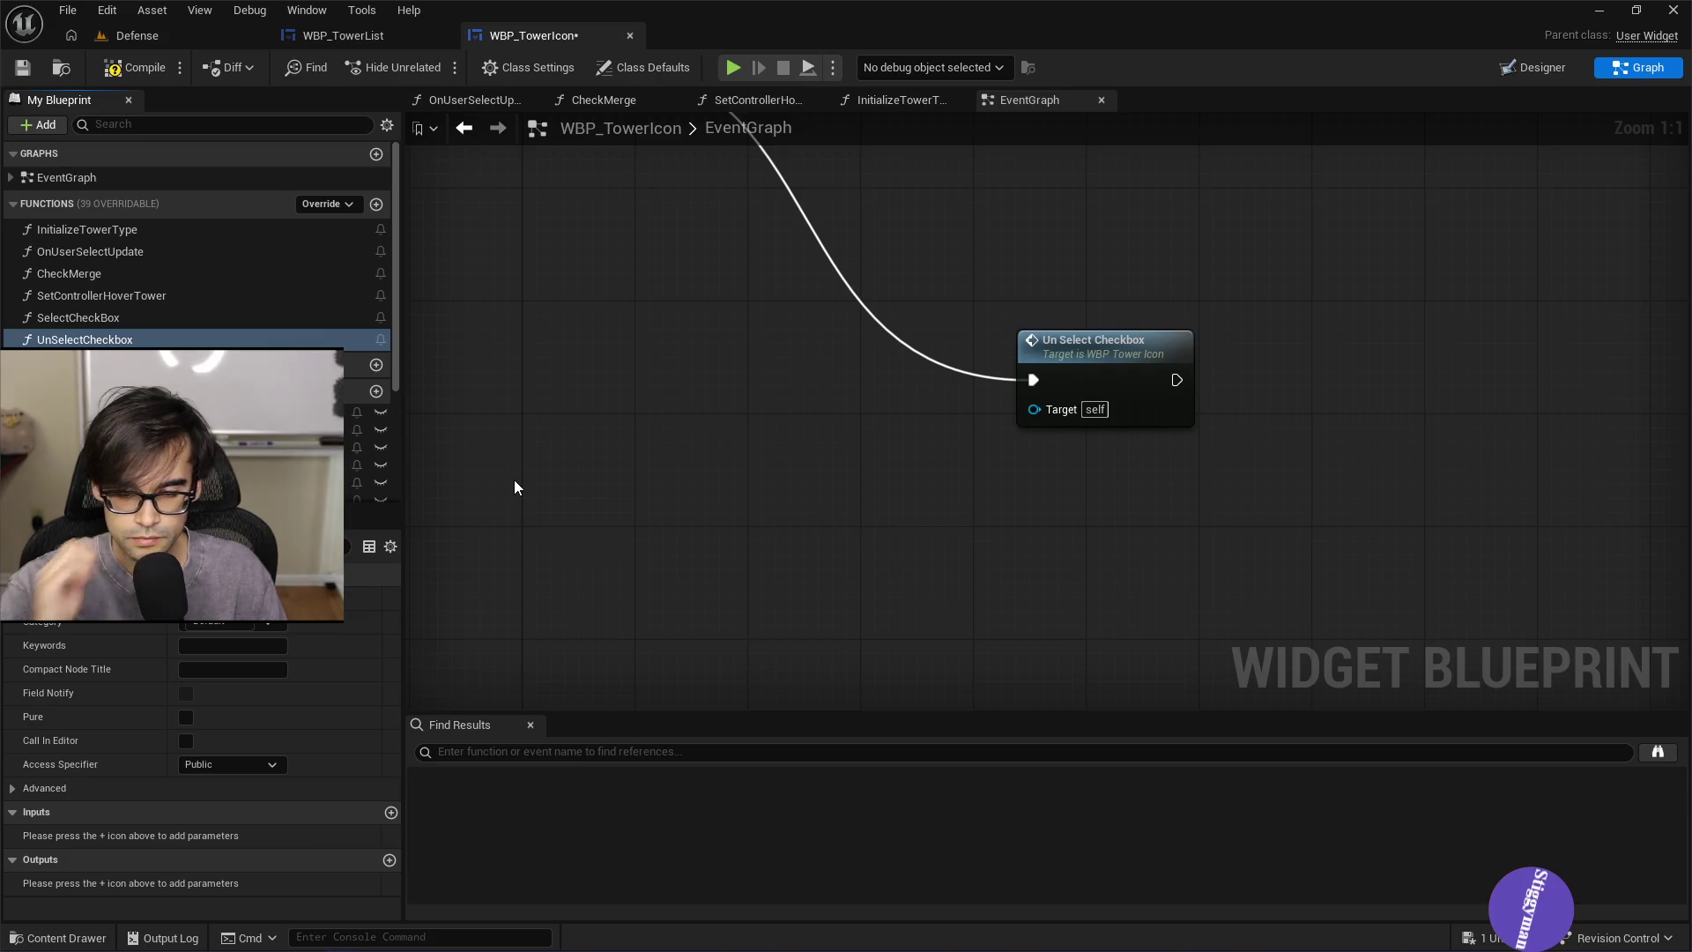
# Place Un Select Checkbox and Select Check Box beside the Branch, then compile and save
pyautogui.scroll(-2, 564, 529)
pyautogui.moveTo(1018, 608); pyautogui.dragTo(716, 459)
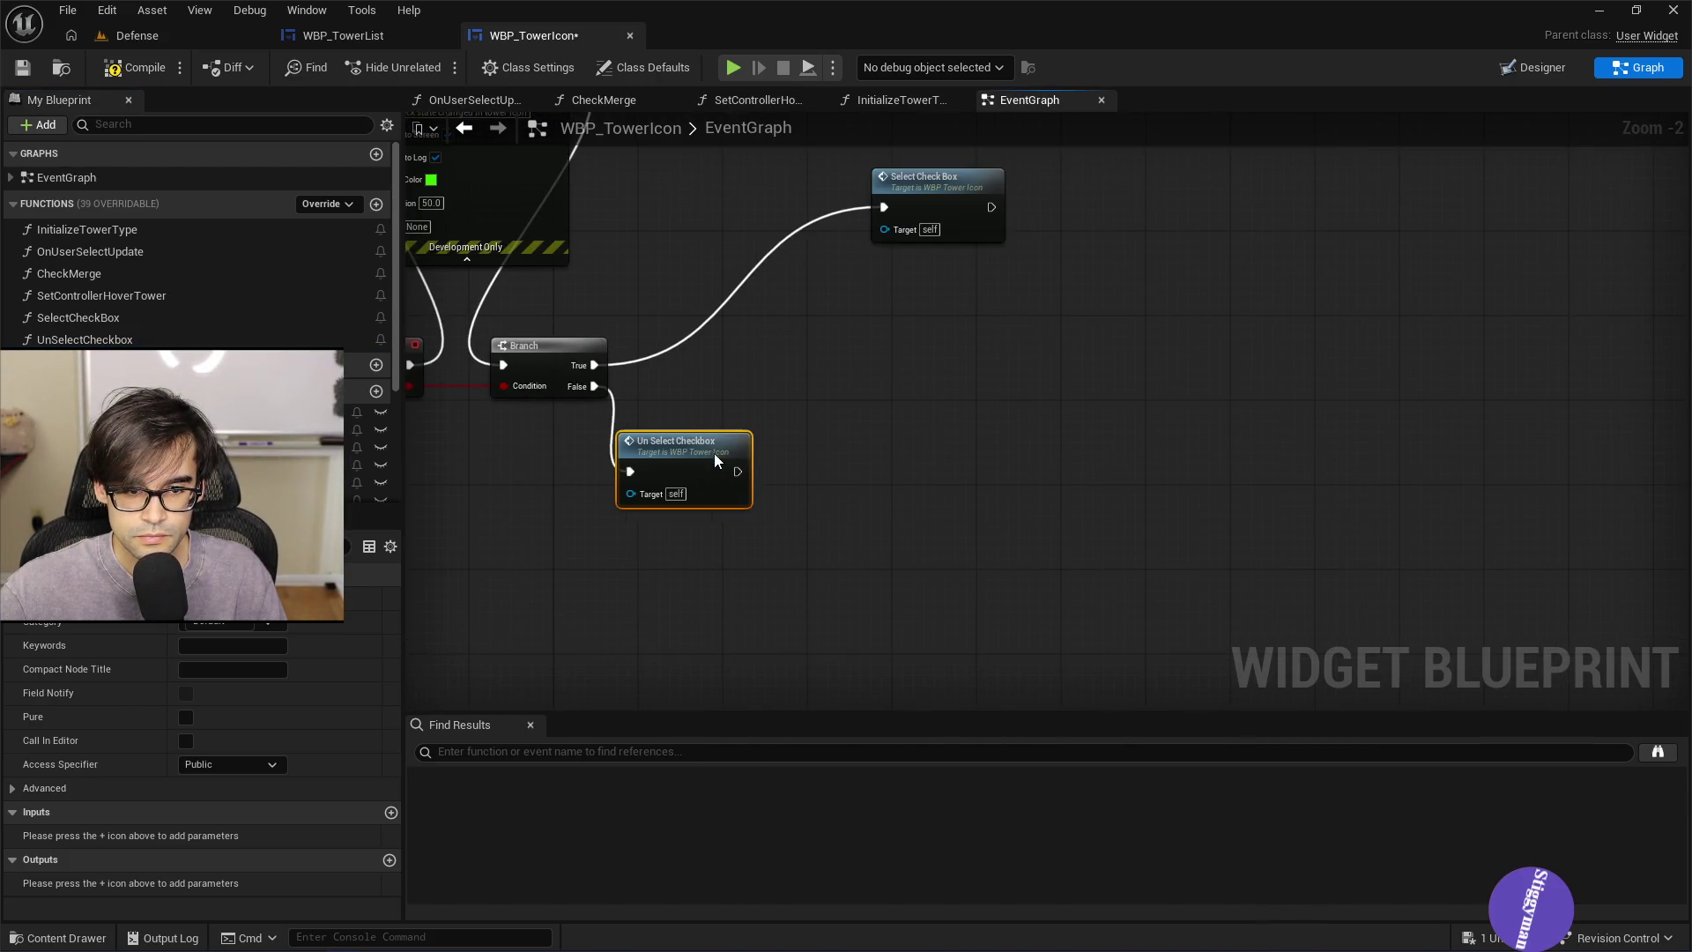
pyautogui.moveTo(928, 193)
pyautogui.mouseDown()
pyautogui.moveTo(724, 306)
pyautogui.moveTo(943, 538)
pyautogui.mouseUp()
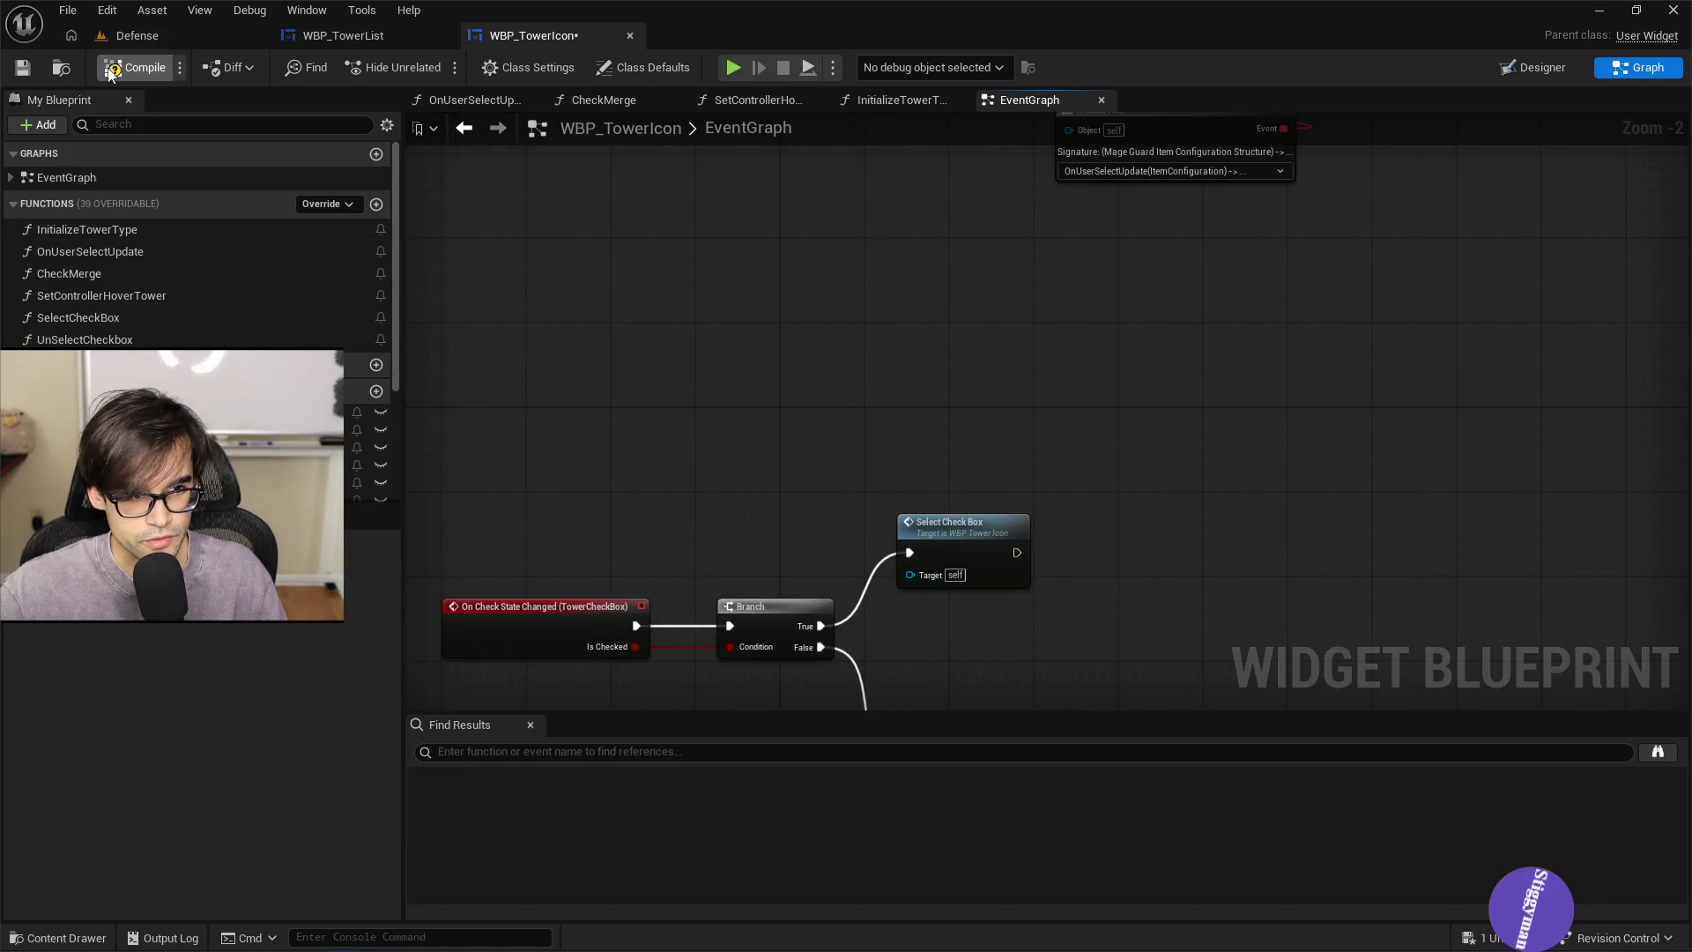
pyautogui.click(24, 68)
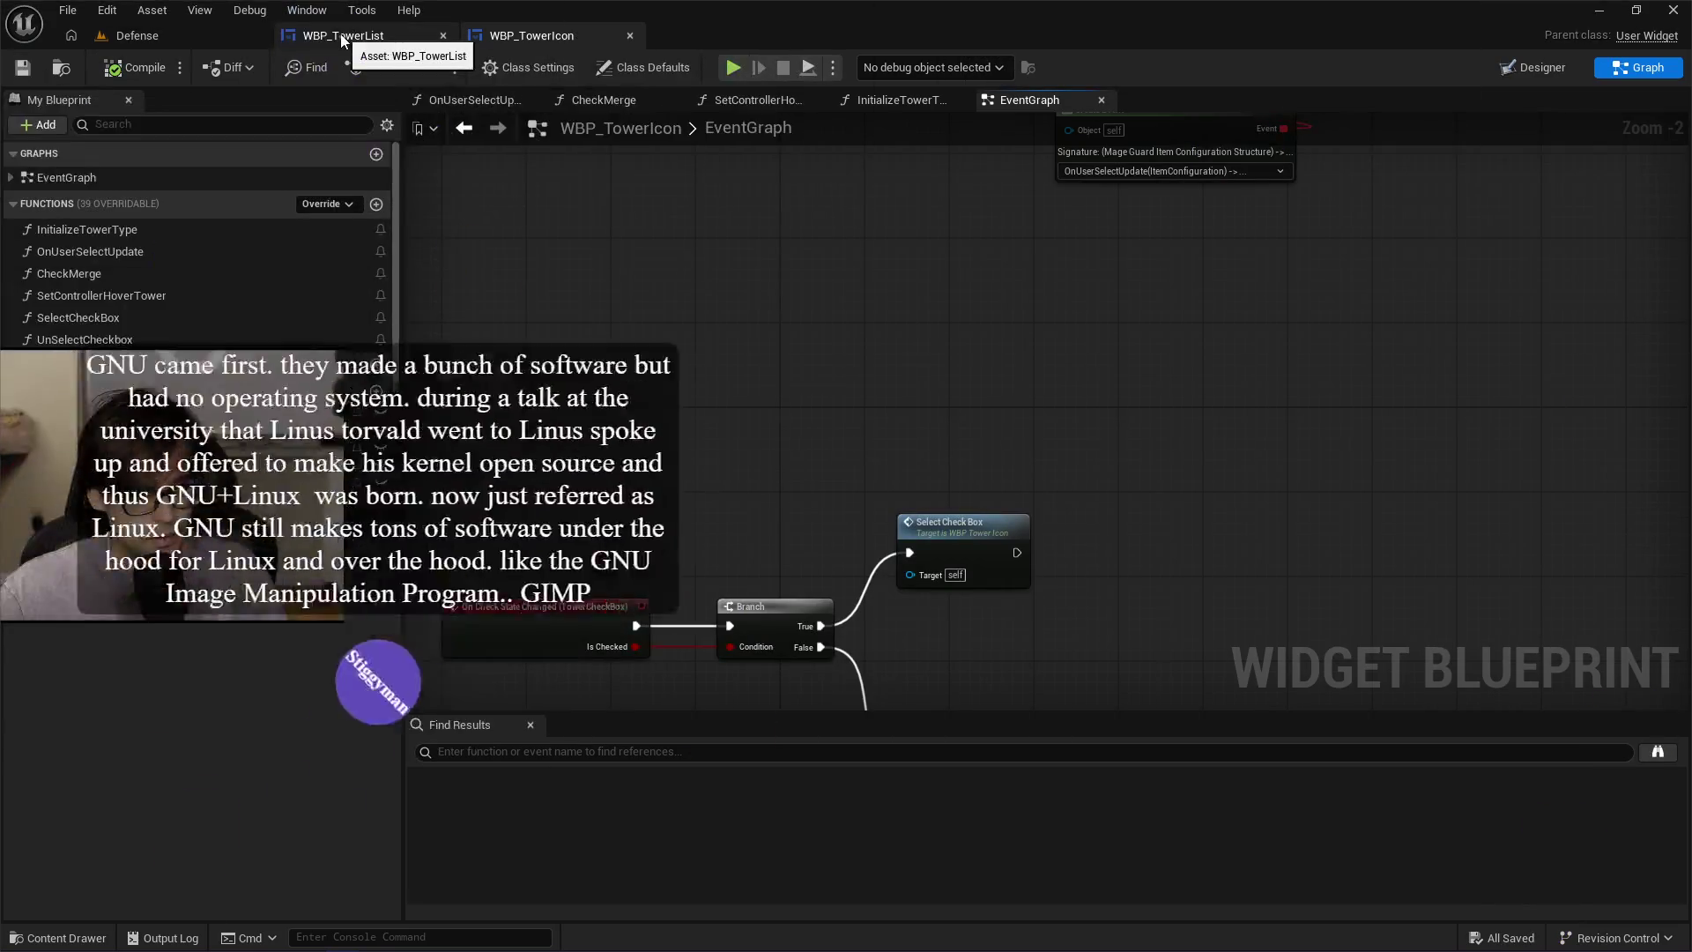
# In WBP_TowerList, delete the Tower Check Box, SET, Set Is Checked and Set Checked State nodes
pyautogui.click(341, 34)
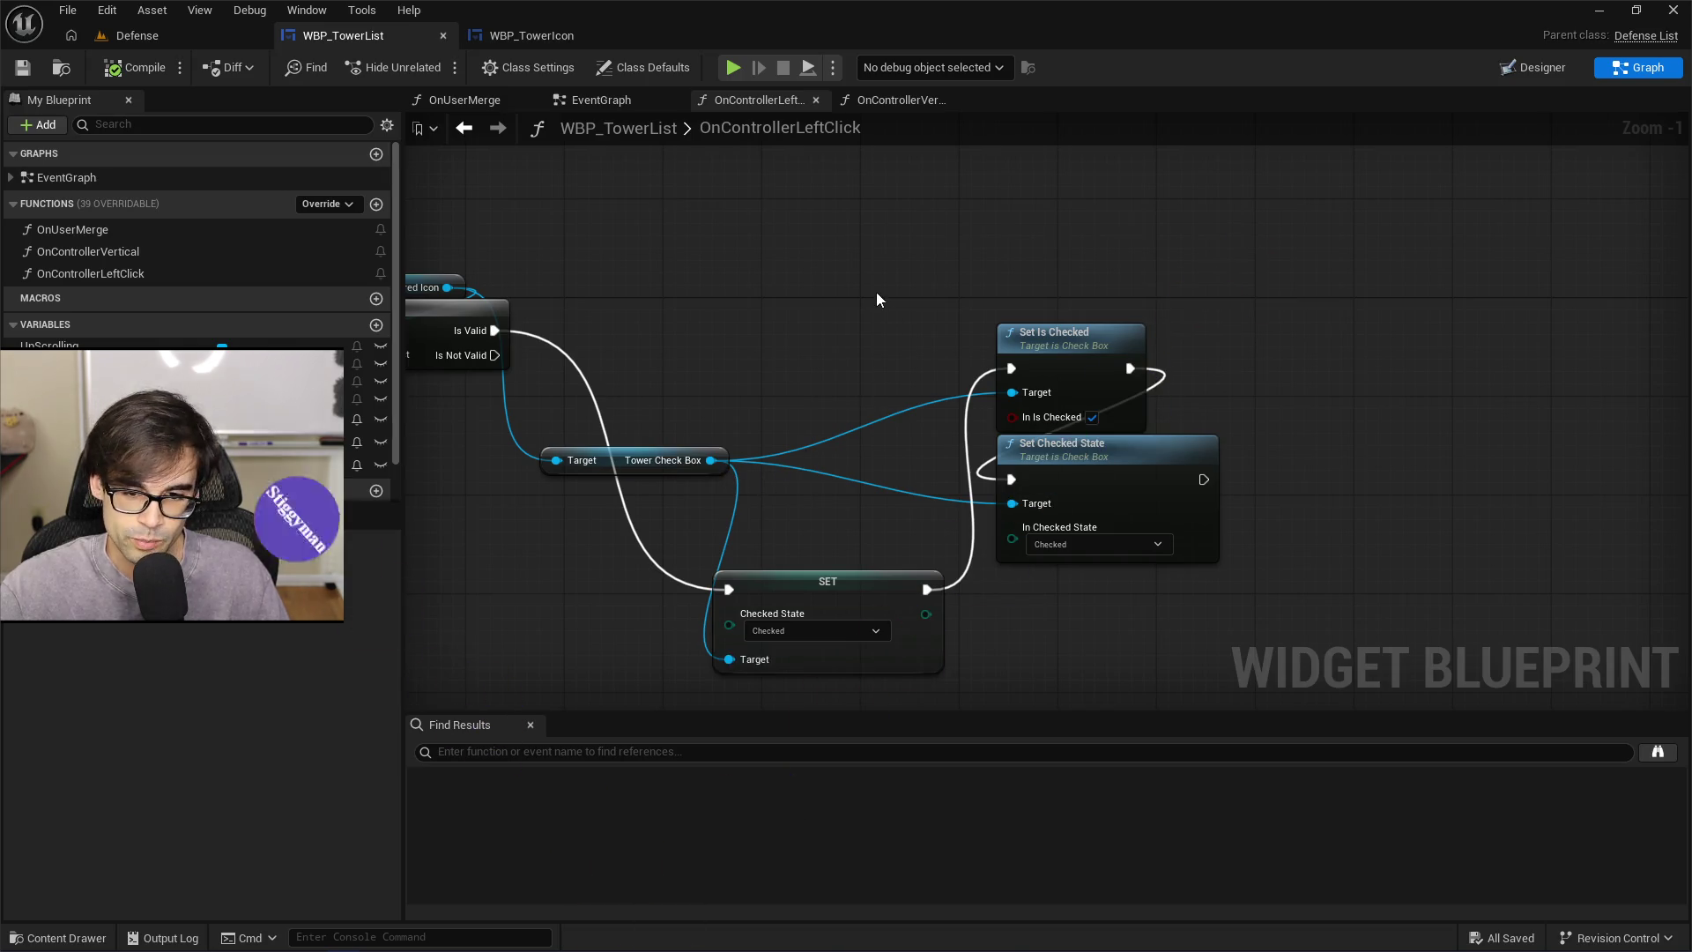
pyautogui.moveTo(782, 312)
pyautogui.mouseDown()
pyautogui.moveTo(903, 290)
pyautogui.moveTo(869, 308)
pyautogui.mouseUp()
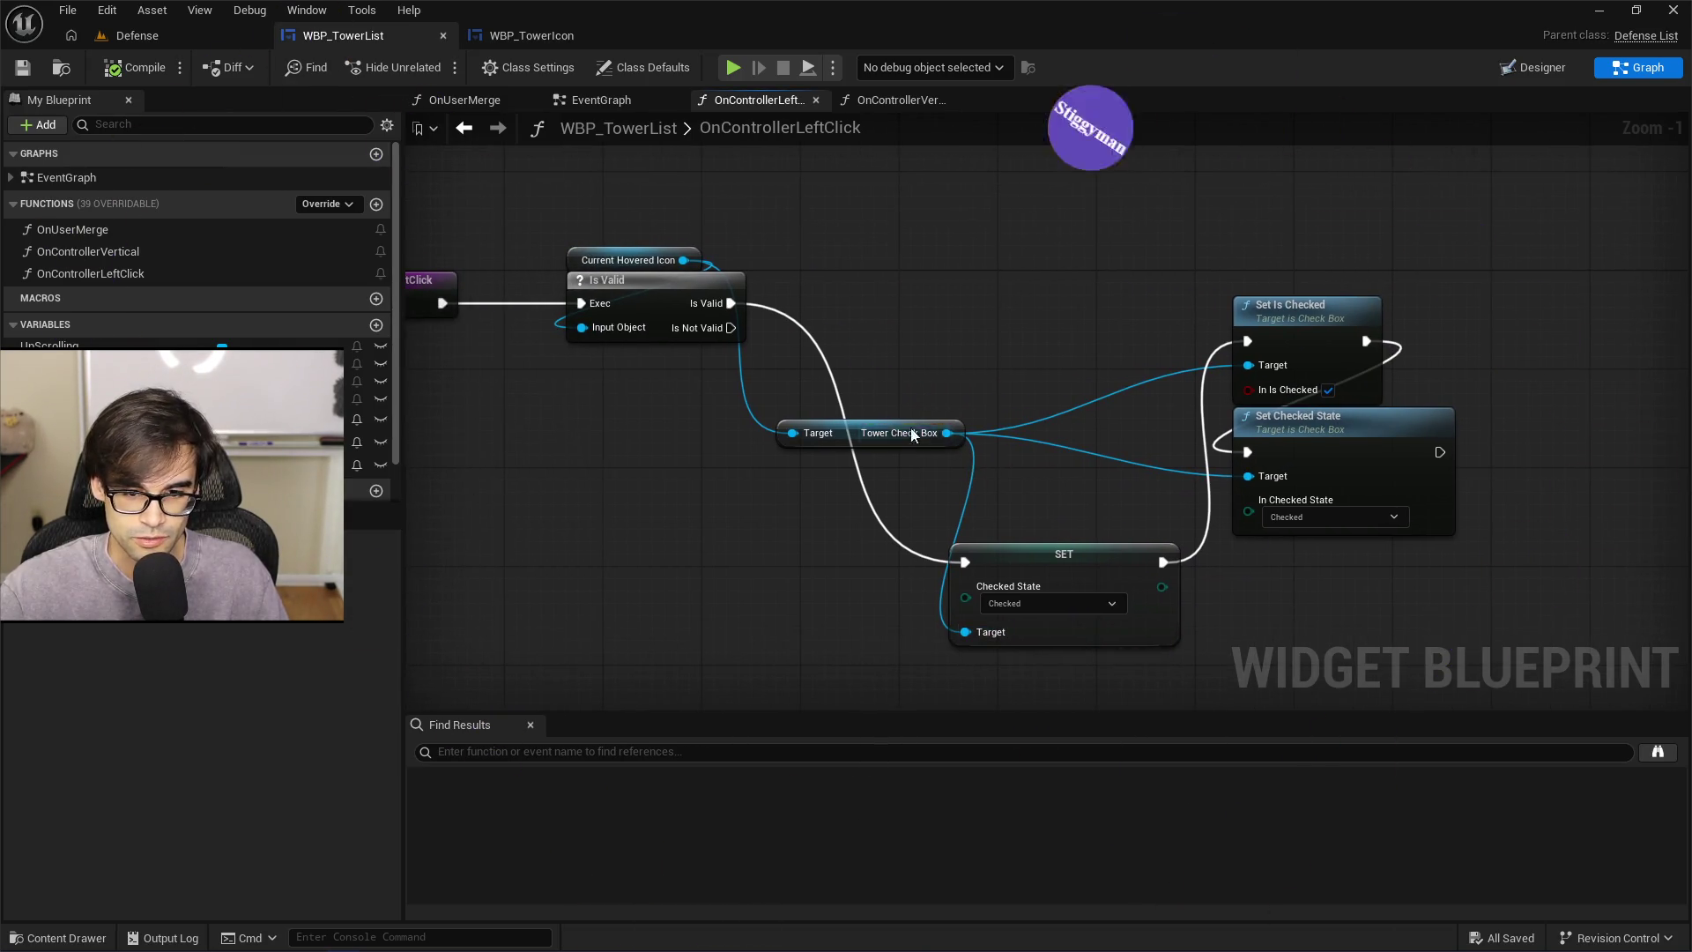
pyautogui.moveTo(913, 433); pyautogui.dragTo(1036, 186)
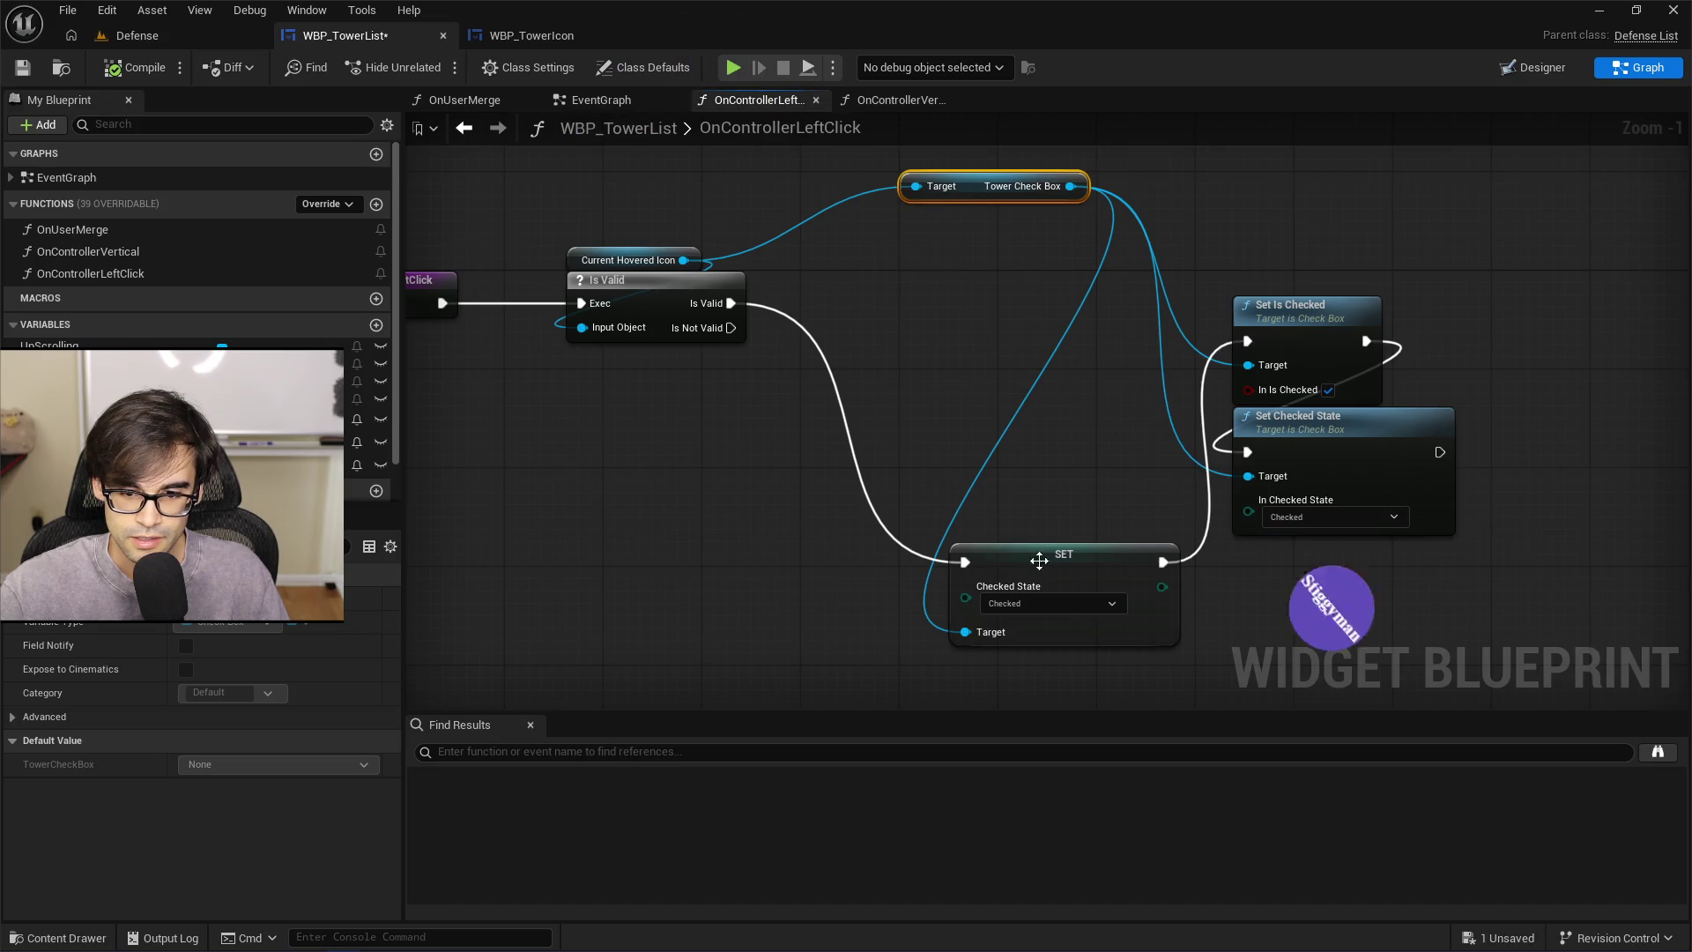
pyautogui.moveTo(1039, 561)
pyautogui.mouseDown()
pyautogui.moveTo(949, 289)
pyautogui.moveTo(934, 315)
pyautogui.mouseUp()
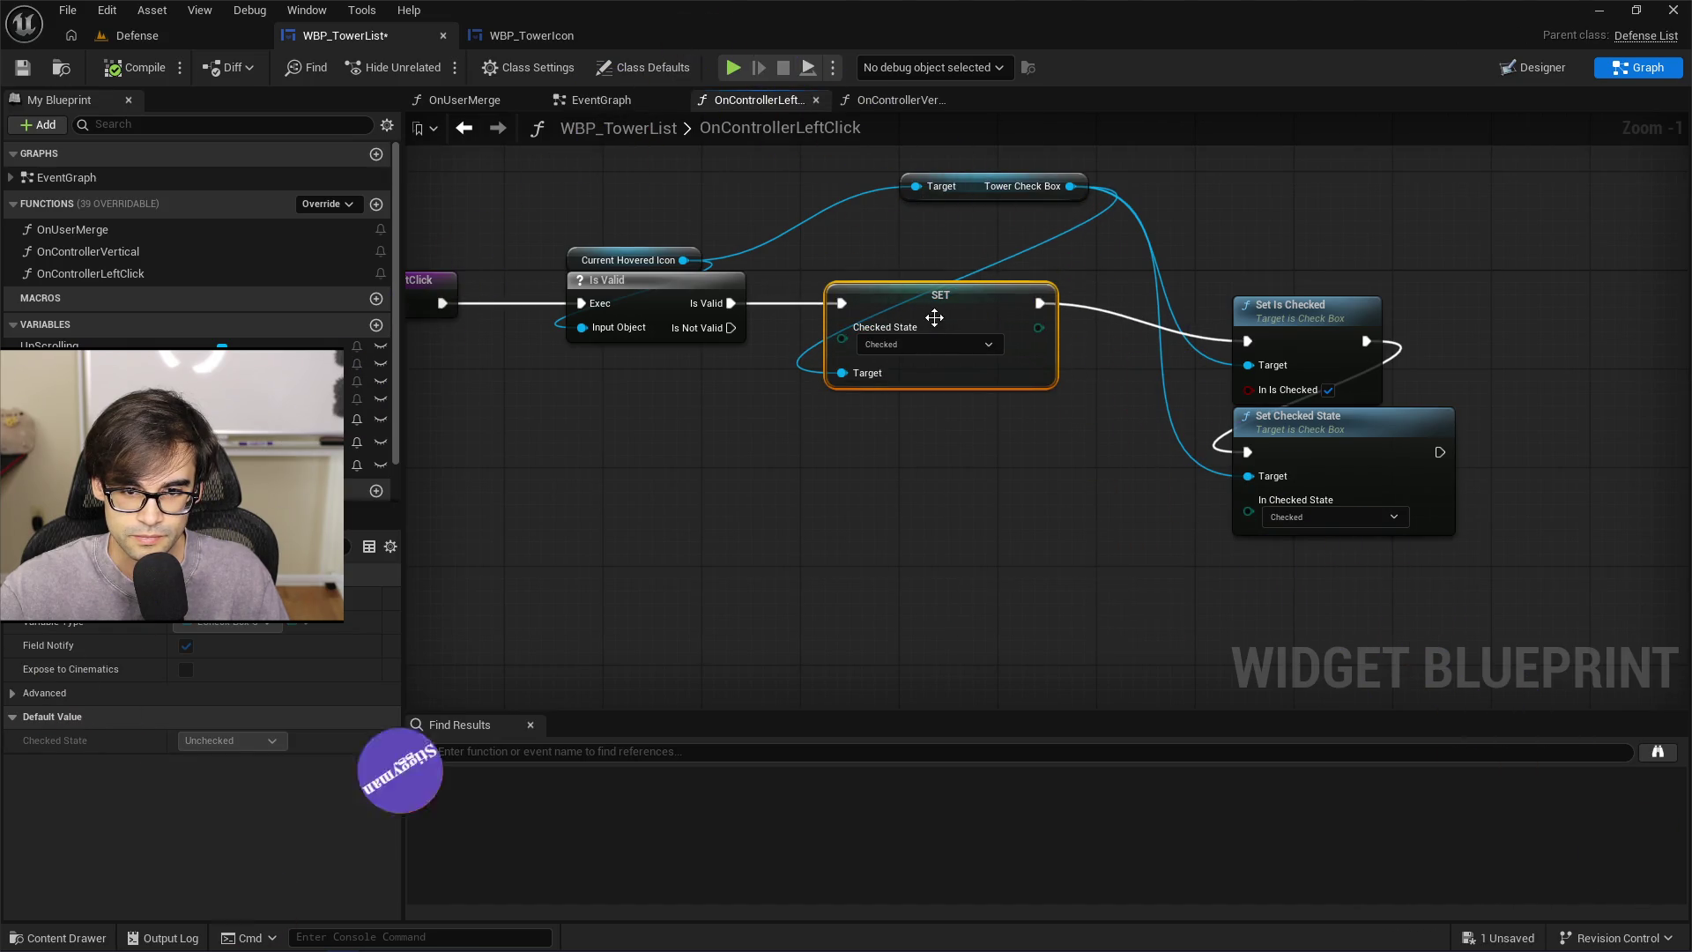
pyautogui.moveTo(792, 288)
pyautogui.mouseDown()
pyautogui.moveTo(1178, 653)
pyautogui.moveTo(861, 633)
pyautogui.mouseUp()
pyautogui.moveTo(780, 672)
pyautogui.mouseDown()
pyautogui.moveTo(1057, 593)
pyautogui.moveTo(1300, 251)
pyautogui.mouseUp()
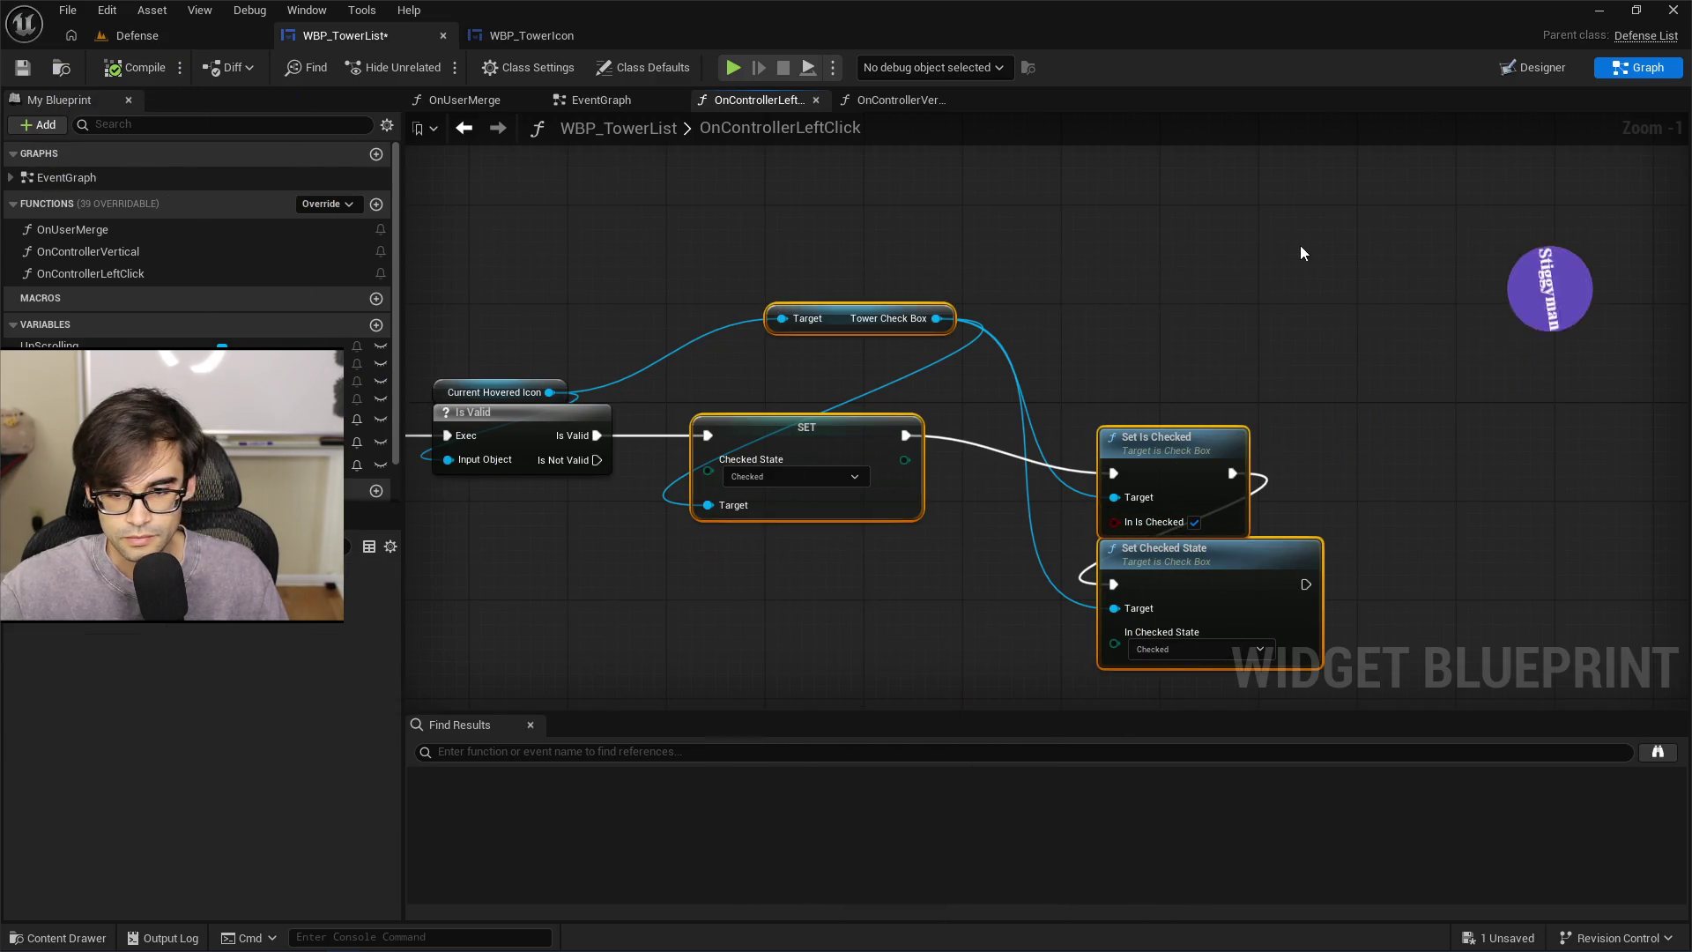
pyautogui.press('Delete')
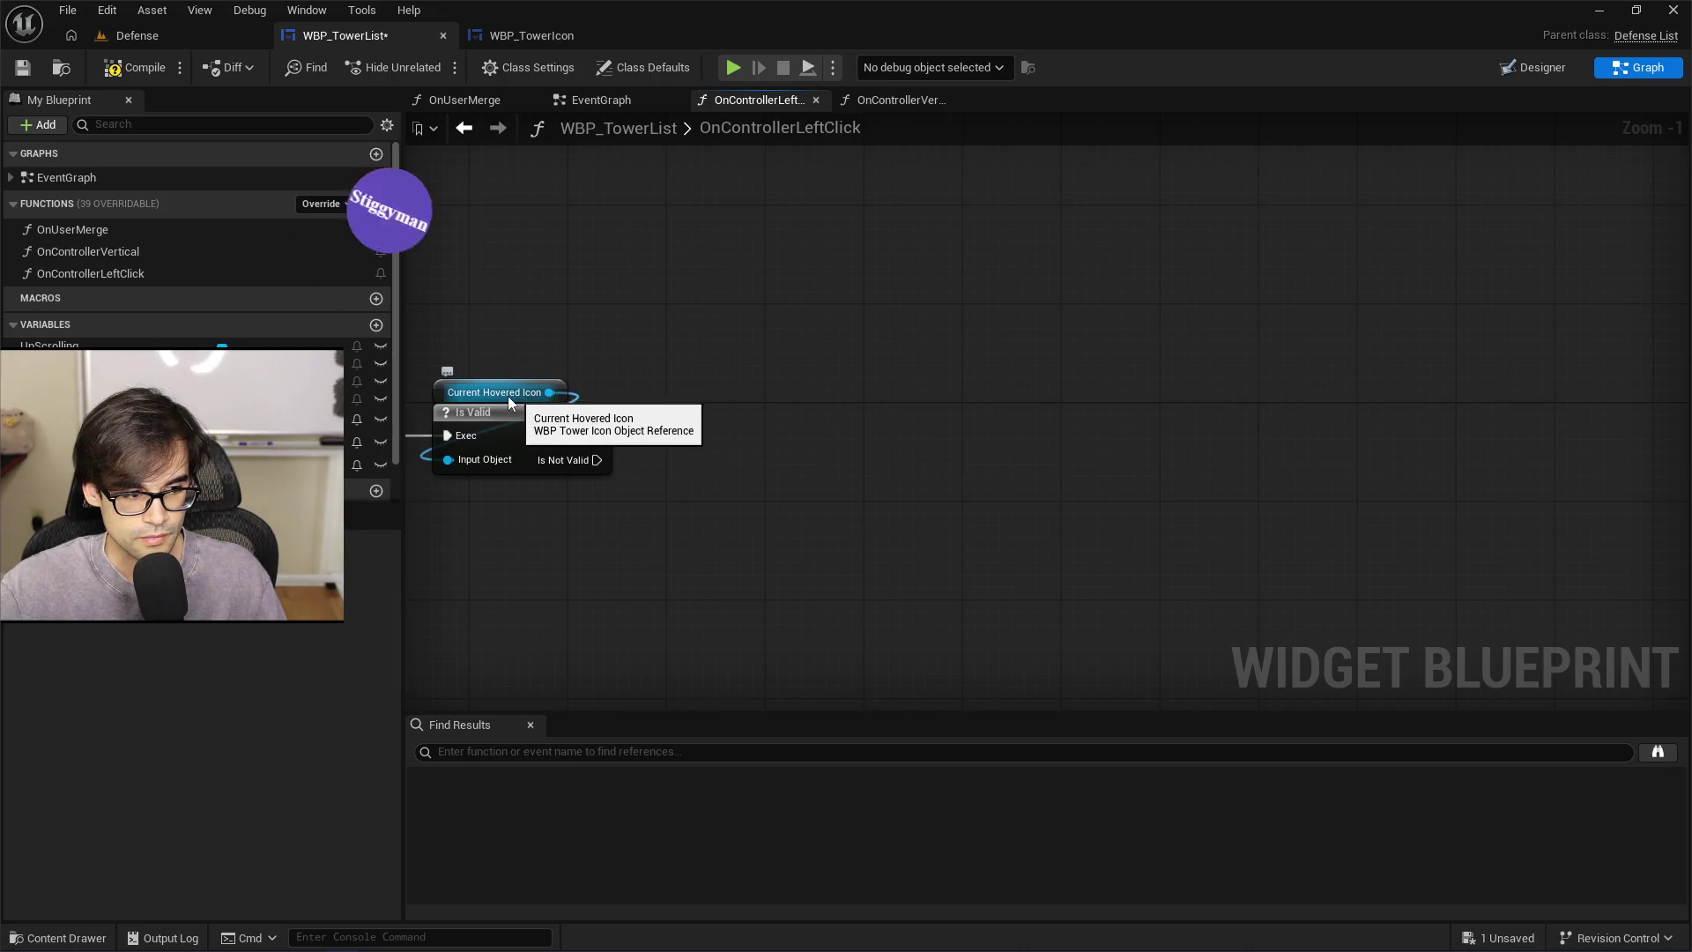
pyautogui.moveTo(468, 389)
pyautogui.mouseDown()
pyautogui.moveTo(794, 397)
pyautogui.moveTo(818, 416)
pyautogui.mouseUp()
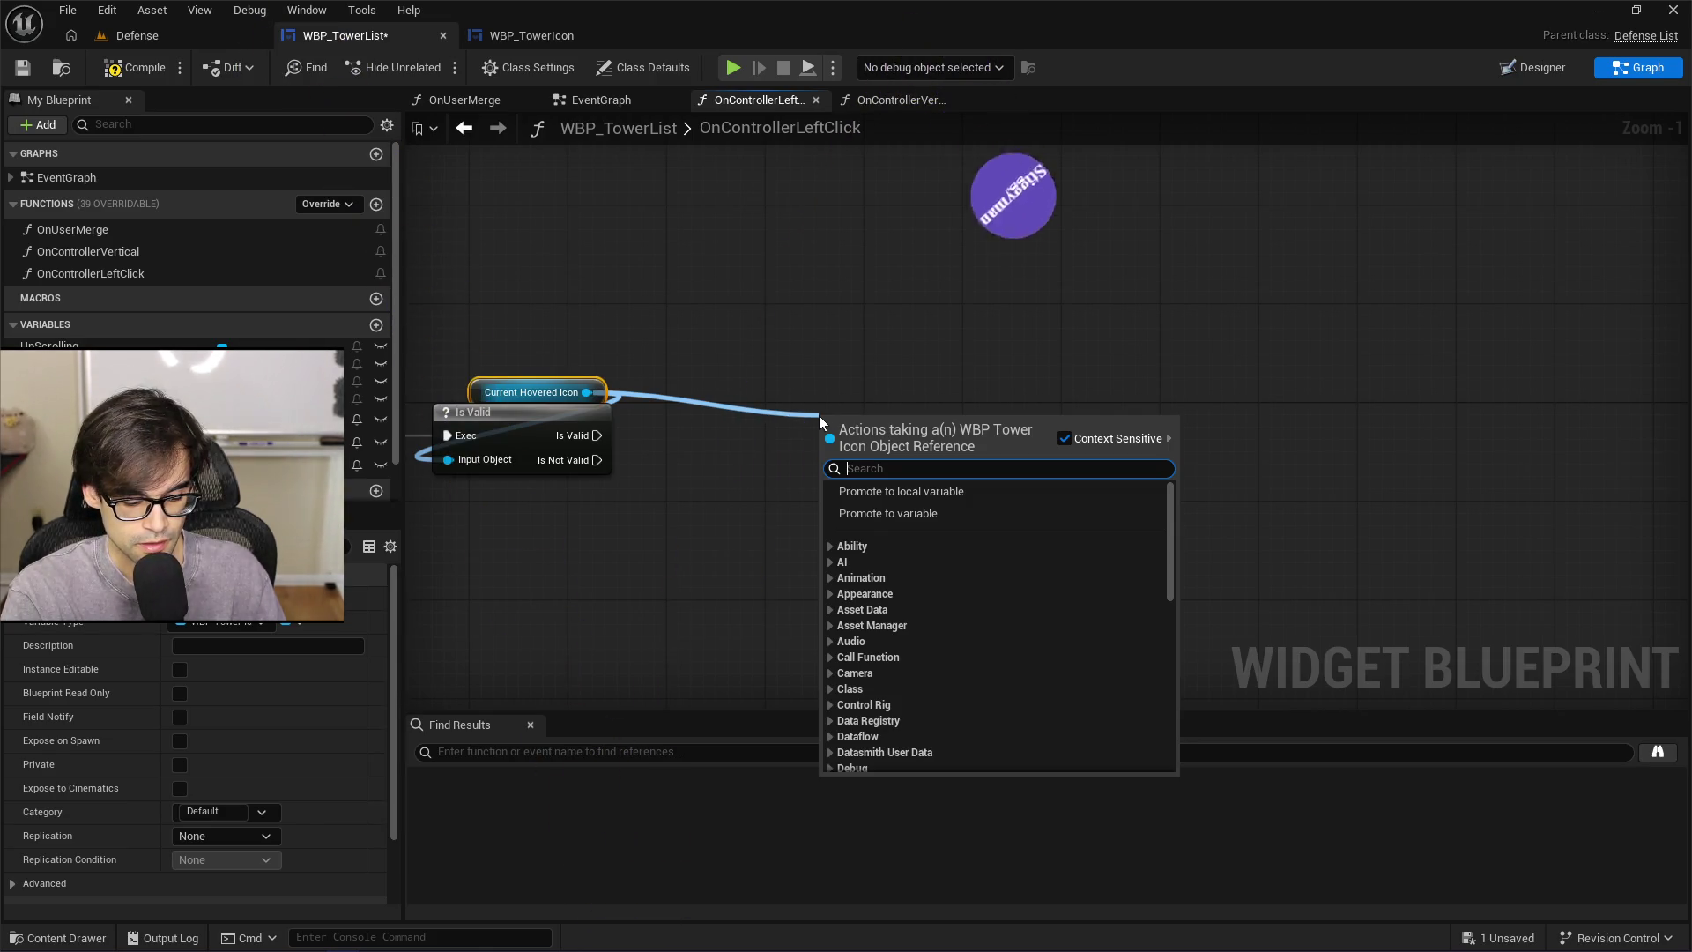
# Add a Select Check Box node and move it near Is Valid
pyautogui.write('select')
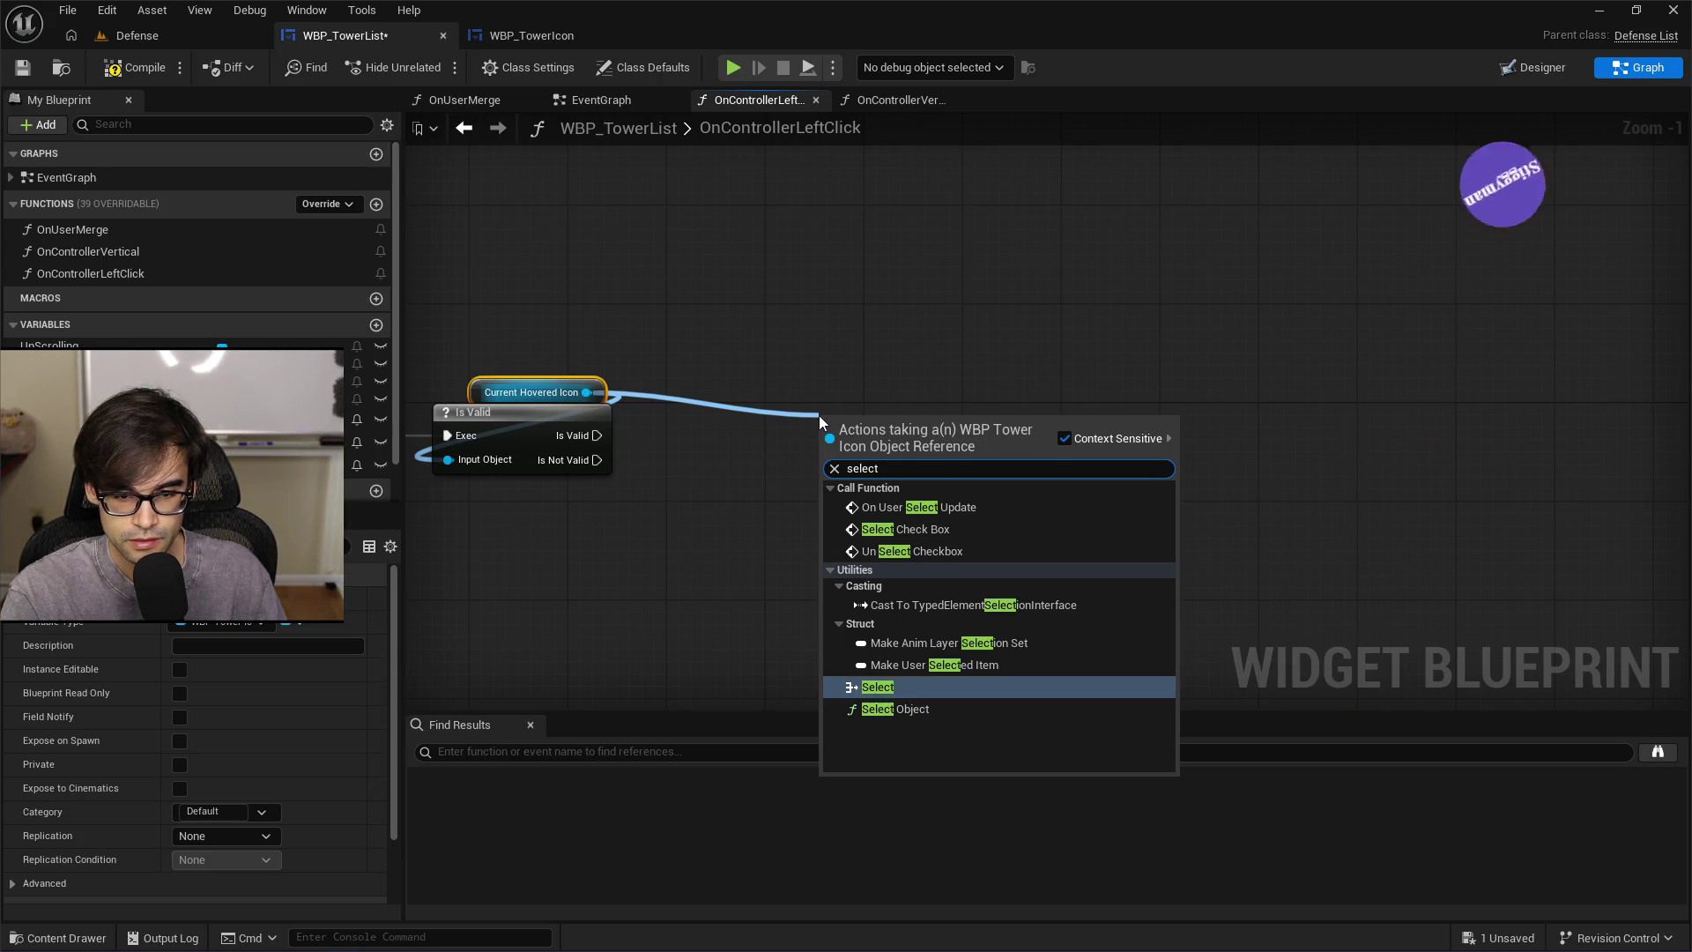
pyautogui.press('Up')
pyautogui.press('Up')
pyautogui.press('Return')
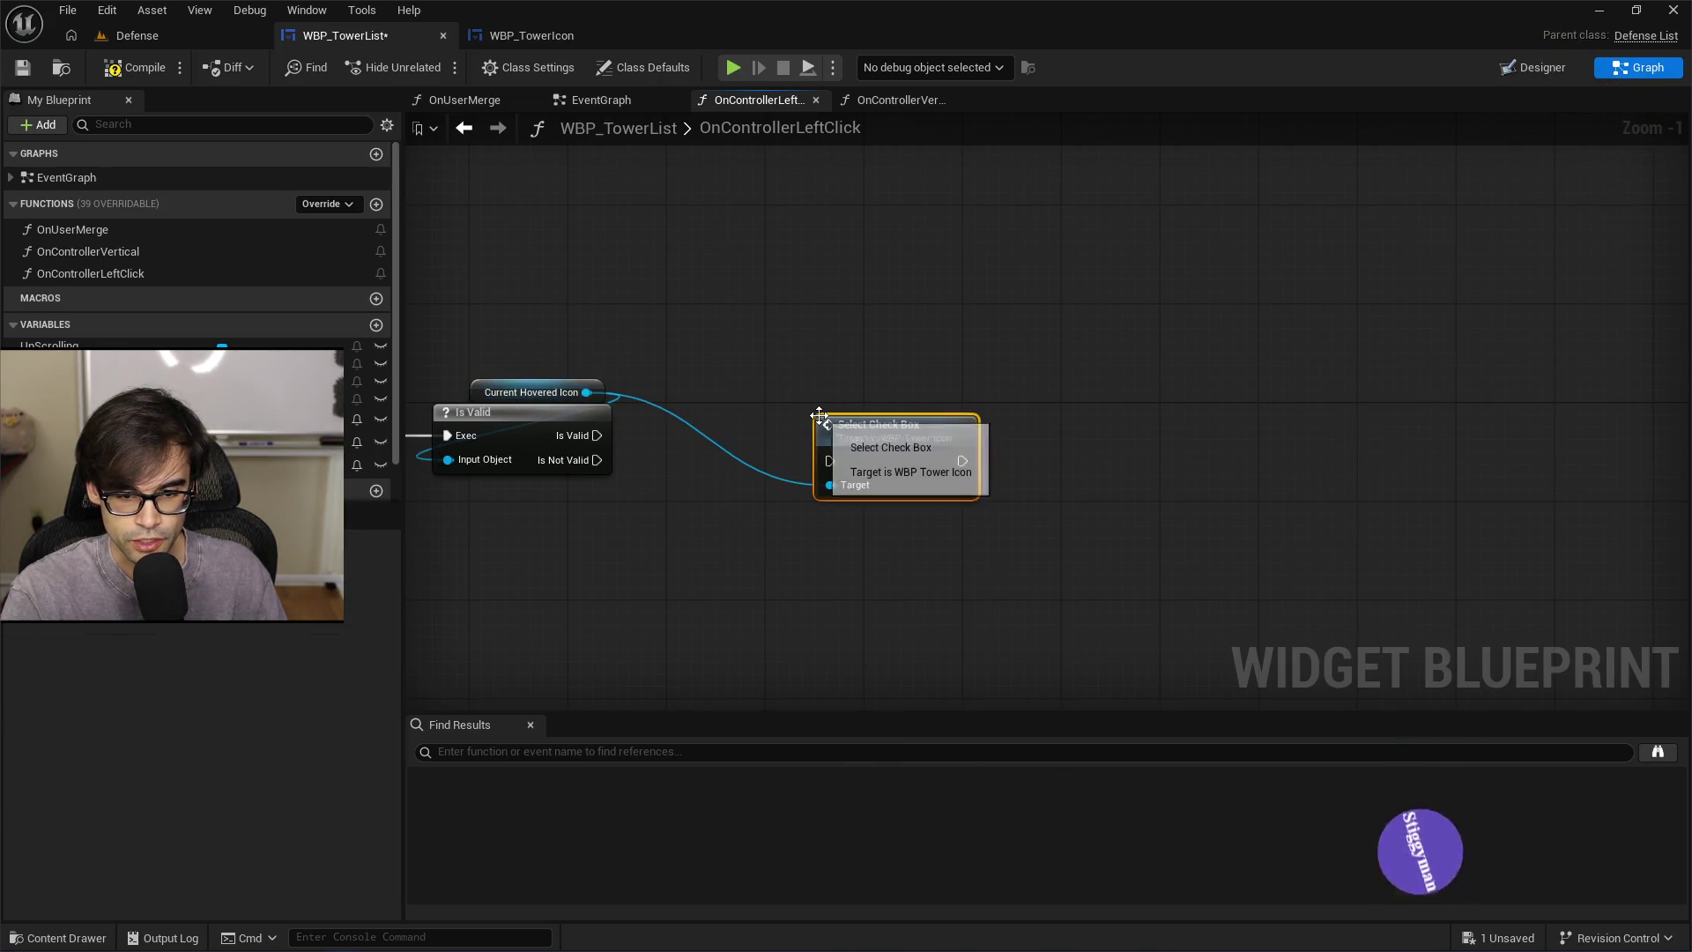
pyautogui.moveTo(1001, 416); pyautogui.dragTo(1092, 423)
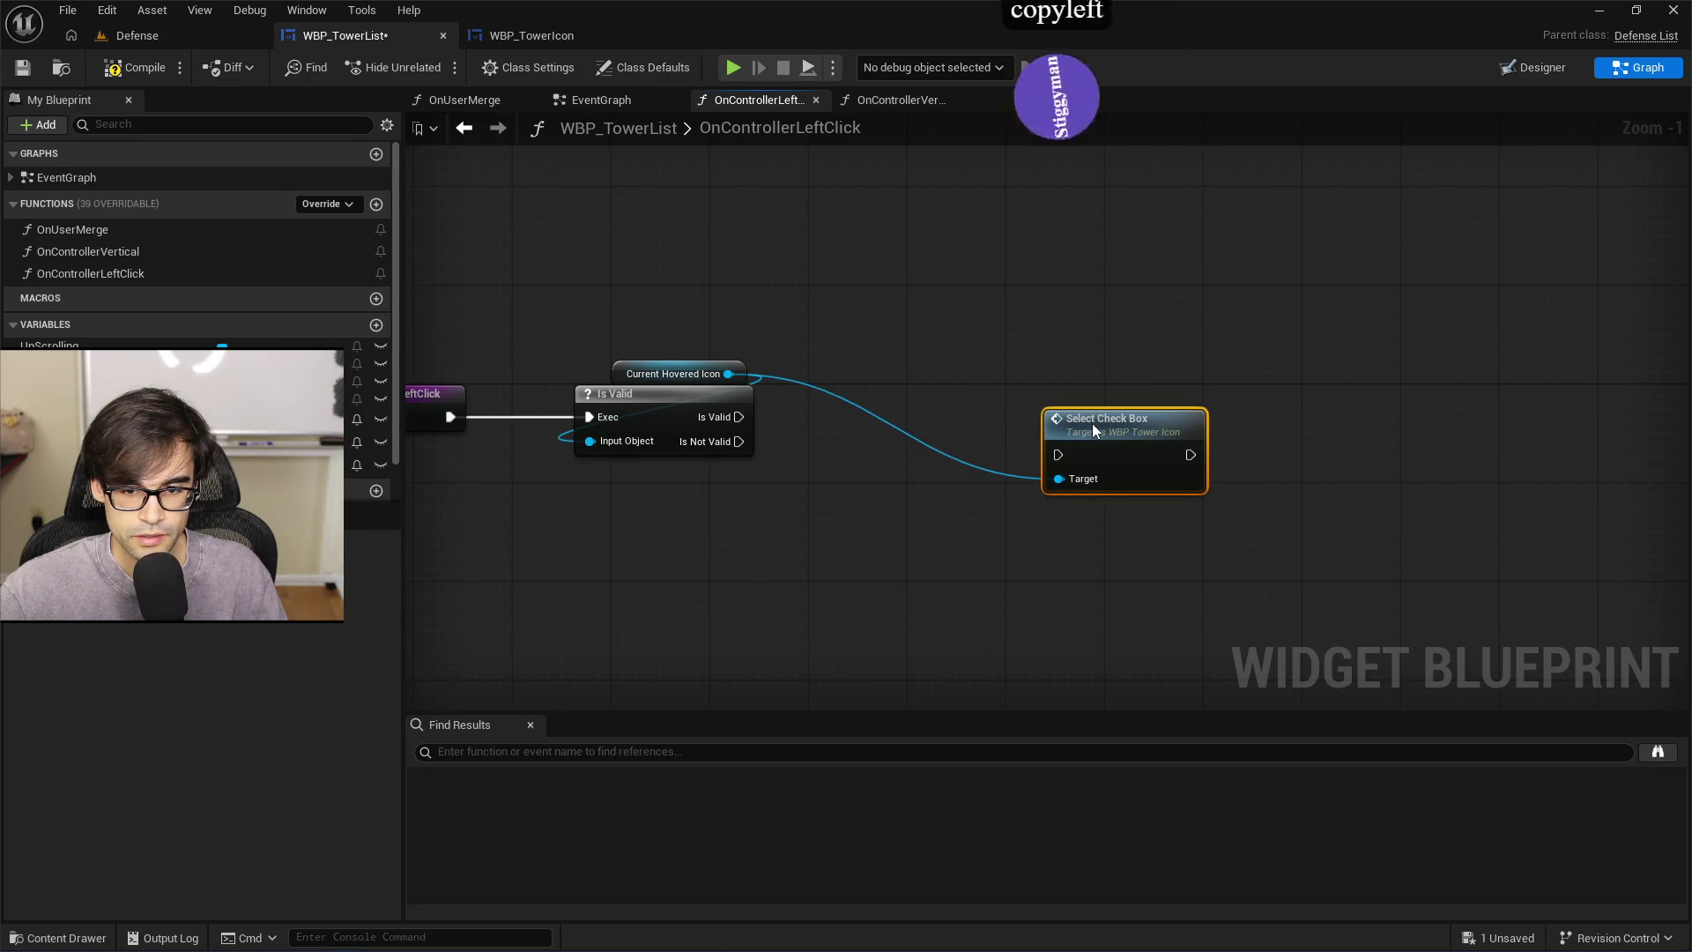
# Add a Tower Check Box getter from Current Hovered Icon
pyautogui.moveTo(728, 374); pyautogui.dragTo(879, 407)
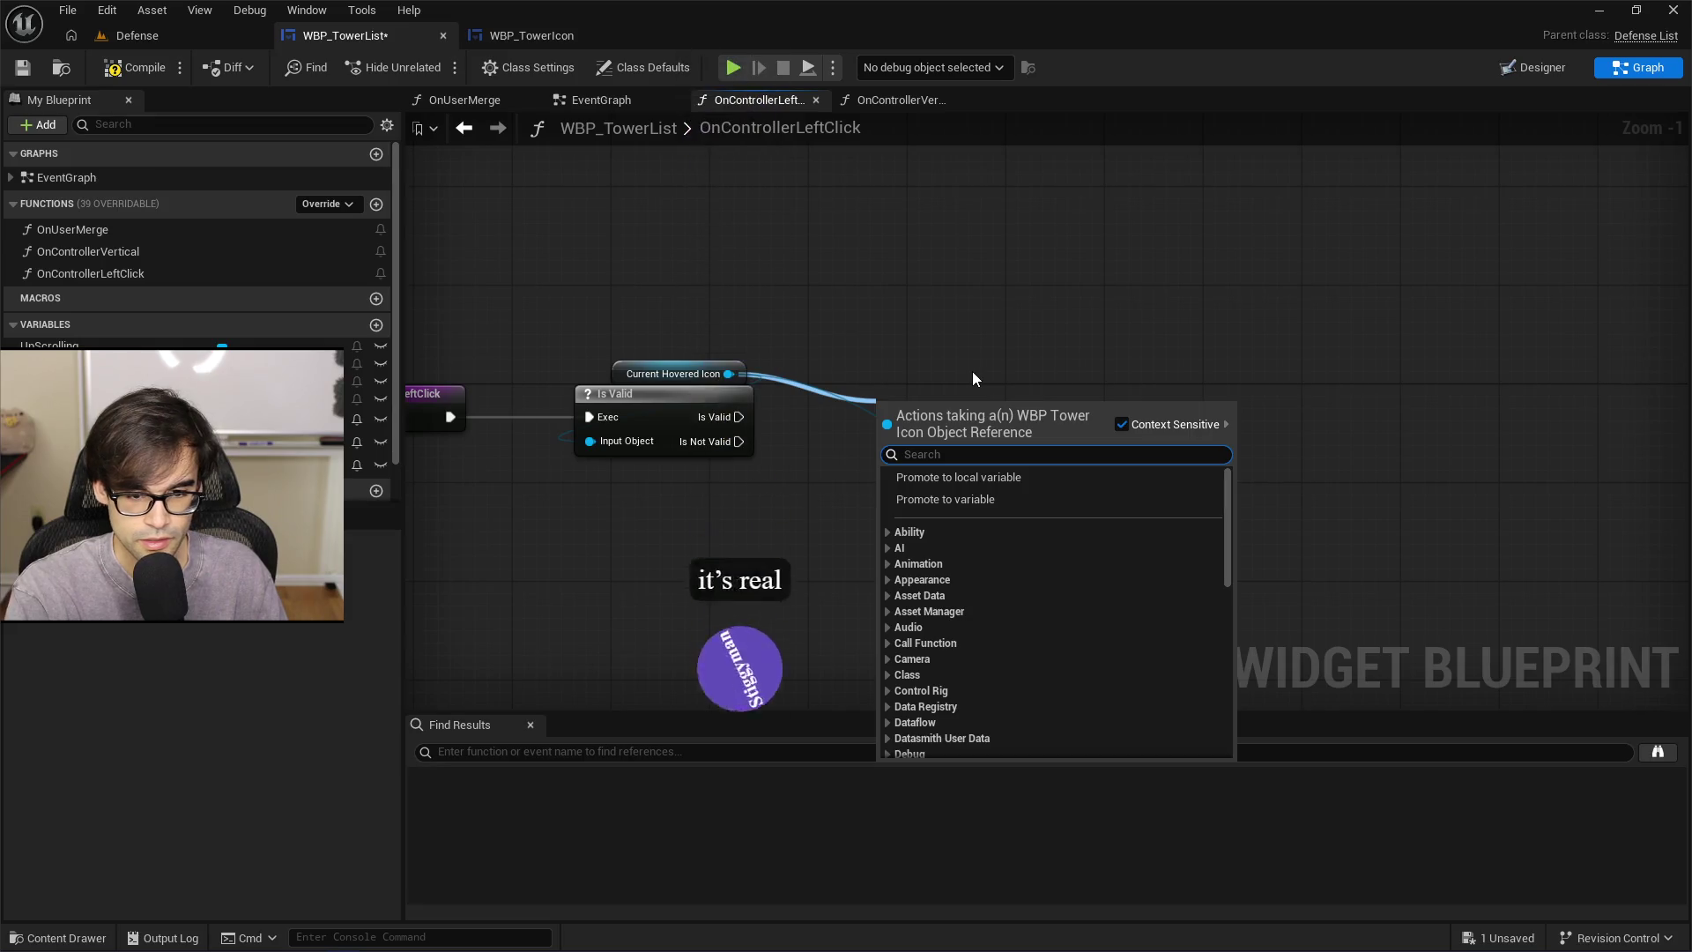
pyautogui.write('tower chc')
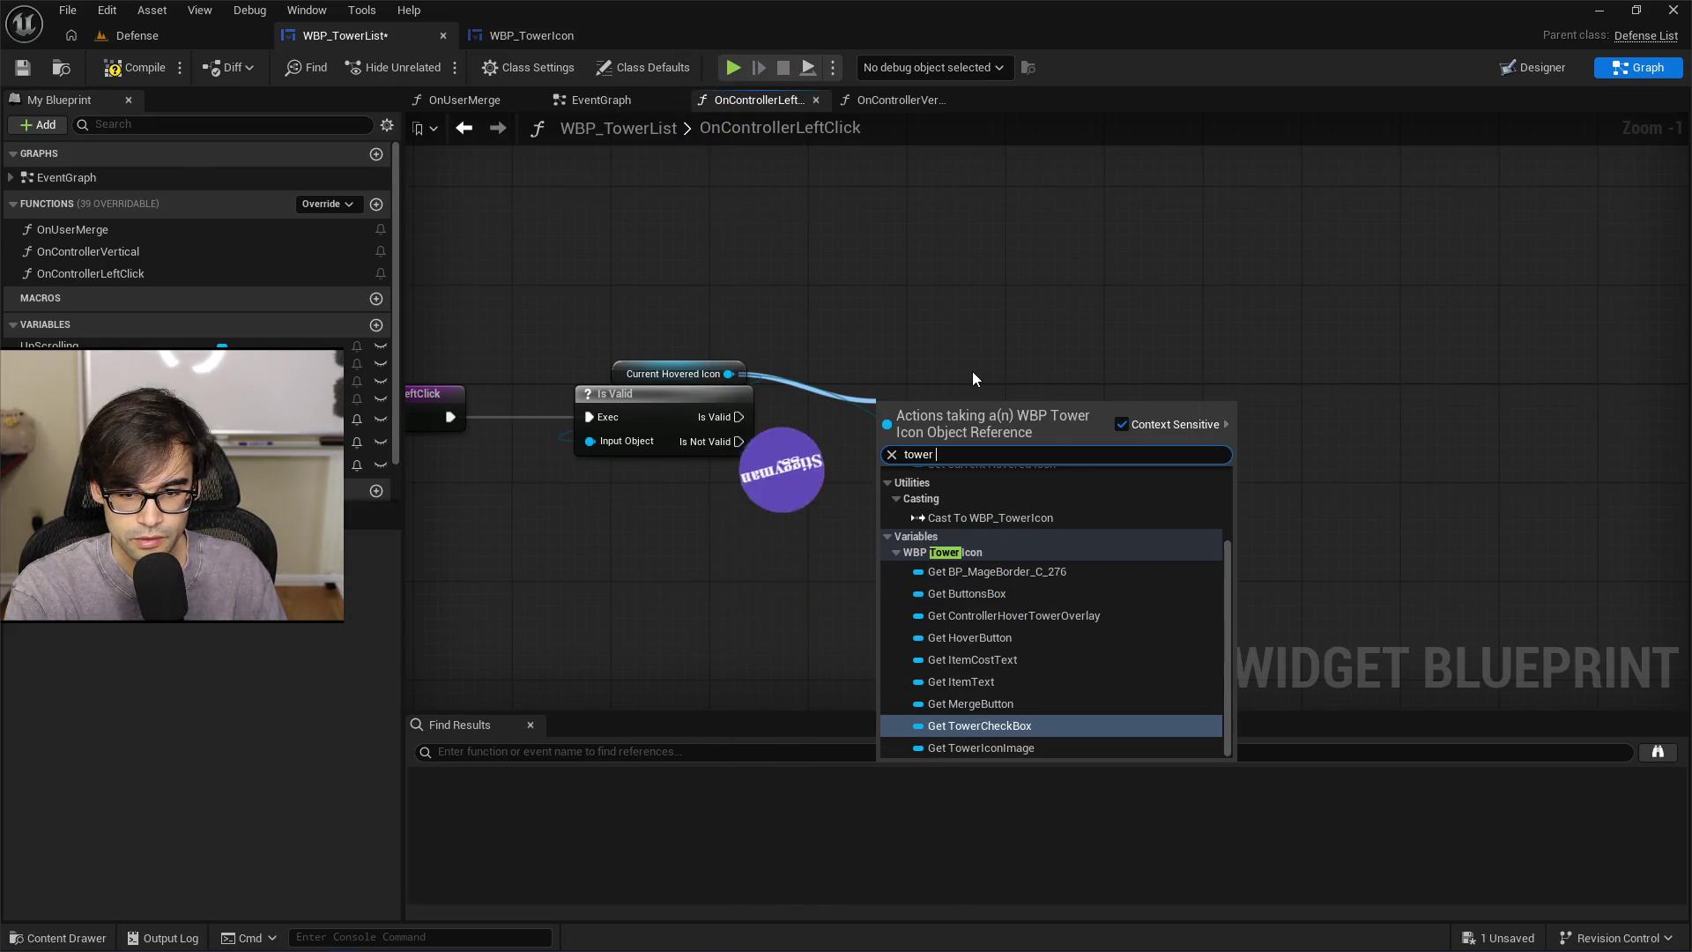
pyautogui.press('BackSpace')
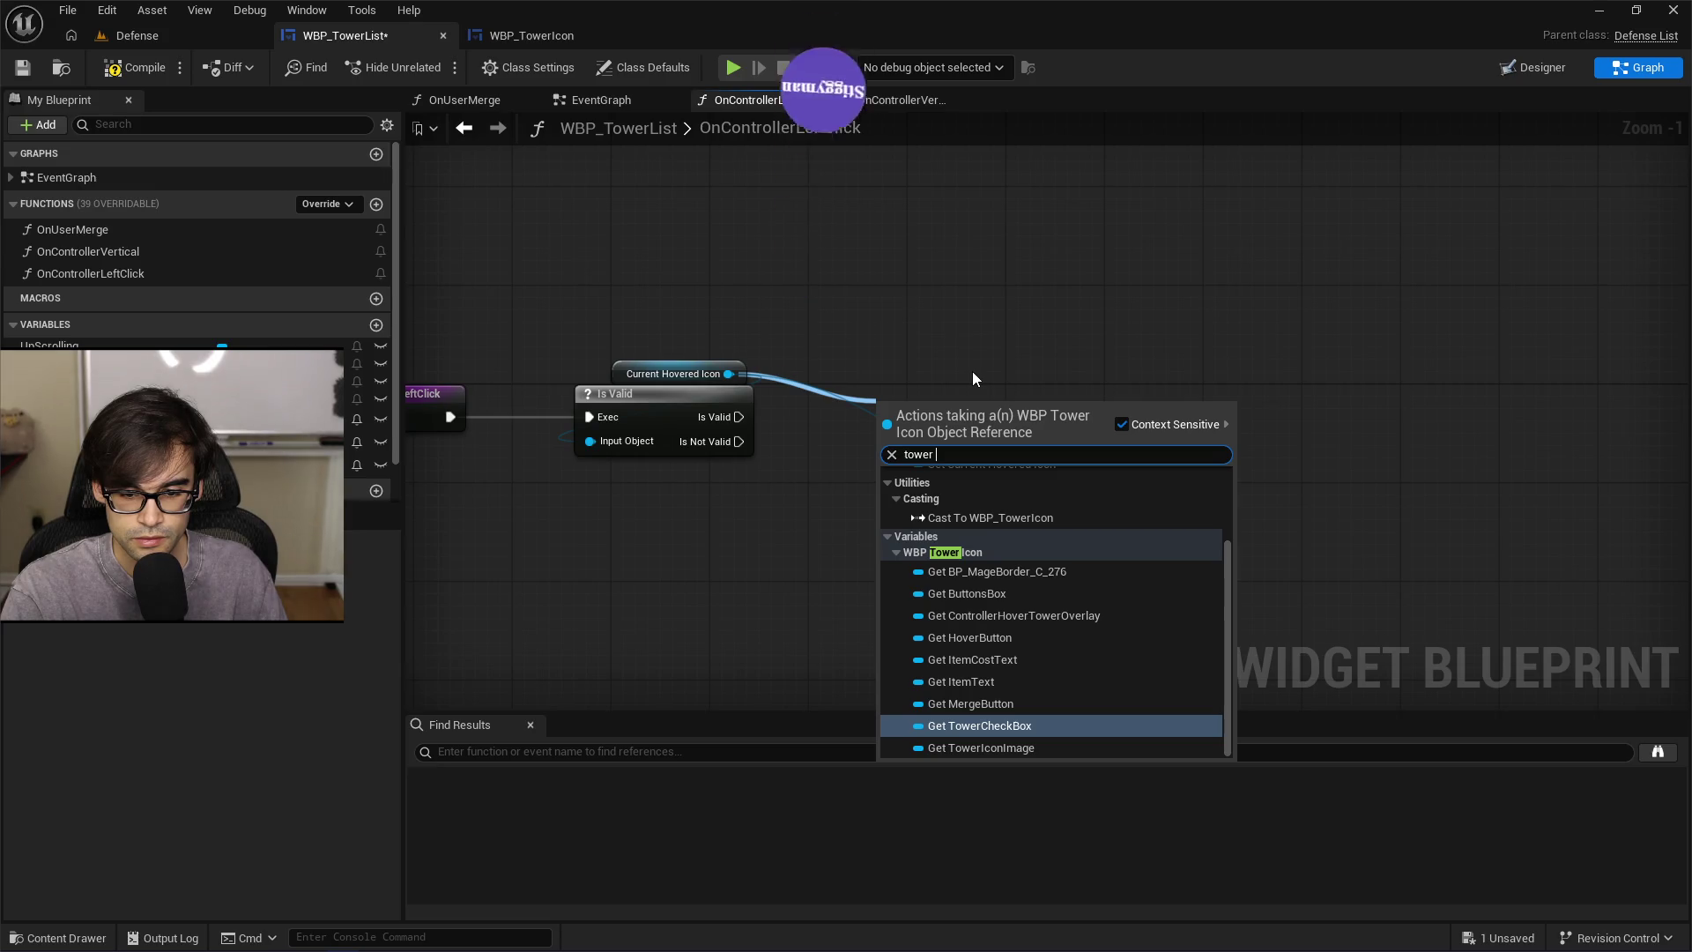
pyautogui.press('Return')
pyautogui.moveTo(934, 411); pyautogui.dragTo(885, 299)
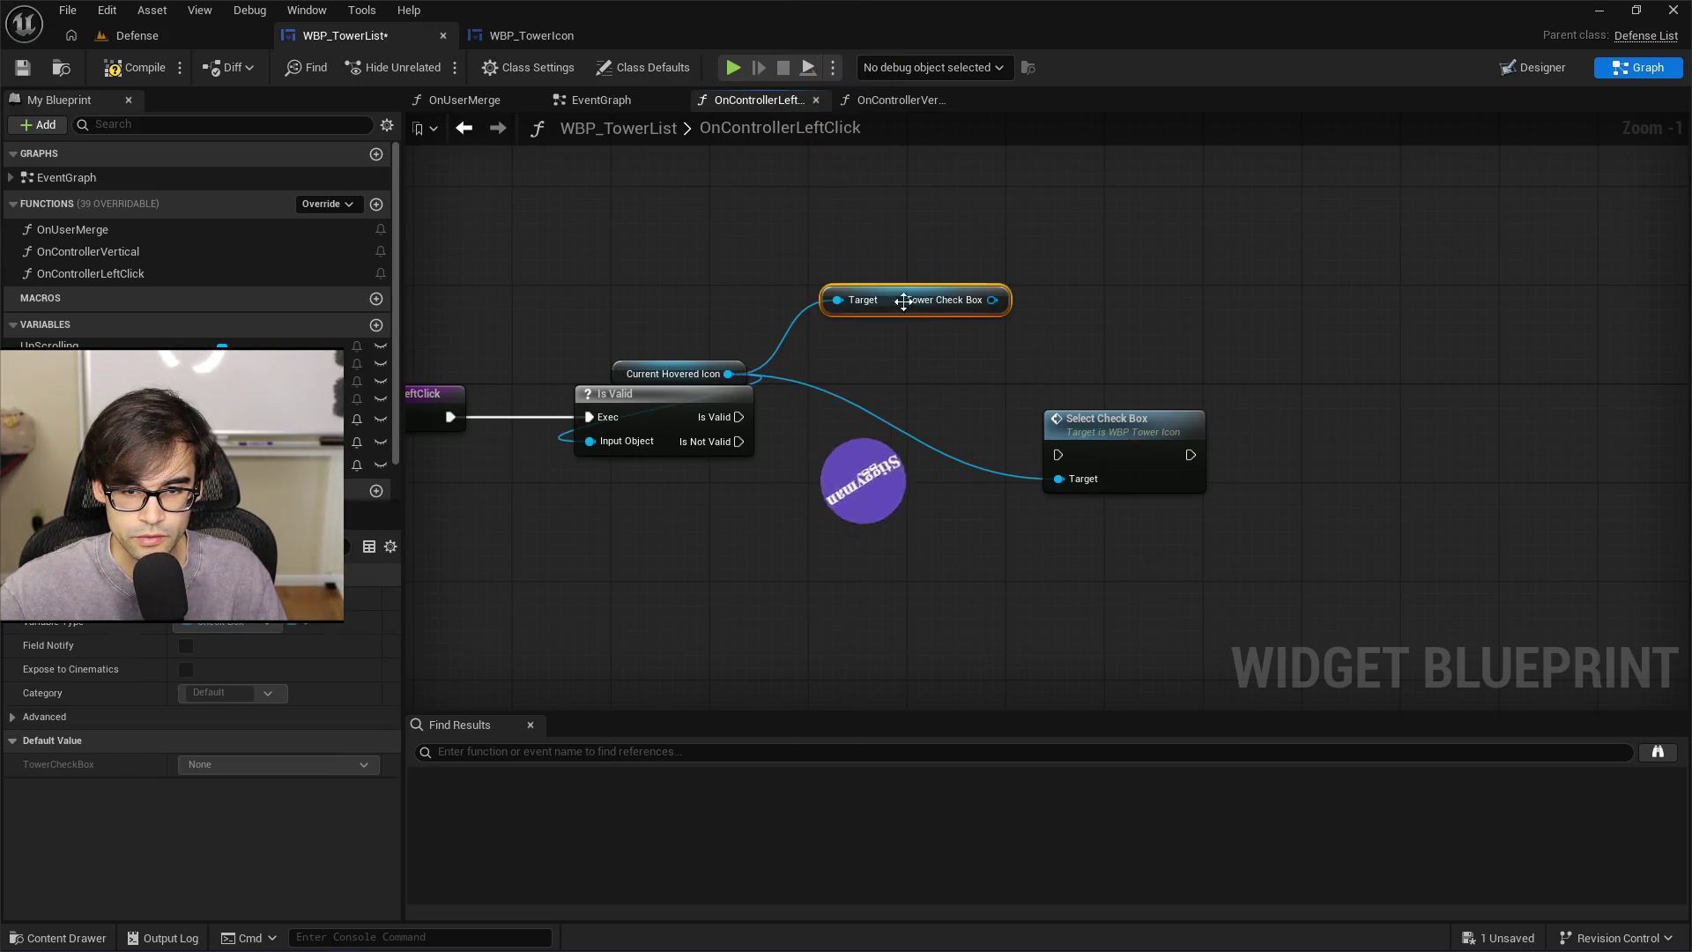
# Add a Set Checked State node on Tower Check Box with In Checked State set to Checked
pyautogui.moveTo(993, 300); pyautogui.dragTo(952, 390)
pyautogui.write('set check')
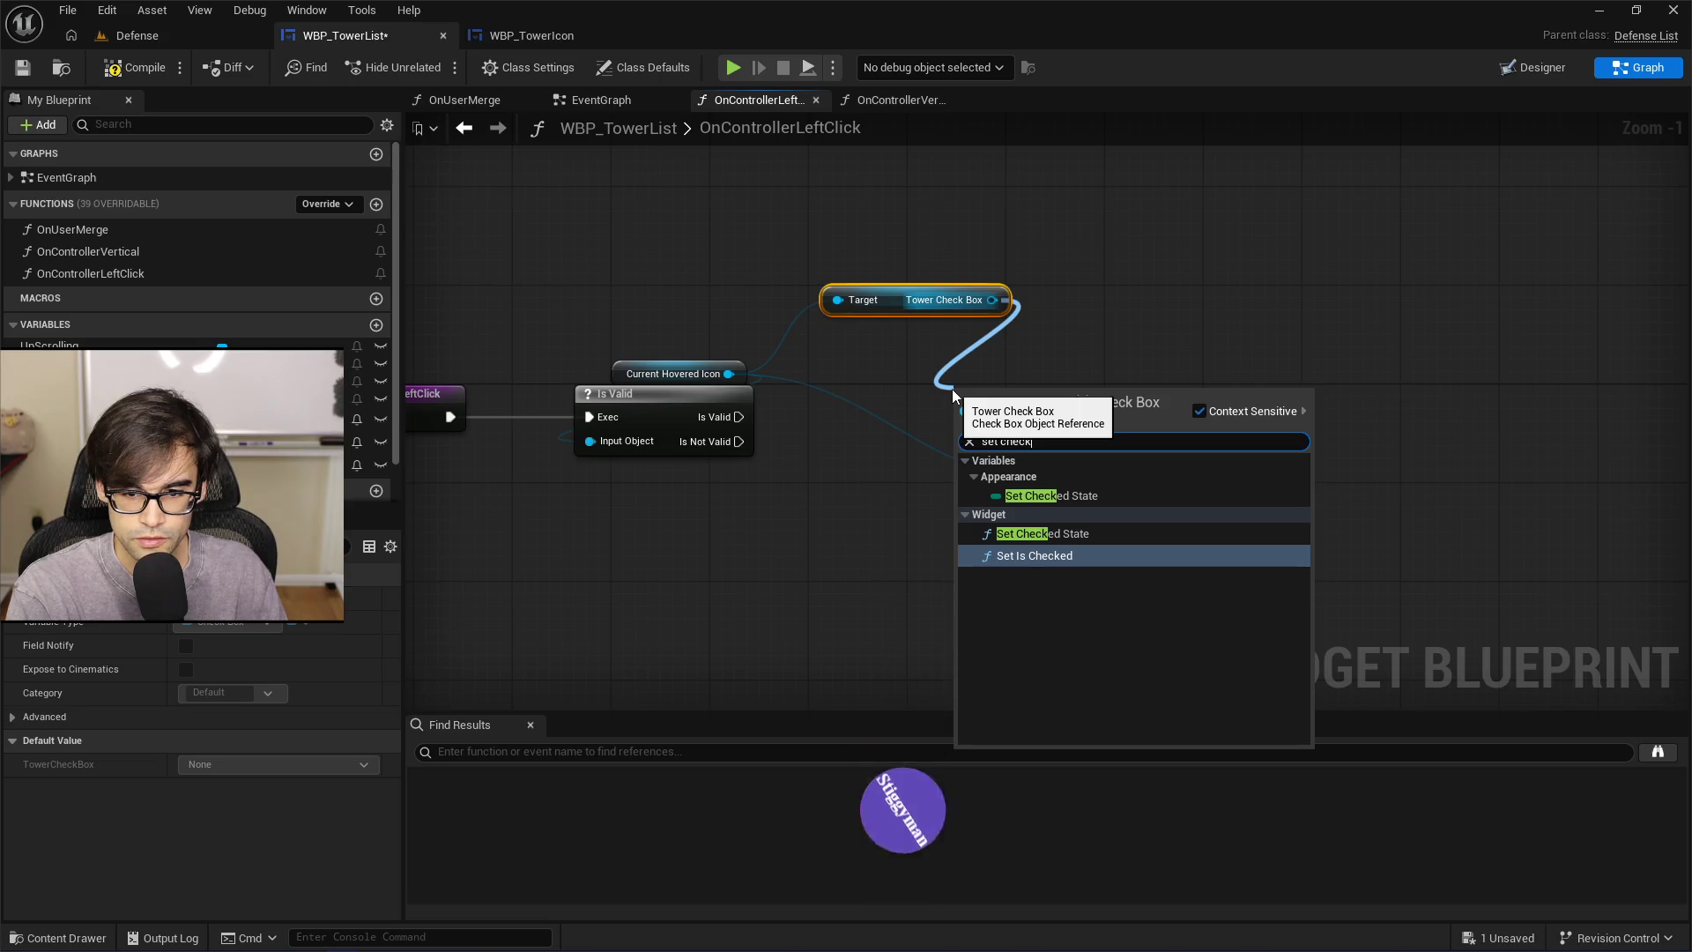
pyautogui.press('Up')
pyautogui.press('Return')
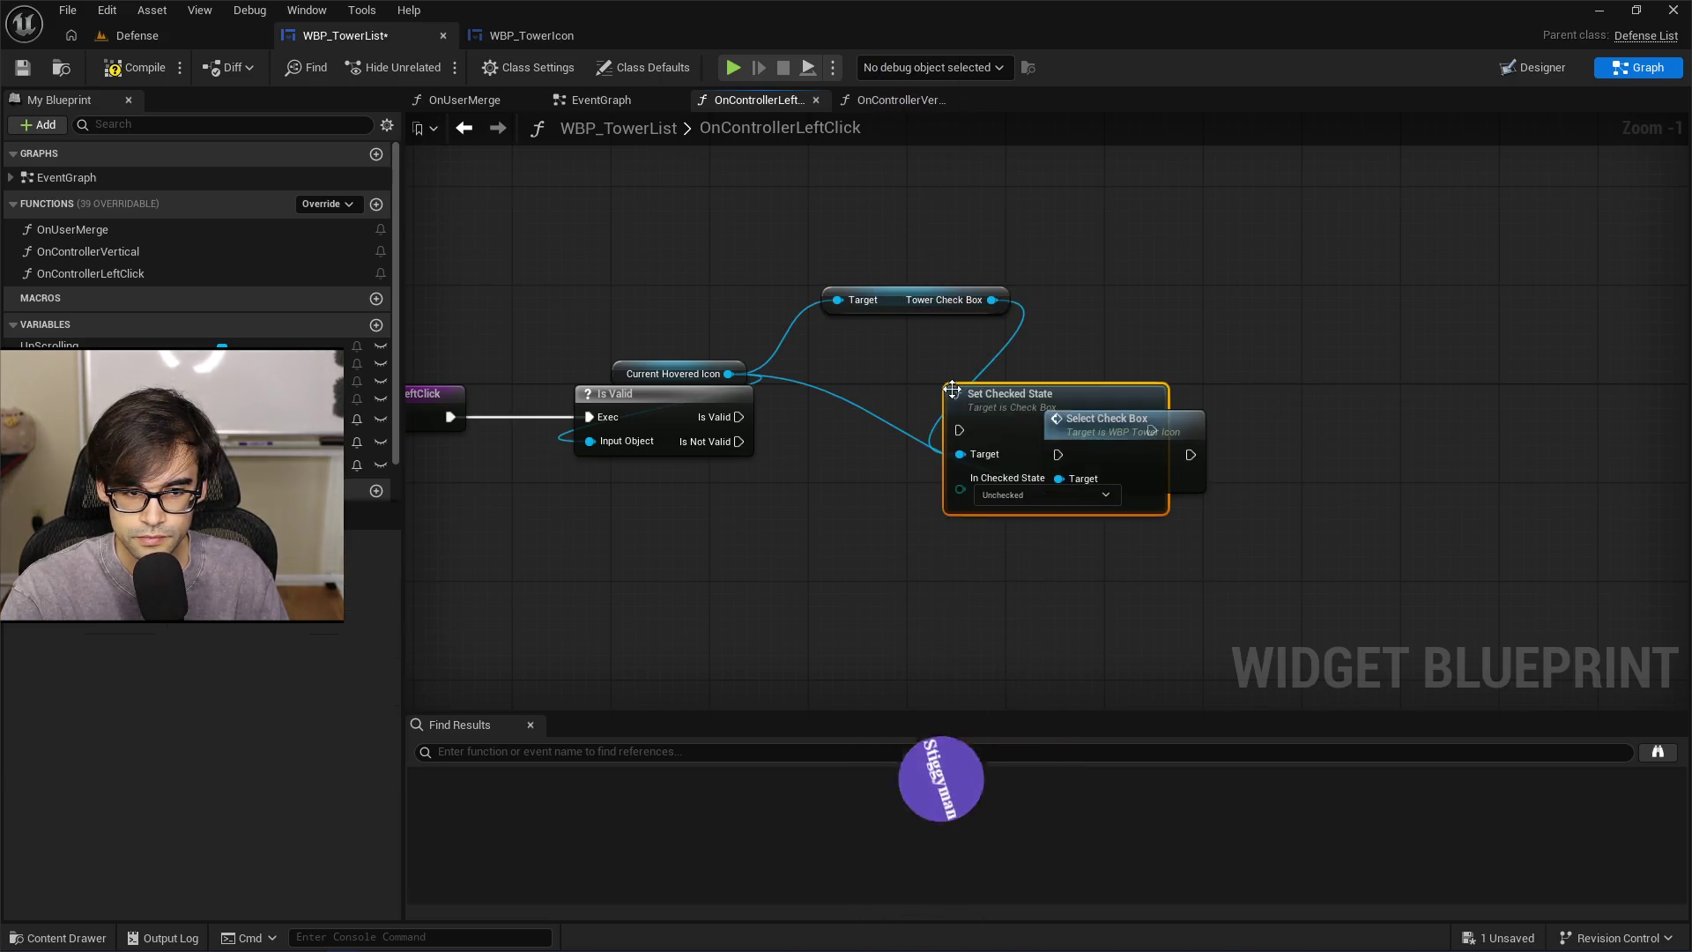
pyautogui.moveTo(952, 389); pyautogui.dragTo(792, 443)
pyautogui.moveTo(711, 327); pyautogui.dragTo(903, 309)
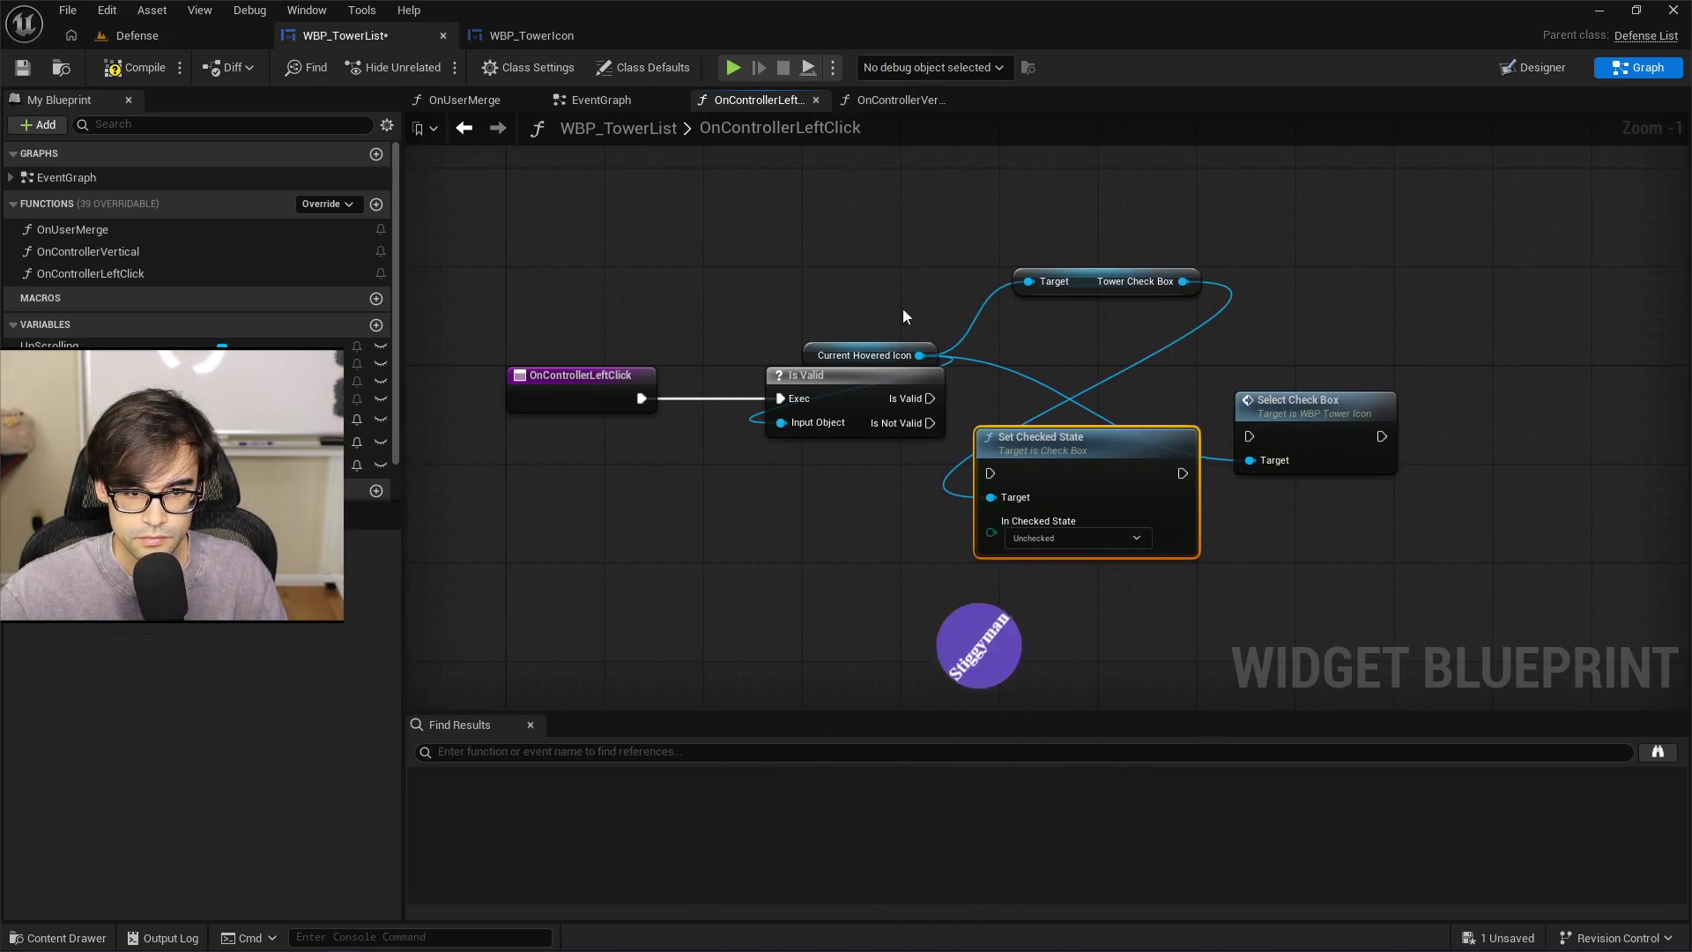
pyautogui.click(1035, 542)
pyautogui.click(1047, 573)
# Chain Is Valid into Set Checked State, then into Select Check Box, and align the nodes
pyautogui.moveTo(930, 399); pyautogui.dragTo(990, 473)
pyautogui.moveTo(1183, 473); pyautogui.dragTo(1248, 436)
pyautogui.moveTo(1356, 405); pyautogui.dragTo(1538, 405)
pyautogui.moveTo(1160, 443); pyautogui.dragTo(1207, 370)
pyautogui.moveTo(1046, 291); pyautogui.dragTo(1046, 352)
pyautogui.moveTo(1478, 416); pyautogui.dragTo(1478, 379)
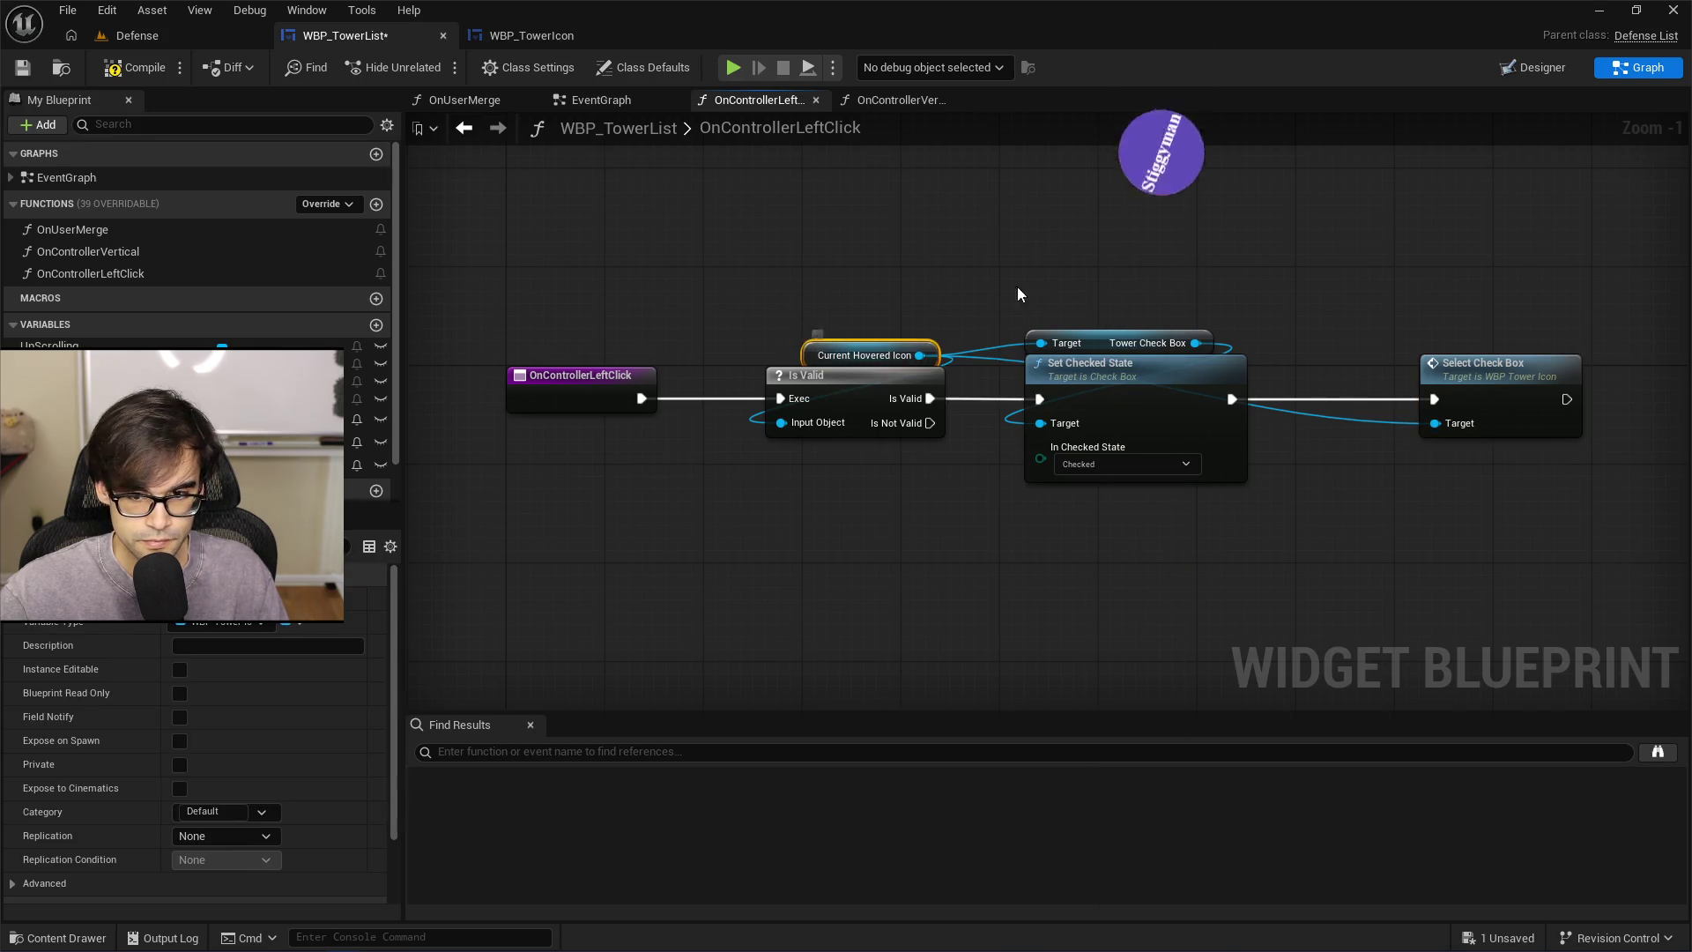
pyautogui.moveTo(1224, 279); pyautogui.dragTo(954, 275)
# Wire Current Hovered Icon into Is Valid, Set Checked State and Select Check Box targets, then save
pyautogui.hotkey('ctrl', 'v')
pyautogui.moveTo(1255, 277); pyautogui.dragTo(1181, 421)
pyautogui.keyDown('alt'); pyautogui.click(652, 350); pyautogui.keyUp('alt')
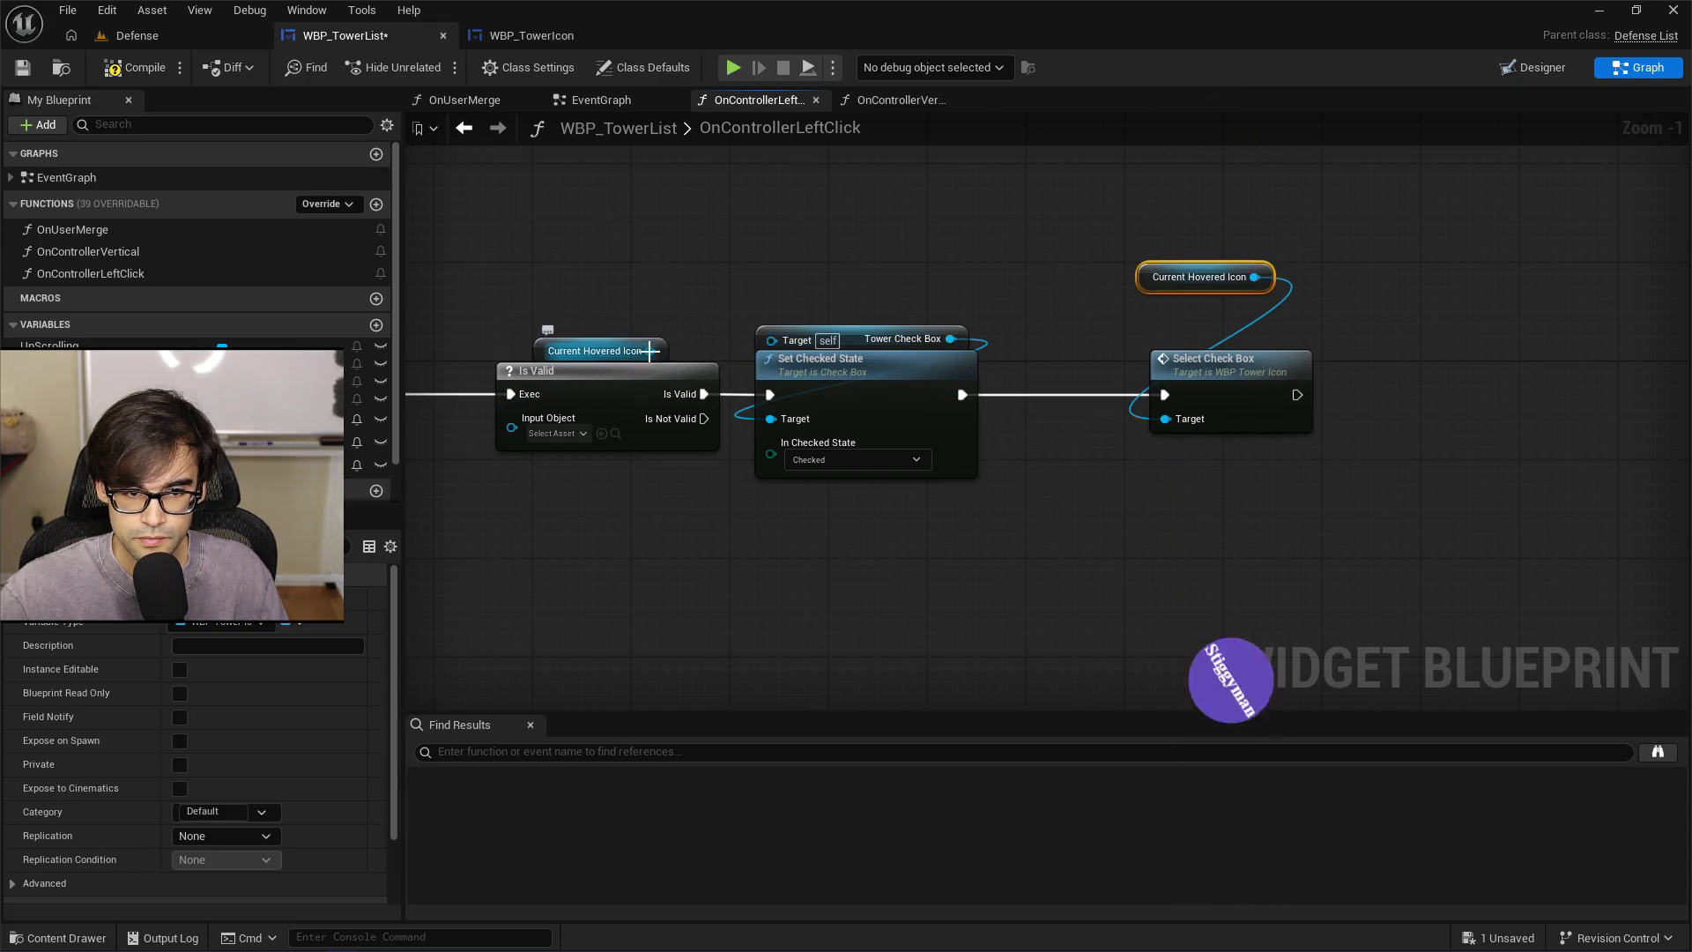
pyautogui.moveTo(655, 351); pyautogui.dragTo(511, 429)
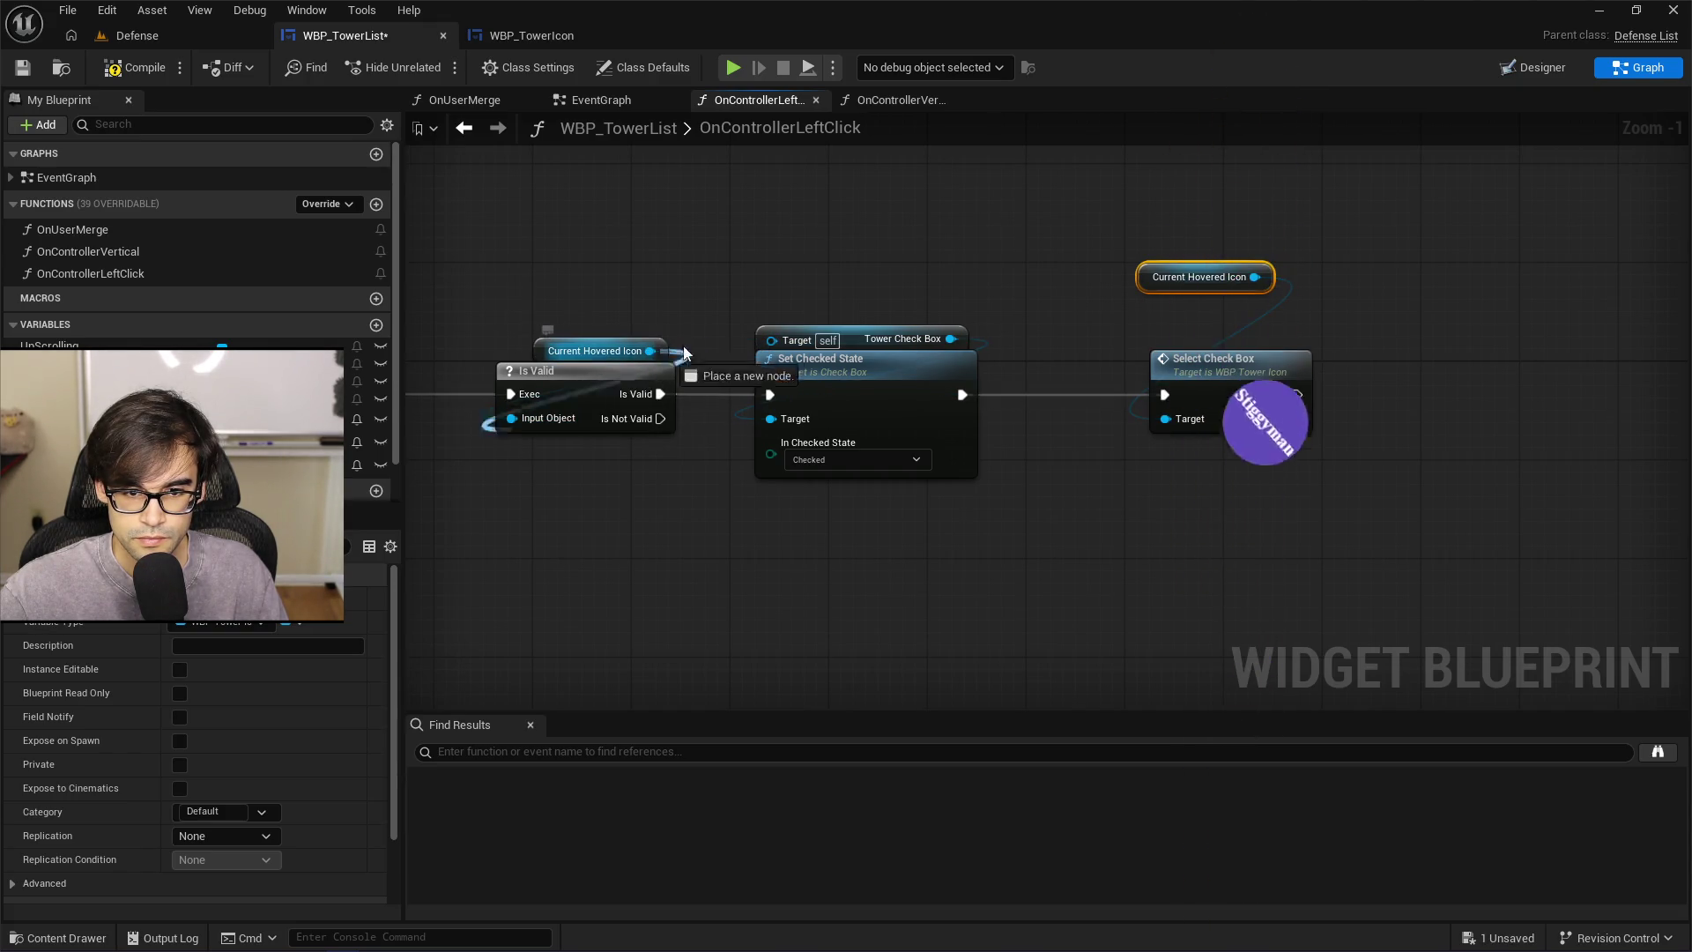
pyautogui.moveTo(652, 350); pyautogui.dragTo(783, 348)
pyautogui.moveTo(1149, 279)
pyautogui.mouseDown()
pyautogui.moveTo(1166, 367)
pyautogui.moveTo(1141, 367)
pyautogui.mouseUp()
pyautogui.keyDown('ctrl'); pyautogui.click(1215, 367); pyautogui.keyUp('ctrl')
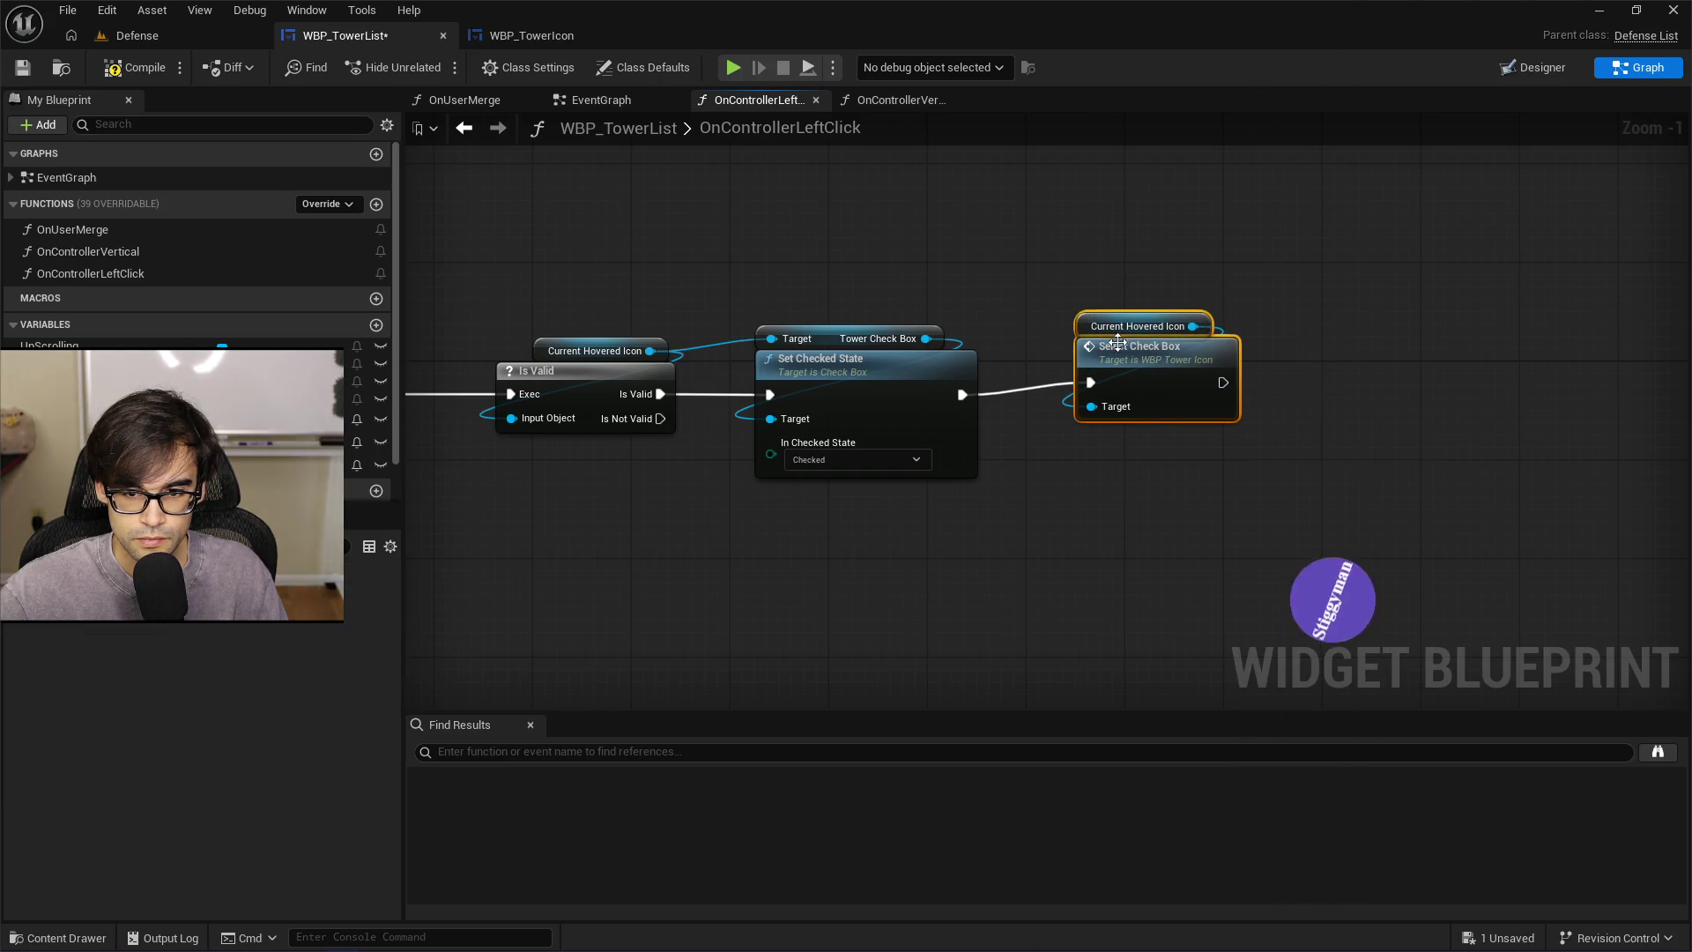
pyautogui.click(1034, 263)
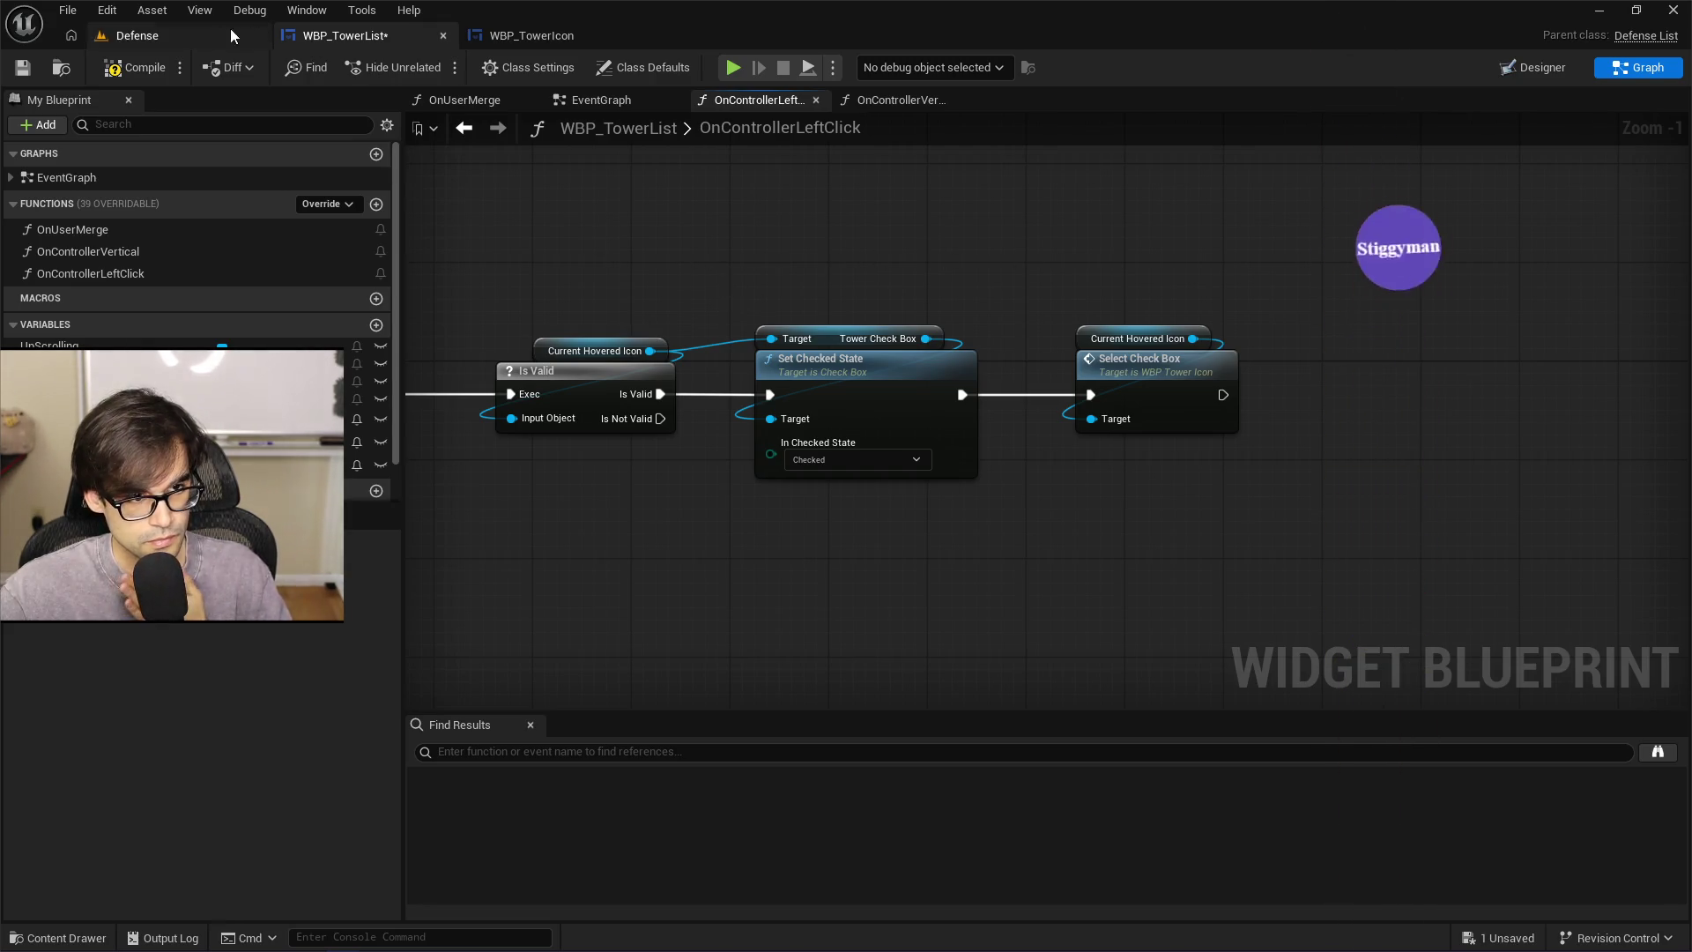
pyautogui.click(24, 70)
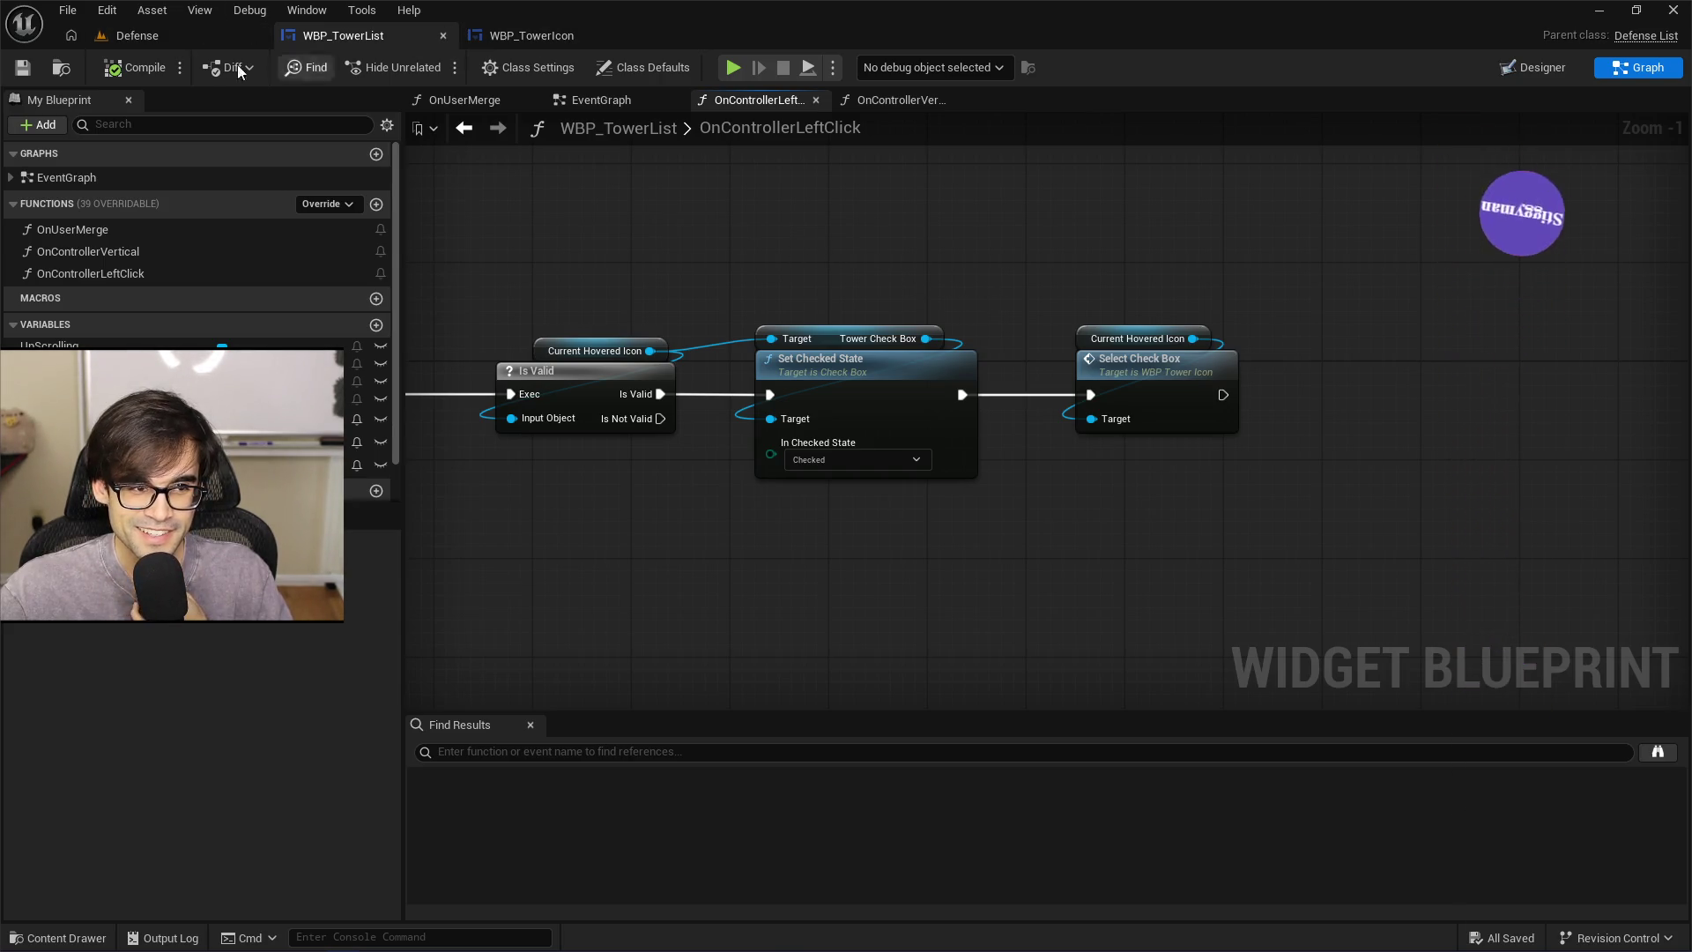
# Play-test the Defense level by picking the Starry Tower icon, then open WBP_TowerIcon
pyautogui.click(155, 35)
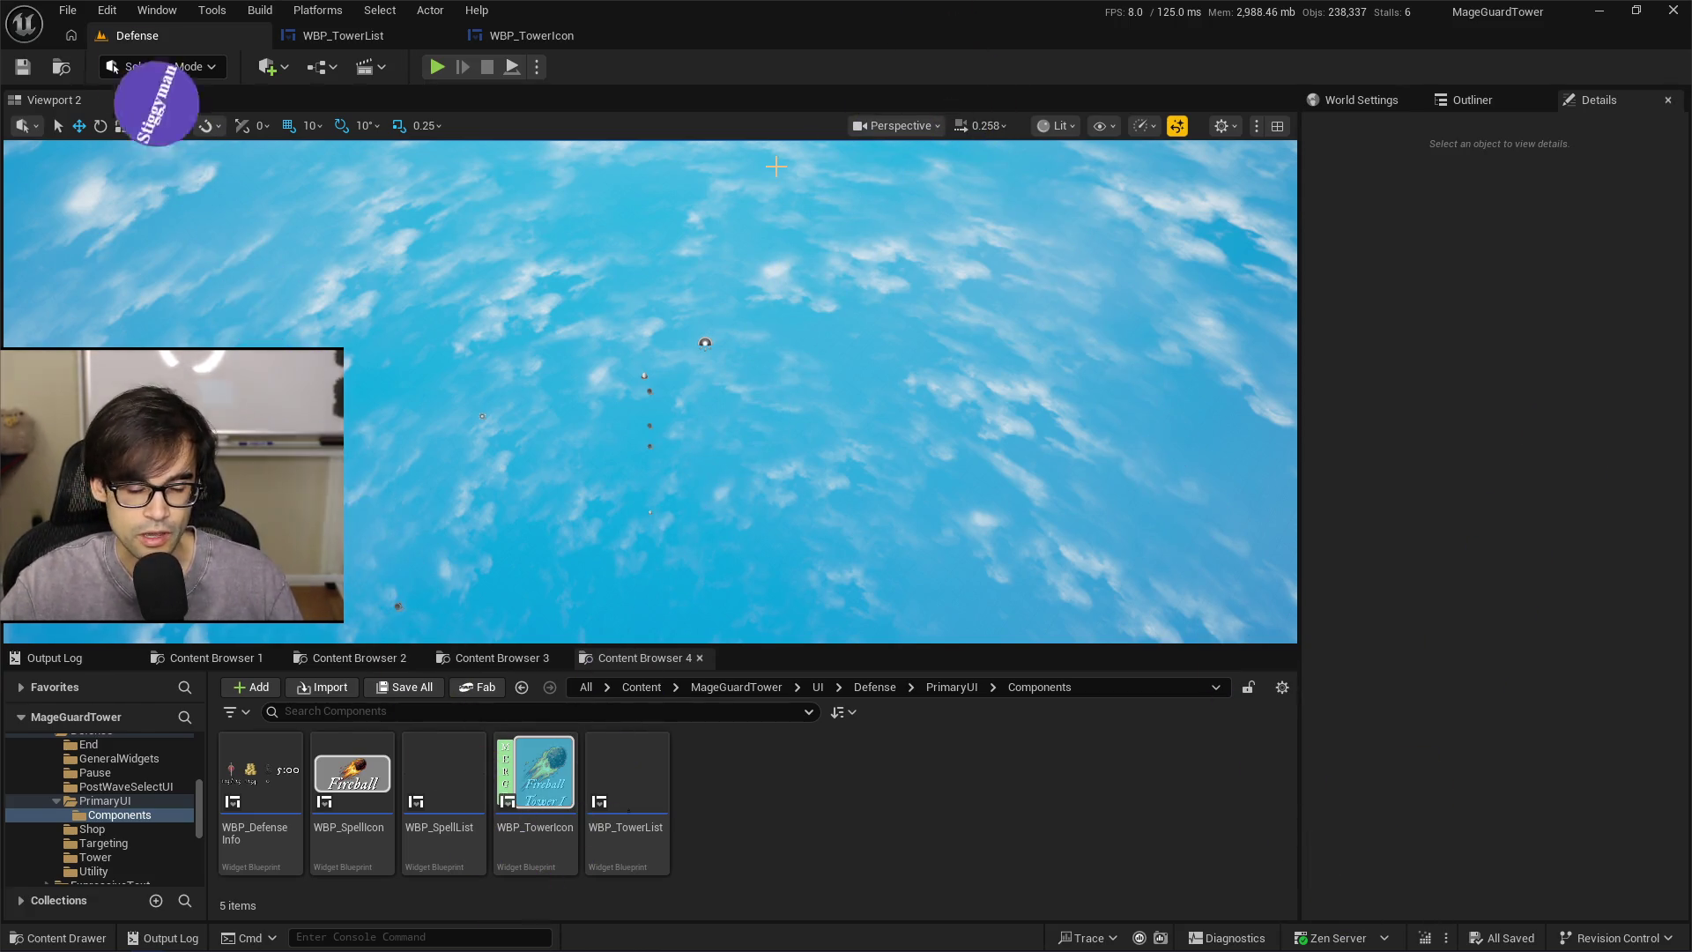
pyautogui.click(439, 67)
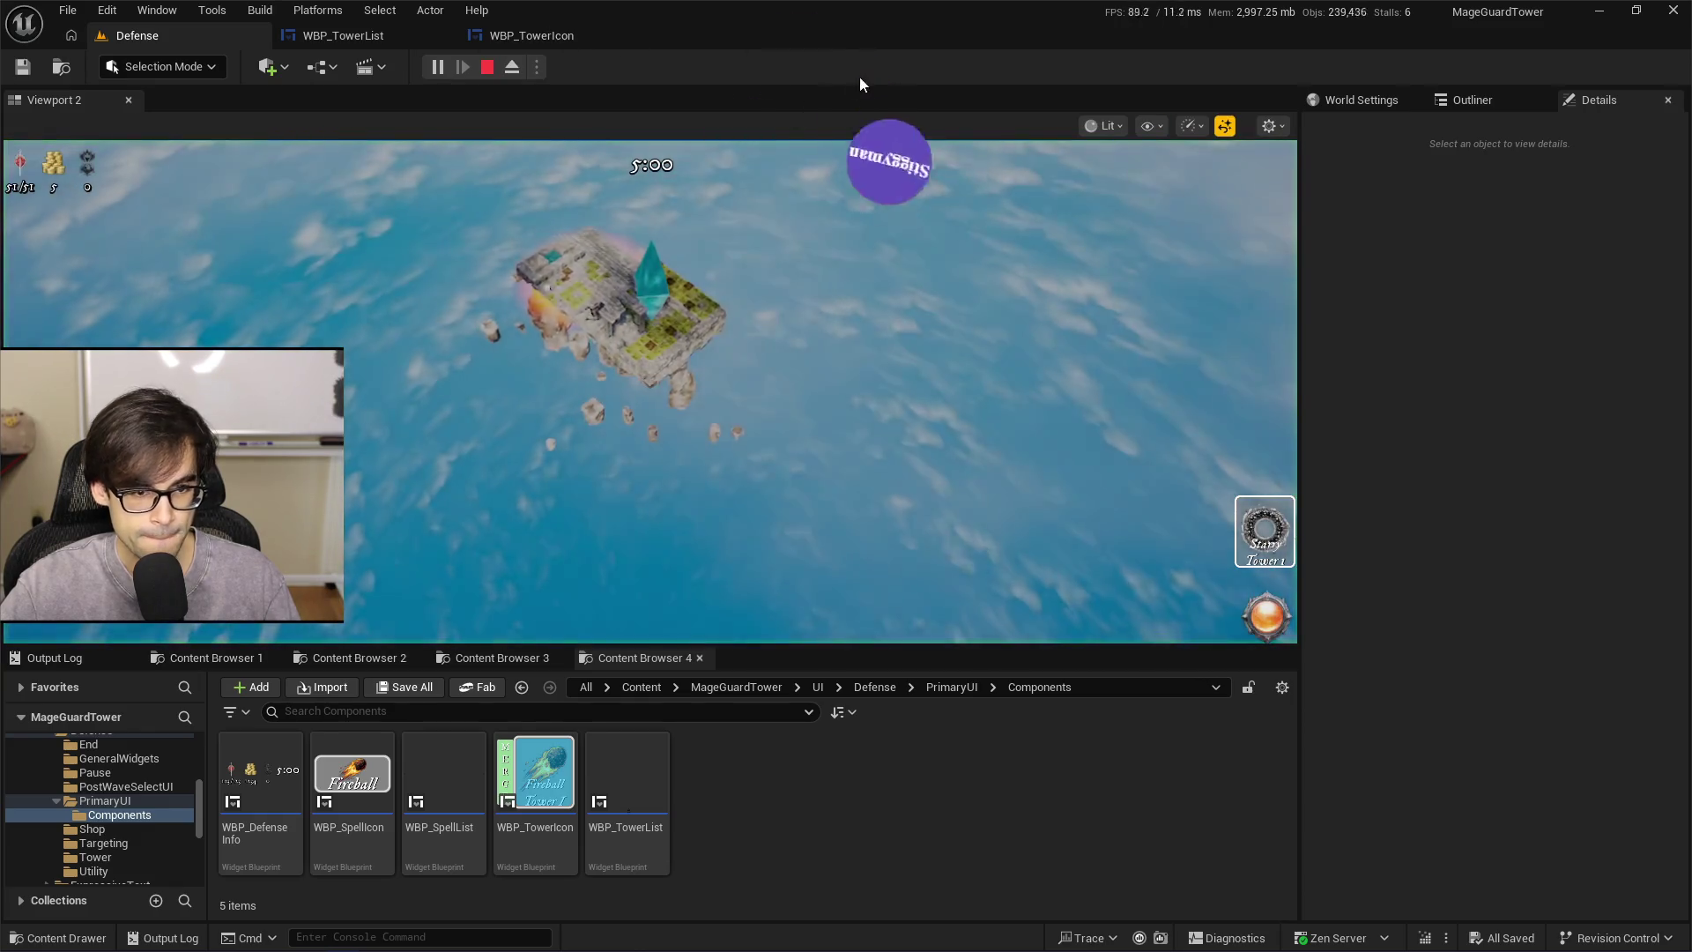
pyautogui.click(1265, 532)
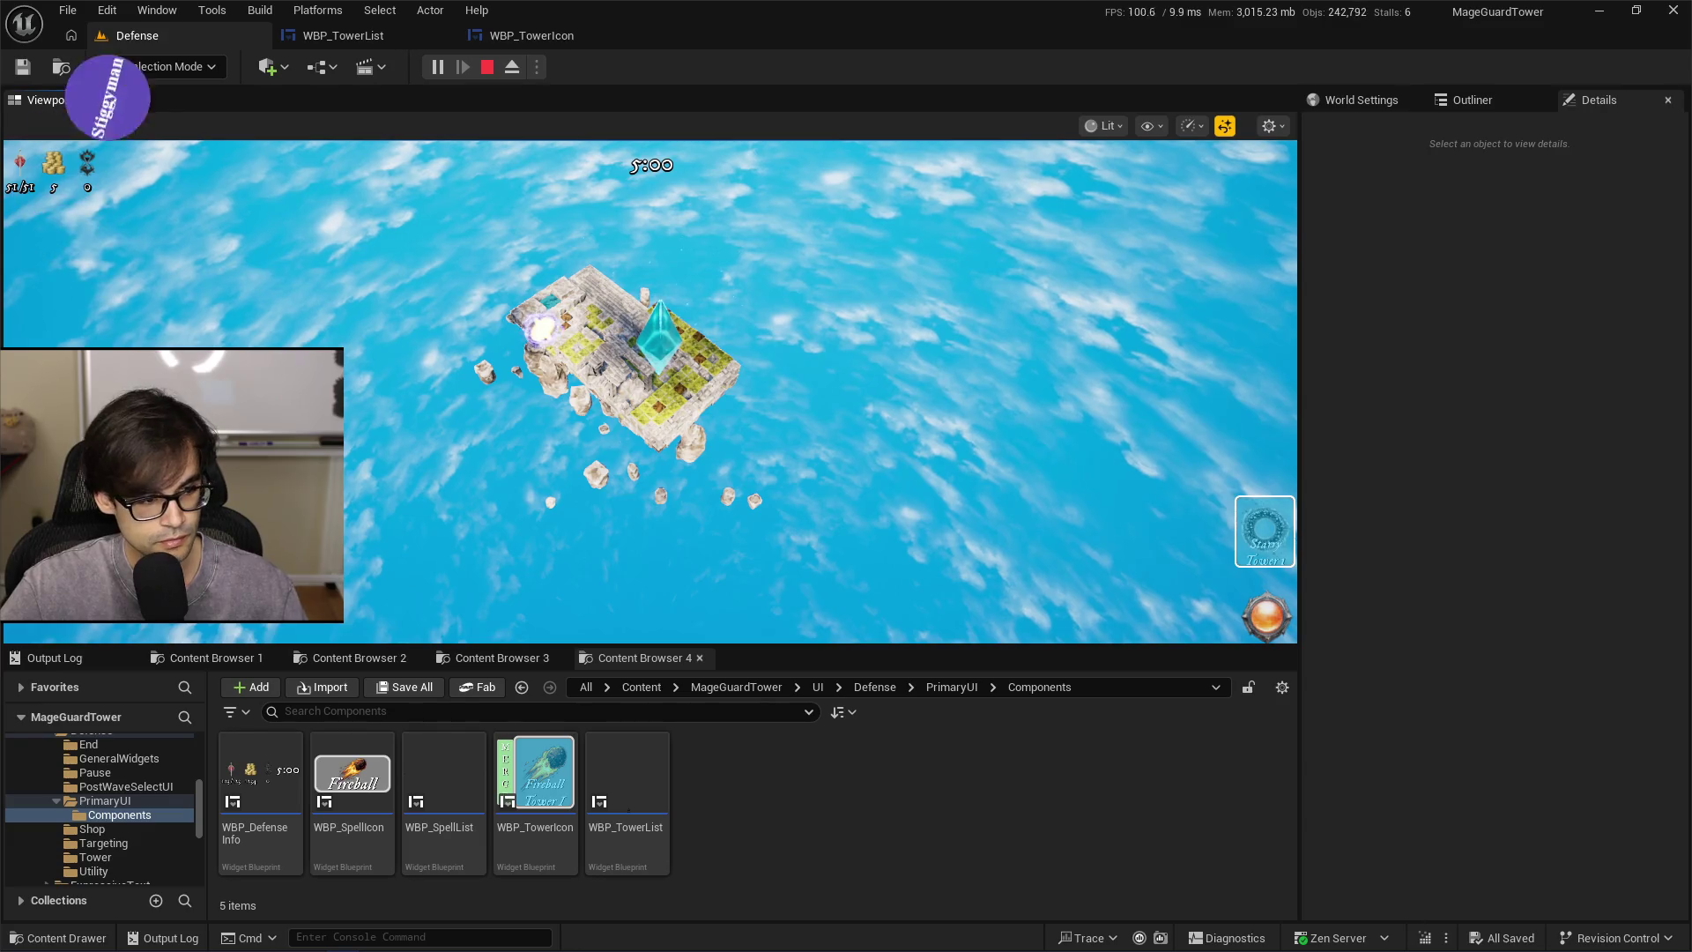
pyautogui.press('Escape')
pyautogui.click(532, 35)
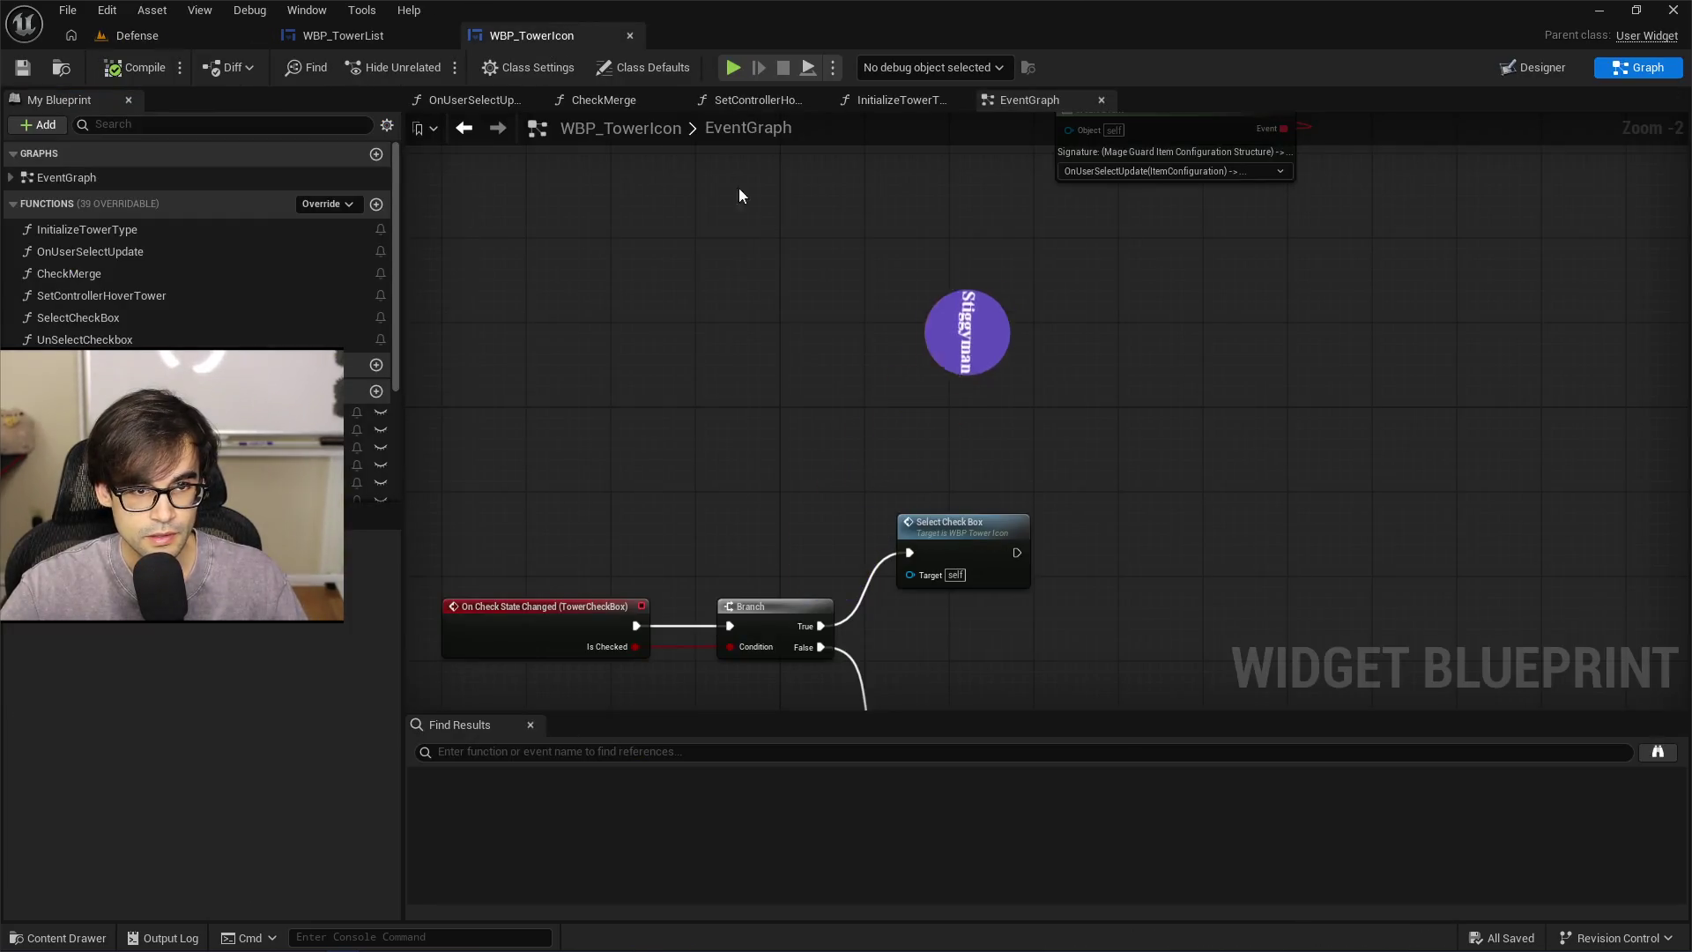
# Bring up WBP_TowerList's OnControllerLeftClick handler nodes
pyautogui.scroll(-3, 956, 321)
pyautogui.scroll(3, 816, 345)
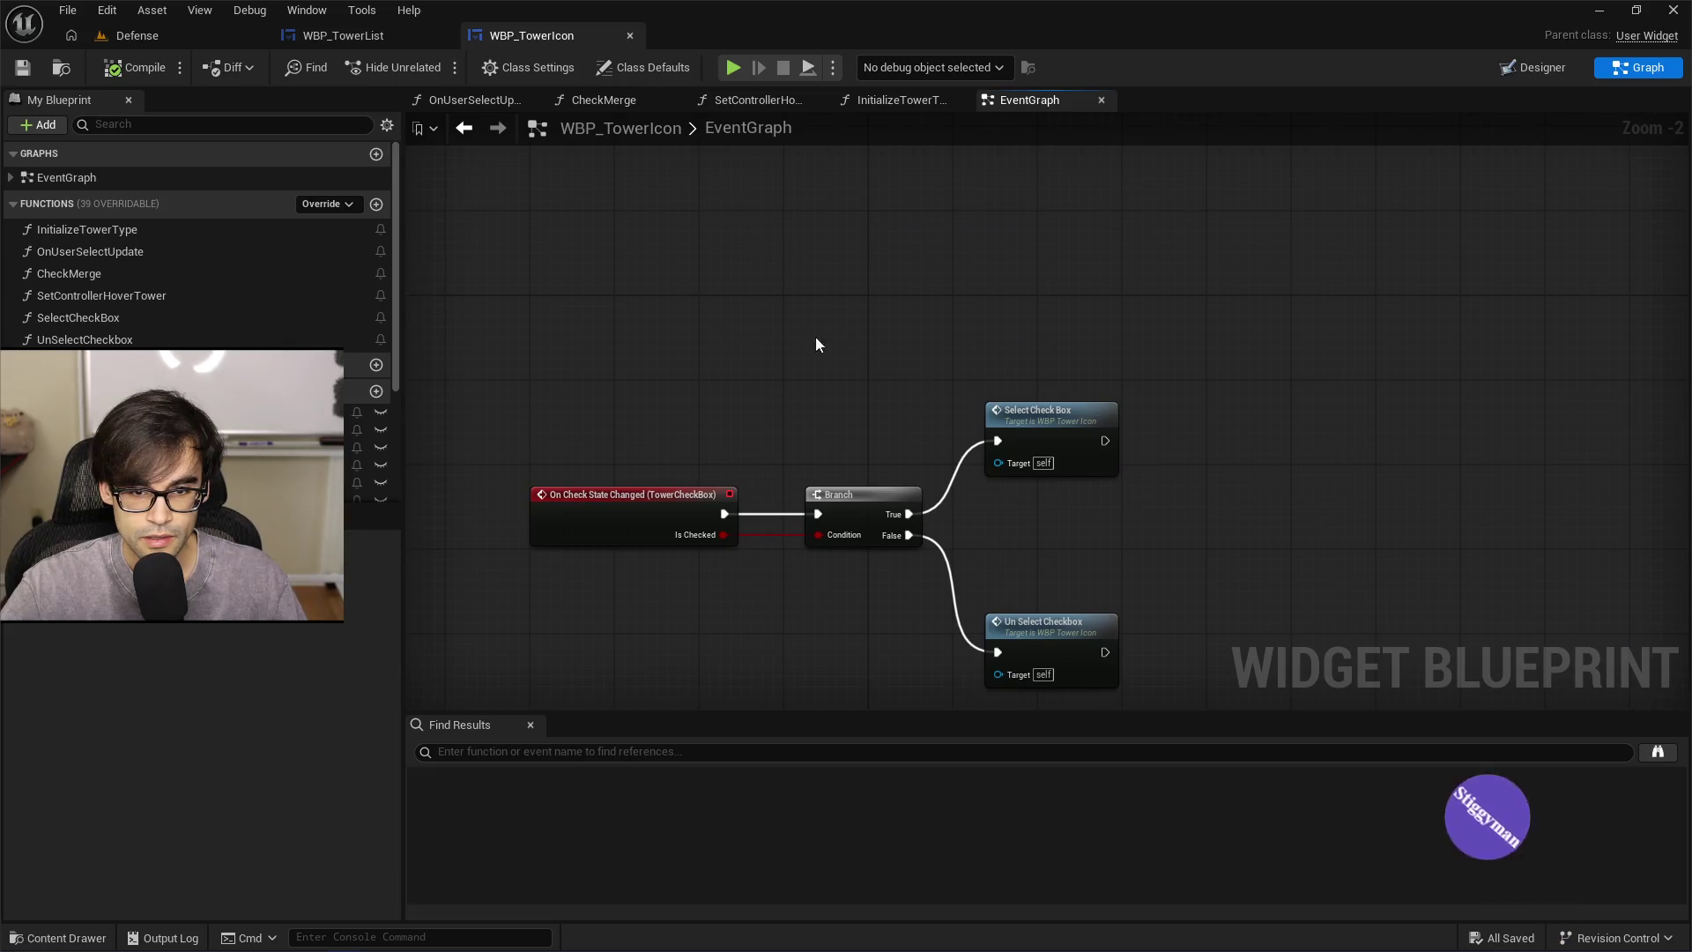
pyautogui.click(164, 35)
pyautogui.click(389, 42)
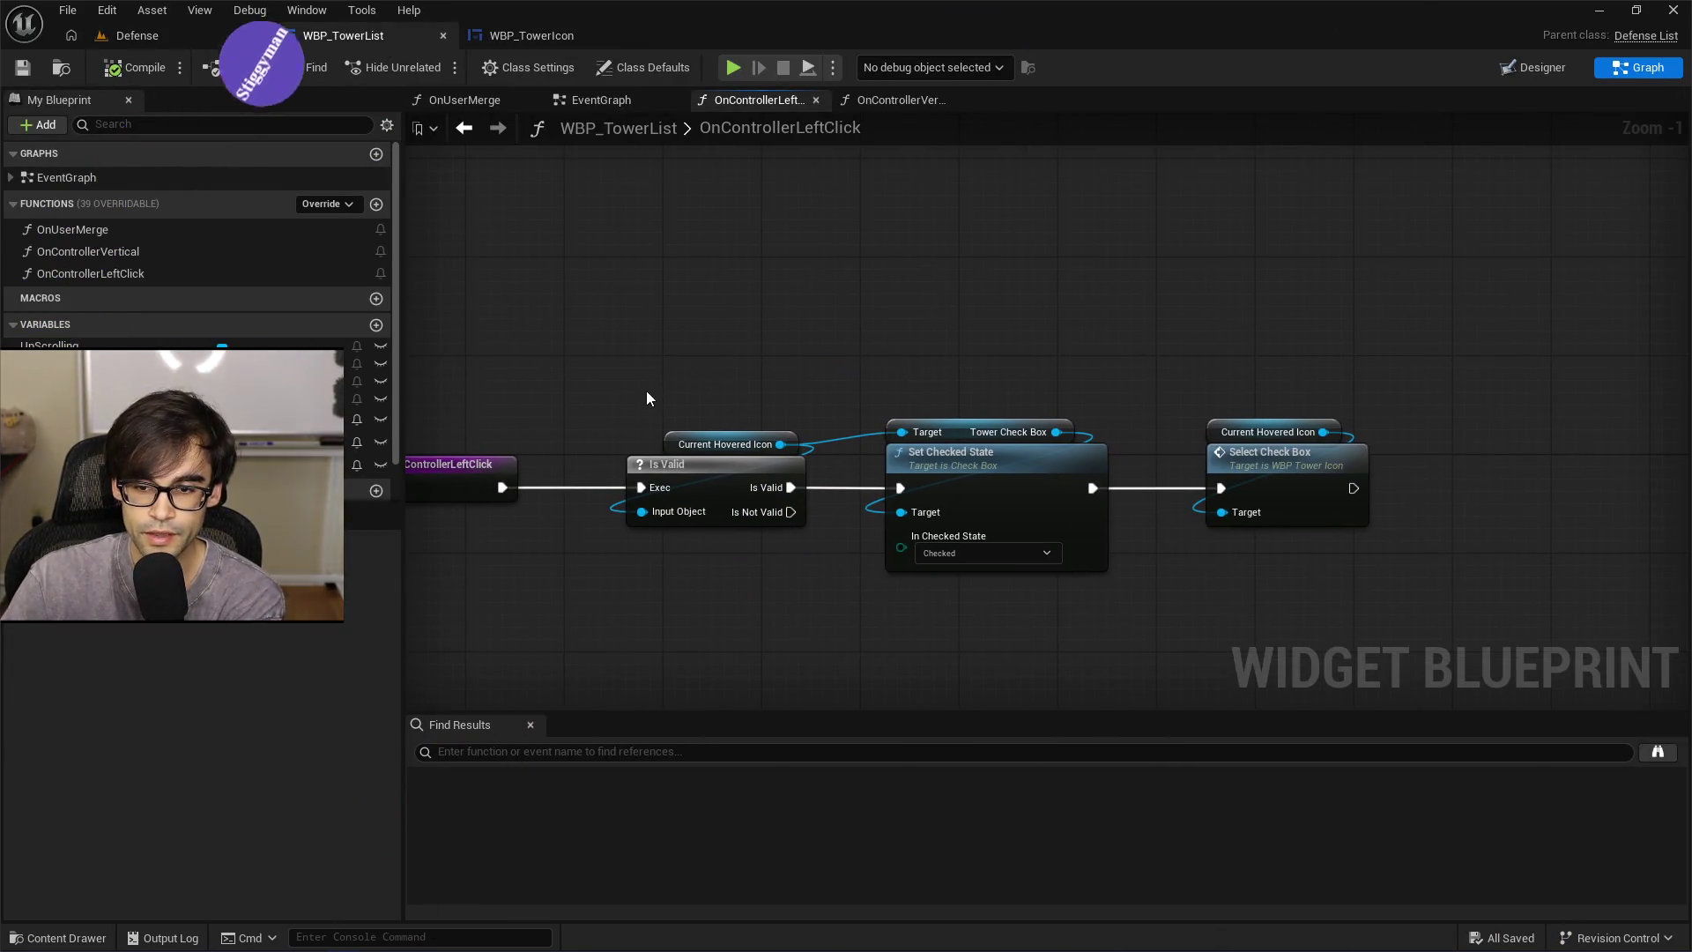
pyautogui.moveTo(779, 366); pyautogui.dragTo(1060, 329)
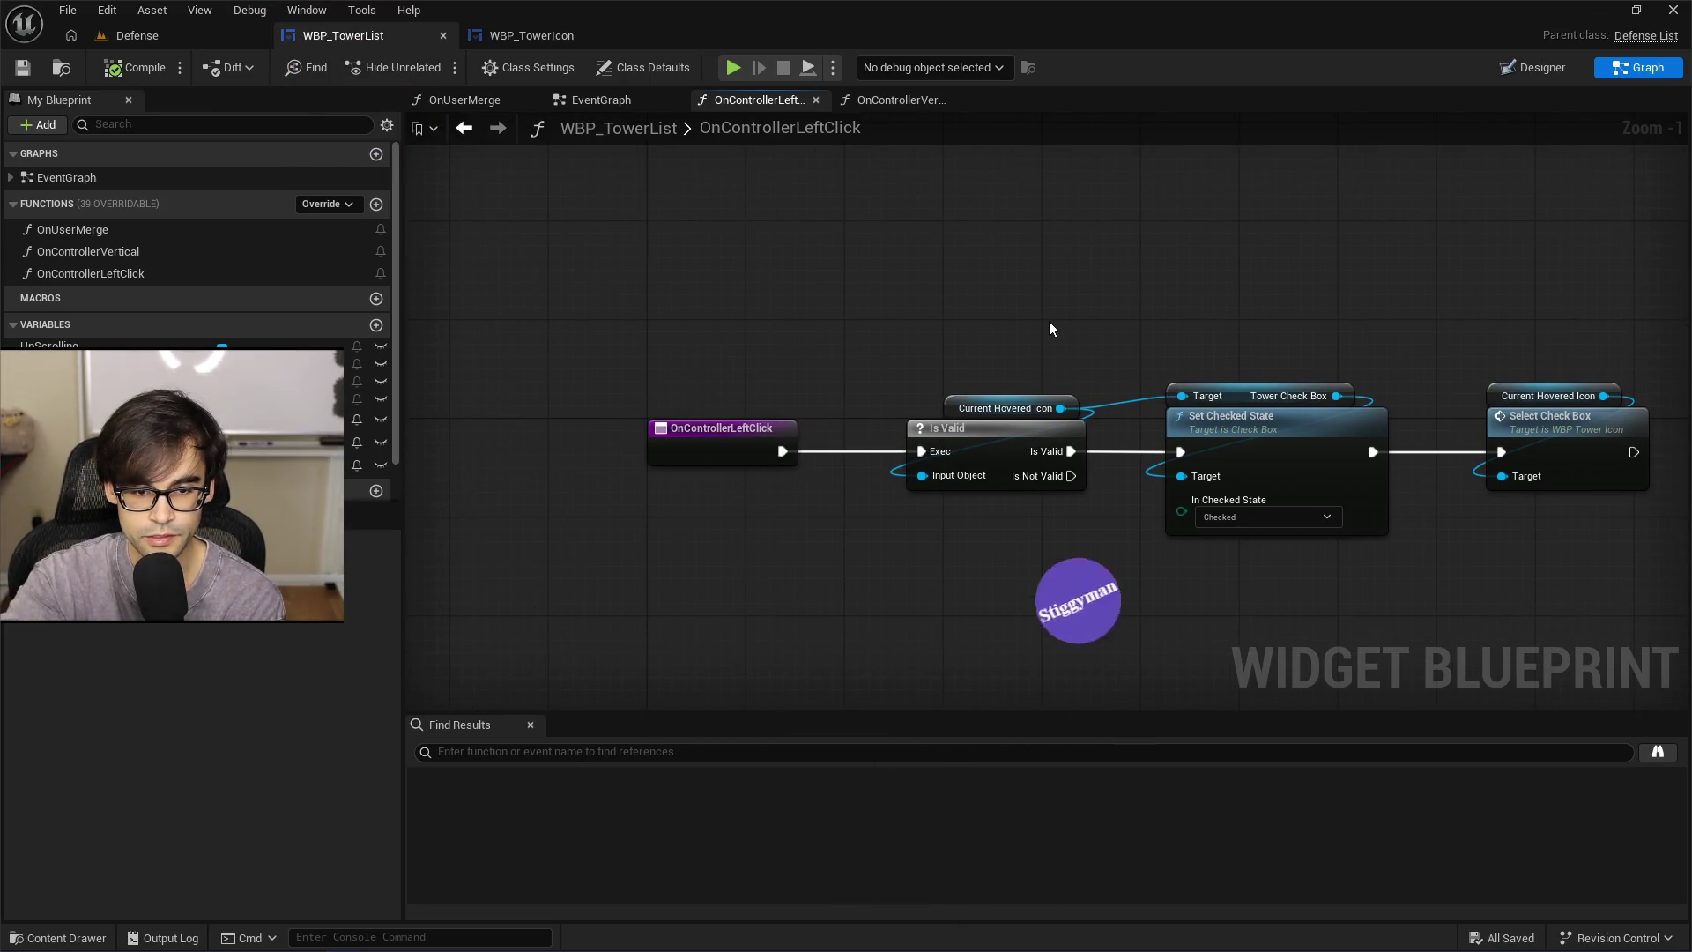
pyautogui.moveTo(1447, 314); pyautogui.dragTo(1241, 323)
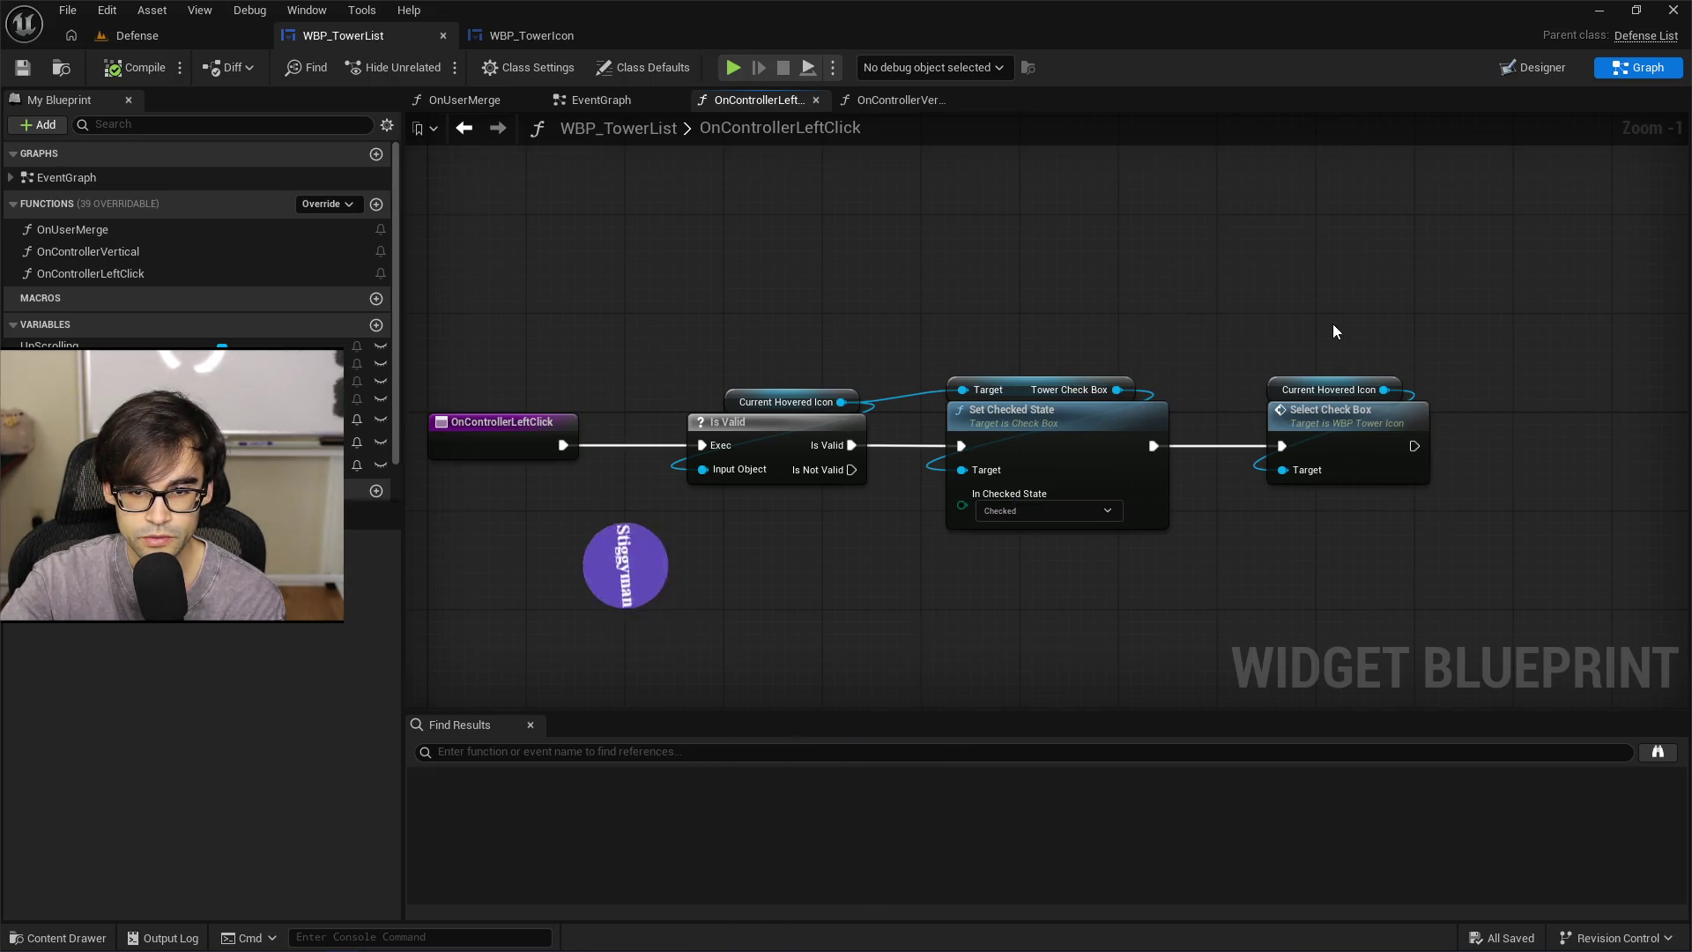
# Paste OnControllerVertical's Generic Pawn and Hide Cursor after Select Check Box, with Hide unticked
pyautogui.click(860, 99)
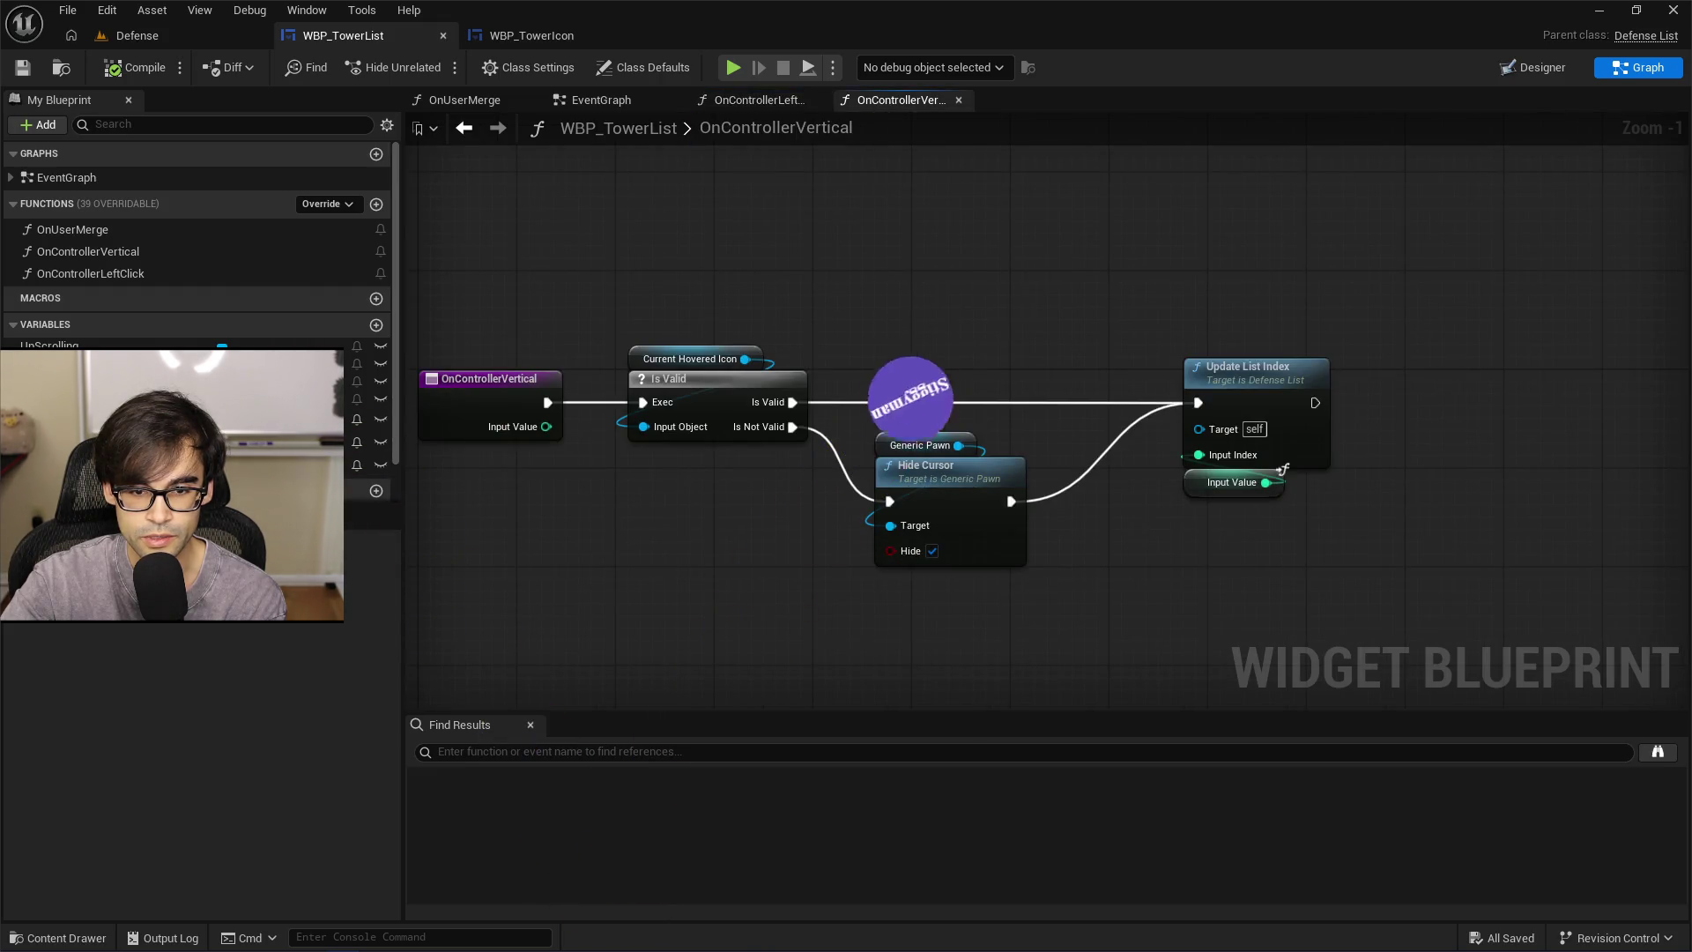
pyautogui.moveTo(886, 379); pyautogui.dragTo(933, 509)
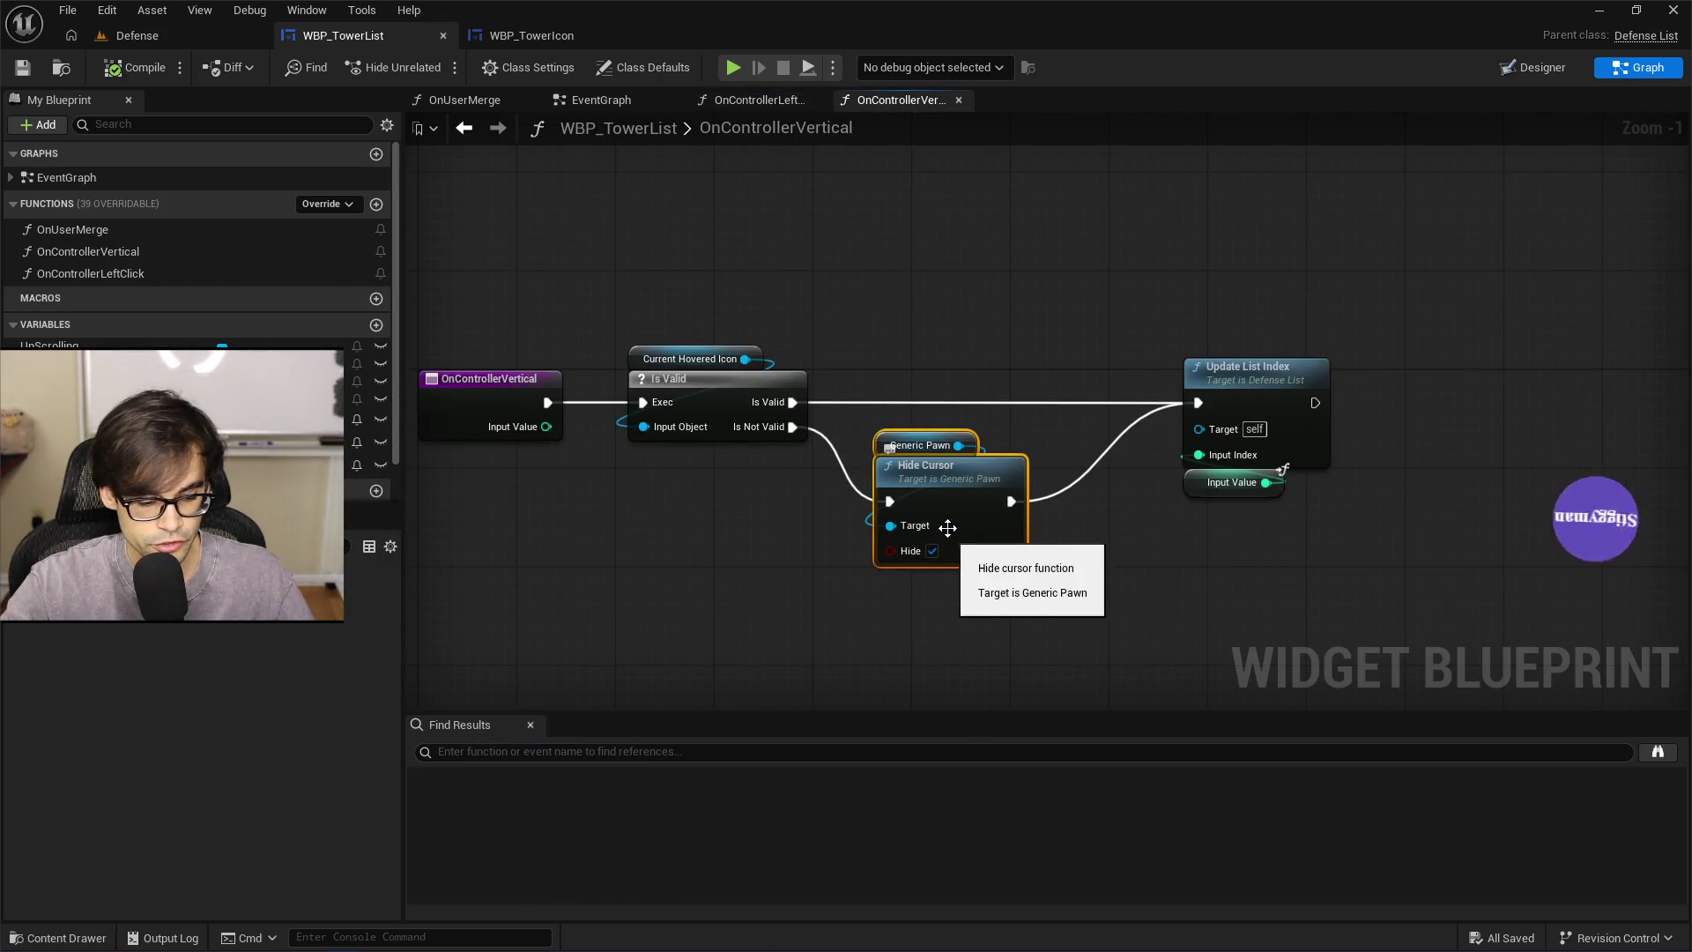
pyautogui.click(750, 99)
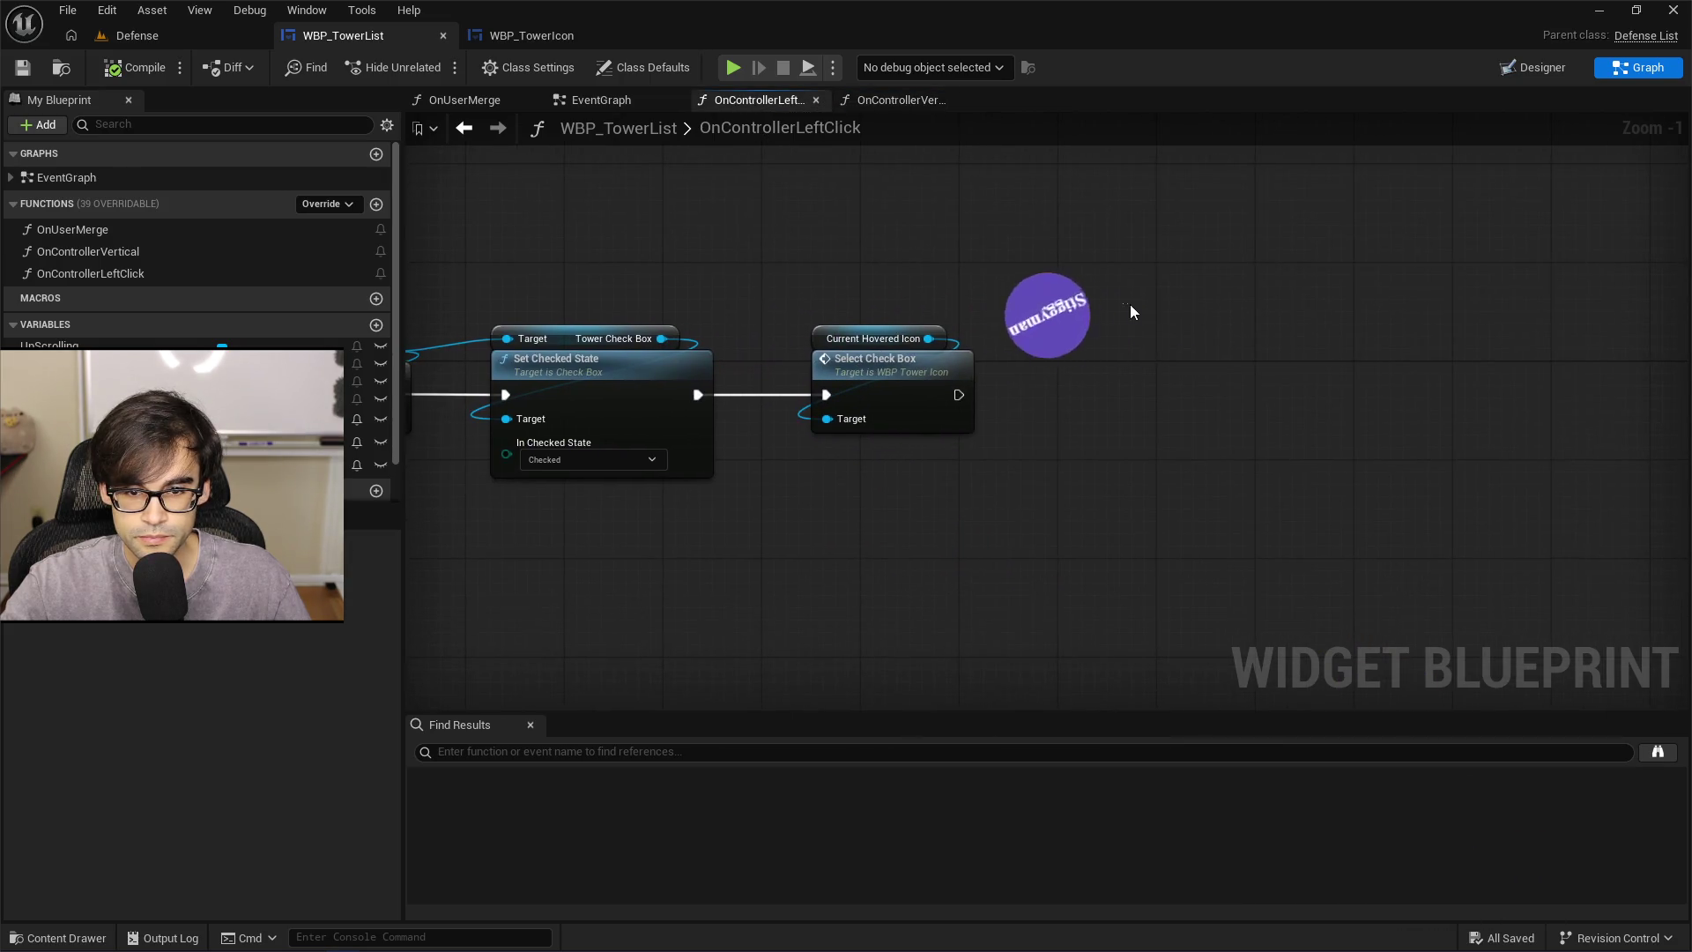
pyautogui.hotkey('ctrl', 'v')
pyautogui.moveTo(959, 395)
pyautogui.mouseDown()
pyautogui.moveTo(1134, 358)
pyautogui.moveTo(1185, 397)
pyautogui.moveTo(1382, 384)
pyautogui.mouseUp()
pyautogui.click(1177, 408)
pyautogui.click(1005, 246)
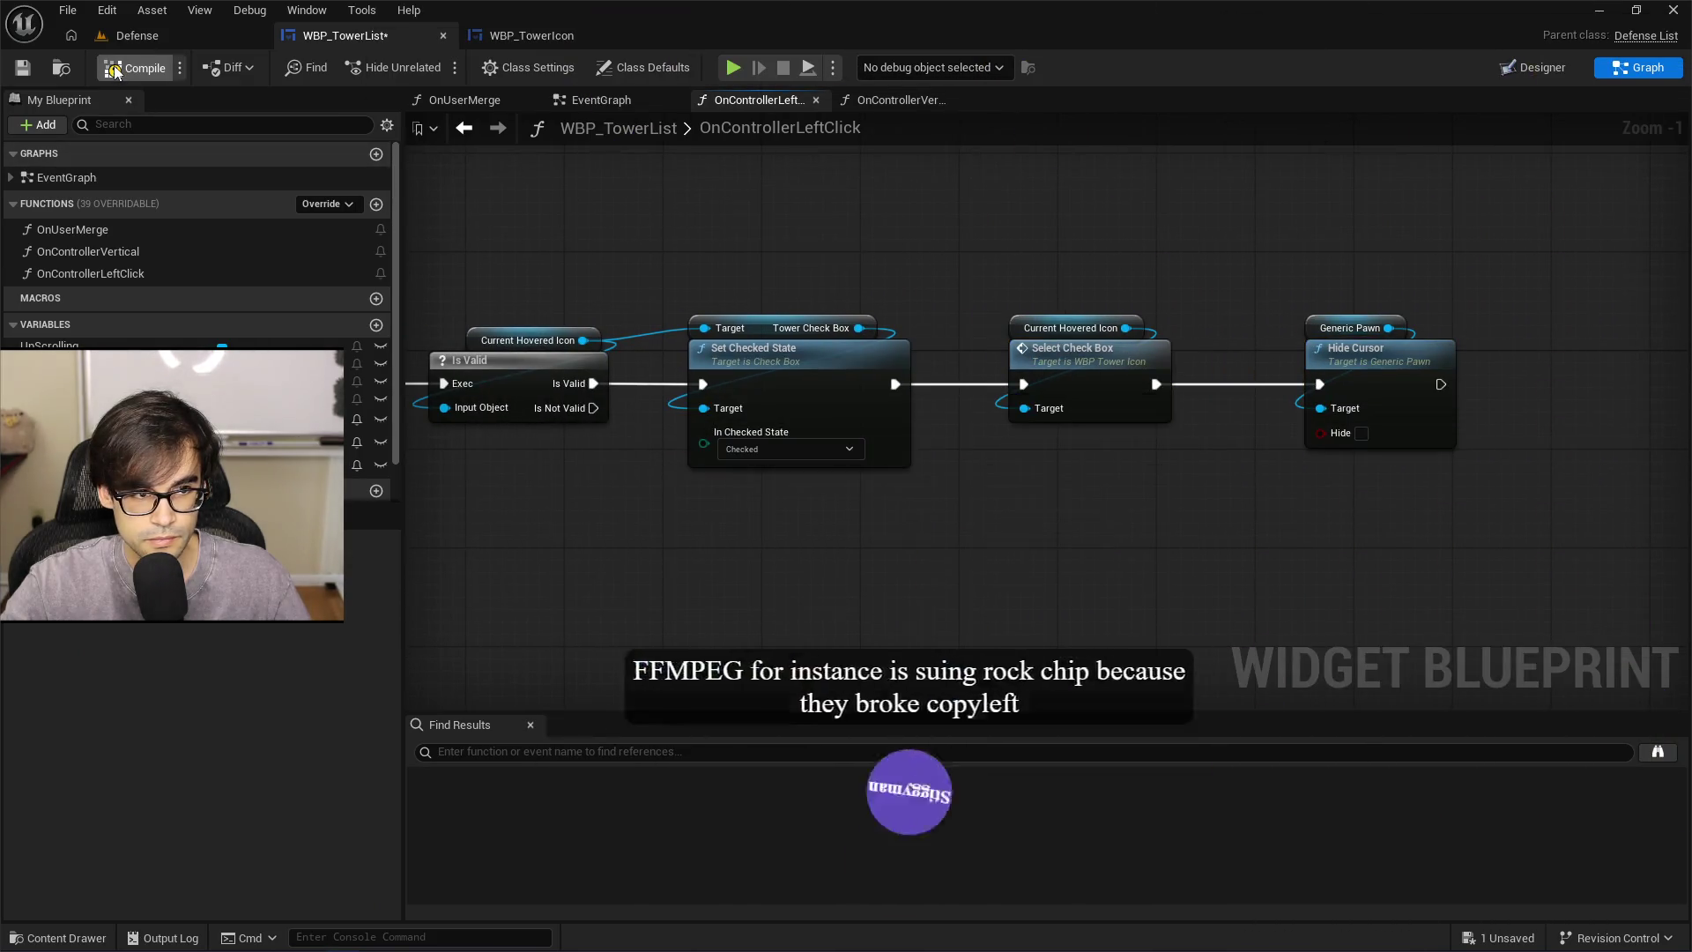
# Compile and save WBP_TowerList, then return to the Defense level
pyautogui.click(115, 70)
pyautogui.click(22, 67)
pyautogui.click(150, 37)
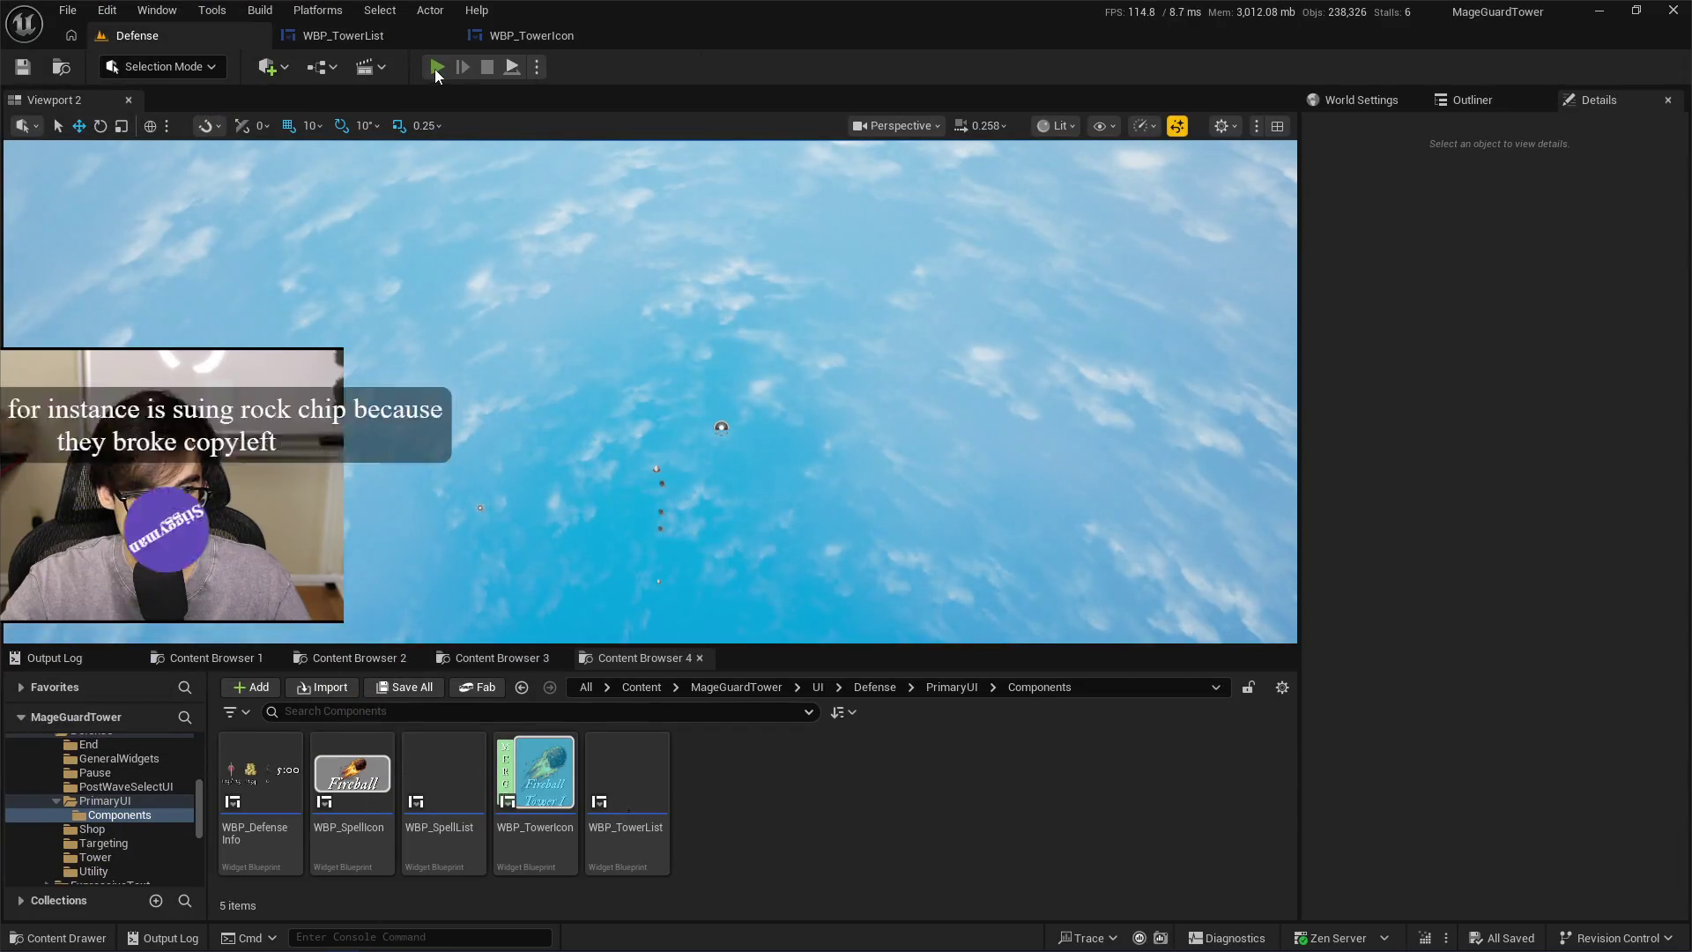
# Play-test the Defense level, then go back through WBP_TowerIcon to WBP_TowerList's graph
pyautogui.click(435, 67)
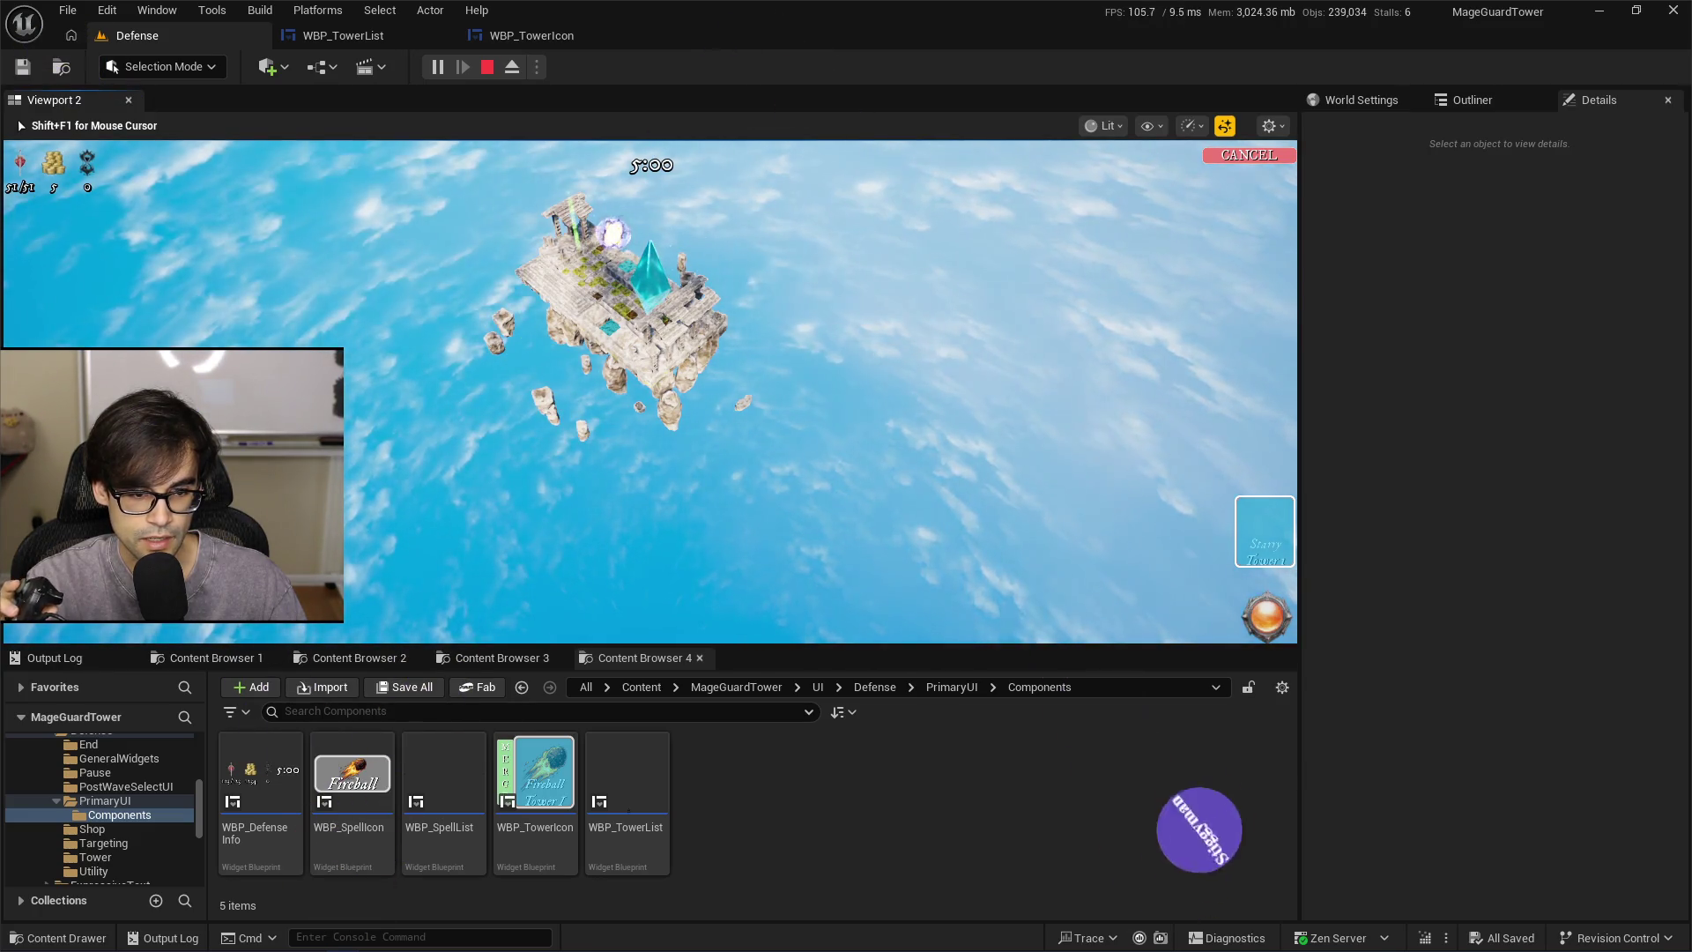
pyautogui.press('Escape')
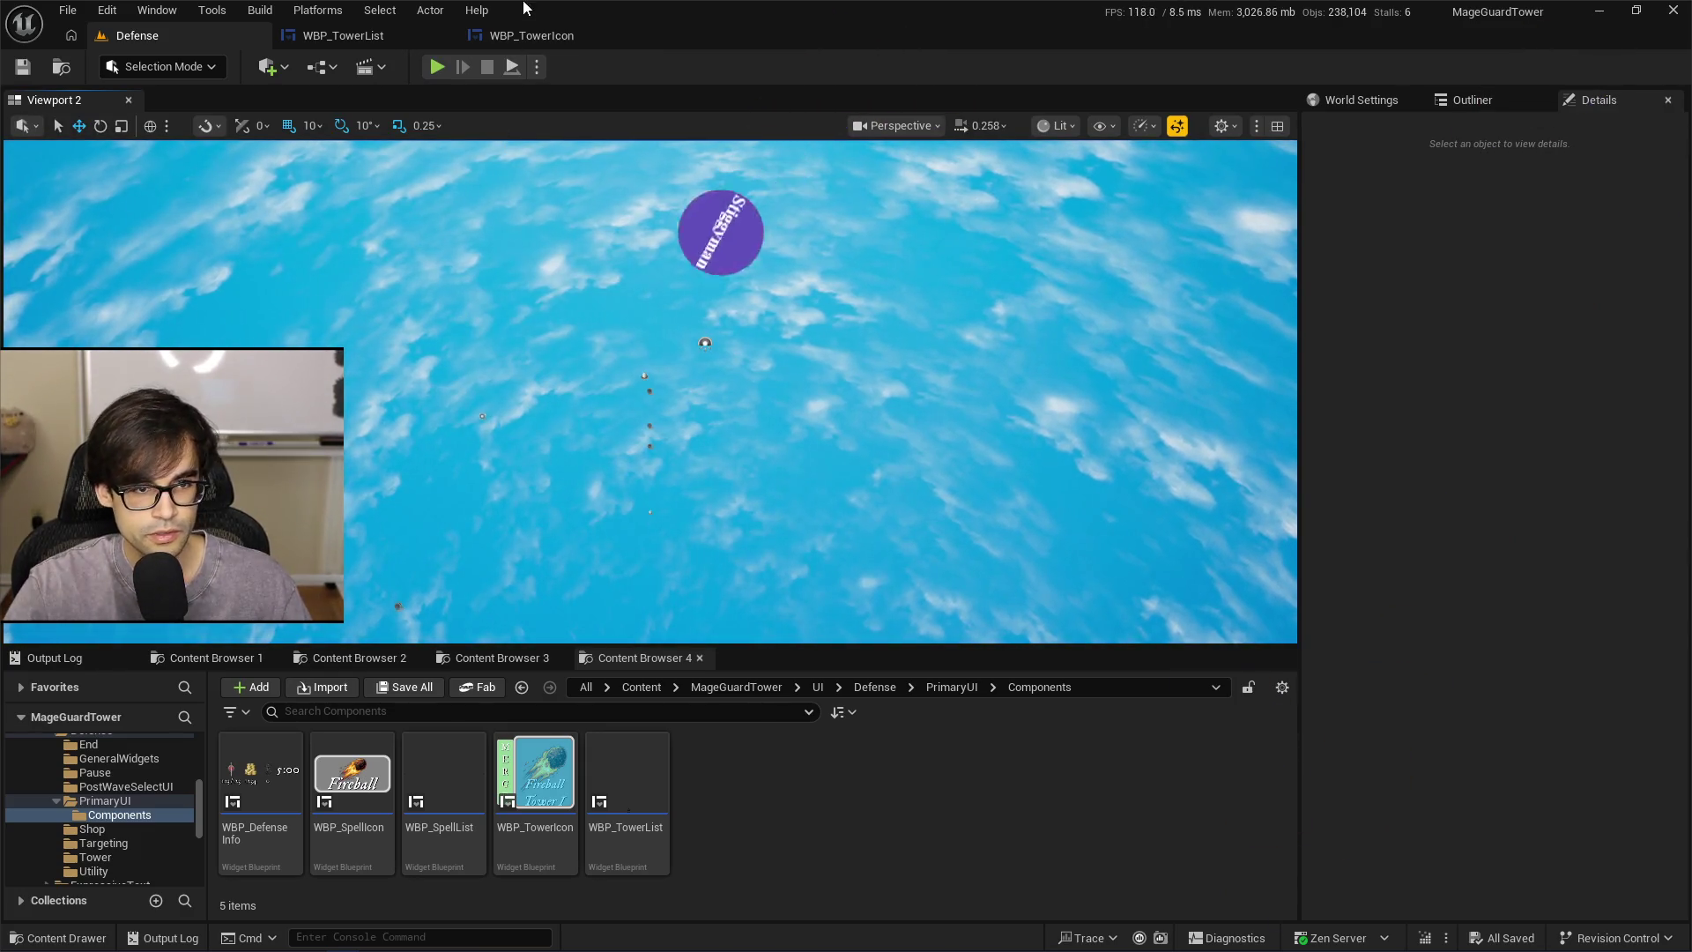
pyautogui.click(575, 41)
pyautogui.click(345, 39)
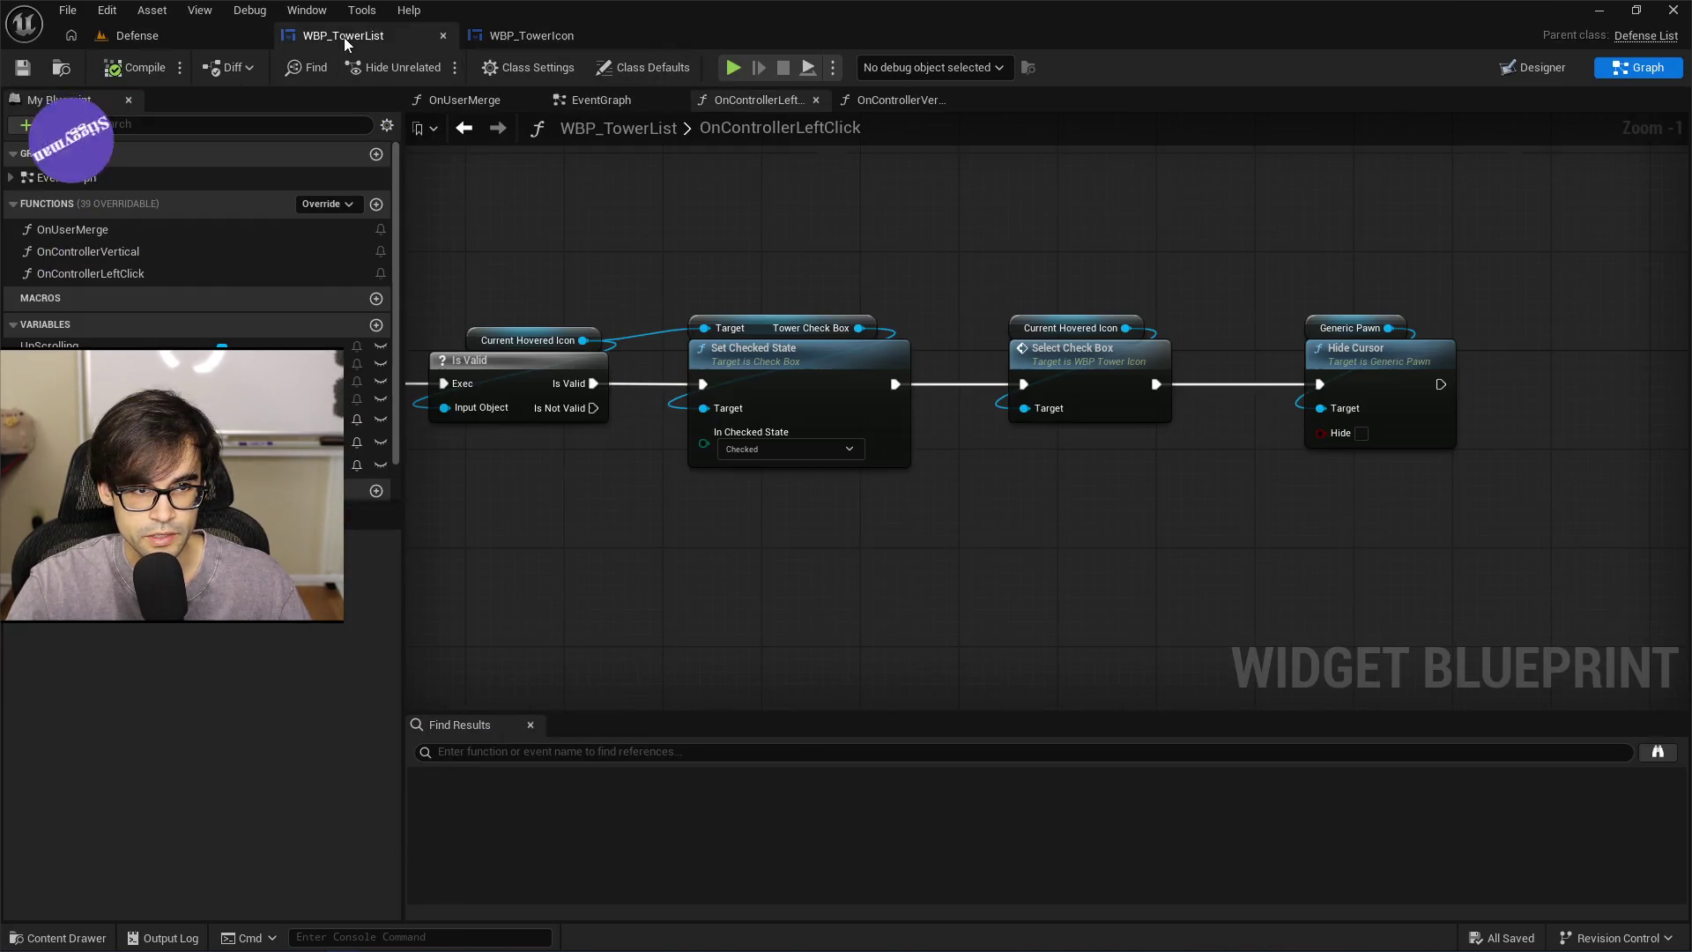
# Nudge Hide Cursor and its Generic Pawn getter closer to Select Check Box
pyautogui.moveTo(1327, 185)
pyautogui.mouseDown()
pyautogui.moveTo(1129, 278)
pyautogui.moveTo(1528, 310)
pyautogui.moveTo(976, 309)
pyautogui.mouseUp()
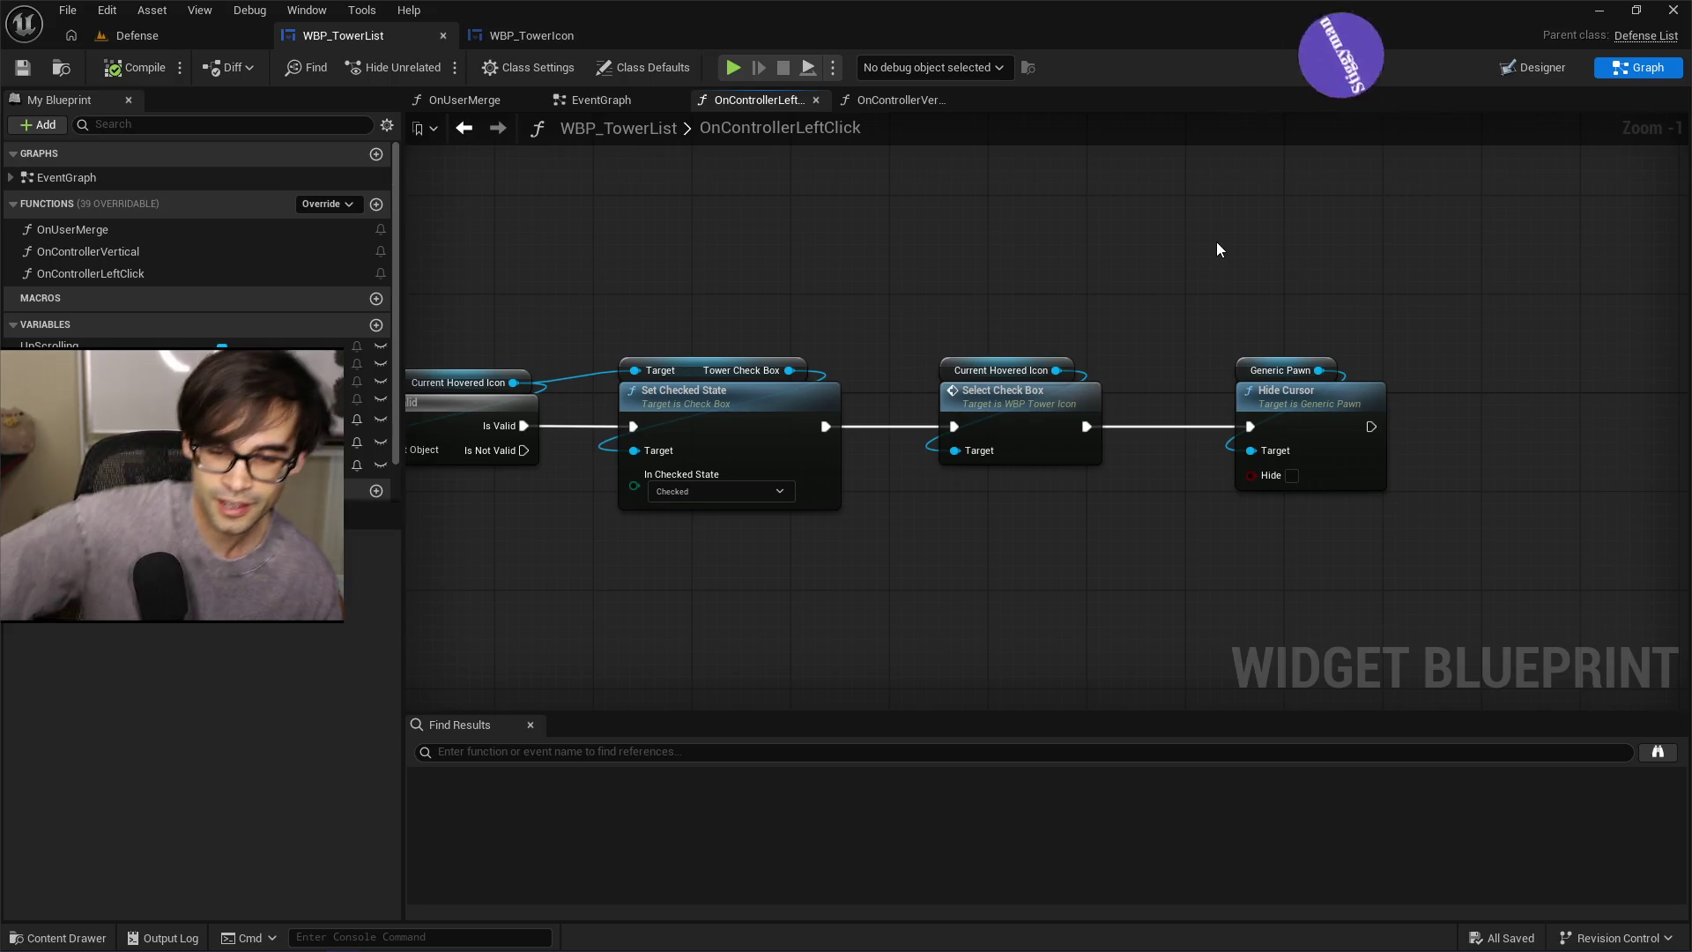
pyautogui.moveTo(1245, 307)
pyautogui.mouseDown()
pyautogui.moveTo(1339, 402)
pyautogui.moveTo(1315, 402)
pyautogui.mouseUp()
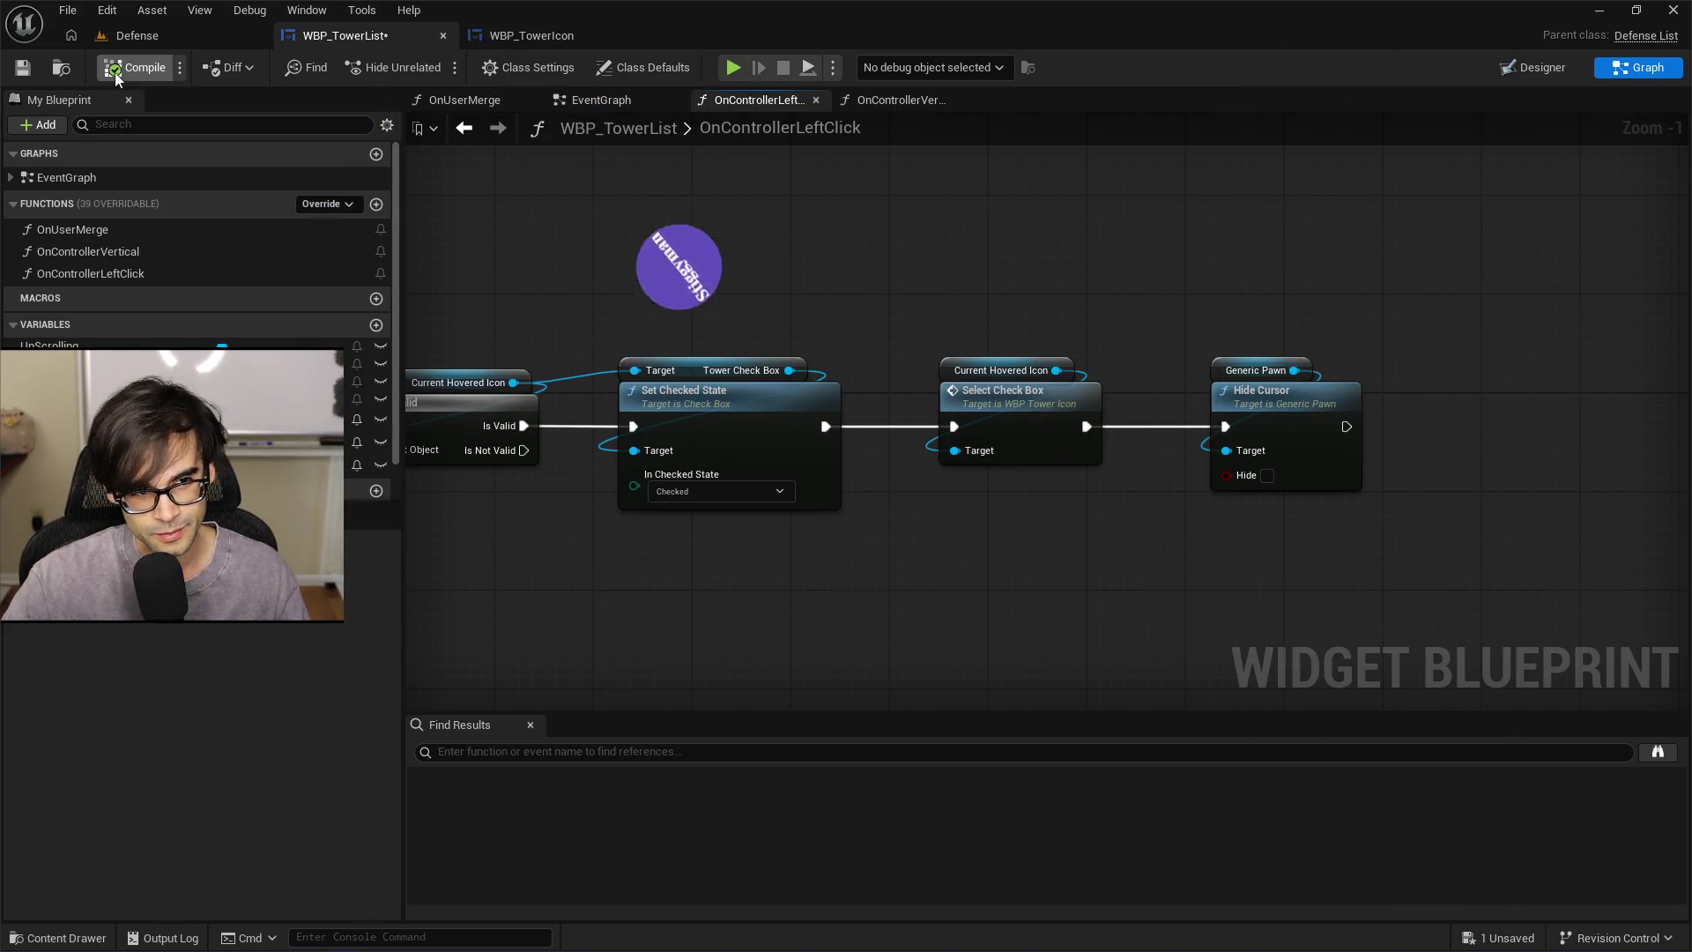
# Save WBP_TowerList and glance at the WBP_TowerIcon event graph
pyautogui.click(27, 68)
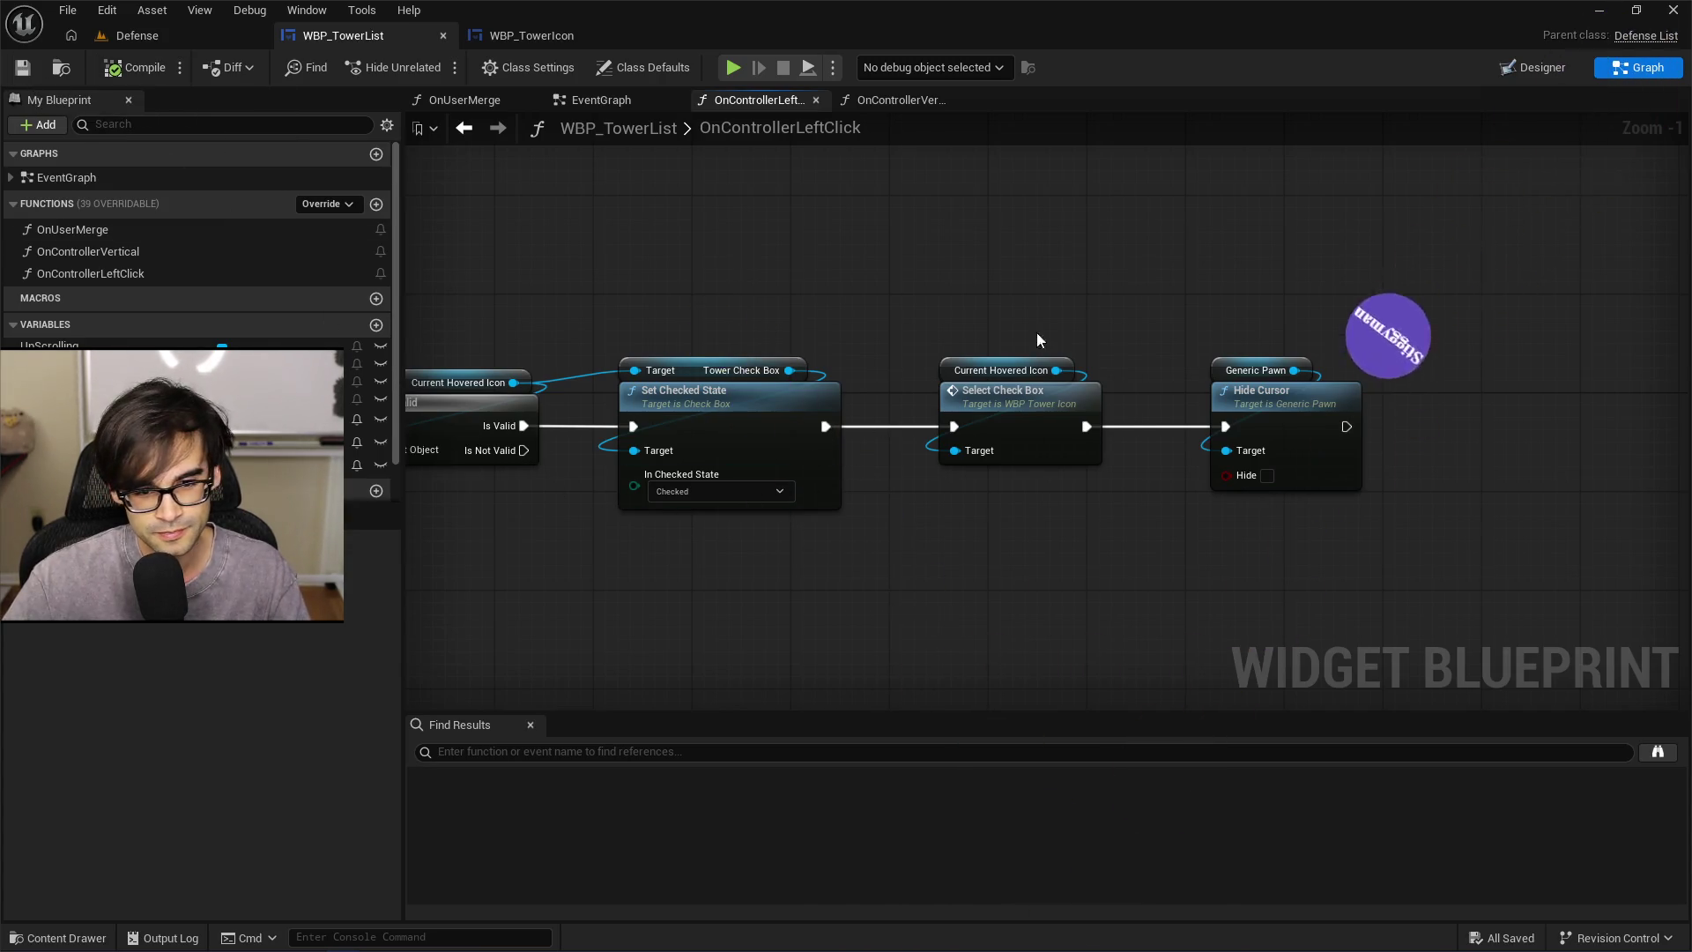
pyautogui.scroll(-2, 1171, 310)
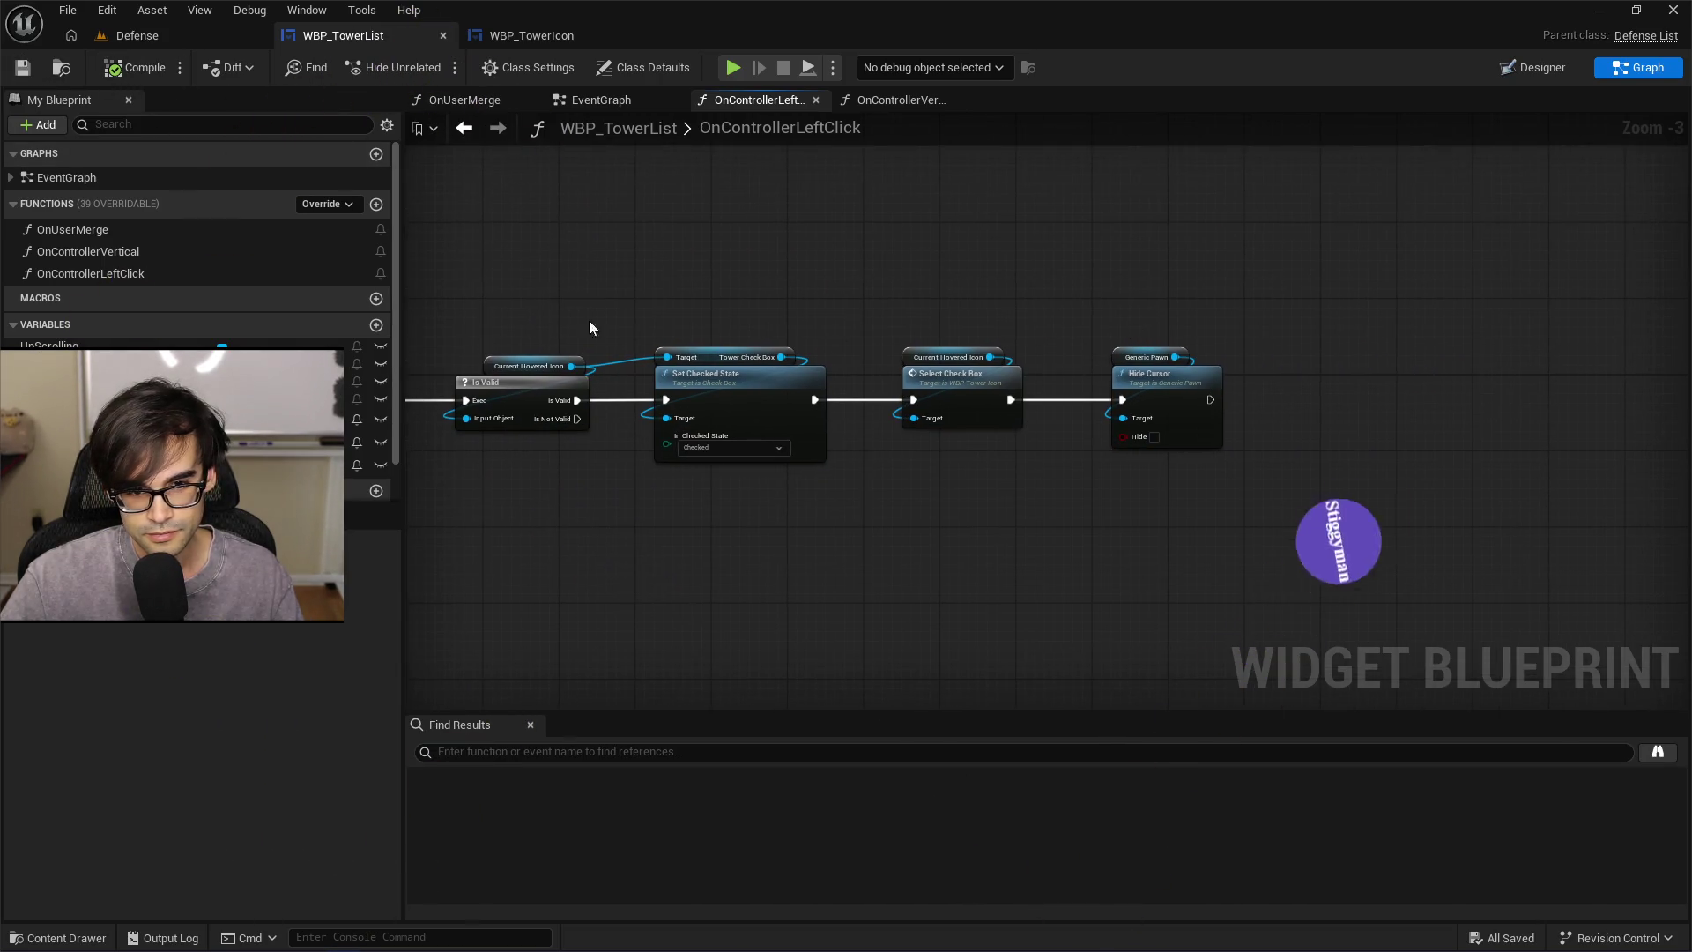
pyautogui.click(500, 35)
pyautogui.click(365, 39)
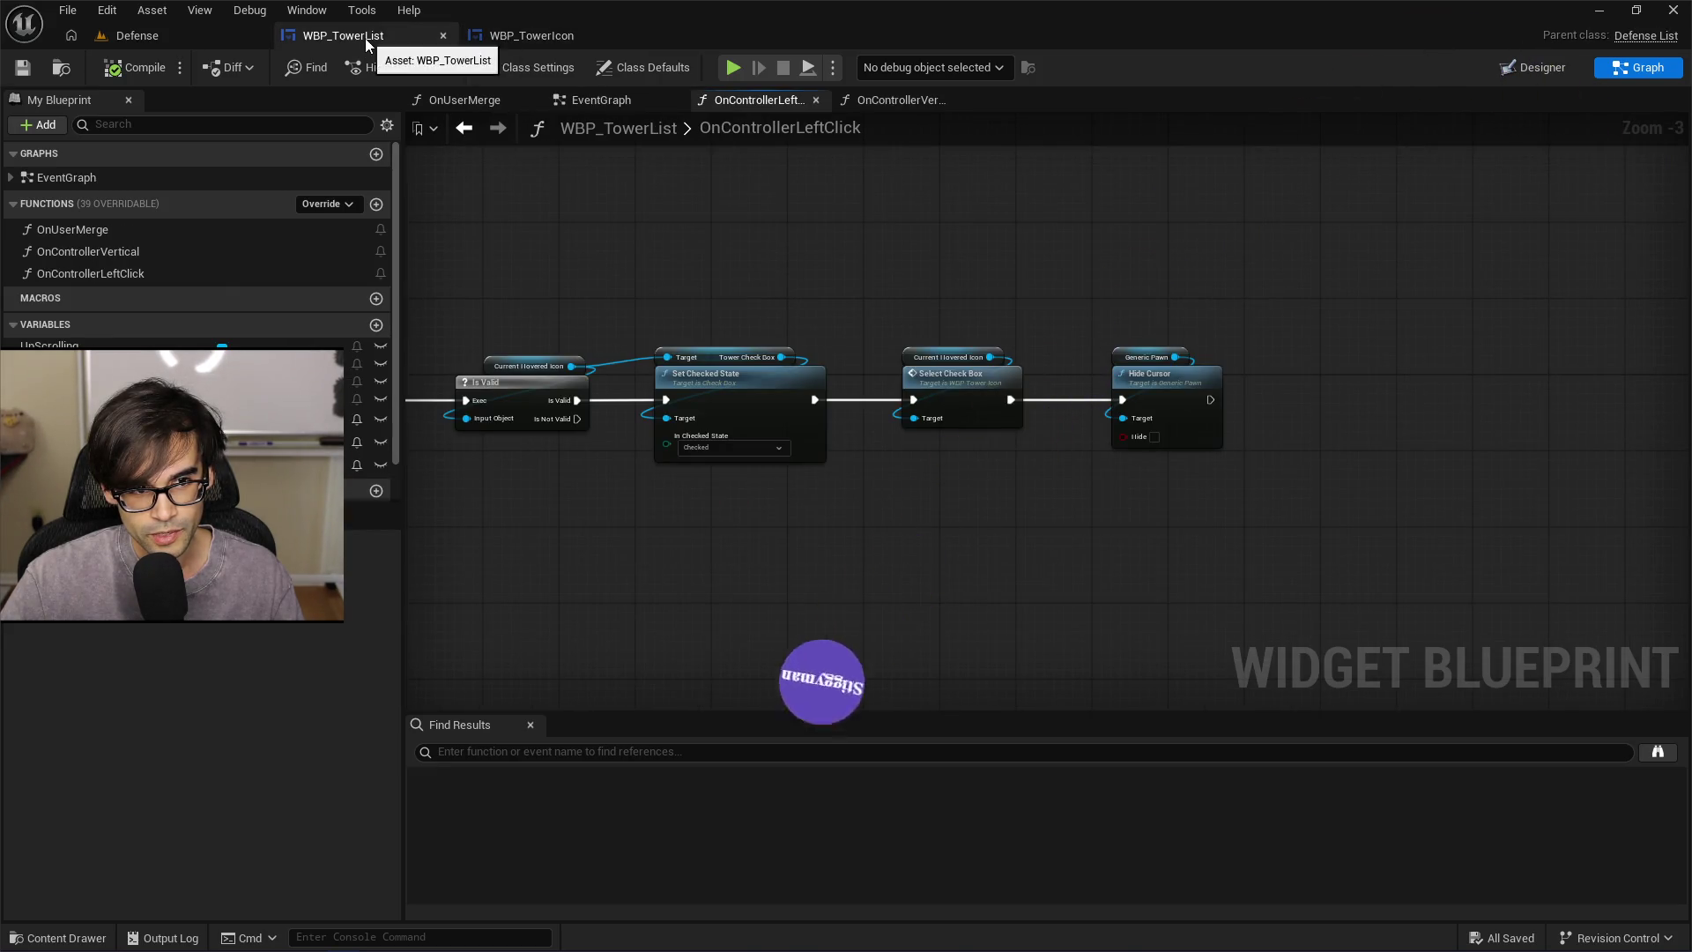
# Frame all OnControllerLeftClick nodes to review the chain, then switch to GenericPawn.cpp in Cursor
pyautogui.press('Home')
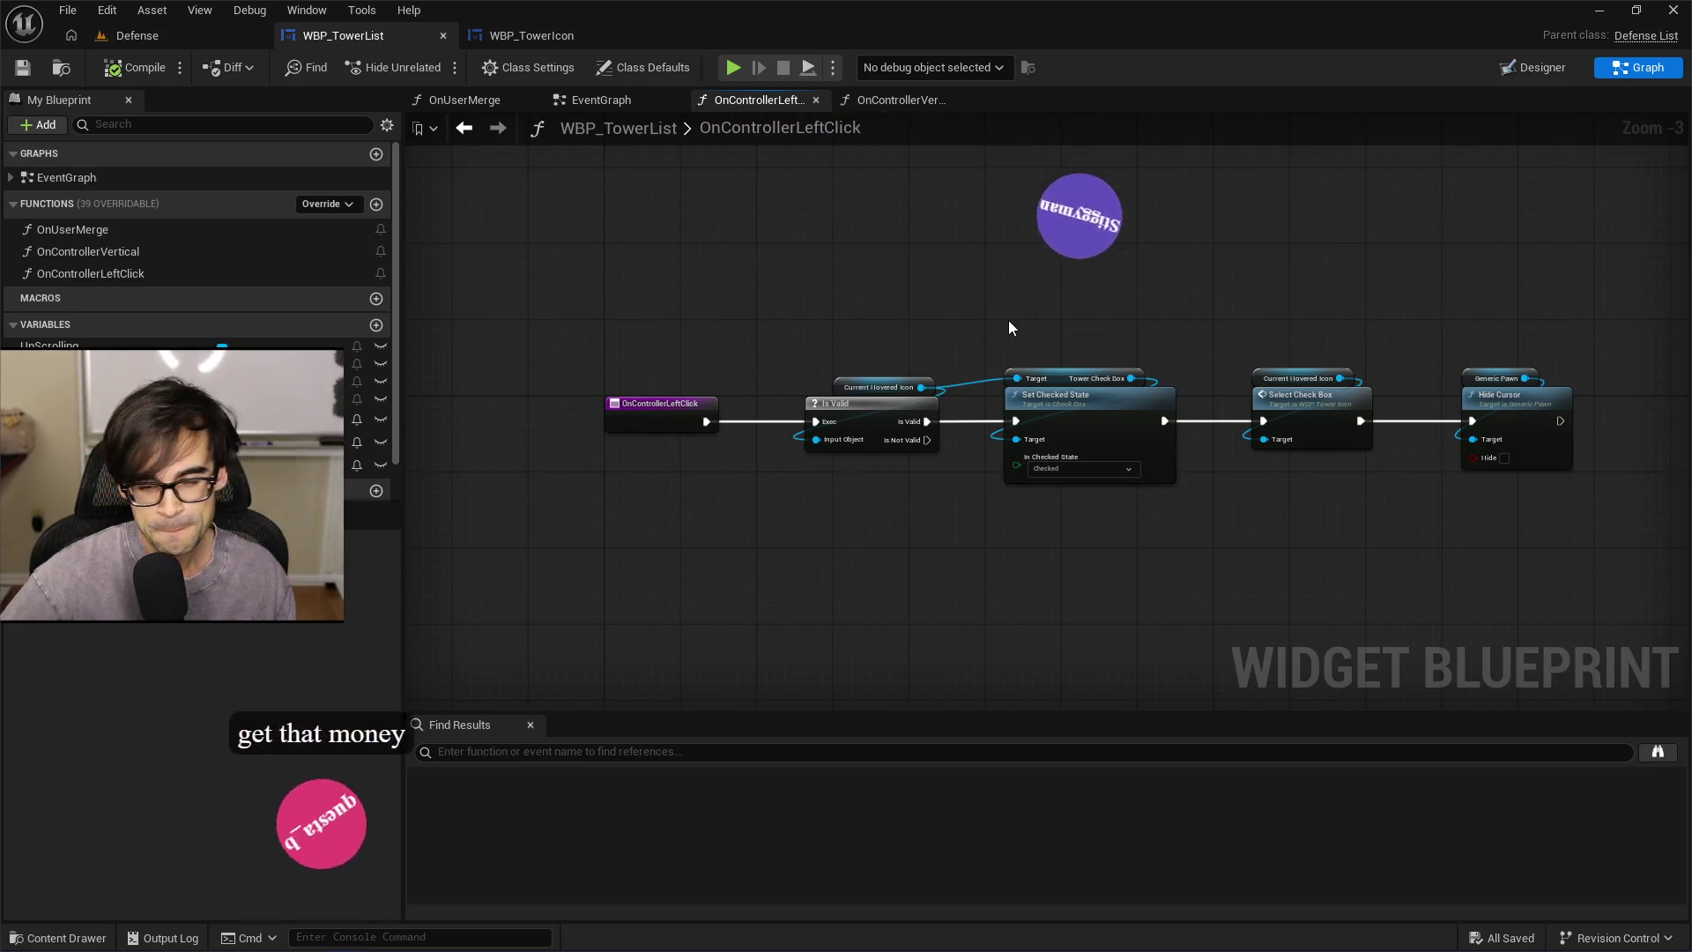
pyautogui.moveTo(1170, 352); pyautogui.dragTo(1002, 312)
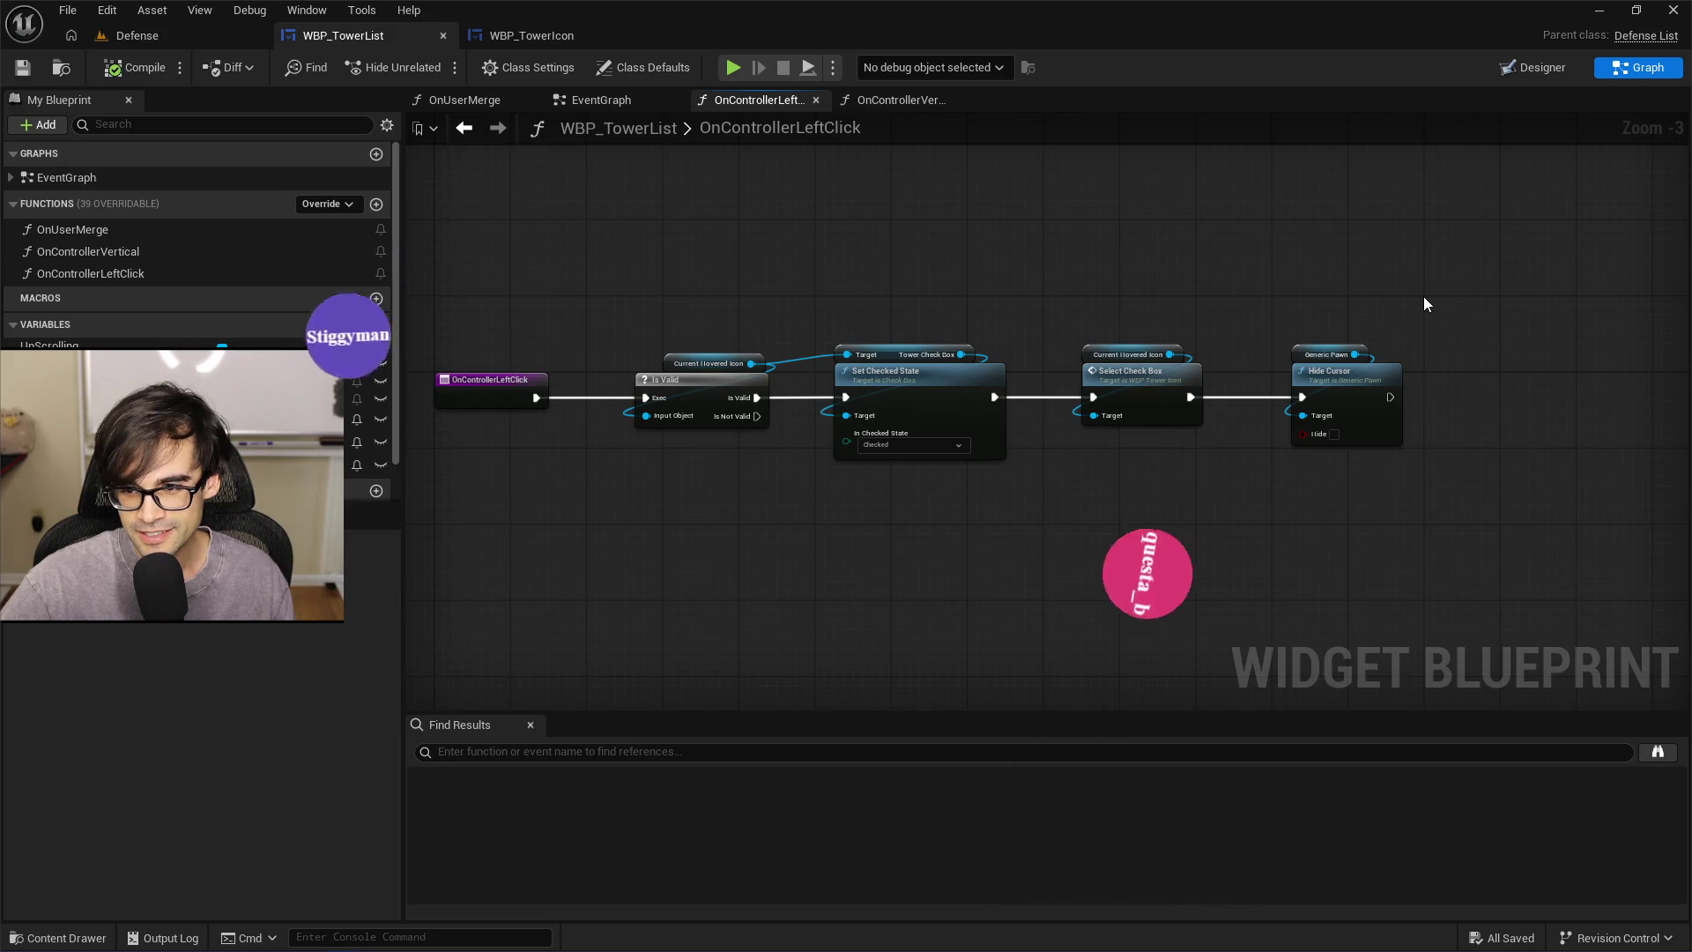
pyautogui.moveTo(1426, 298)
pyautogui.mouseDown()
pyautogui.moveTo(729, 459)
pyautogui.moveTo(444, 504)
pyautogui.moveTo(423, 527)
pyautogui.moveTo(457, 542)
pyautogui.moveTo(504, 524)
pyautogui.mouseUp()
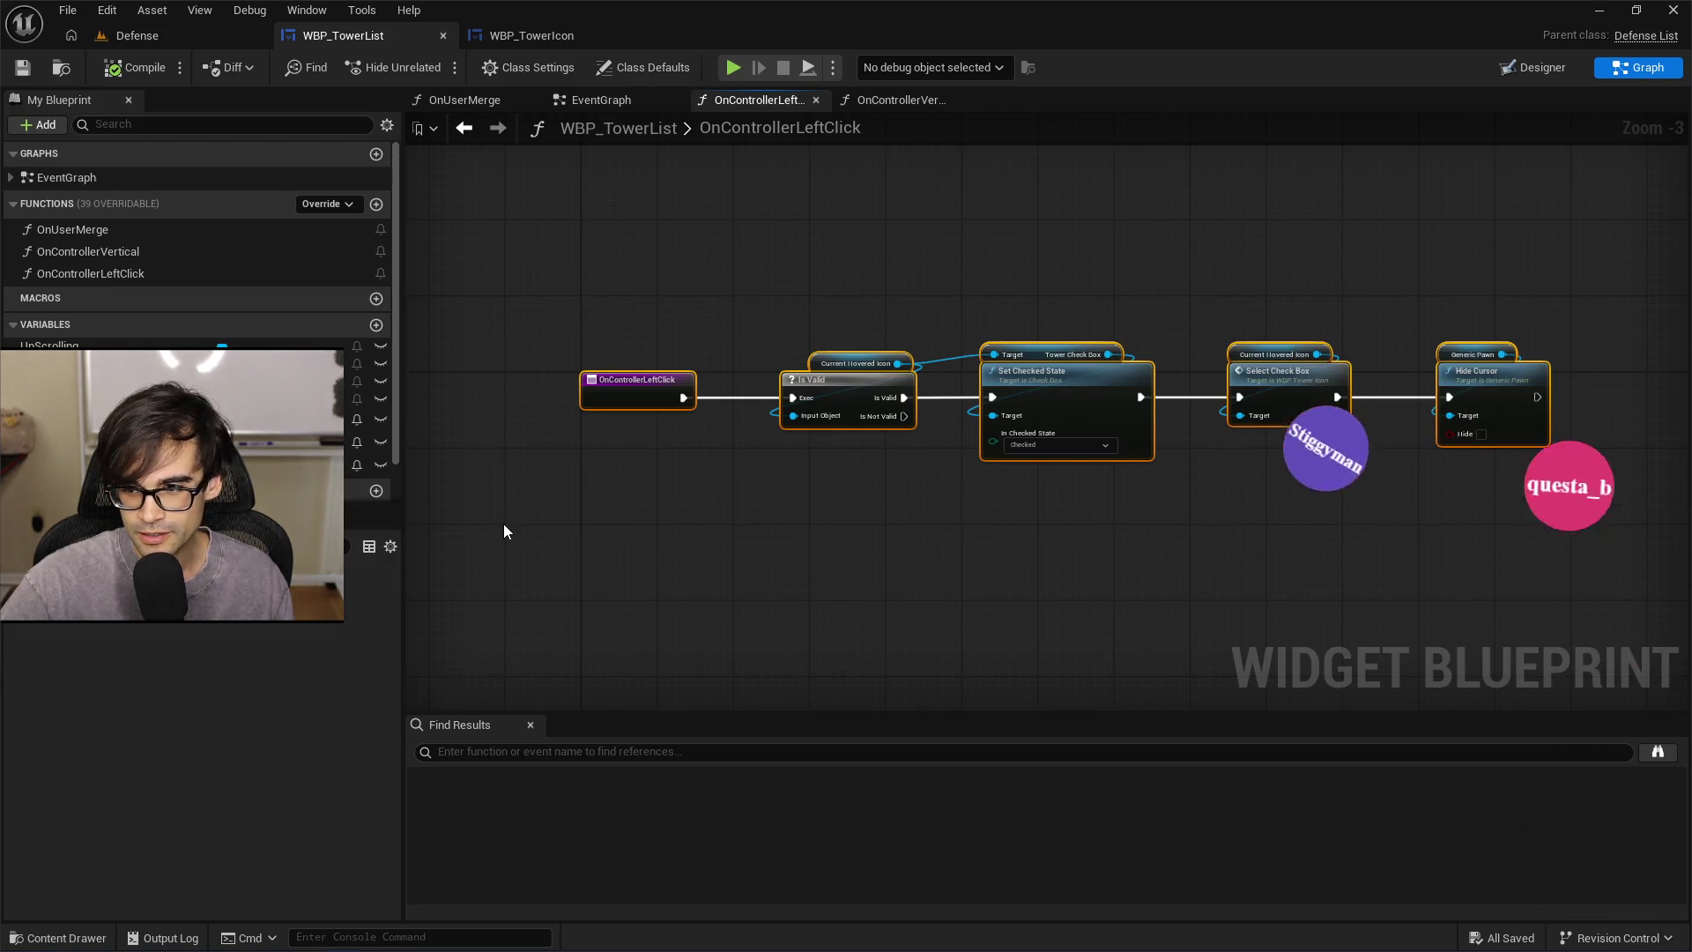
pyautogui.click(839, 501)
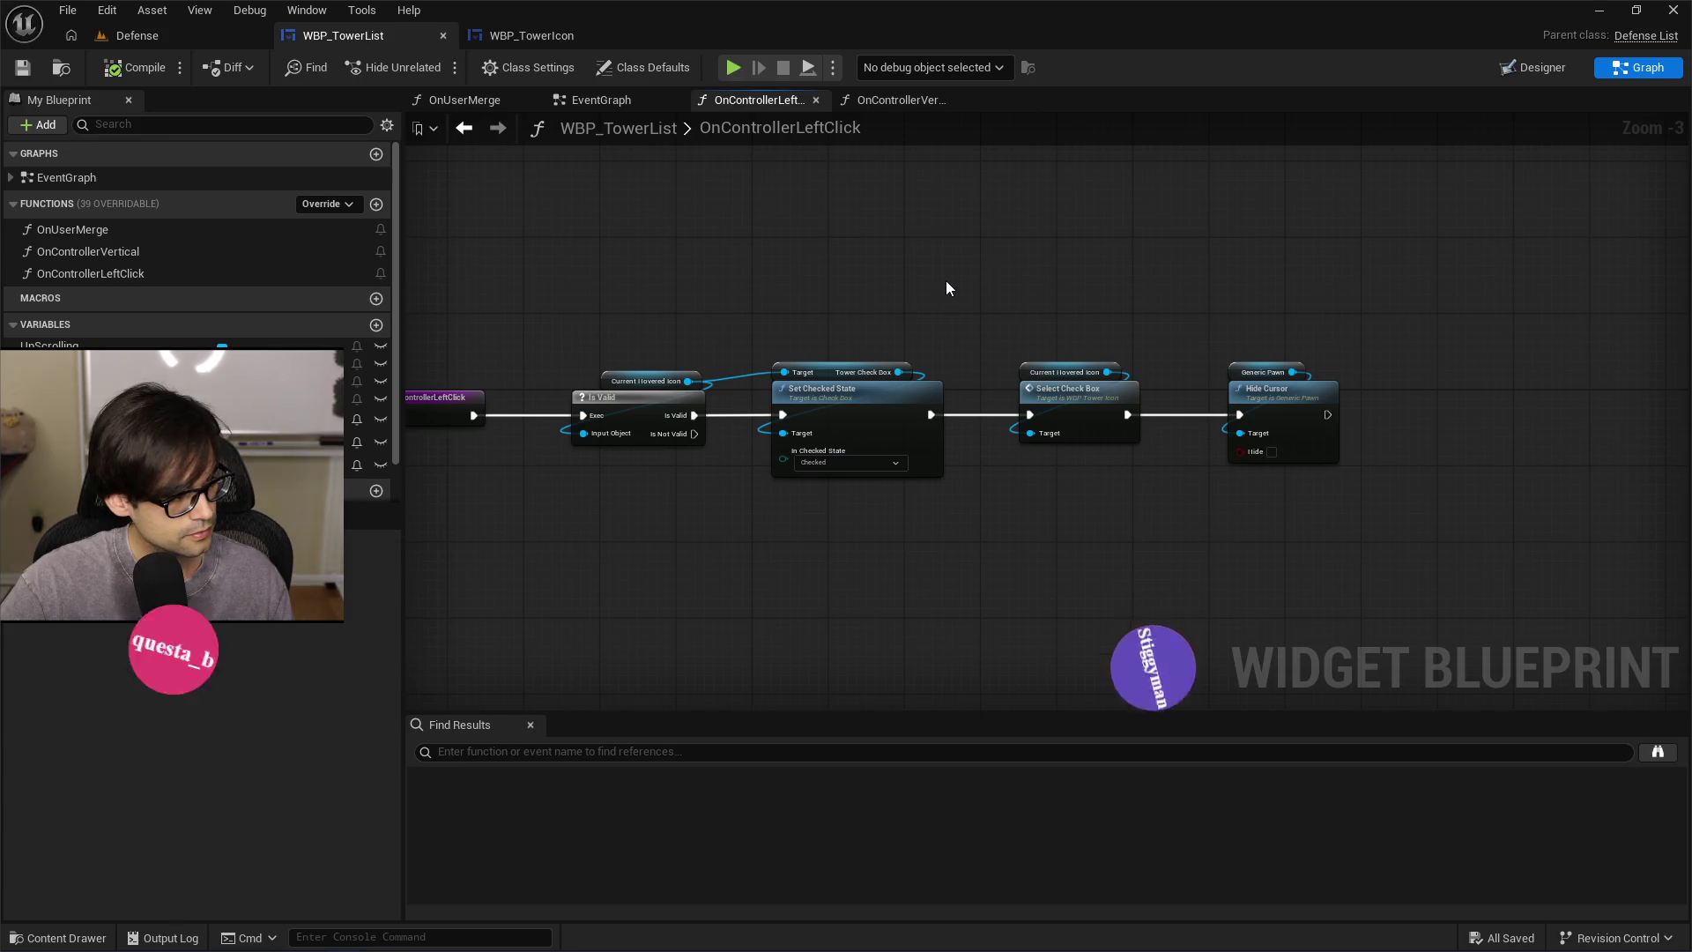
pyautogui.hotkey('alt', 'Tab')
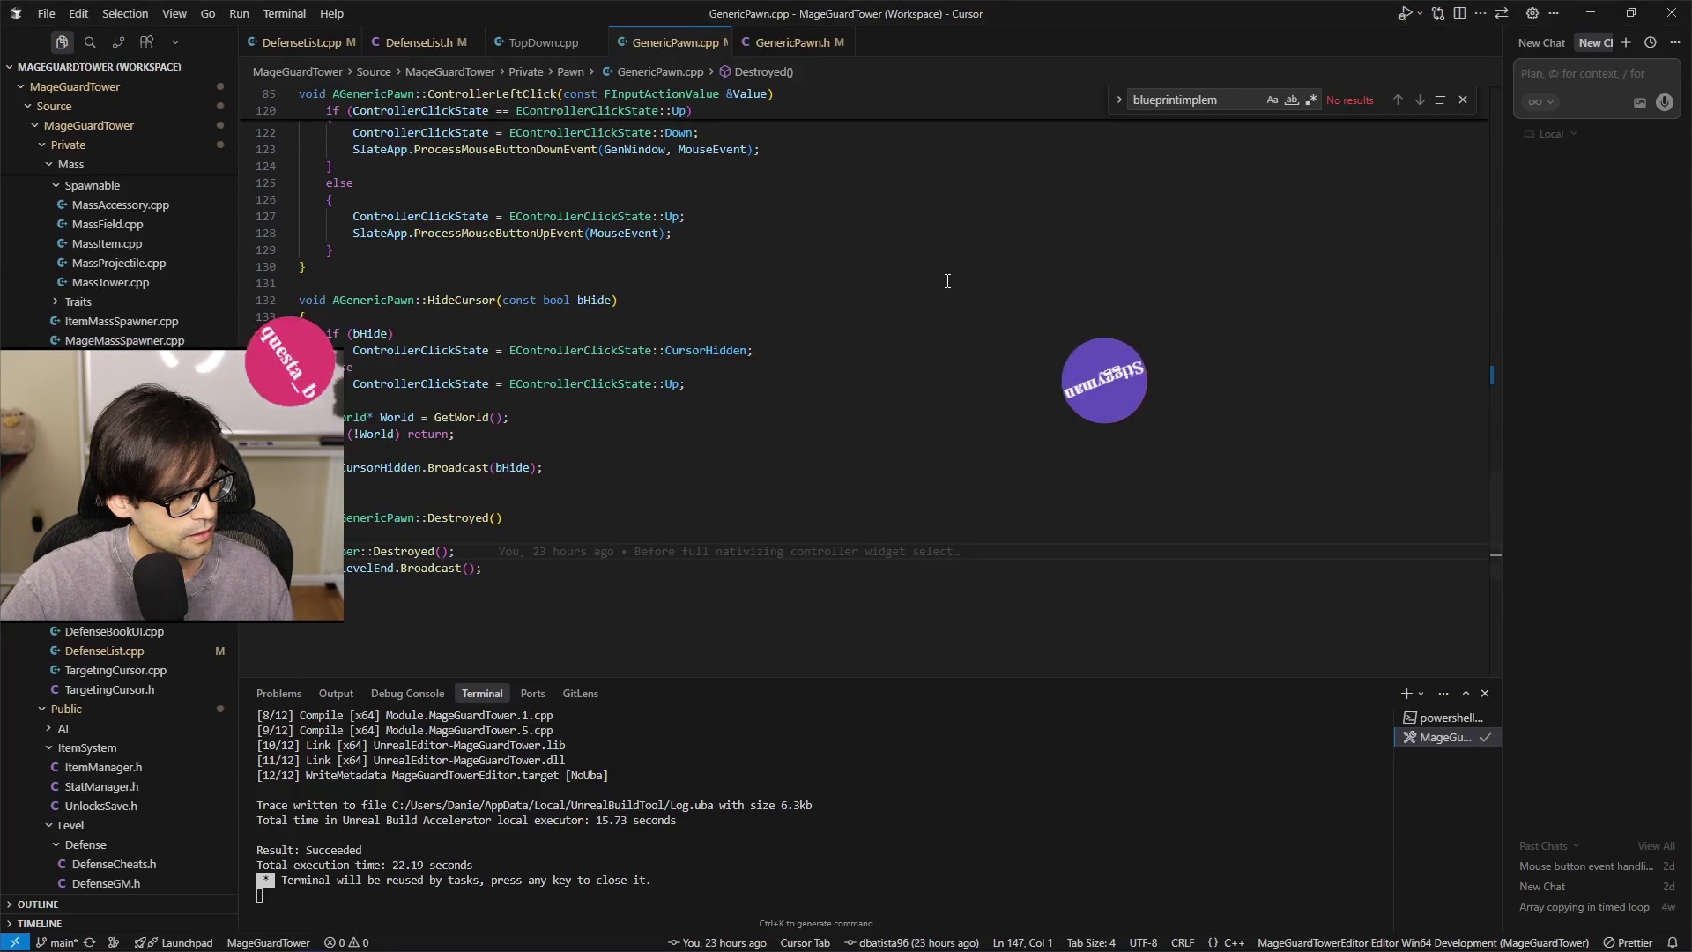
pyautogui.click(590, 300)
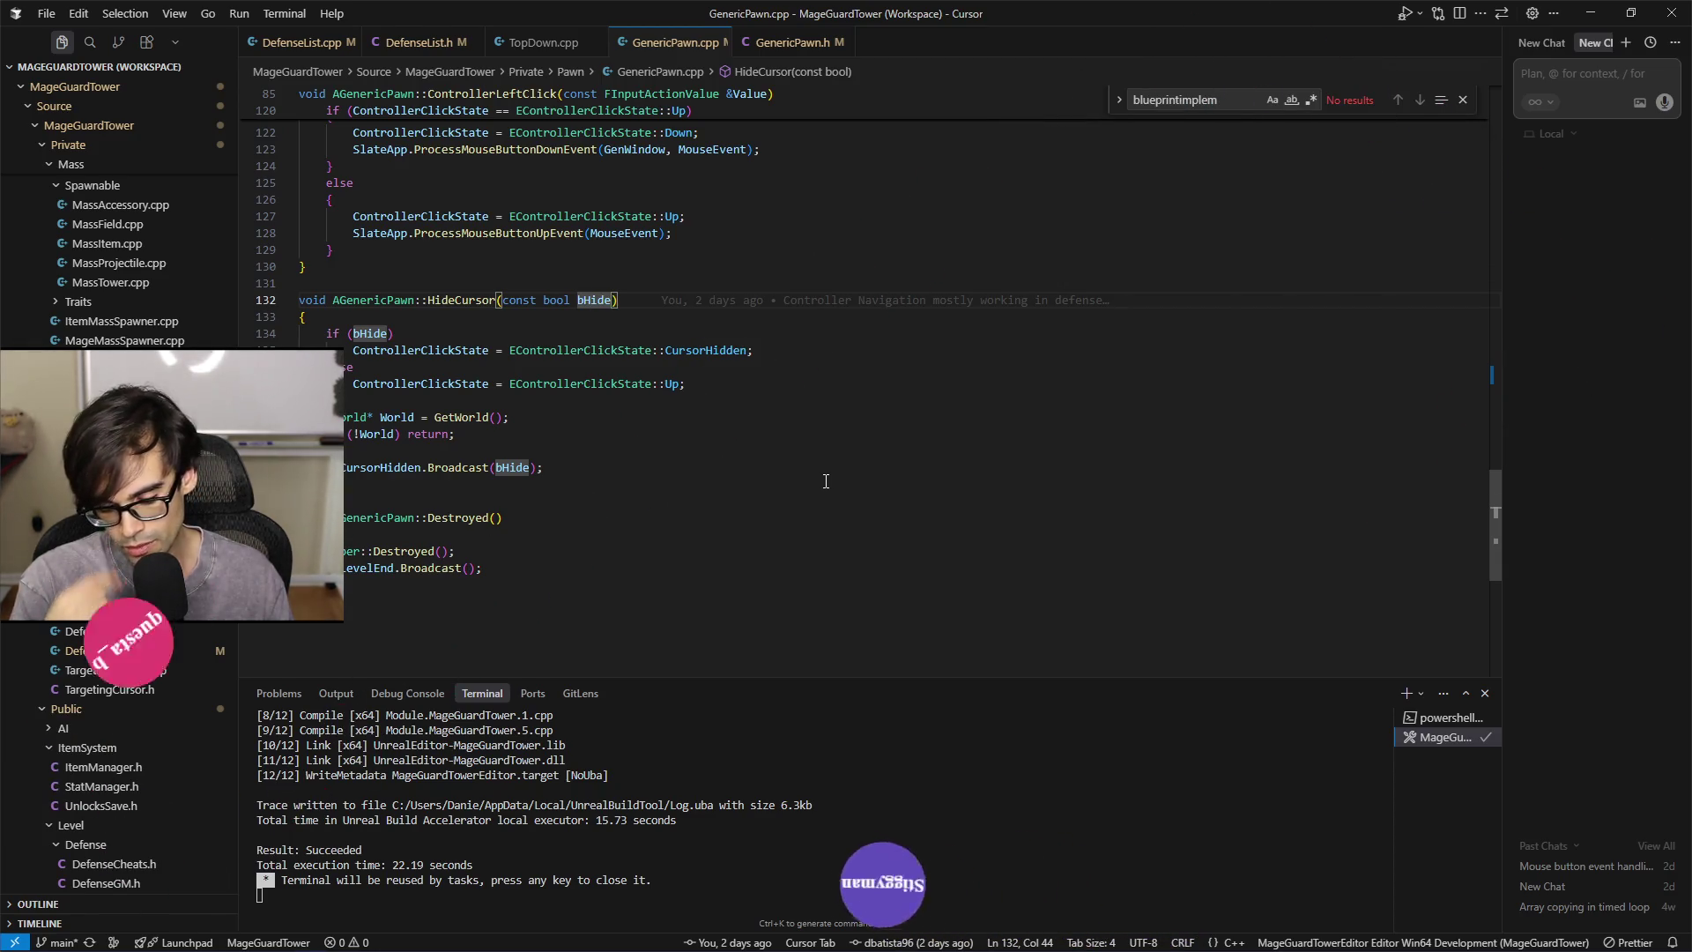
pyautogui.hotkey('ctrl', 'shift', 'Left')
pyautogui.hotkey('ctrl', 'shift', 'Left')
pyautogui.hotkey('ctrl', 'shift', 'Left')
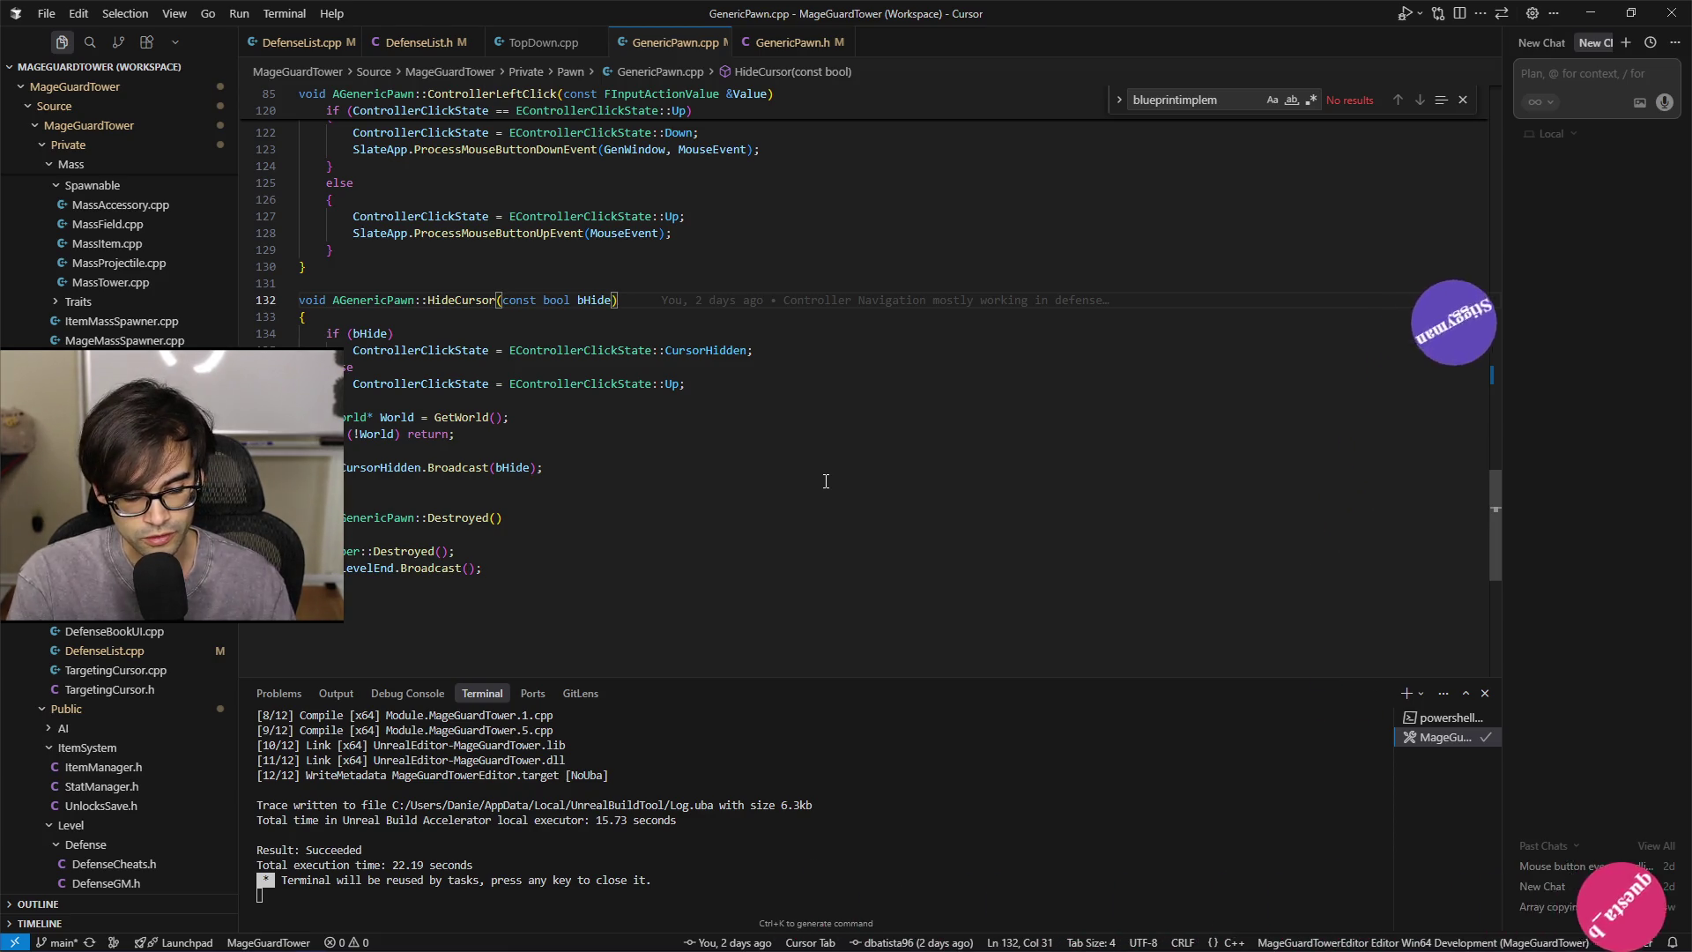
pyautogui.press('Right')
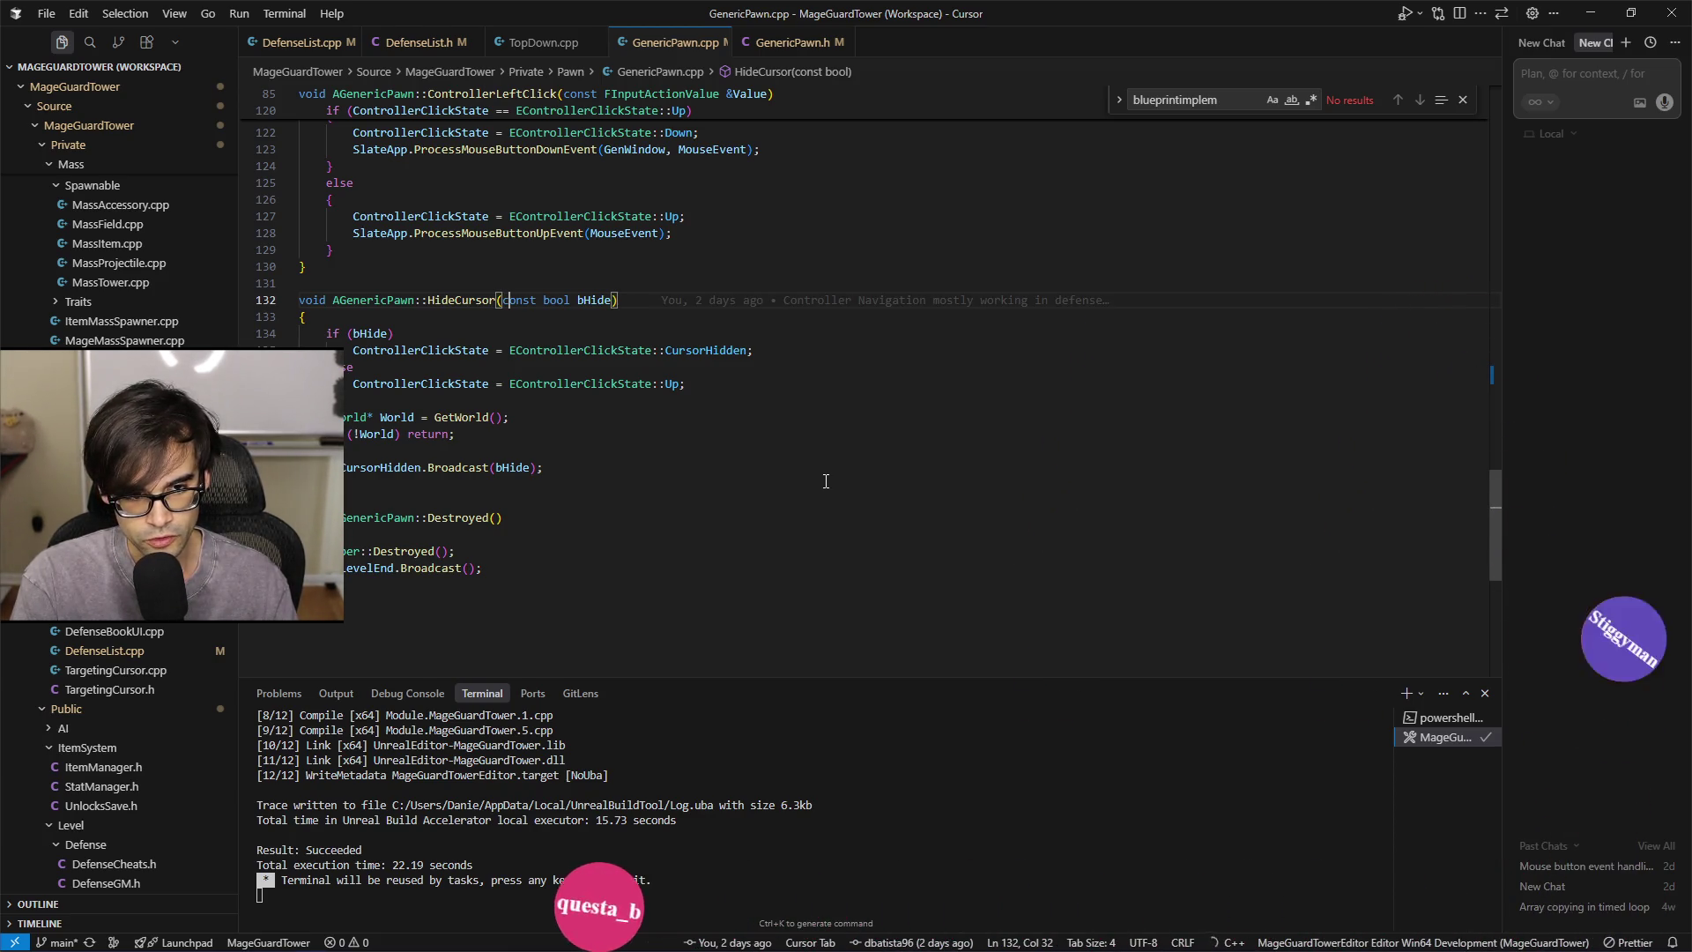
pyautogui.hotkey('shift', 'alt', 'Right')
pyautogui.hotkey('shift', 'alt', 'Right')
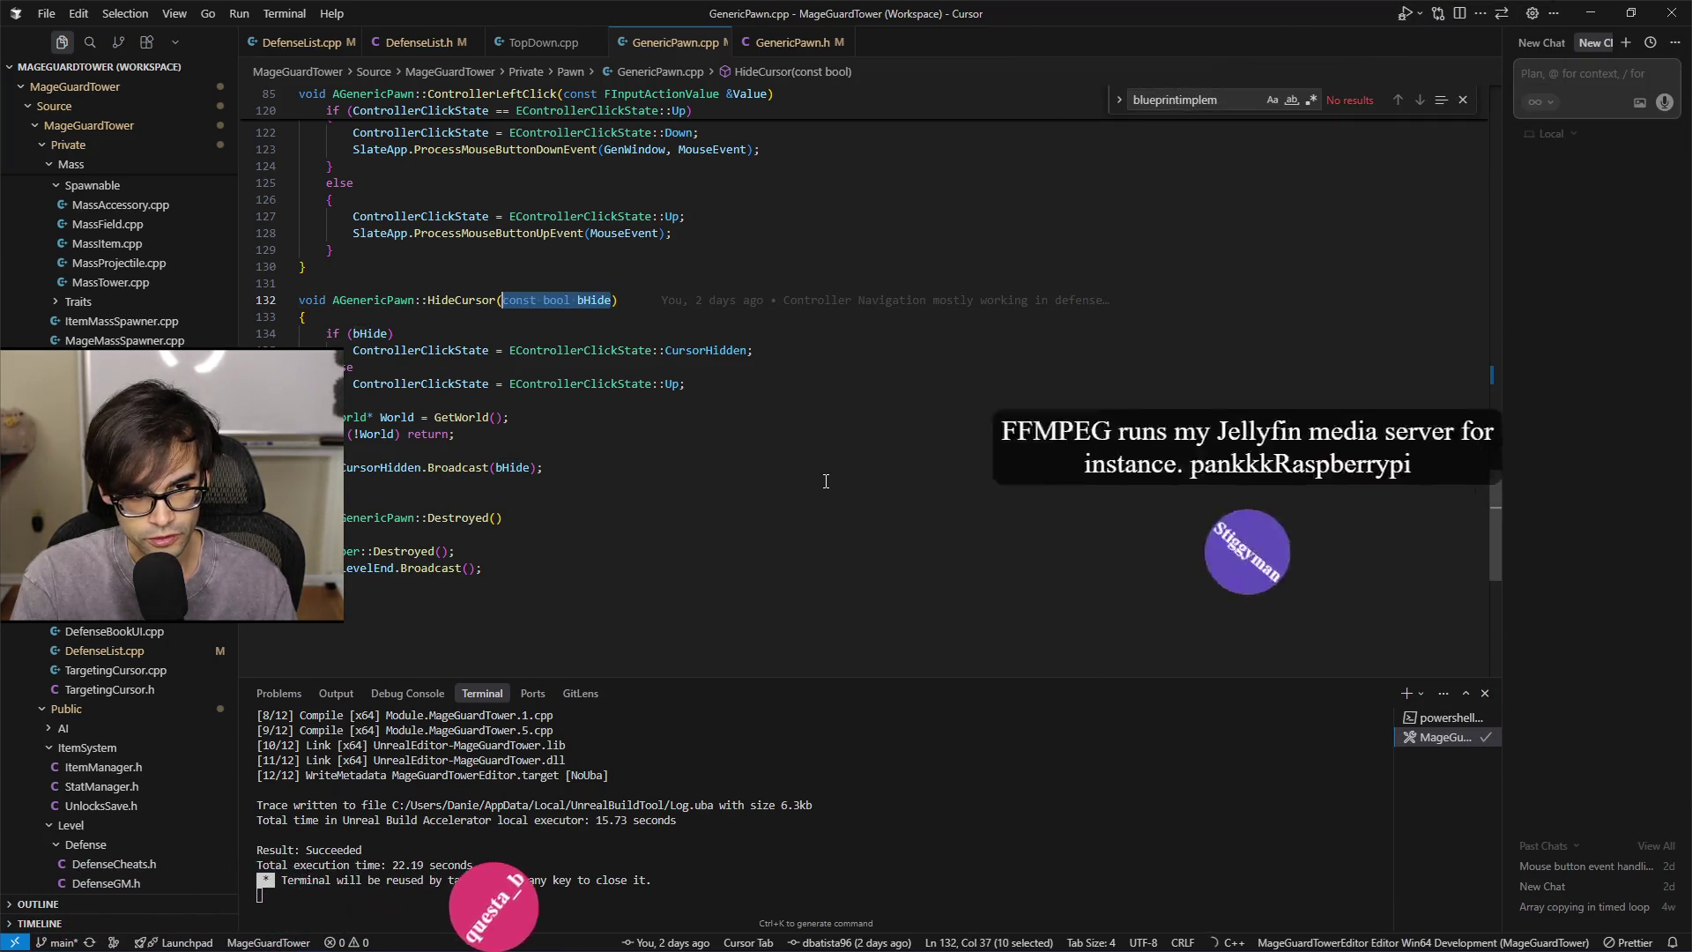
pyautogui.press('Left')
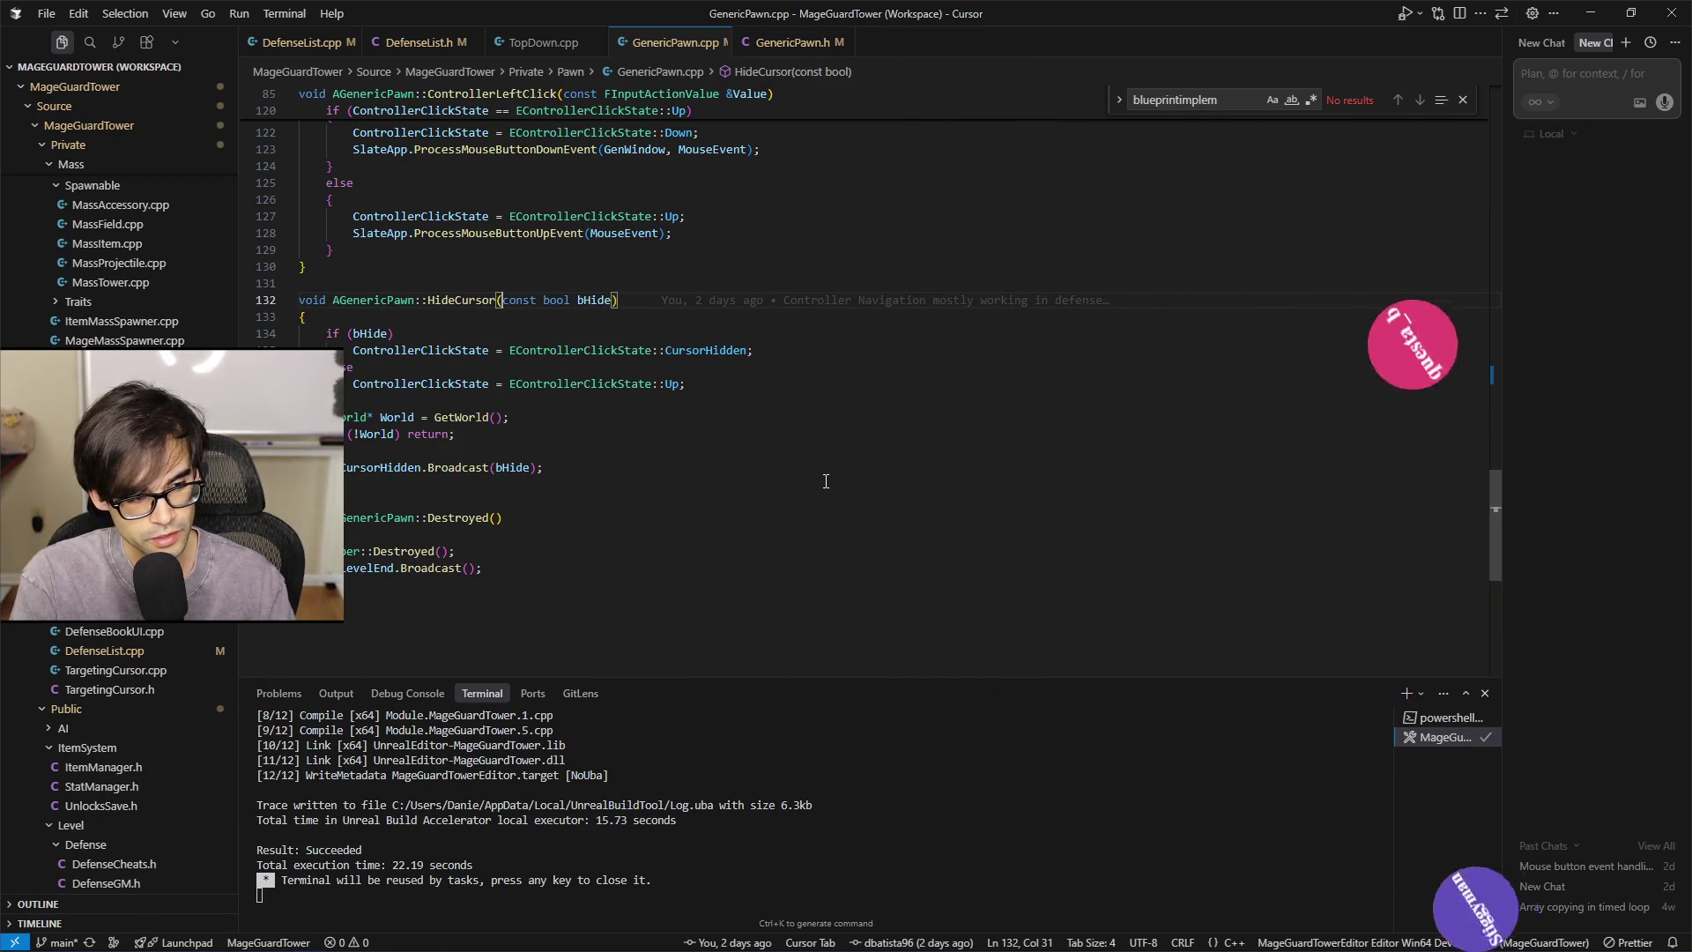
pyautogui.press('Left')
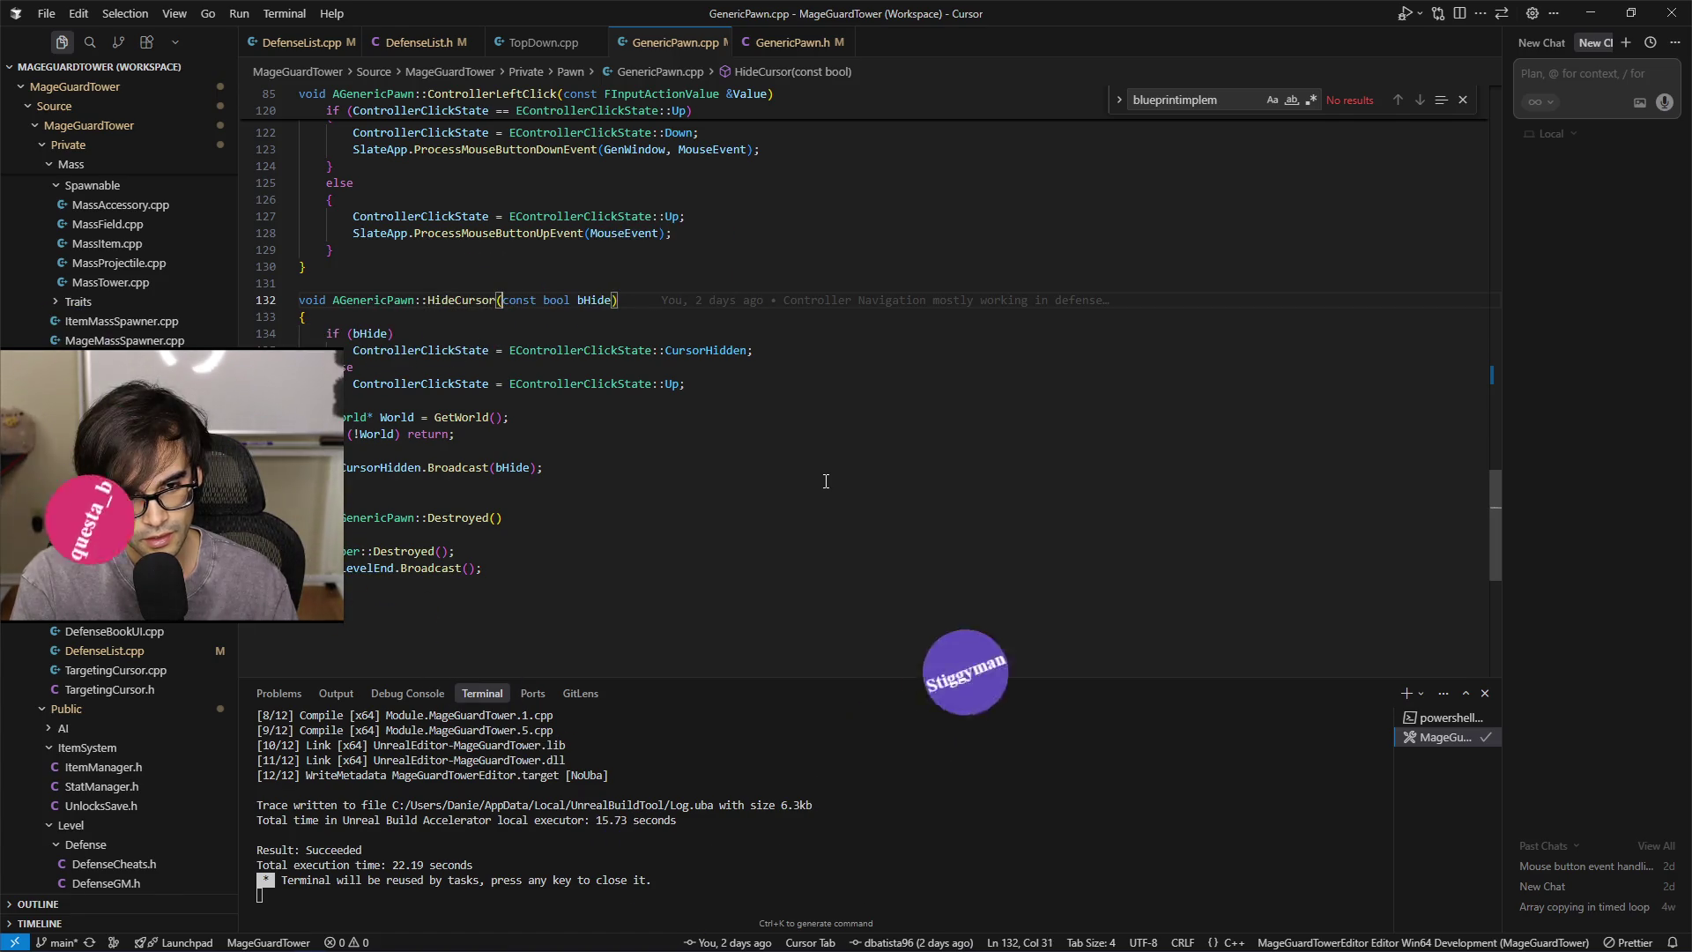
pyautogui.hotkey('ctrl', 'Left')
pyautogui.hotkey('ctrl', 'Left')
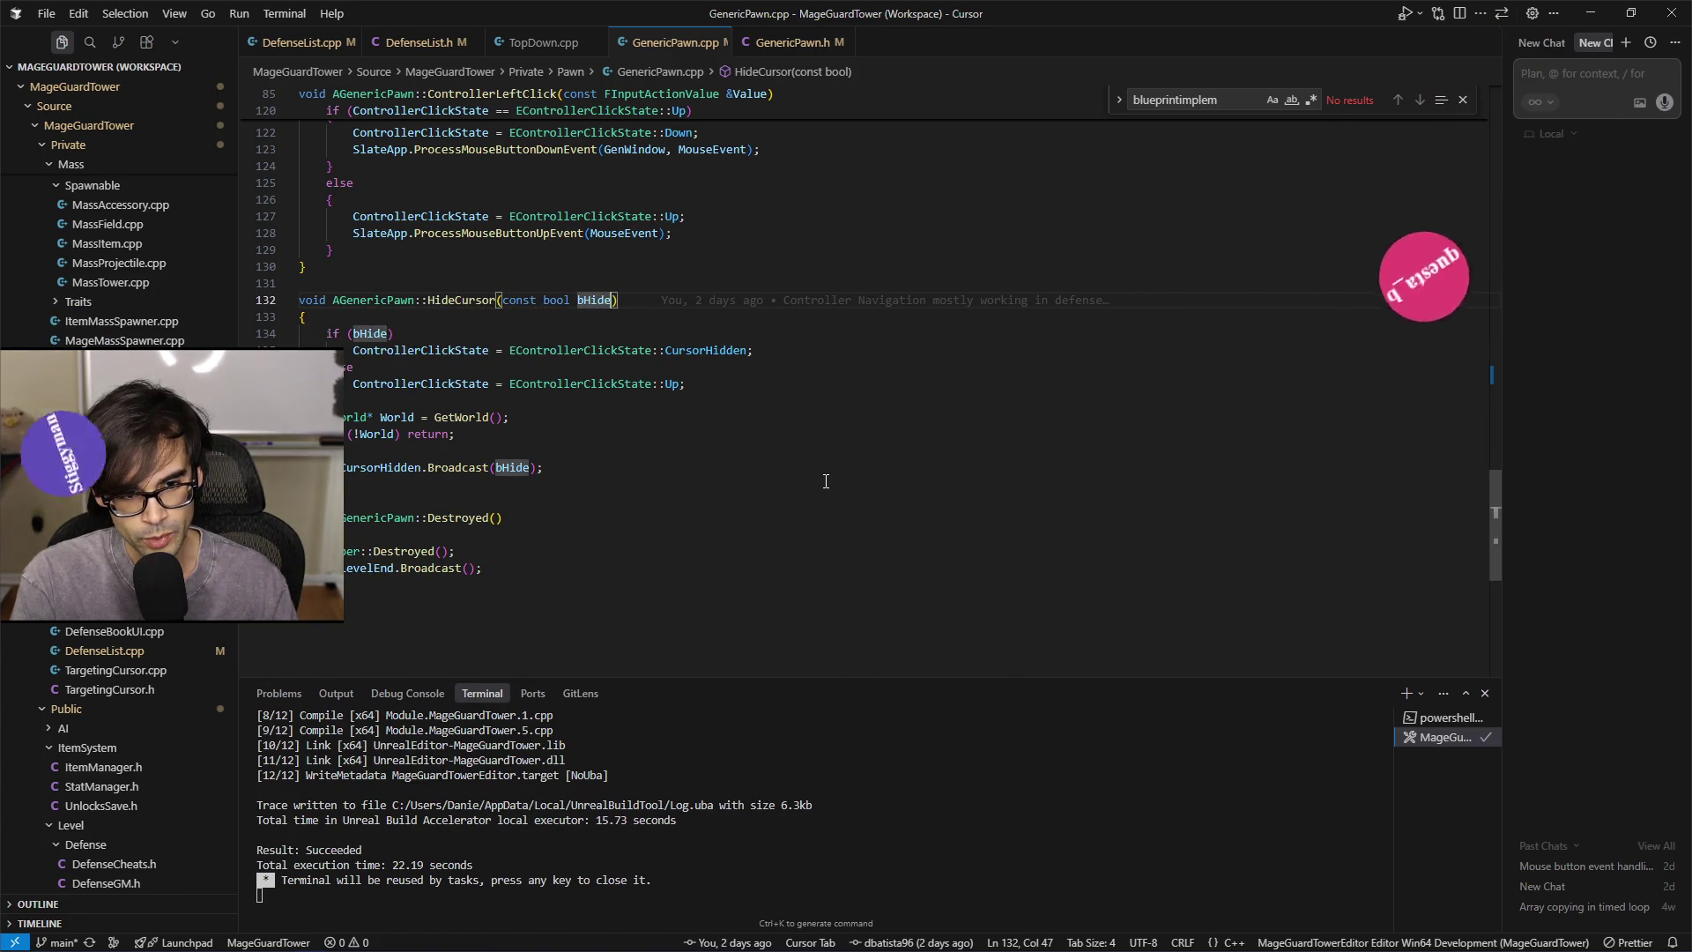
pyautogui.hotkey('ctrl', 'Left')
pyautogui.hotkey('ctrl', 'Left')
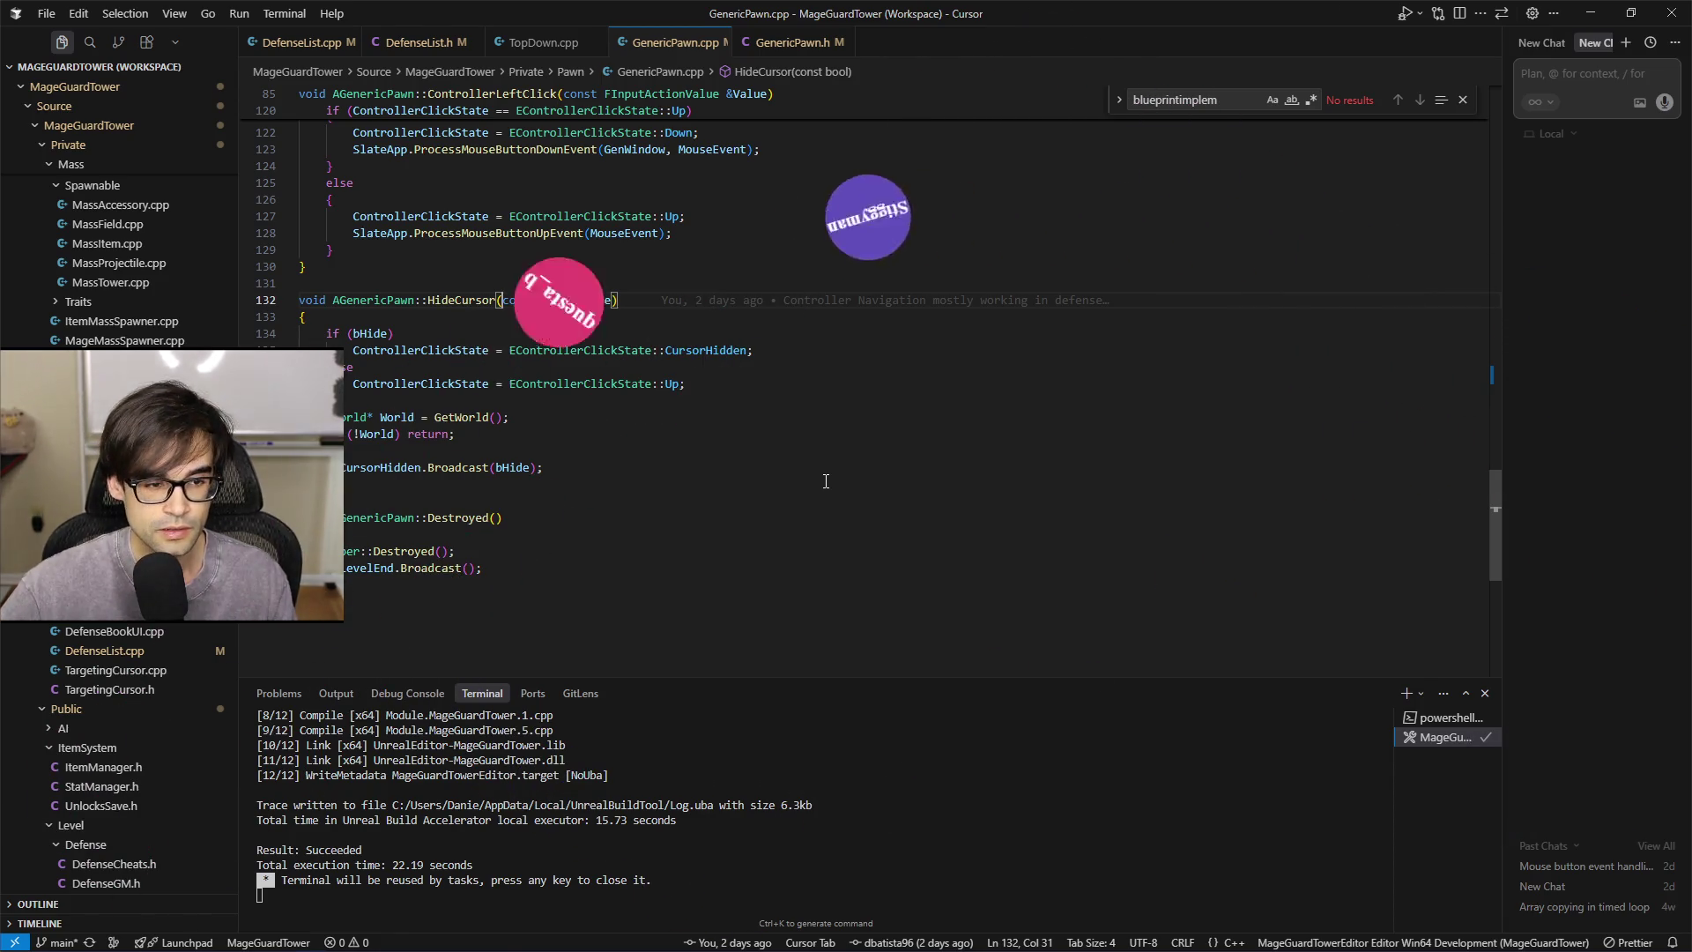
# Review HideCursor lines 137–141 and the ControllerLeftClick code, then return to Unreal
pyautogui.click(749, 434)
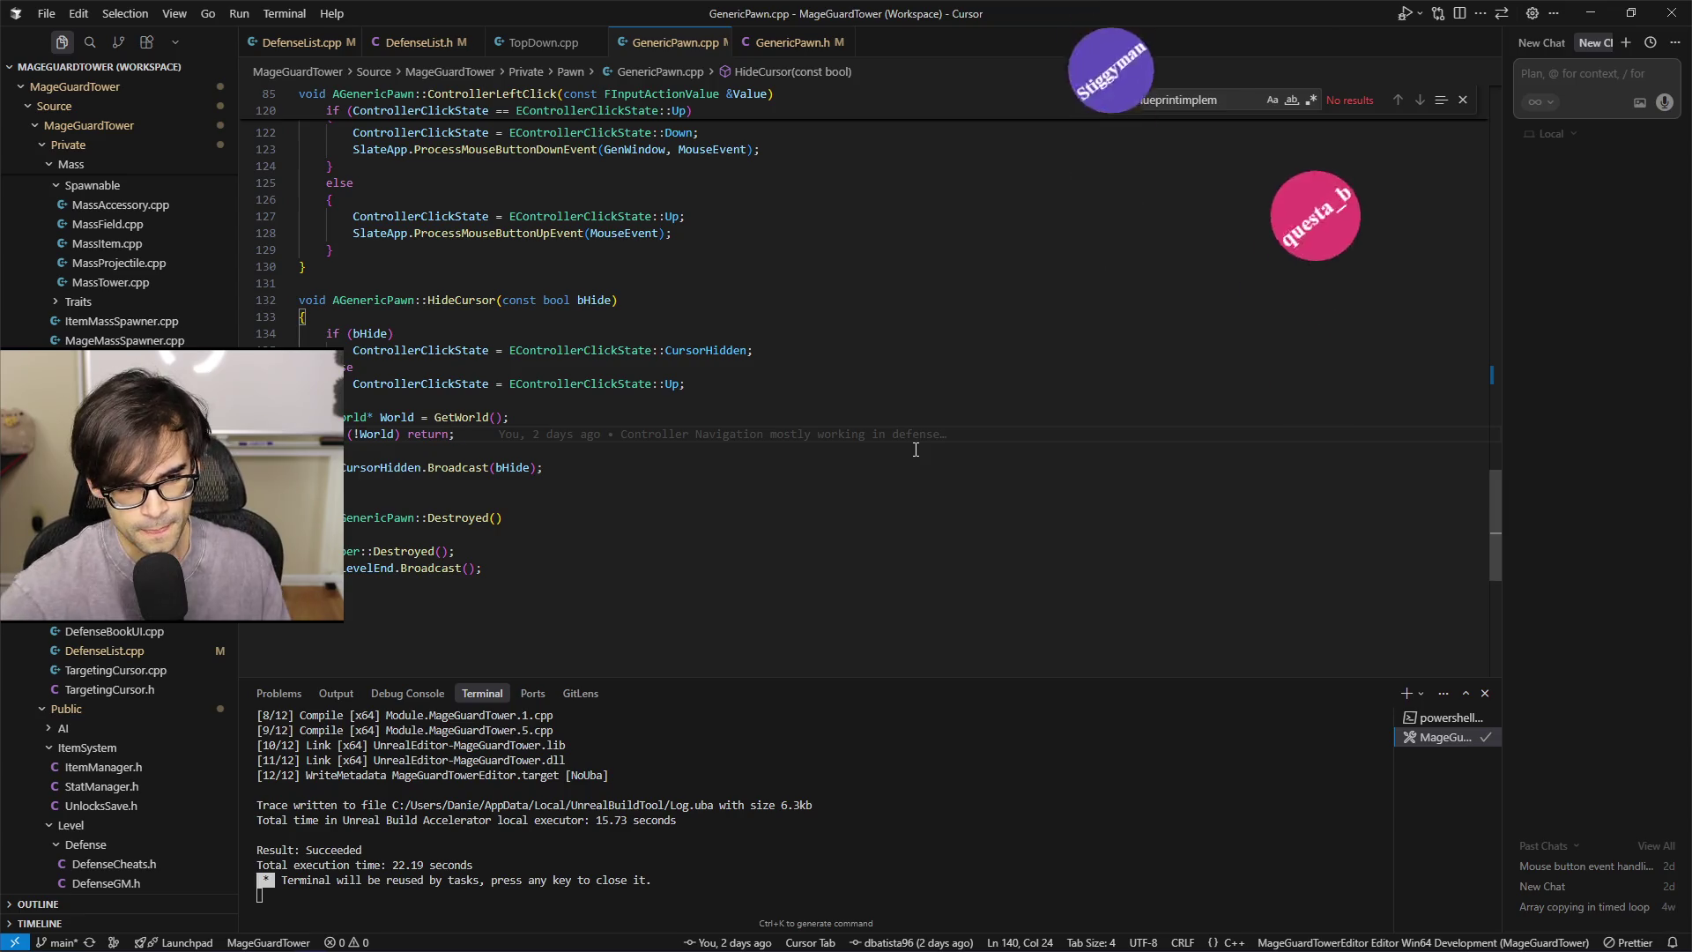
pyautogui.click(1167, 450)
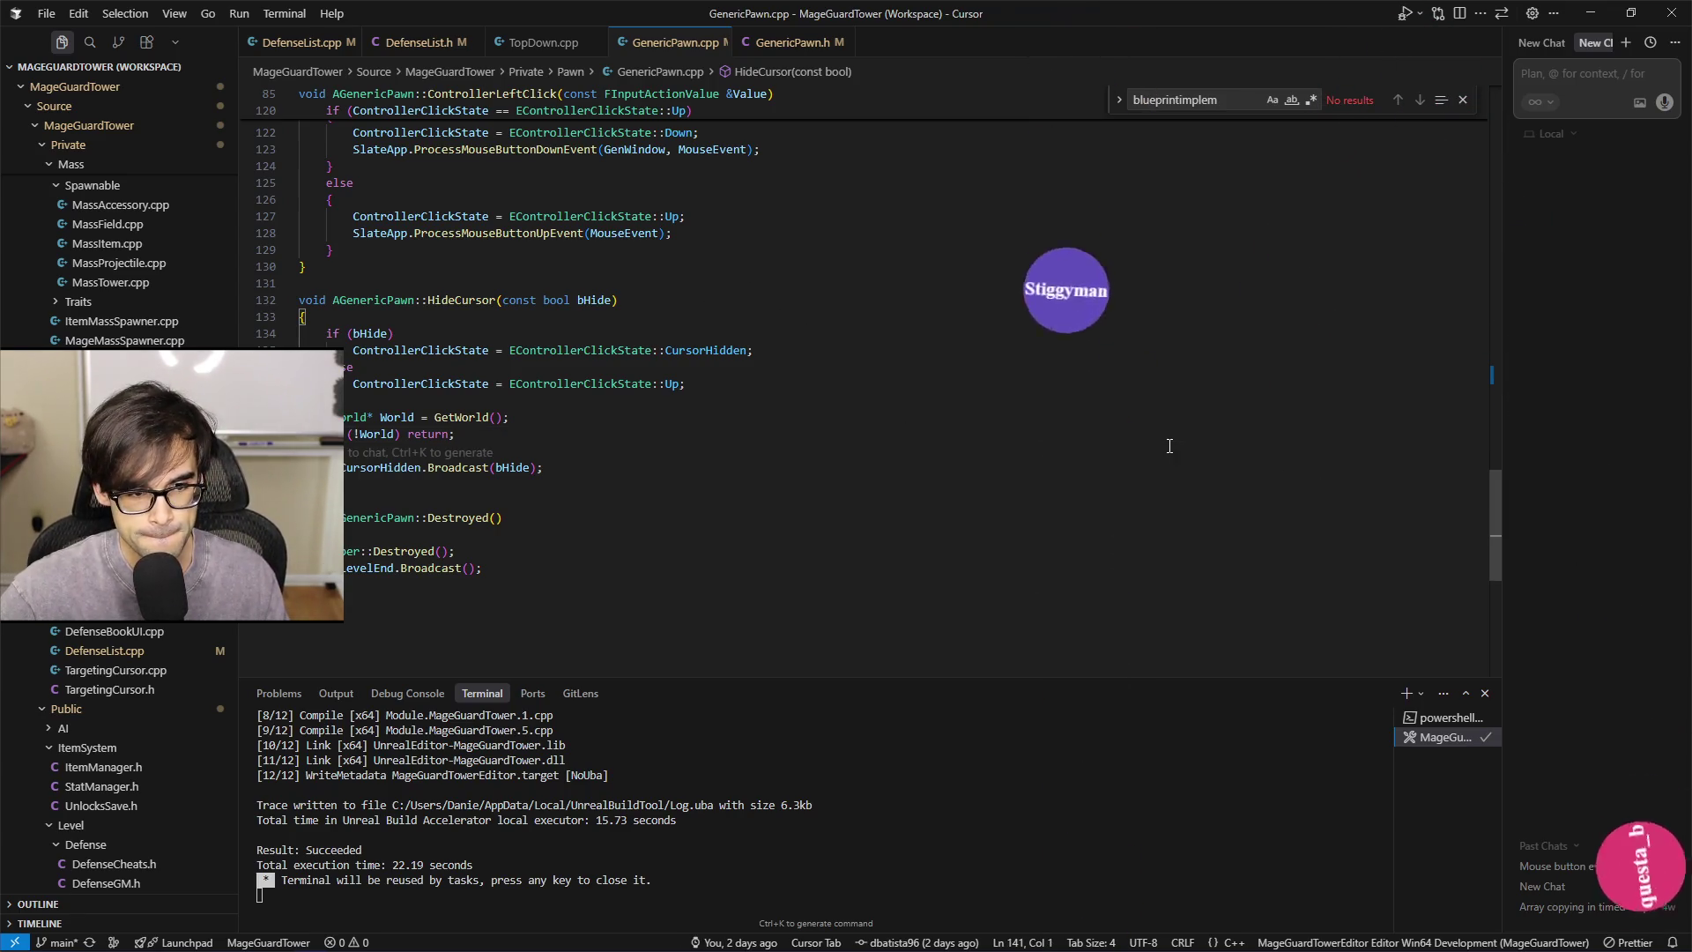
pyautogui.click(1194, 417)
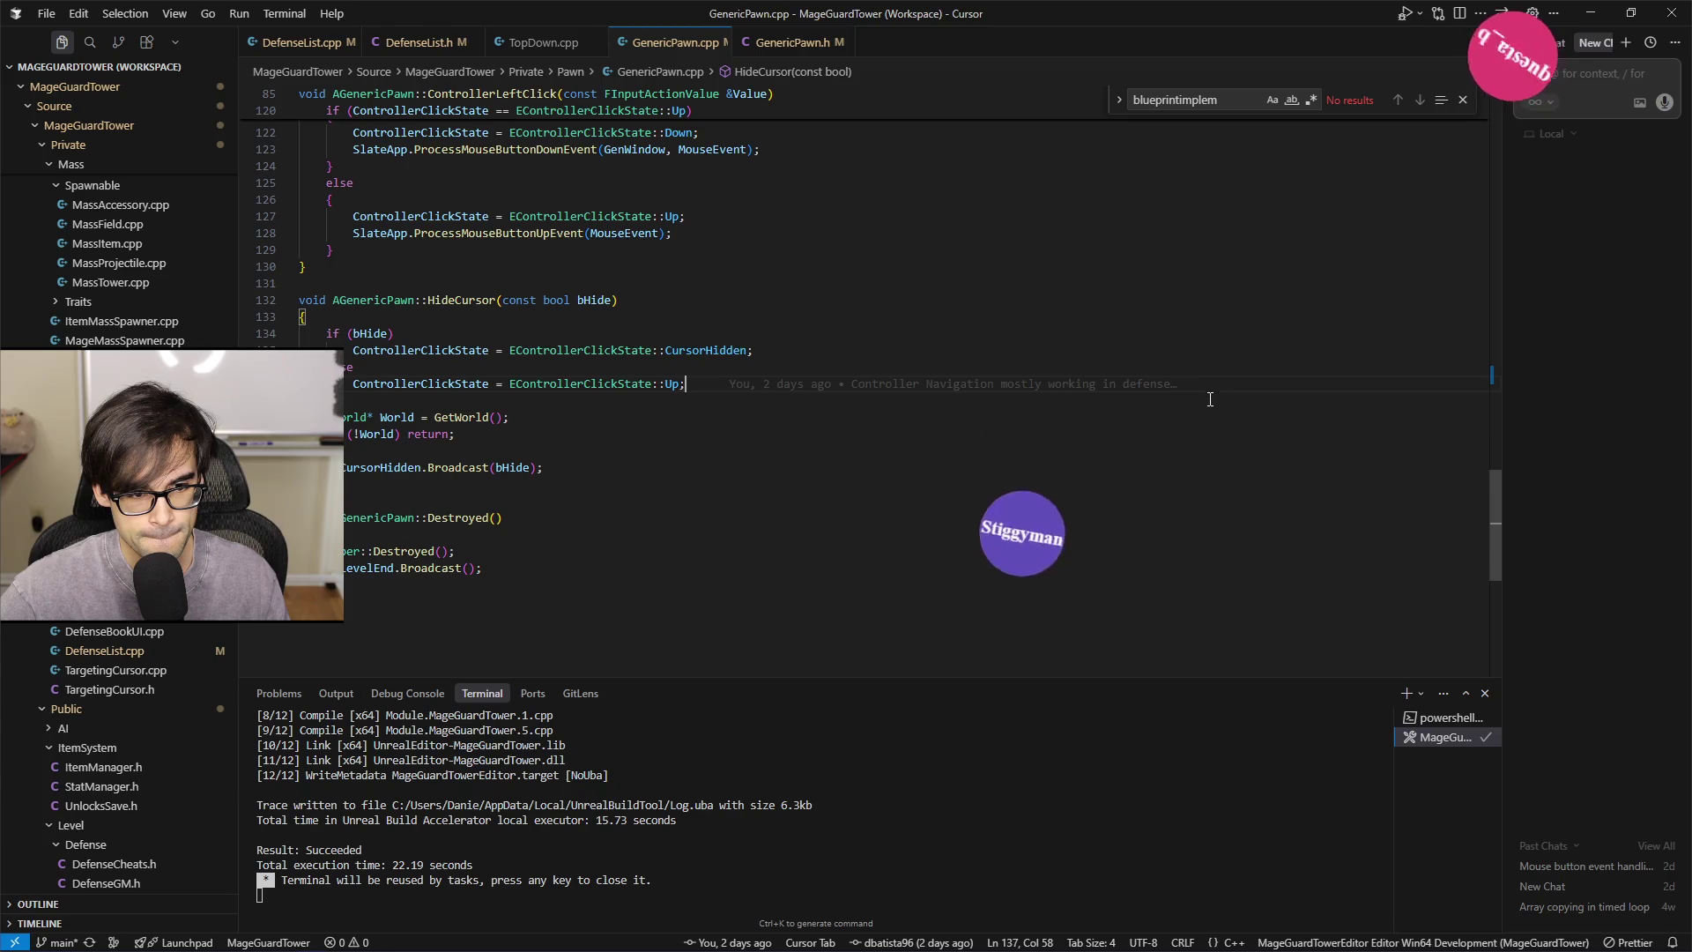
pyautogui.click(1270, 406)
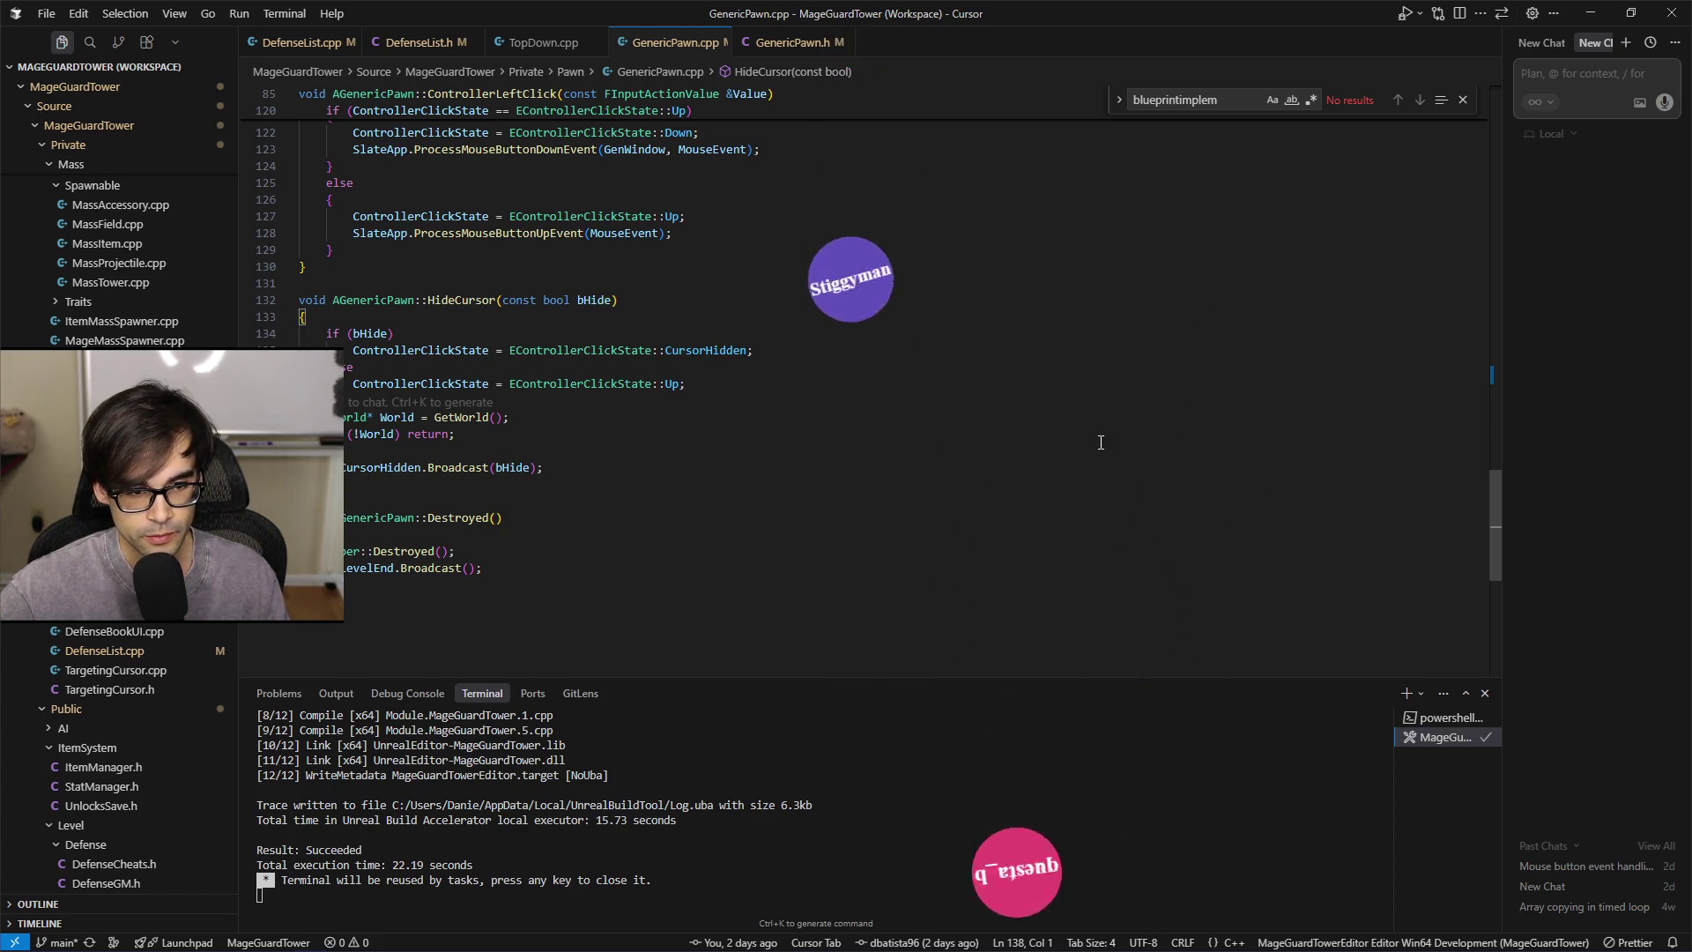
pyautogui.scroll(10, 1101, 443)
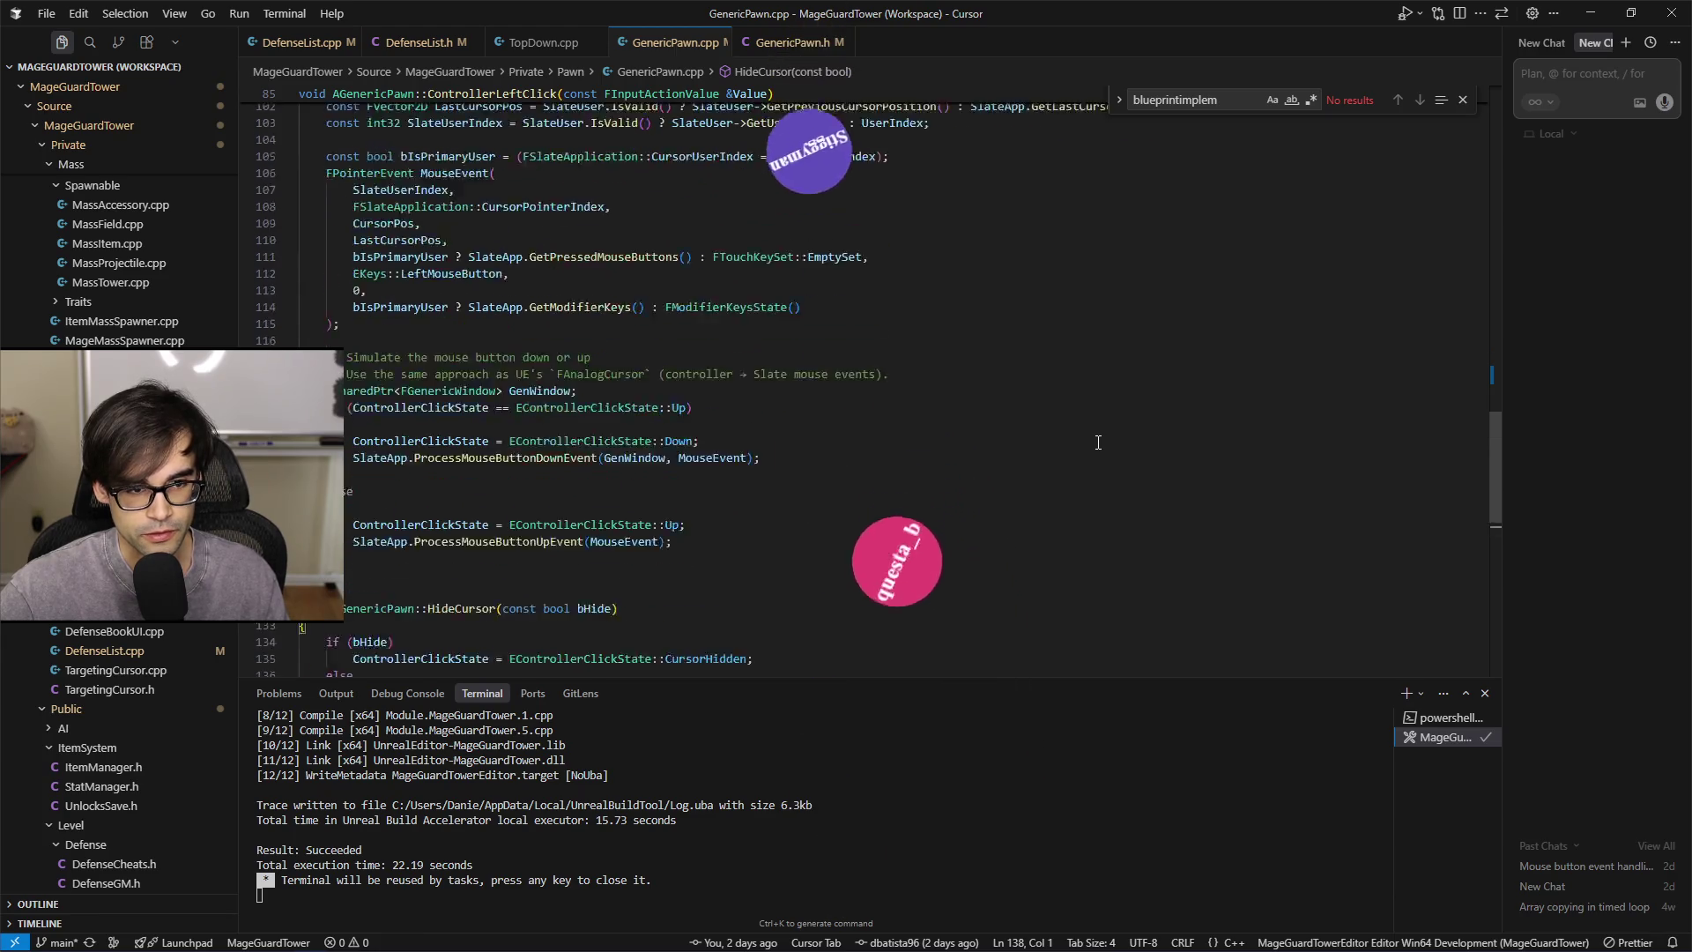
pyautogui.scroll(1, 1099, 442)
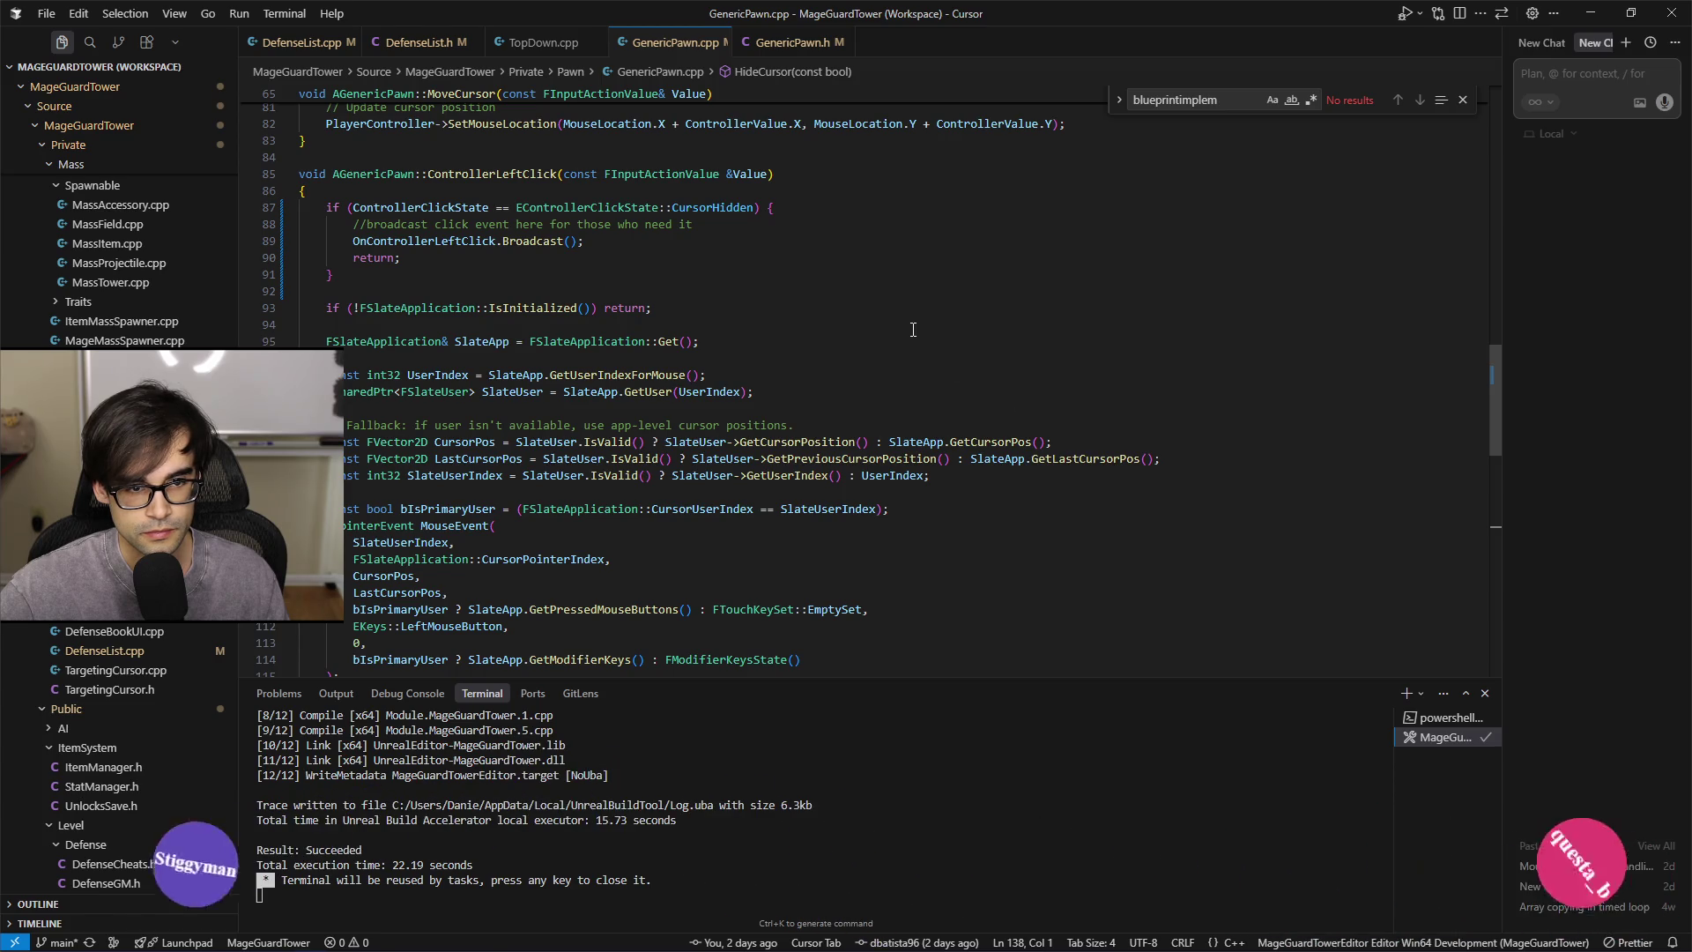
pyautogui.hotkey('alt', 'Tab')
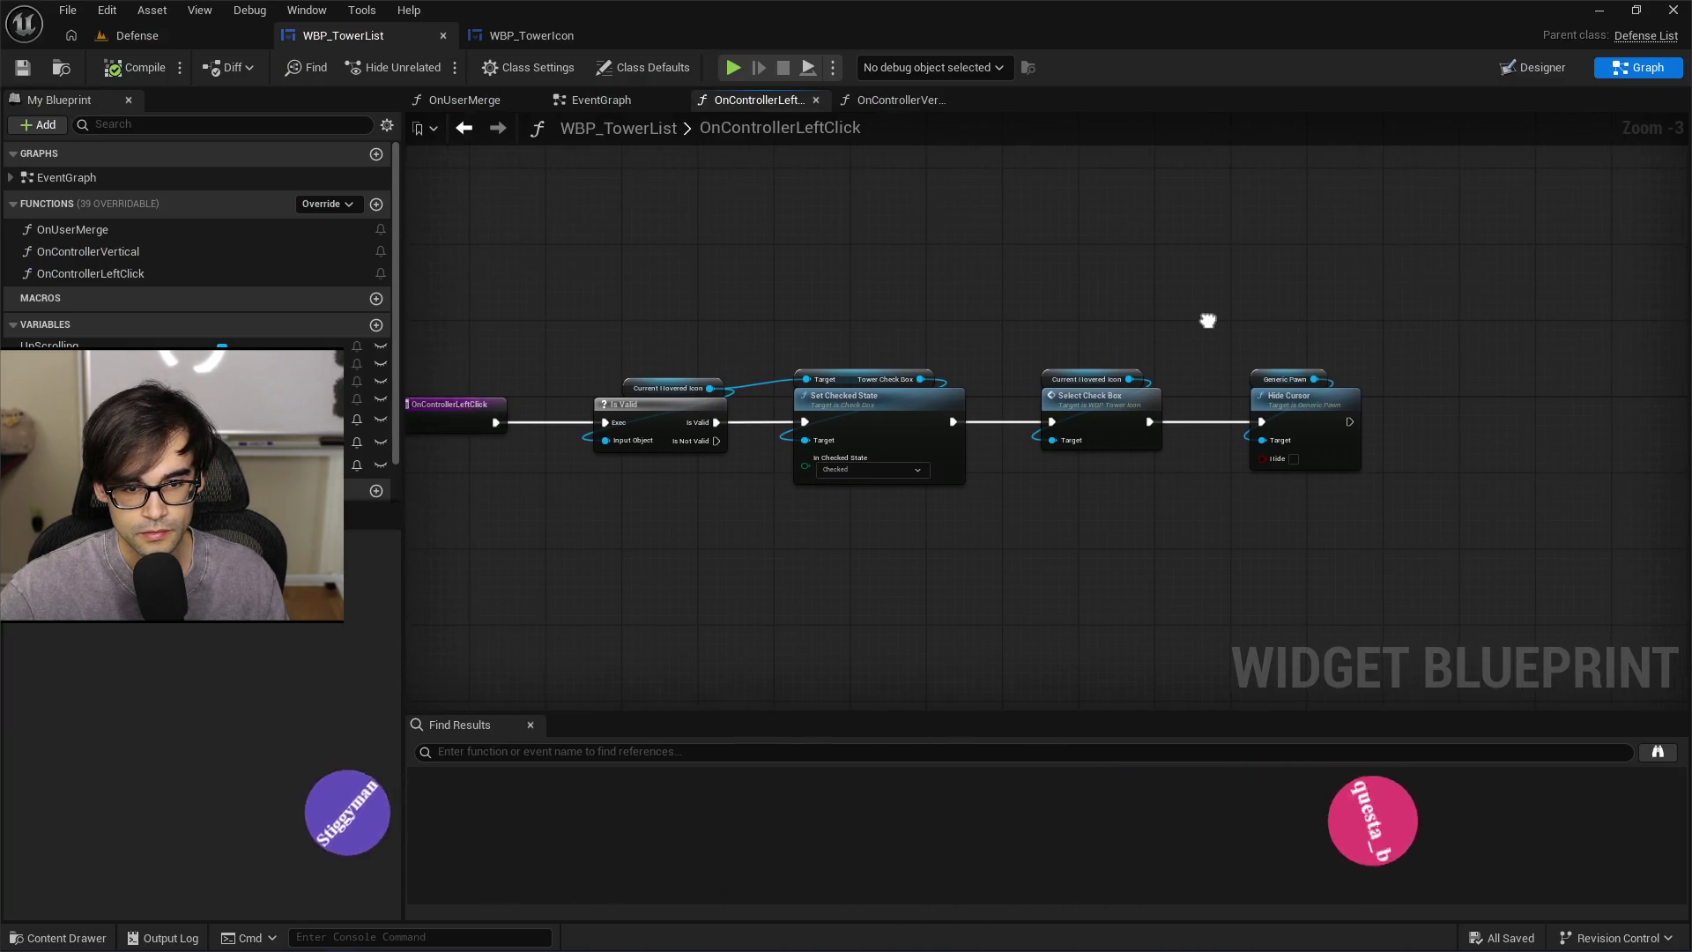
# Zoom and pan the OnControllerLeftClick graph to inspect it, then return to GenericPawn.cpp
pyautogui.scroll(1, 965, 440)
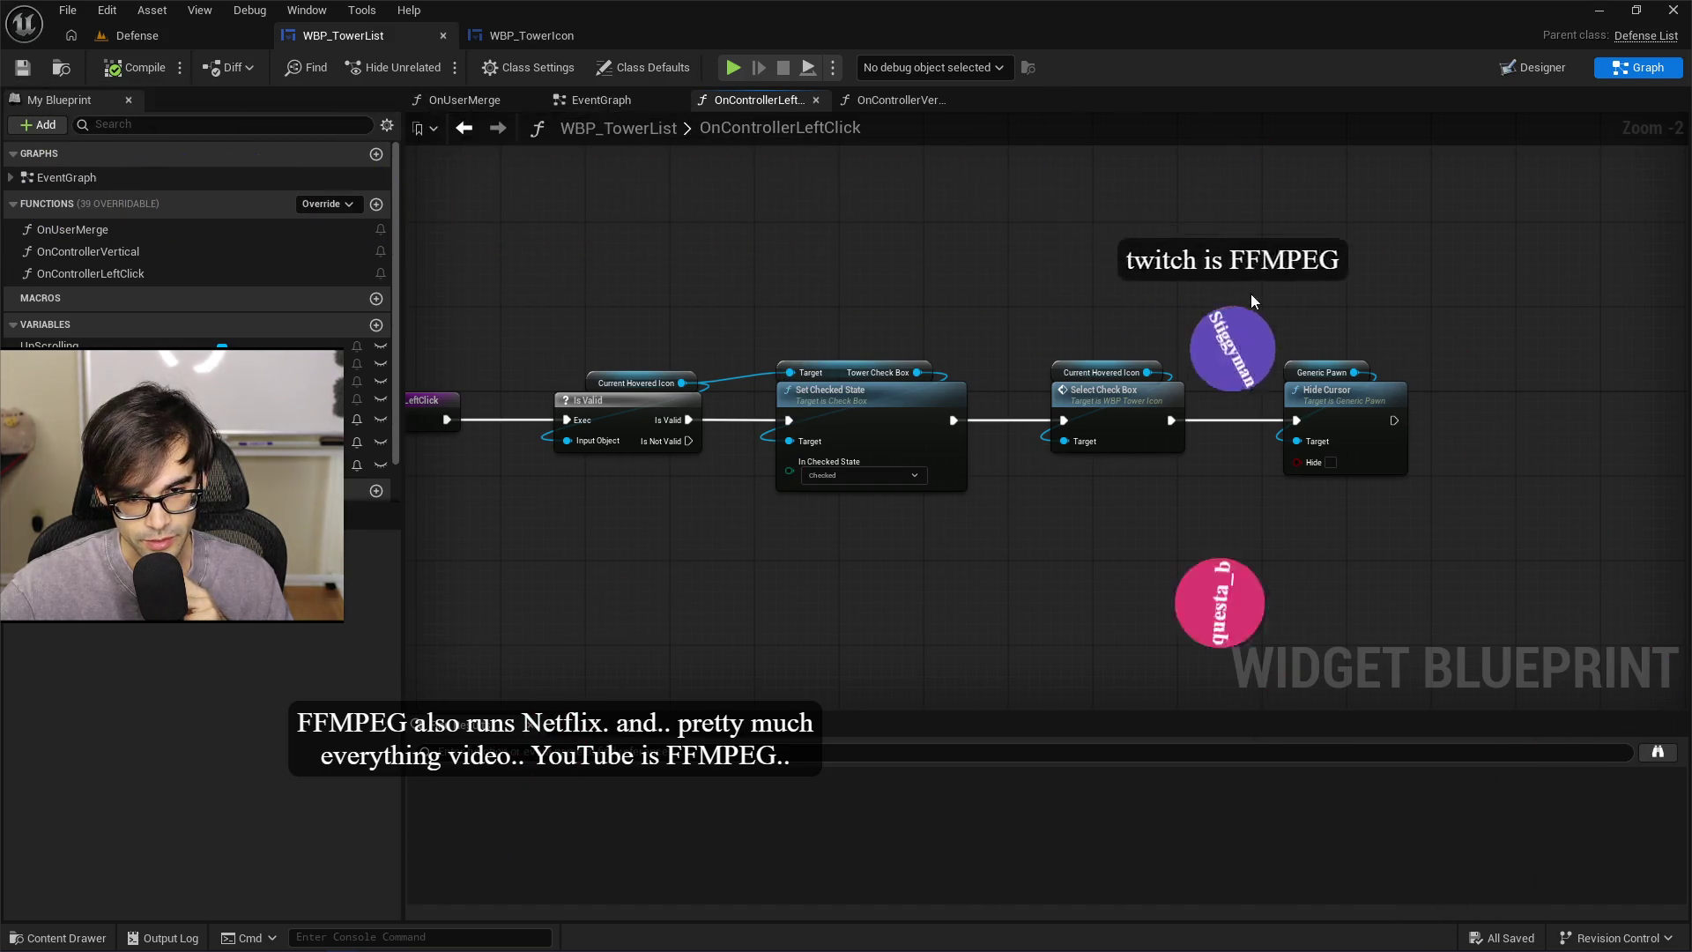
pyautogui.moveTo(1252, 298); pyautogui.dragTo(980, 289)
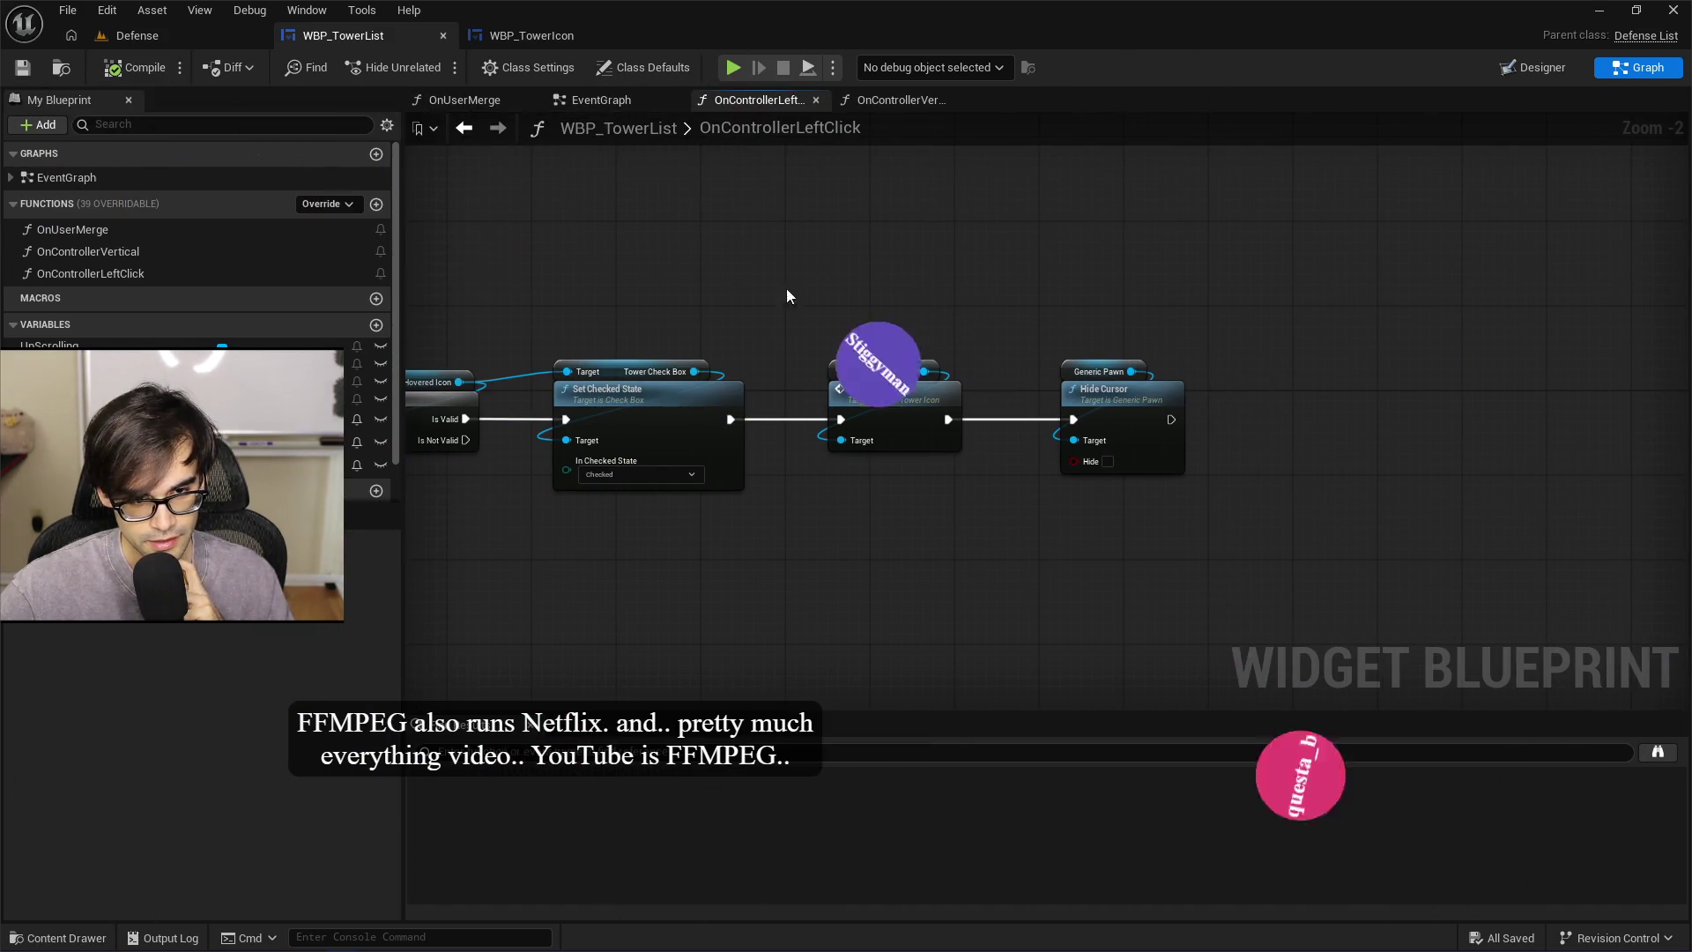
pyautogui.moveTo(584, 302); pyautogui.dragTo(781, 300)
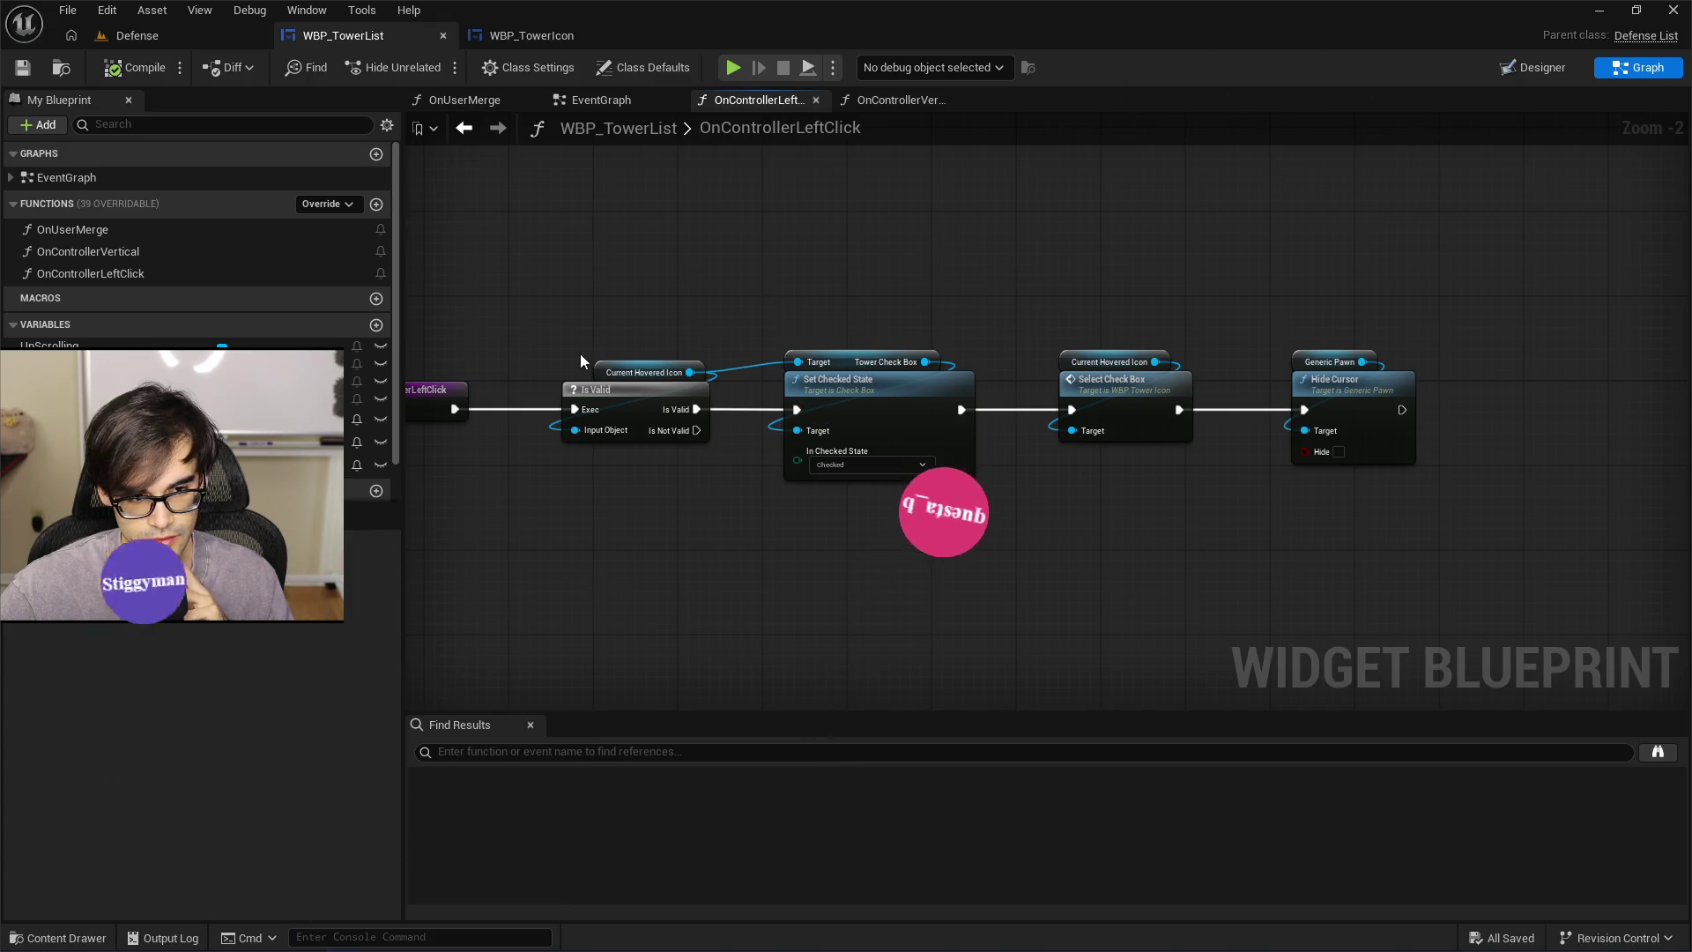
pyautogui.scroll(1, 580, 353)
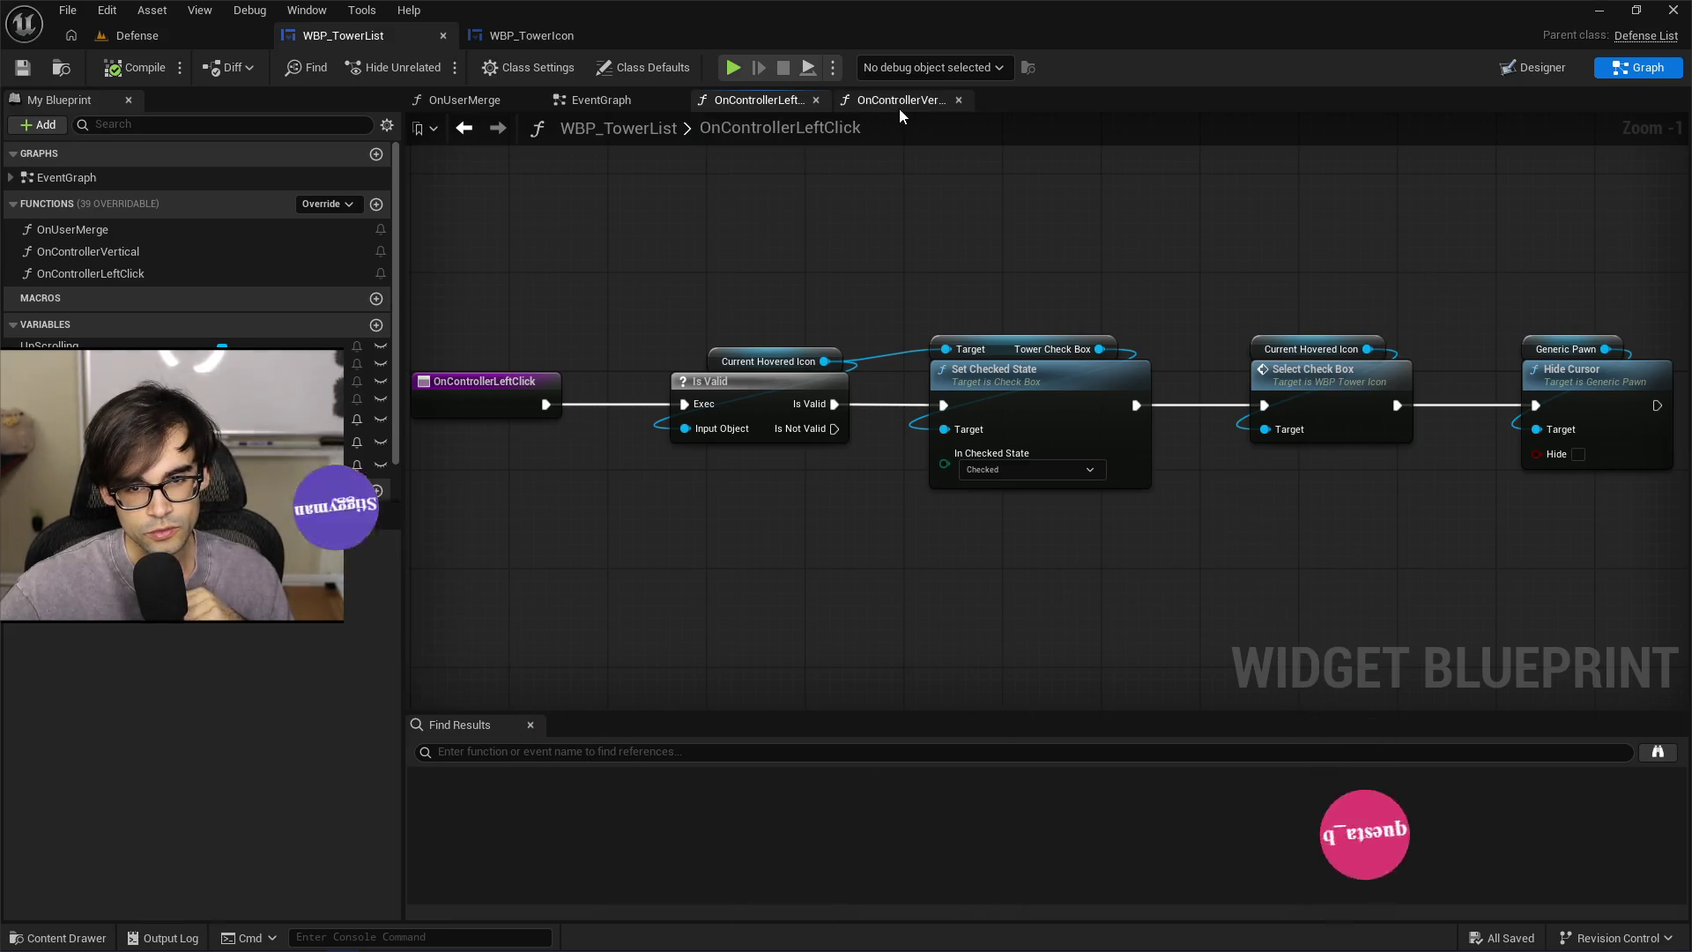
pyautogui.hotkey('alt', 'Tab')
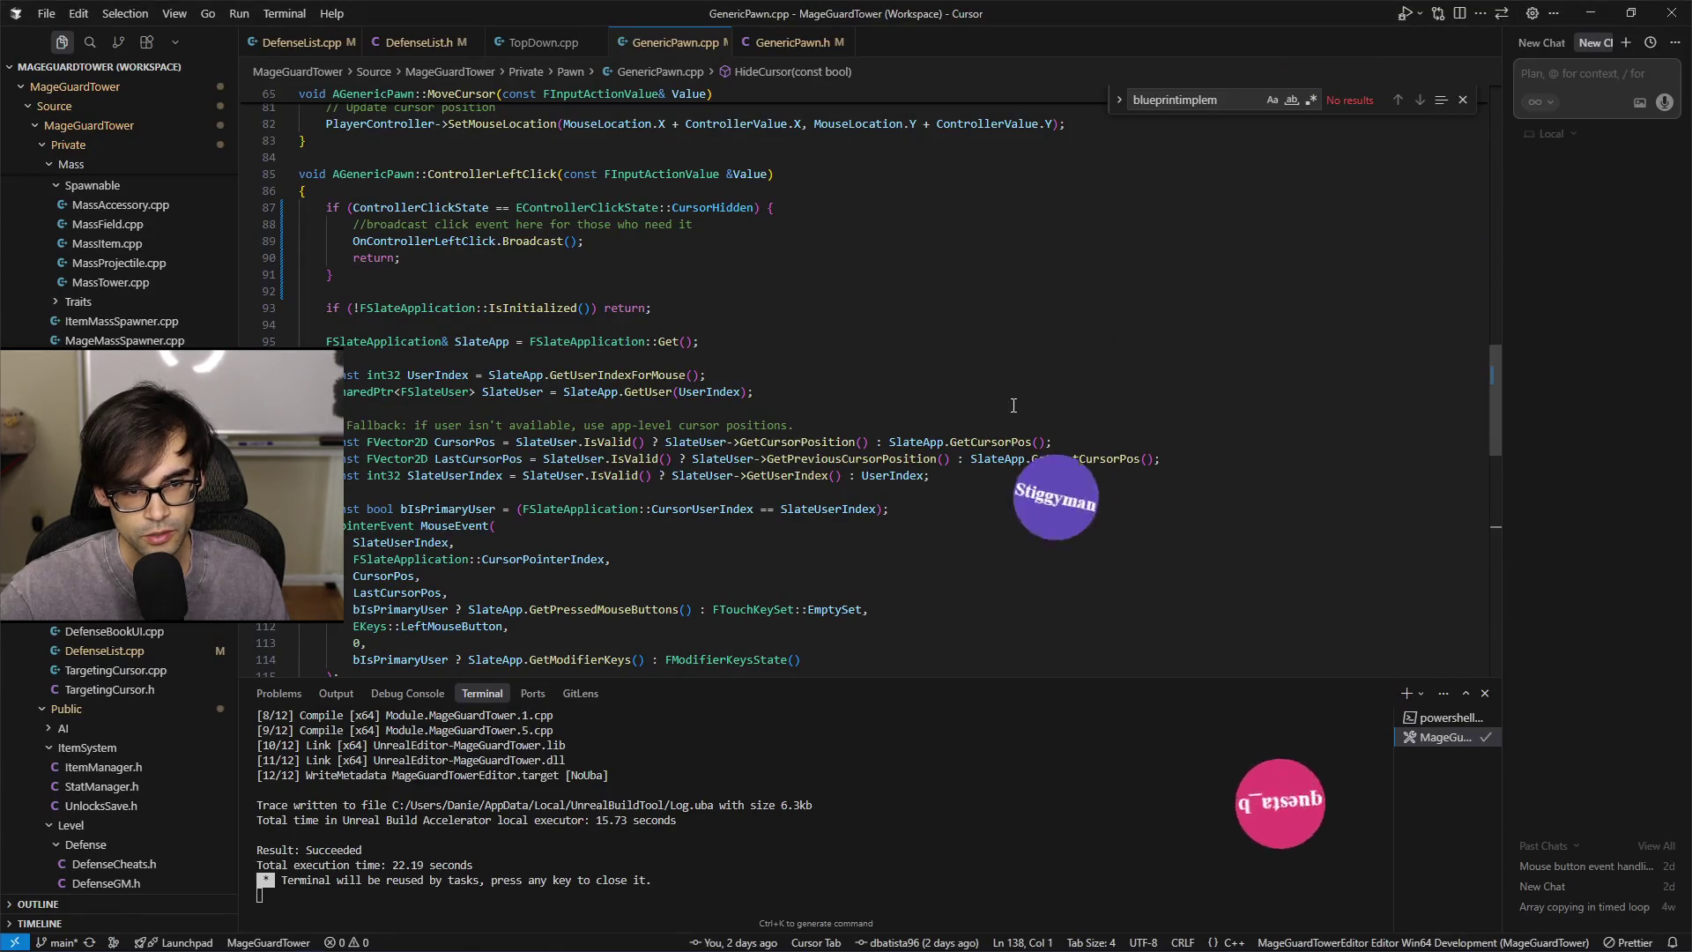
pyautogui.scroll(2, 1014, 406)
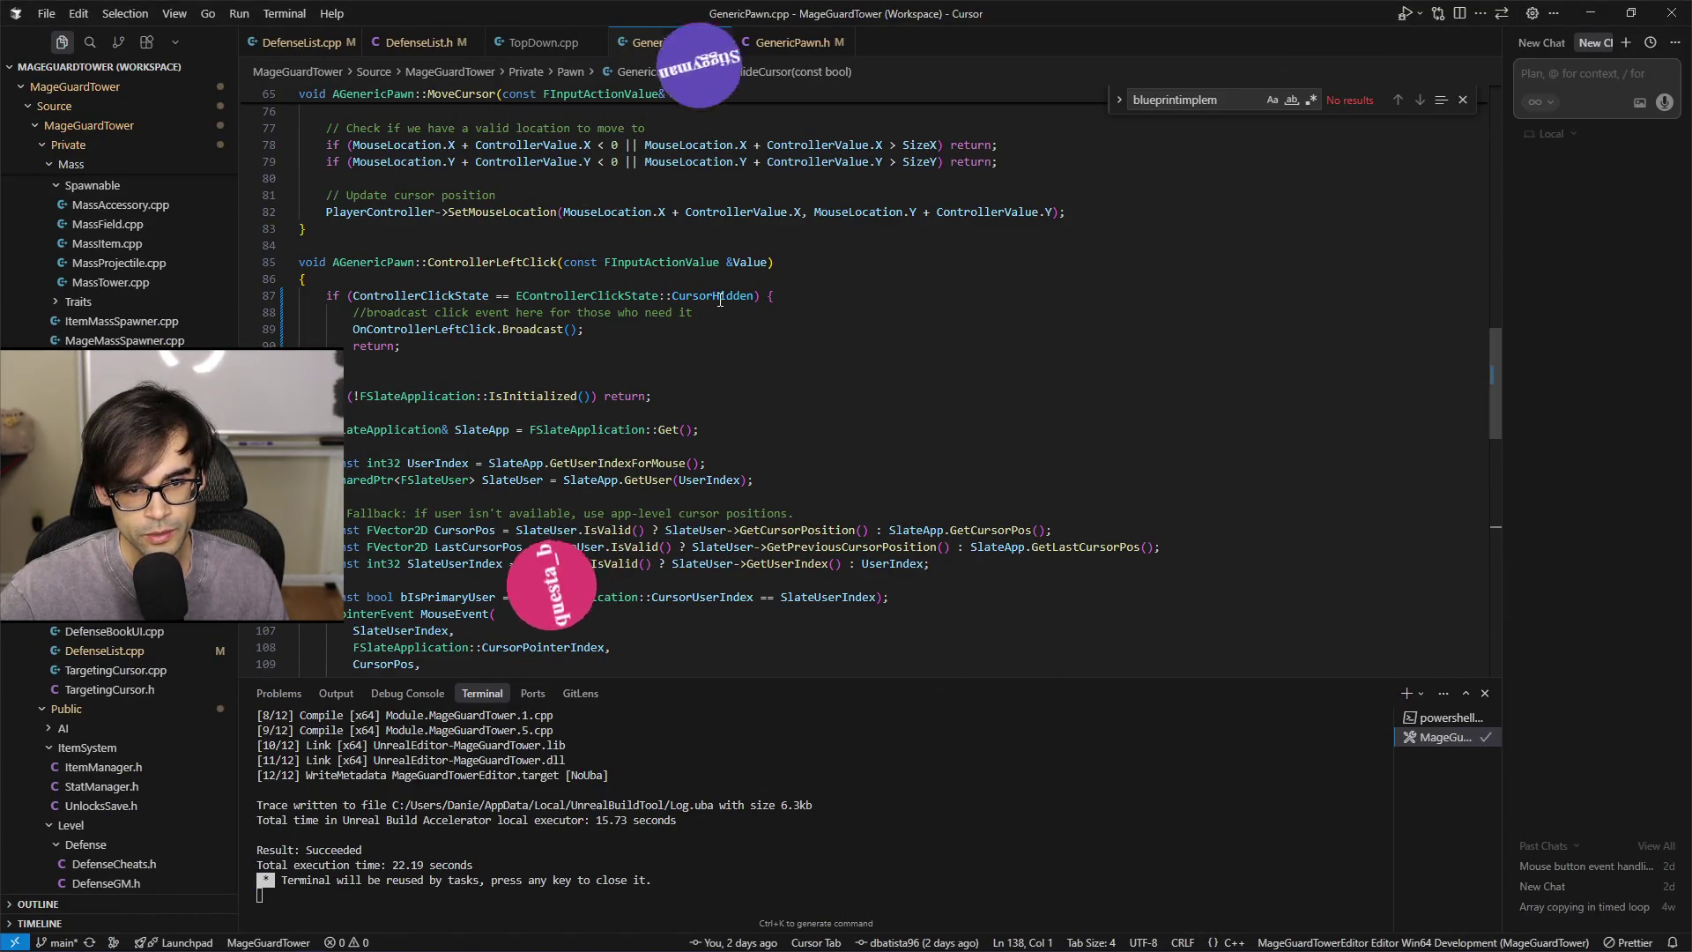
pyautogui.scroll(-7, 710, 379)
pyautogui.scroll(8, 700, 463)
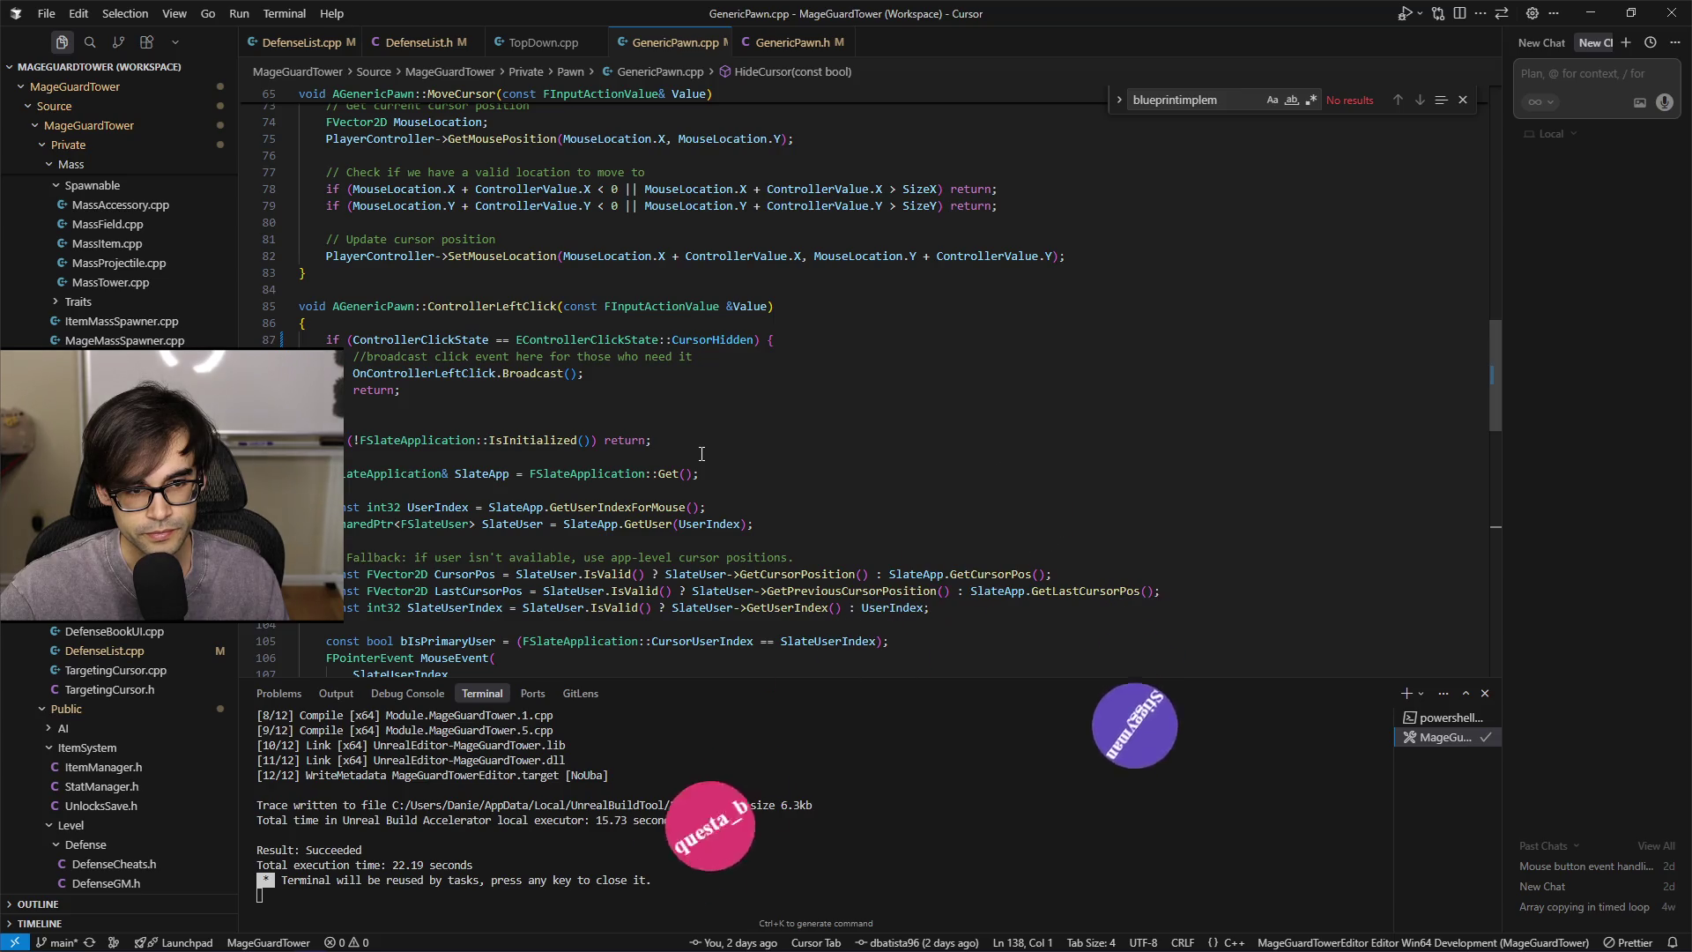
pyautogui.scroll(-9, 702, 453)
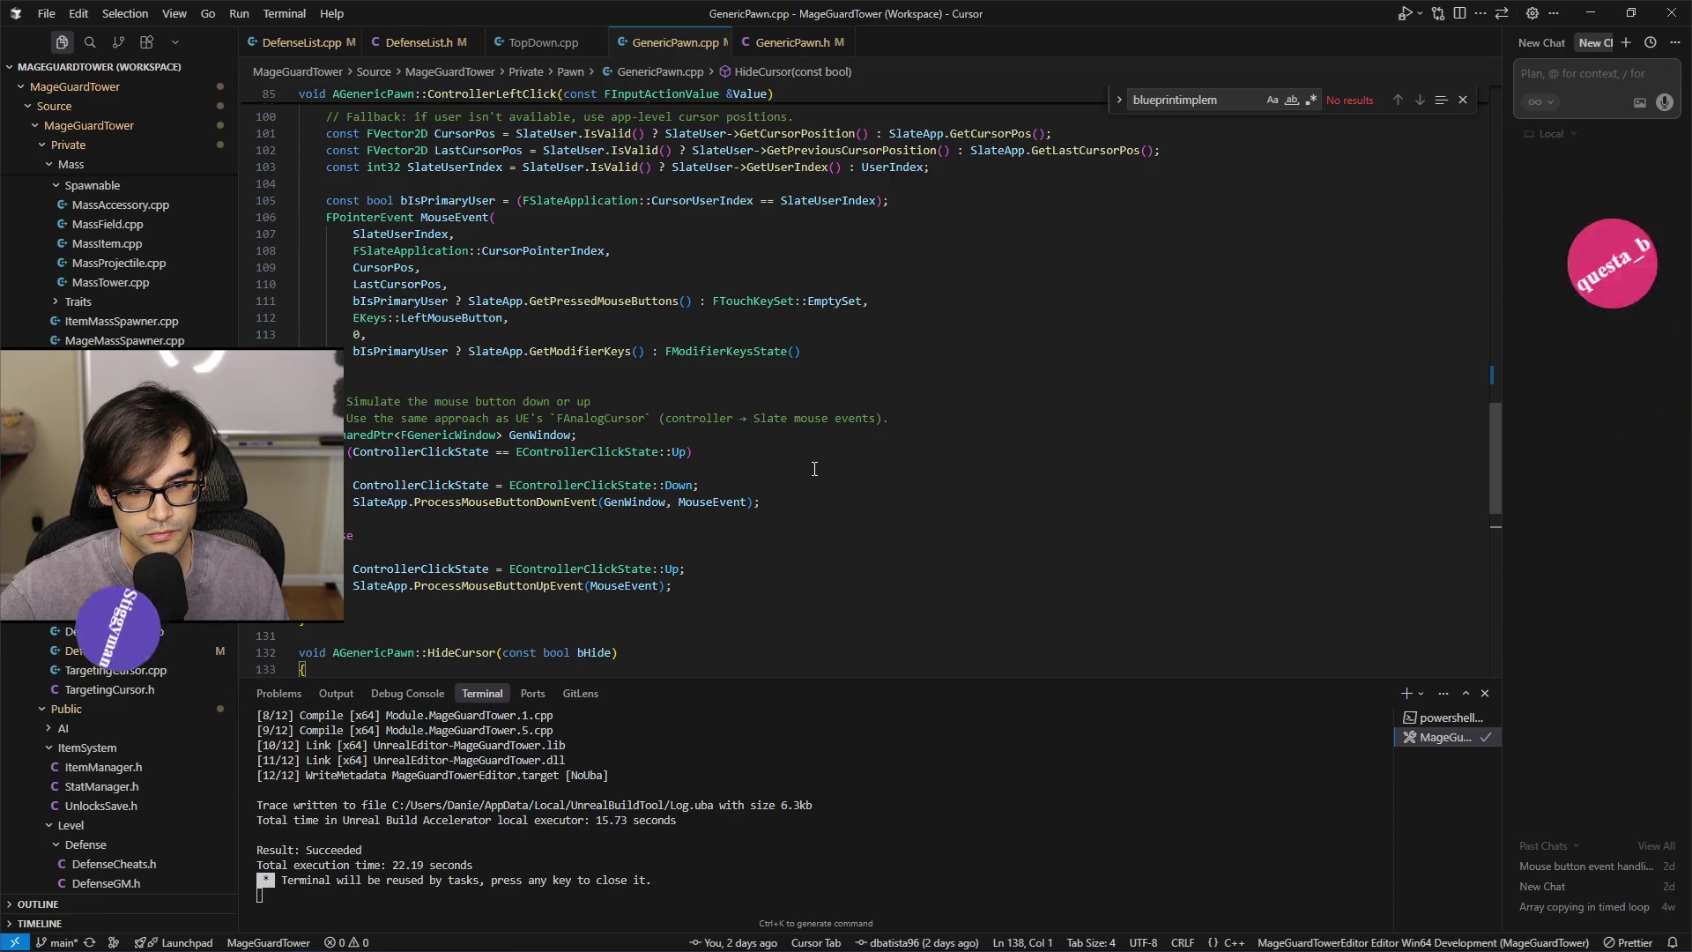
pyautogui.scroll(-5, 814, 469)
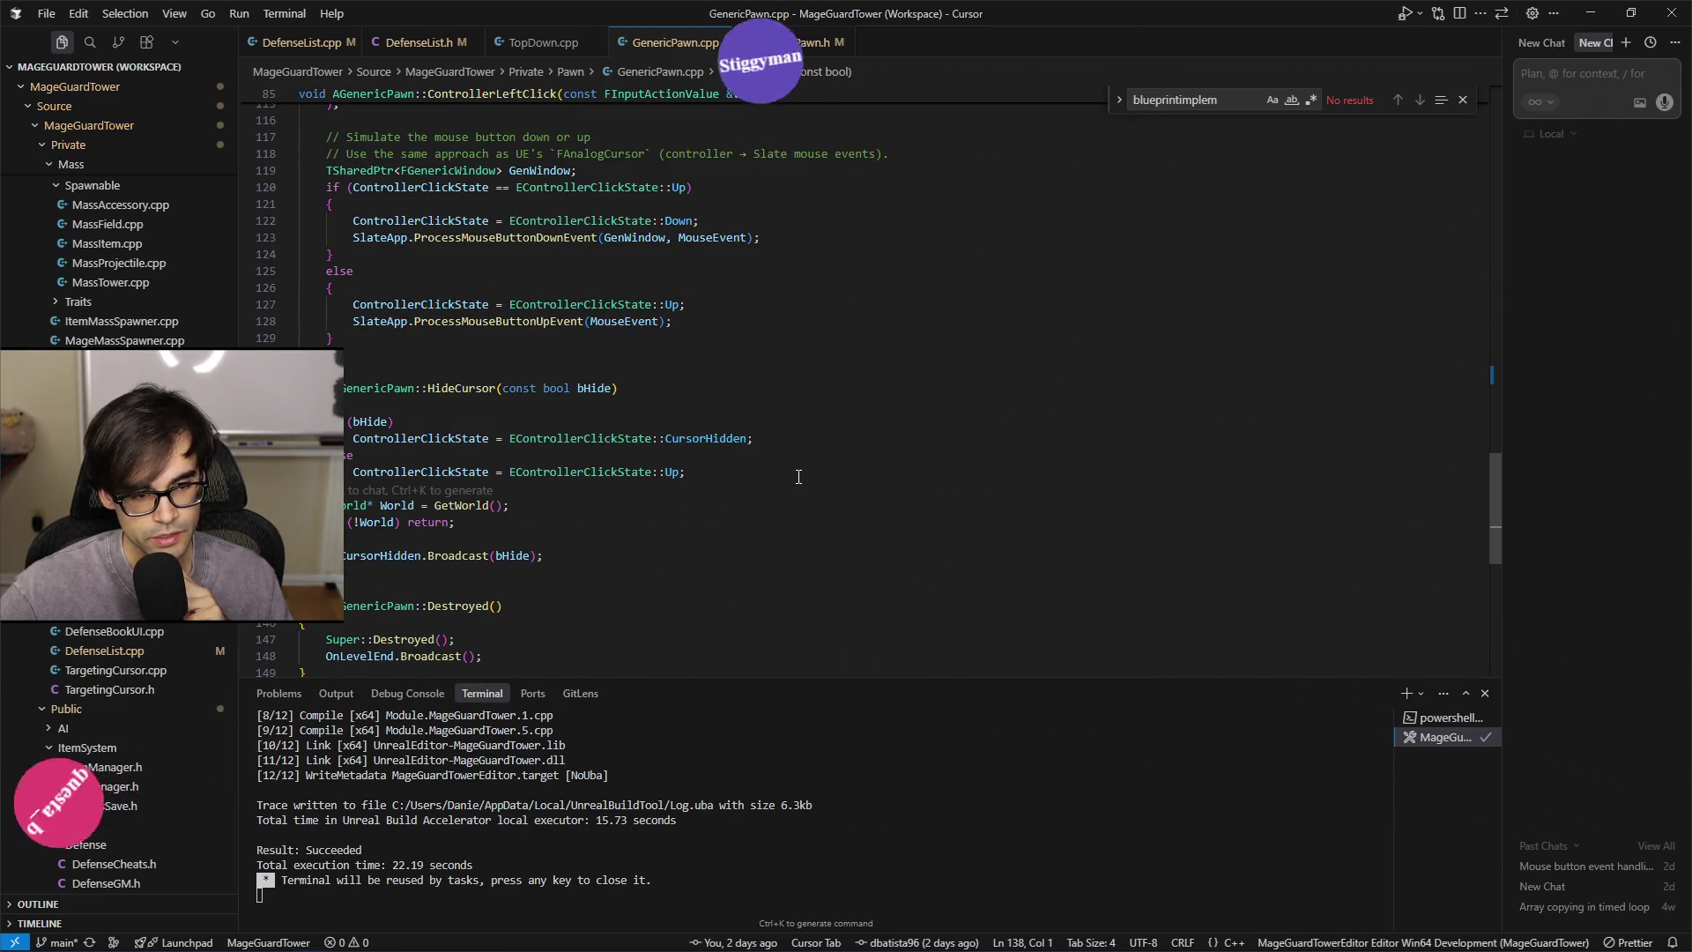
pyautogui.scroll(20, 798, 477)
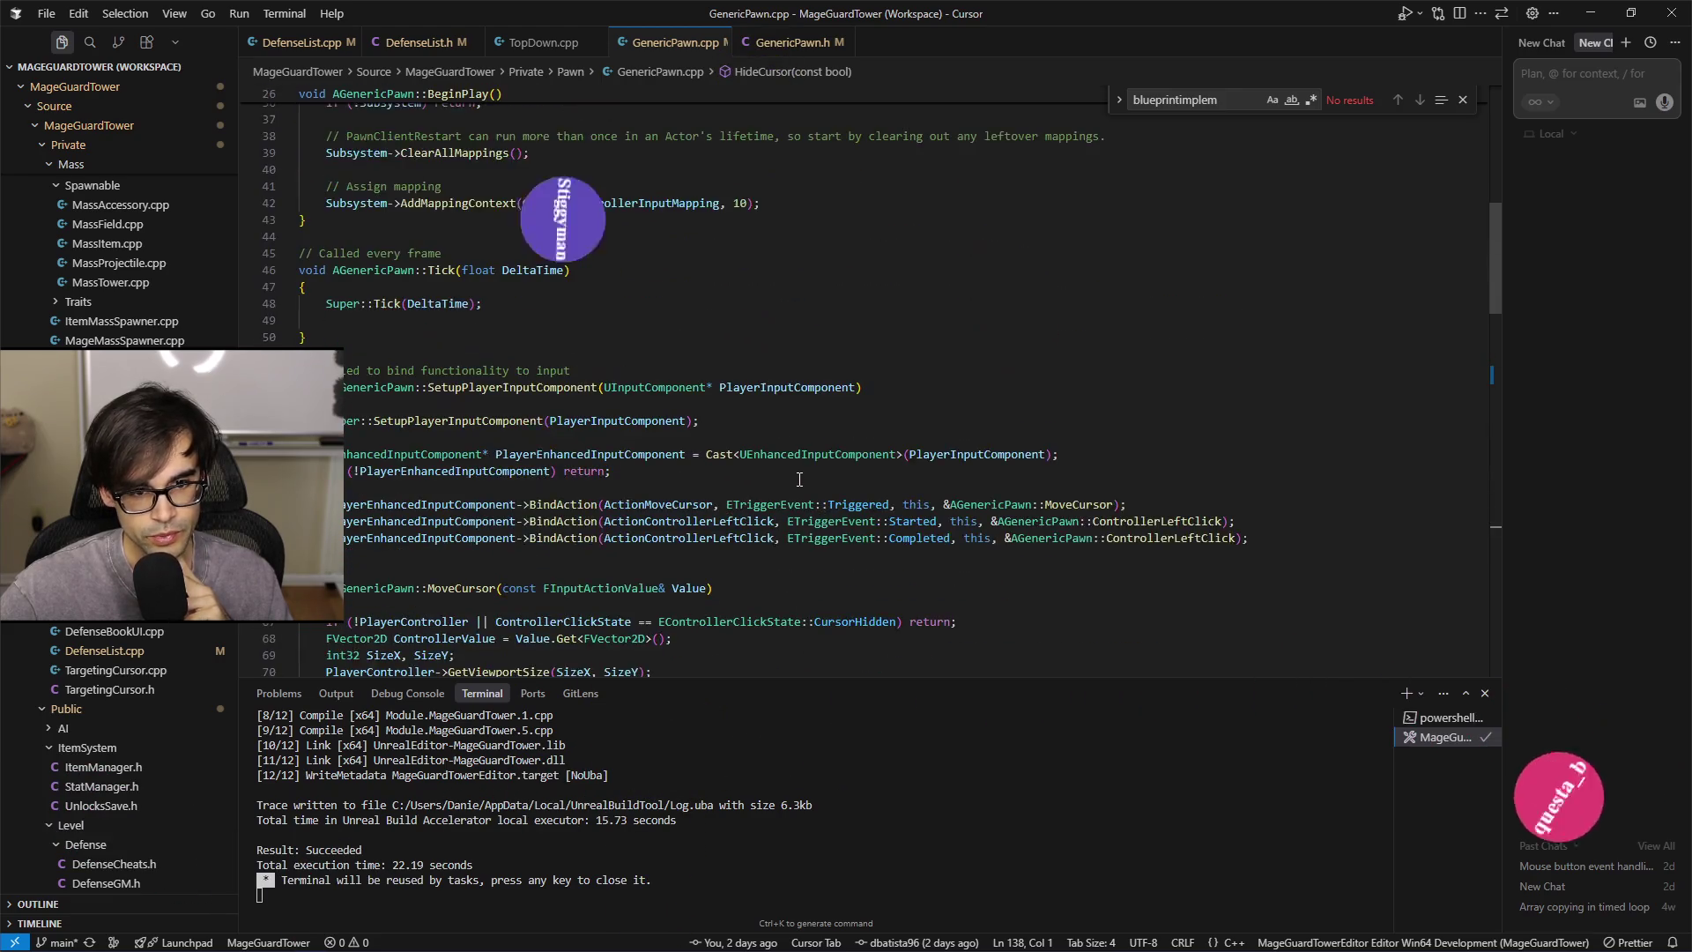
pyautogui.click(909, 538)
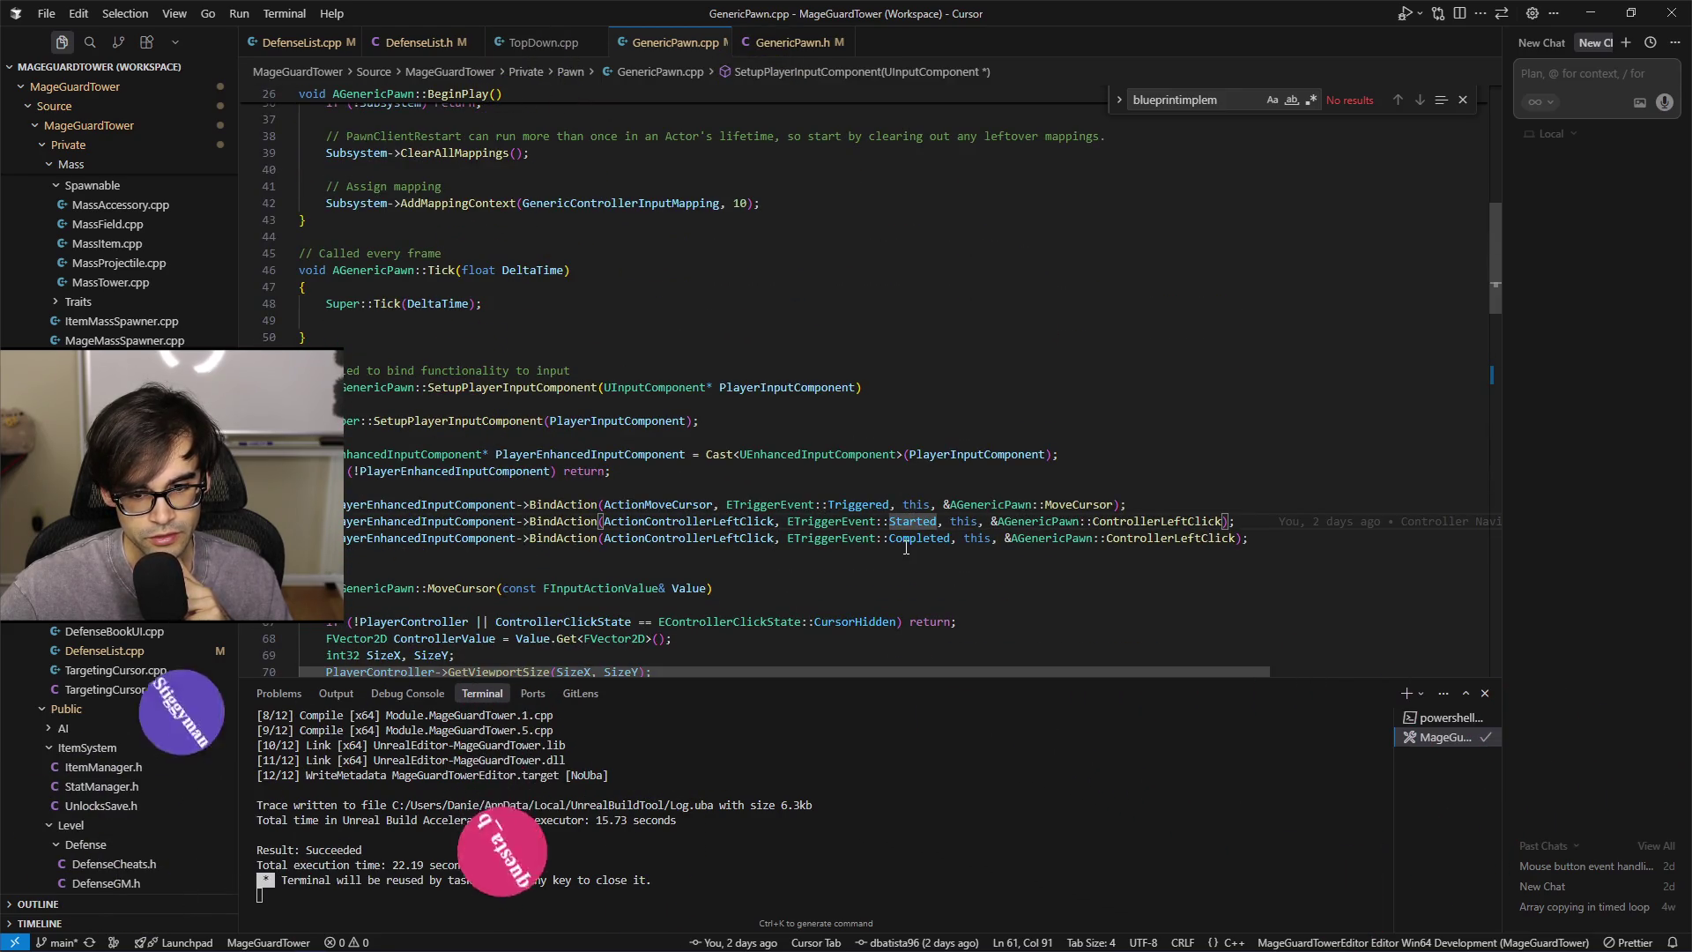
pyautogui.scroll(-6, 925, 581)
pyautogui.scroll(-7, 935, 604)
pyautogui.scroll(9, 927, 585)
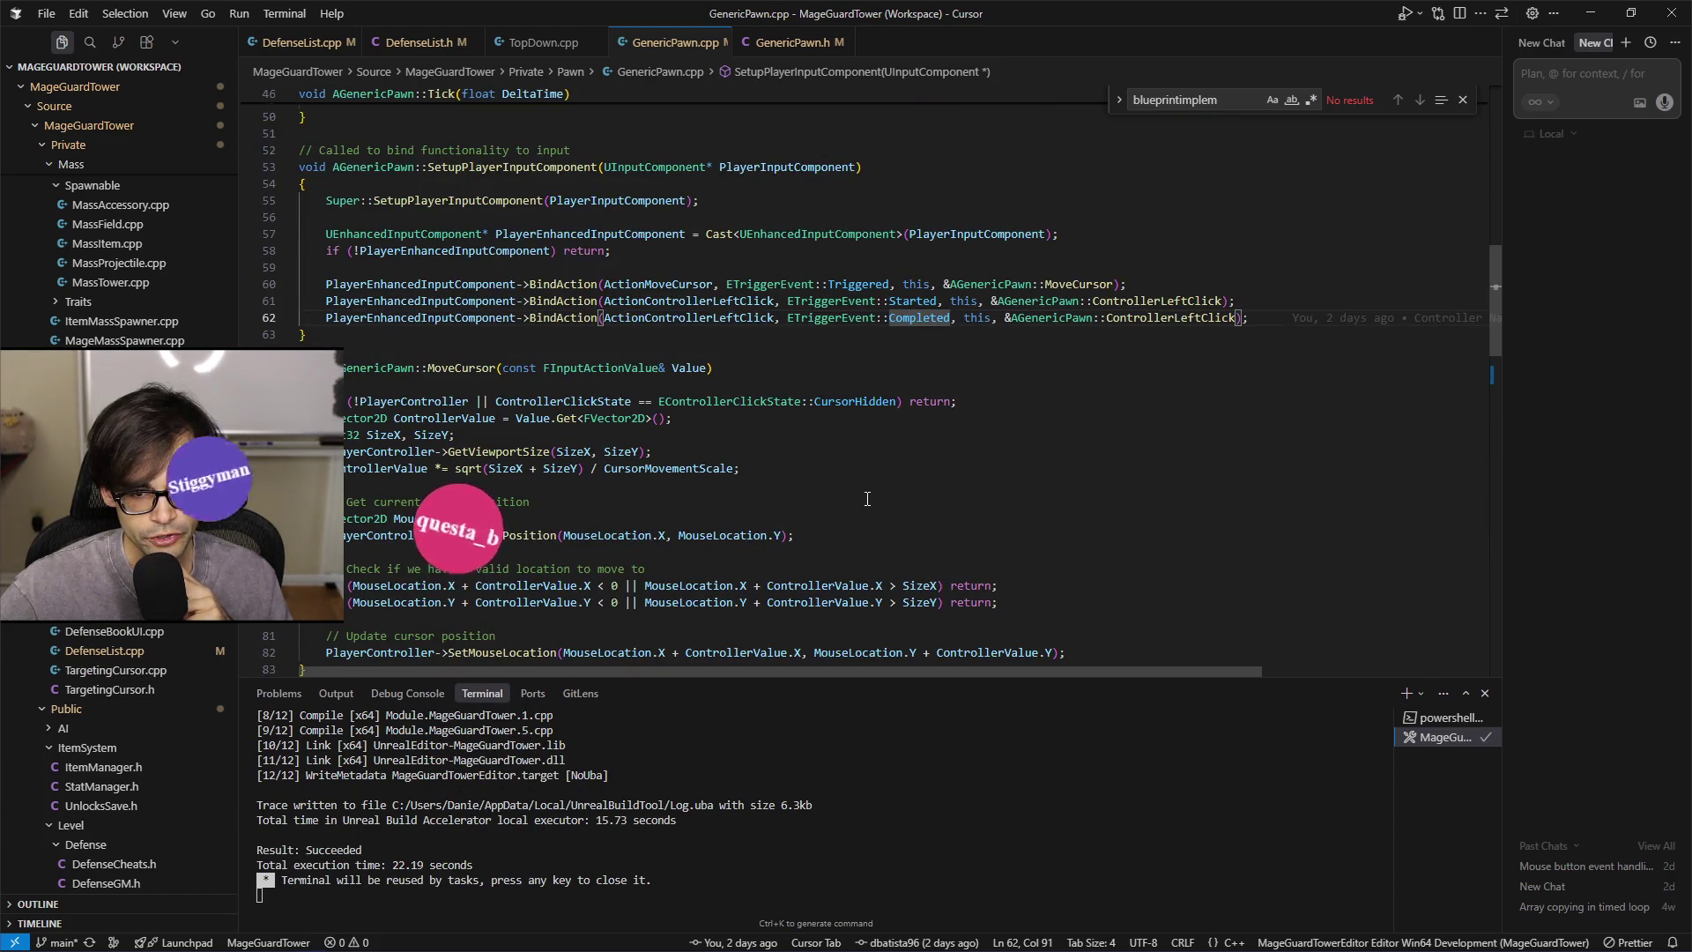
pyautogui.scroll(-7, 868, 499)
pyautogui.scroll(4, 887, 504)
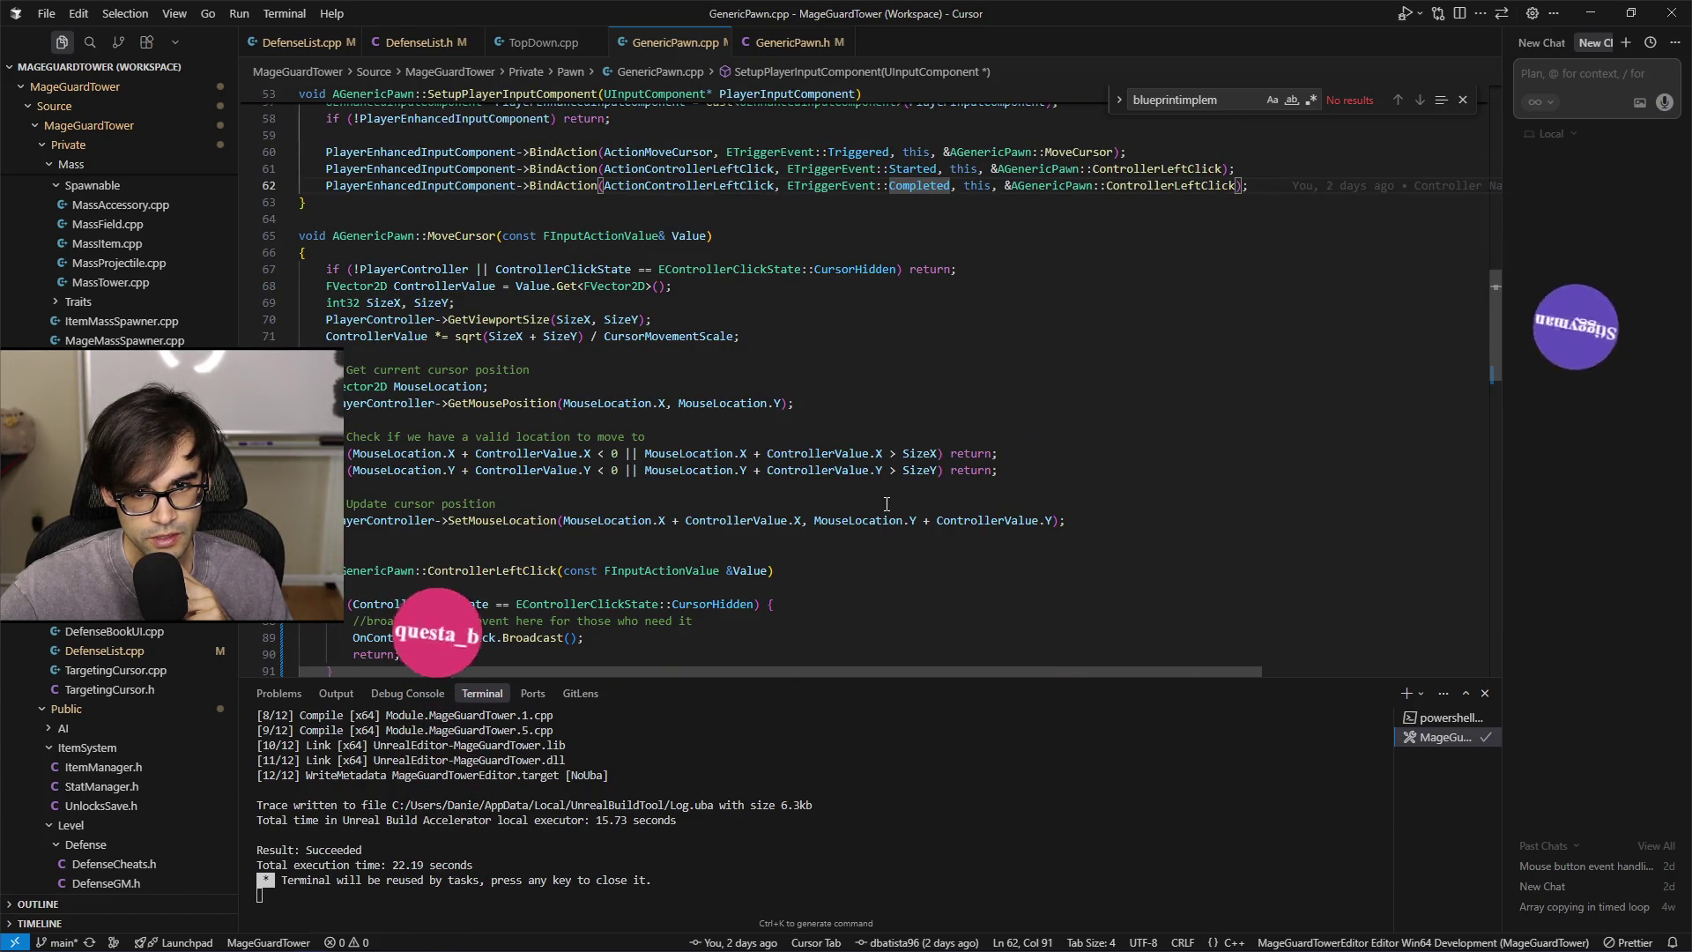
pyautogui.scroll(-2, 886, 504)
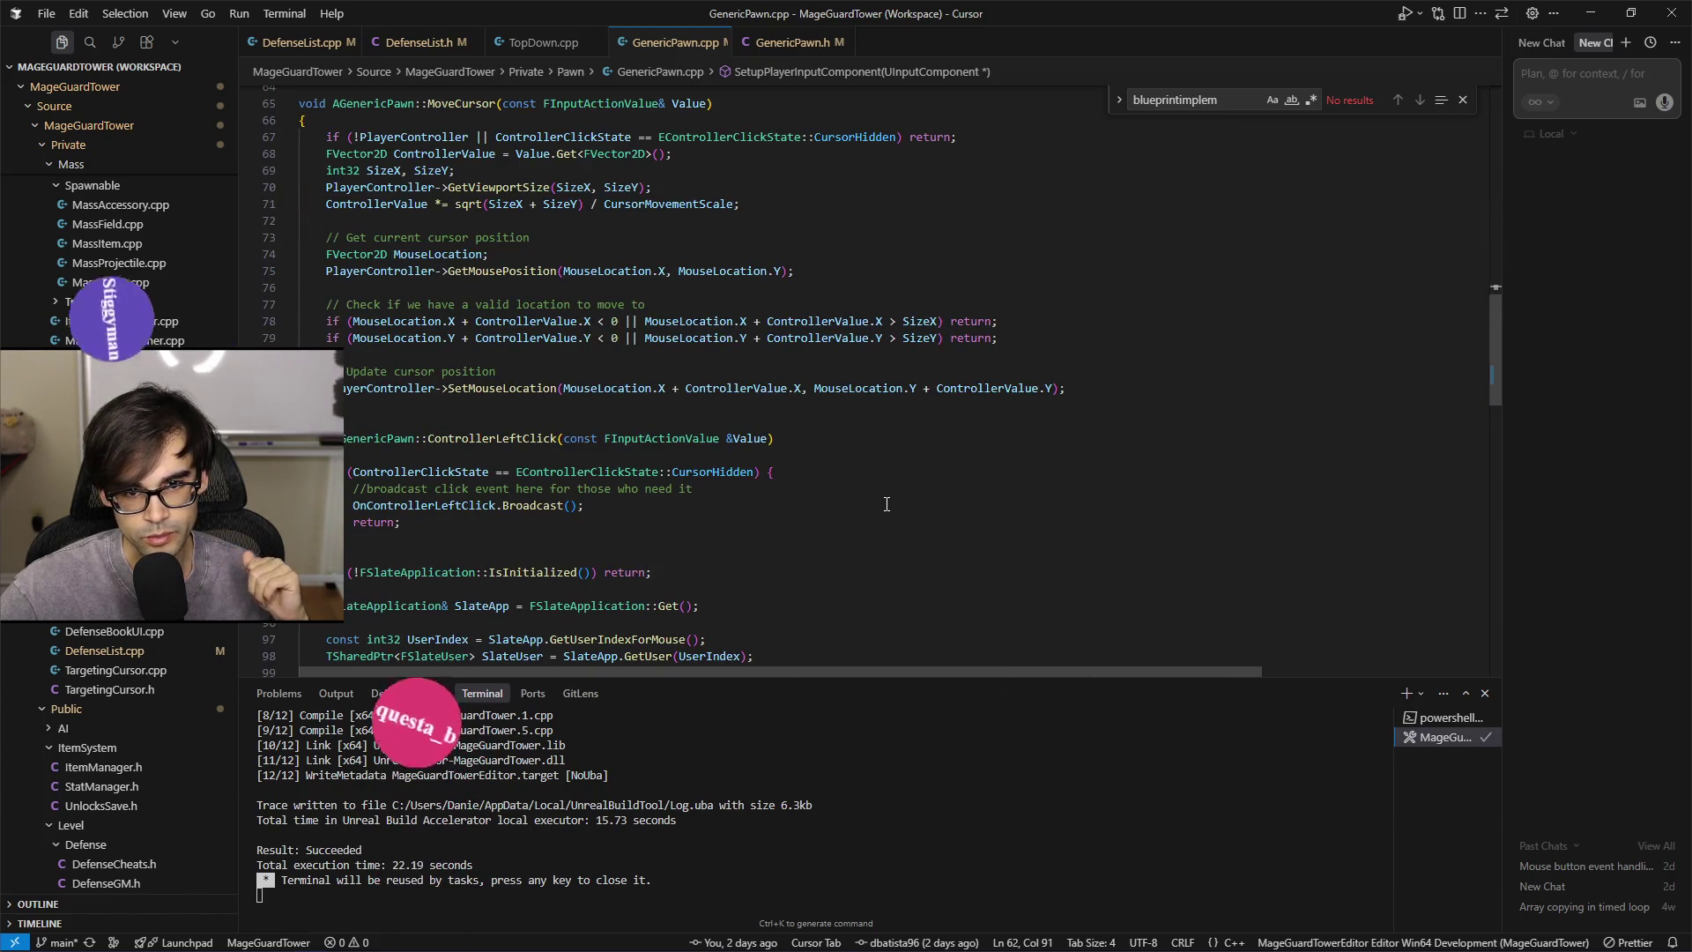
pyautogui.scroll(3, 886, 501)
pyautogui.scroll(-3, 888, 501)
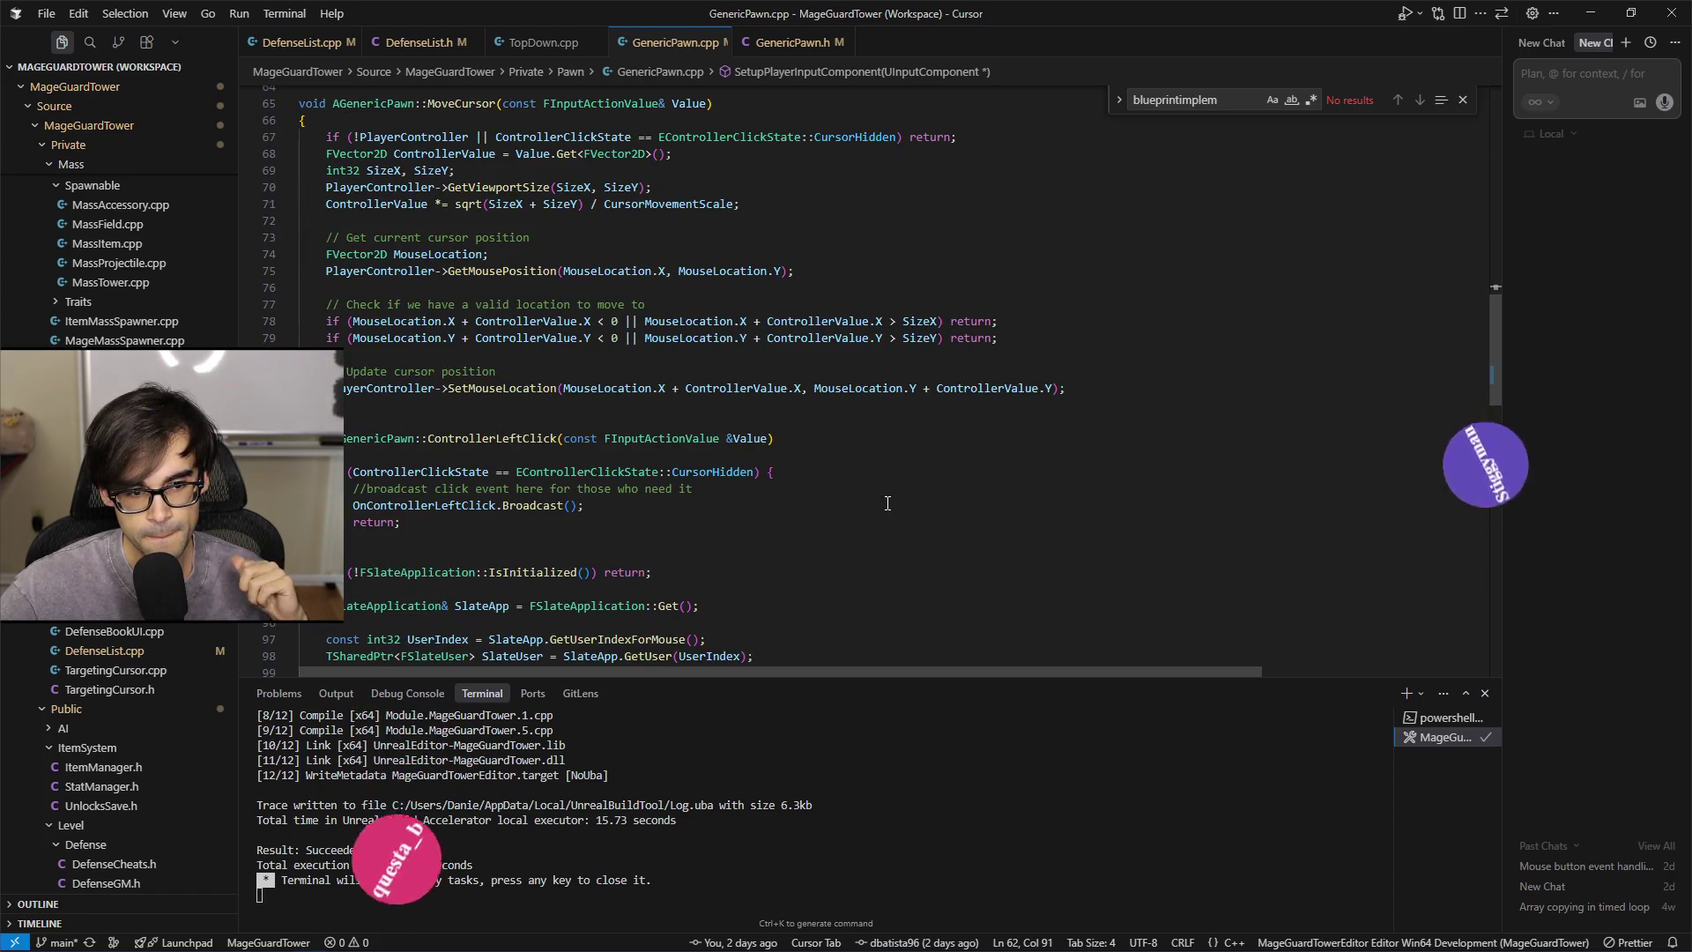
pyautogui.scroll(2, 887, 504)
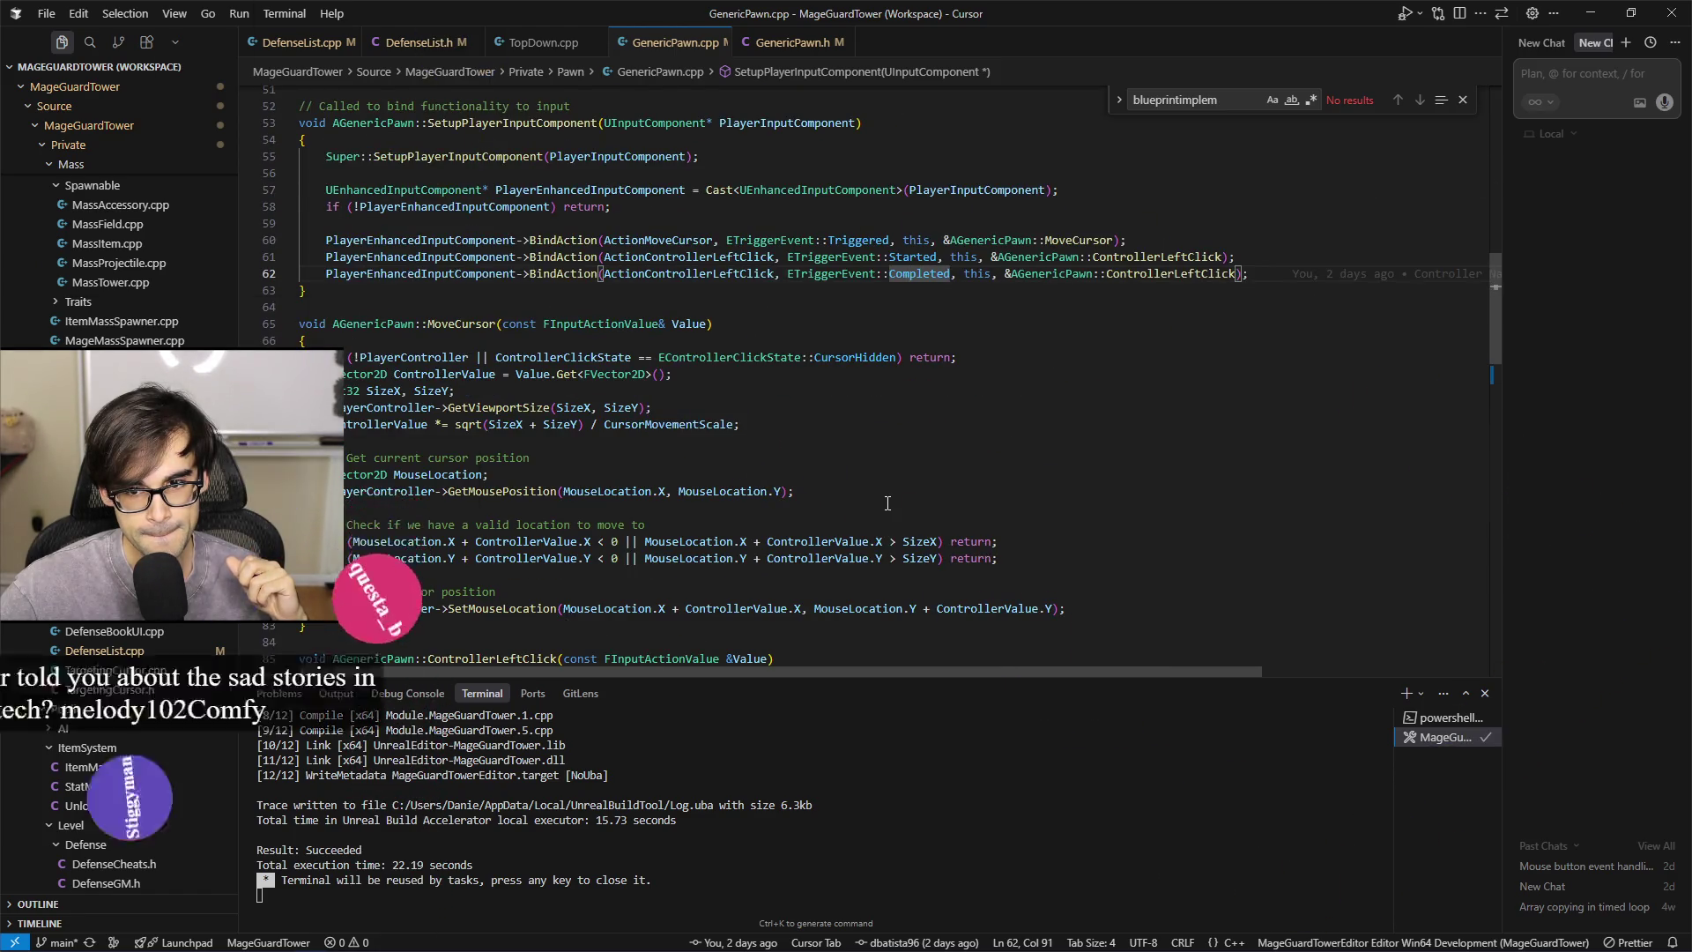
pyautogui.scroll(-1, 888, 503)
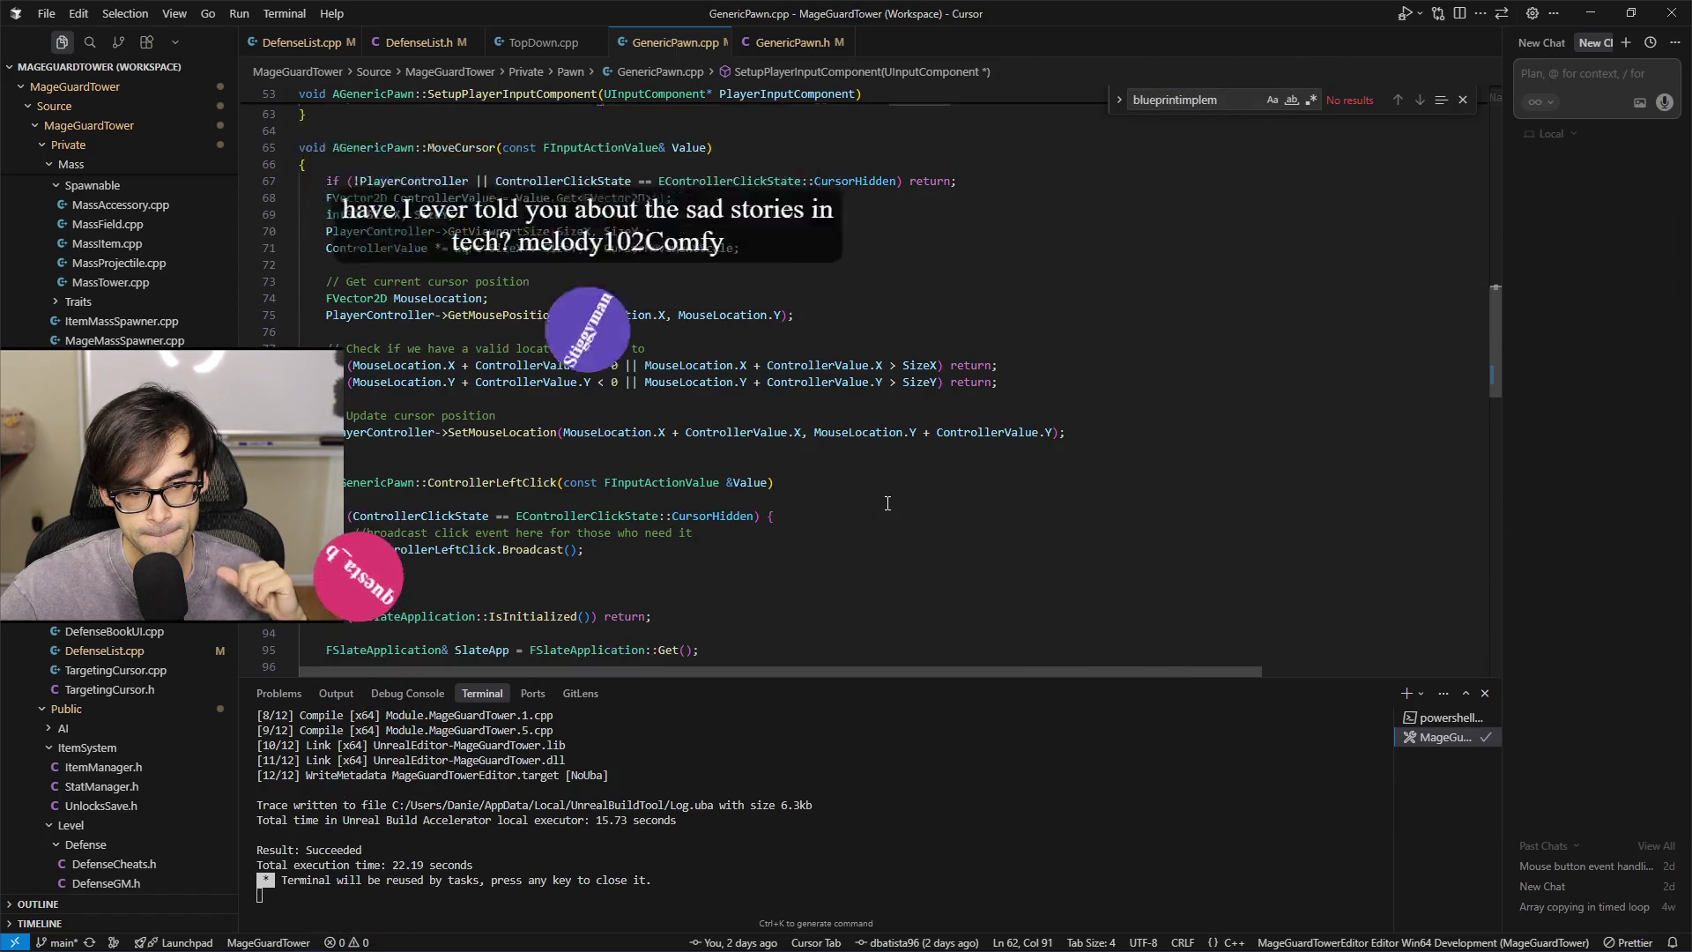
pyautogui.scroll(4, 888, 503)
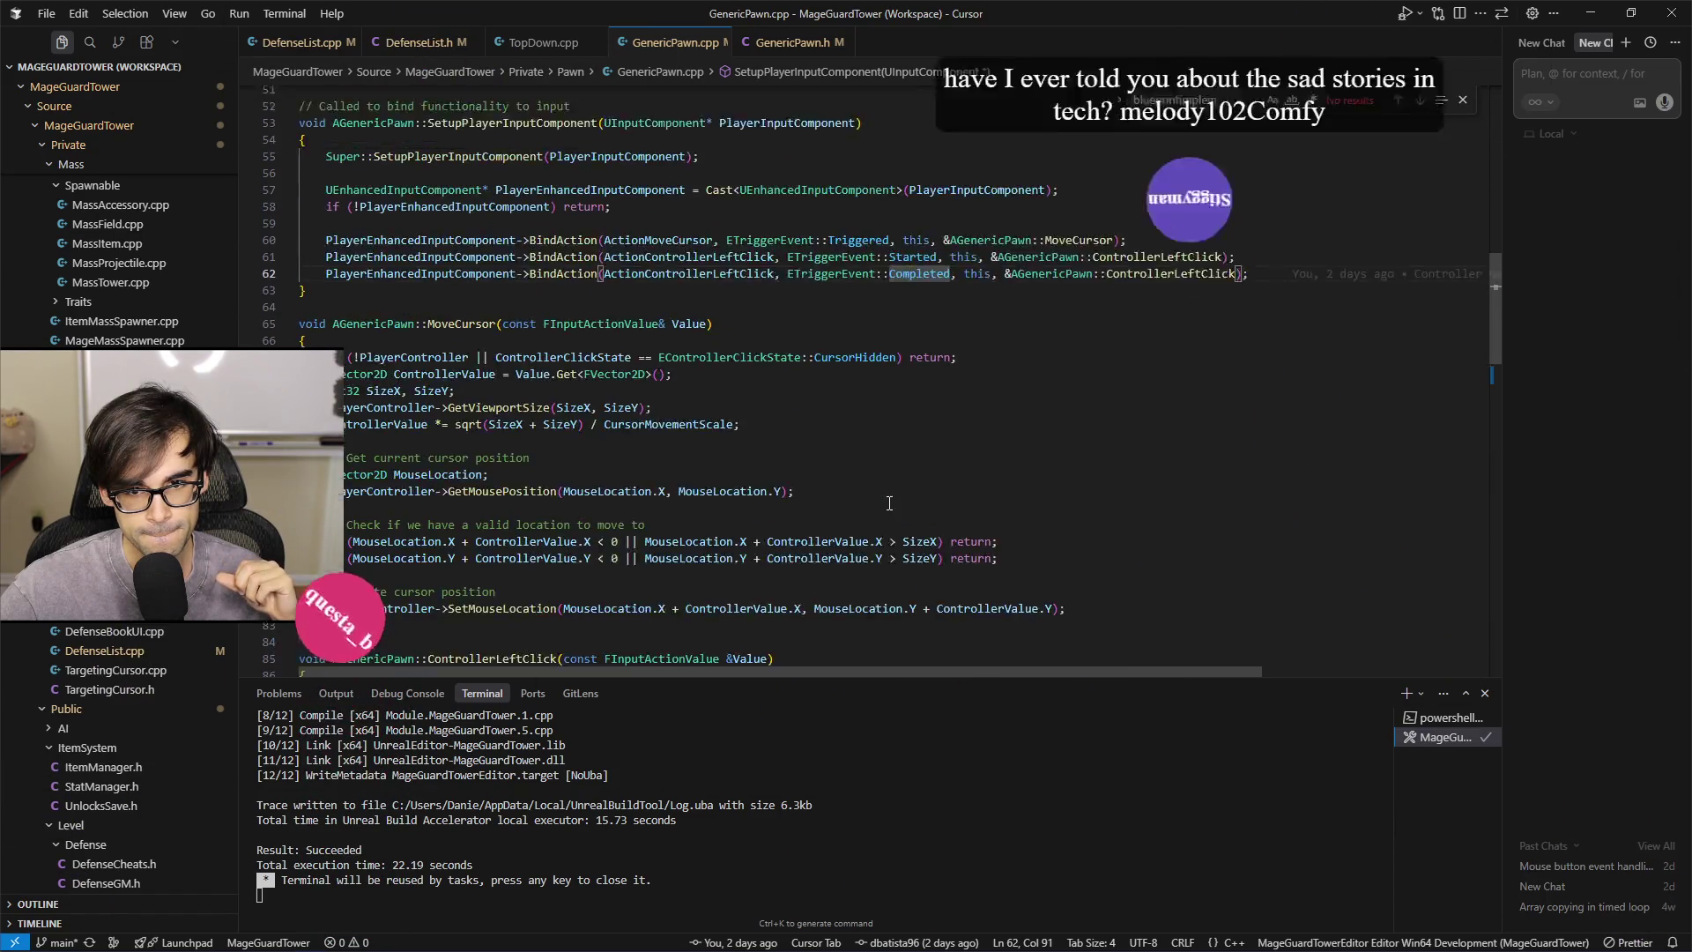
pyautogui.scroll(-5, 890, 503)
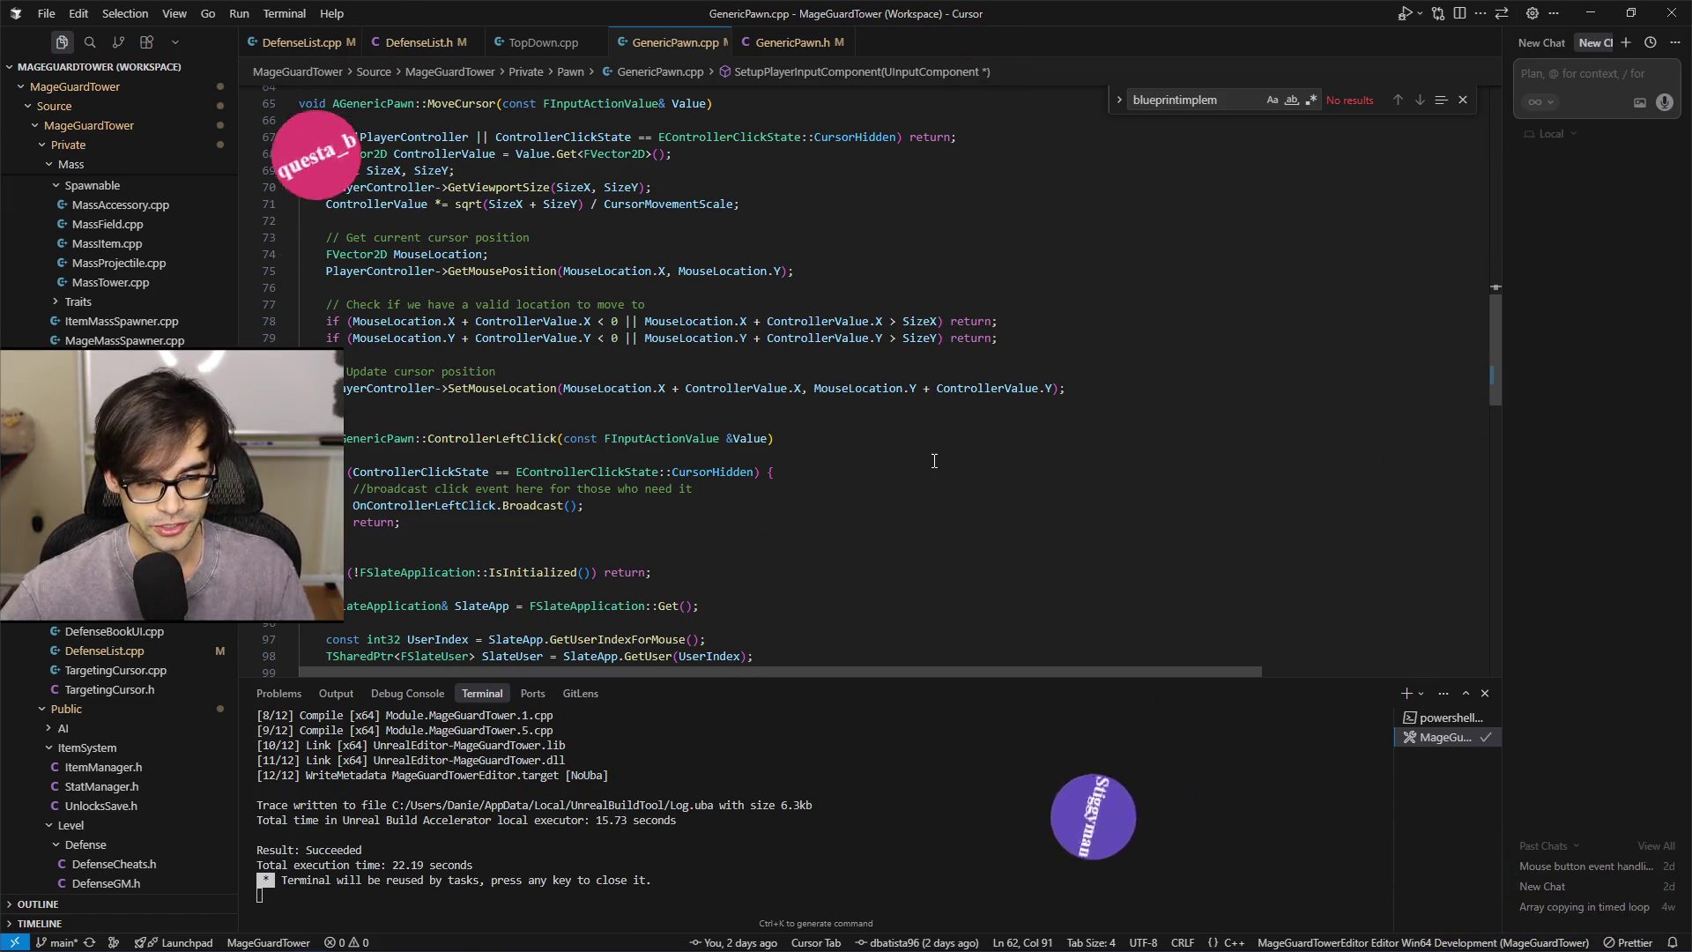
# Delete the CursorHidden broadcast if-block from ControllerLeftClick
pyautogui.click(624, 537)
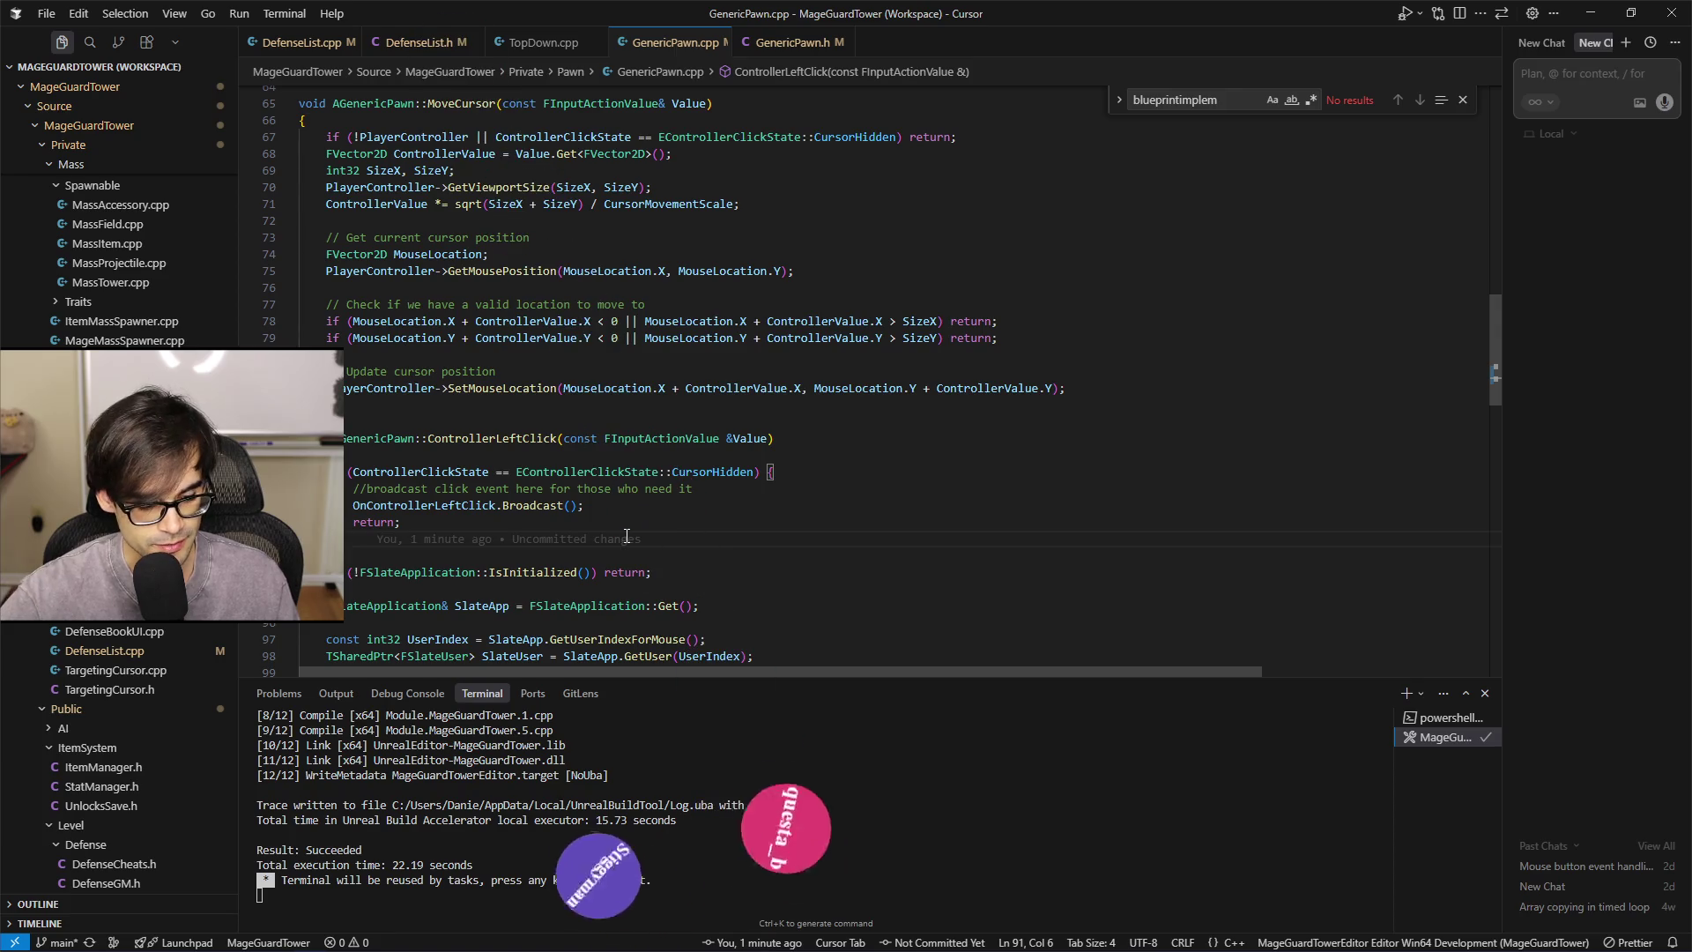
pyautogui.hotkey('shift', 'Up')
pyautogui.hotkey('shift', 'Up')
pyautogui.hotkey('shift', 'Up')
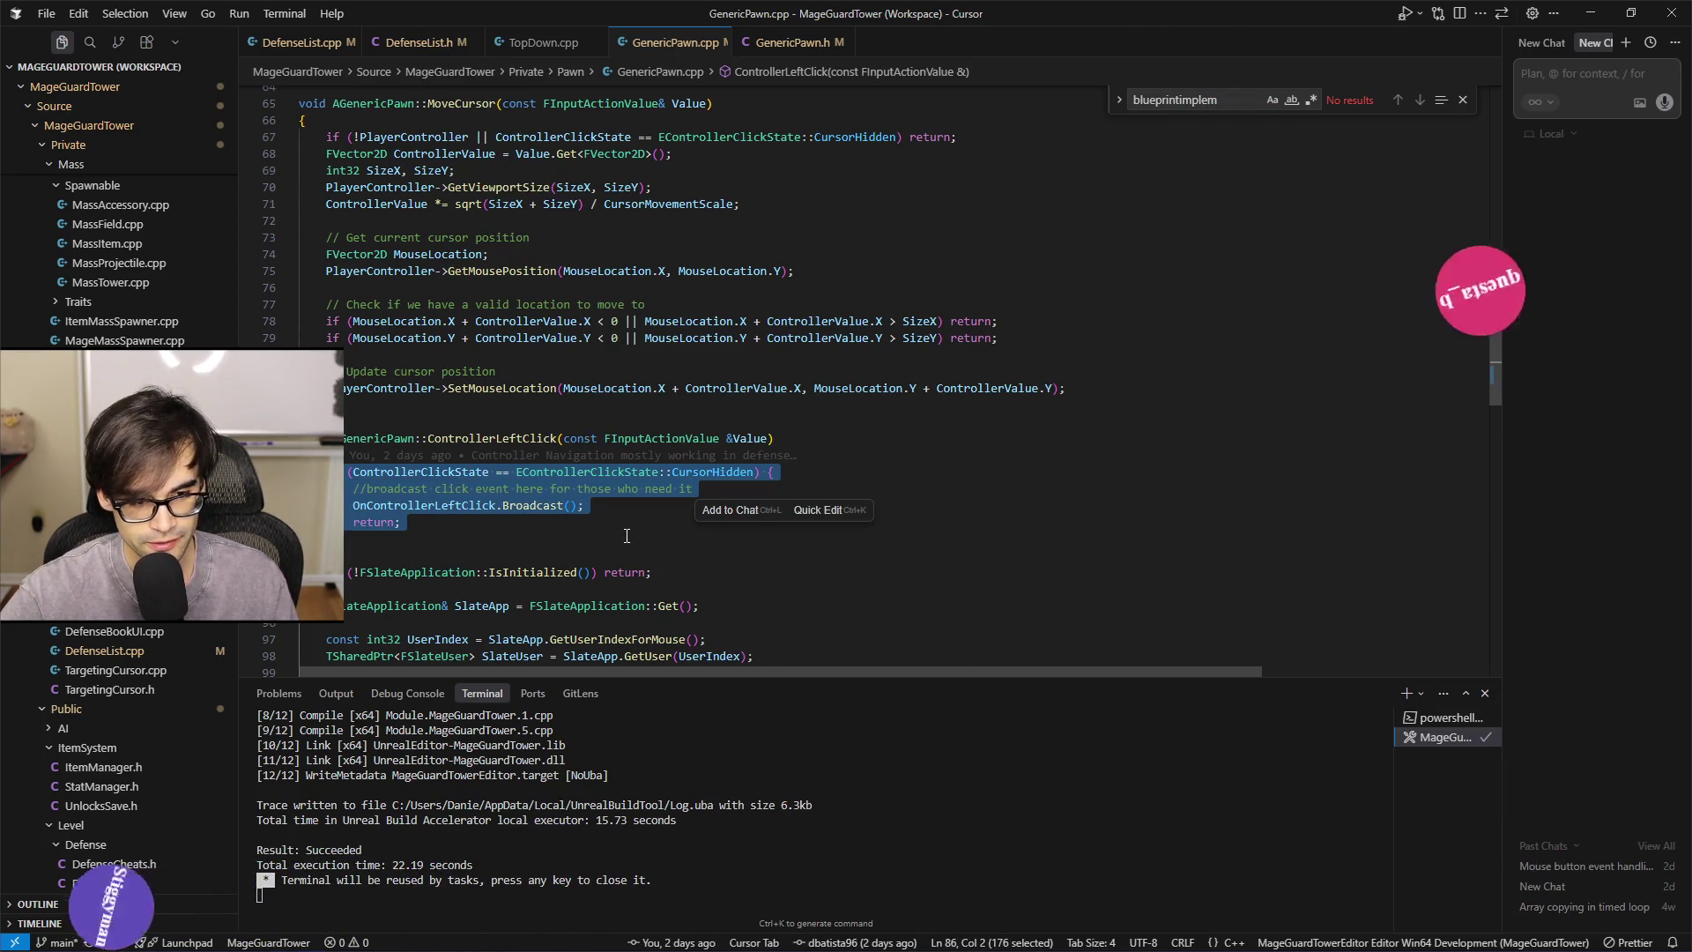
pyautogui.press('Delete')
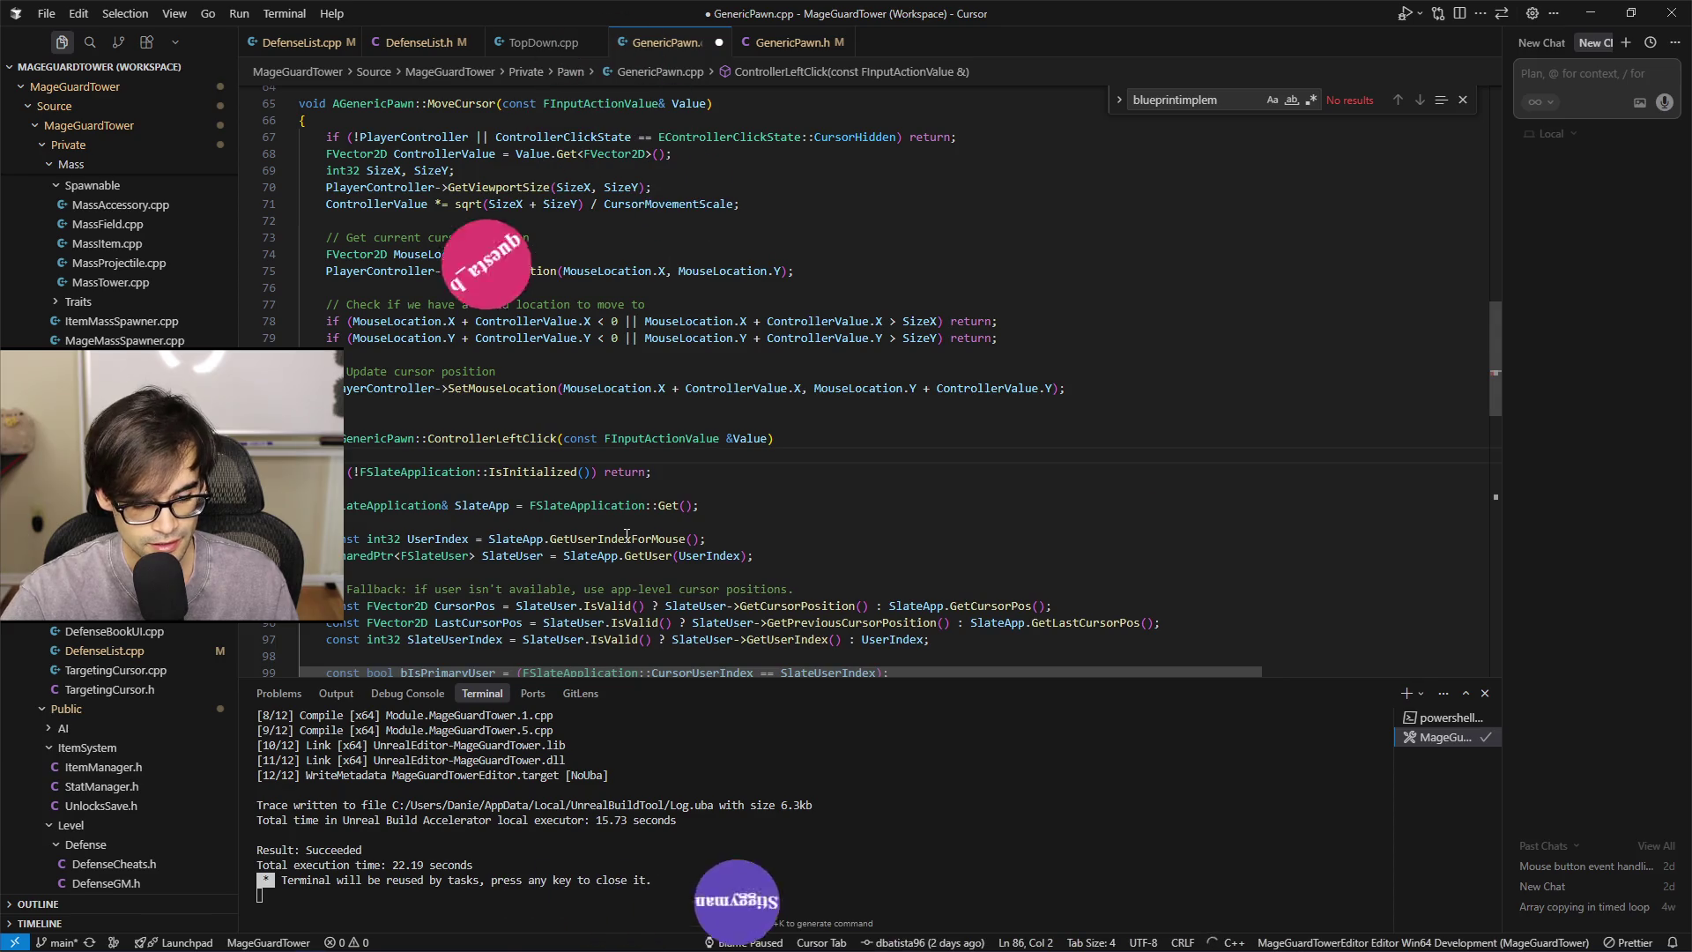
# Begin a new GenericPawn::B function definition above ControllerLeftClick, rejecting the suggested completion, then switch to the browser
pyautogui.press('Return')
pyautogui.press('Up')
pyautogui.press('Up')
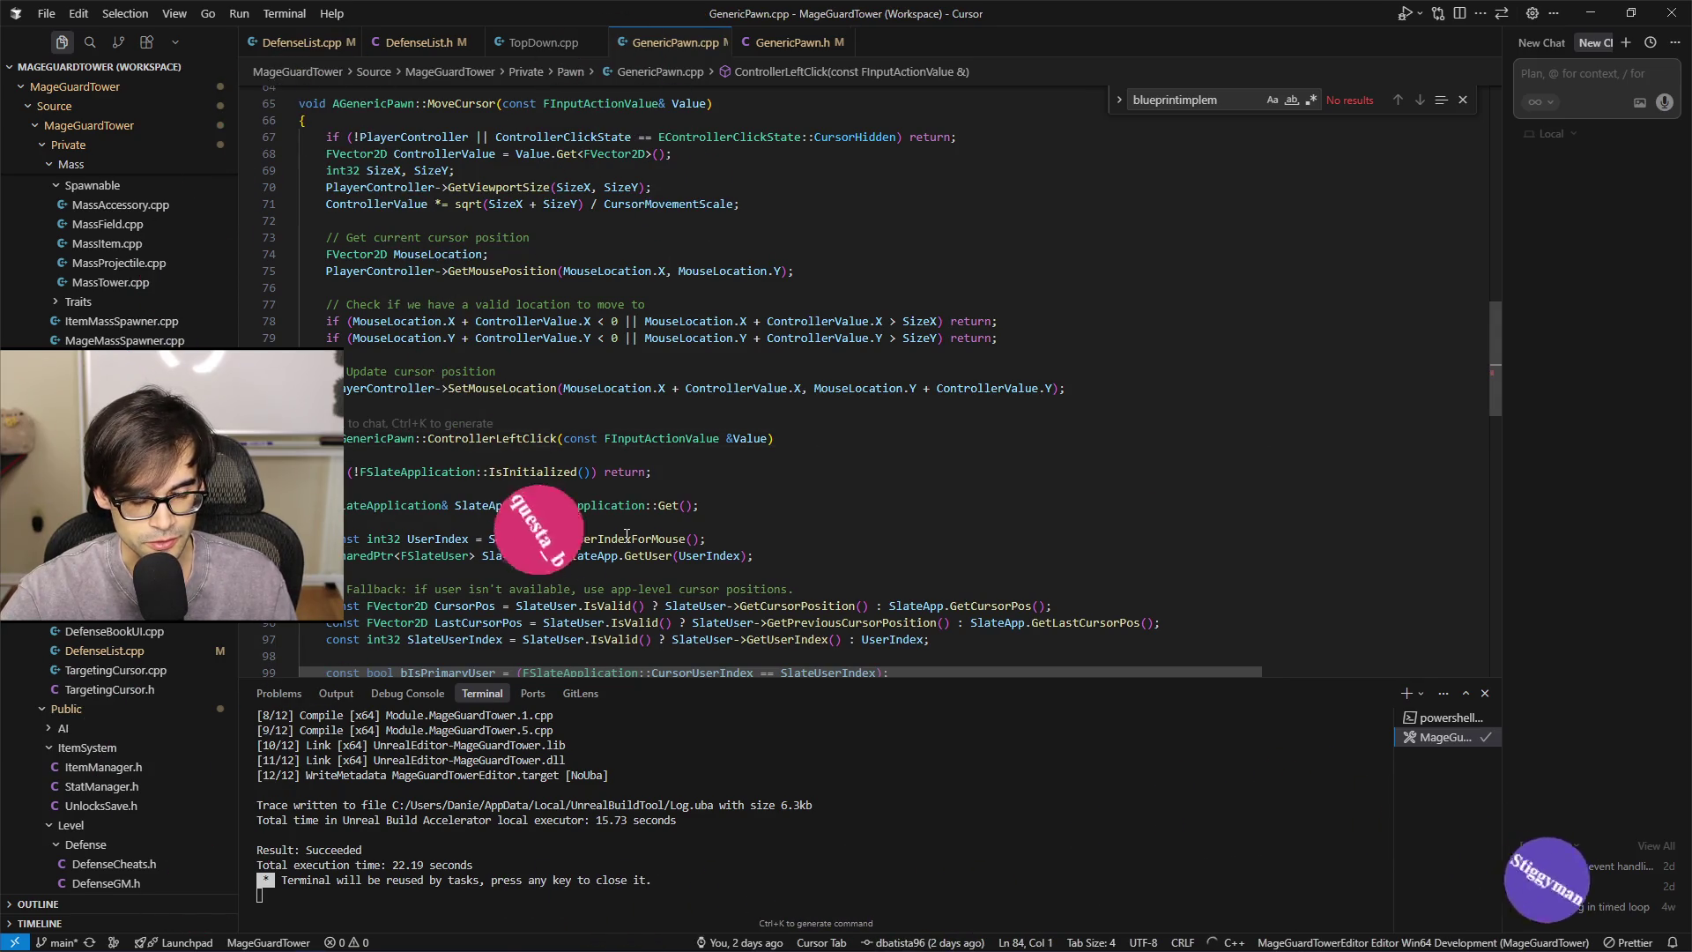
pyautogui.press('Return')
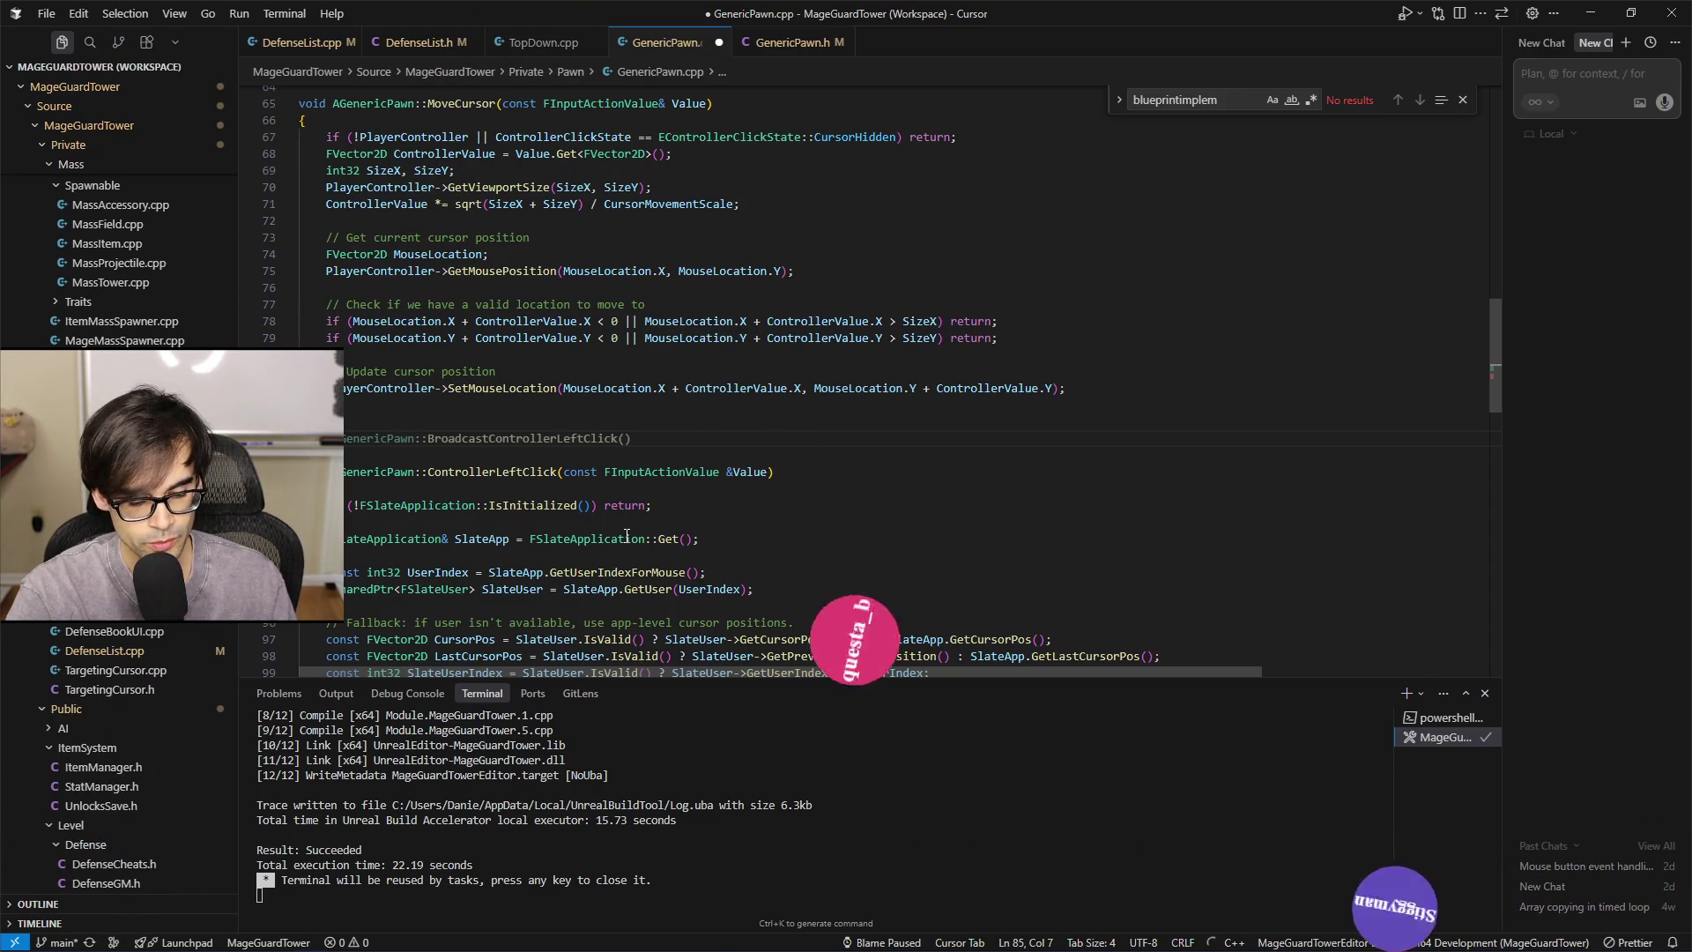
pyautogui.write('enericPawn::')
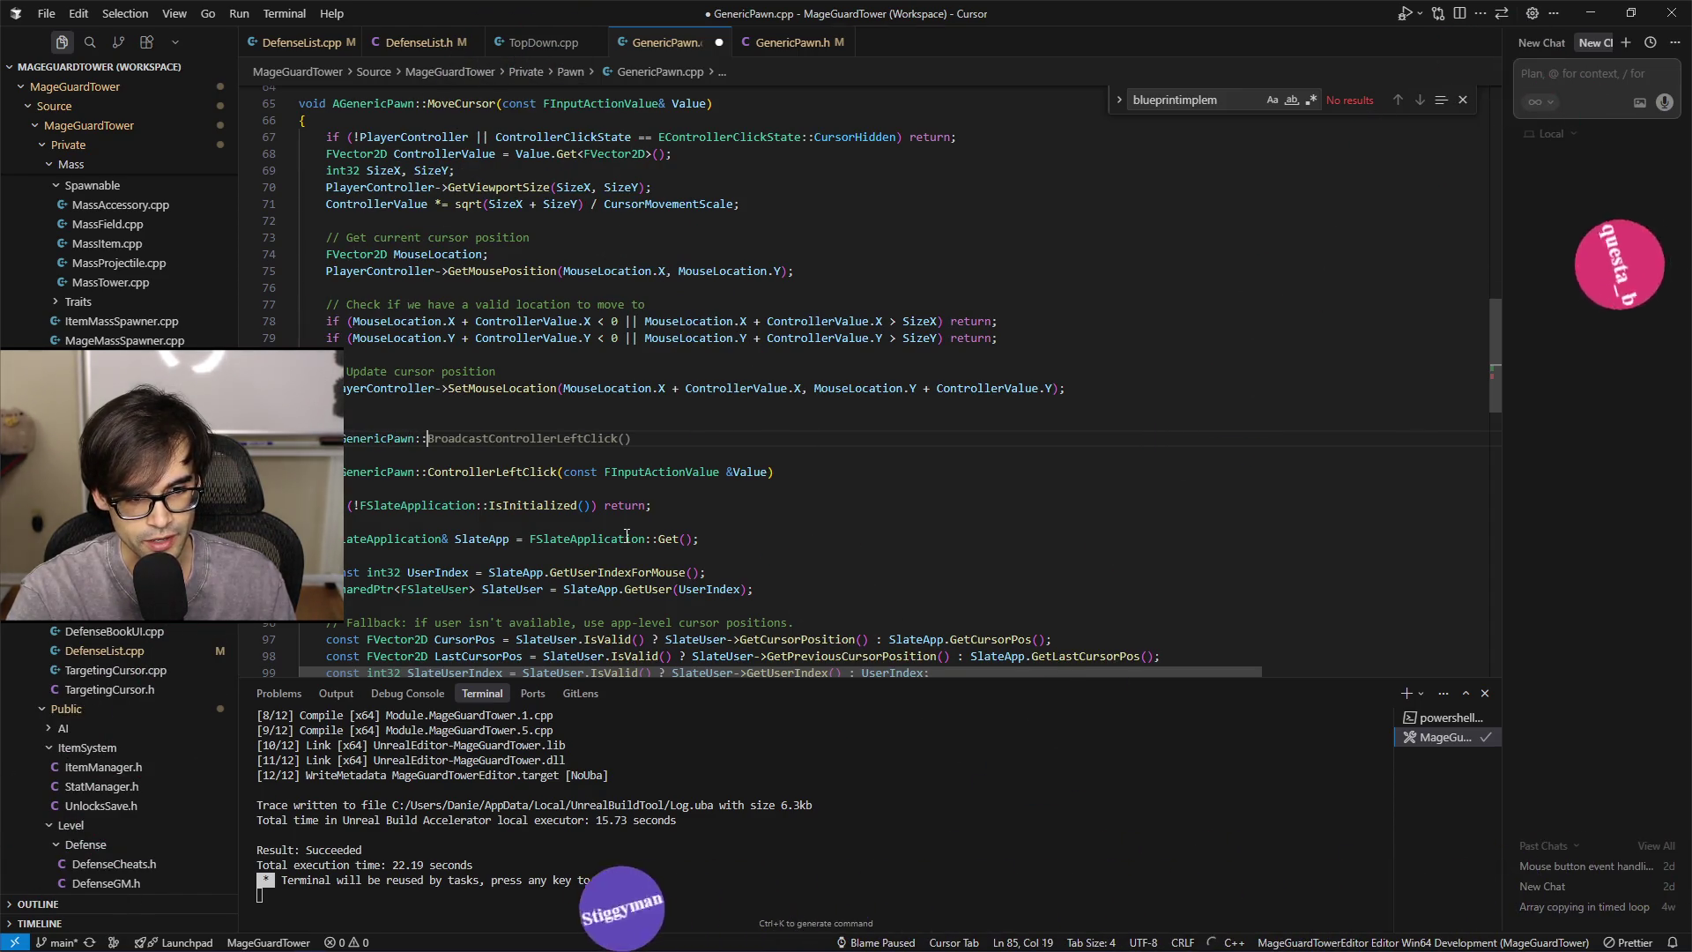
pyautogui.write('B')
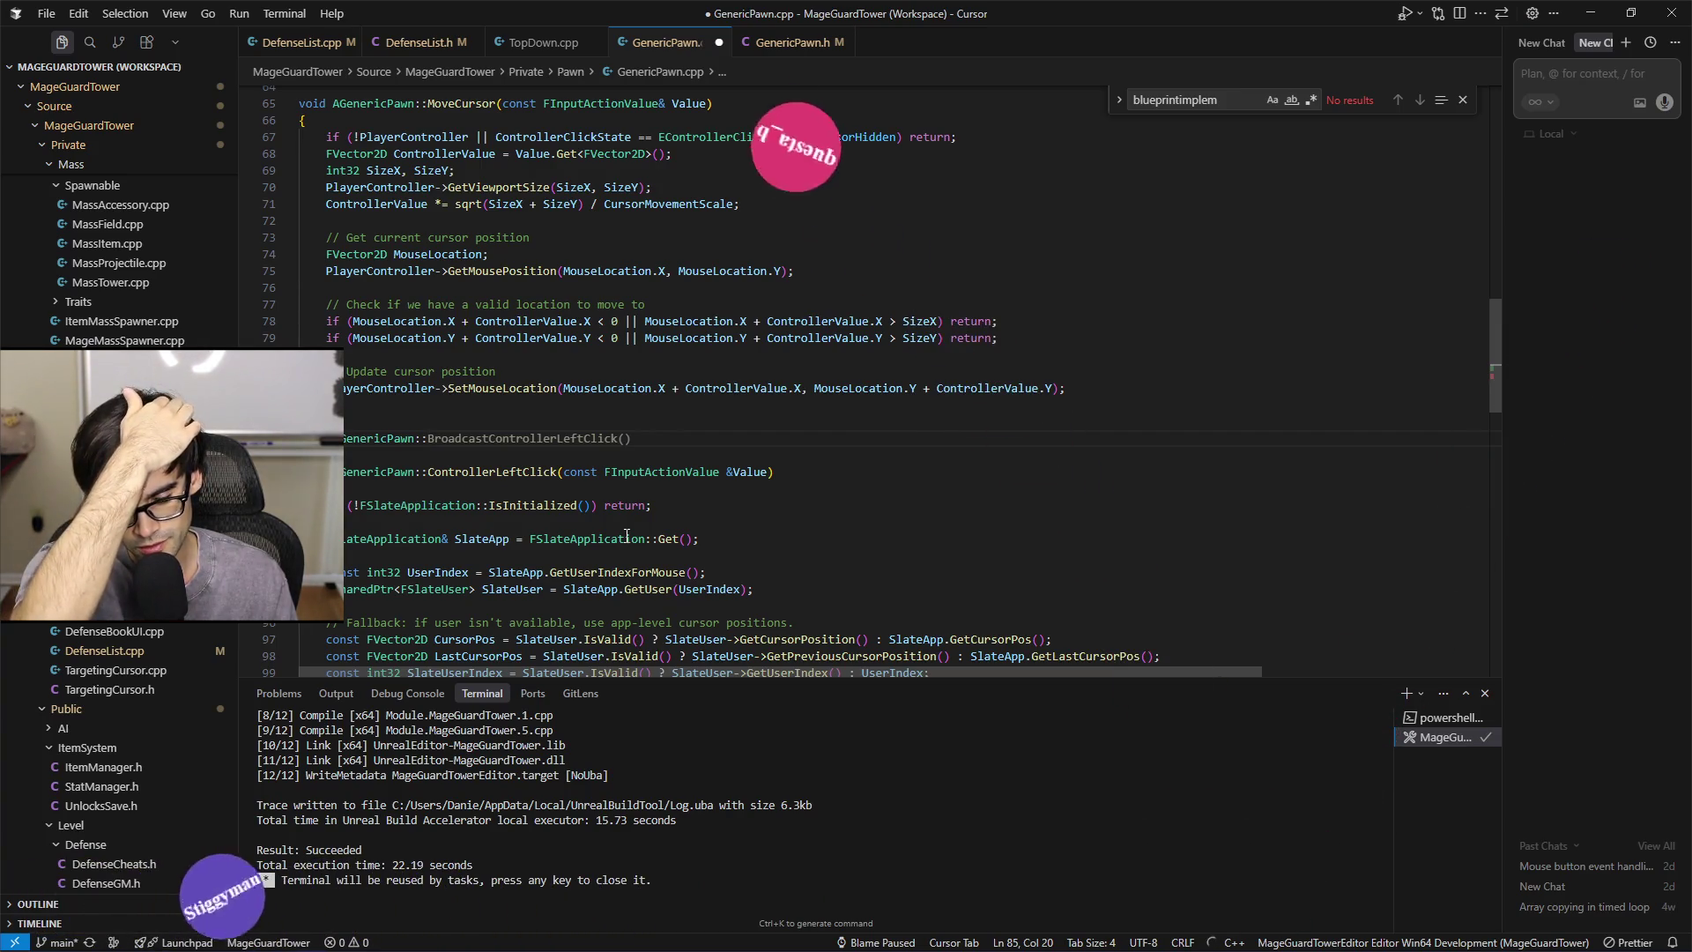
pyautogui.hotkey('ctrl', 'space')
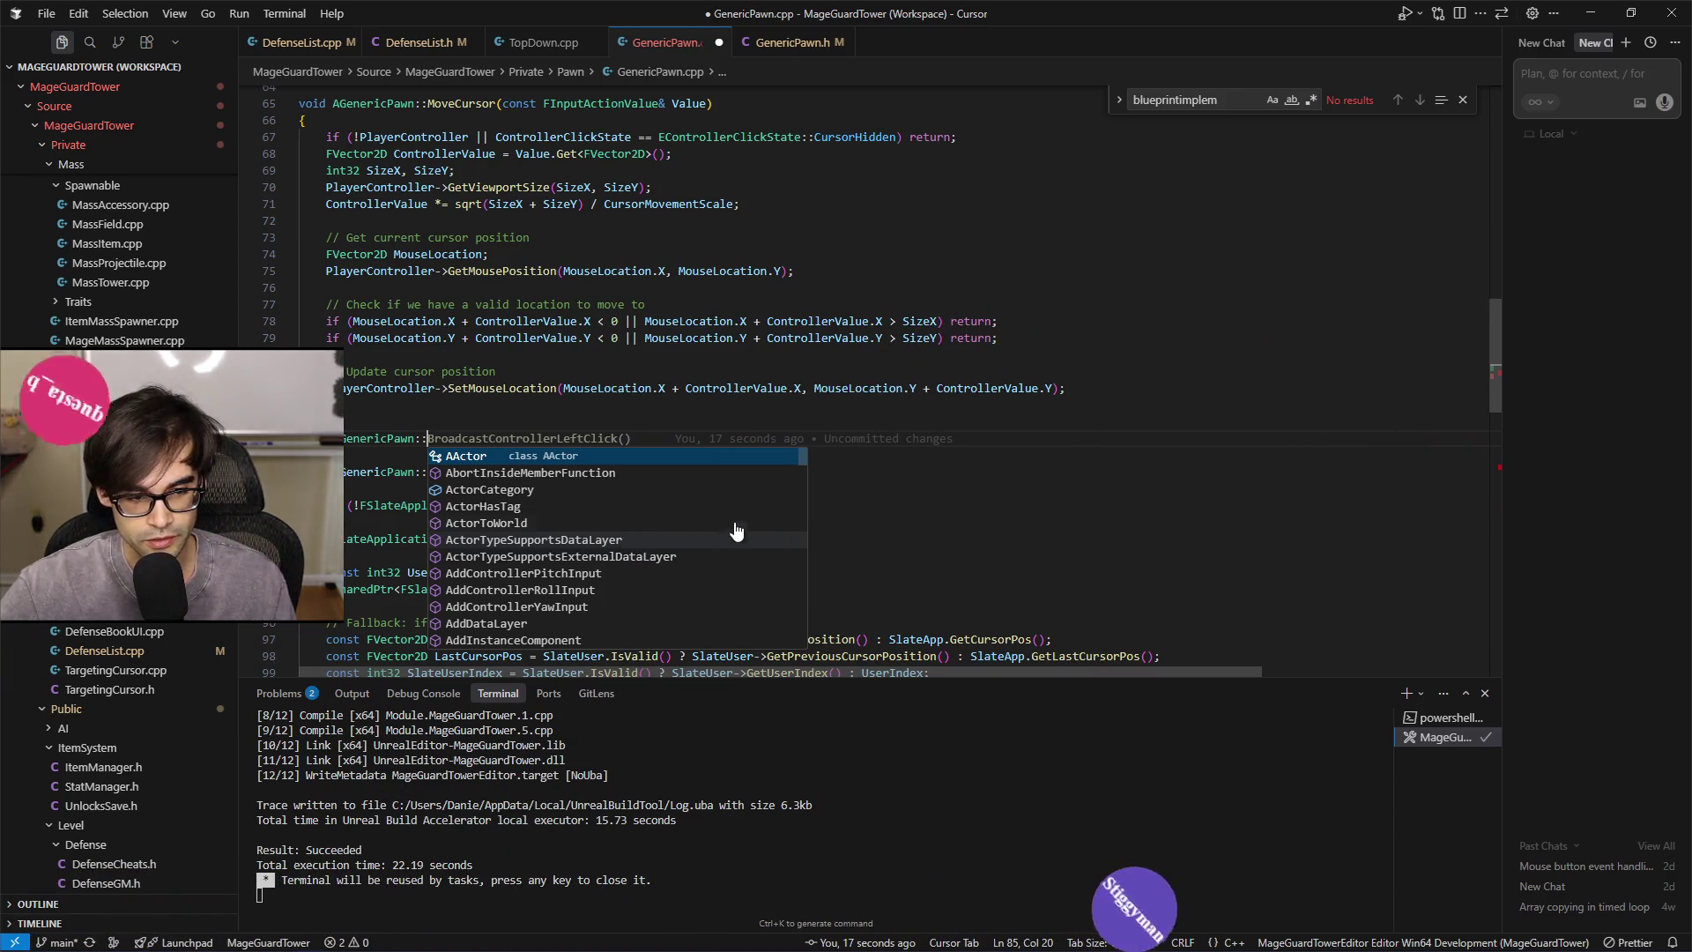
pyautogui.press('Escape')
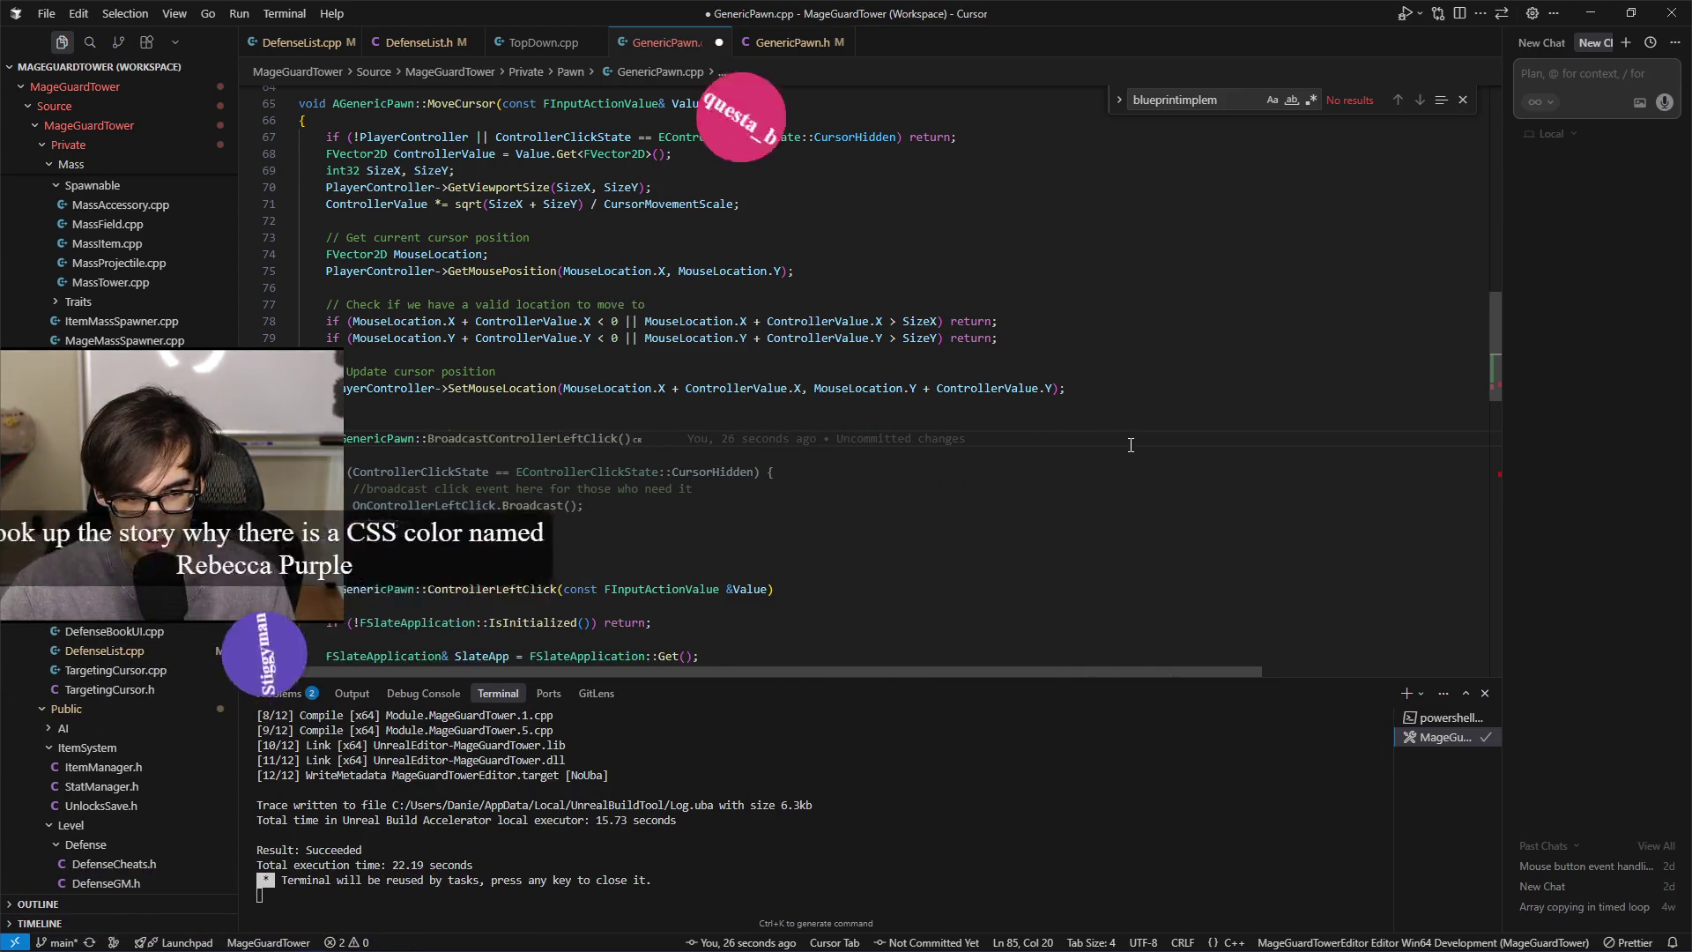
pyautogui.scroll(2, 1132, 443)
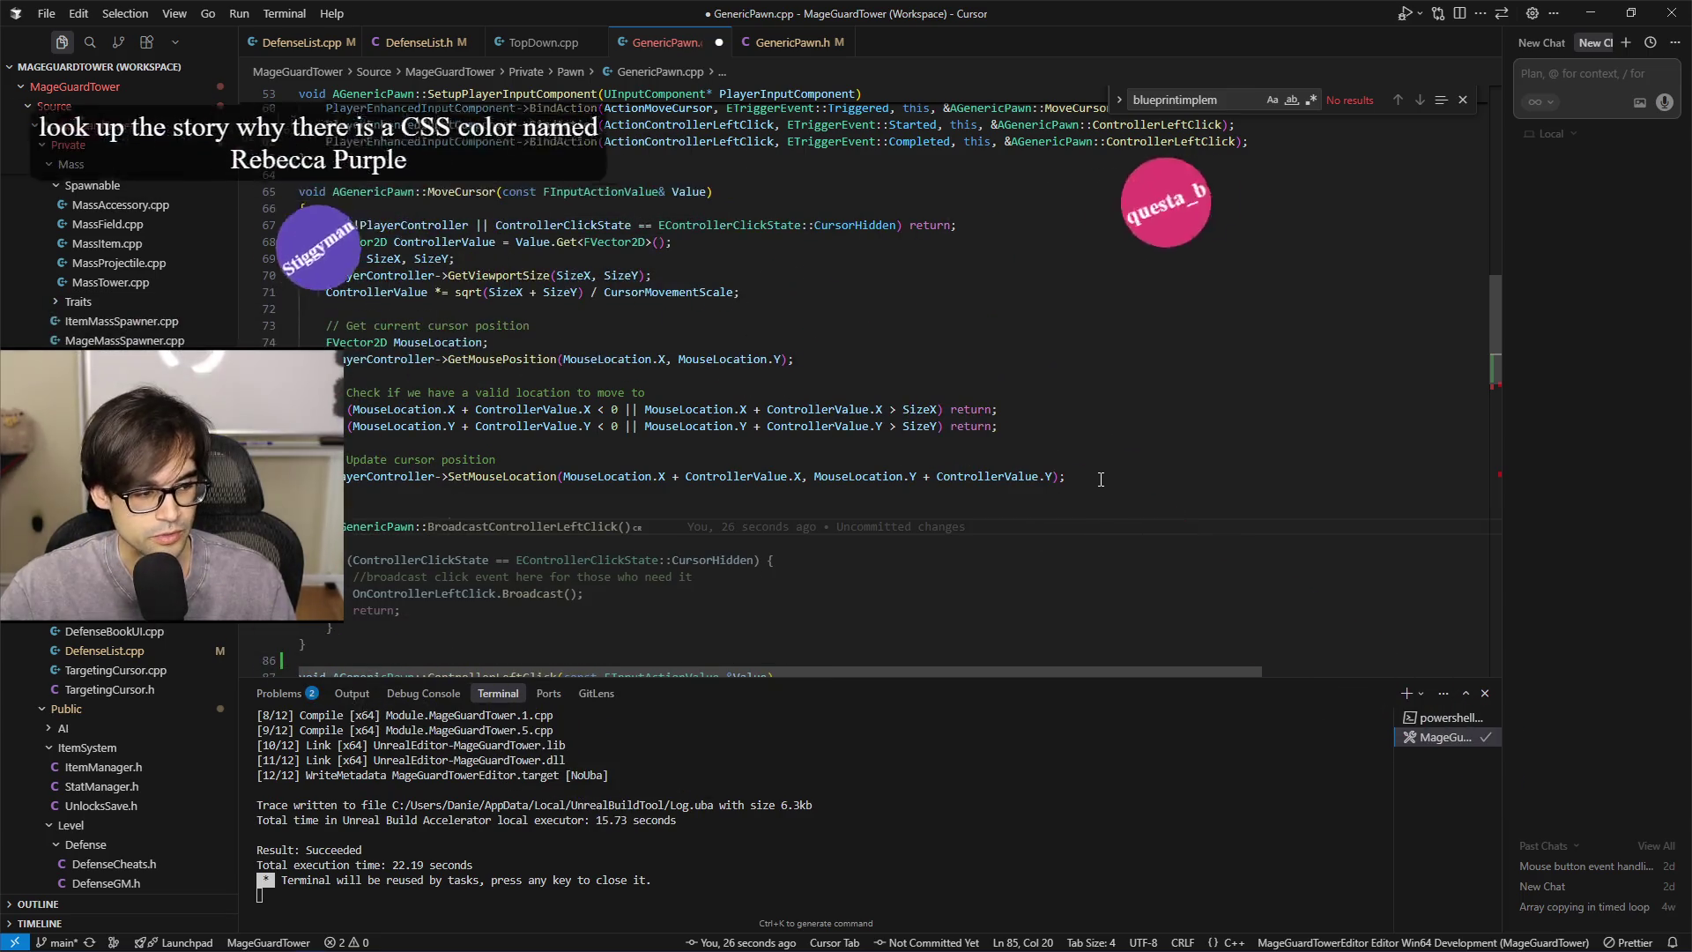
pyautogui.press('Escape')
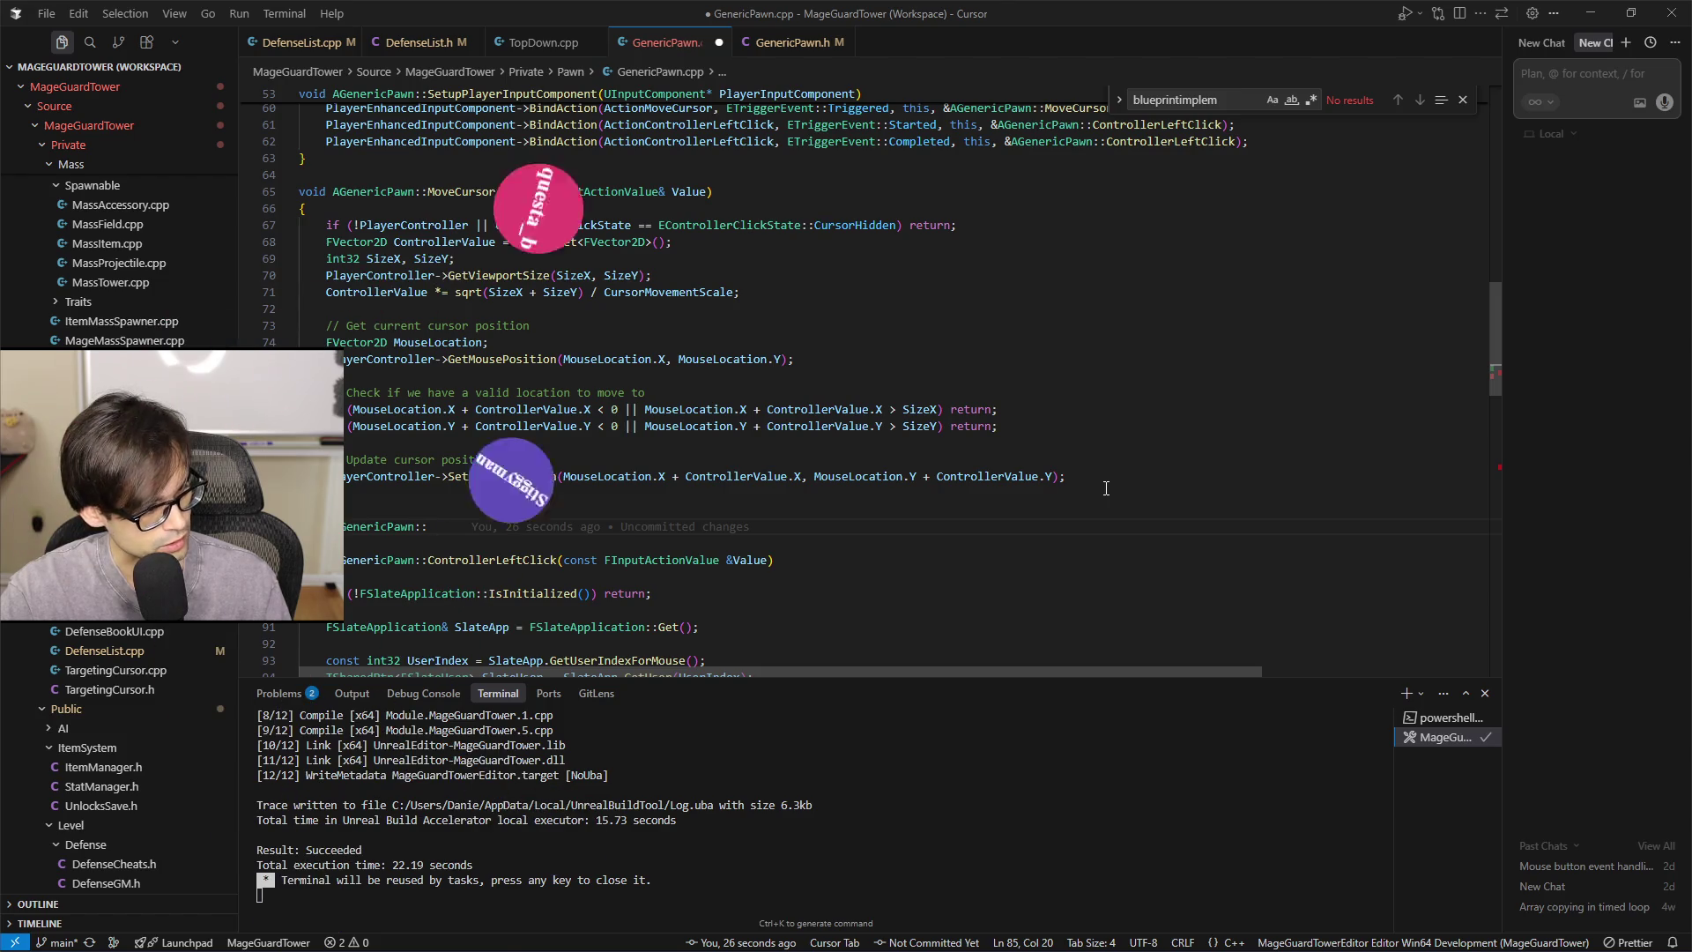
pyautogui.hotkey('alt', 'Tab')
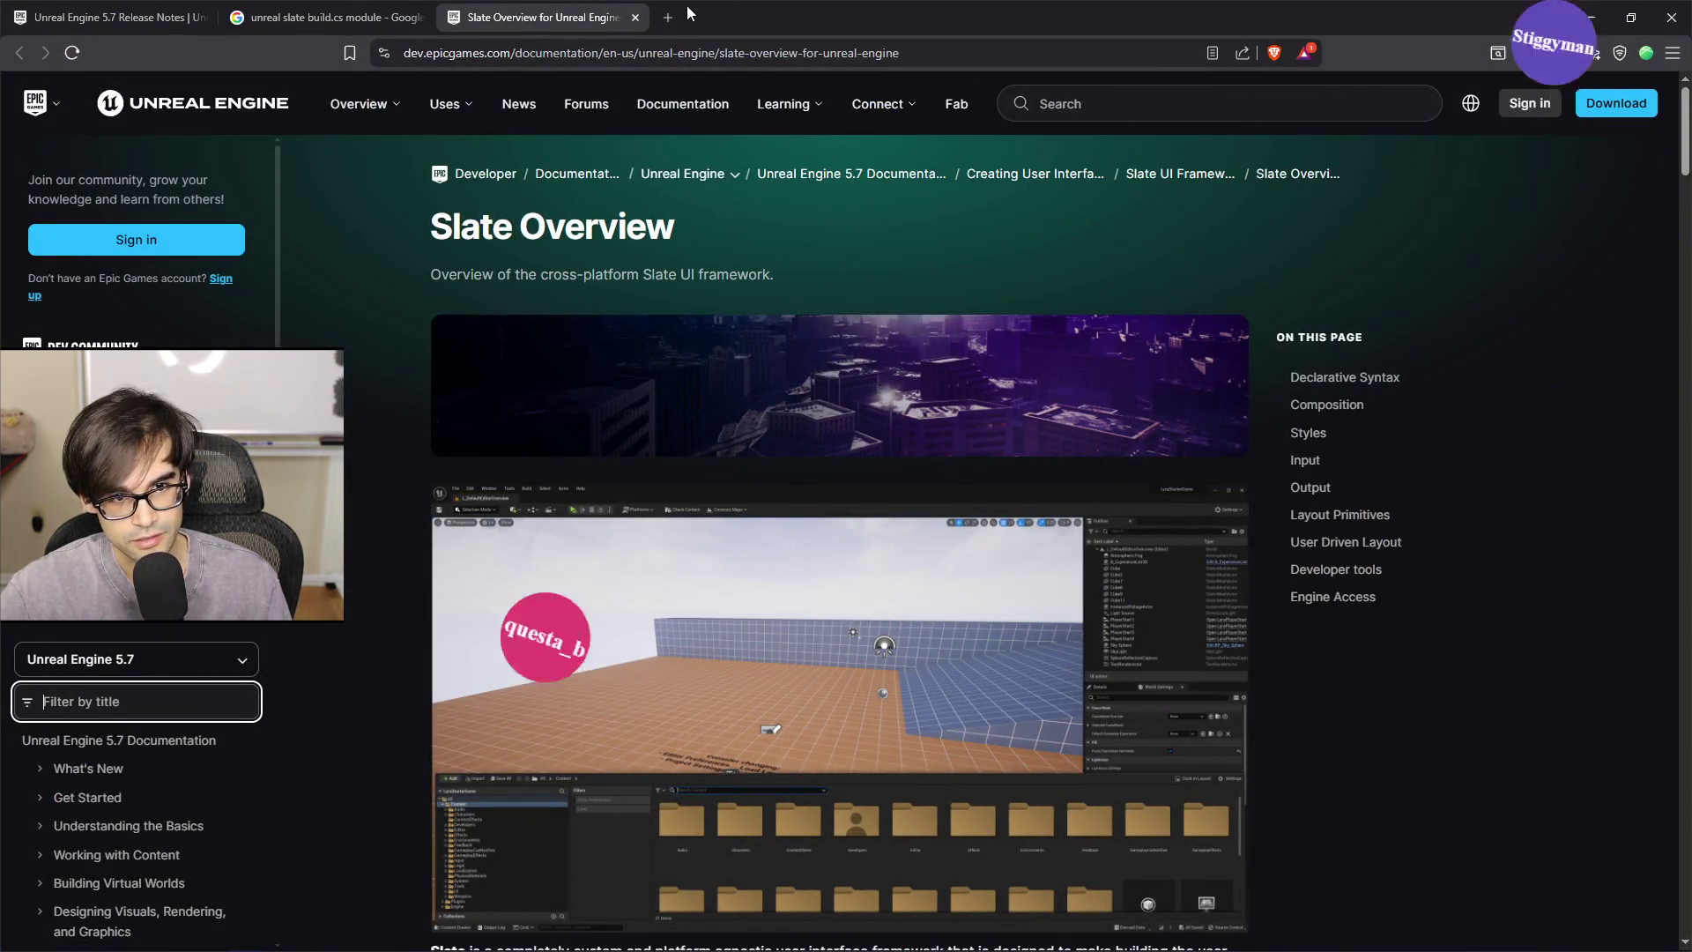
# Search 'css why is rebecca purple' in a new browser tab
pyautogui.click(670, 17)
pyautogui.write('css')
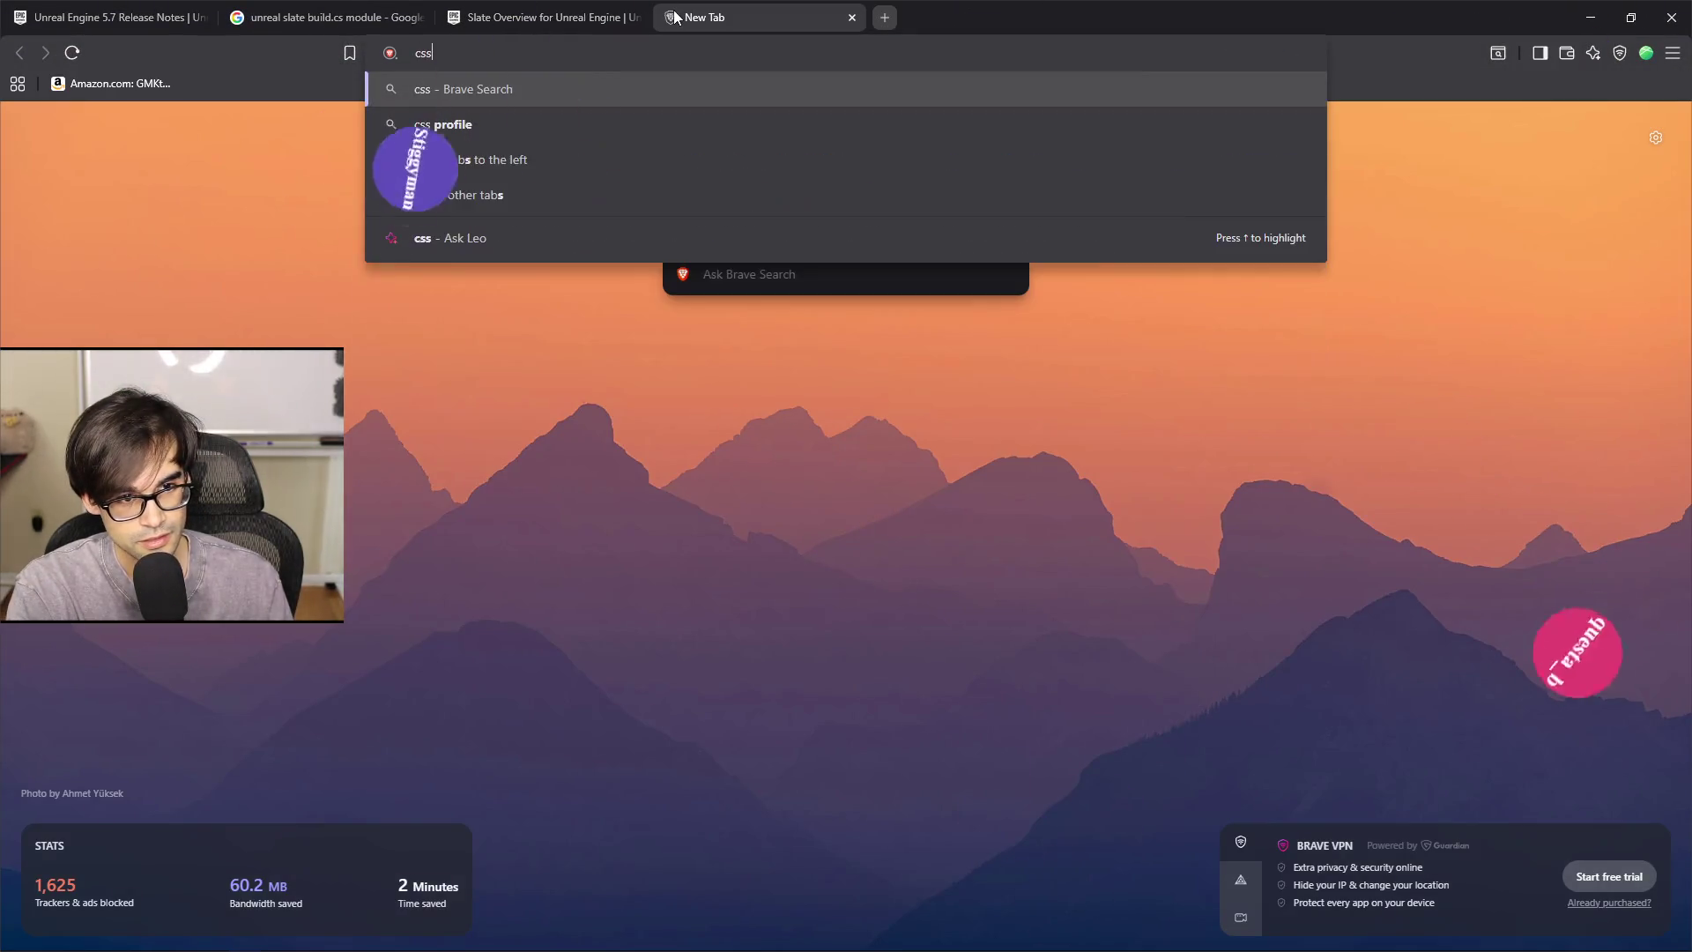
pyautogui.press('BackSpace')
pyautogui.press('BackSpace')
pyautogui.press('BackSpace')
pyautogui.write('css why ')
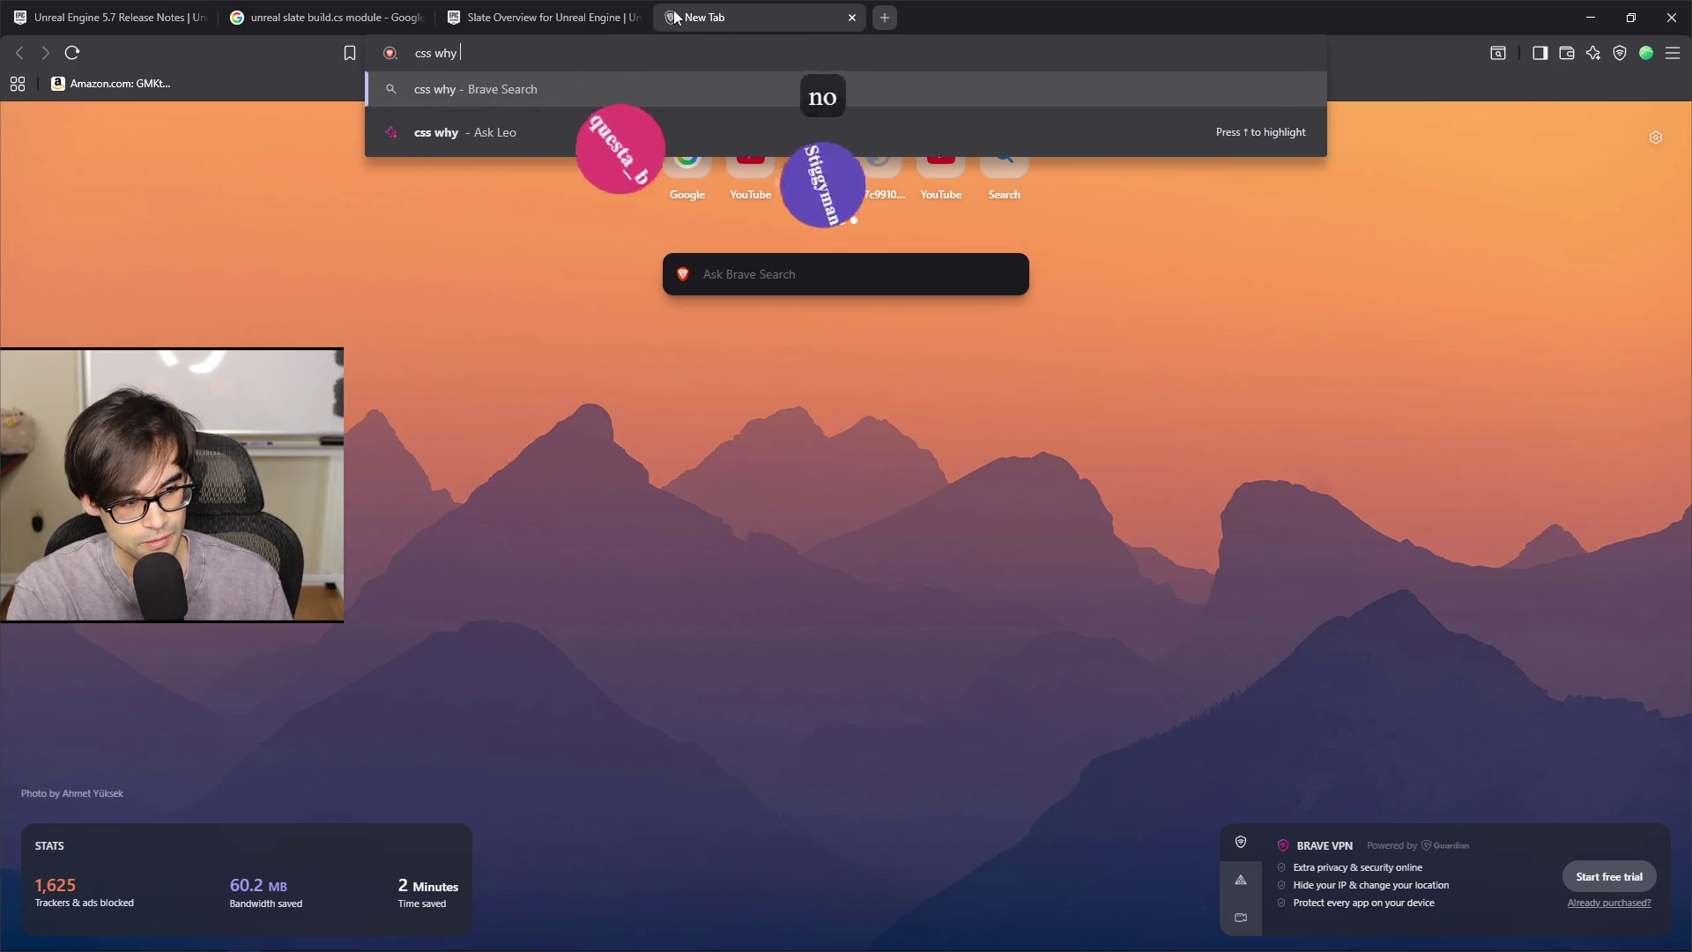
pyautogui.write('is rebecaca')
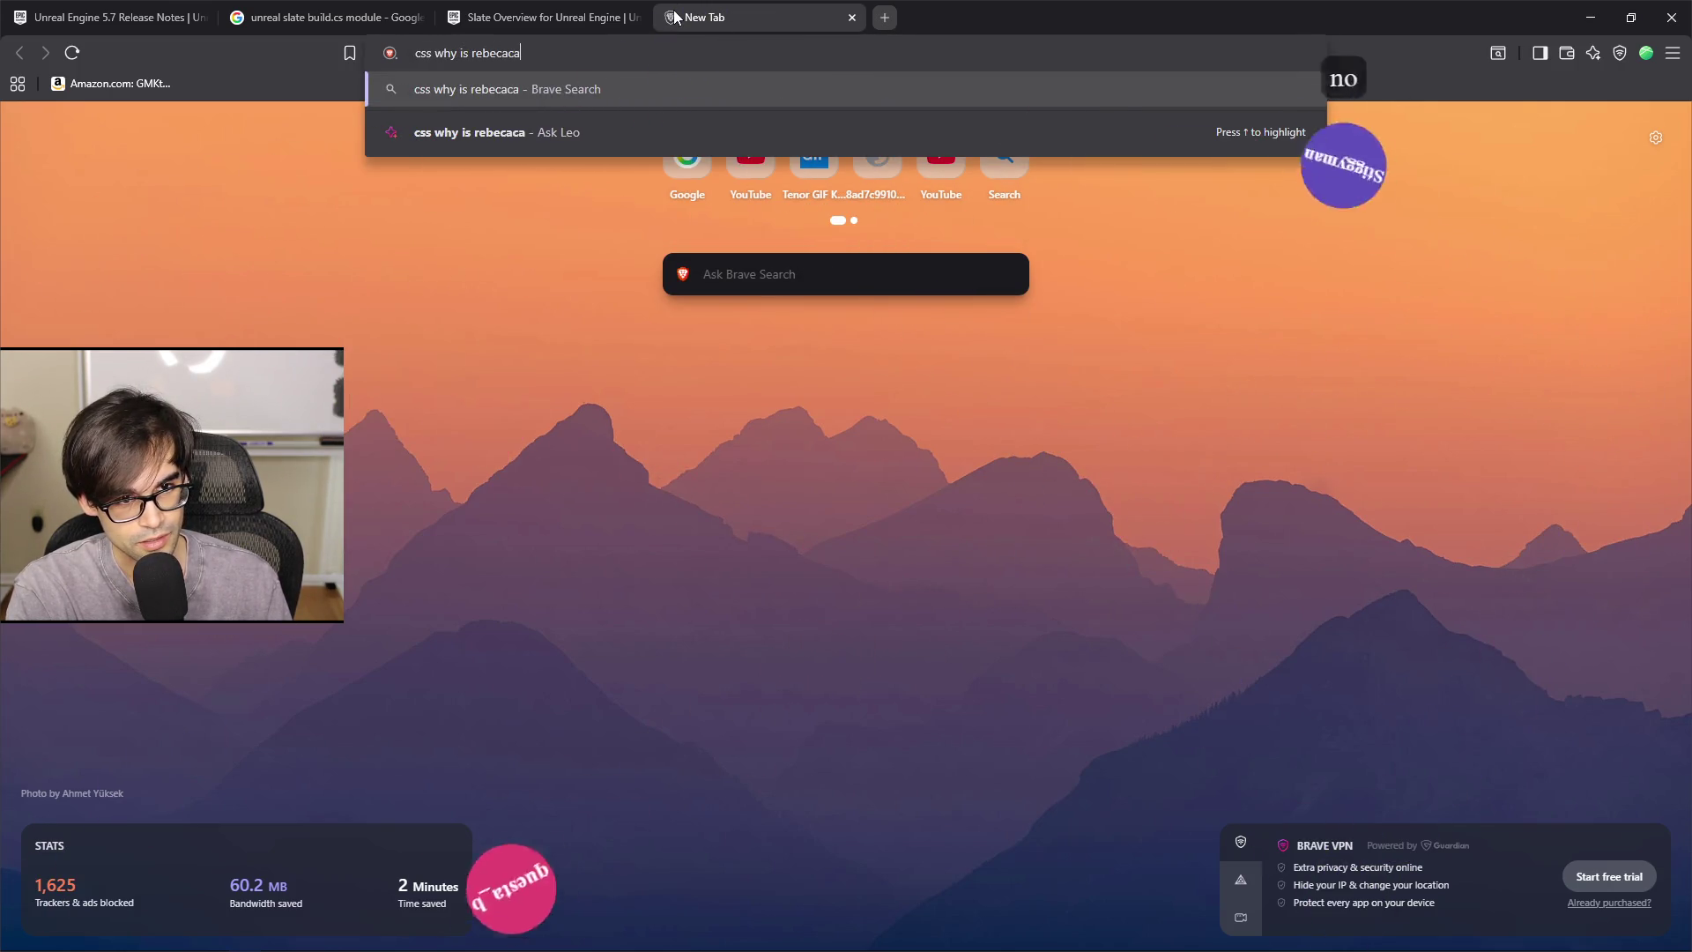
pyautogui.press('BackSpace')
pyautogui.press('BackSpace')
pyautogui.press('BackSpace')
pyautogui.write('ca purple')
pyautogui.press('Return')
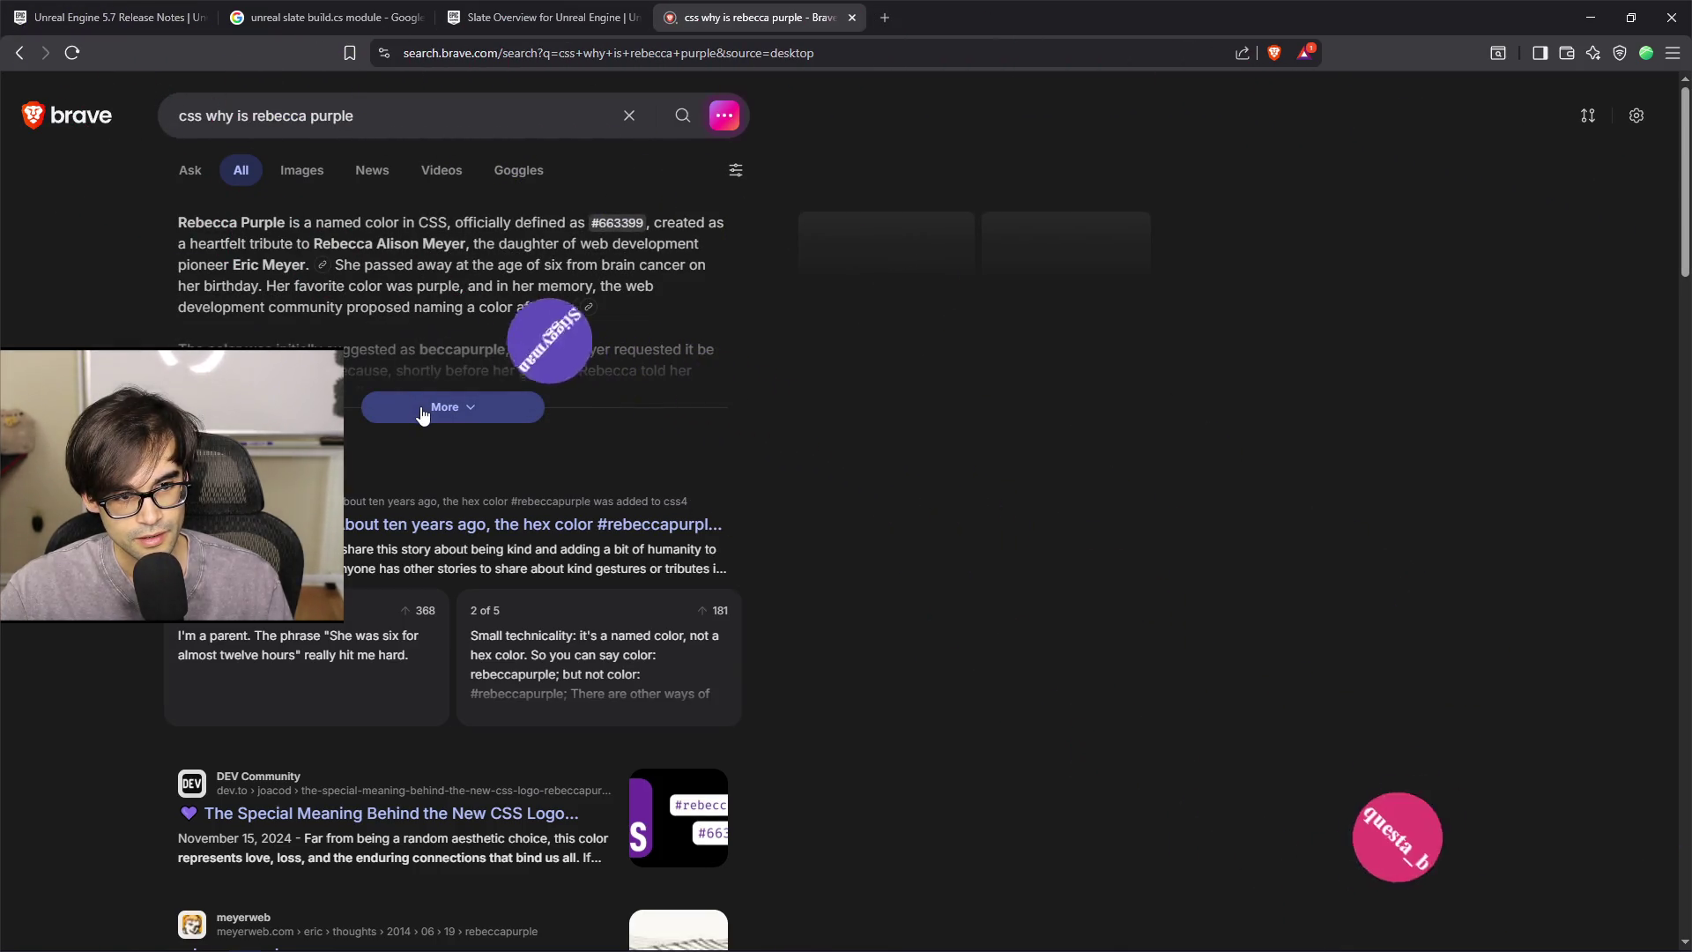
# Read the expanded AI summary, then close the search tab and minimize the browser
pyautogui.click(422, 412)
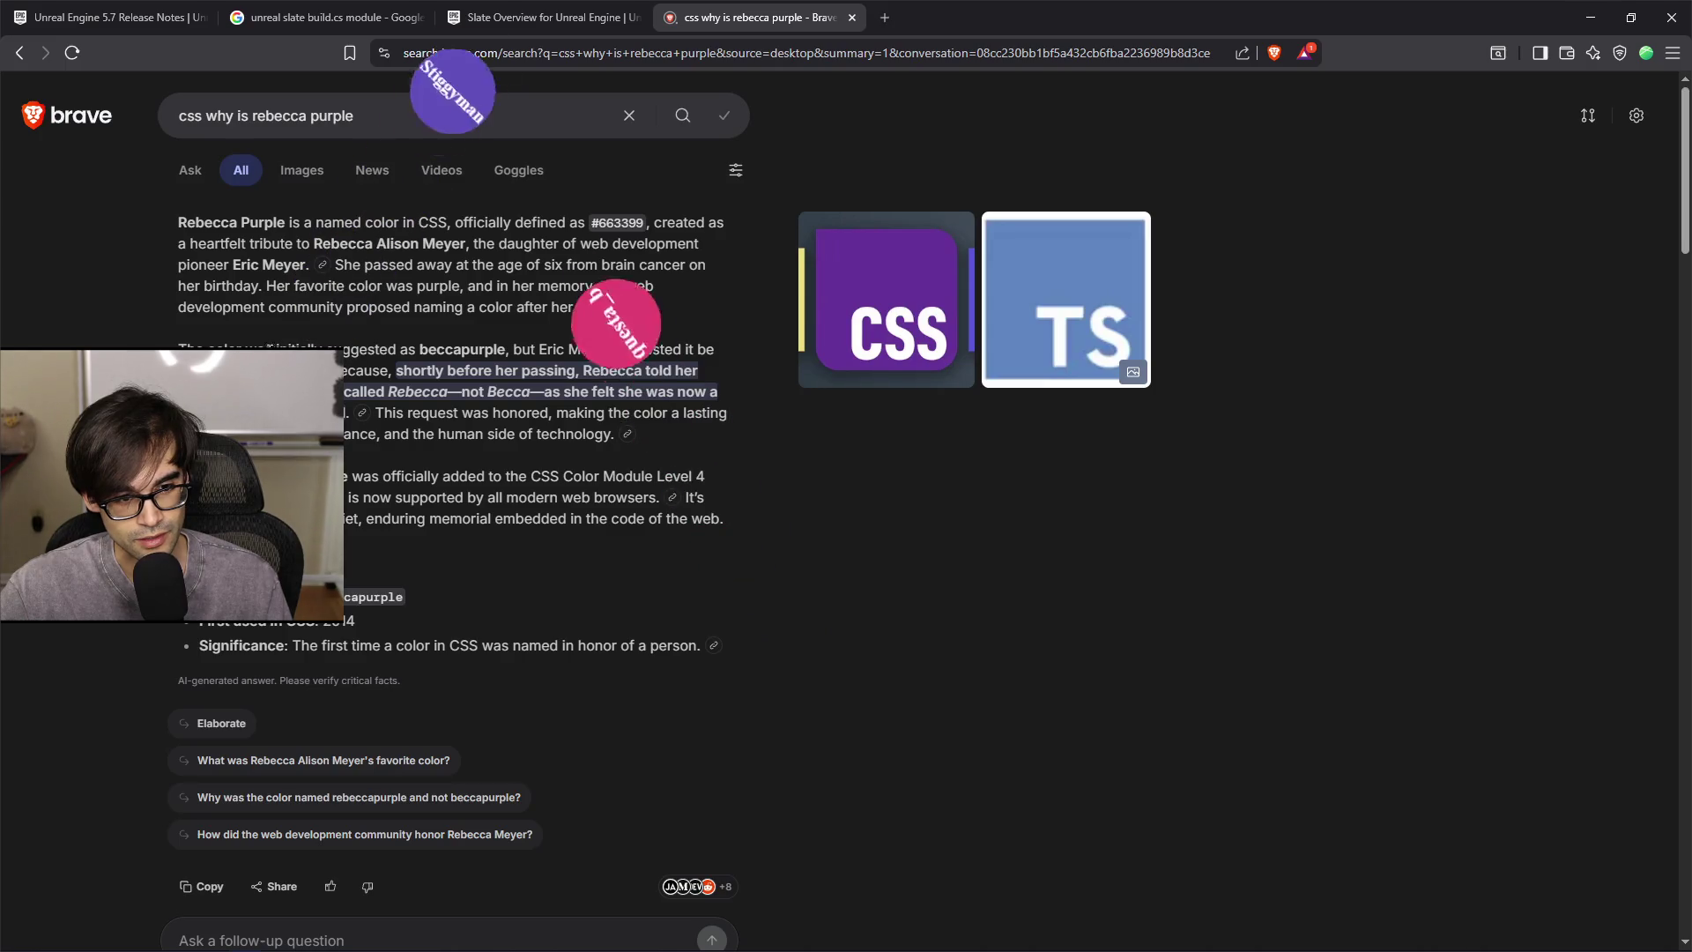
pyautogui.scroll(-3, 717, 455)
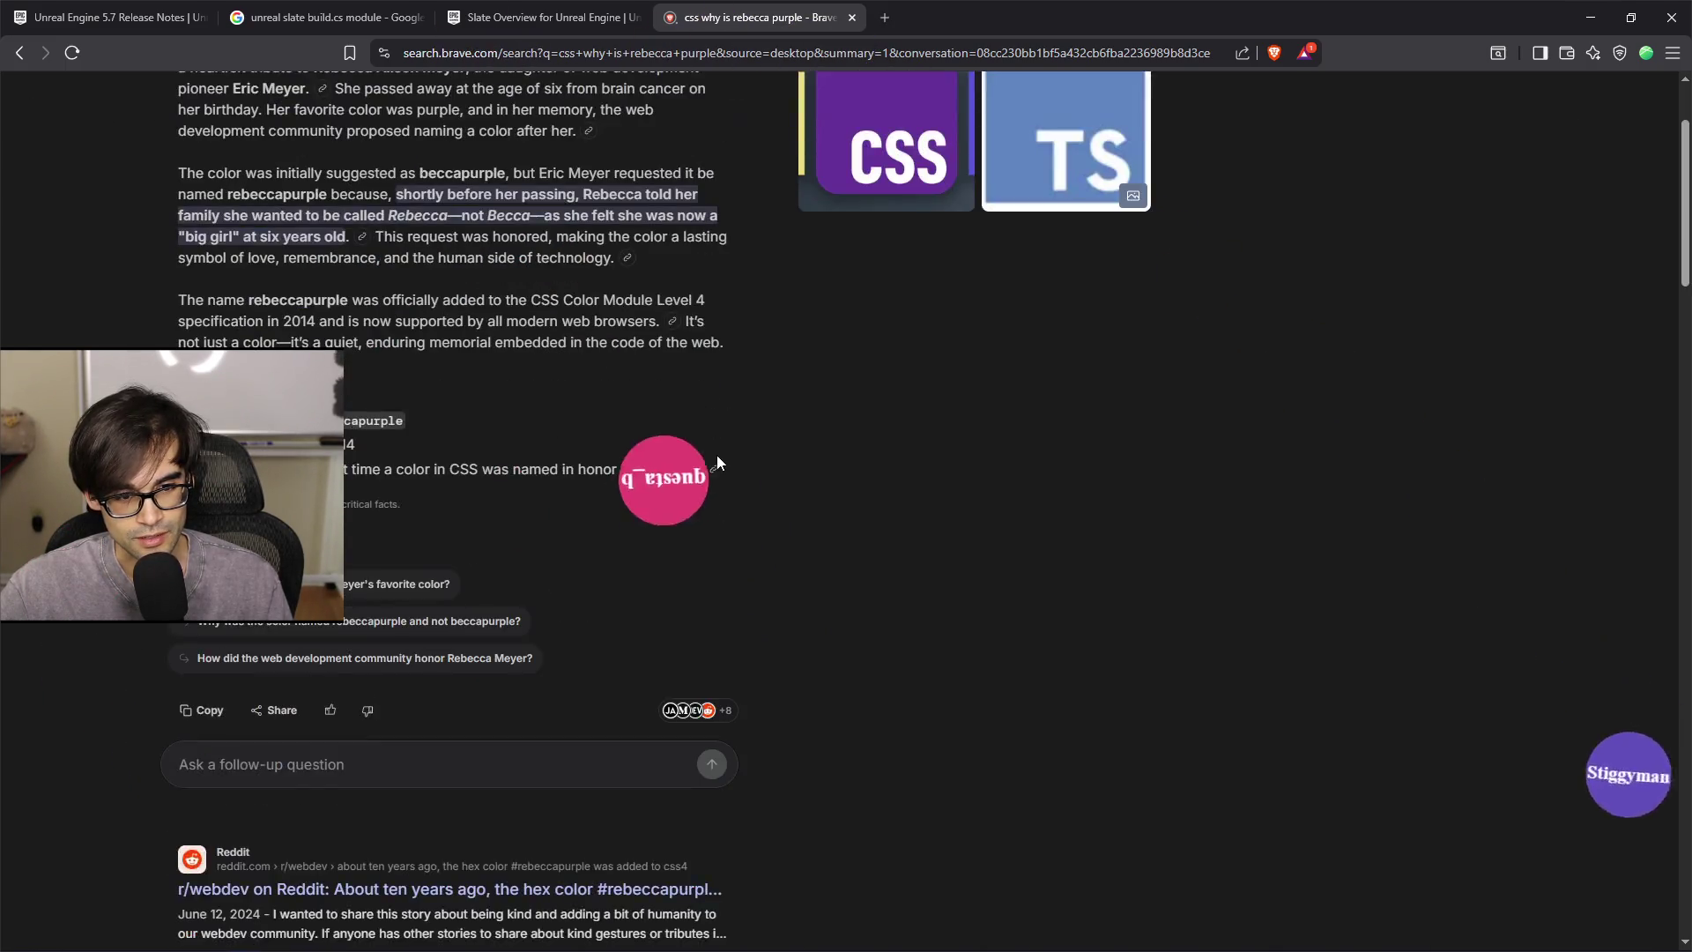
pyautogui.scroll(3, 717, 455)
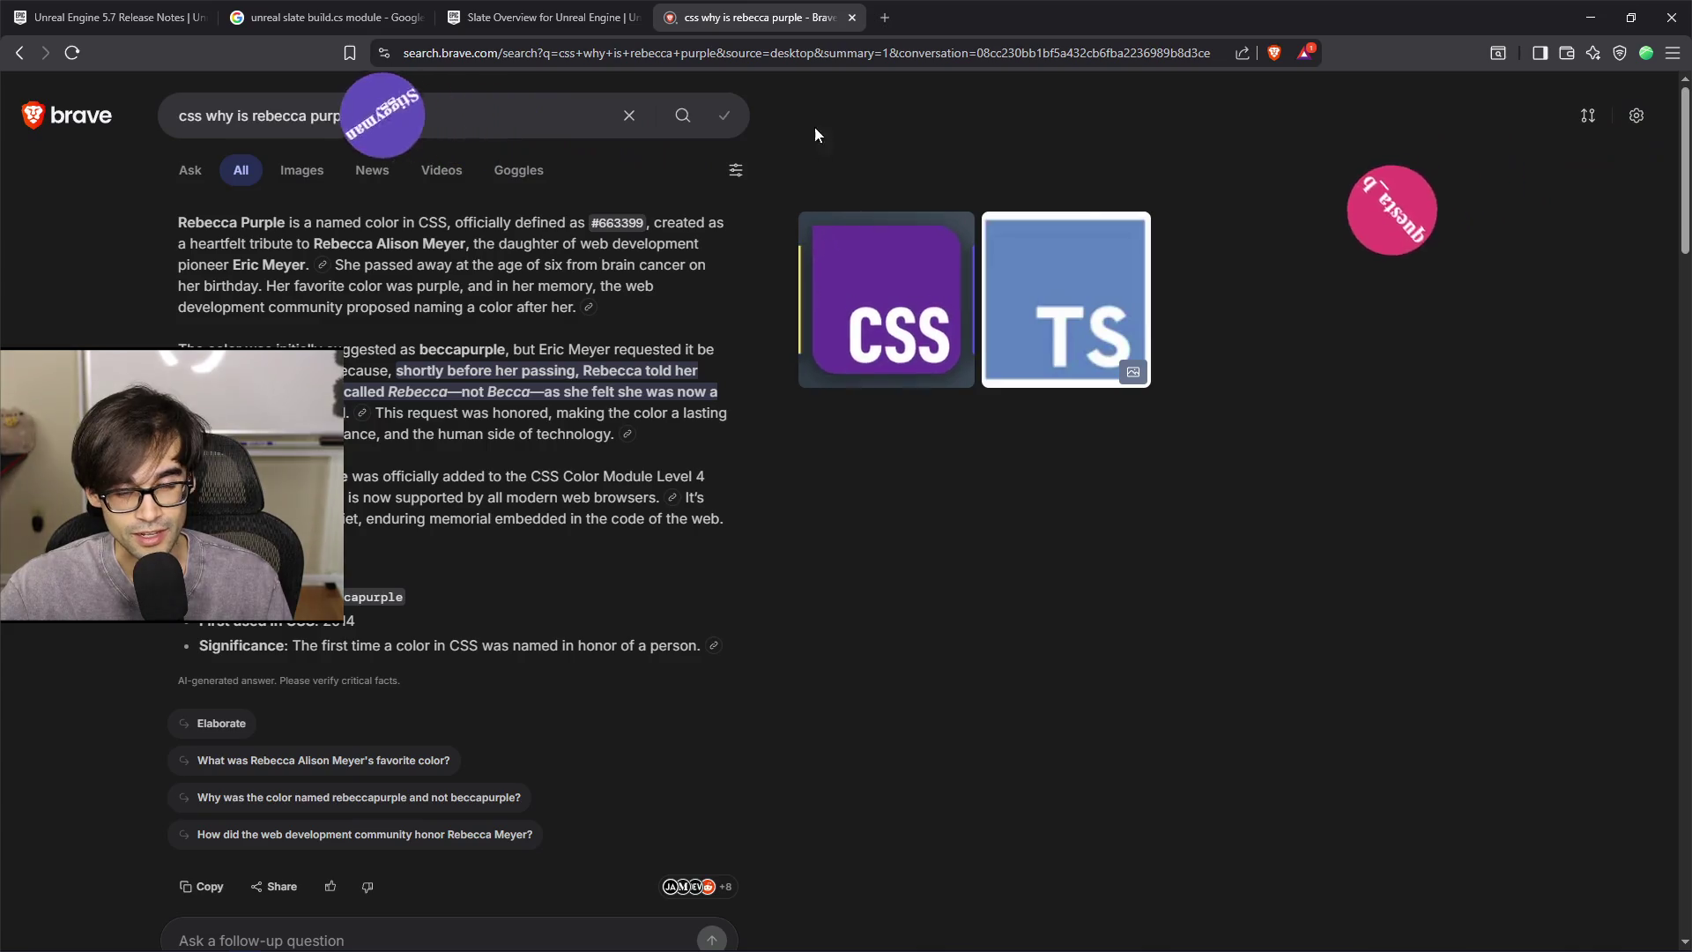
pyautogui.hotkey('ctrl', 'w')
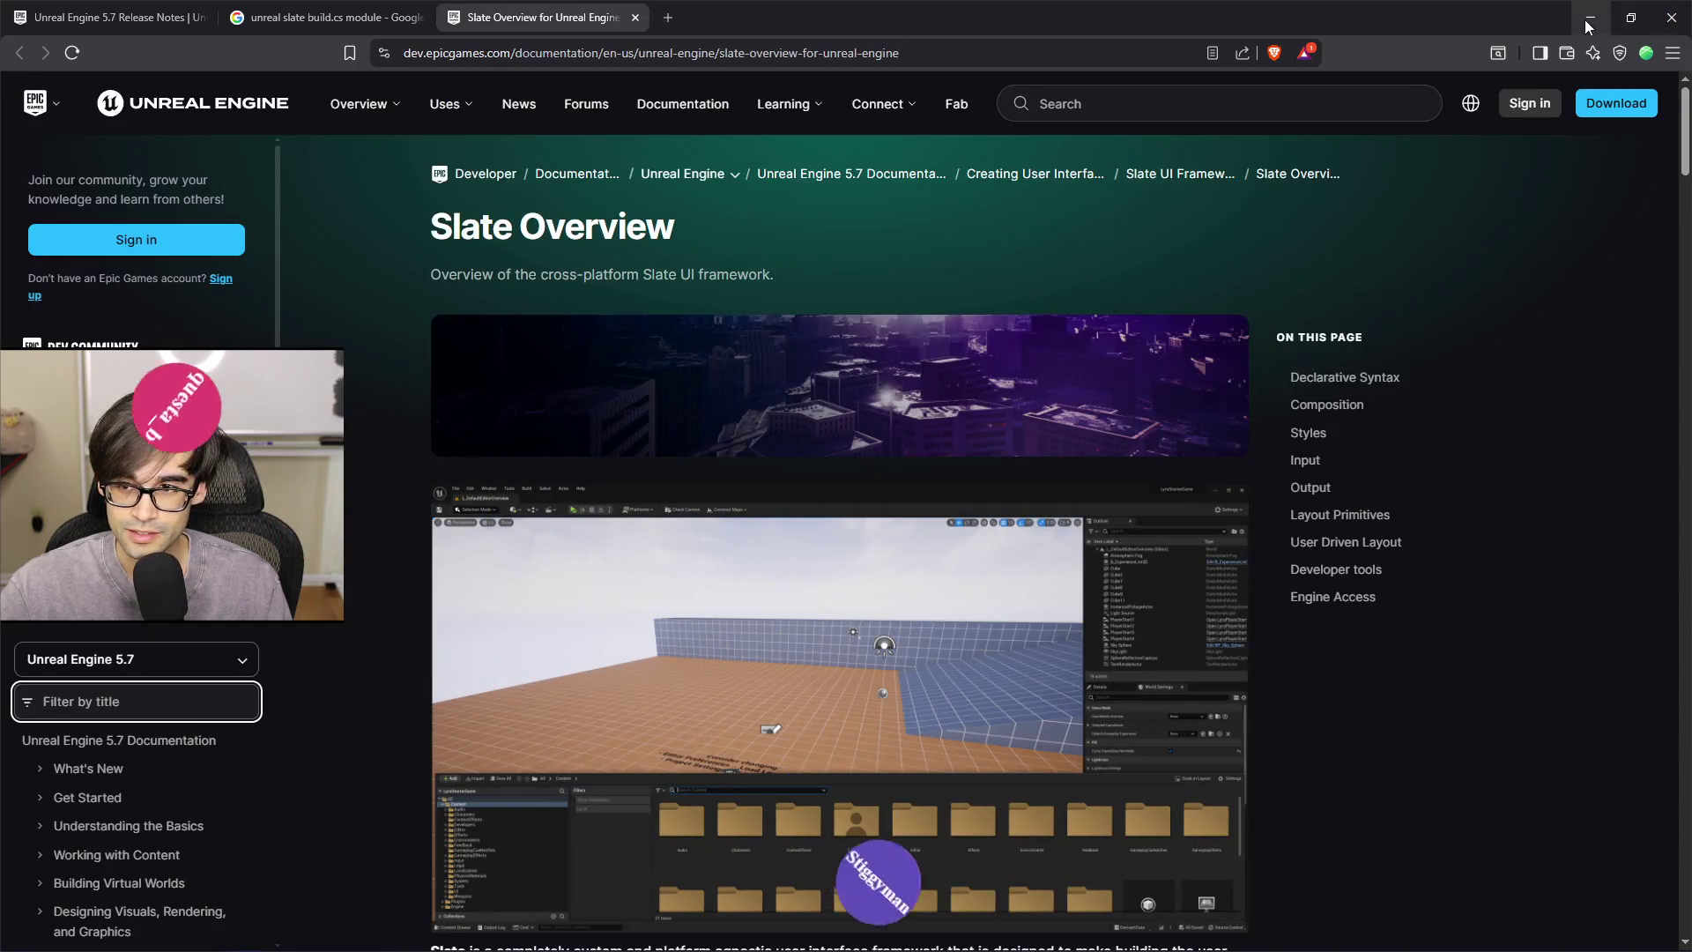
pyautogui.click(1587, 21)
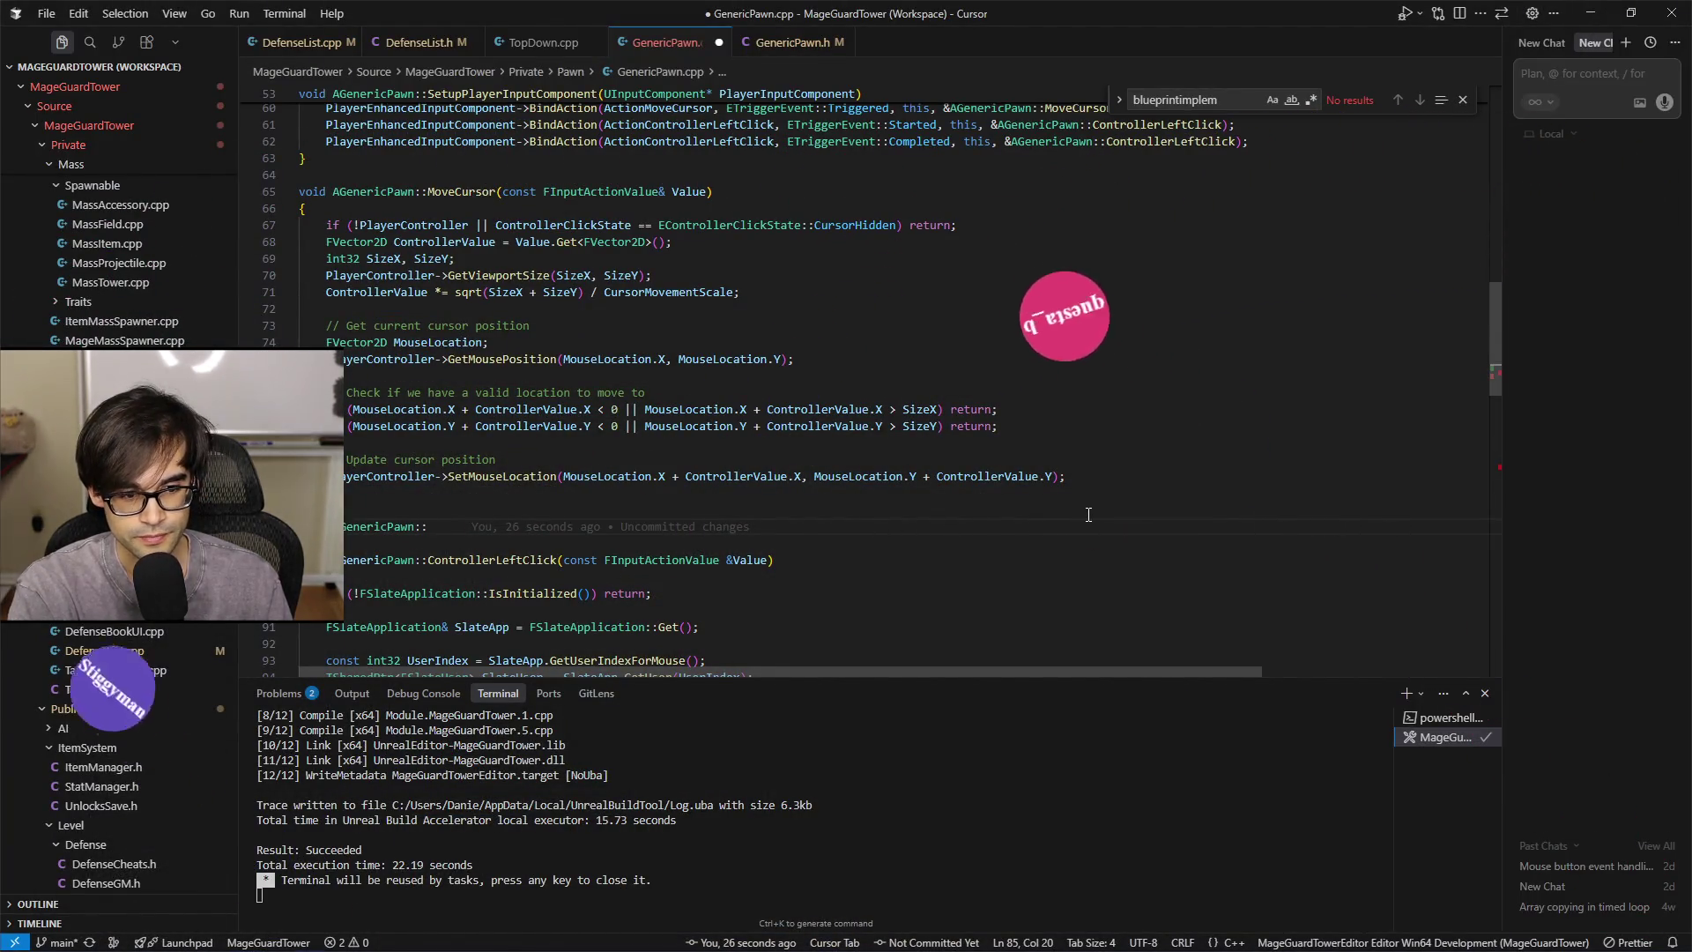
# Accept the suggested ControllerCompleteClick function with its OnControllerLeftClick broadcast body
pyautogui.write('Contrller')
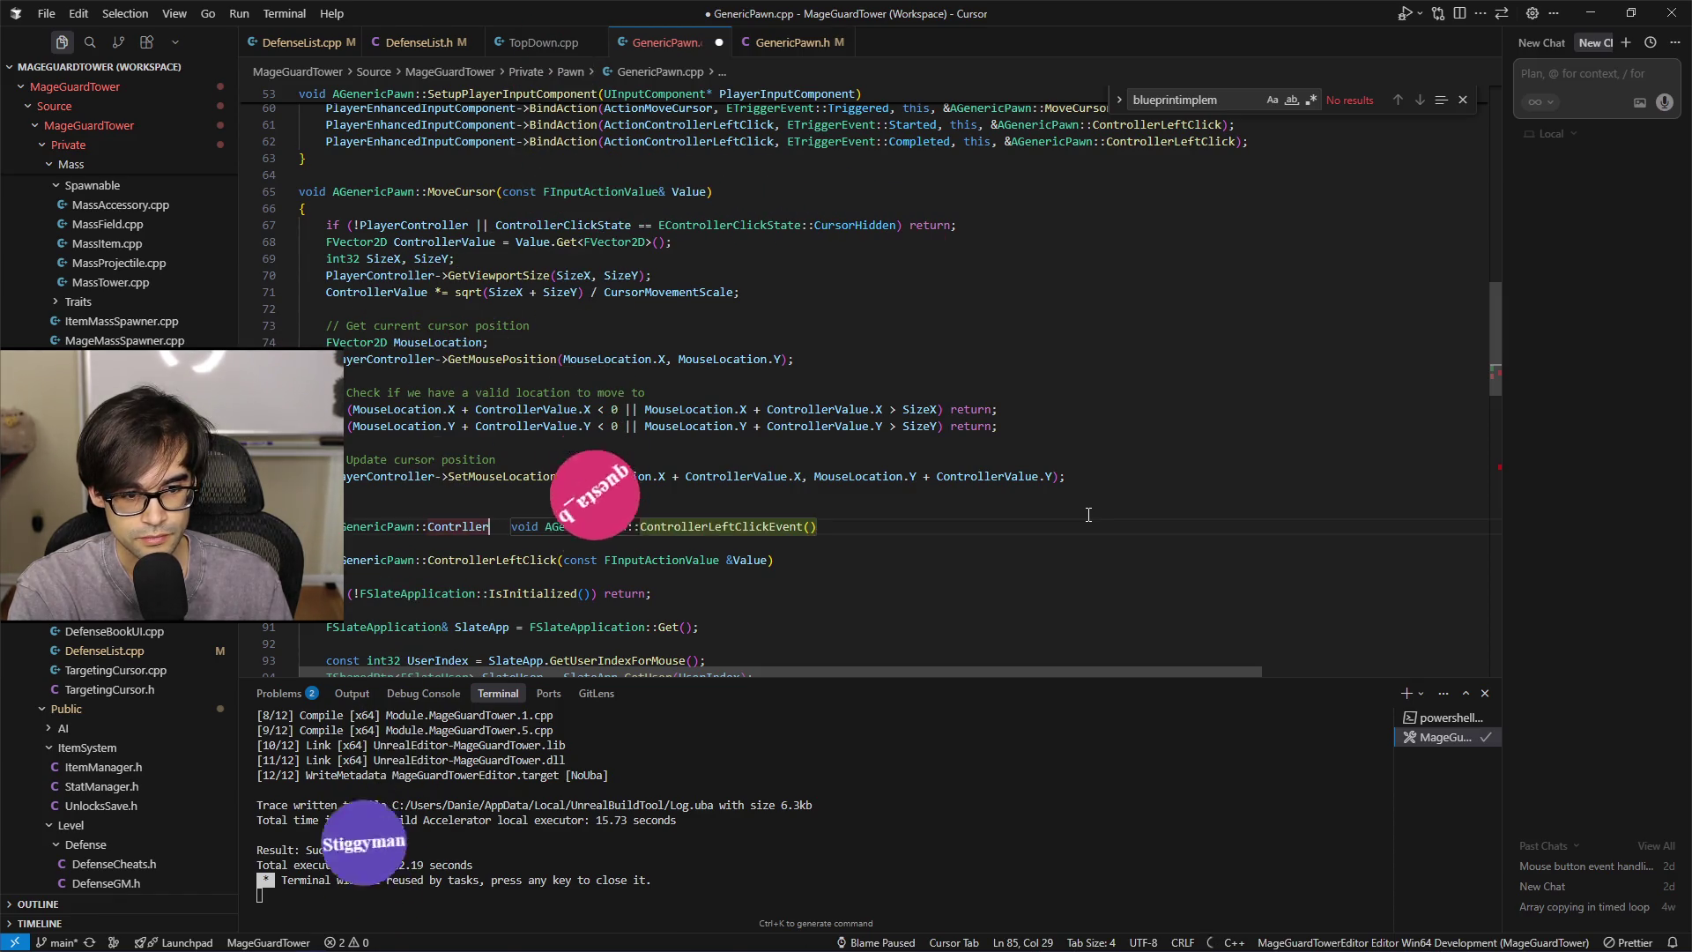
pyautogui.press('BackSpace')
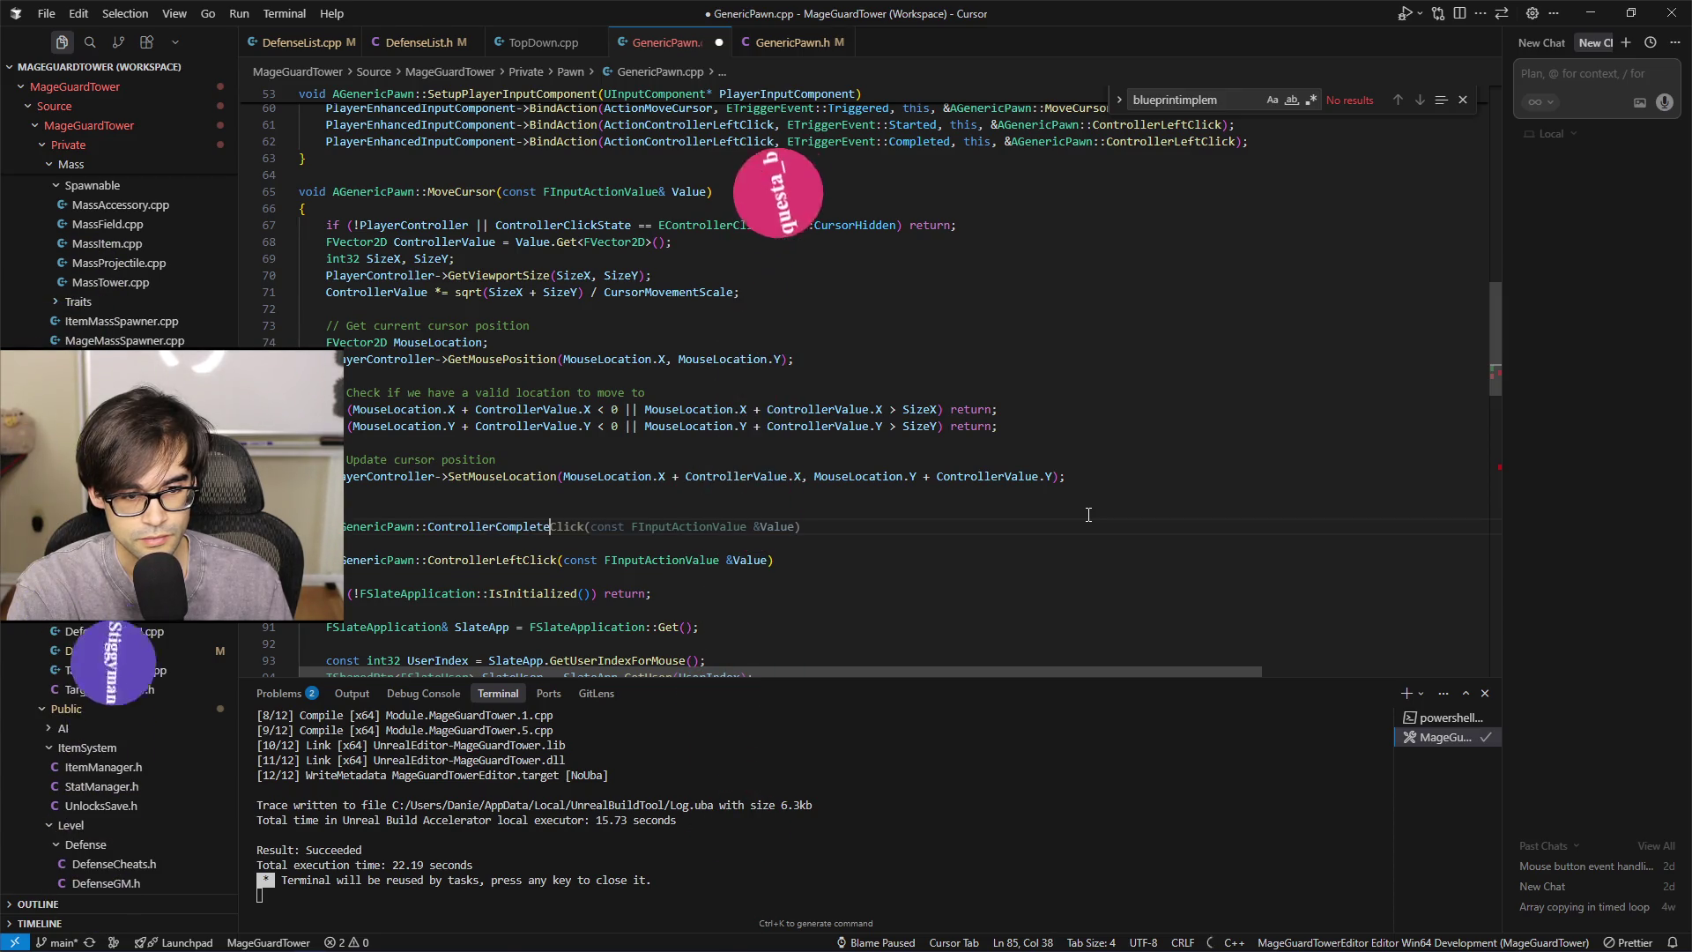
pyautogui.press('Tab')
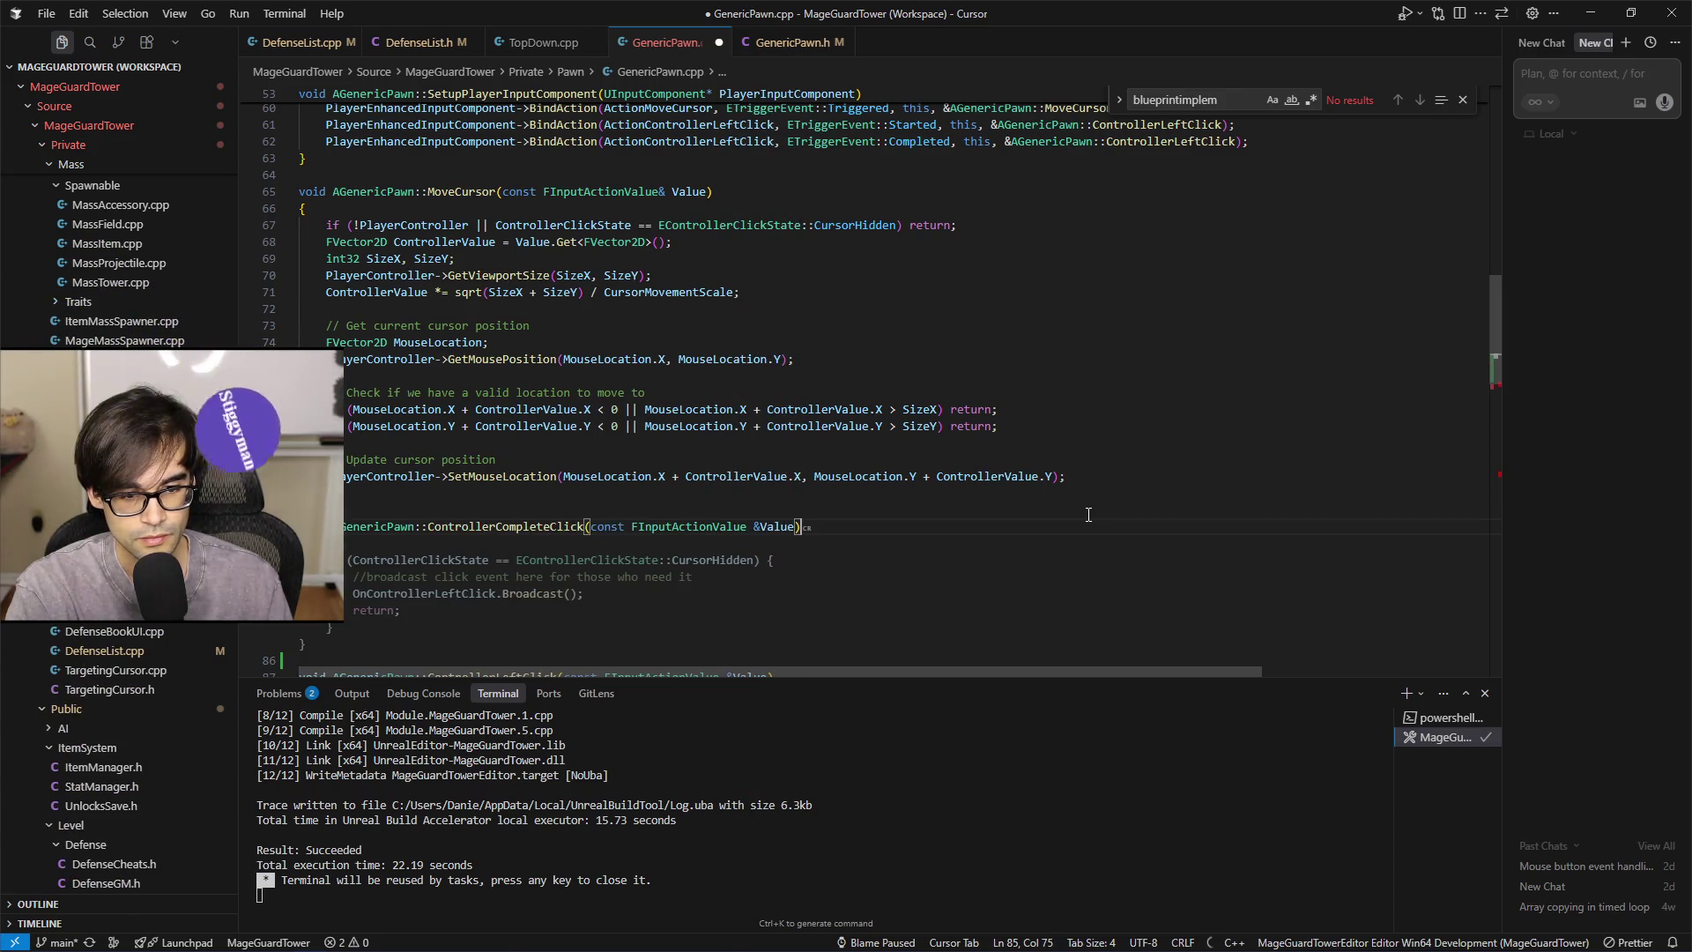
# Return to the end of the last BindAction line in SetupPlayerInputComponent
pyautogui.scroll(-5, 1088, 515)
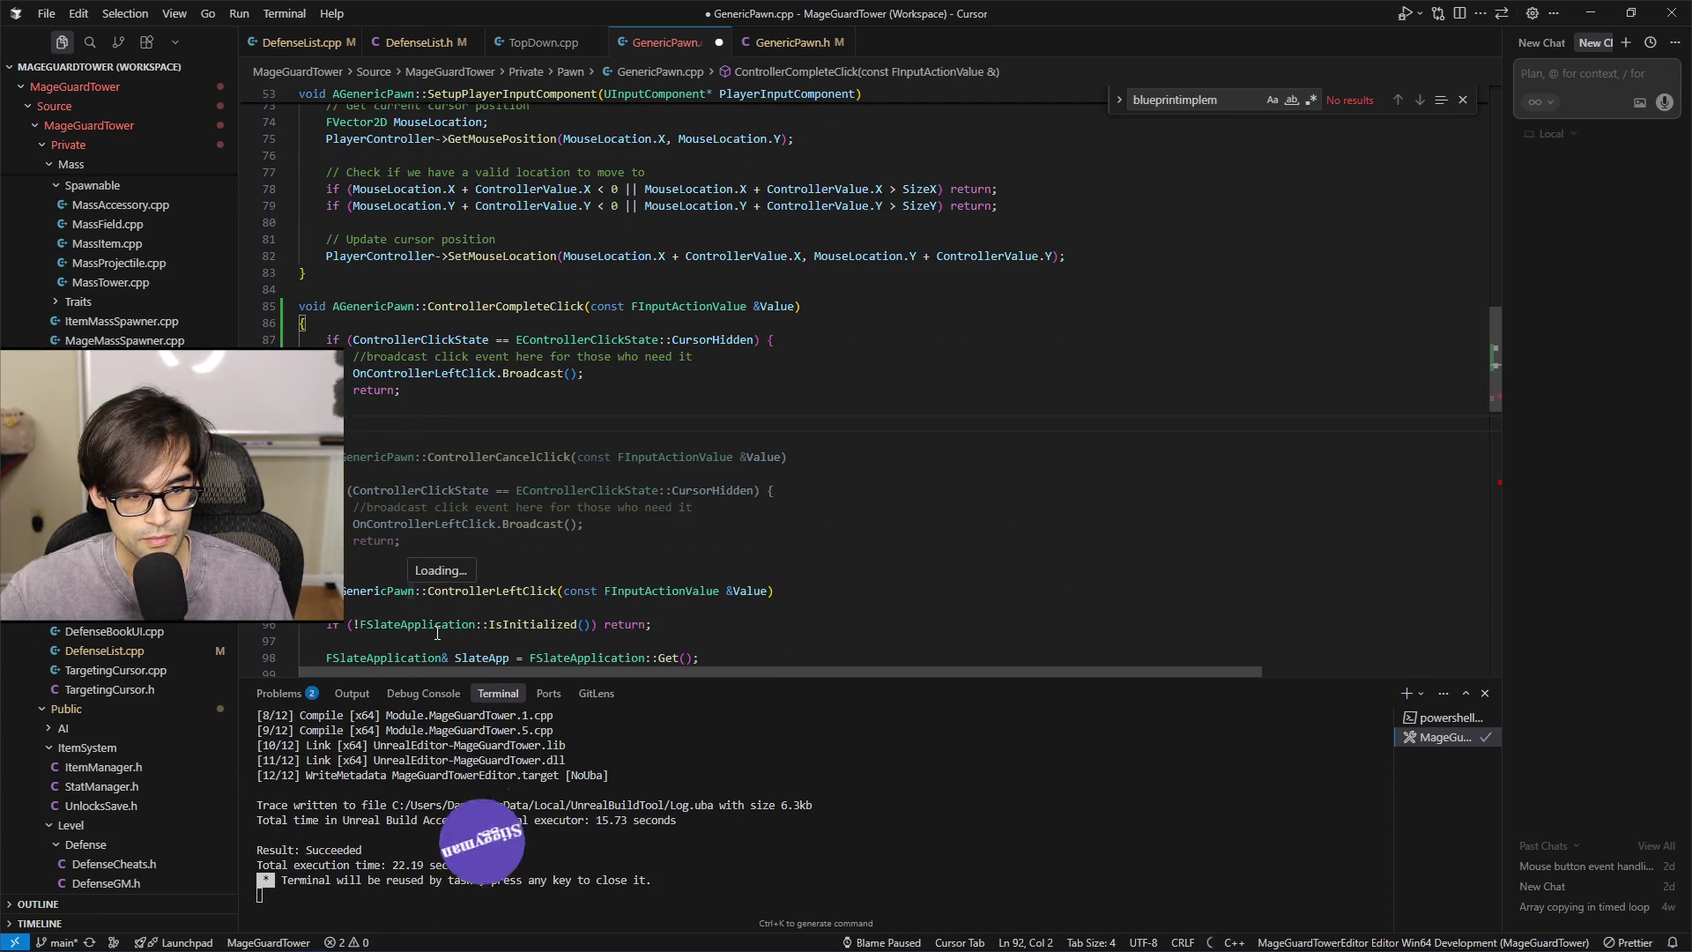
pyautogui.scroll(7, 1280, 277)
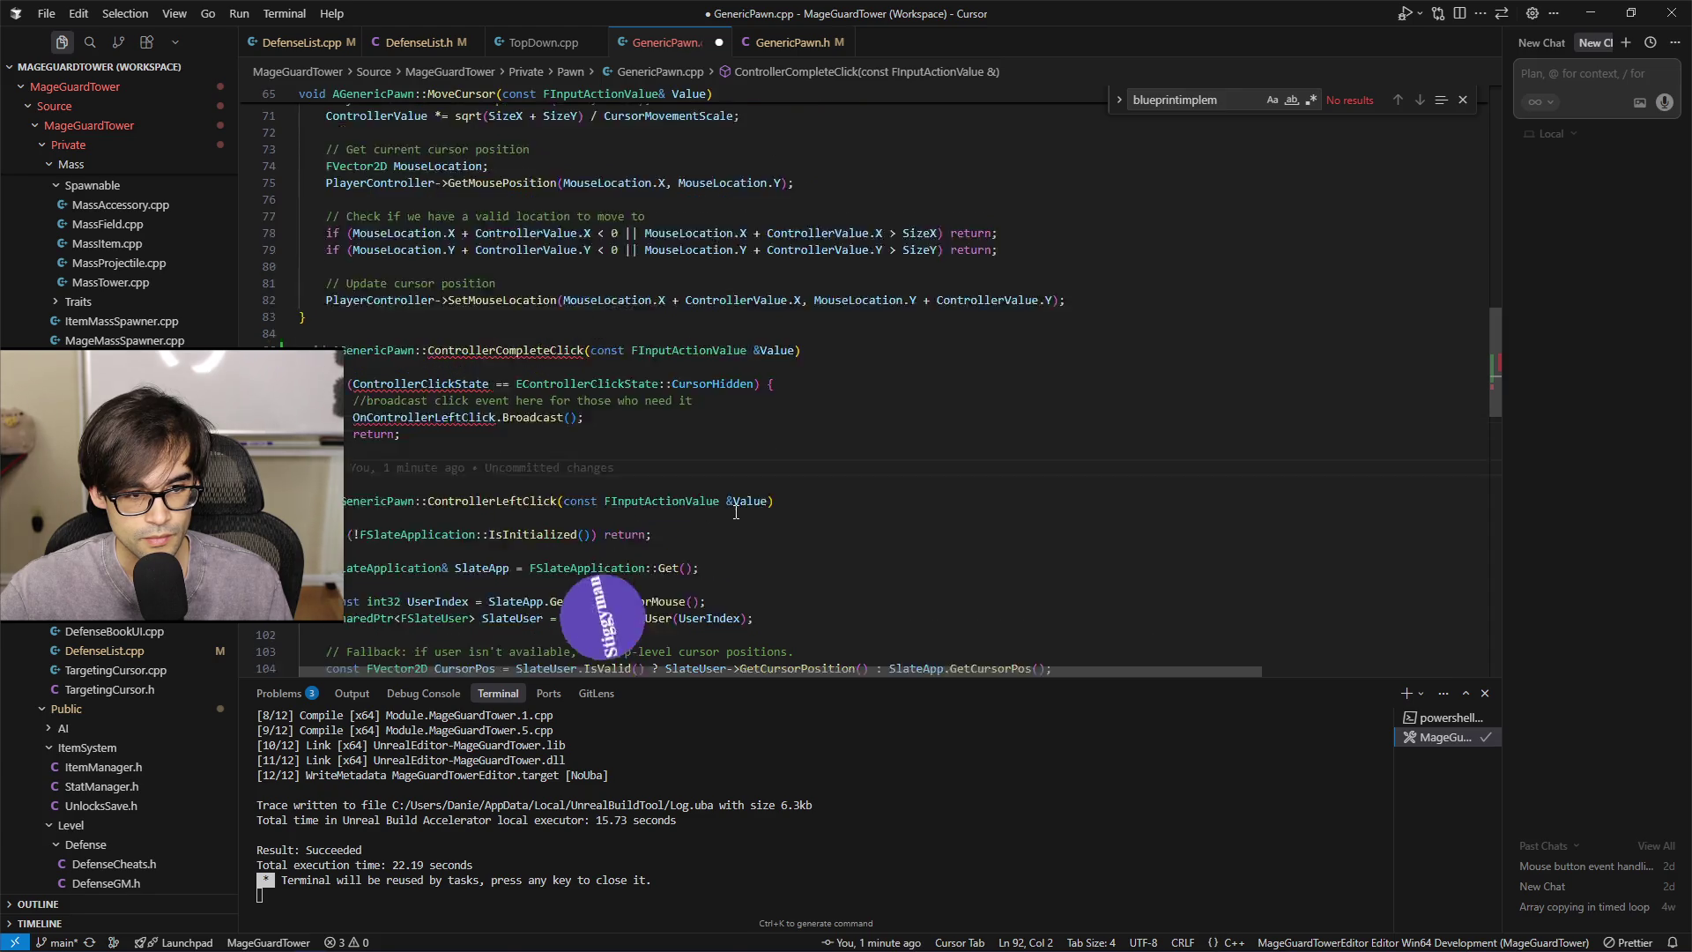
pyautogui.click(1280, 277)
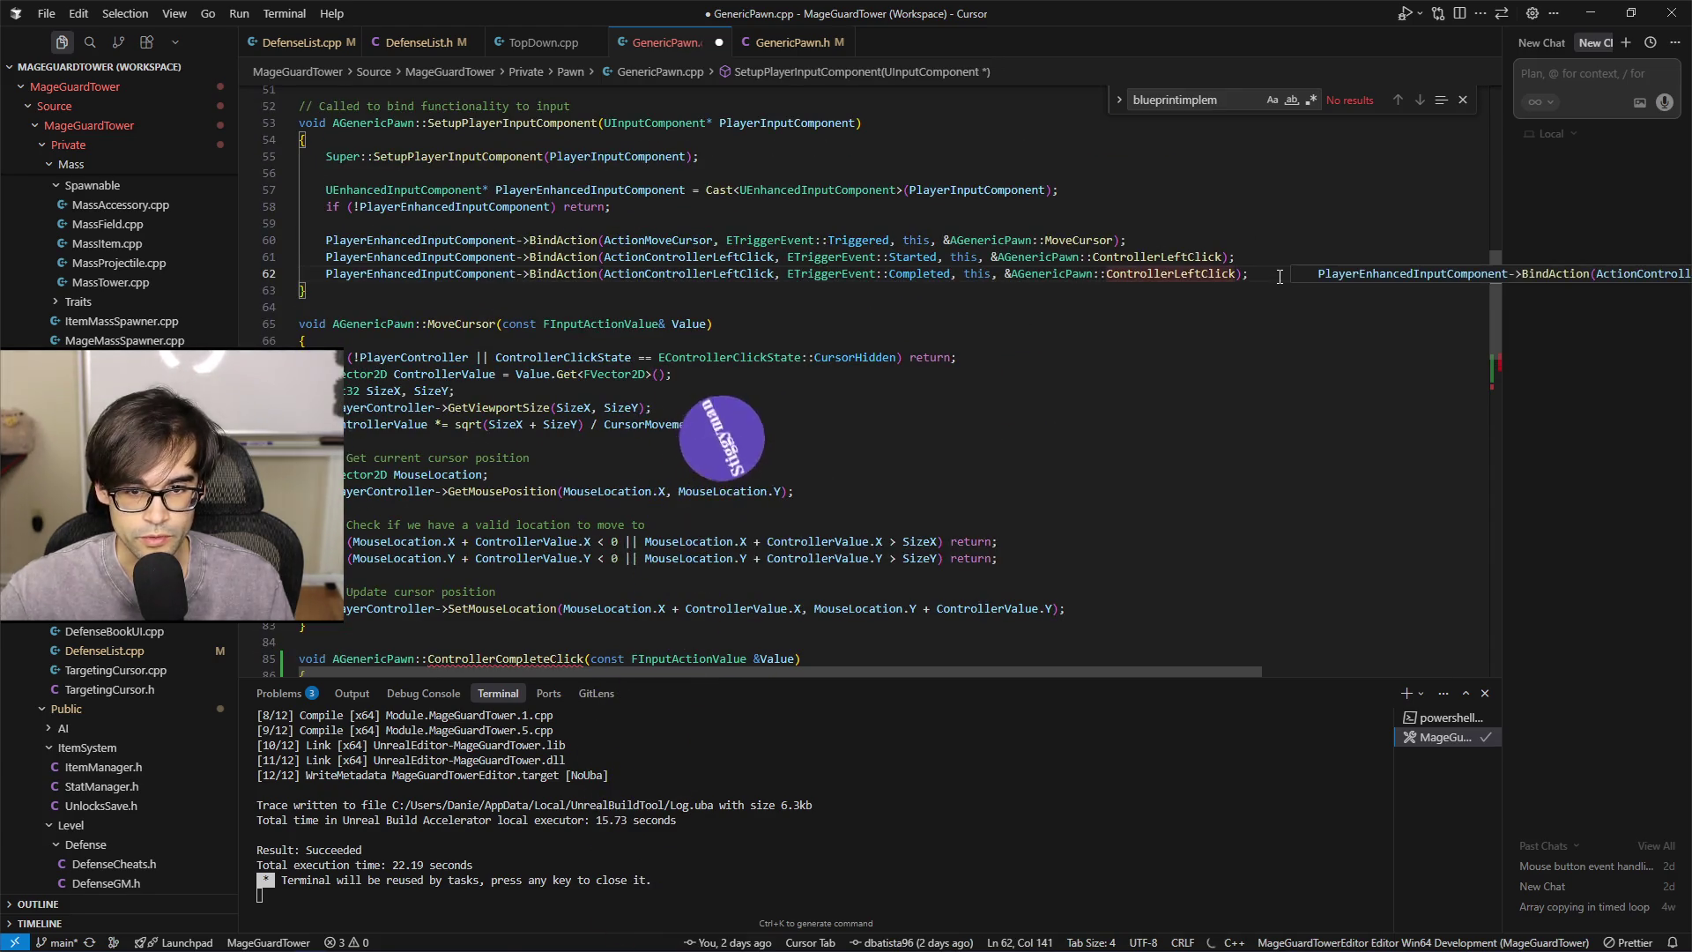
# Bind ControllerCompleteClick to ActionControllerLeftClick's Completed event, save GenericPawn.cpp, and open GenericPawn.h
pyautogui.press('Return')
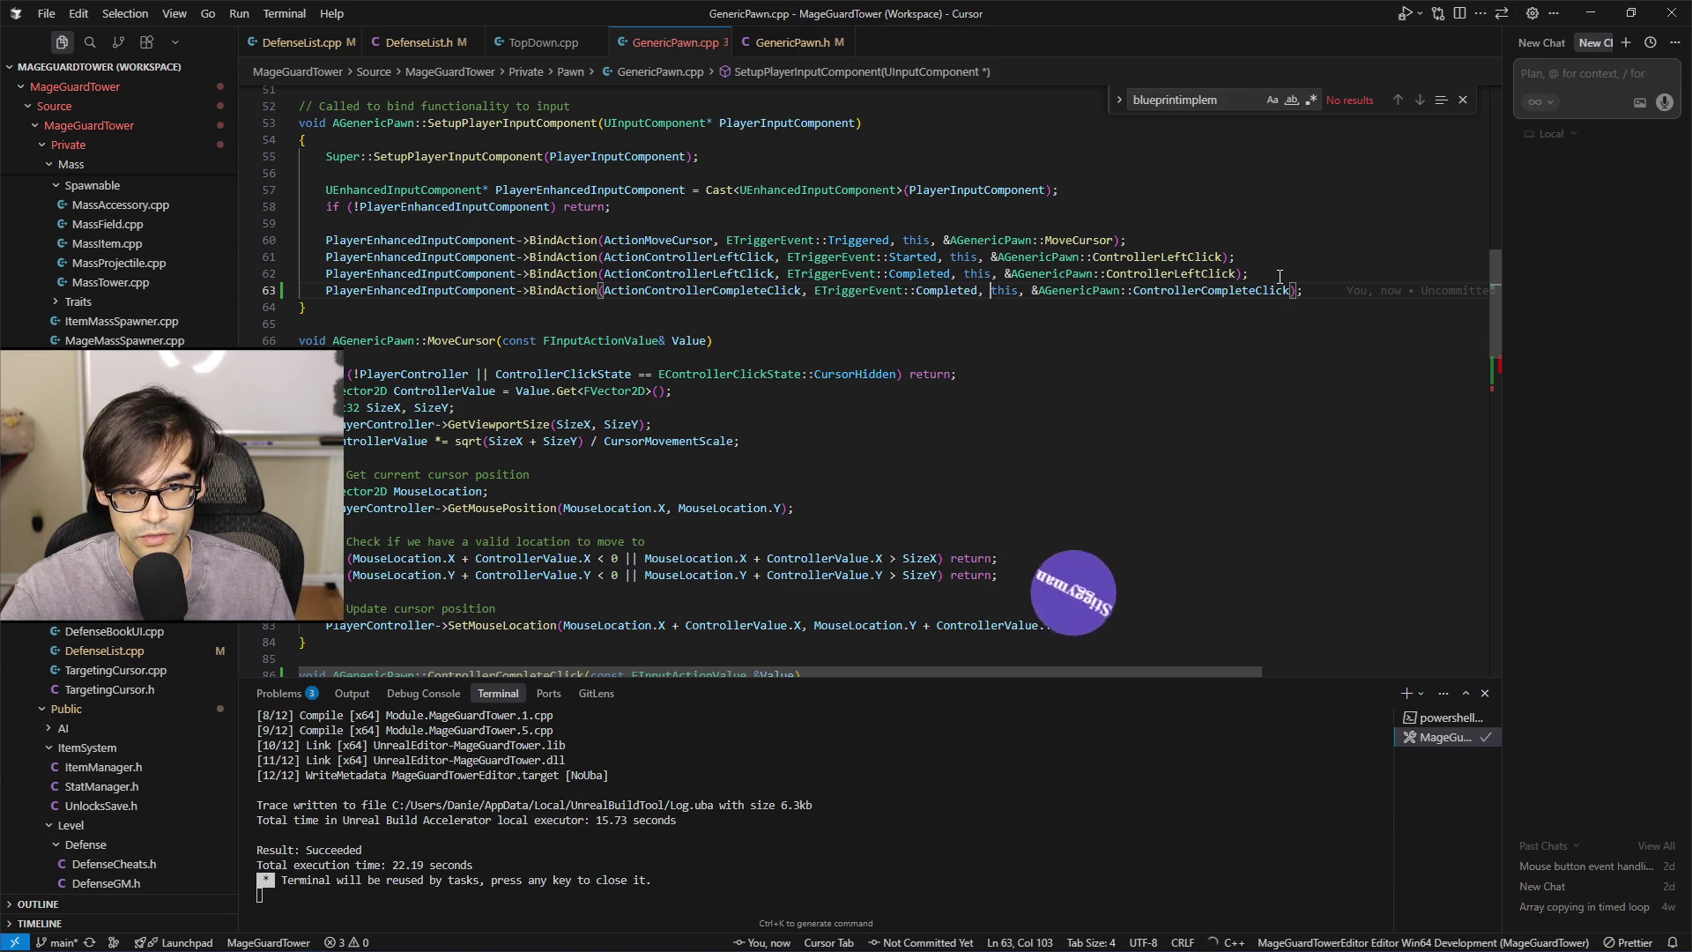
pyautogui.press('Left')
pyautogui.press('Left')
pyautogui.press('Left')
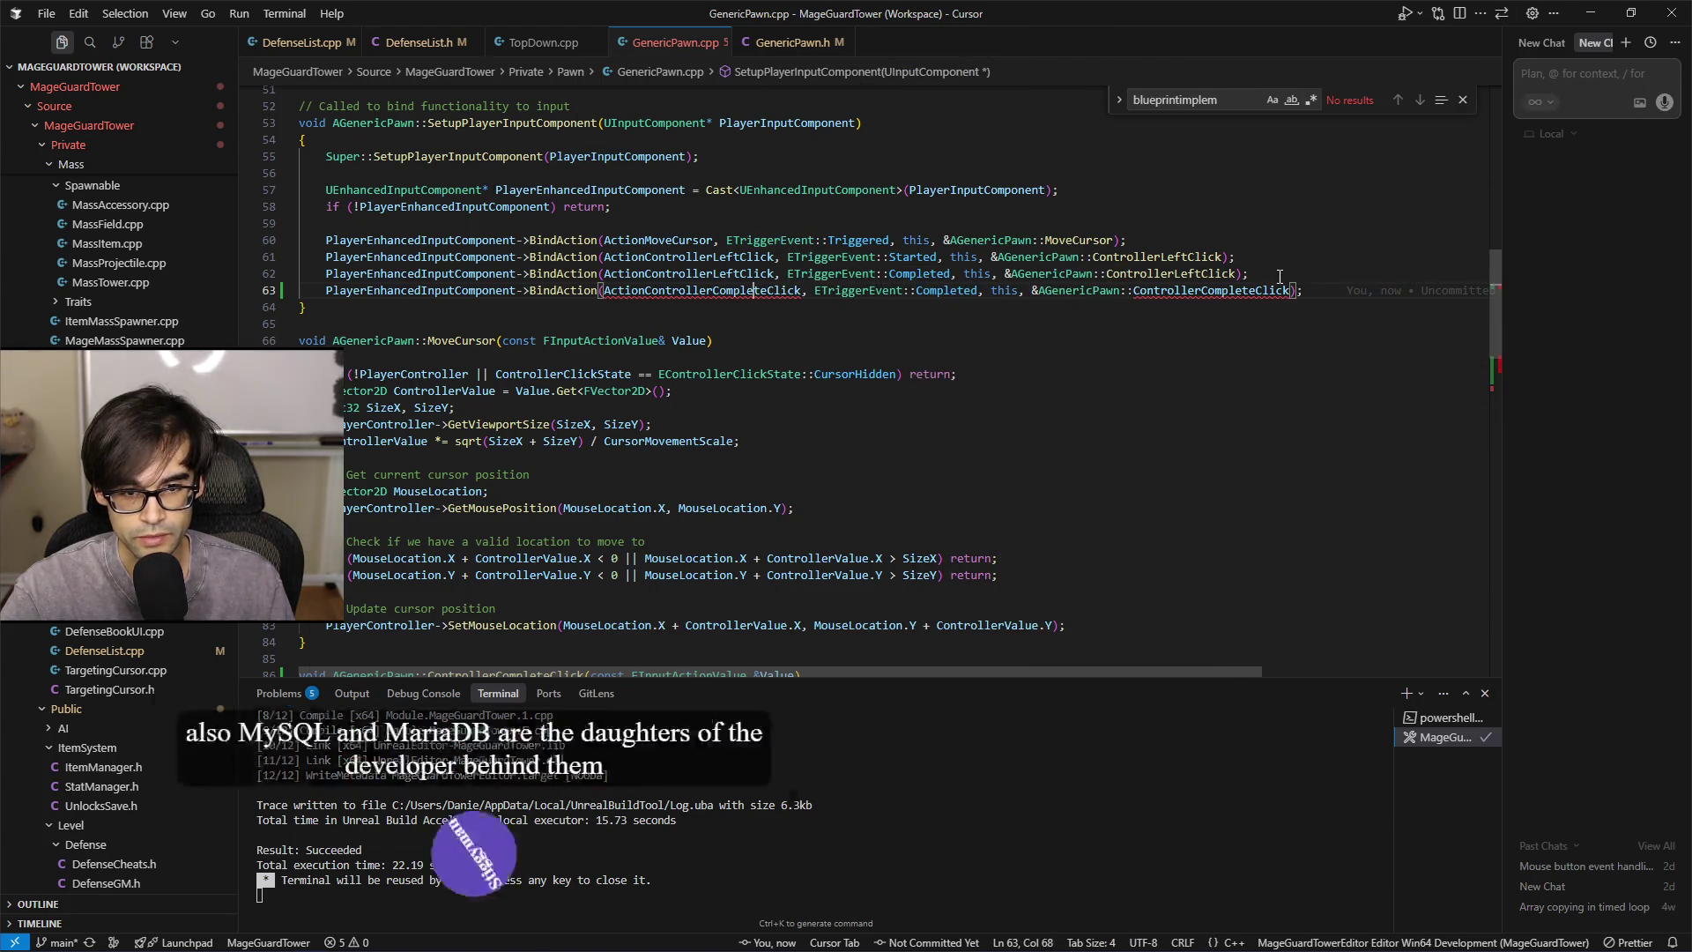
pyautogui.press('BackSpace')
pyautogui.press('BackSpace')
pyautogui.press('BackSpace')
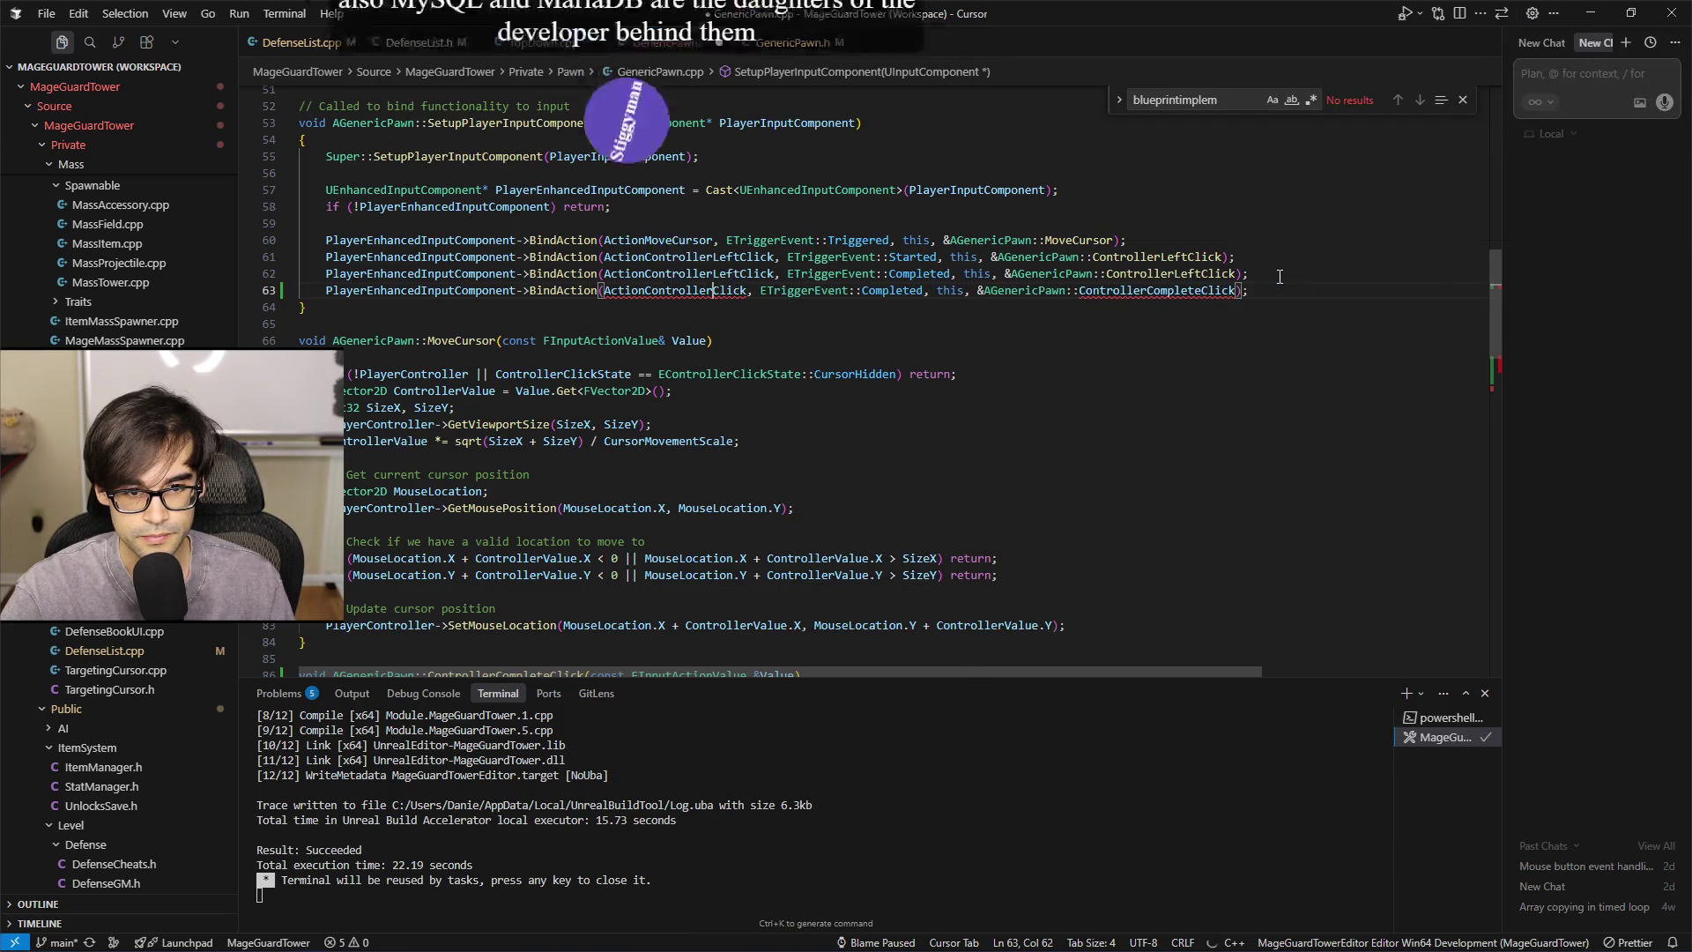
pyautogui.write('Left')
pyautogui.hotkey('ctrl', 's')
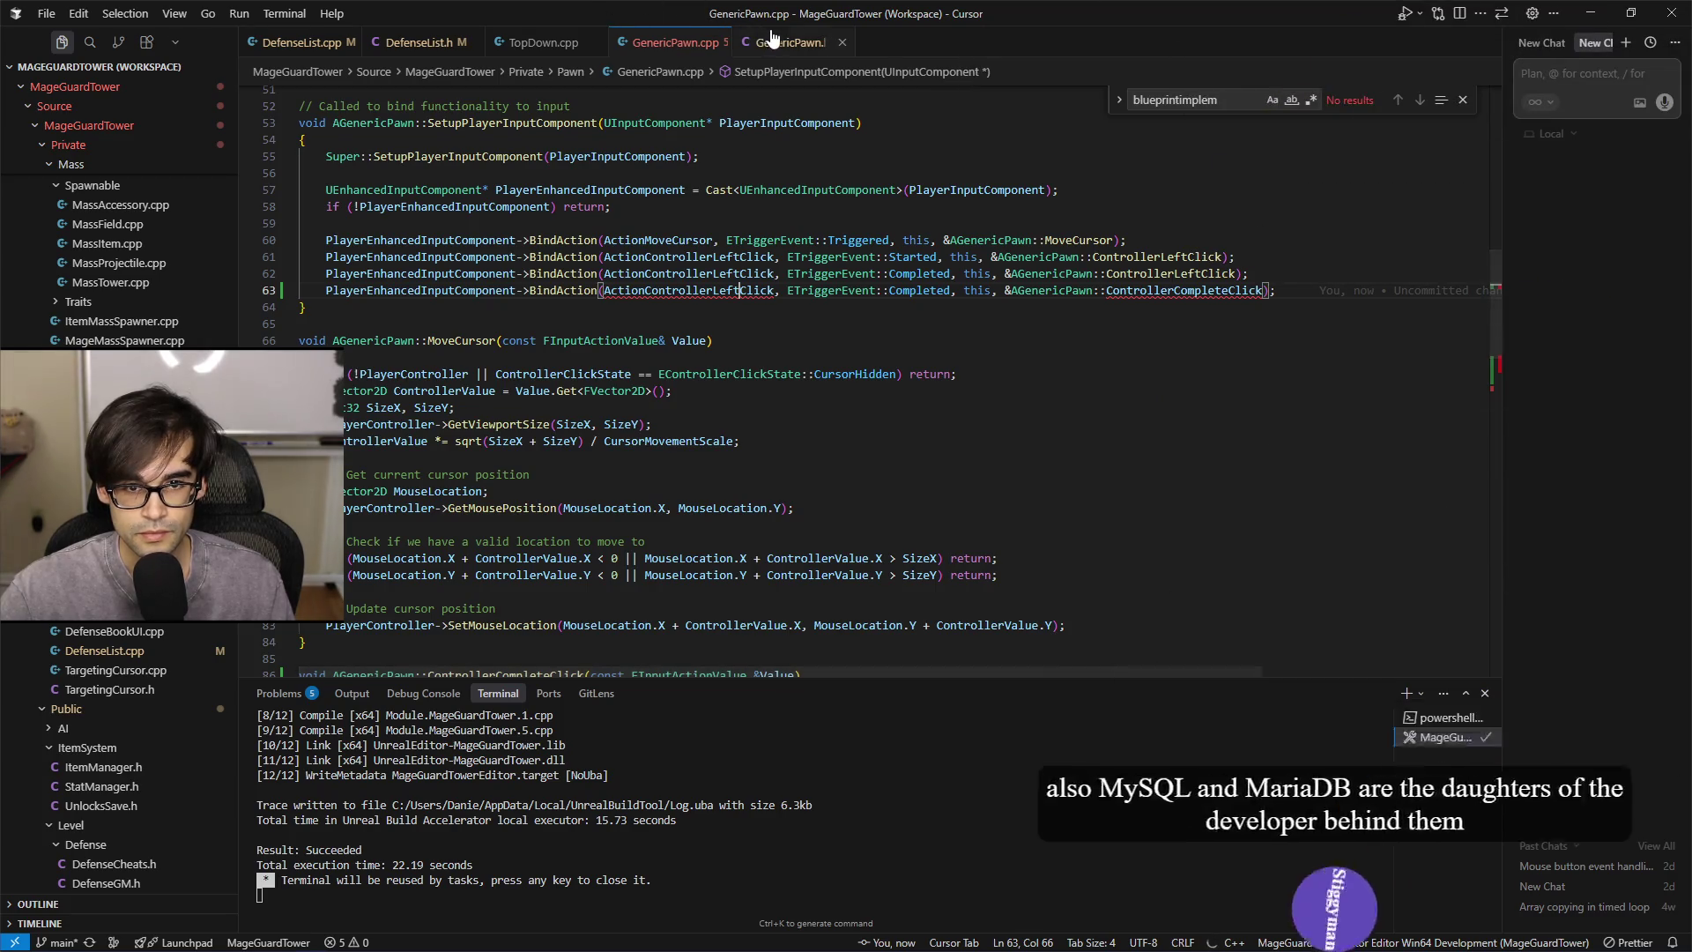
pyautogui.hotkey('alt', 'o')
pyautogui.scroll(1, 896, 451)
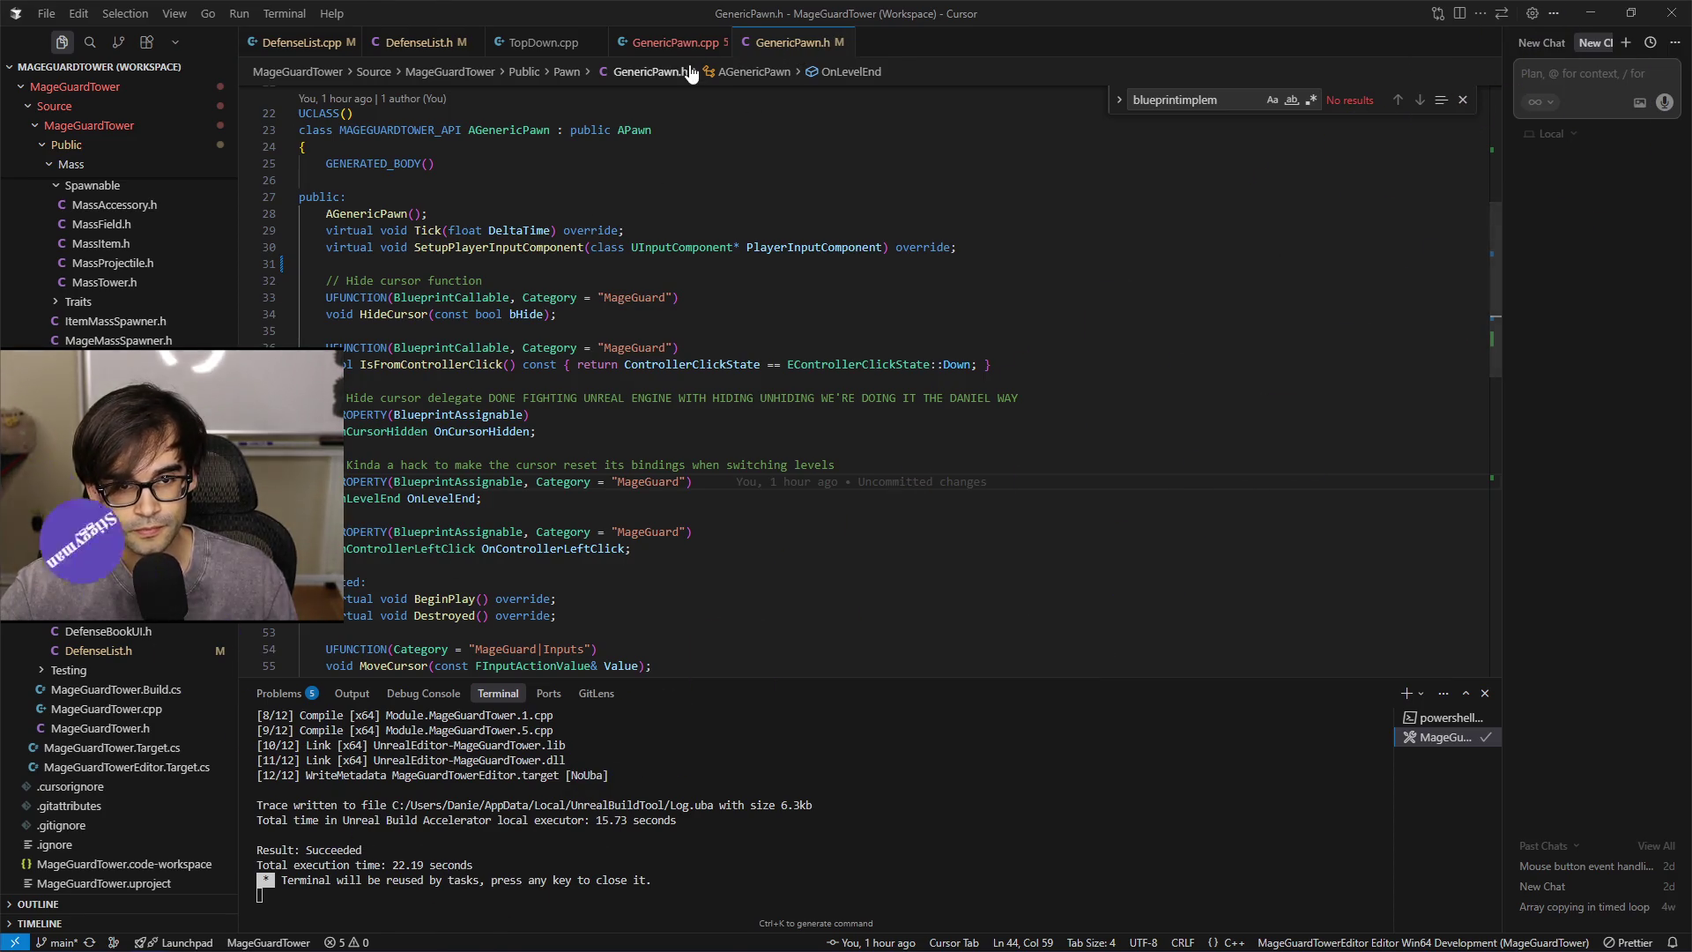
# Declare ControllerCompleteClick as a UFUNCTION under MageGuard|Inputs in GenericPawn.h and recheck its .cpp binding
pyautogui.click(646, 42)
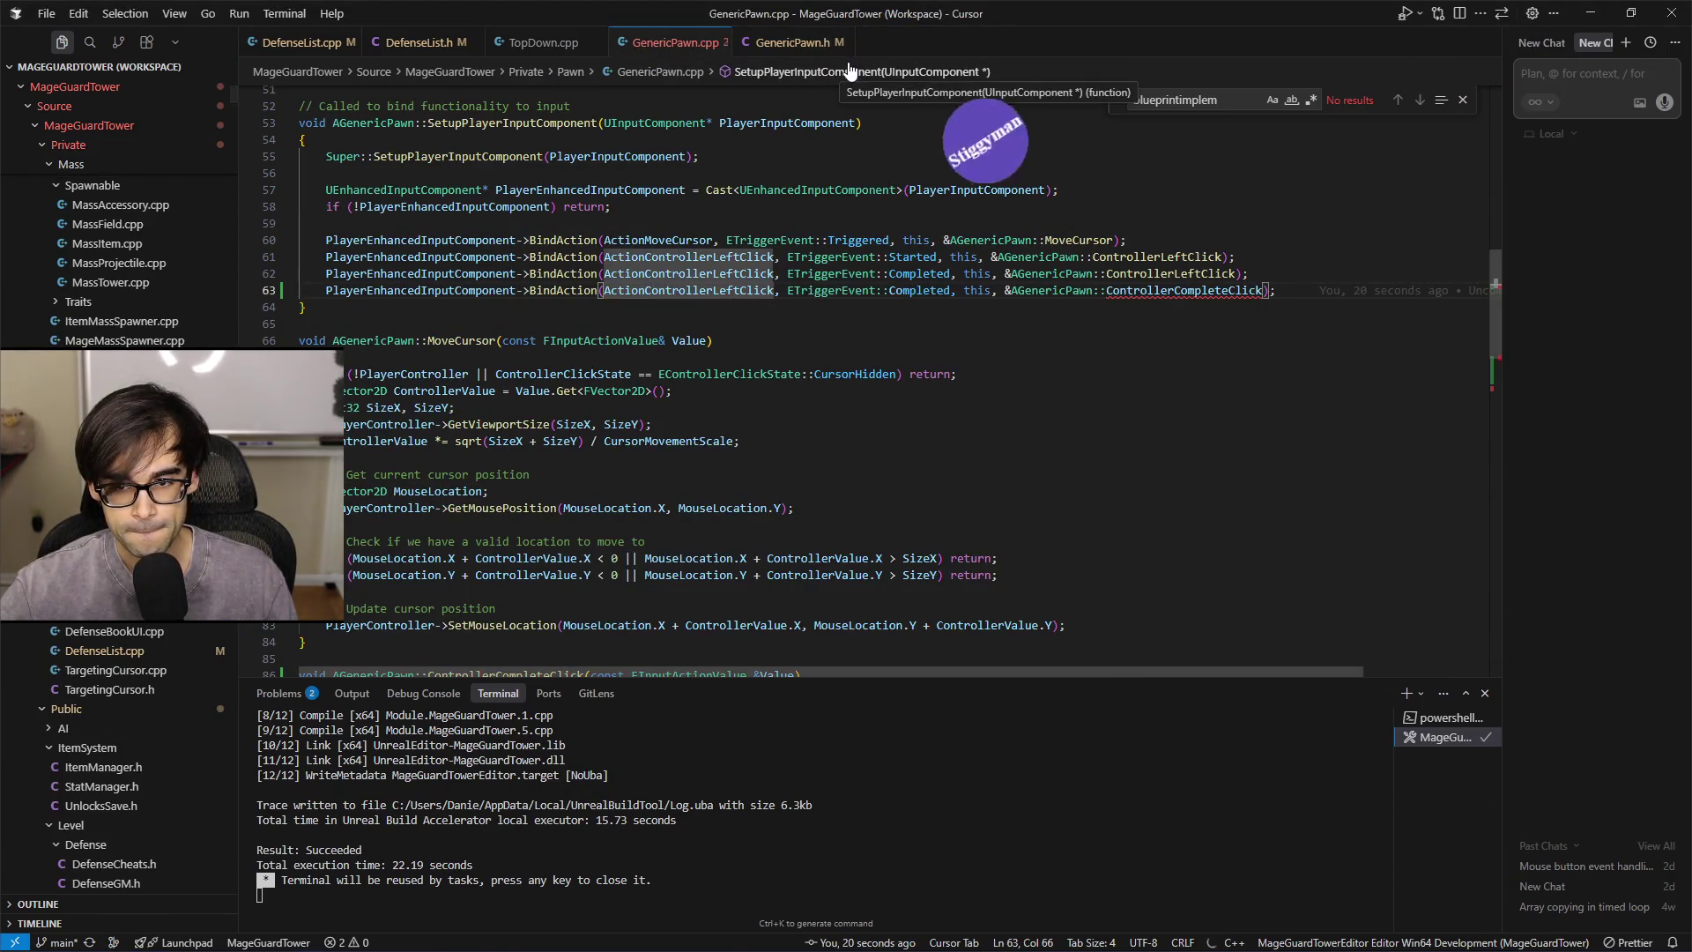
pyautogui.click(780, 42)
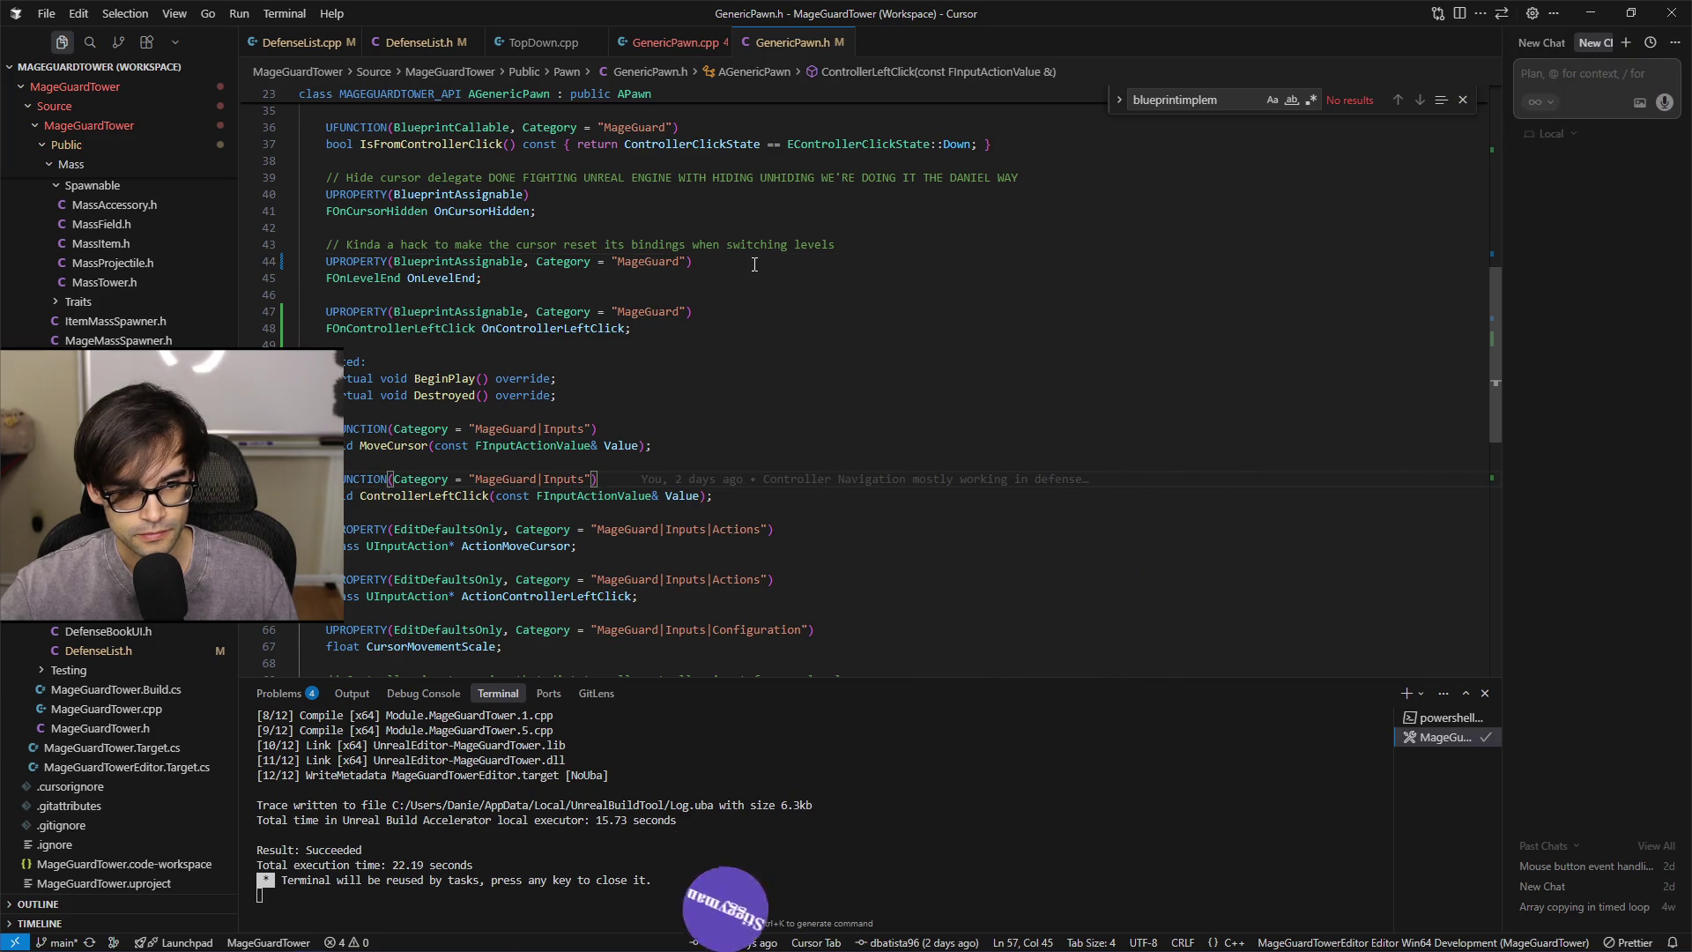
pyautogui.click(668, 42)
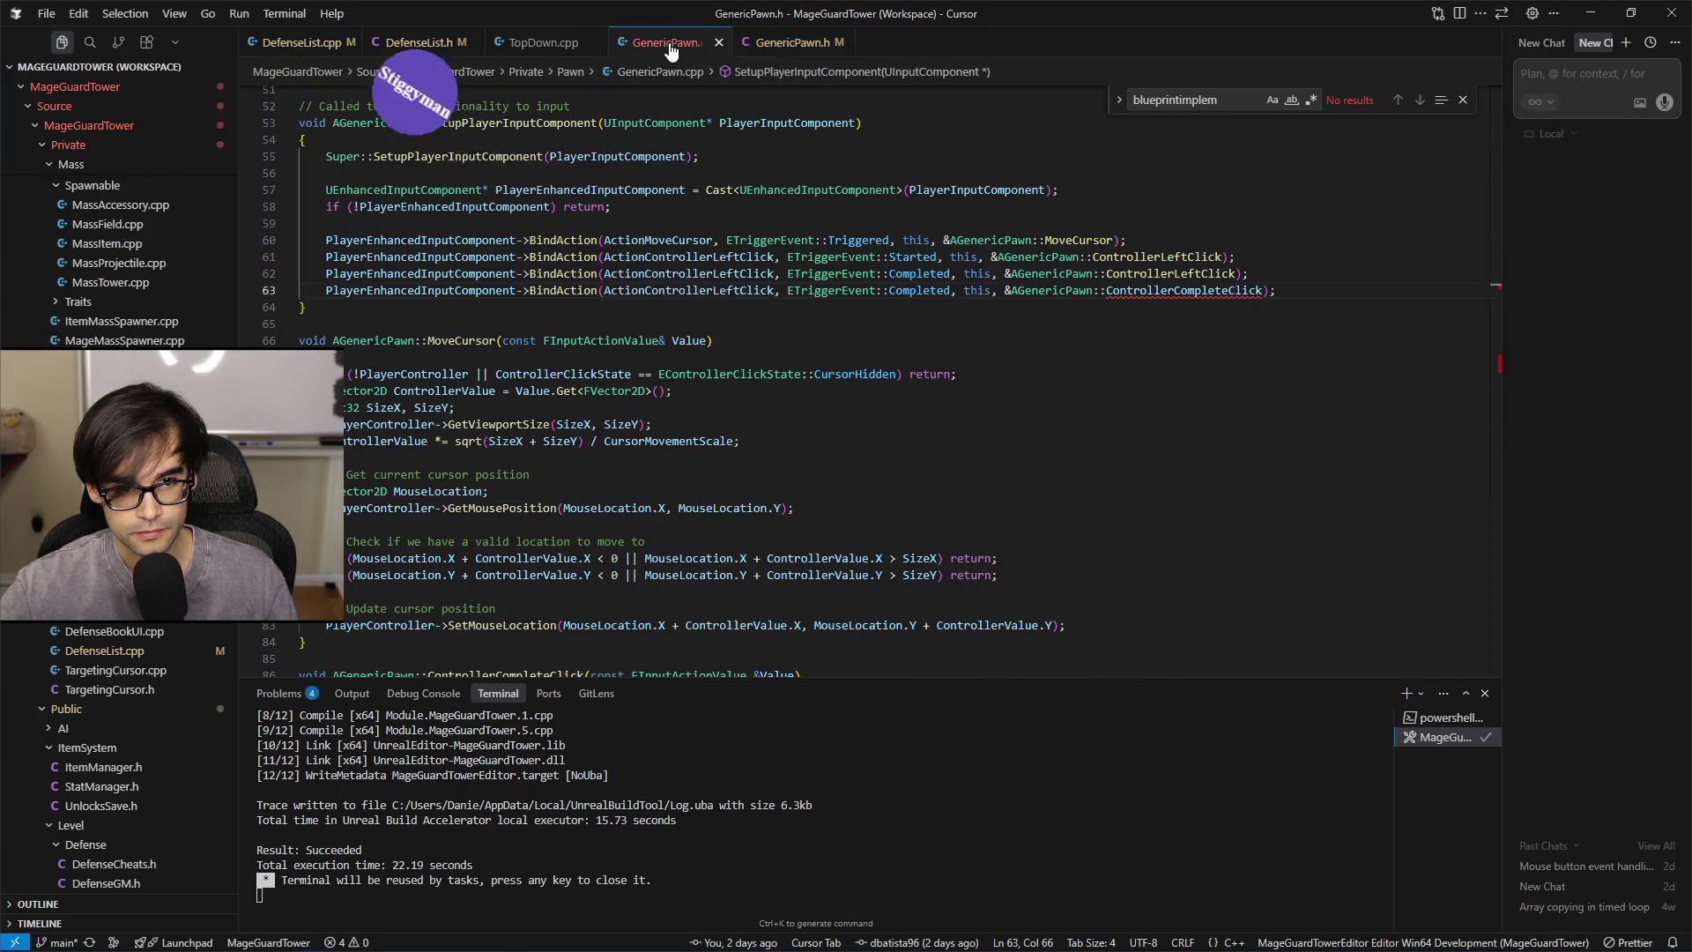
pyautogui.click(780, 42)
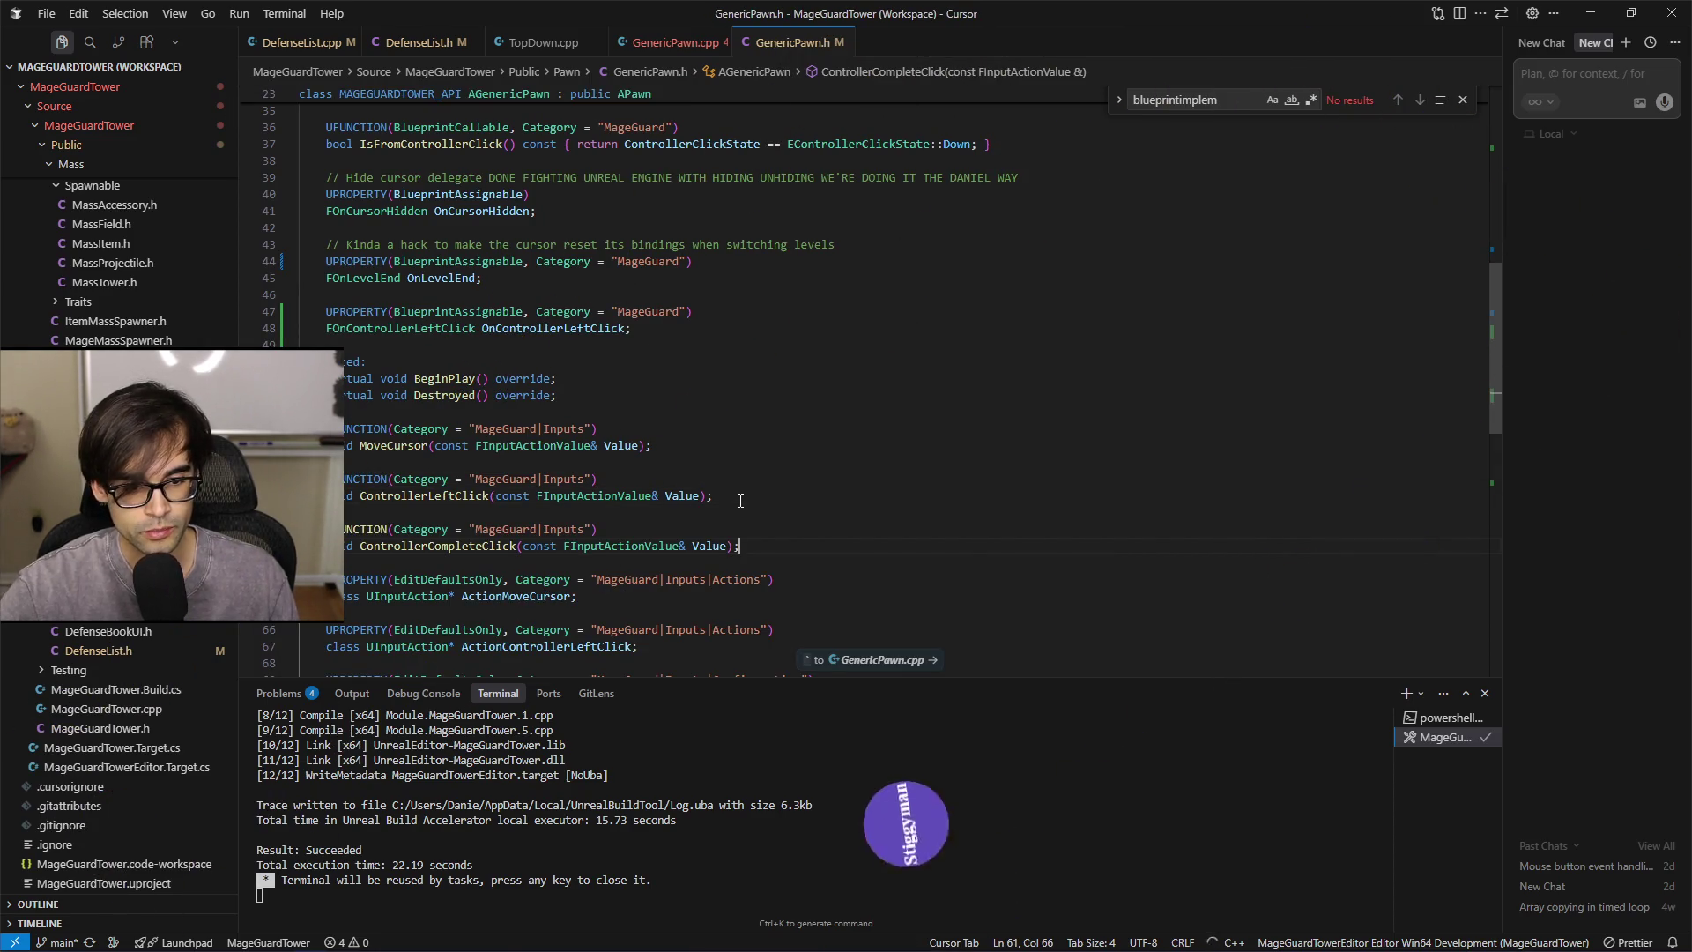
pyautogui.click(657, 42)
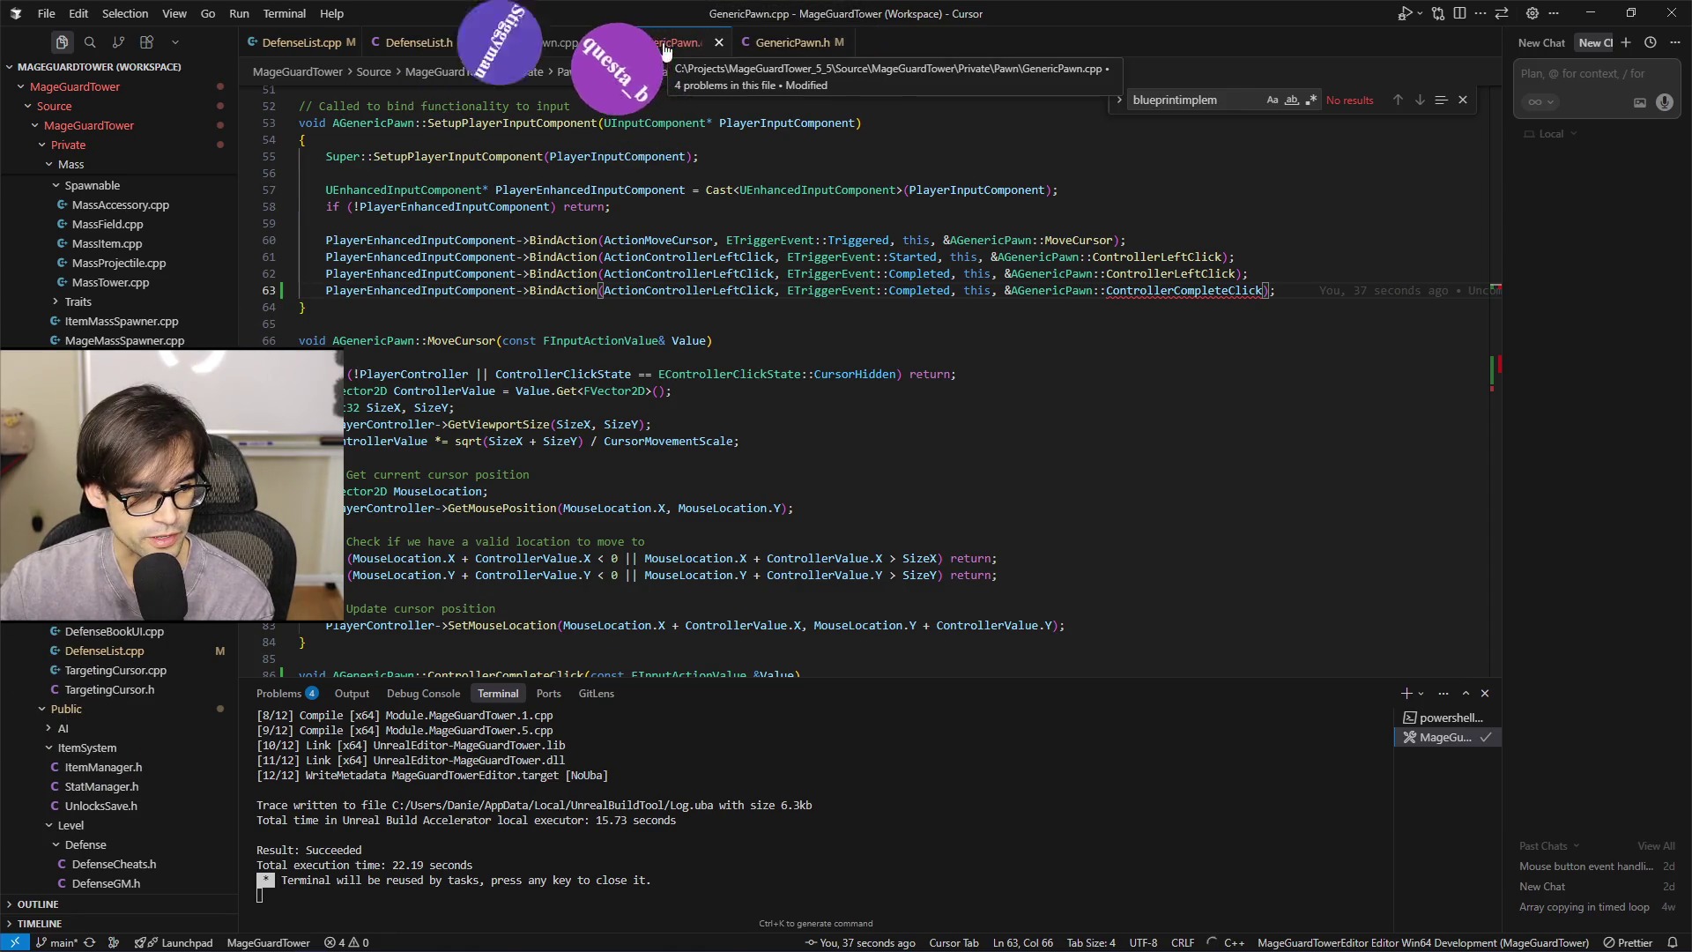
pyautogui.click(1211, 292)
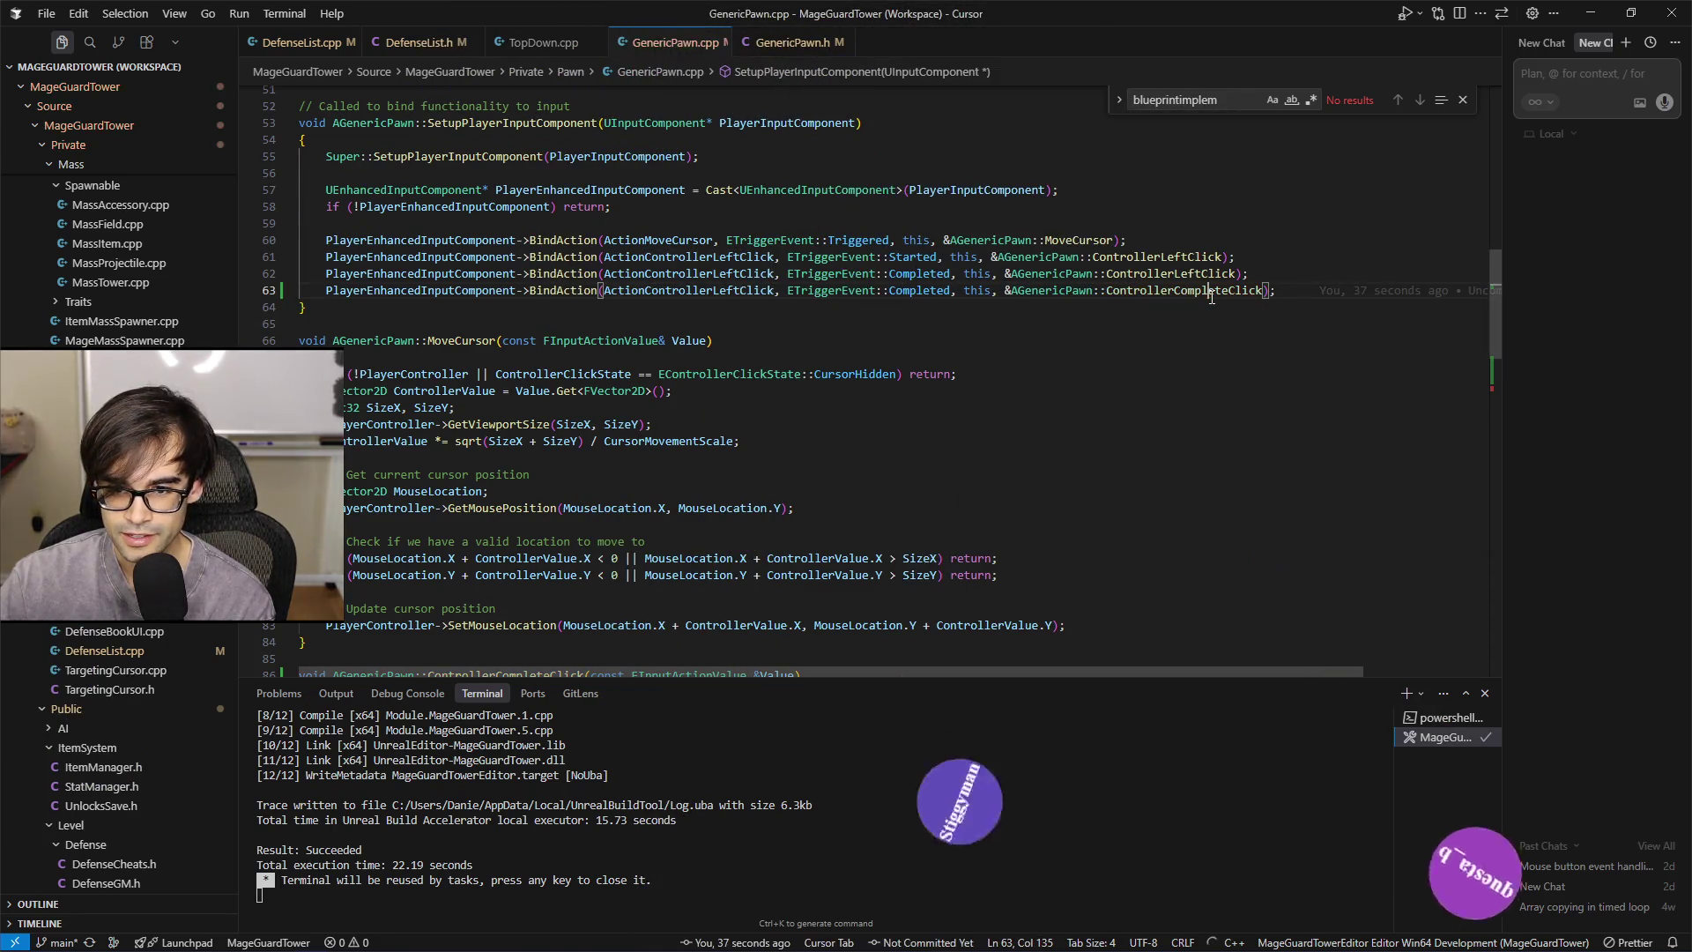
pyautogui.click(1277, 293)
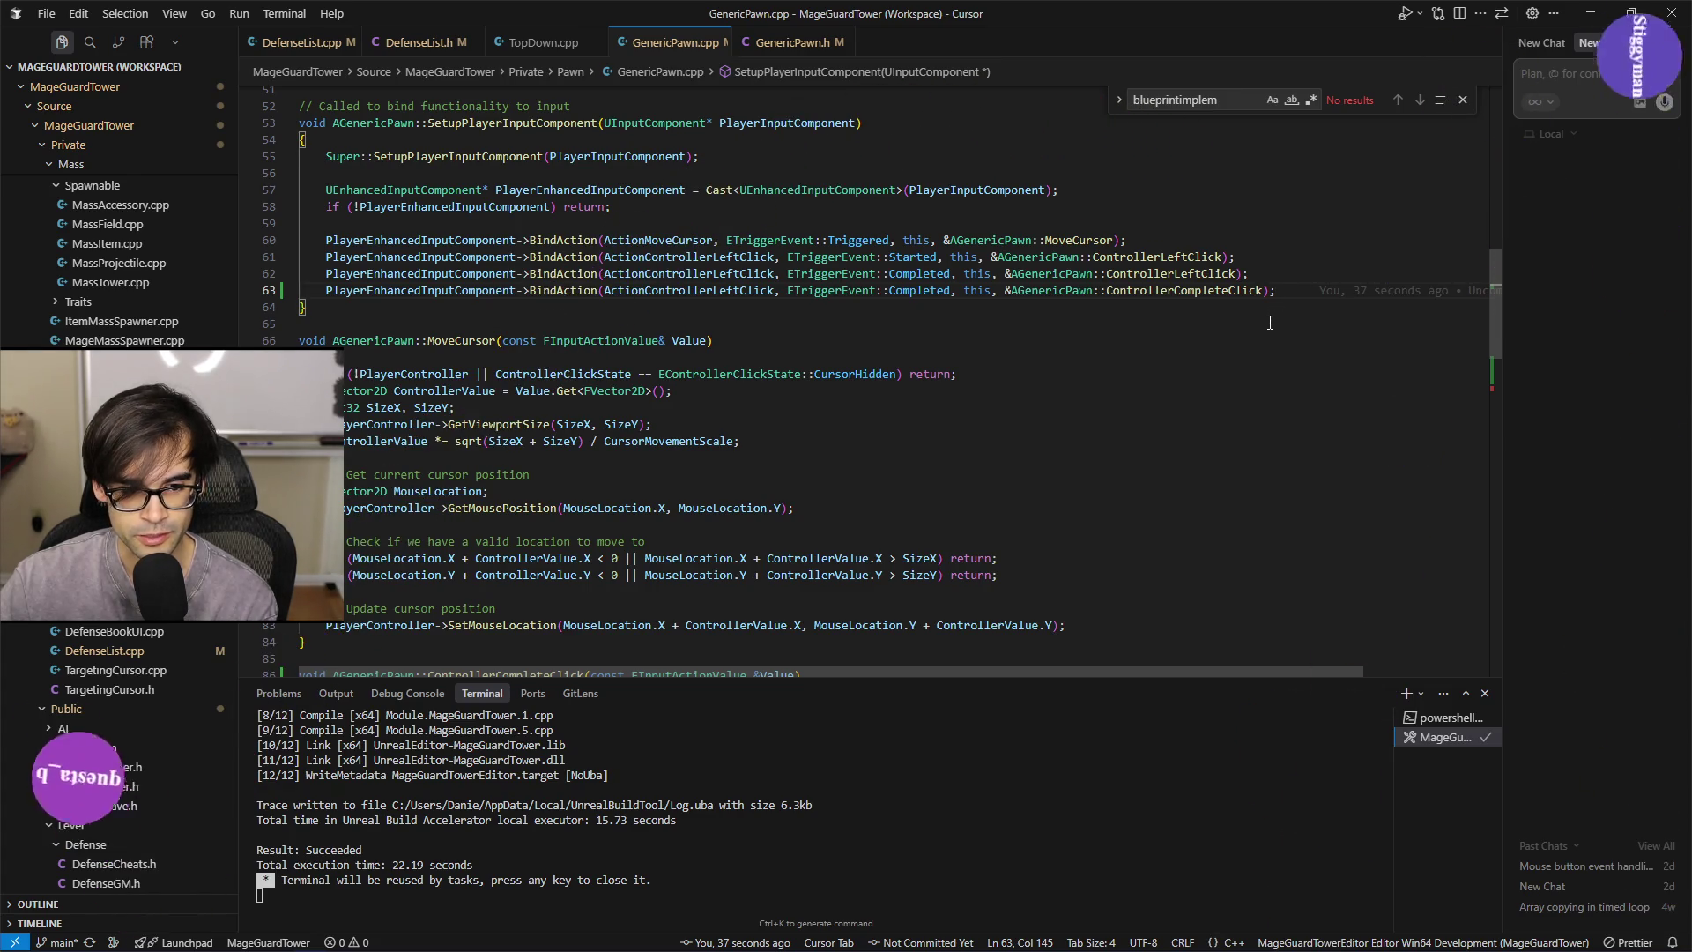
pyautogui.click(816, 435)
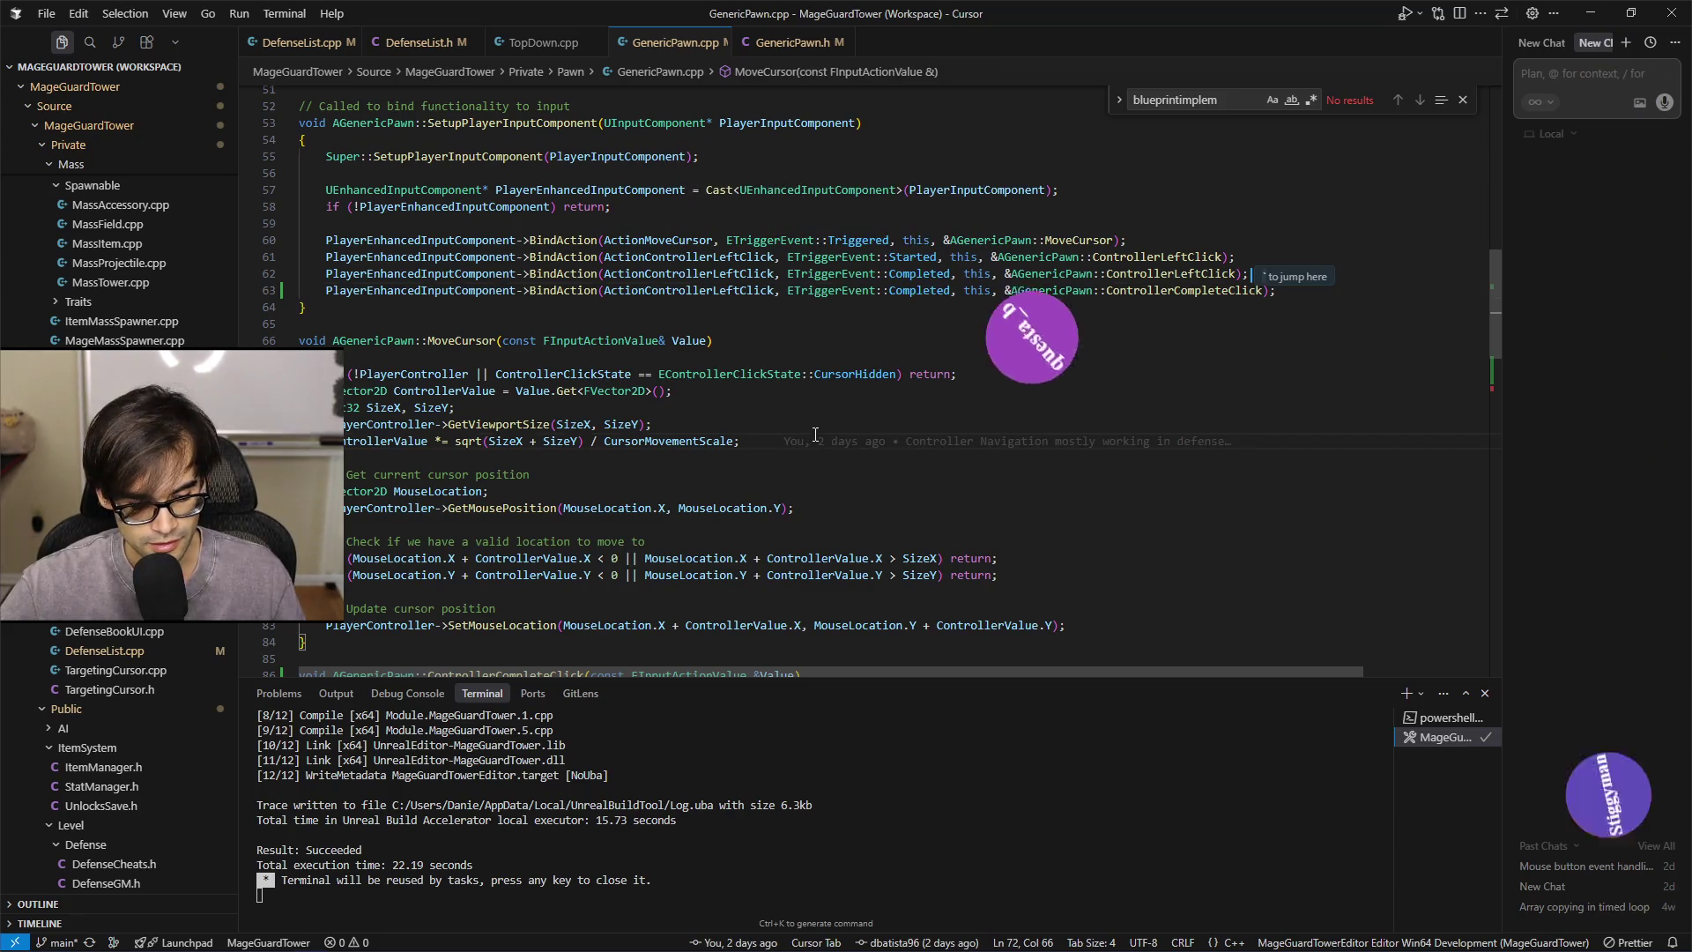
pyautogui.click(1005, 394)
pyautogui.click(1269, 376)
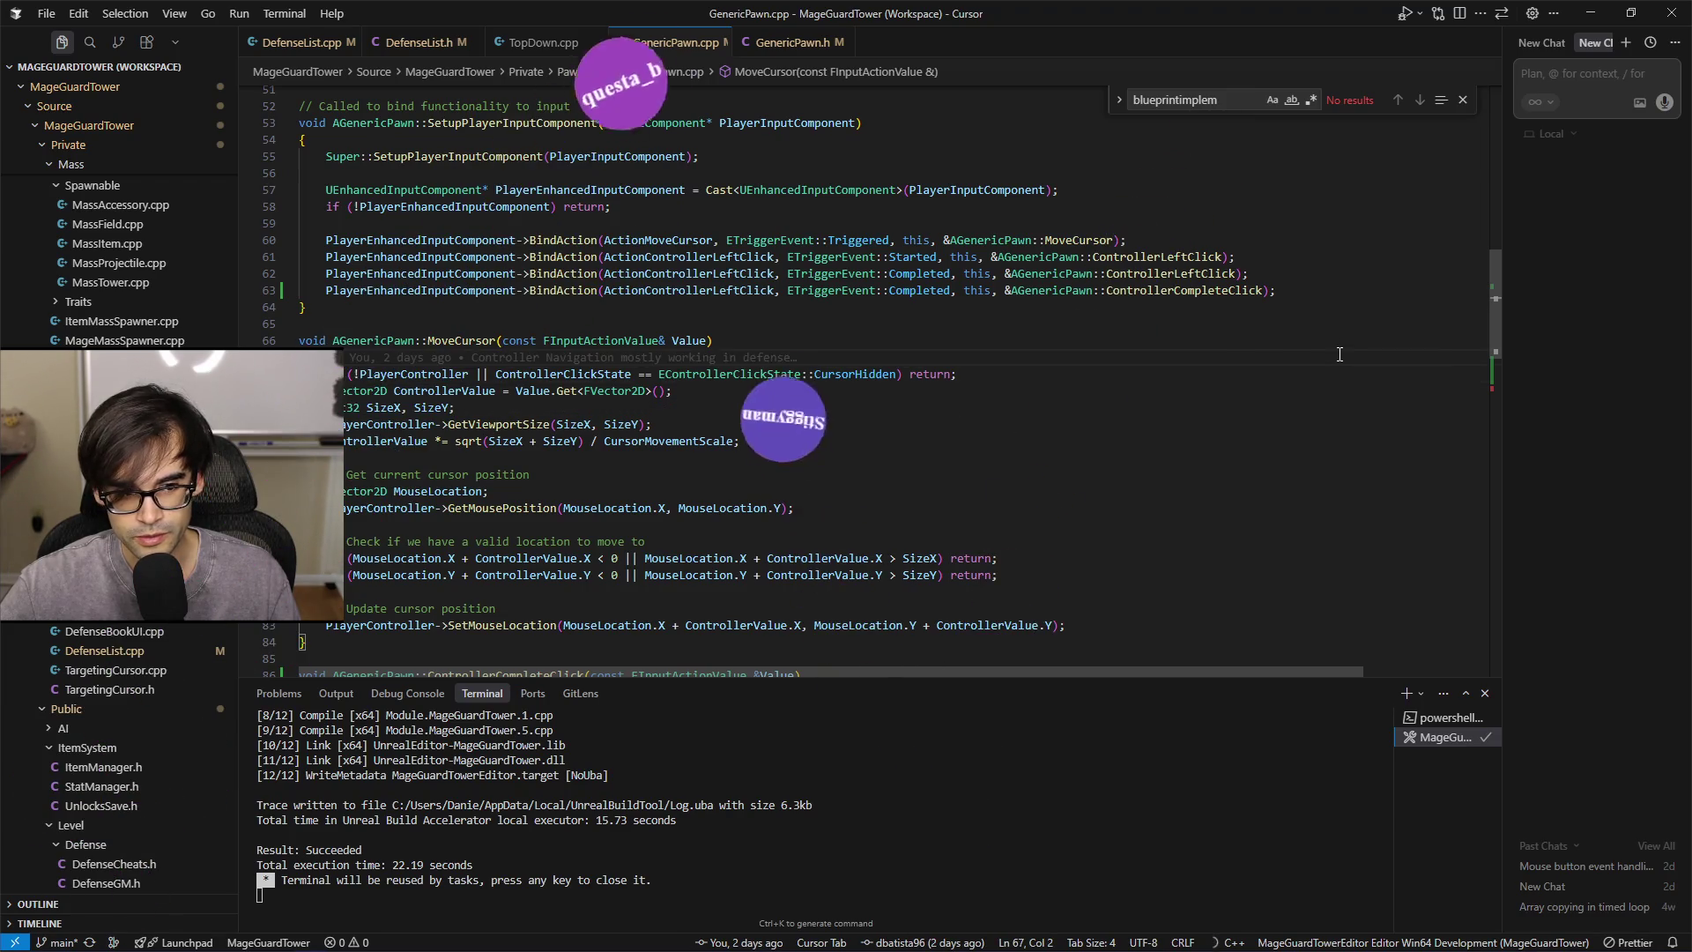
pyautogui.press('Up')
pyautogui.press('Up')
pyautogui.press('Home')
pyautogui.press('Down')
pyautogui.press('Down')
pyautogui.press('Down')
pyautogui.press('End')
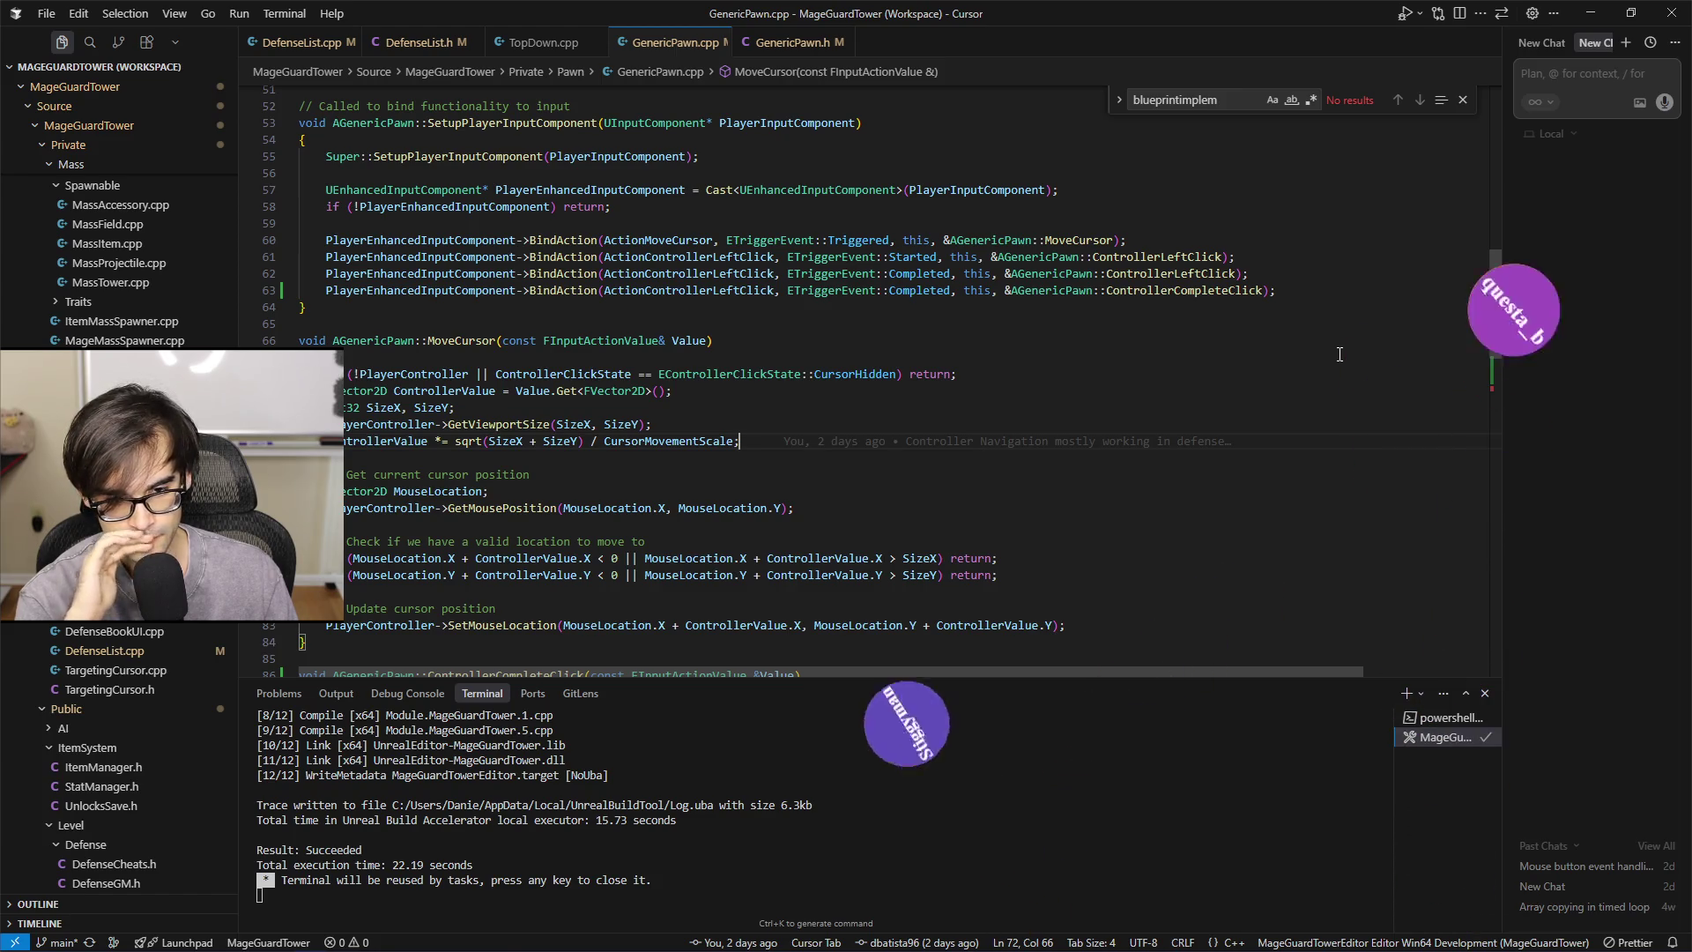
pyautogui.press('Up')
pyautogui.press('Up')
pyautogui.press('Up')
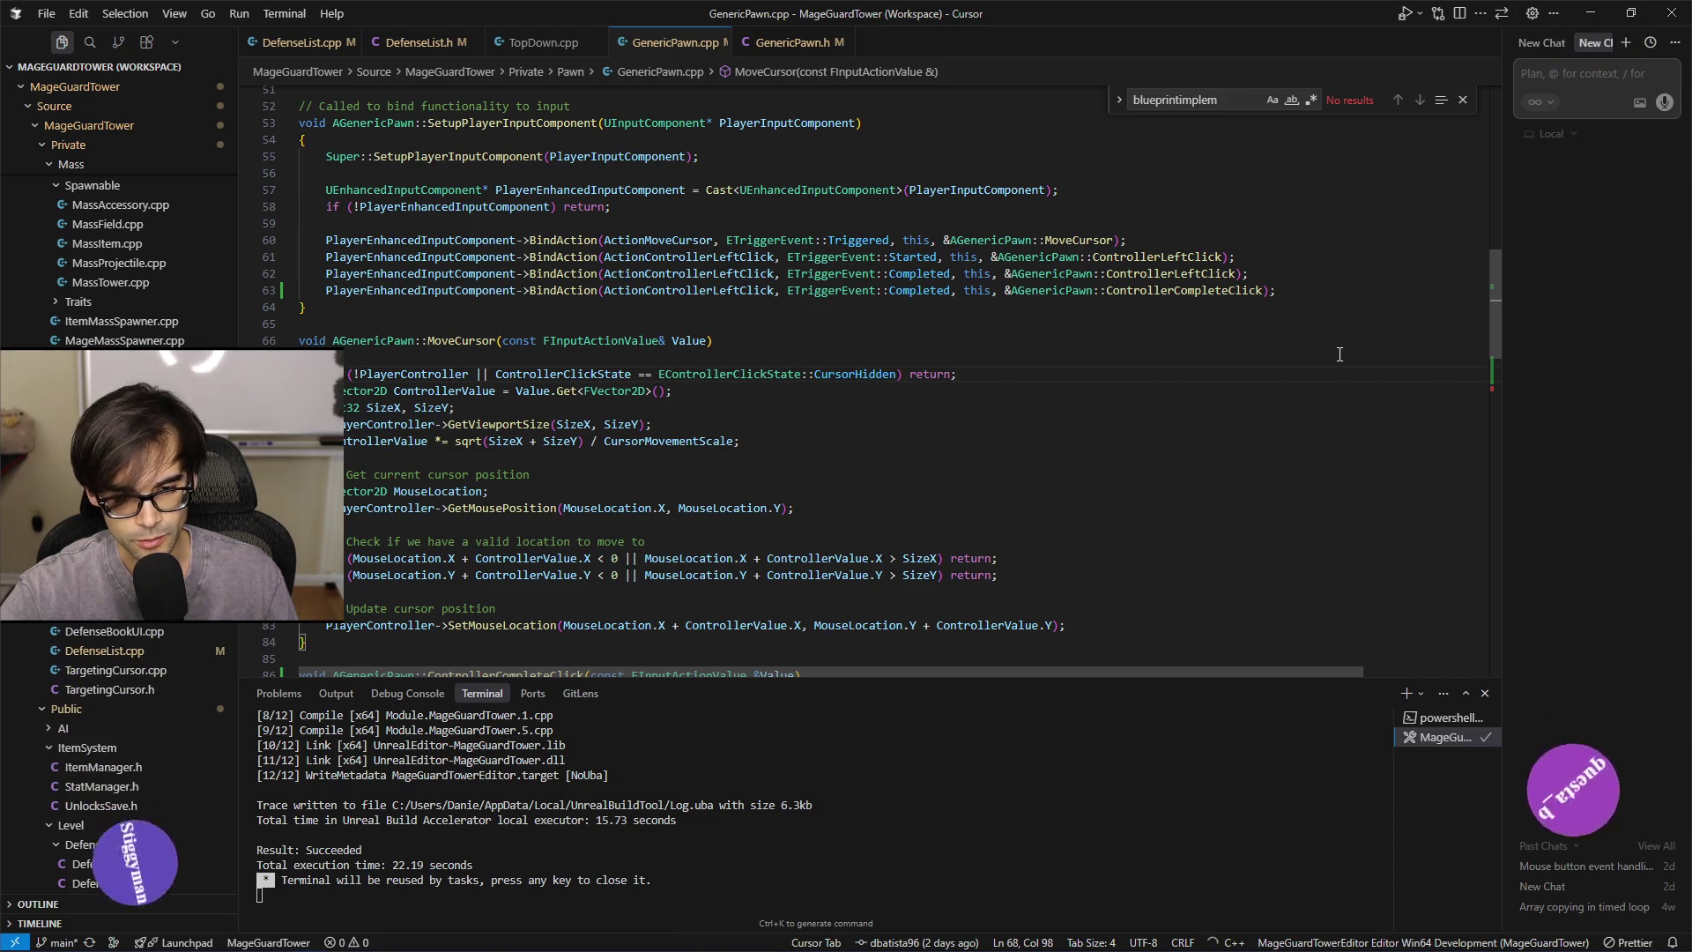
pyautogui.press('Down')
pyautogui.press('Home')
pyautogui.press('Right')
pyautogui.press('Right')
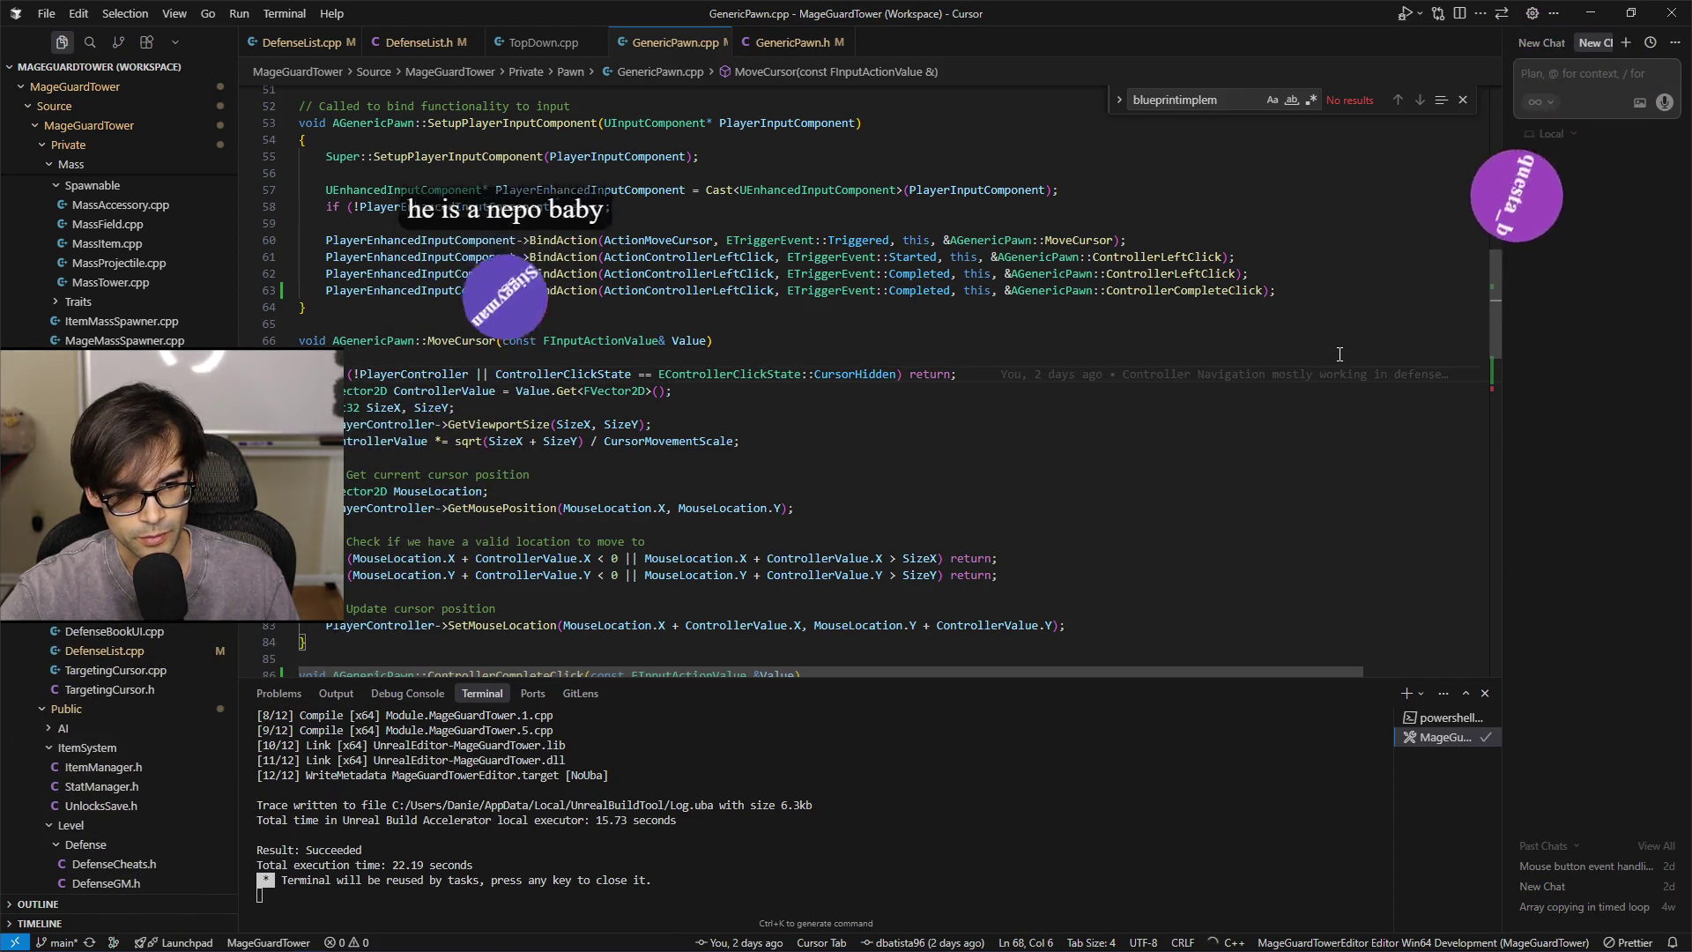
pyautogui.press('Up')
pyautogui.press('Home')
pyautogui.hotkey('shift', 'Down')
pyautogui.hotkey('shift', 'Down')
pyautogui.hotkey('shift', 'Down')
pyautogui.hotkey('shift', 'Down')
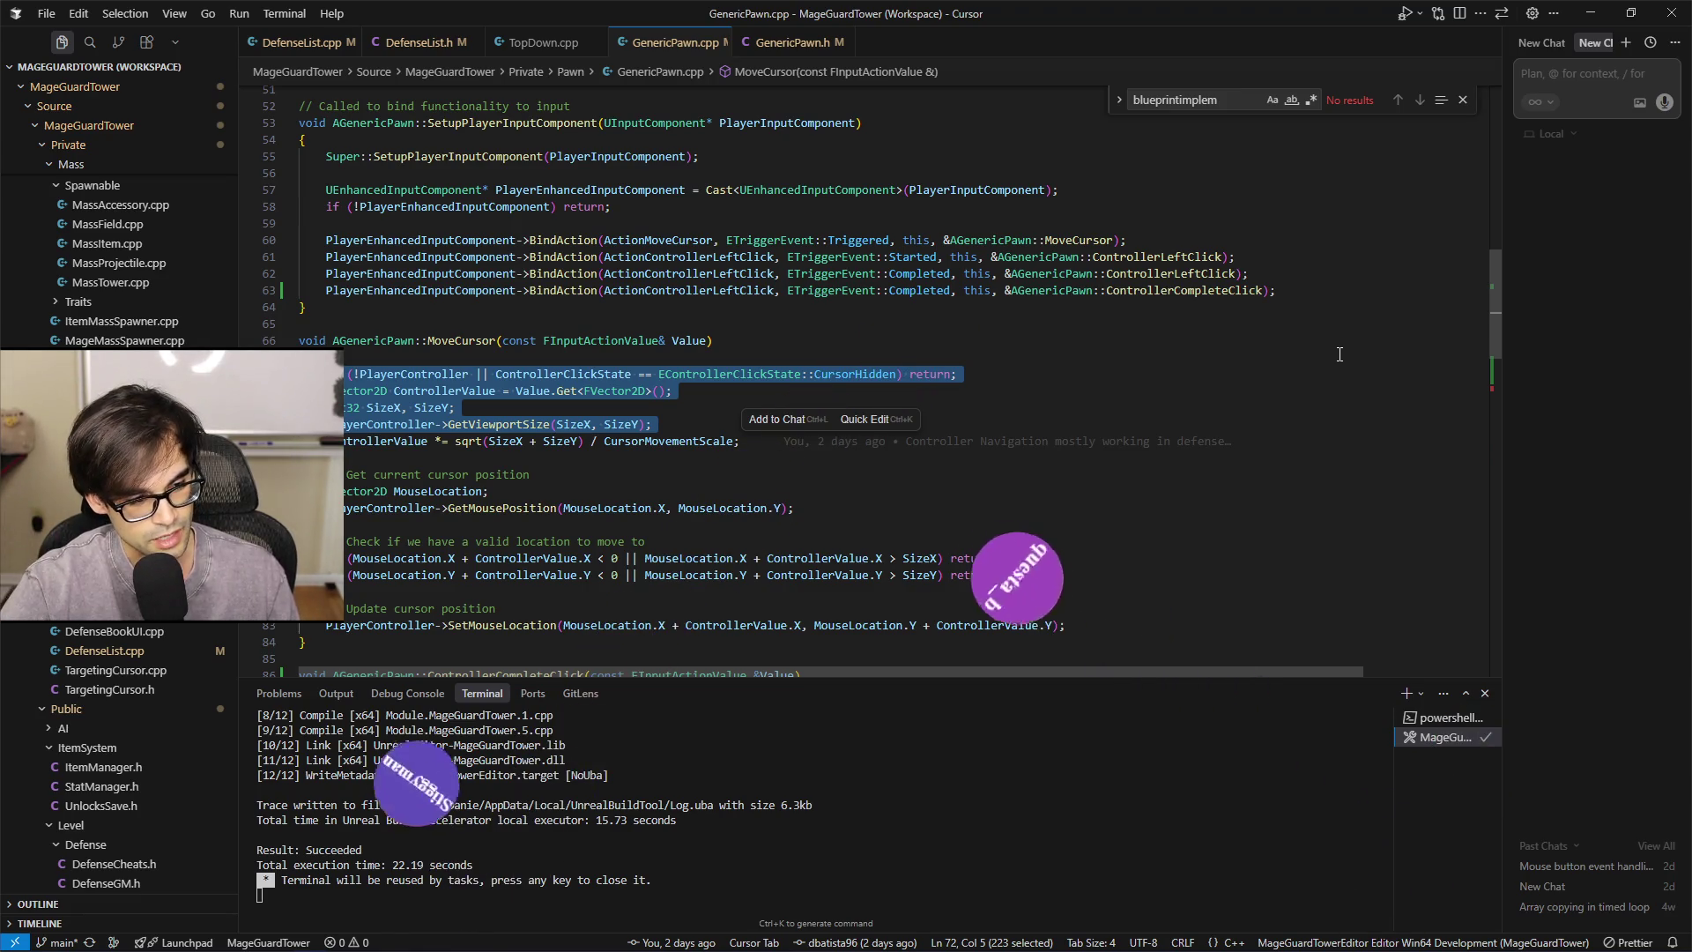
pyautogui.press('Escape')
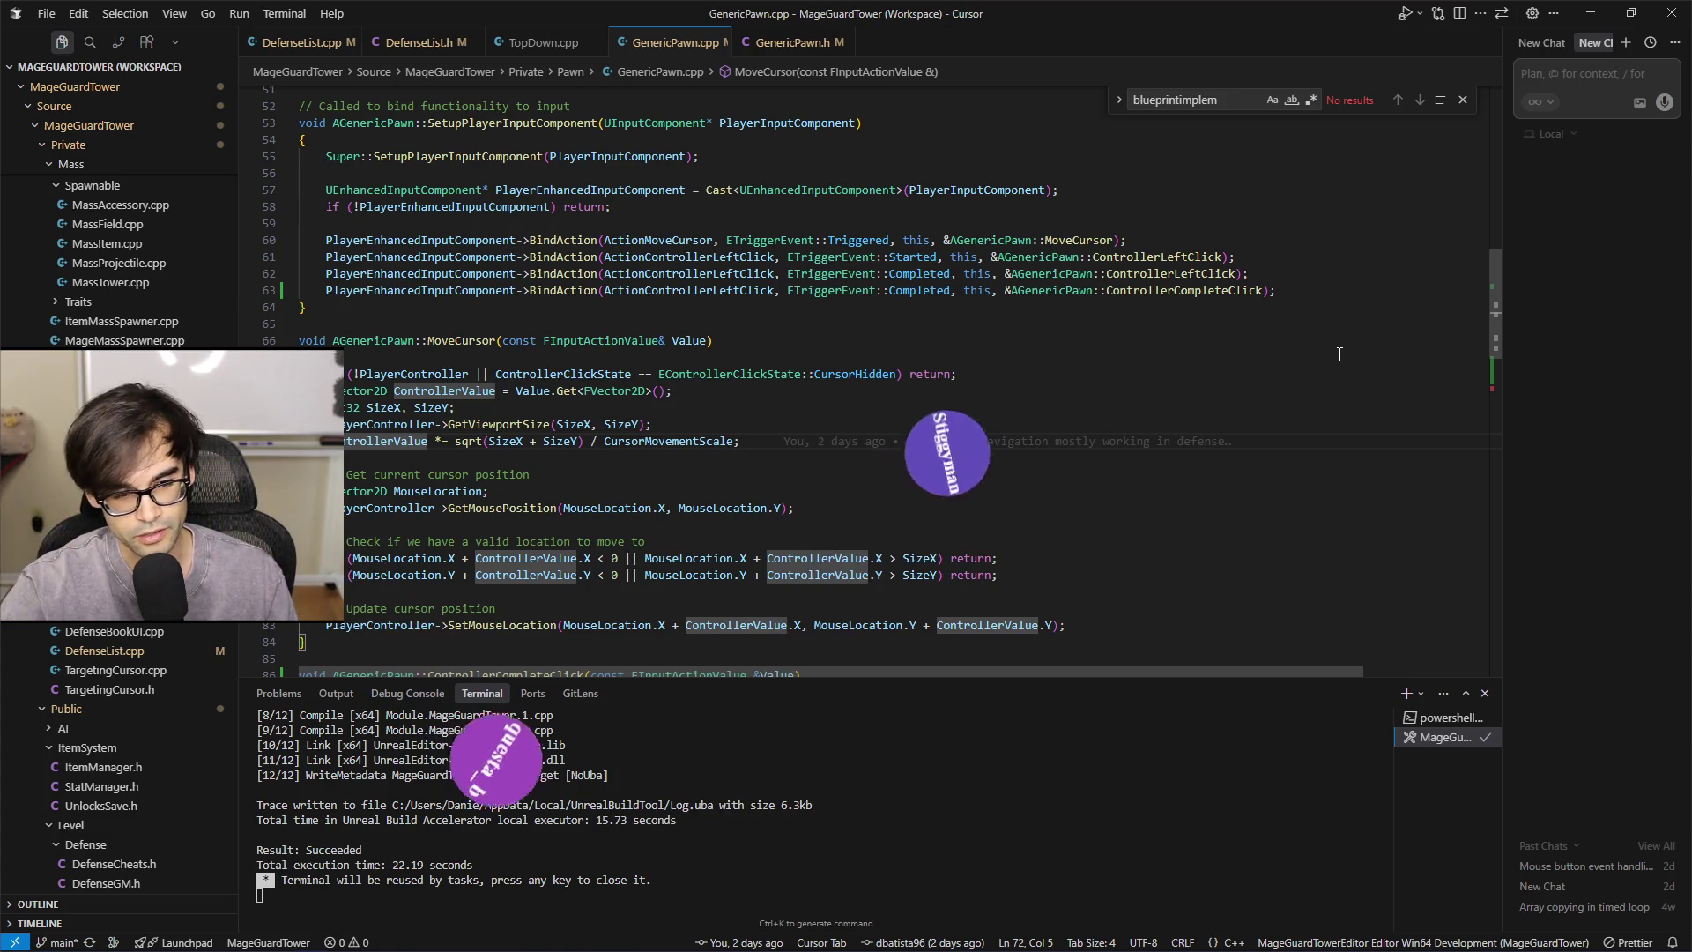
pyautogui.press('Up')
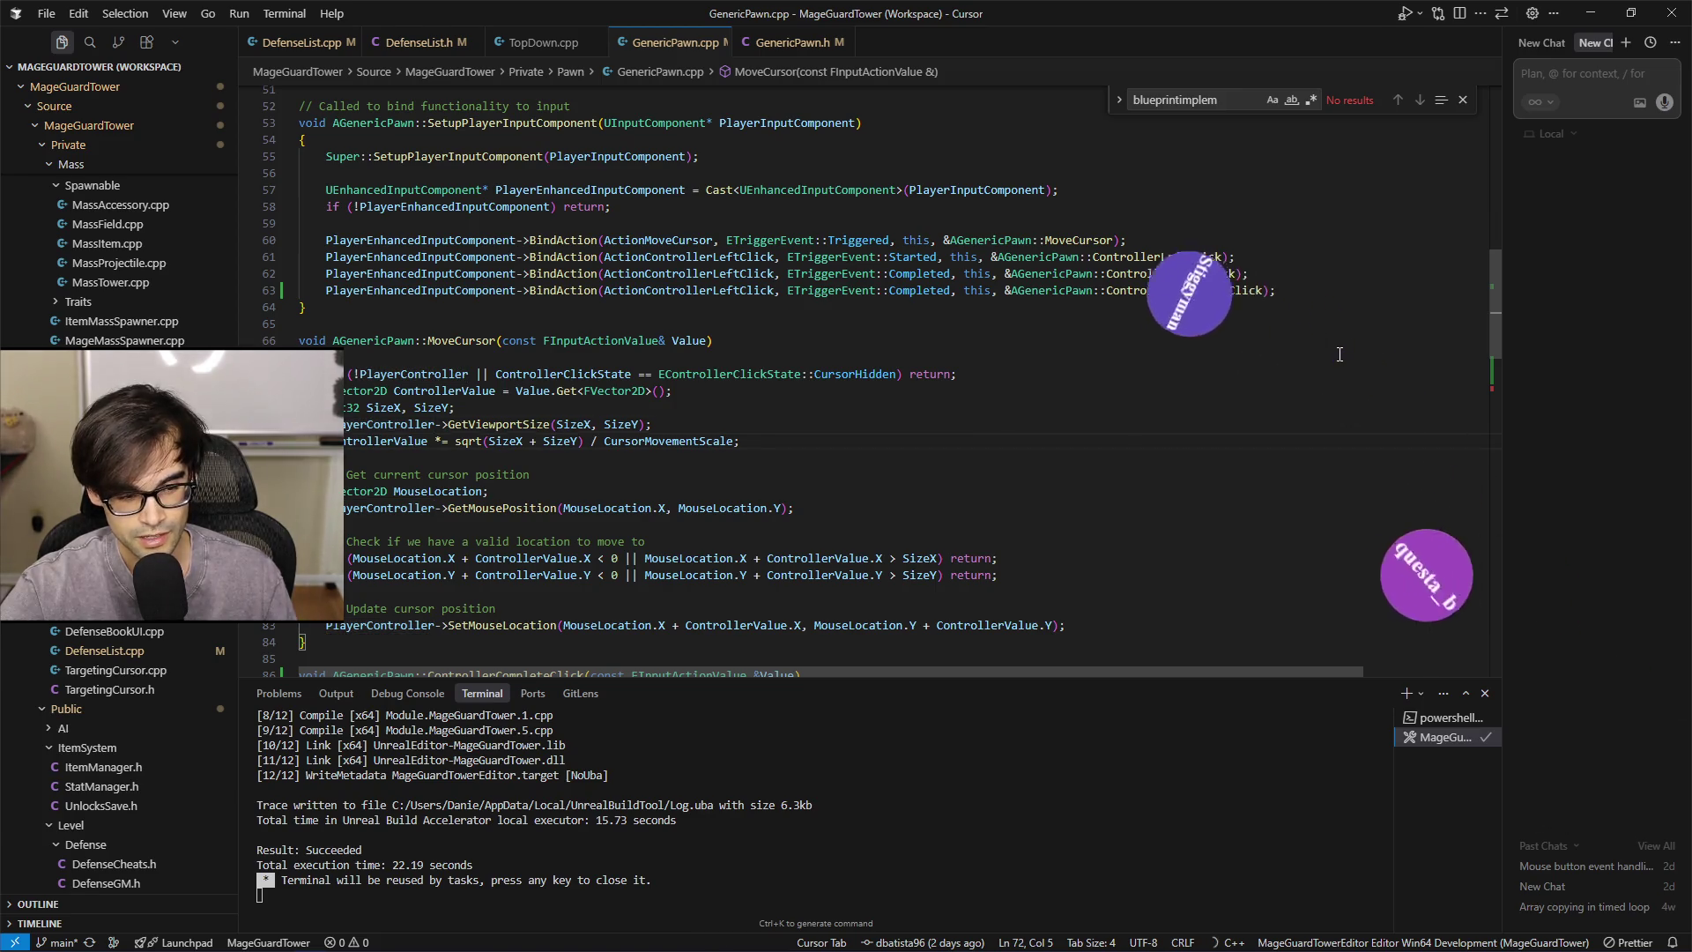
pyautogui.press('Down')
pyautogui.press('Down')
pyautogui.press('Down')
pyautogui.press('Down')
pyautogui.press('Down')
pyautogui.press('Down')
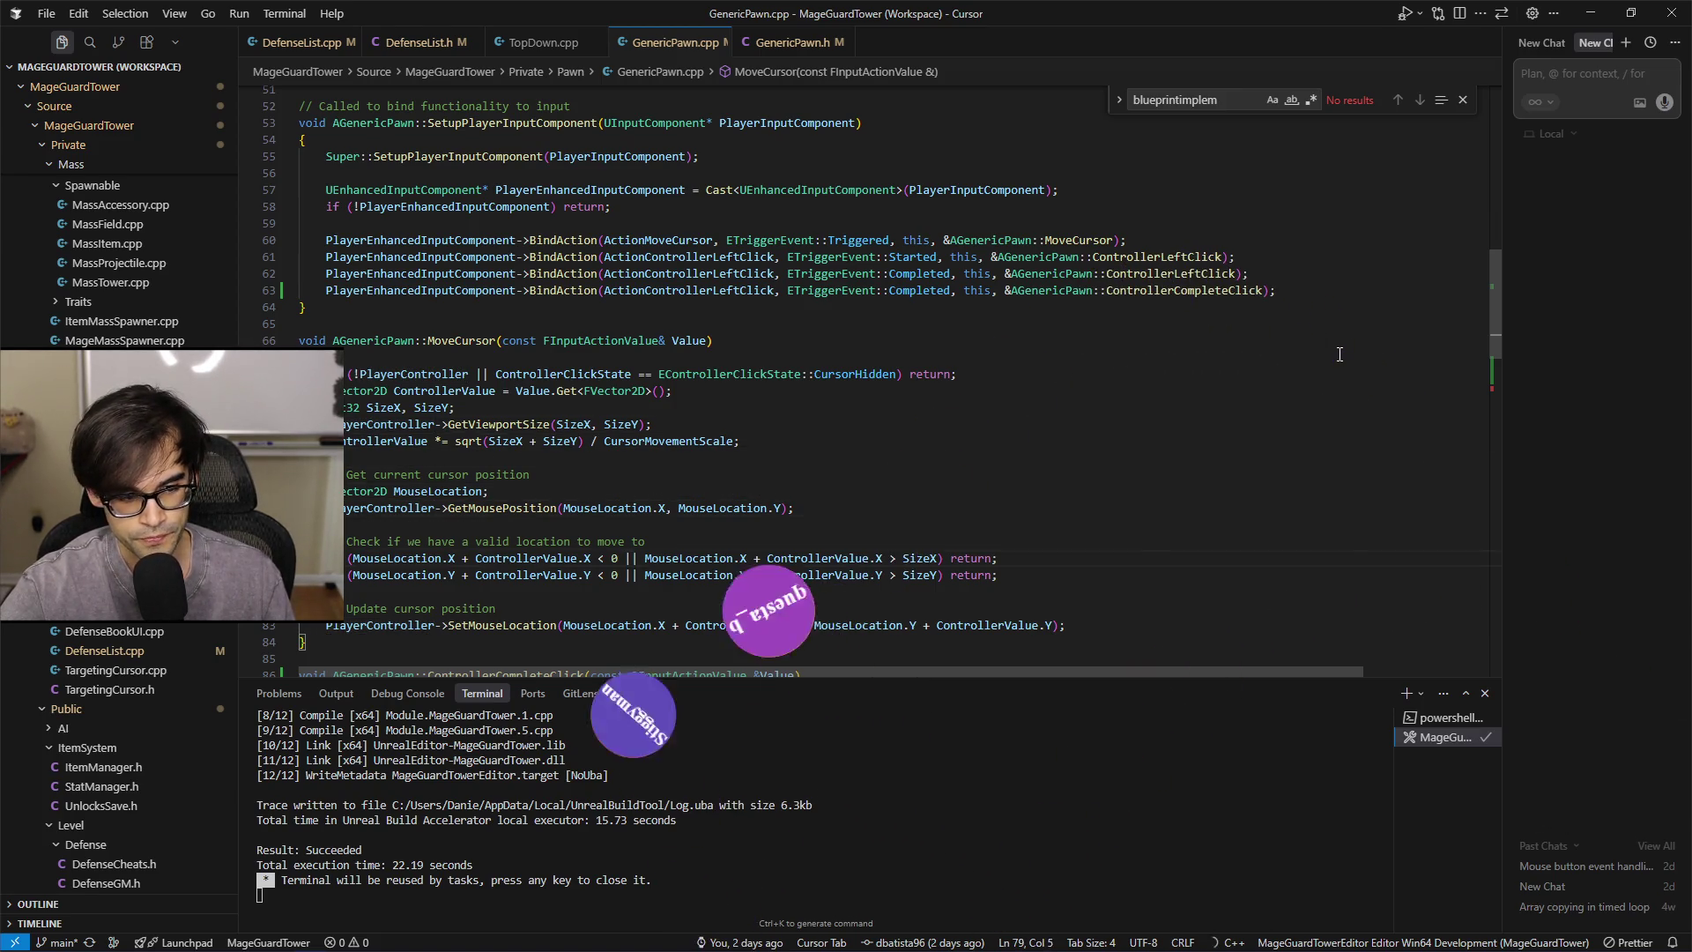
pyautogui.press('Down')
pyautogui.press('Down')
pyautogui.press('Down')
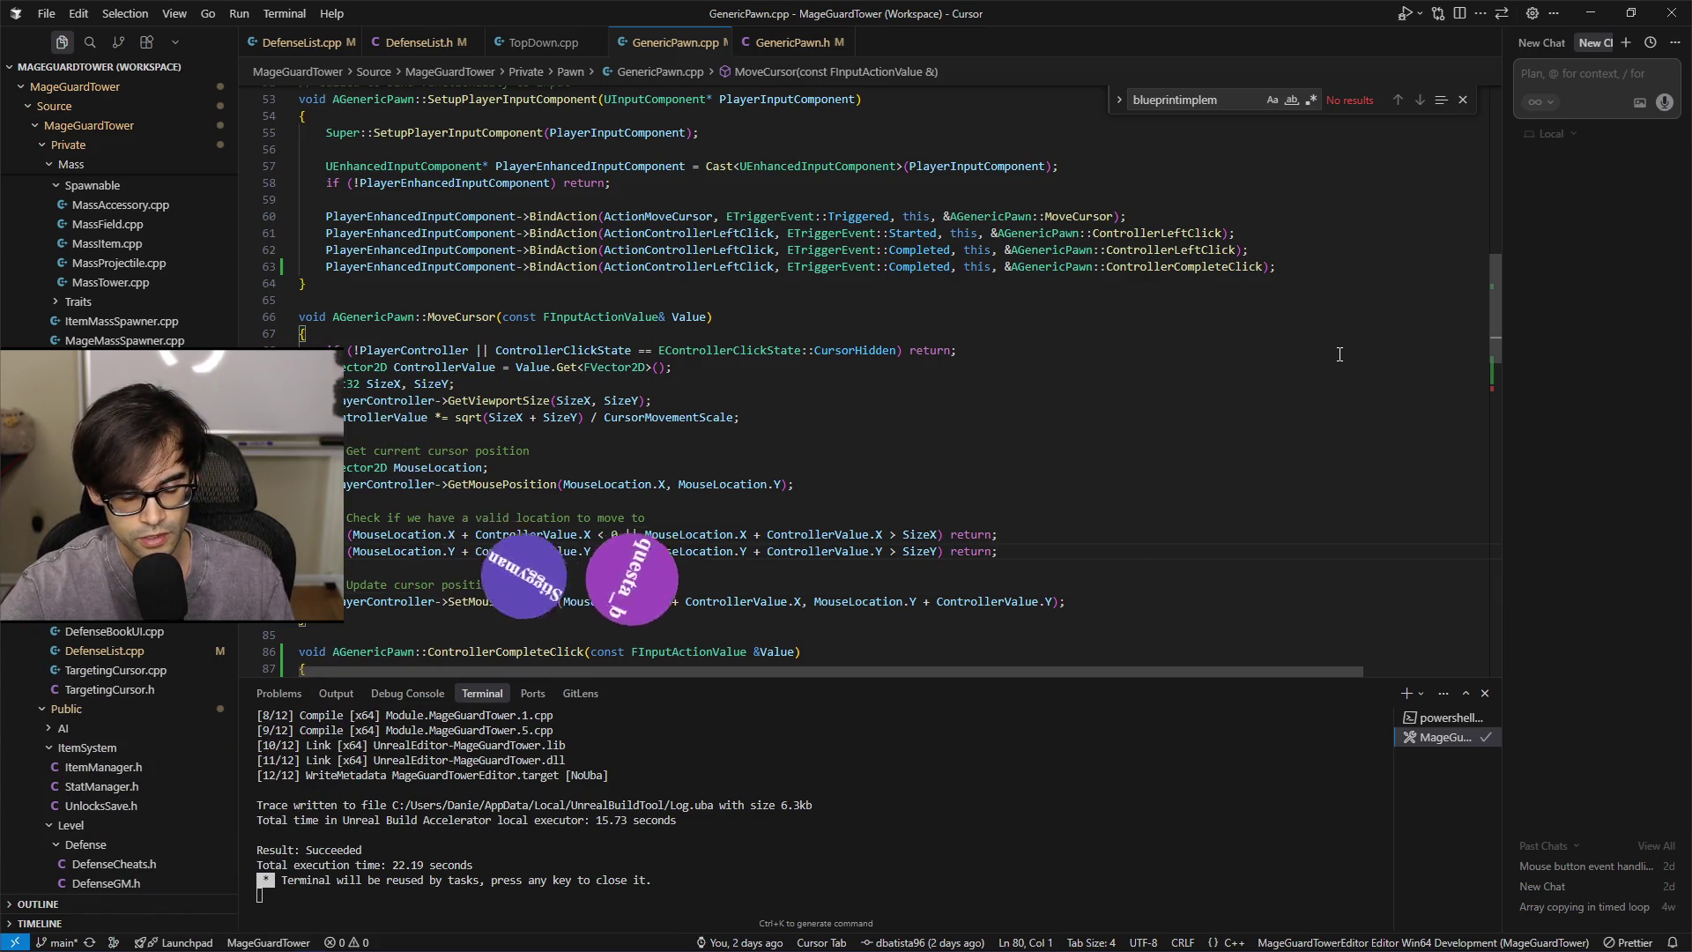
pyautogui.press('Left')
pyautogui.hotkey('shift', 'Up')
pyautogui.hotkey('shift', 'Home')
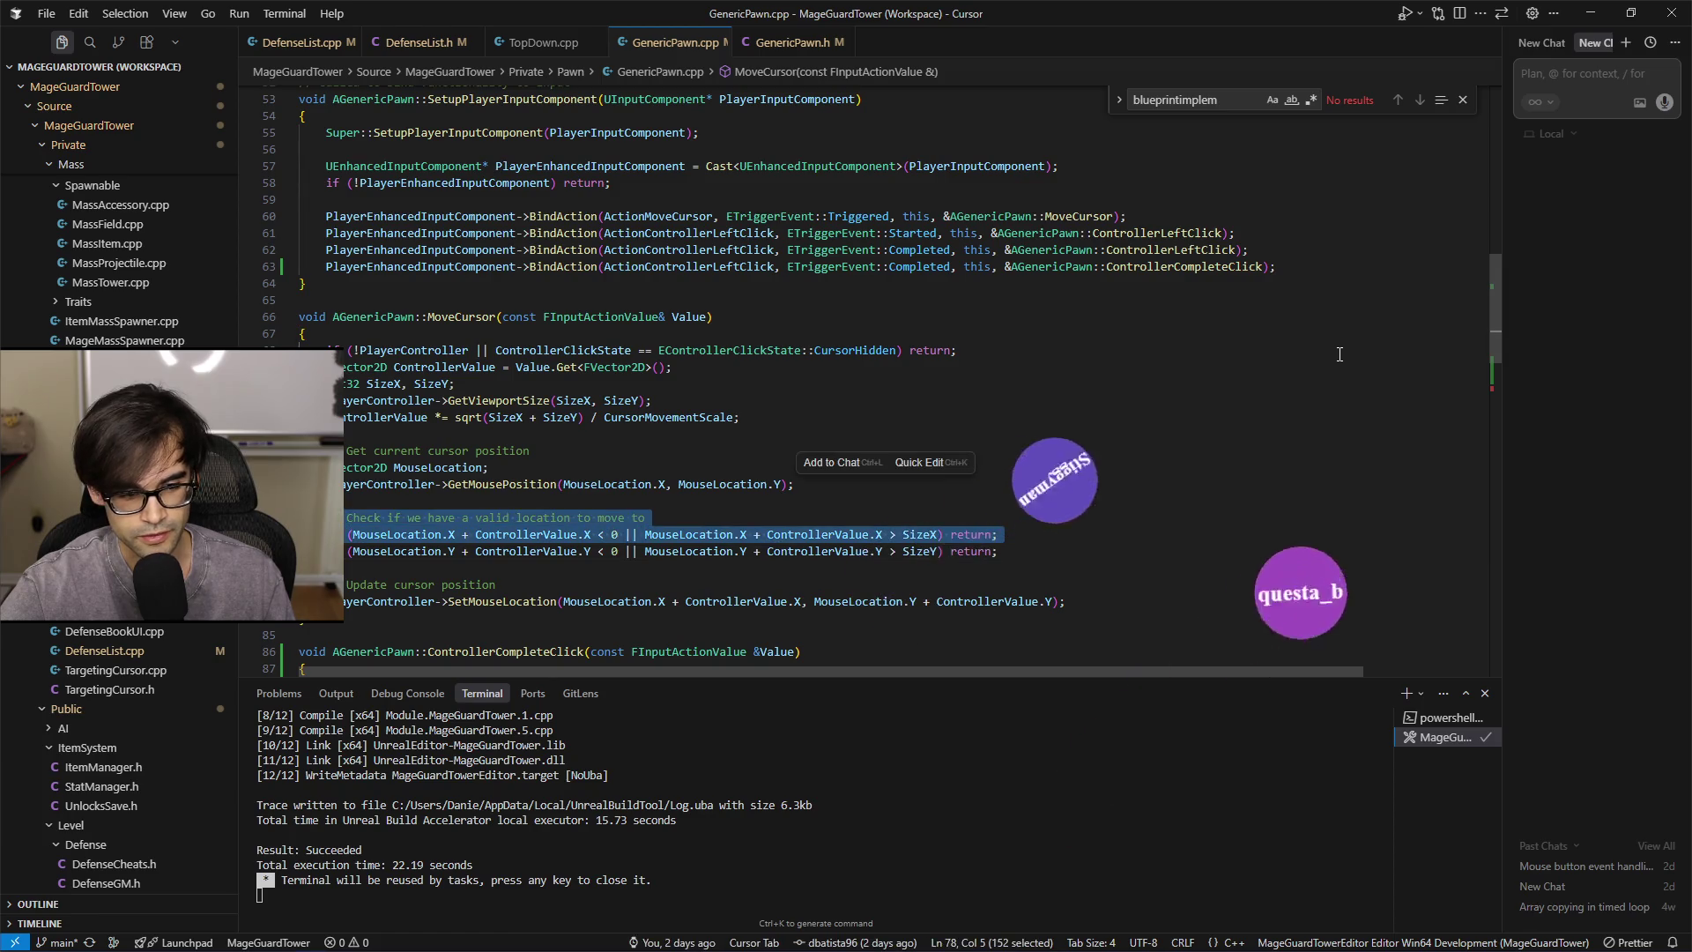
pyautogui.press('Up')
pyautogui.press('Left')
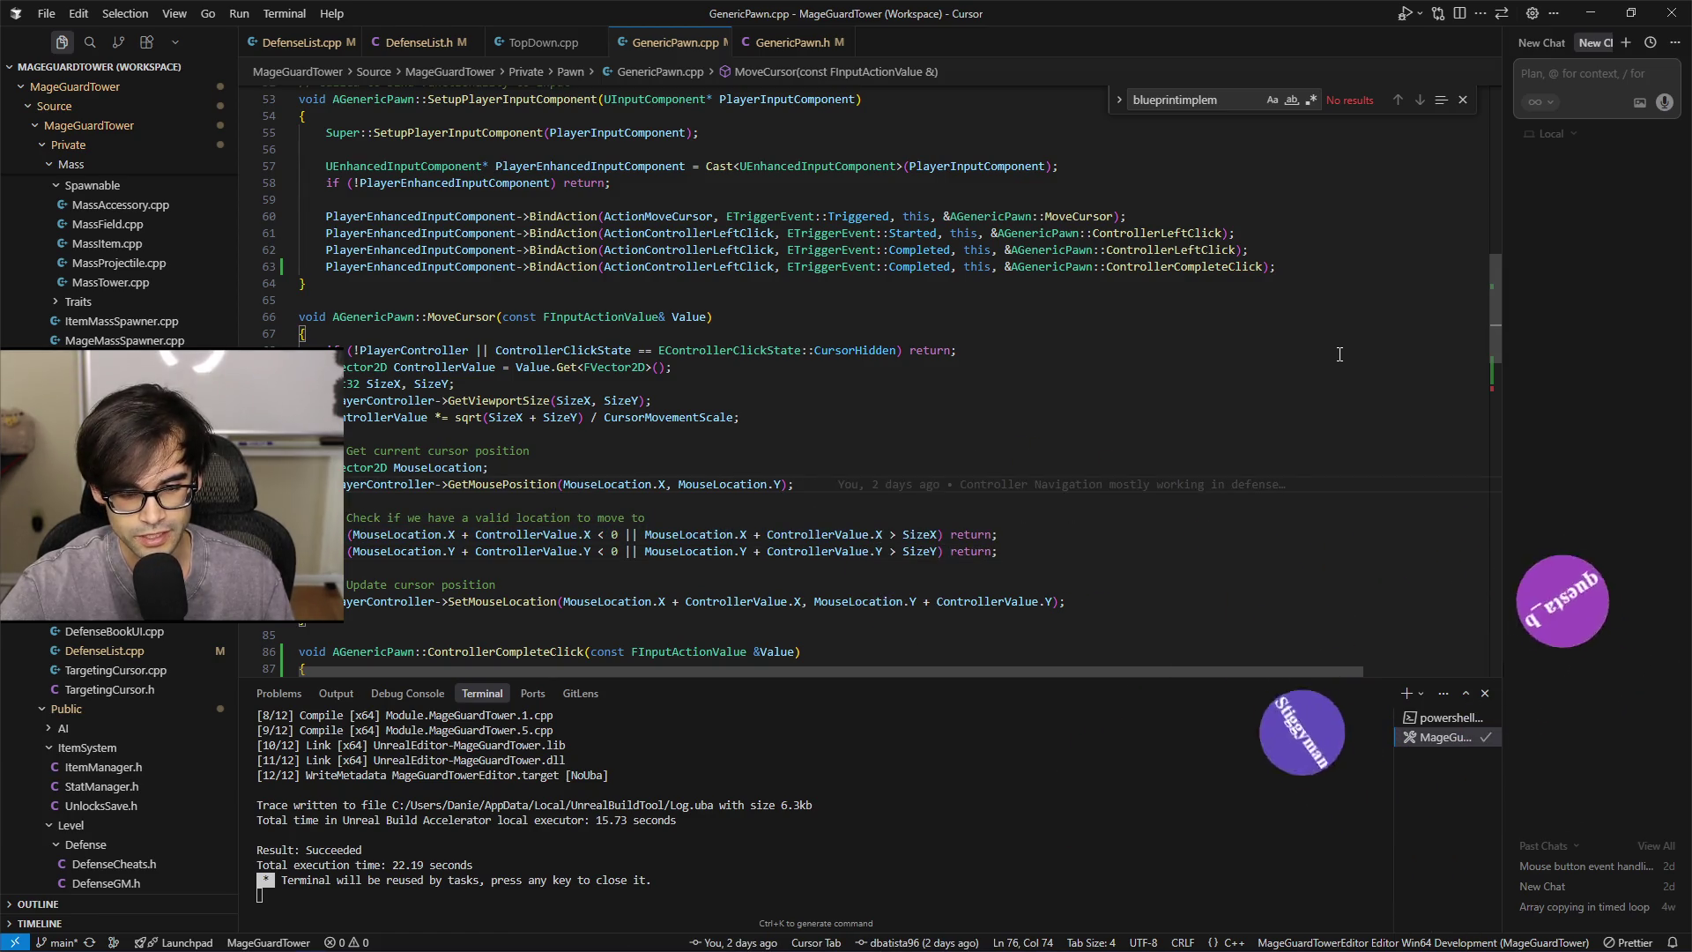
pyautogui.press('Down')
pyautogui.press('Down')
pyautogui.press('Down')
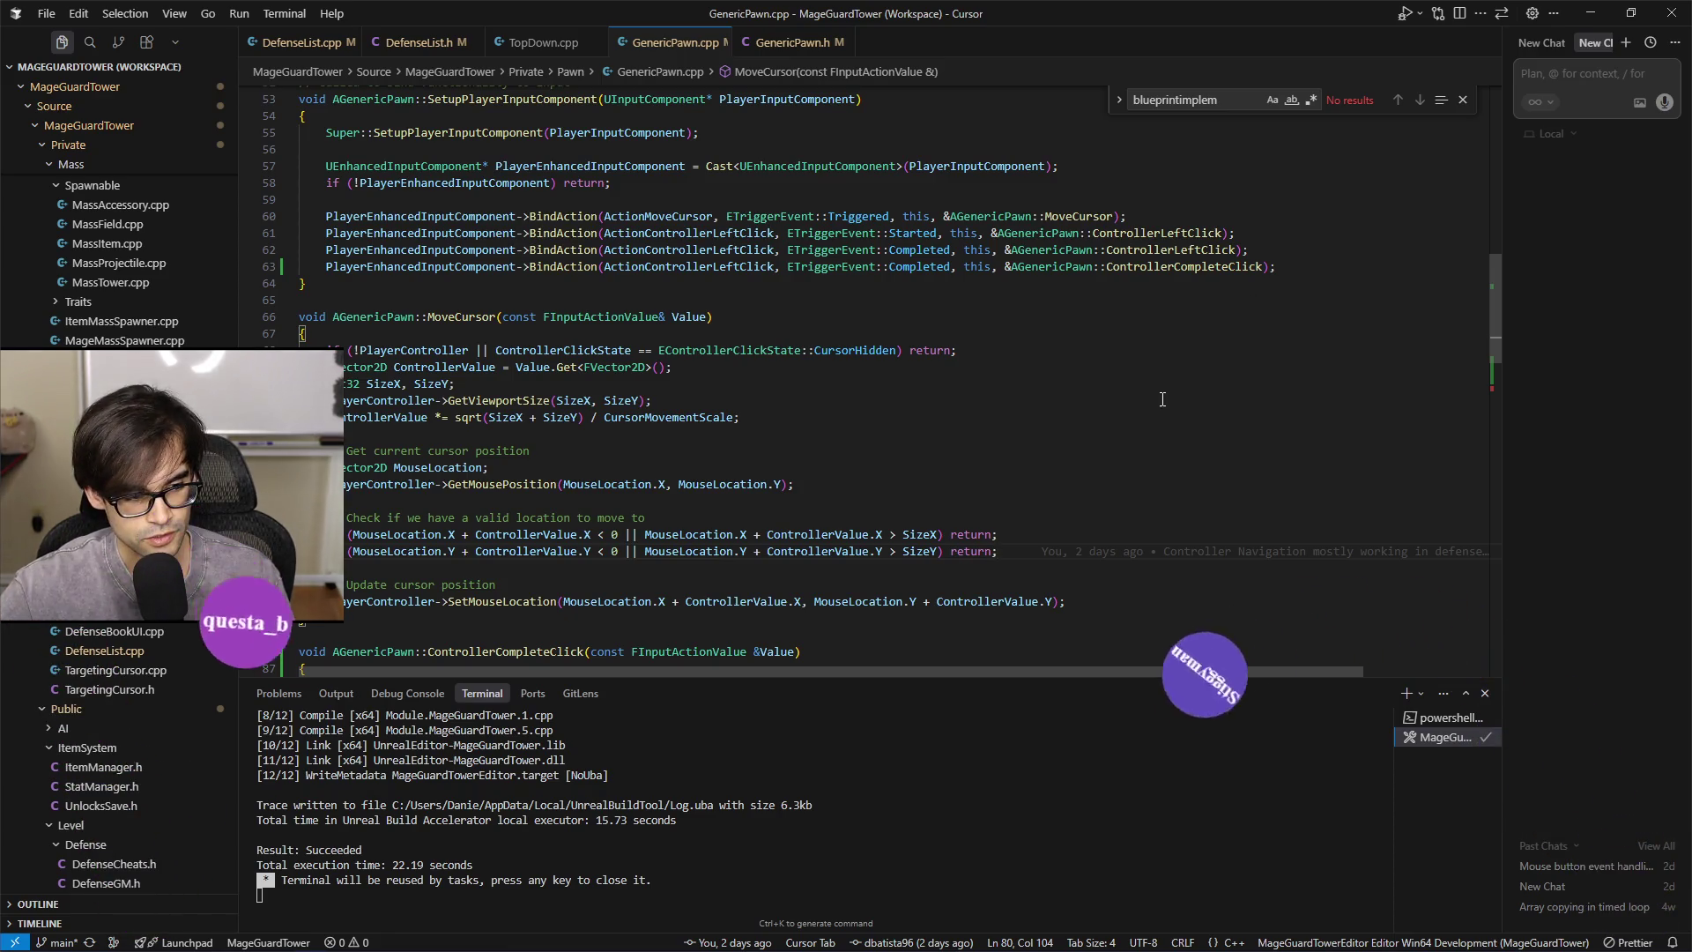
pyautogui.scroll(-2, 1162, 400)
pyautogui.moveTo(1049, 482); pyautogui.dragTo(1045, 496)
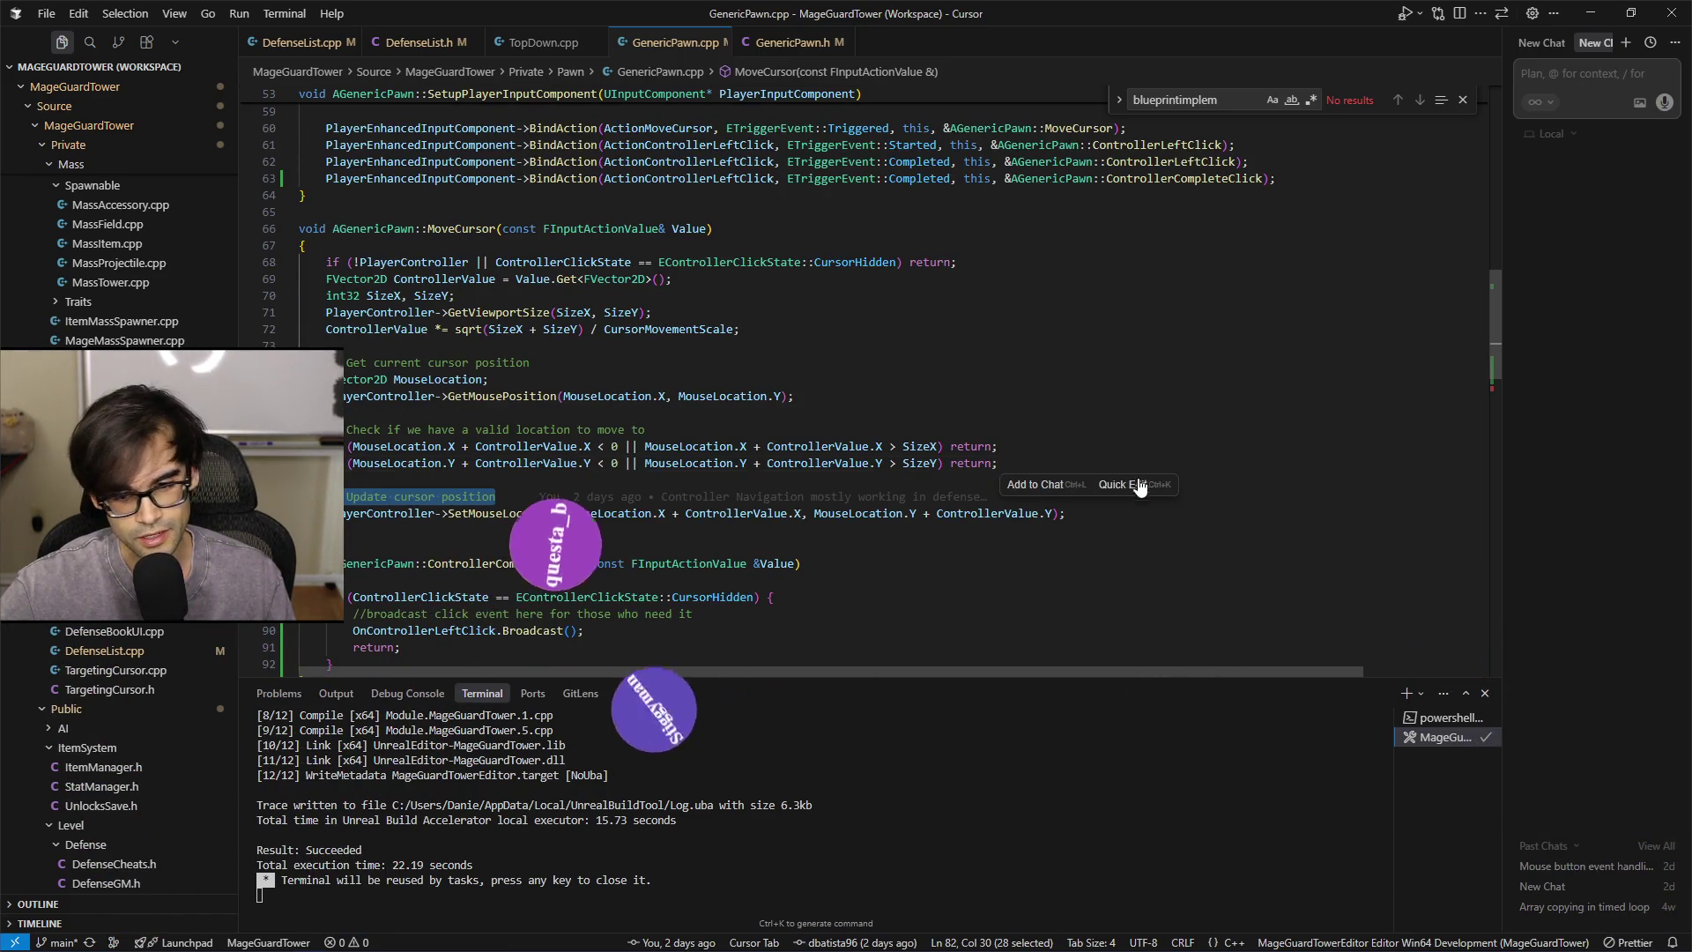
pyautogui.click(1259, 477)
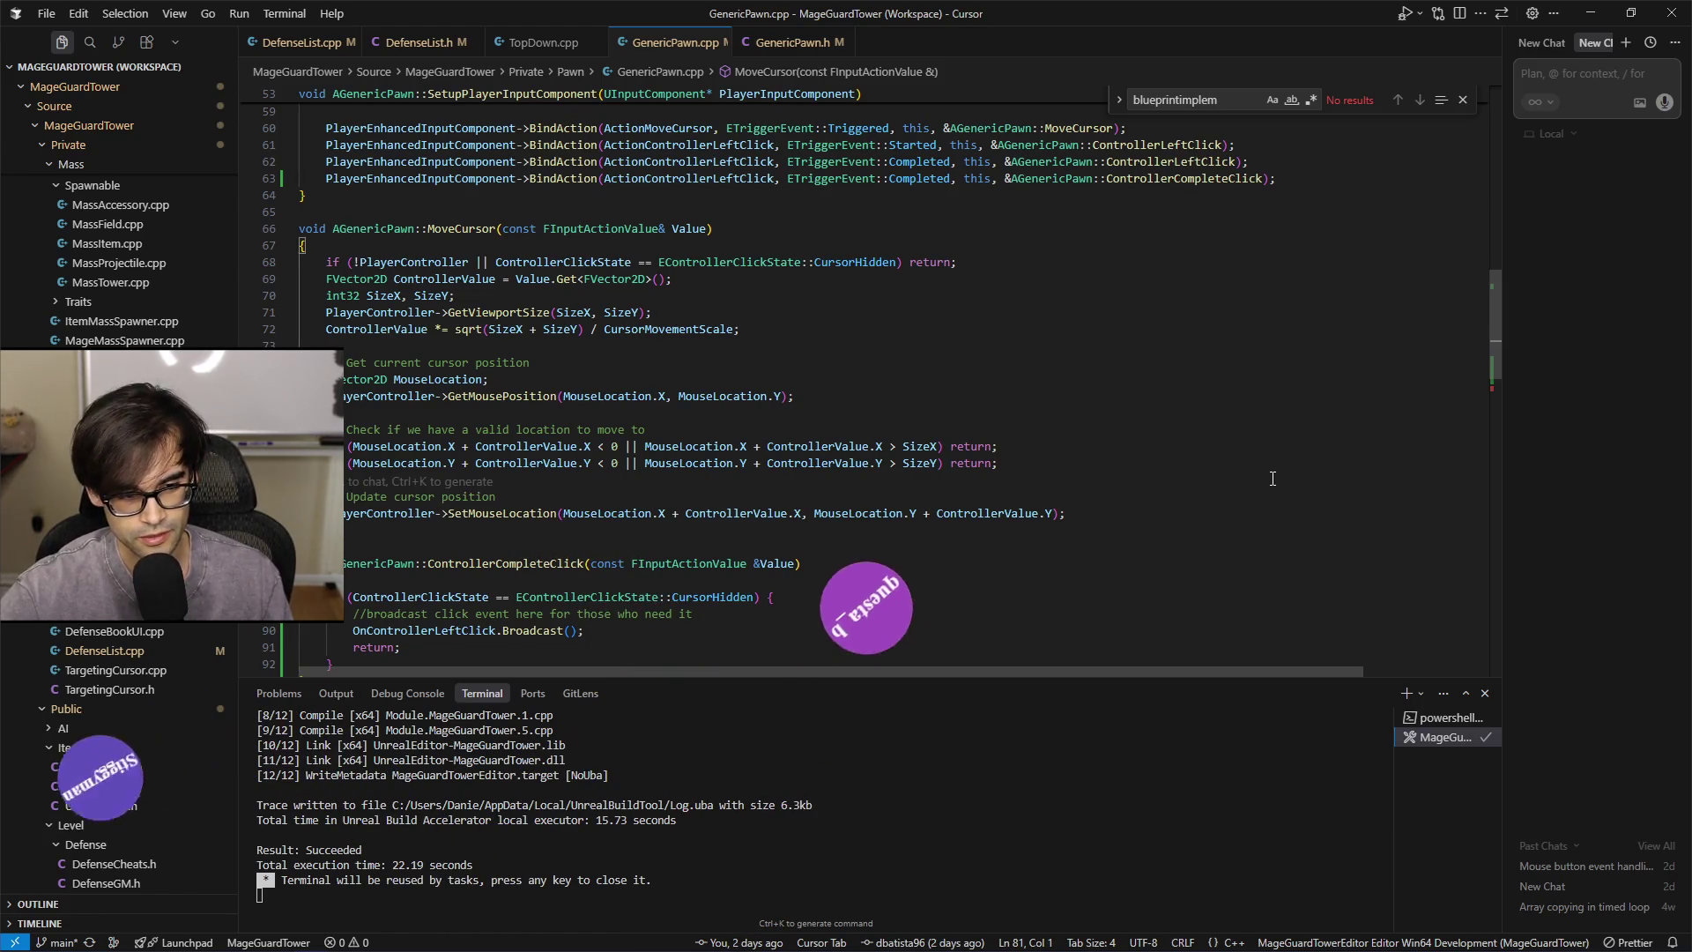
pyautogui.press('Up')
pyautogui.press('Up')
pyautogui.press('Up')
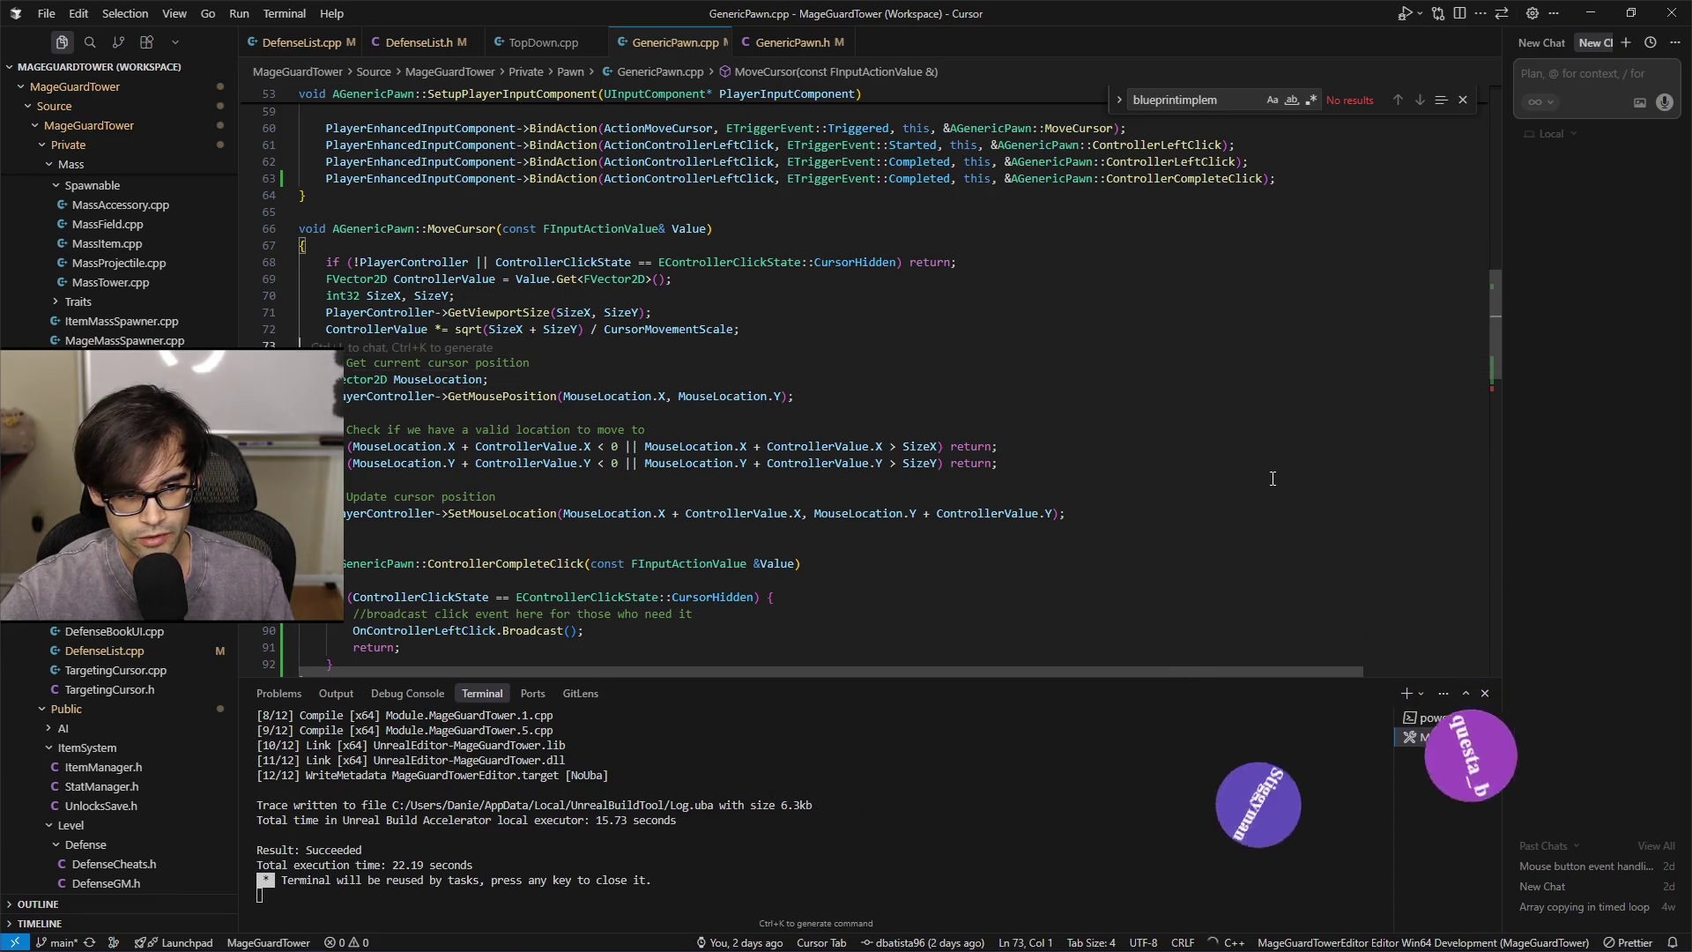
pyautogui.press('Up')
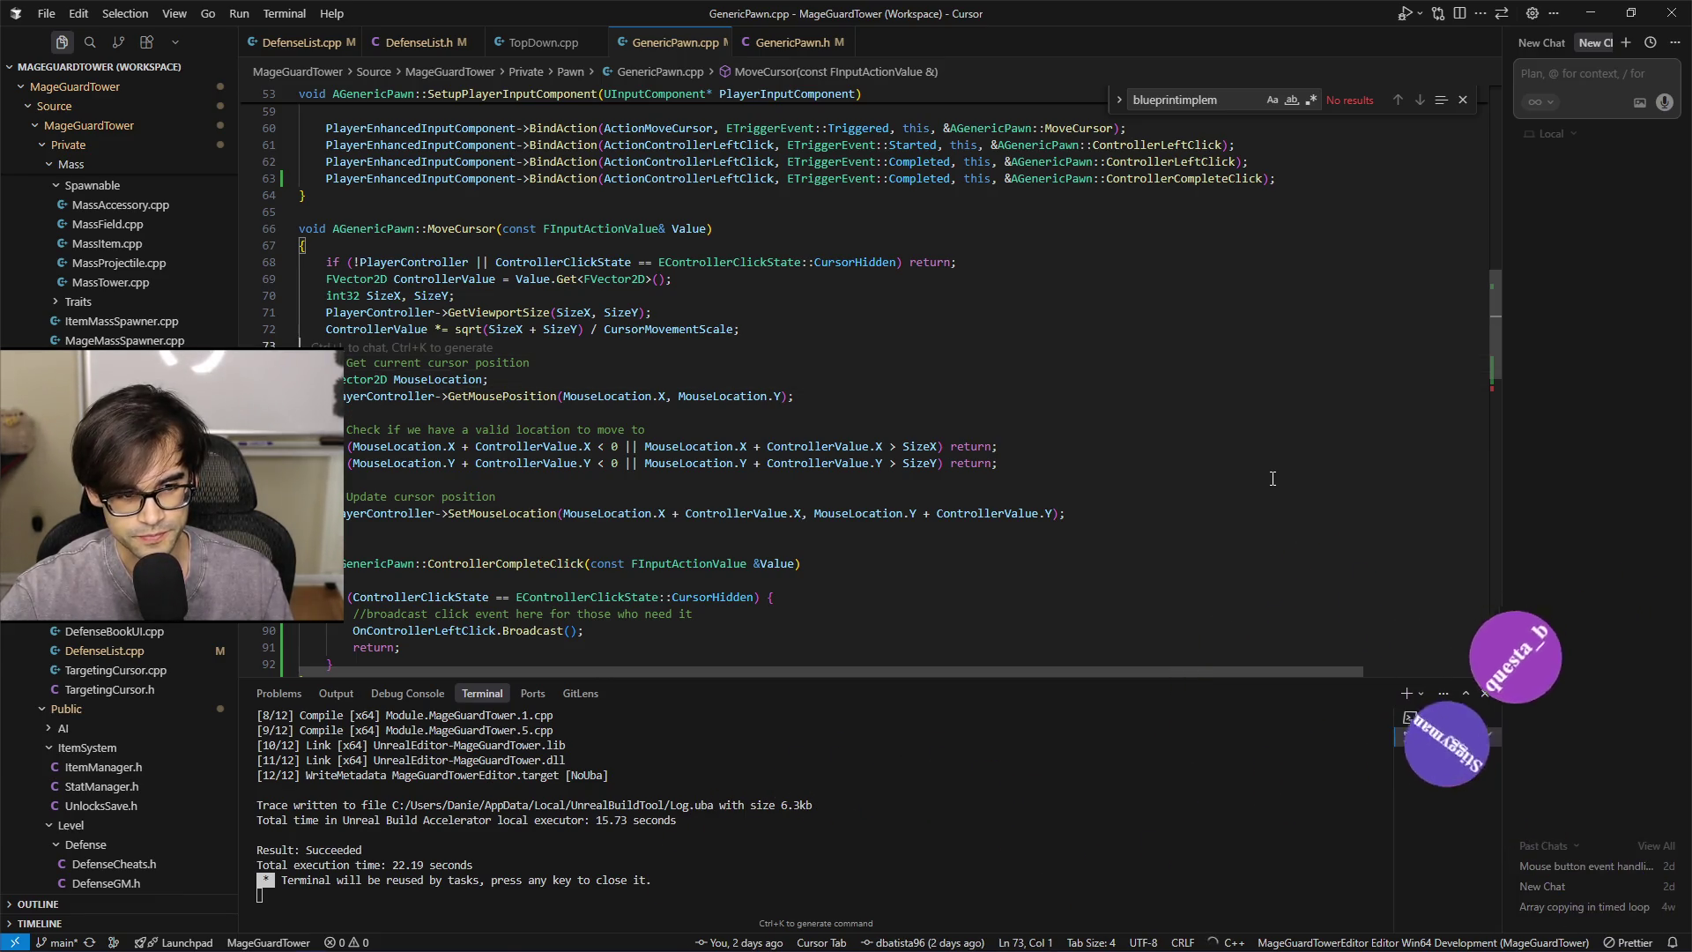
pyautogui.scroll(-4, 1122, 403)
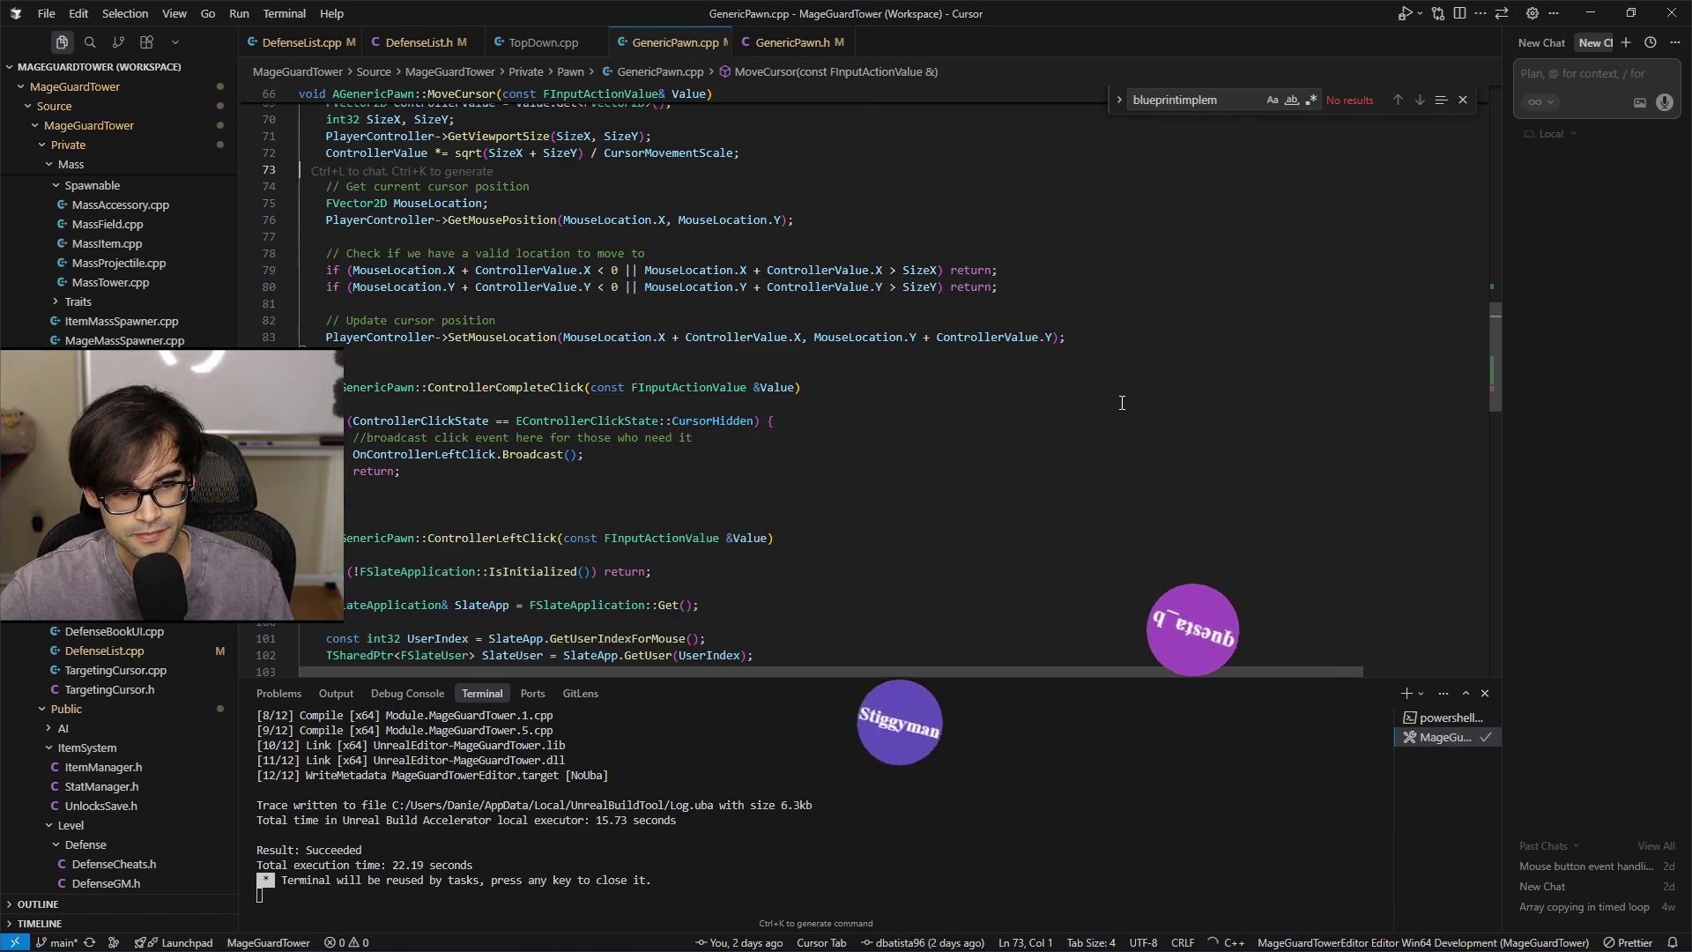
pyautogui.scroll(-3, 1122, 403)
pyautogui.scroll(3, 1119, 404)
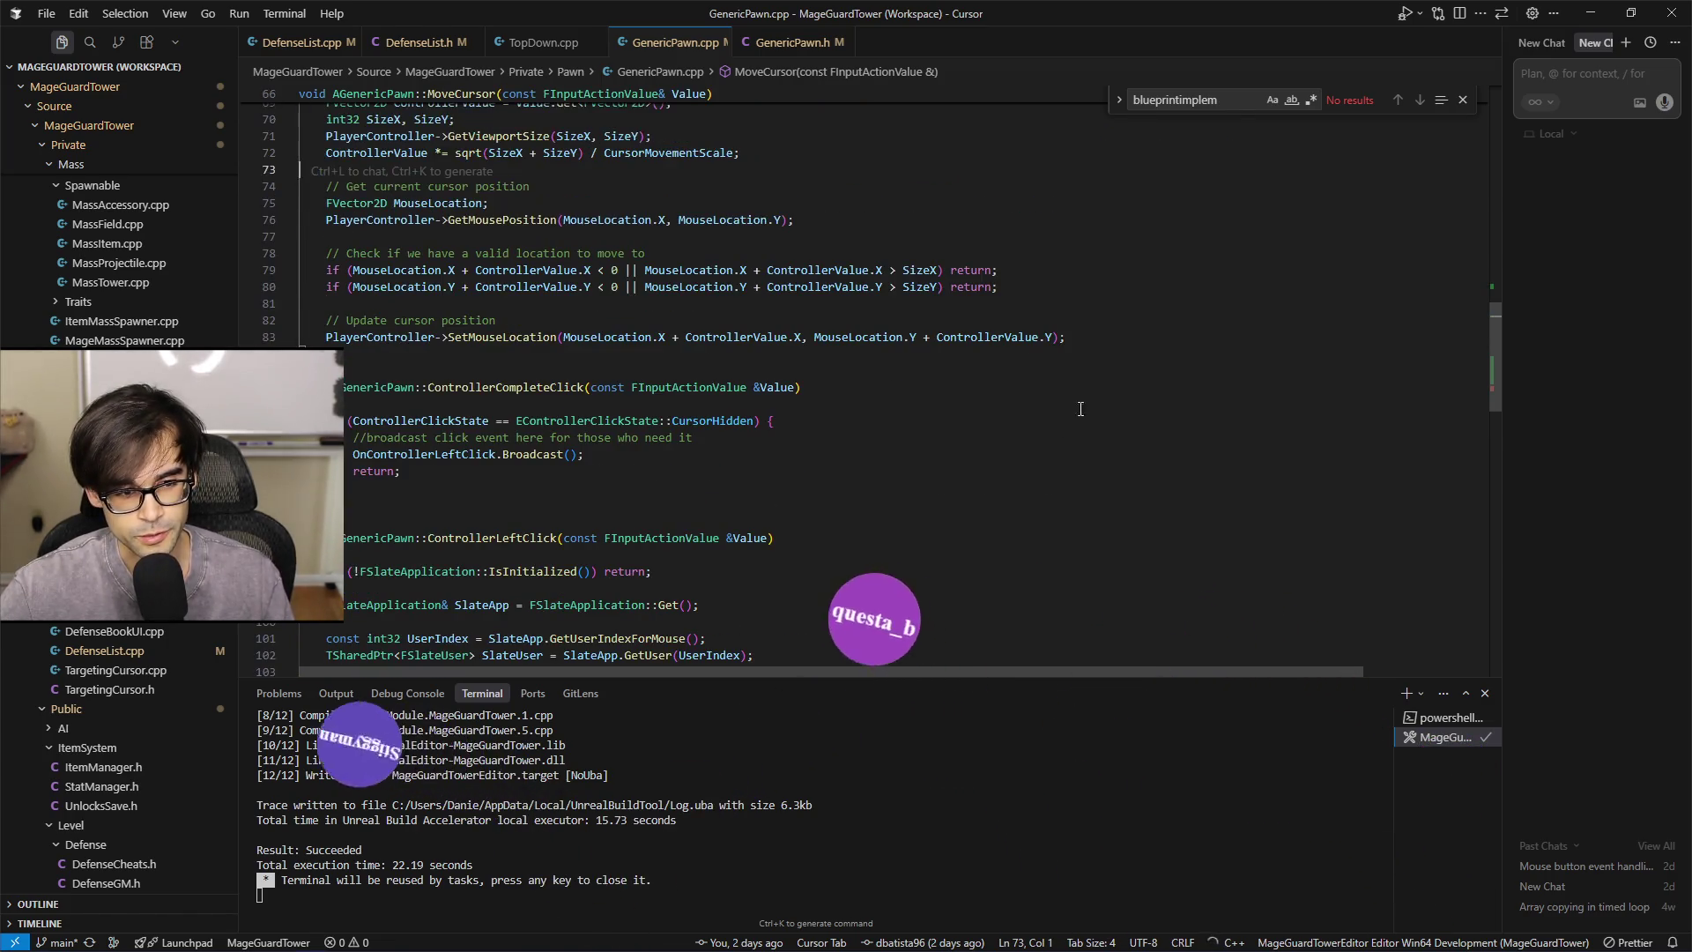
pyautogui.click(739, 438)
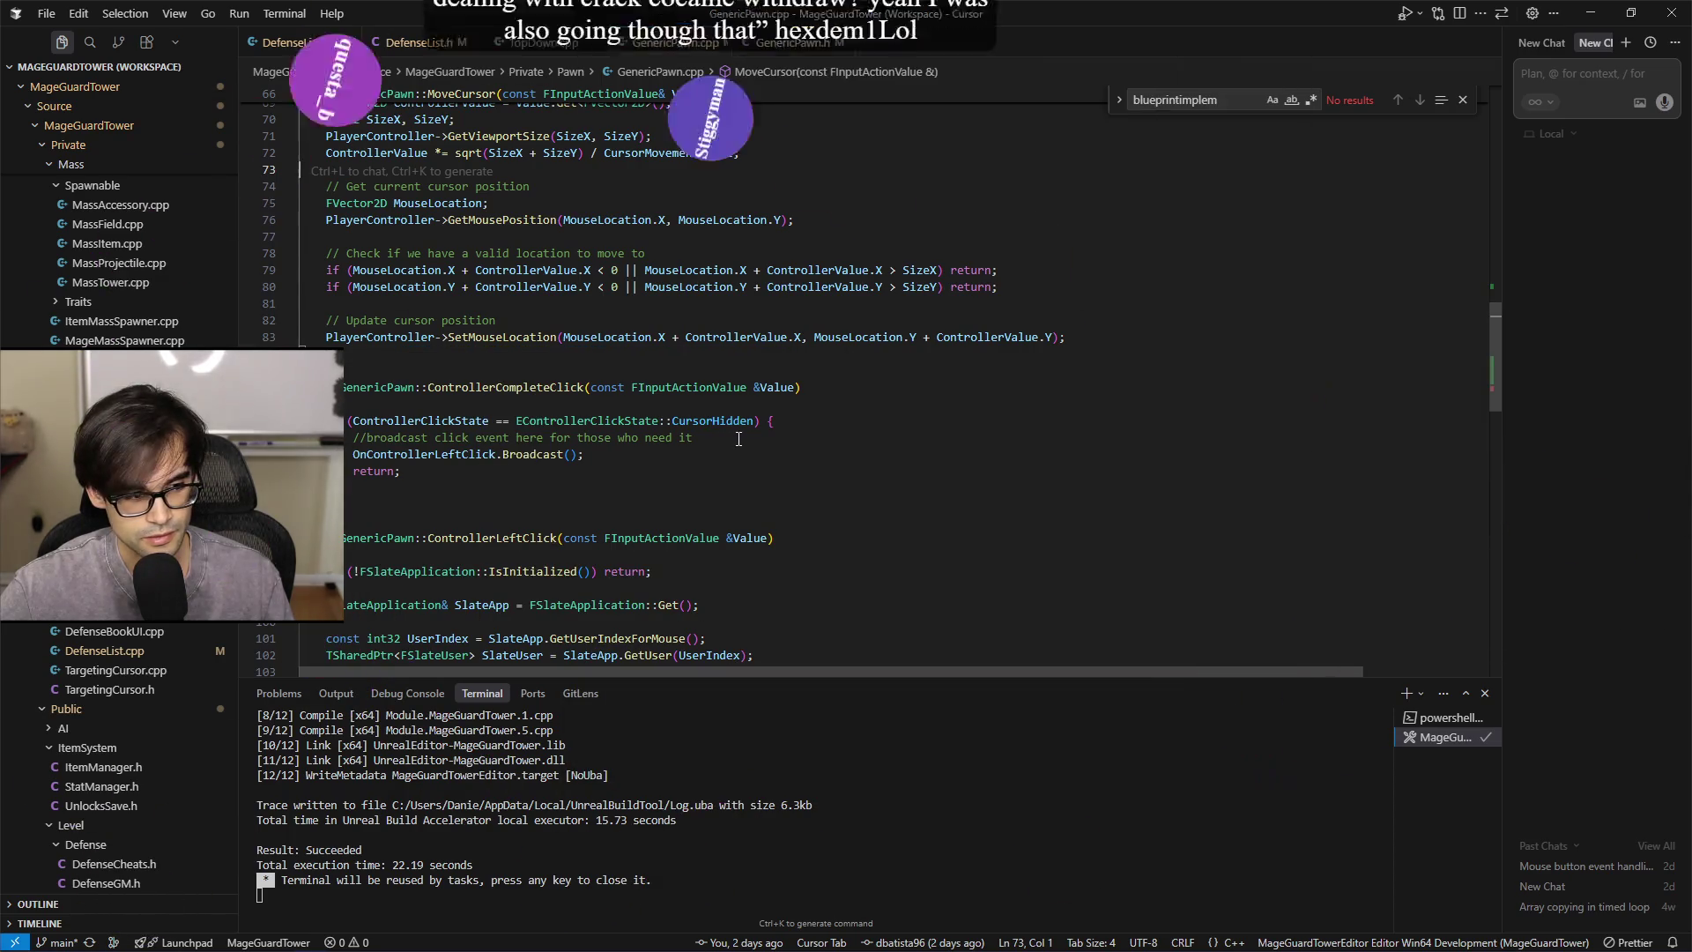
pyautogui.moveTo(1005, 438)
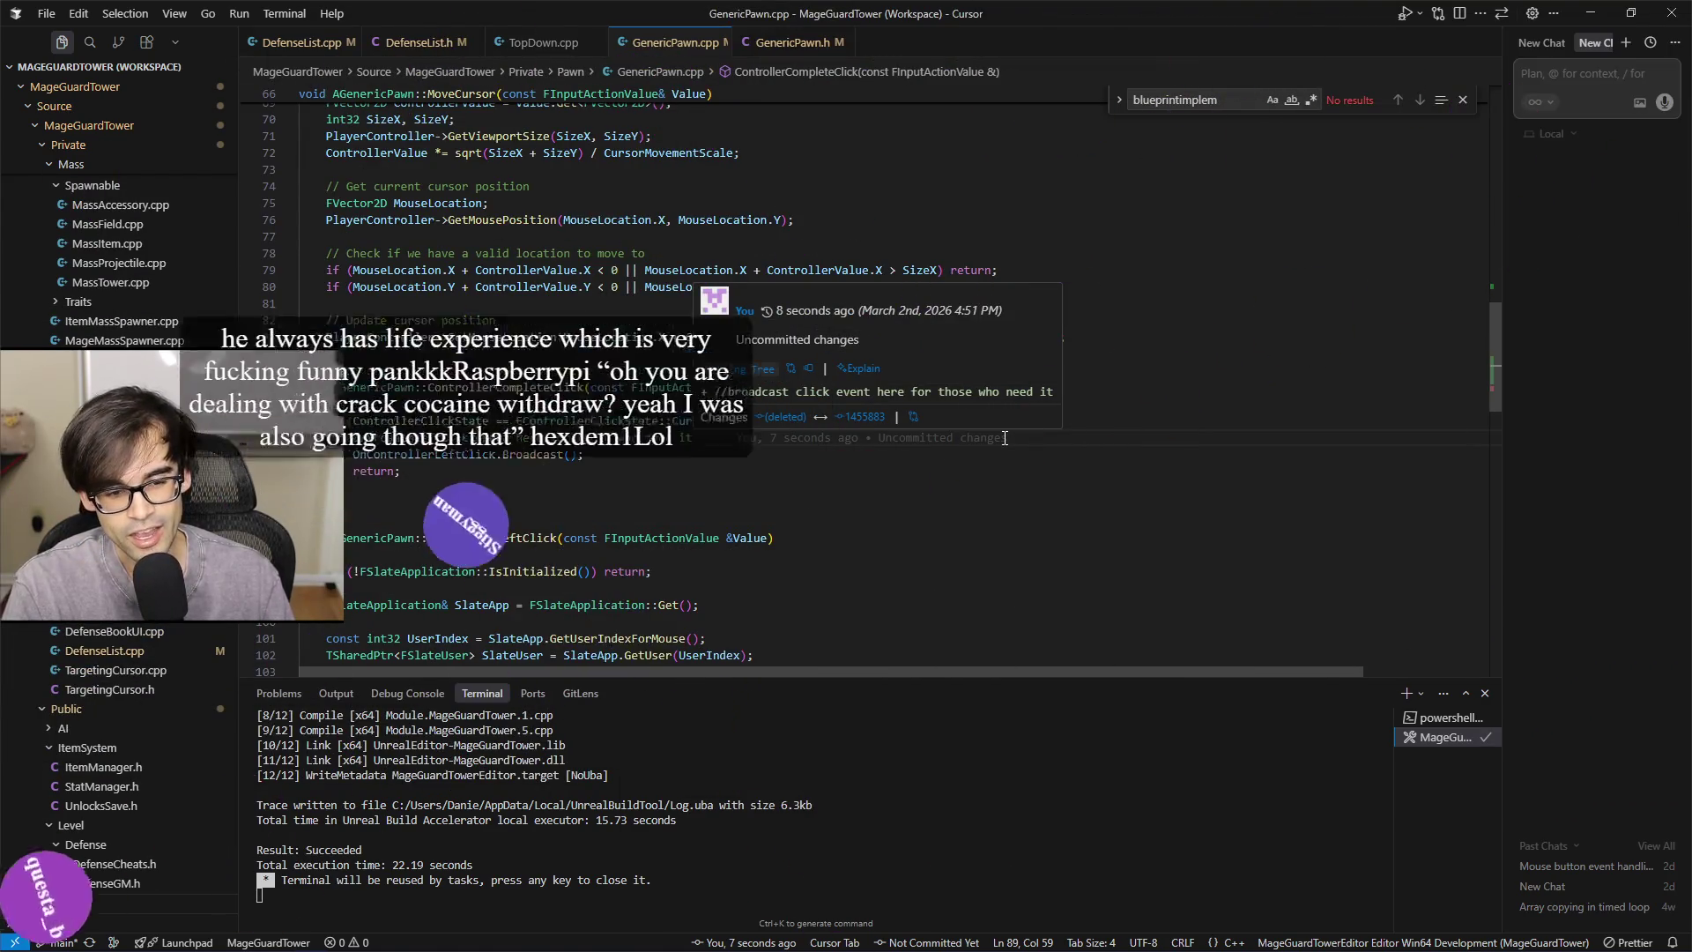
# Delete the broadcast comment line from ControllerCompleteClick
pyautogui.hotkey('shift', 'Up')
pyautogui.hotkey('shift', 'End')
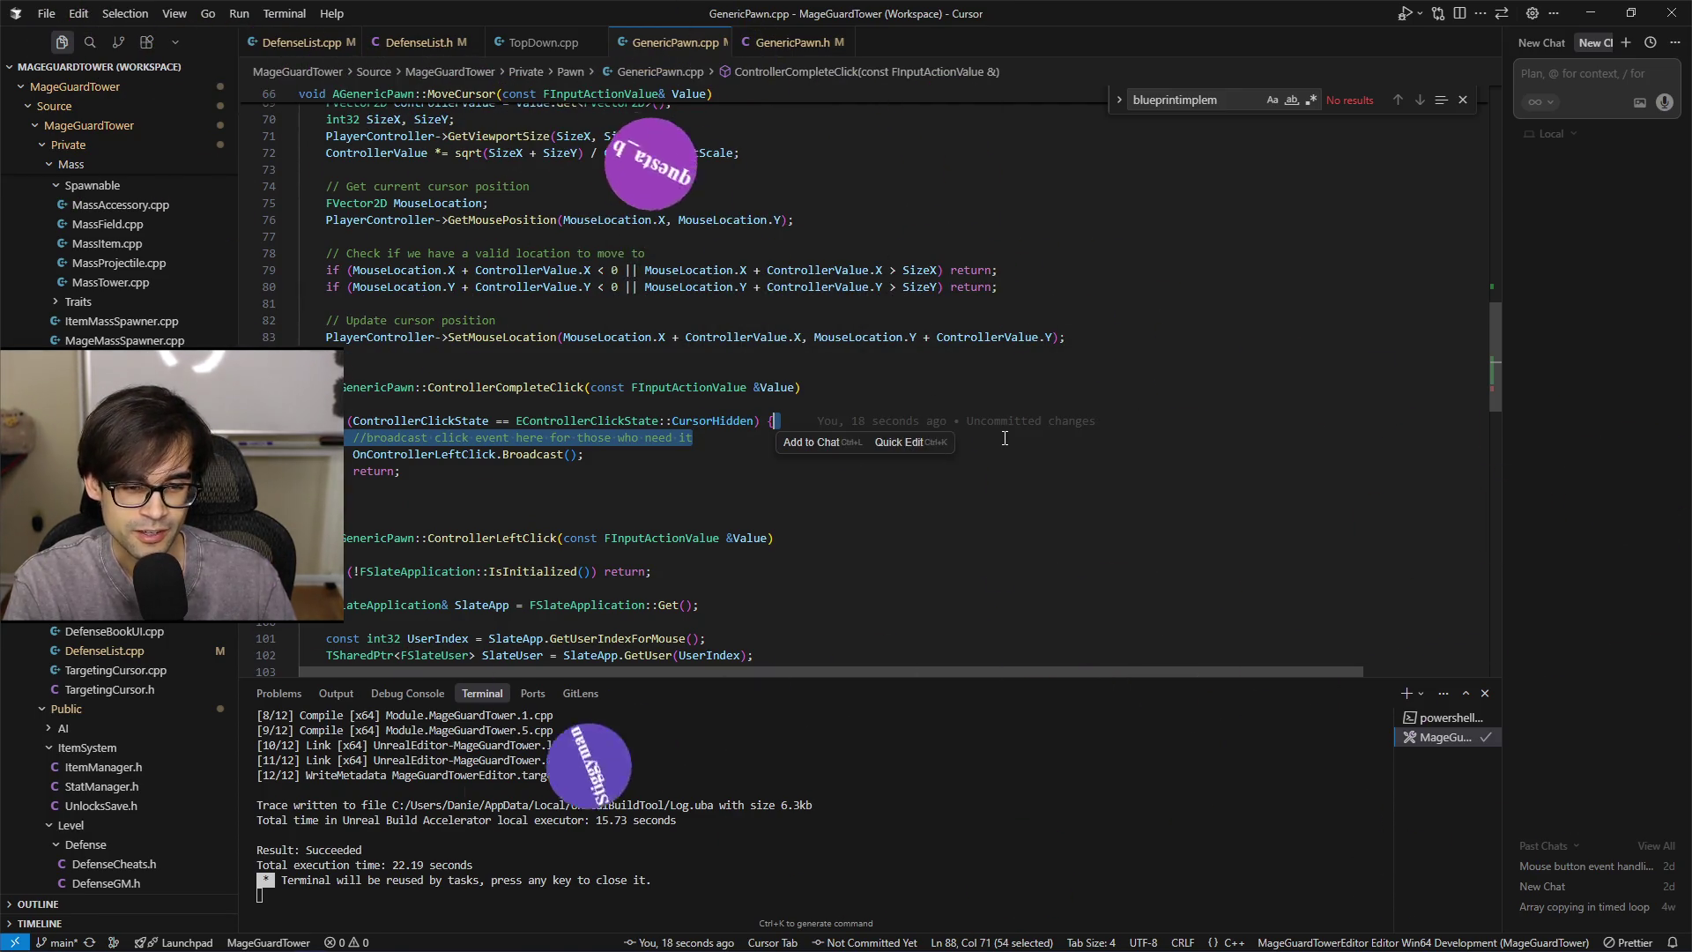
pyautogui.press('BackSpace')
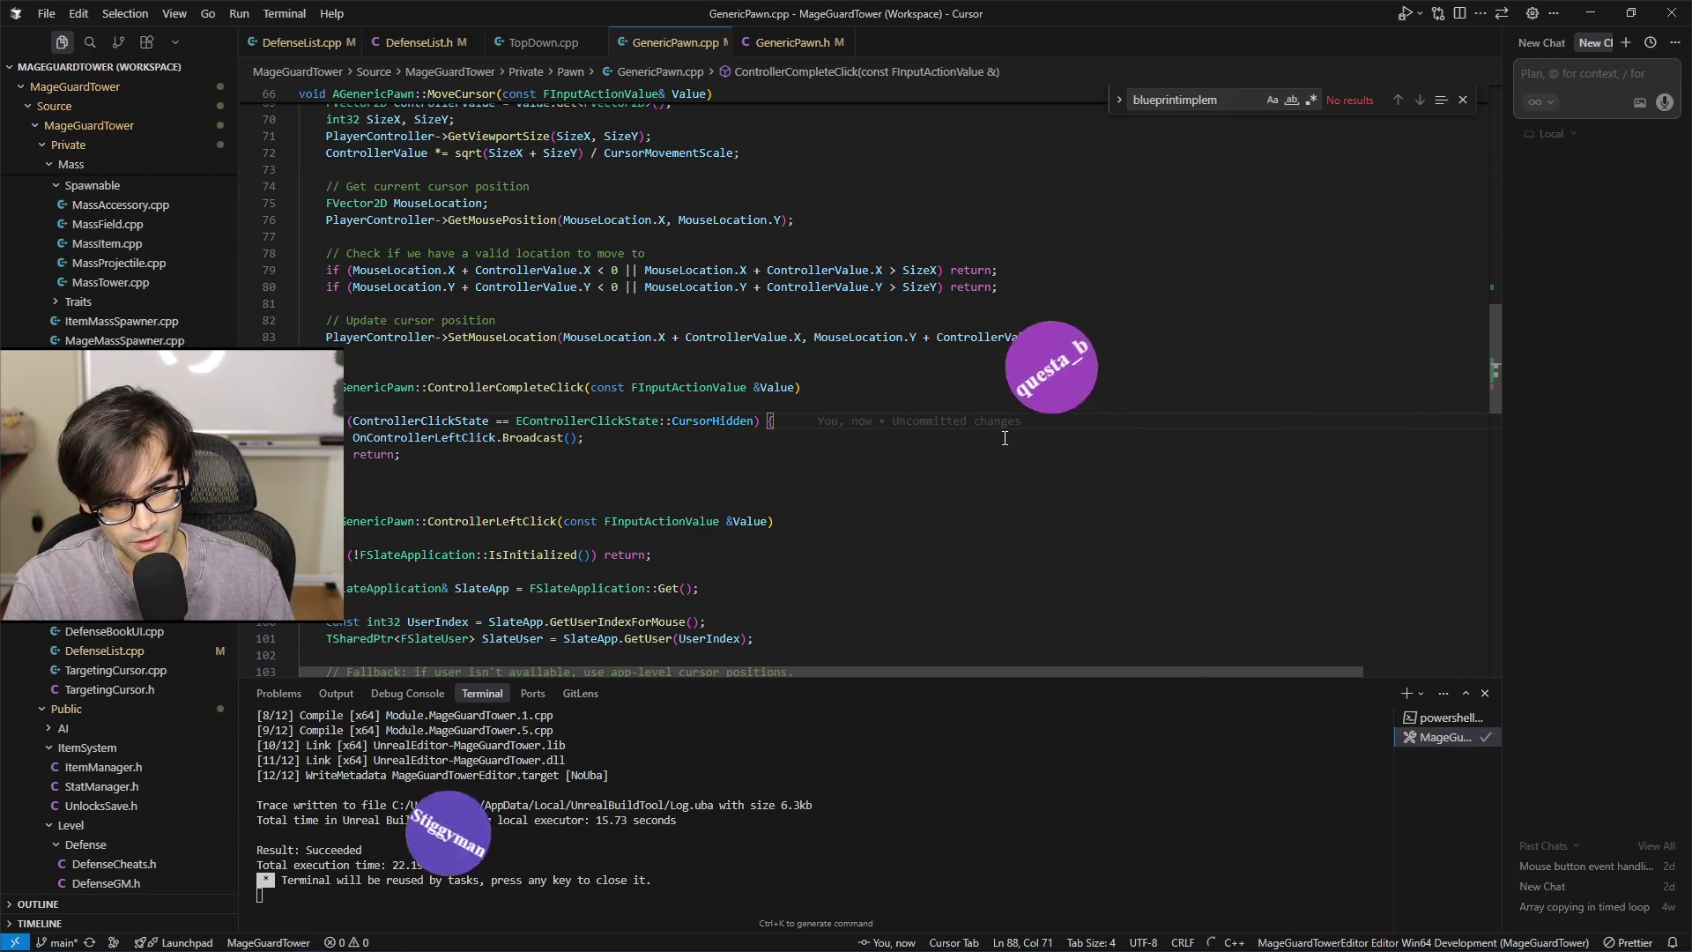
pyautogui.press('Up')
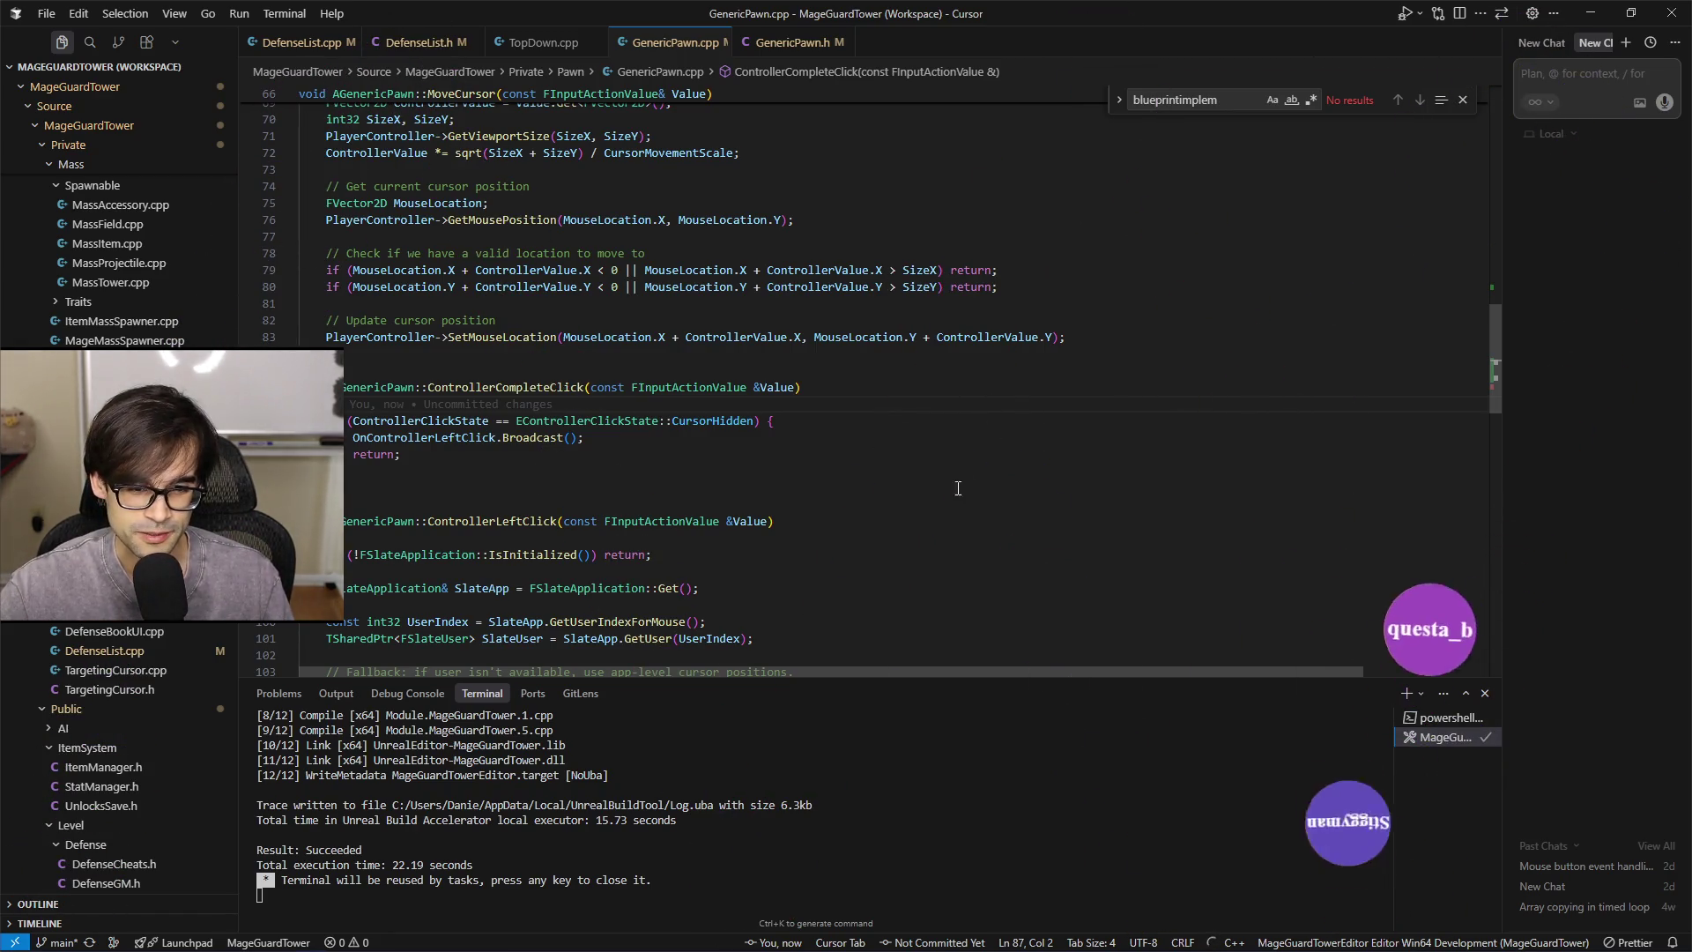
pyautogui.scroll(-2, 917, 472)
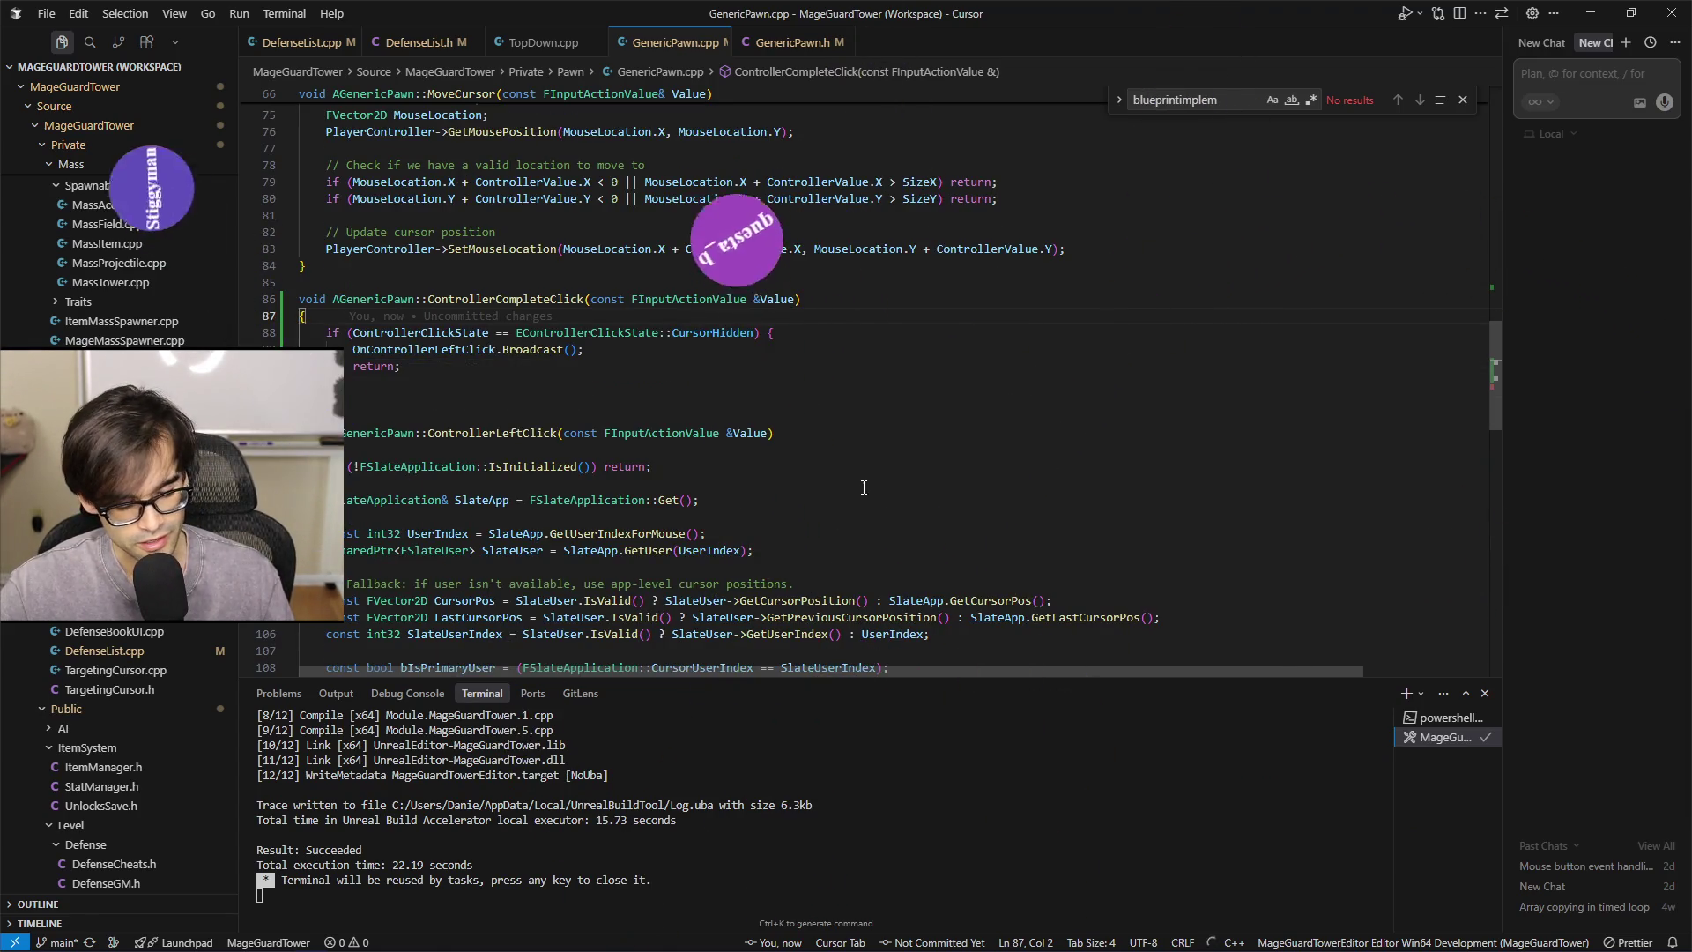
pyautogui.click(825, 354)
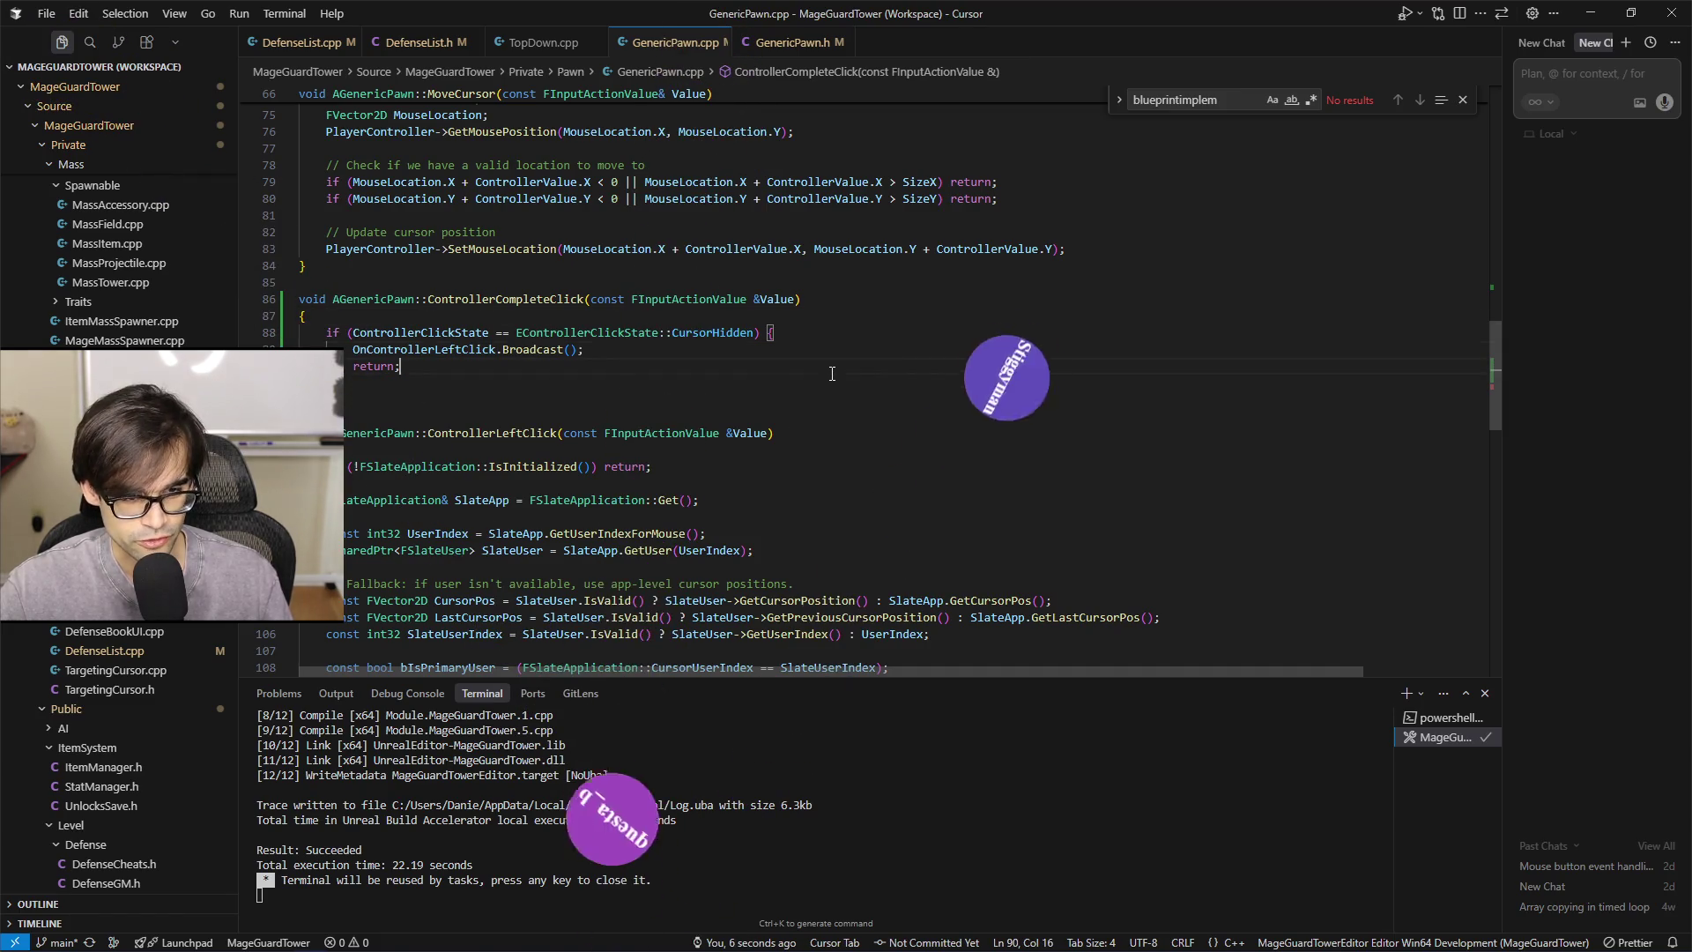
pyautogui.click(1309, 314)
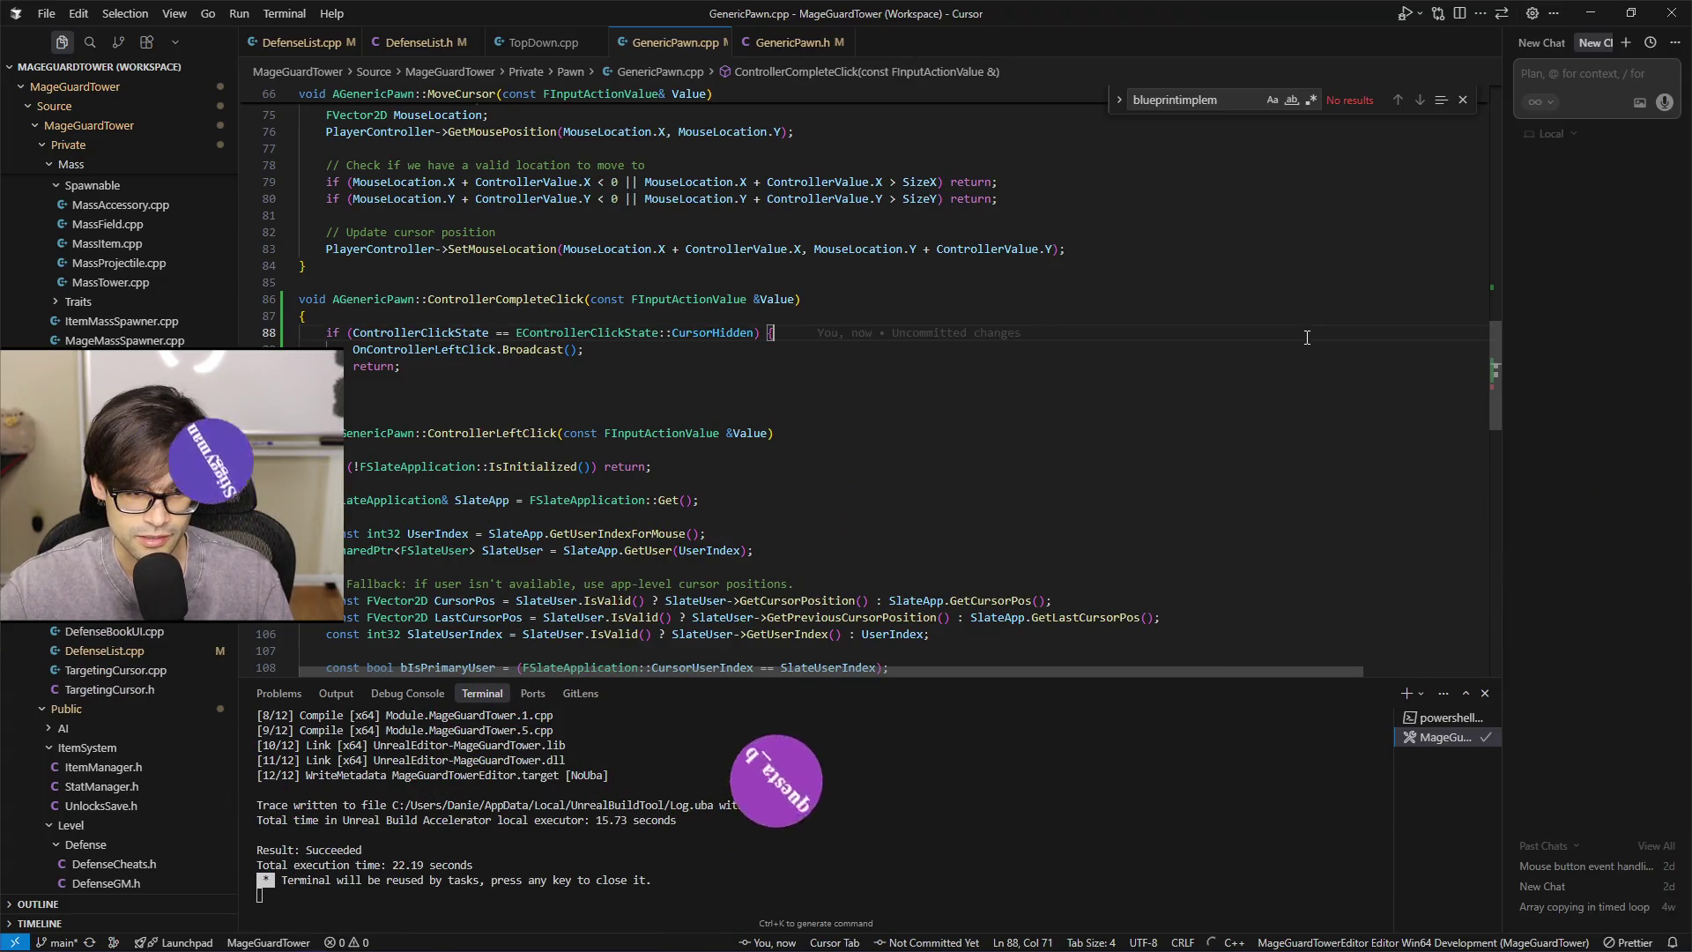
pyautogui.scroll(-3, 1317, 395)
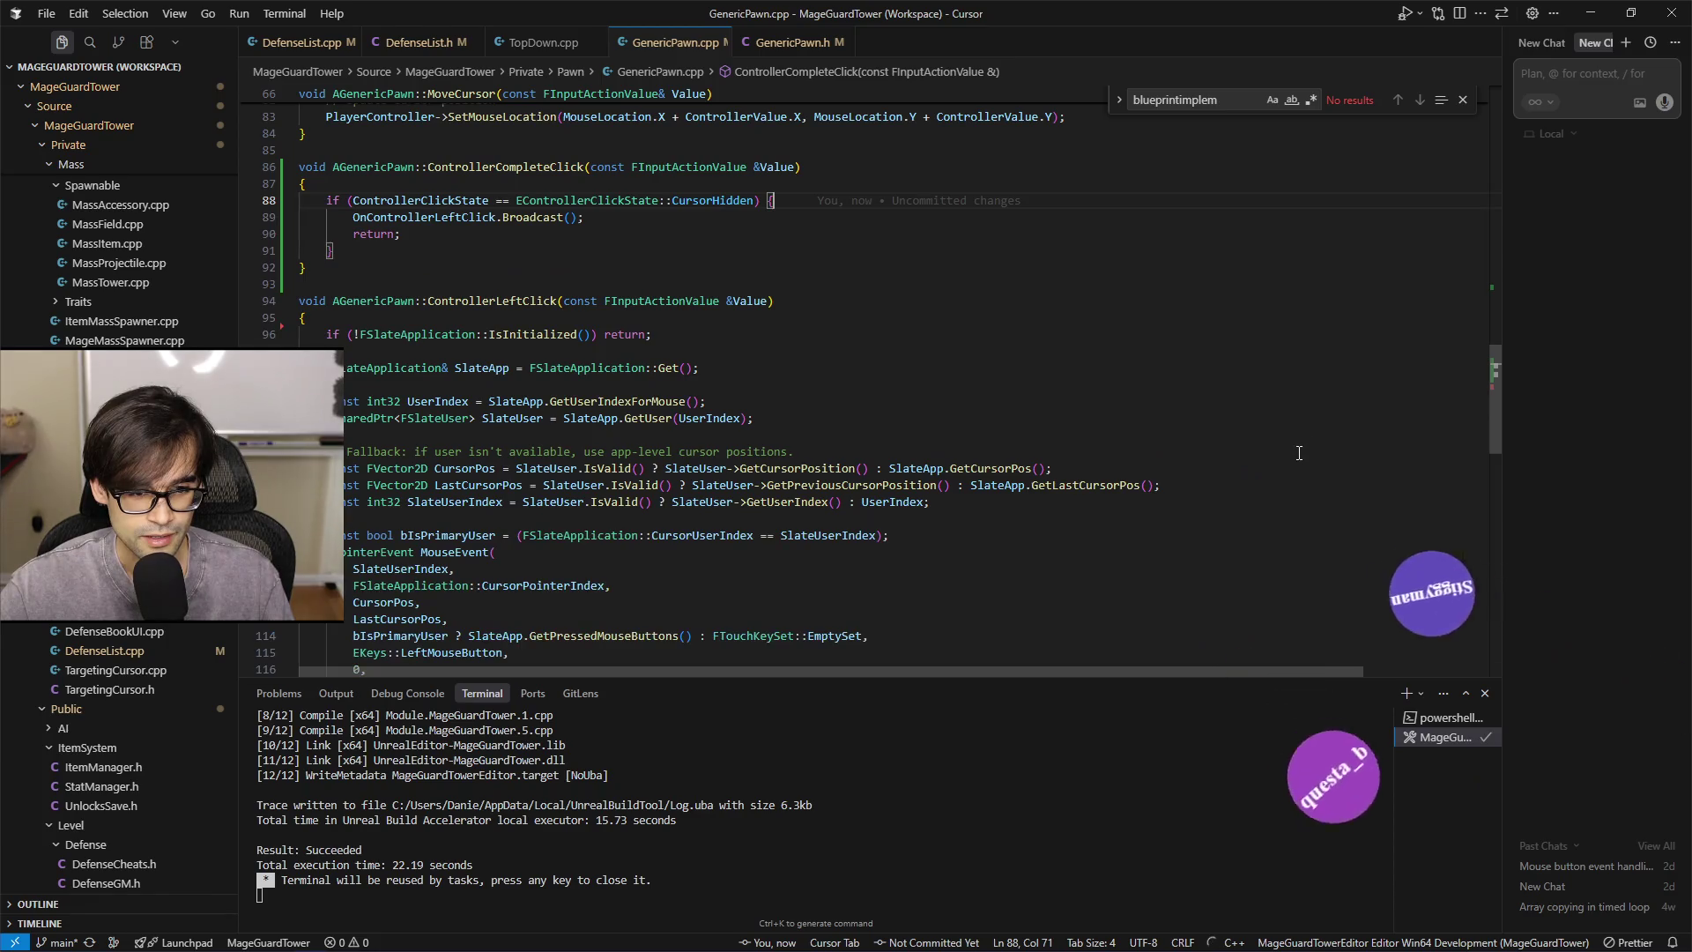
pyautogui.scroll(5, 1296, 440)
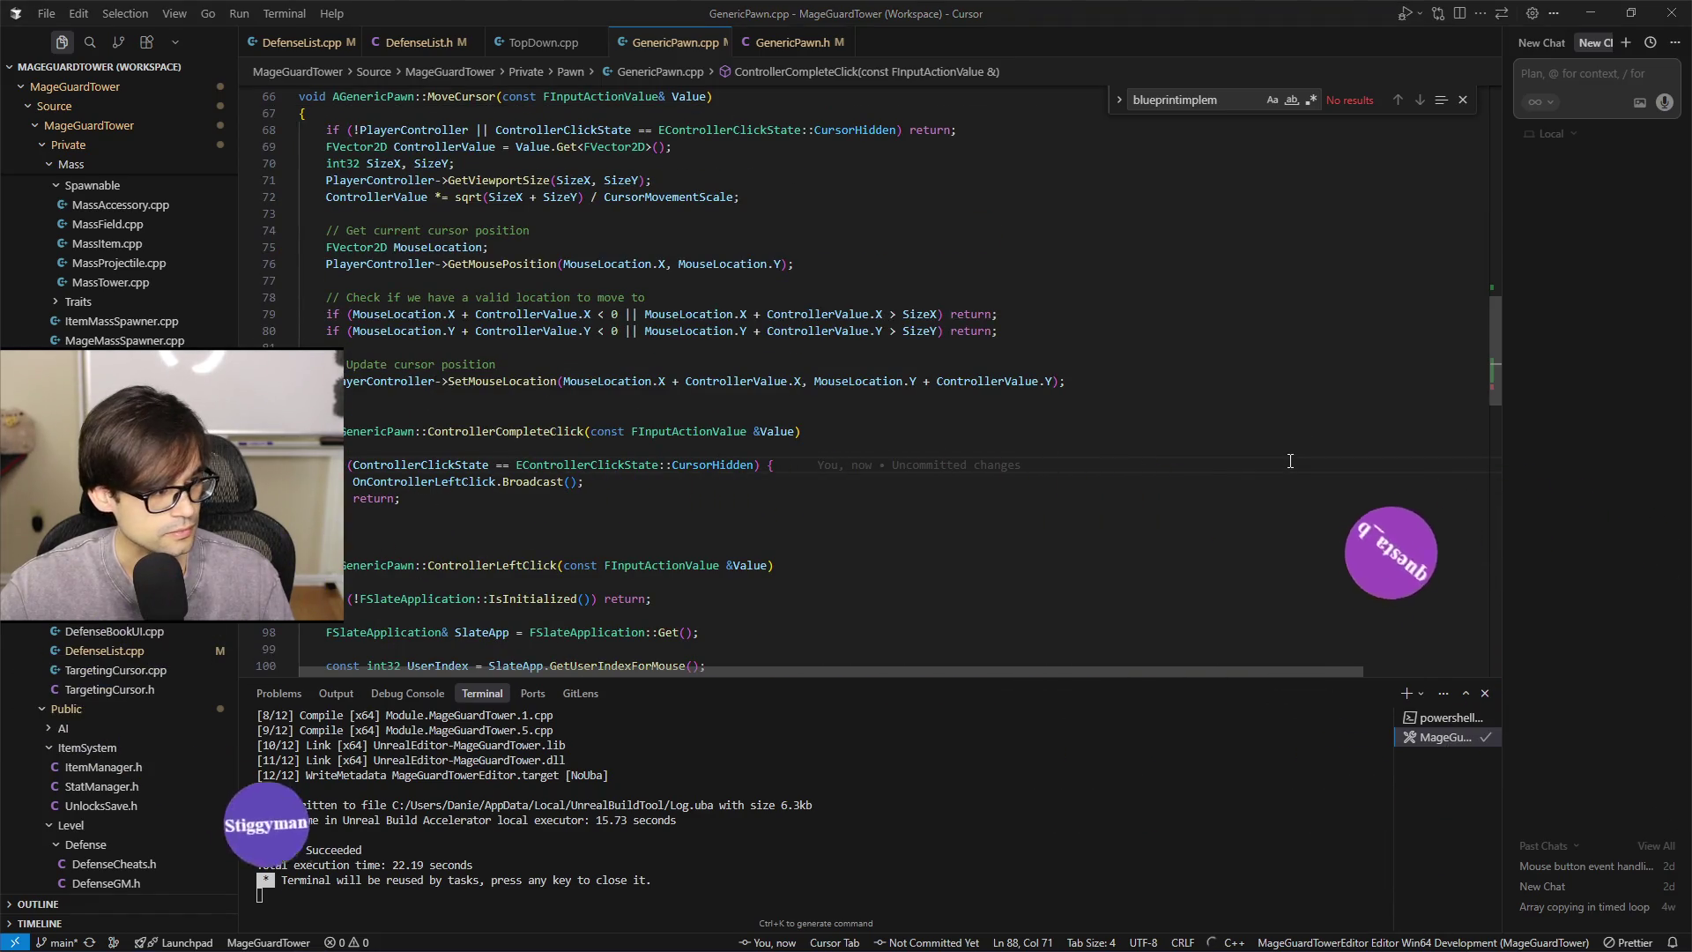
# Save the modified blueprint assets in Unreal Editor, then bring up Cursor's build task list
pyautogui.hotkey('alt', 'Tab')
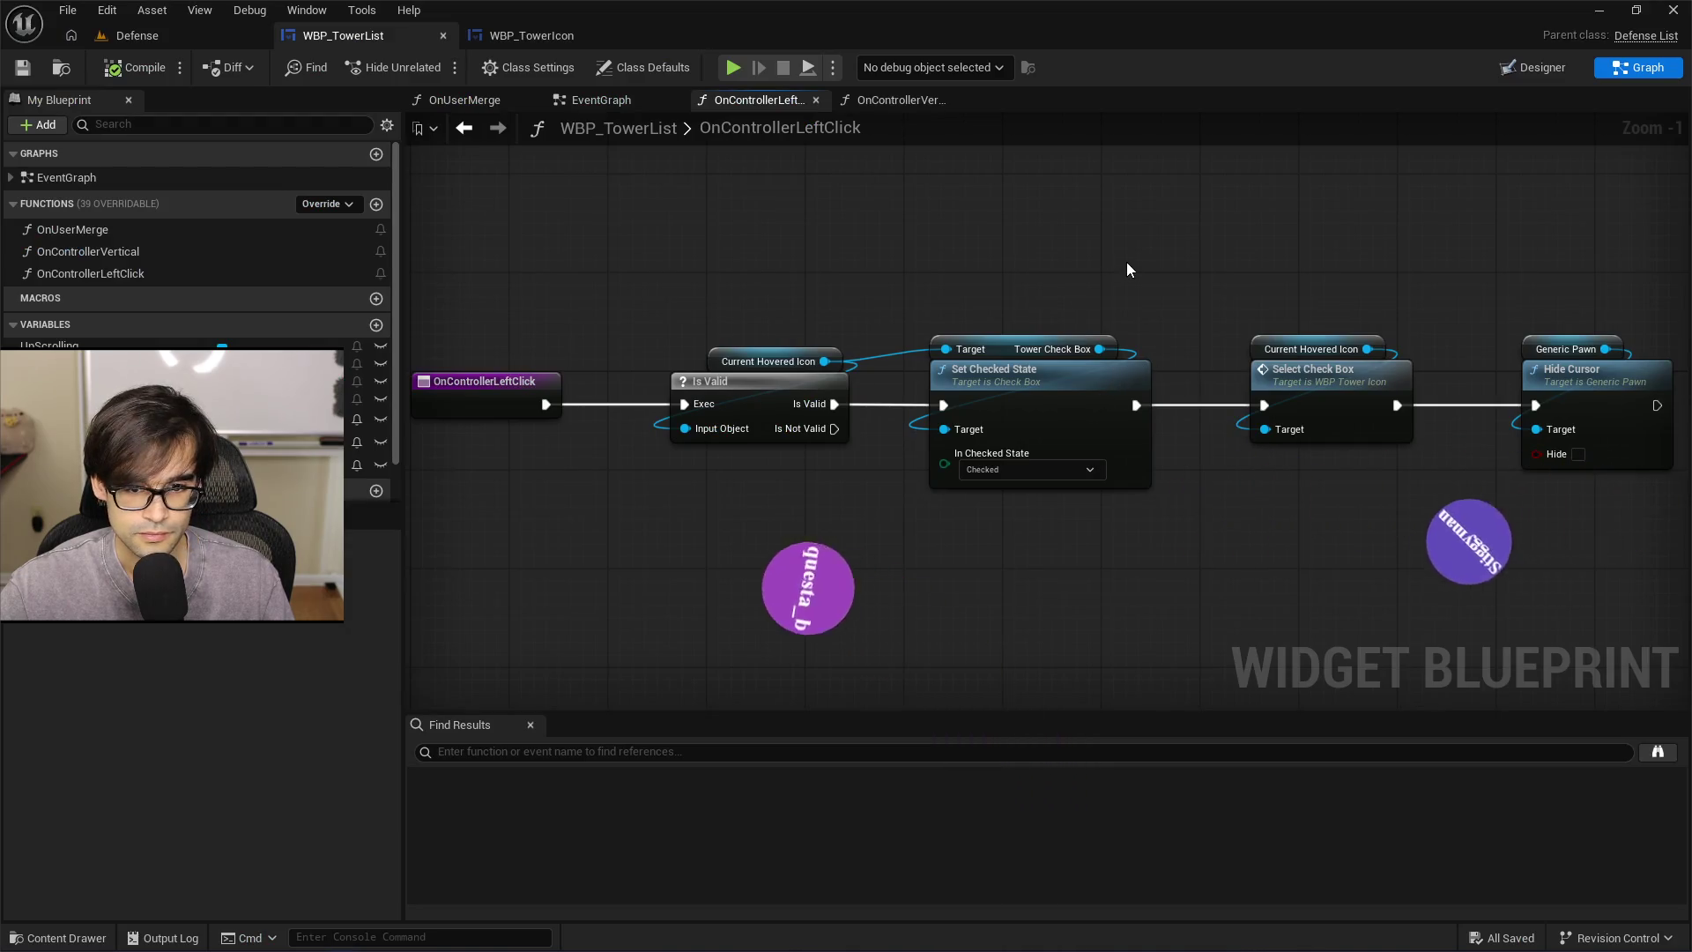
pyautogui.hotkey('ctrl', 's')
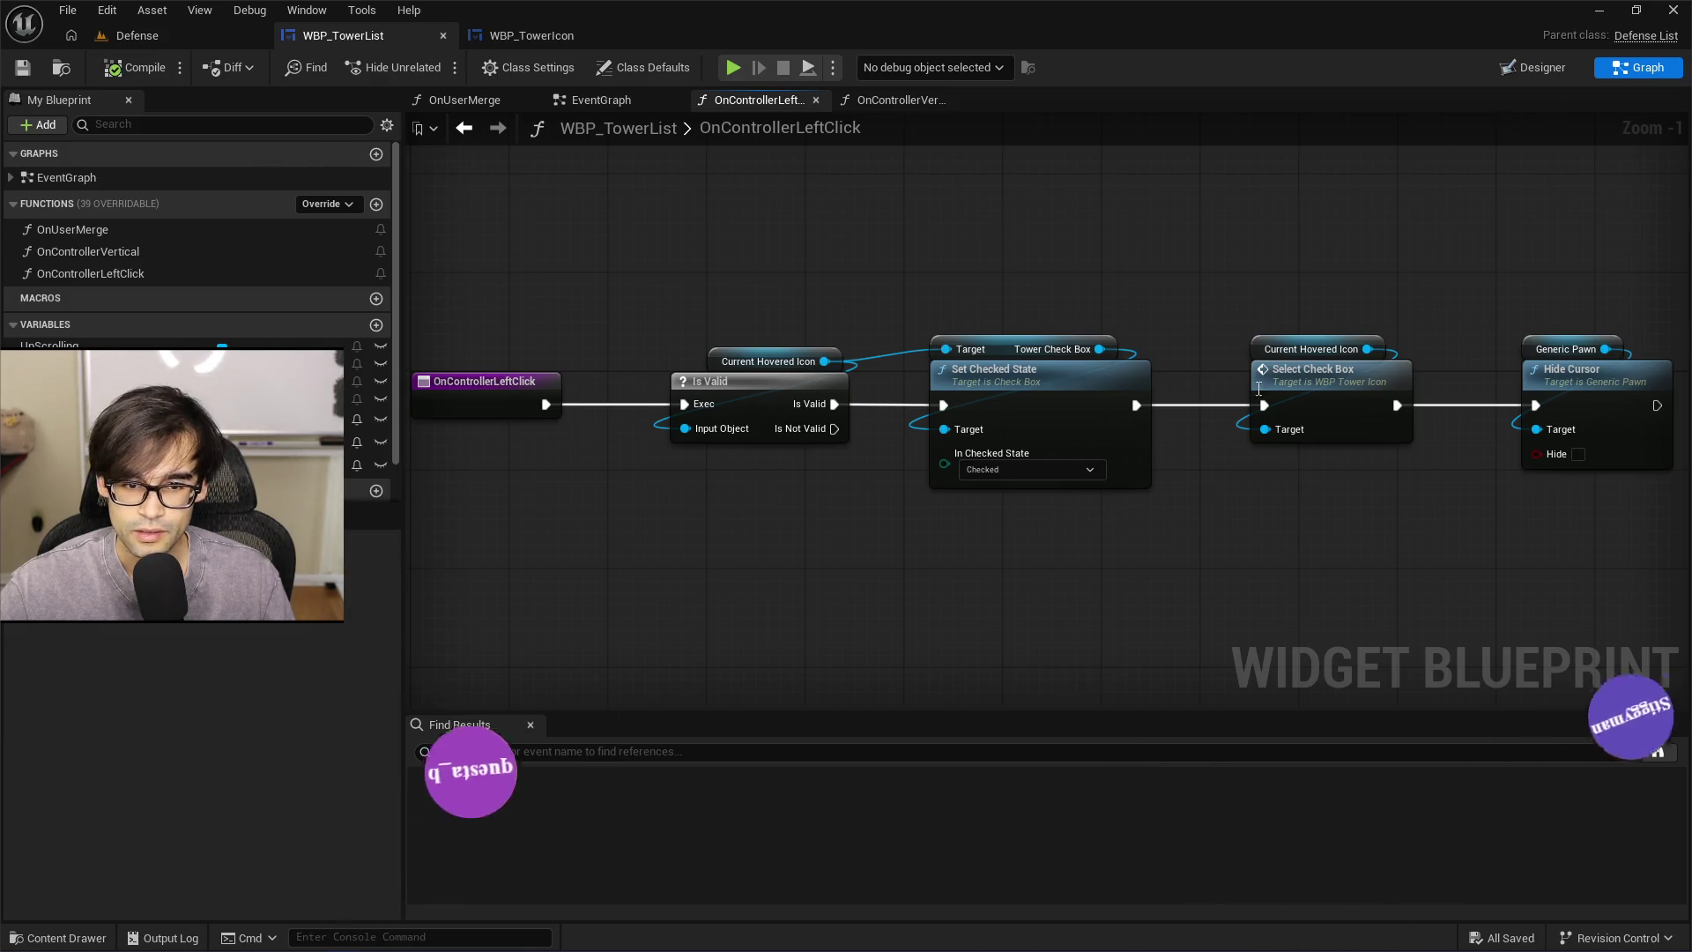
pyautogui.hotkey('alt', 'Tab')
pyautogui.hotkey('ctrl', 'shift', 'b')
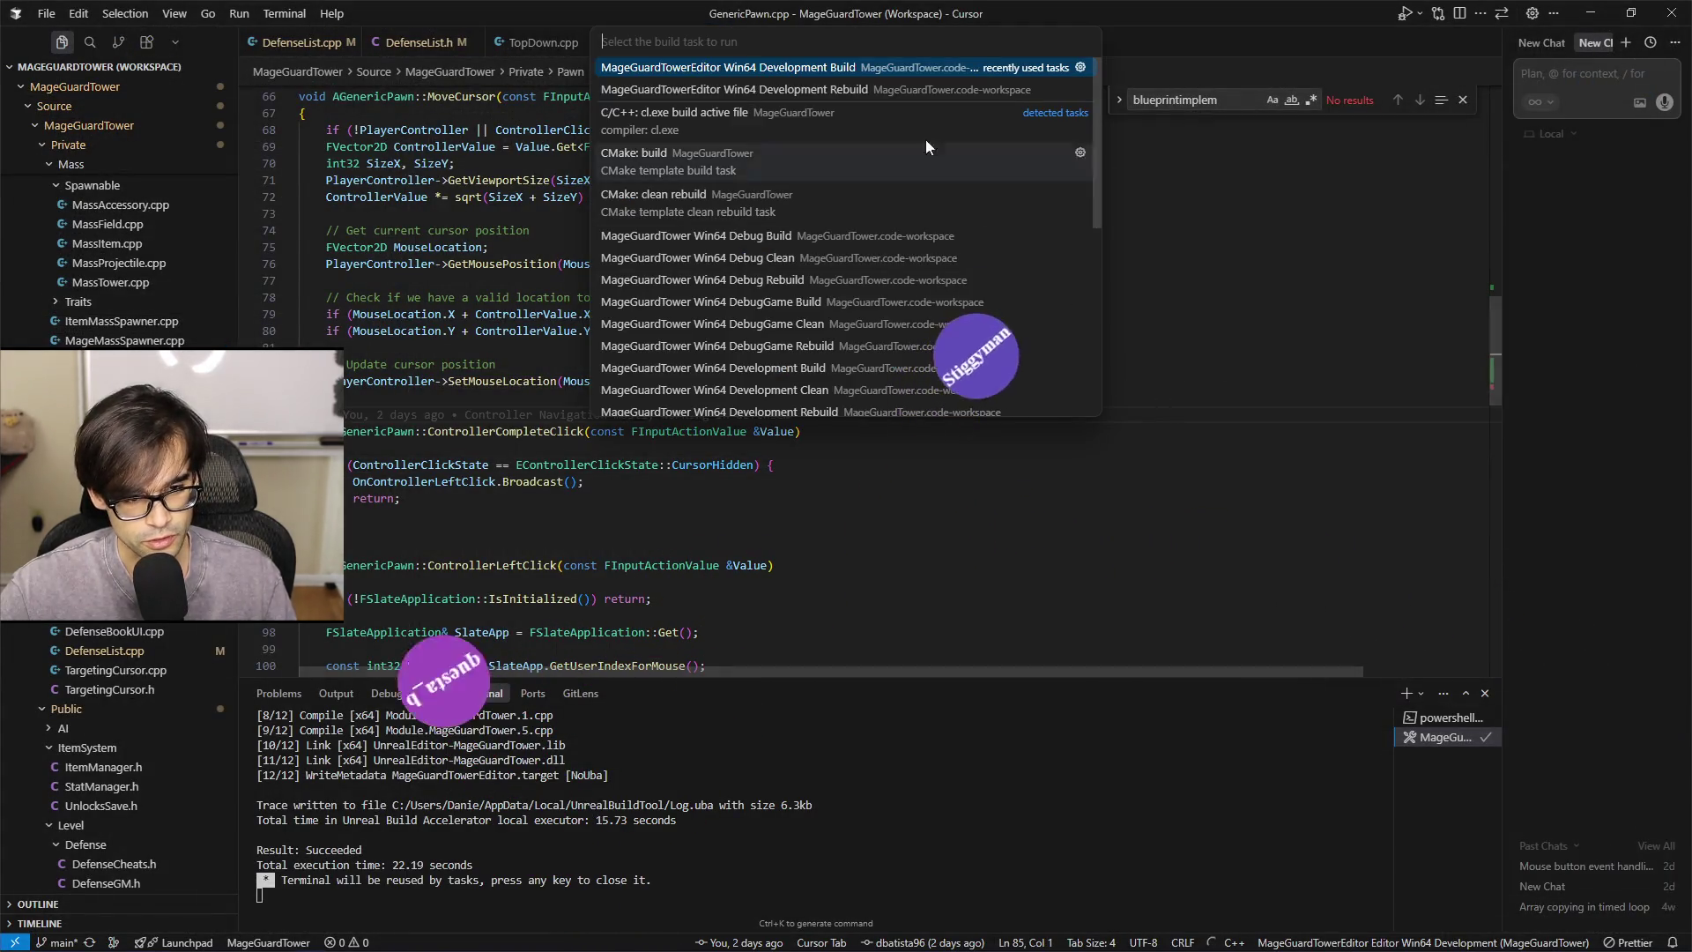
# Run the MageGuardTowerEditor Win64 Development Build, reviewing ControllerCompleteClick until it succeeds in 19.36 seconds
pyautogui.click(832, 69)
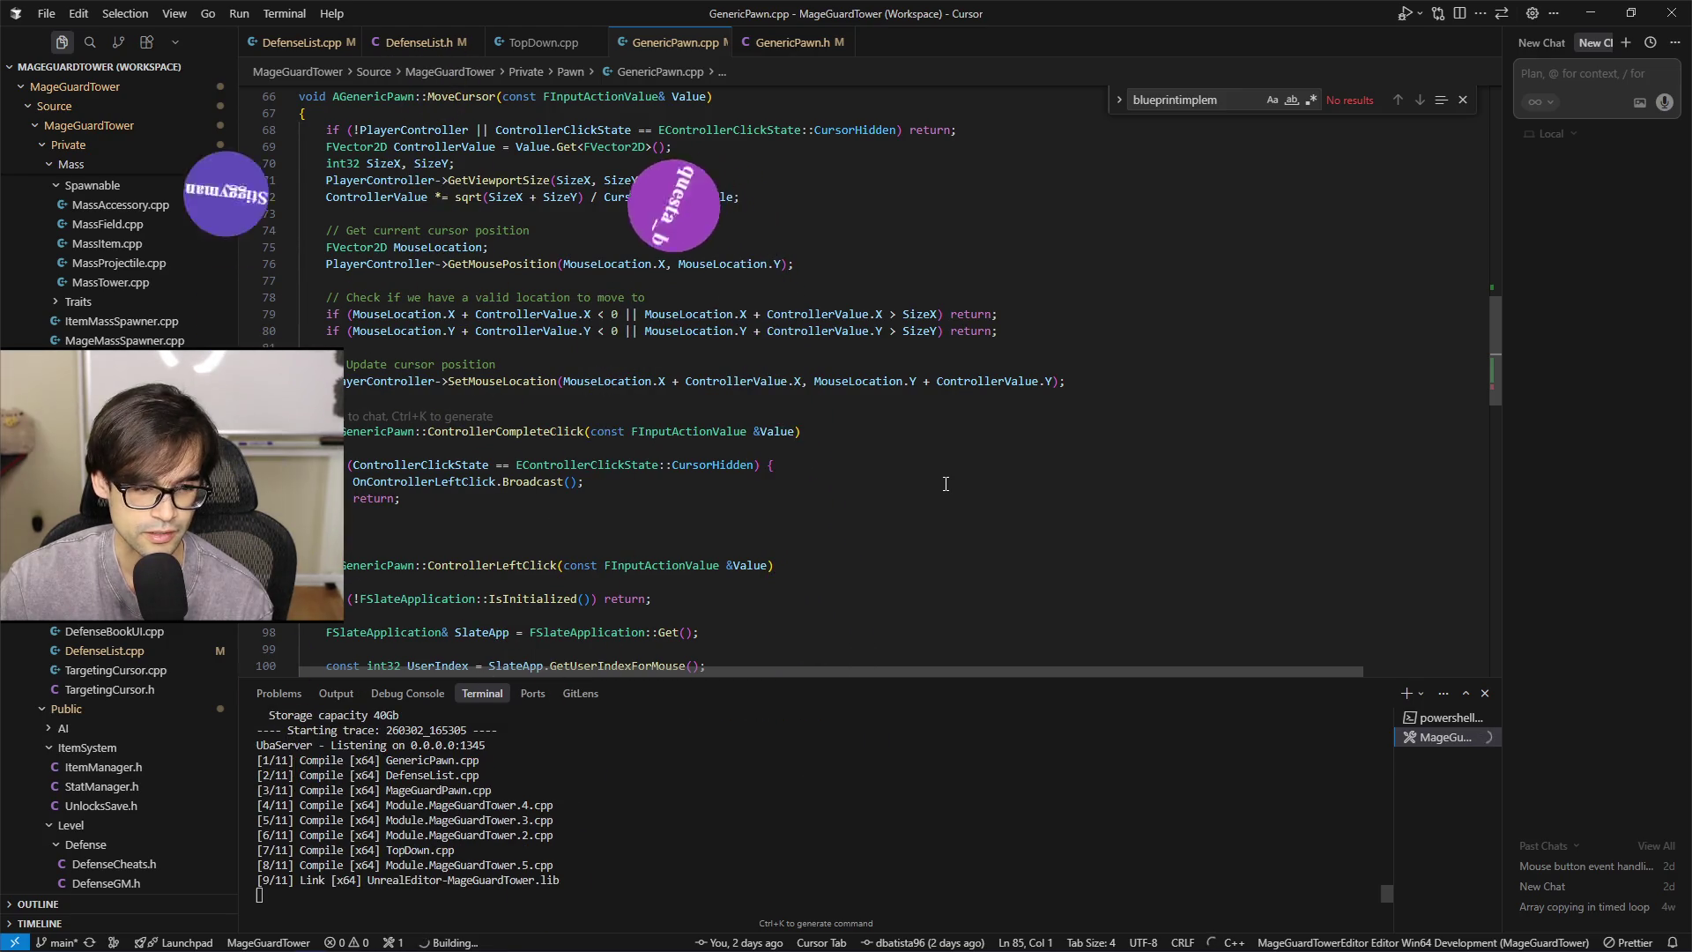
pyautogui.click(959, 393)
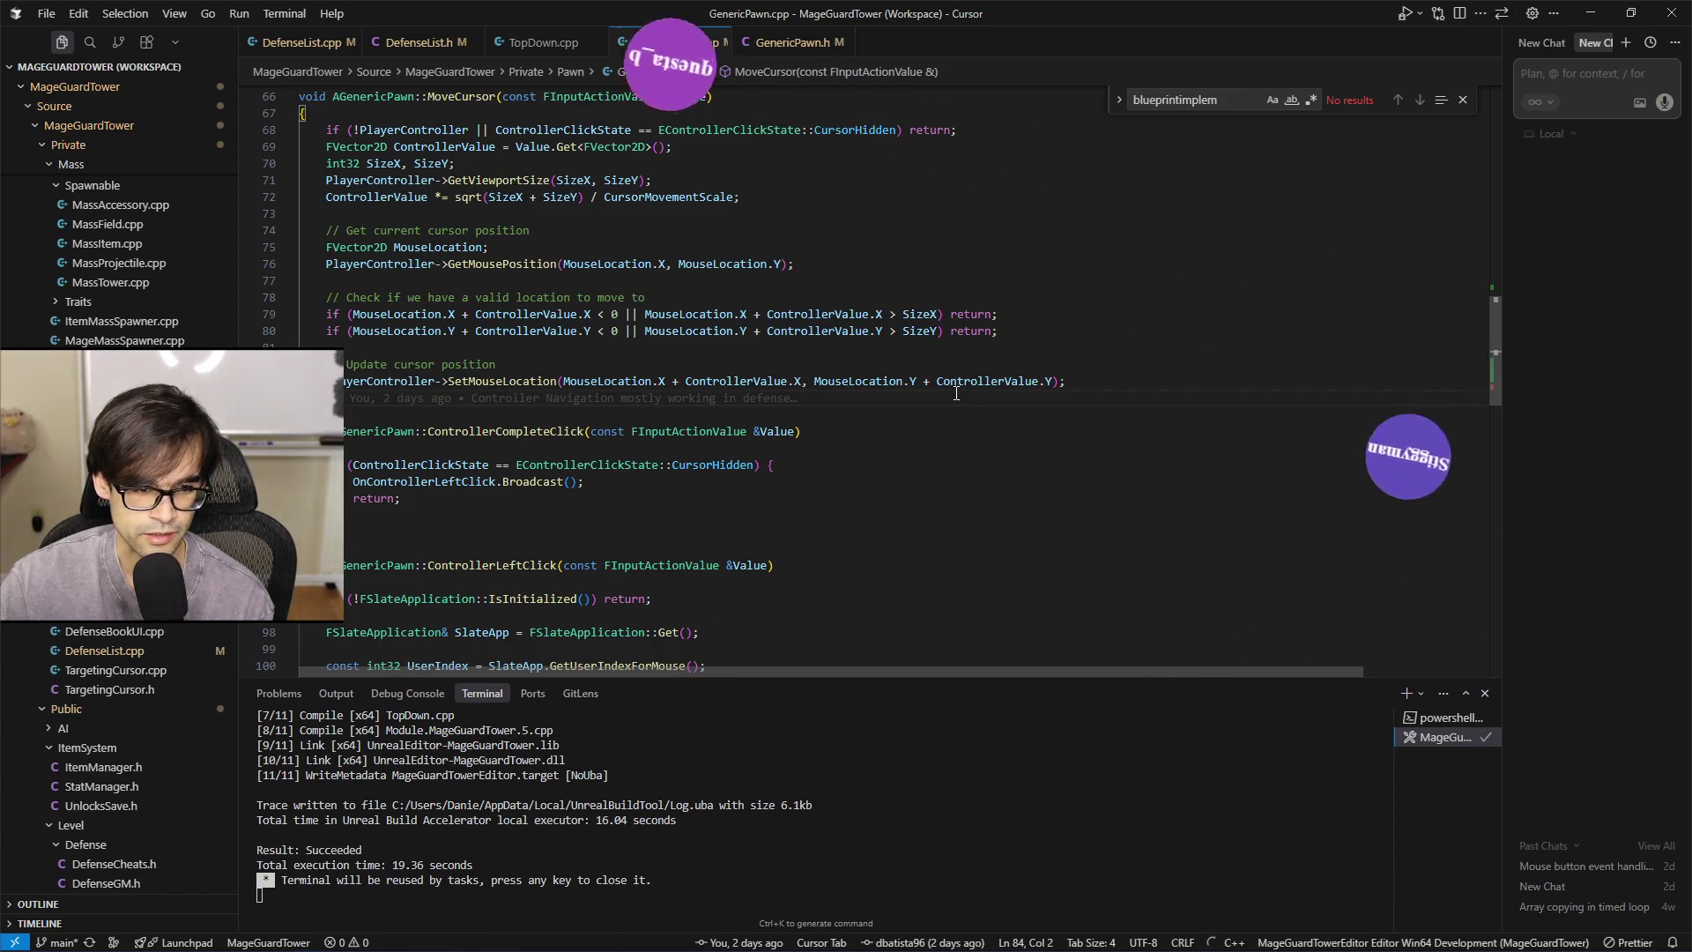
pyautogui.click(993, 447)
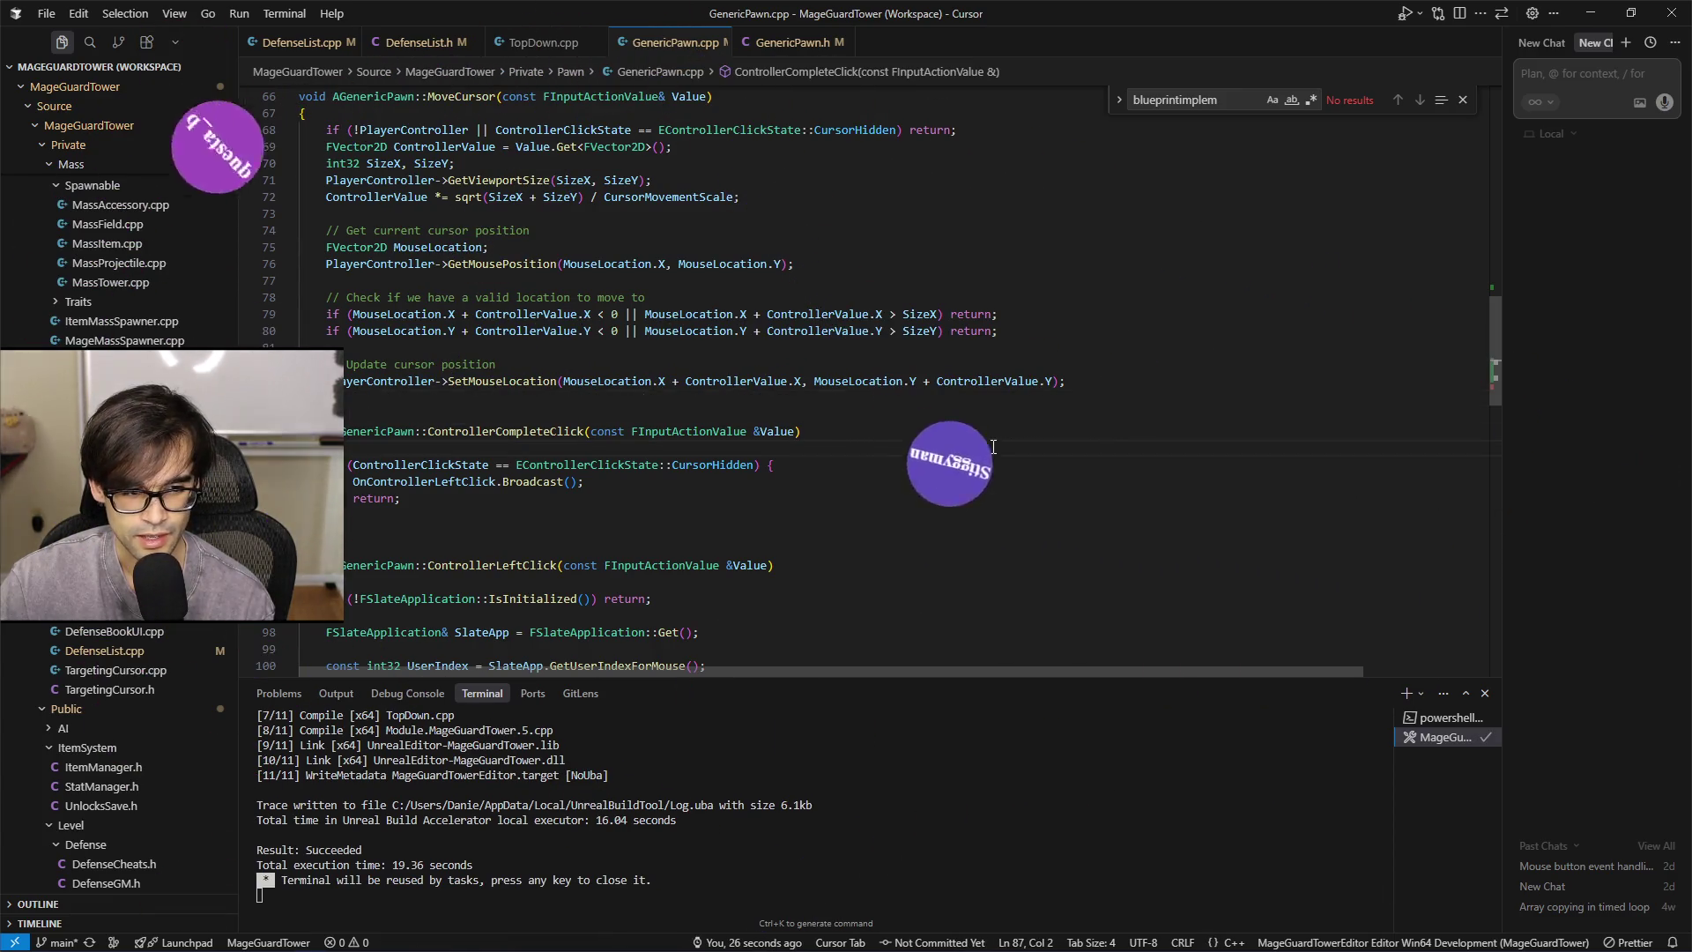
pyautogui.click(1111, 464)
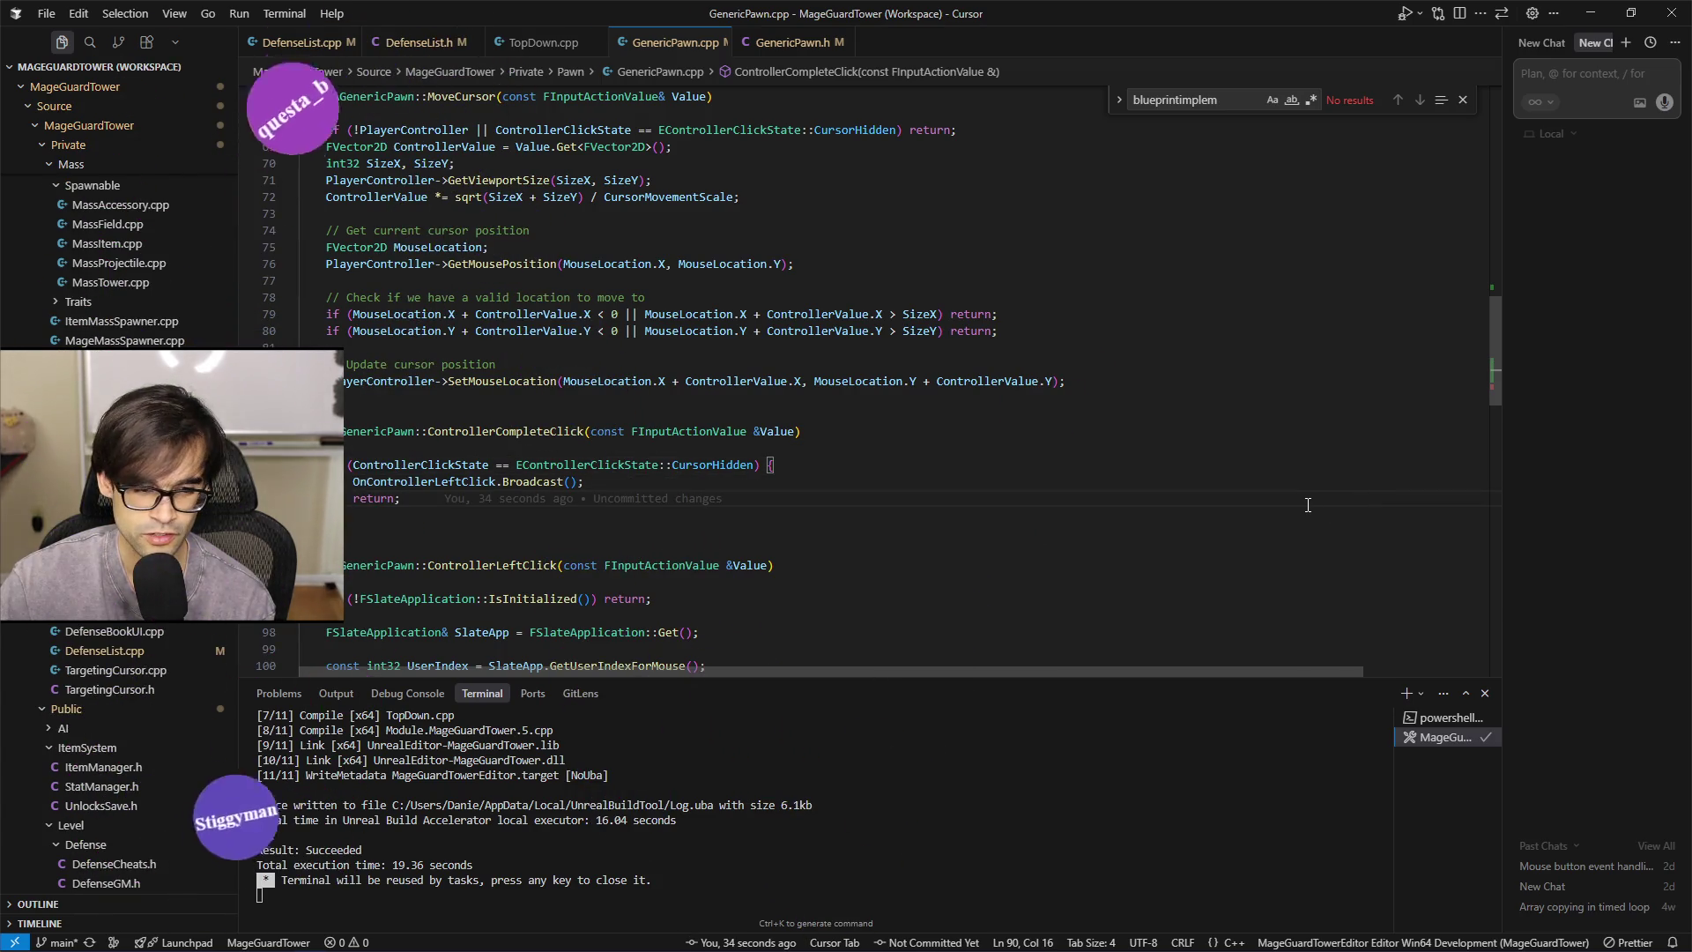
pyautogui.click(1329, 529)
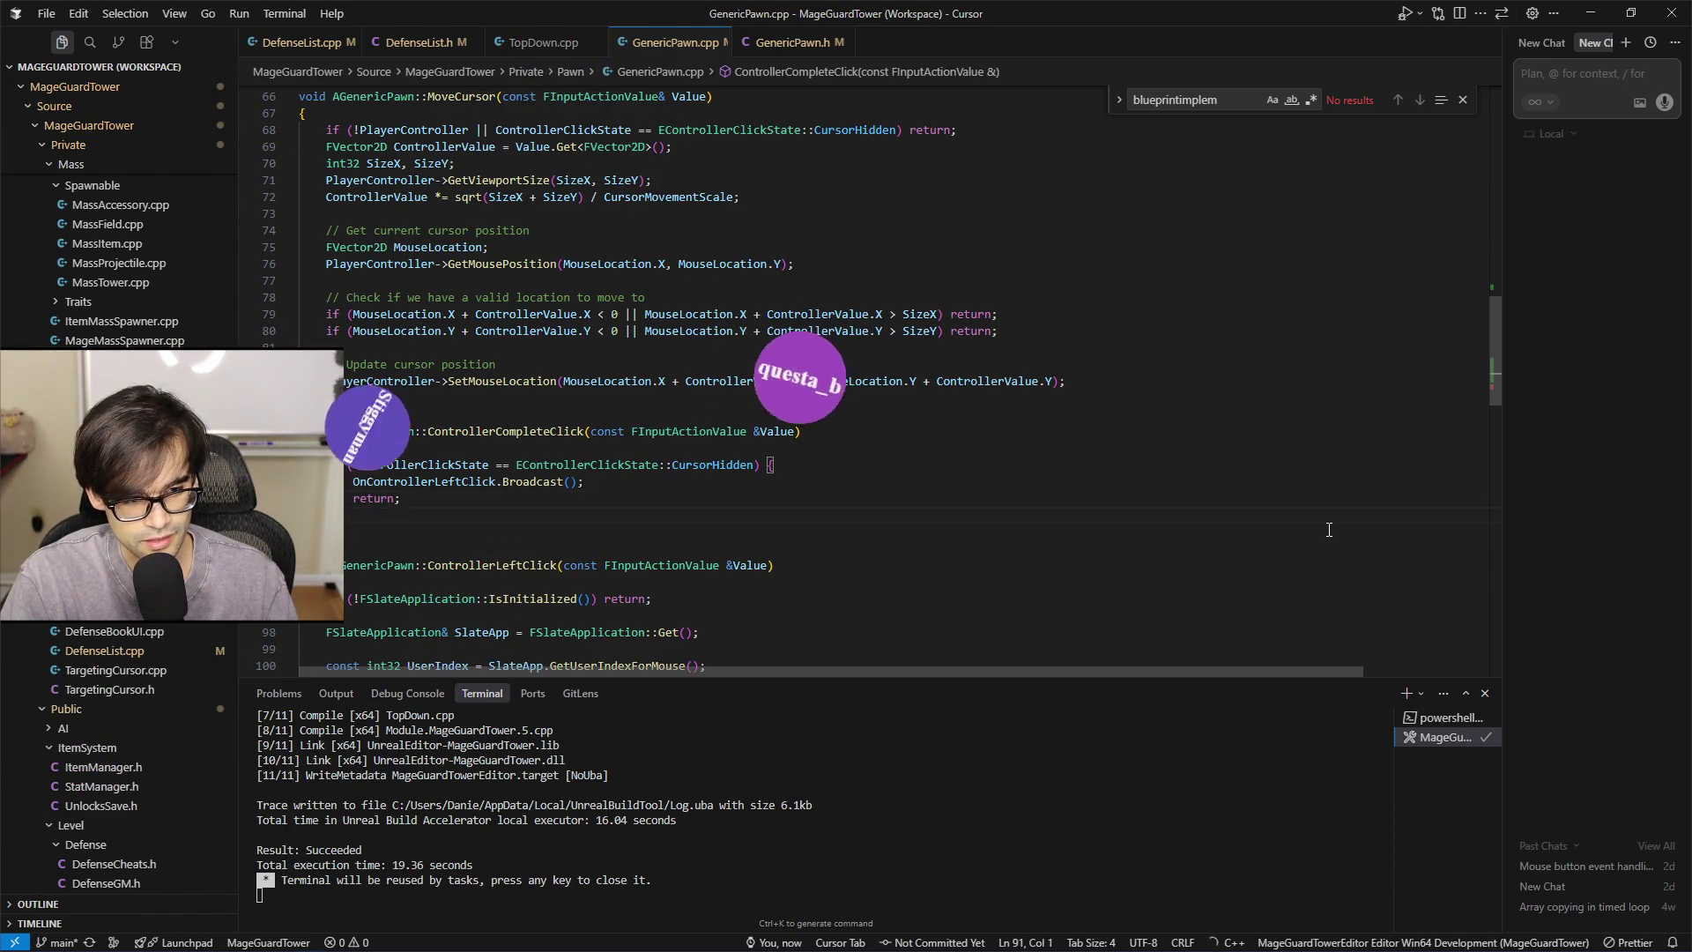
pyautogui.hotkey('shift', 'Up')
pyautogui.hotkey('shift', 'Up')
pyautogui.hotkey('shift', 'Up')
# Rerun the MageGuardTowerEditor Development Build, recompiling GenericPawn.cpp successfully in 4.97 seconds
pyautogui.click(1330, 529)
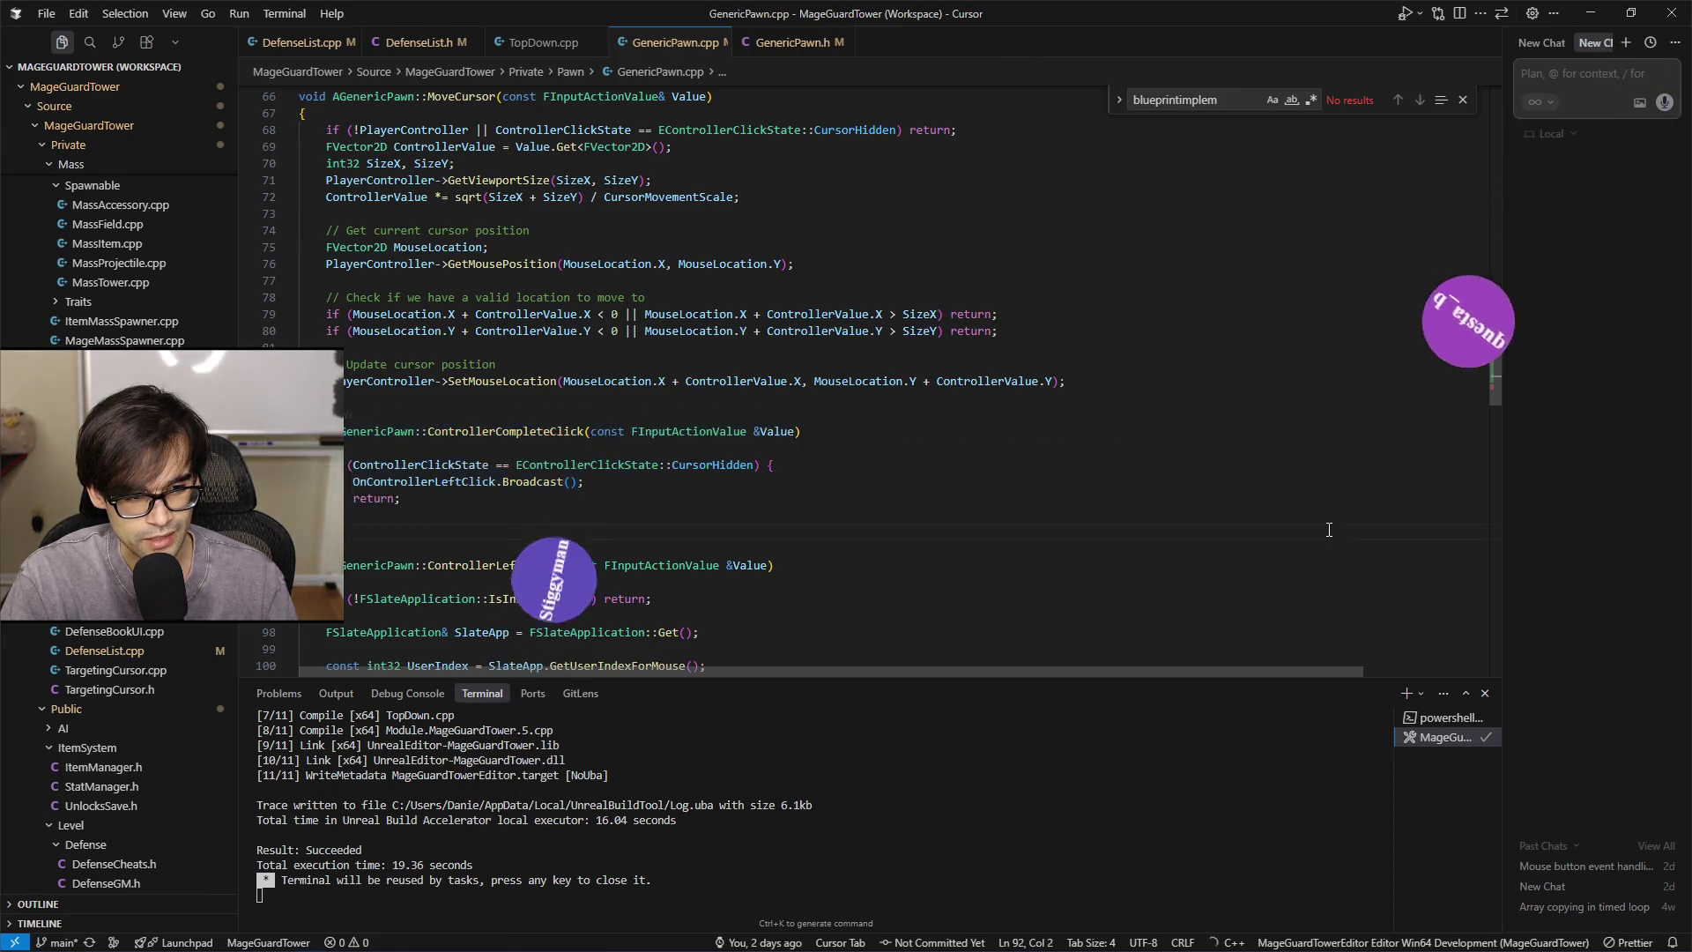
pyautogui.hotkey('ctrl', 'shift', 'b')
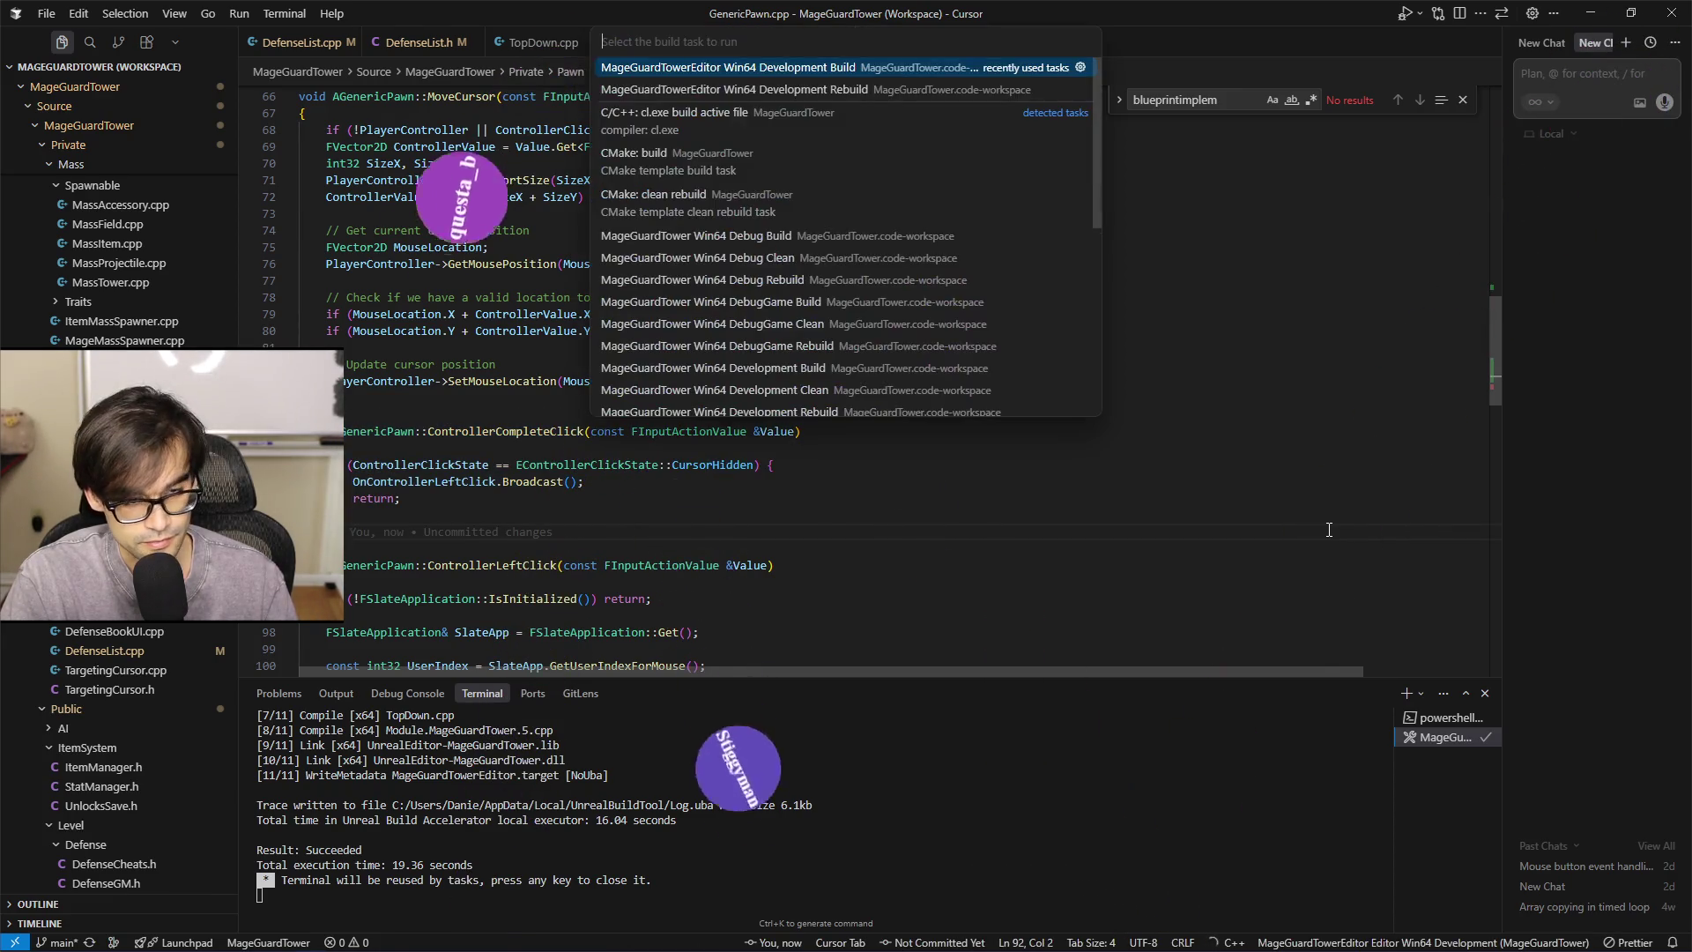
pyautogui.press('Return')
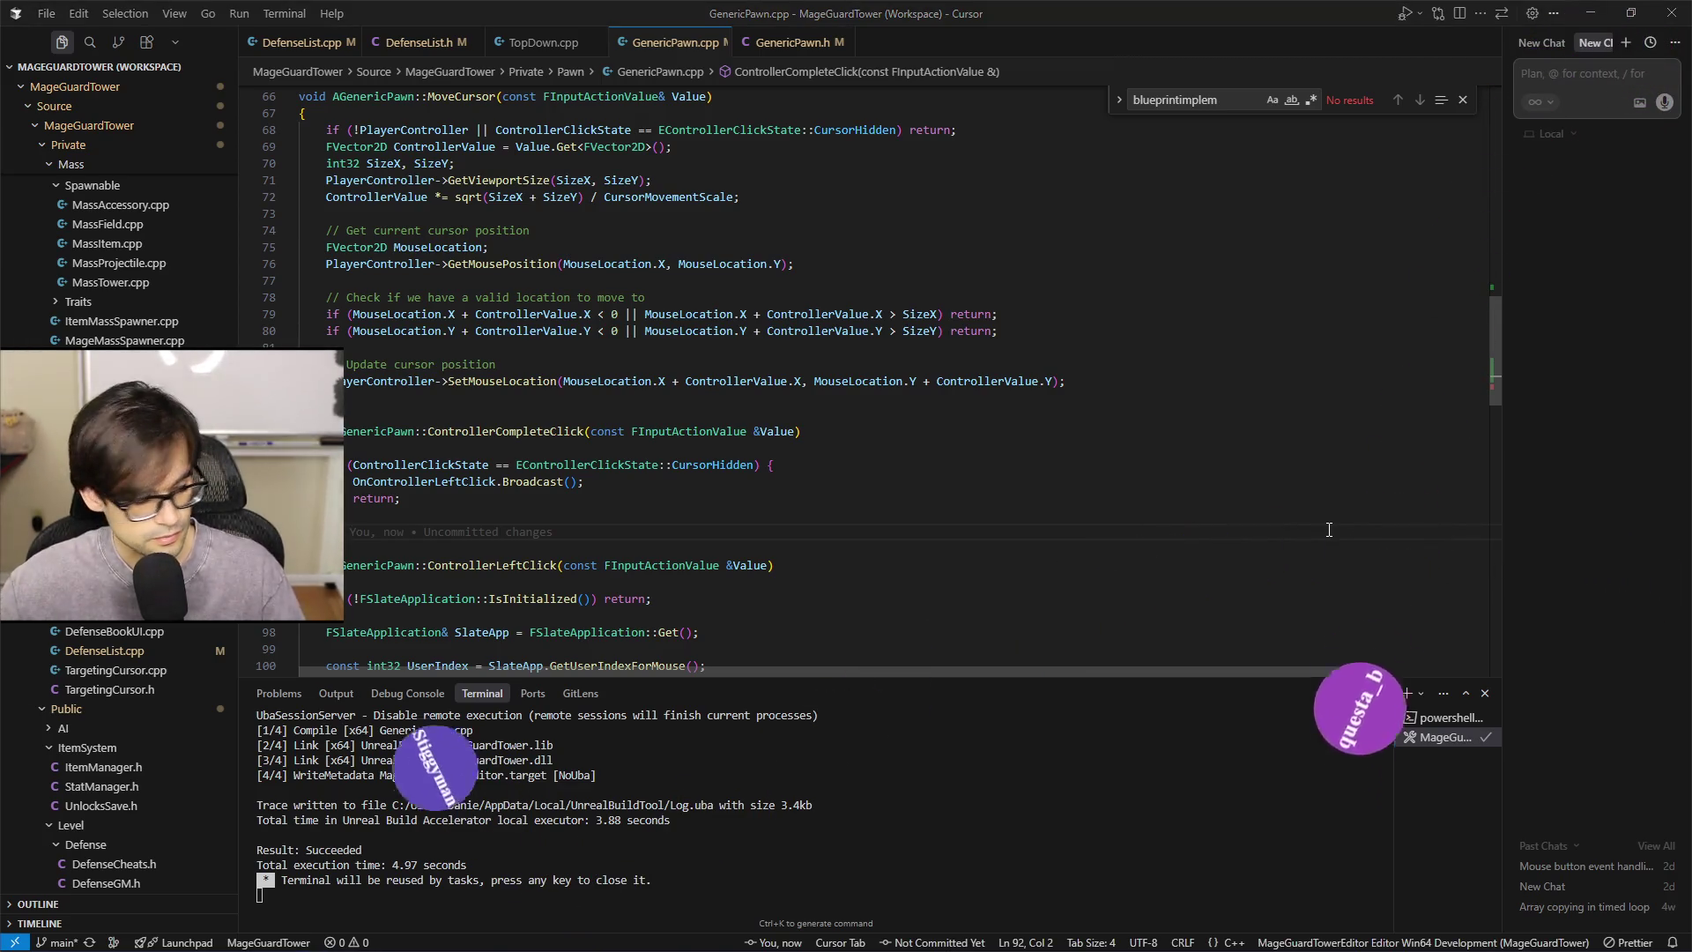
pyautogui.hotkey('alt', 'Tab')
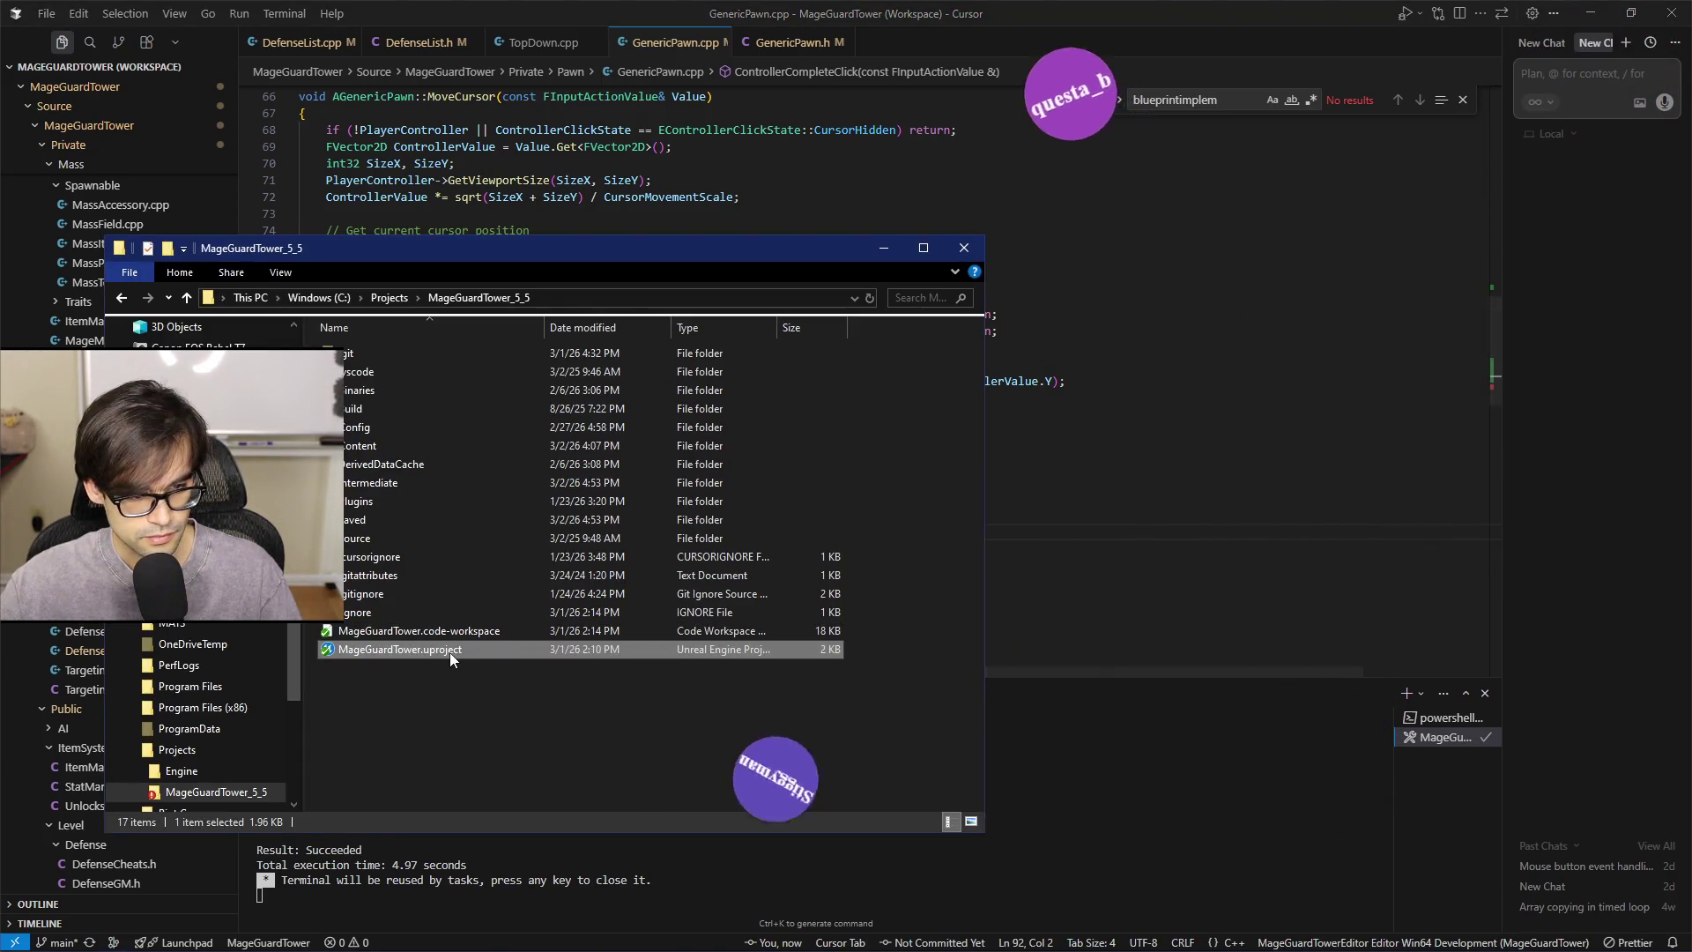
pyautogui.click(1205, 513)
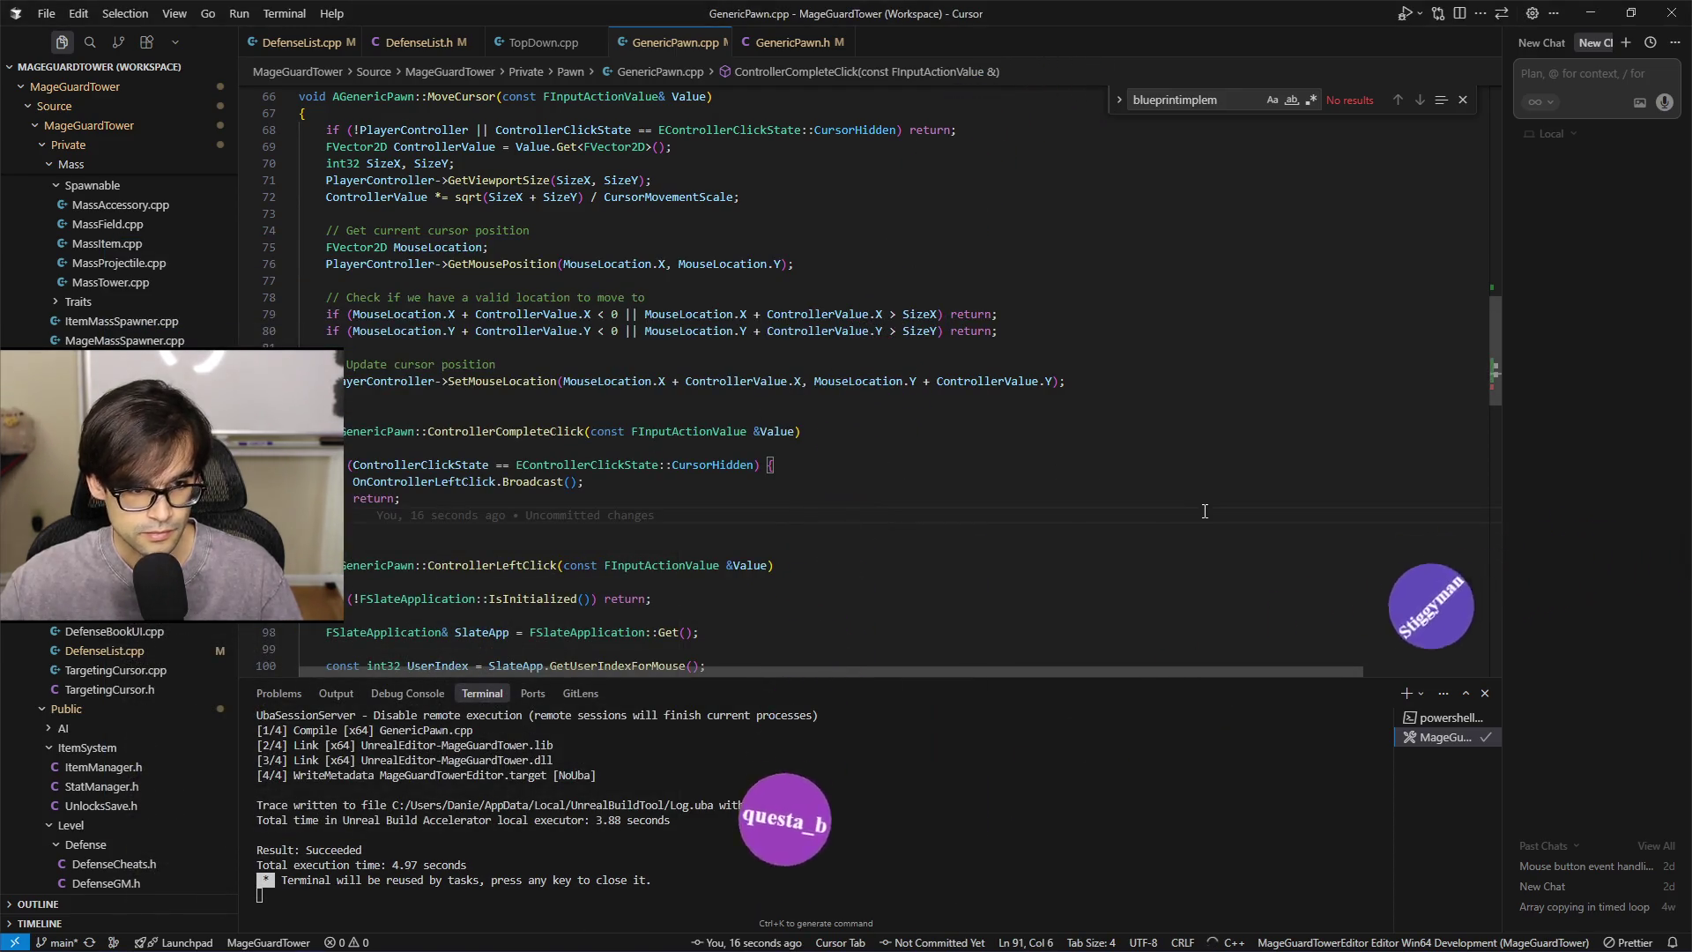
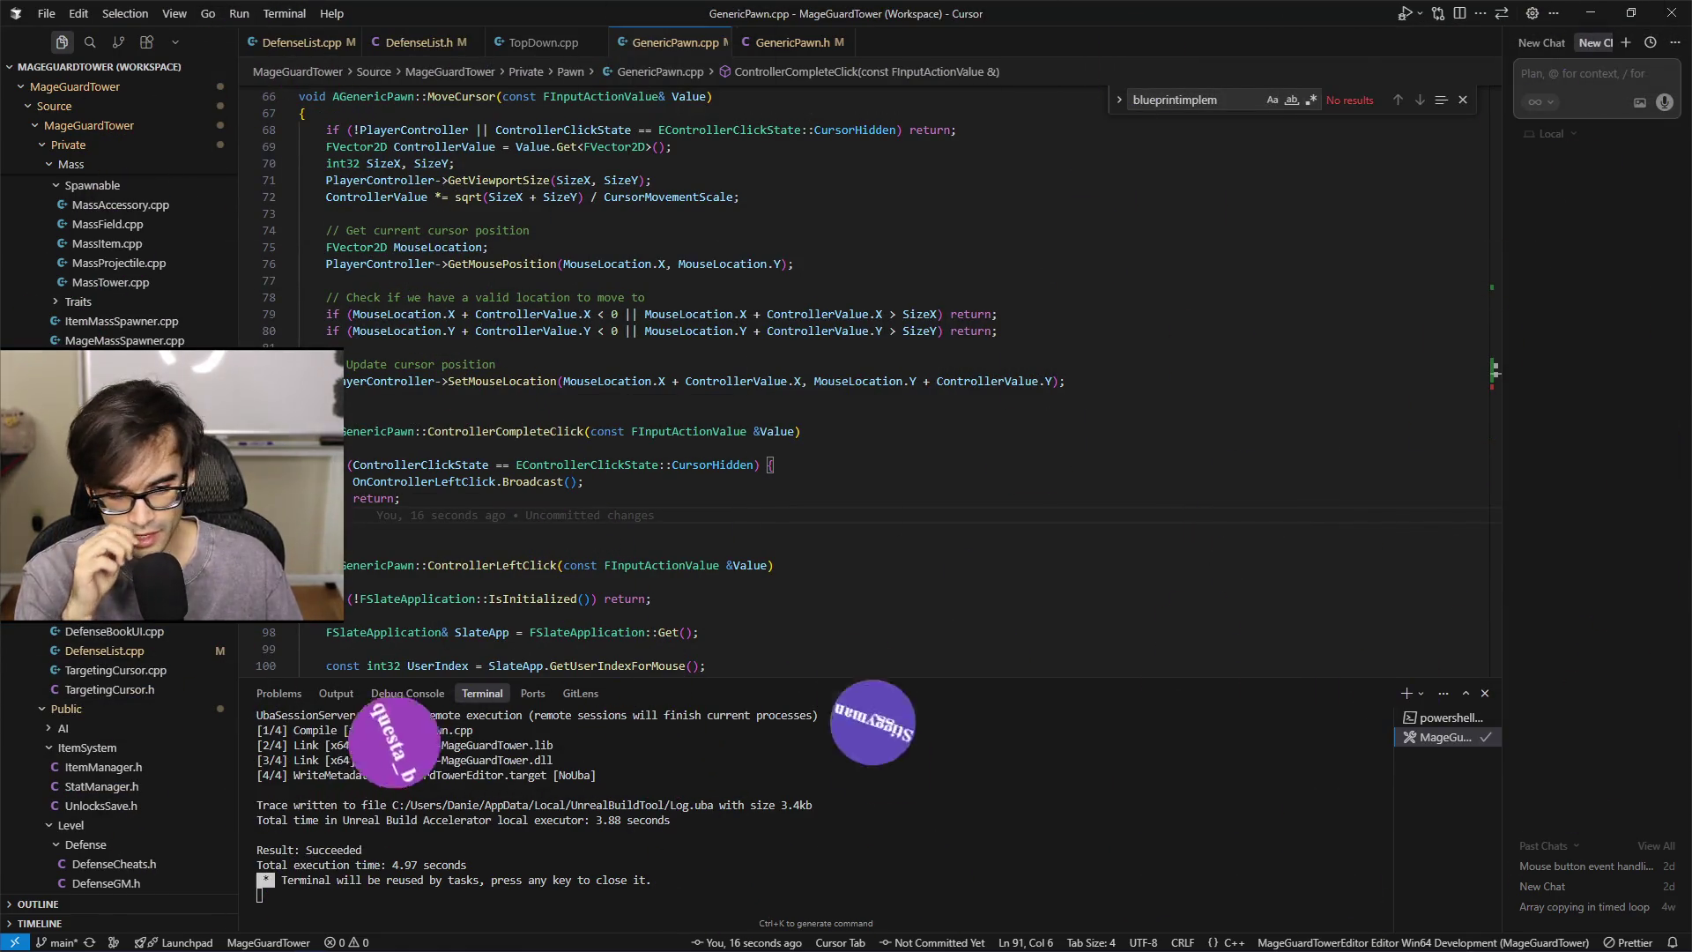
# Inspect the cursor-hidden if block above the return line in ControllerCompleteClick
pyautogui.click(395, 499)
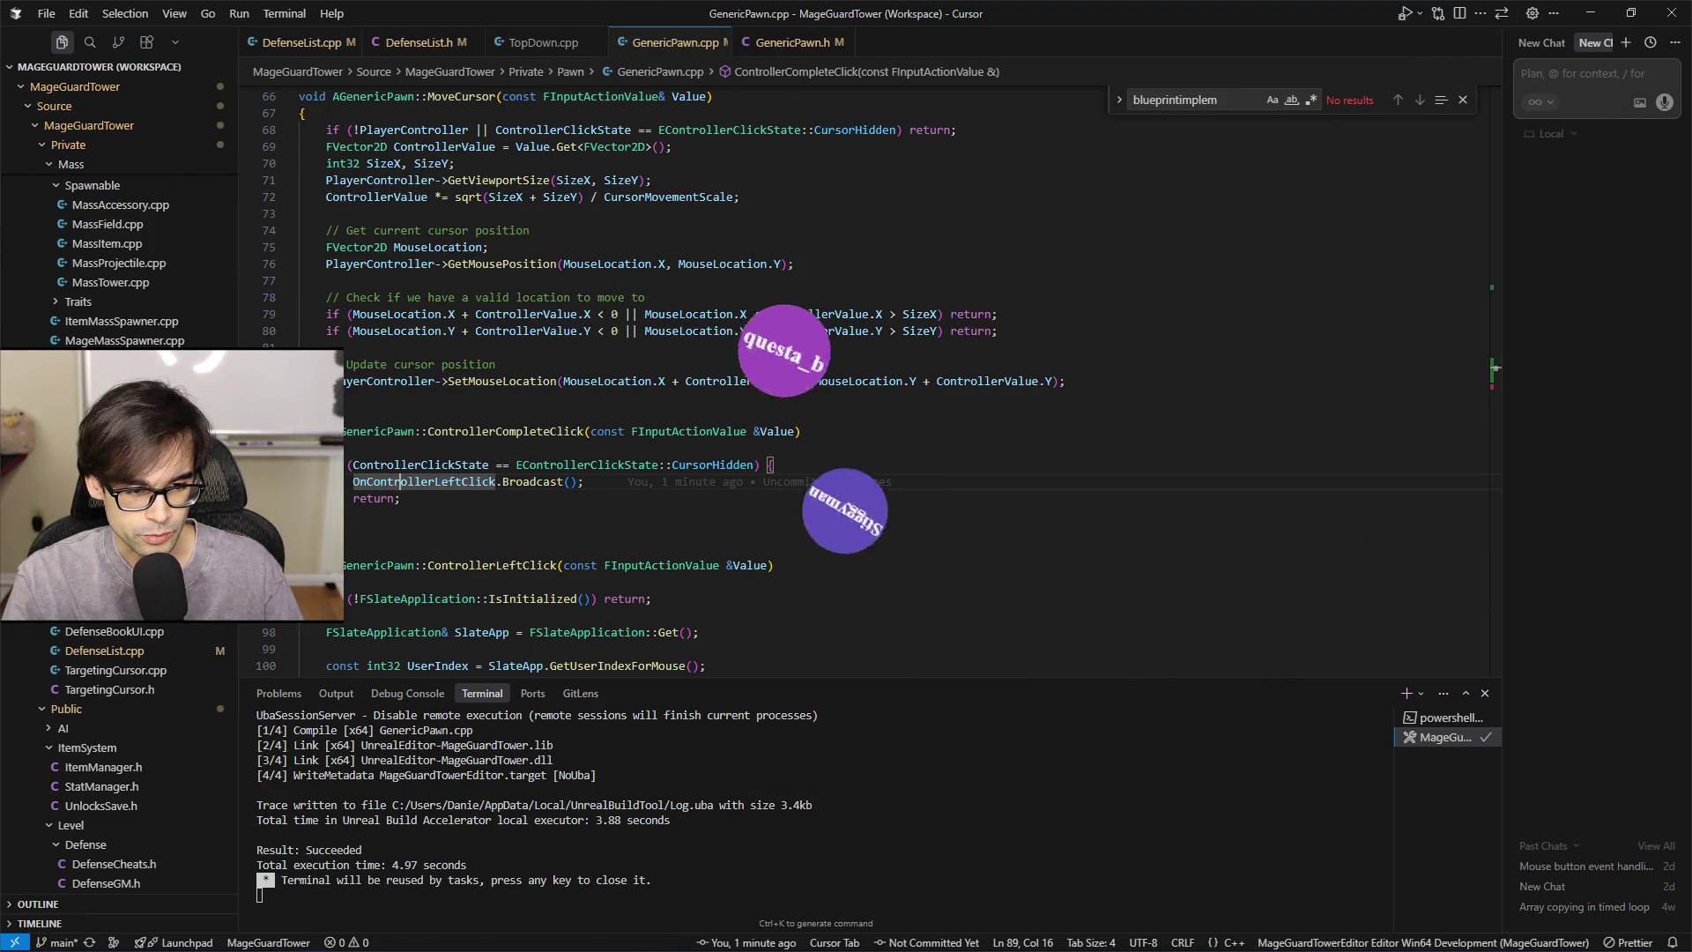
pyautogui.moveTo(405, 499); pyautogui.dragTo(335, 465)
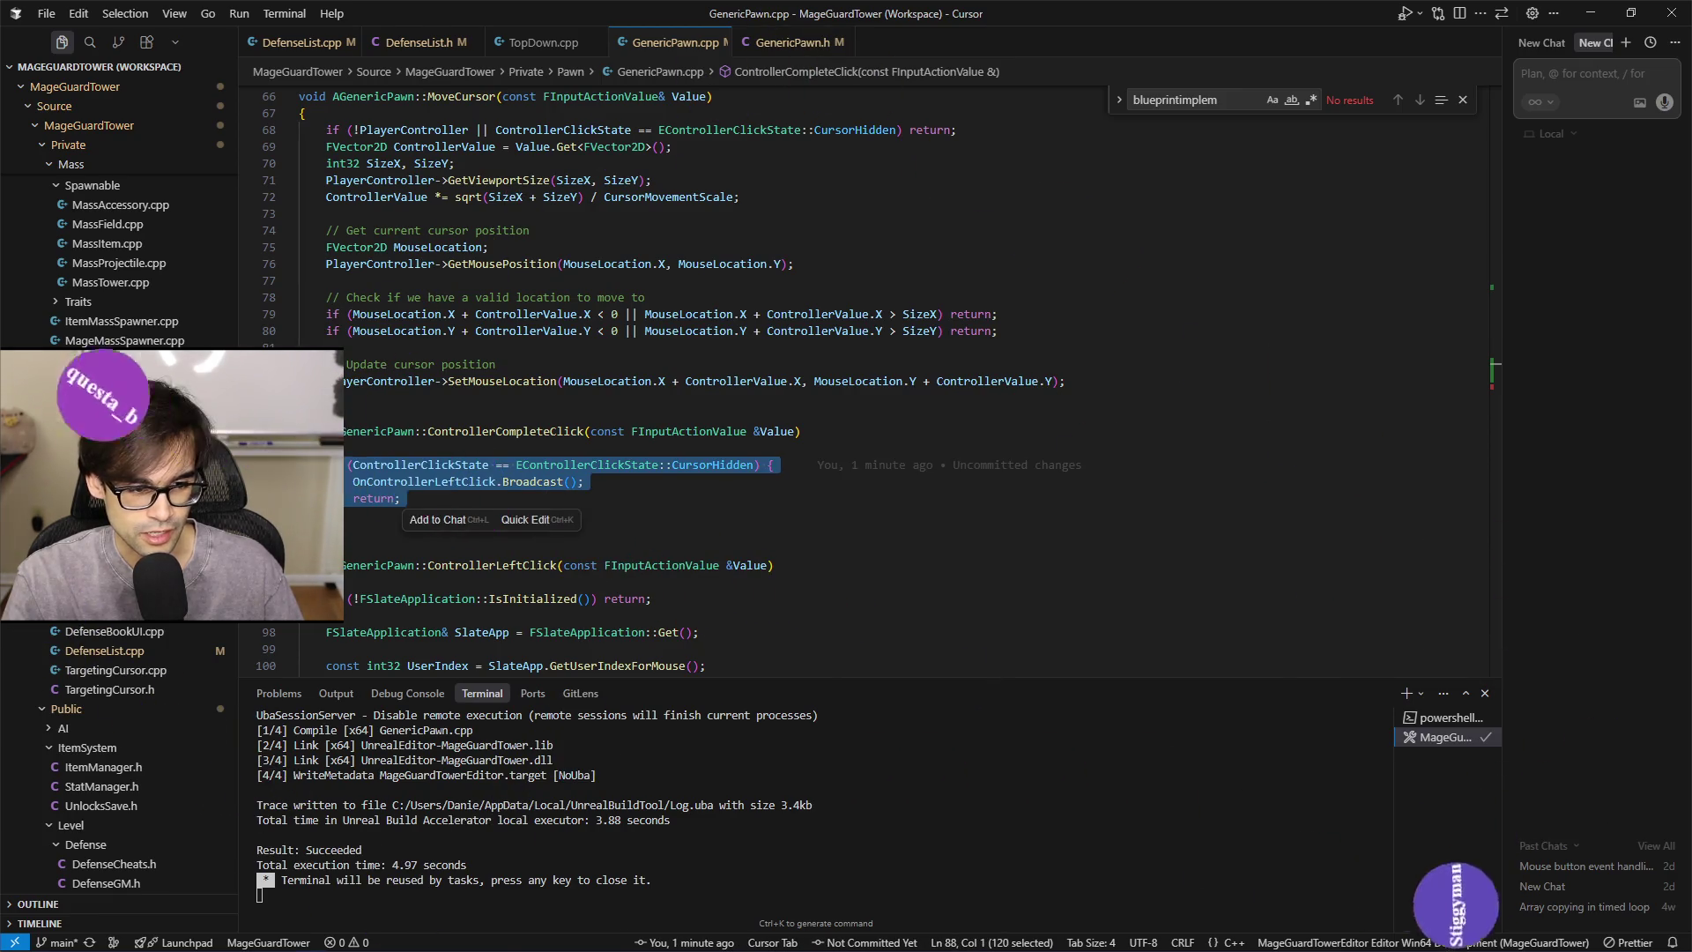
pyautogui.click(326, 514)
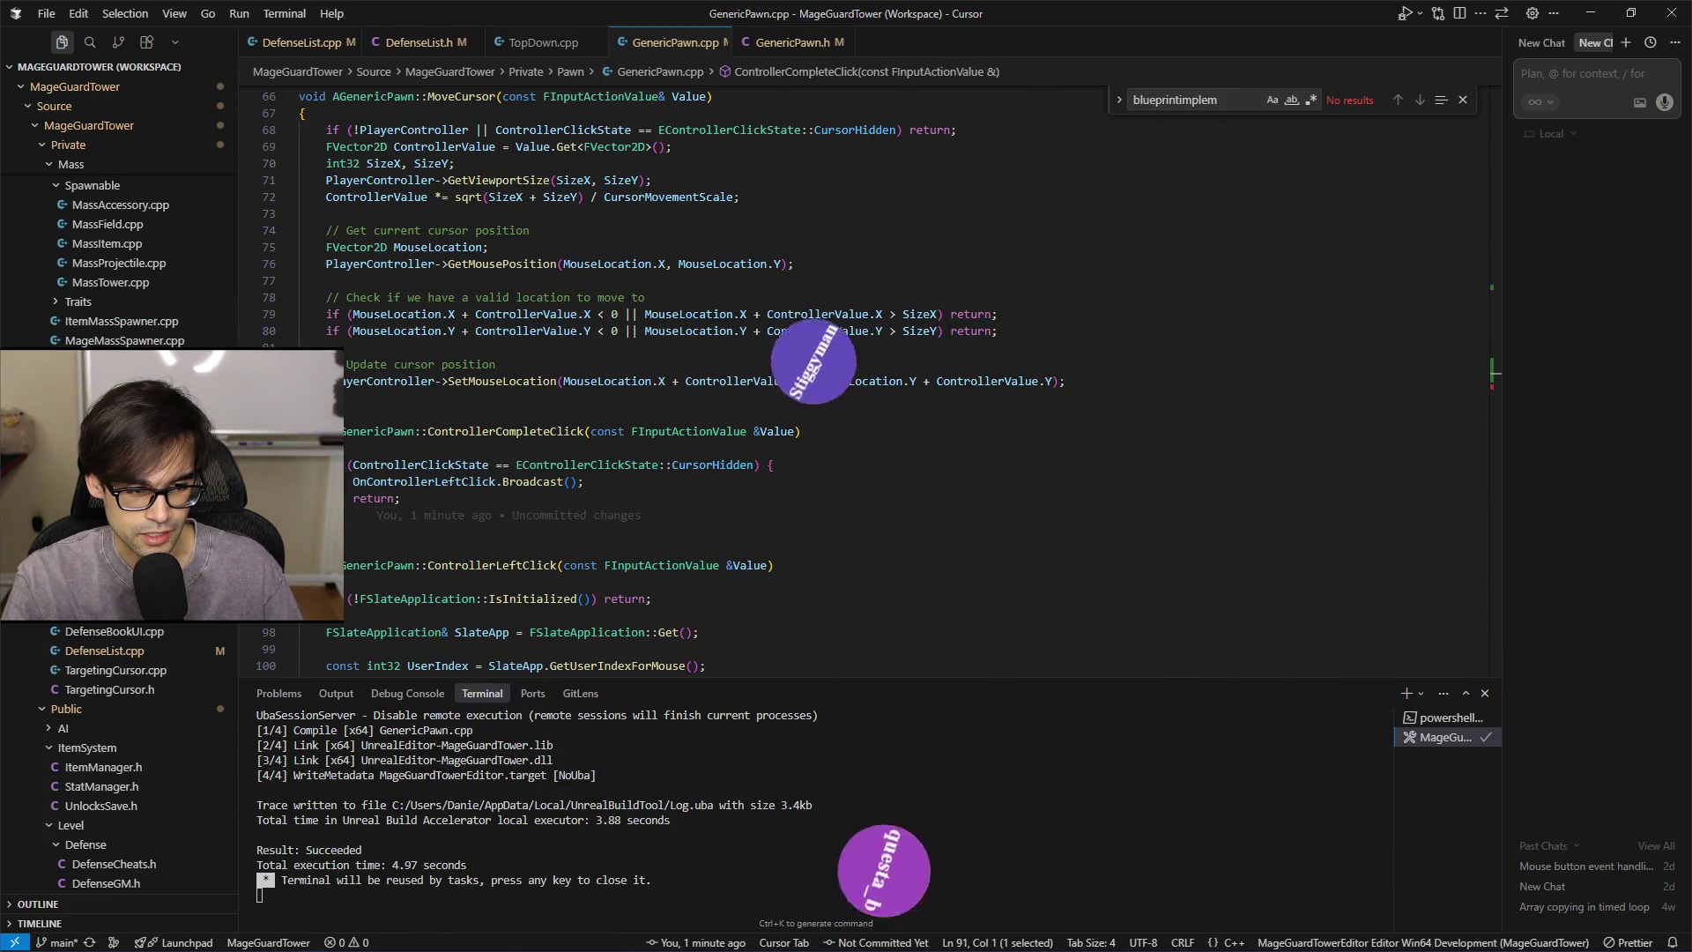
pyautogui.moveTo(300, 515)
pyautogui.mouseDown()
pyautogui.moveTo(300, 464)
pyautogui.moveTo(333, 514)
pyautogui.moveTo(300, 515)
pyautogui.mouseUp()
pyautogui.click(300, 465)
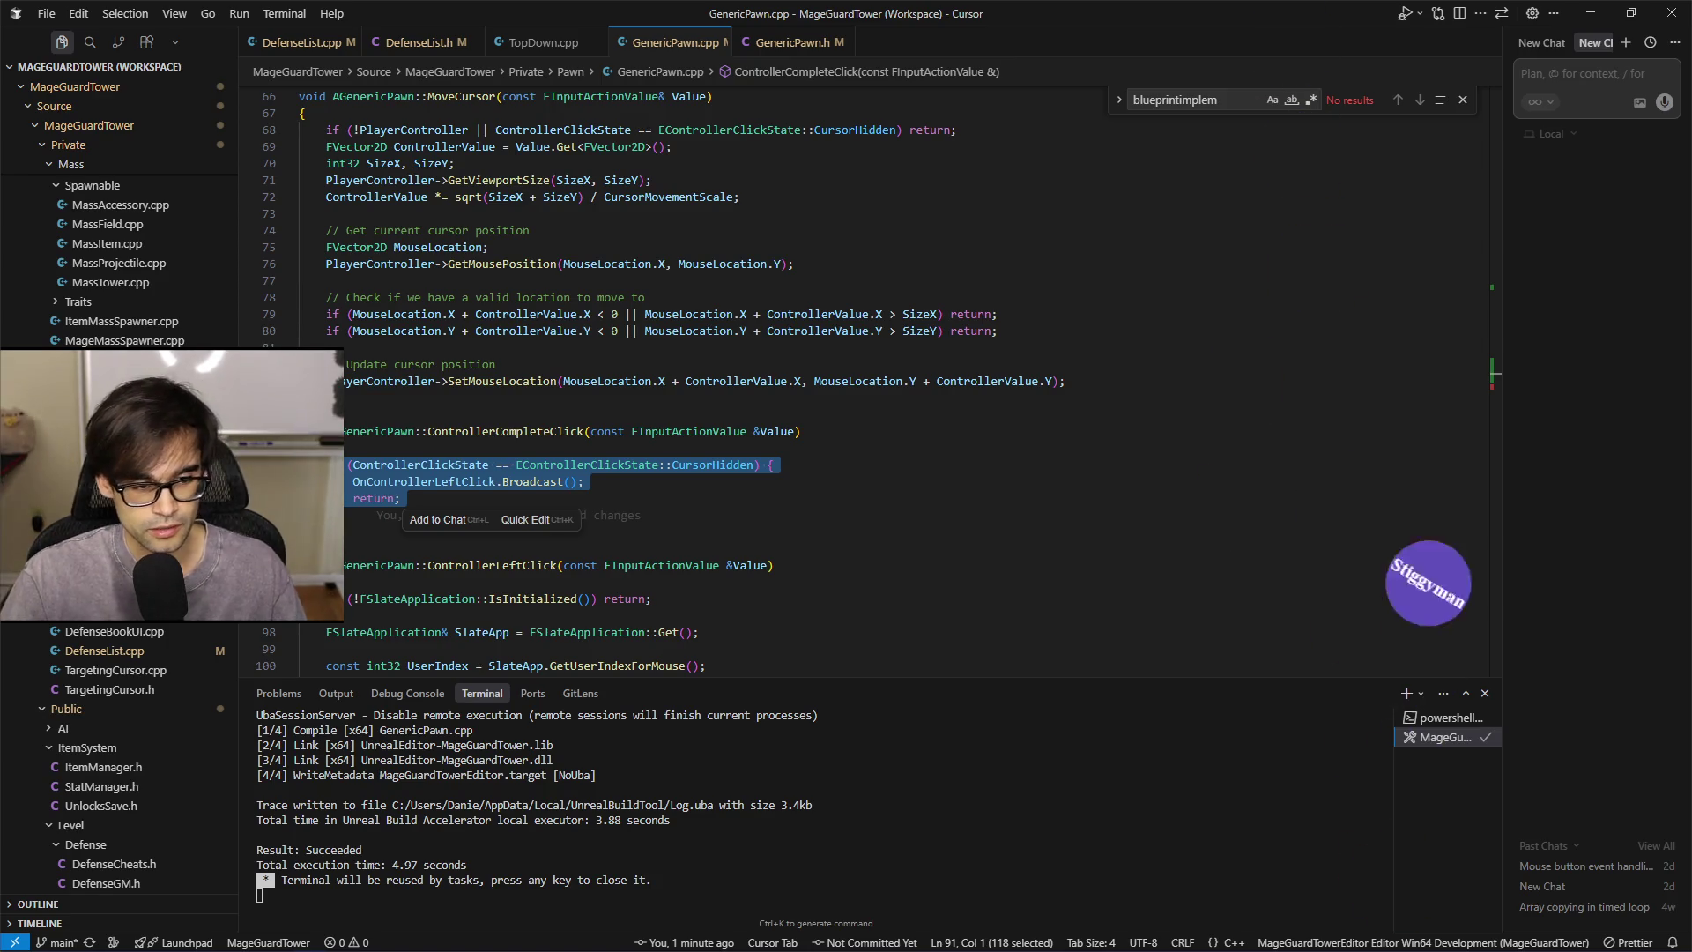
pyautogui.click(354, 498)
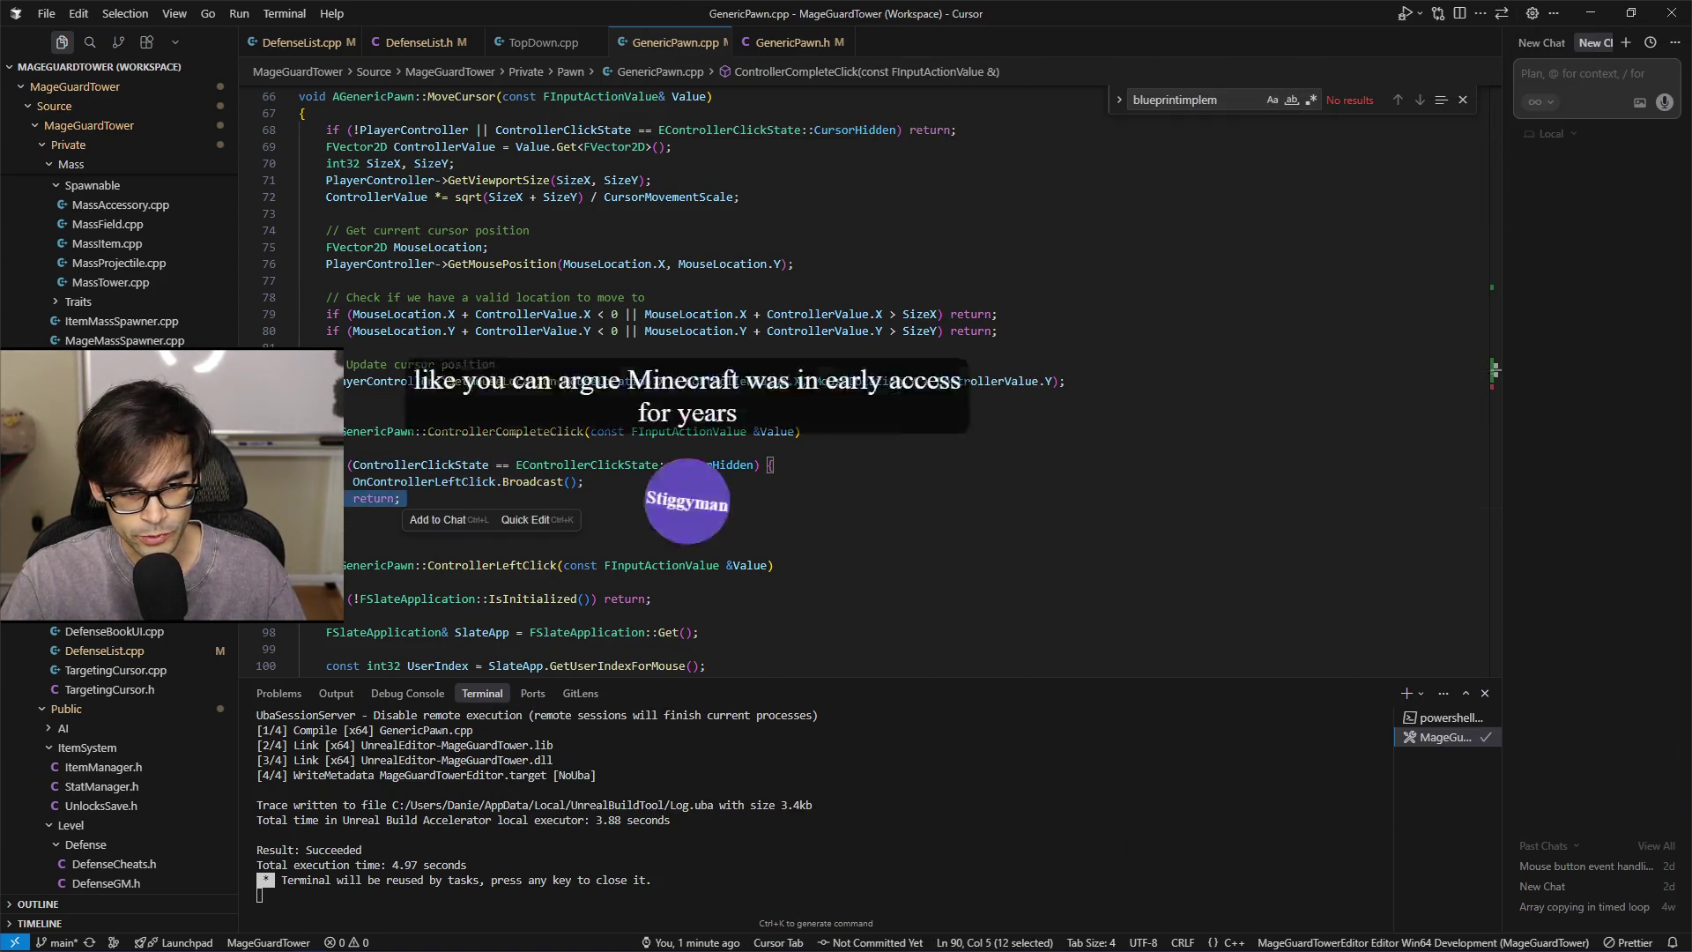
pyautogui.moveTo(353, 498); pyautogui.dragTo(326, 464)
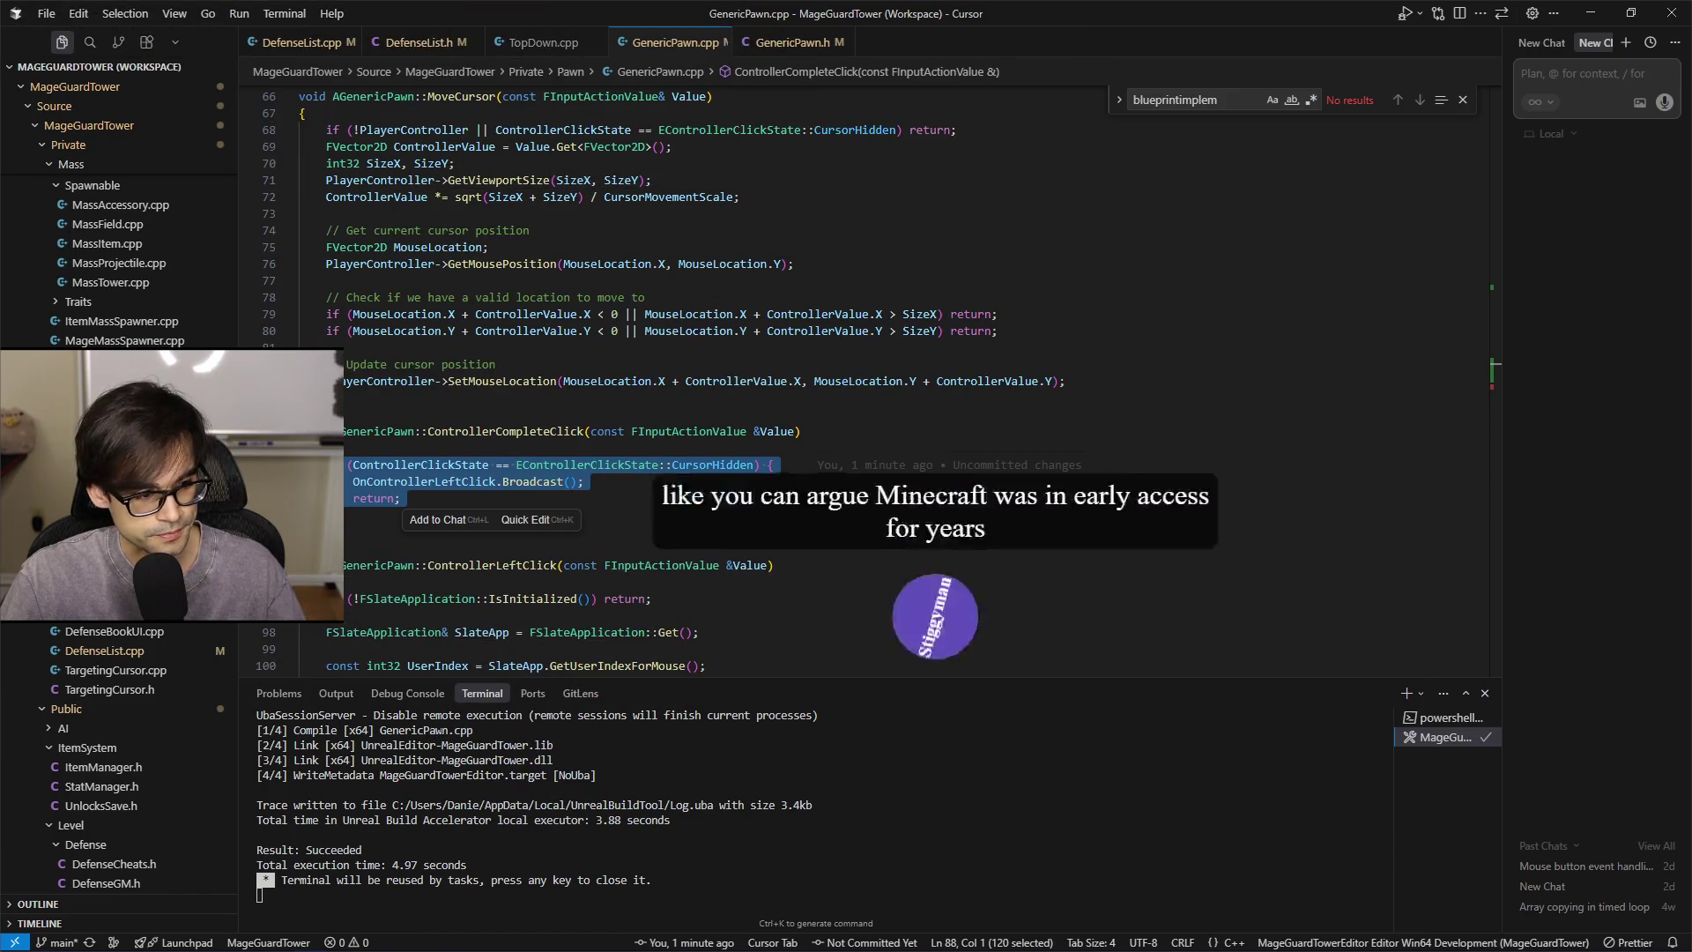
pyautogui.press('Escape')
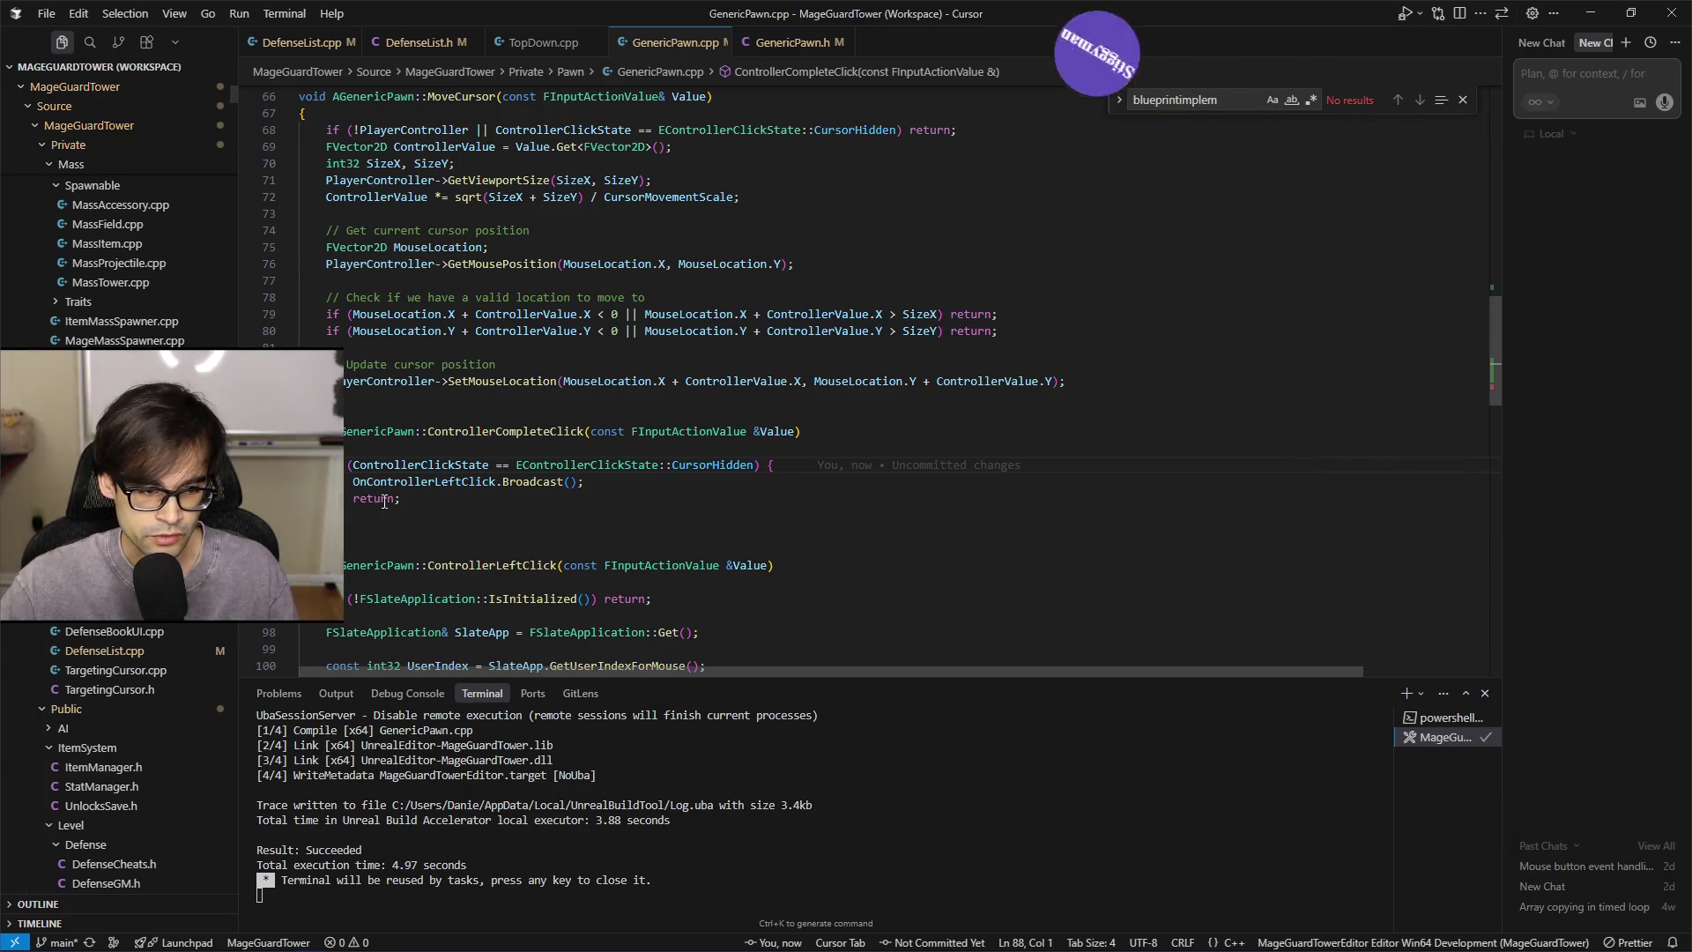
# Review the Broadcast call, then launch MageGuardTower.uproject from the project folder
pyautogui.moveTo(404, 498); pyautogui.dragTo(300, 431)
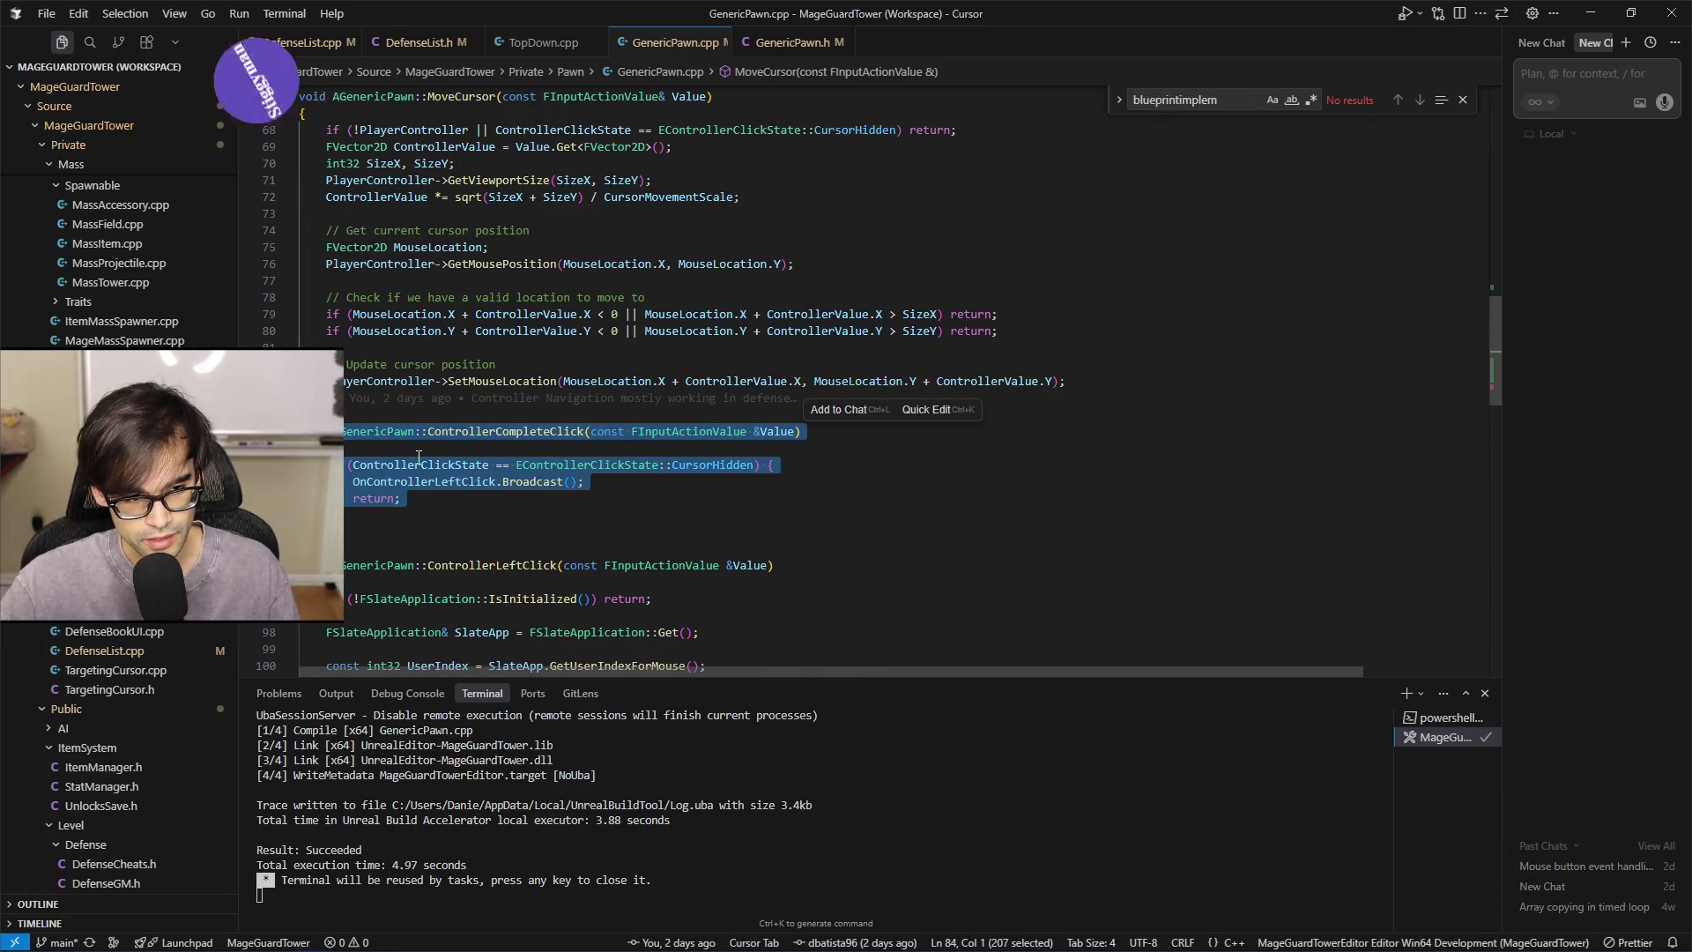
pyautogui.press('Right')
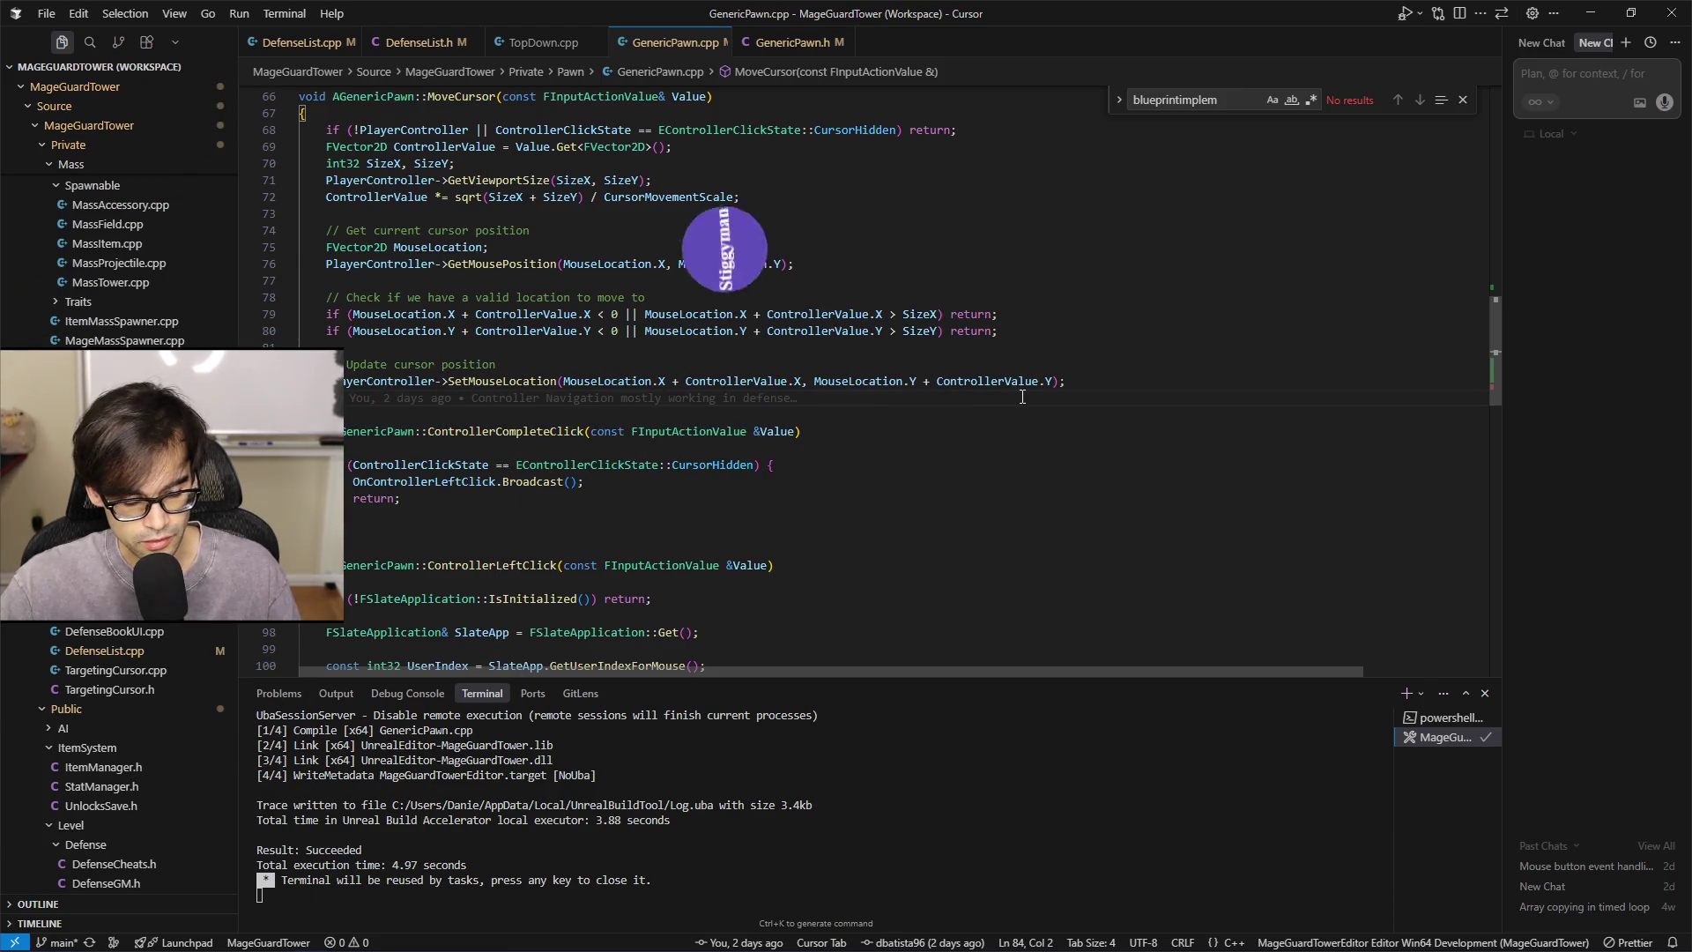
pyautogui.press('Down')
pyautogui.press('Down')
pyautogui.press('Down')
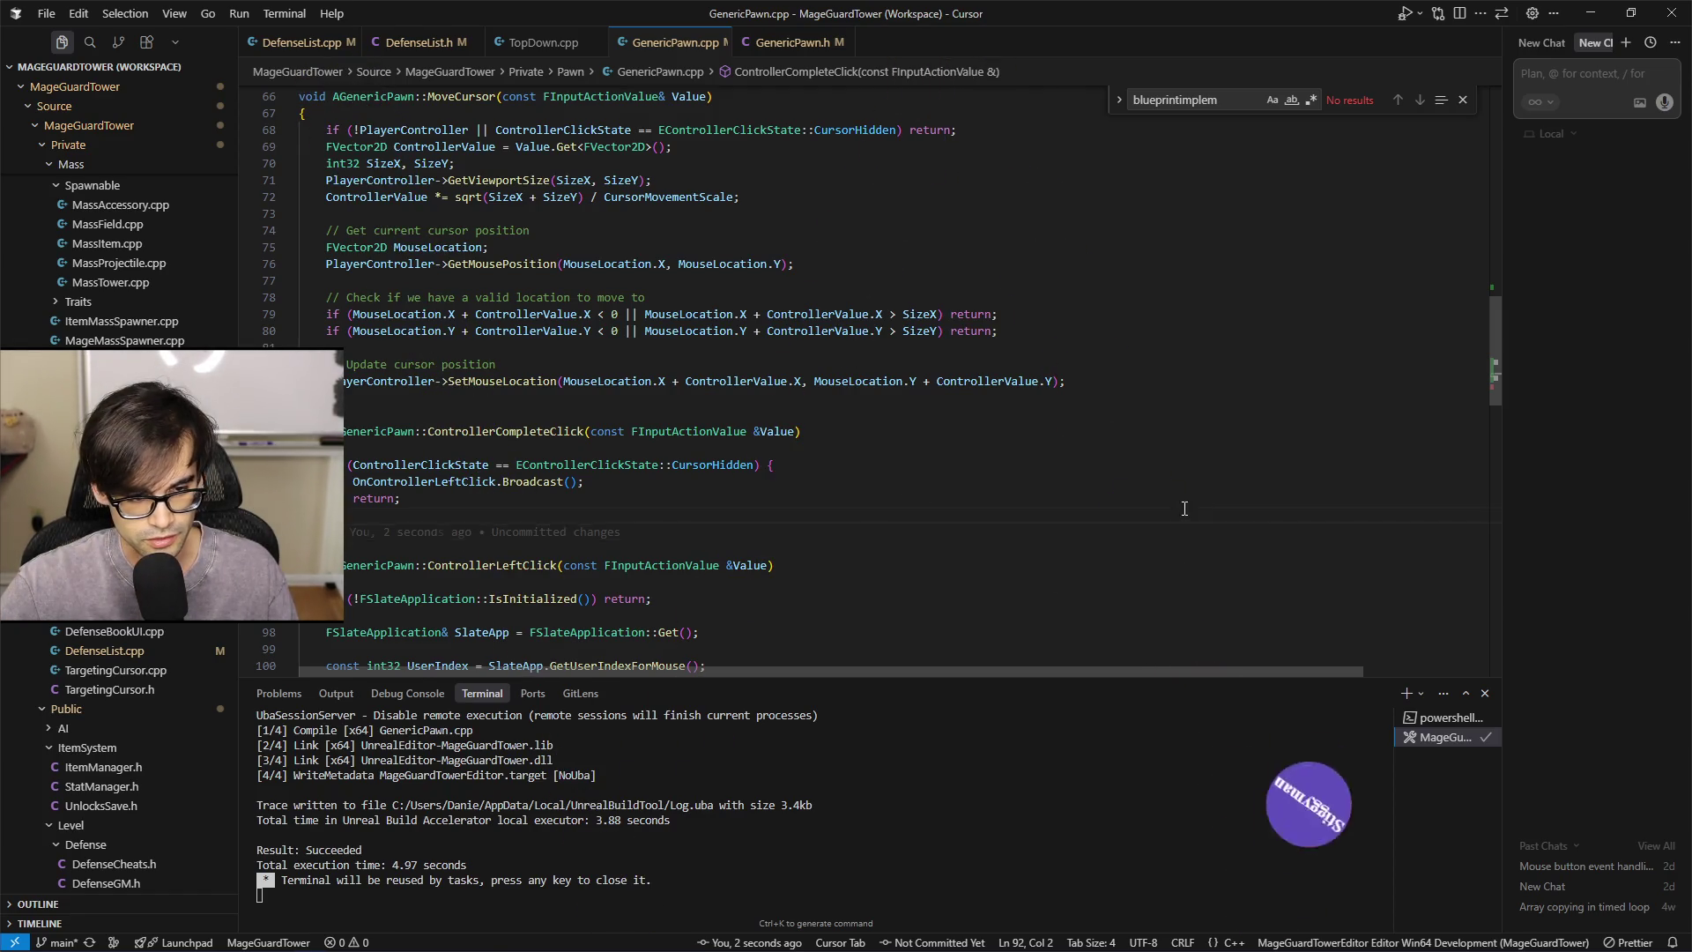
pyautogui.click(1236, 485)
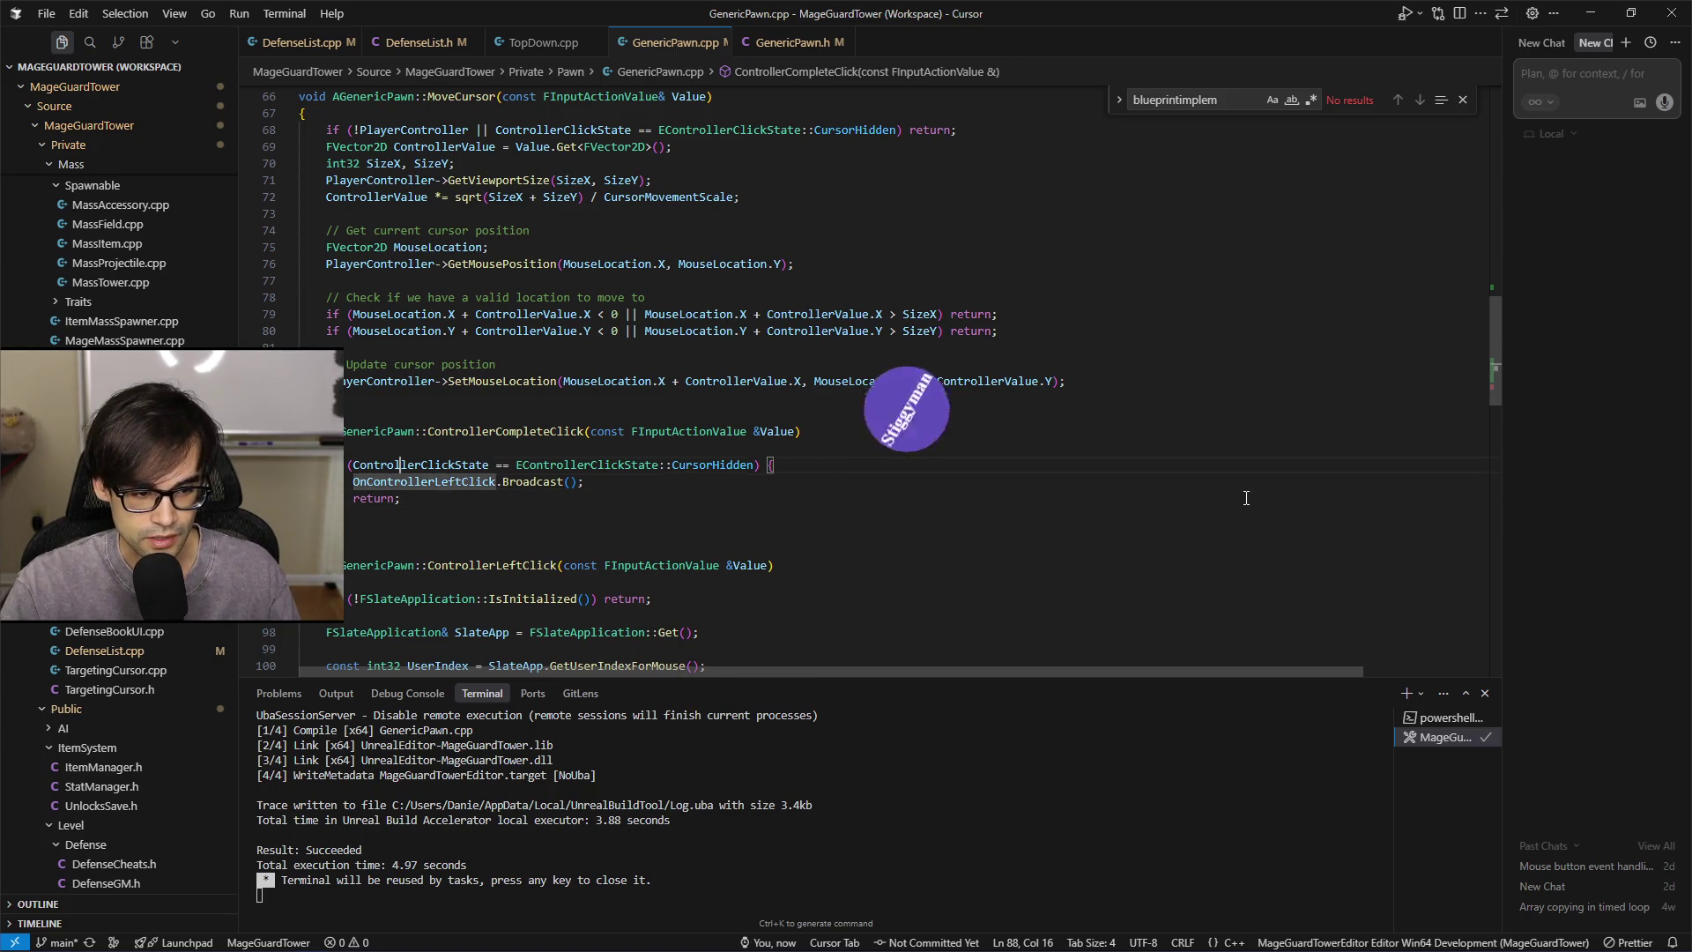
pyautogui.press('Up')
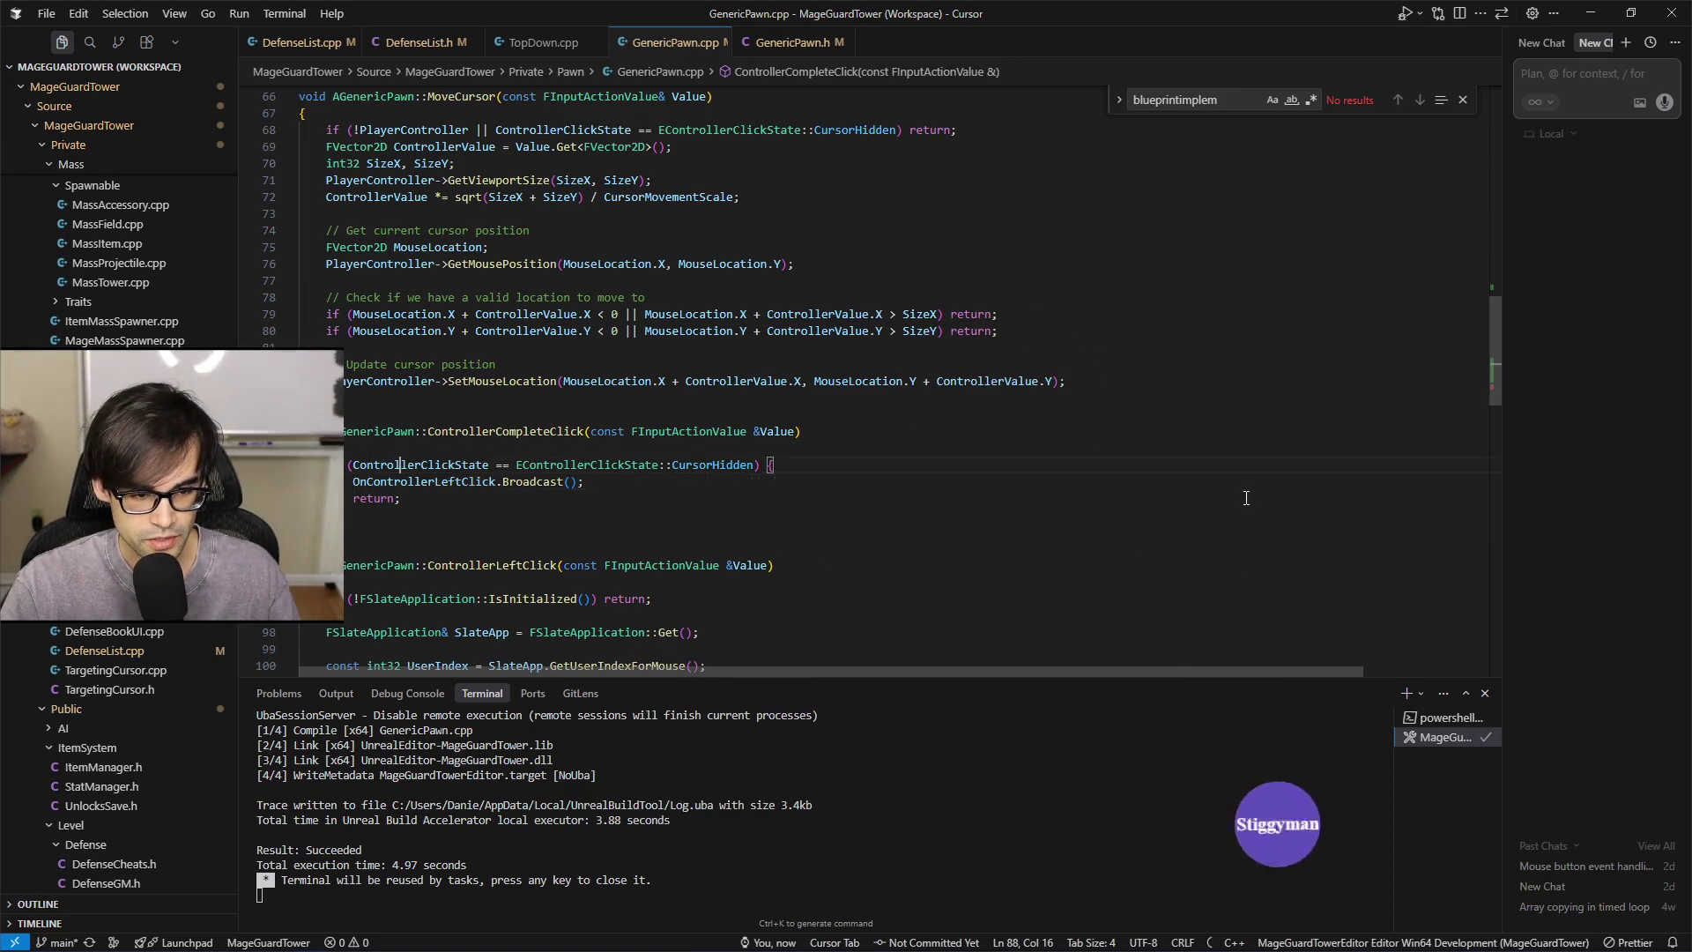
pyautogui.press('Down')
pyautogui.press('Down')
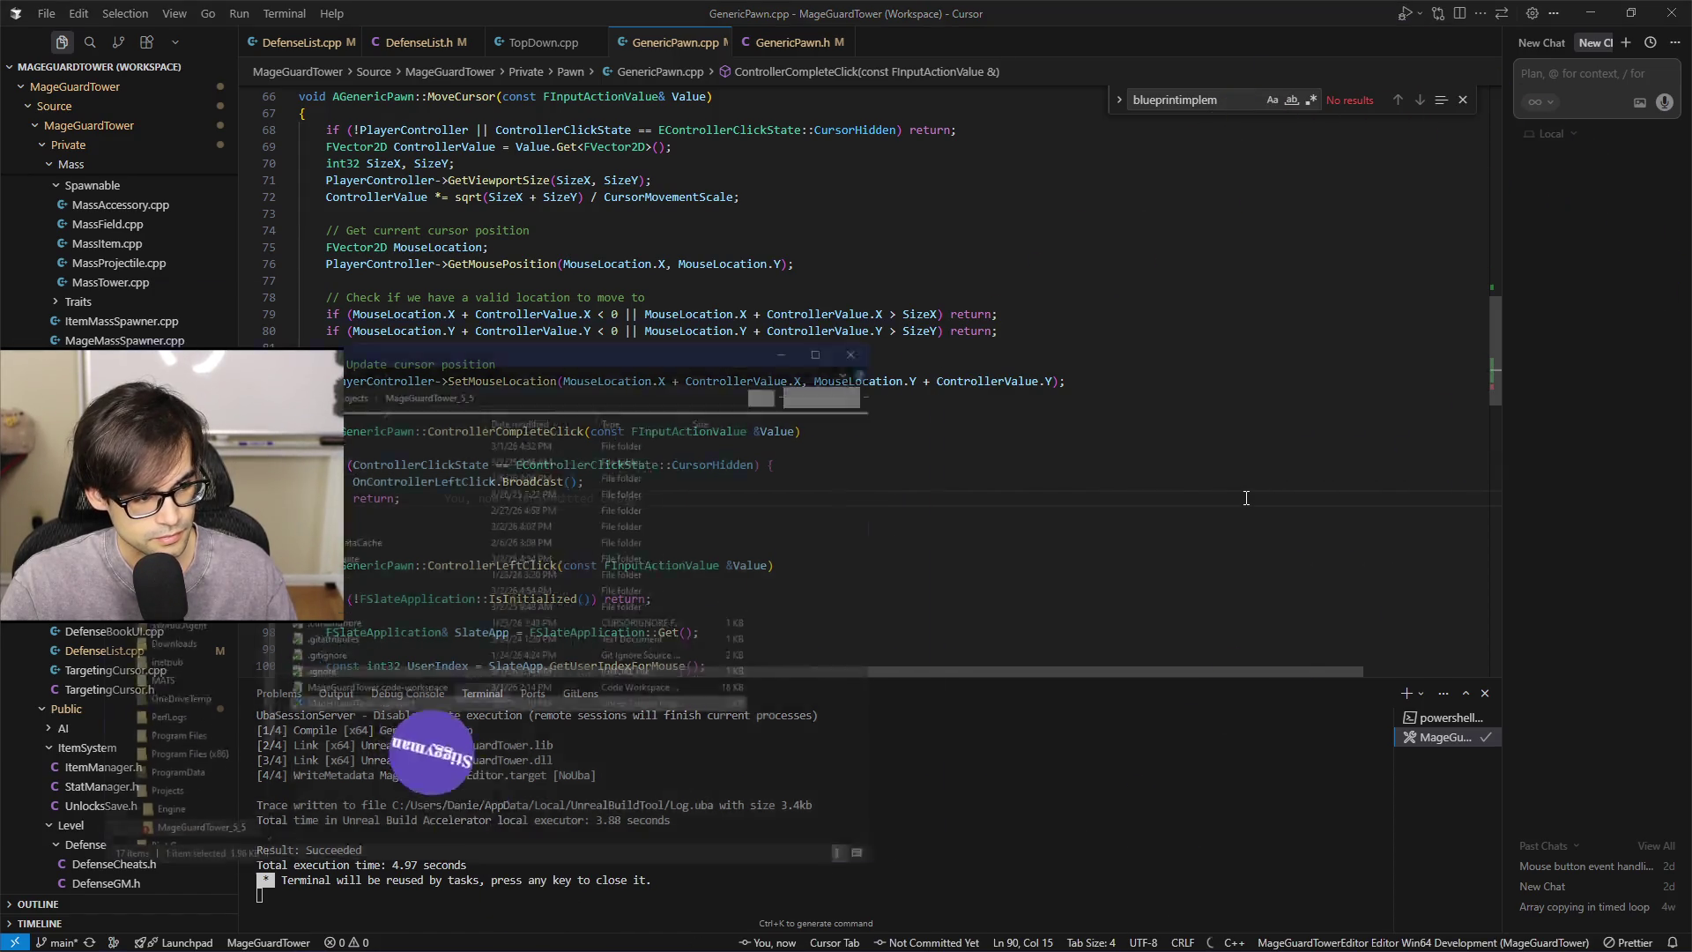
pyautogui.hotkey('alt', 'Tab')
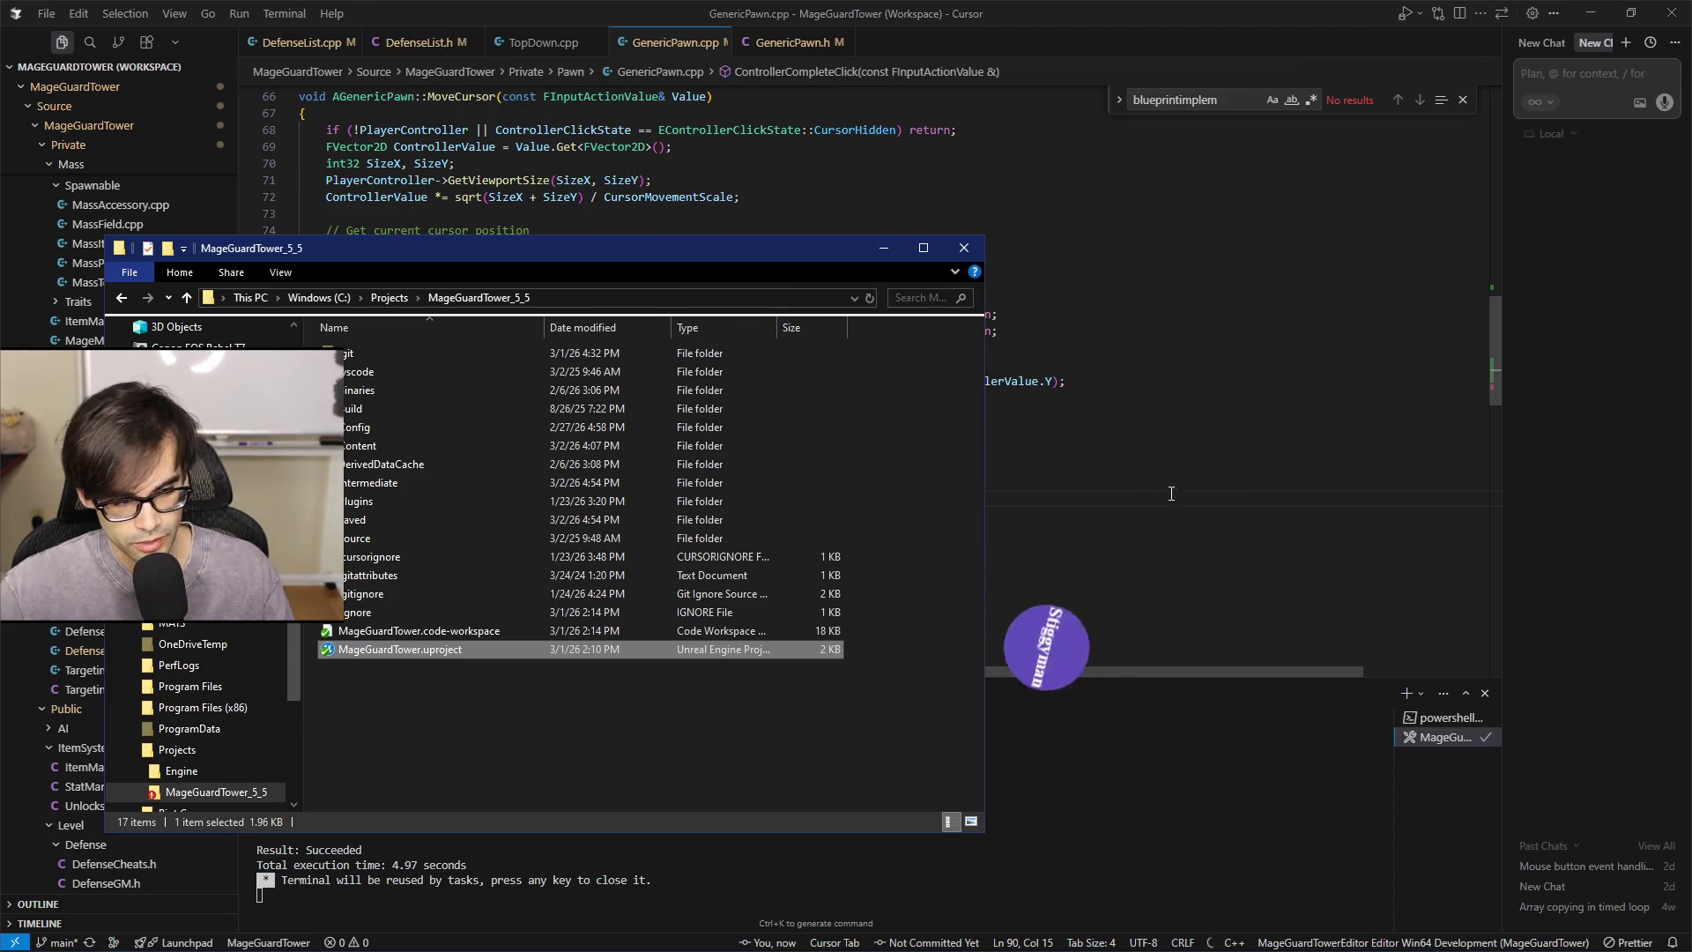
pyautogui.doubleClick(647, 657)
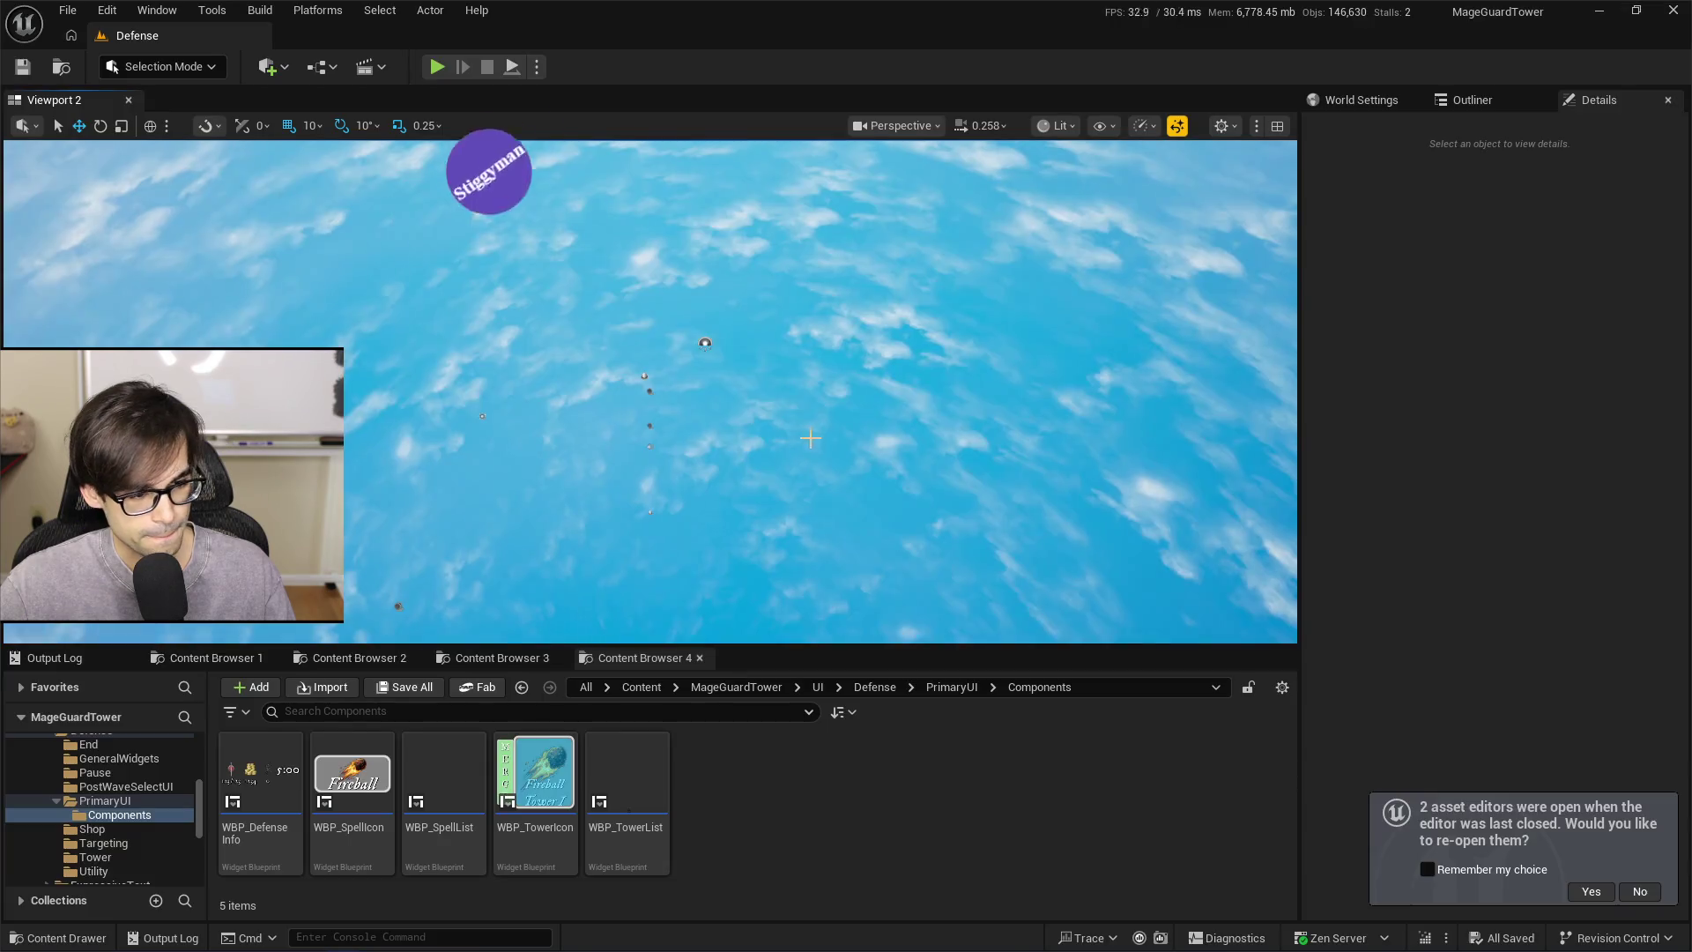
# Show the Output Log and clear it
pyautogui.click(100, 663)
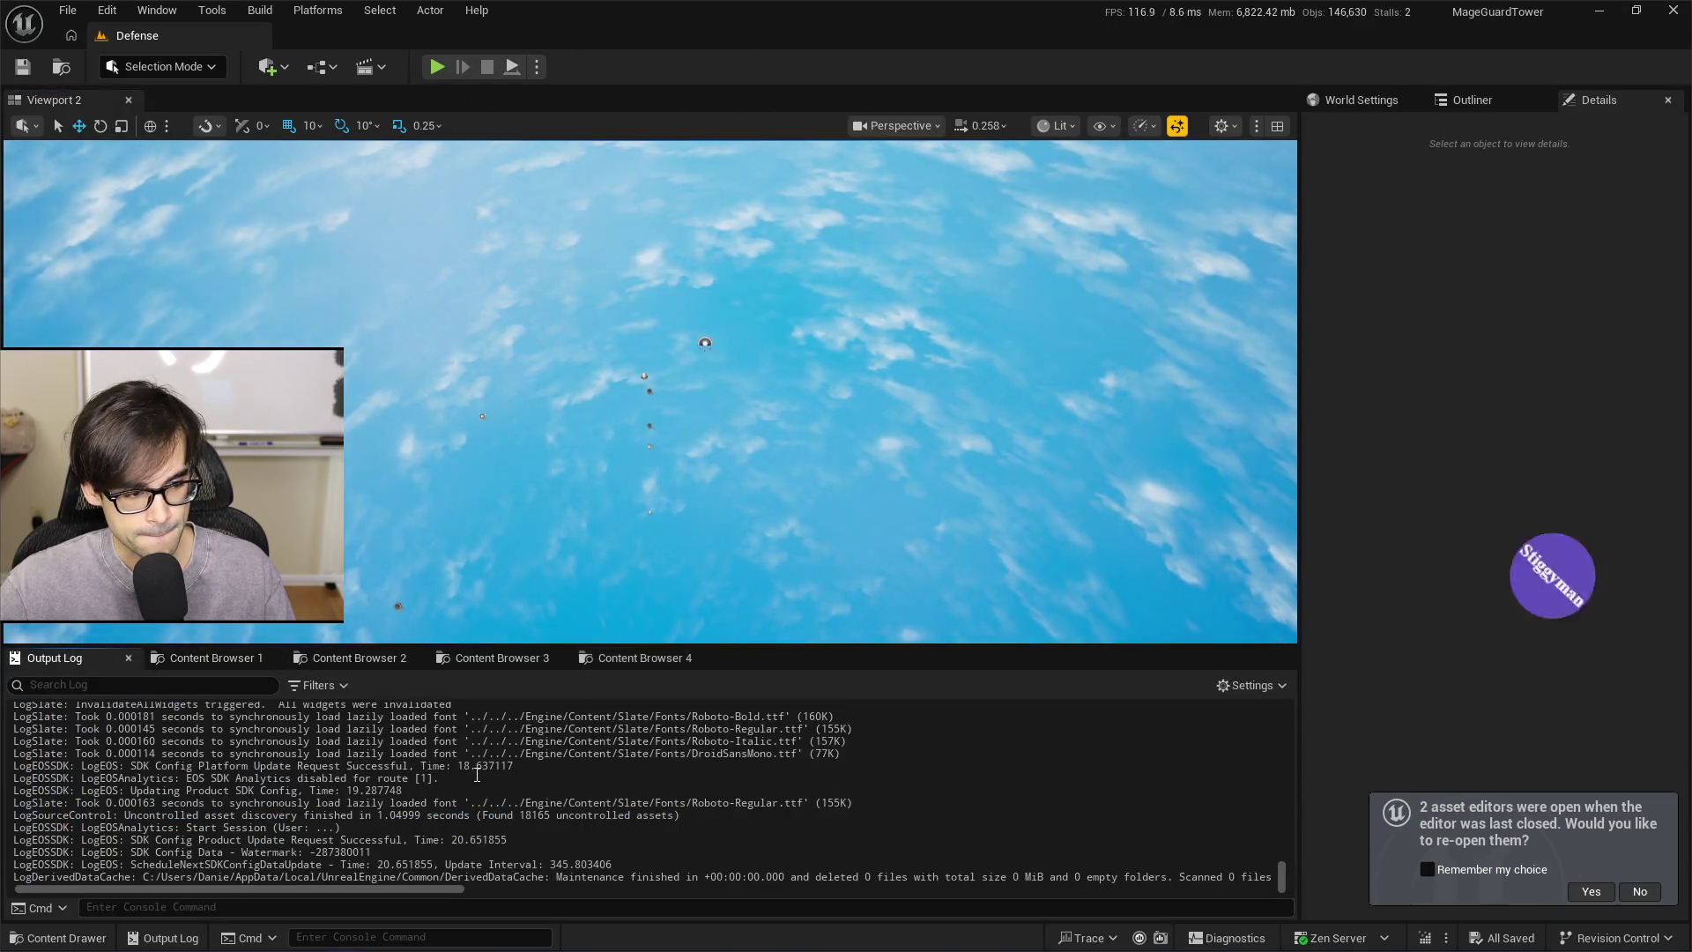
pyautogui.rightClick(472, 555)
pyautogui.click(529, 564)
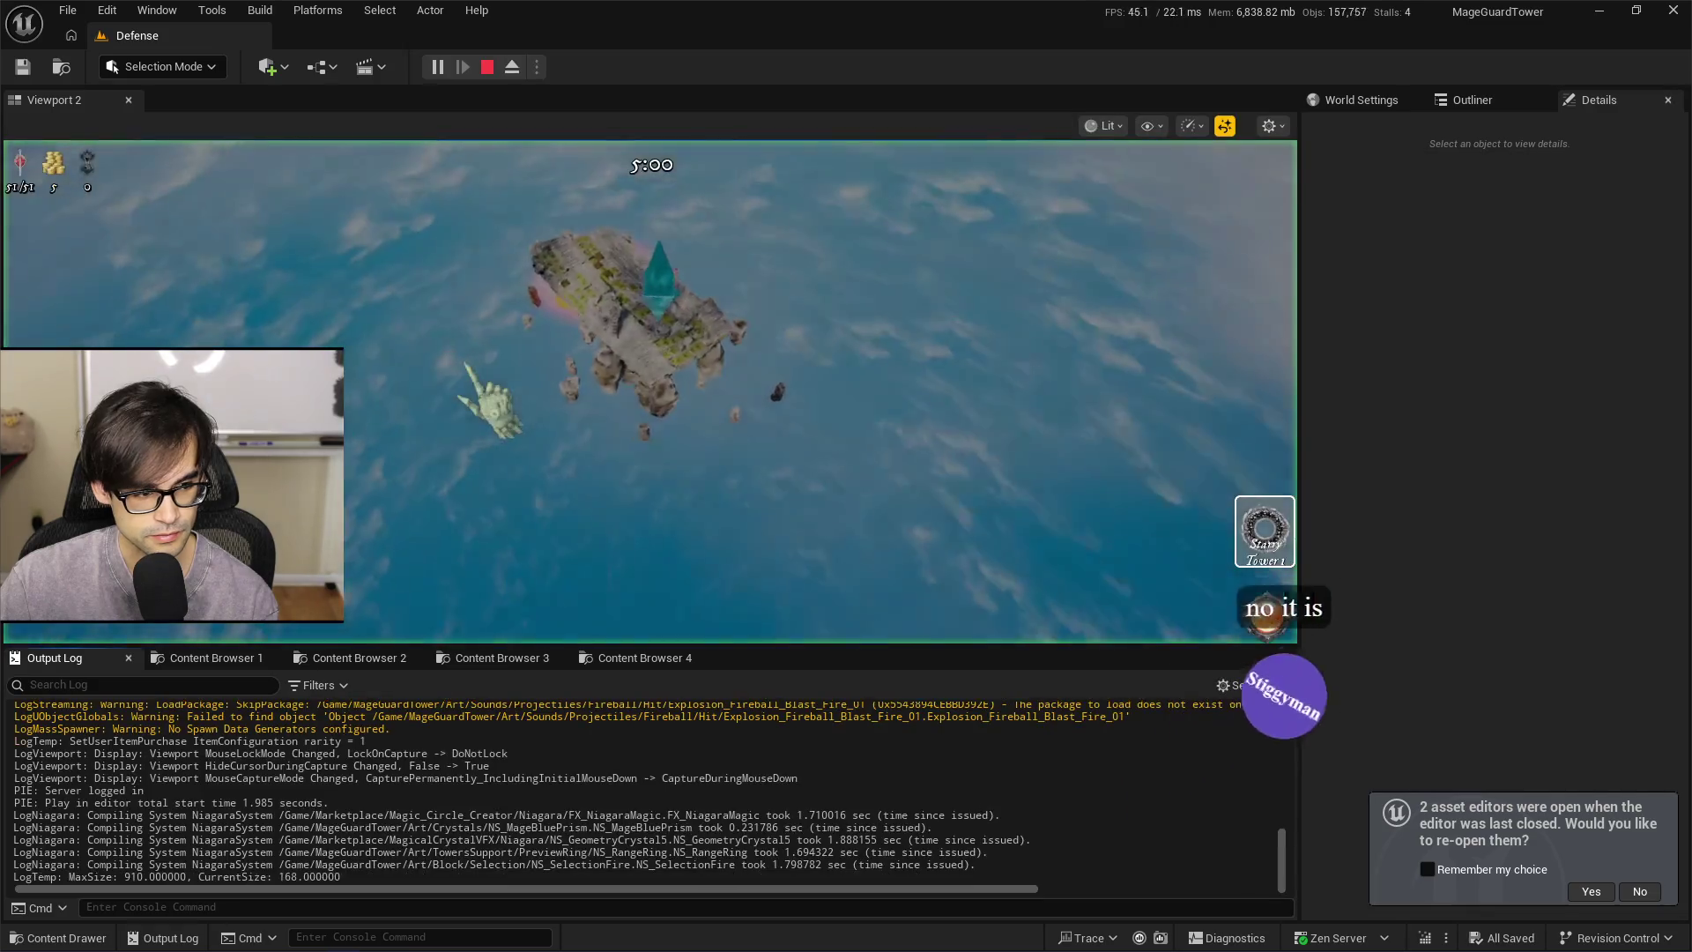
pyautogui.rightClick(748, 767)
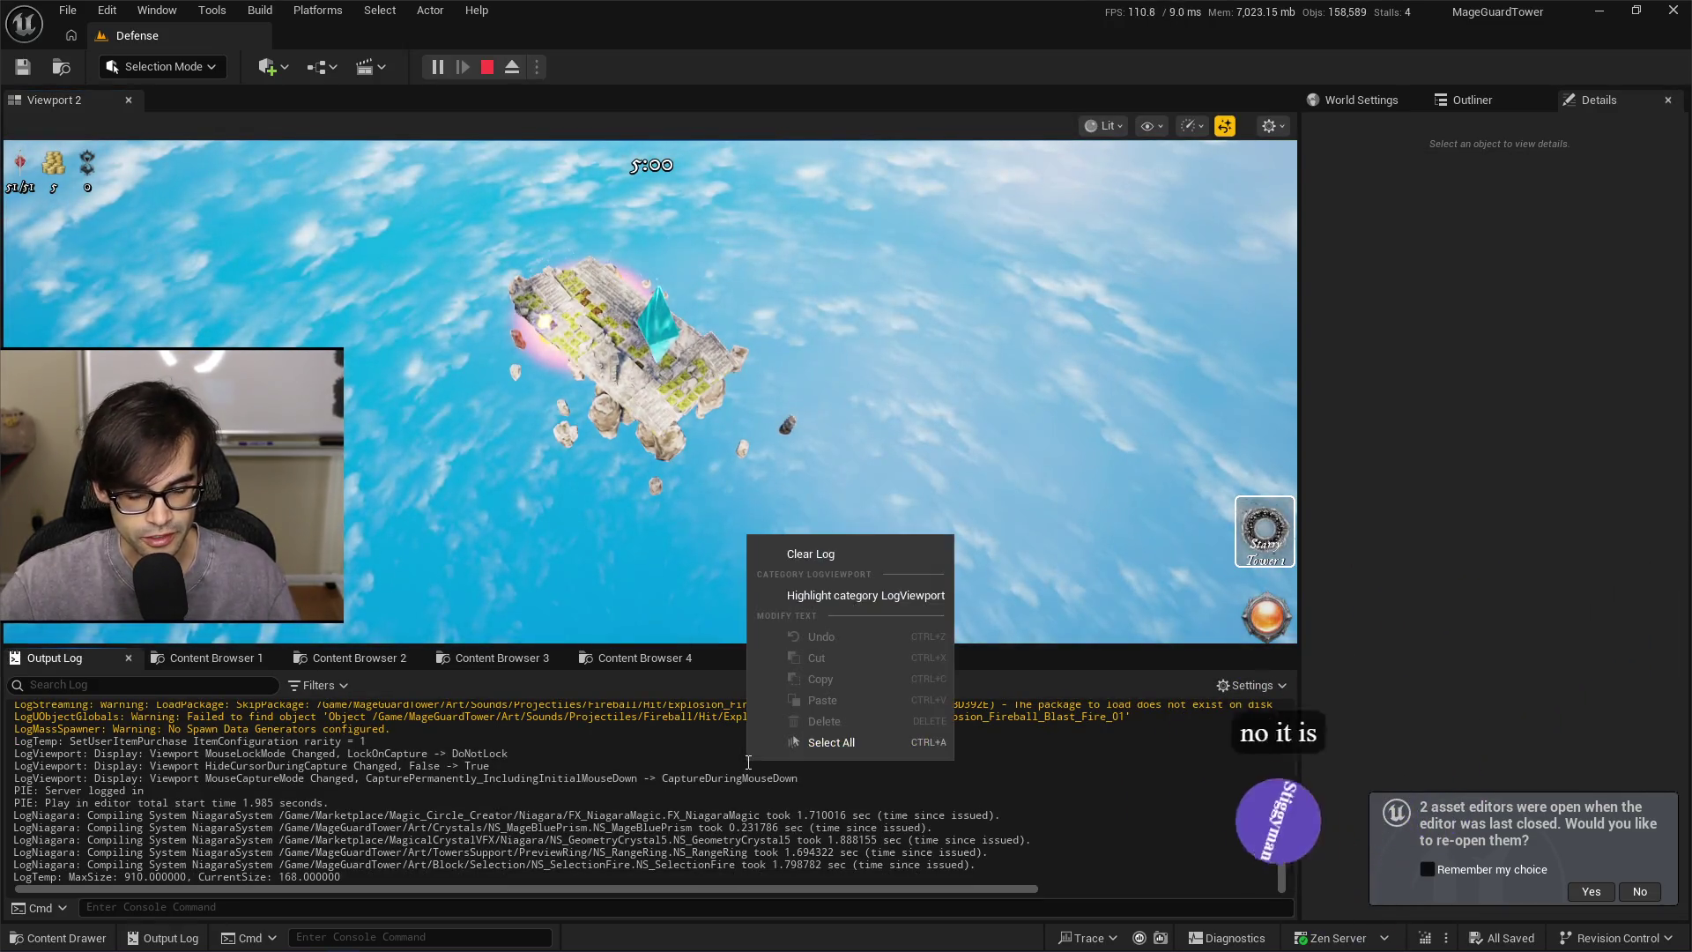
pyautogui.click(807, 555)
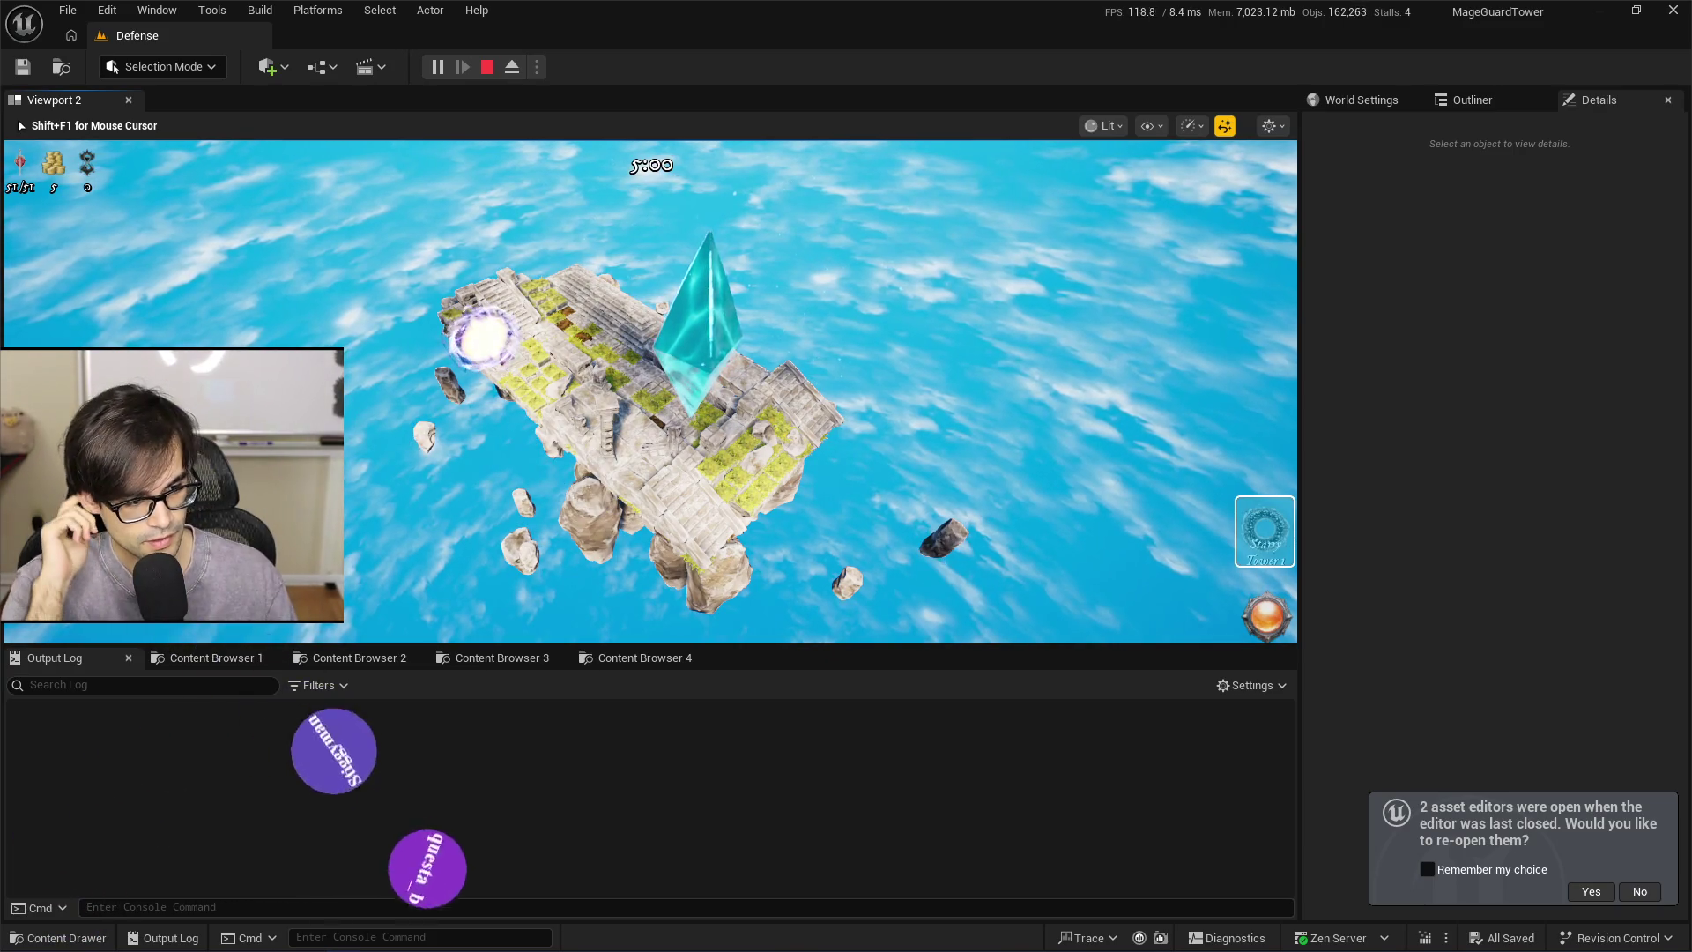
# Stop the Defense level playtest and go back to GenericPawn.cpp in Cursor
pyautogui.hotkey('shift', 'F1')
pyautogui.click(487, 69)
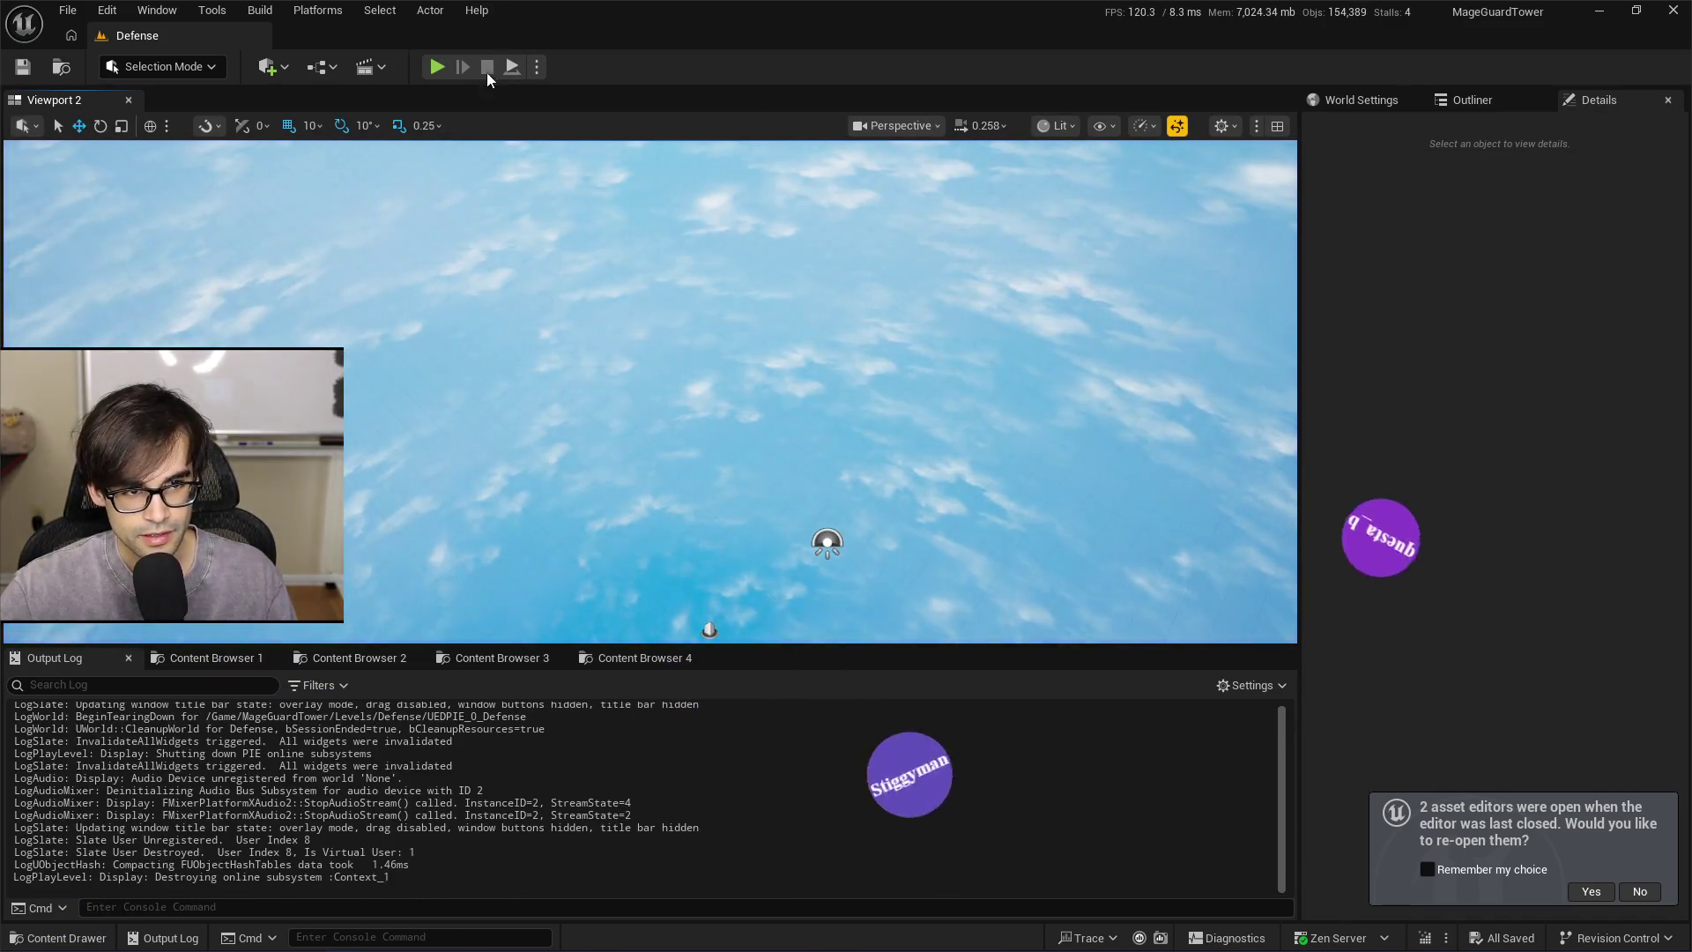
pyautogui.hotkey('alt', 'Tab')
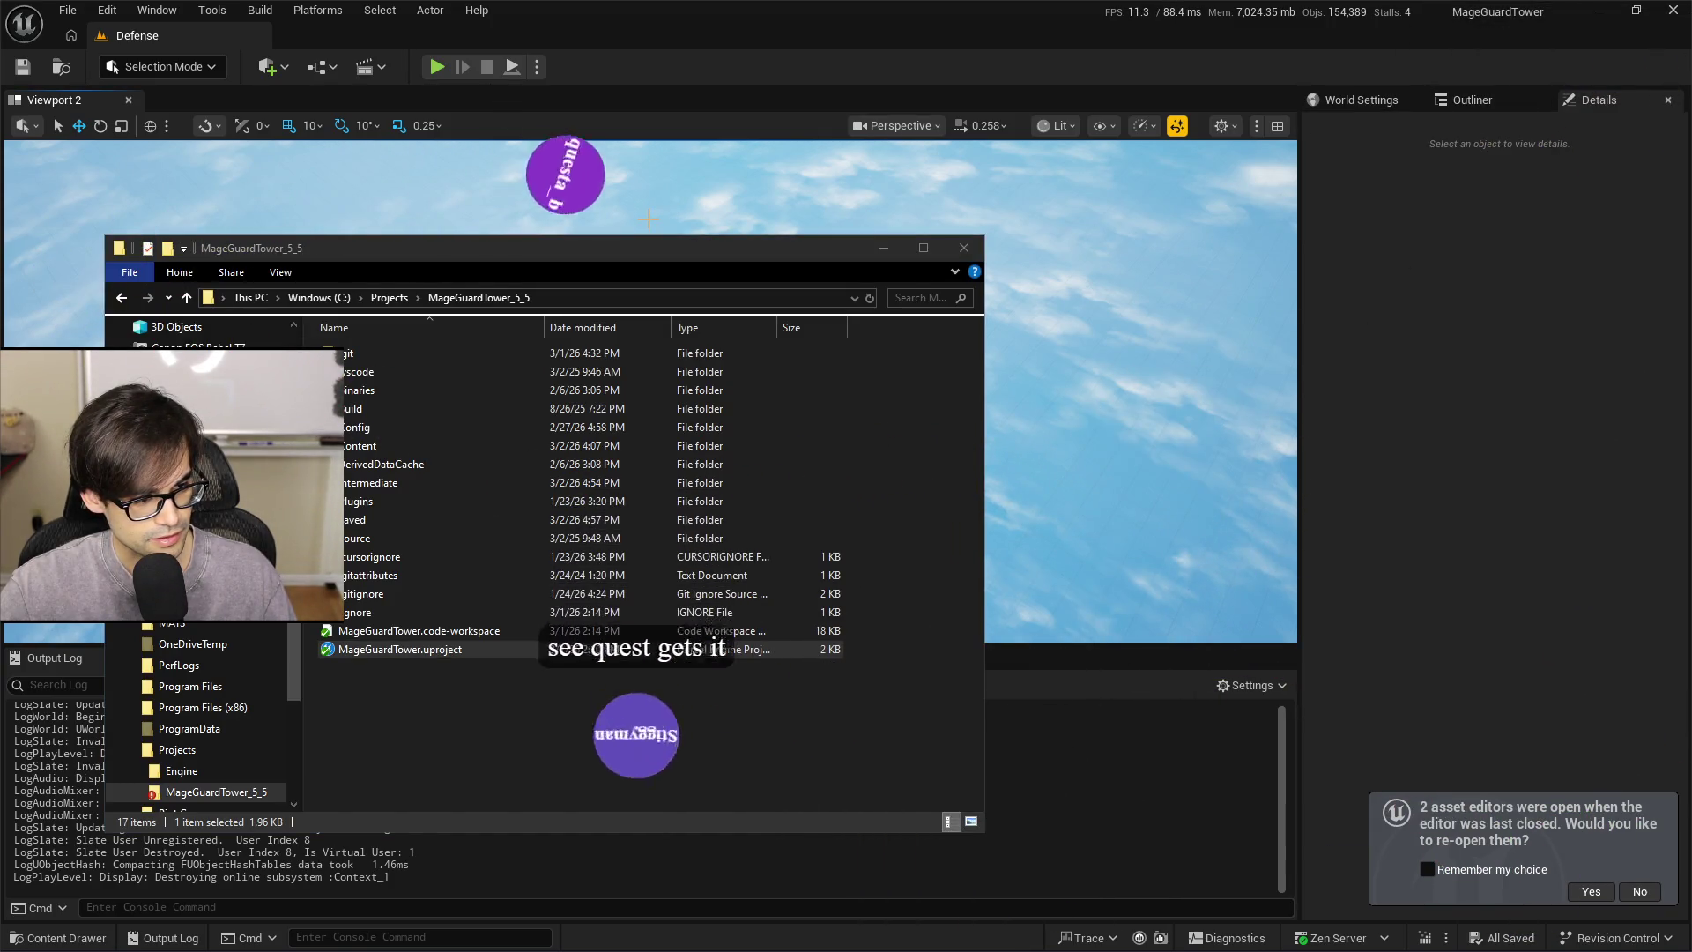
pyautogui.hotkey('alt', 'Tab')
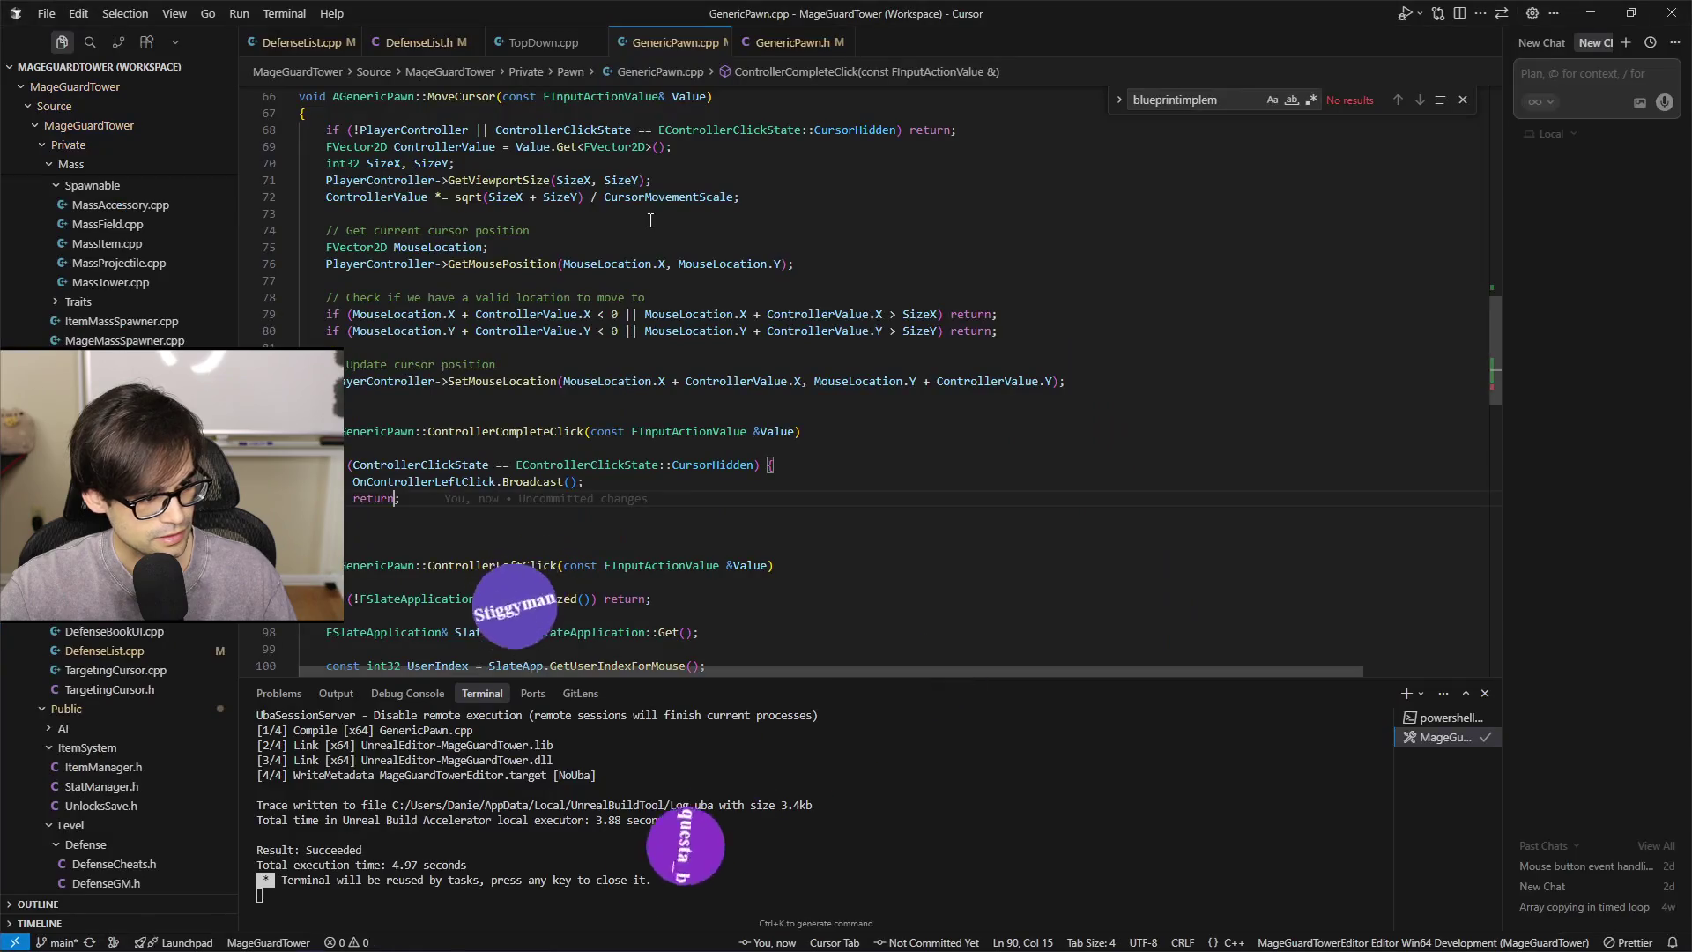
# Look over the Broadcast call and OnControllerLeftClick in GenericPawn.cpp
pyautogui.click(552, 481)
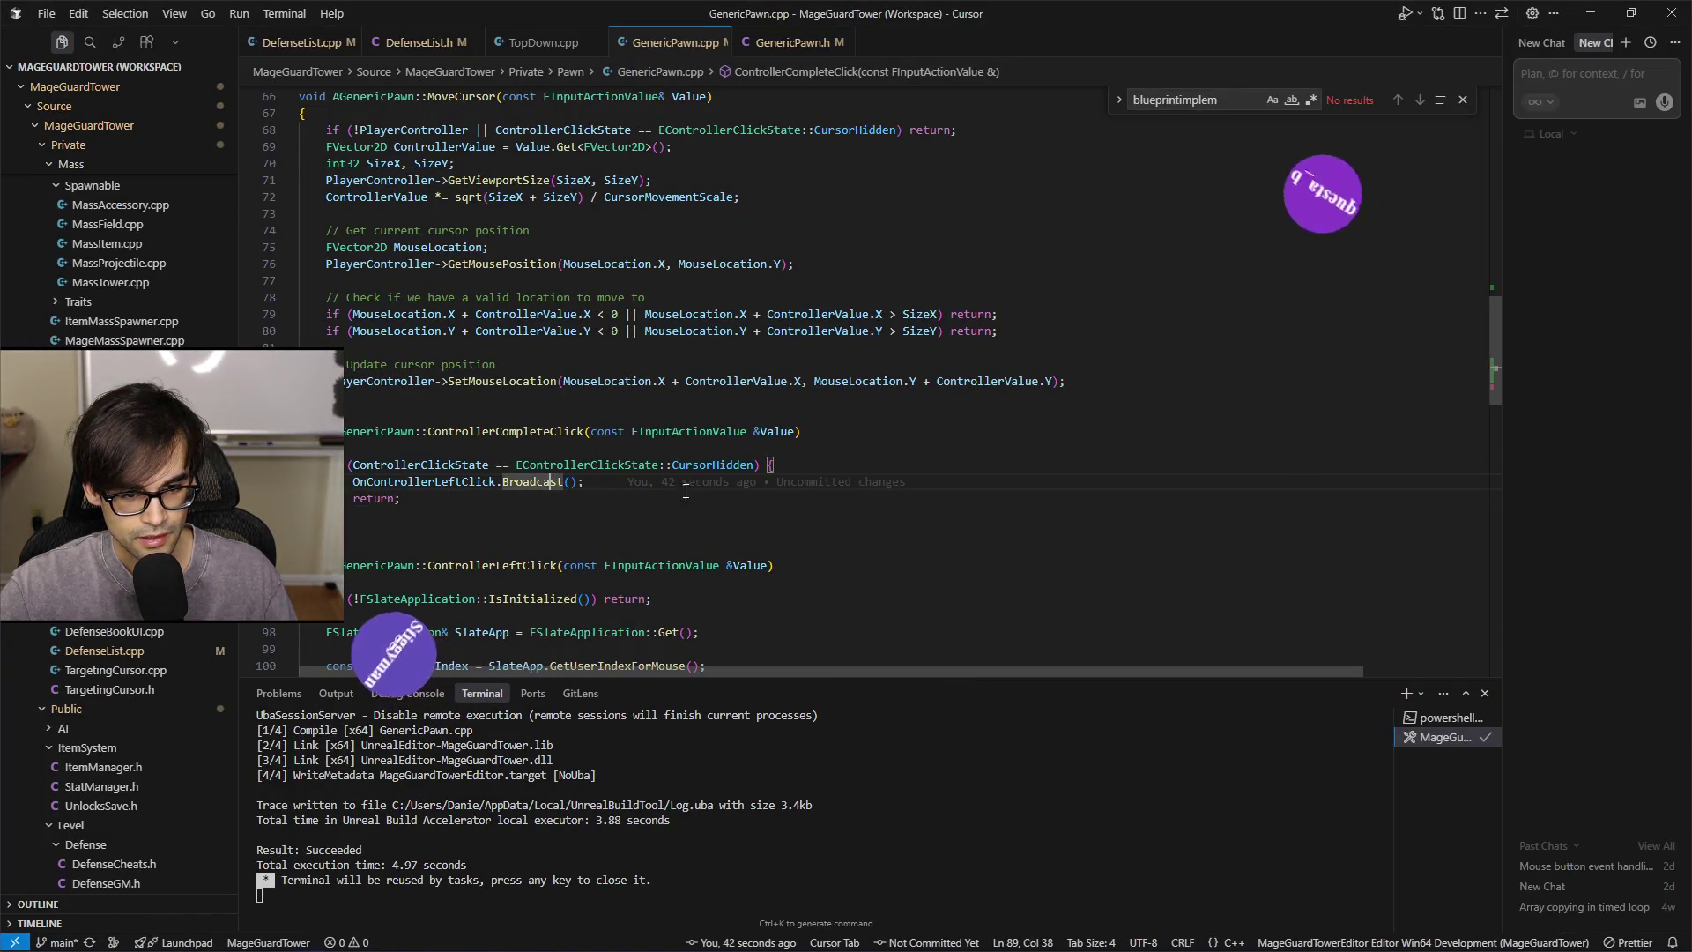
pyautogui.scroll(-3, 615, 505)
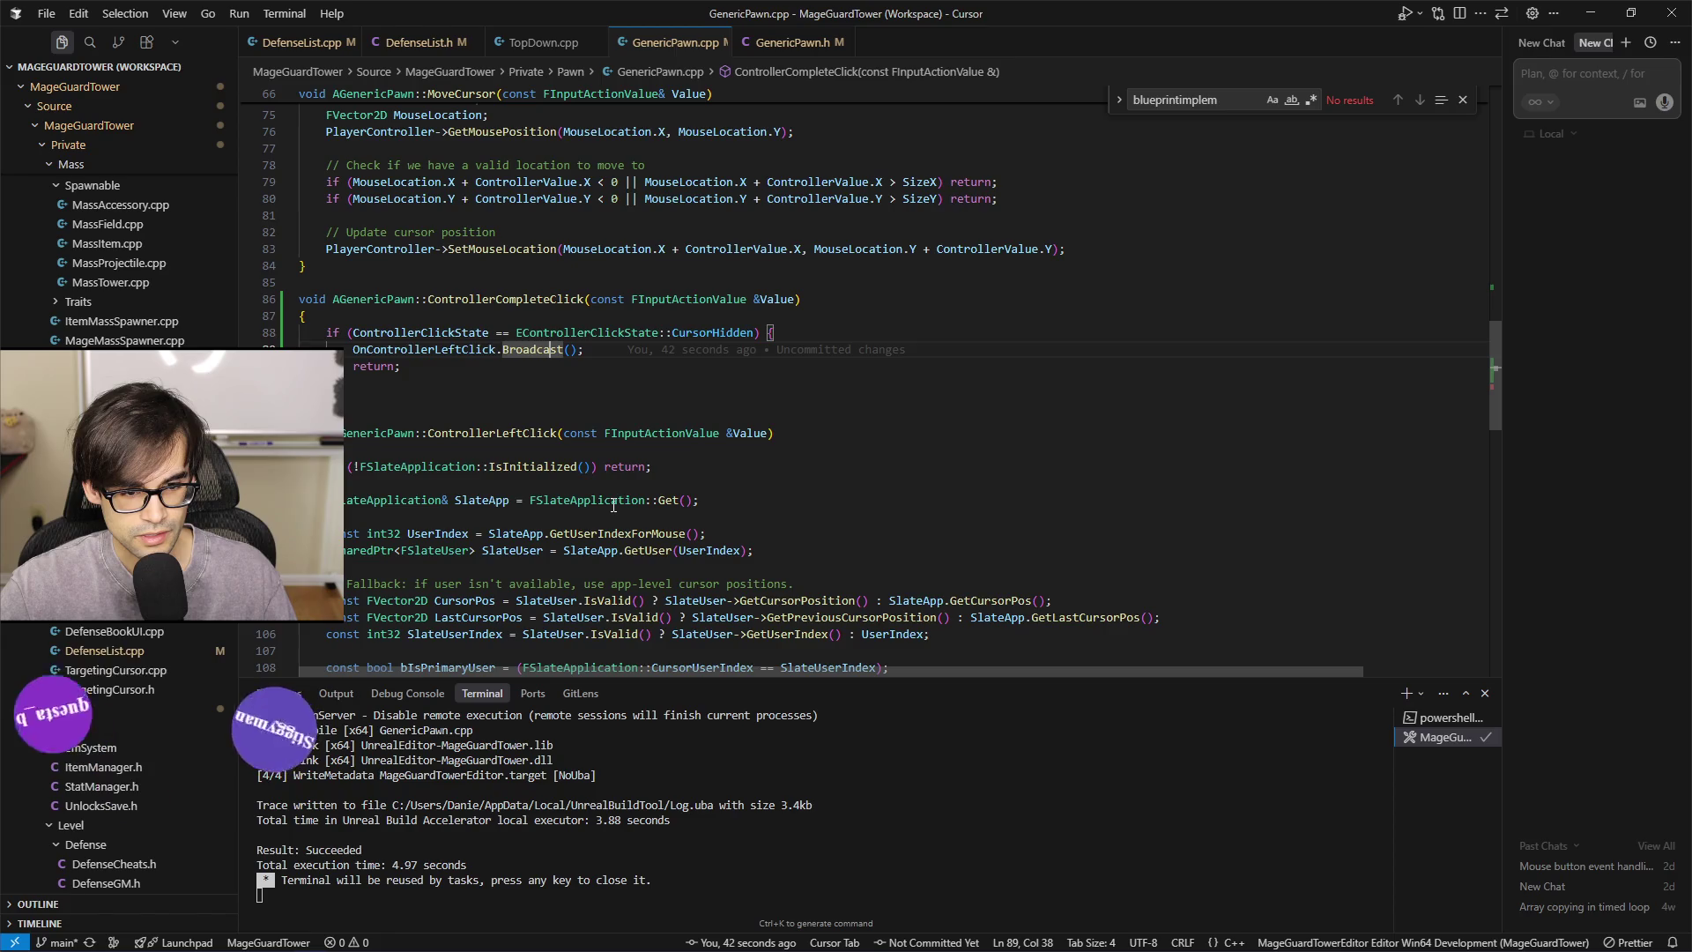
pyautogui.scroll(4, 528, 498)
pyautogui.scroll(5, 476, 498)
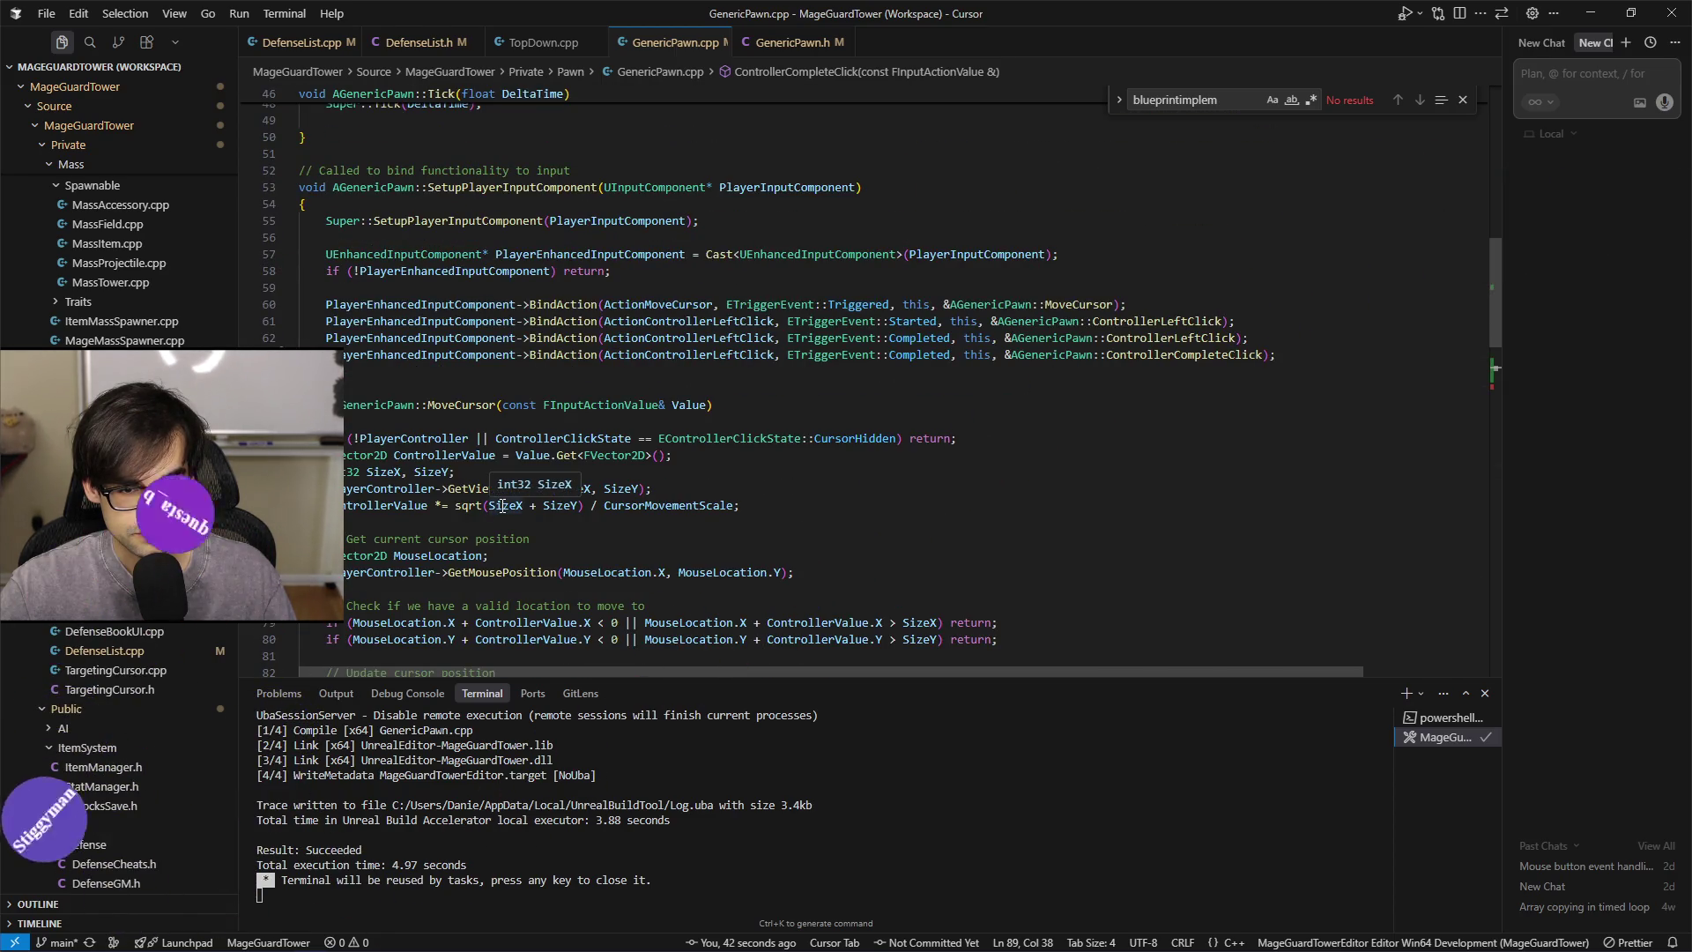
pyautogui.scroll(-5, 502, 505)
pyautogui.click(426, 524)
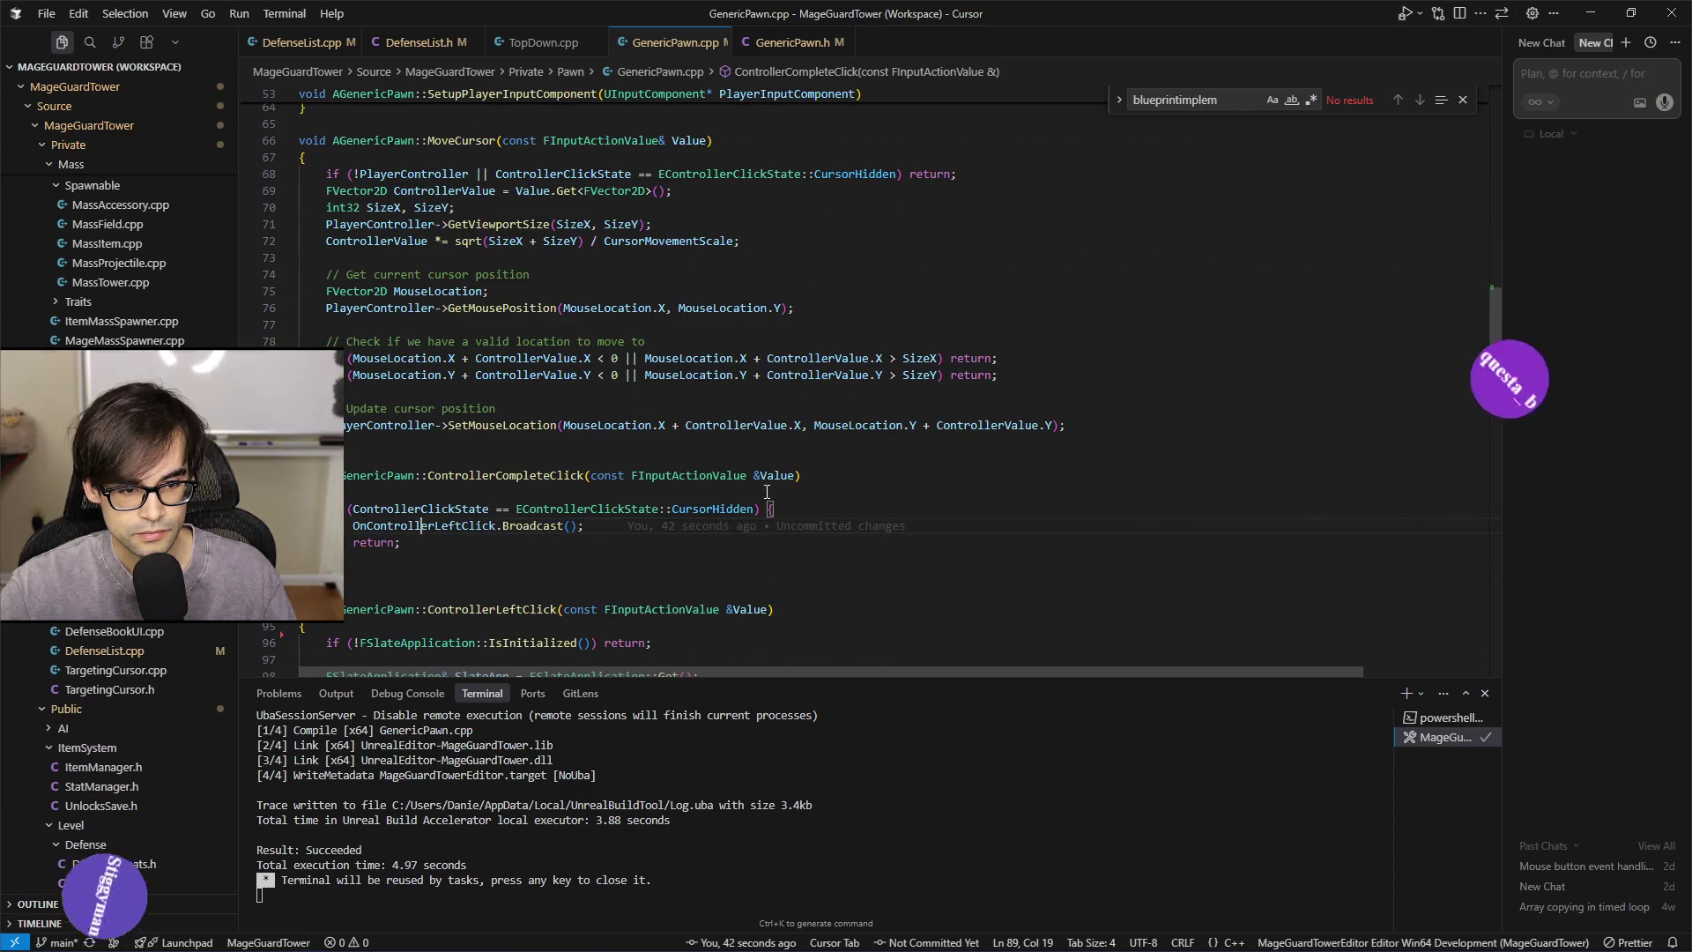
pyautogui.scroll(5, 426, 525)
pyautogui.scroll(-5, 659, 485)
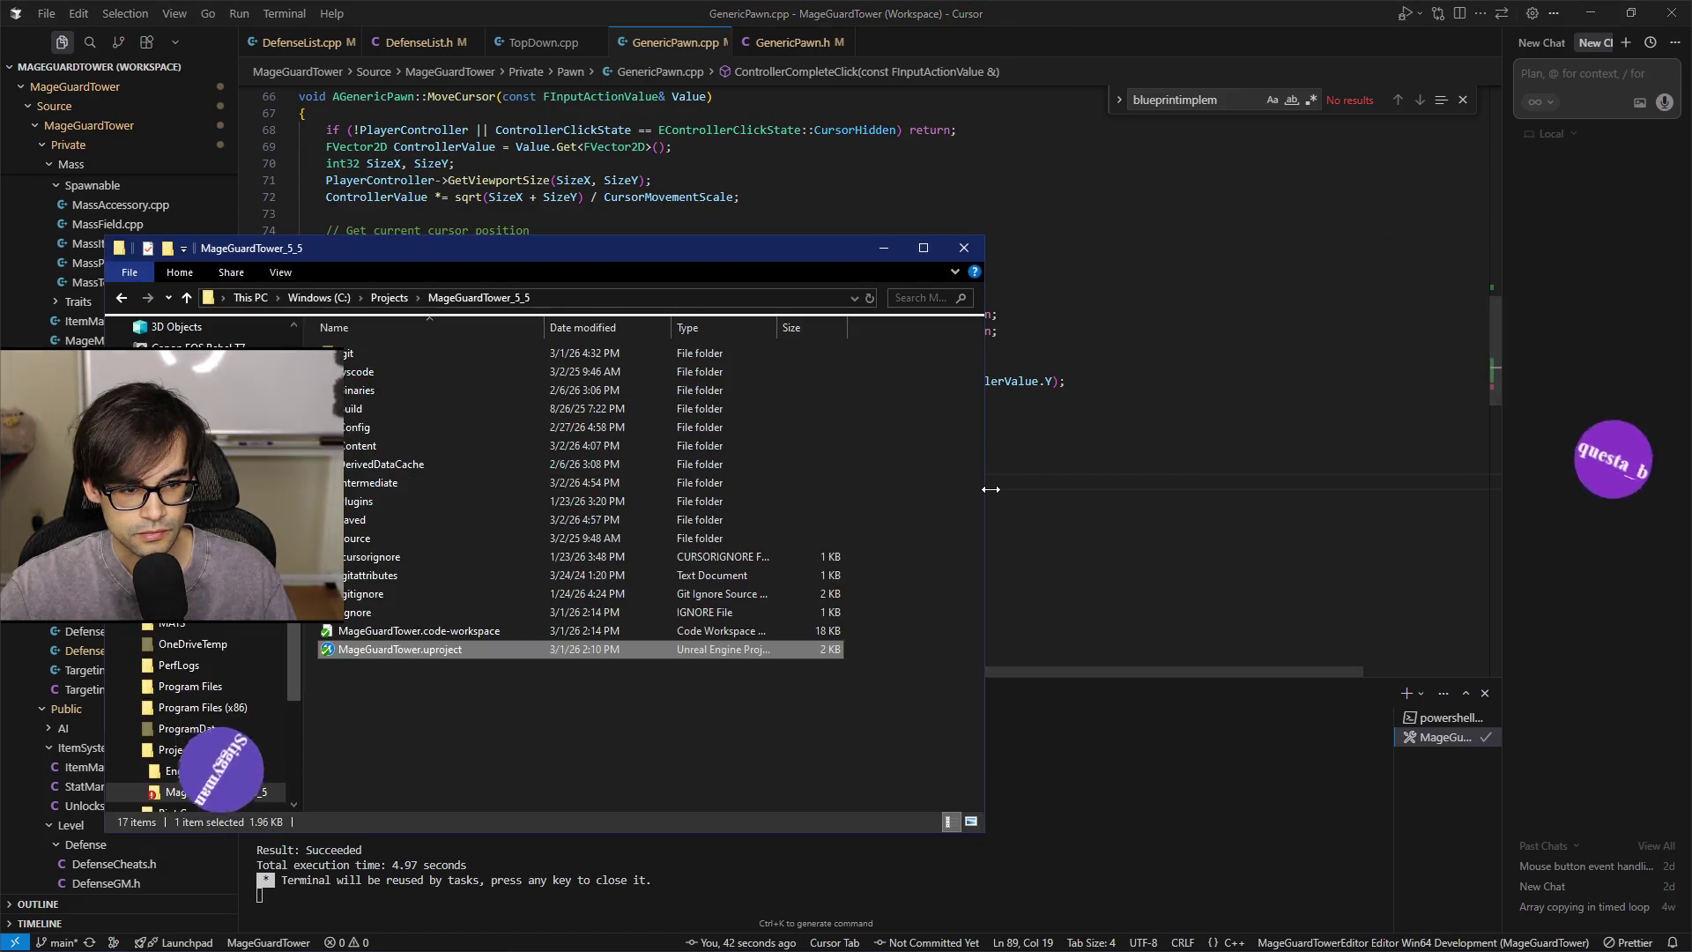
# Add a GEngine on-screen debug message below the Broadcast call and save
pyautogui.click(951, 471)
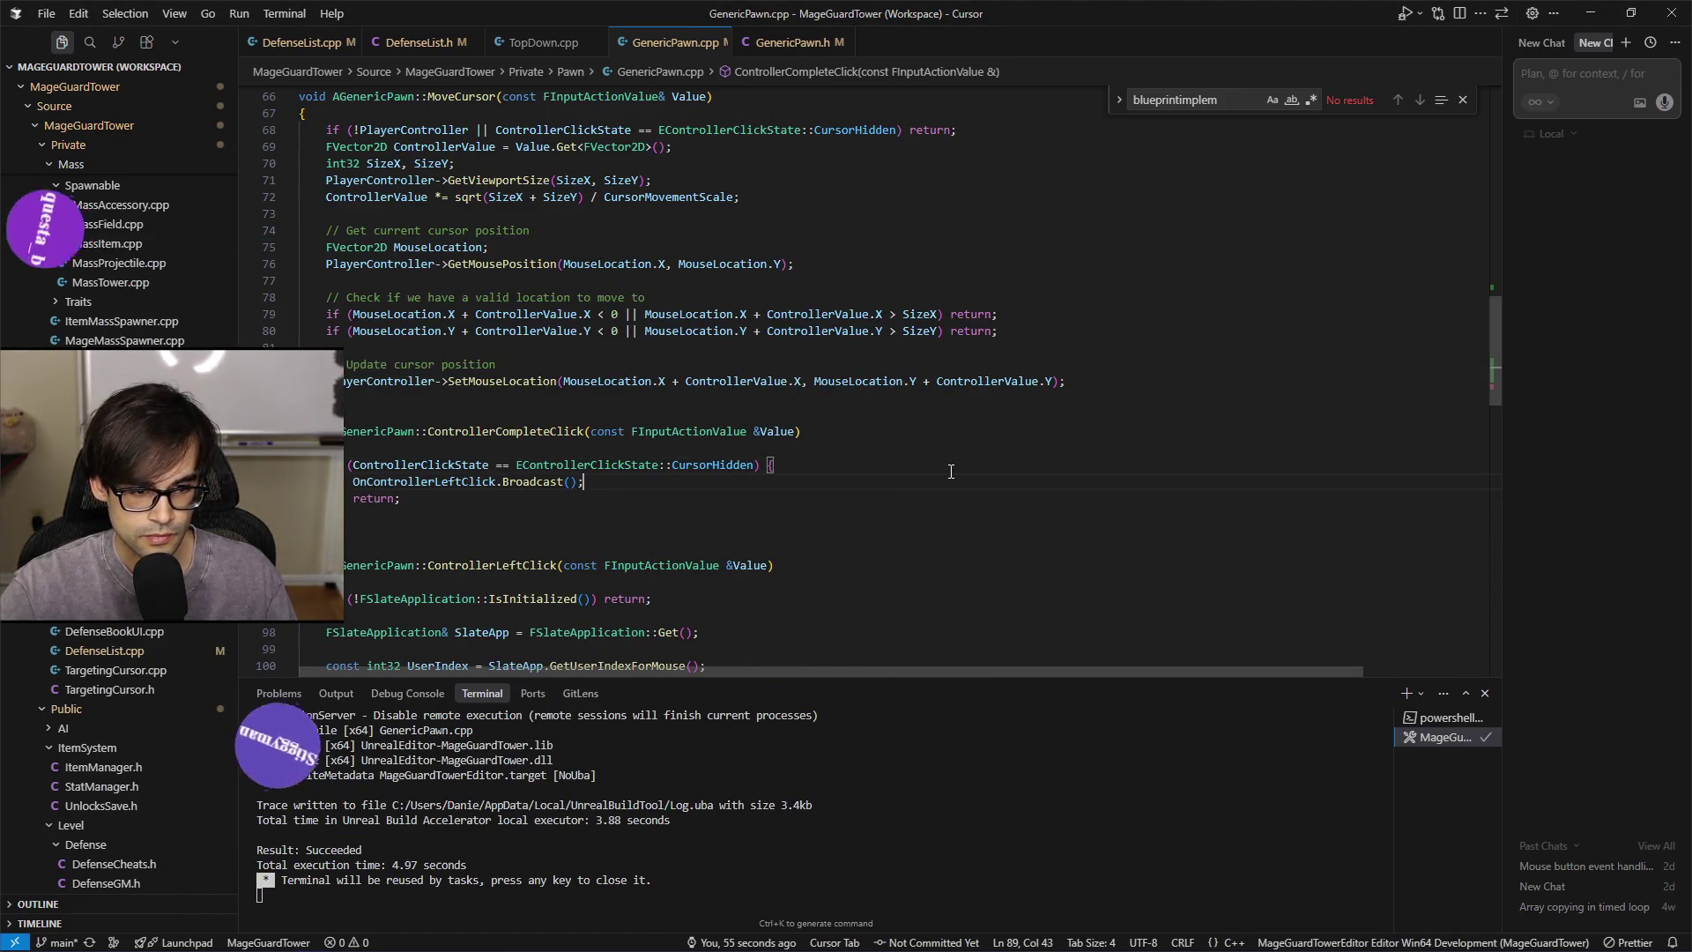
pyautogui.press('Down')
pyautogui.press('Return')
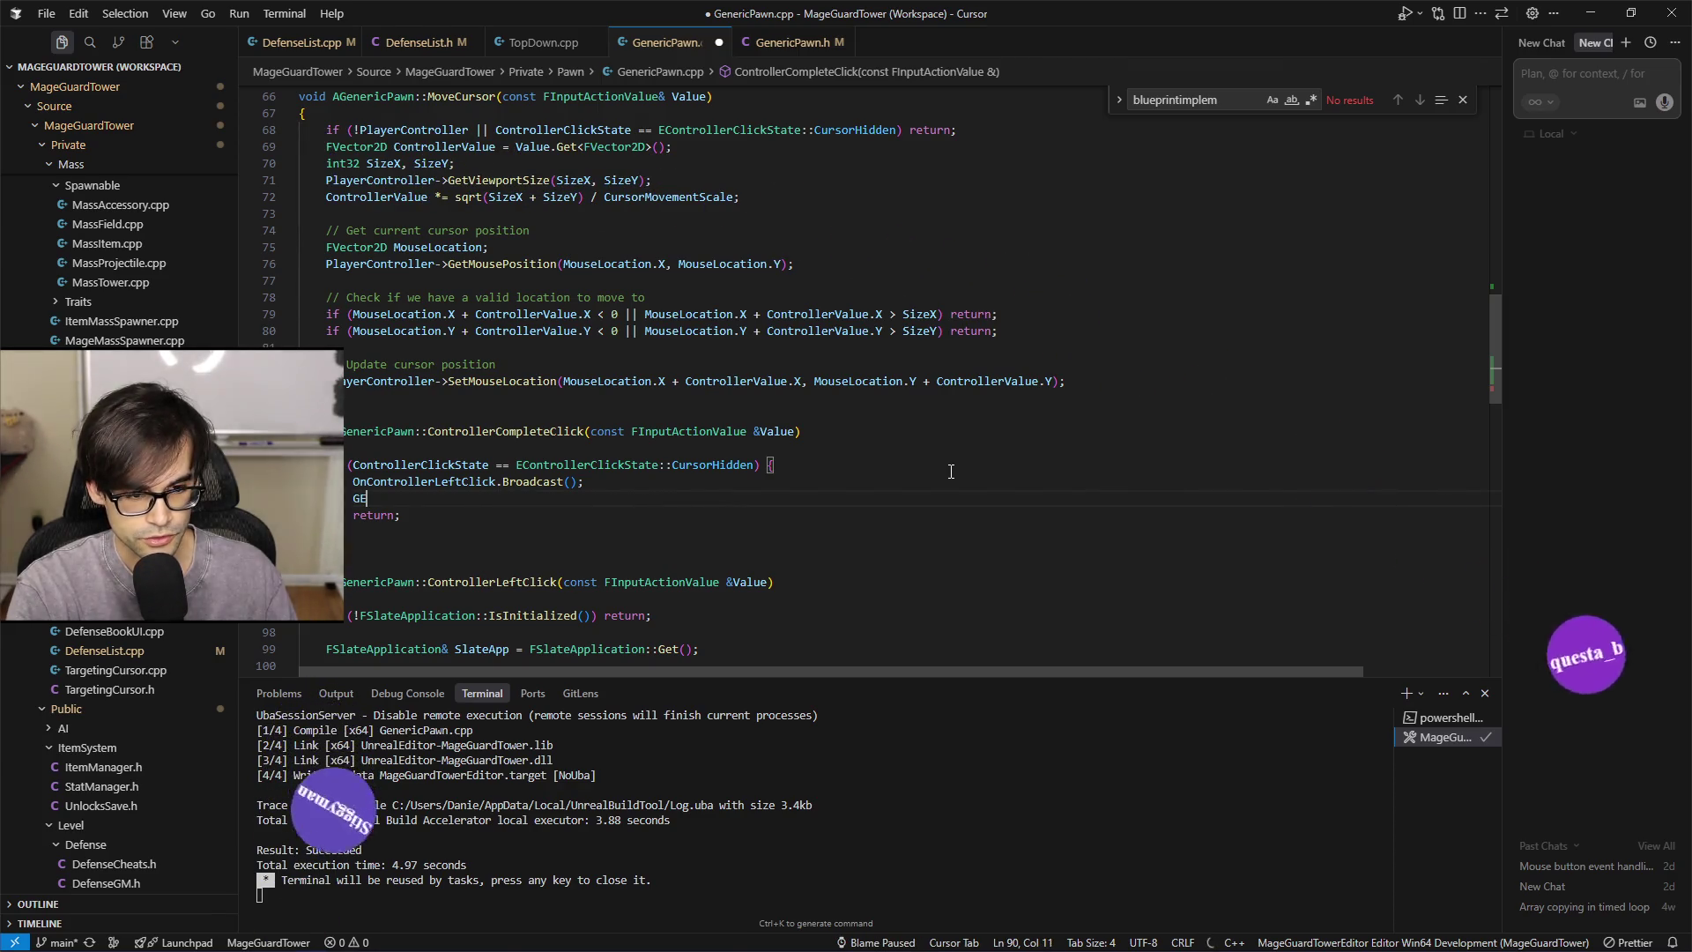
pyautogui.write('GEng')
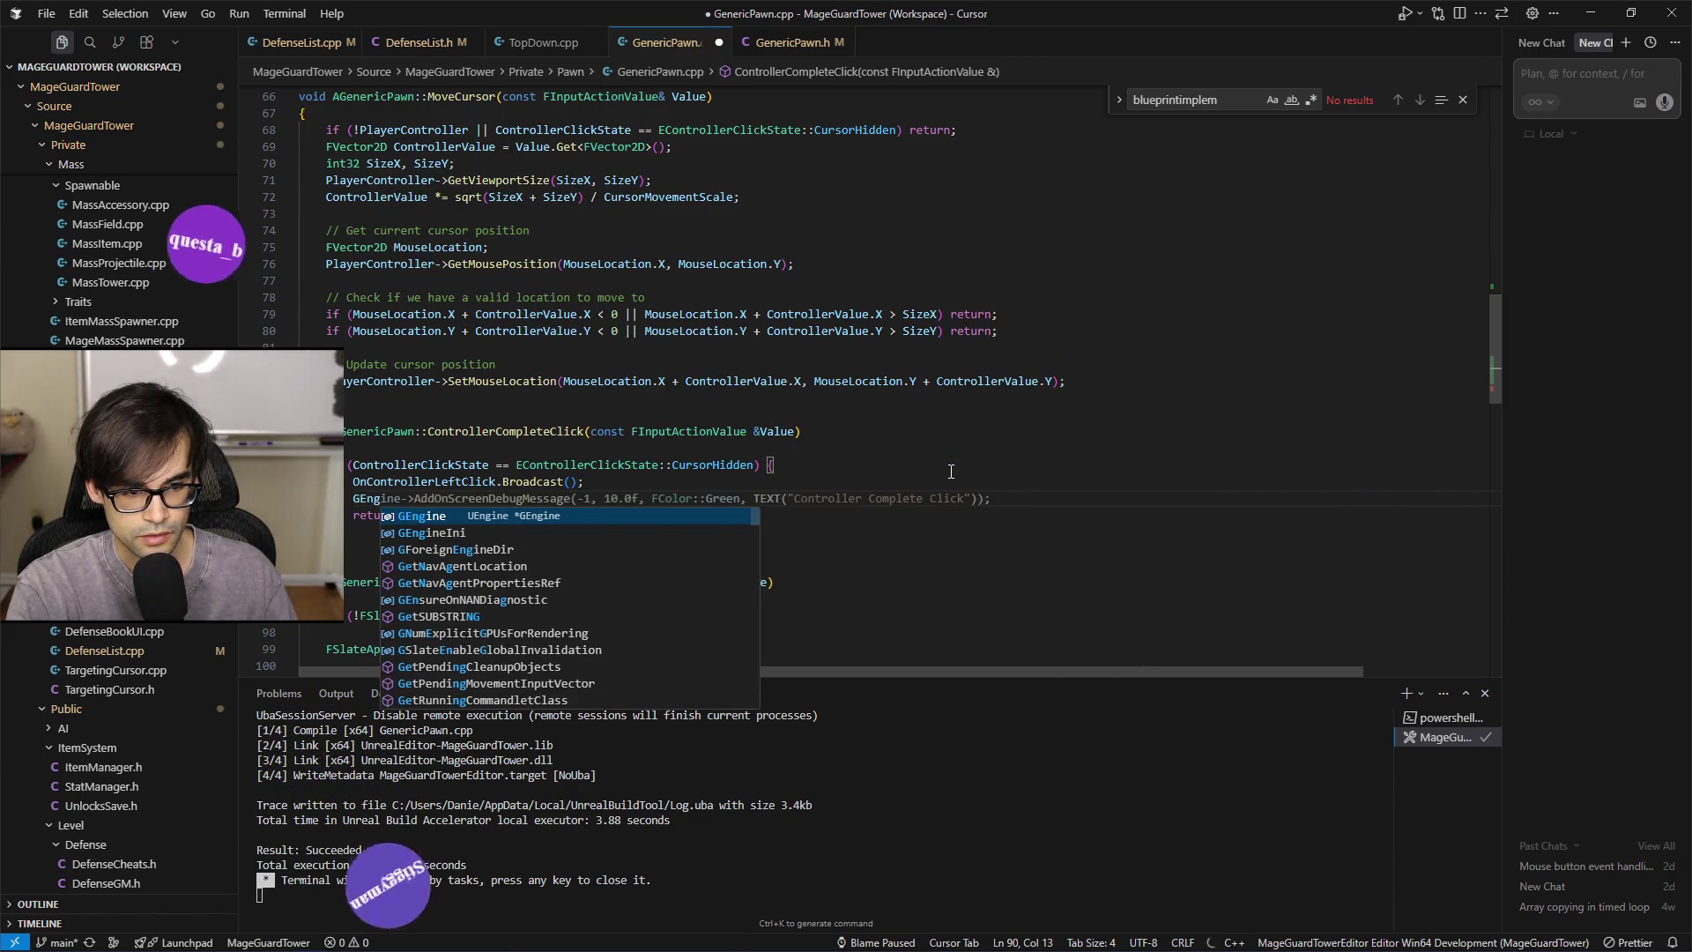
pyautogui.press('Tab')
pyautogui.hotkey('ctrl', 's')
# Append 'broadcast' to the debug message text and delete the leftover return statement
pyautogui.press('Left')
pyautogui.press('Left')
pyautogui.press('Left')
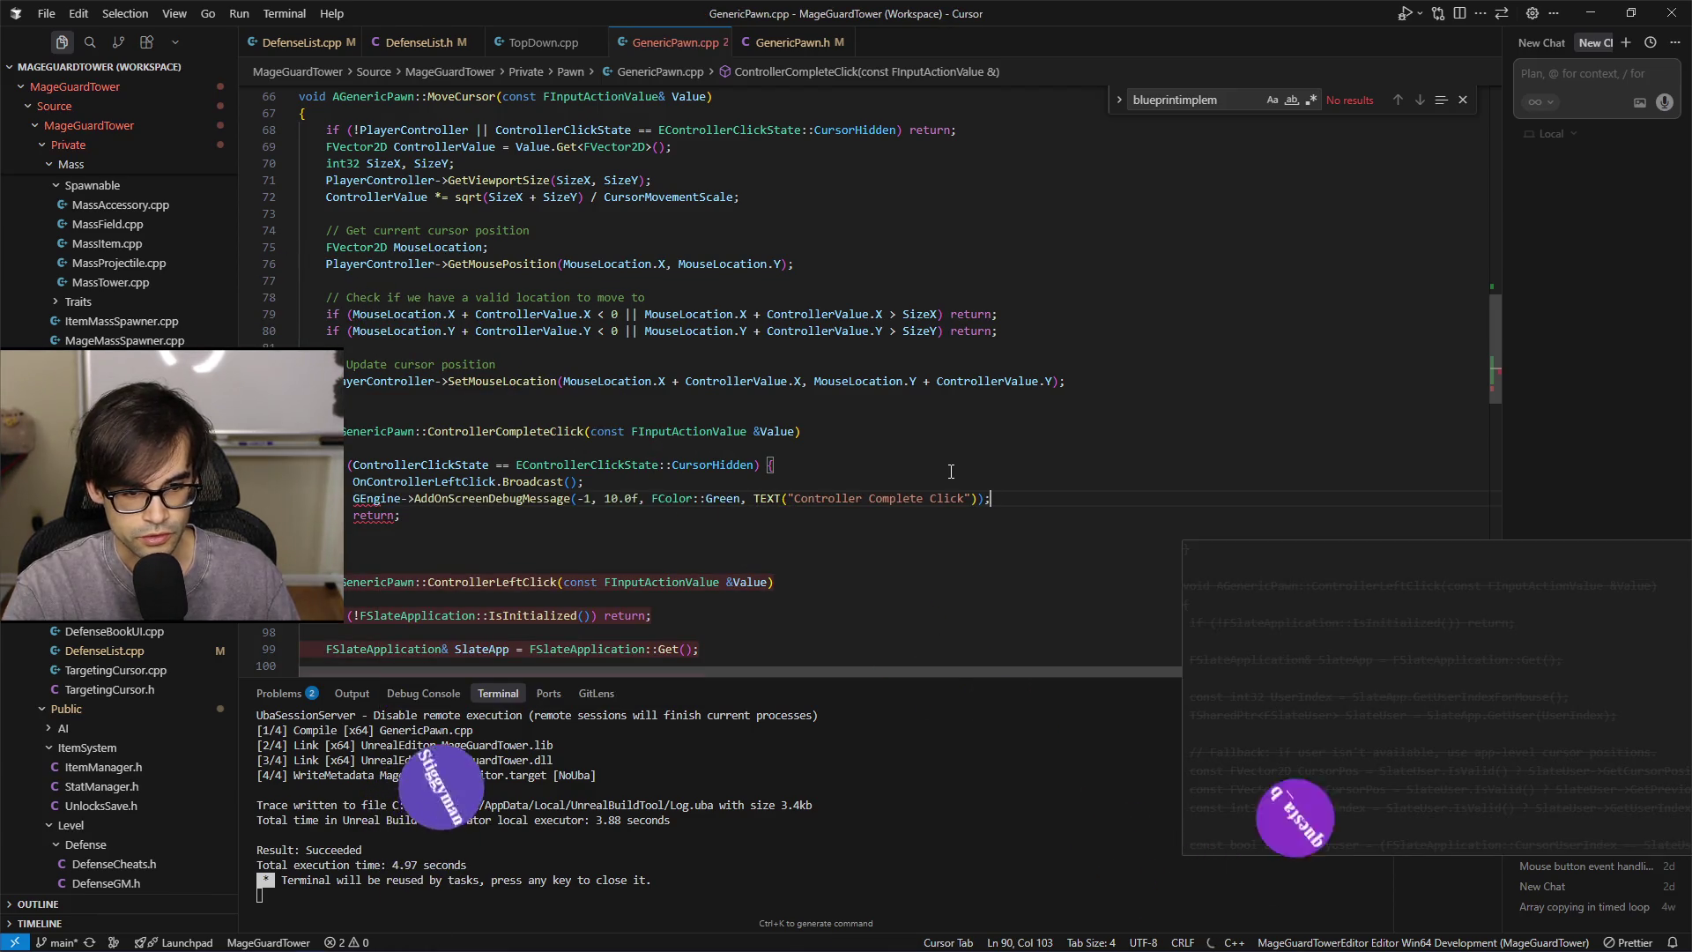
pyautogui.write('broadcasted')
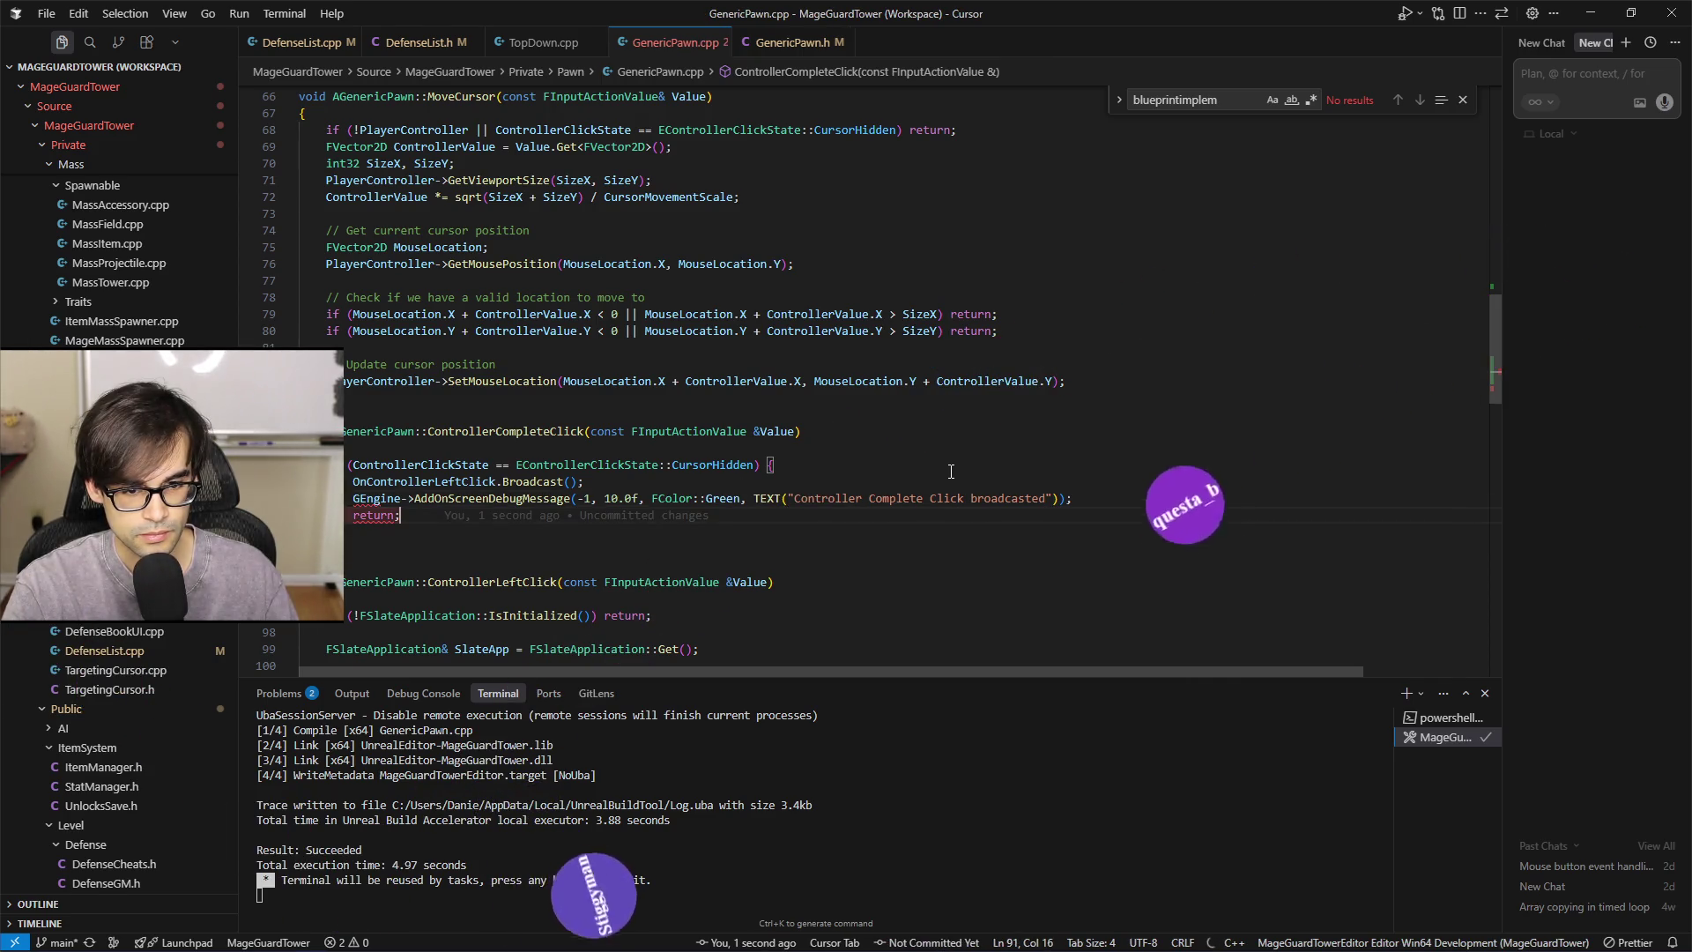
pyautogui.press('BackSpace')
pyautogui.press('BackSpace')
pyautogui.press('BackSpace')
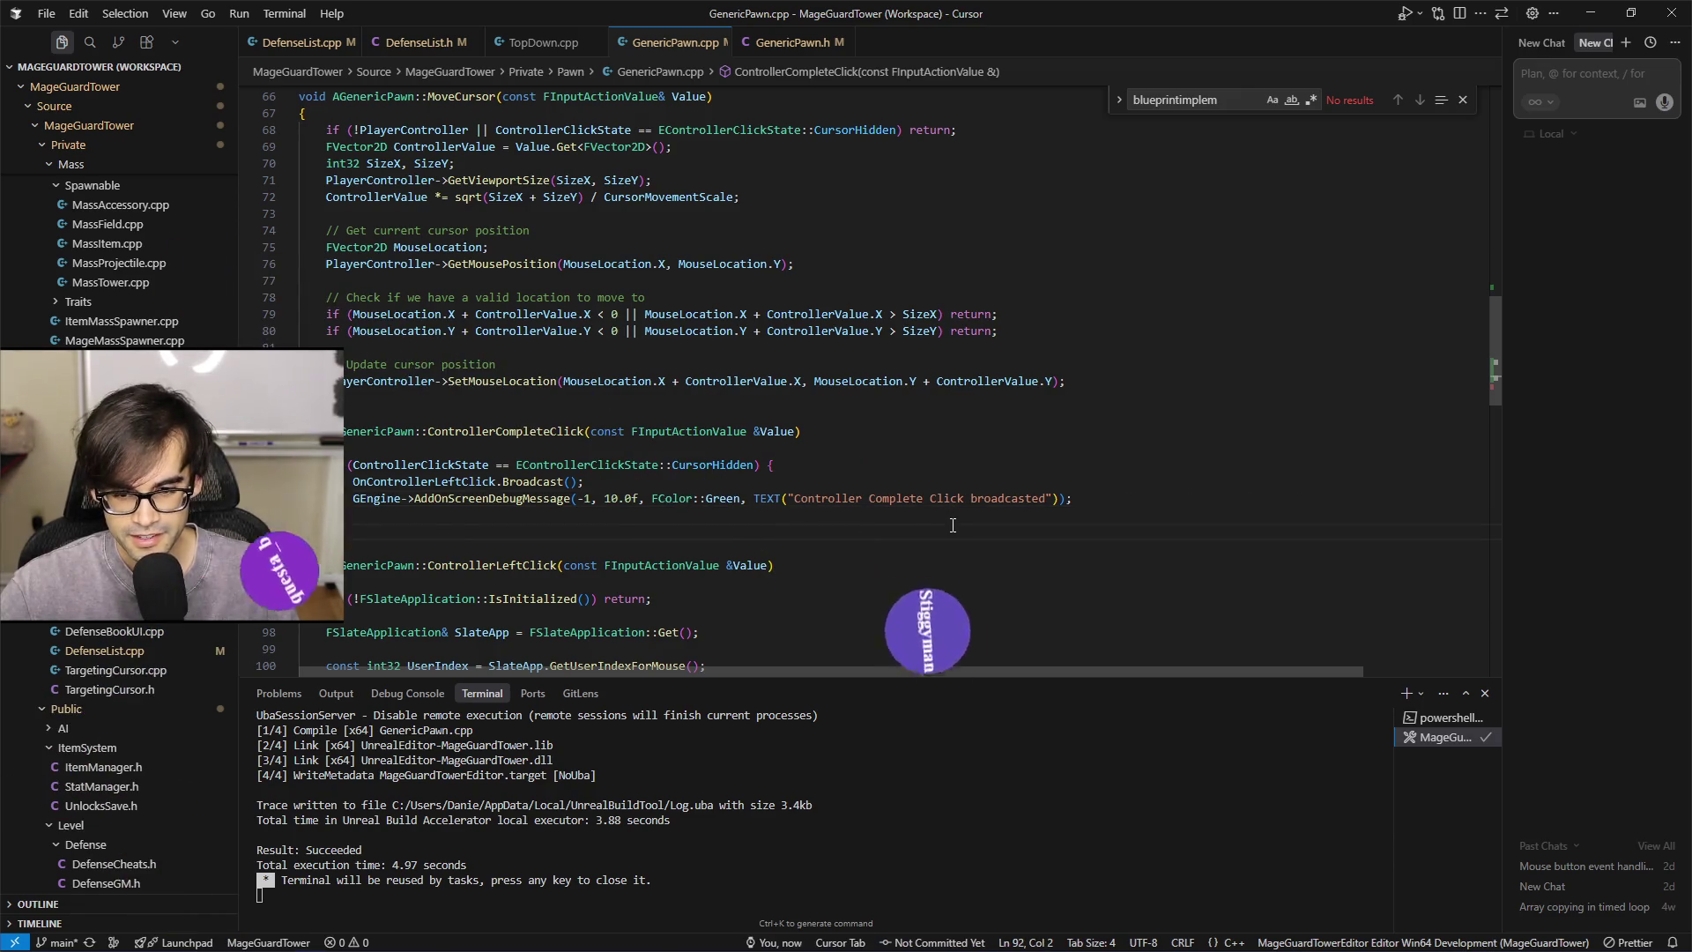
pyautogui.click(1184, 508)
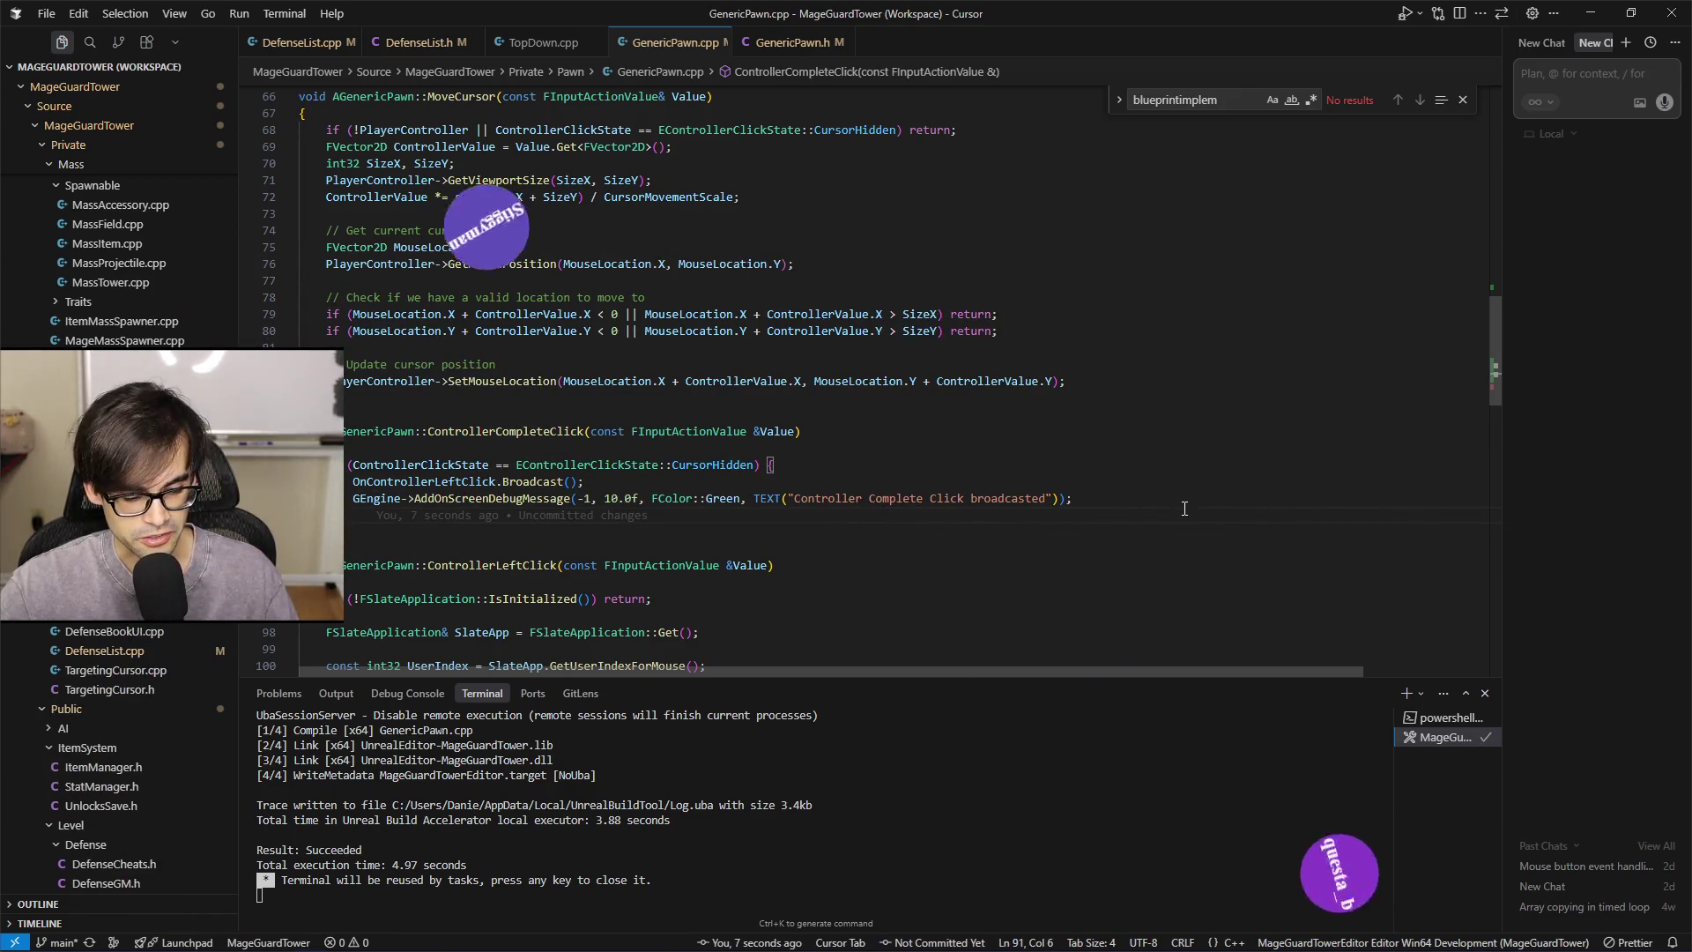
pyautogui.hotkey('alt', 'Tab')
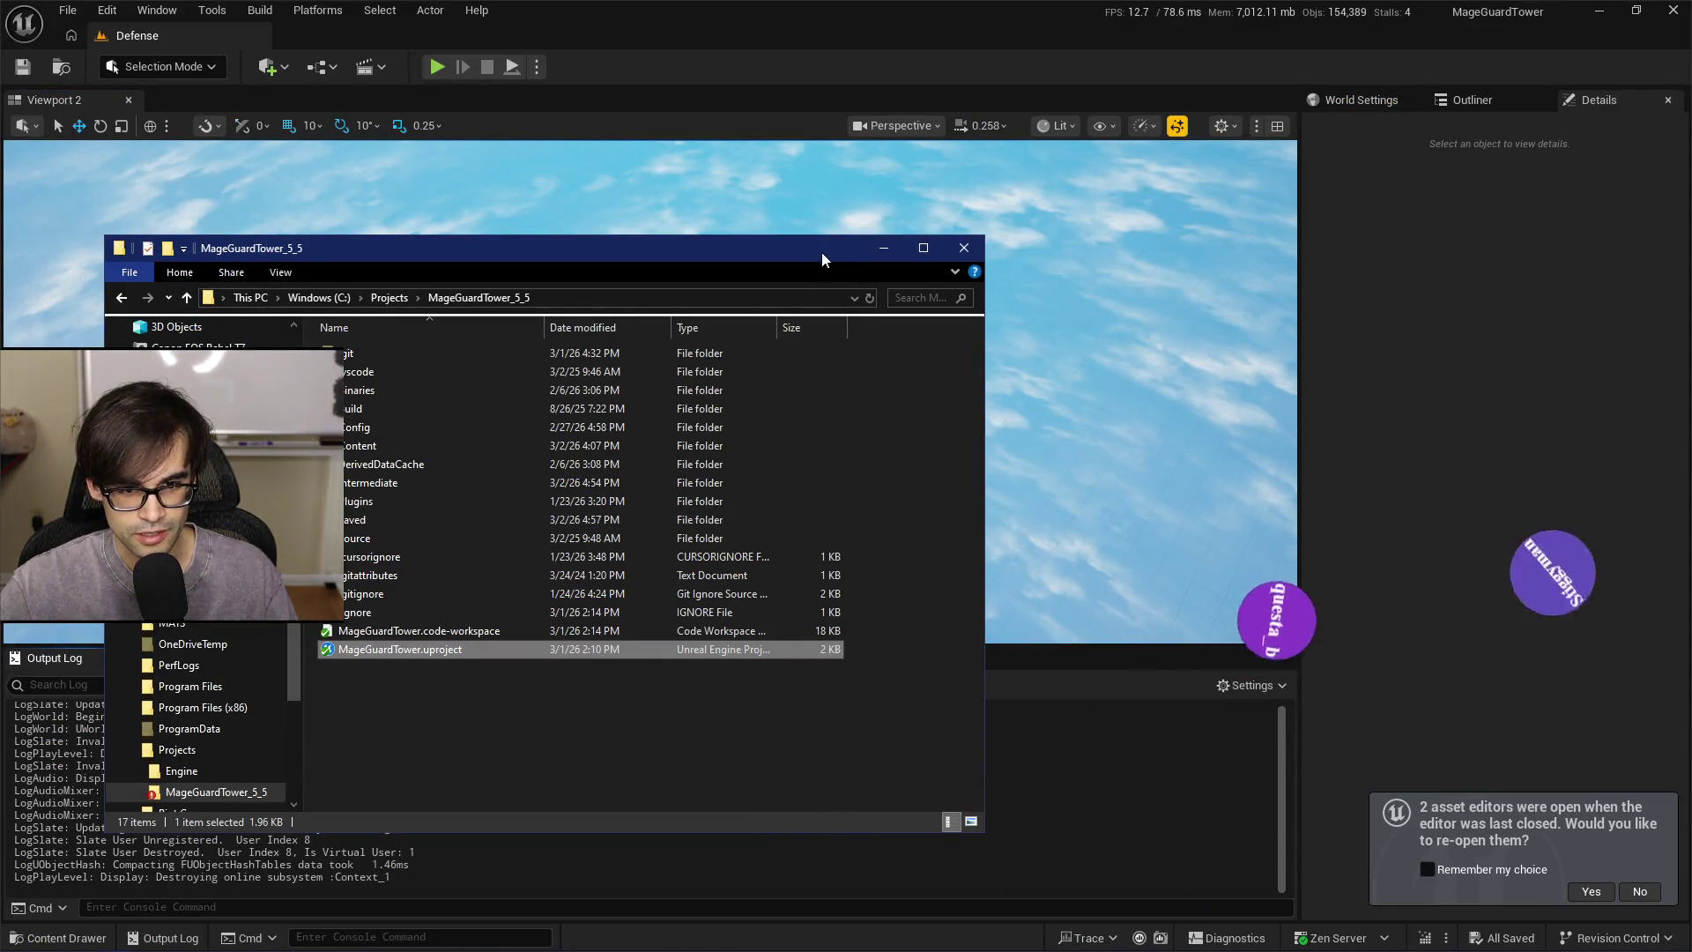
# Move the project folder aside and minimize the documentation browser to reach the editor
pyautogui.moveTo(820, 257)
pyautogui.mouseDown()
pyautogui.moveTo(1052, 237)
pyautogui.moveTo(1016, 170)
pyautogui.moveTo(960, 157)
pyautogui.mouseUp()
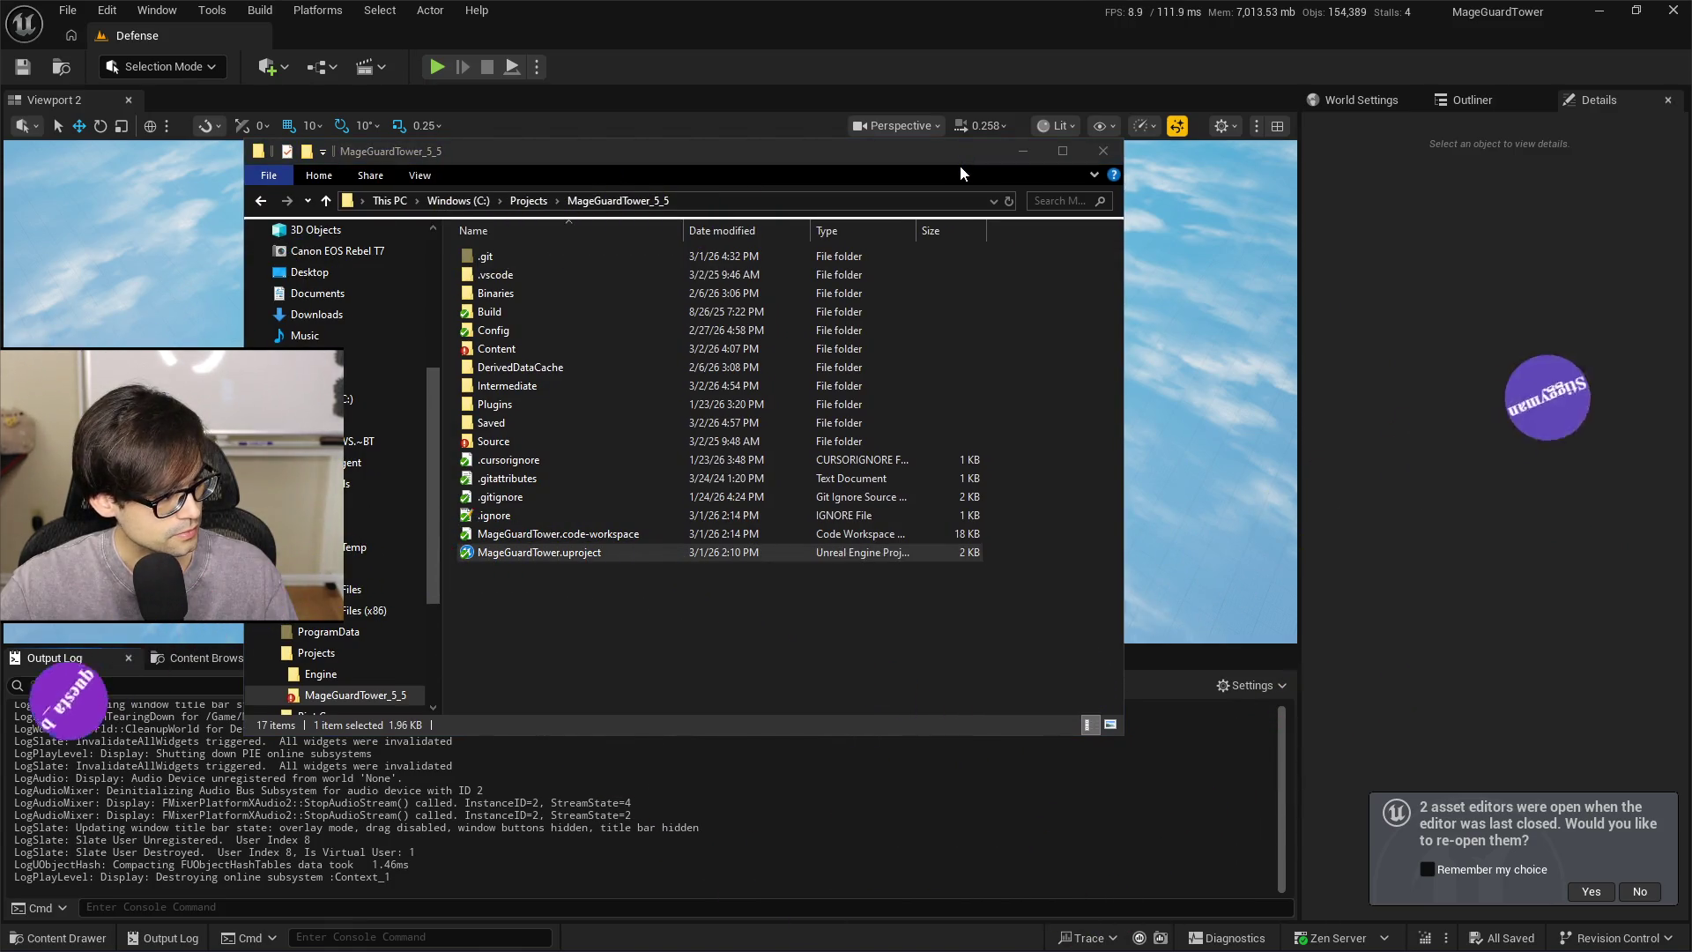
pyautogui.click(1022, 150)
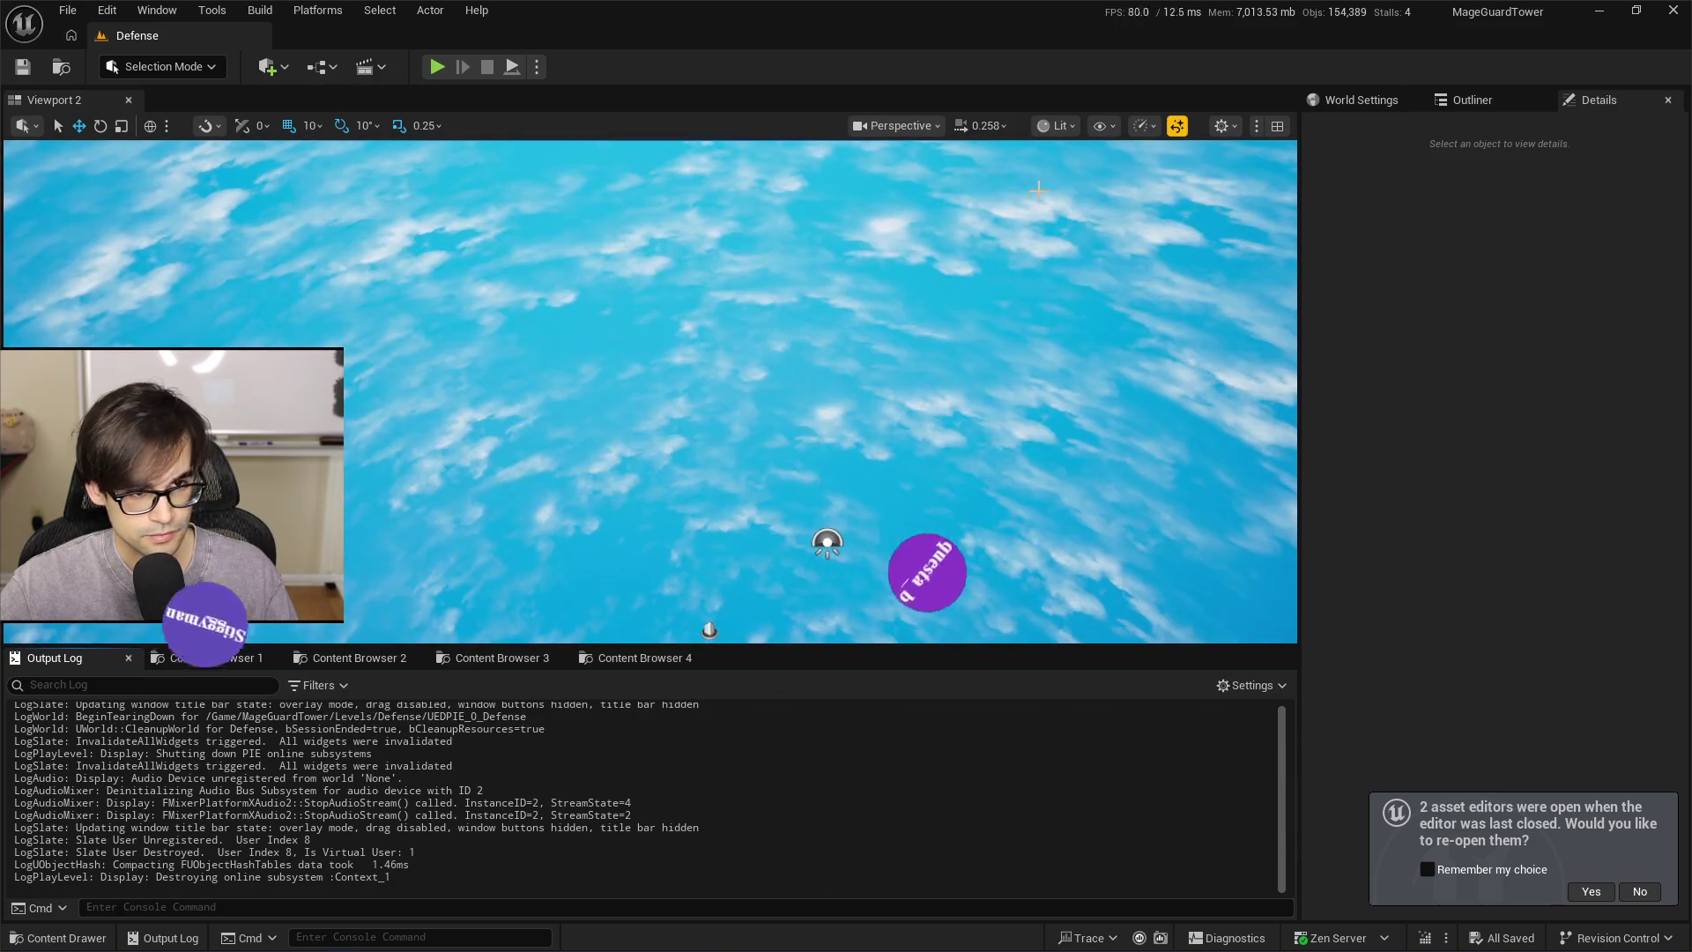
pyautogui.hotkey('alt', 'Tab')
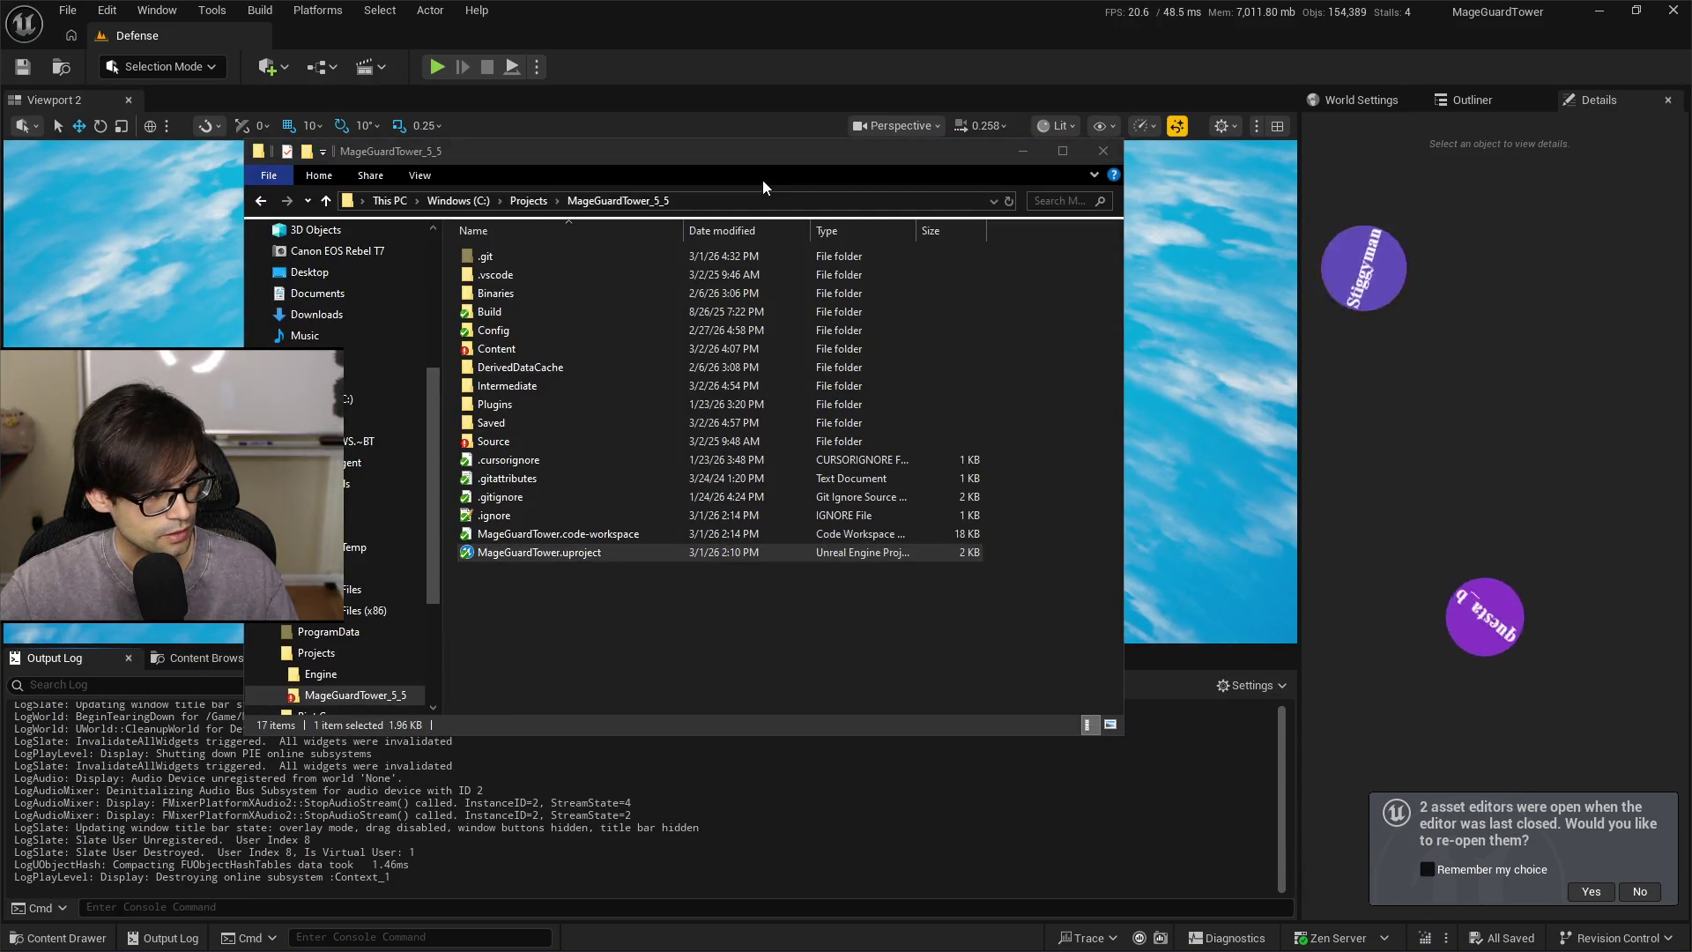
pyautogui.hotkey('alt', 'Tab')
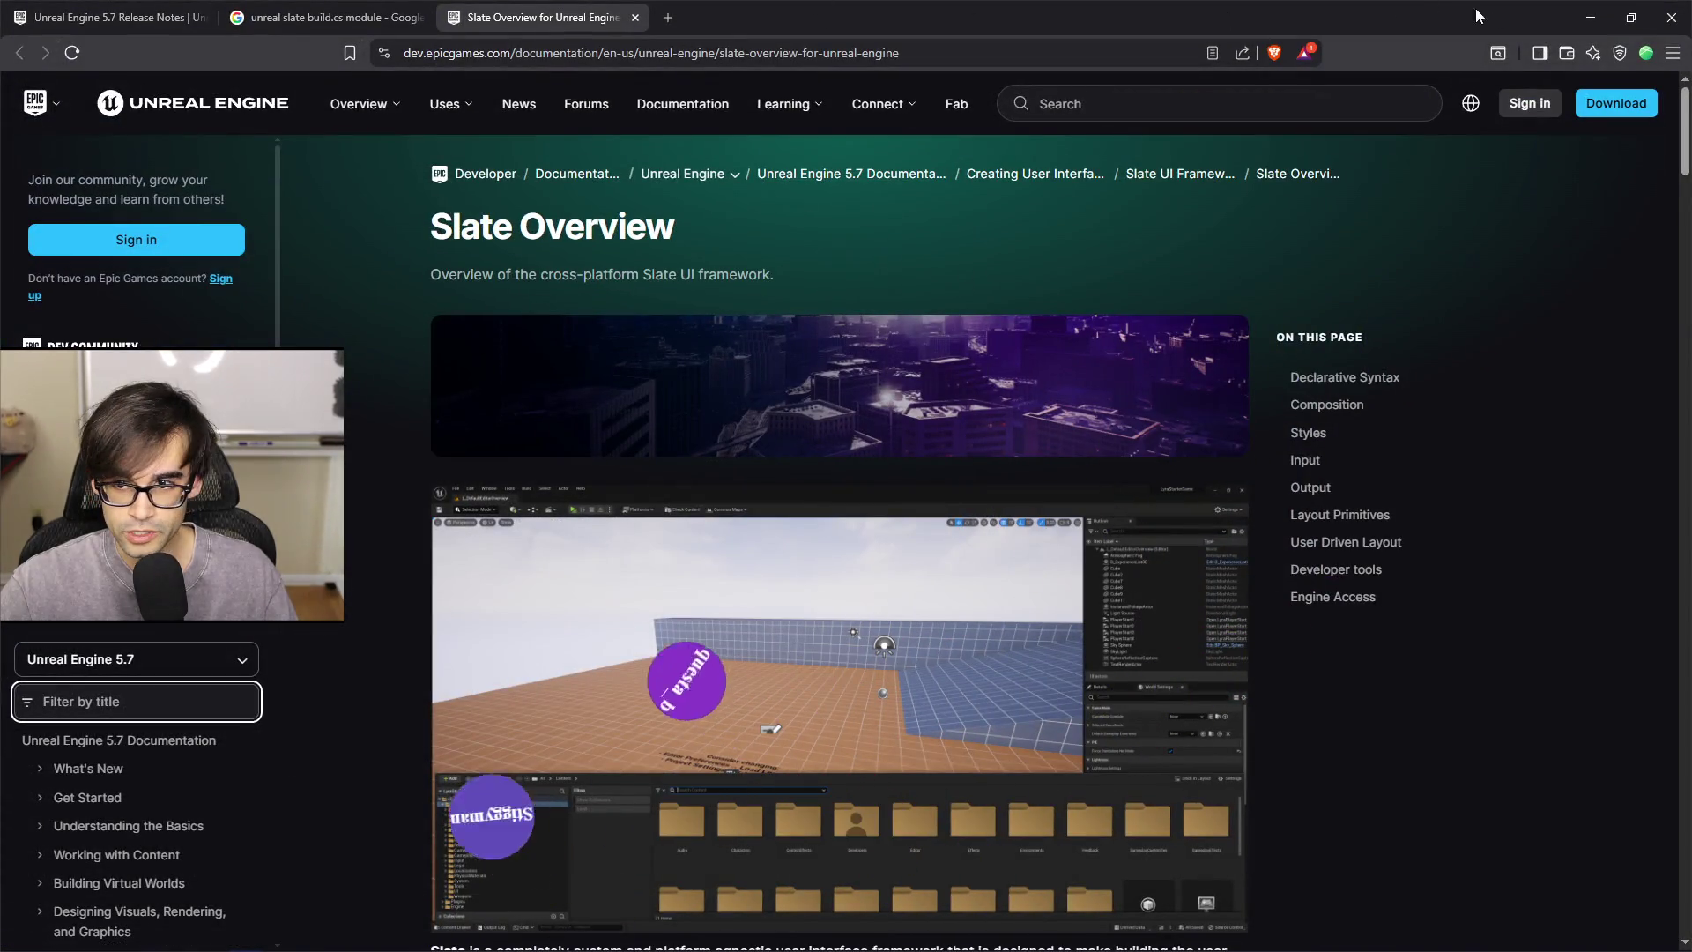
pyautogui.click(1584, 23)
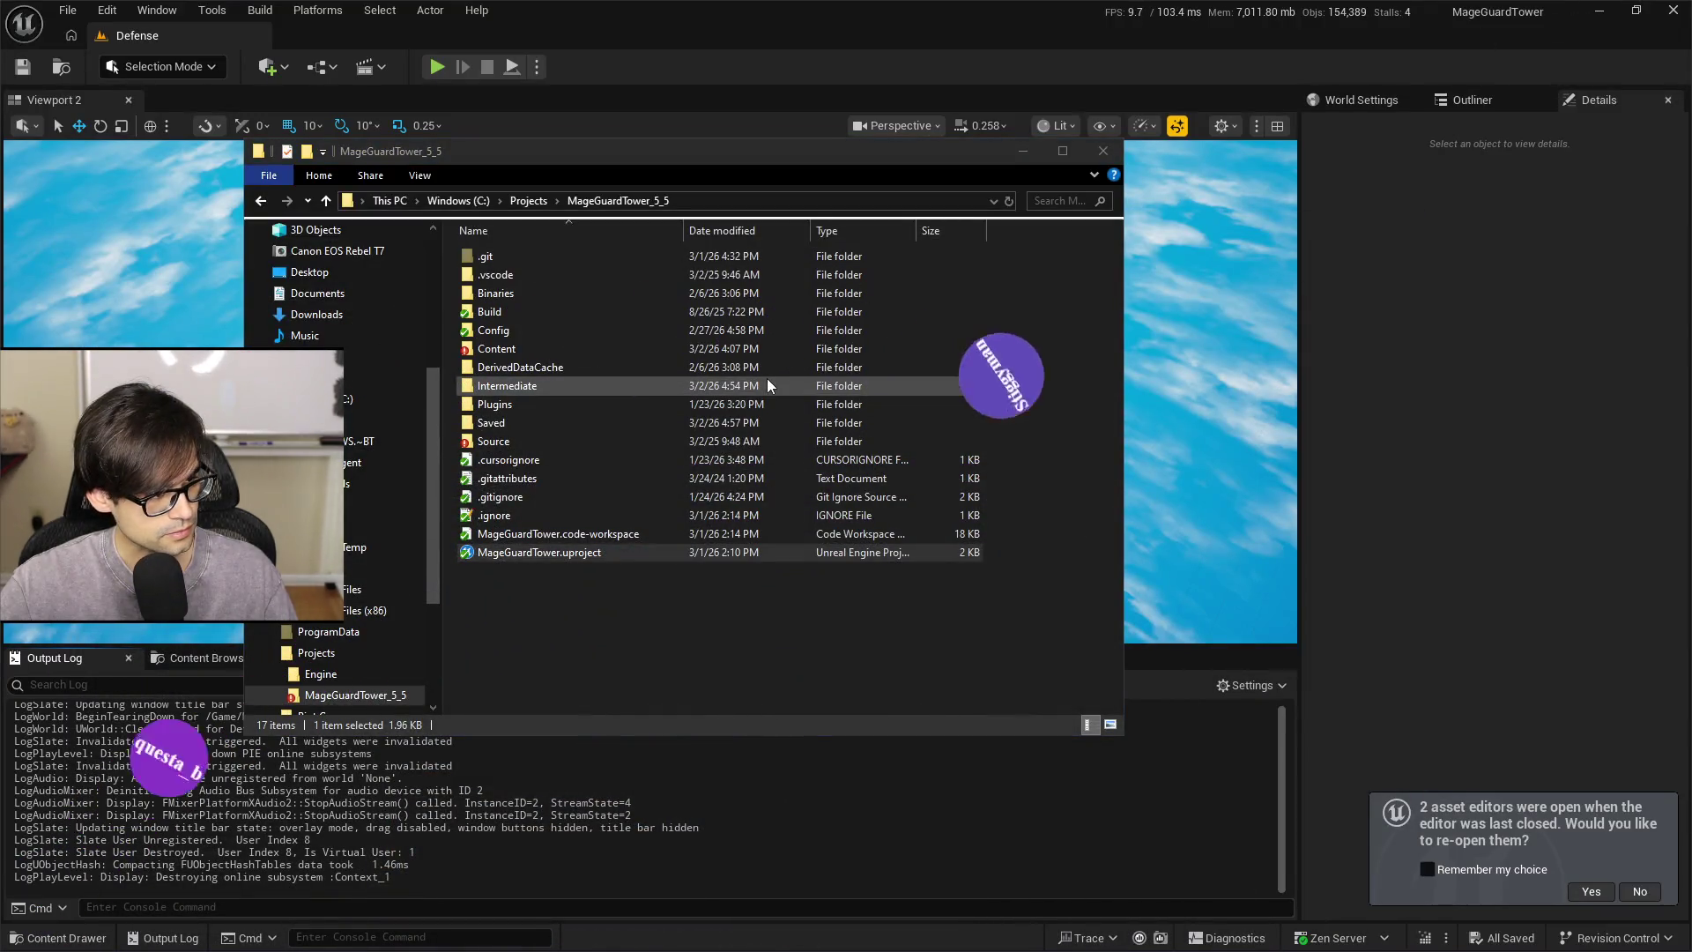
pyautogui.click(1023, 150)
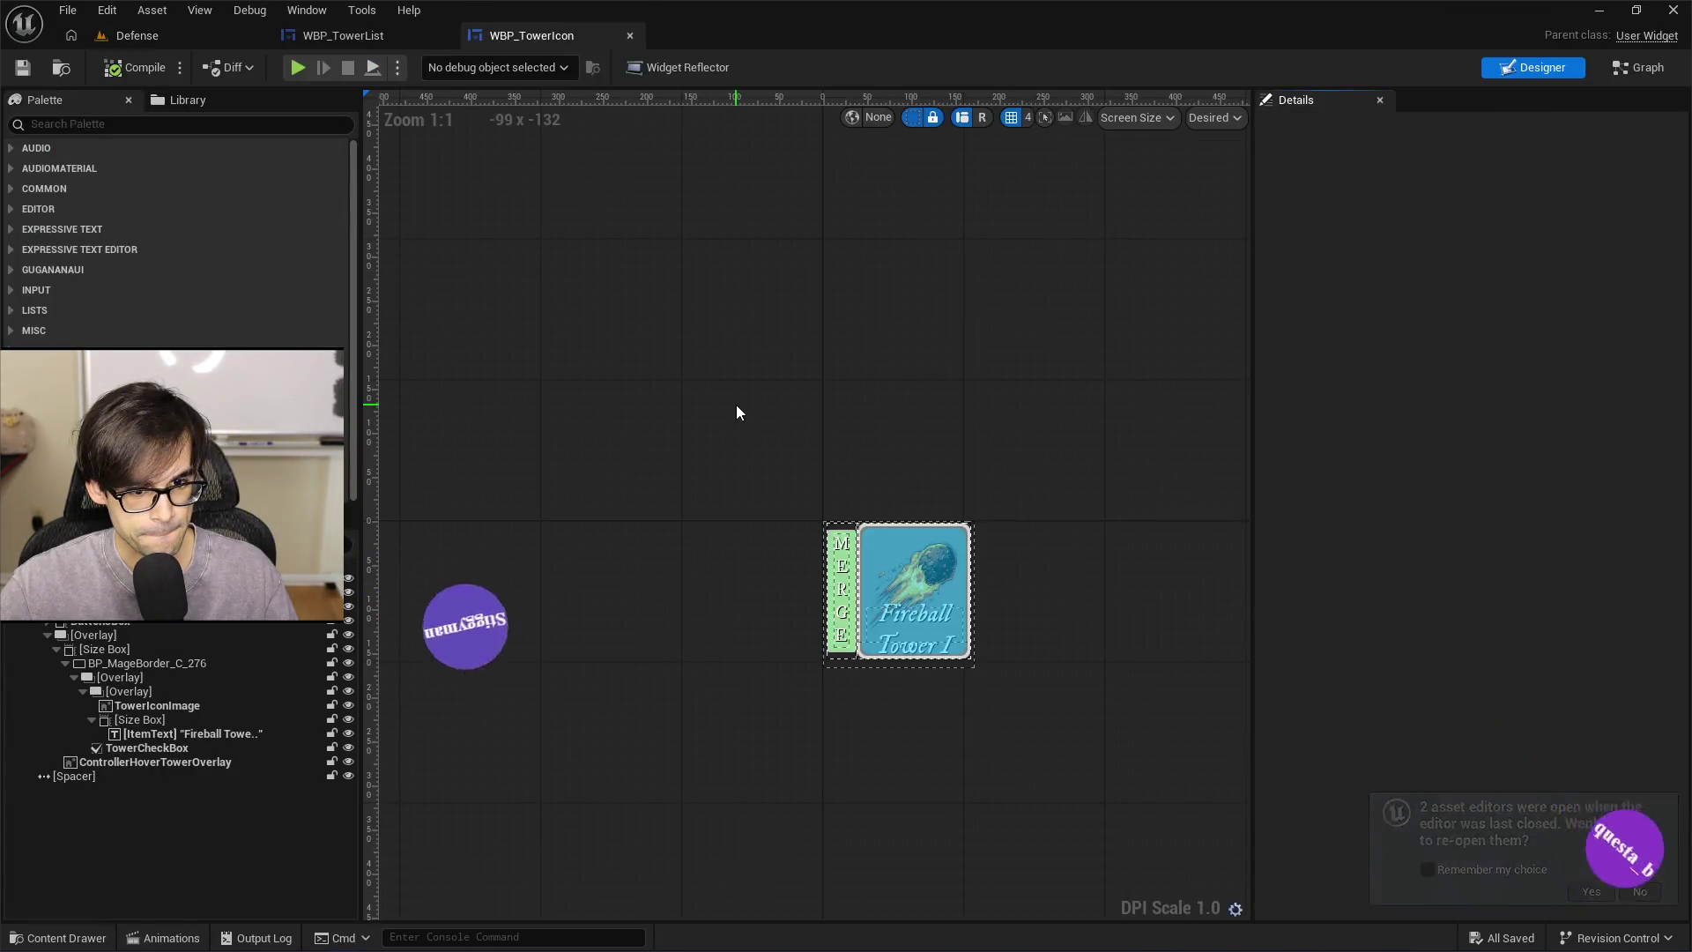
# In WBP_TowerList, insert a Print String node right after OnControllerLeftClick
pyautogui.click(335, 35)
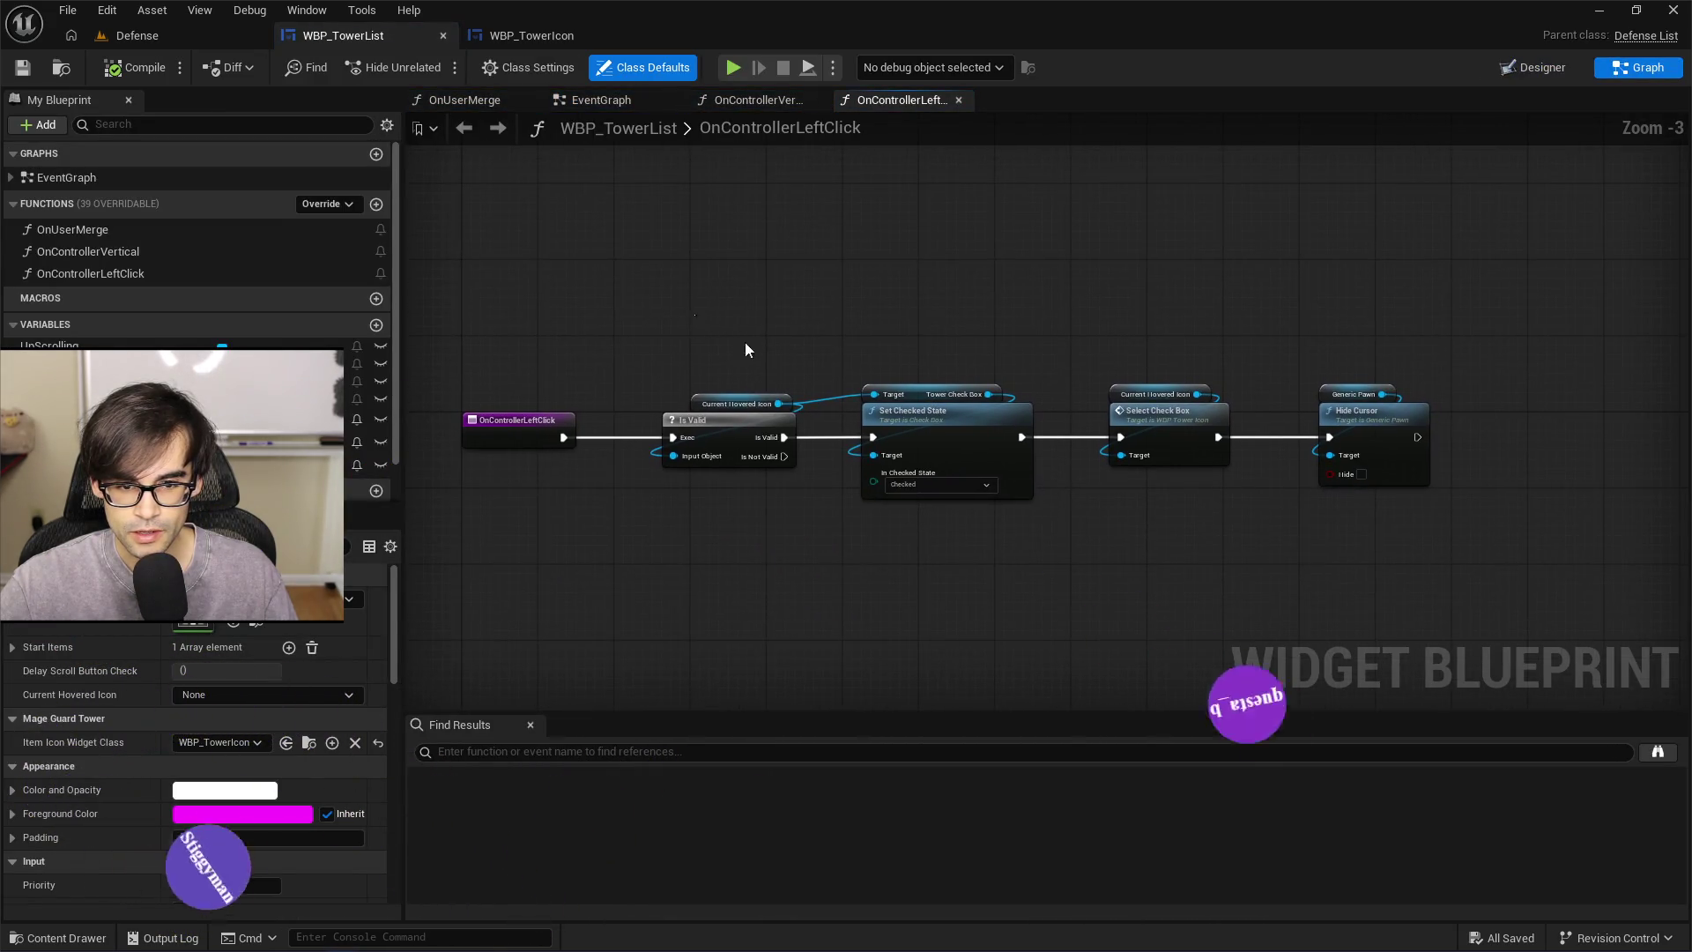
pyautogui.moveTo(744, 342); pyautogui.dragTo(1125, 522)
pyautogui.moveTo(1037, 477); pyautogui.dragTo(1516, 477)
pyautogui.moveTo(749, 416)
pyautogui.mouseDown()
pyautogui.moveTo(781, 418)
pyautogui.moveTo(885, 356)
pyautogui.mouseUp()
pyautogui.write('pr')
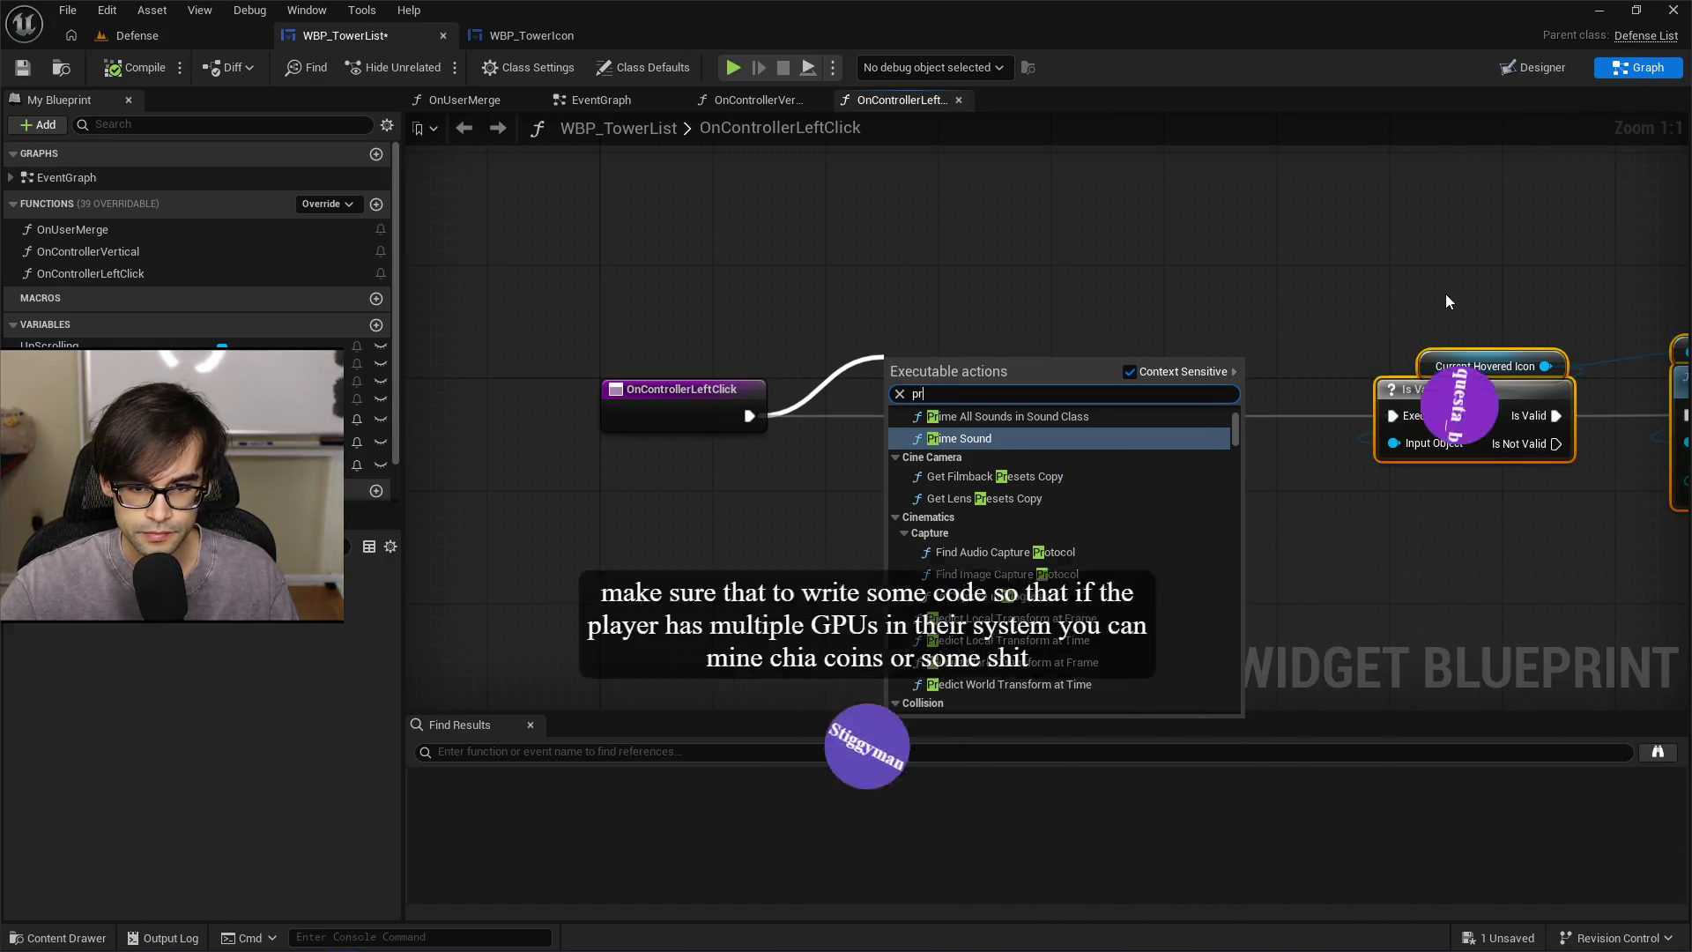
pyautogui.write('int string')
pyautogui.press('Return')
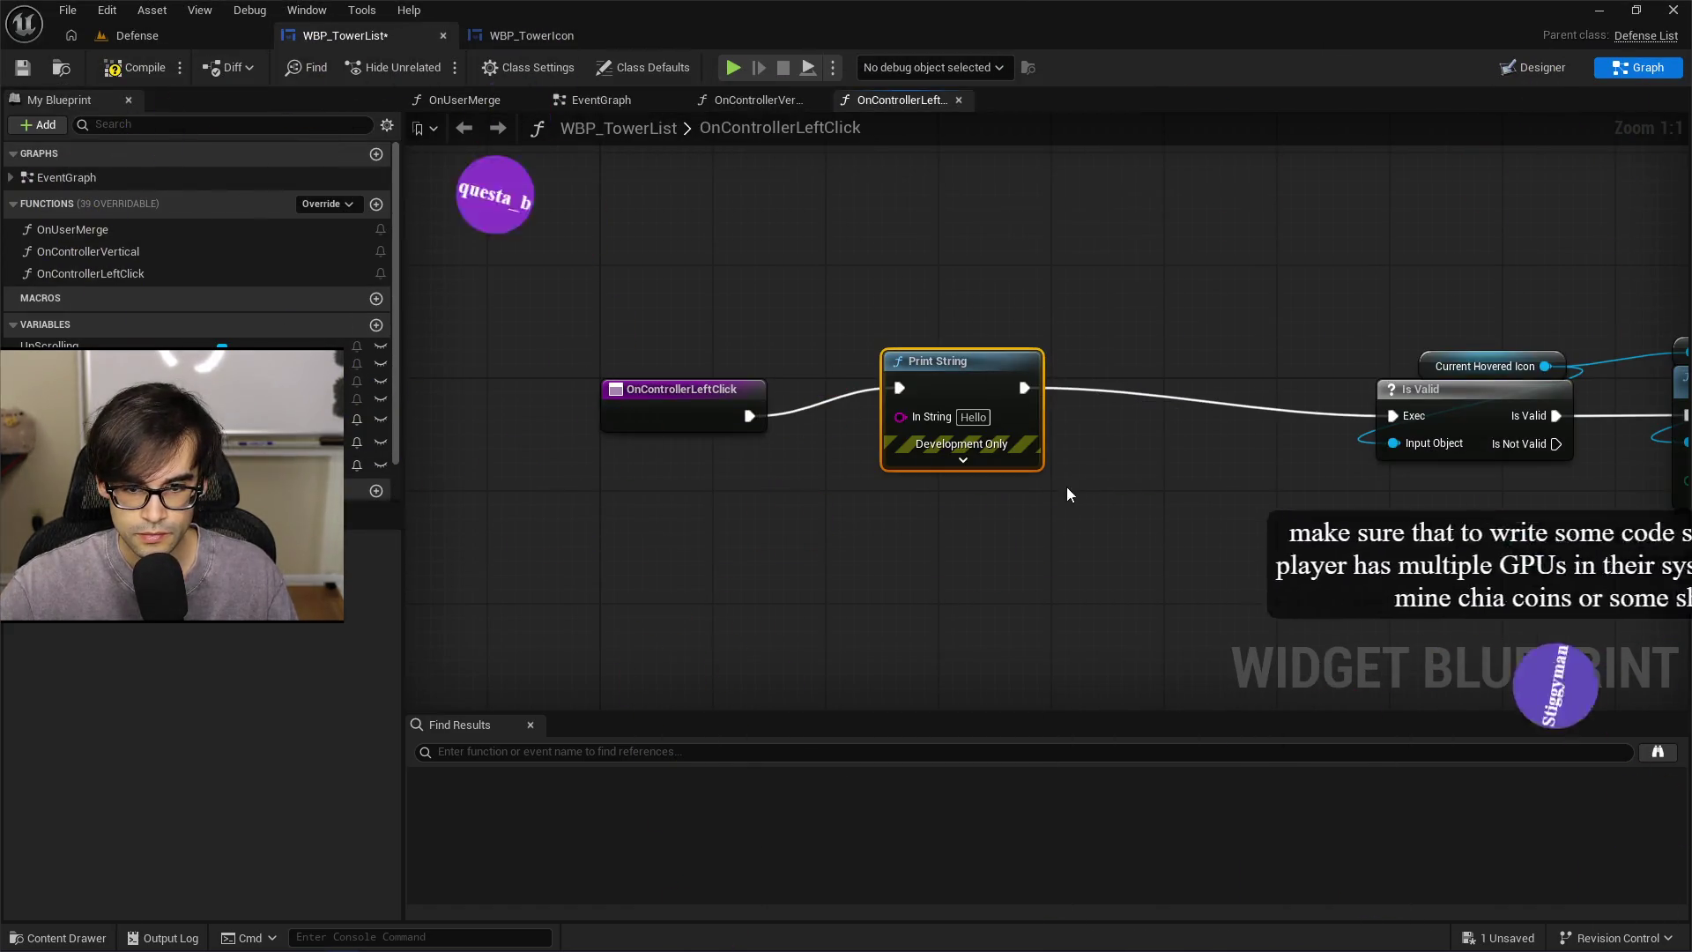
# Set the Print String text colour to green and its duration to 20
pyautogui.click(970, 459)
pyautogui.click(973, 508)
pyautogui.click(1066, 657)
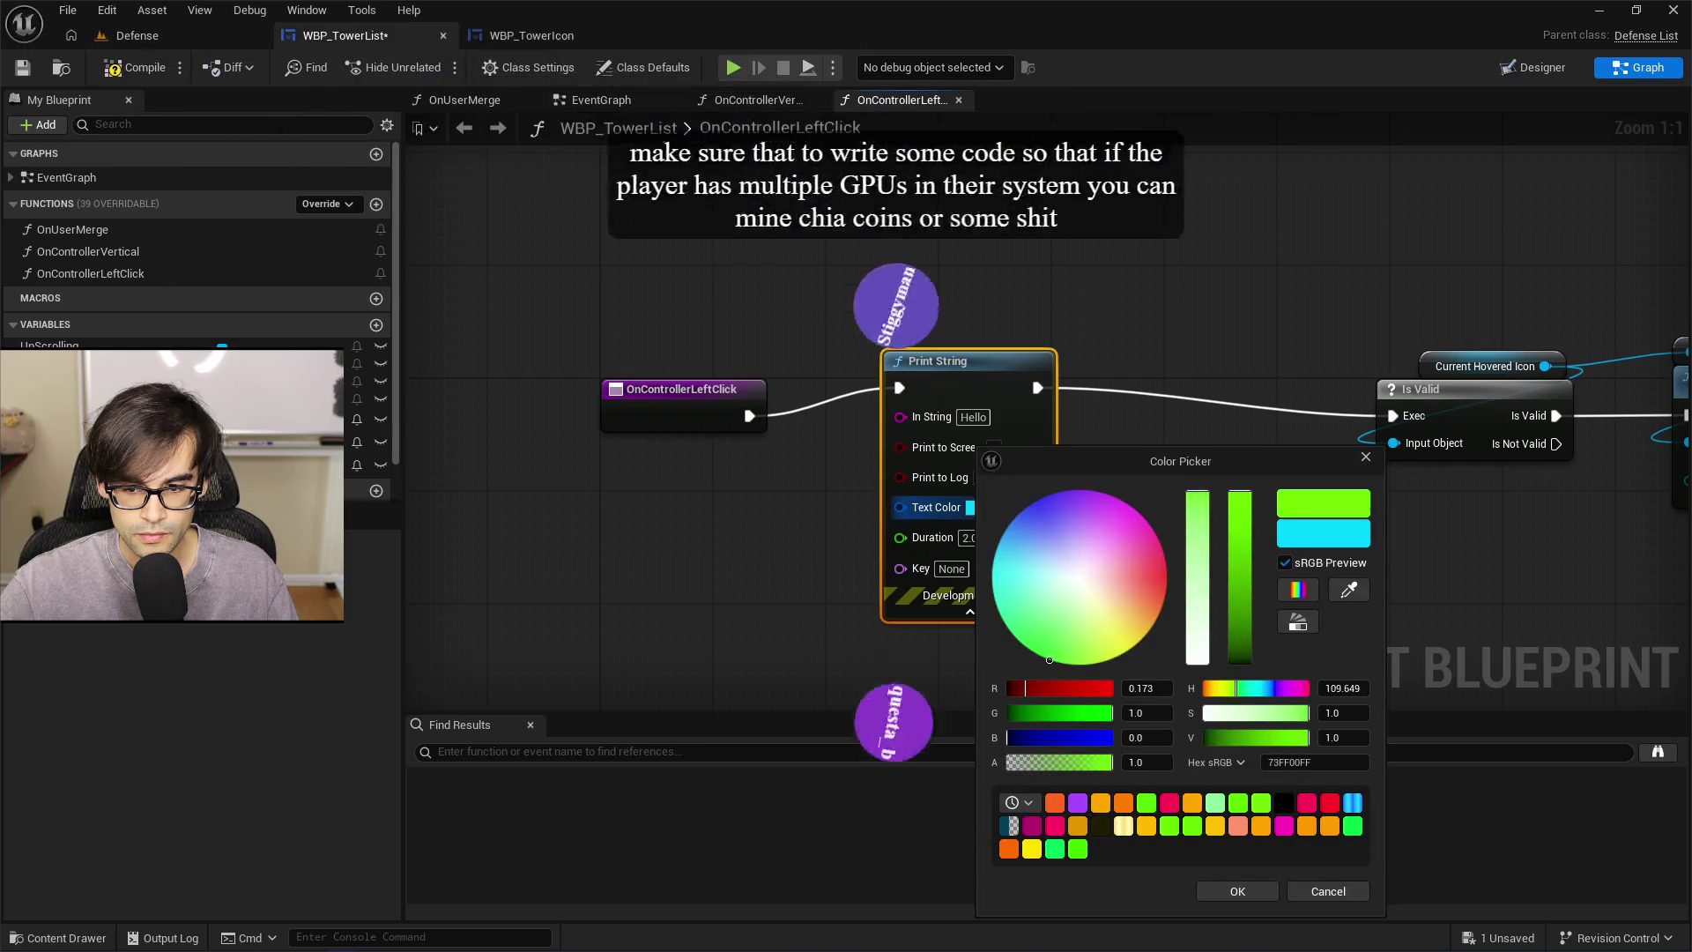
pyautogui.click(1236, 884)
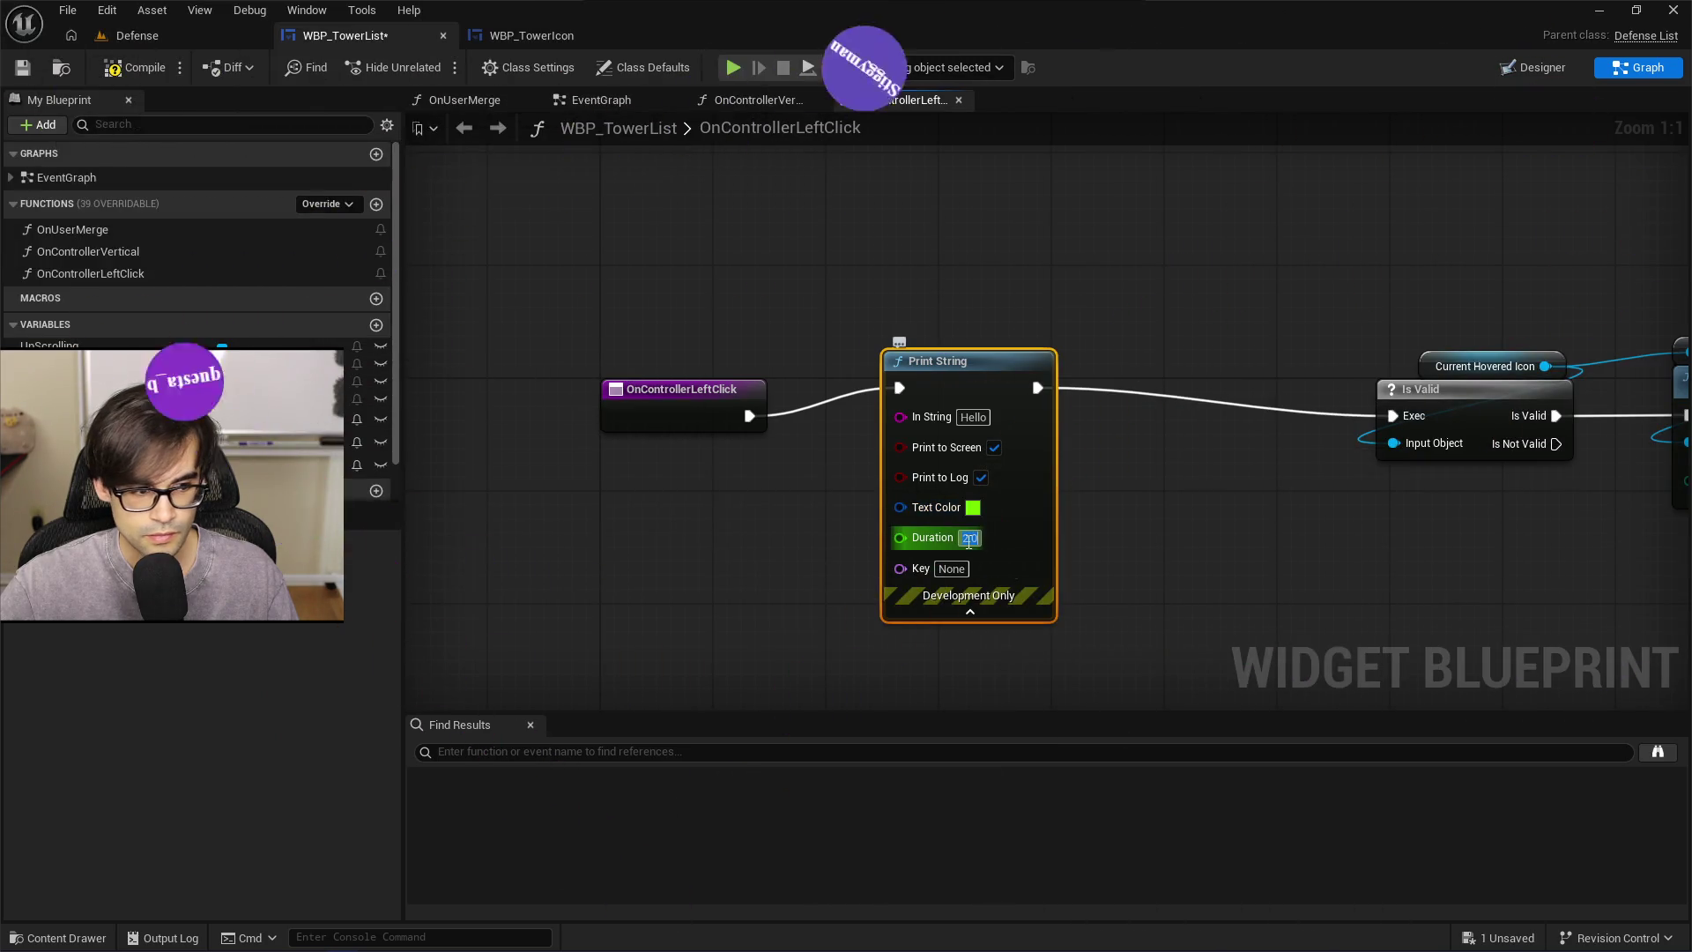
pyautogui.click(970, 538)
pyautogui.write('20')
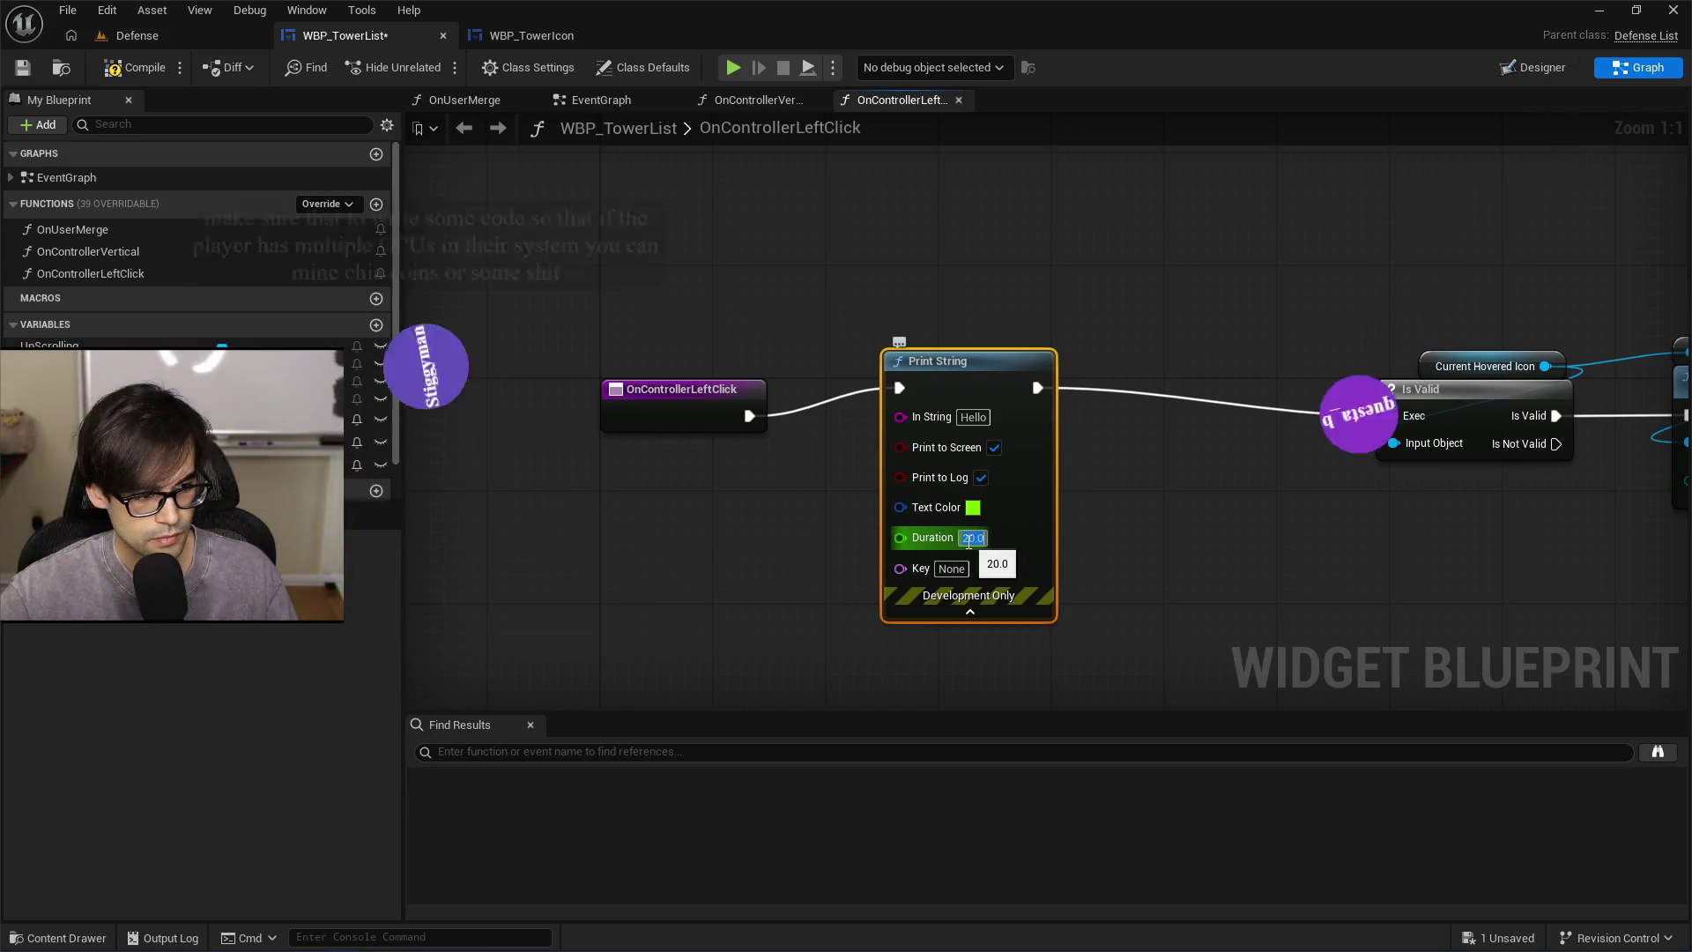
pyautogui.press('Return')
# Make it print 'on controller left click inside tower list', compile, and play the level
pyautogui.moveTo(1002, 289); pyautogui.dragTo(876, 278)
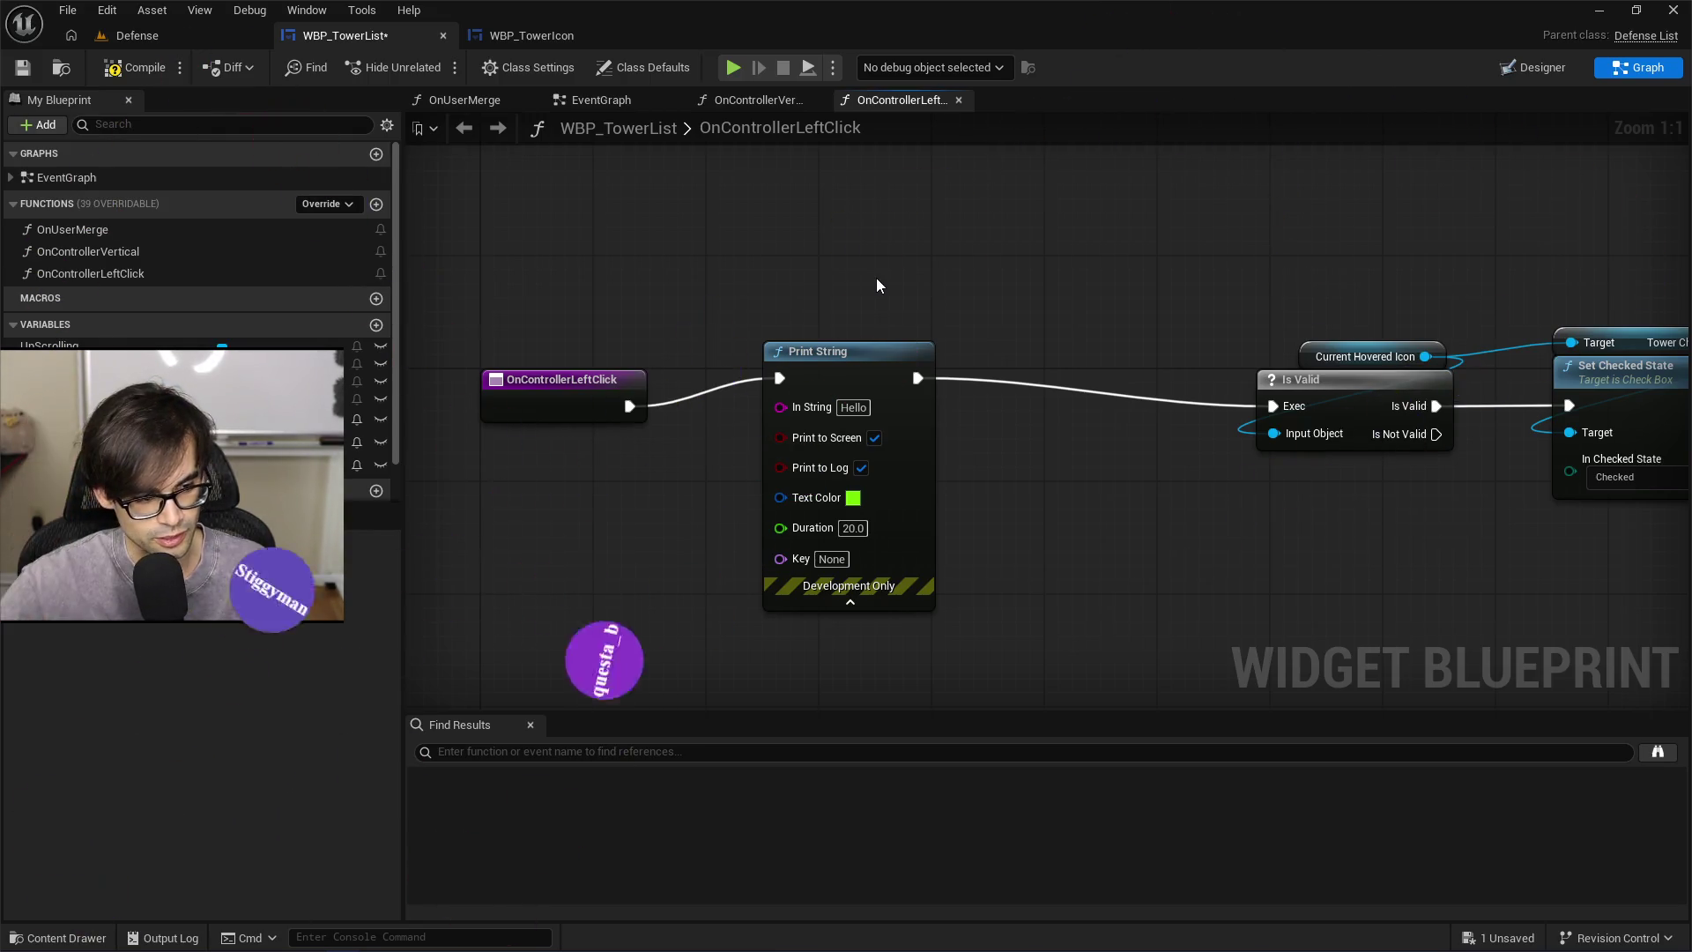
pyautogui.click(857, 407)
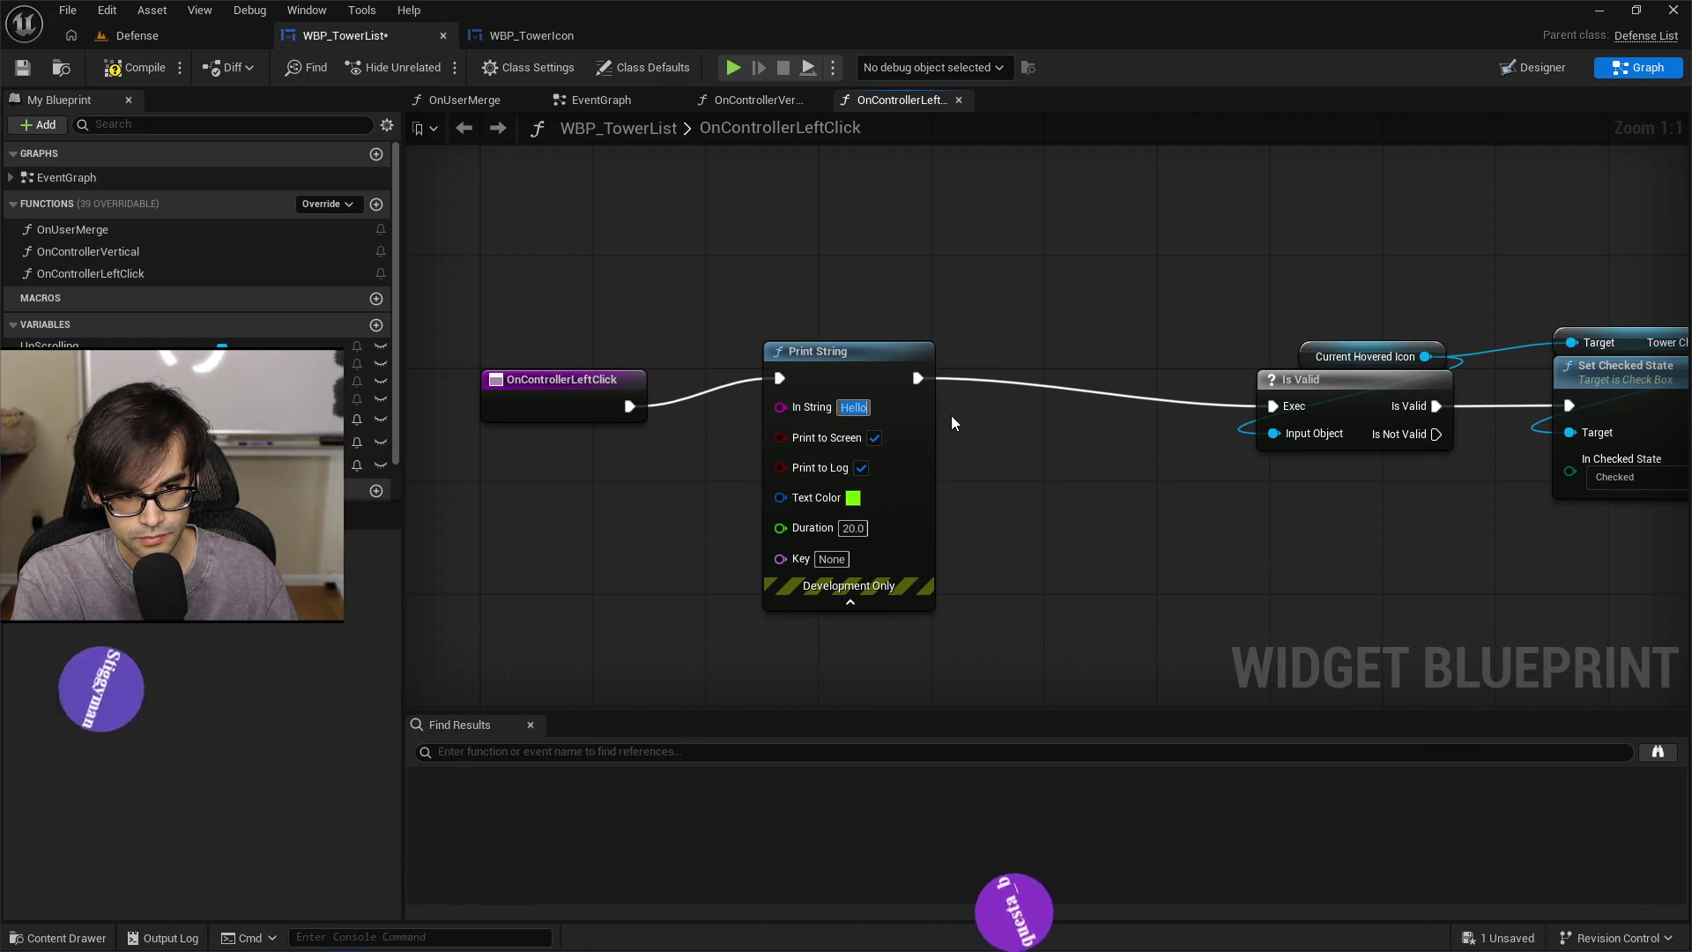
pyautogui.write('on controller l')
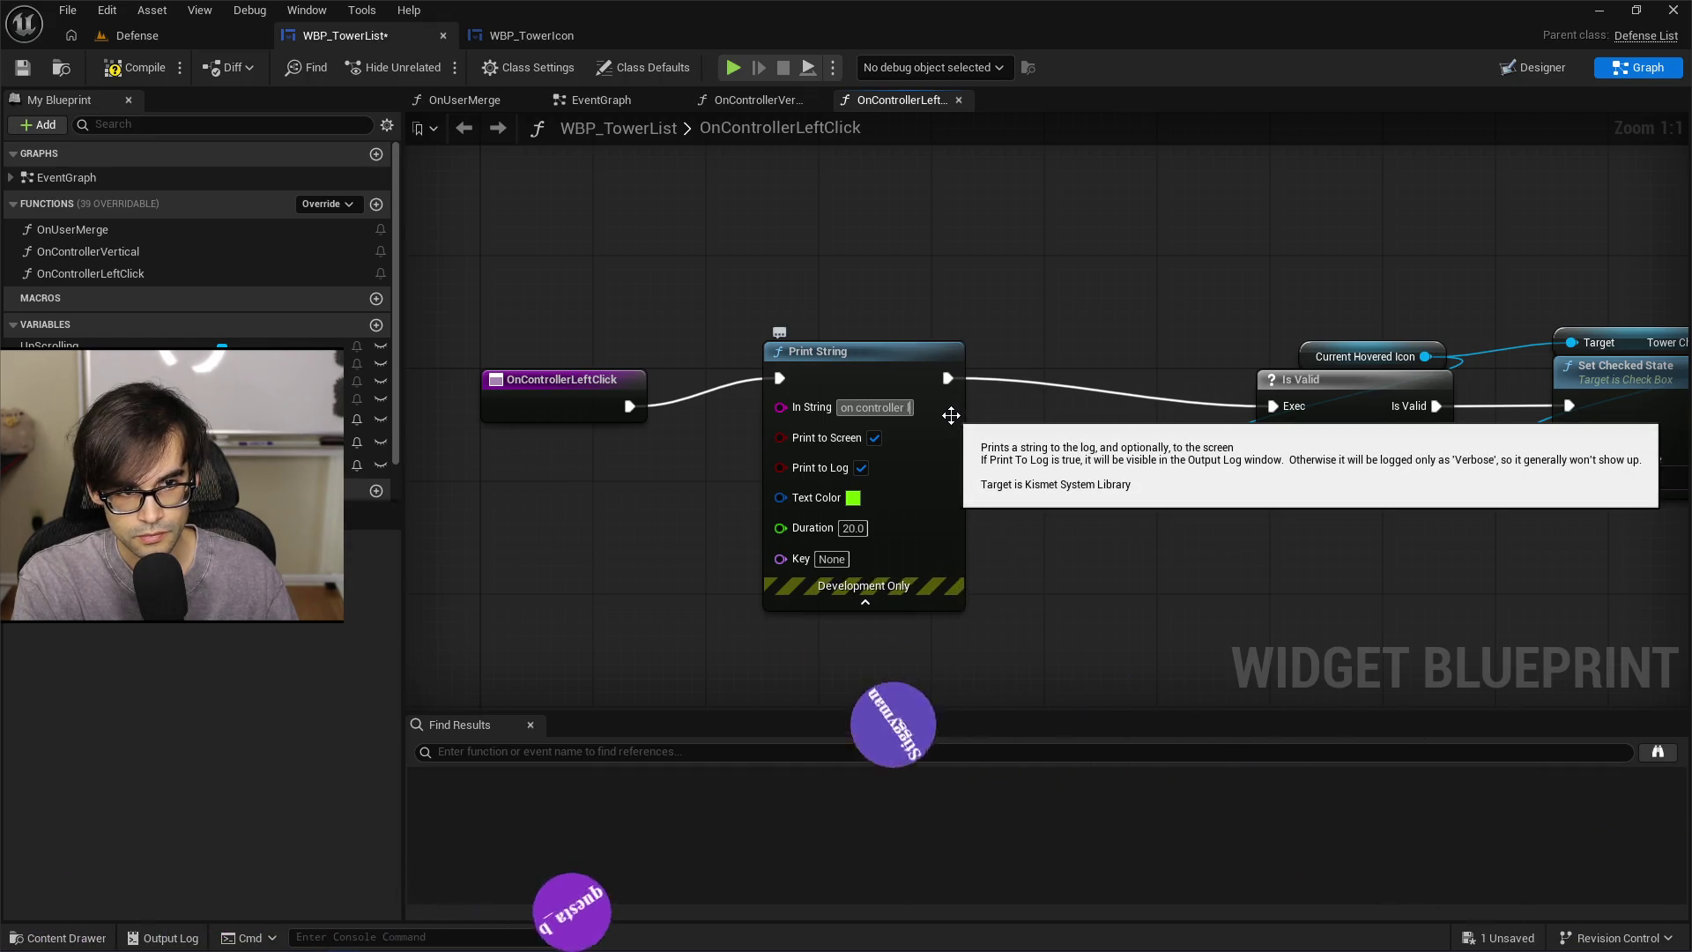
pyautogui.write('eft click insdie')
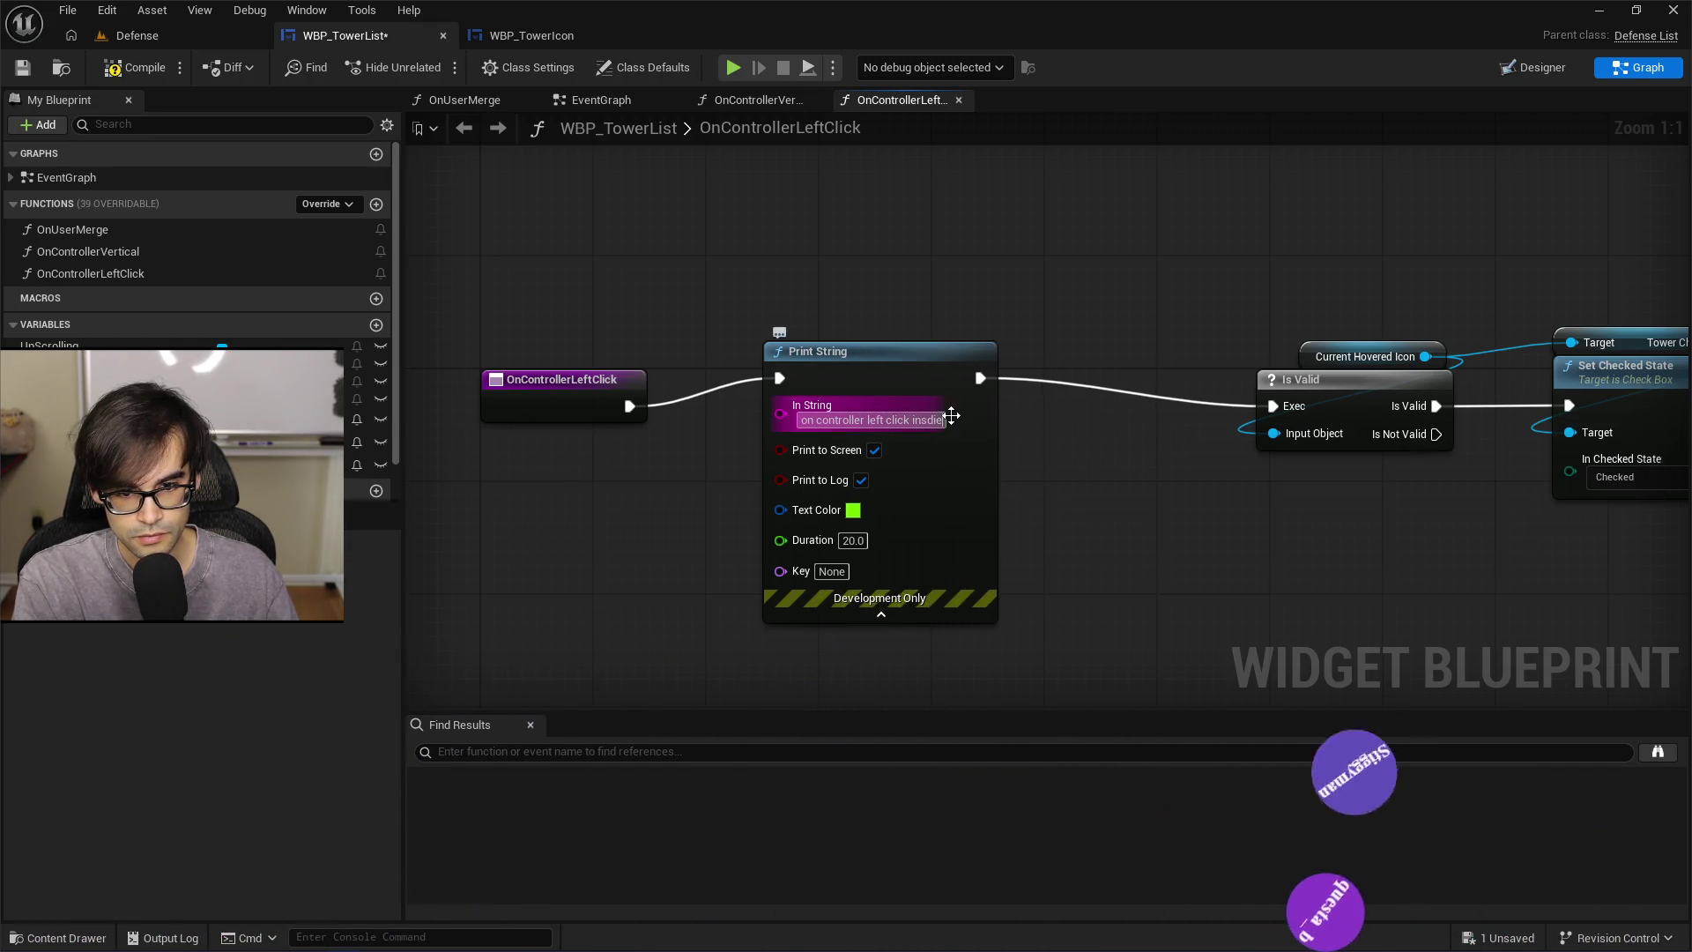
pyautogui.press('BackSpace')
pyautogui.press('BackSpace')
pyautogui.press('BackSpace')
pyautogui.write('ide tower list')
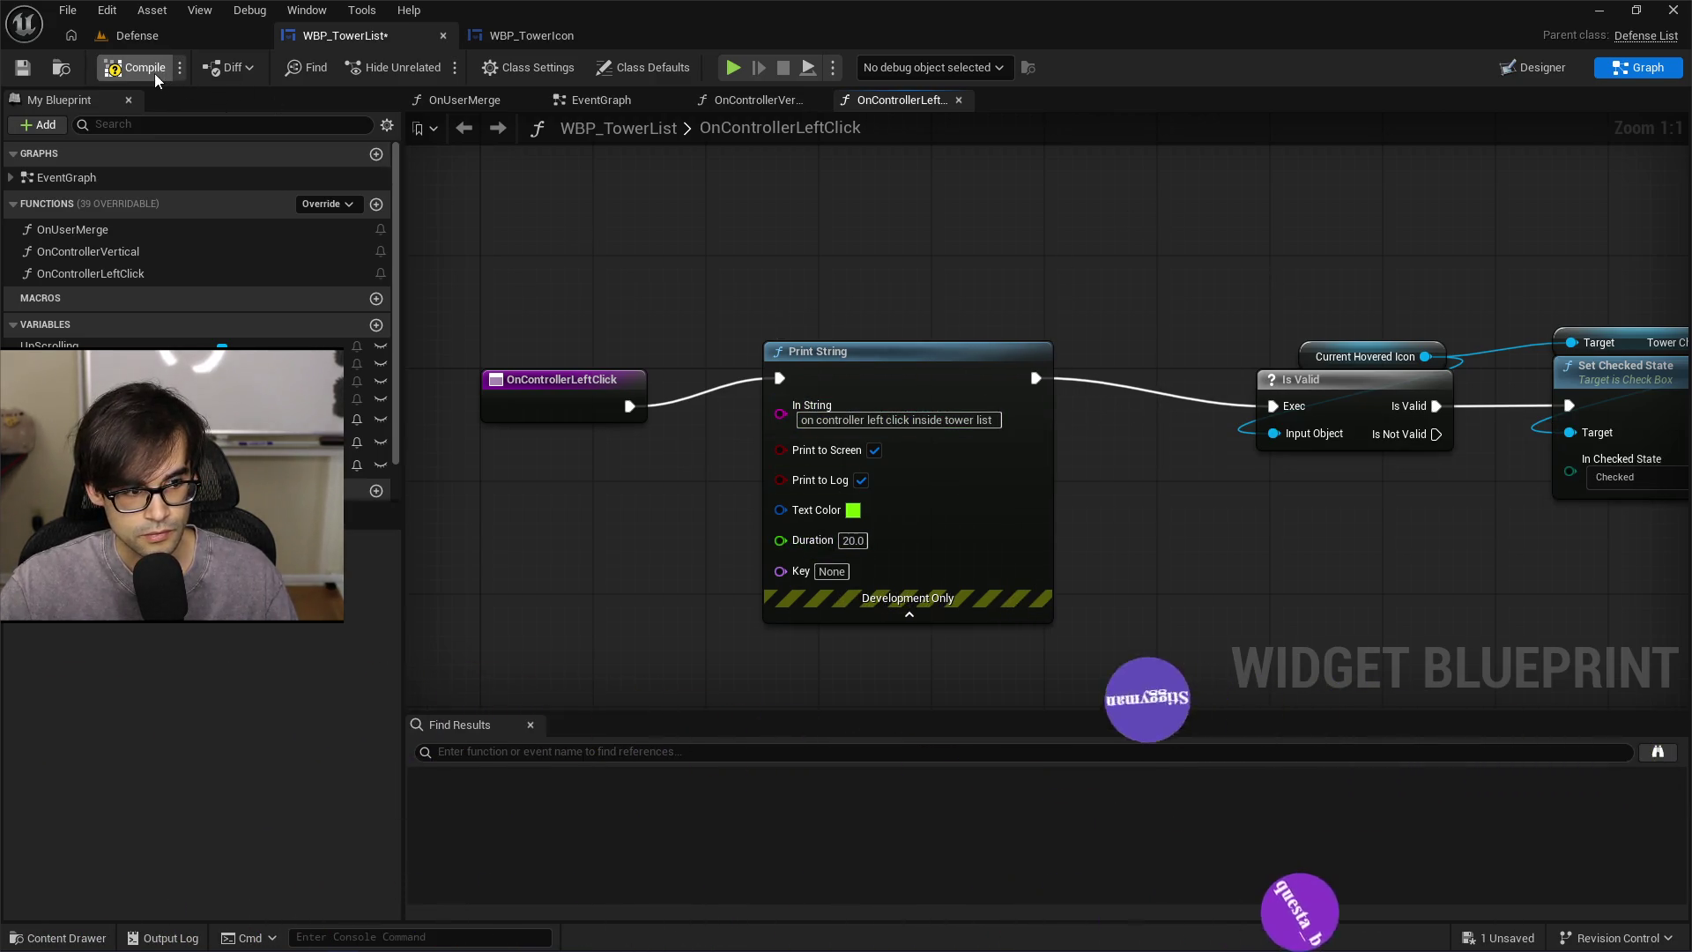
pyautogui.click(137, 35)
pyautogui.hotkey('alt', 'p')
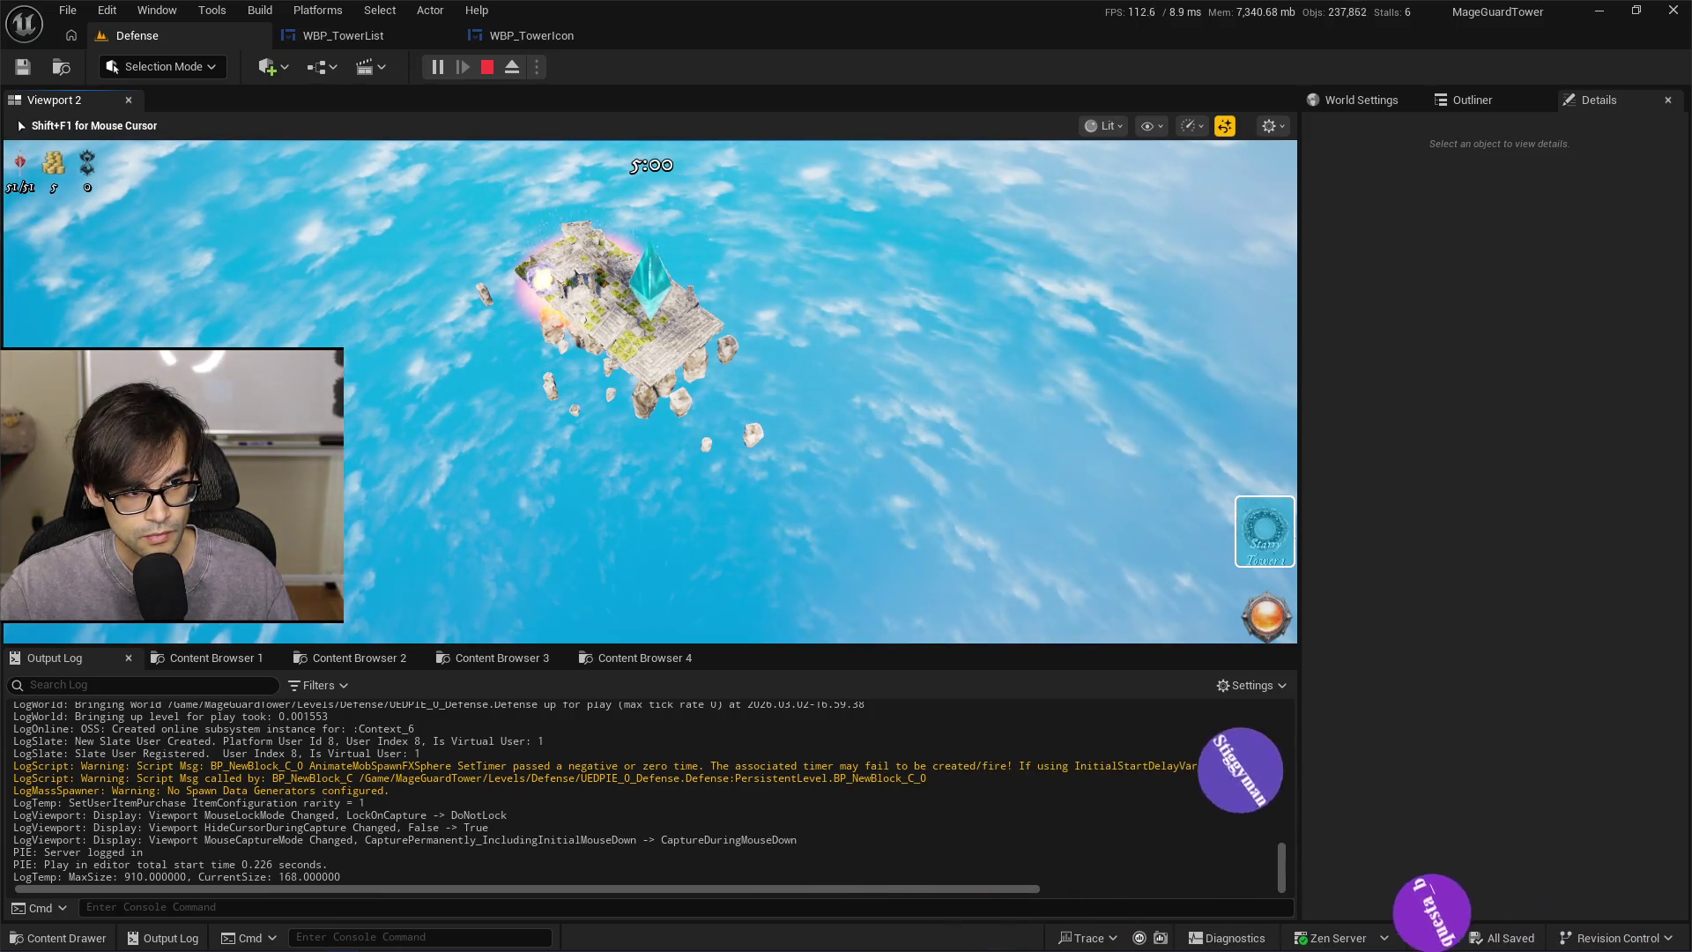
# Stop play and check the left click event binding in WBP_TowerList's EventGraph
pyautogui.press('Escape')
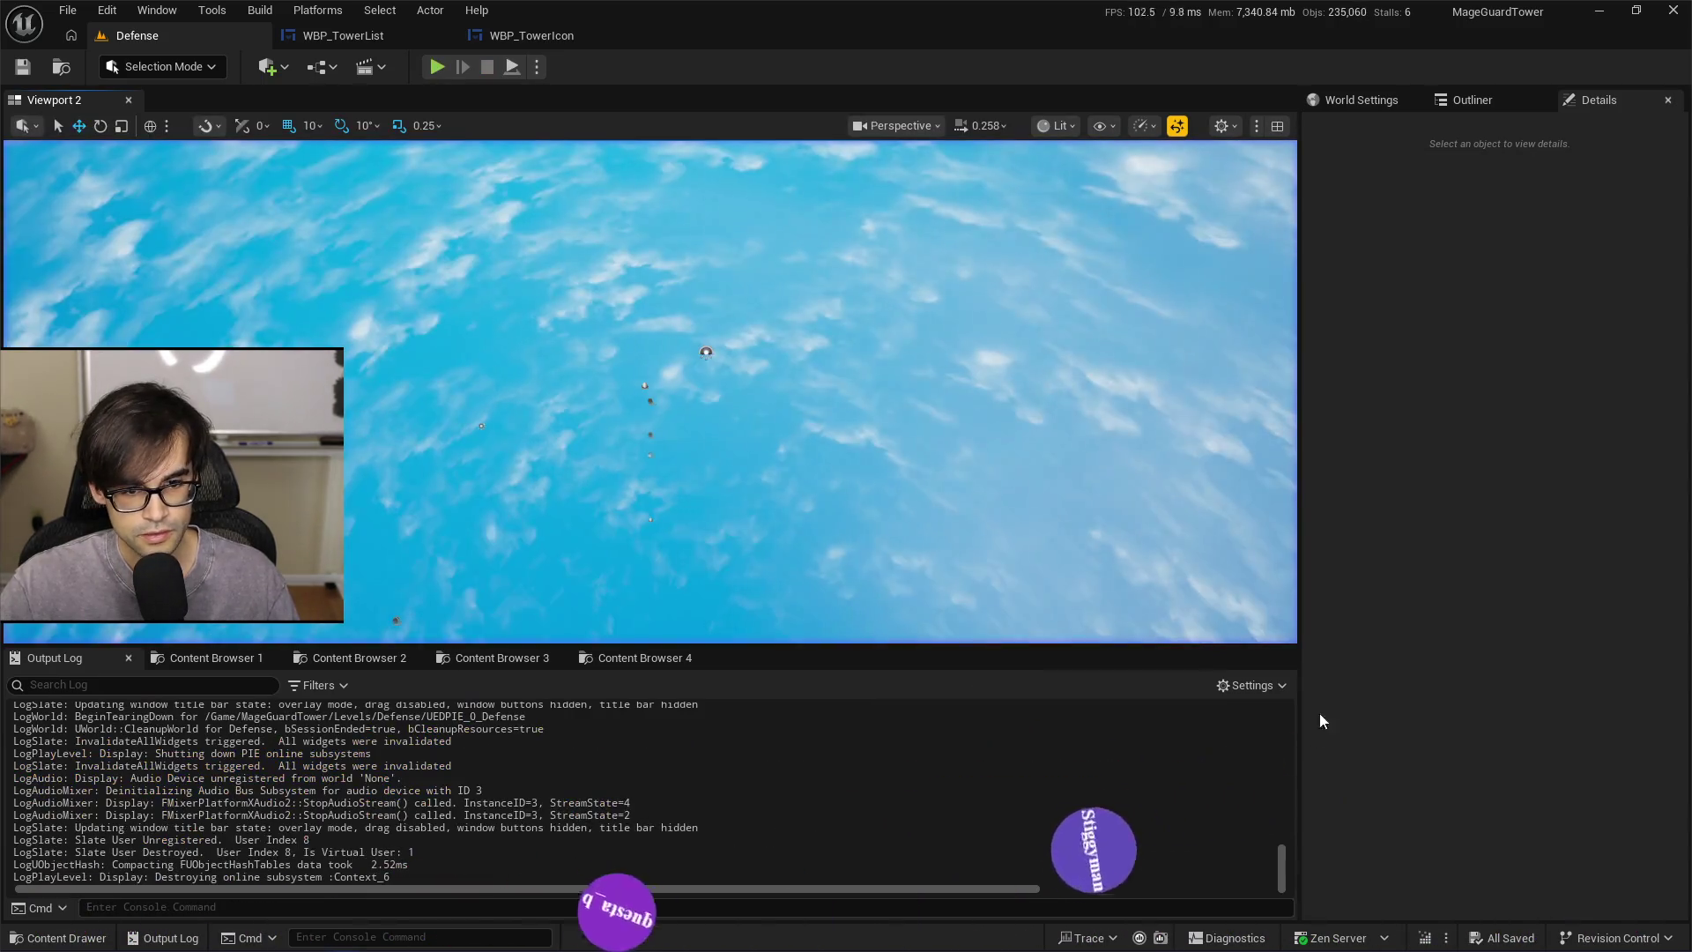
pyautogui.click(304, 36)
pyautogui.click(1536, 71)
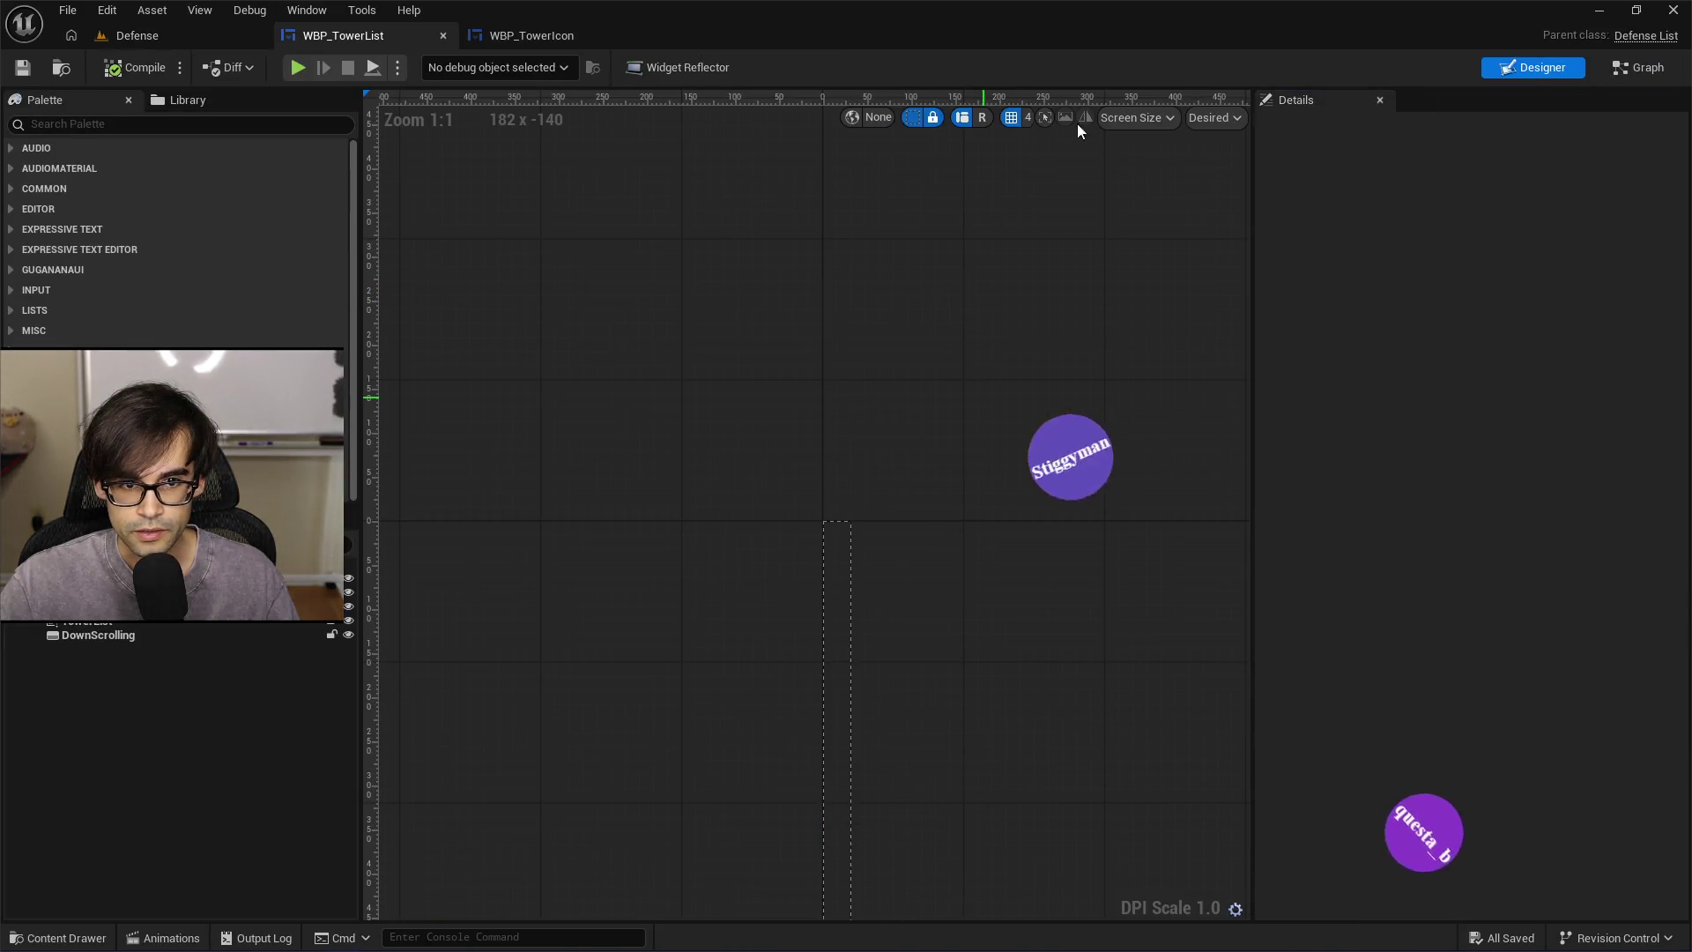
pyautogui.click(1637, 68)
pyautogui.click(608, 102)
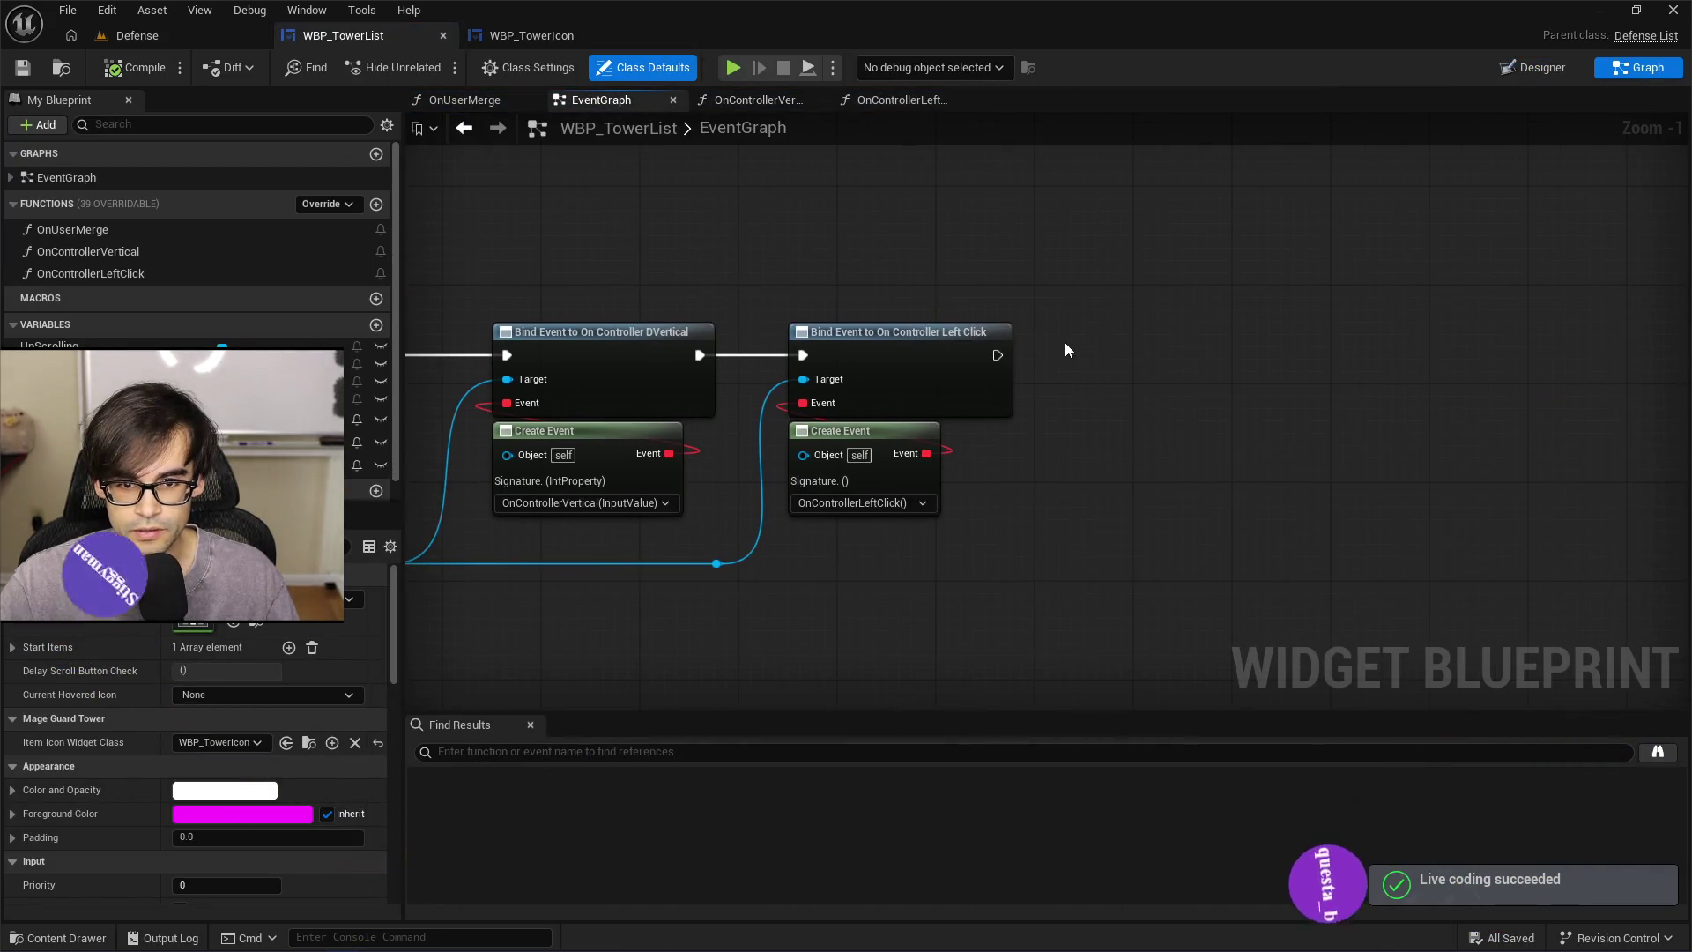
pyautogui.scroll(3, 884, 355)
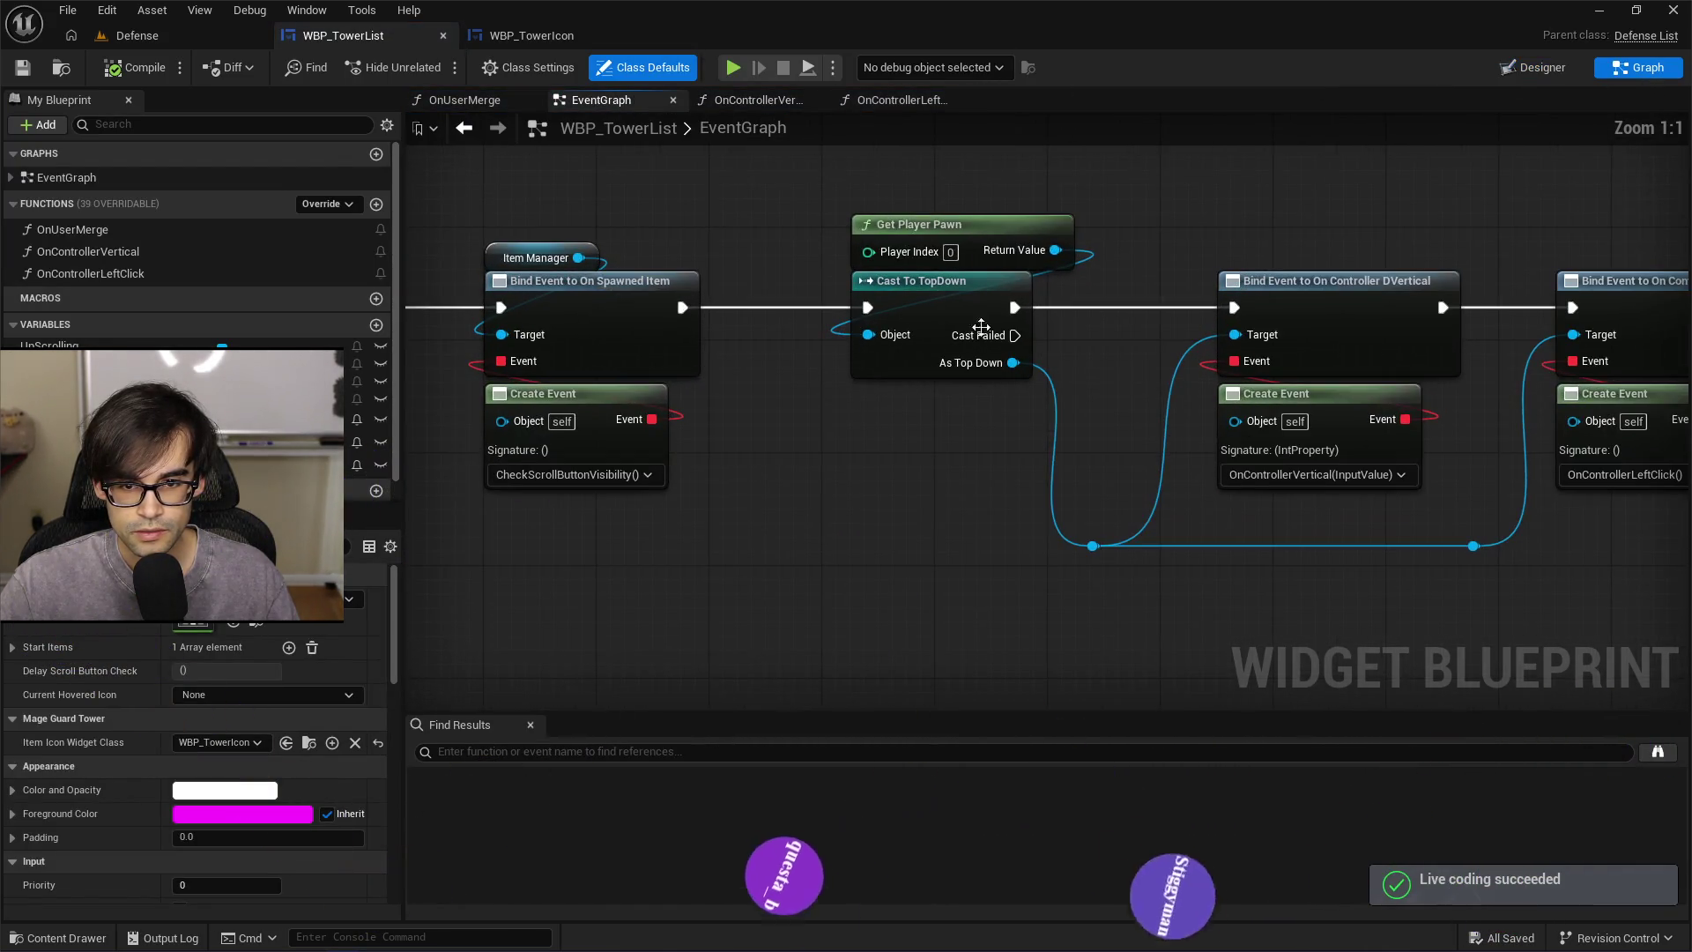
pyautogui.scroll(-1, 722, 501)
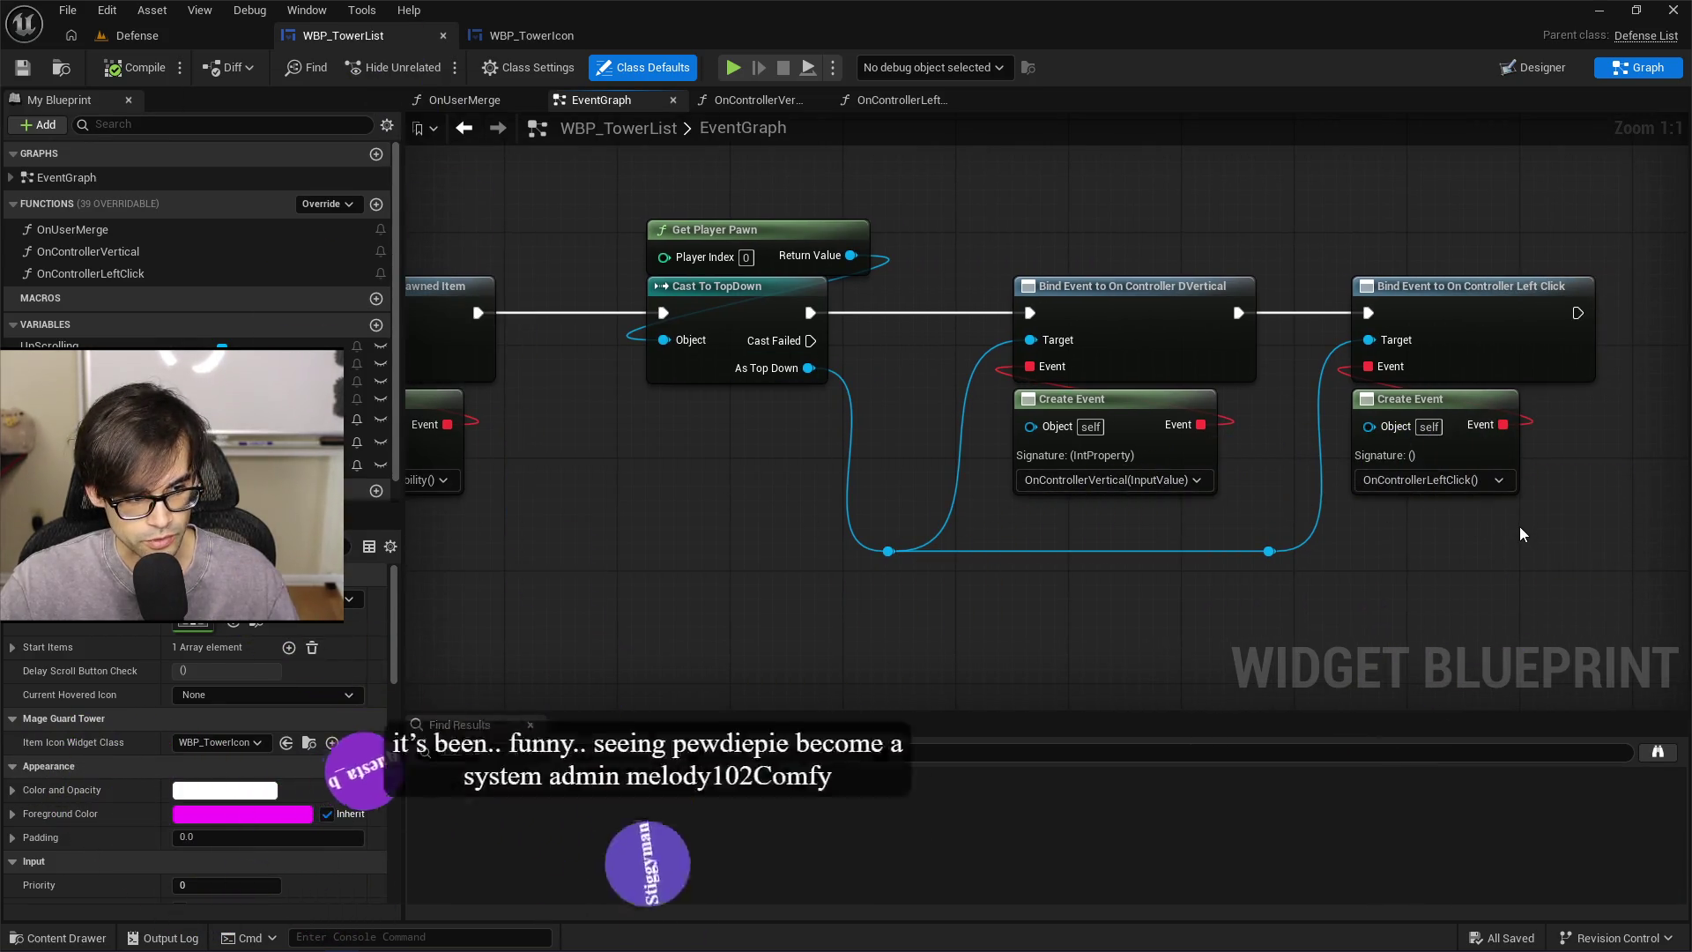
pyautogui.moveTo(1086, 366); pyautogui.dragTo(969, 374)
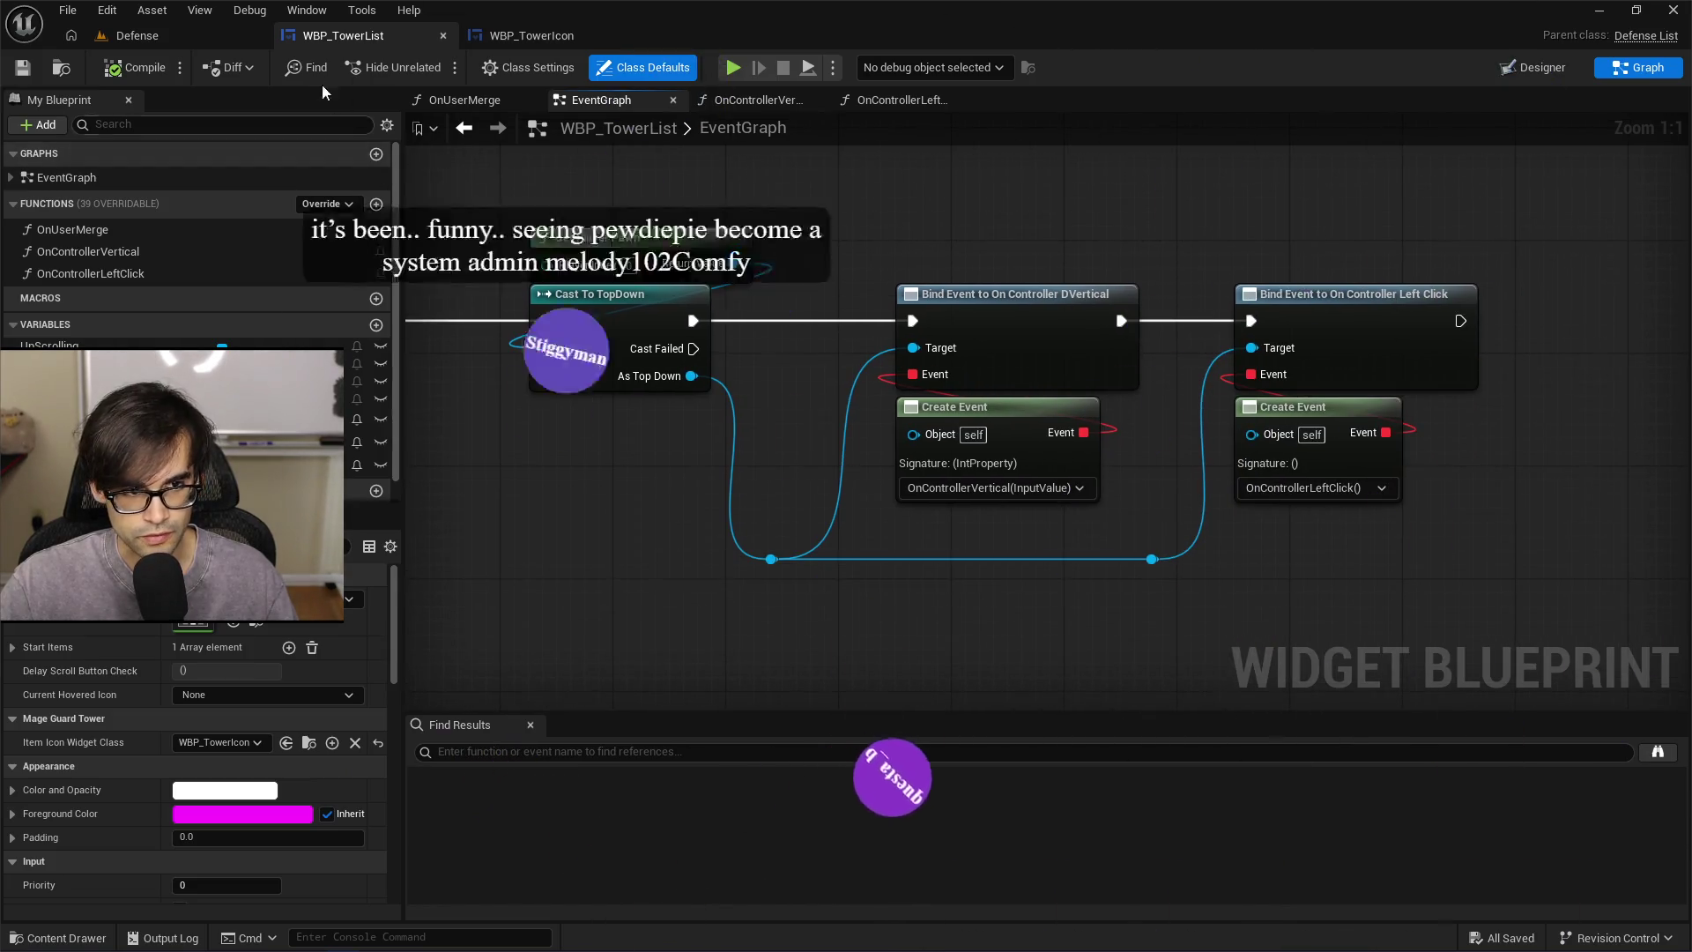
pyautogui.click(177, 35)
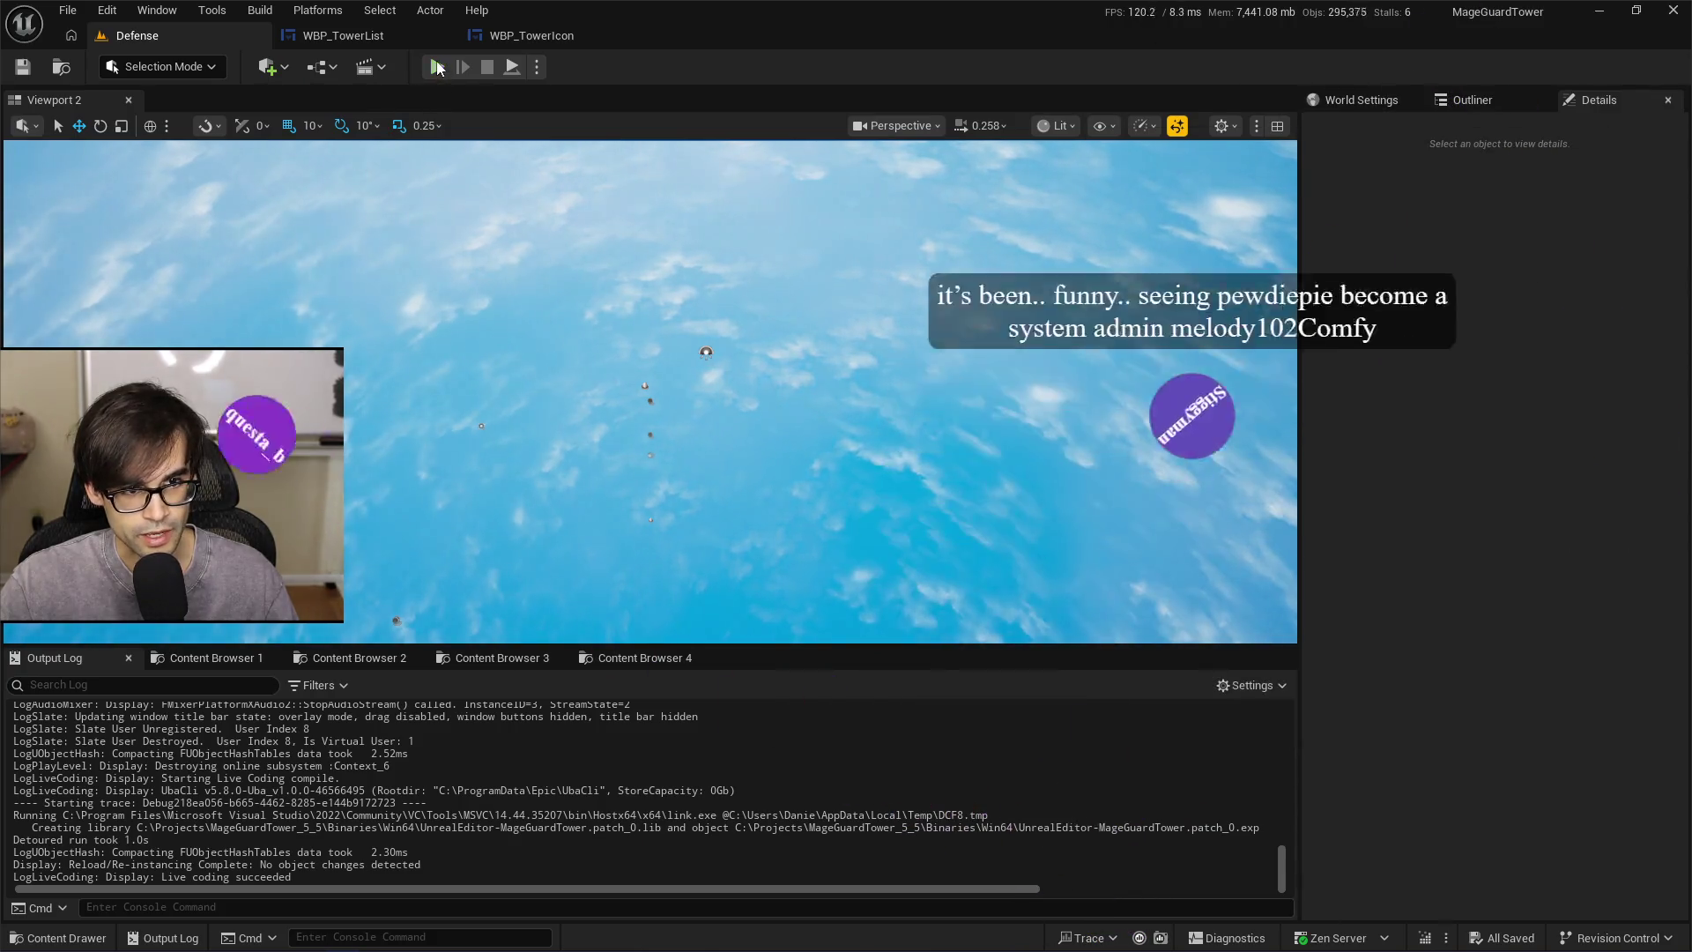
# Playtest the Defense level again, stop it, and trigger a Live Coding recompile
pyautogui.hotkey('alt', 'p')
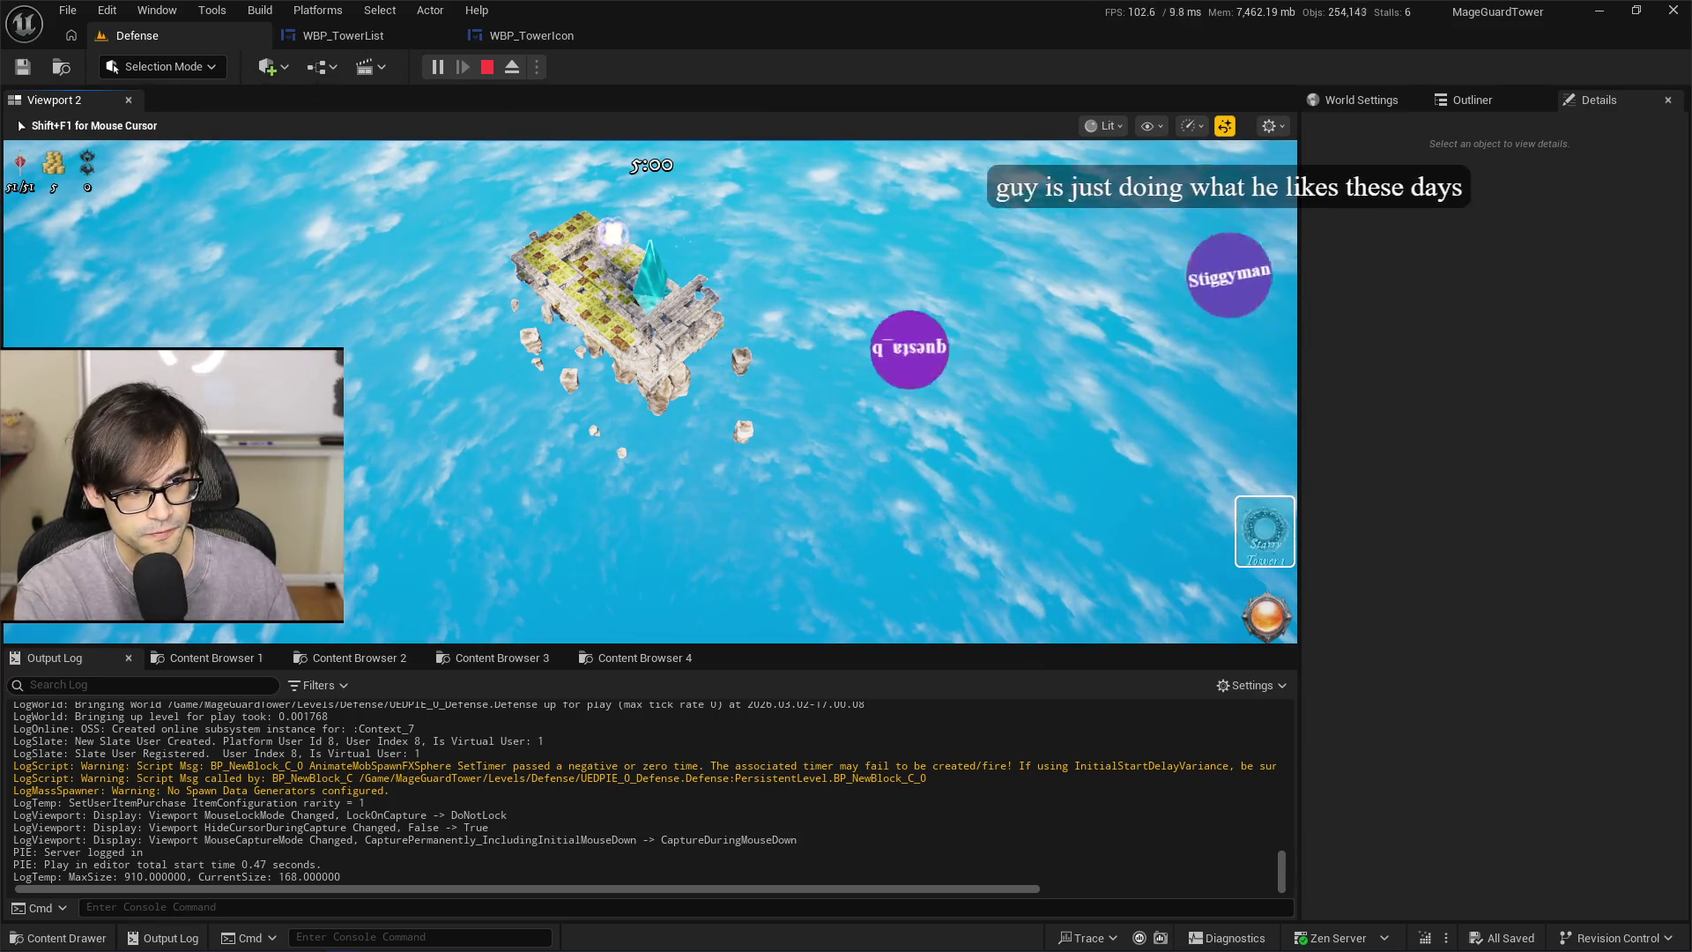
pyautogui.click(700, 404)
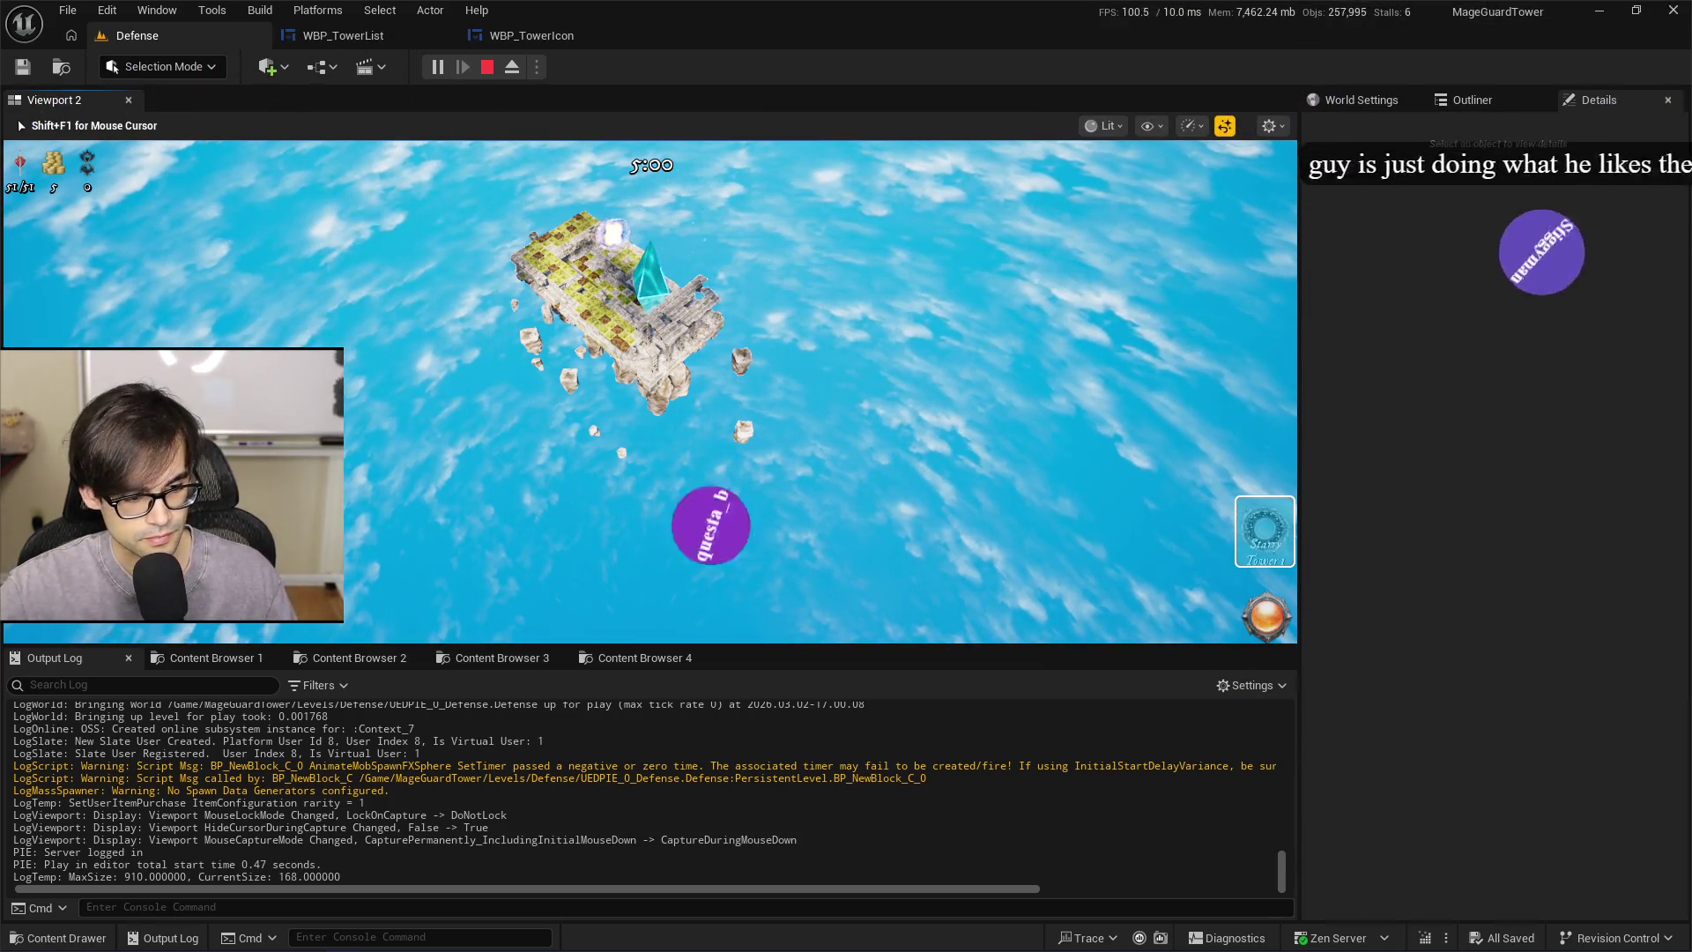
pyautogui.press('Escape')
pyautogui.hotkey('ctrl', 'alt', 'F11')
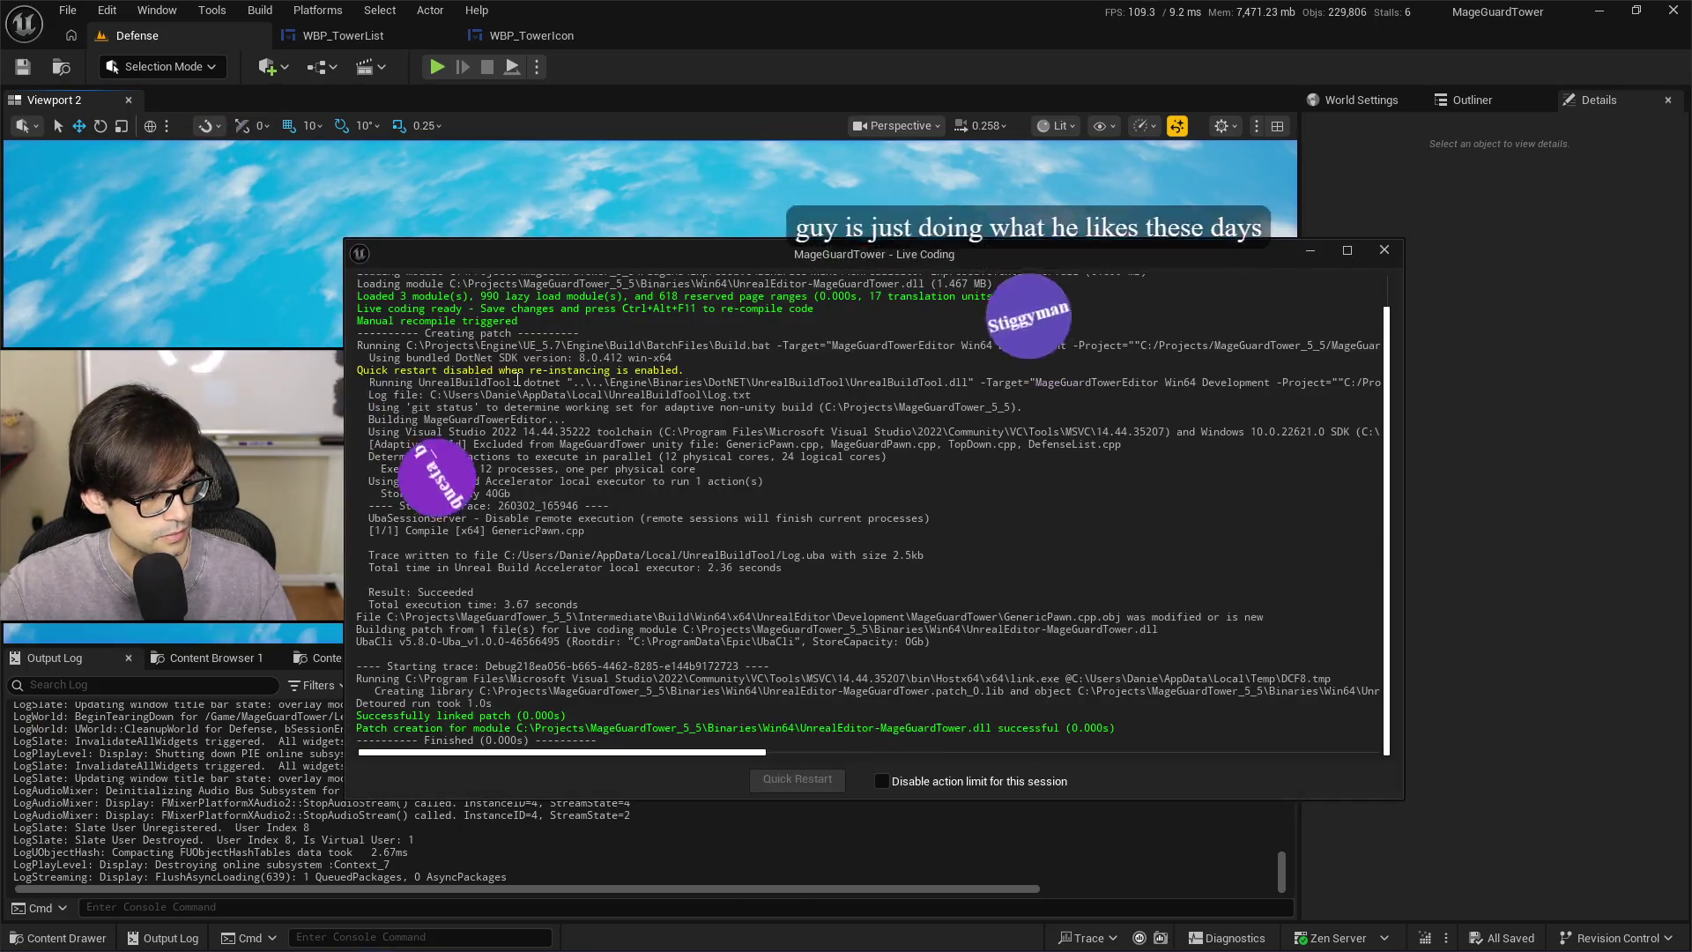
pyautogui.hotkey('alt', 'Tab')
pyautogui.hotkey('alt', 'Tab')
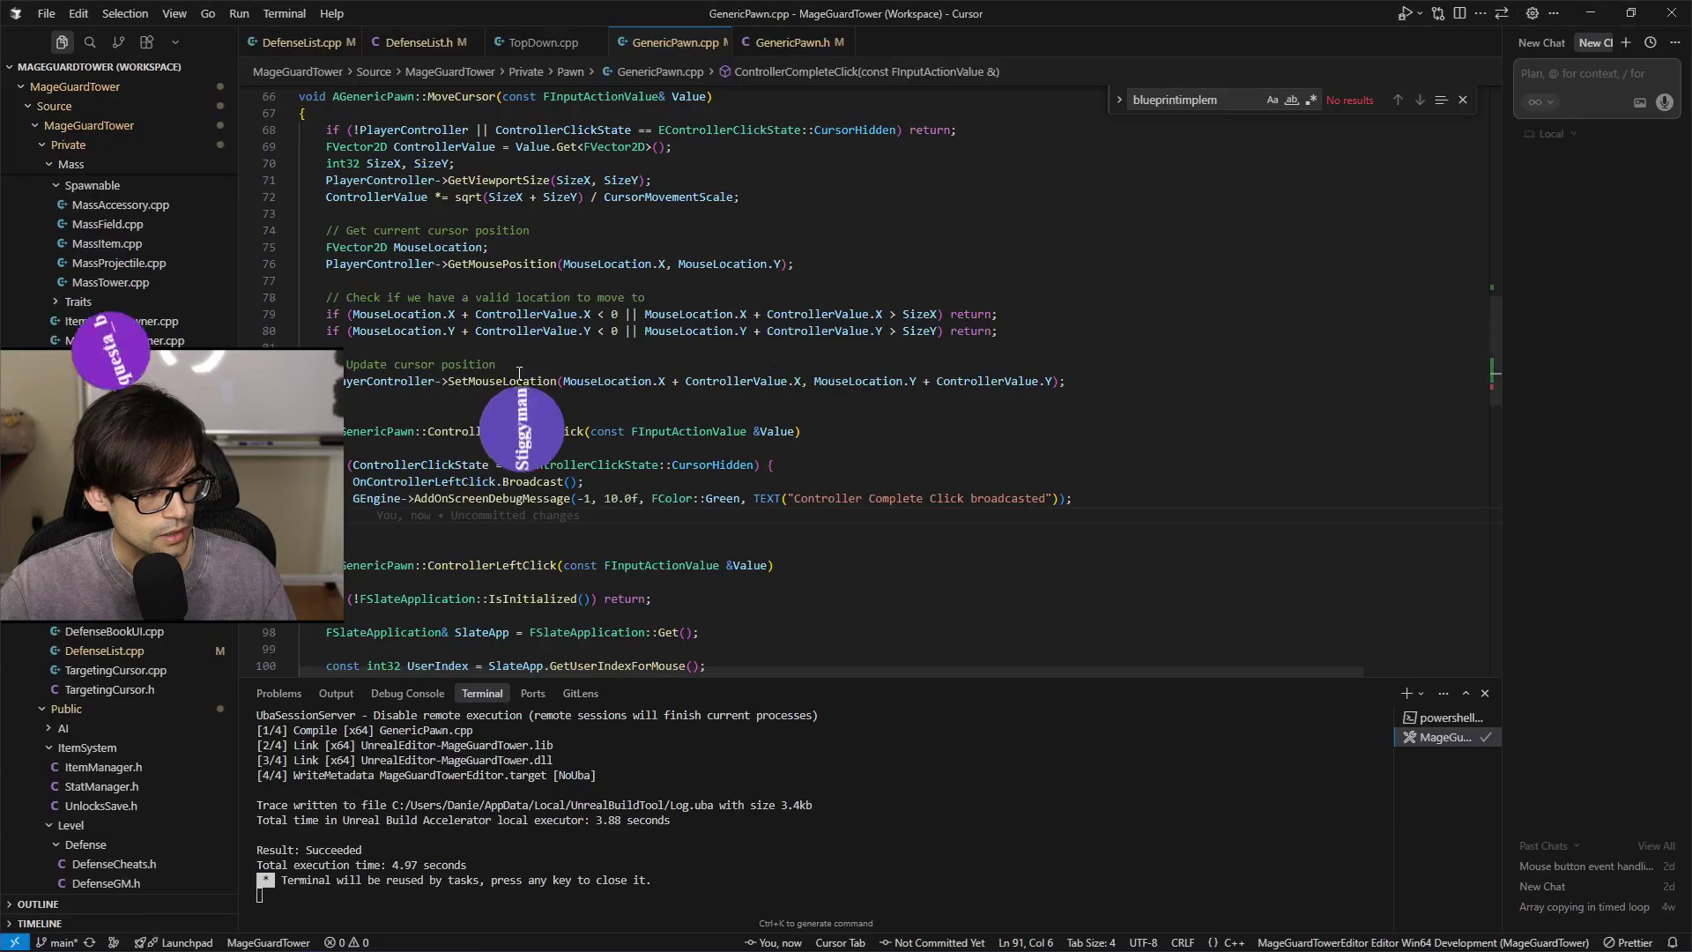
pyautogui.scroll(2, 792, 364)
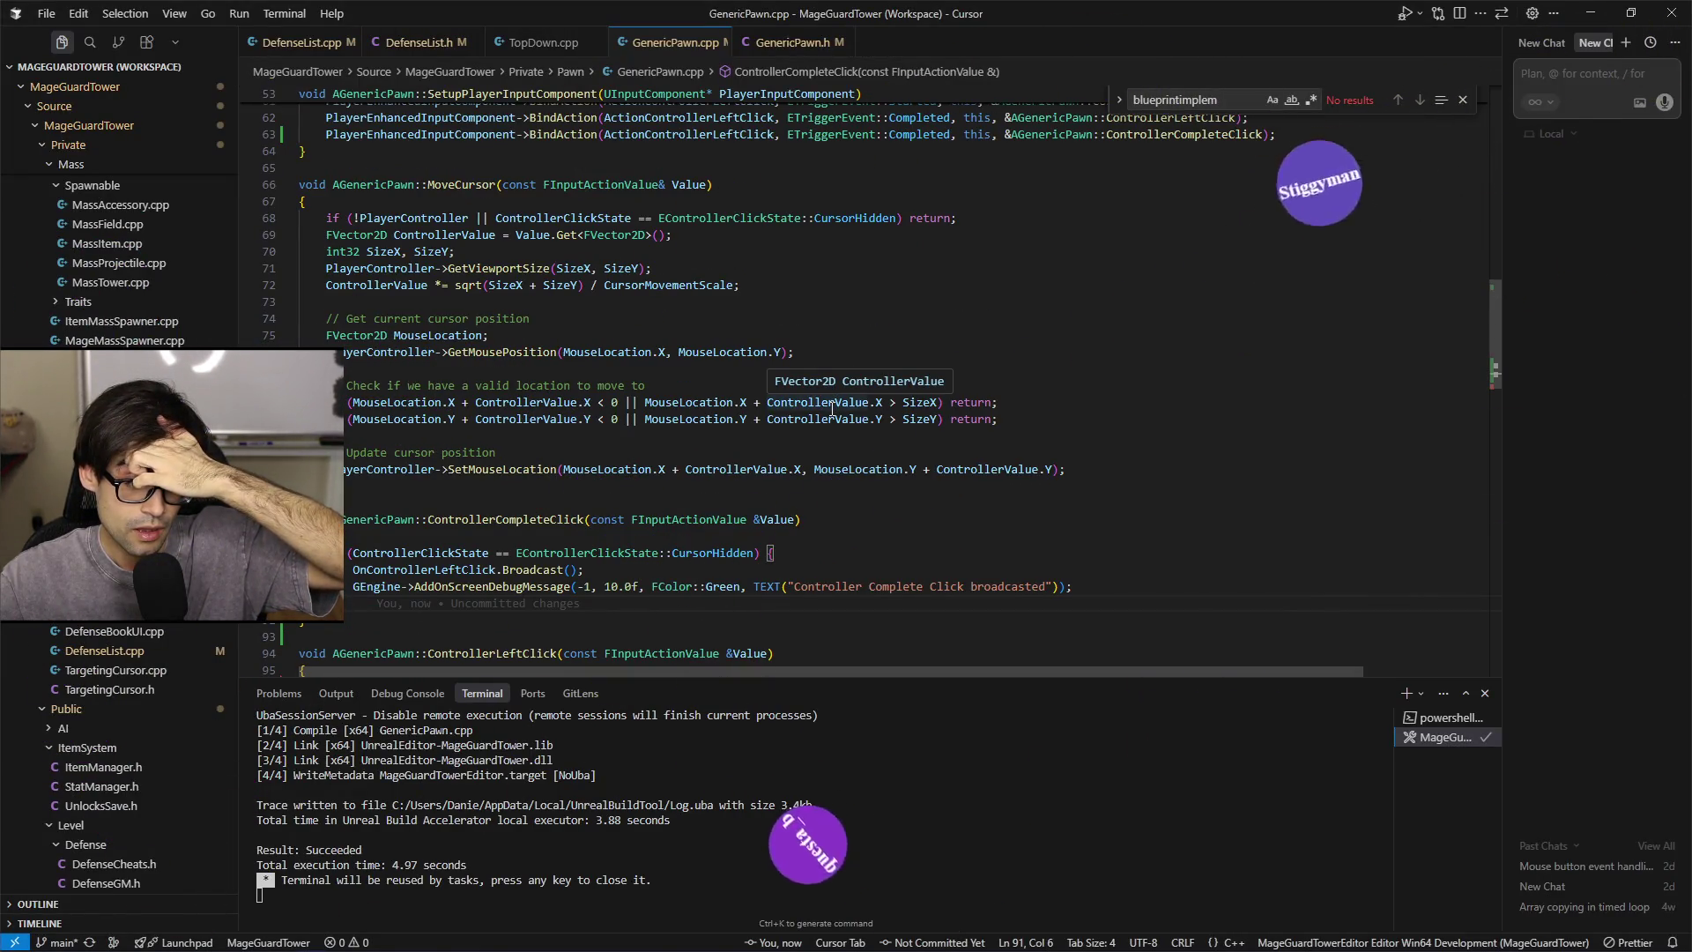
pyautogui.scroll(4, 832, 408)
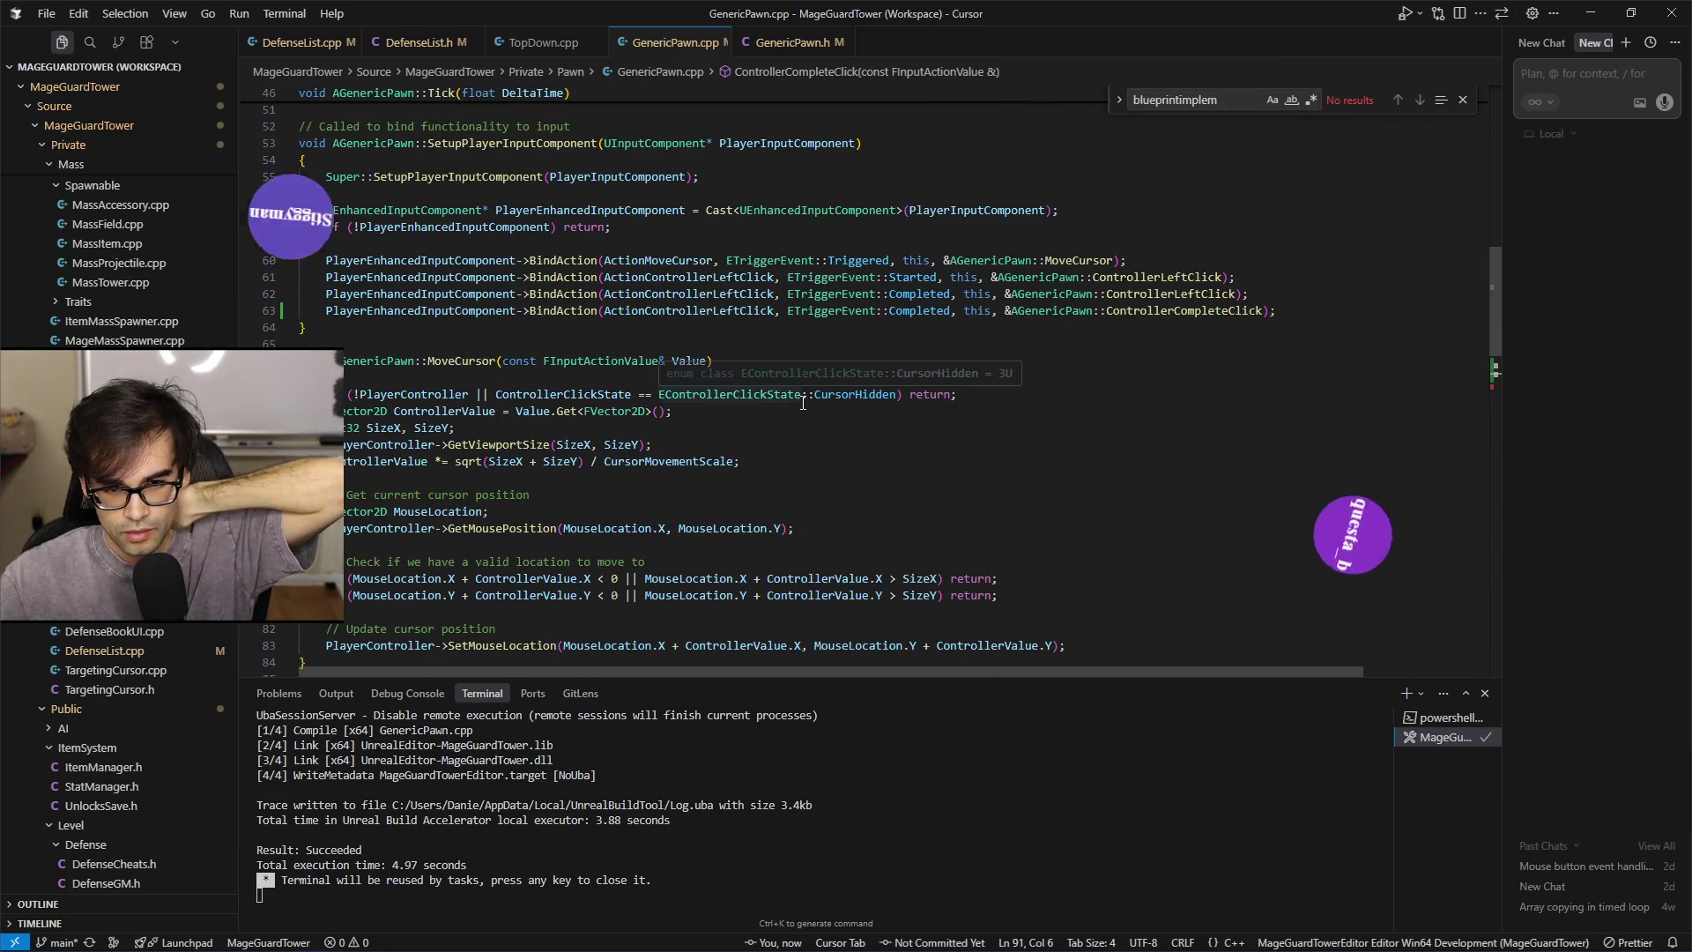
pyautogui.click(832, 296)
pyautogui.click(940, 293)
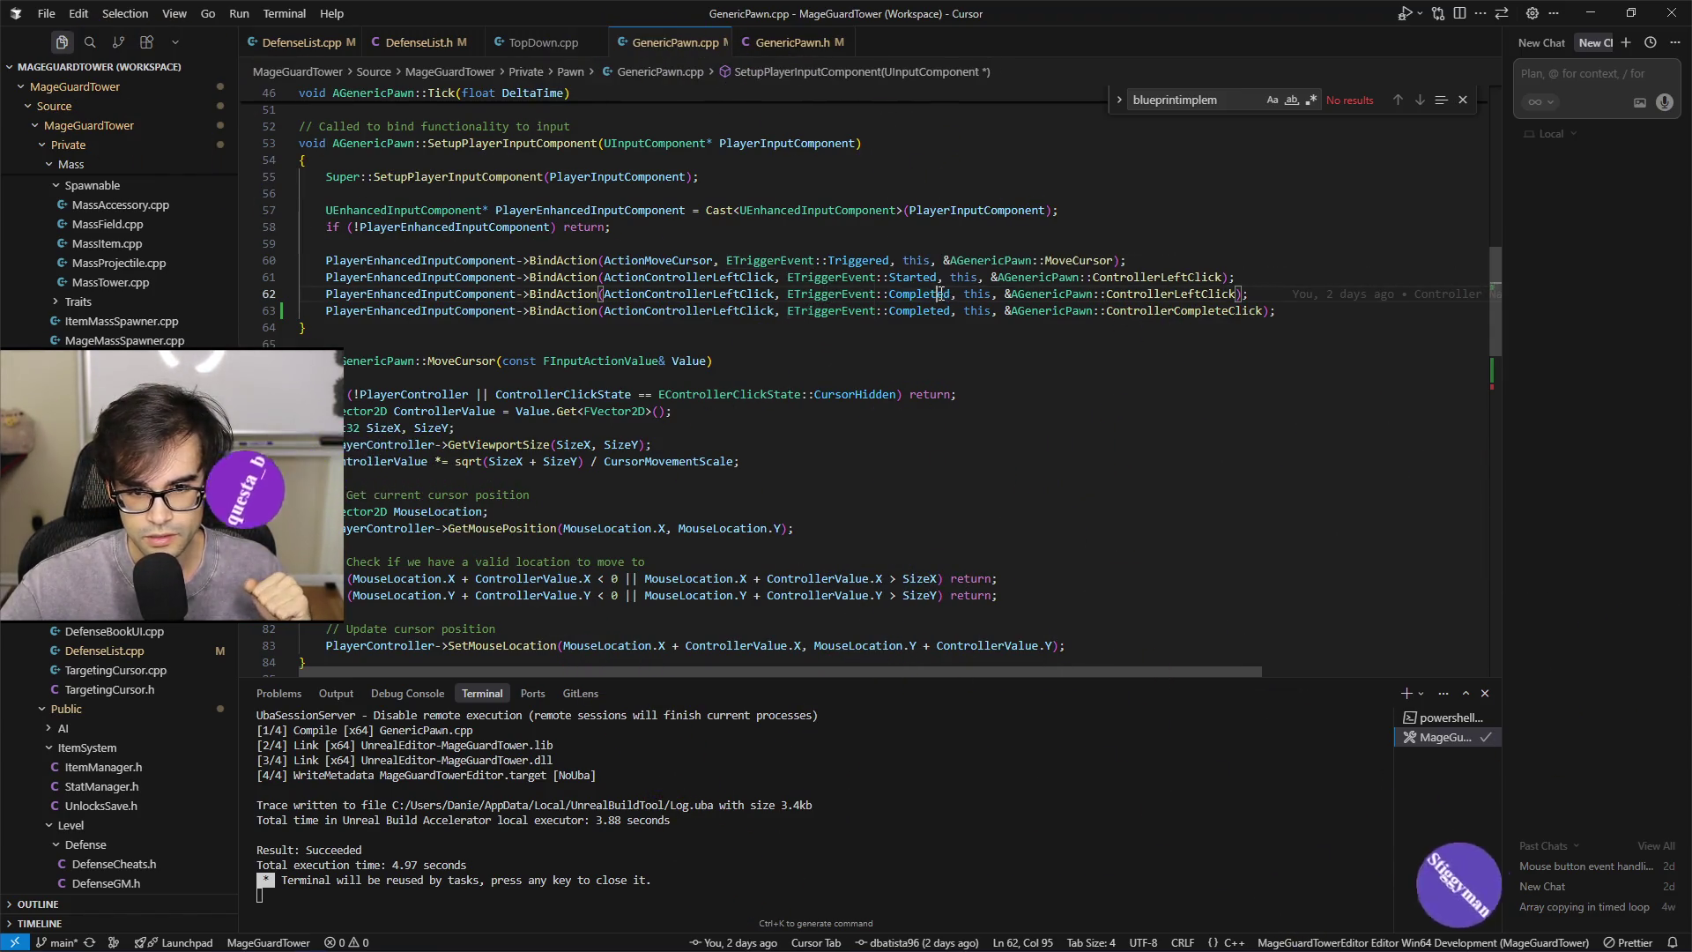
pyautogui.click(1168, 295)
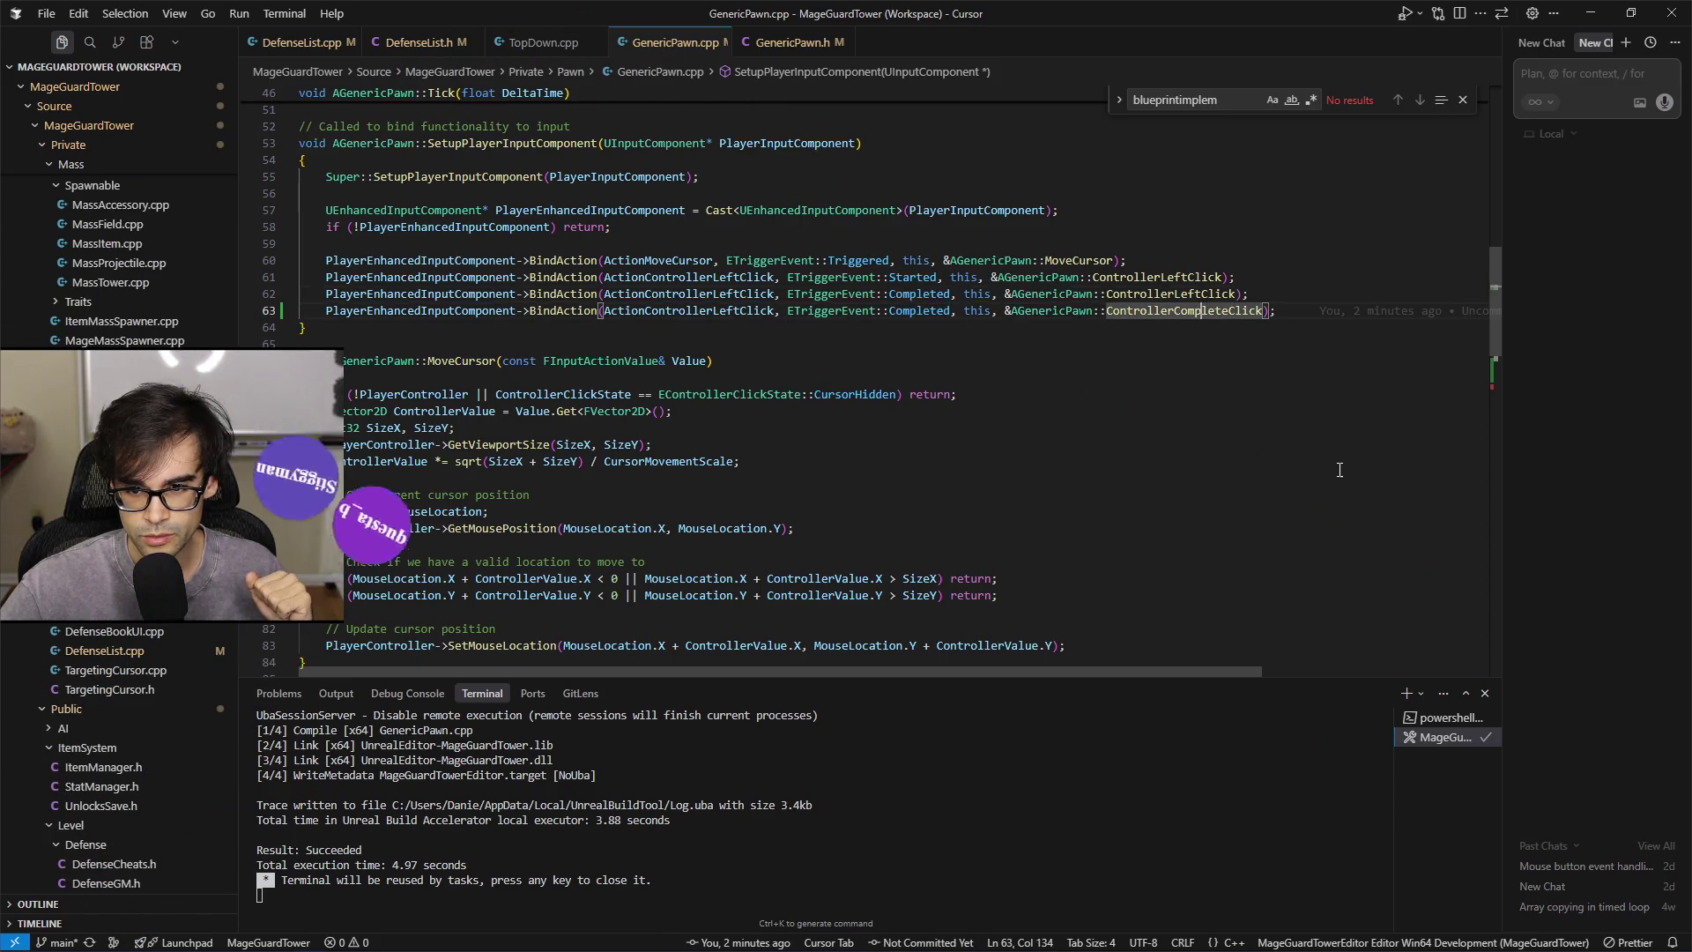
pyautogui.scroll(-6, 1329, 469)
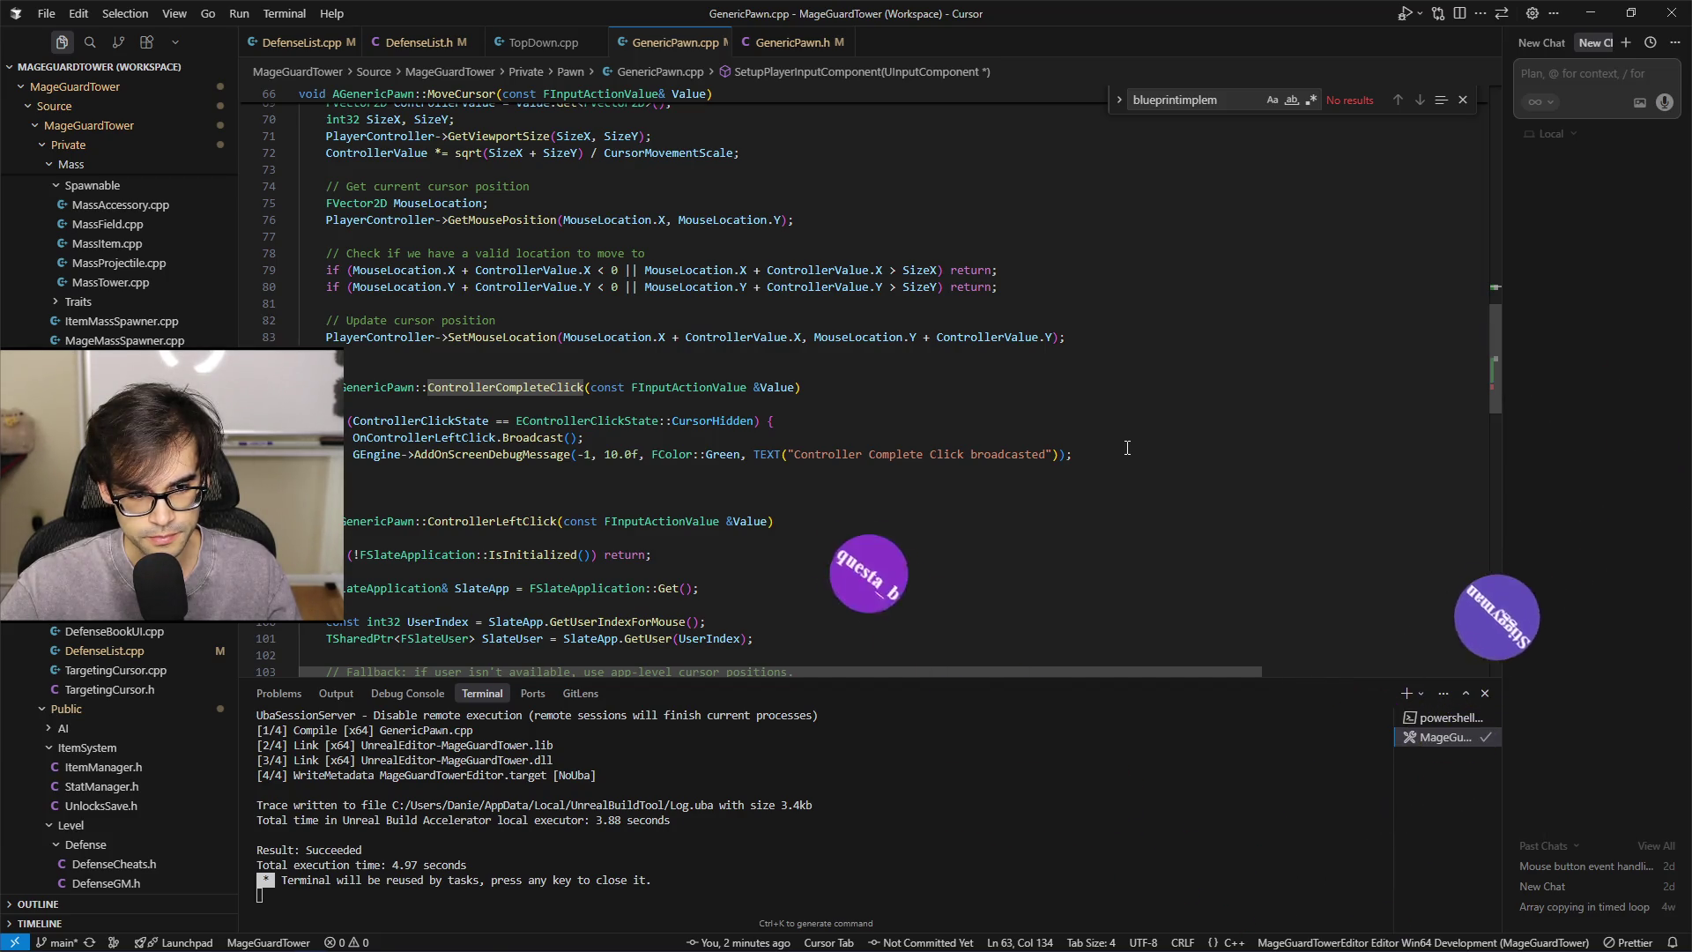
pyautogui.scroll(-10, 1127, 448)
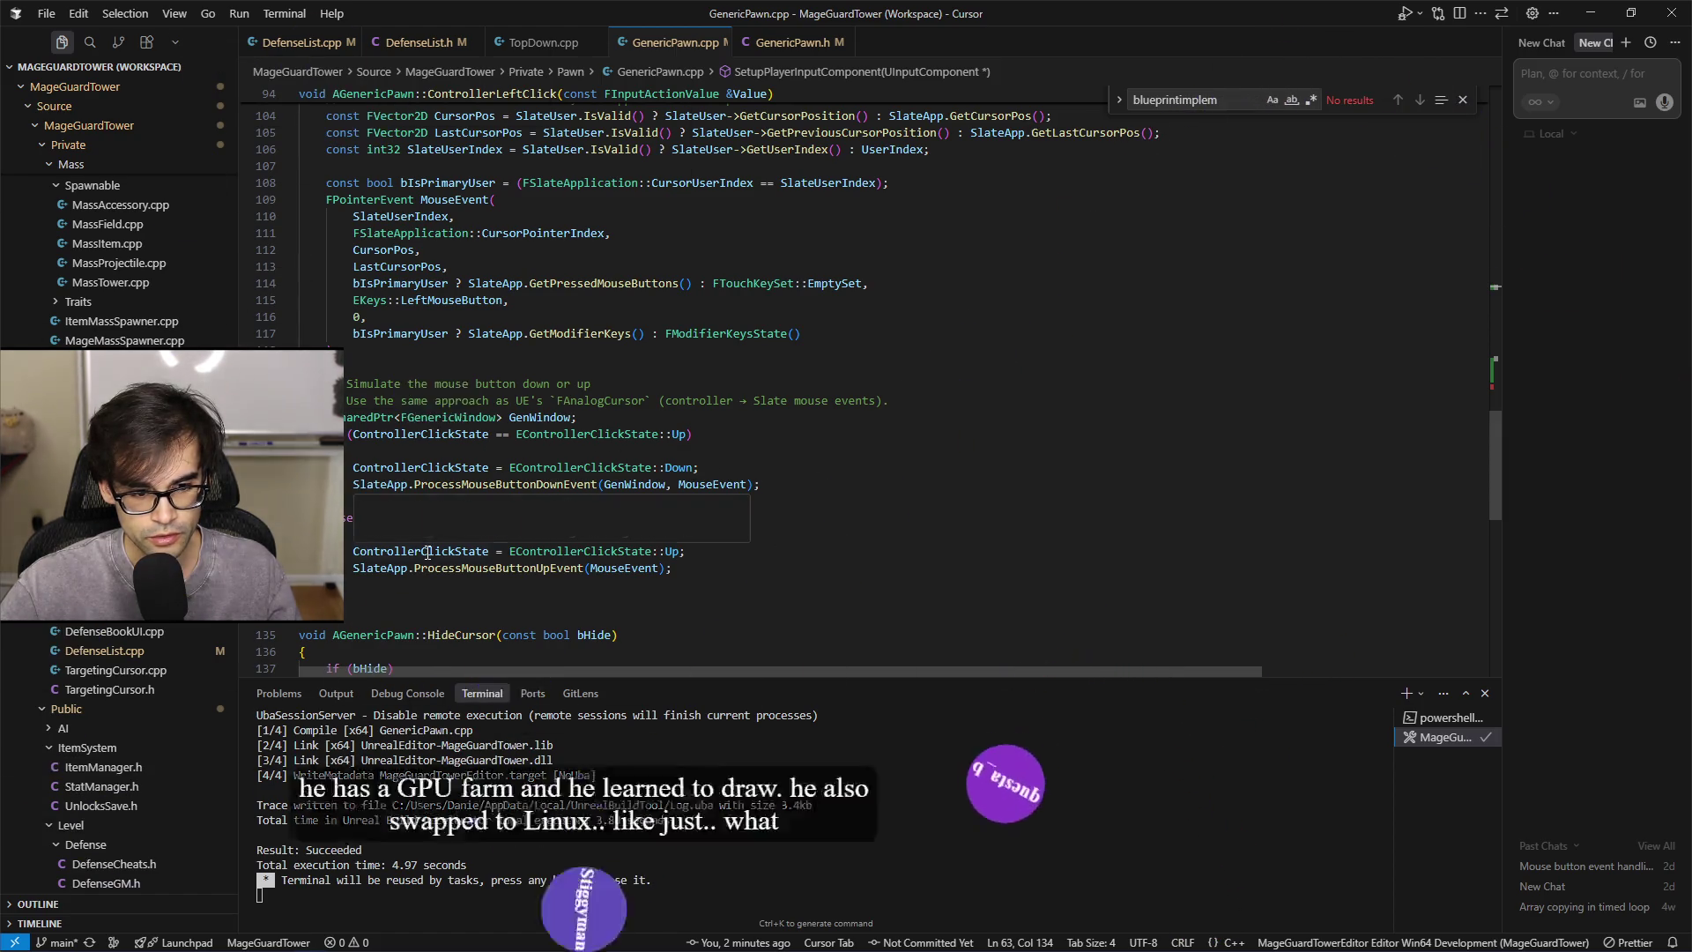
pyautogui.scroll(1, 560, 560)
pyautogui.click(432, 595)
pyautogui.scroll(9, 845, 563)
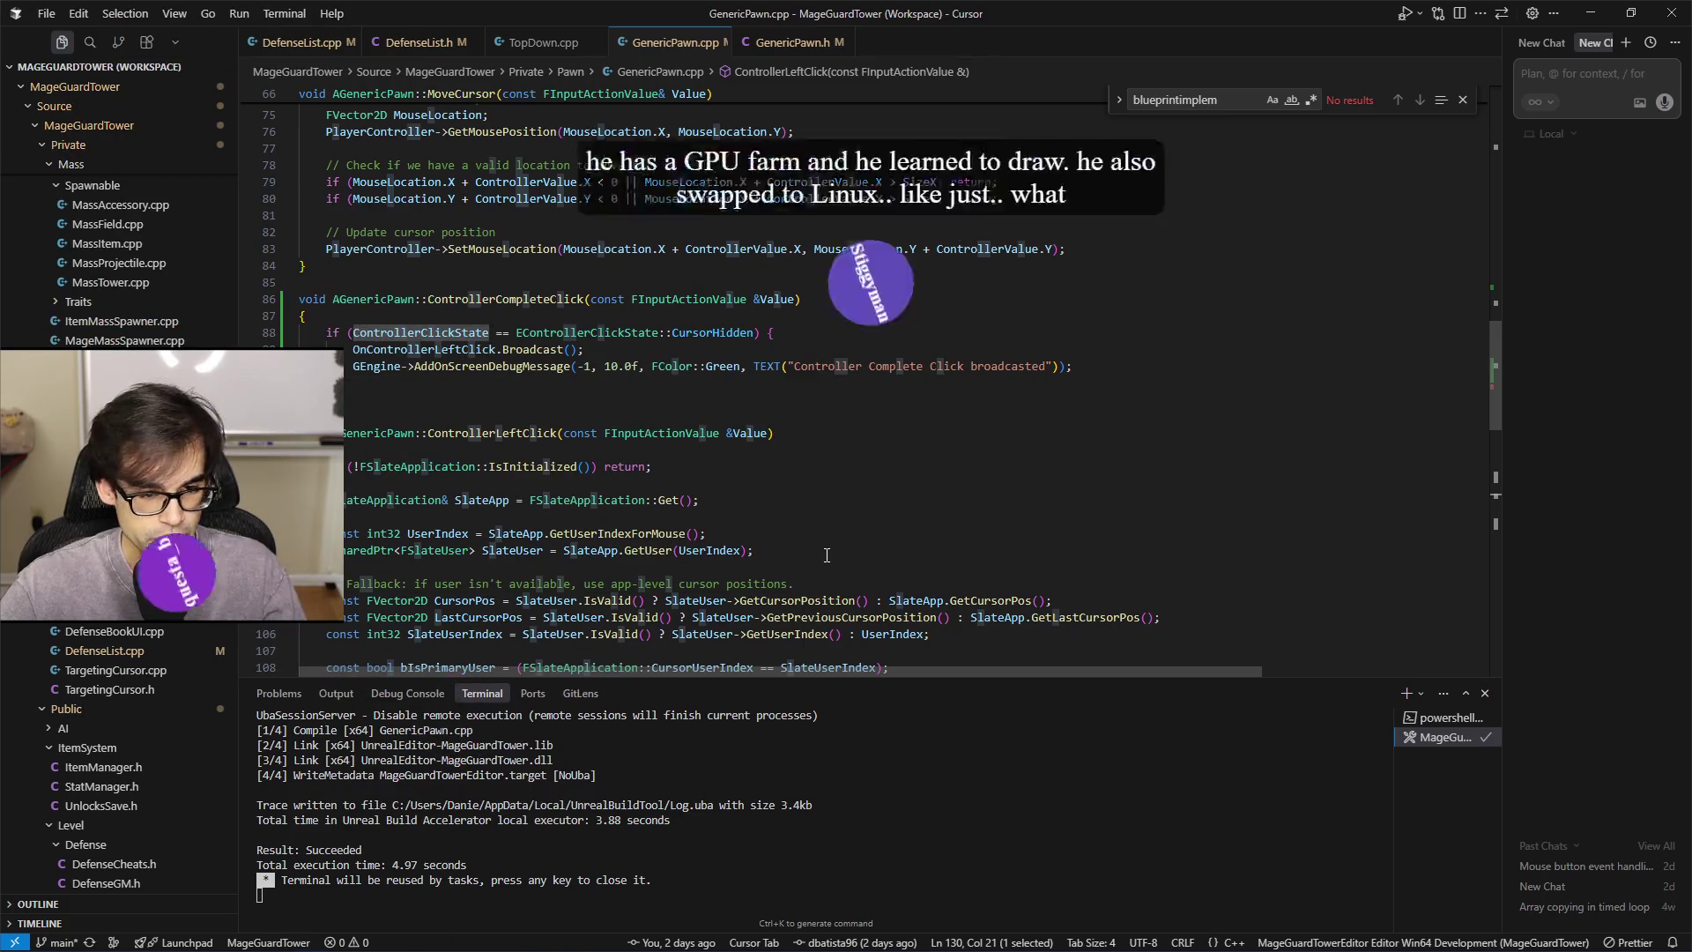
pyautogui.scroll(-6, 829, 560)
pyautogui.scroll(-9, 821, 555)
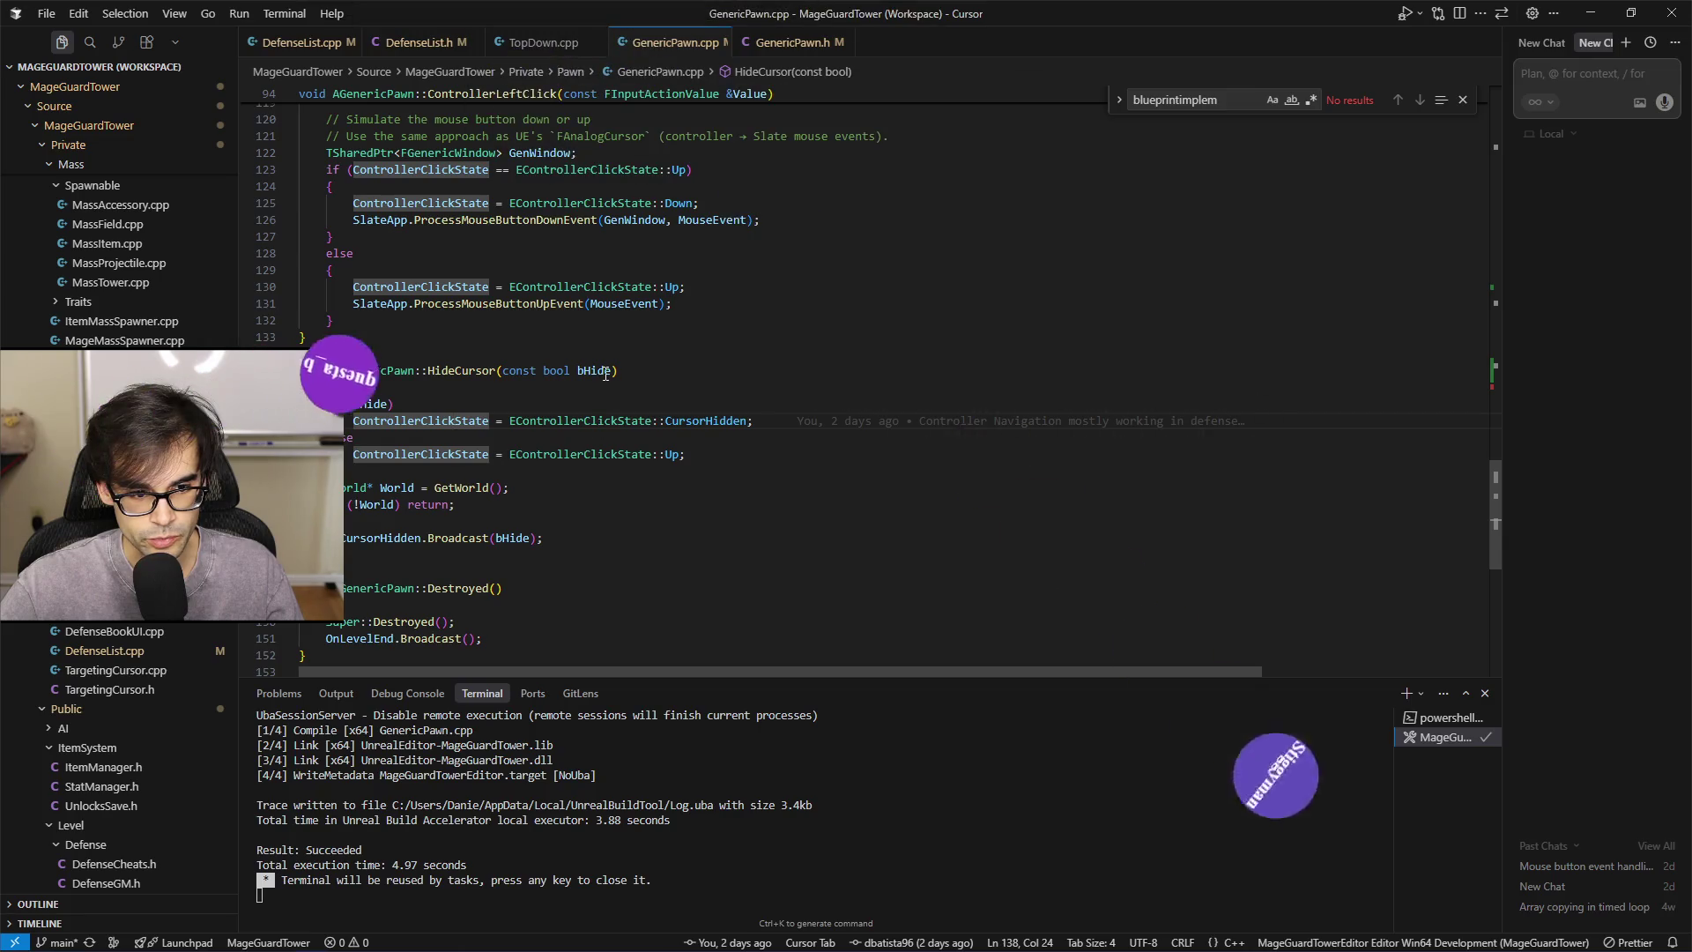
pyautogui.click(408, 420)
pyautogui.click(739, 420)
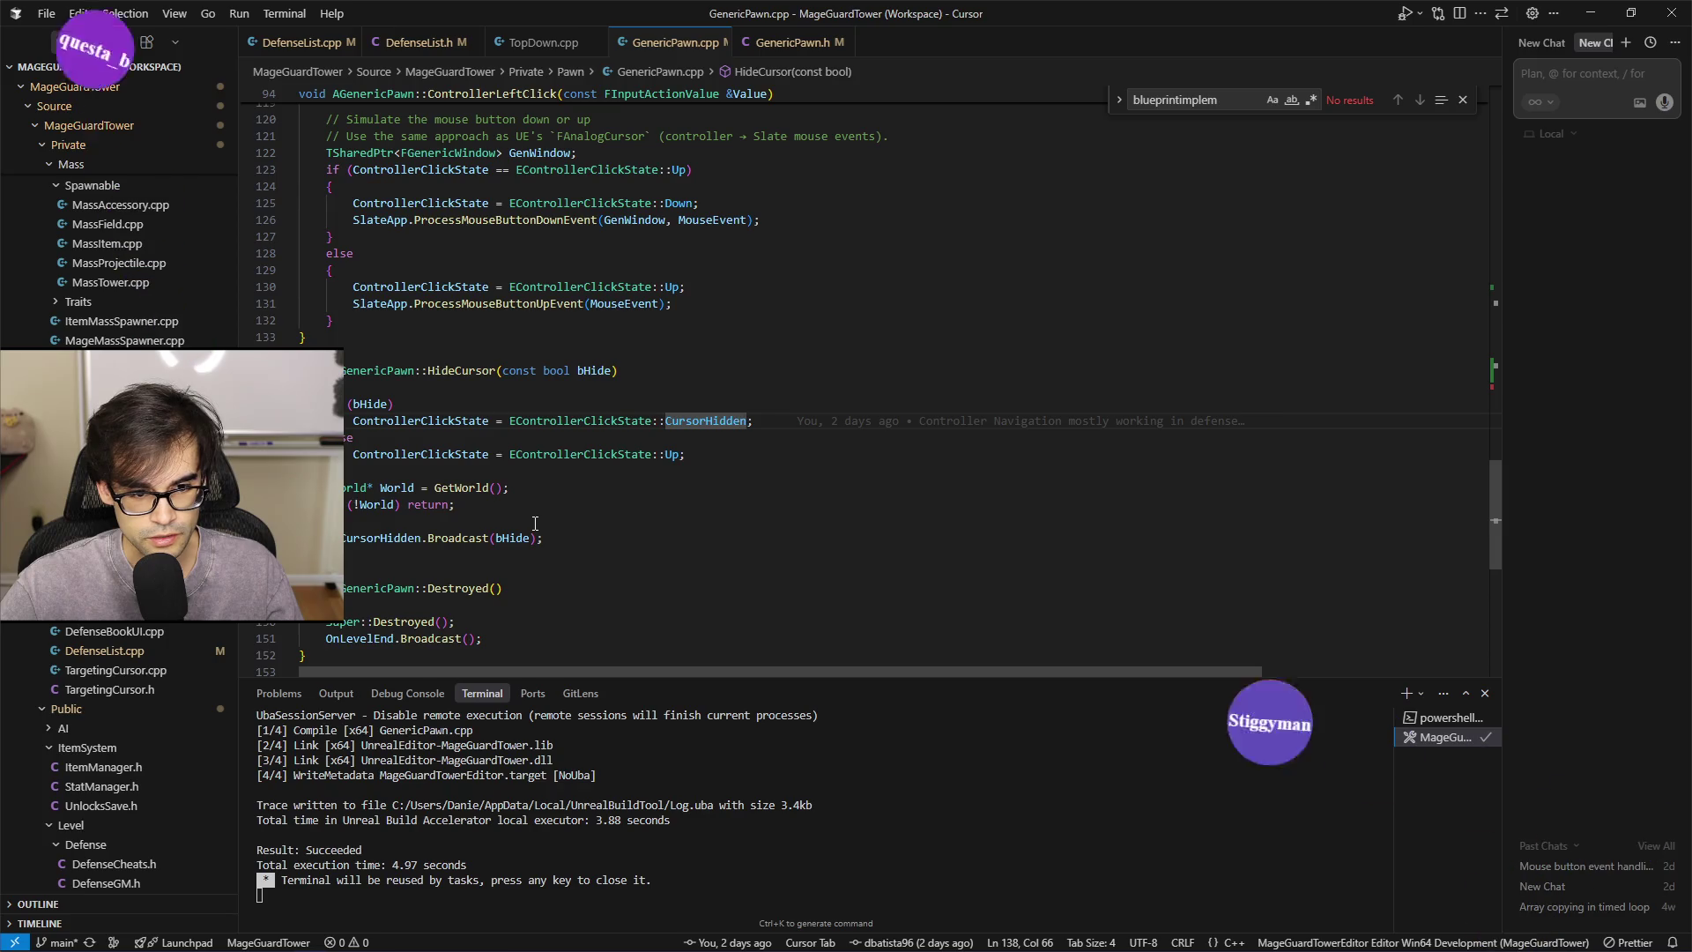
pyautogui.scroll(15, 535, 524)
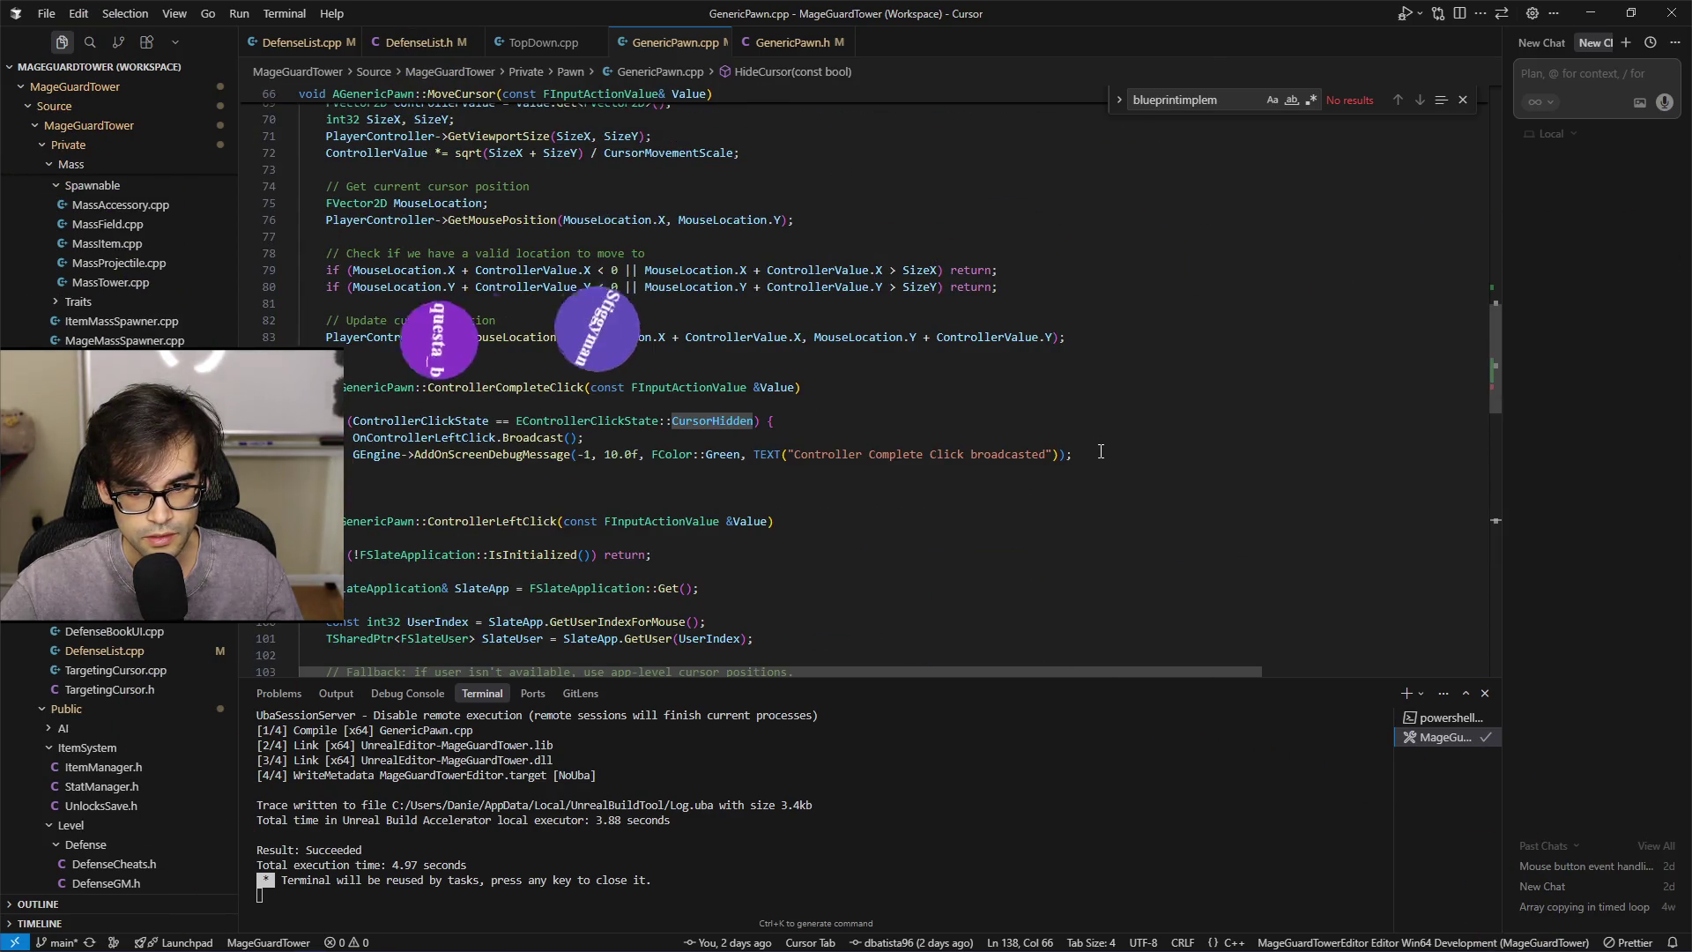
pyautogui.moveTo(1101, 451); pyautogui.dragTo(1106, 438)
# Add an orange 'Calling controller complete click' debug message atop ControllerCompleteClick and save
pyautogui.hotkey('ctrl', 'c')
pyautogui.click(757, 402)
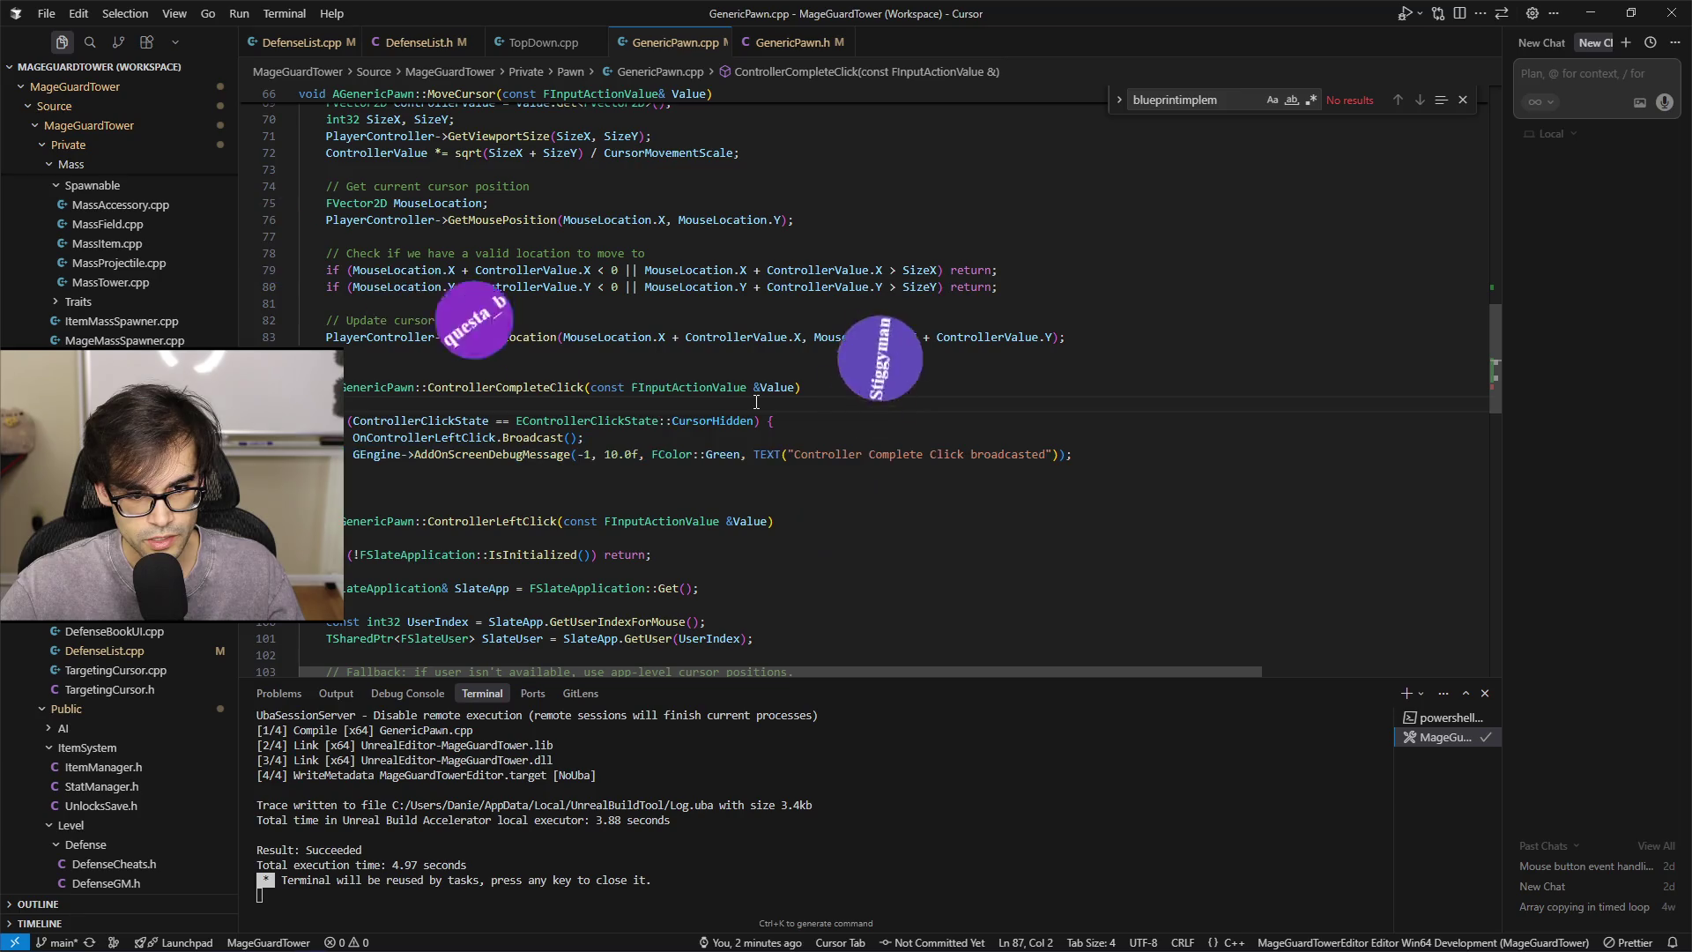
pyautogui.press('Return')
pyautogui.hotkey('ctrl', 'v')
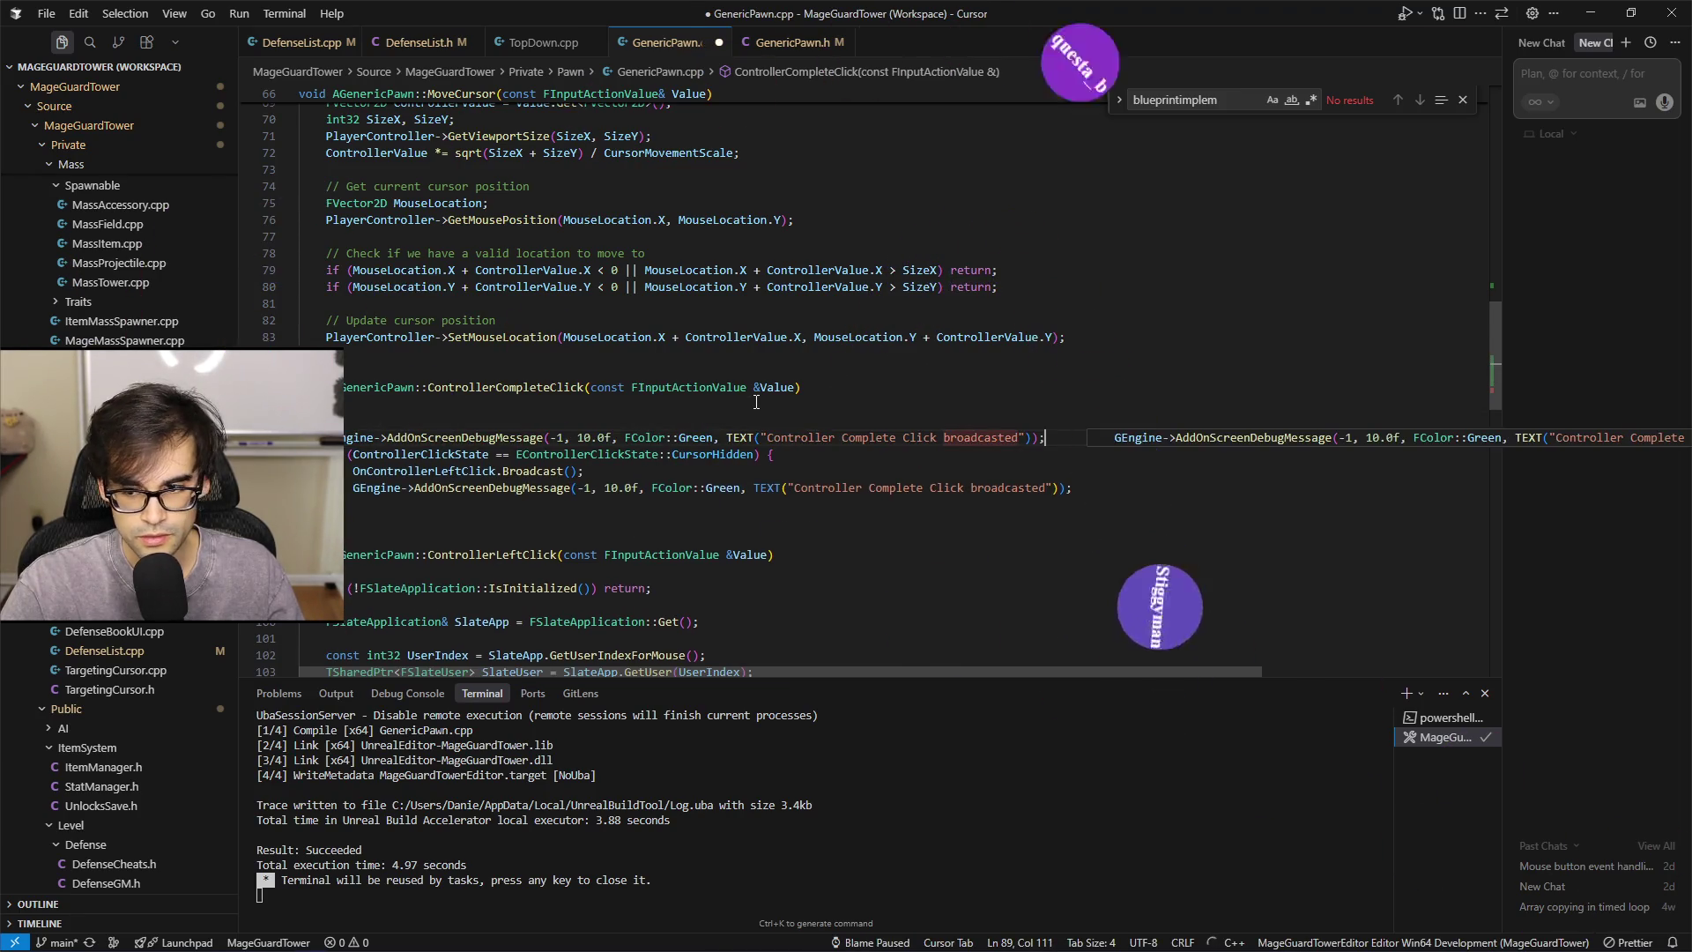
pyautogui.hotkey('ctrl', 'shift', 'Left')
pyautogui.hotkey('ctrl', 'shift', 'Left')
pyautogui.hotkey('ctrl', 'shift', 'Left')
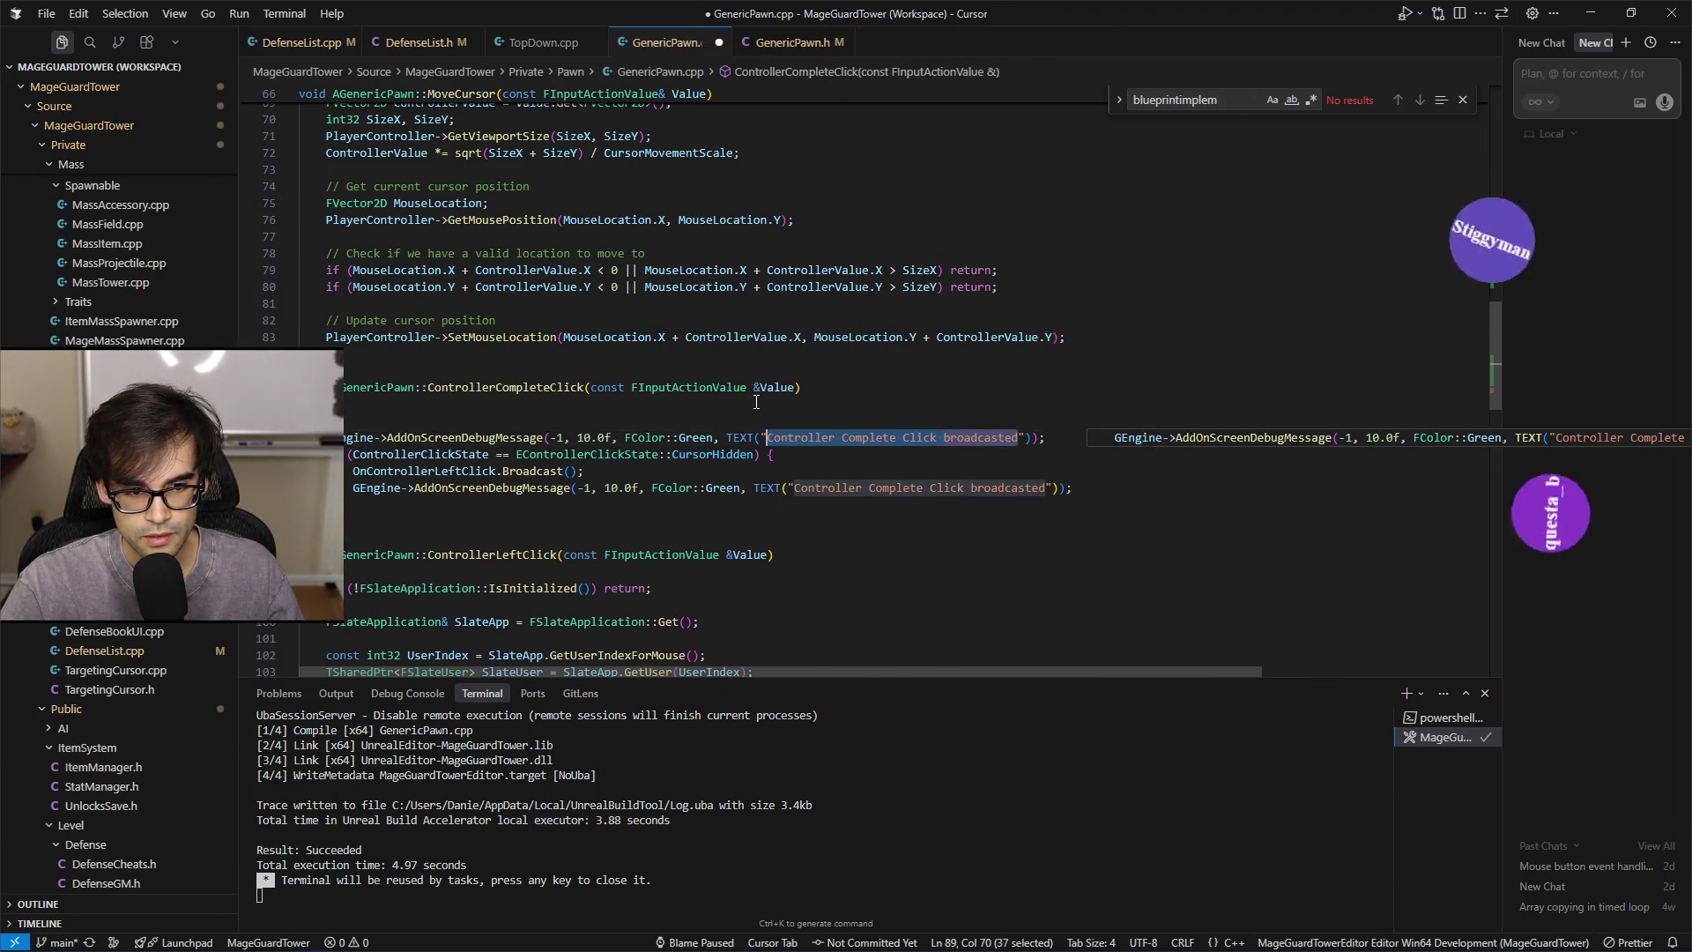
pyautogui.write('Ca')
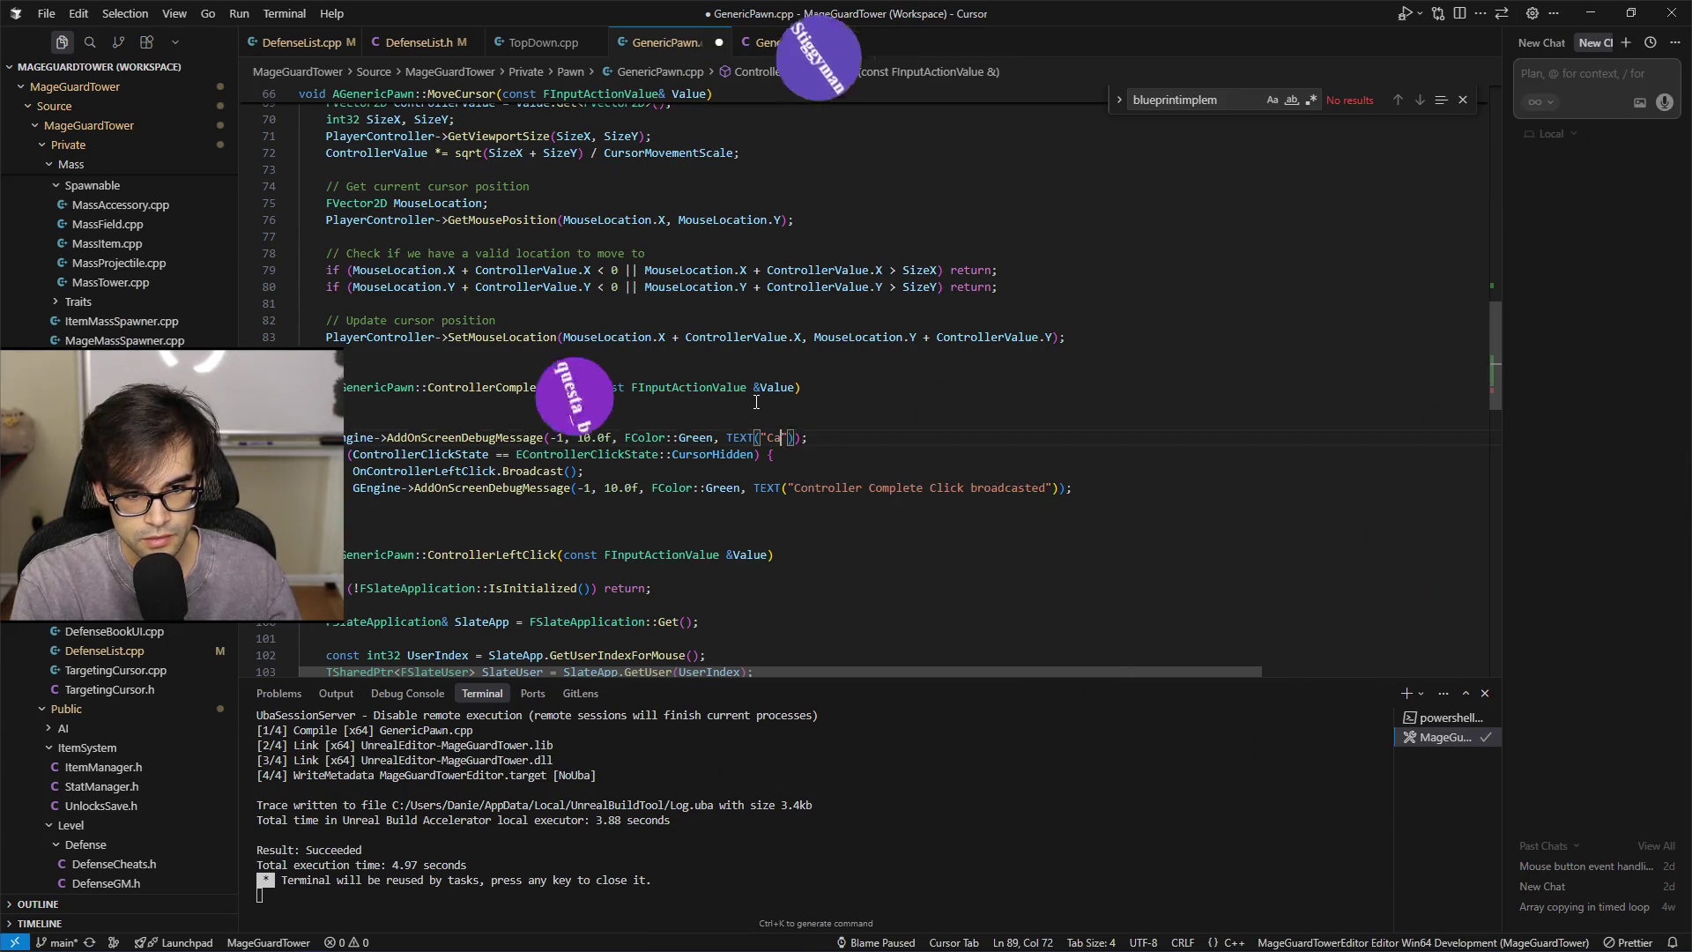
pyautogui.write(' controller com')
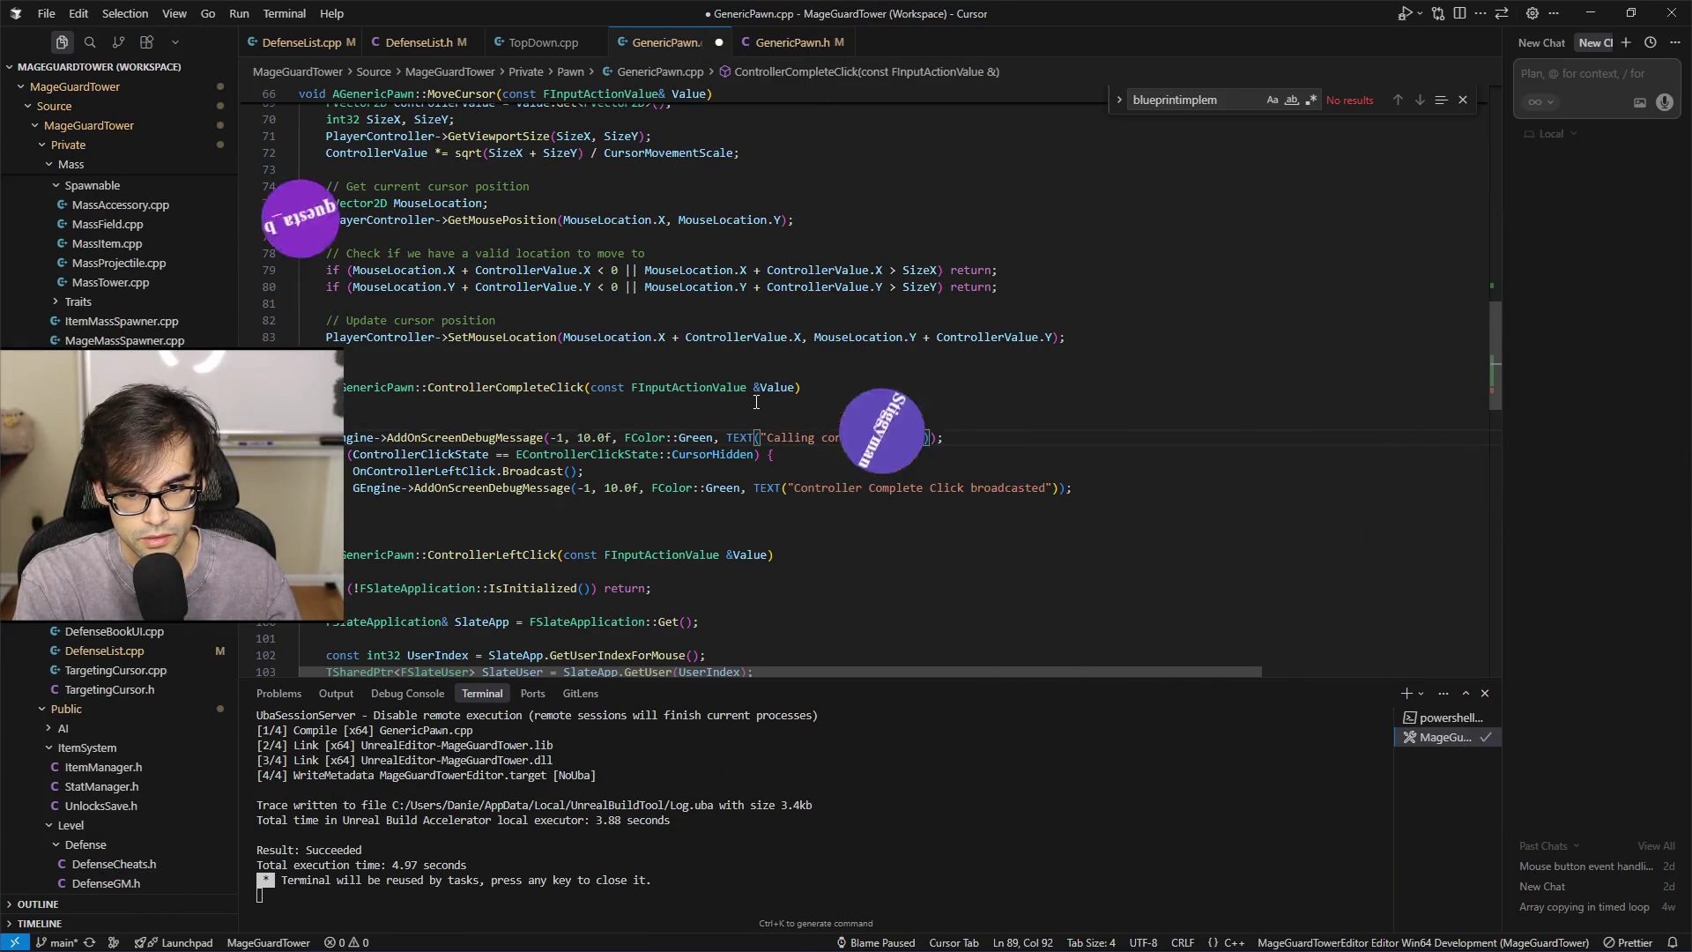
pyautogui.hotkey('ctrl', 'Left')
pyautogui.hotkey('ctrl', 'Left')
pyautogui.hotkey('ctrl', 'Left')
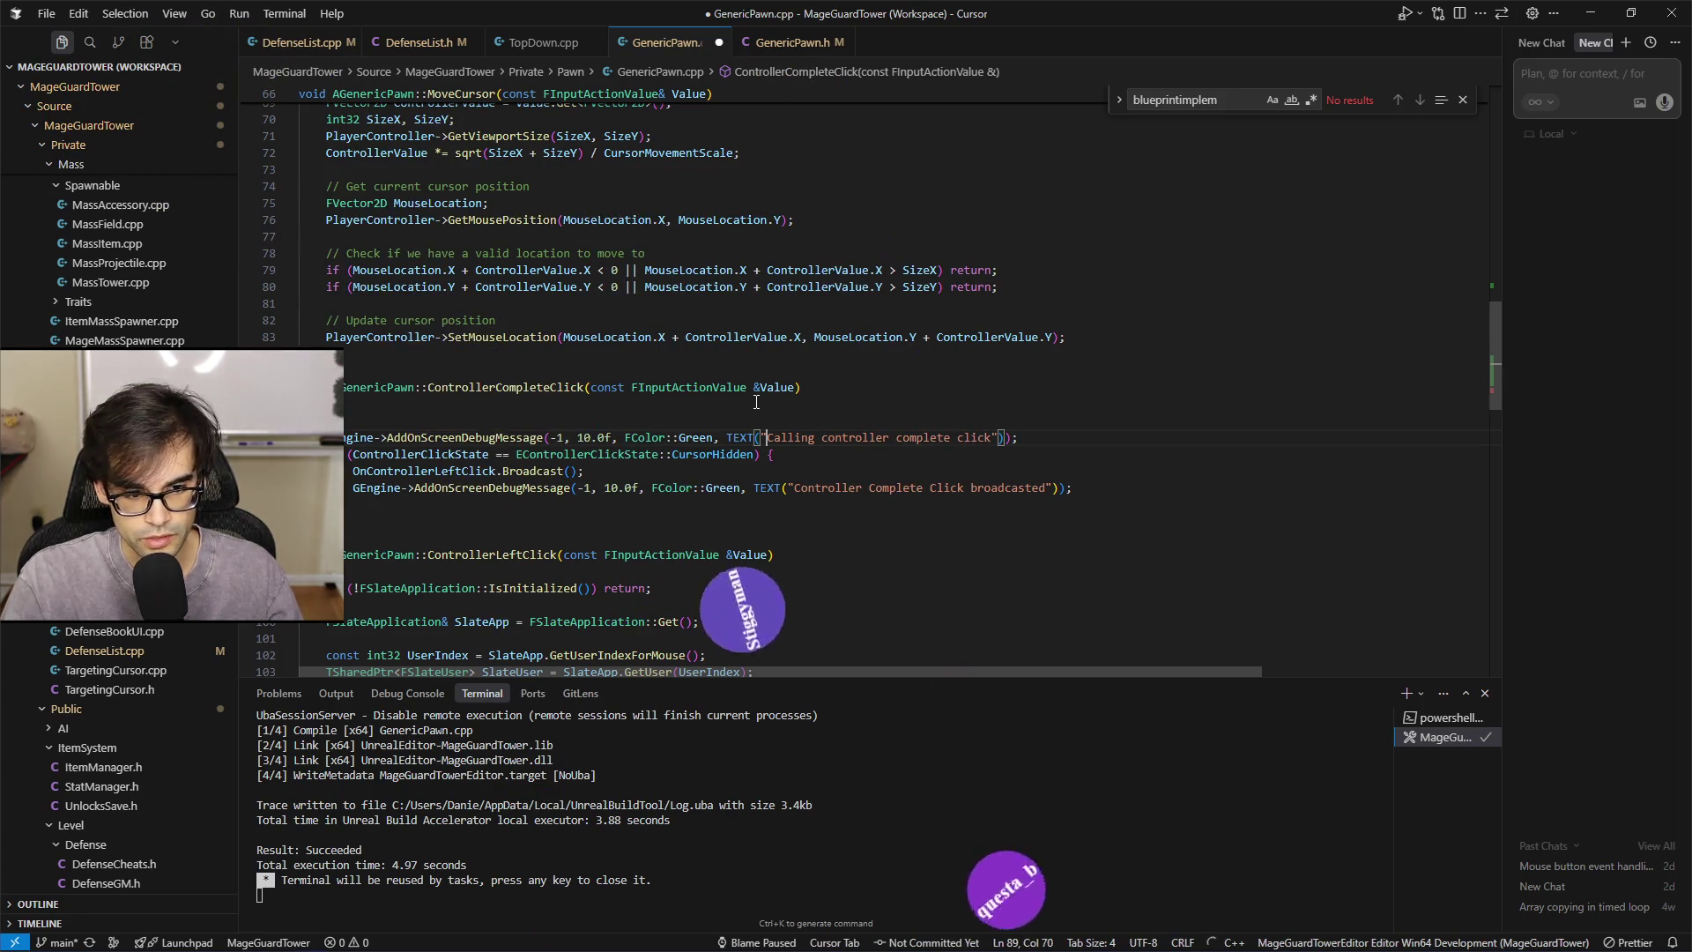
pyautogui.hotkey('ctrl', 'shift', 'Right')
pyautogui.write('Orang')
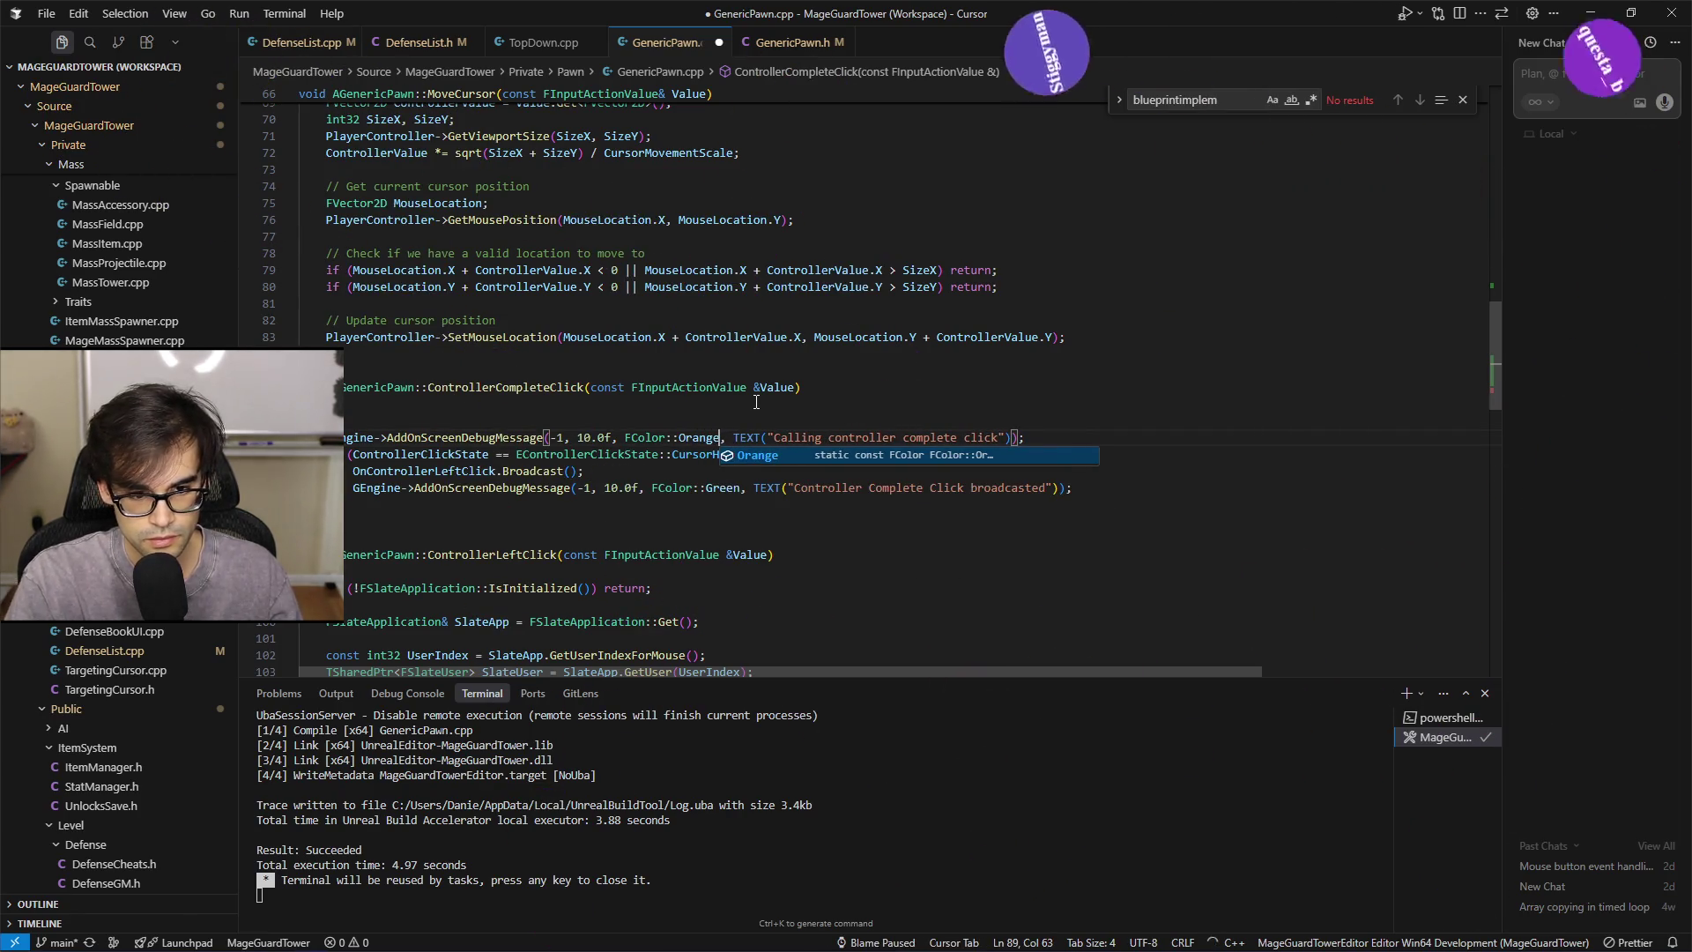
pyautogui.press('Tab')
pyautogui.press('End')
pyautogui.hotkey('ctrl', 'shift', 'Left')
pyautogui.hotkey('ctrl', 'shift', 'Left')
pyautogui.hotkey('ctrl', 'shift', 'Left')
pyautogui.hotkey('shift', 'Home')
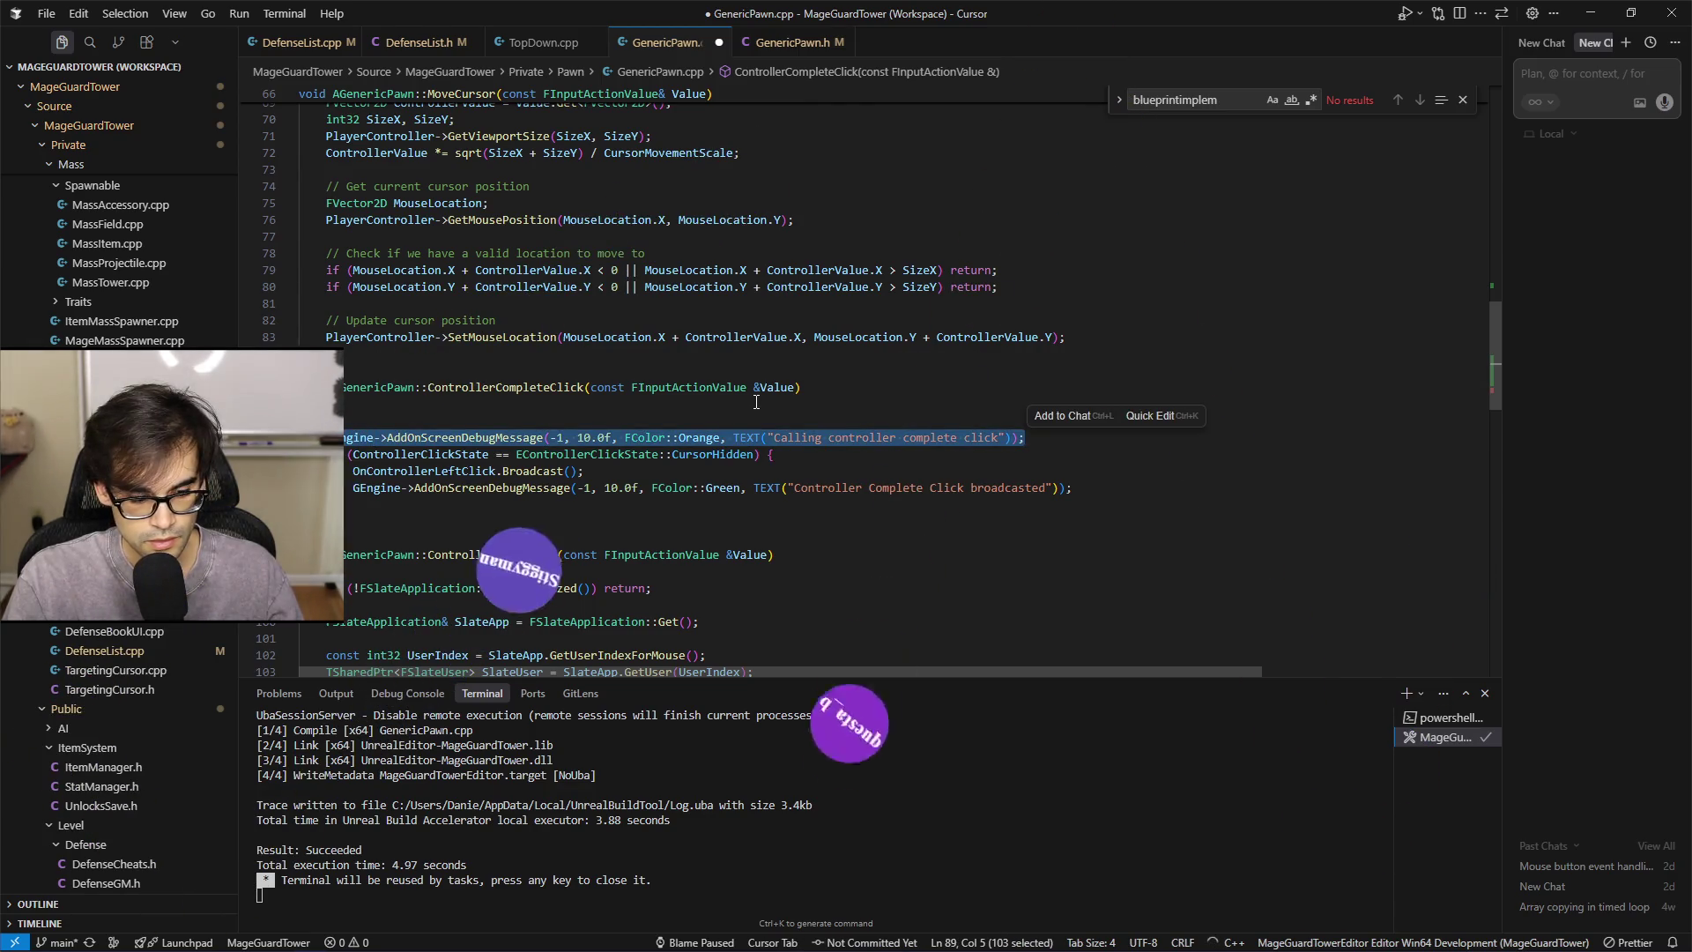
pyautogui.hotkey('ctrl', 's')
# Paste the same orange message into ControllerLeftClick, reworded to 'Calling controller left click'
pyautogui.scroll(-4, 558, 359)
pyautogui.hotkey('ctrl', 'c')
pyautogui.click(558, 360)
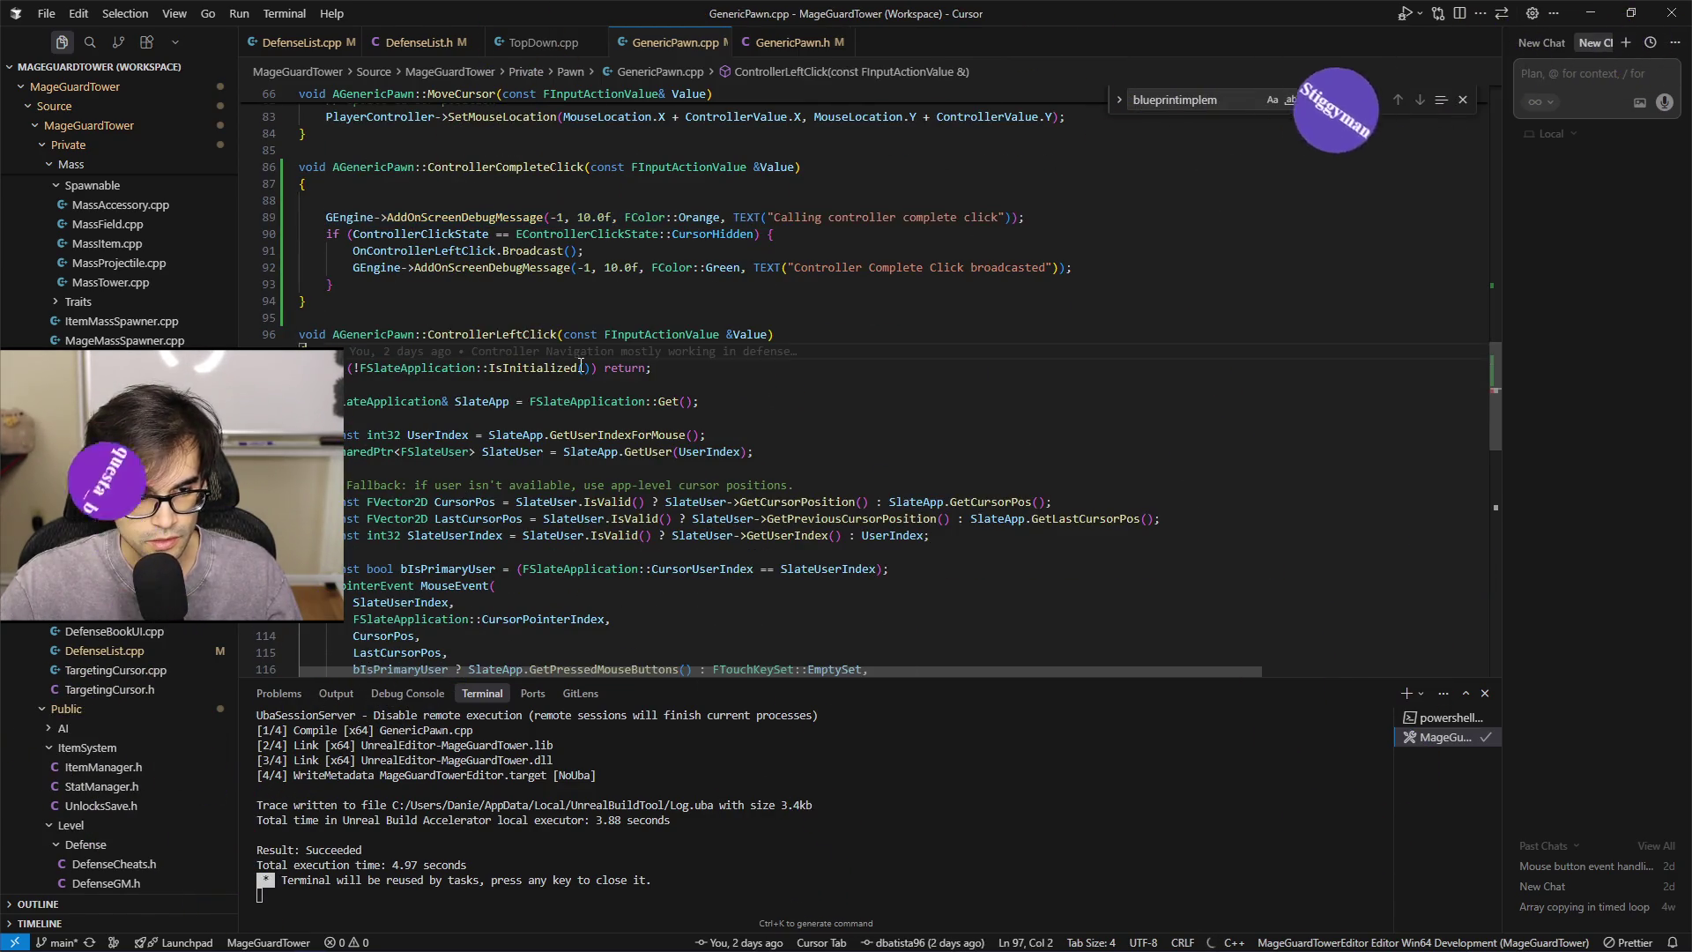
pyautogui.press('Return')
pyautogui.hotkey('ctrl', 'v')
pyautogui.hotkey('ctrl', 'shift', 'Left')
pyautogui.hotkey('ctrl', 'shift', 'Left')
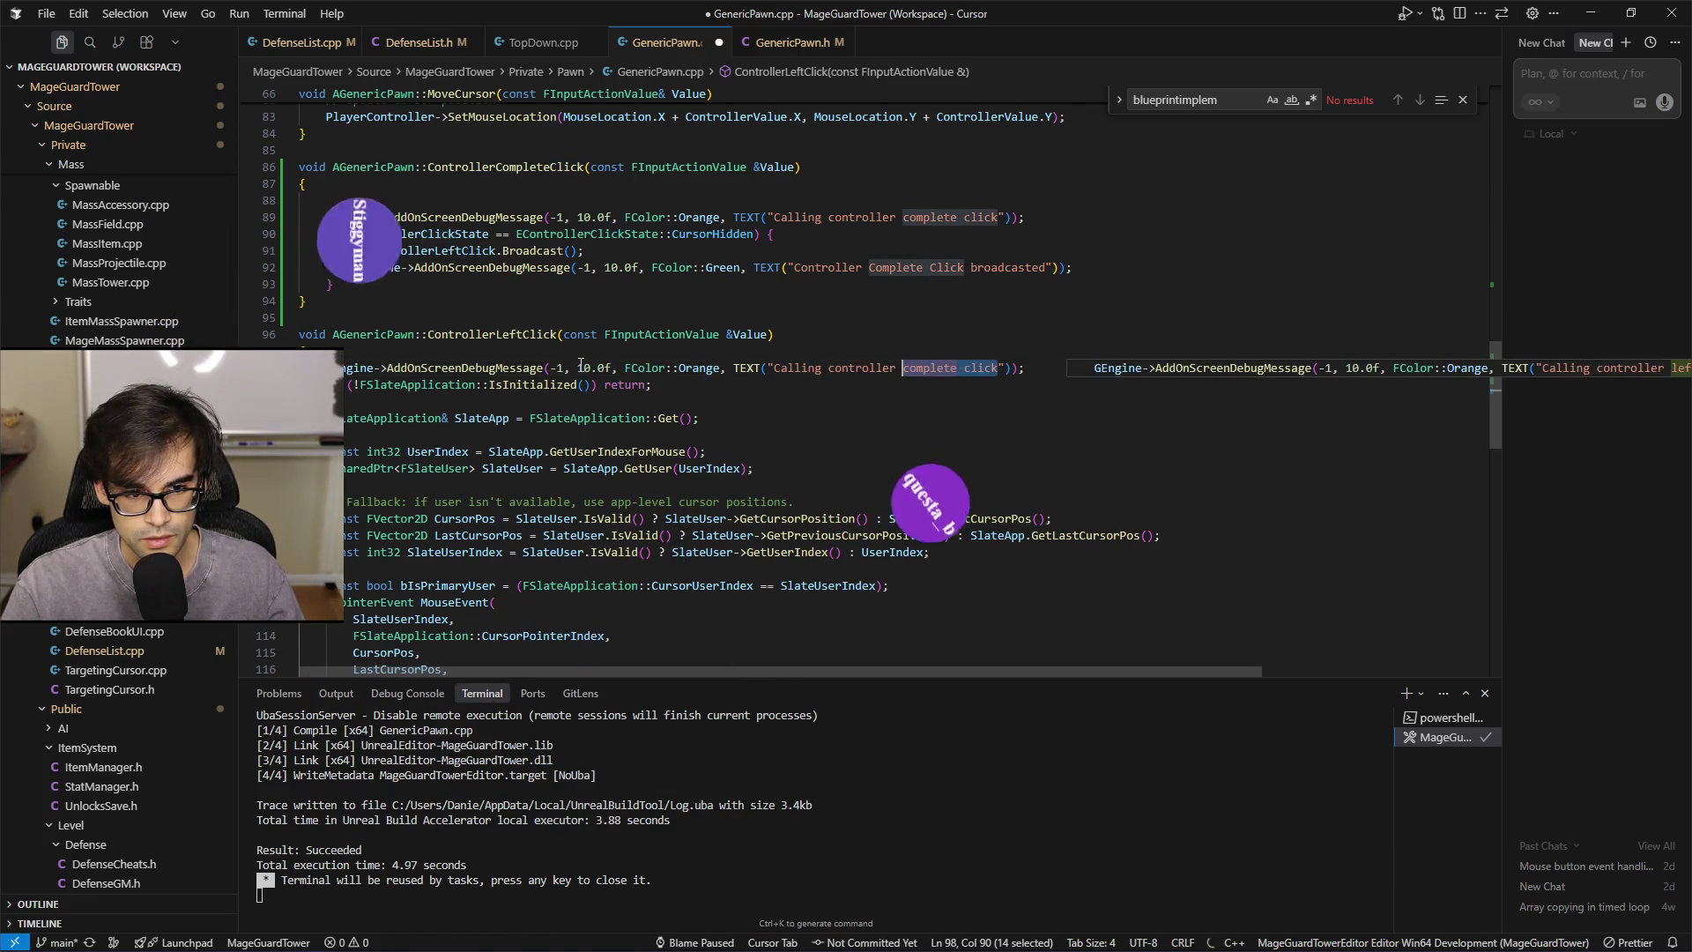
pyautogui.write('left')
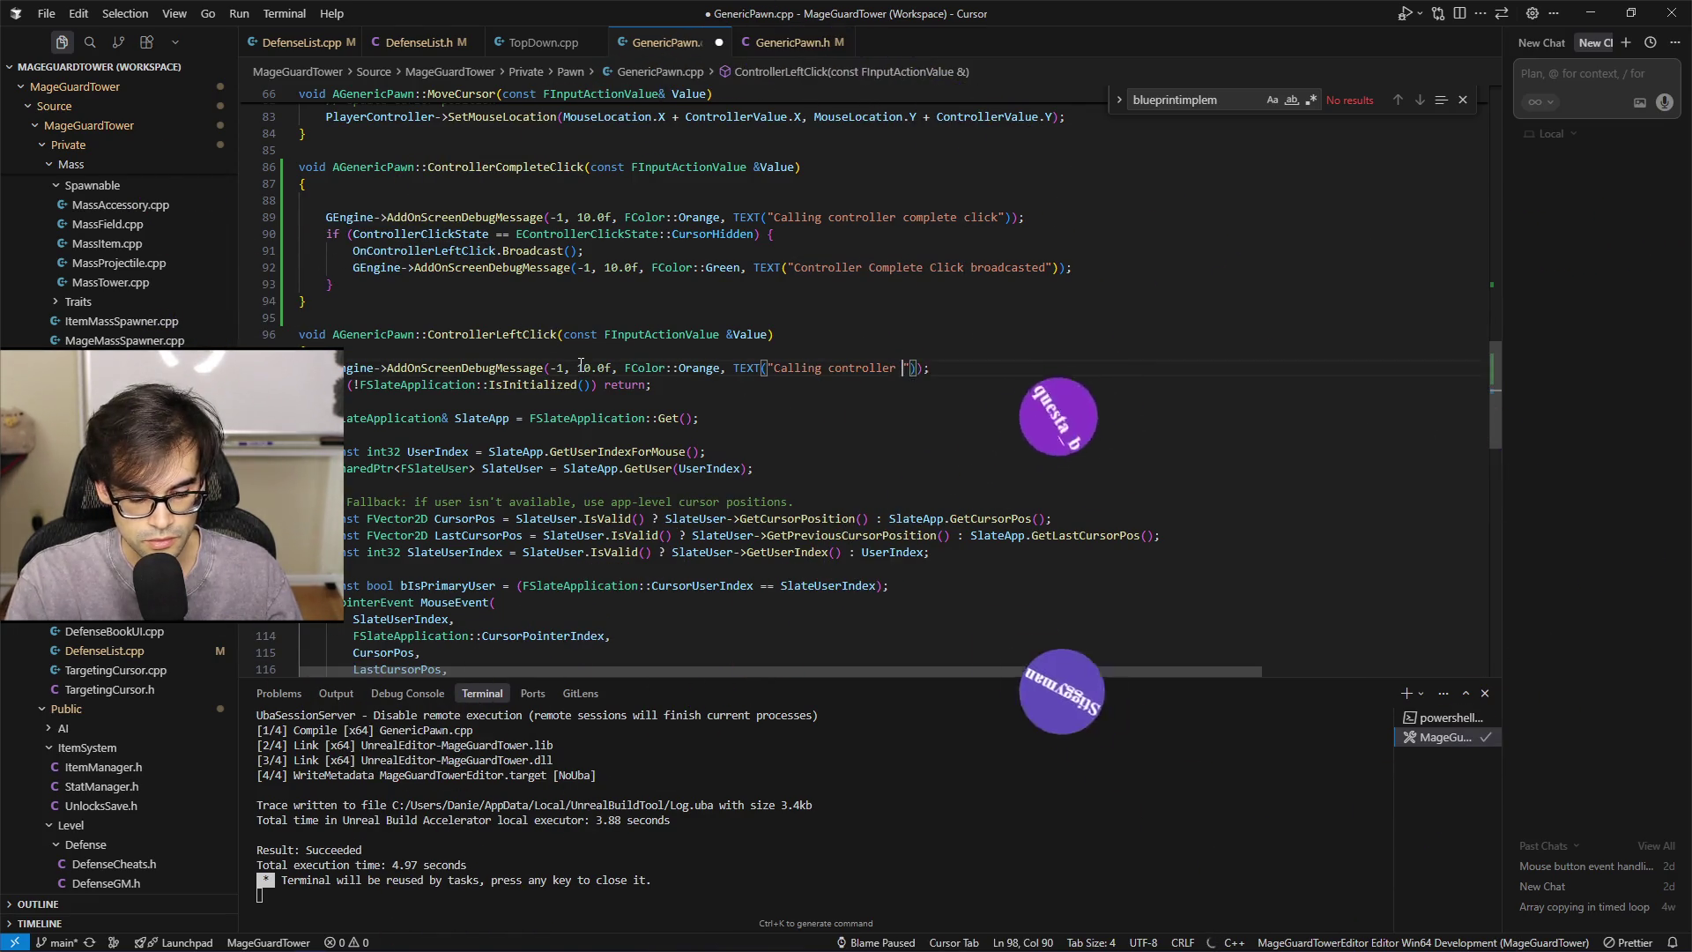
pyautogui.hotkey('ctrl', 'Left')
pyautogui.hotkey('ctrl', 'Left')
pyautogui.hotkey('ctrl', 'Left')
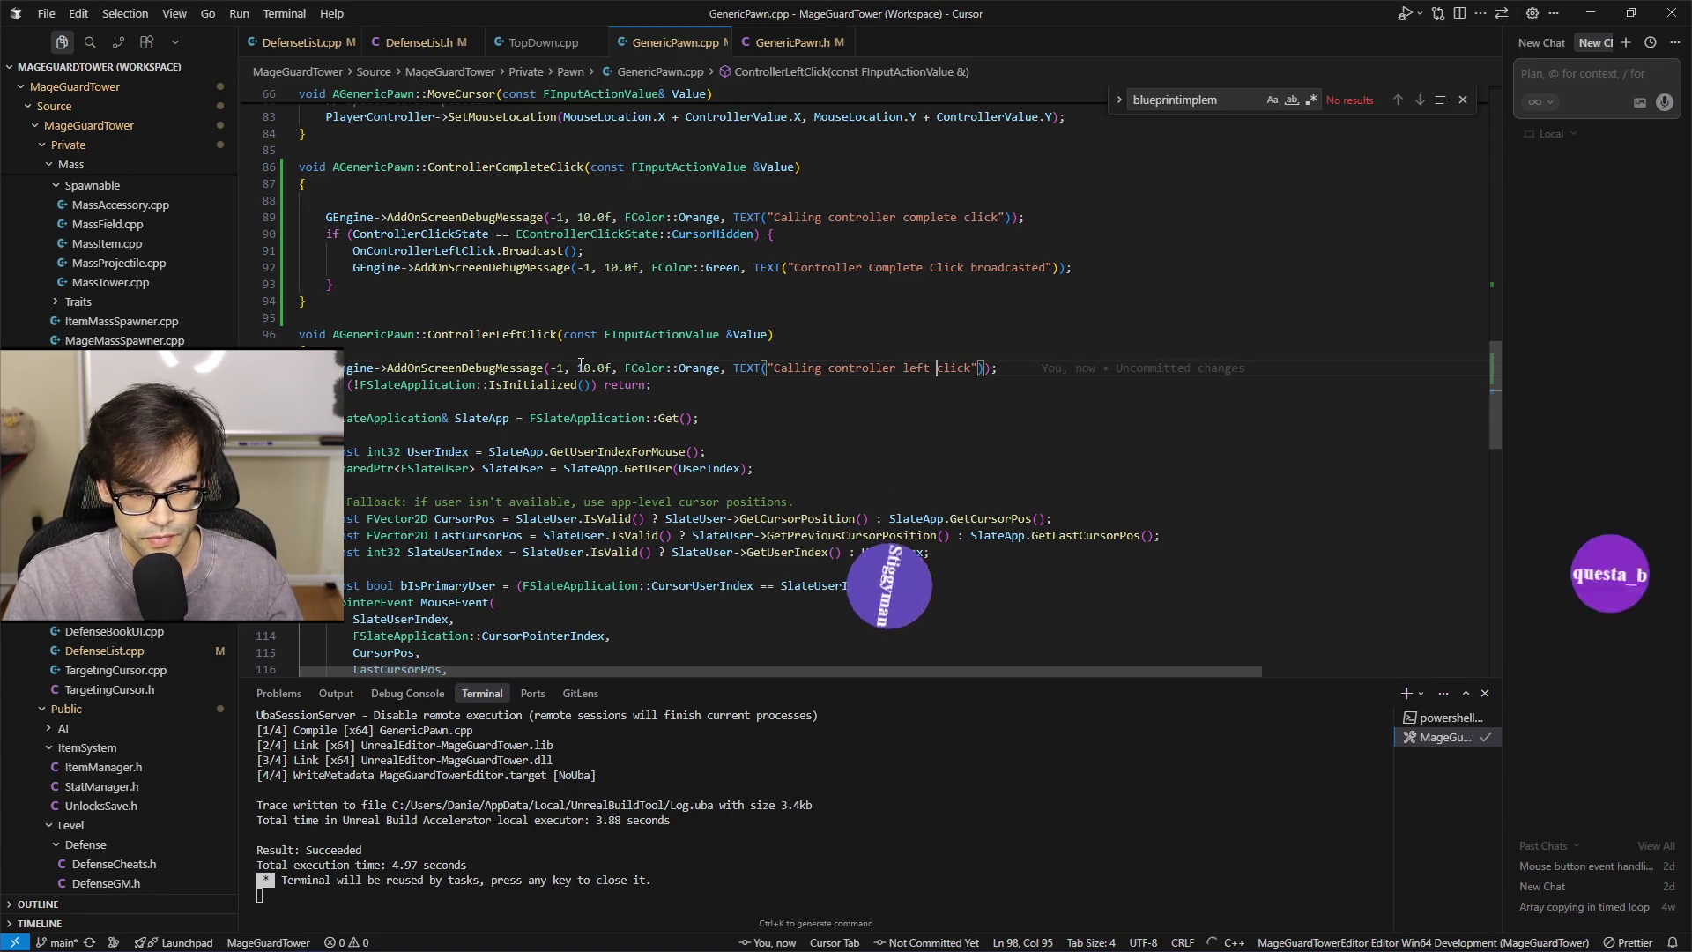
pyautogui.press('Left')
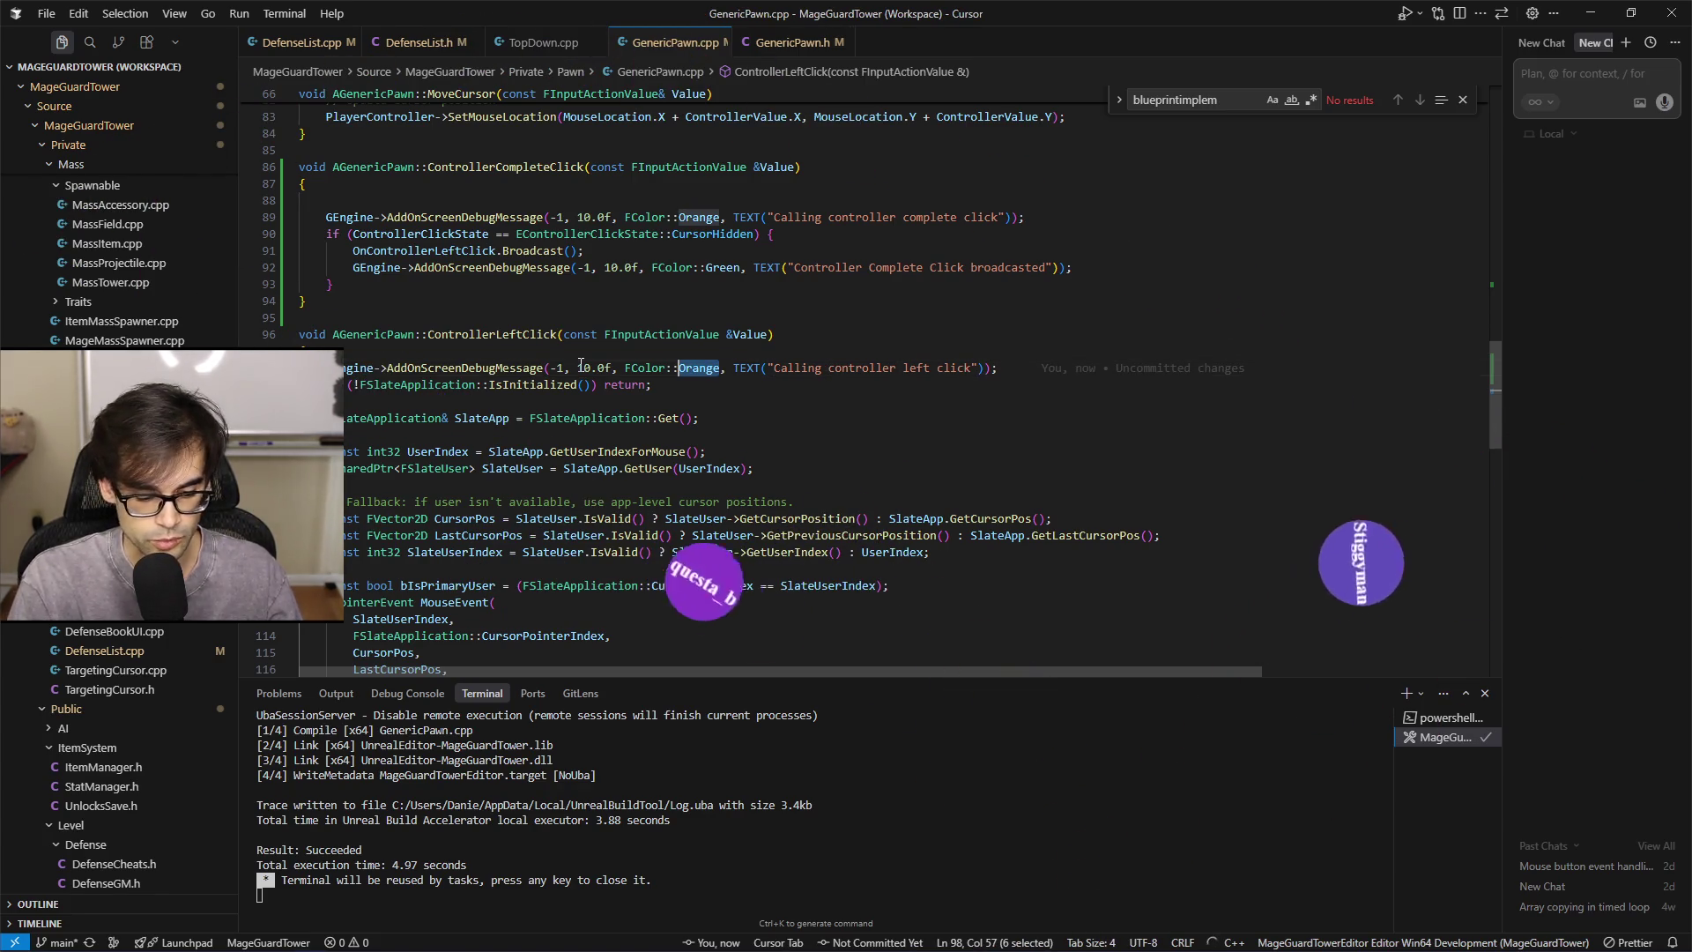
pyautogui.hotkey('alt', 'Tab')
pyautogui.hotkey('alt', 'Tab')
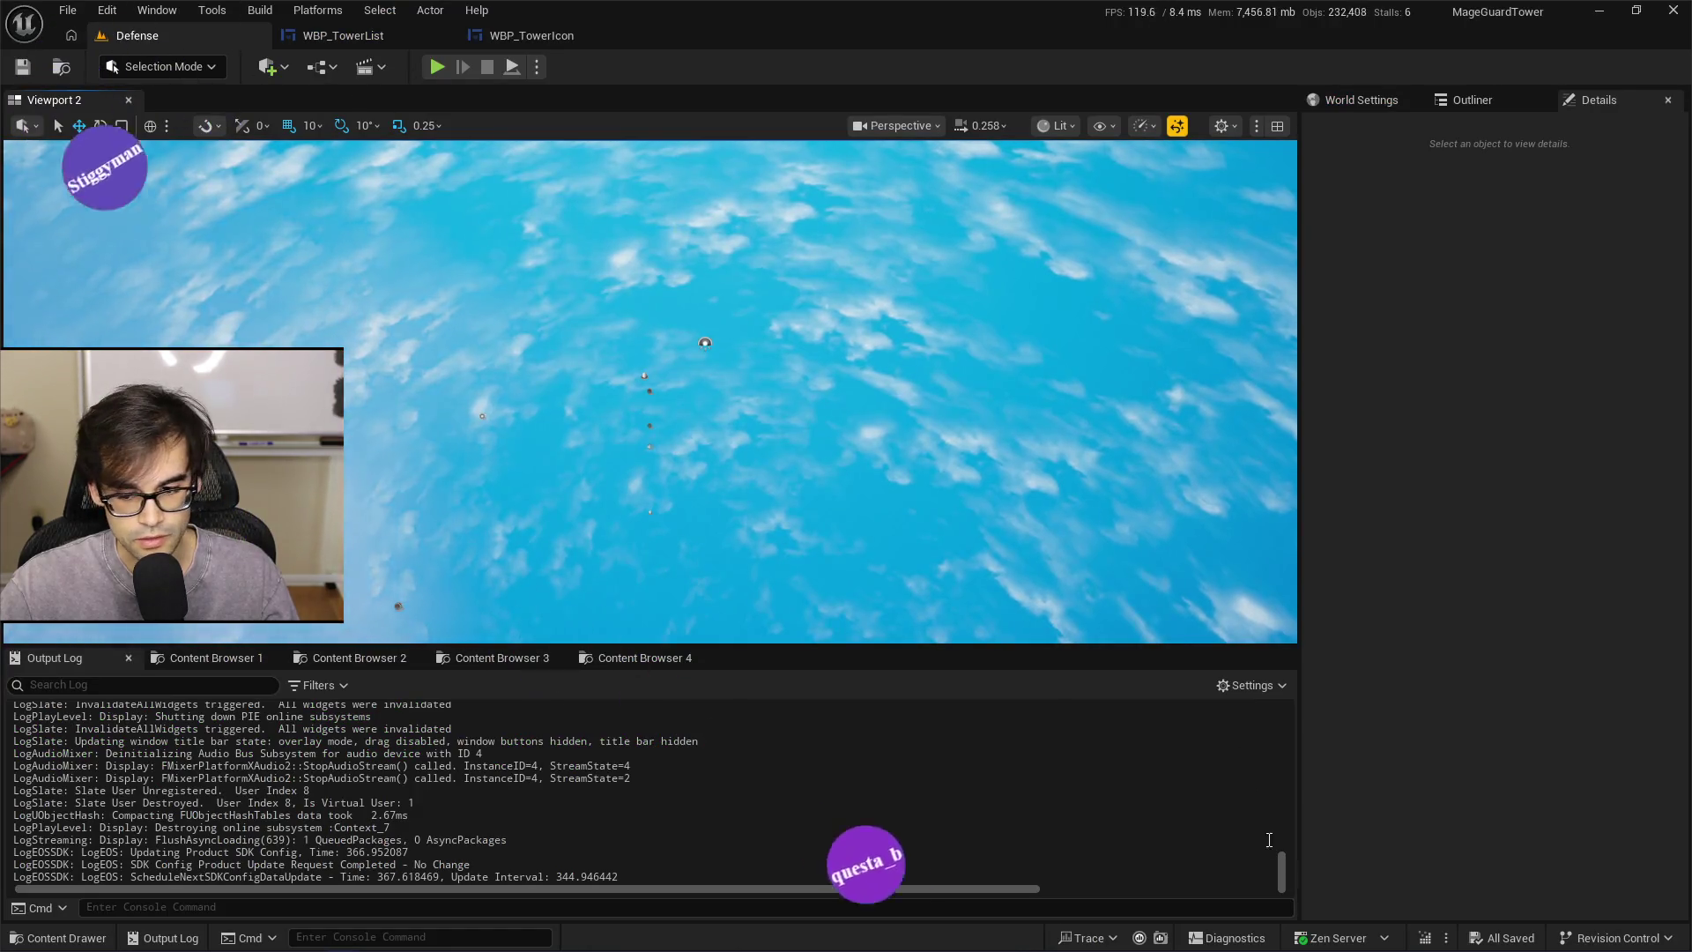
# Live-recompile with Ctrl+Alt+F11, close the Live Coding log, and clear the Output Log
pyautogui.hotkey('ctrl', 'alt', 'F11')
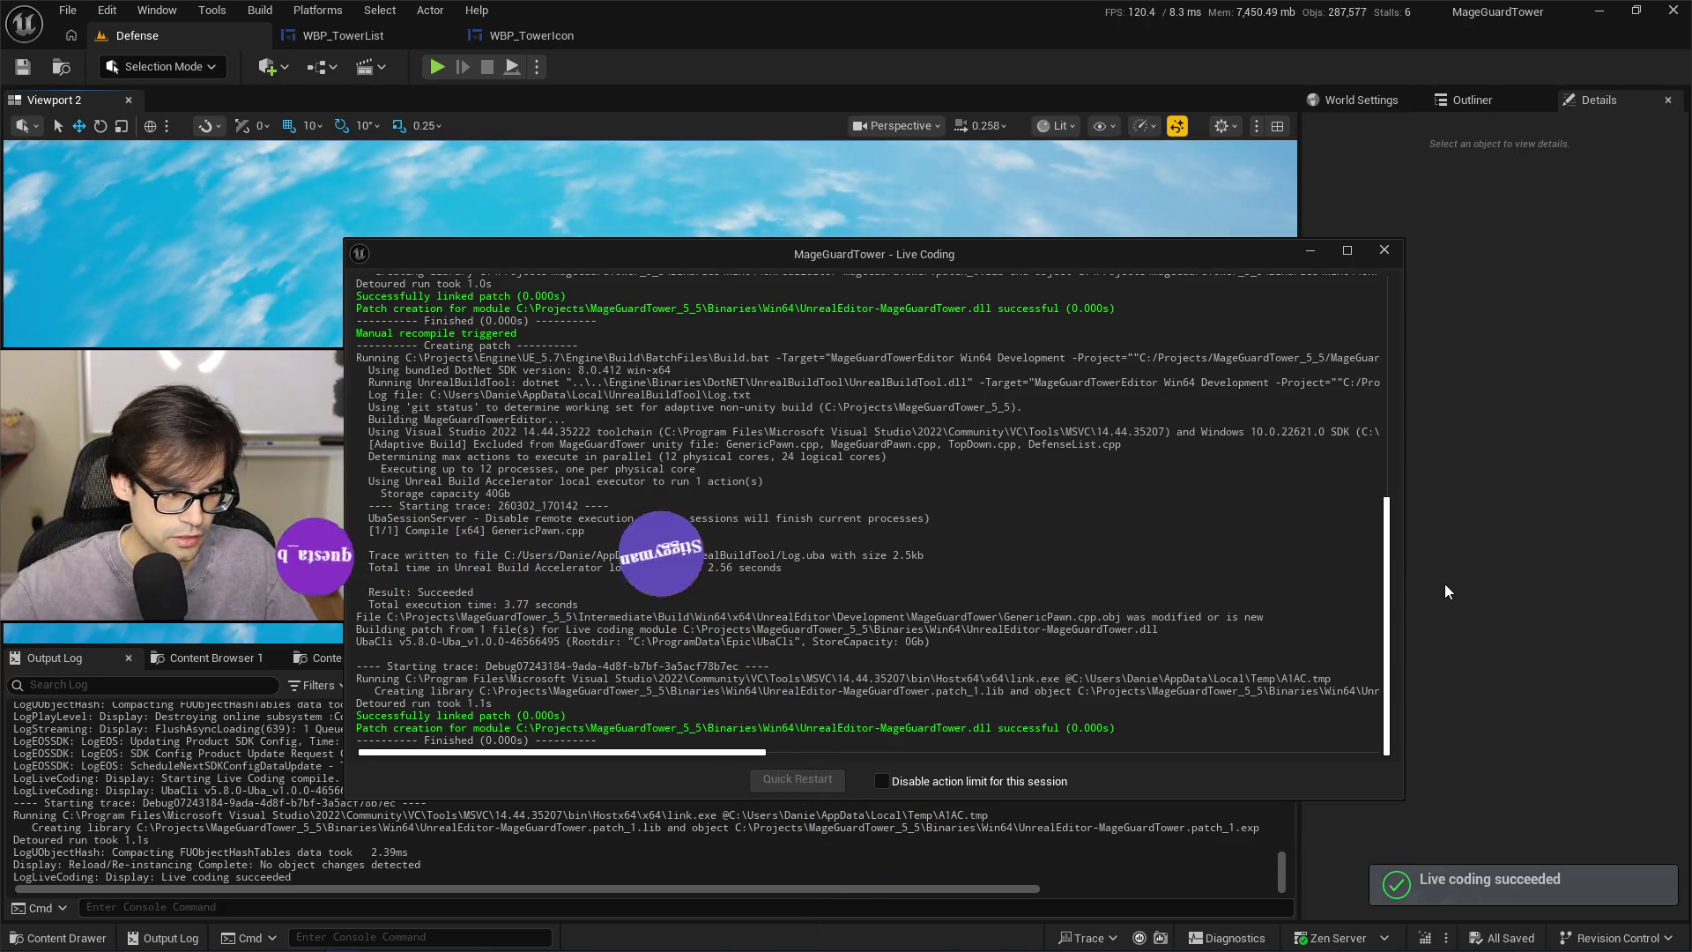
pyautogui.moveTo(1166, 257)
pyautogui.mouseDown()
pyautogui.moveTo(1204, 192)
pyautogui.moveTo(826, 162)
pyautogui.mouseUp()
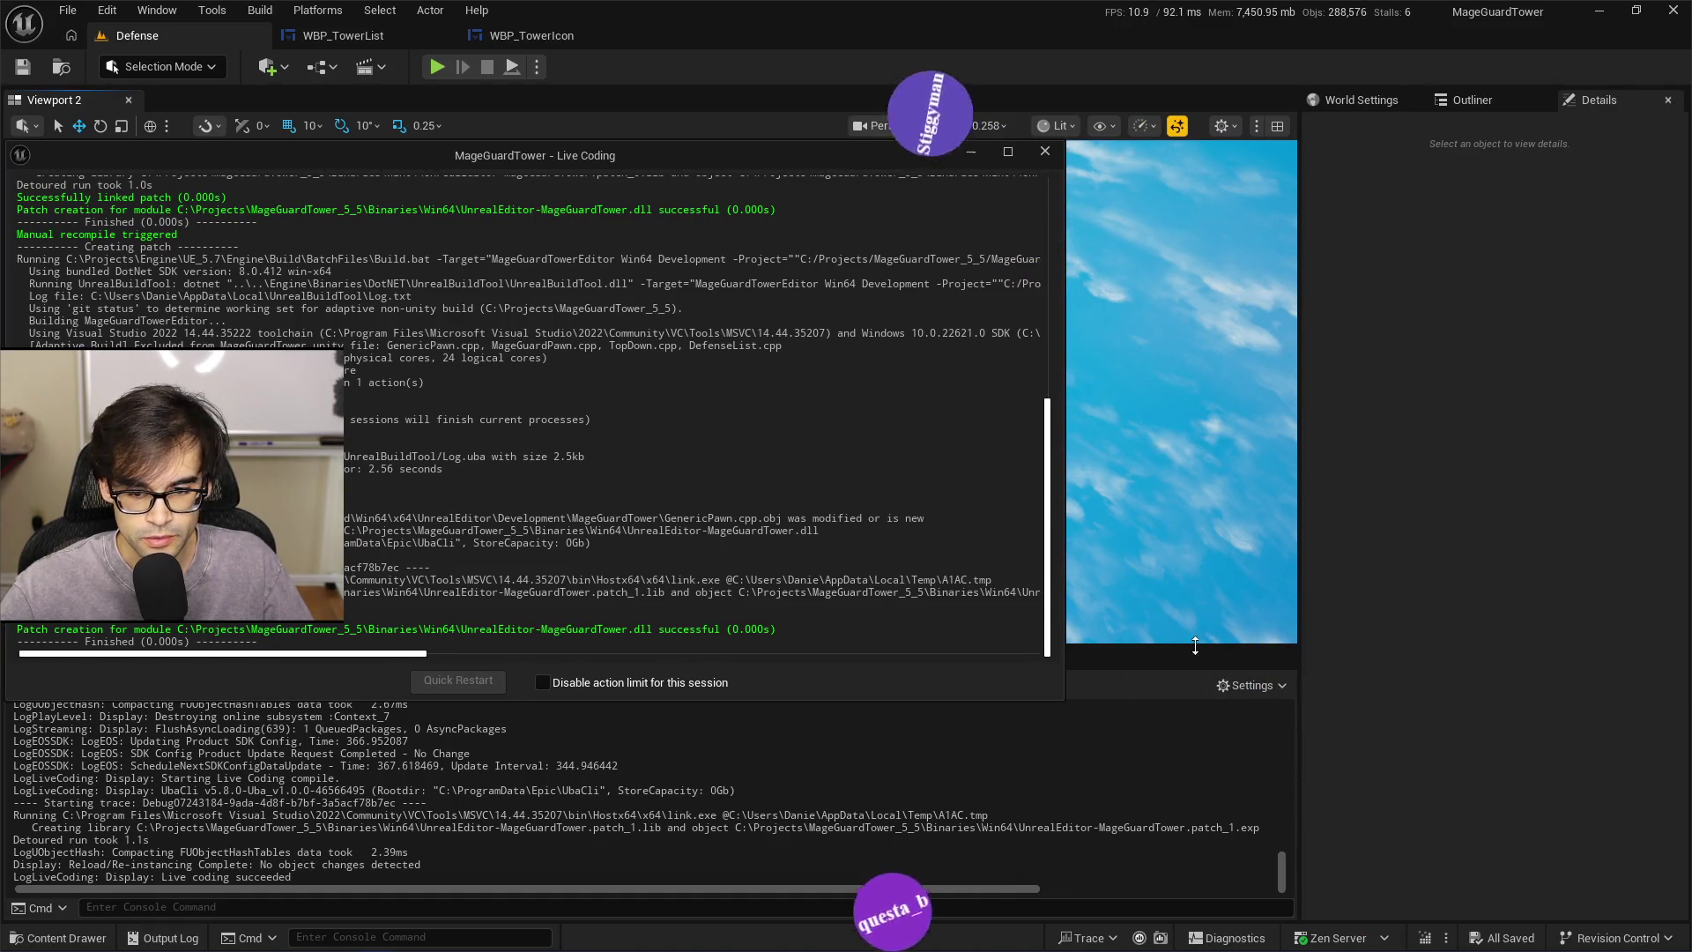
pyautogui.moveTo(1063, 700)
pyautogui.mouseDown()
pyautogui.moveTo(1289, 693)
pyautogui.moveTo(1292, 645)
pyautogui.moveTo(1321, 773)
pyautogui.mouseUp()
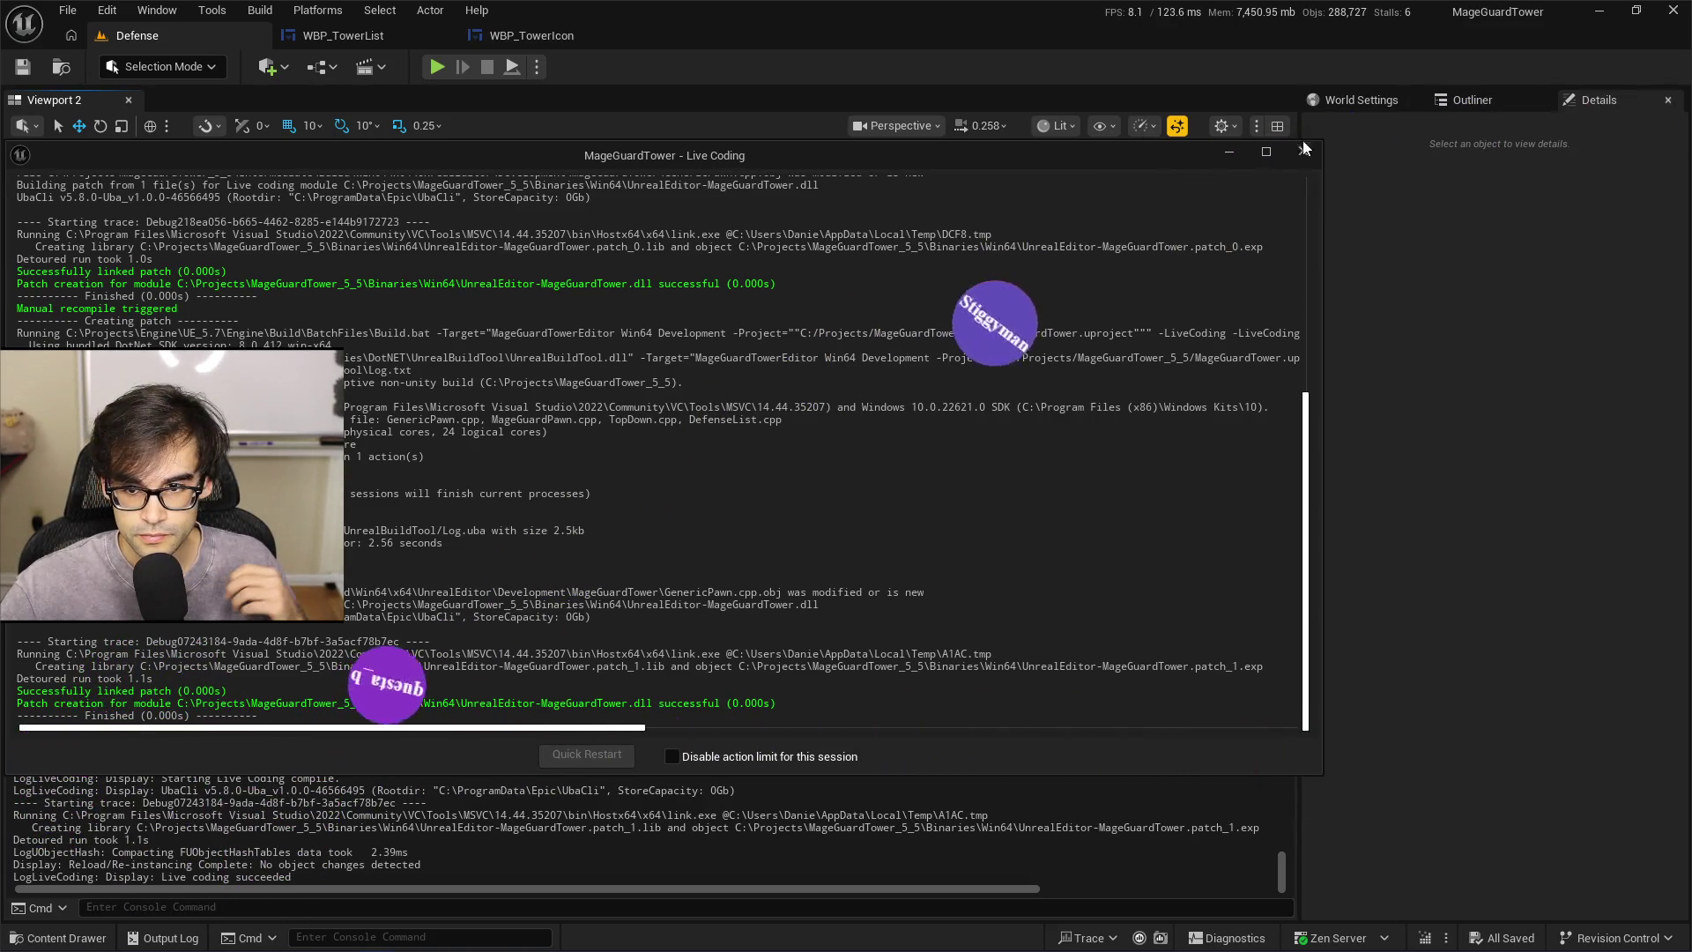
pyautogui.click(1304, 151)
pyautogui.rightClick(580, 784)
pyautogui.click(643, 757)
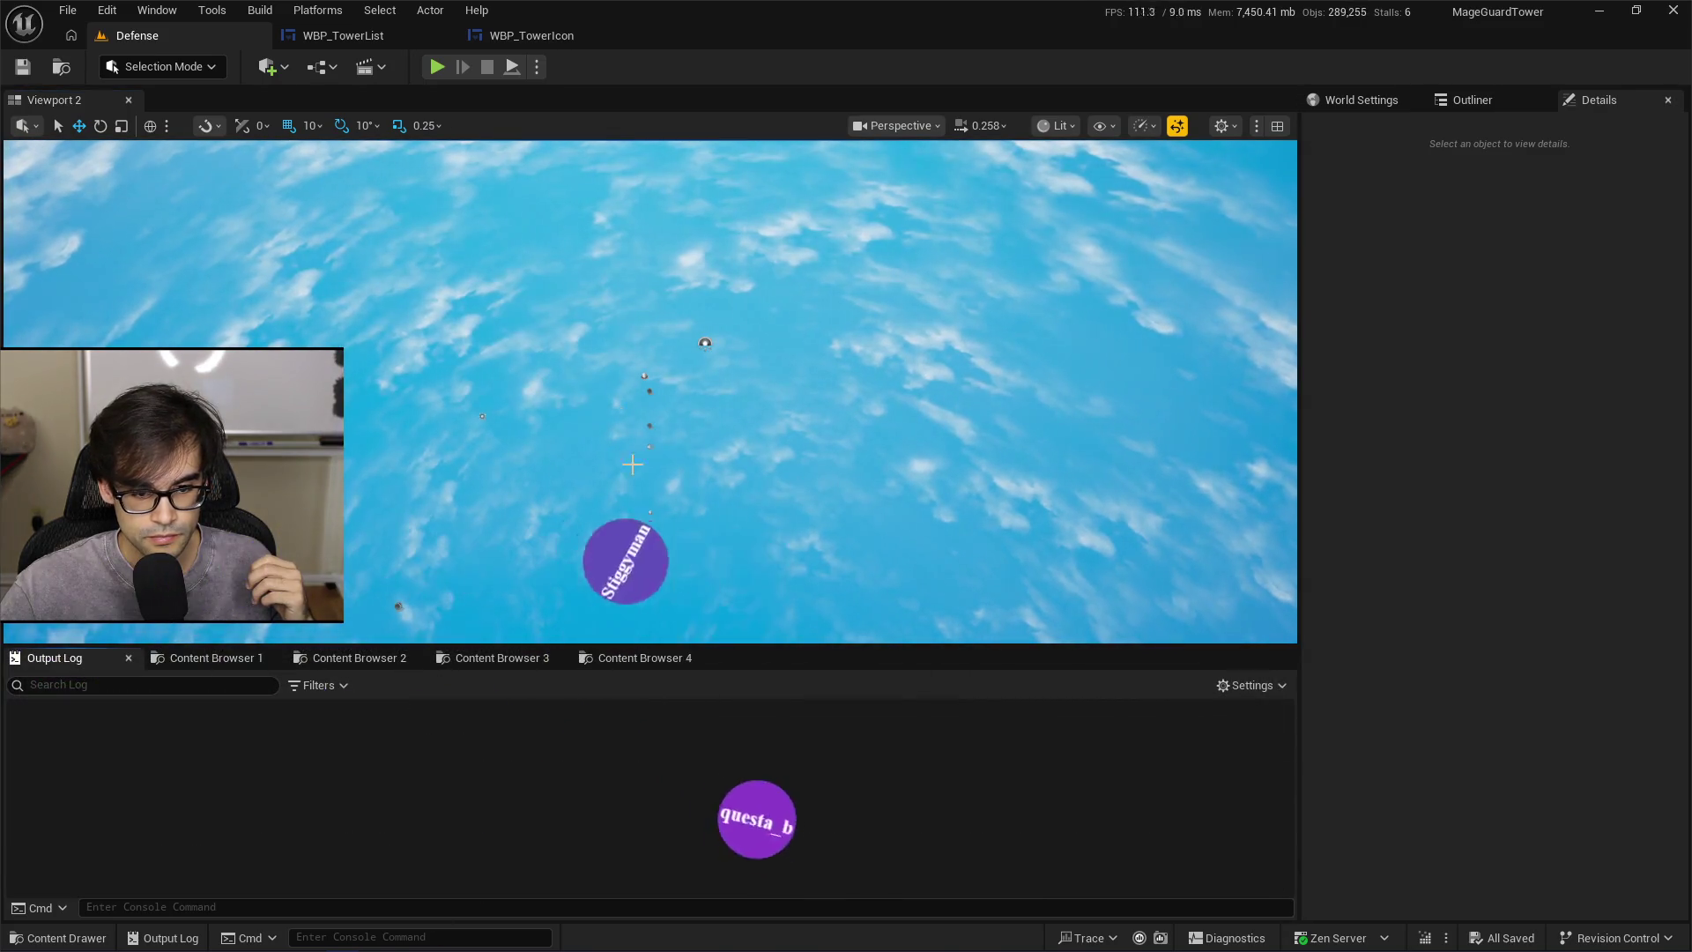
# Play the Defense level, click twice in the viewport to fire the debug messages, then stop
pyautogui.hotkey('alt', 'p')
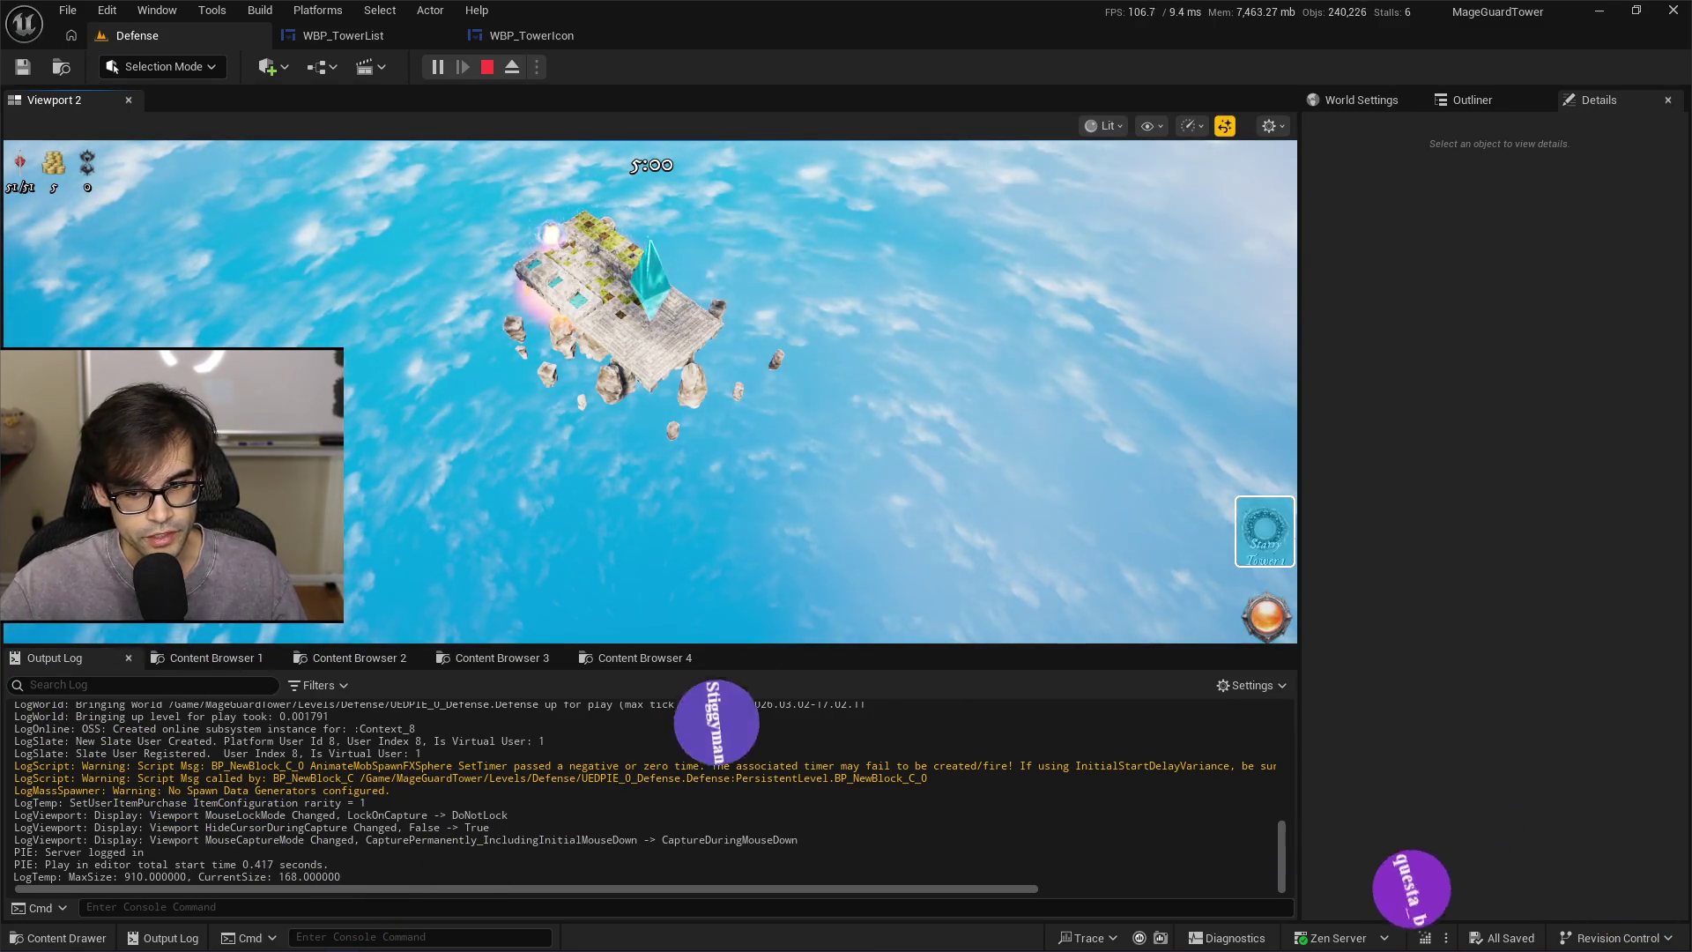
pyautogui.click(651, 392)
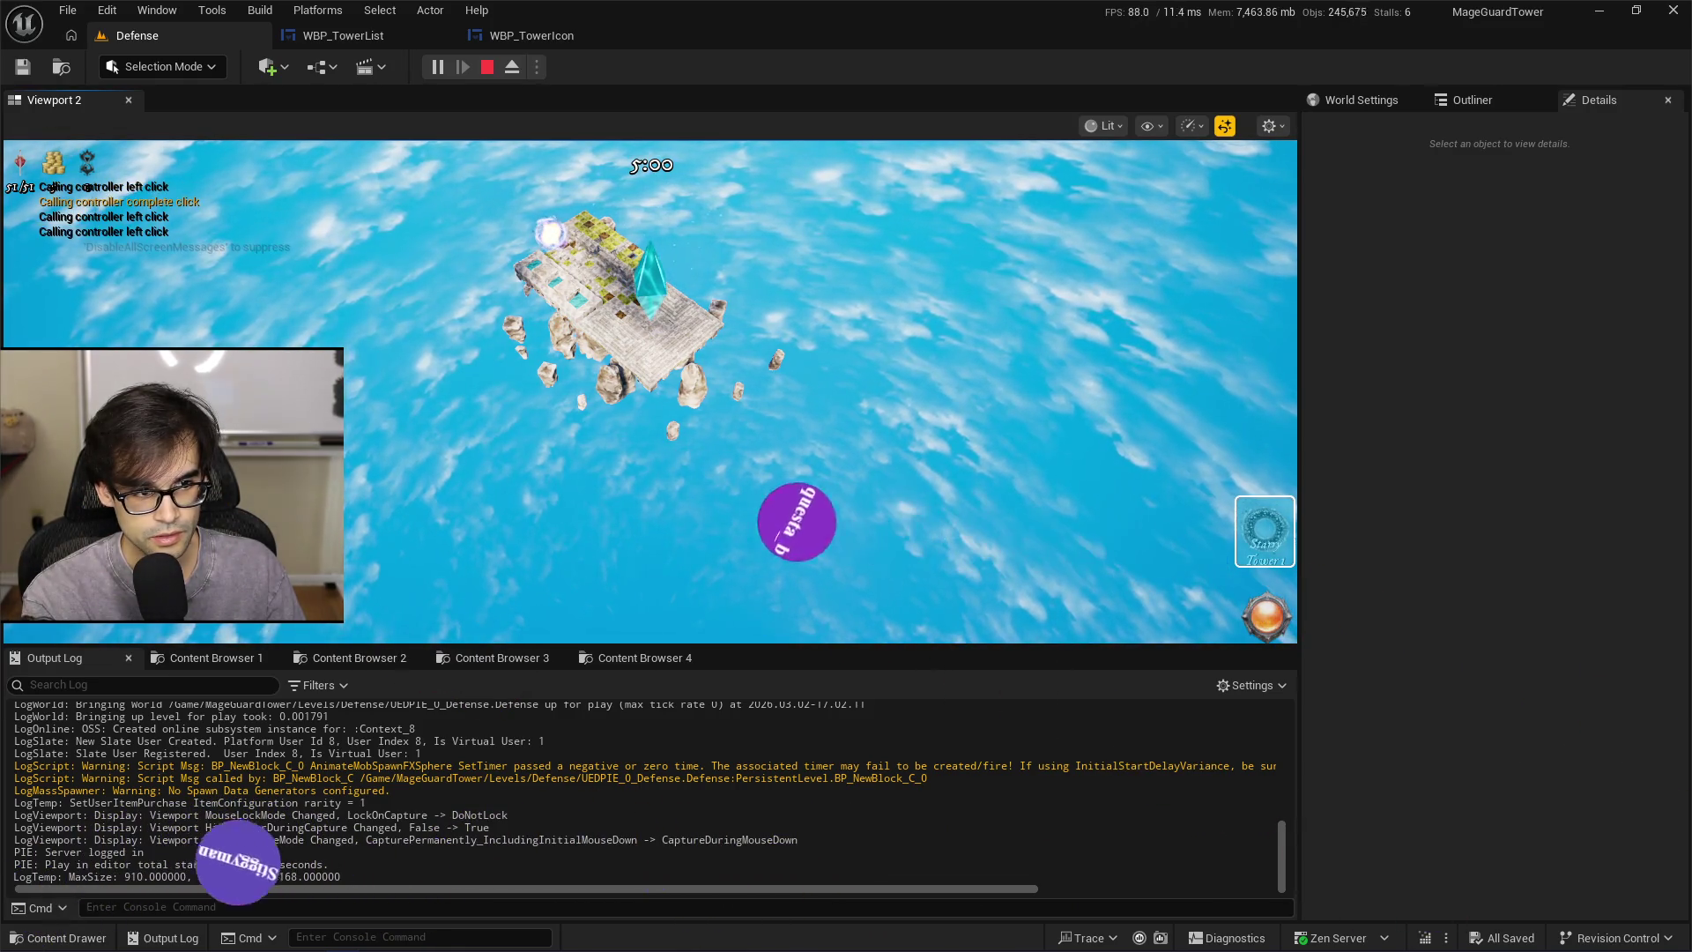
pyautogui.click(650, 392)
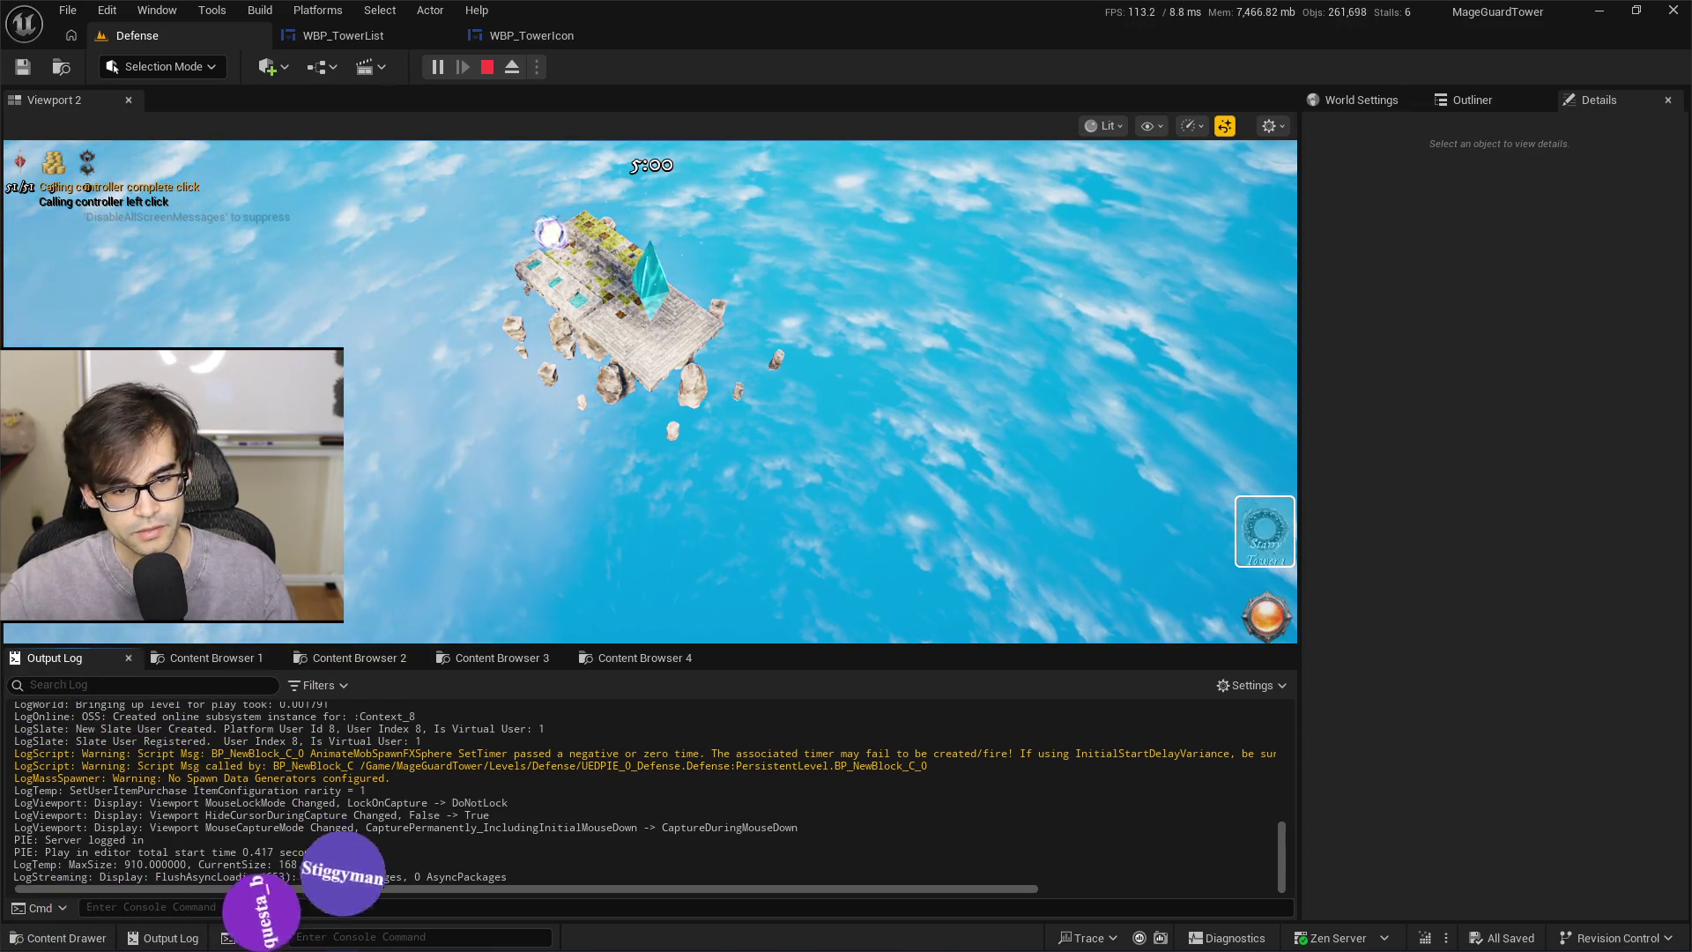
pyautogui.press('Escape')
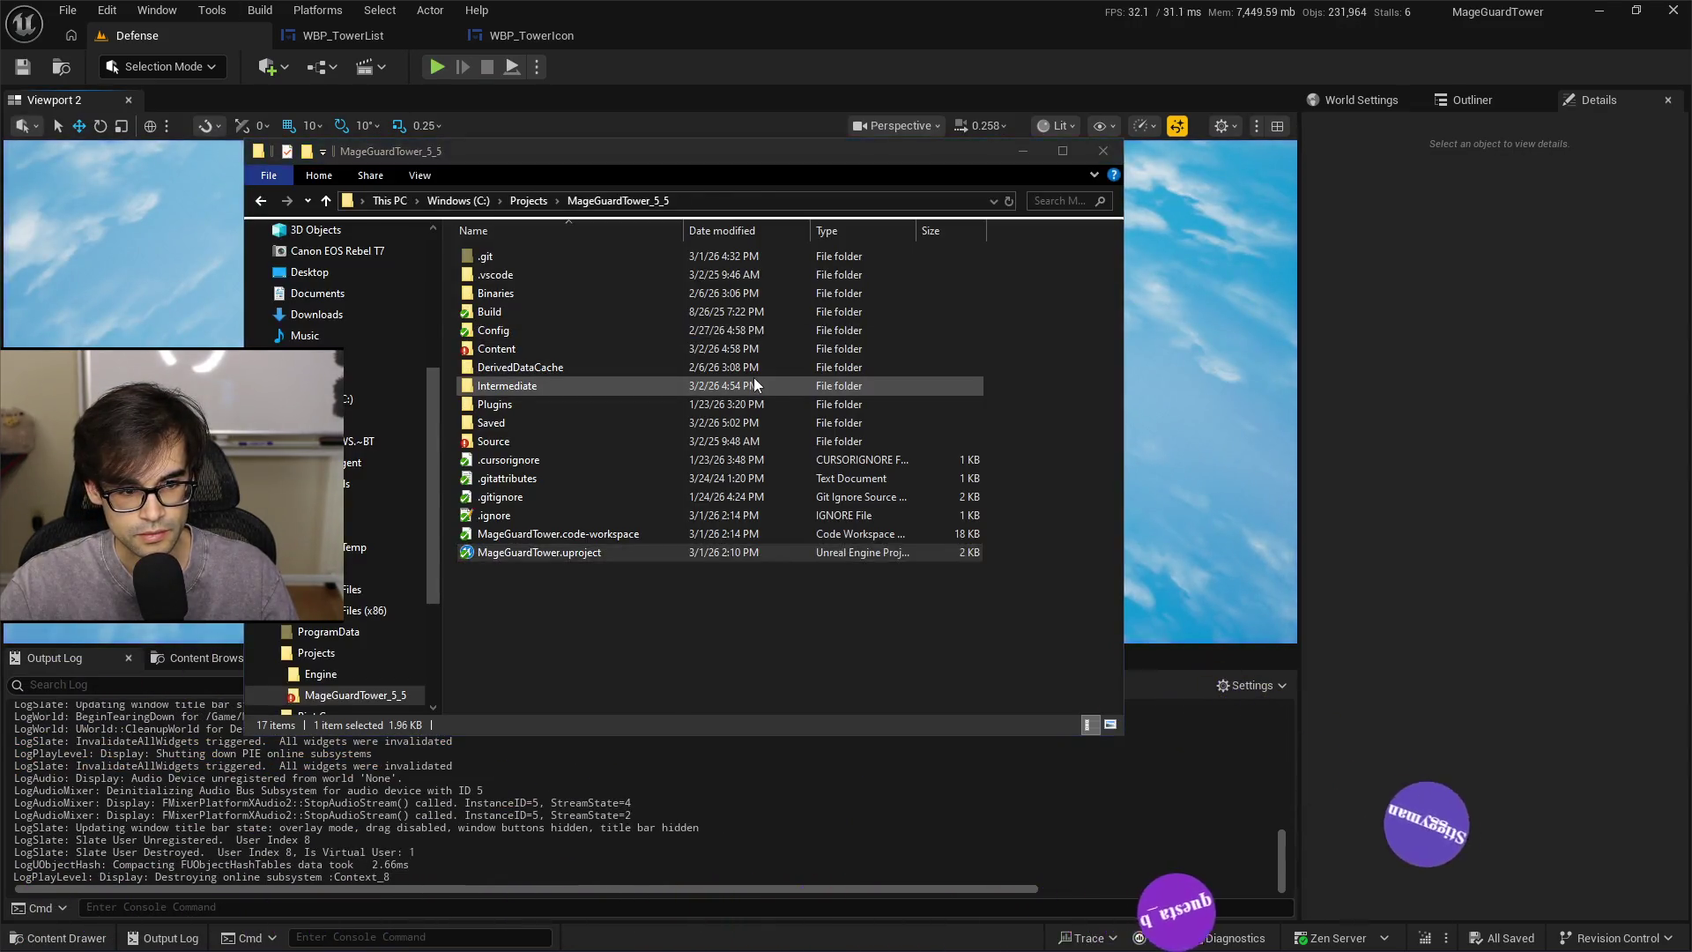
# Delete the left-click debug message line from GenericPawn.cpp
pyautogui.hotkey('alt', 'Tab')
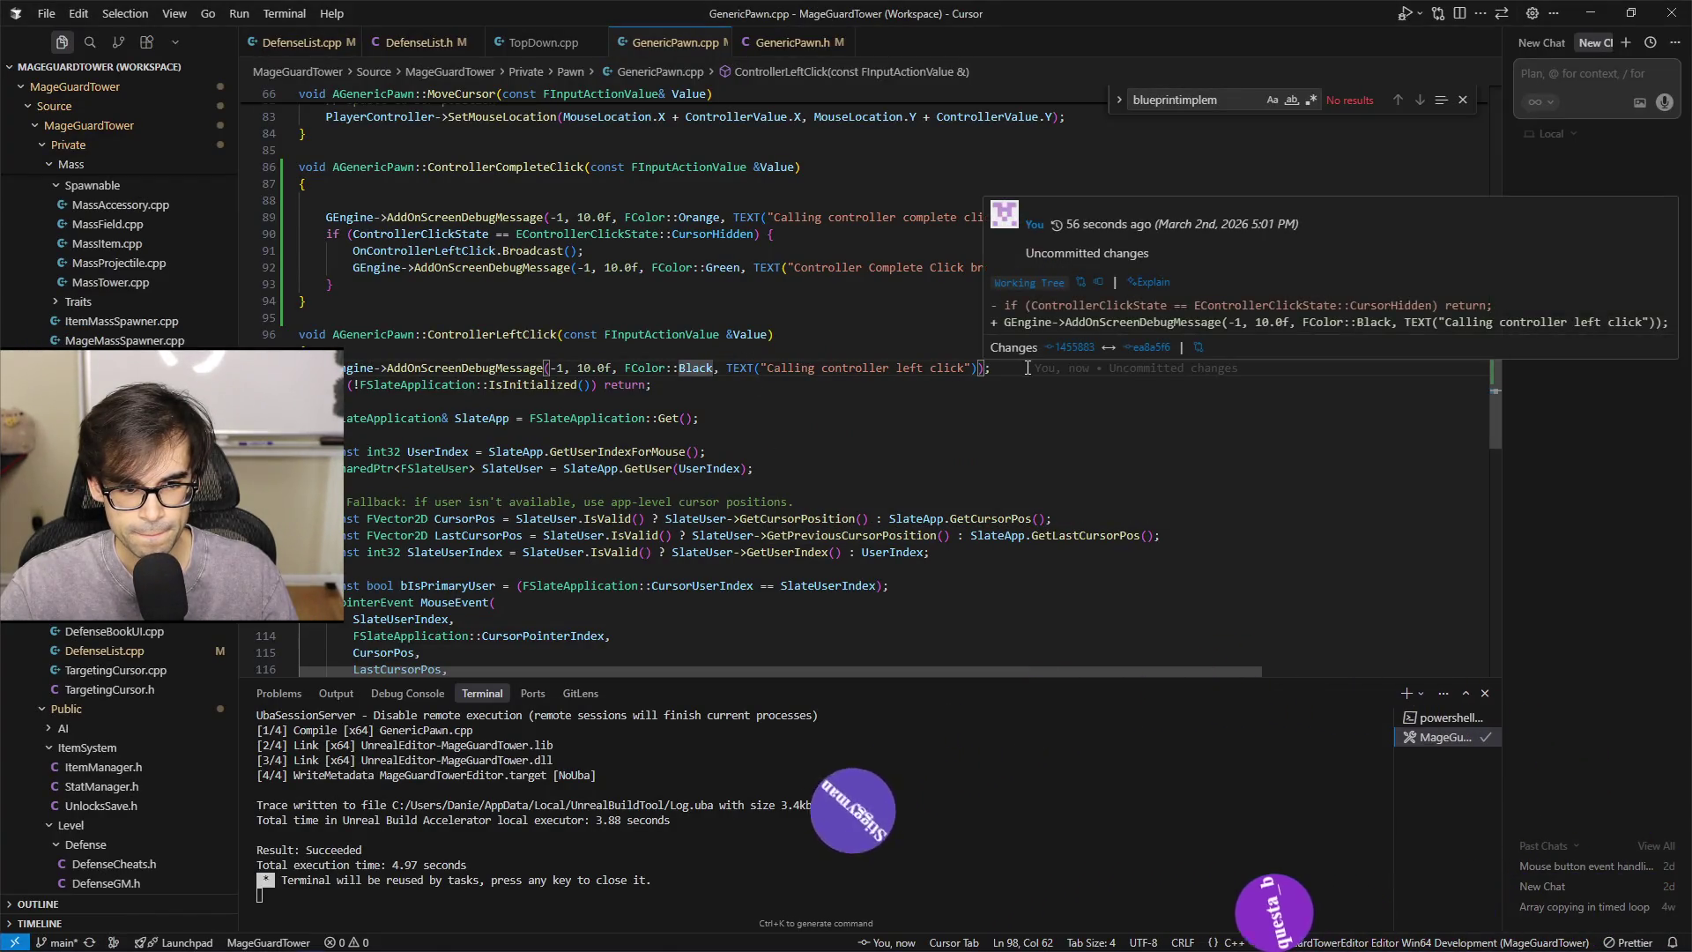
pyautogui.scroll(4, 889, 321)
pyautogui.scroll(-2, 1058, 490)
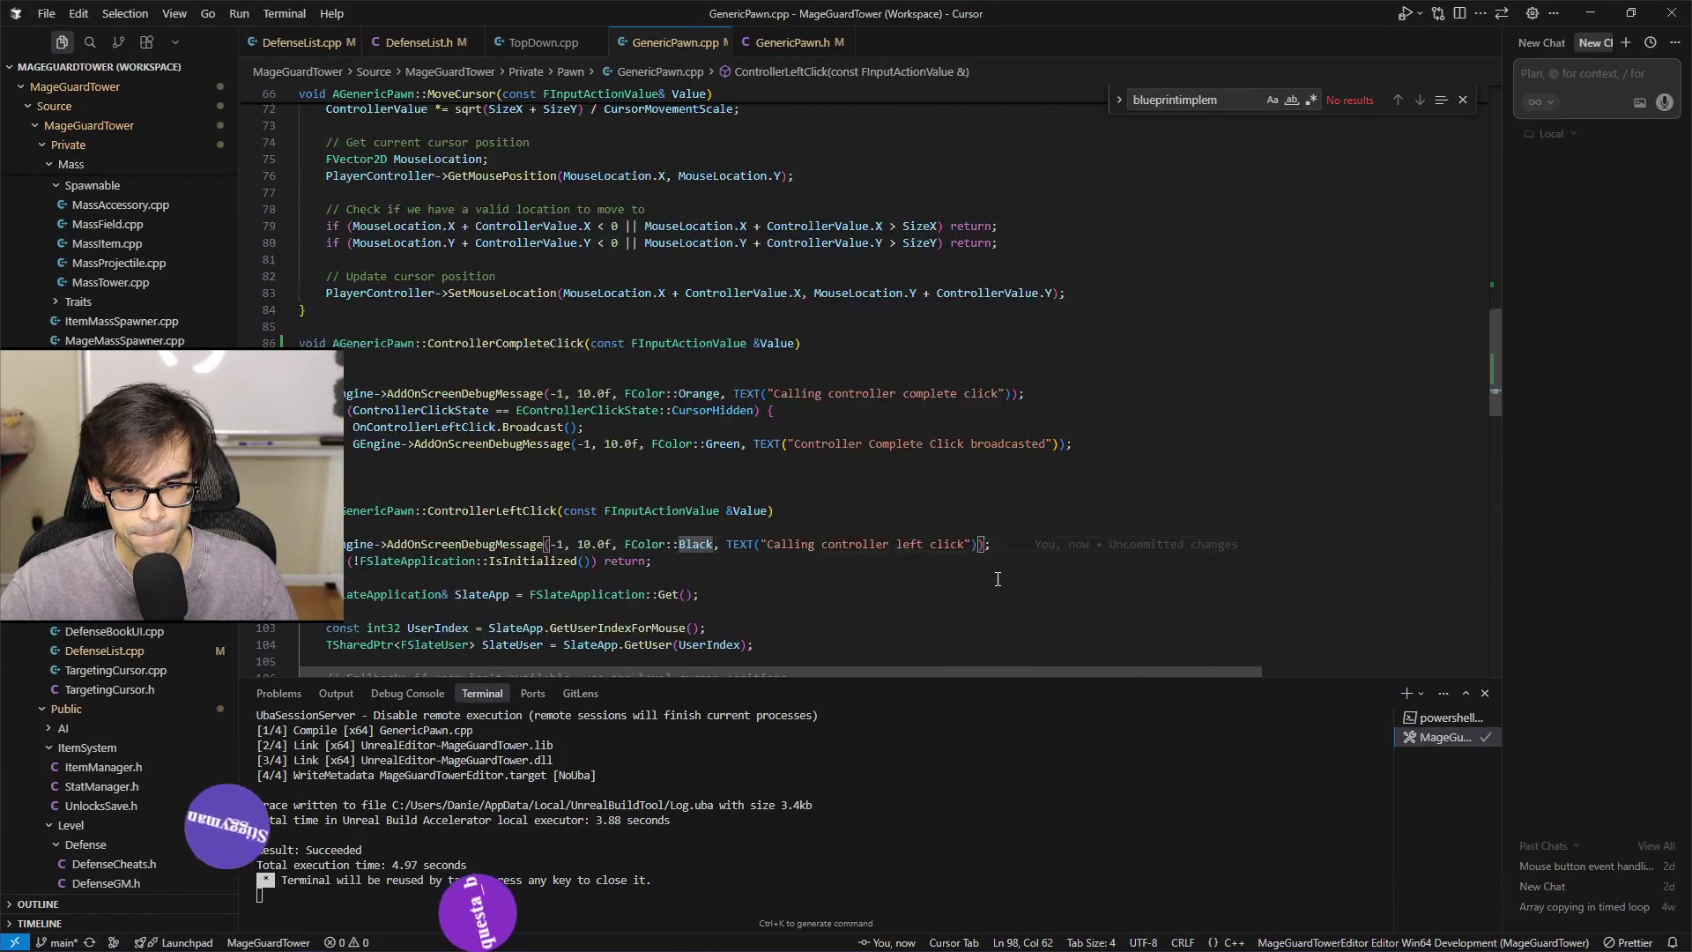
pyautogui.click(1022, 500)
pyautogui.hotkey('shift', 'Home')
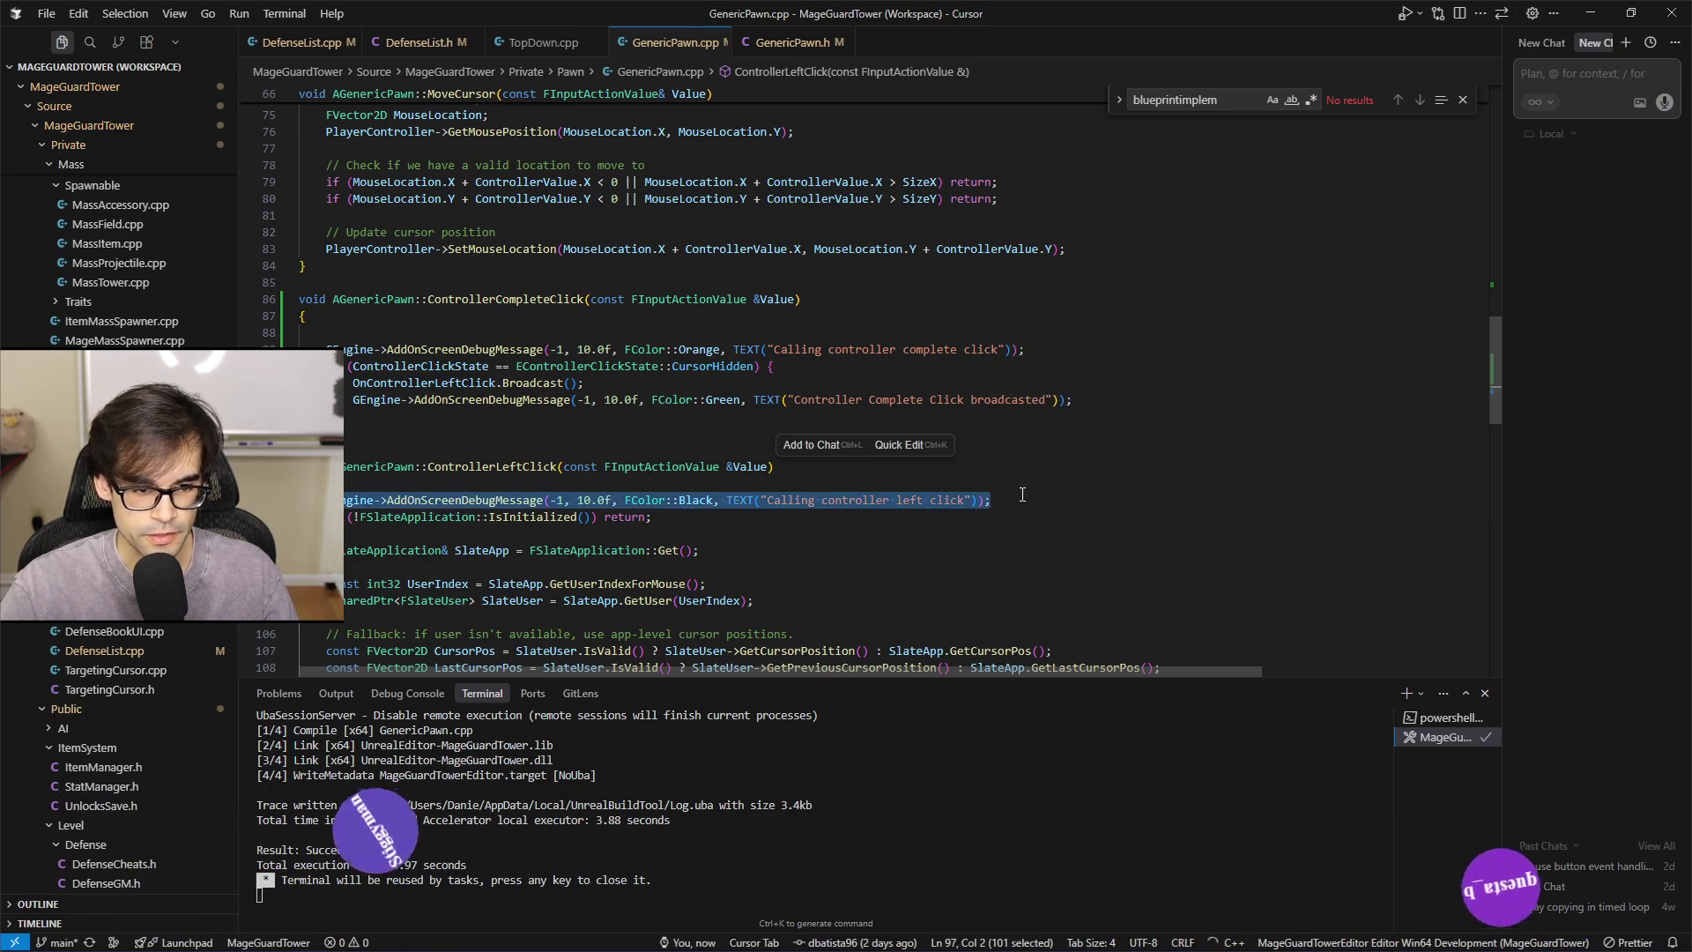
pyautogui.press('BackSpace')
pyautogui.press('BackSpace')
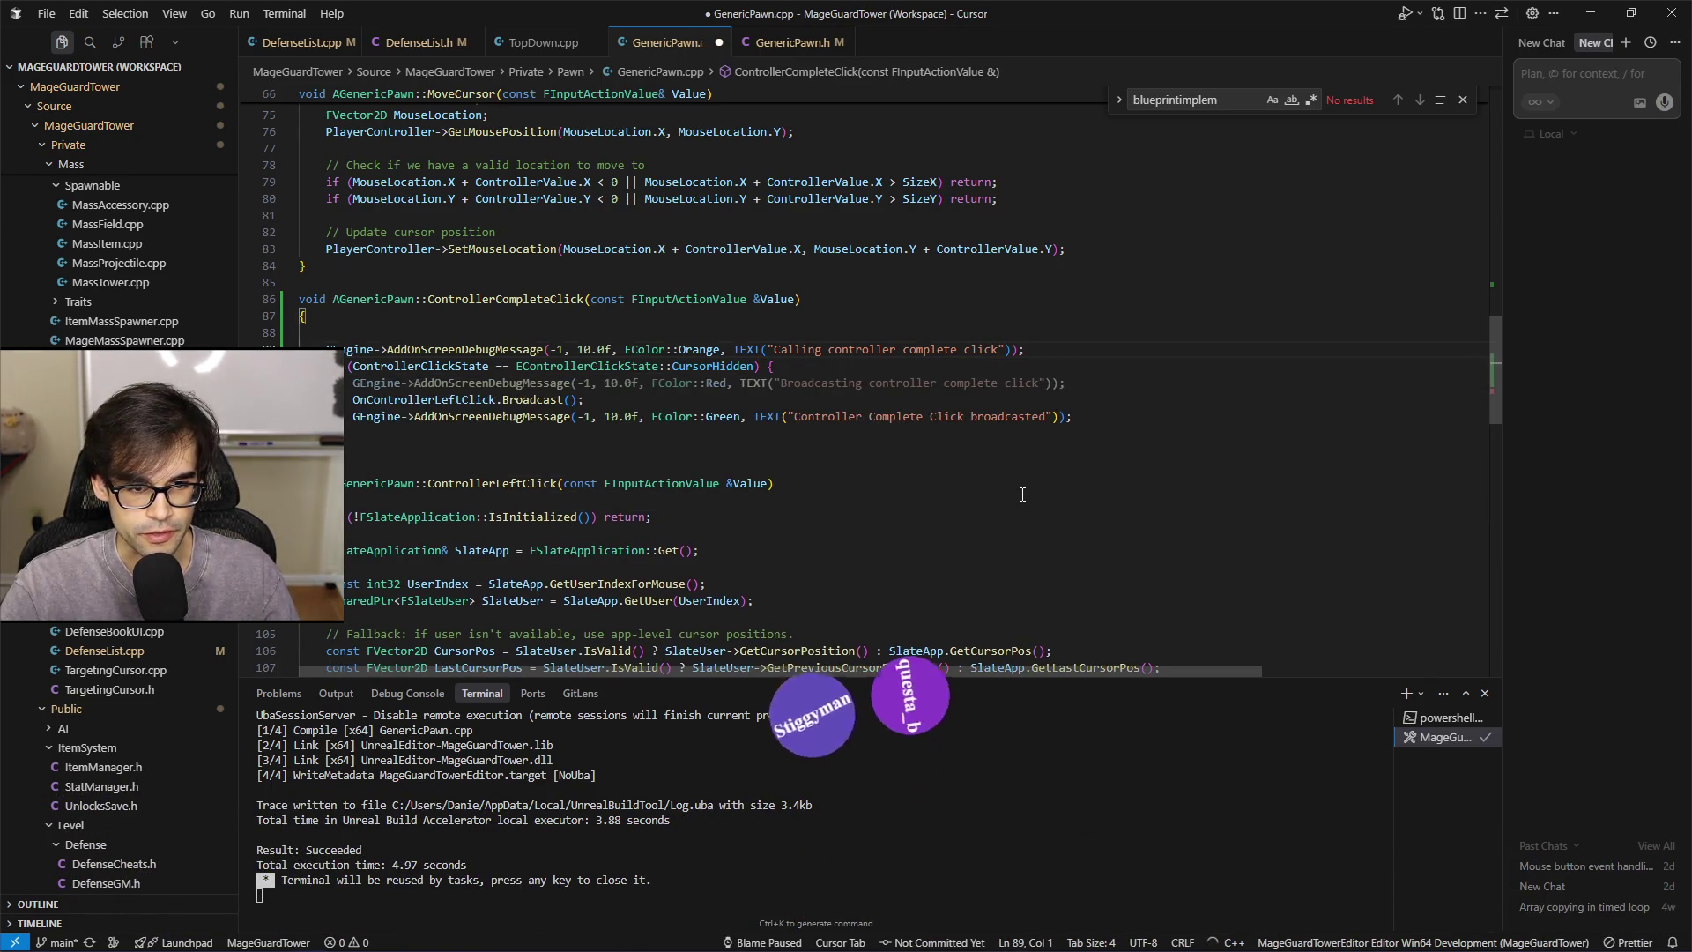
pyautogui.press('Up')
pyautogui.press('Right')
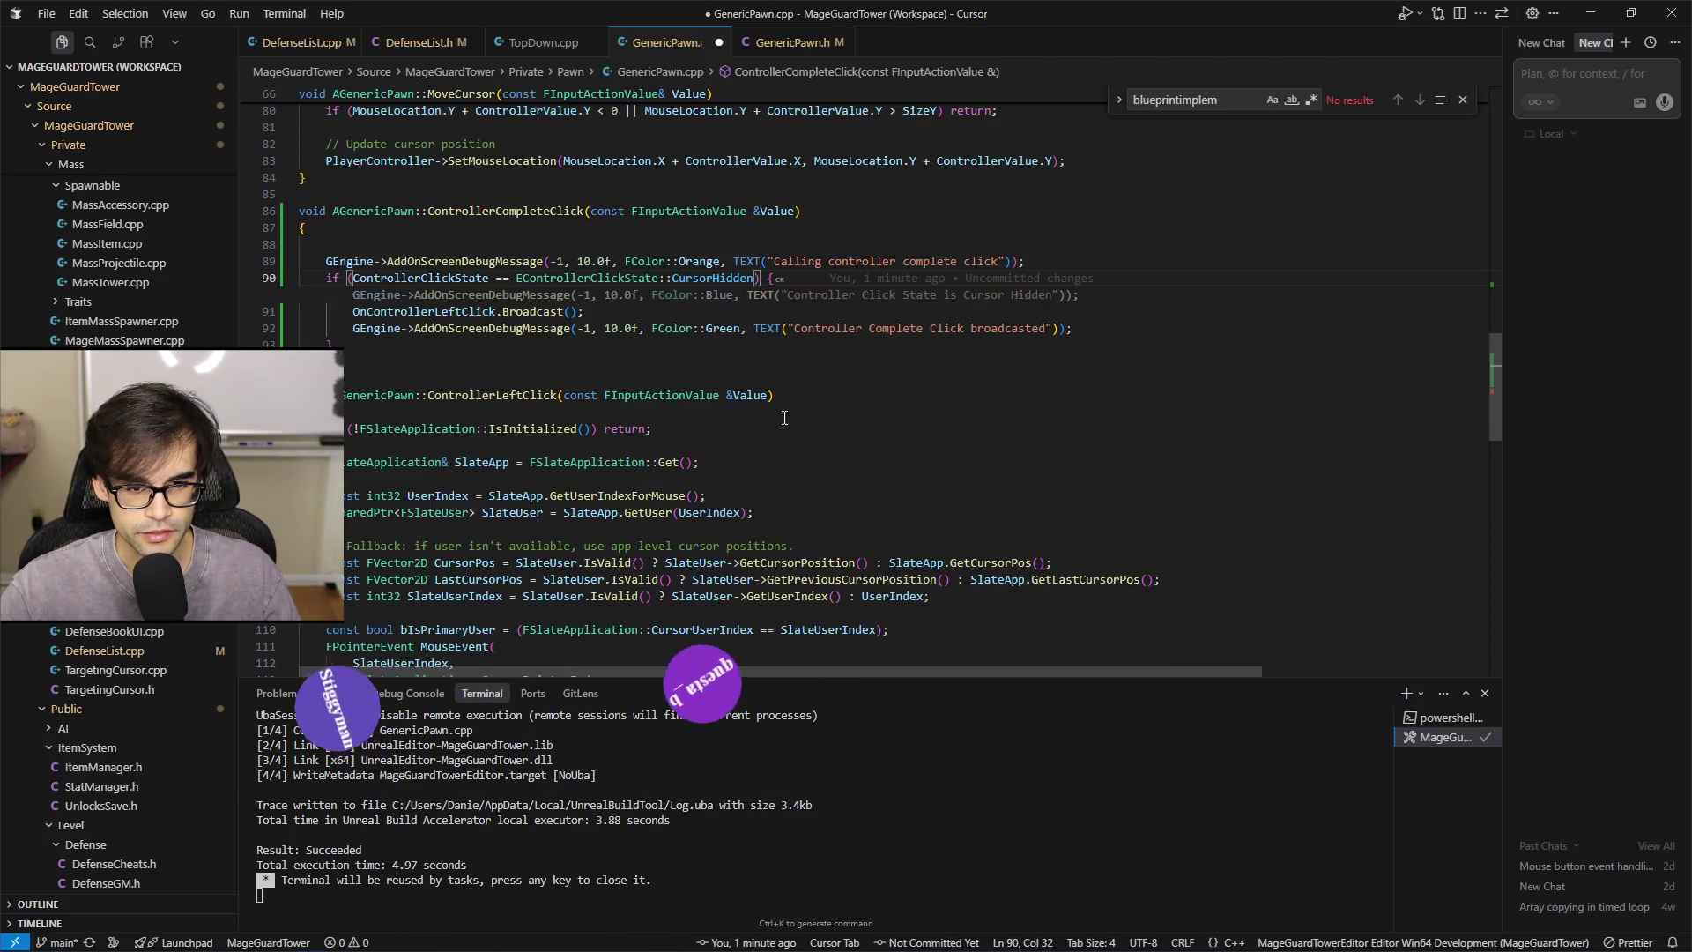
# Add the cursor-hidden early return at the top of ControllerLeftClick
pyautogui.scroll(-10, 956, 559)
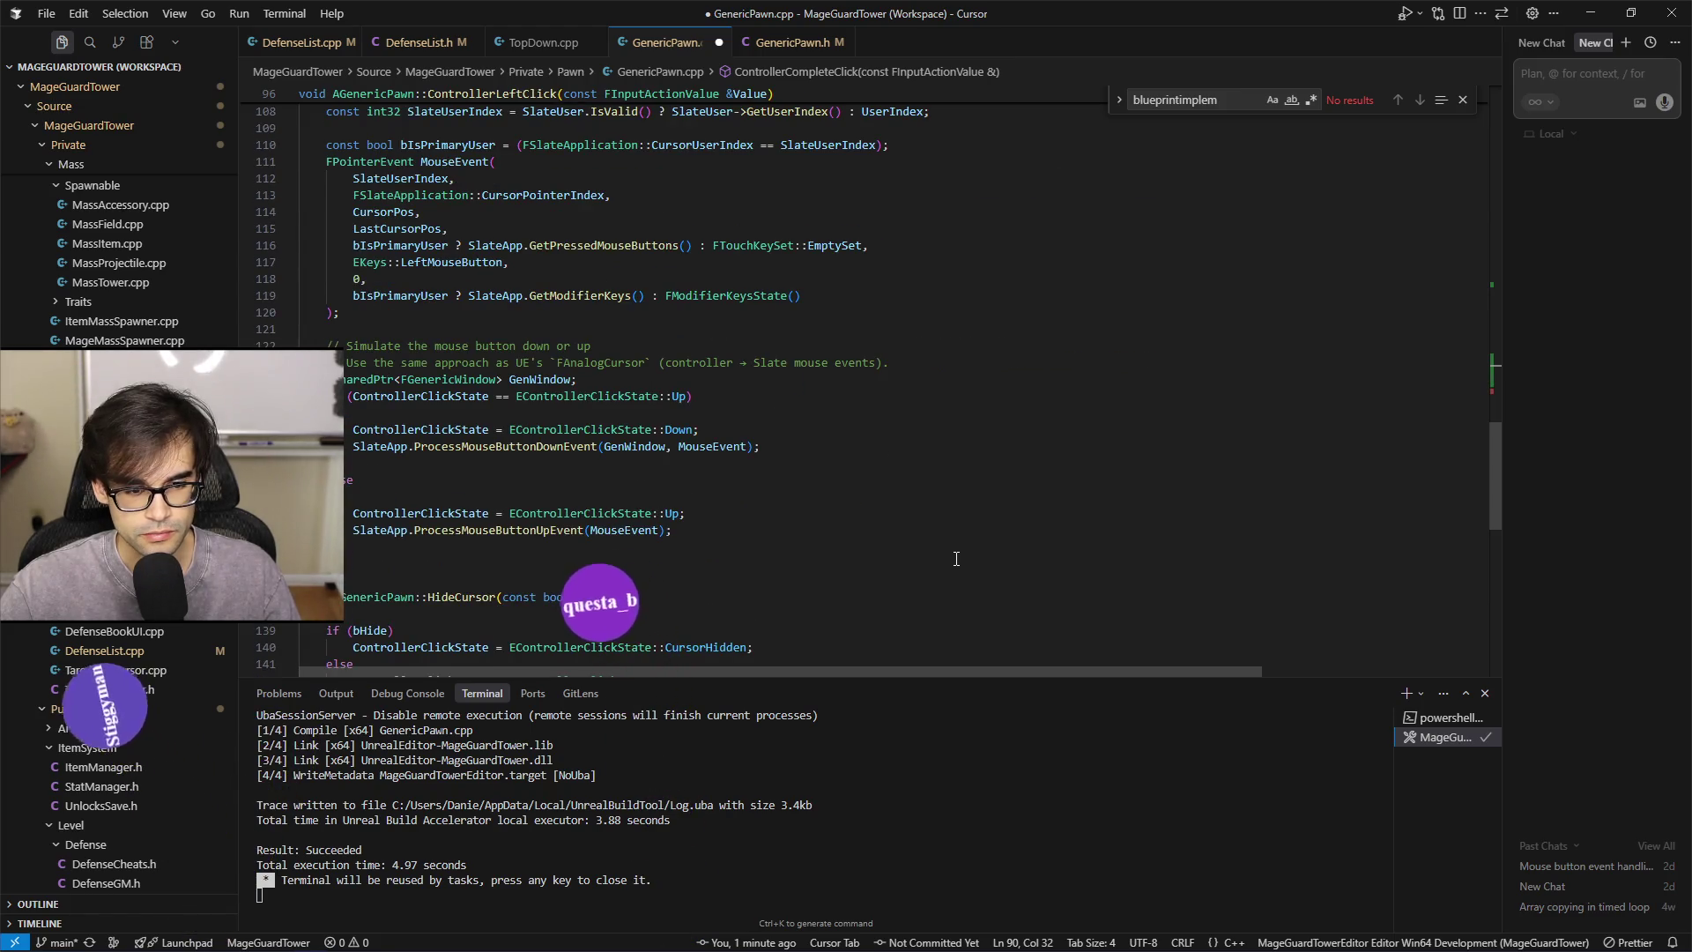
pyautogui.scroll(-3, 911, 541)
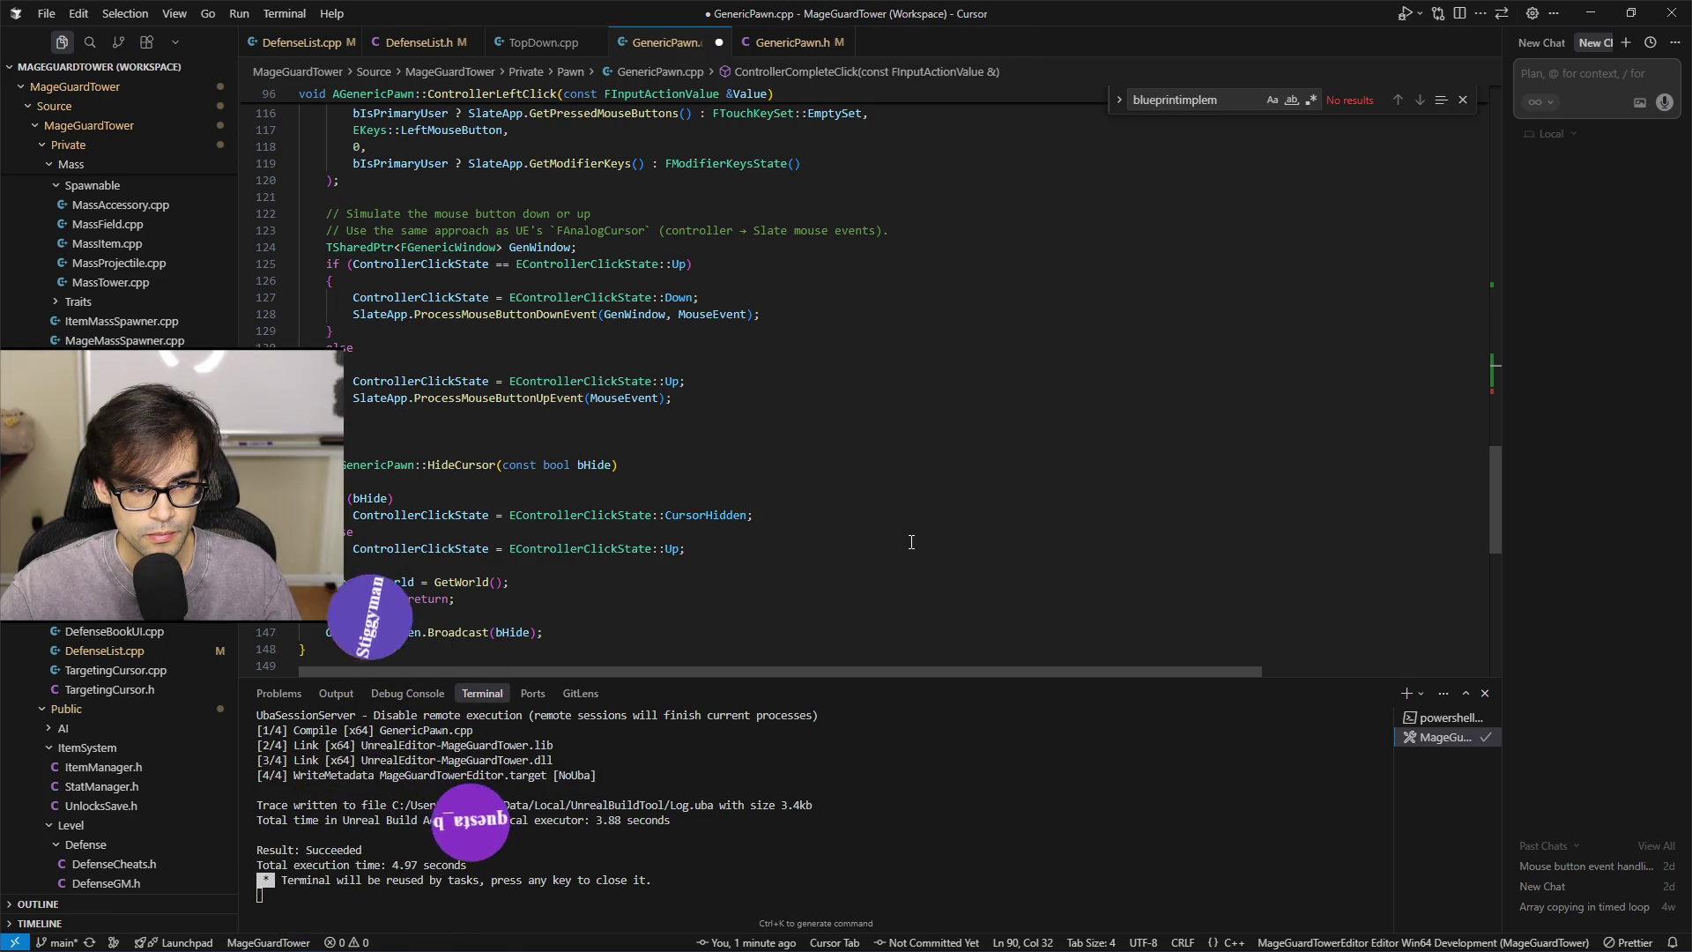
pyautogui.scroll(13, 911, 541)
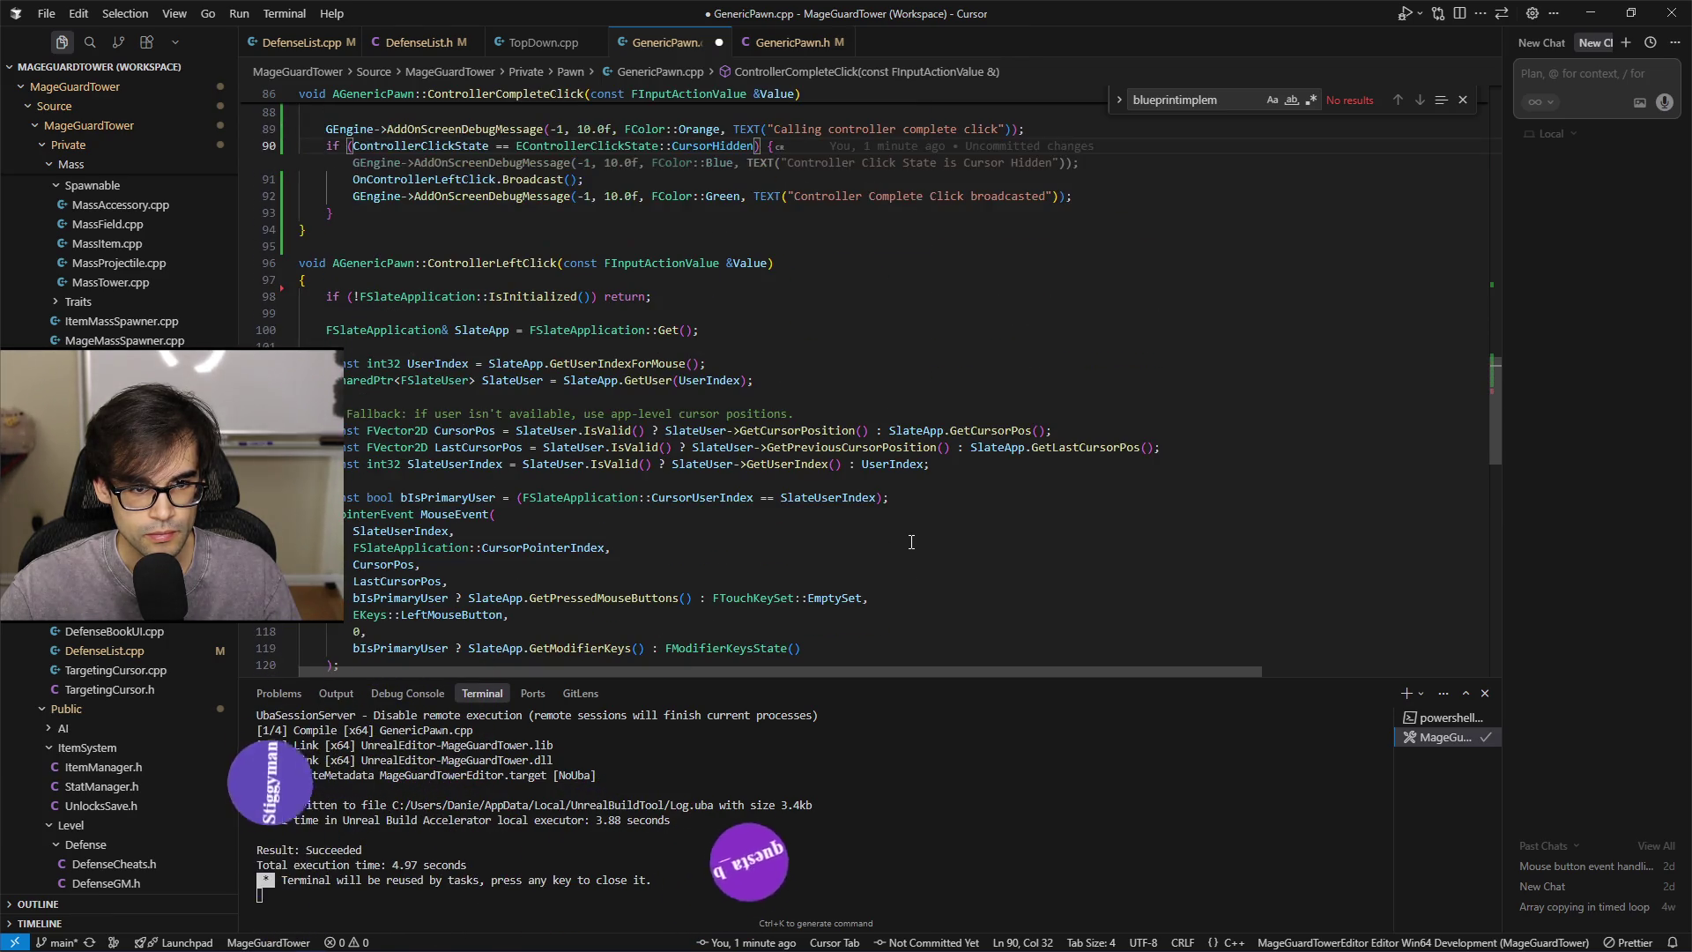
pyautogui.scroll(1, 912, 541)
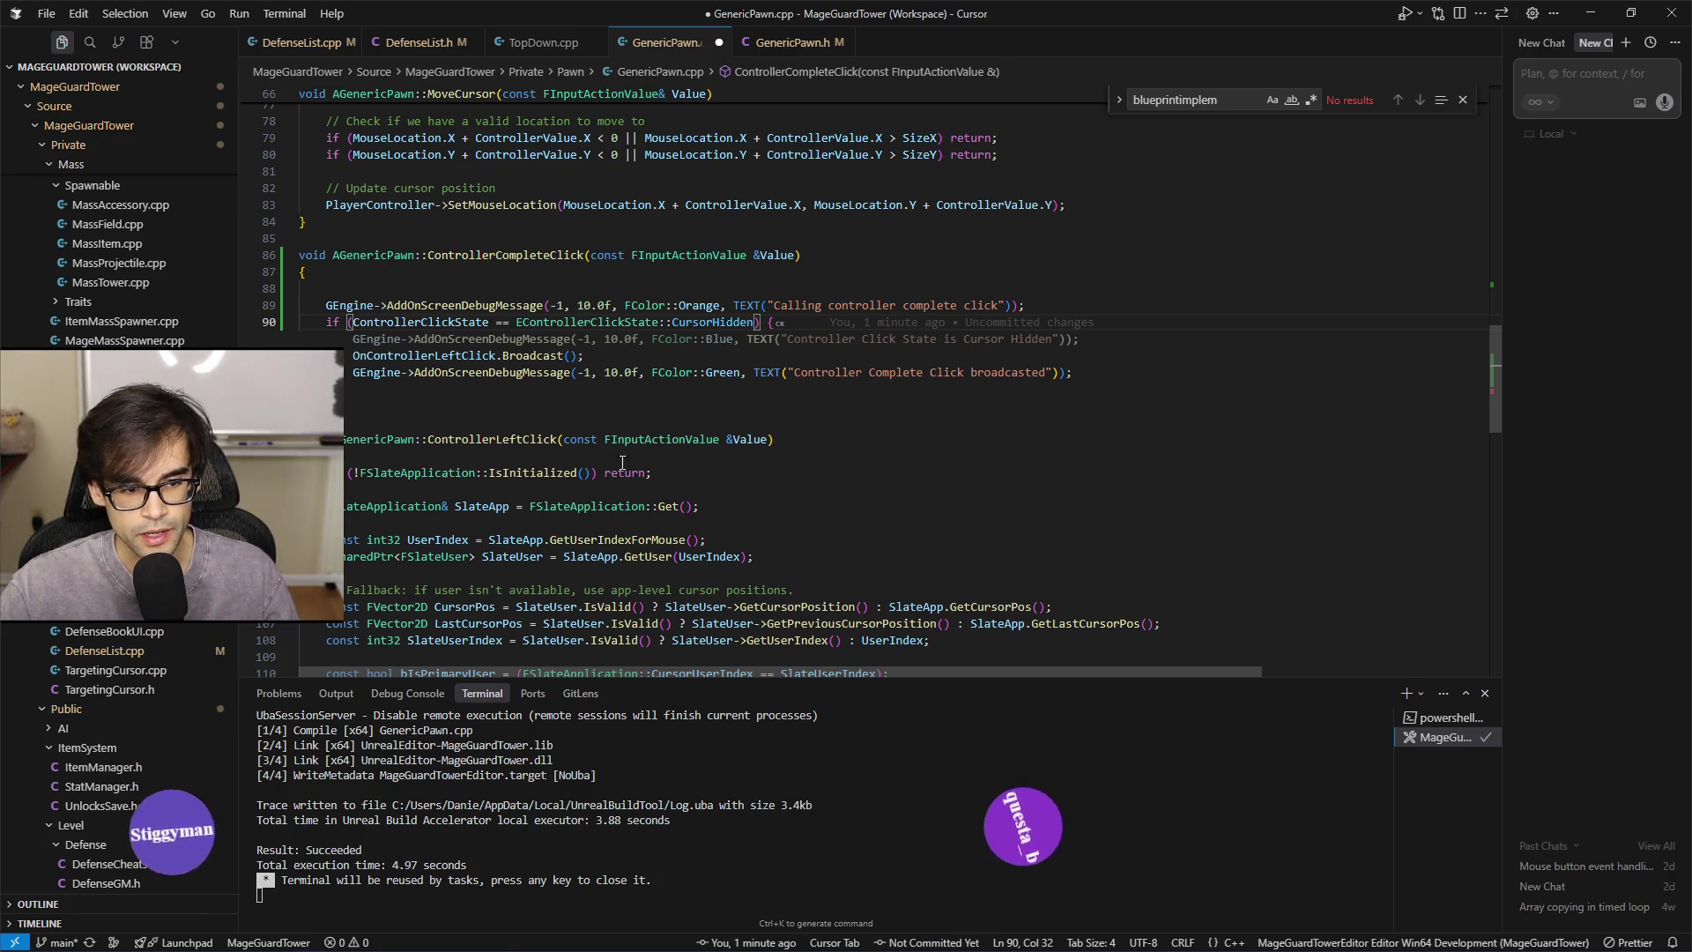
pyautogui.click(664, 458)
pyautogui.press('Return')
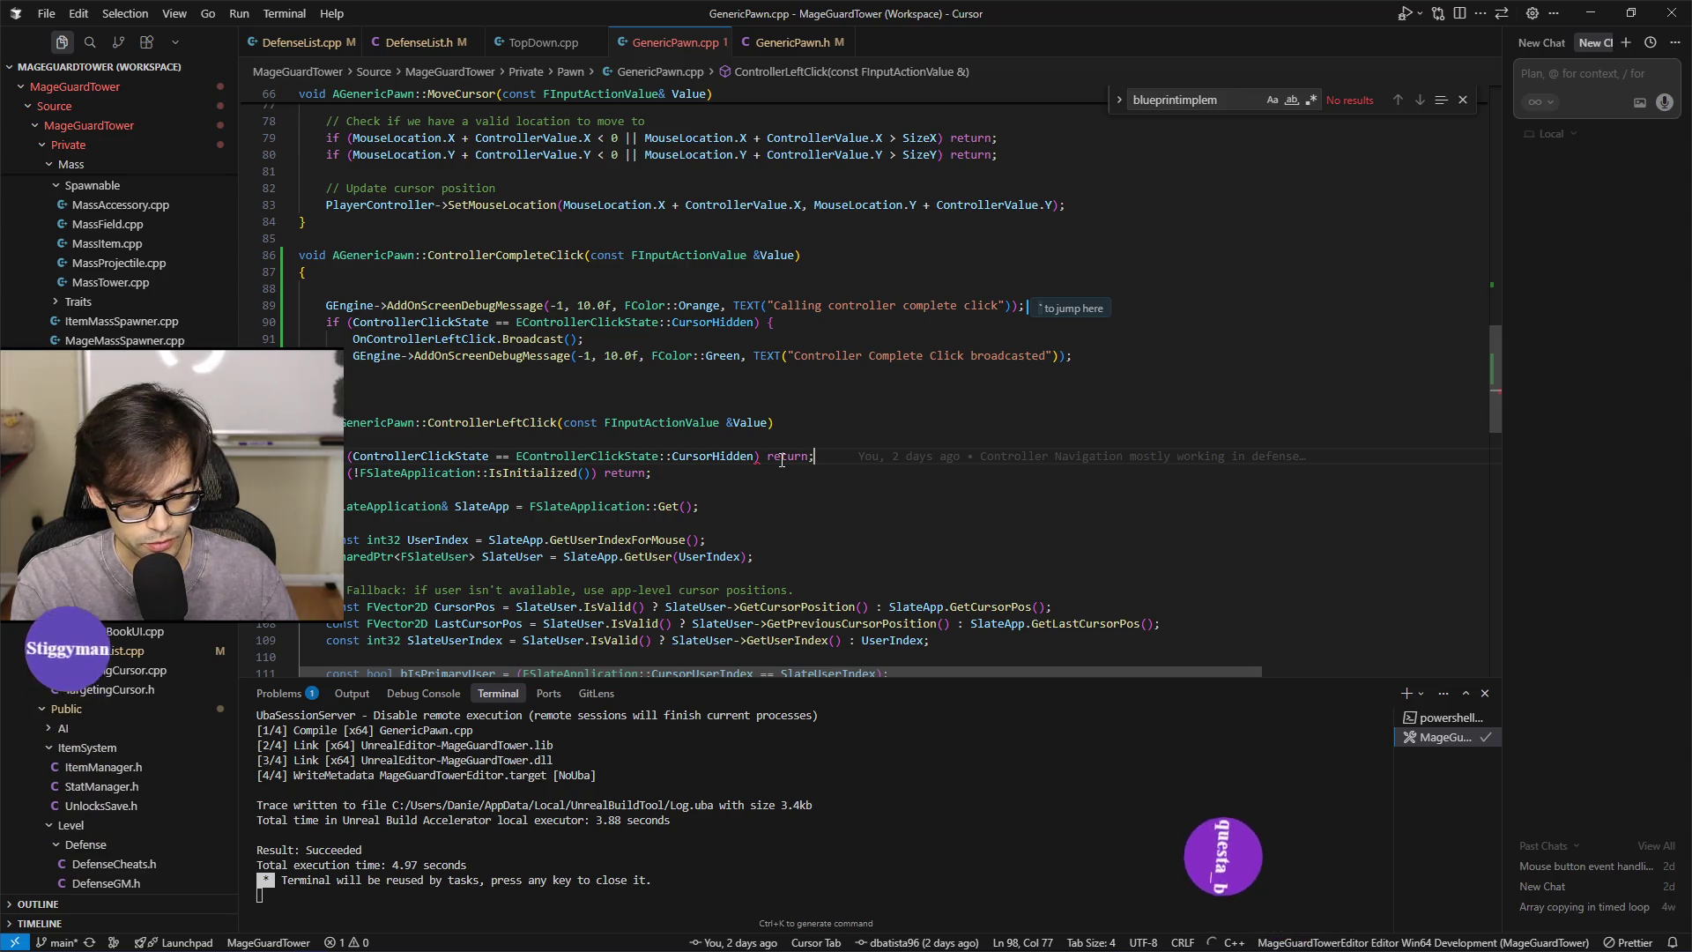
pyautogui.hotkey('alt', 'Tab')
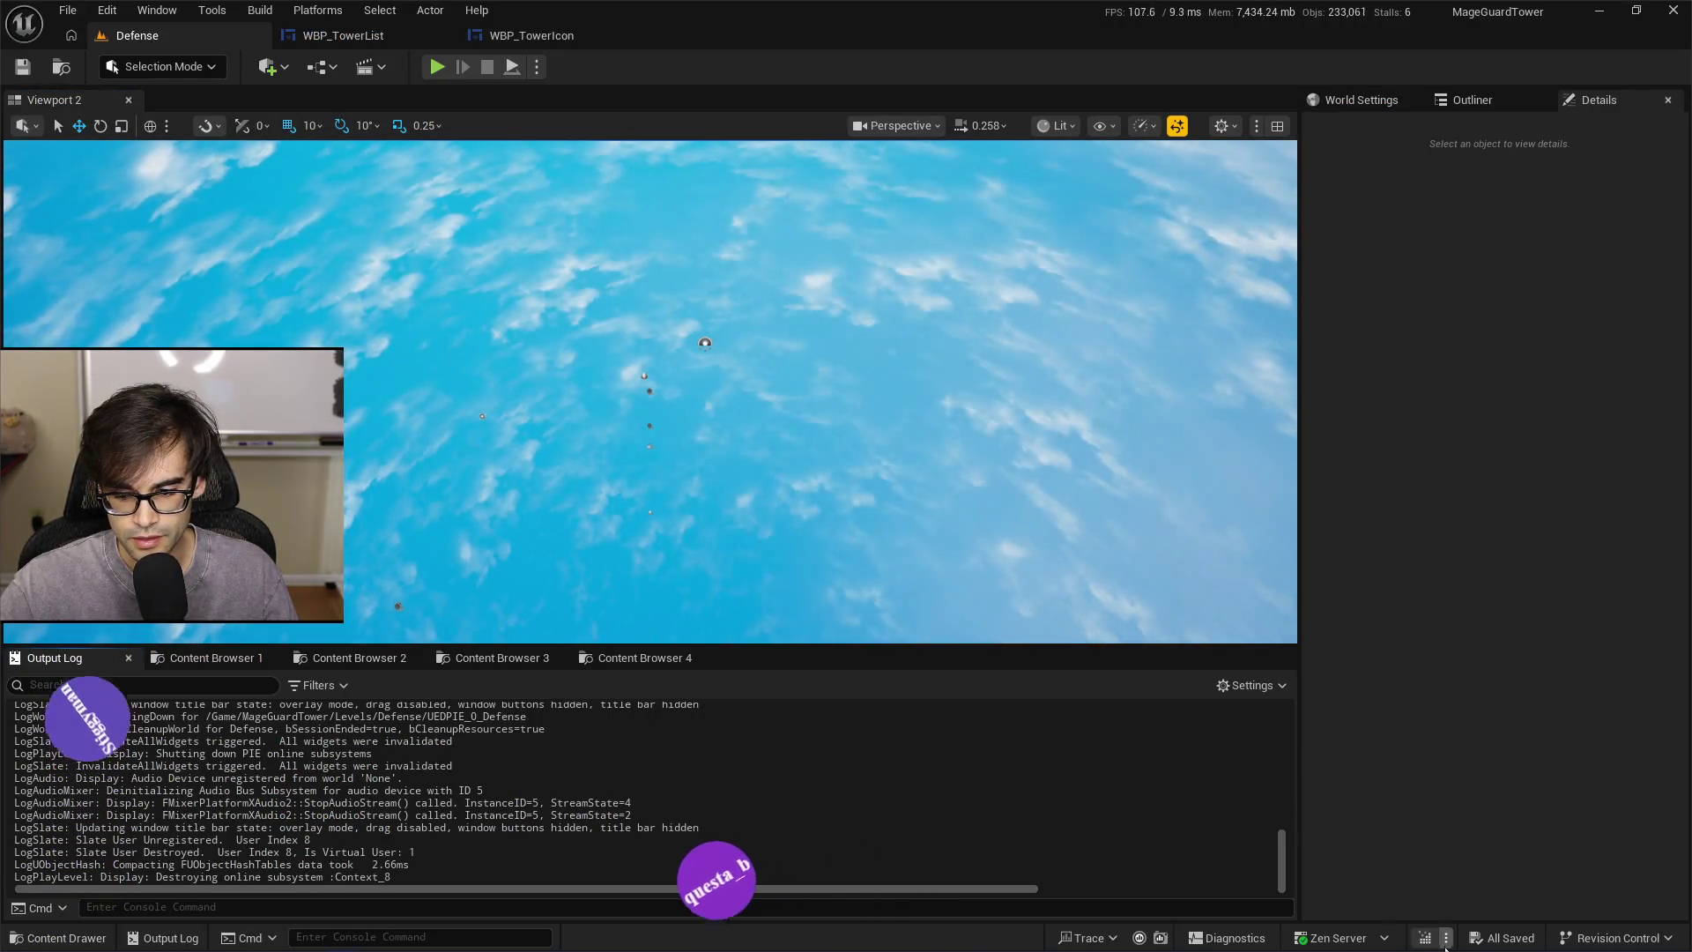
# Run a Live Coding compile from the status bar, then minimize the console once it succeeds
pyautogui.click(1426, 938)
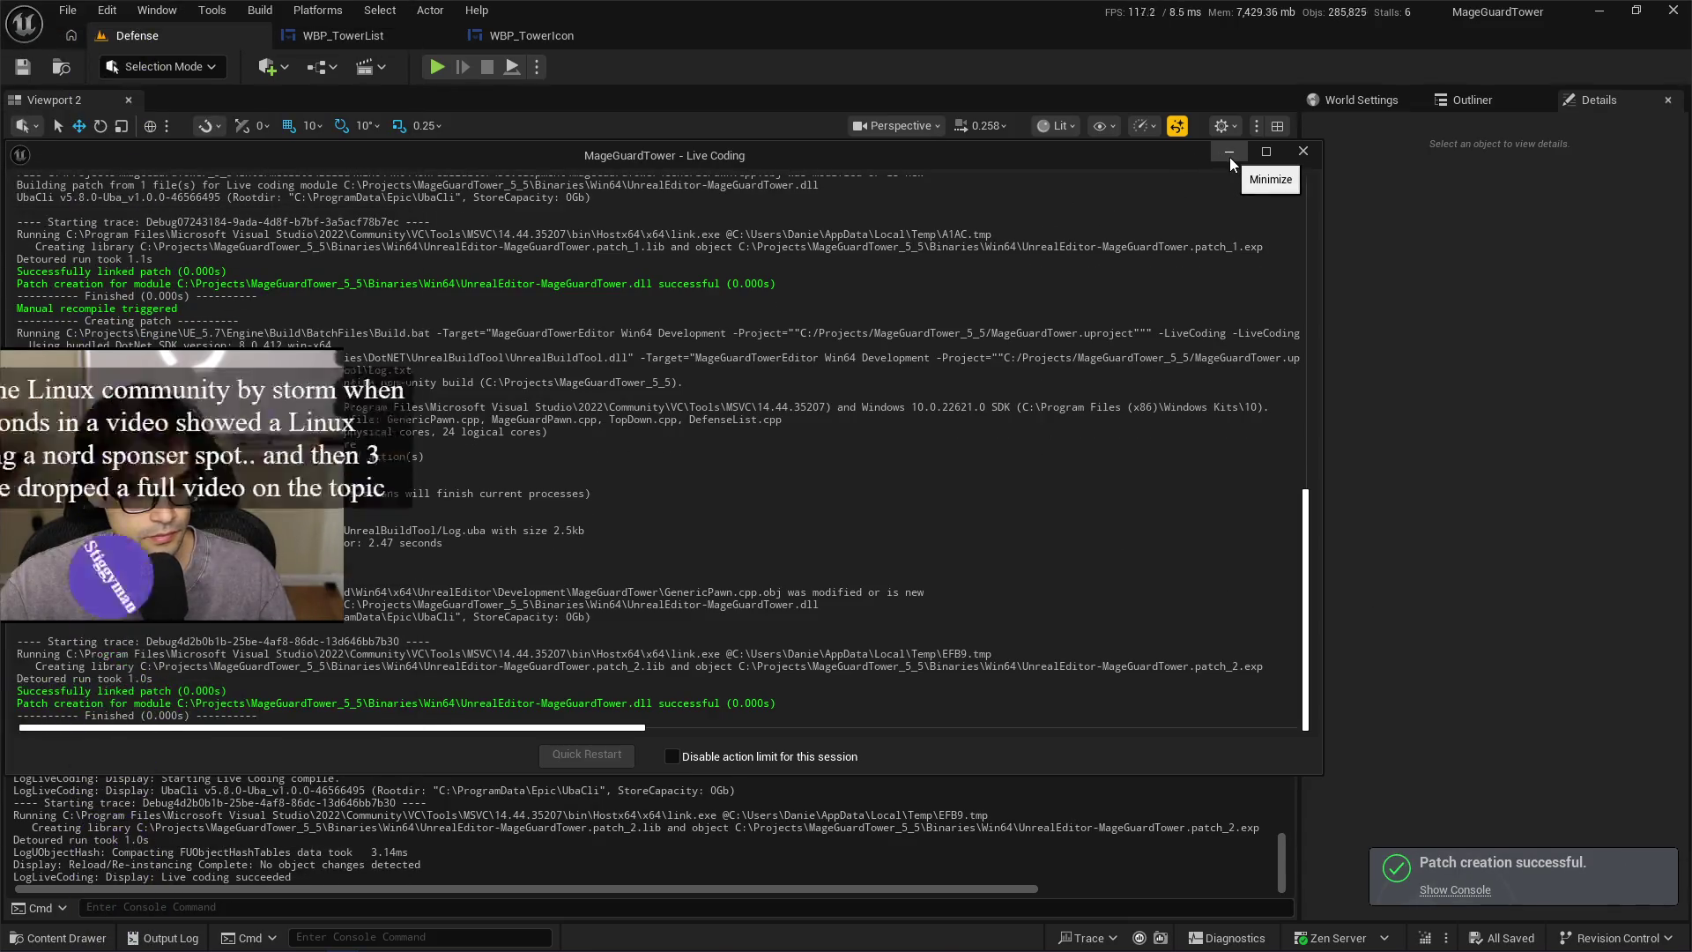
pyautogui.click(1229, 157)
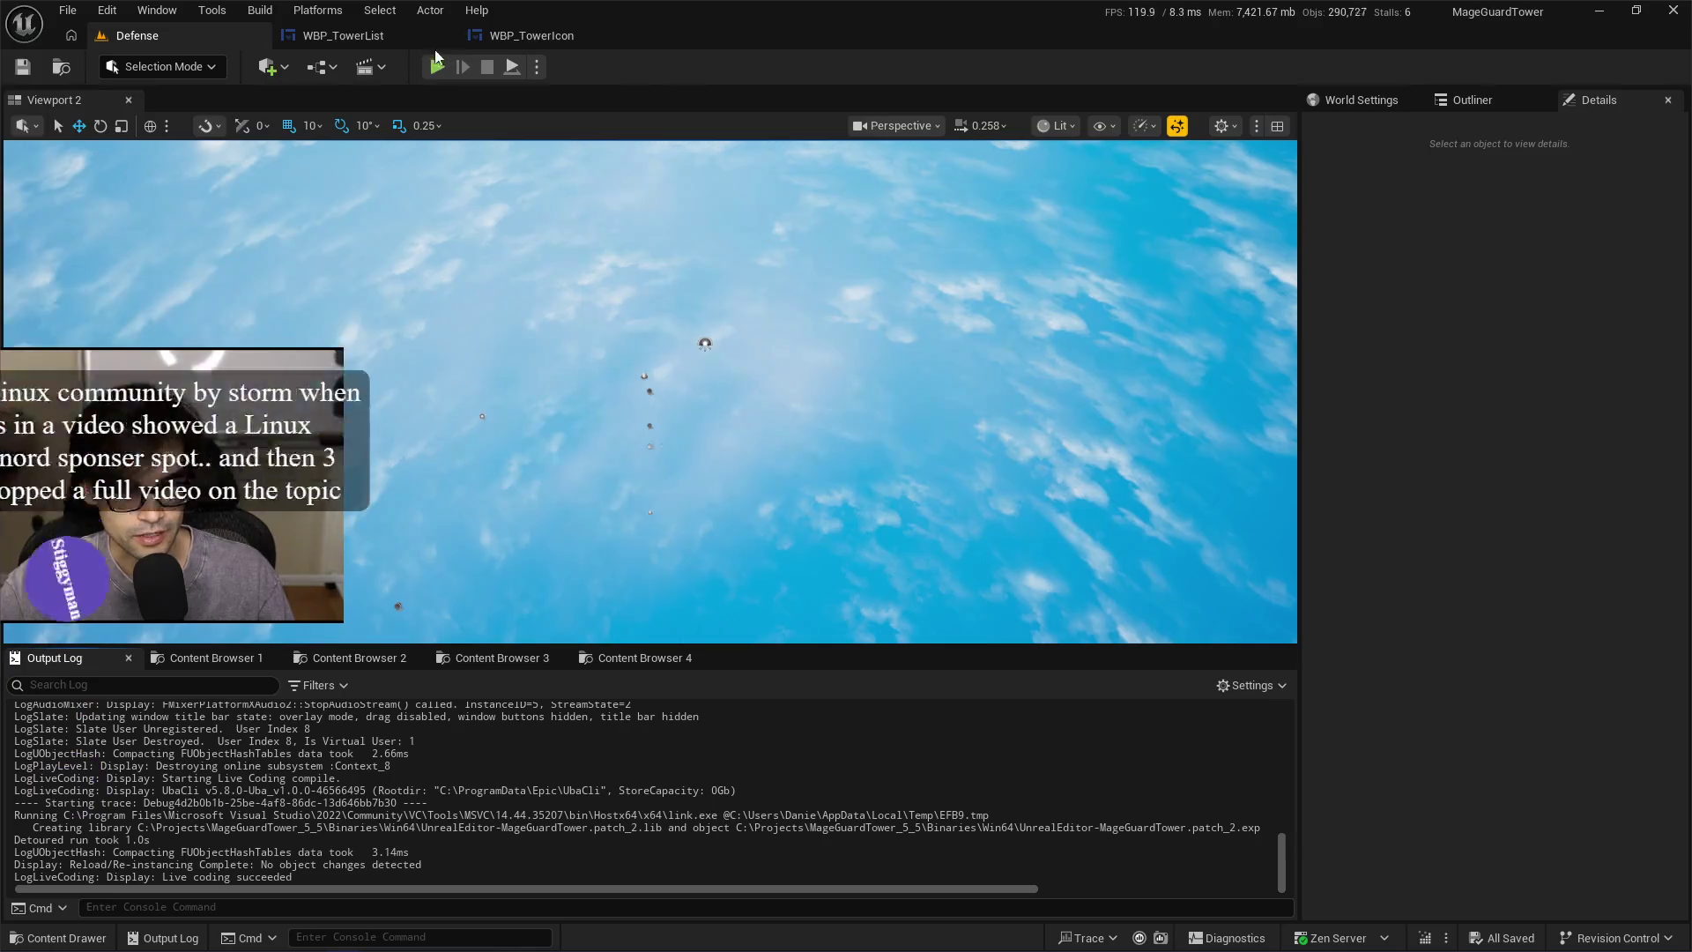
# Play the Defense level, choose a tower from the tower list and build it on the island
pyautogui.click(437, 66)
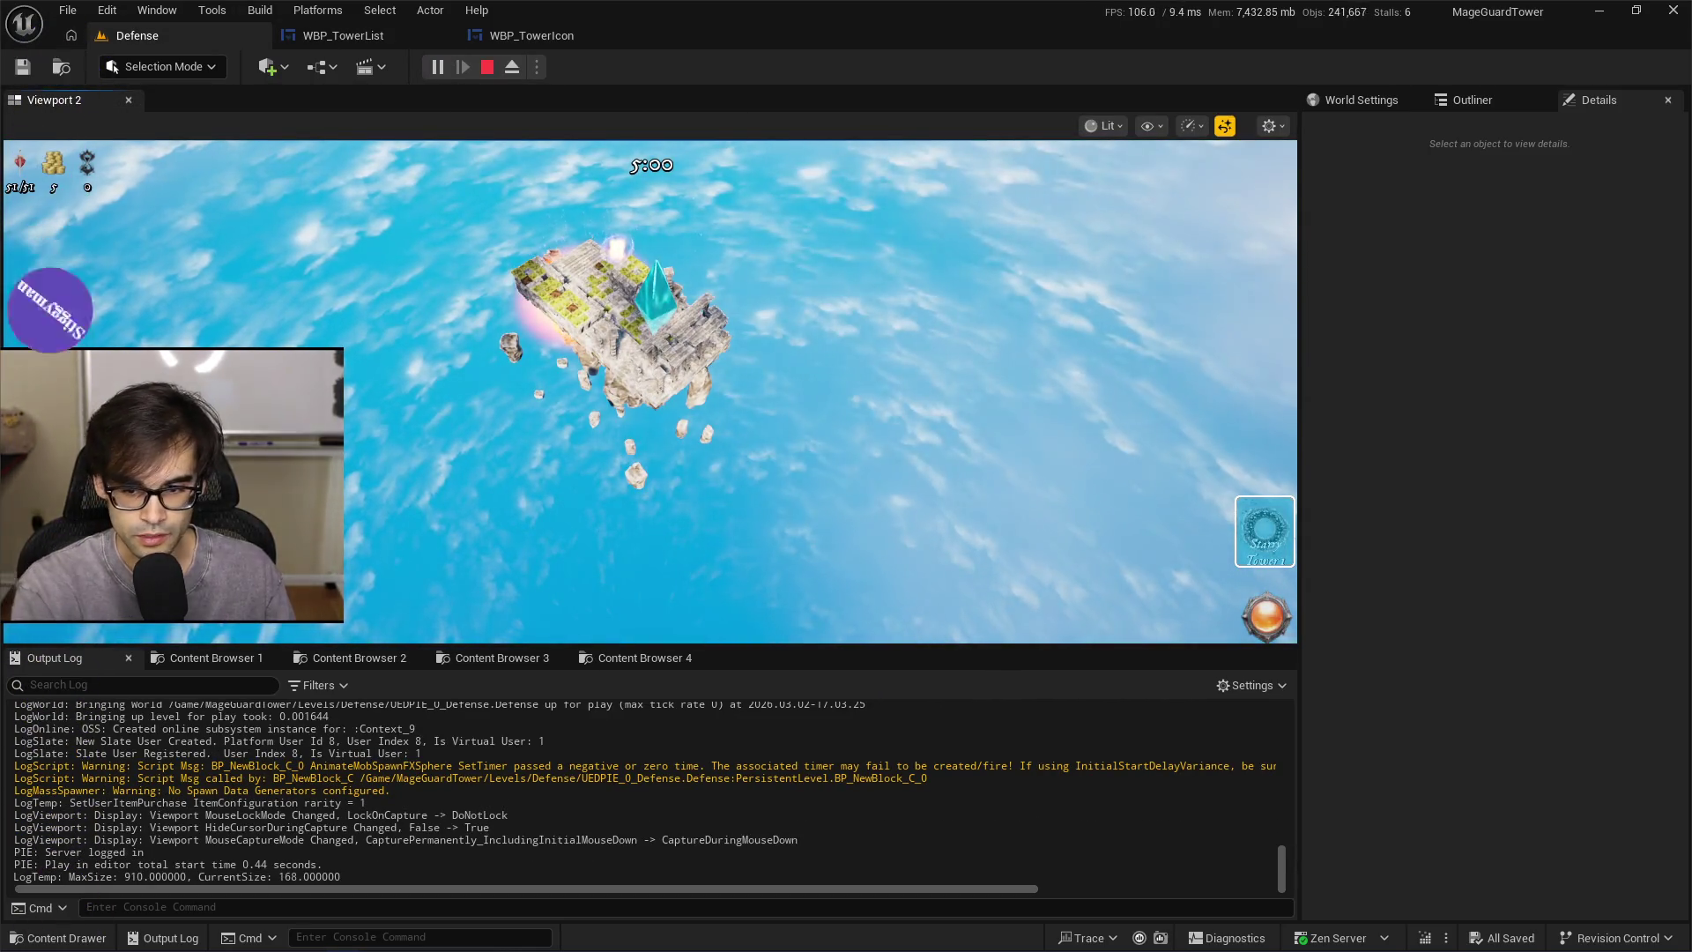
pyautogui.click(1265, 529)
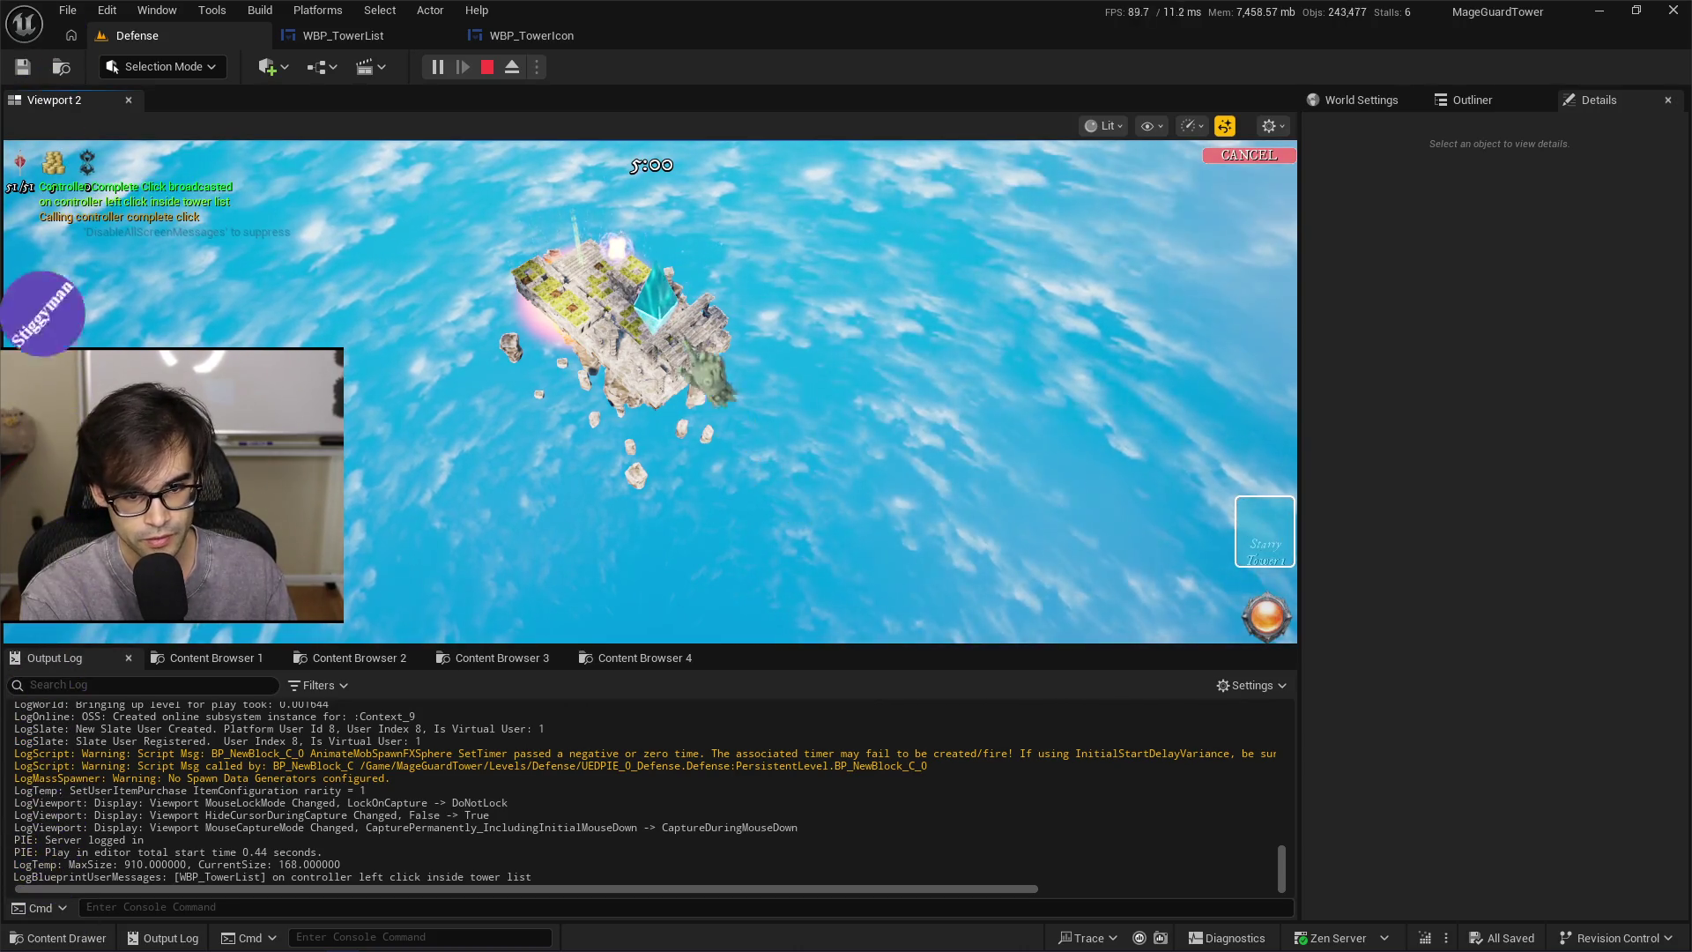
pyautogui.scroll(5, 651, 392)
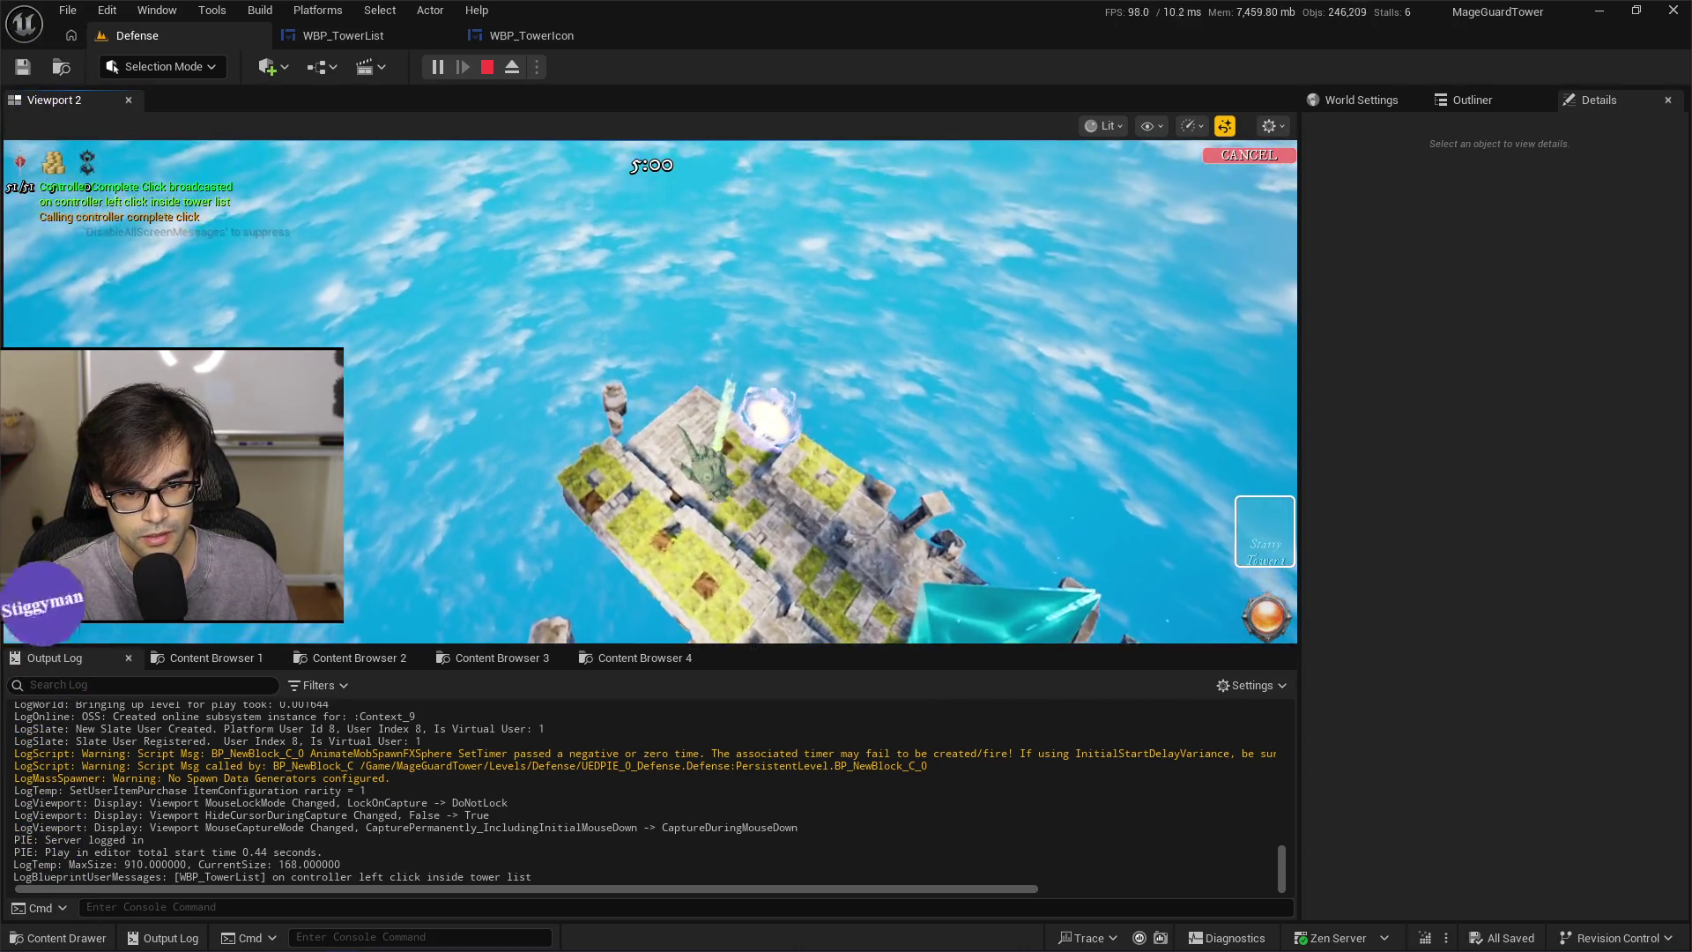
pyautogui.click(718, 573)
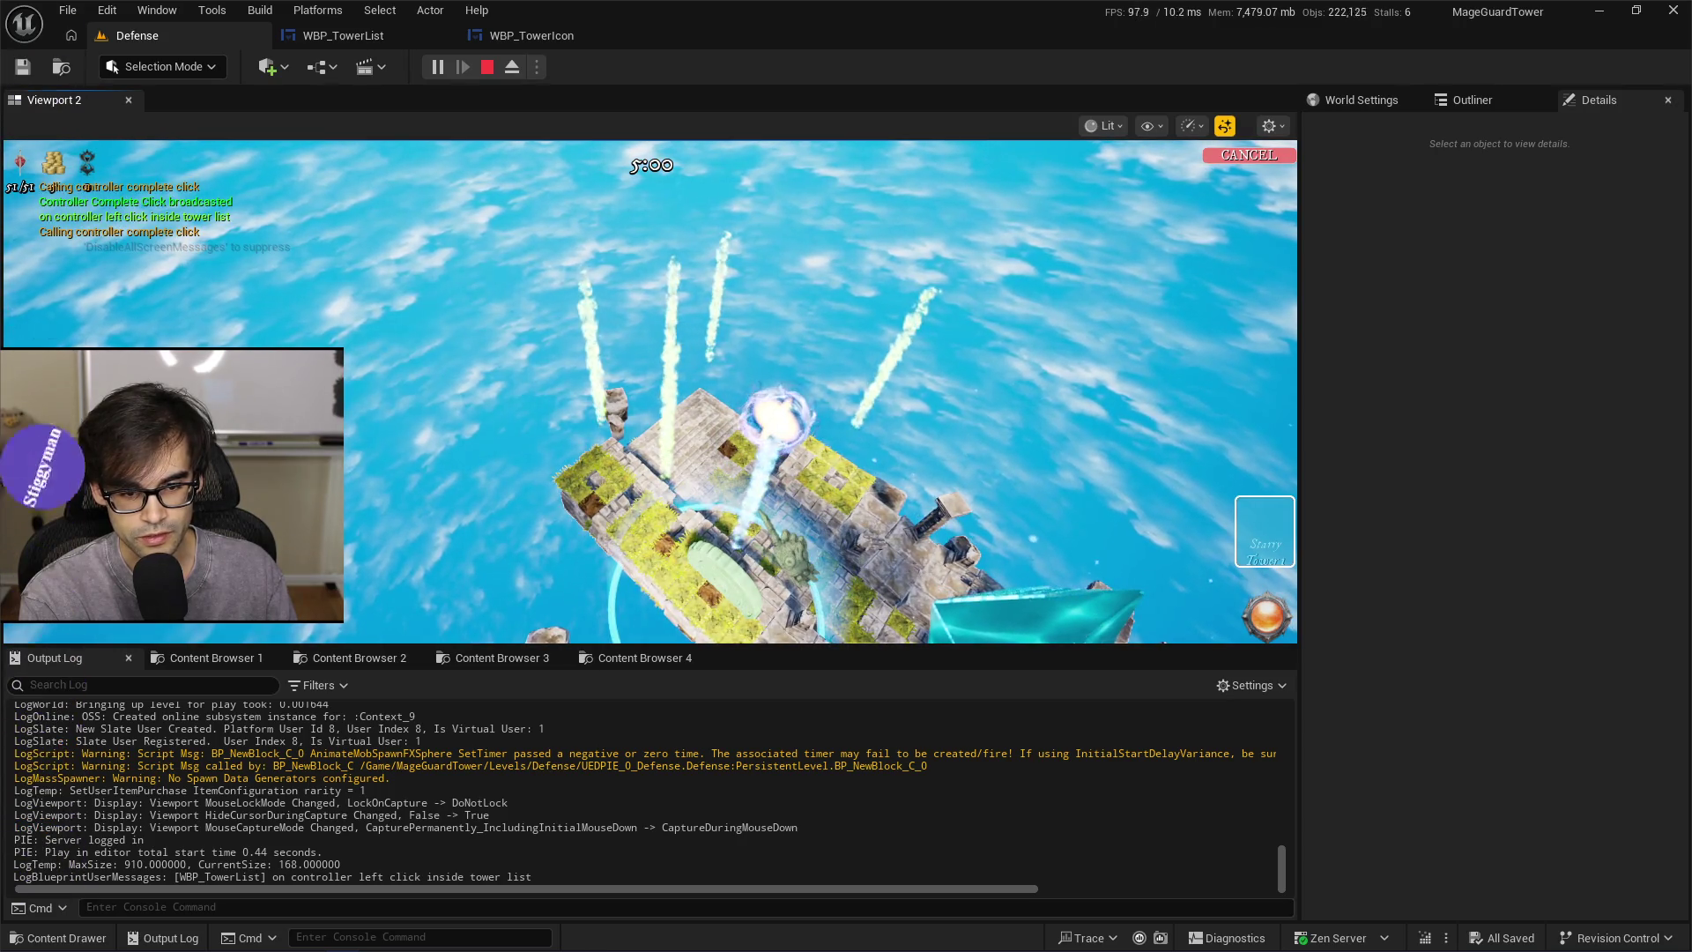
pyautogui.click(732, 568)
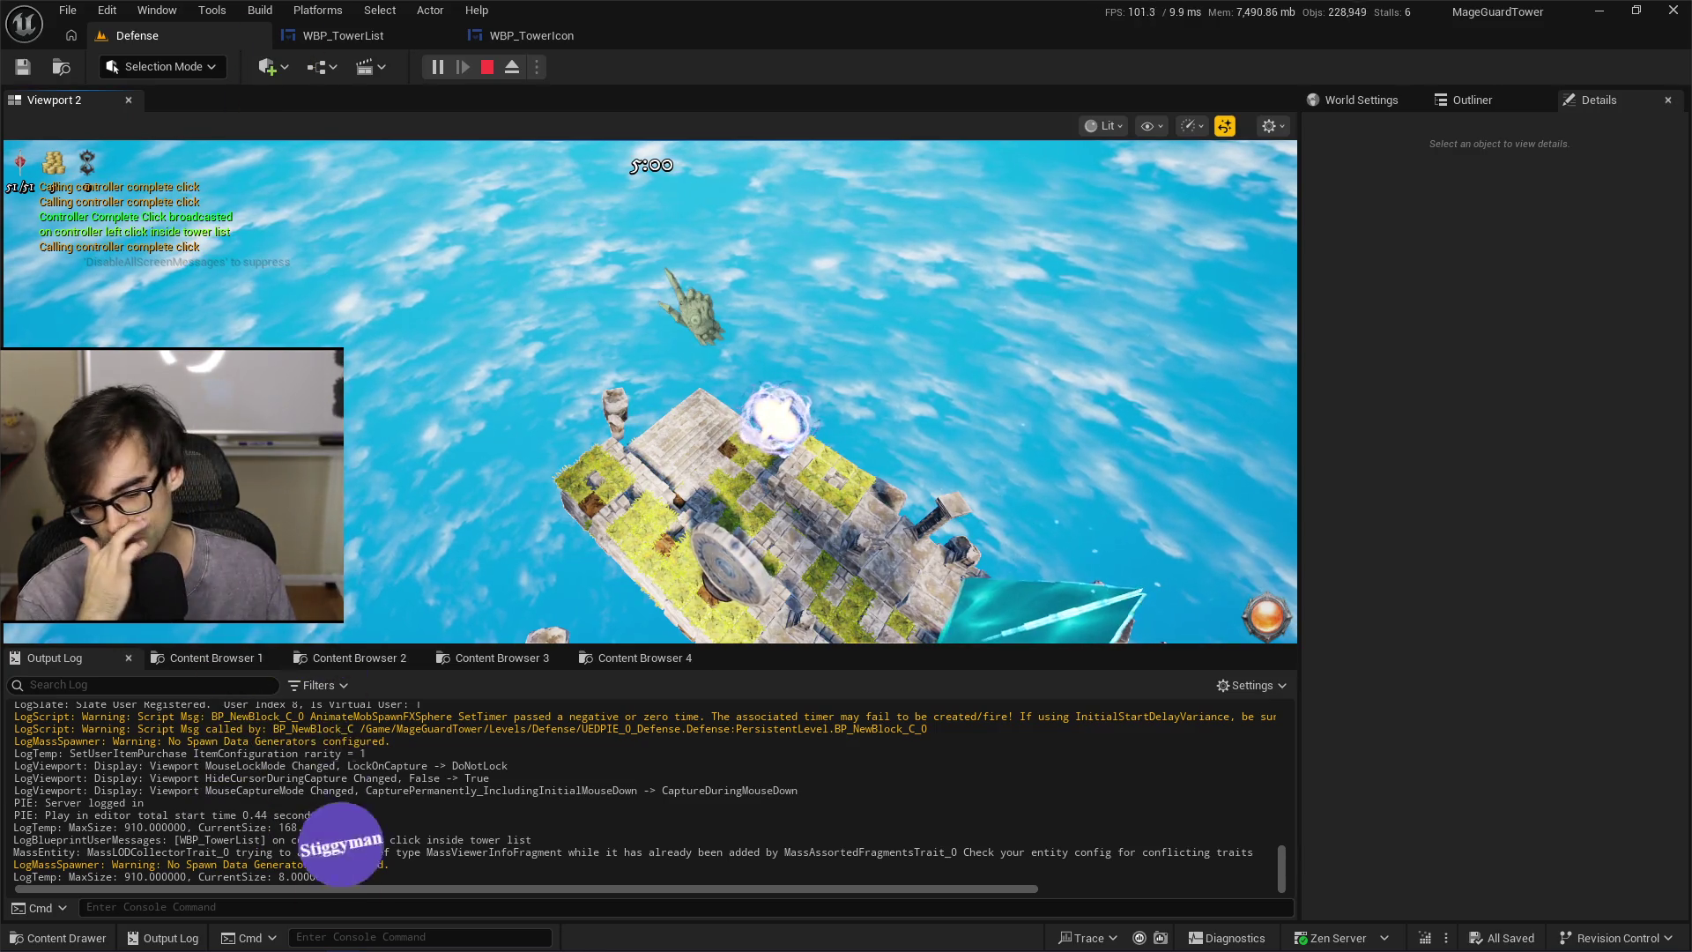
pyautogui.press('Escape')
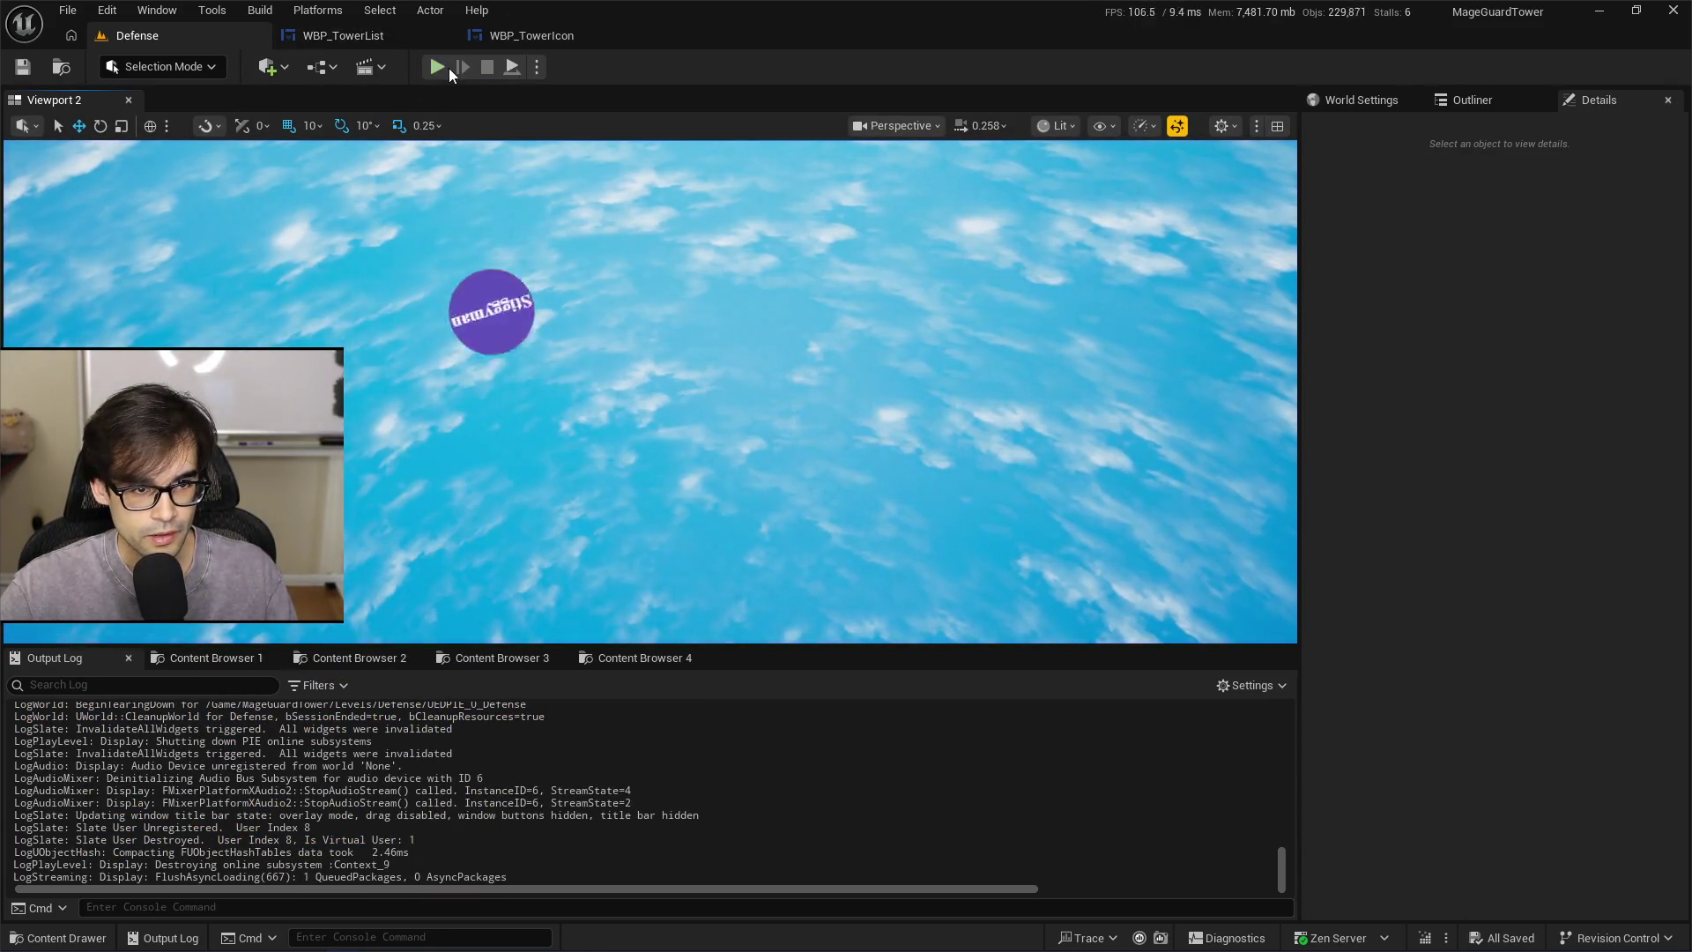
# Replay the level twice more, picking a tower from the list again, then stop playing
pyautogui.click(448, 67)
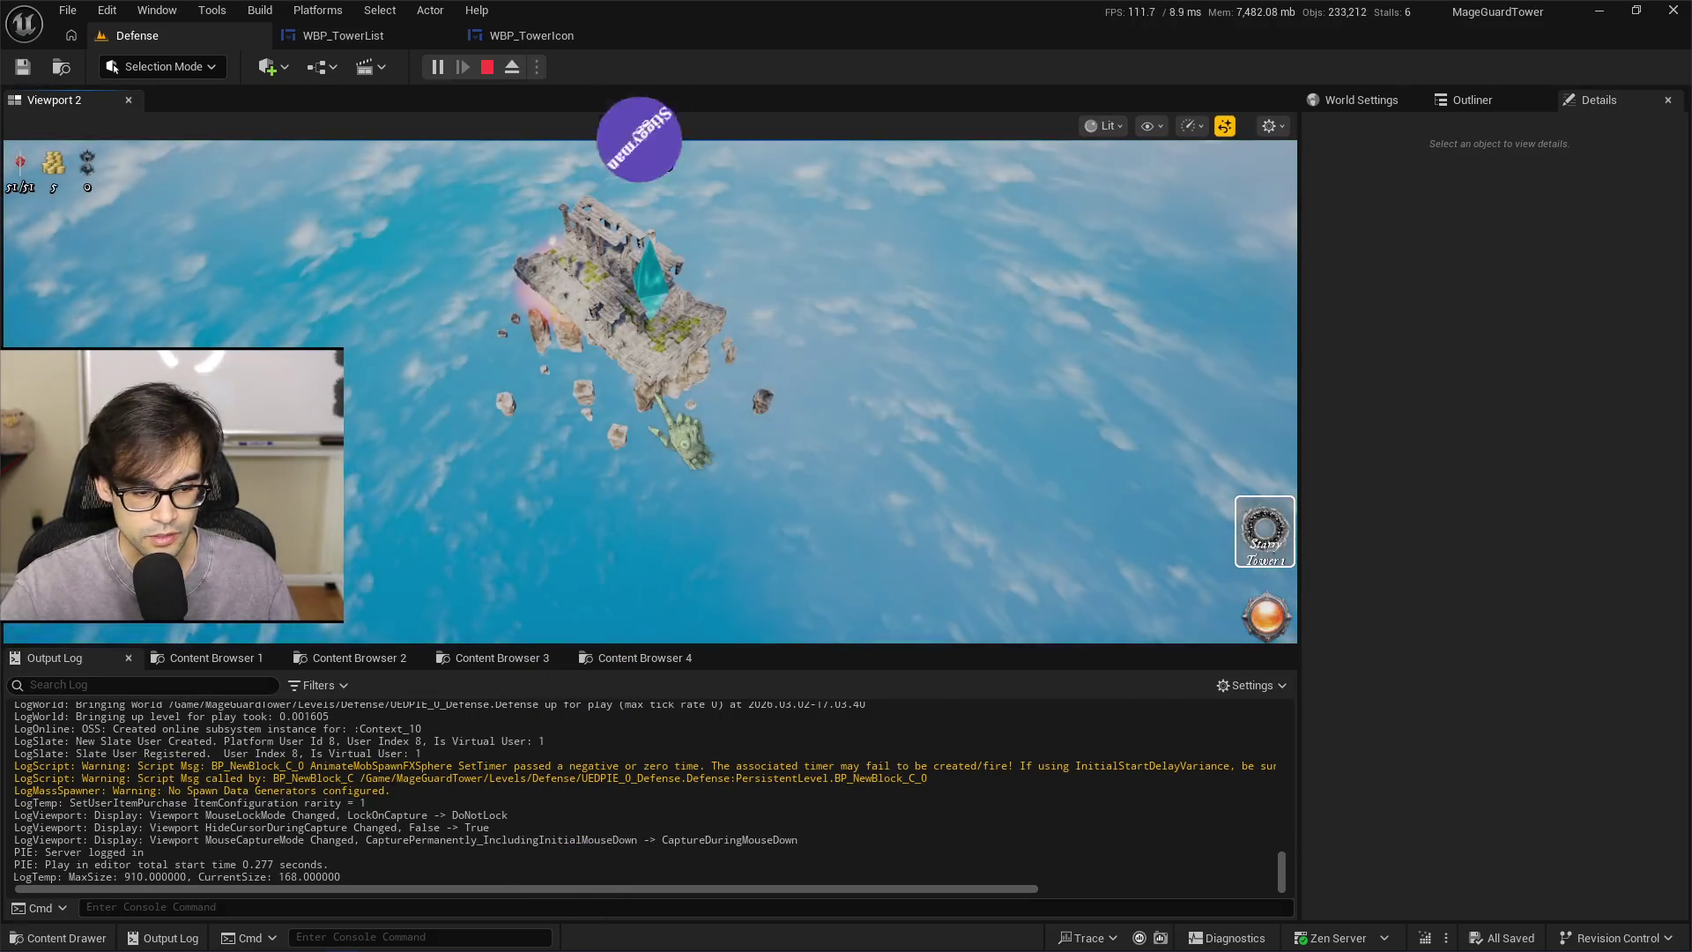
pyautogui.click(1265, 531)
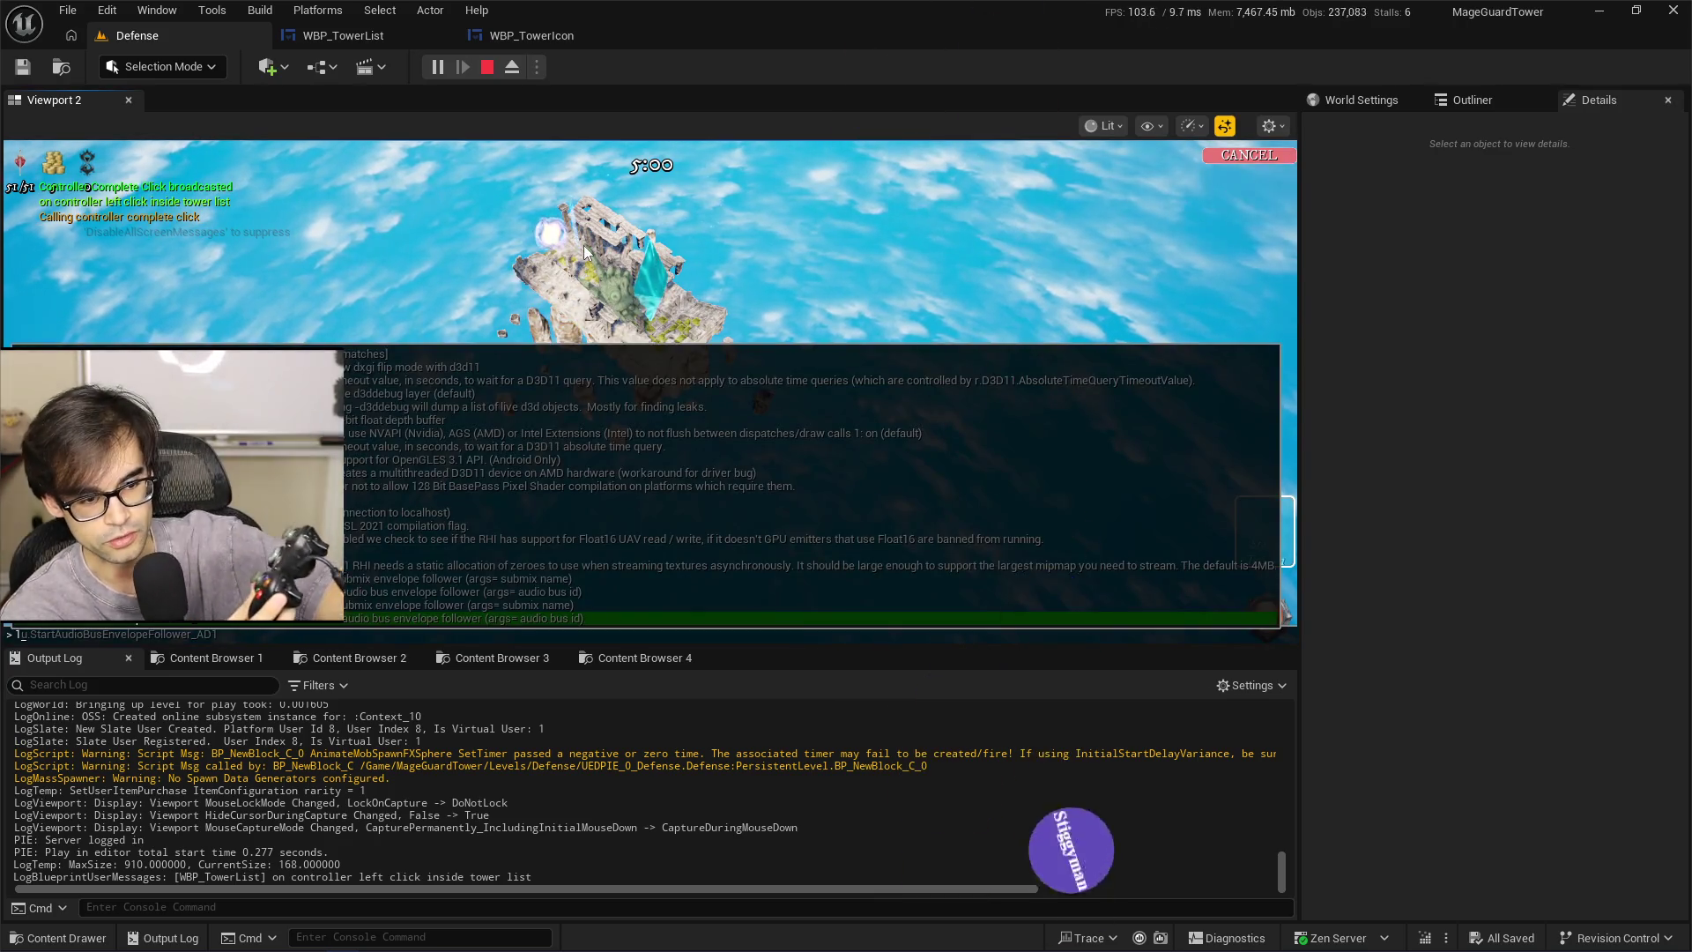
pyautogui.press('Escape')
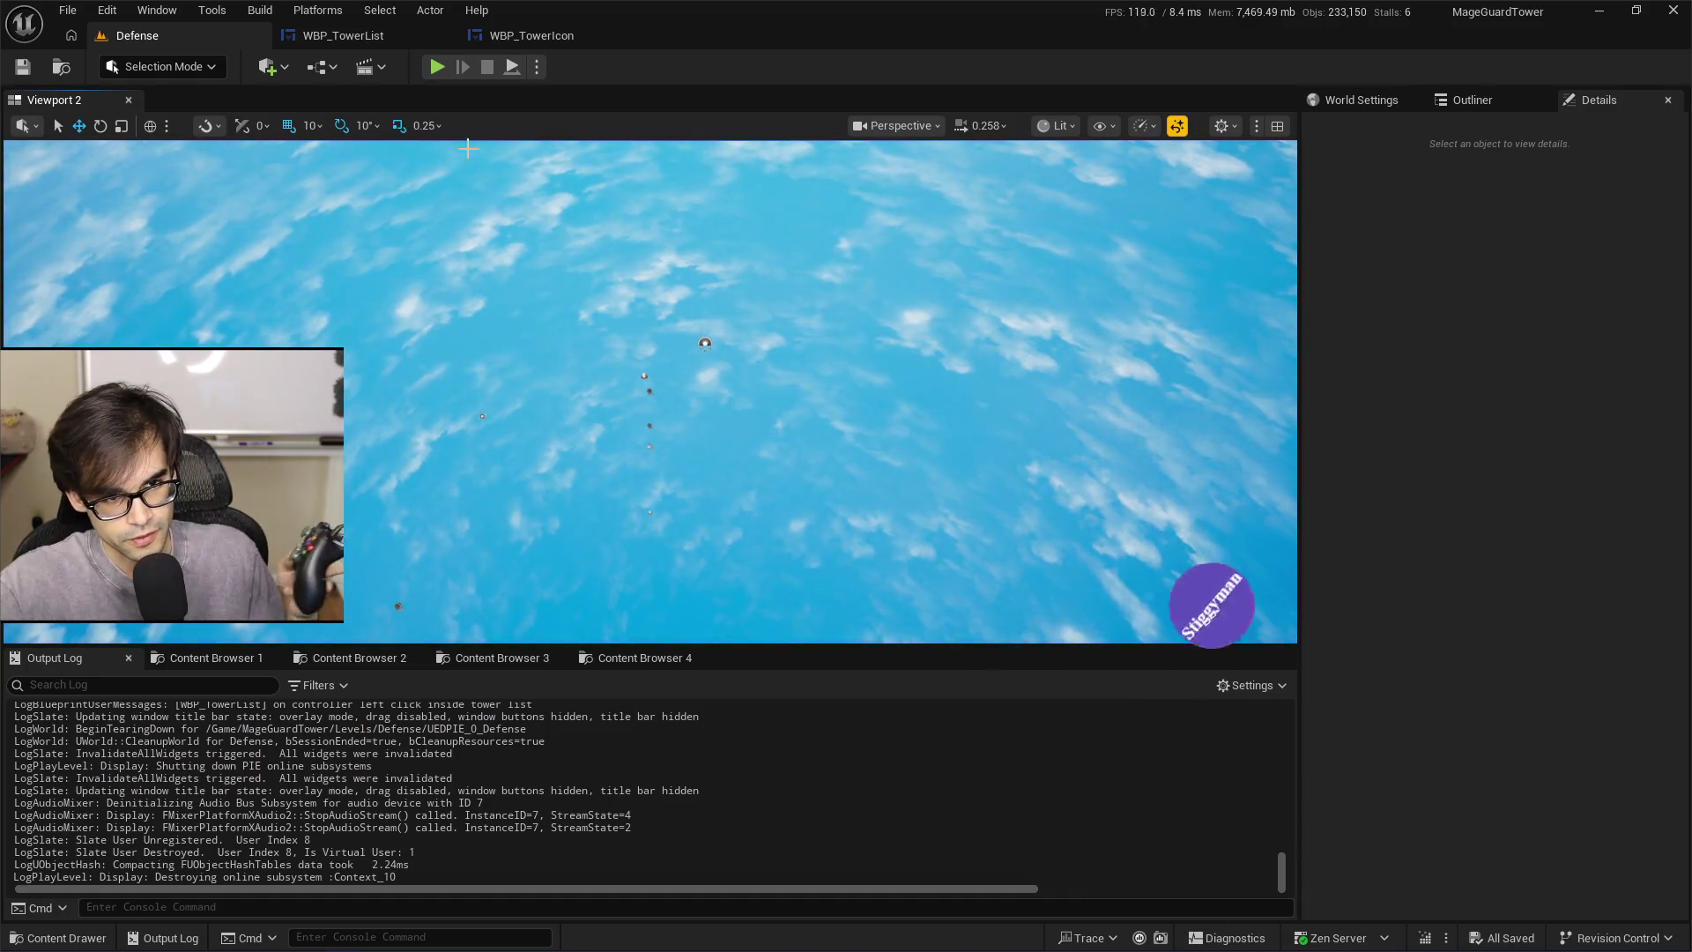
pyautogui.click(437, 68)
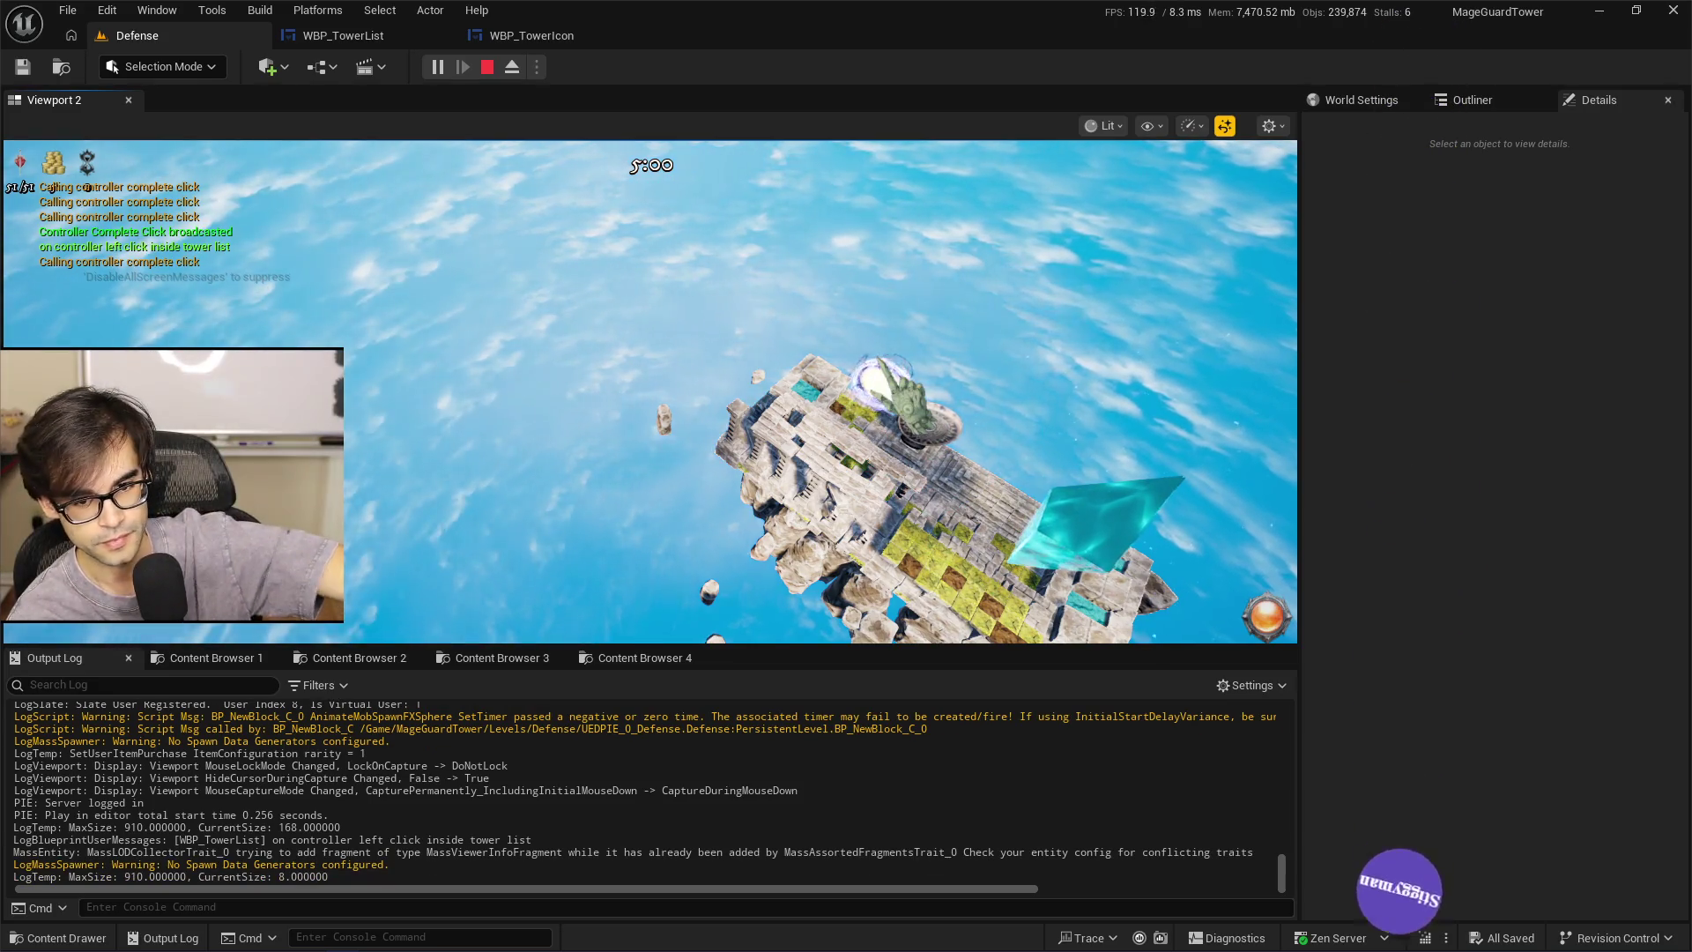
pyautogui.press('Escape')
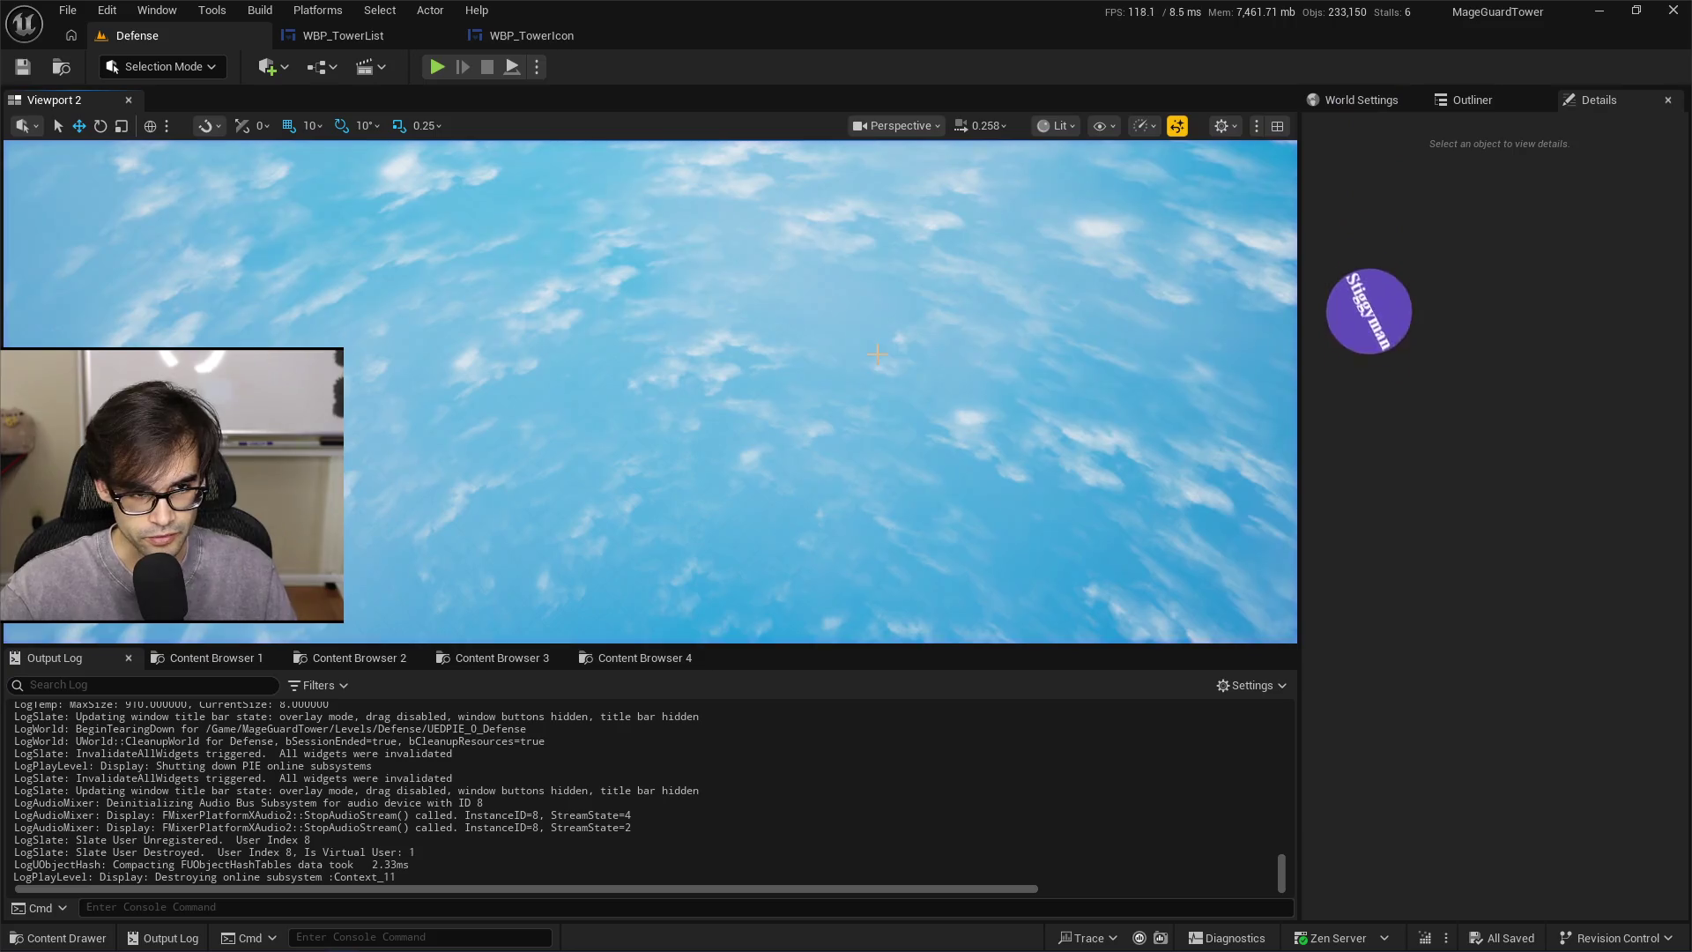
# Trigger a Live Coding recompile and delete the green broadcast debug-message line in GenericPawn.cpp
pyautogui.hotkey('ctrl', 'alt', 'F11')
pyautogui.hotkey('alt', 'Tab')
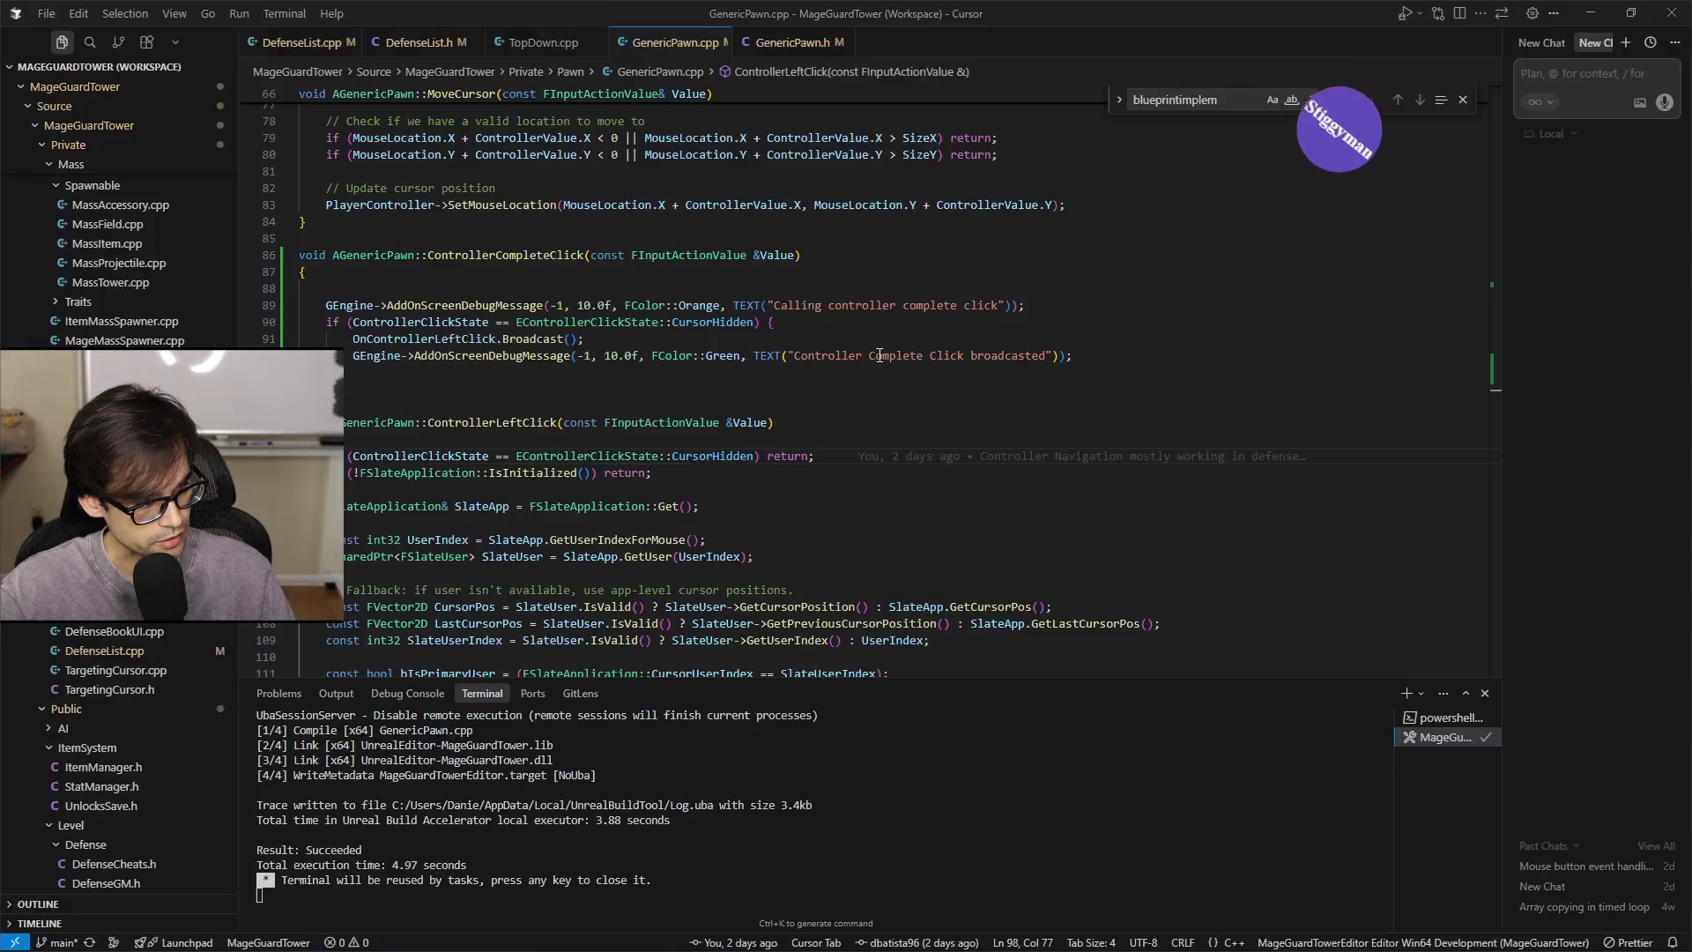
pyautogui.scroll(3, 935, 424)
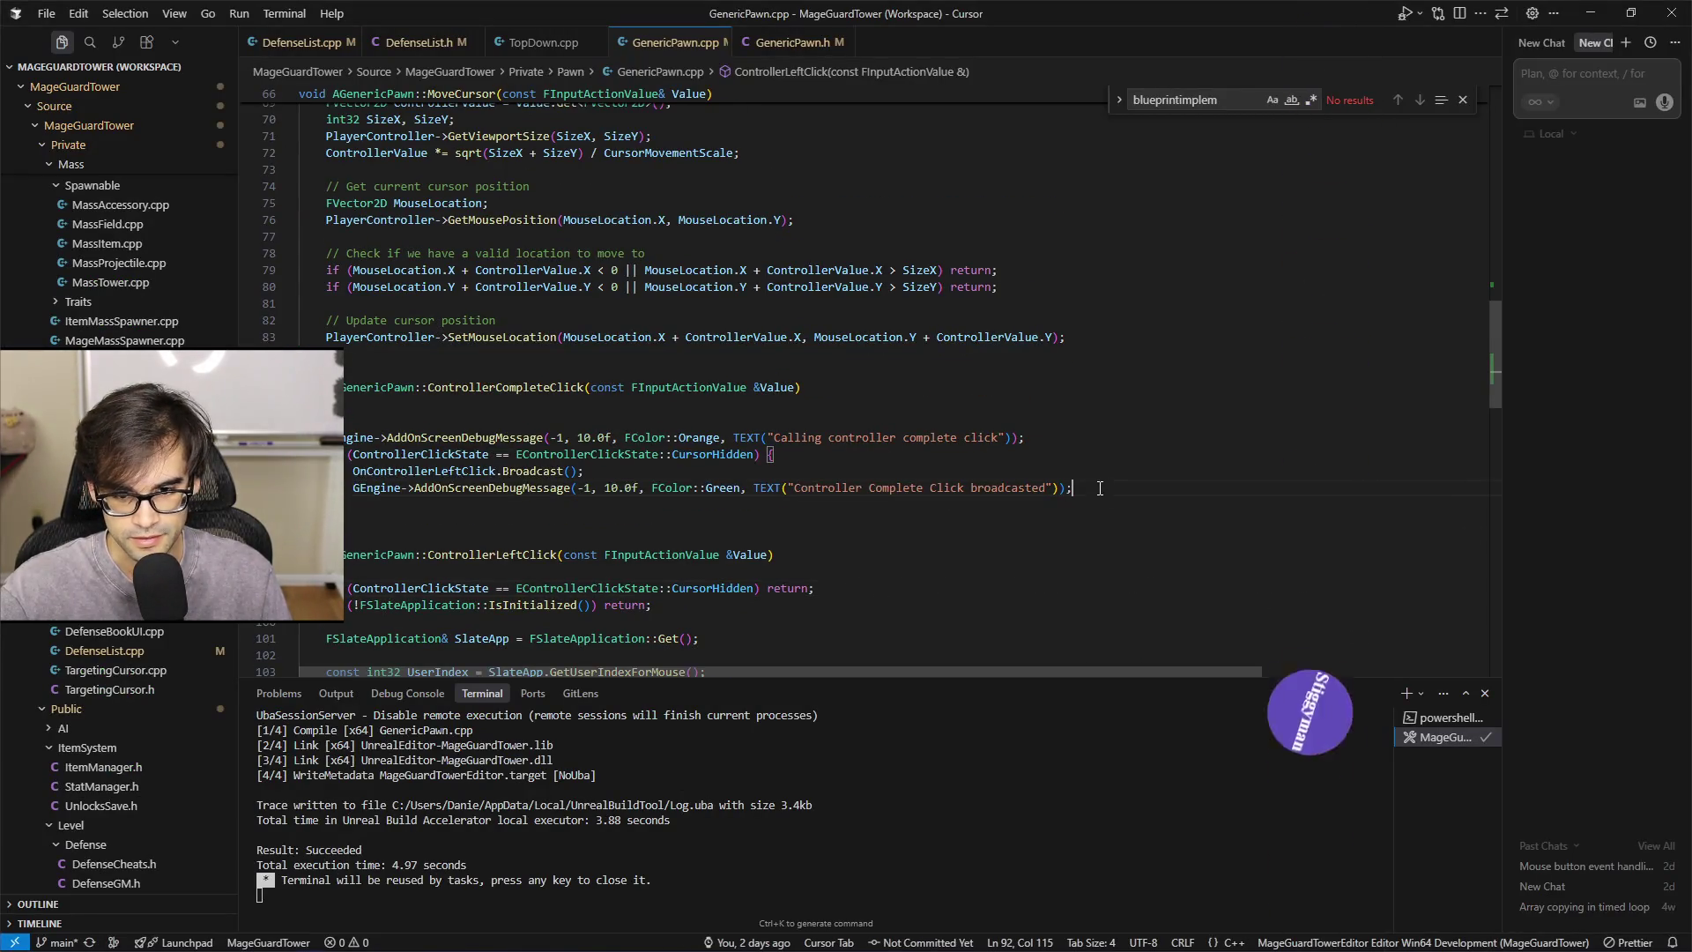
pyautogui.hotkey('shift', 'Home')
pyautogui.hotkey('ctrl', 'shift', 'k')
# Delete the remaining leftover debug-message line in ControllerCompleteClick
pyautogui.press('Up')
pyautogui.press('Up')
pyautogui.press('Up')
pyautogui.press('End')
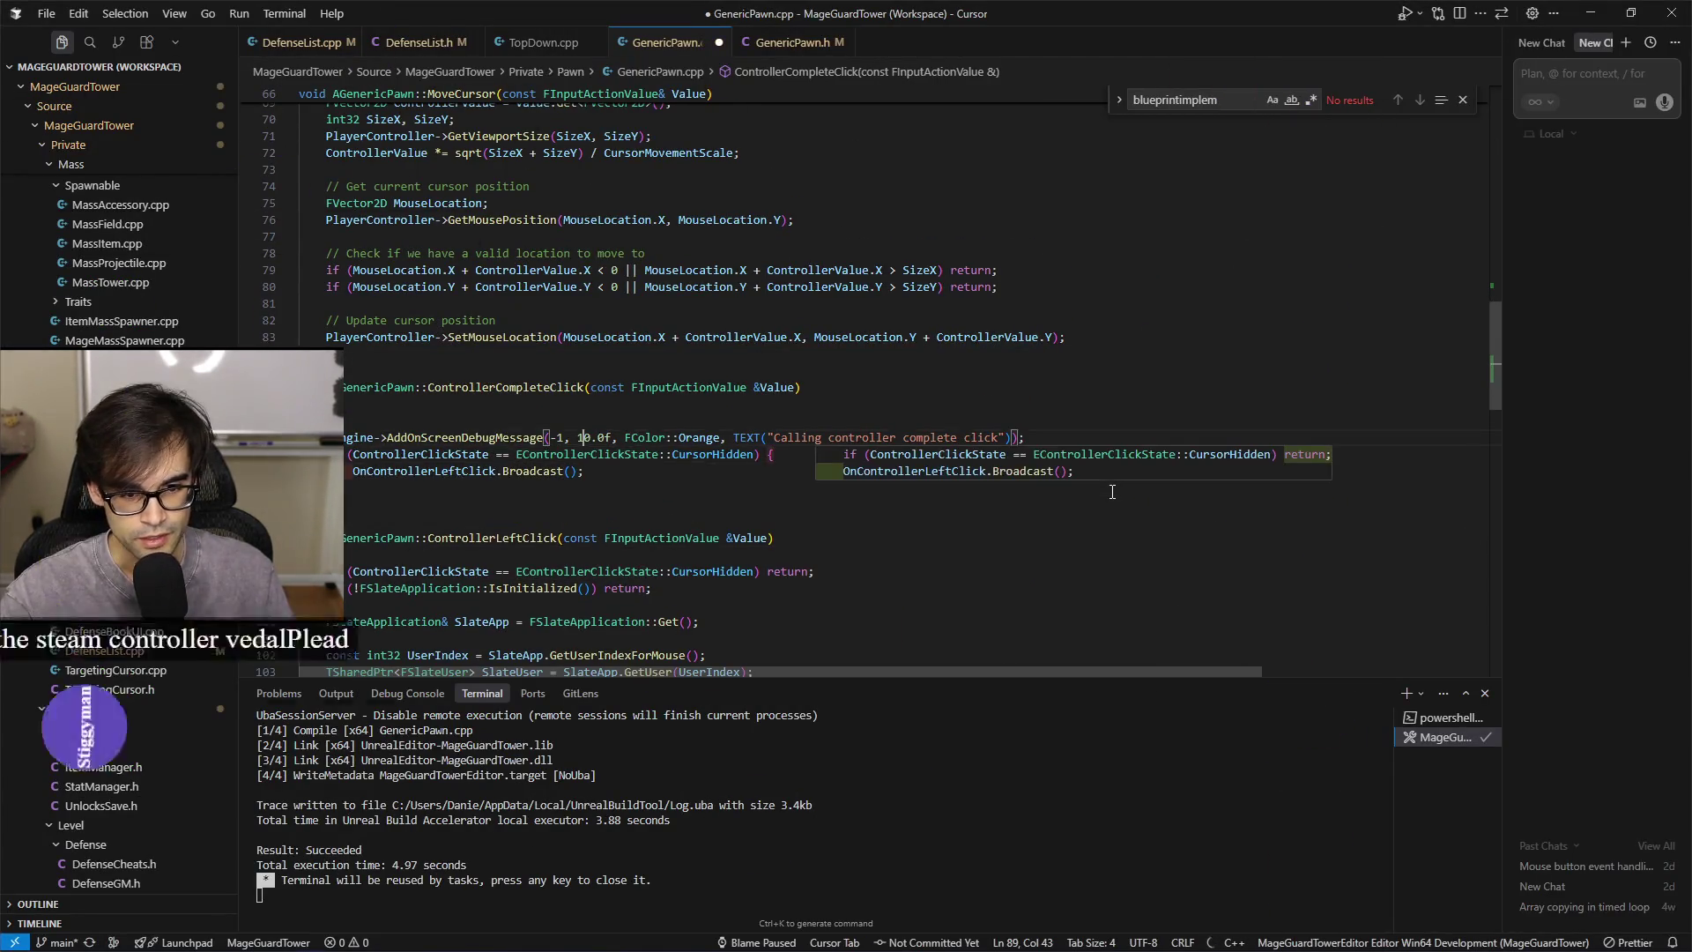
pyautogui.hotkey('shift', 'Home')
pyautogui.hotkey('ctrl', 'shift', 'k')
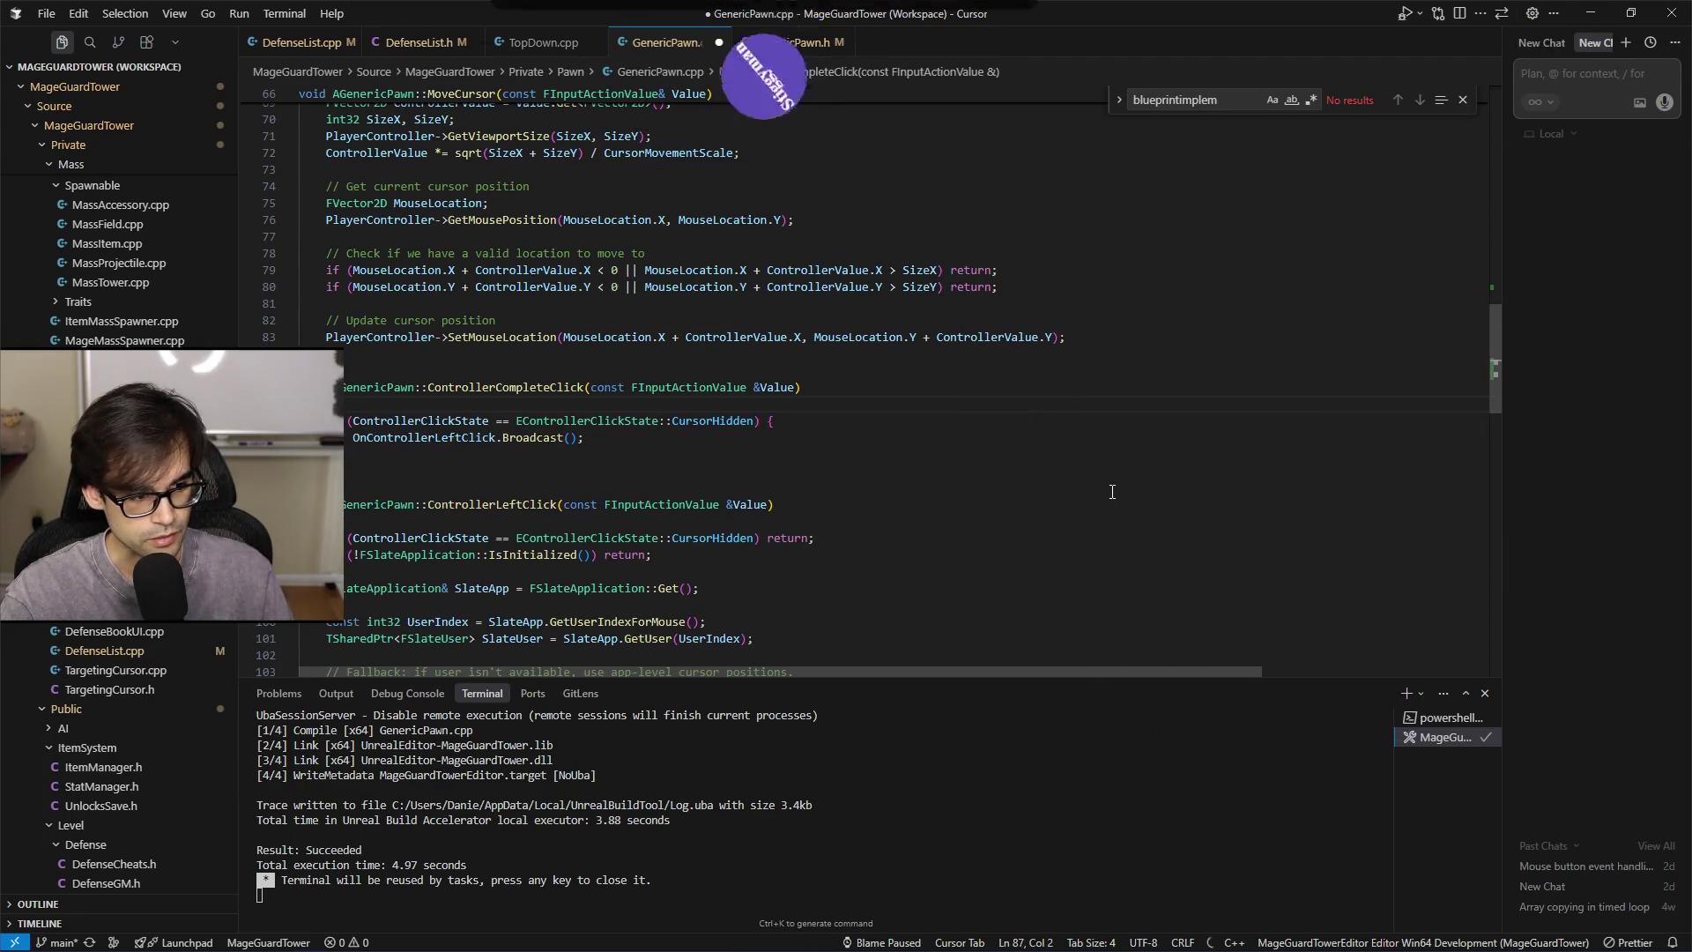
pyautogui.press('BackSpace')
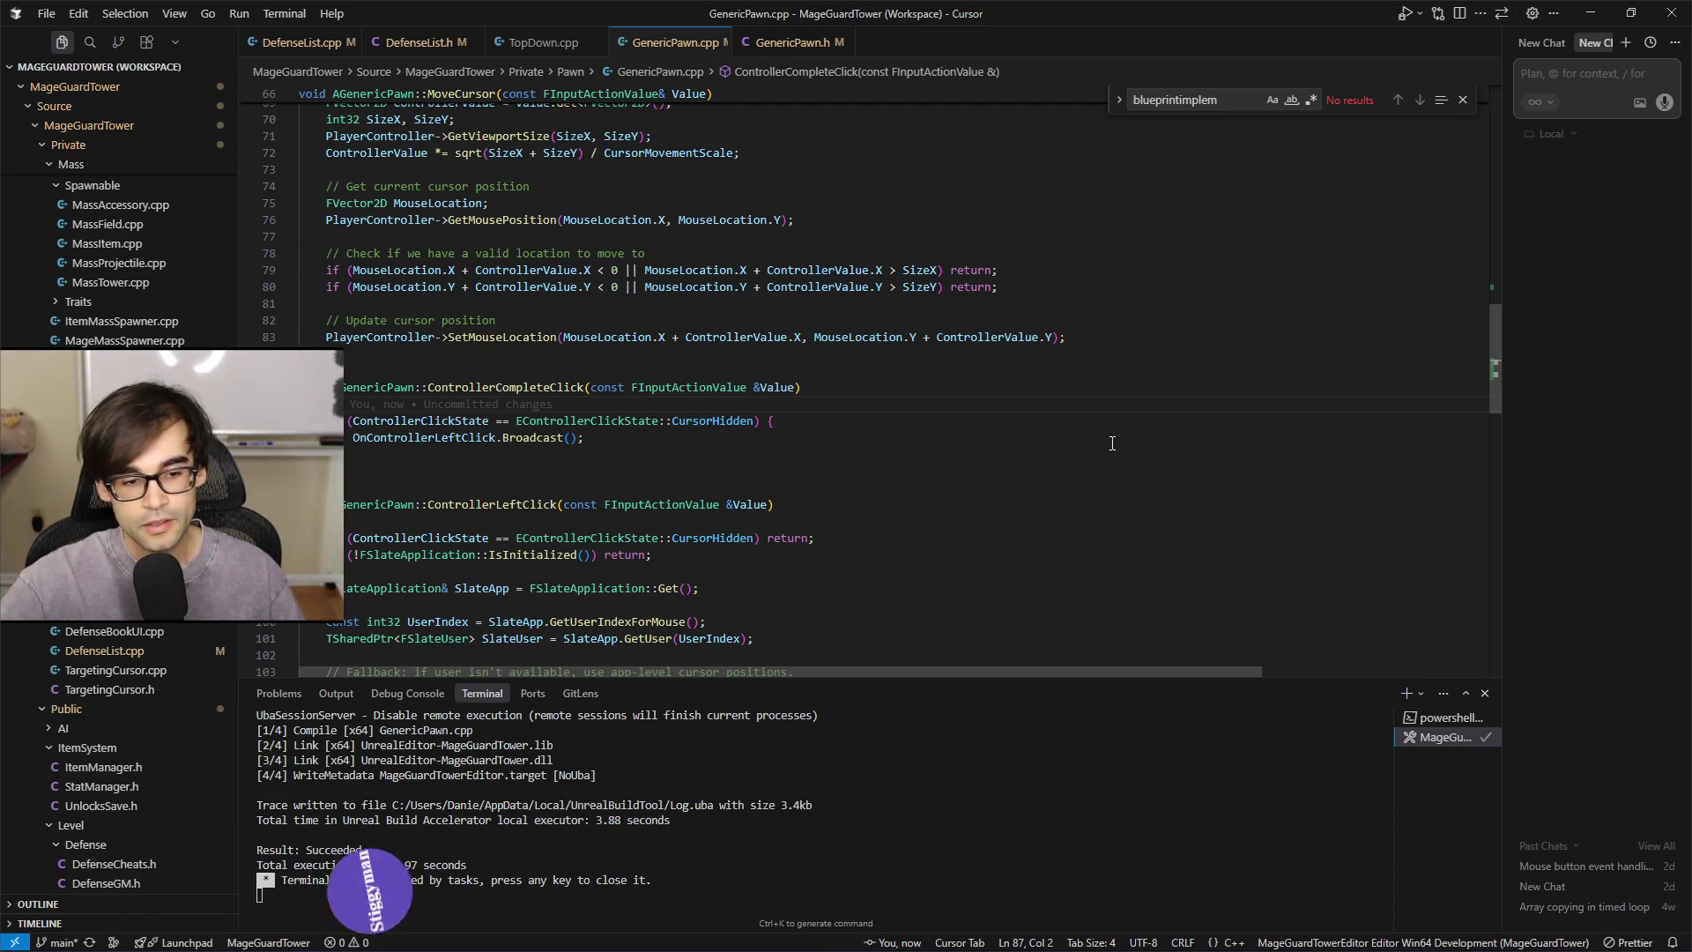
pyautogui.click(953, 449)
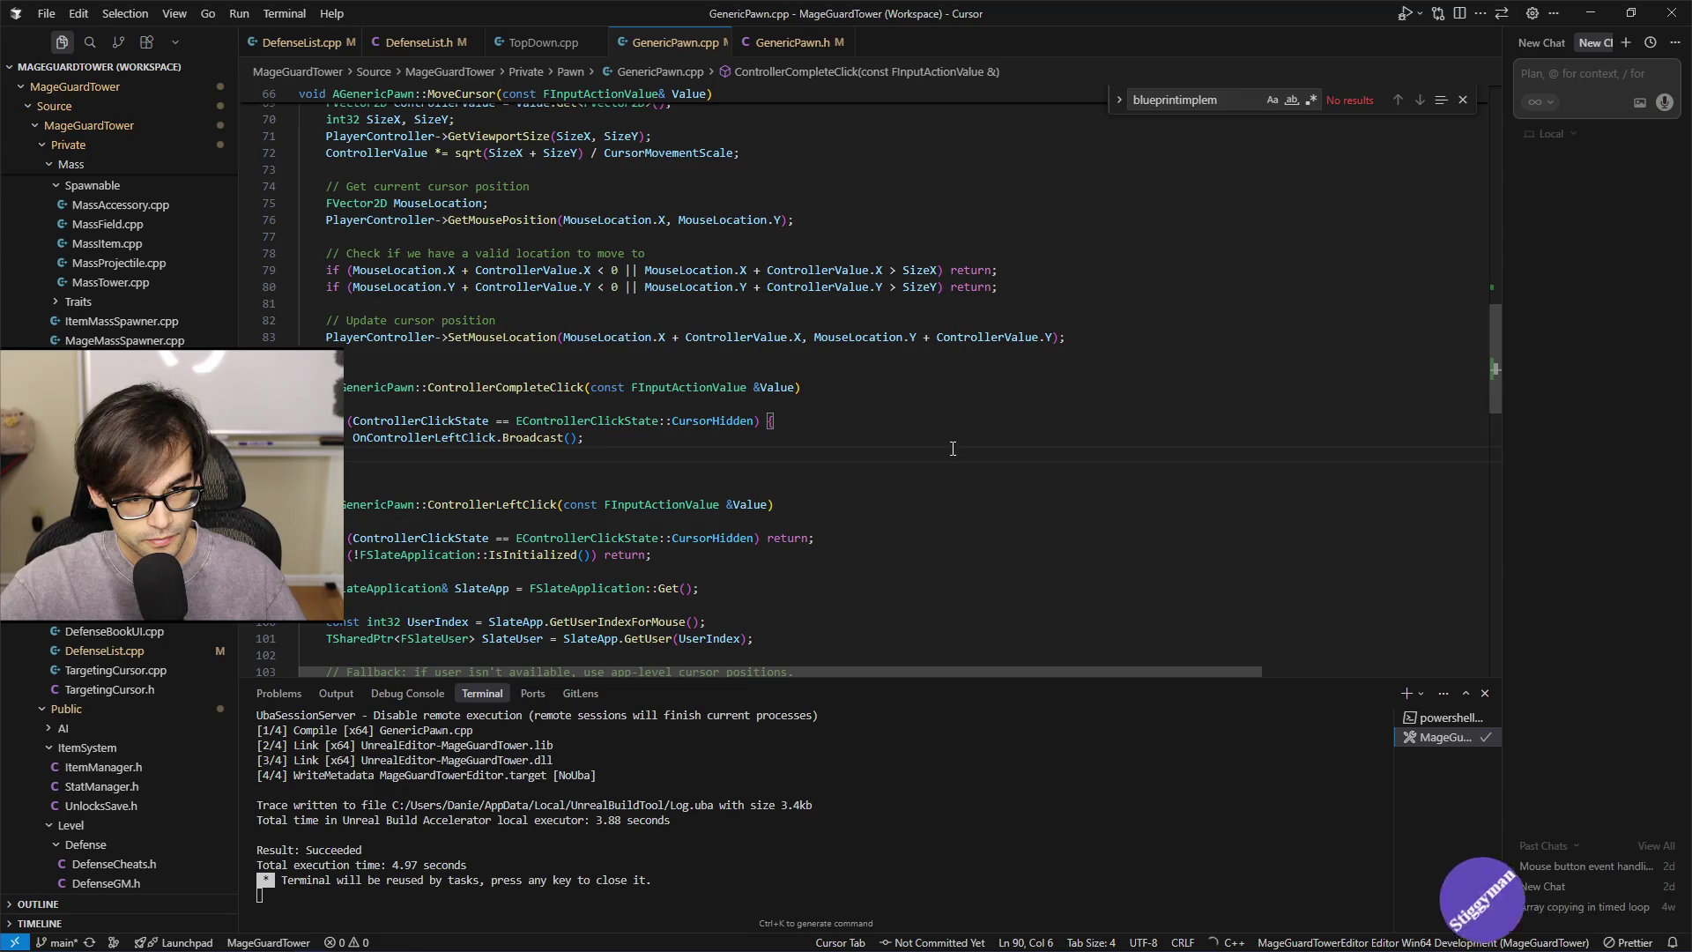
# Return to Unreal Editor and bring up the WBP_TowerIcon designer showing the Fireball Tower I icon
pyautogui.scroll(2, 952, 449)
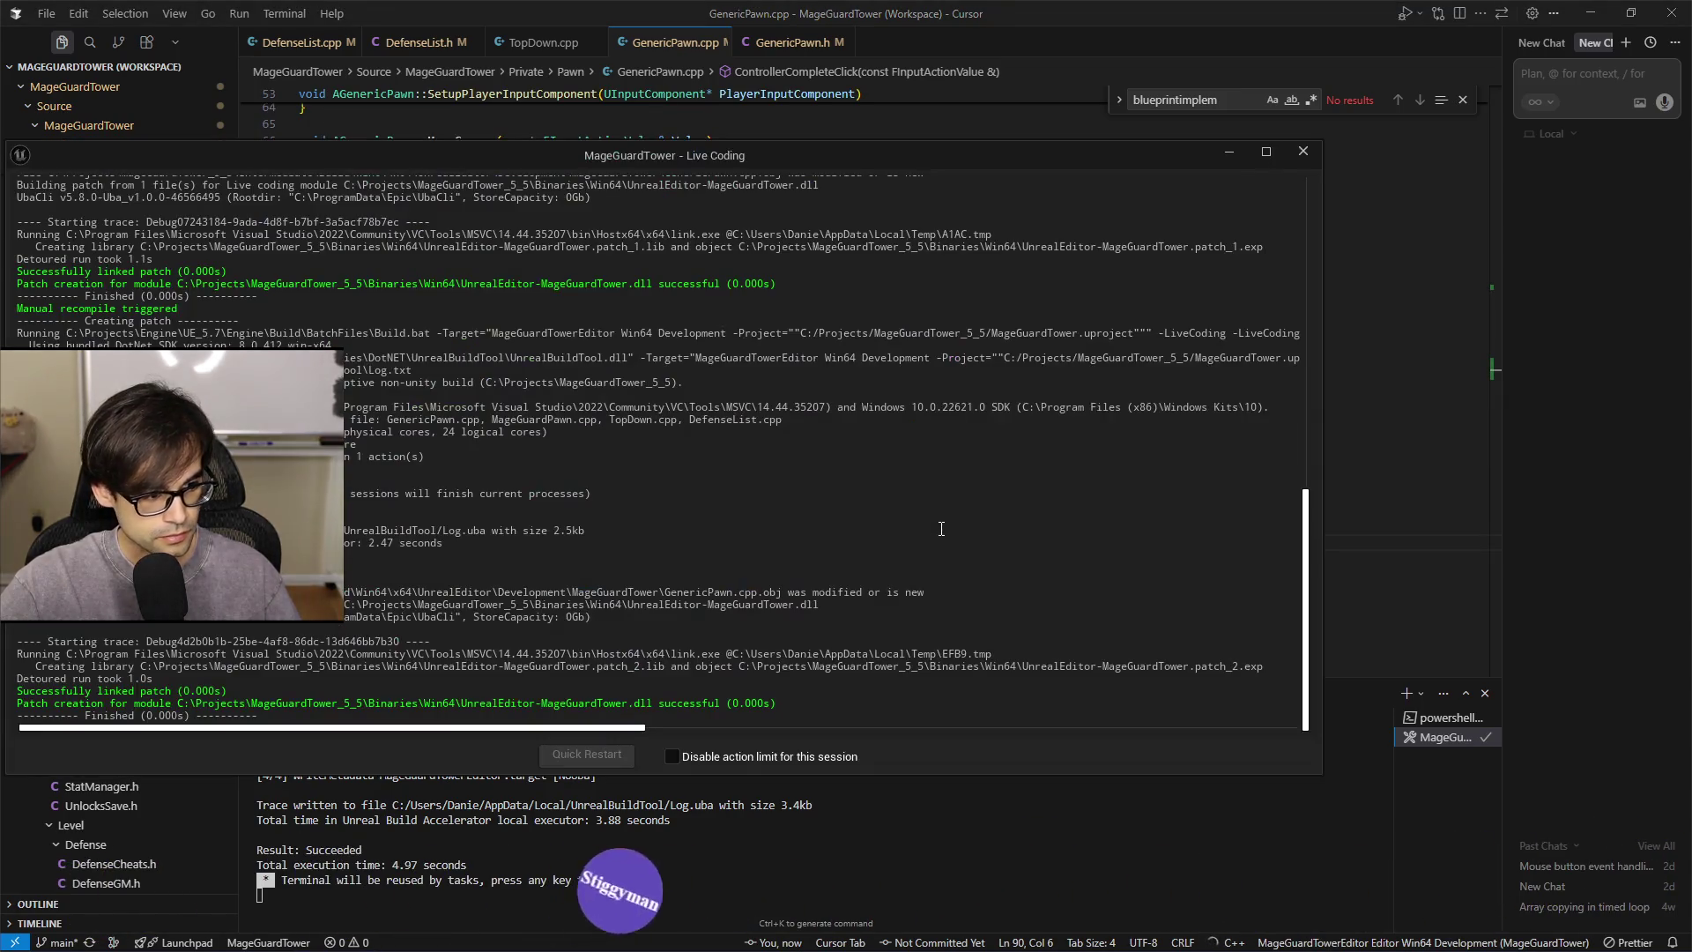
pyautogui.hotkey('alt', 'Tab')
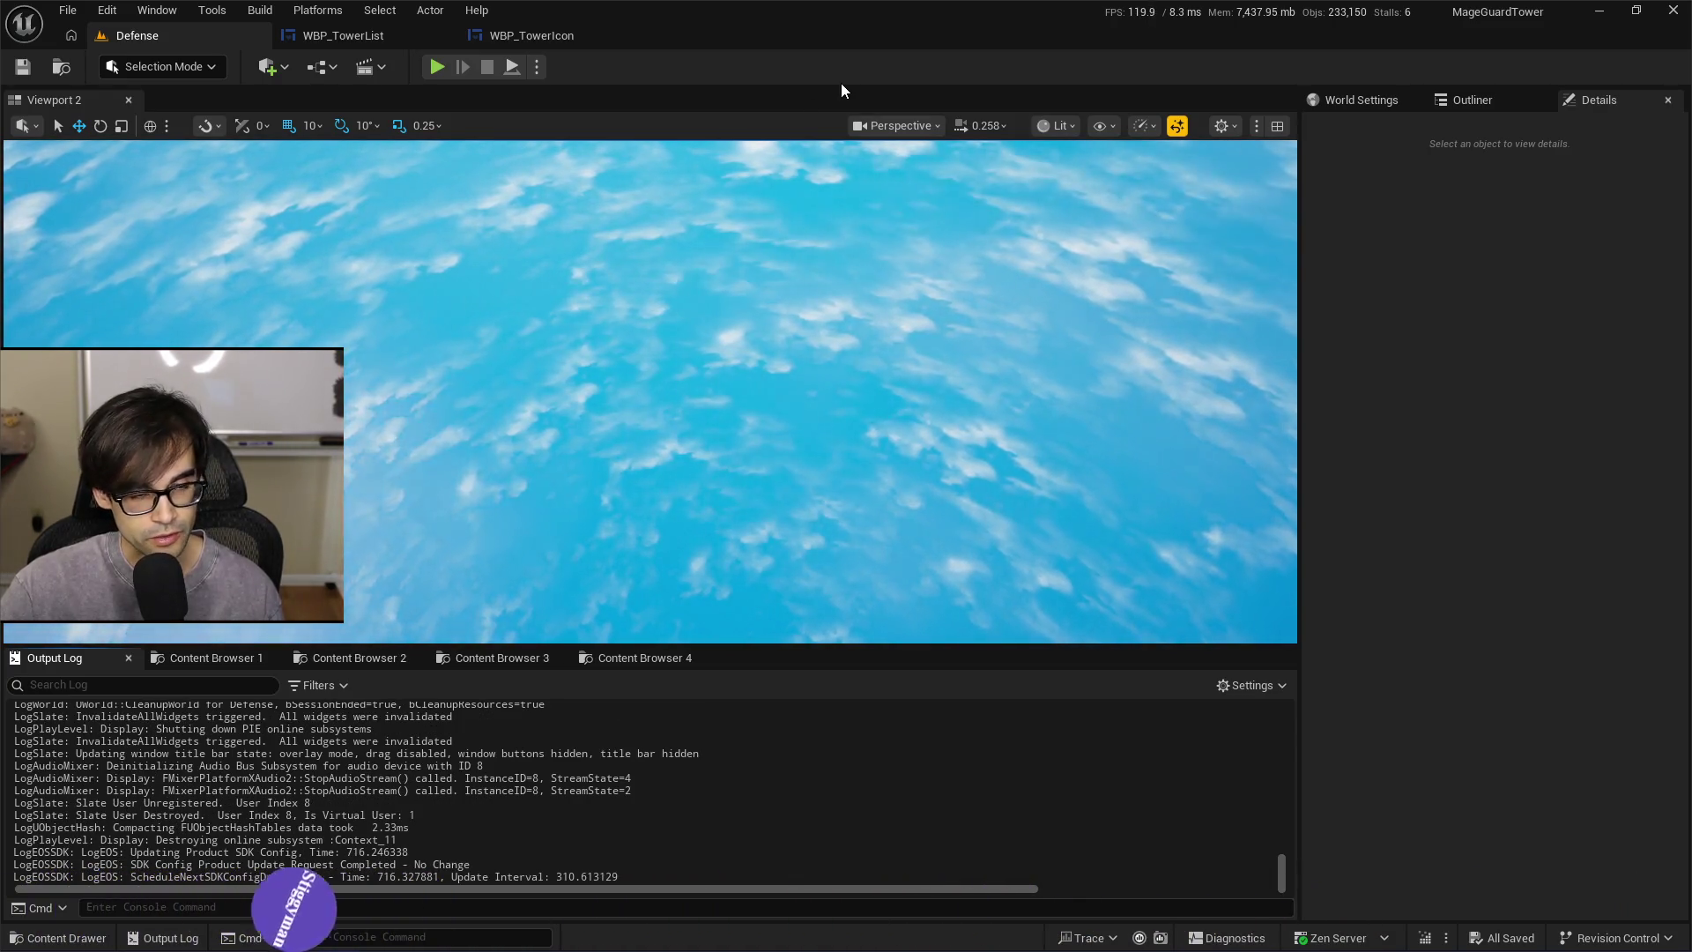
pyautogui.click(561, 39)
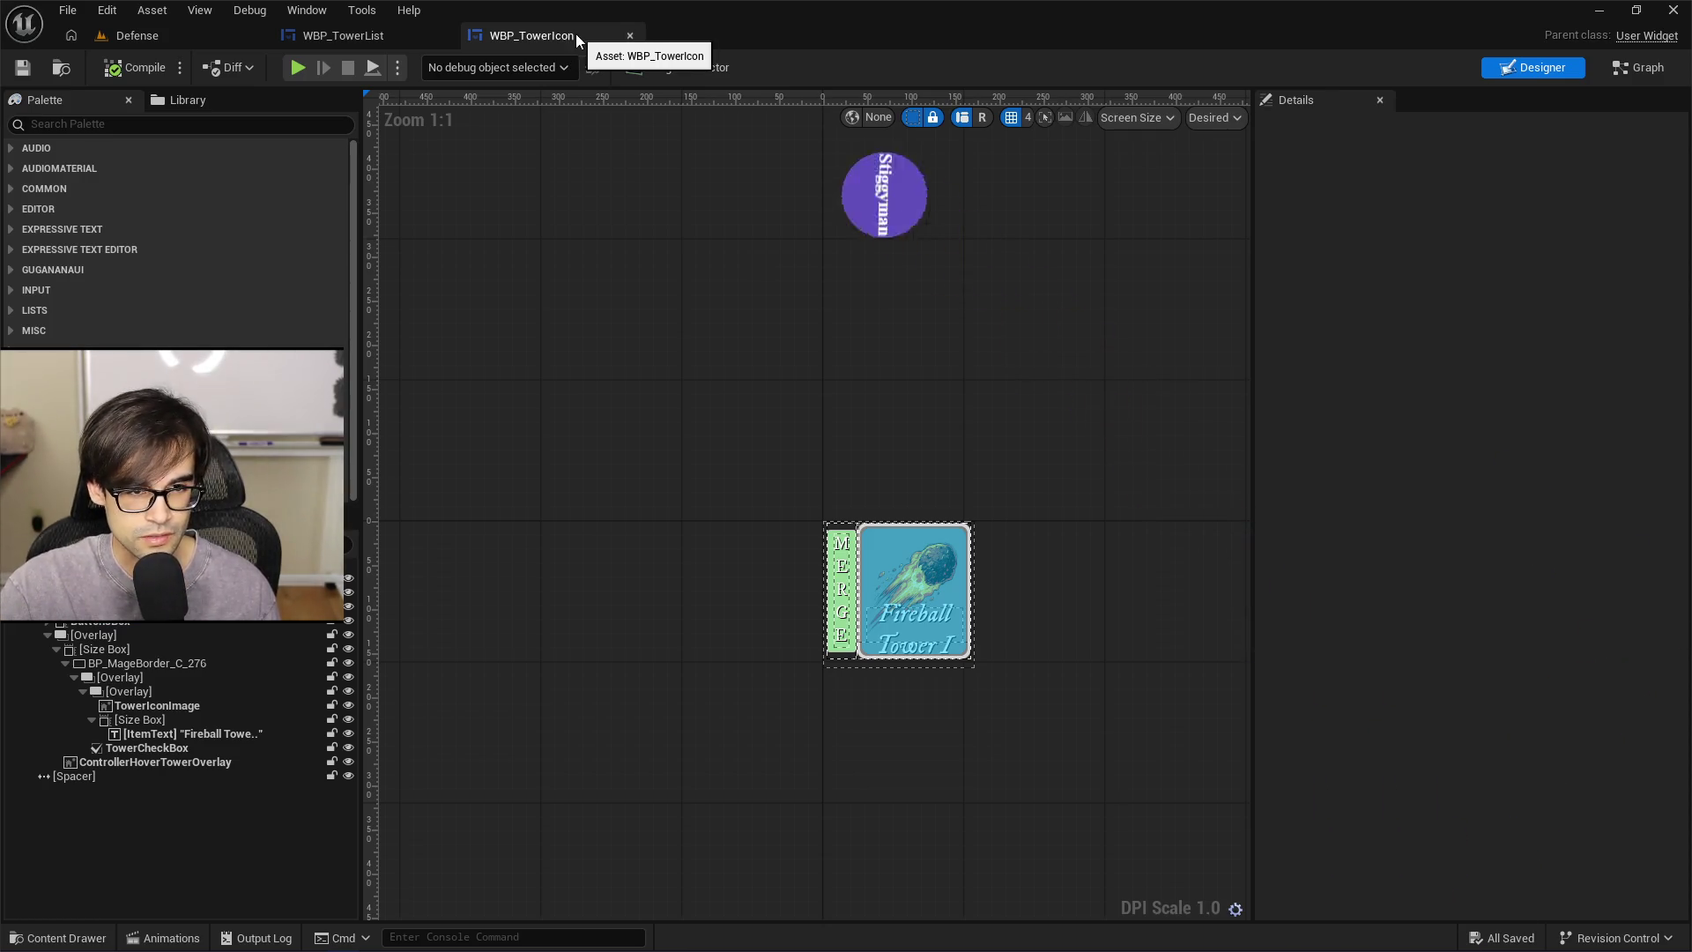
# Zoom in and out on the WBP_TowerIcon canvas to inspect the Fireball Tower icon
pyautogui.scroll(-5, 755, 393)
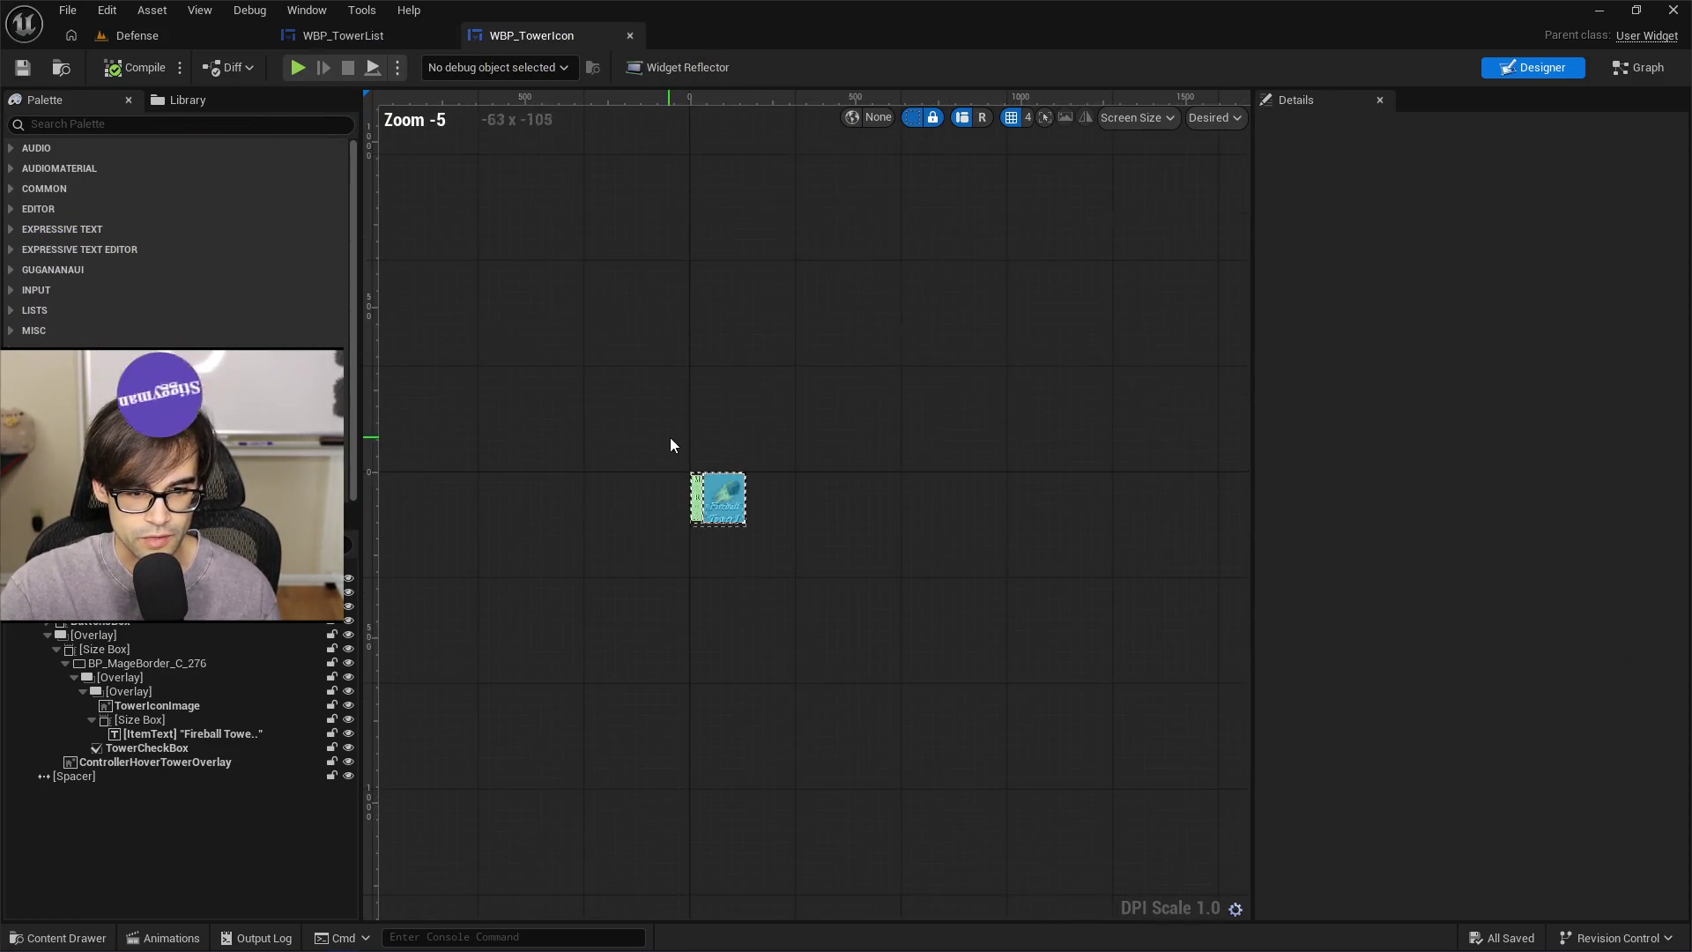
pyautogui.scroll(5, 697, 467)
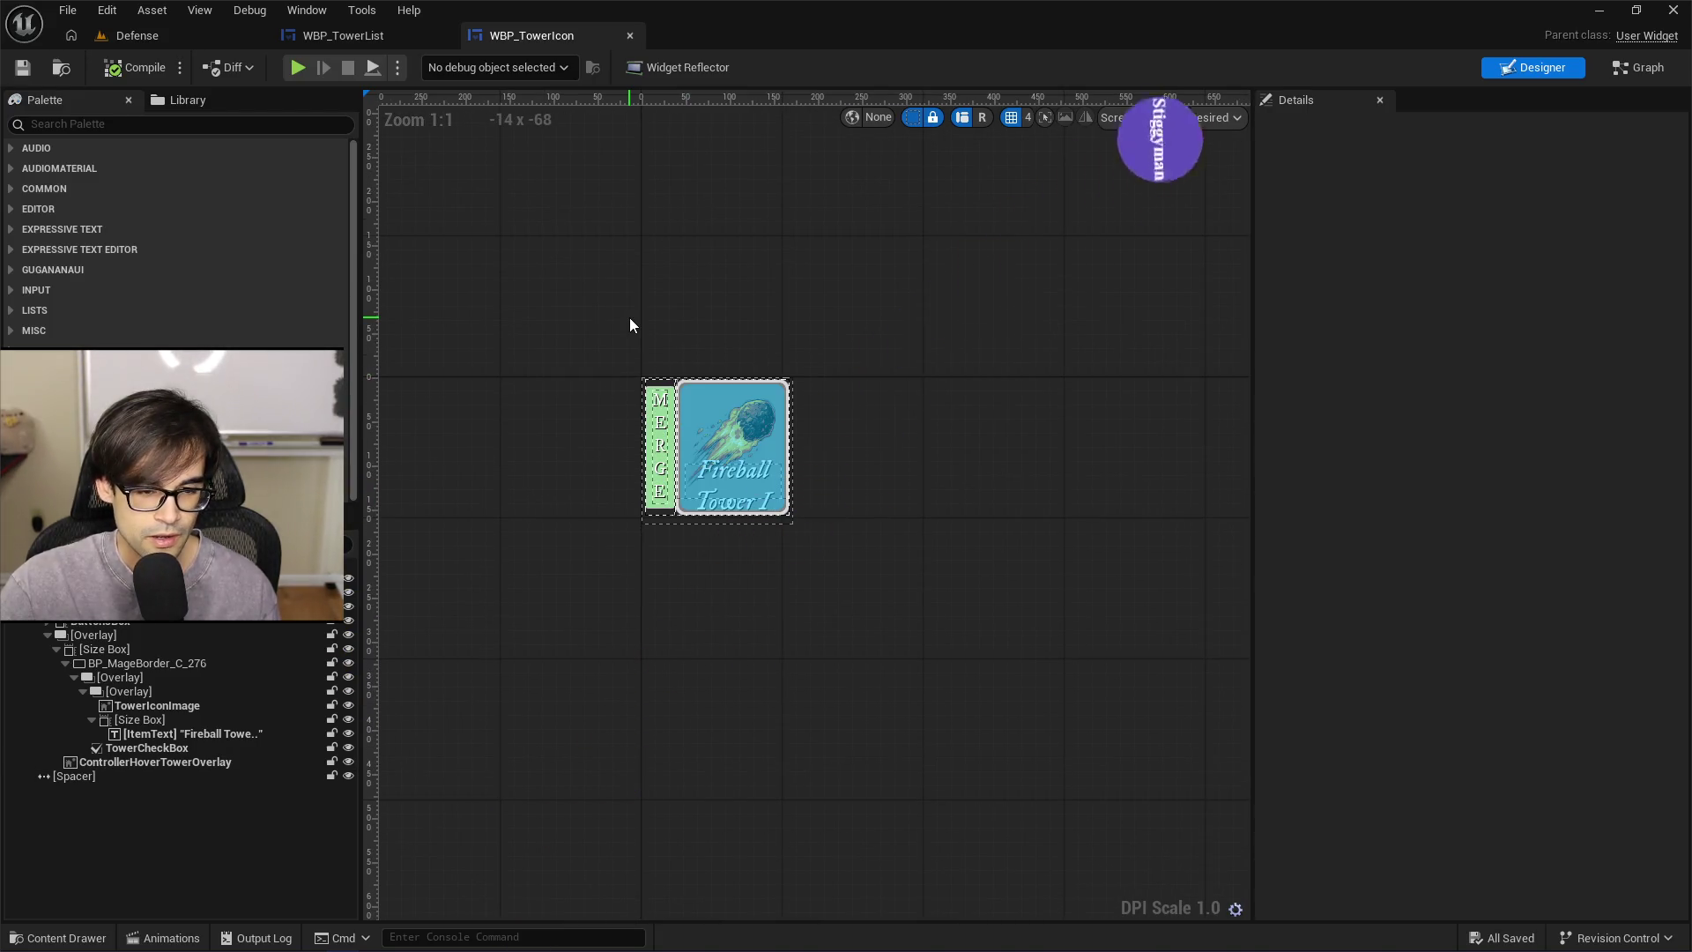
pyautogui.scroll(3, 613, 376)
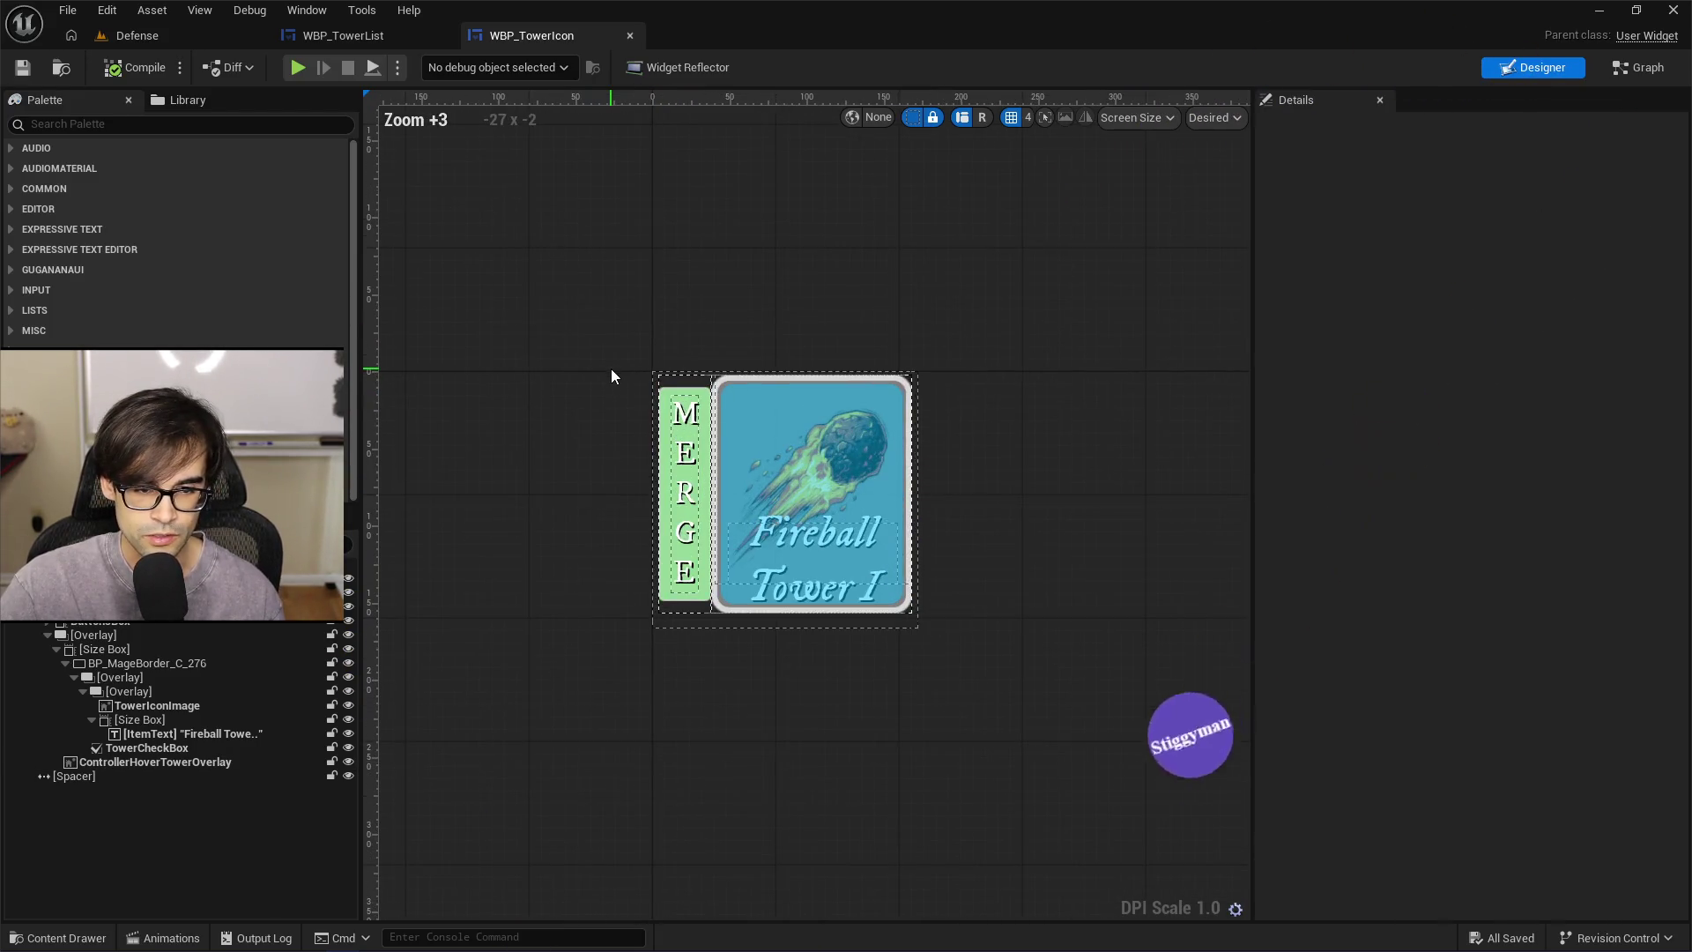
pyautogui.scroll(-2, 612, 370)
pyautogui.scroll(3, 611, 370)
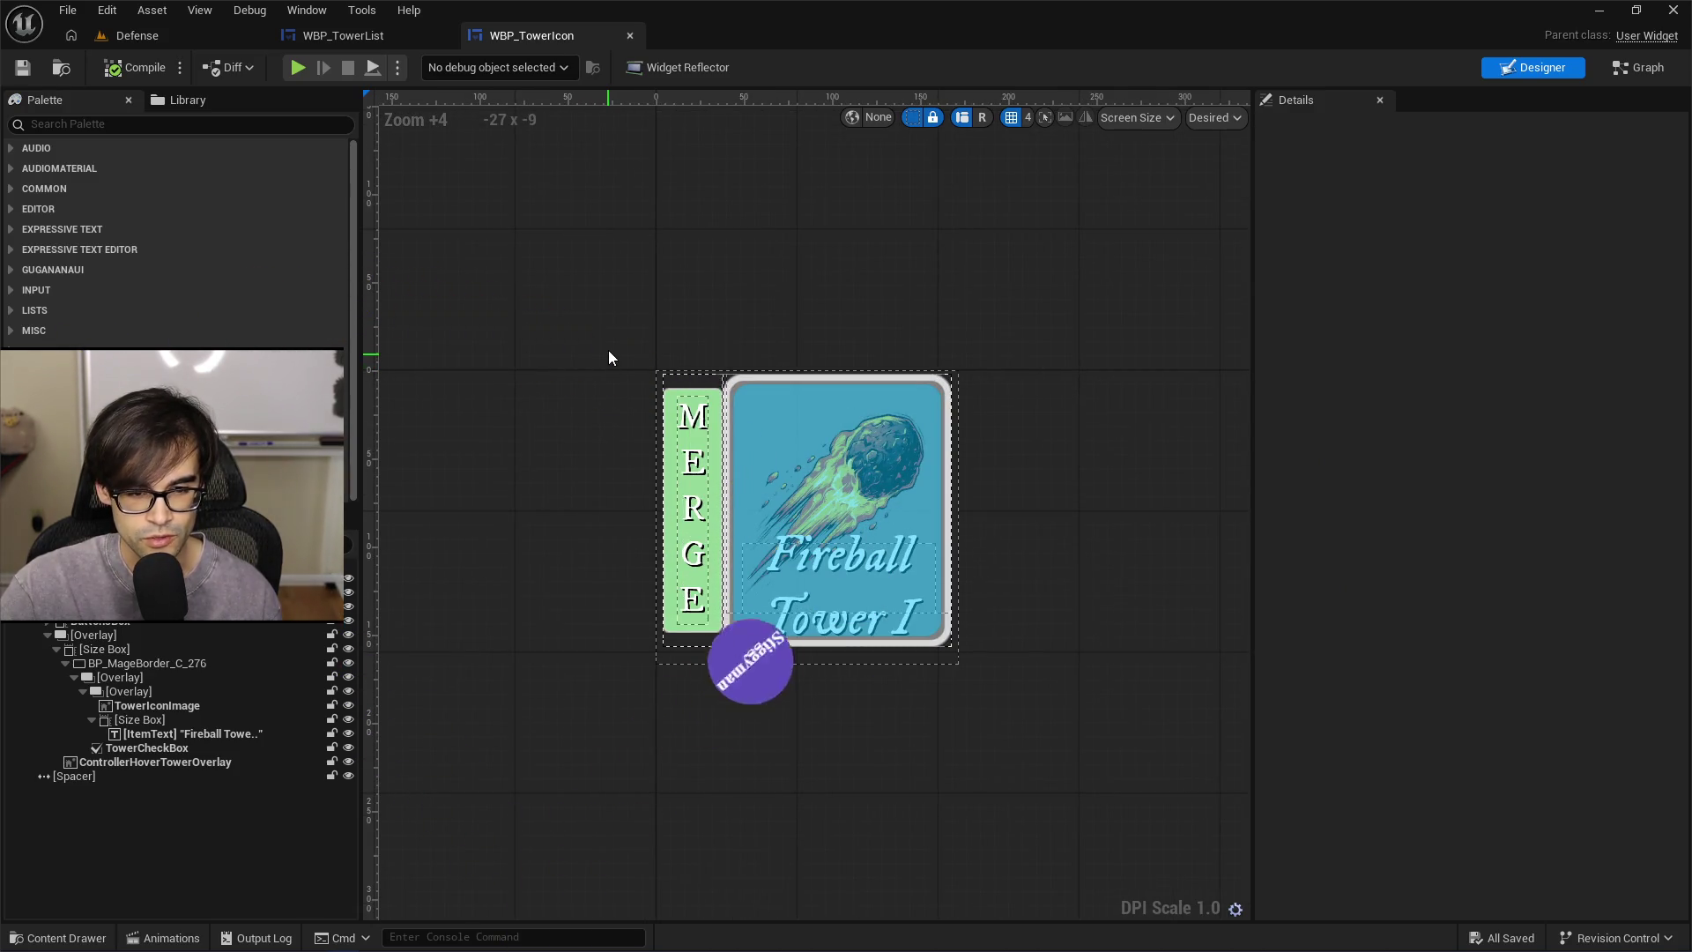
pyautogui.scroll(-1, 627, 332)
pyautogui.scroll(1, 647, 352)
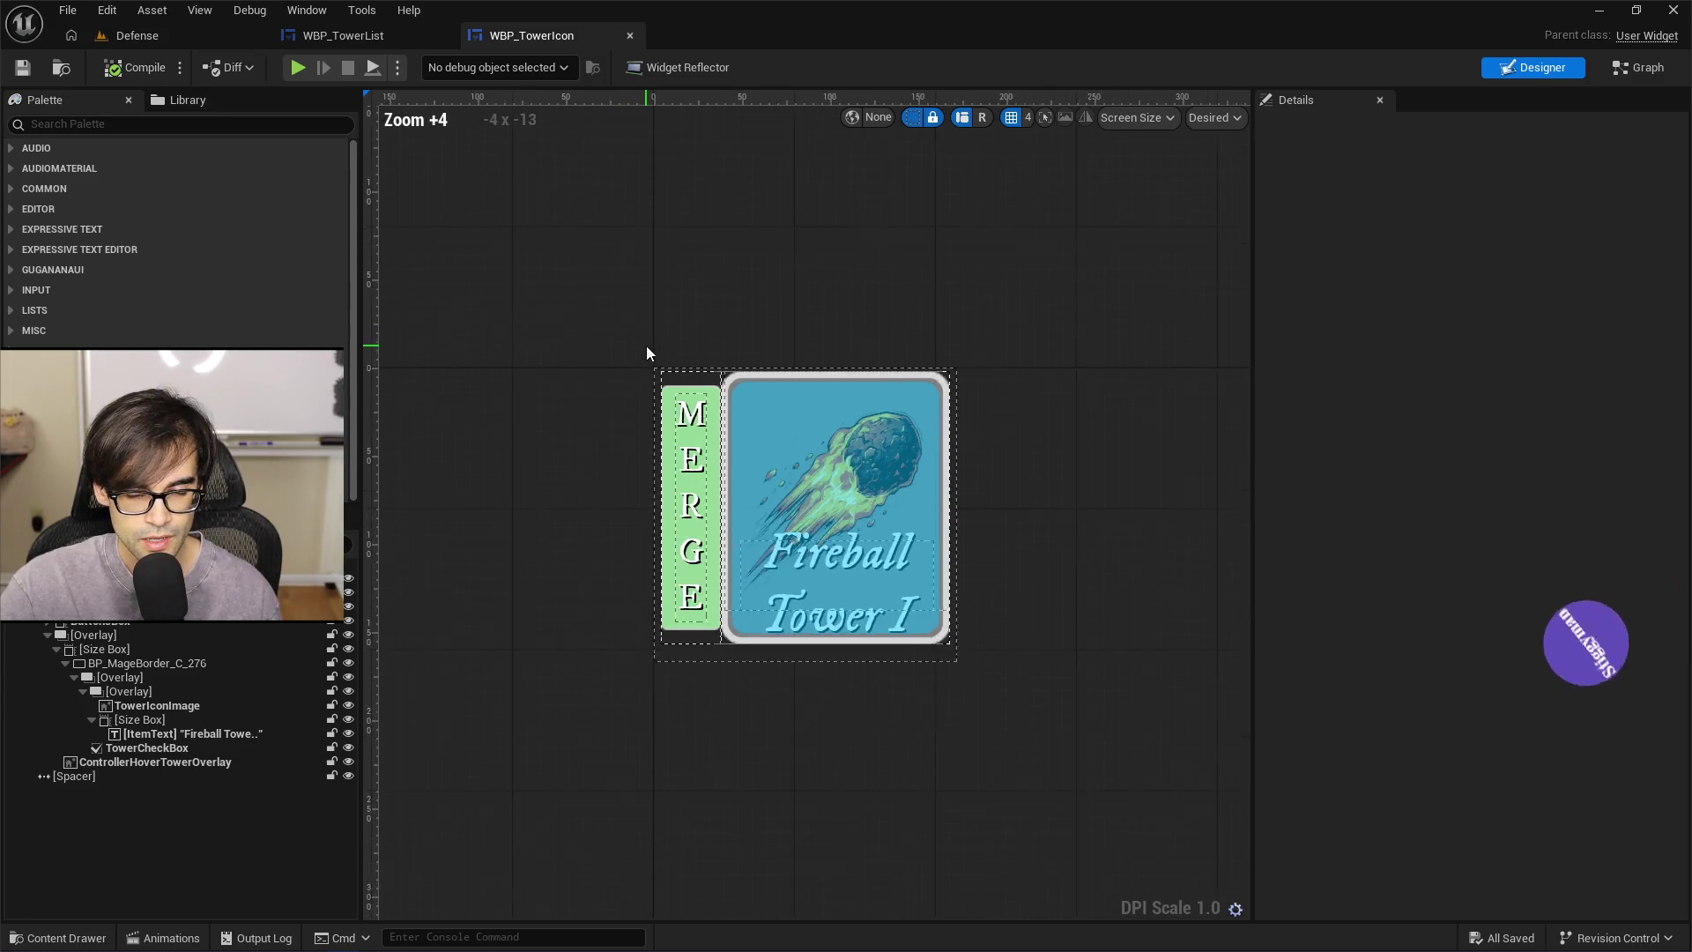
pyautogui.scroll(2, 648, 356)
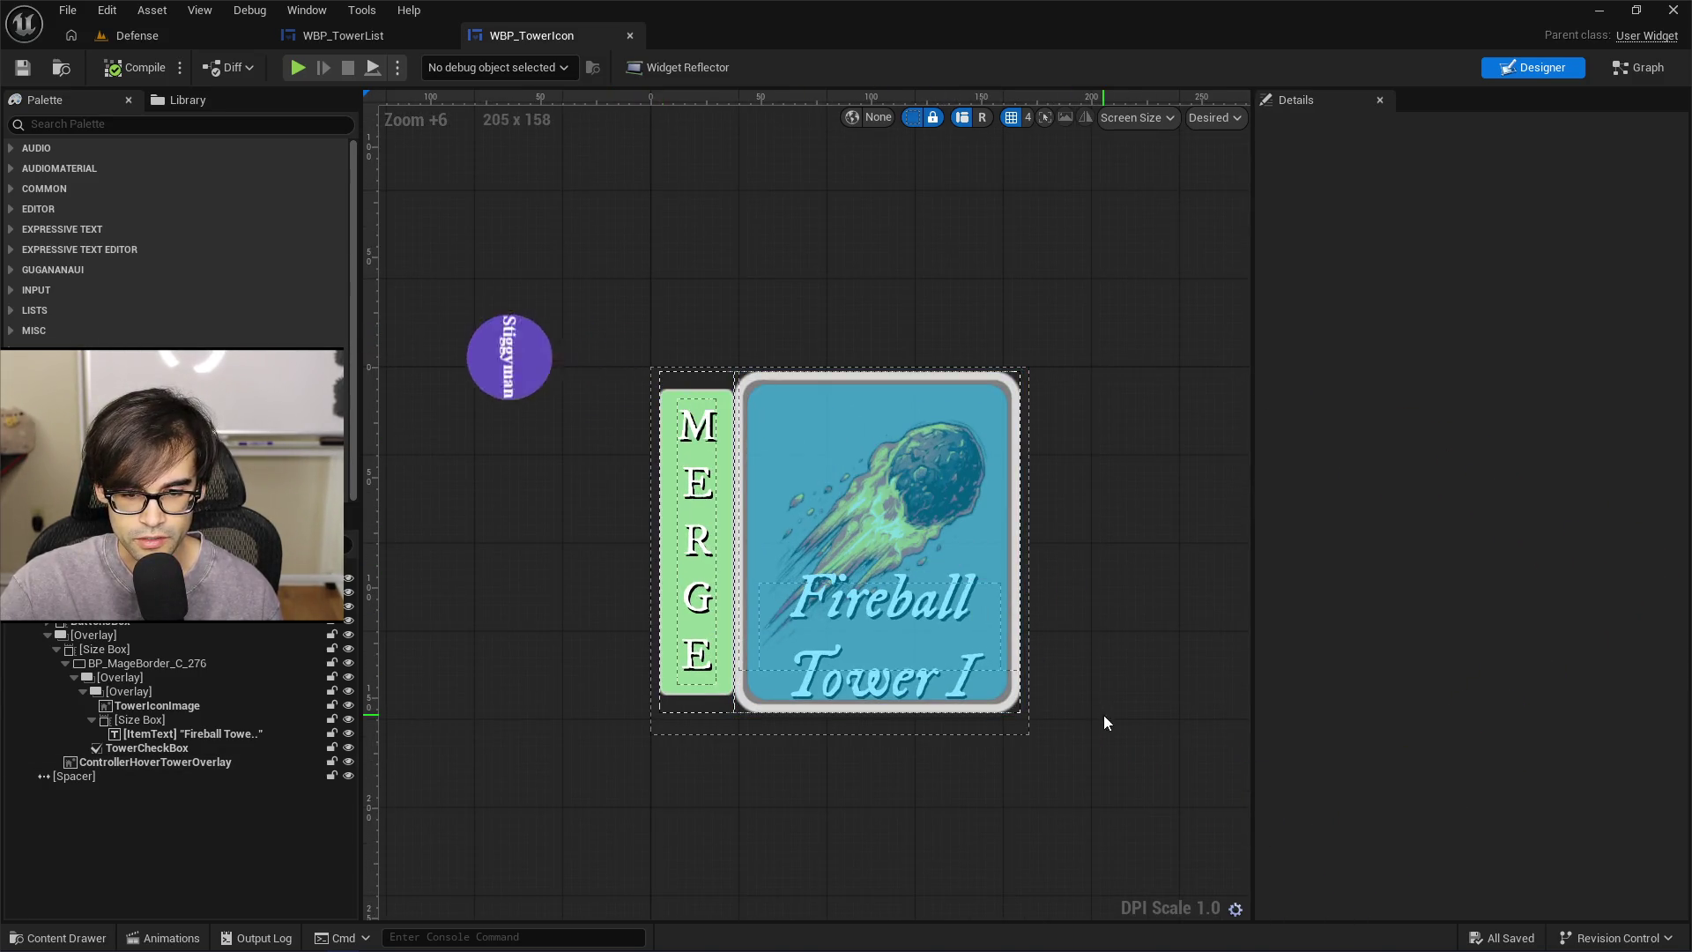
pyautogui.scroll(-4, 674, 368)
# Switch to WBP_TowerList's EventGraph and select both reroute nodes on the blue wire
pyautogui.scroll(4, 669, 361)
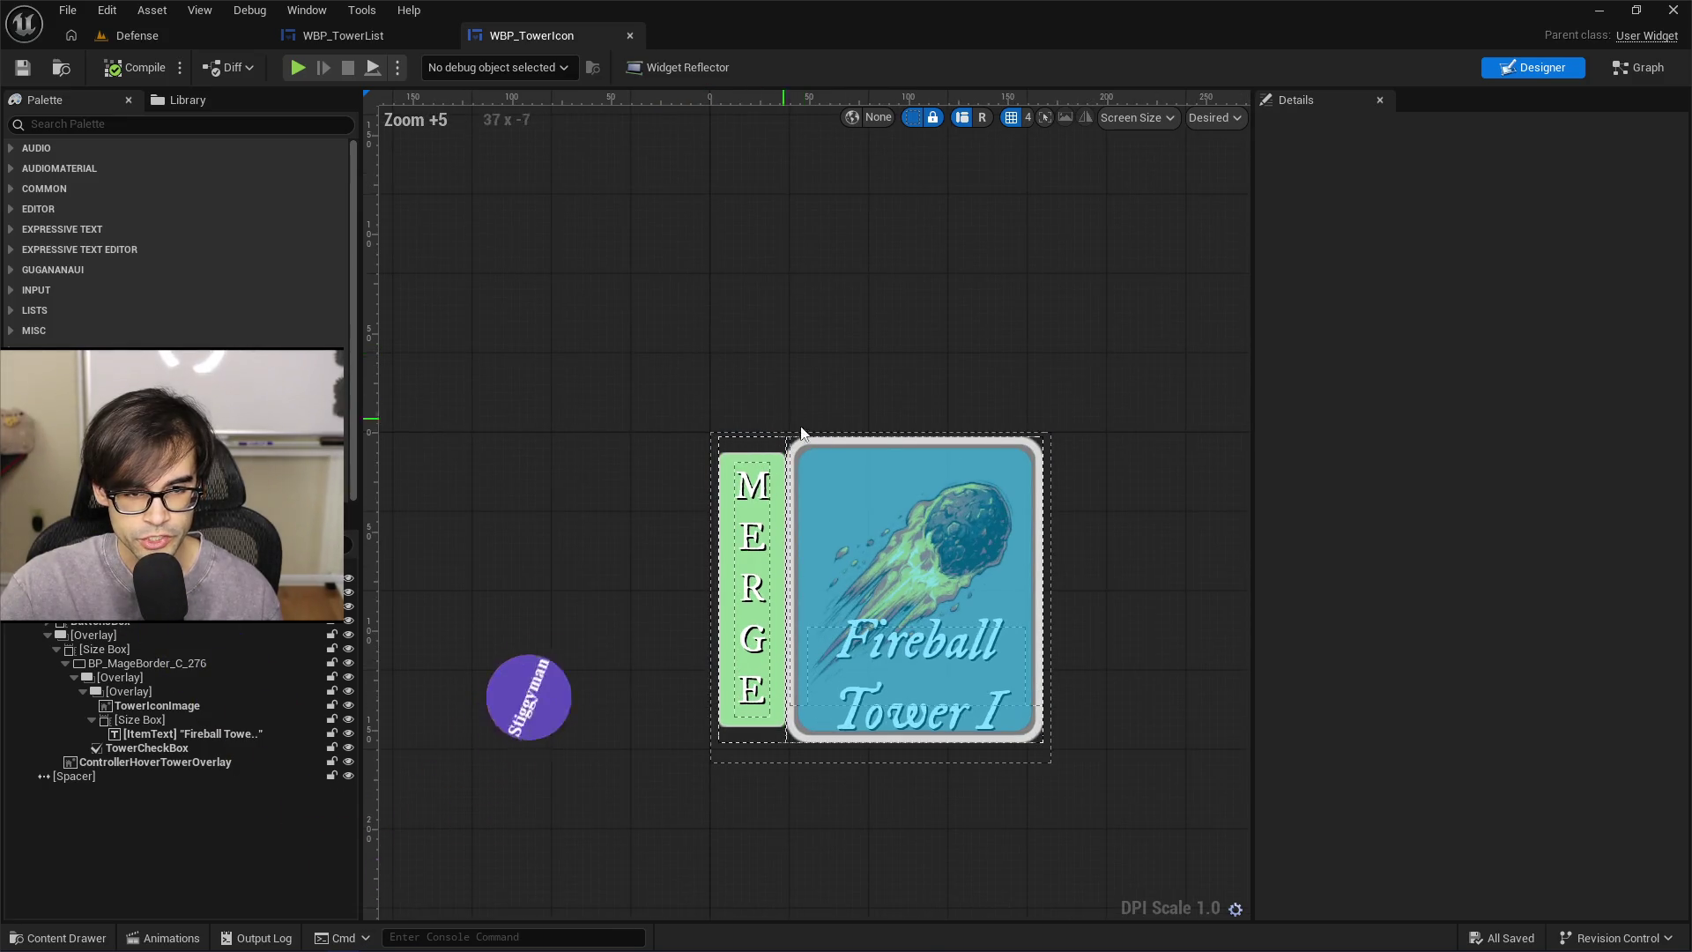
pyautogui.scroll(-1, 784, 298)
pyautogui.click(395, 35)
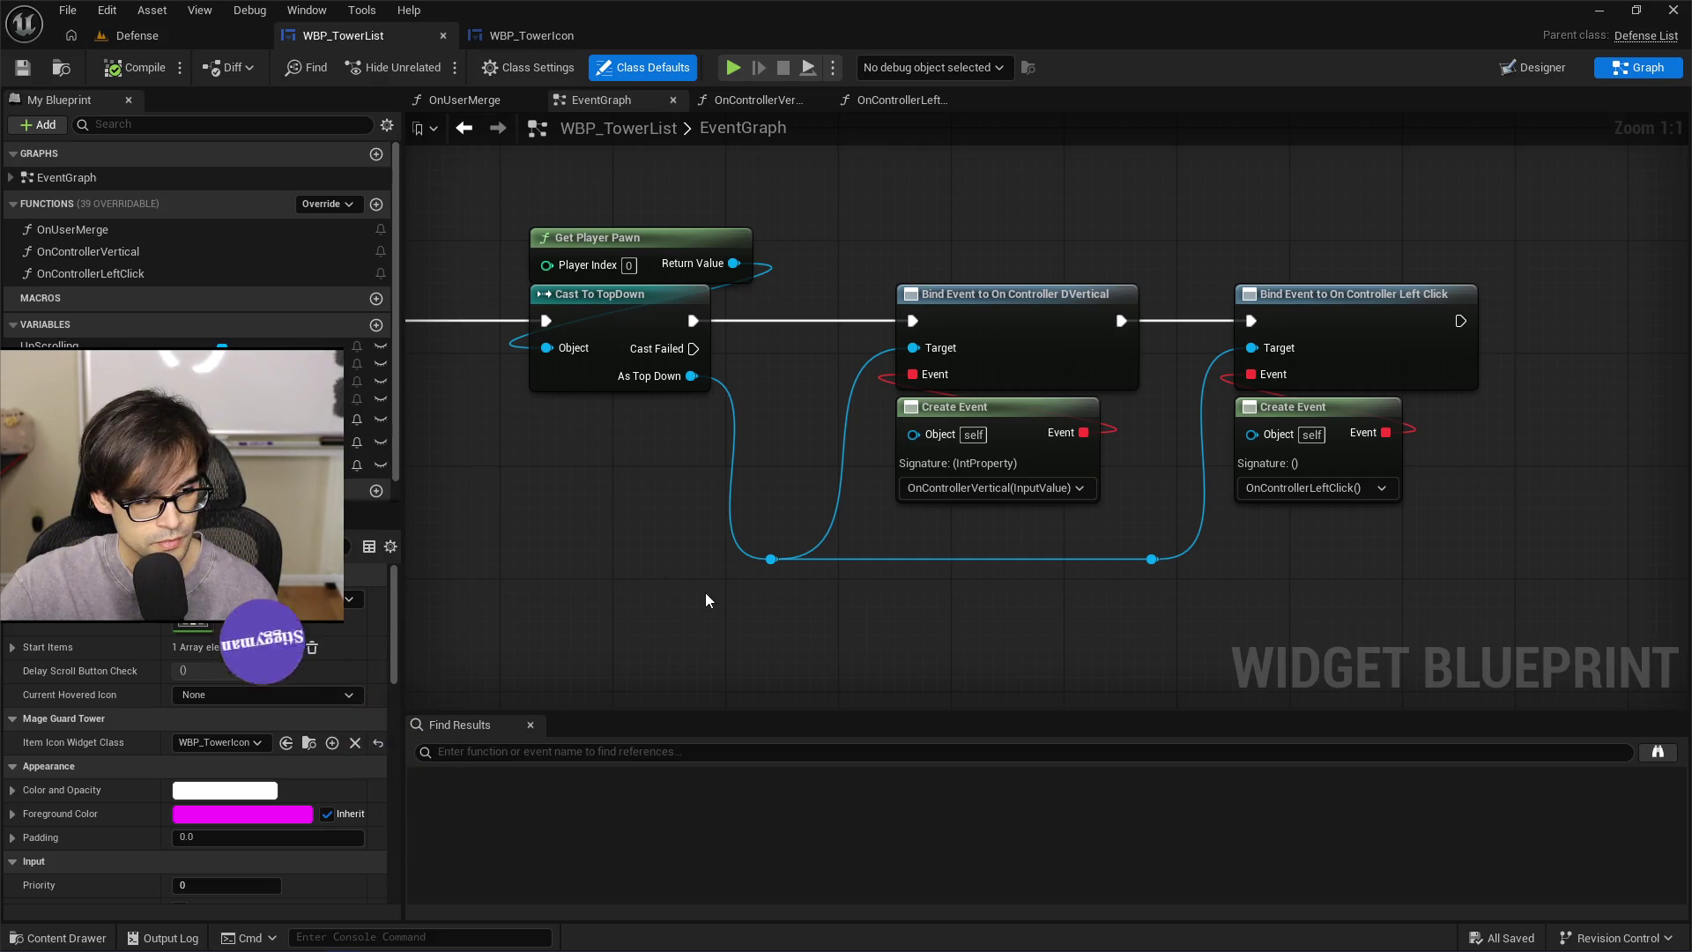
pyautogui.moveTo(705, 600)
pyautogui.mouseDown()
pyautogui.moveTo(865, 617)
pyautogui.moveTo(1198, 542)
pyautogui.mouseUp()
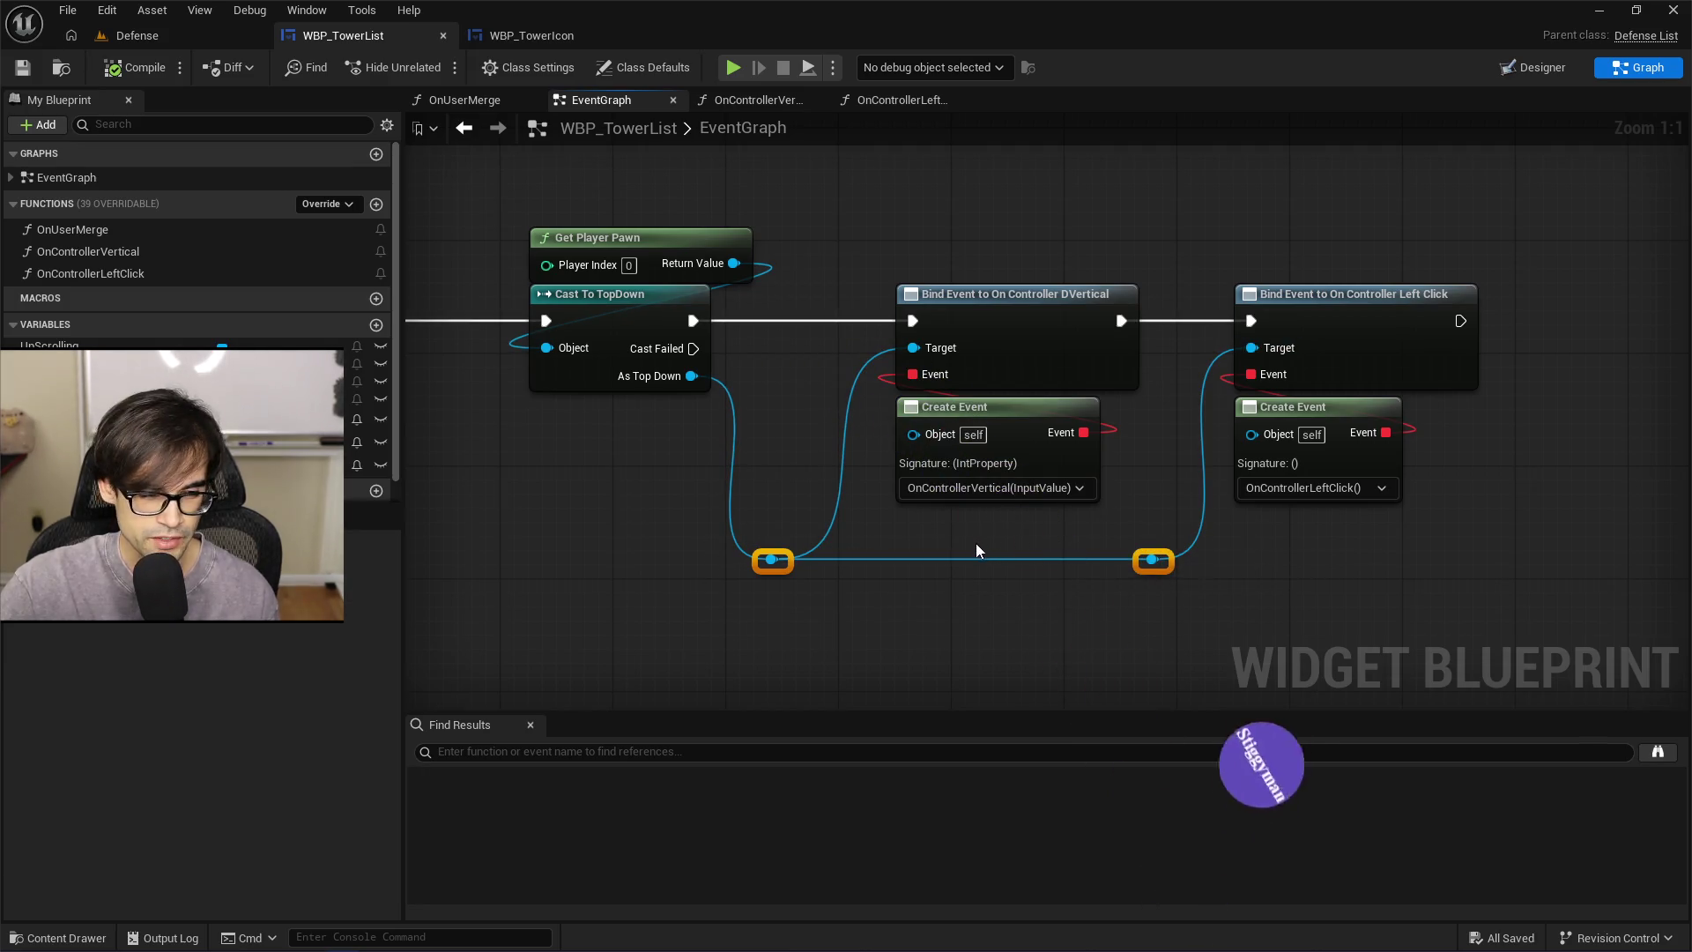
# Shift the Cast To TopDown node group and its reroute slightly left in the event graph
pyautogui.click(860, 615)
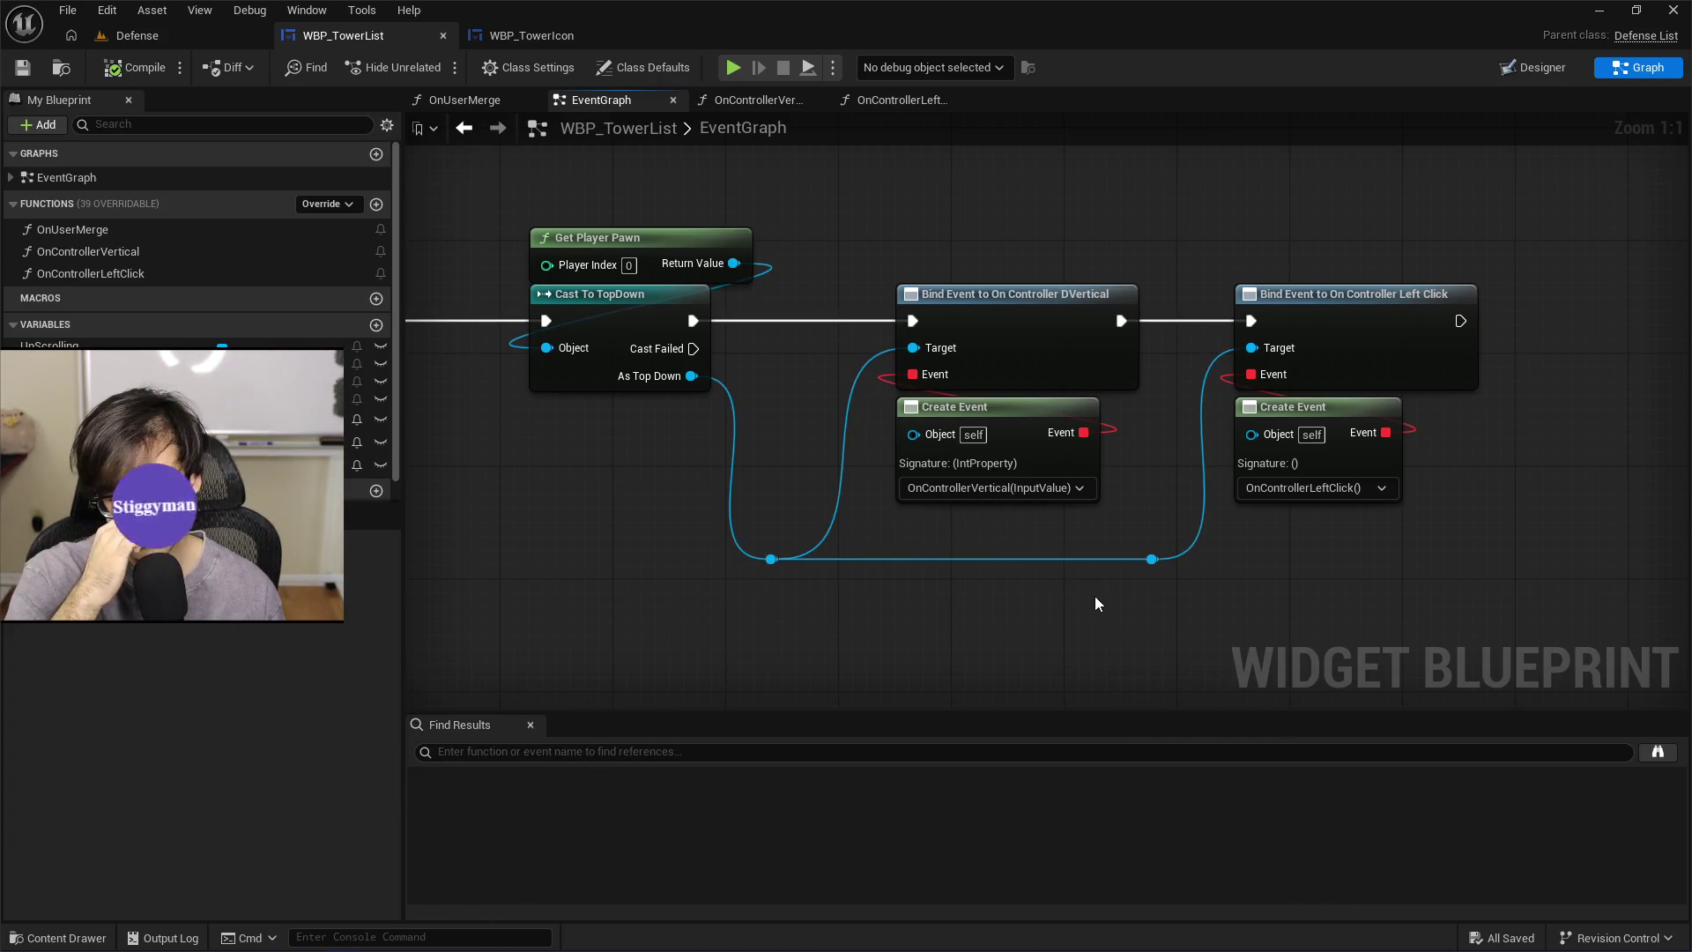
pyautogui.scroll(-5, 802, 453)
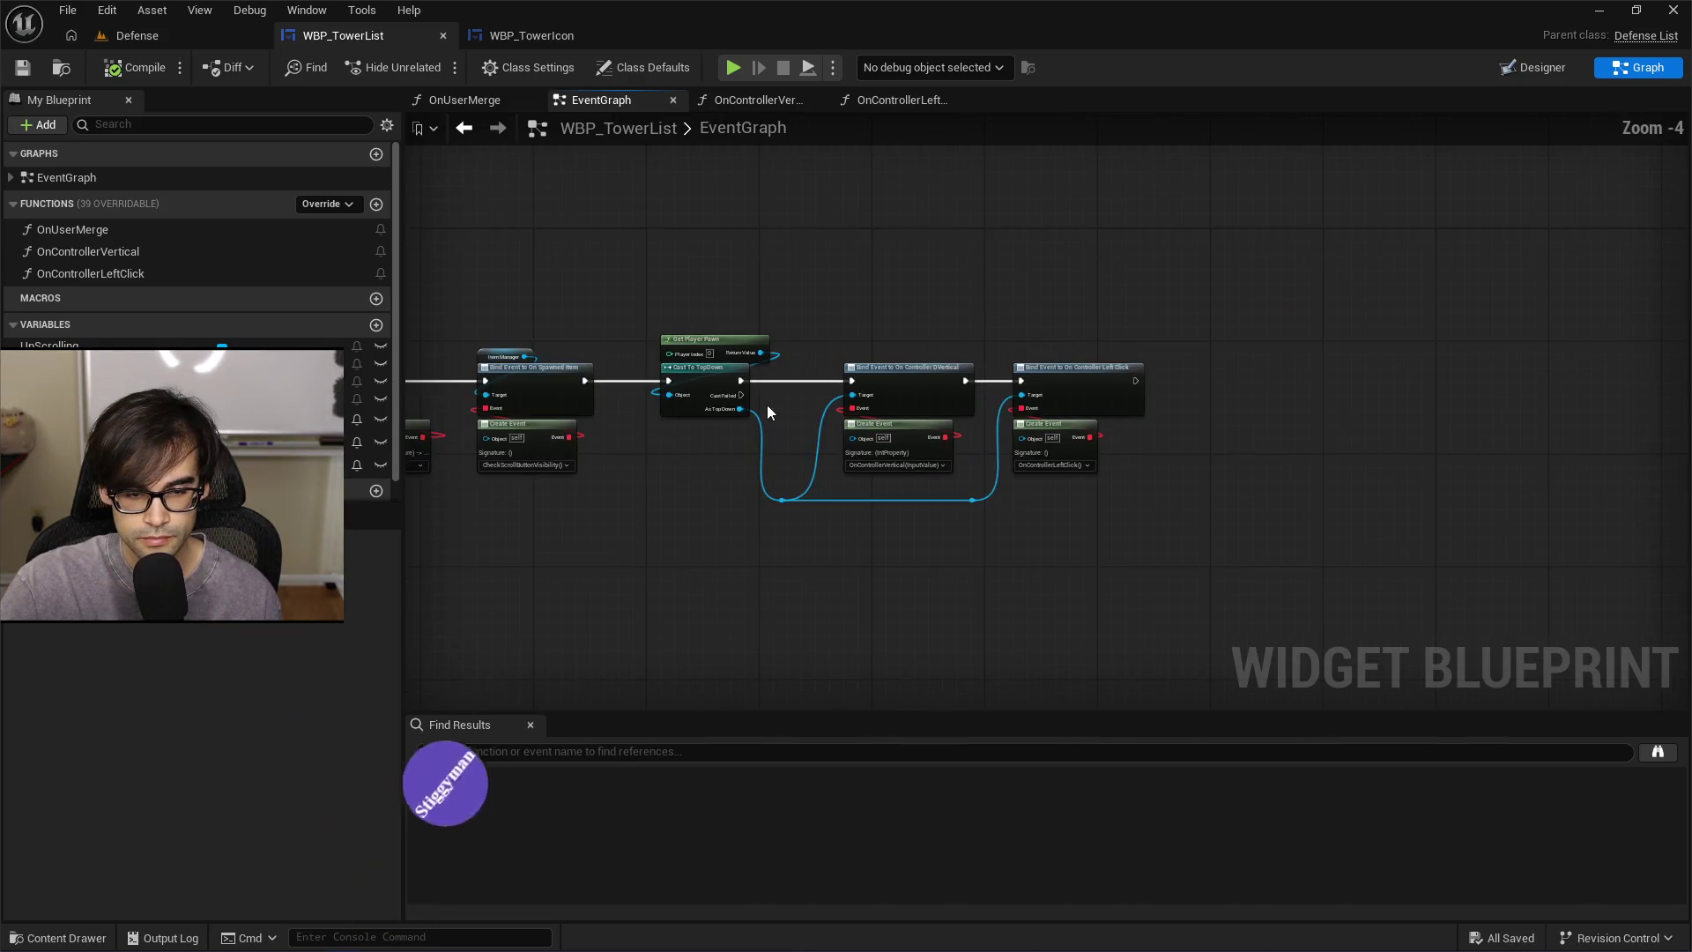
pyautogui.moveTo(348, 361); pyautogui.dragTo(944, 357)
pyautogui.moveTo(589, 383); pyautogui.dragTo(1421, 575)
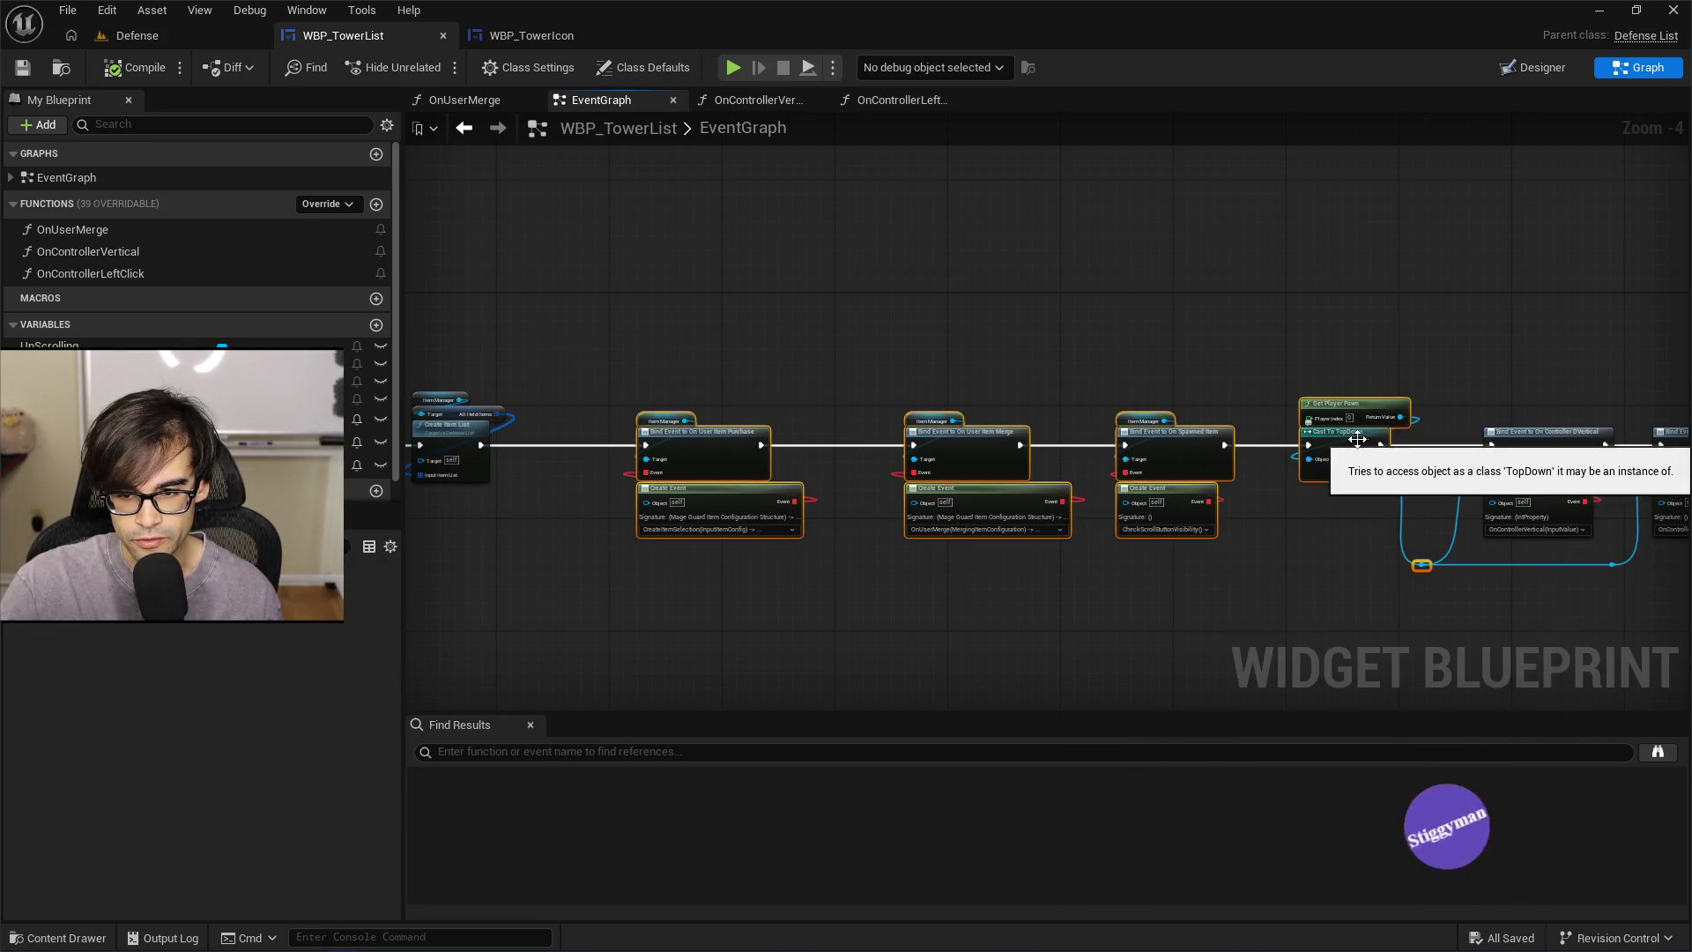
pyautogui.moveTo(1365, 447); pyautogui.dragTo(1295, 442)
pyautogui.click(1475, 385)
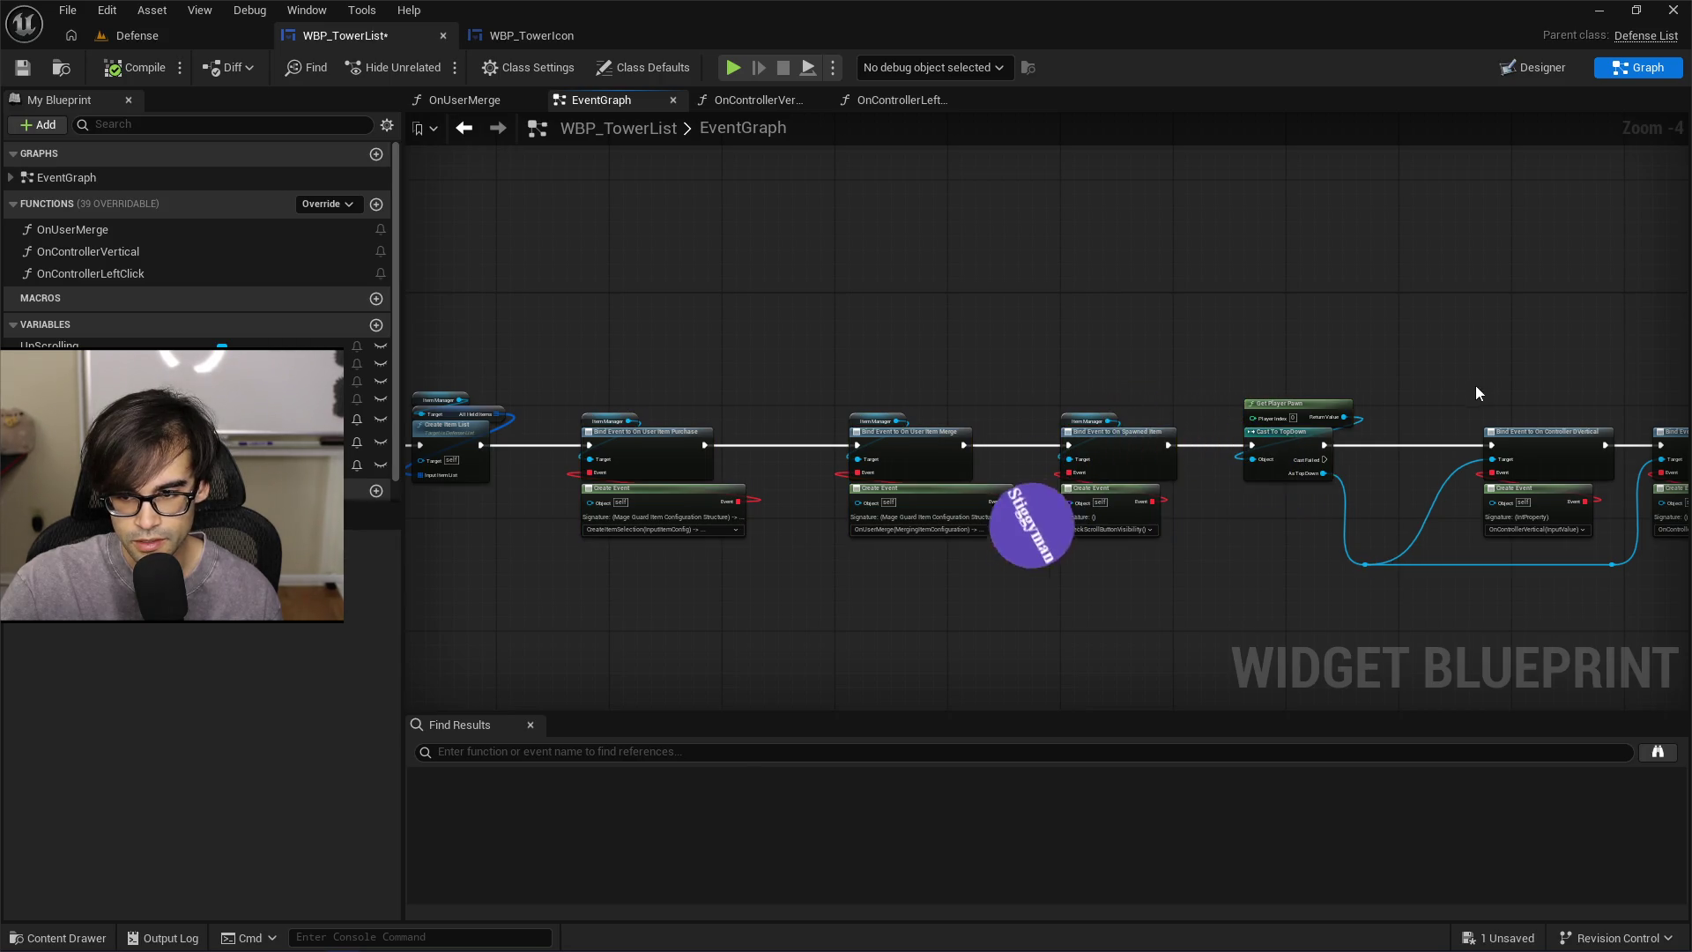
# Pan down to the lower event rows and save the WBP_TowerList blueprint
pyautogui.moveTo(1031, 513)
pyautogui.mouseDown()
pyautogui.moveTo(1076, 352)
pyautogui.moveTo(923, 353)
pyautogui.mouseUp()
pyautogui.moveTo(822, 437)
pyautogui.mouseDown()
pyautogui.moveTo(1252, 401)
pyautogui.moveTo(1043, 442)
pyautogui.moveTo(1250, 267)
pyautogui.moveTo(1193, 319)
pyautogui.mouseUp()
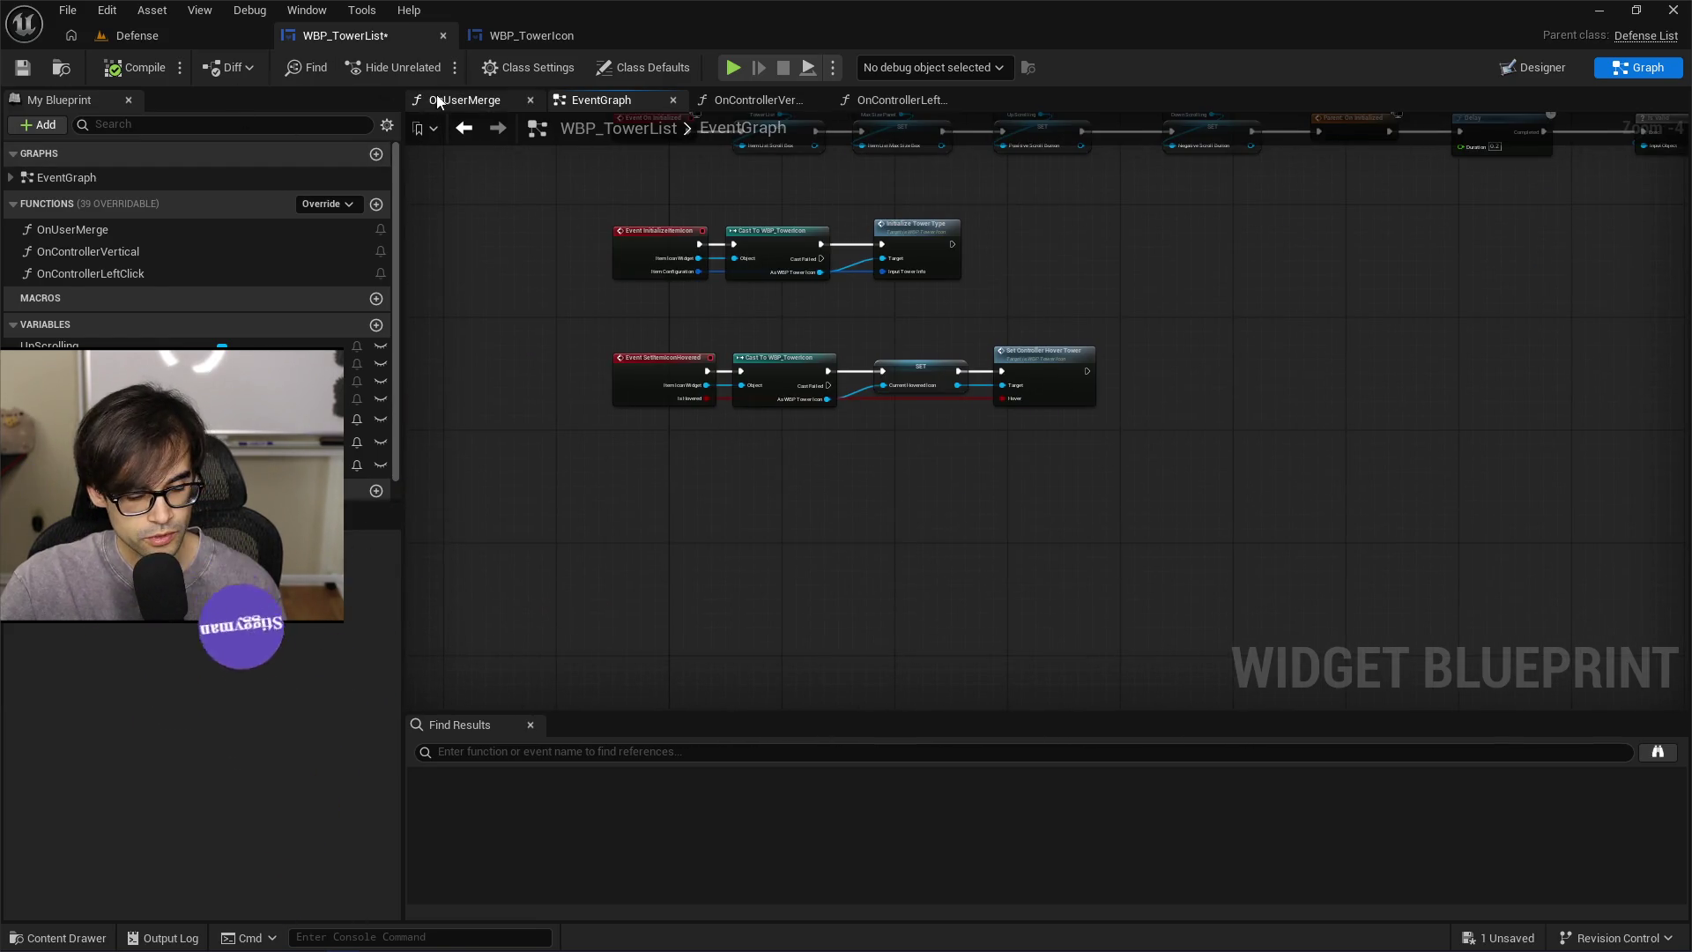
pyautogui.hotkey('ctrl', 's')
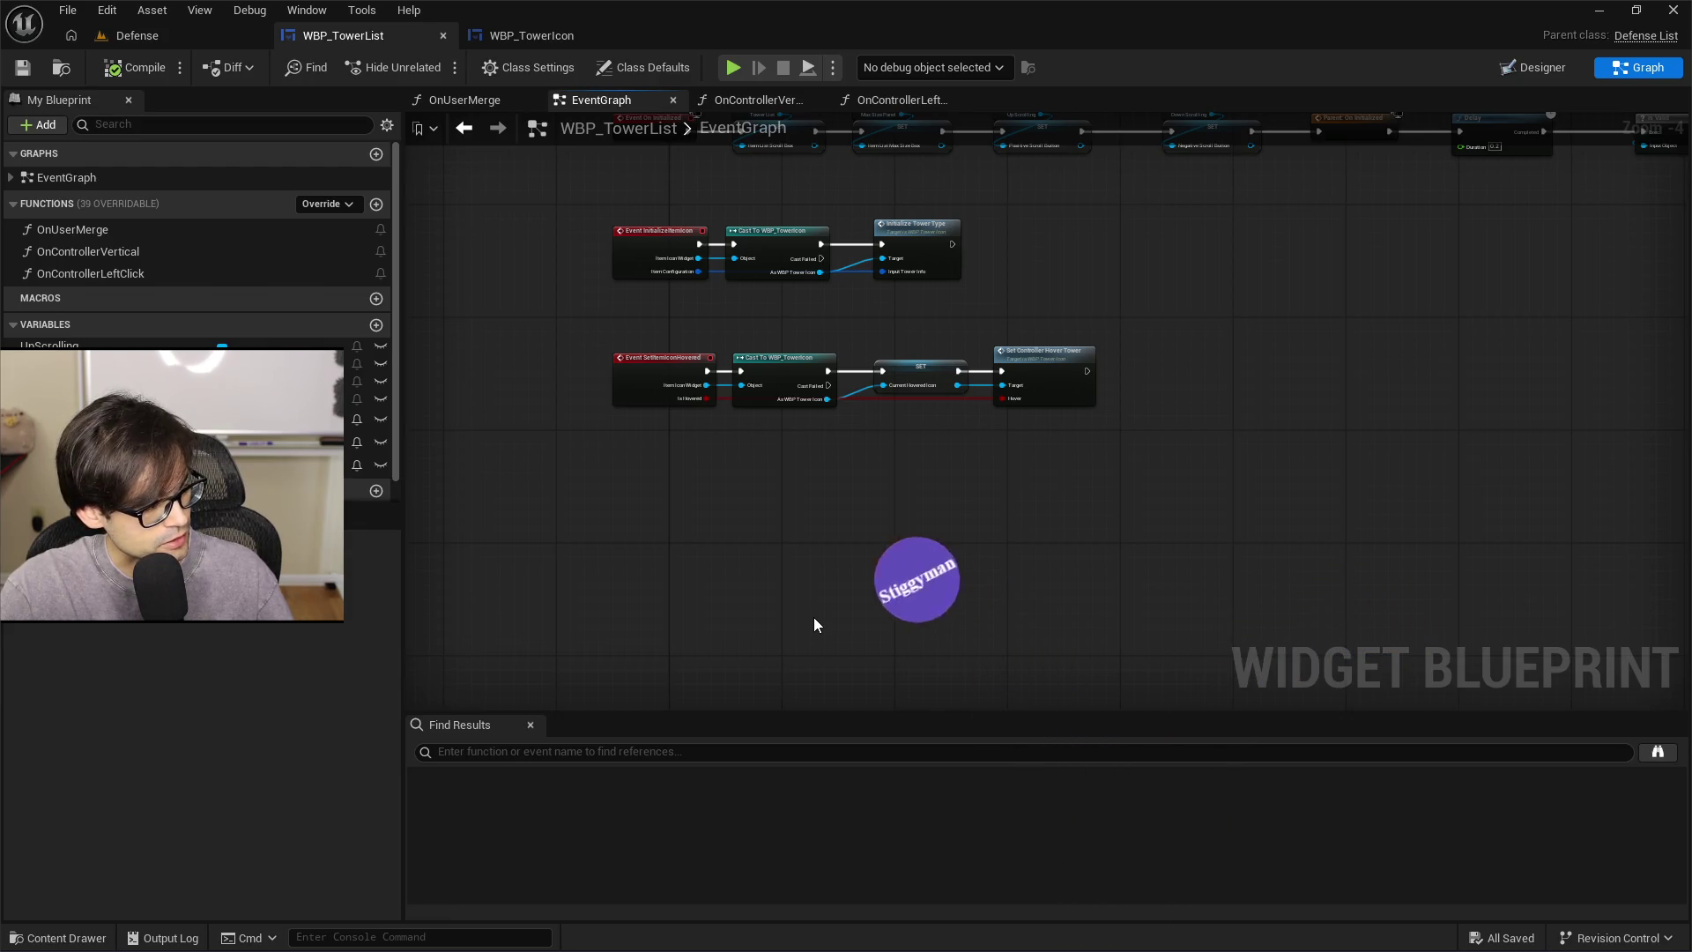
pyautogui.hotkey('alt', 'Tab')
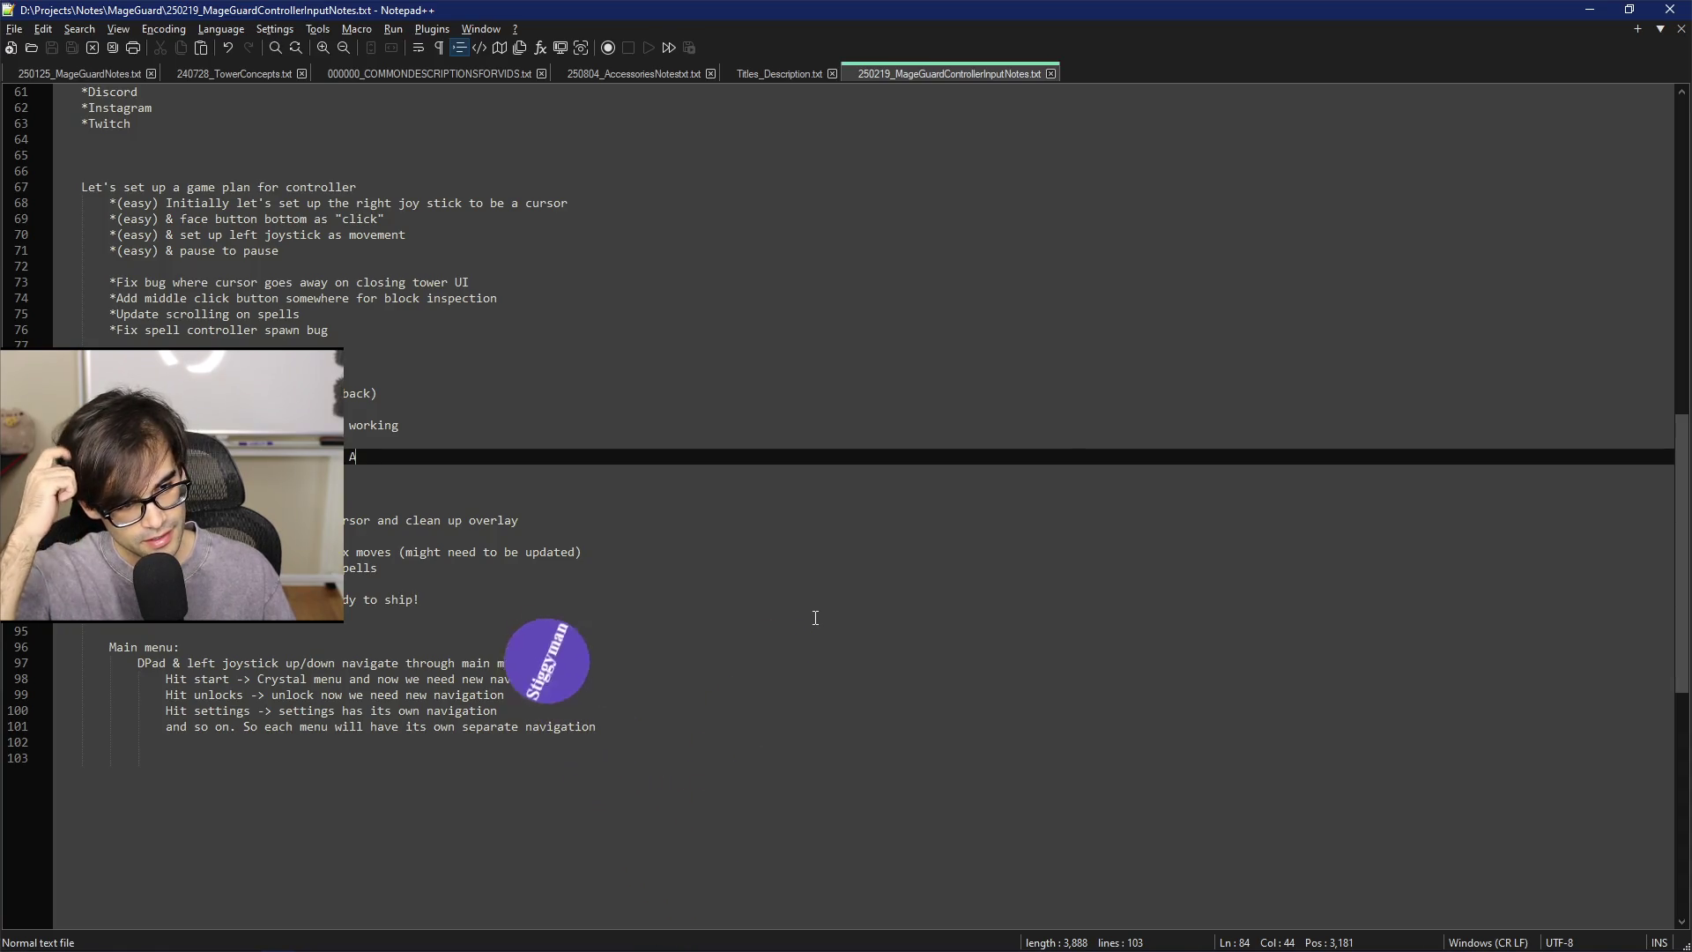
# Move down through the controller notes task list to the end of line 88
pyautogui.press('Down')
pyautogui.press('Down')
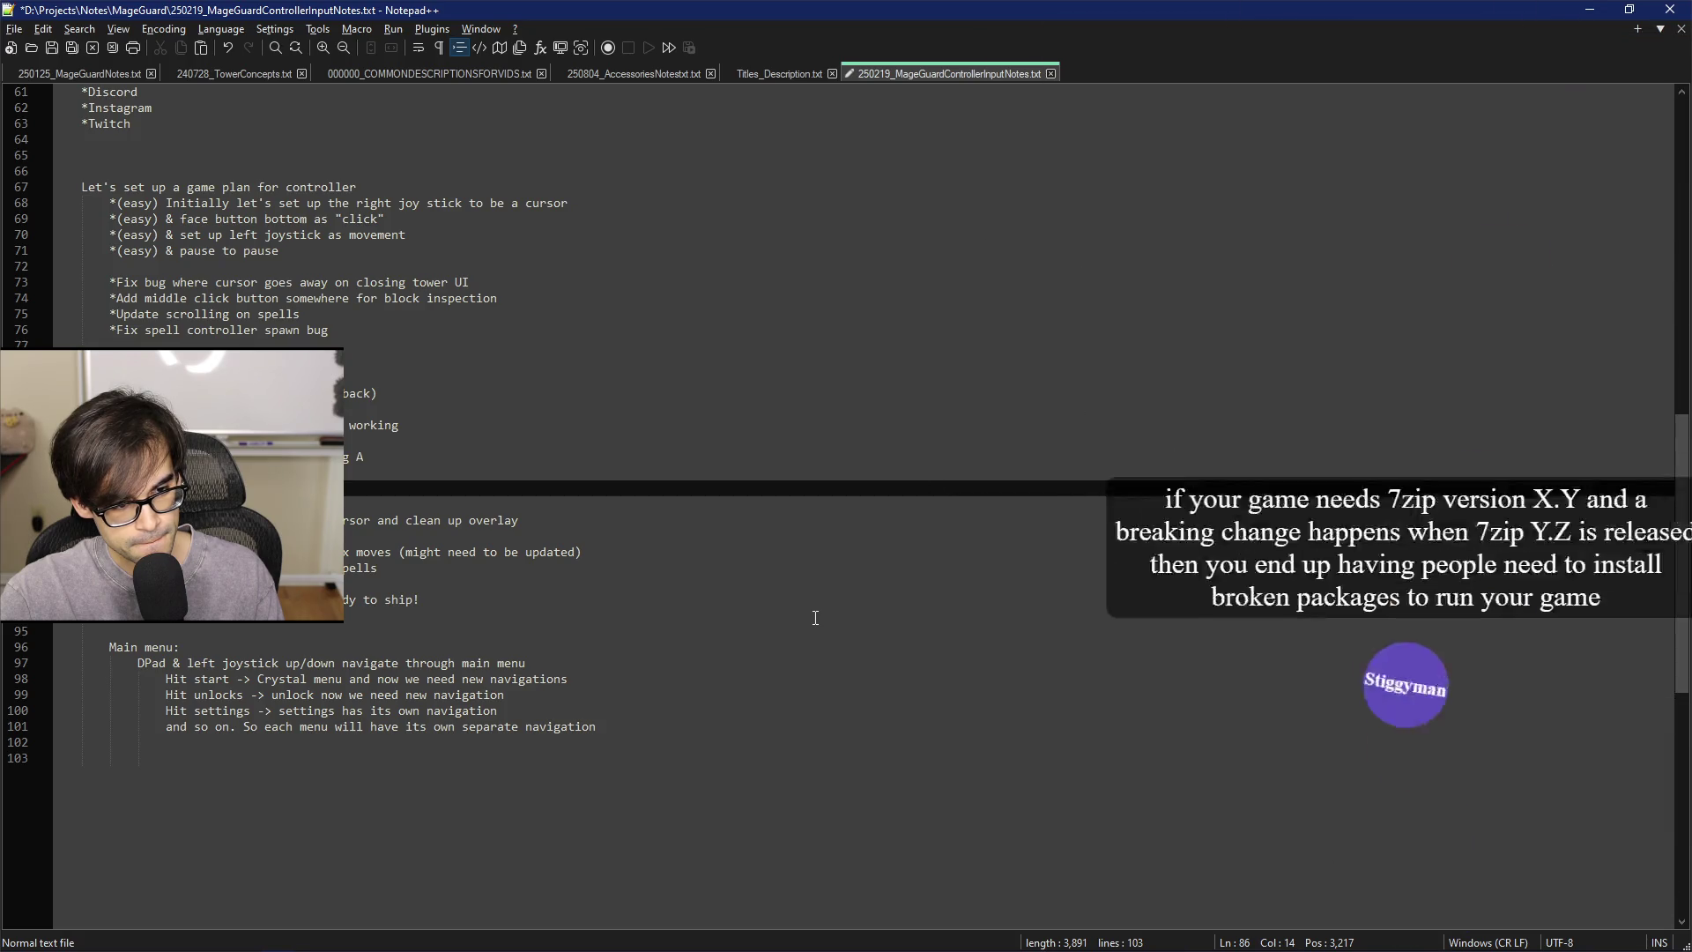
pyautogui.press('Down')
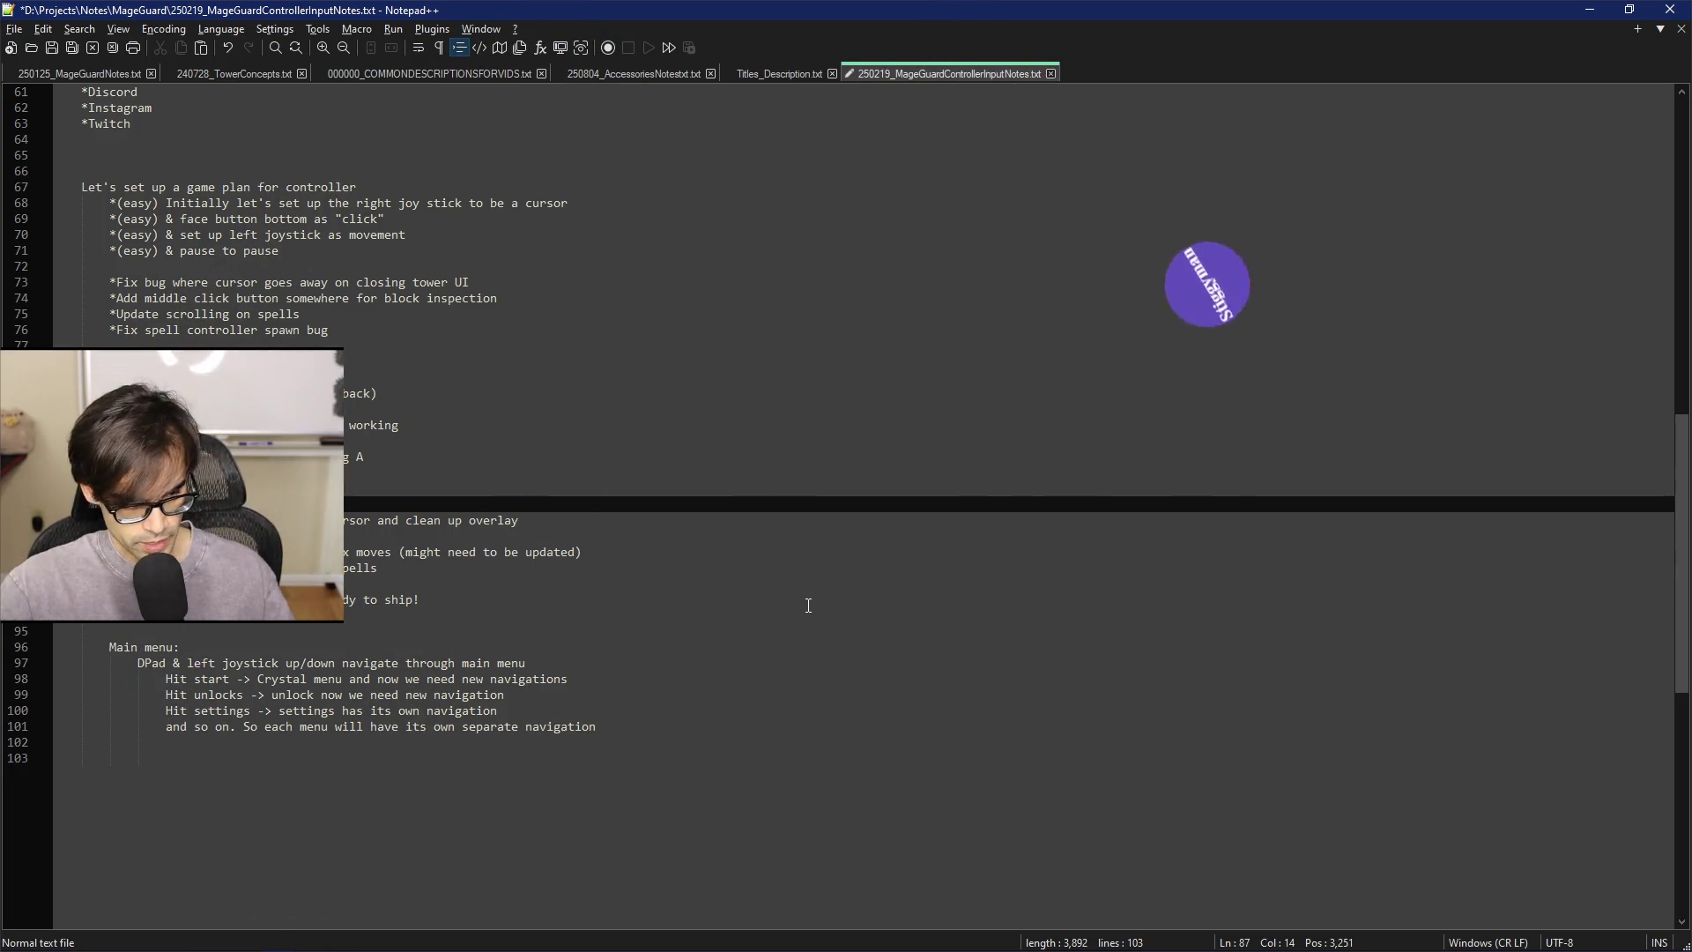
pyautogui.press('Down')
pyautogui.press('Down')
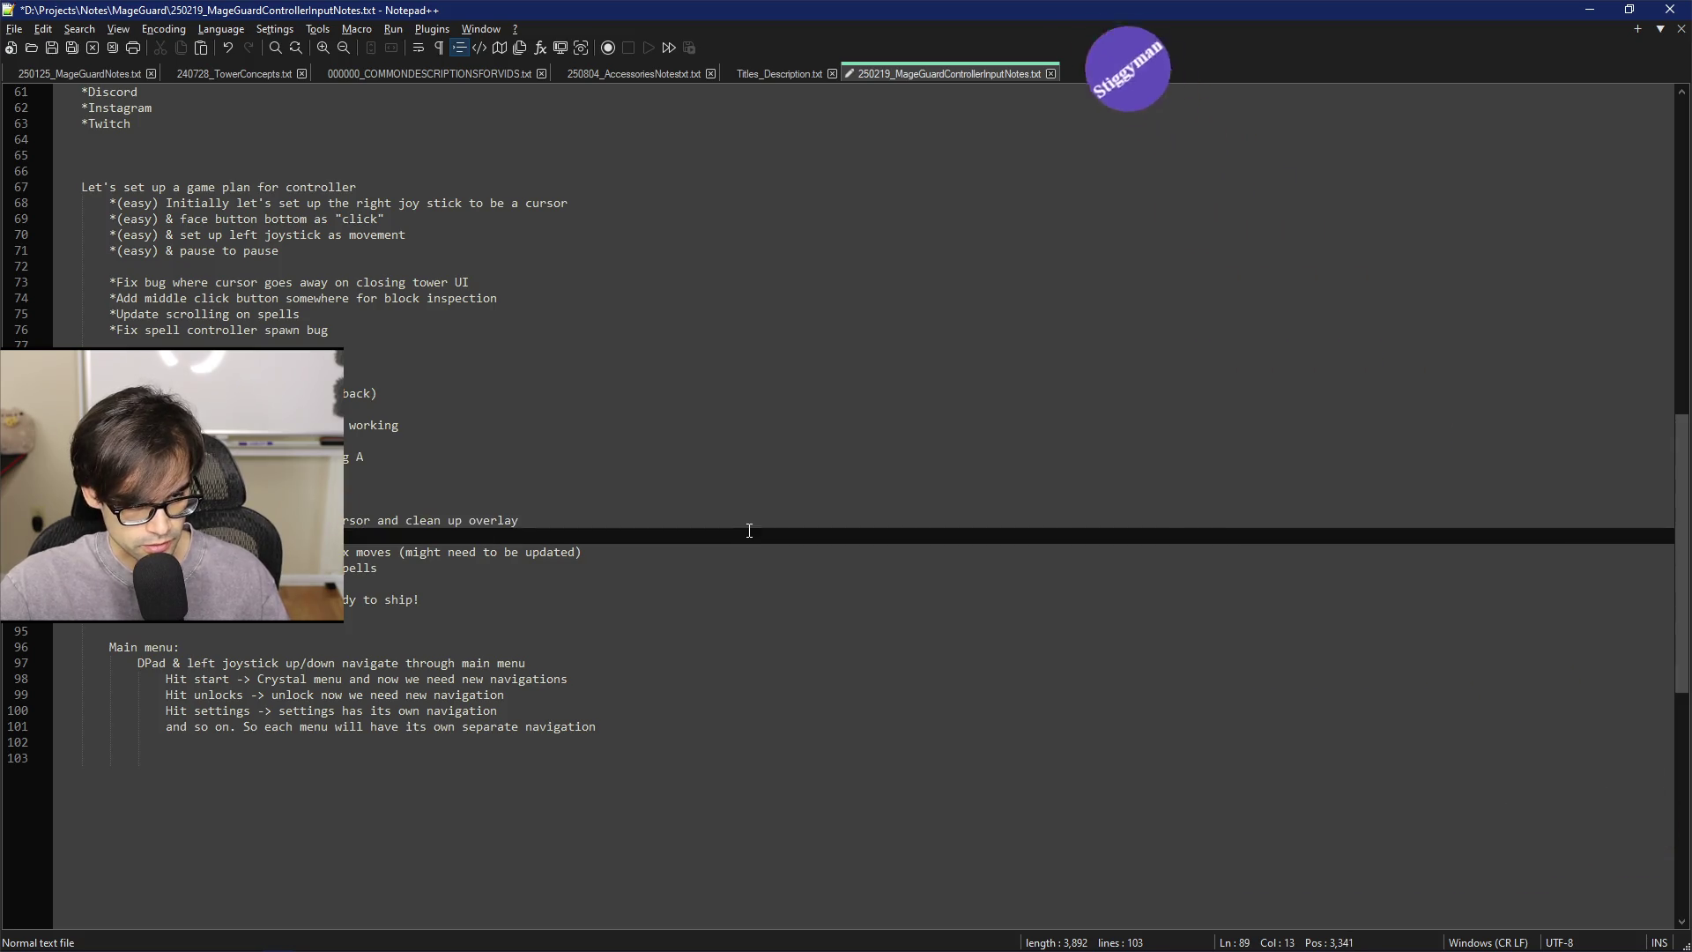
pyautogui.click(756, 524)
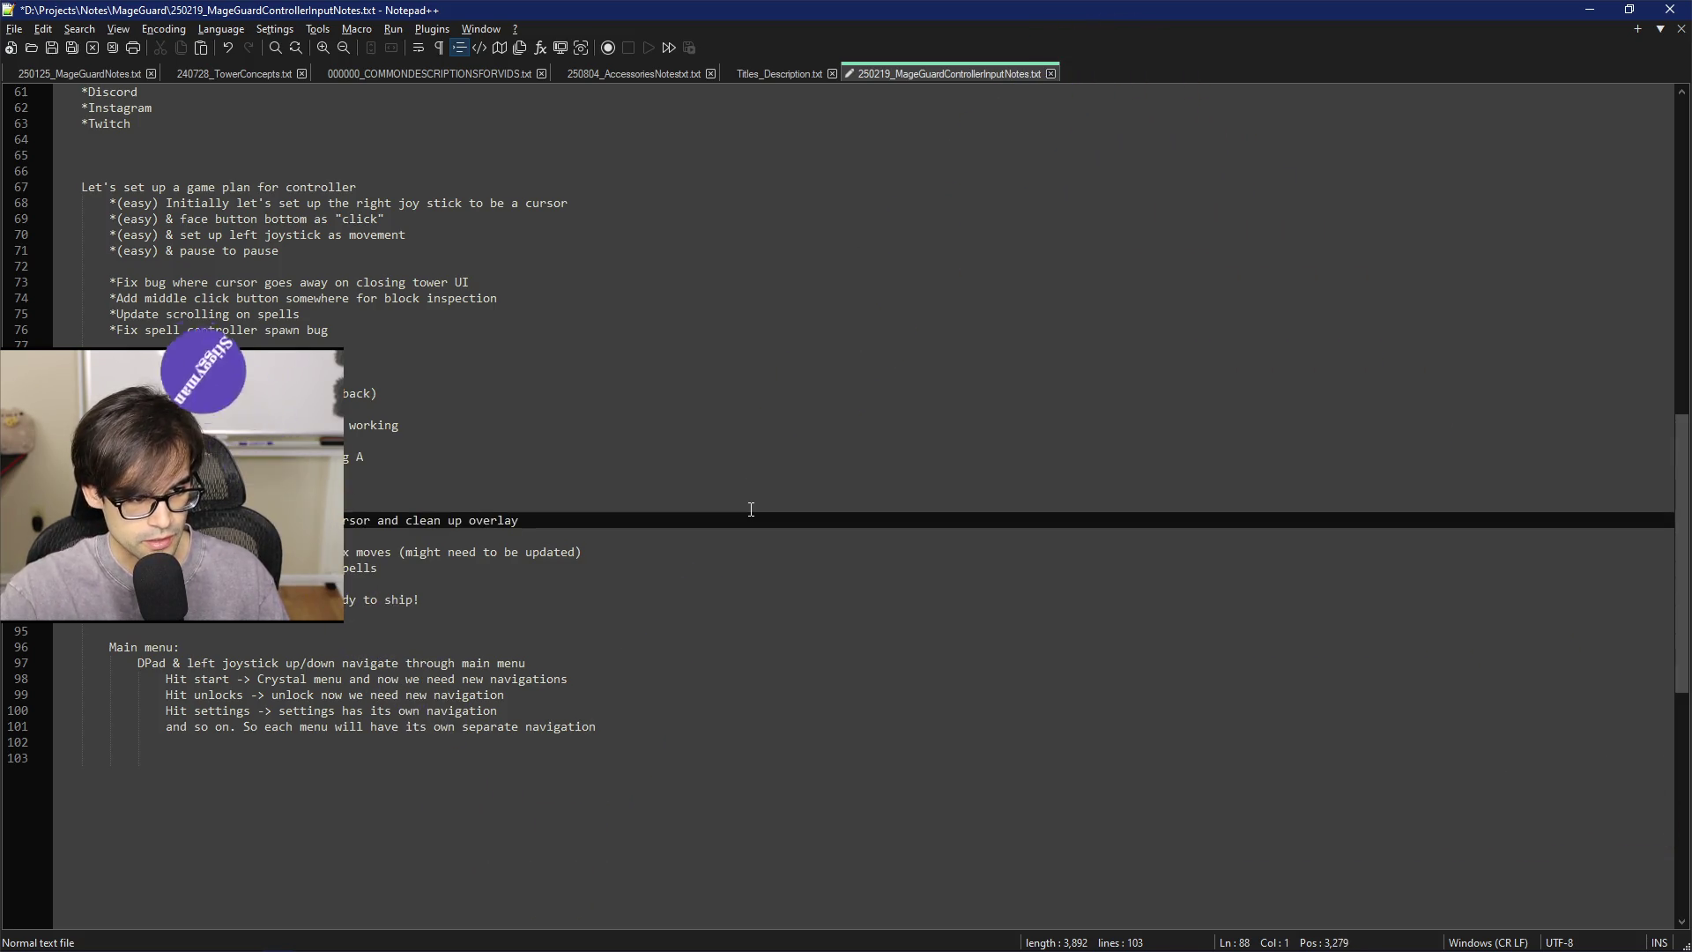
pyautogui.press('Home')
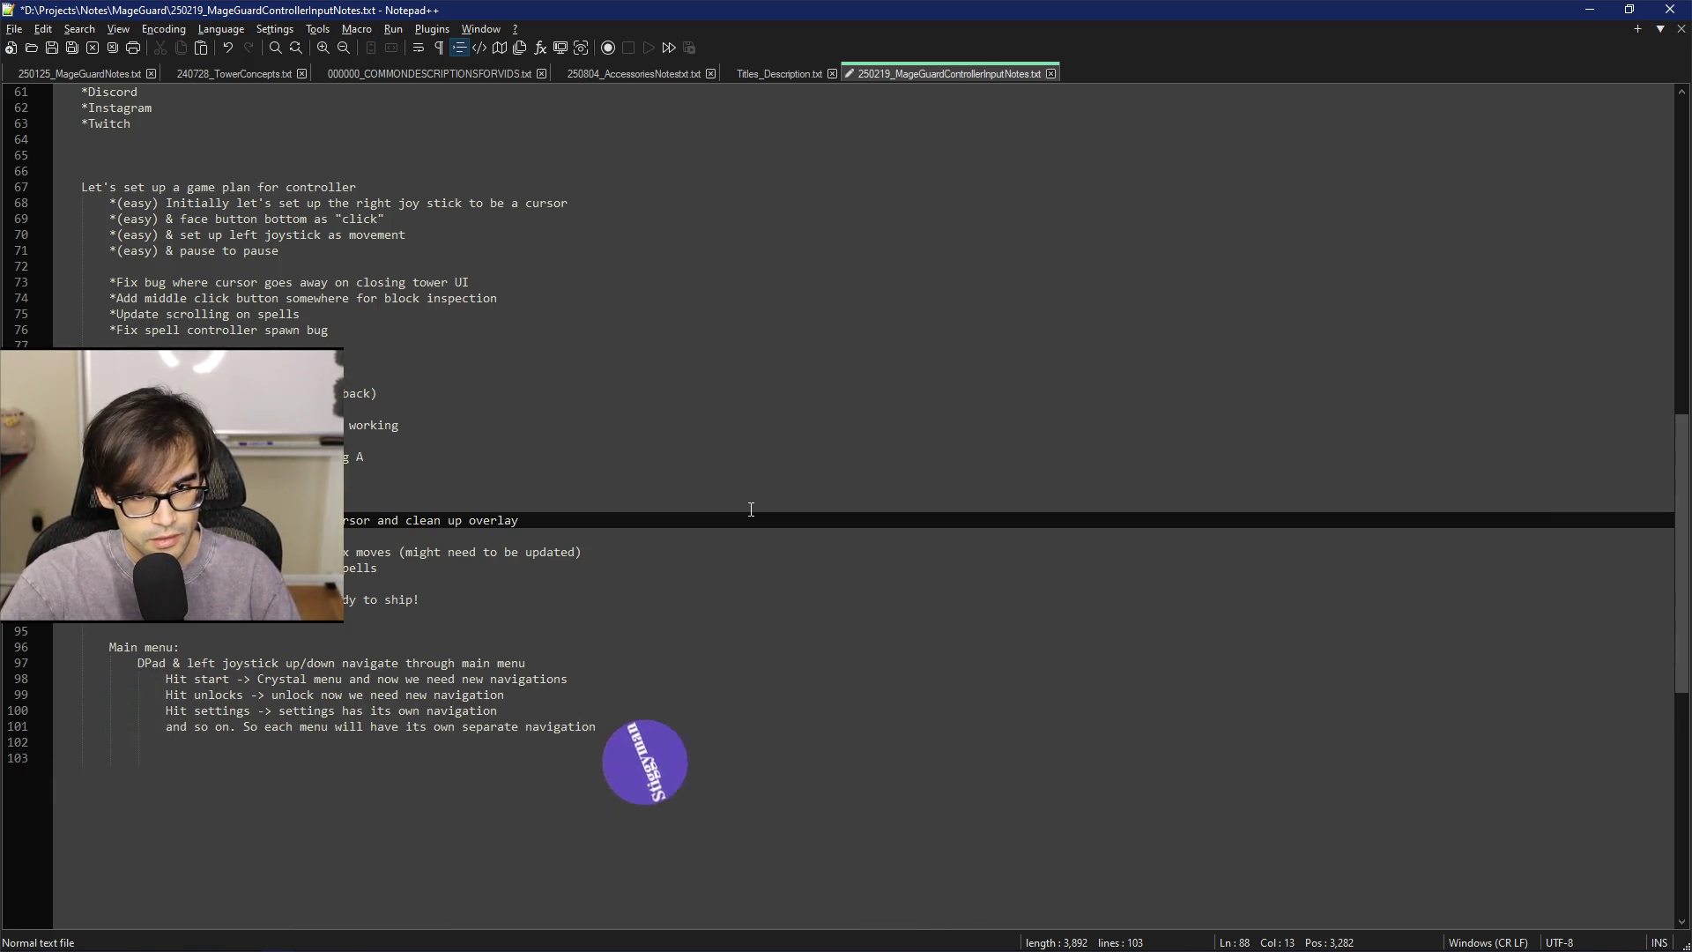
pyautogui.hotkey('ctrl', 's')
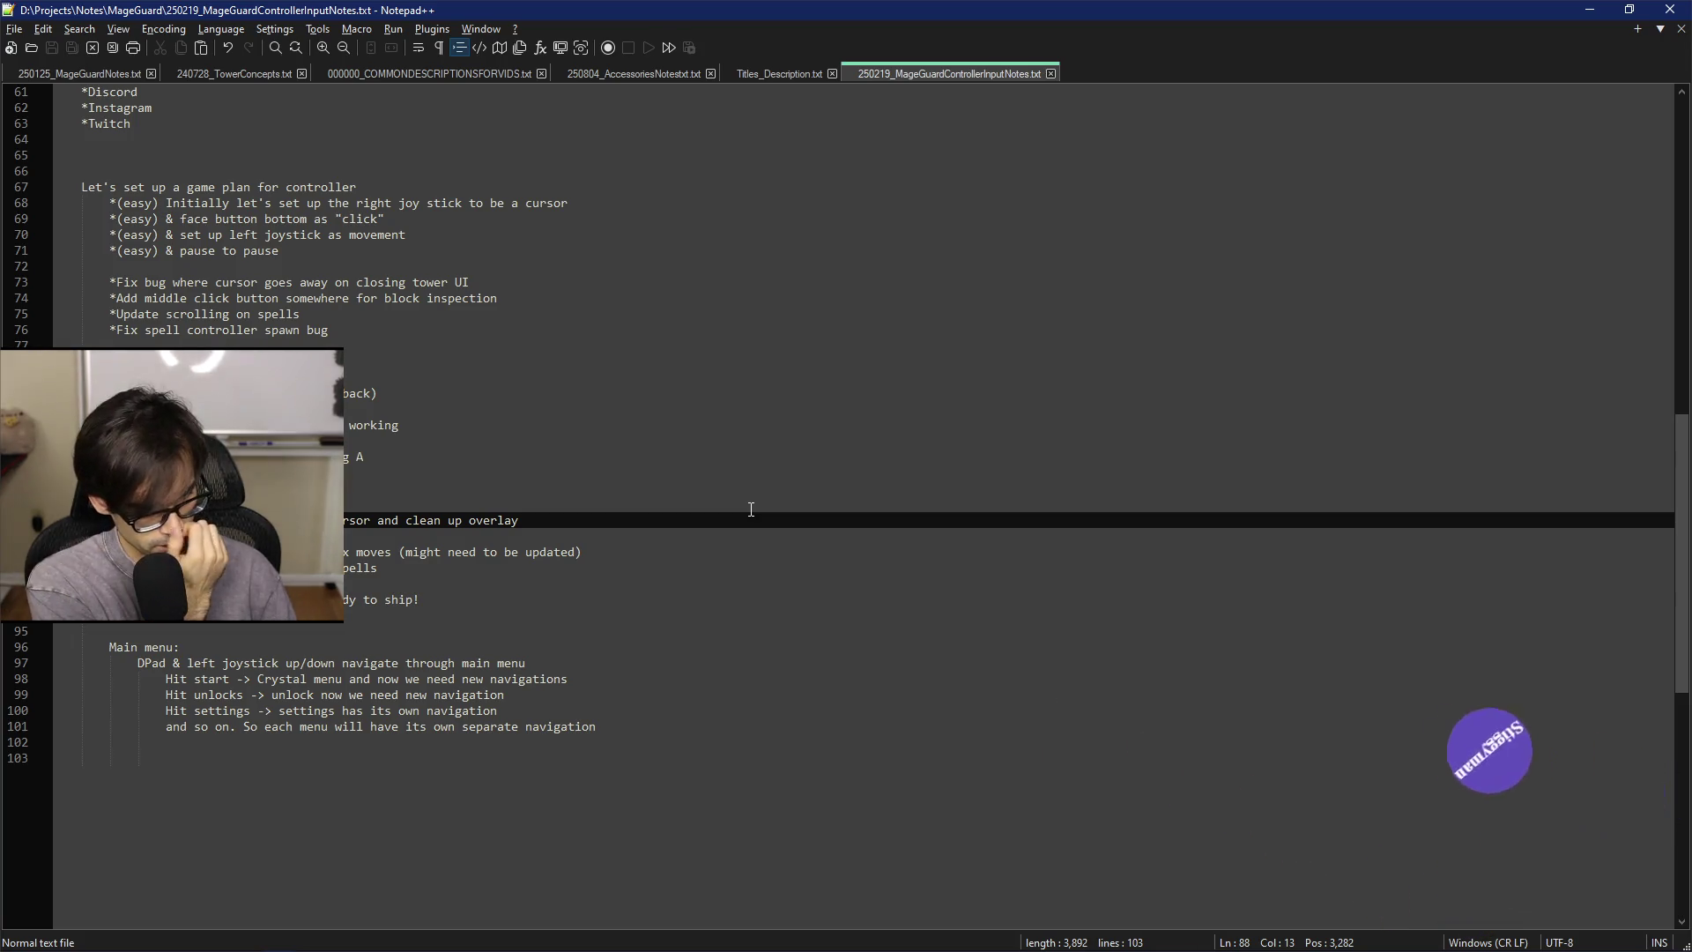
pyautogui.click(751, 508)
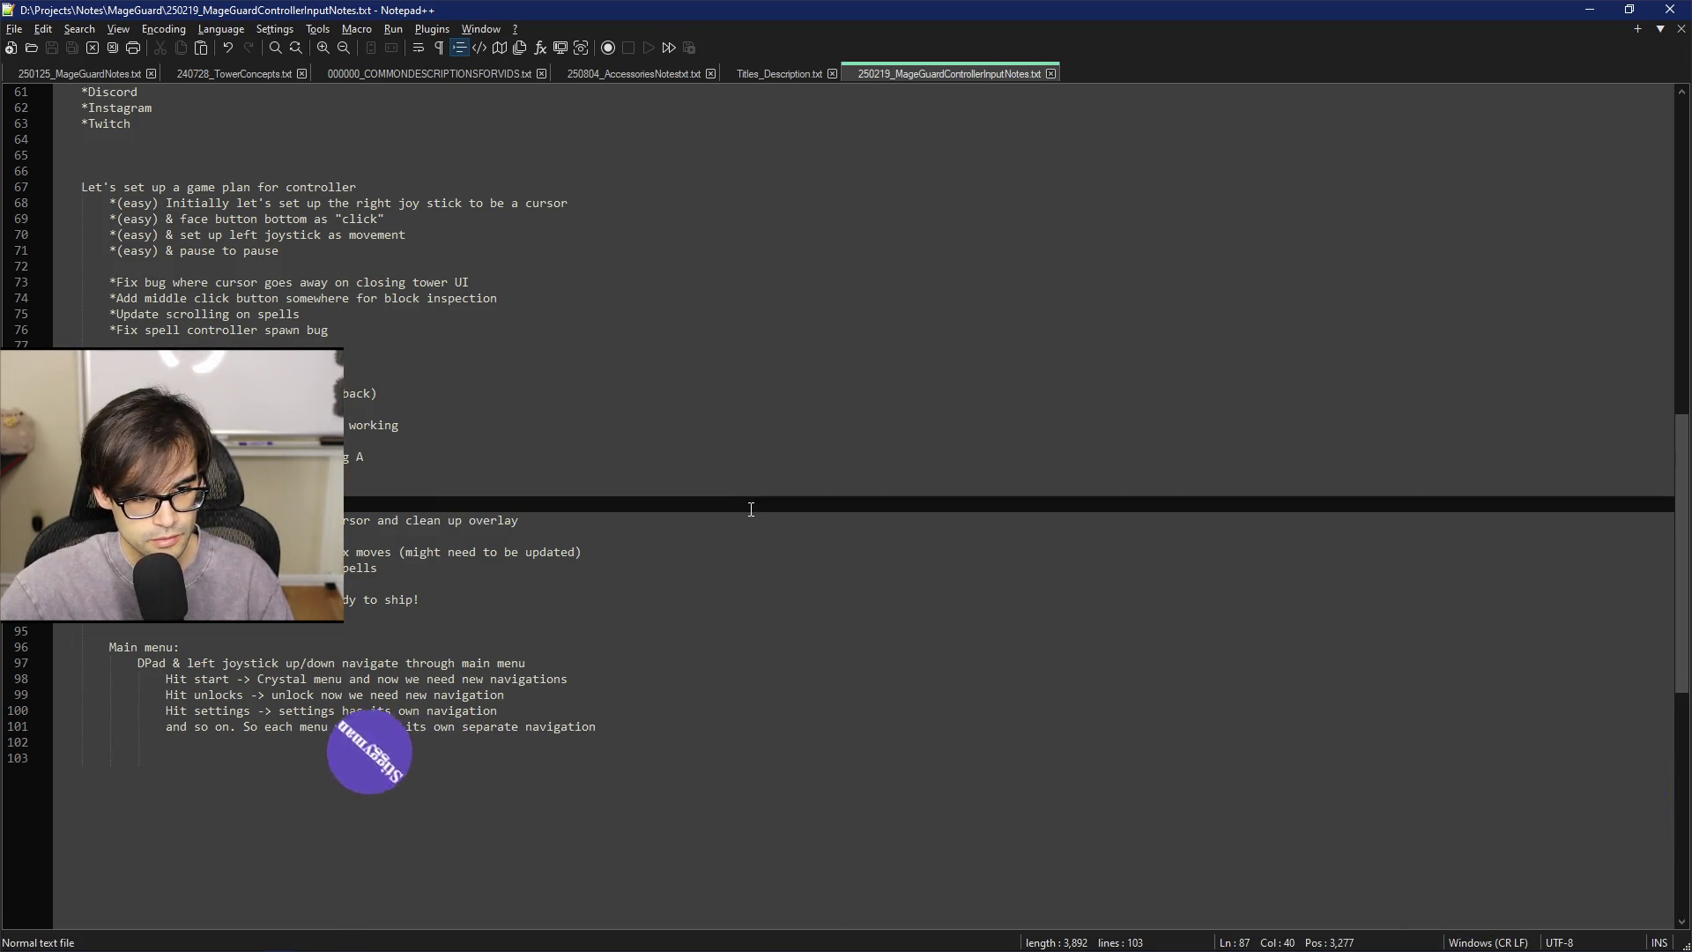
pyautogui.click(773, 518)
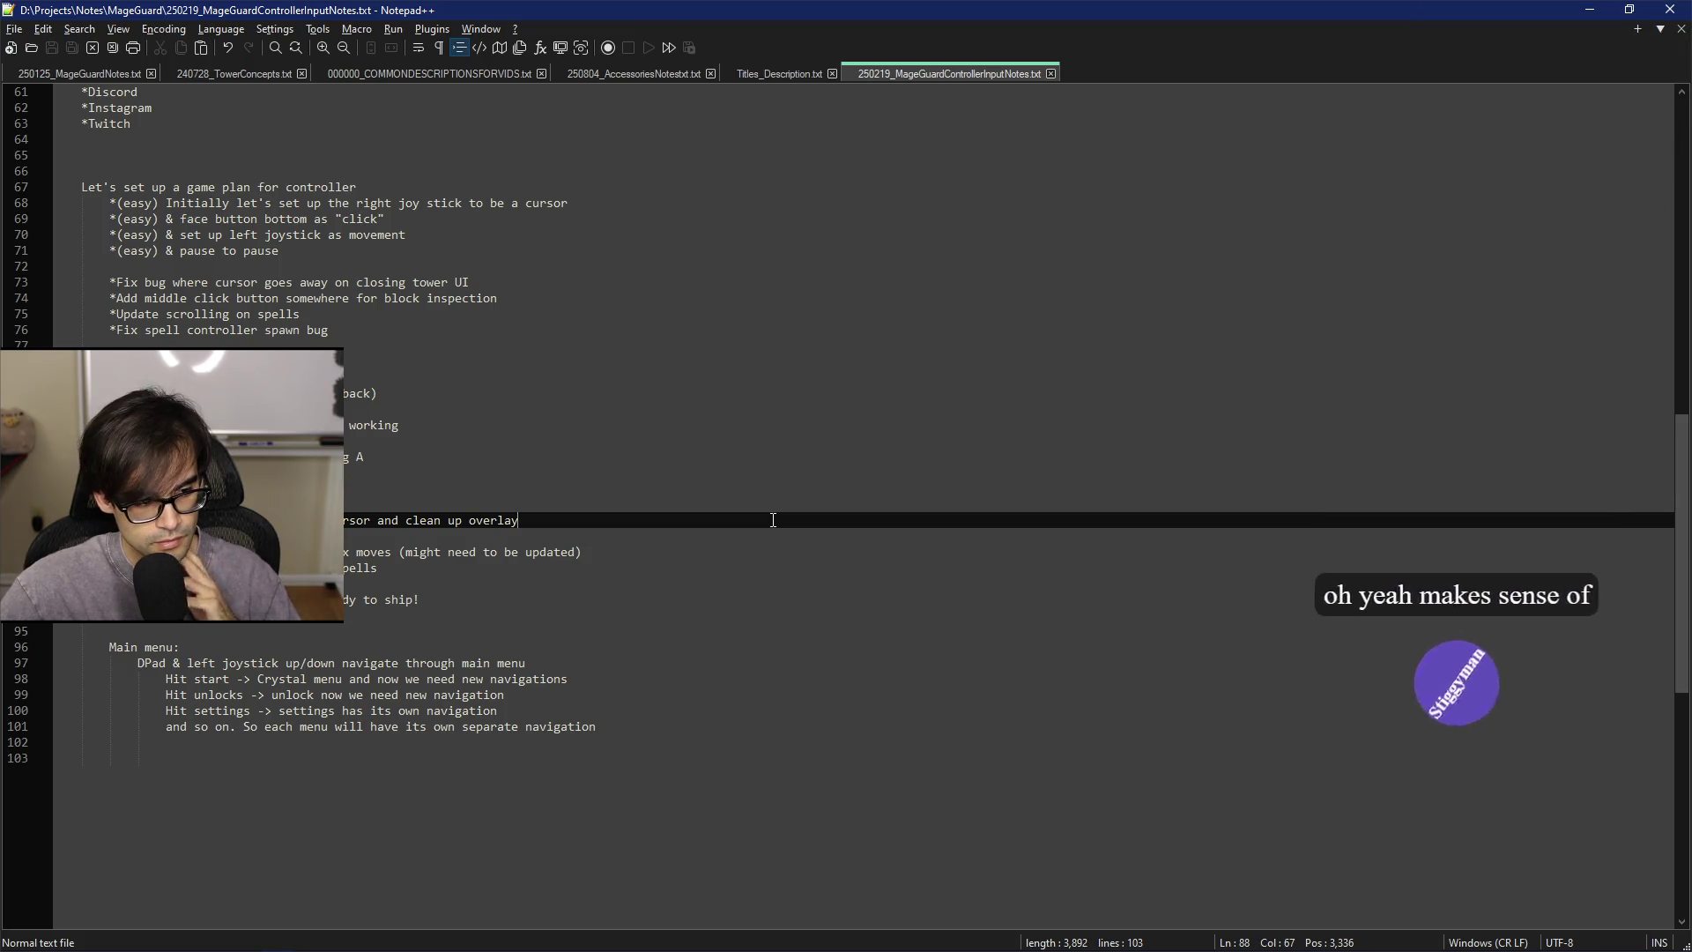
pyautogui.click(795, 509)
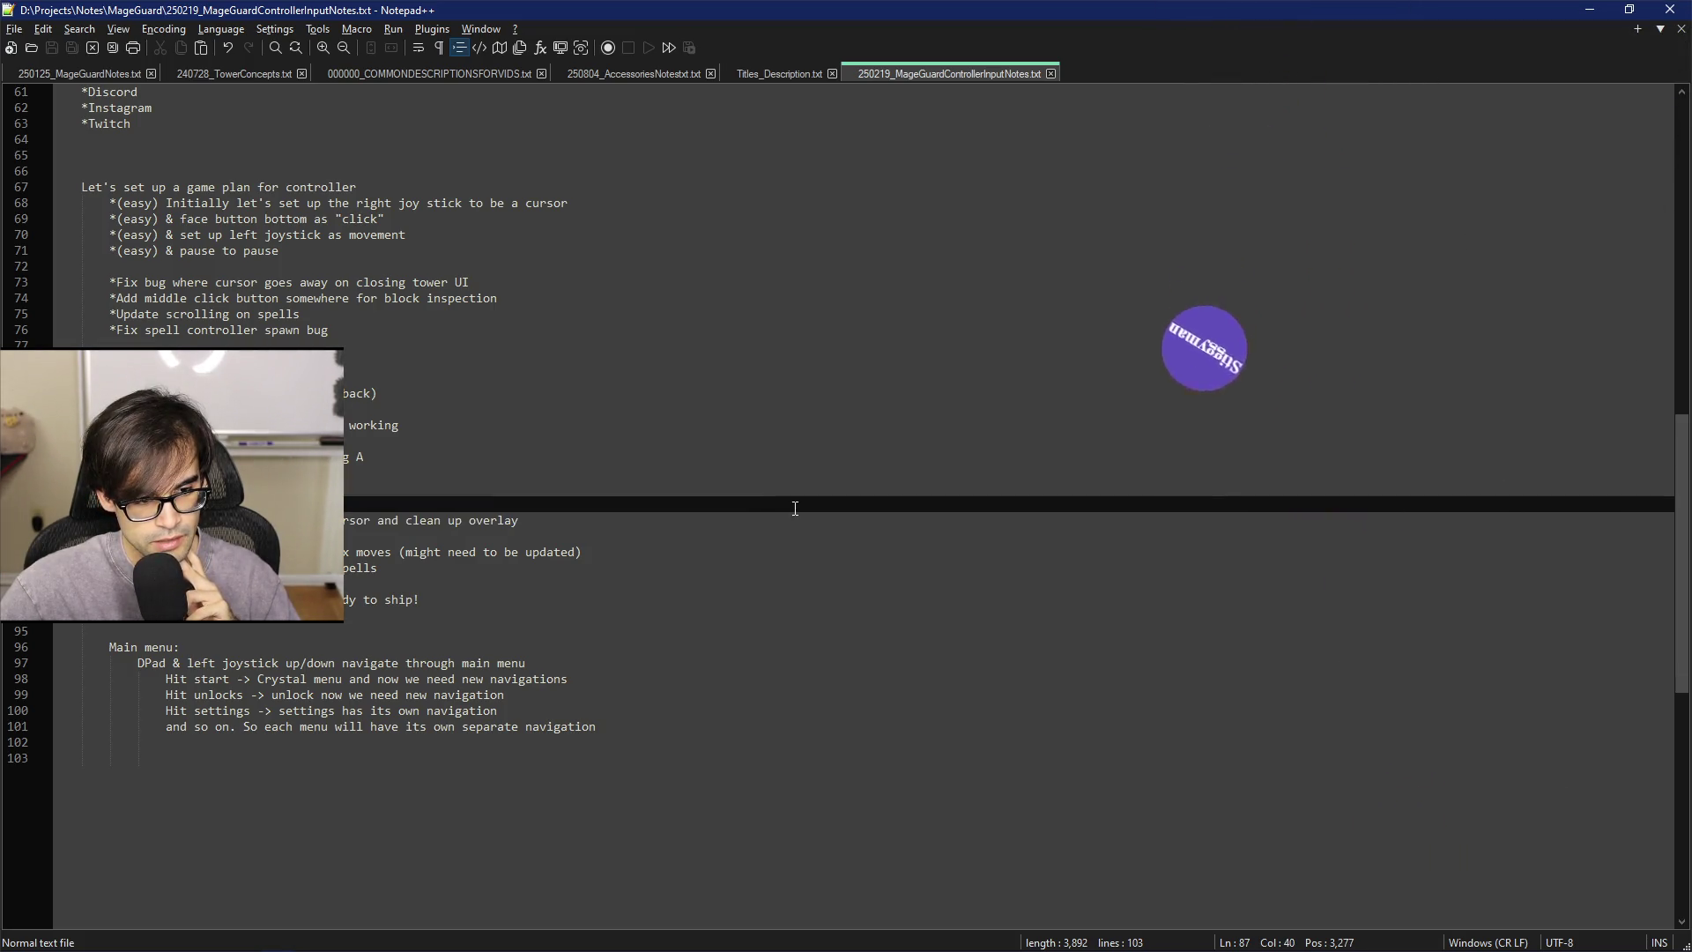
pyautogui.click(883, 524)
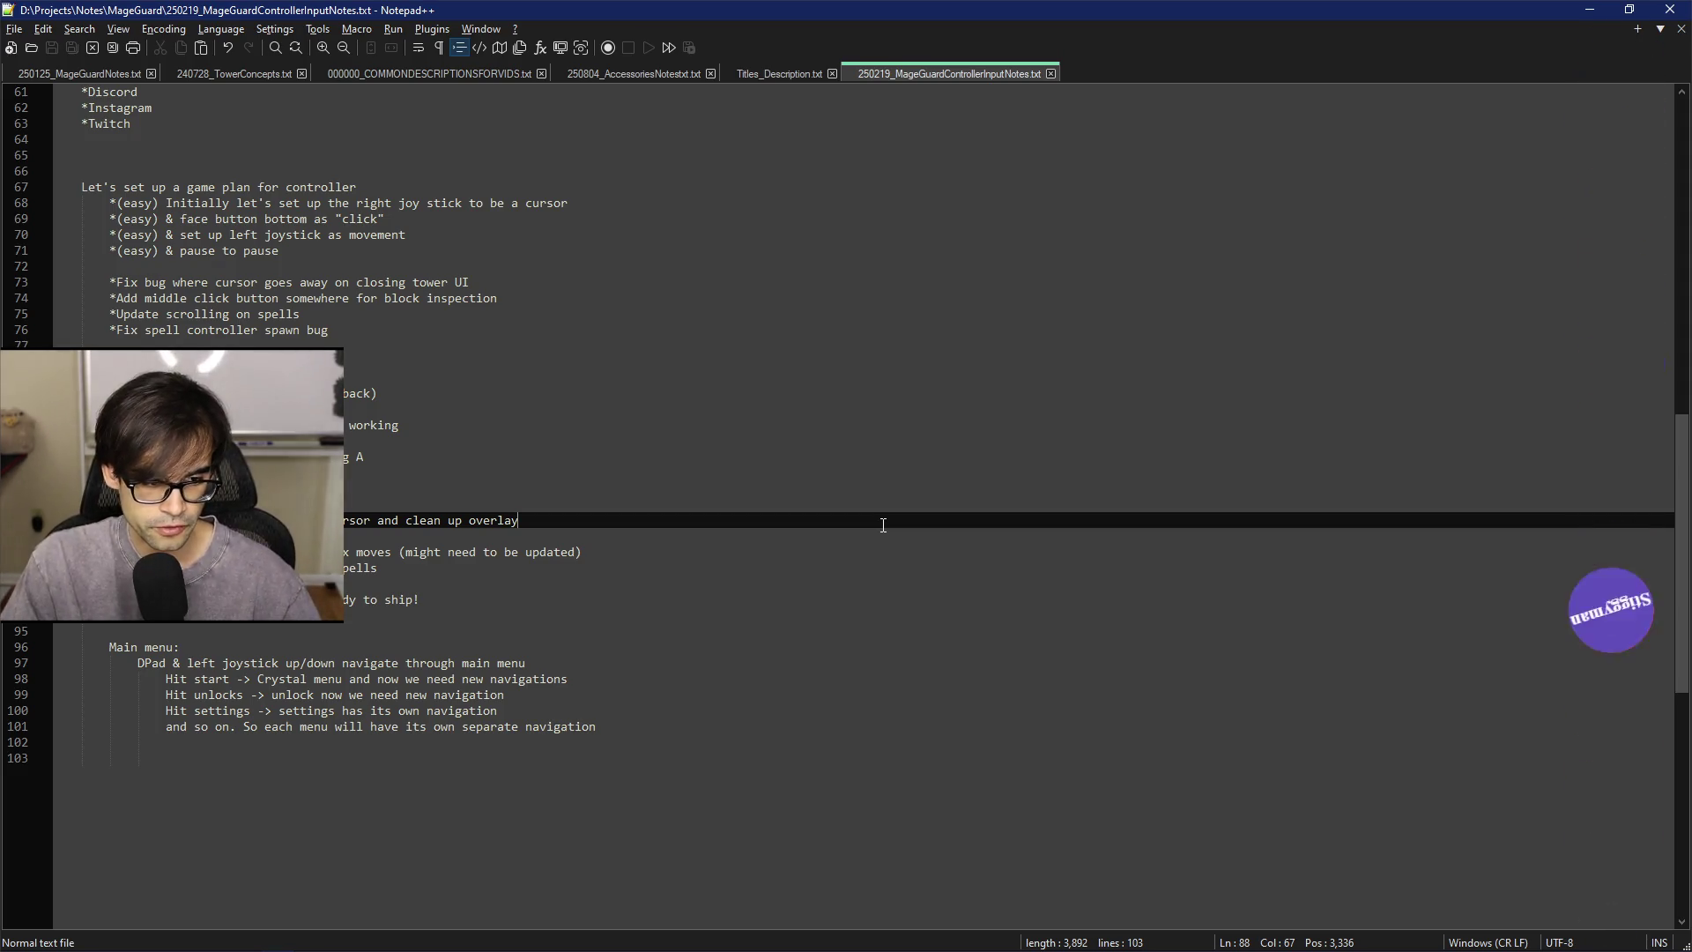
pyautogui.press('Home')
pyautogui.press('Home')
pyautogui.press('Home')
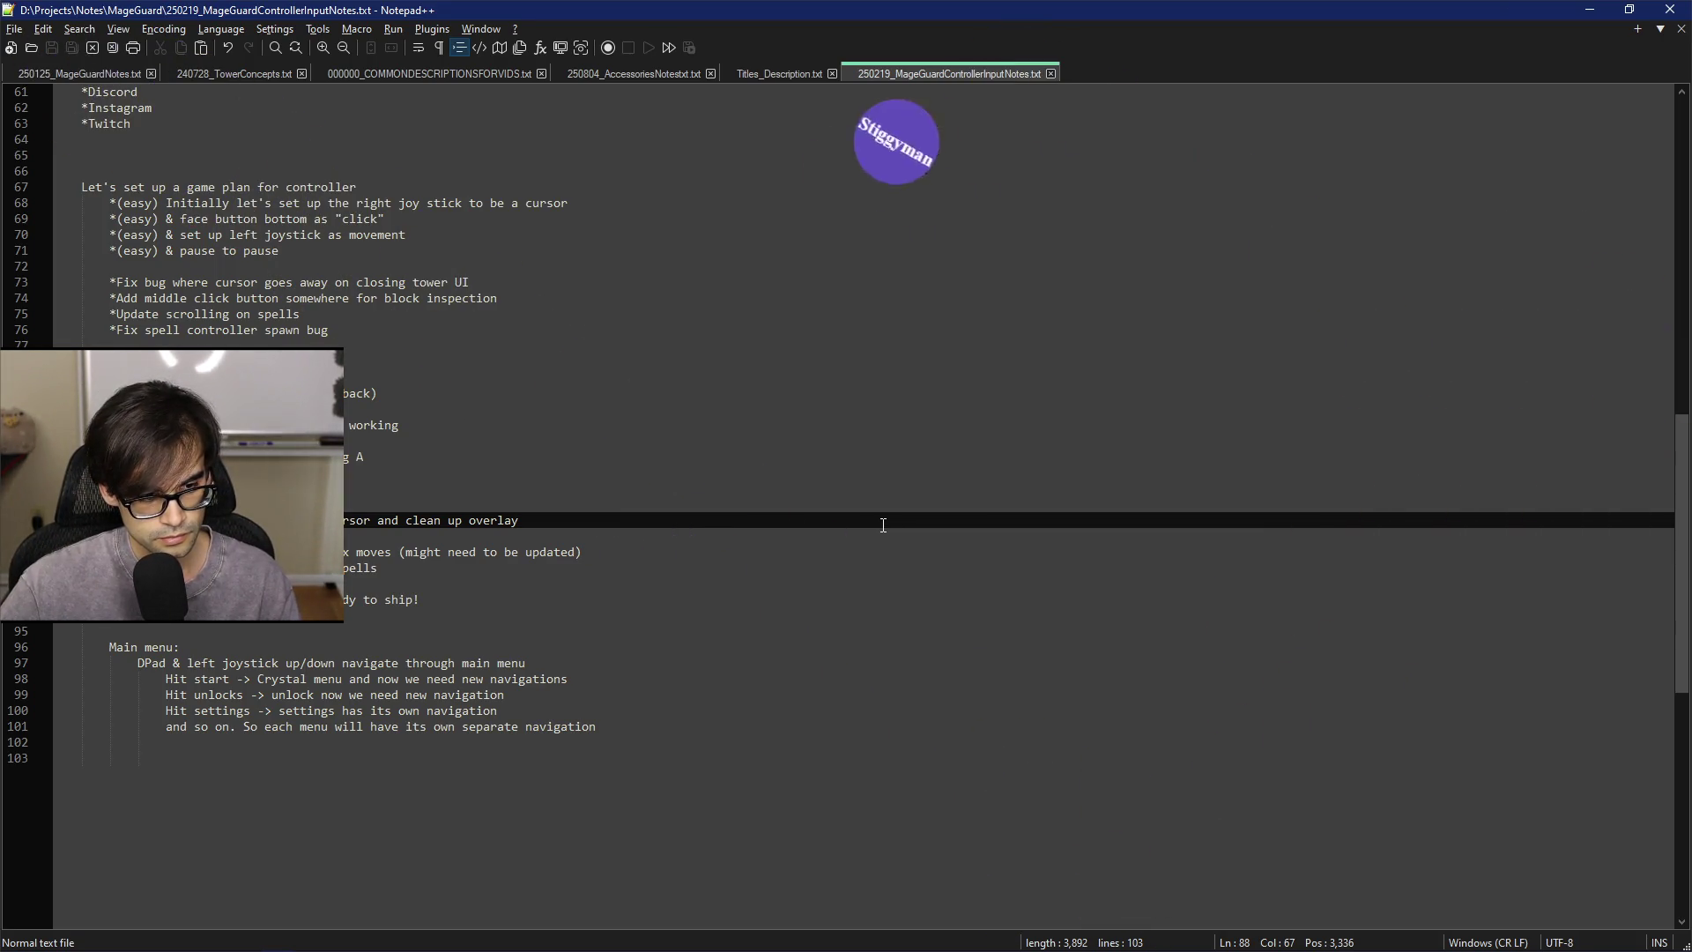
pyautogui.click(883, 525)
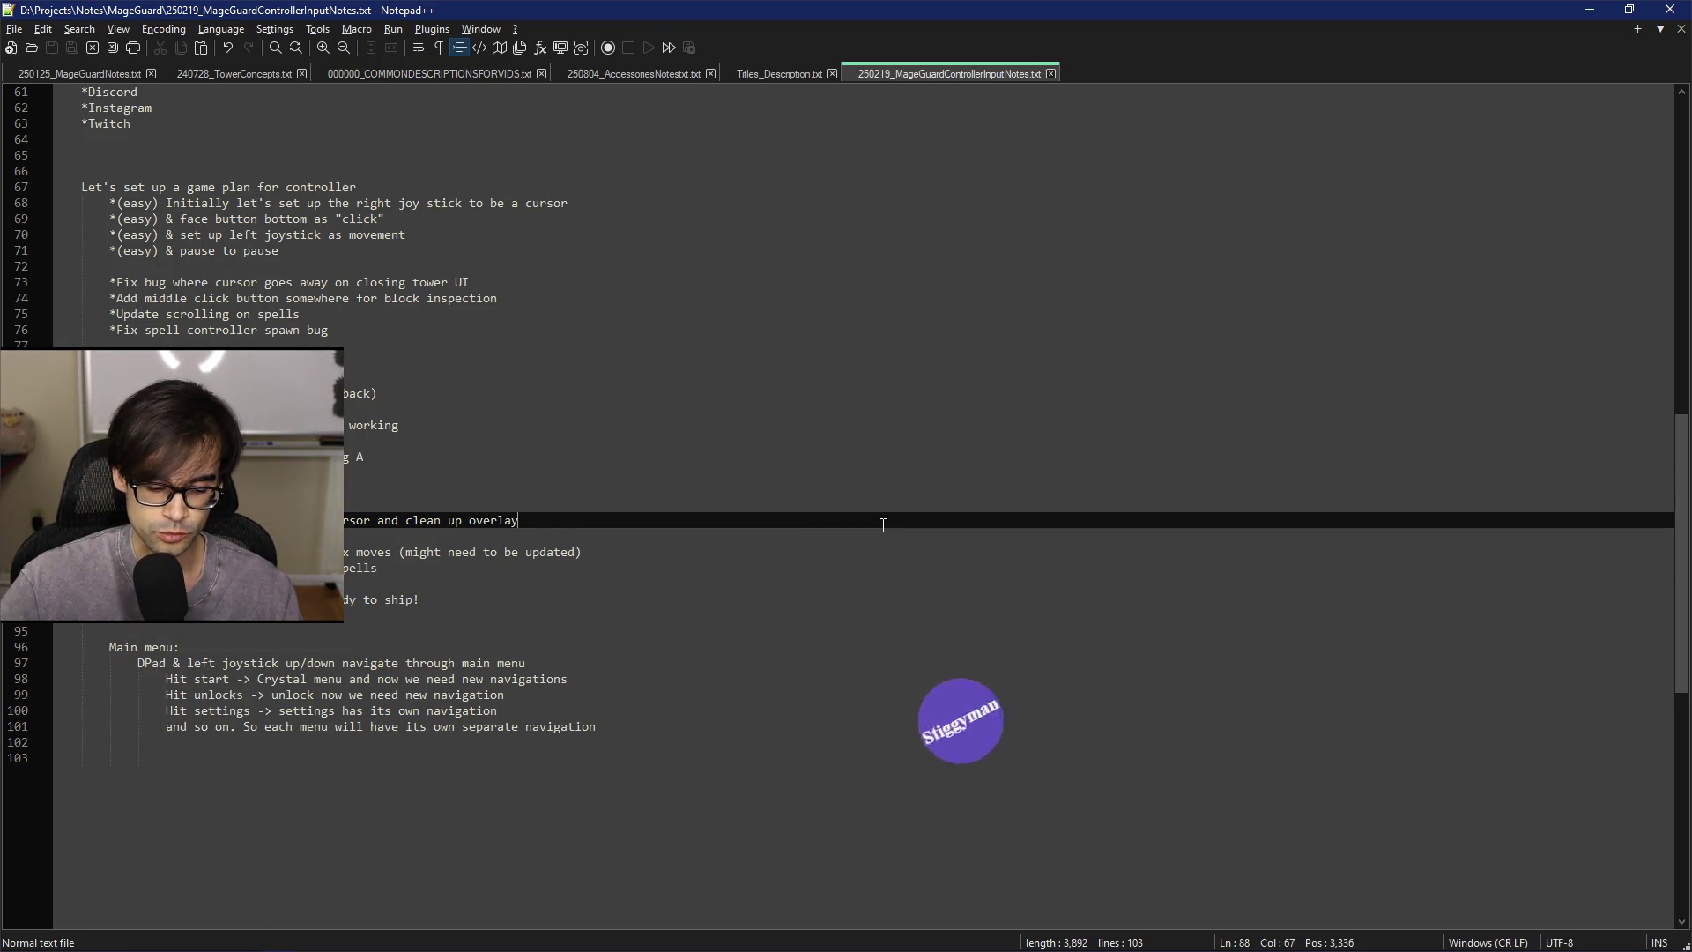
# Move through and briefly select lines 81–87 of the controller notes to review them
pyautogui.press('Up')
pyautogui.press('Right')
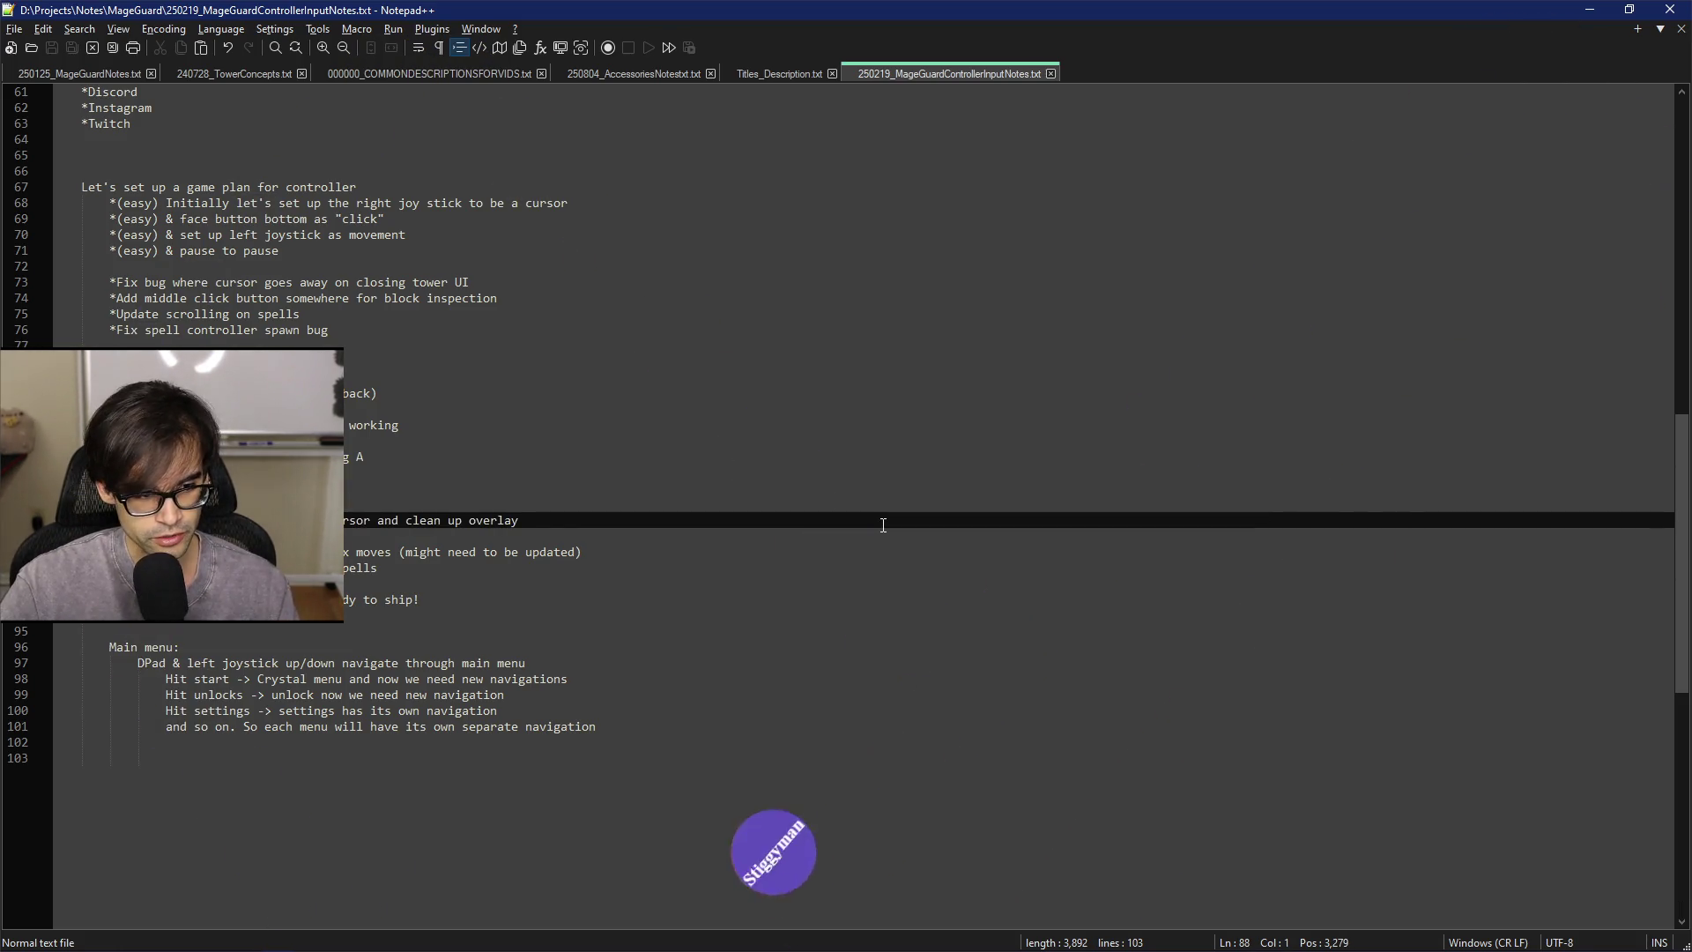
pyautogui.press('Left')
pyautogui.press('Left')
pyautogui.press('Left')
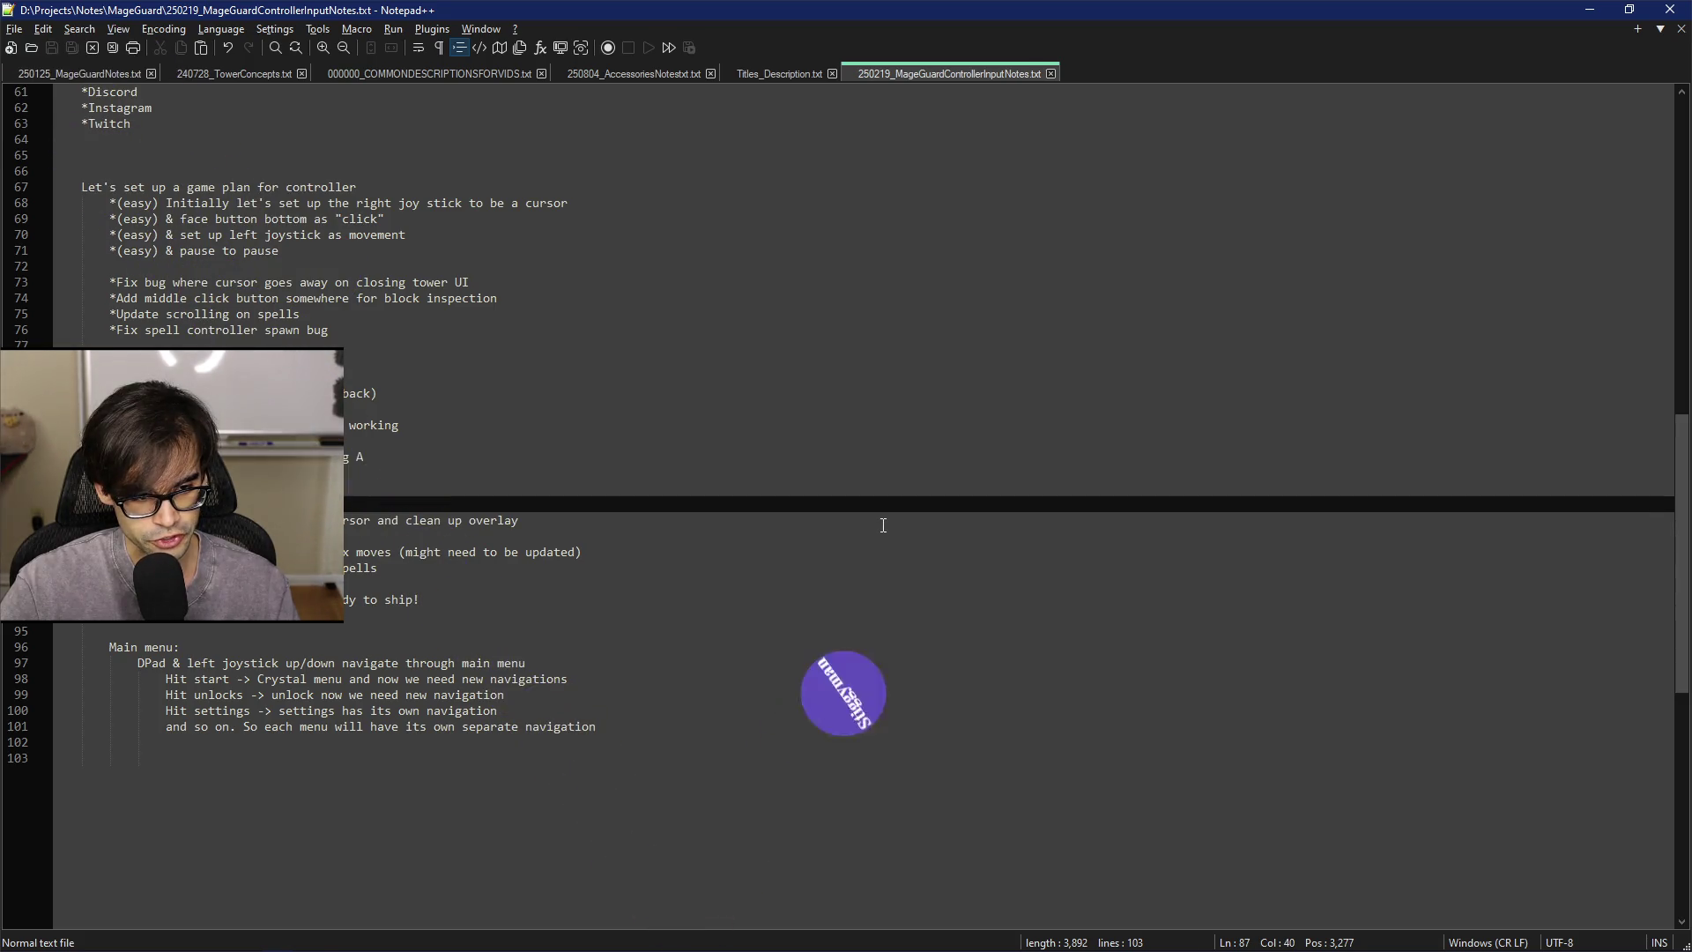
pyautogui.hotkey('shift', 'Up')
pyautogui.hotkey('shift', 'Up')
pyautogui.hotkey('shift', 'Up')
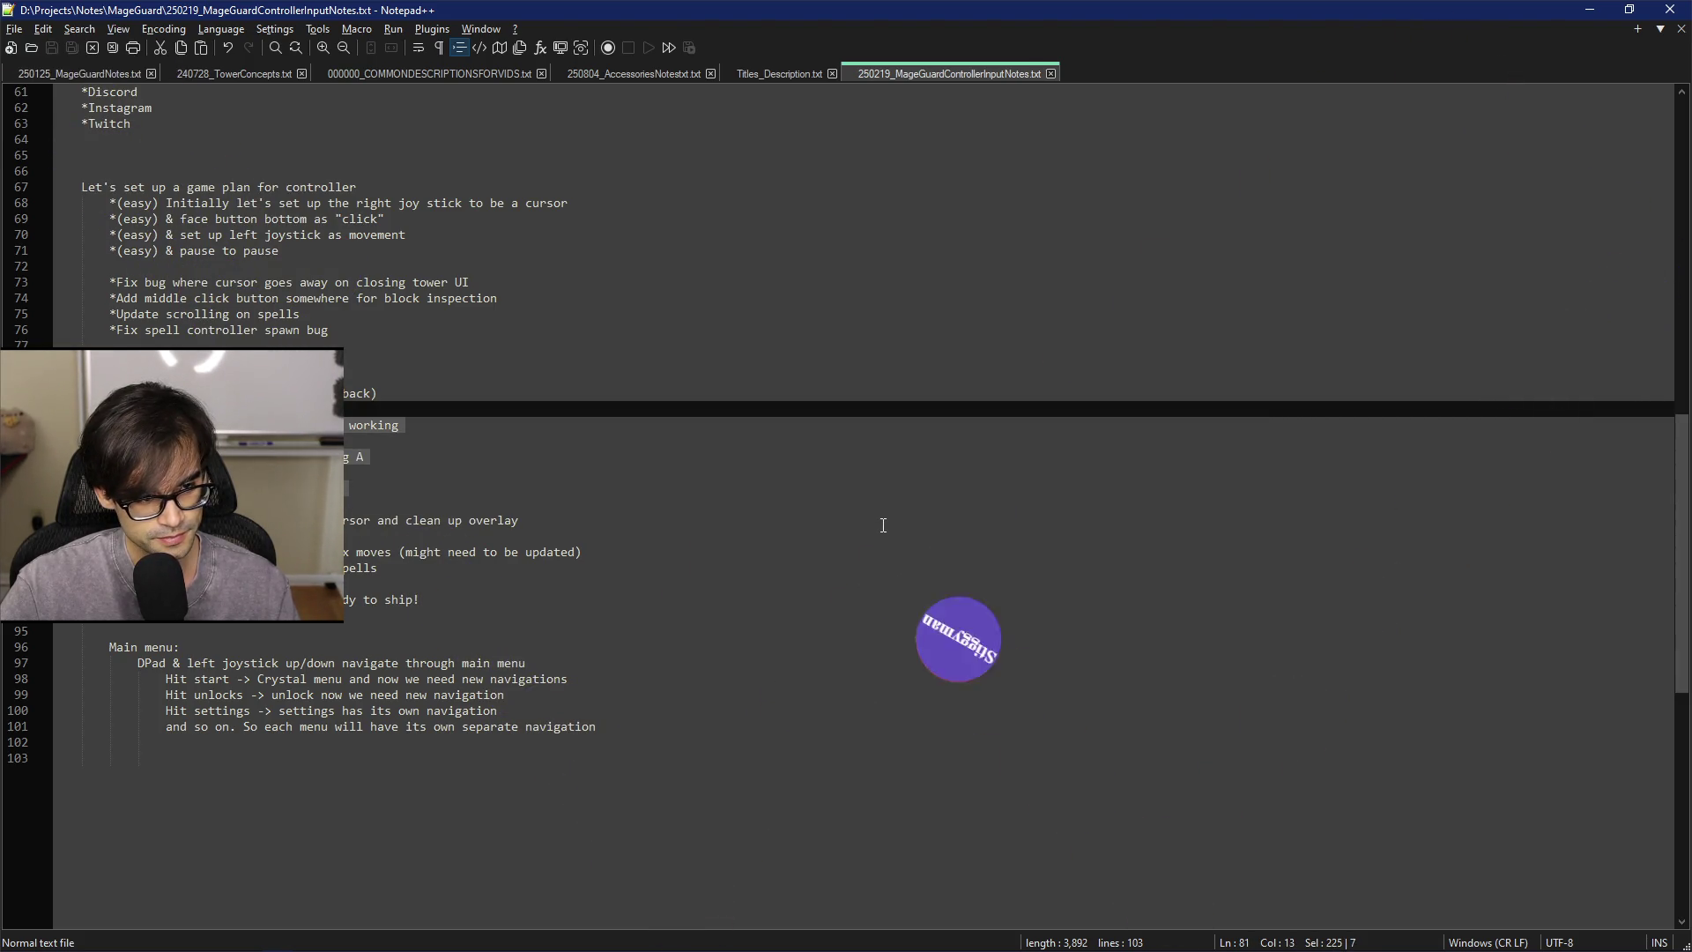
pyautogui.press('Home')
pyautogui.press('Down')
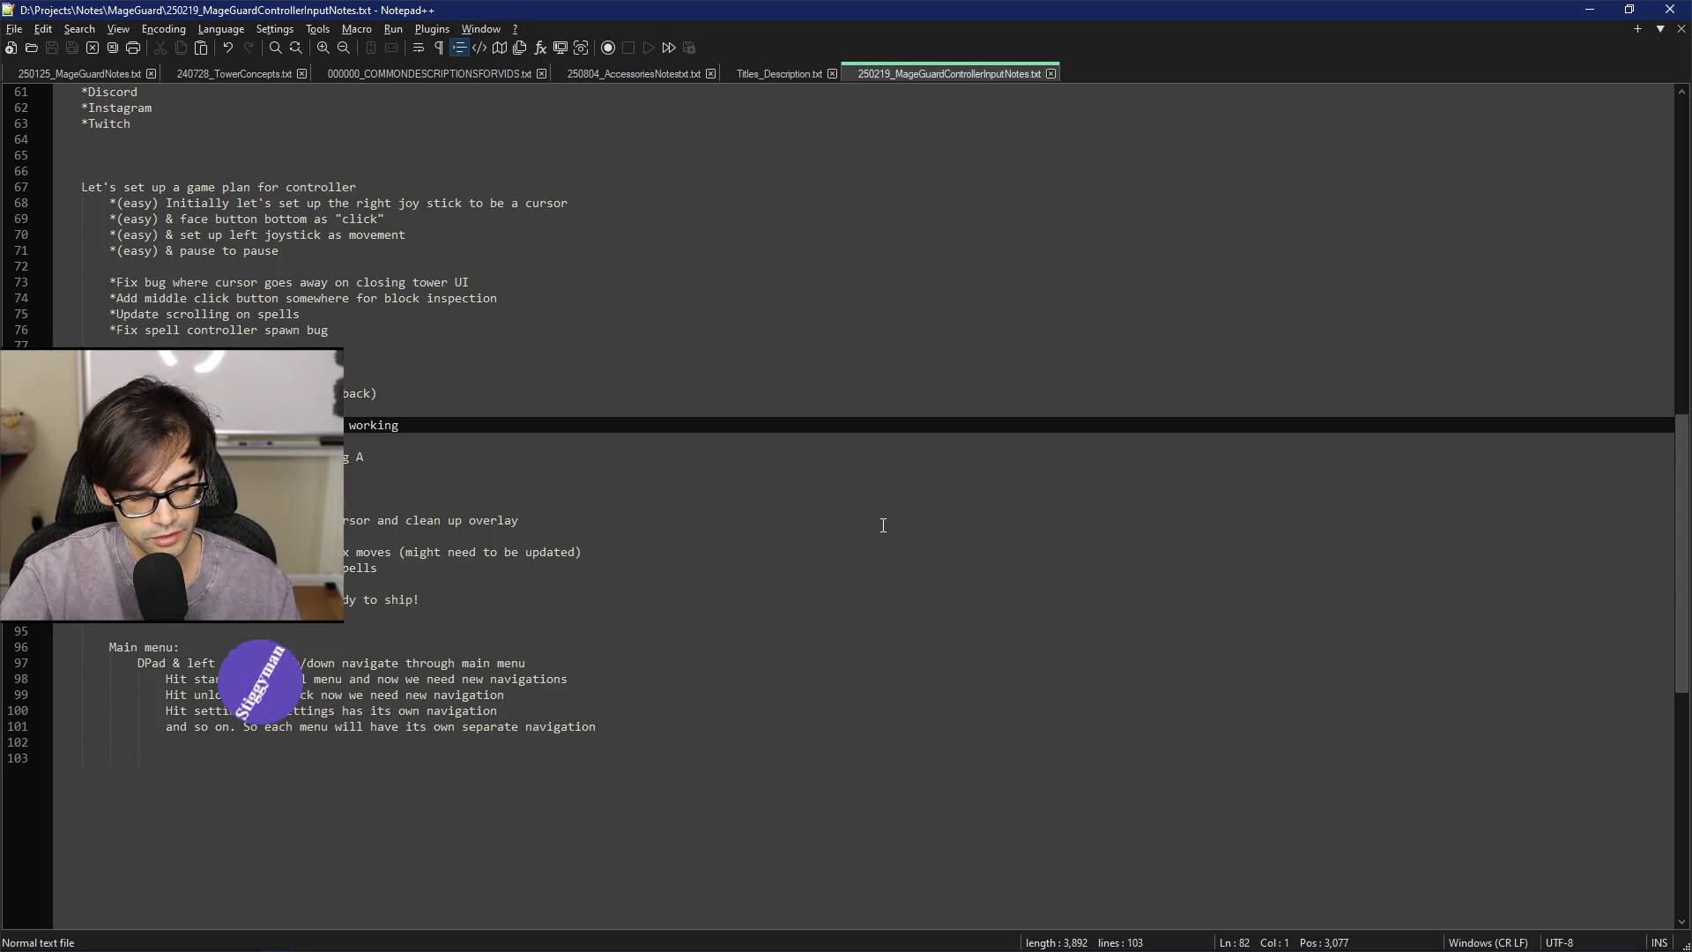
pyautogui.press('Down')
pyautogui.press('Down')
pyautogui.press('Down')
pyautogui.press('End')
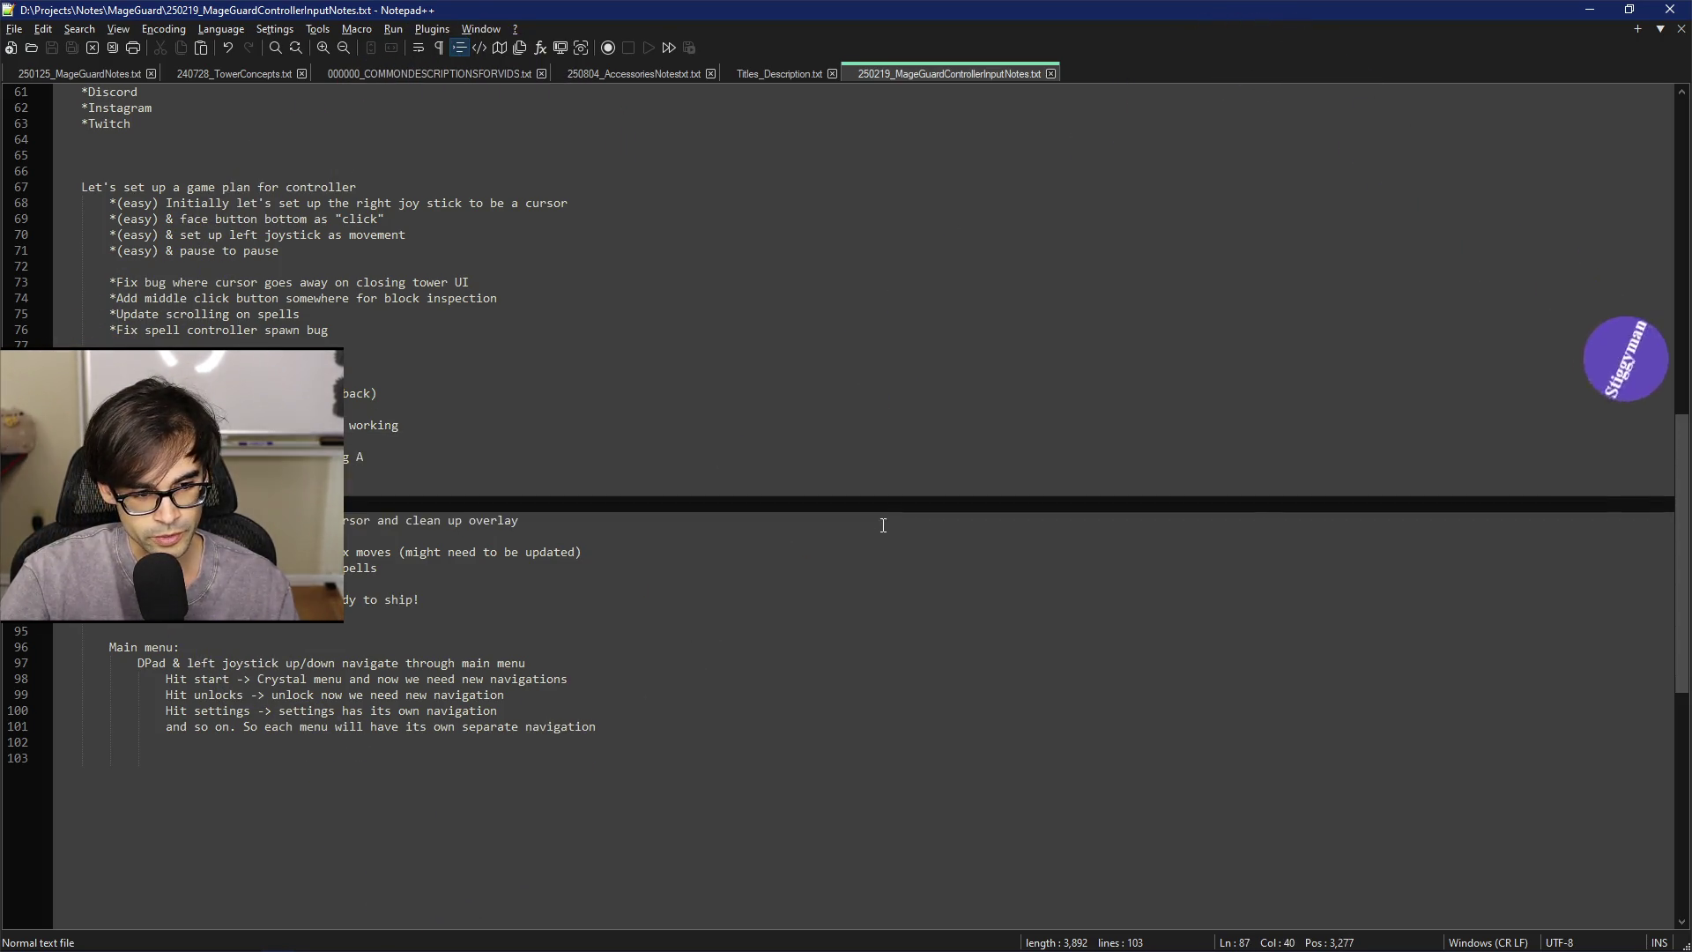
# Place the cursor around lines 88–89, then bring up Unreal Editor's WBP_TowerList EventGraph
pyautogui.click(883, 525)
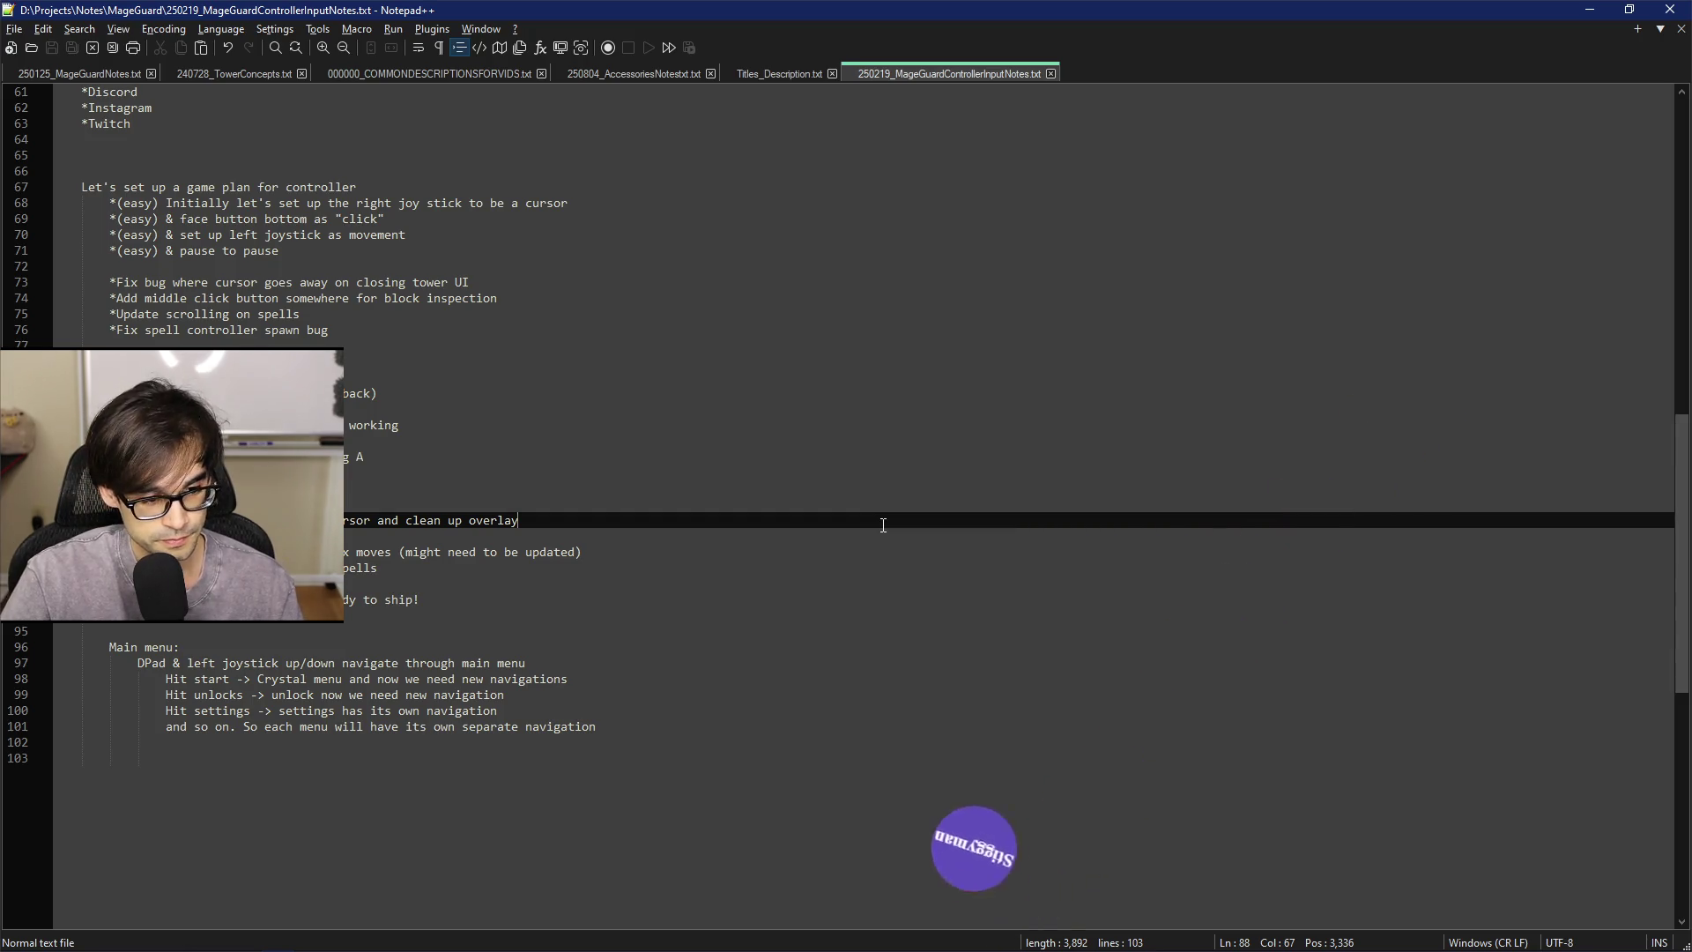
pyautogui.press('Up')
pyautogui.press('Up')
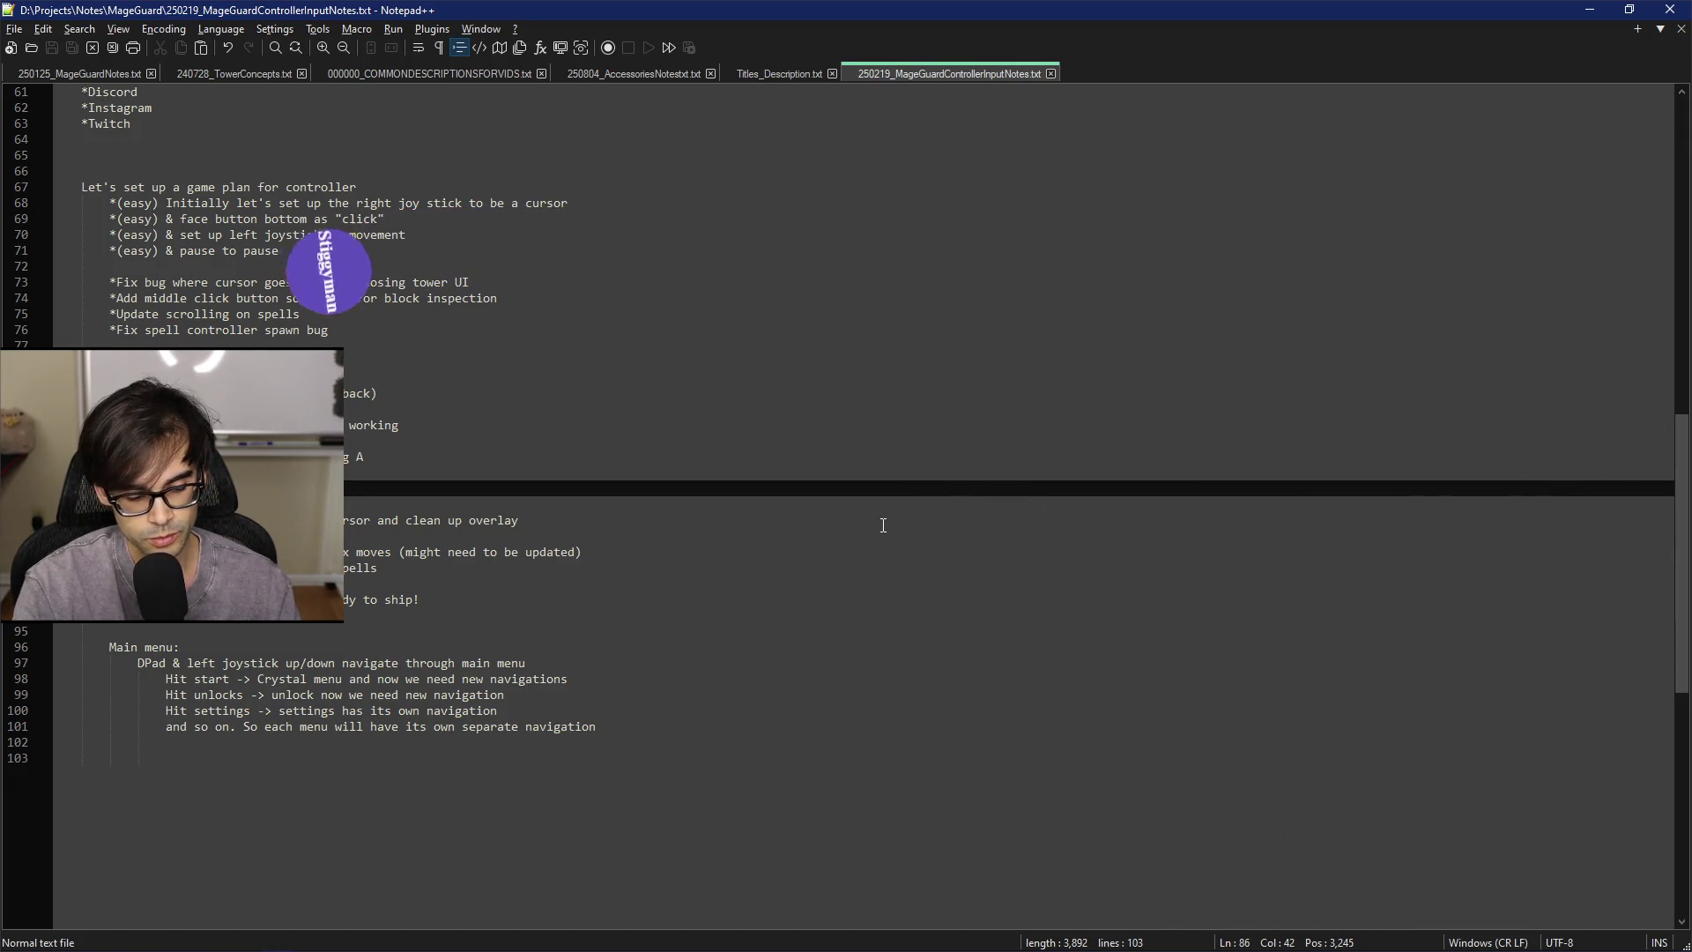
pyautogui.click(884, 525)
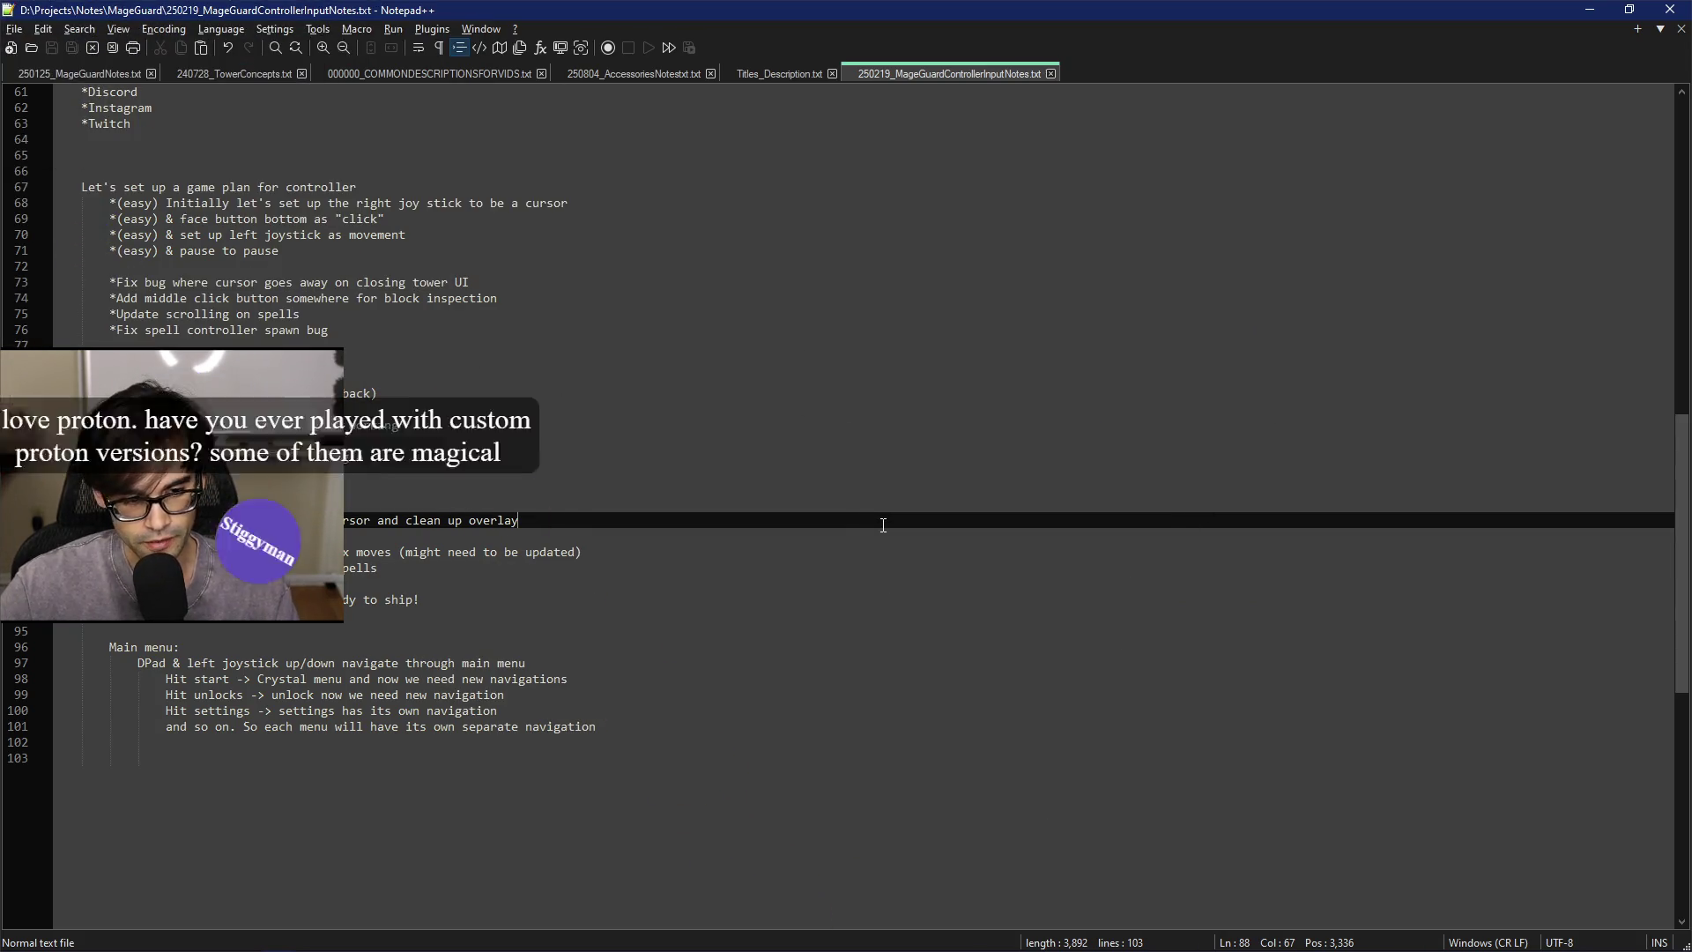
pyautogui.click(945, 534)
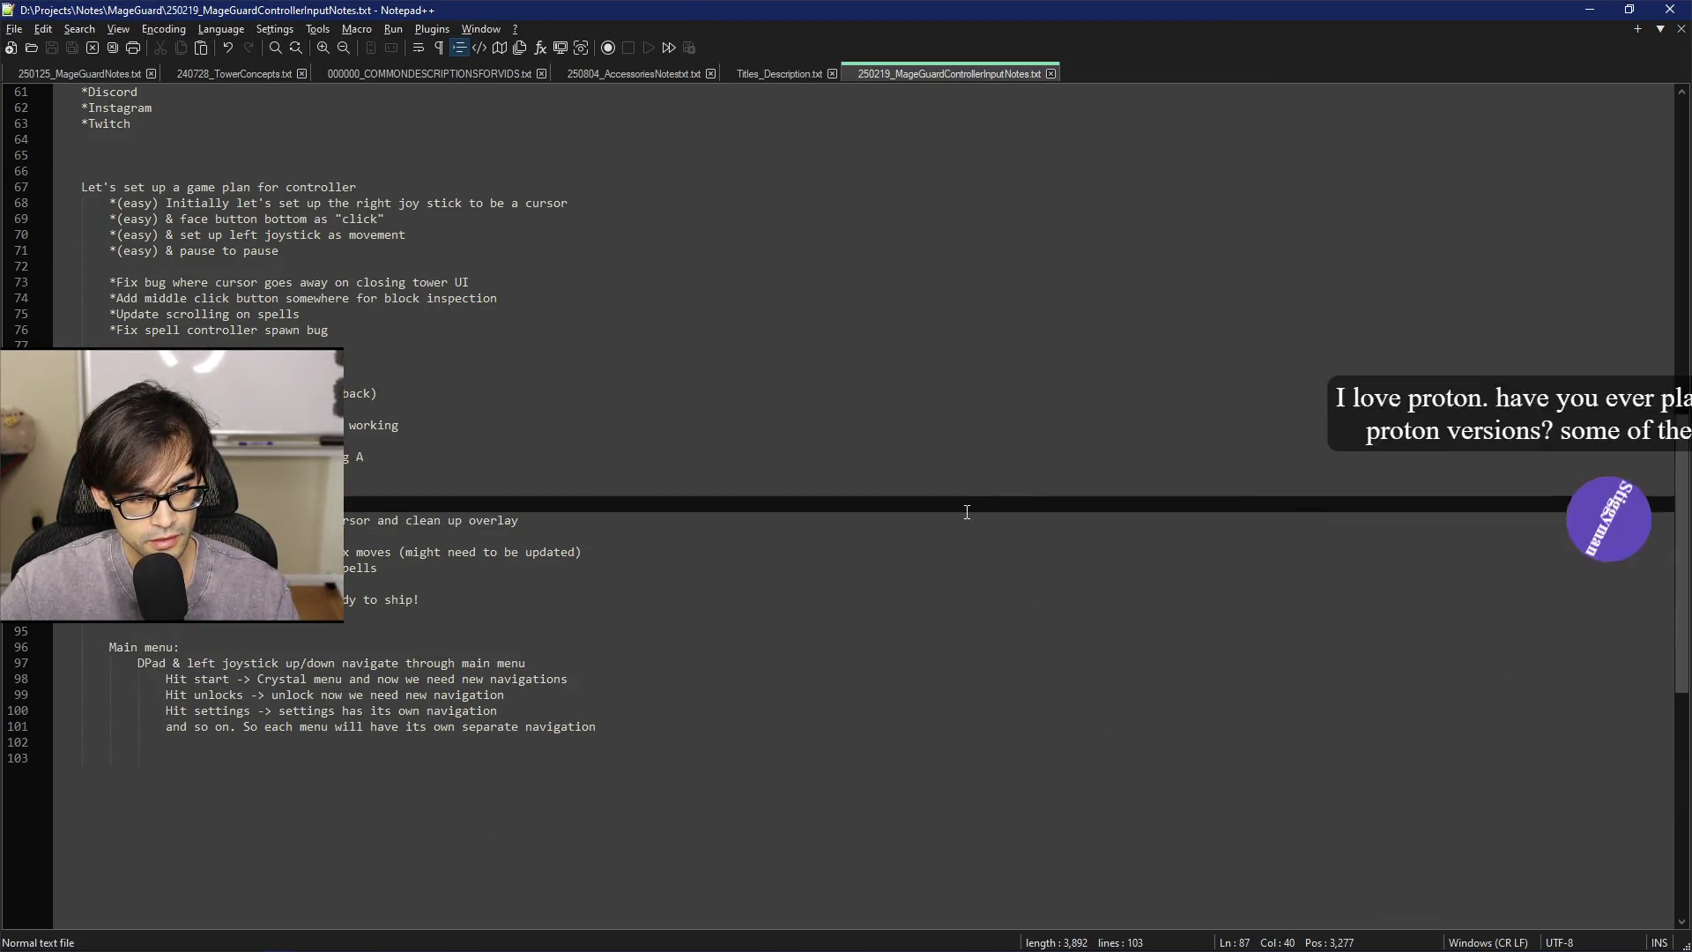
pyautogui.hotkey('alt', 'Tab')
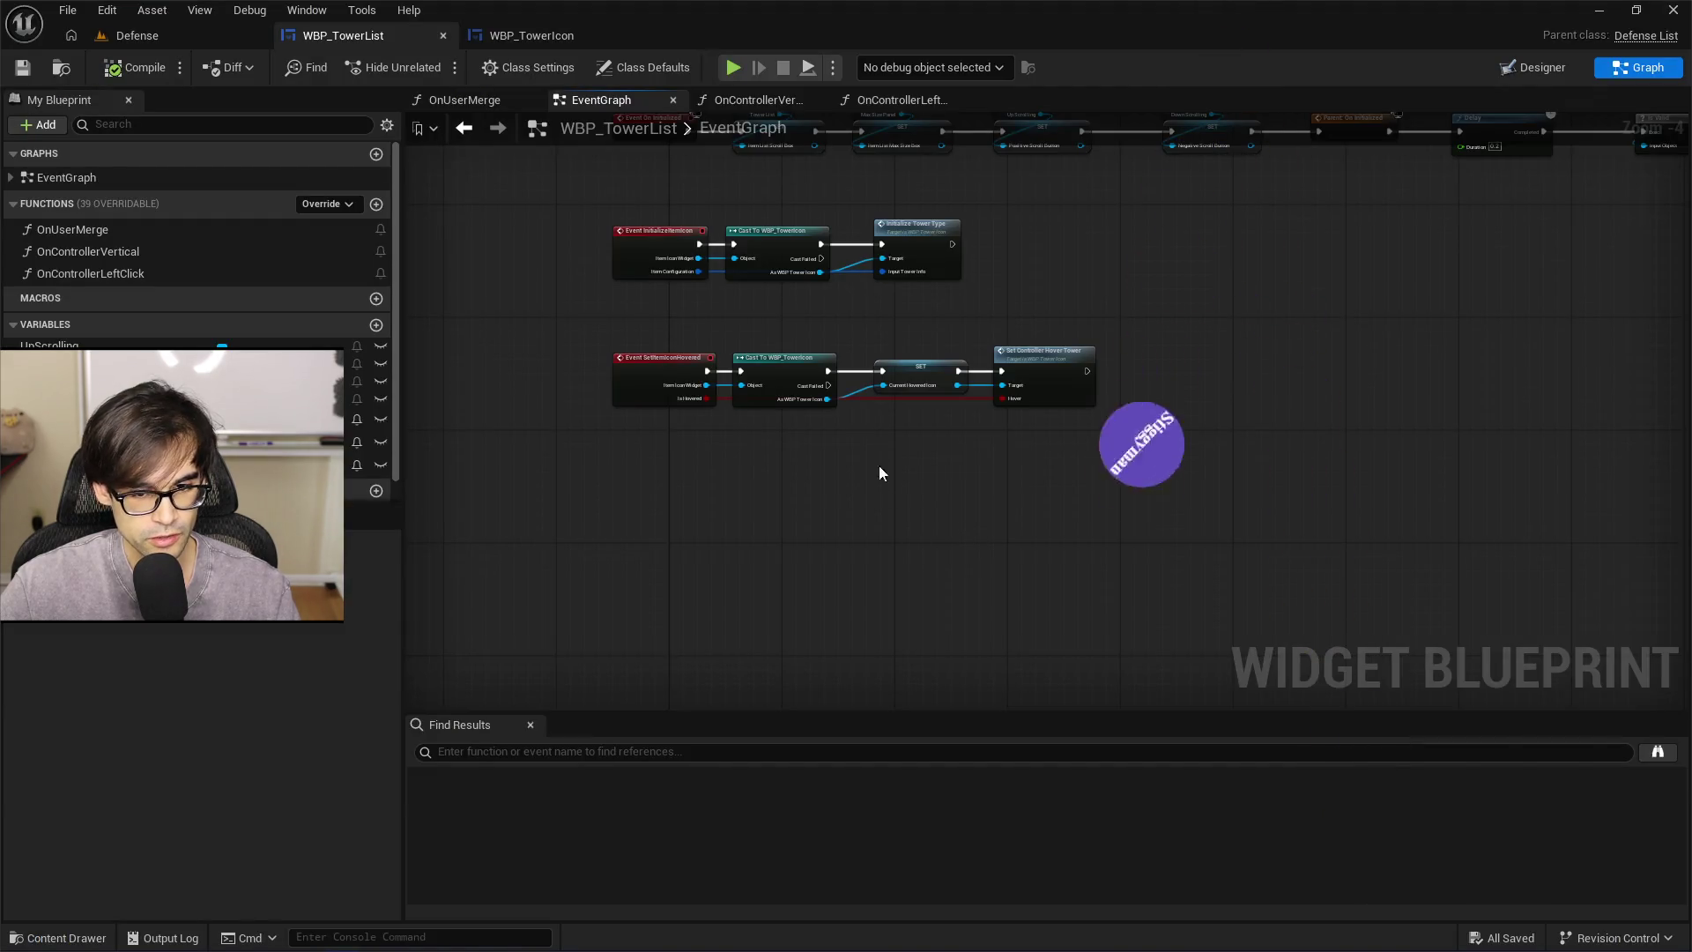
pyautogui.moveTo(880, 466)
pyautogui.mouseDown()
pyautogui.moveTo(899, 529)
pyautogui.moveTo(931, 542)
pyautogui.mouseUp()
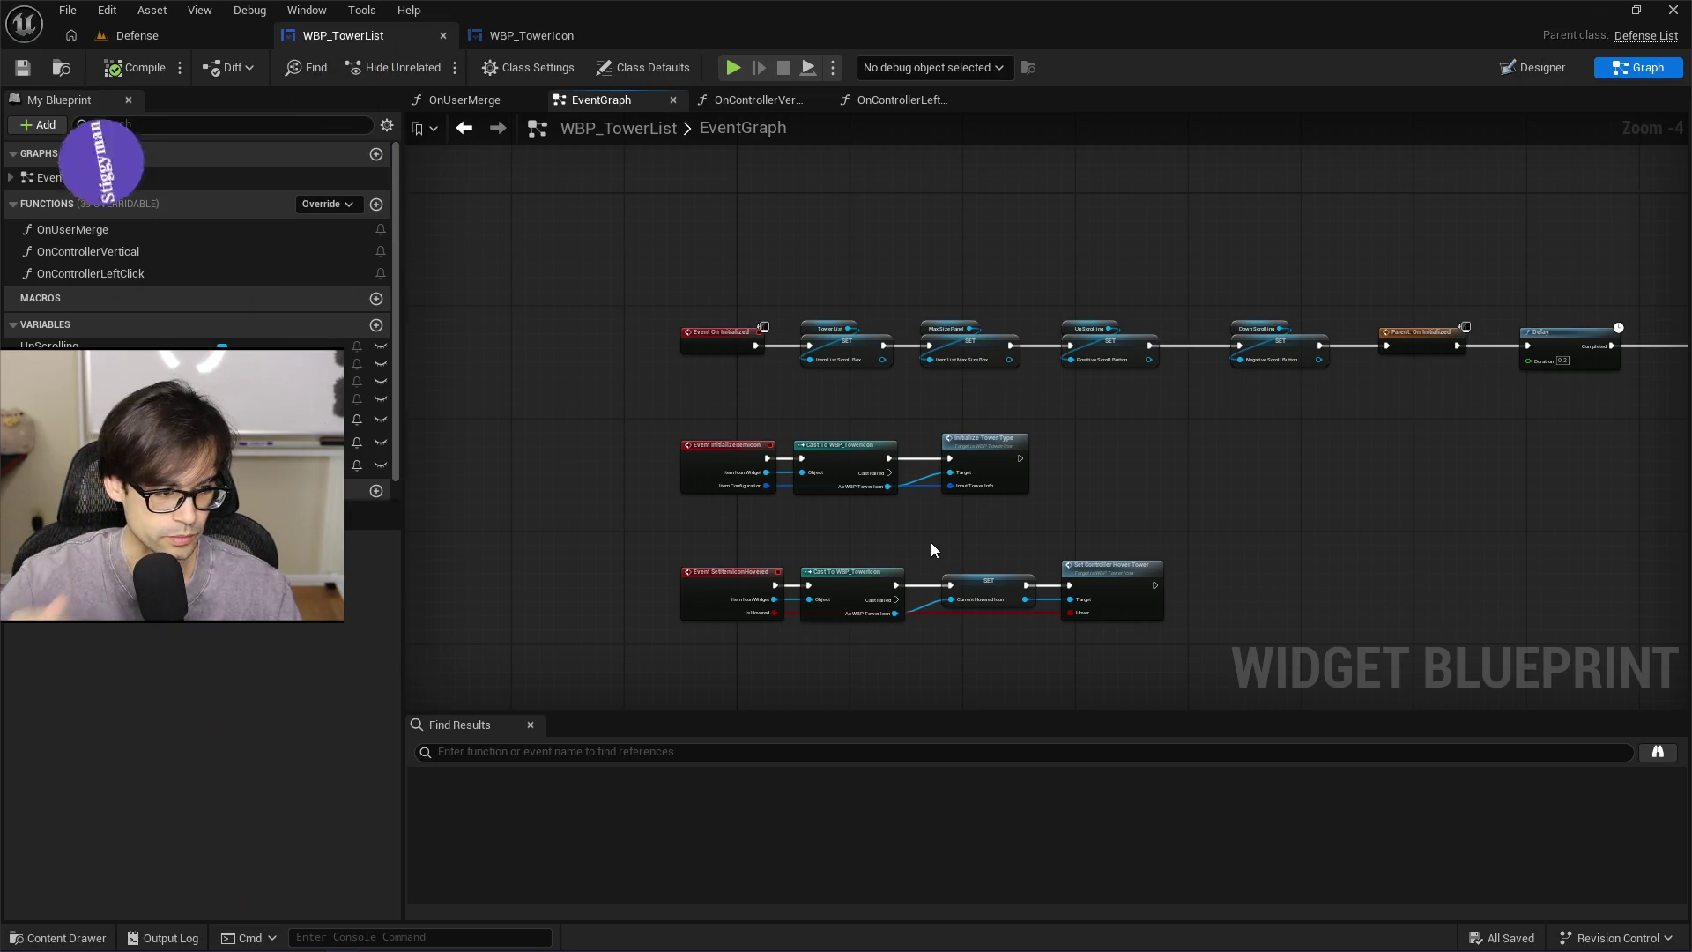
pyautogui.moveTo(1009, 549)
pyautogui.mouseDown()
pyautogui.moveTo(1050, 423)
pyautogui.moveTo(1337, 408)
pyautogui.moveTo(1221, 479)
pyautogui.moveTo(954, 504)
pyautogui.mouseUp()
pyautogui.moveTo(1330, 560); pyautogui.dragTo(664, 574)
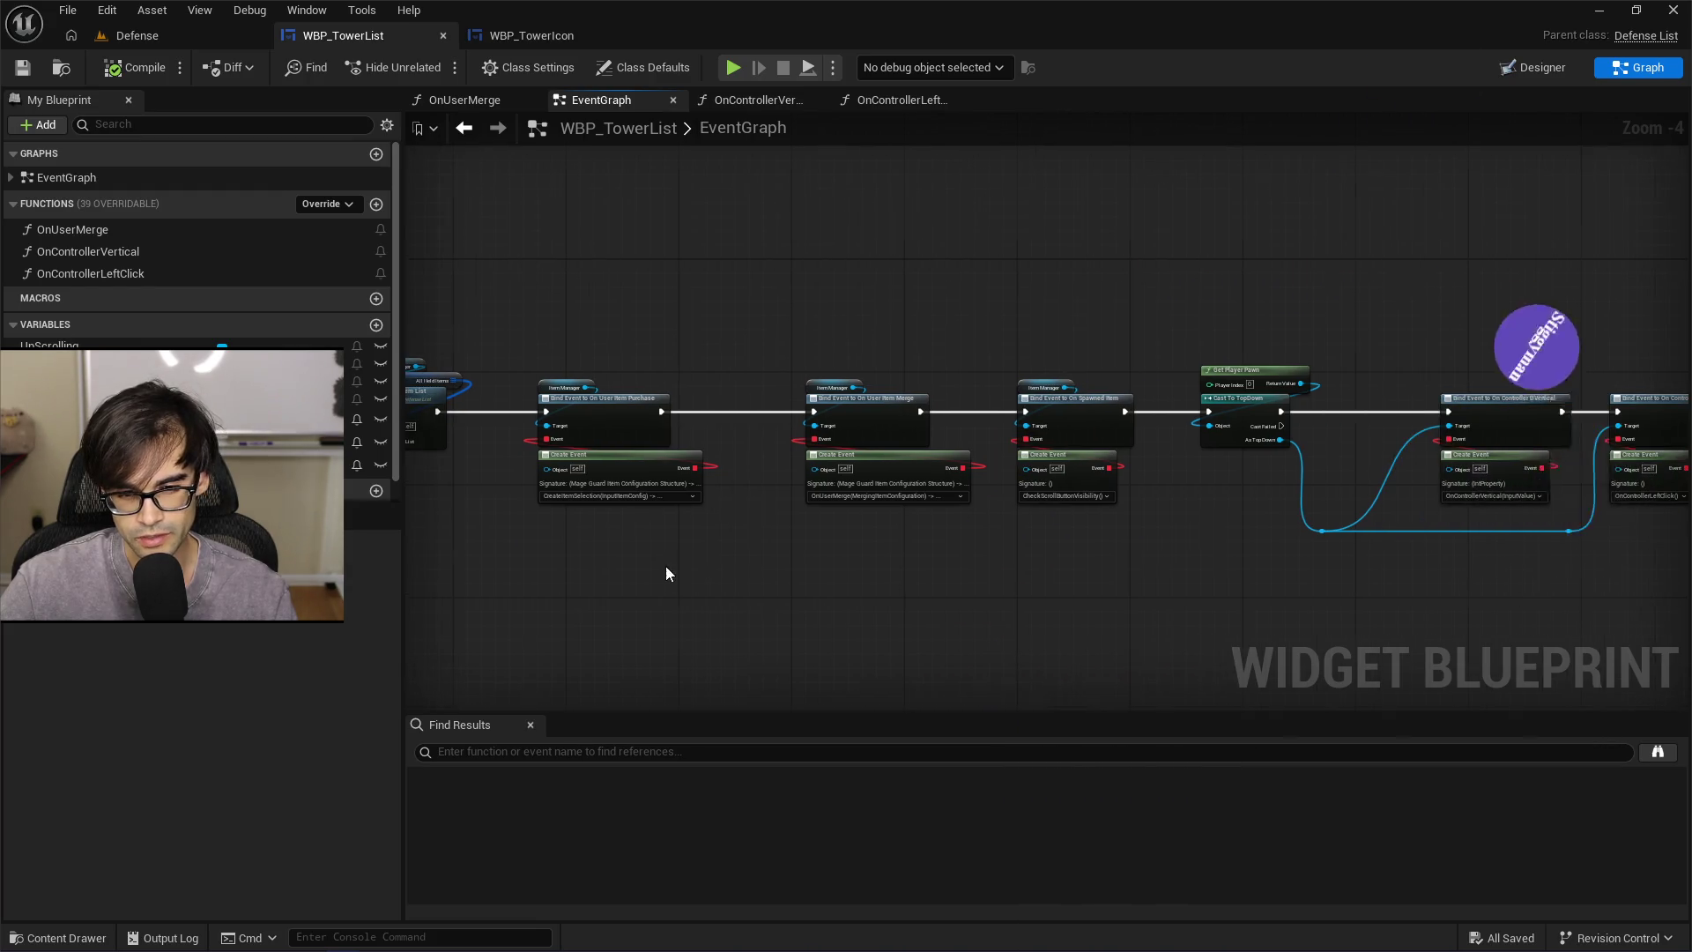
pyautogui.scroll(2, 1031, 568)
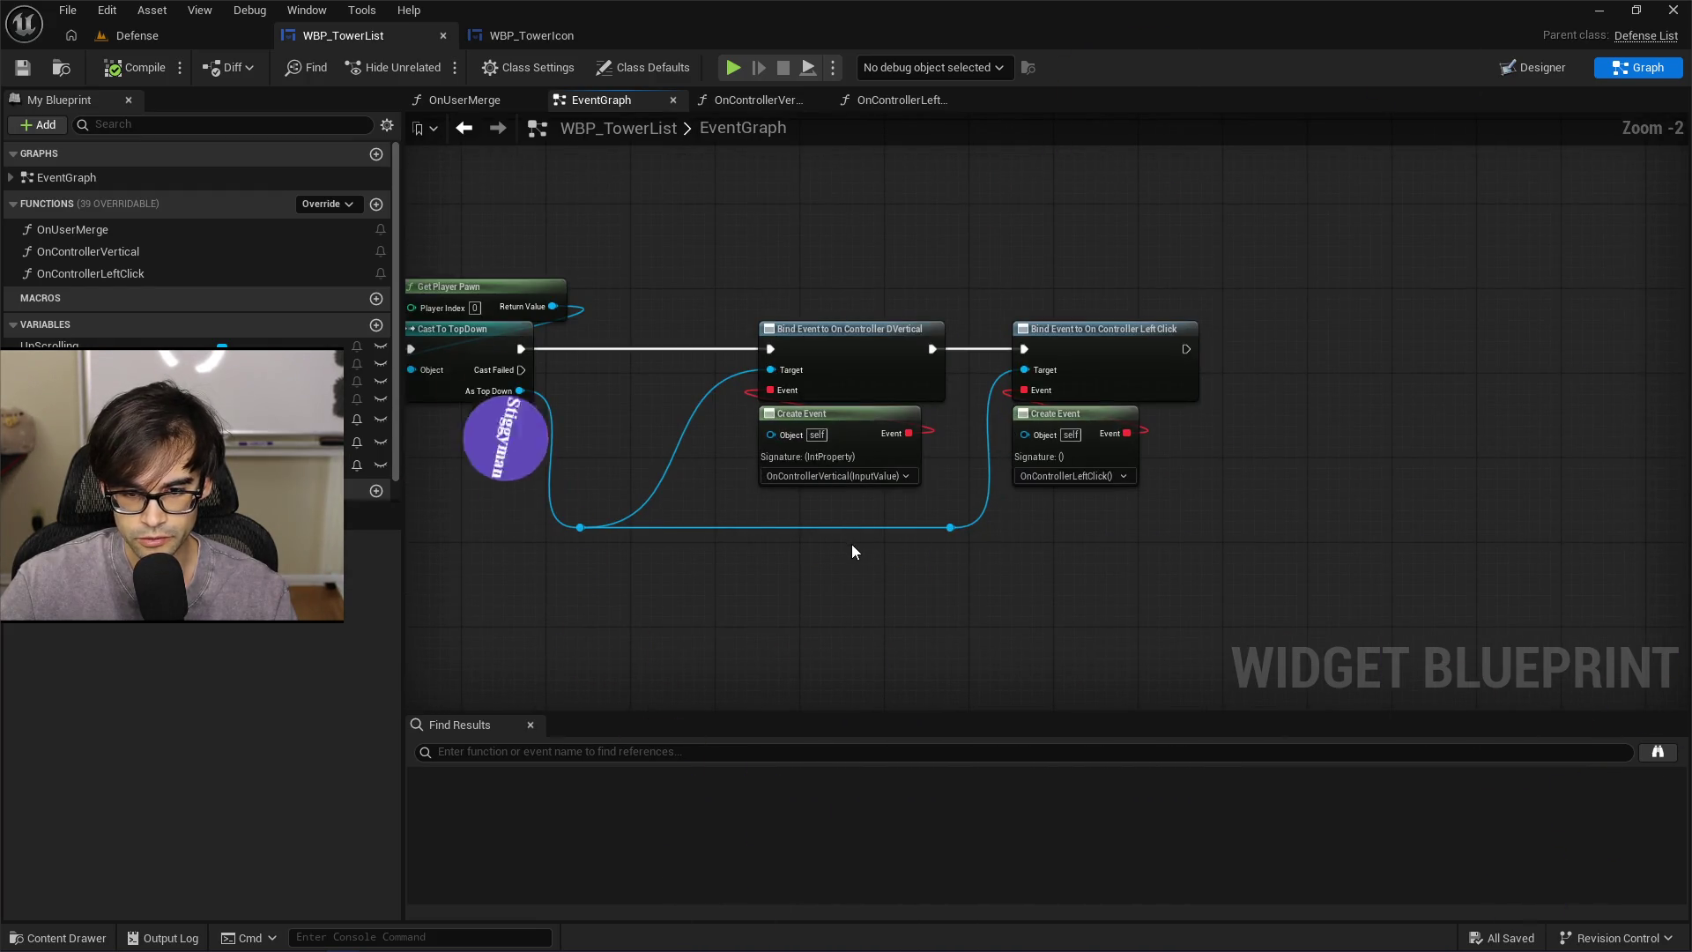
pyautogui.scroll(-4, 1220, 559)
pyautogui.scroll(1, 1190, 559)
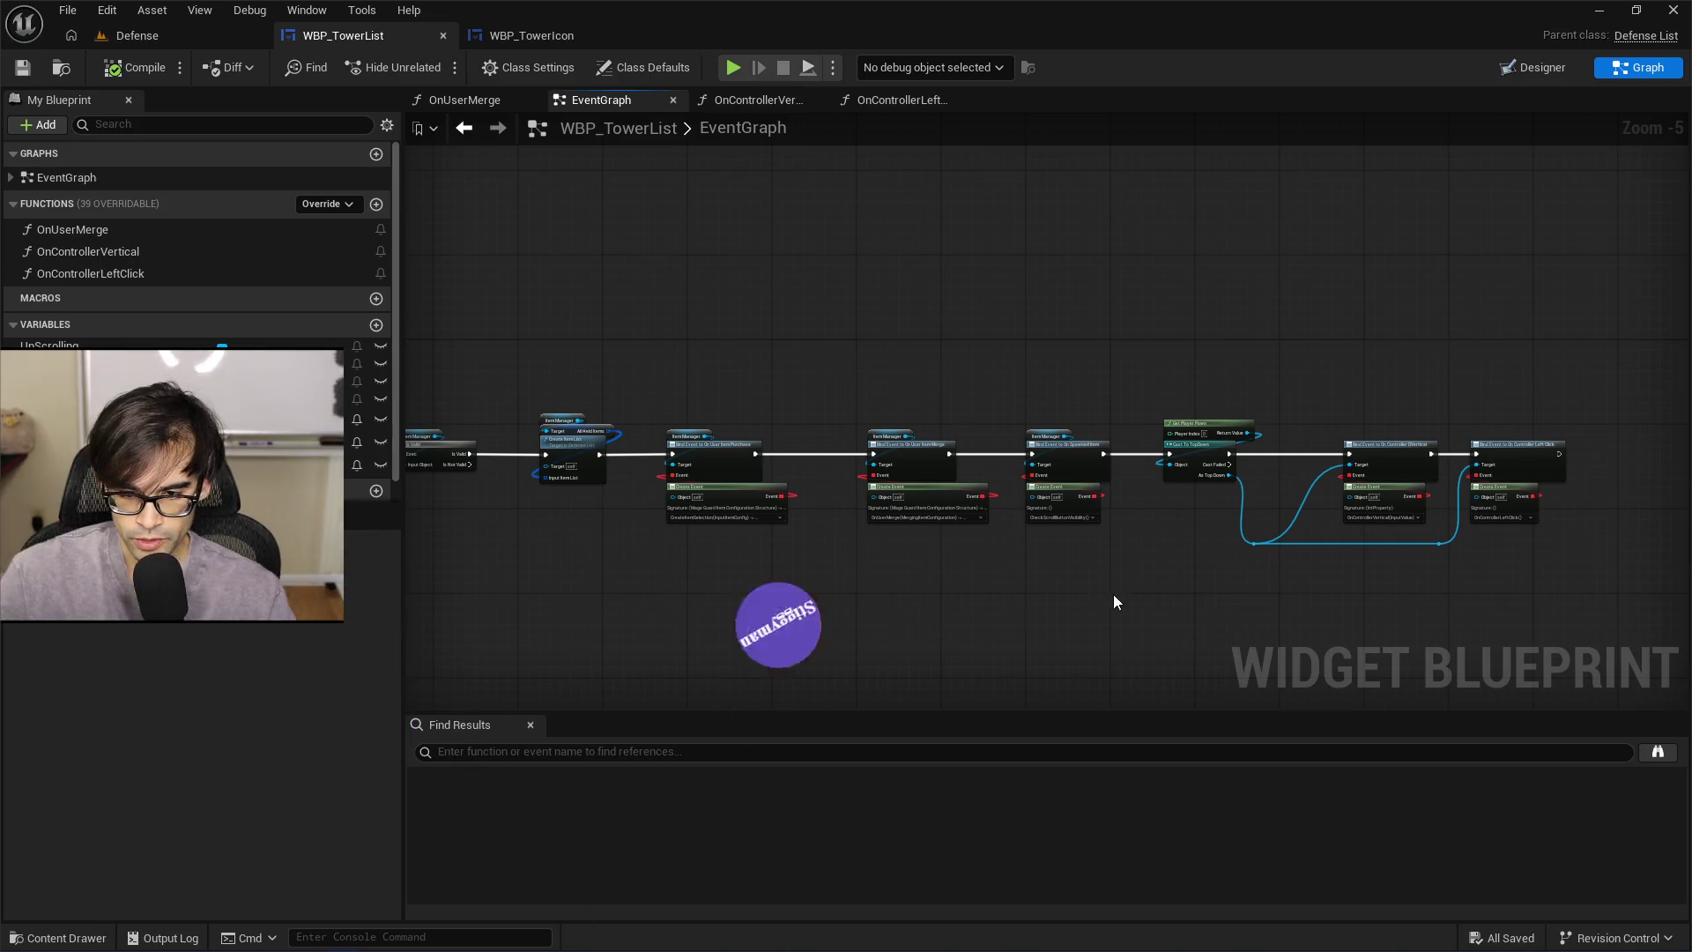
pyautogui.moveTo(1371, 567); pyautogui.dragTo(1141, 585)
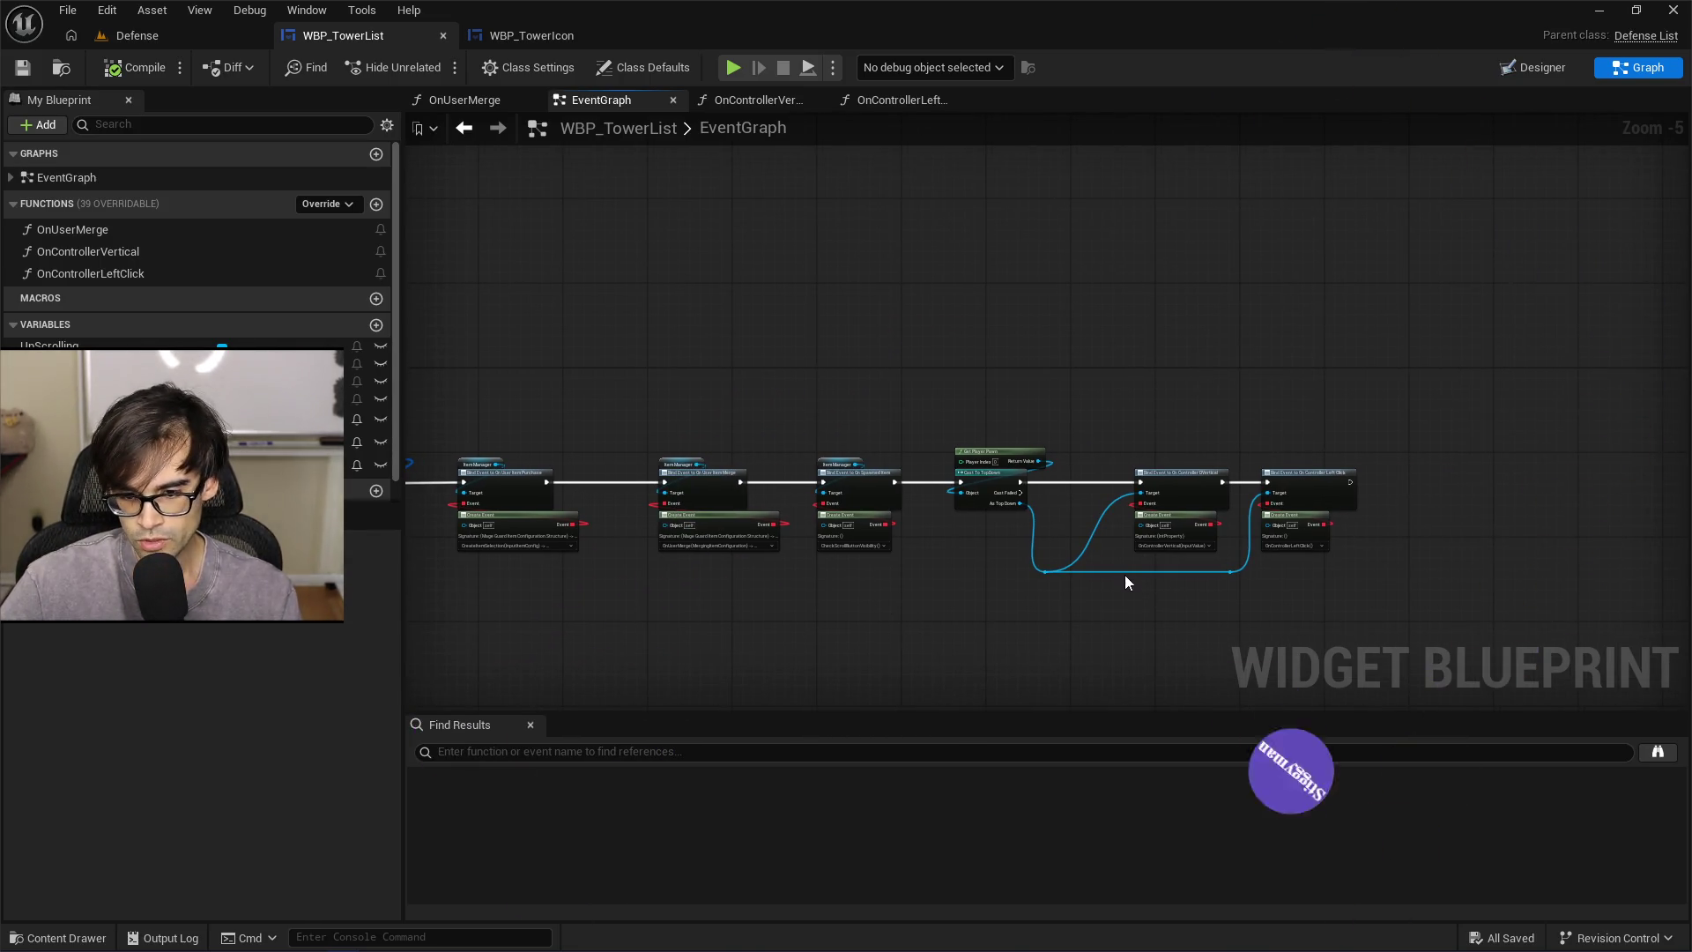
pyautogui.moveTo(945, 570)
pyautogui.mouseDown()
pyautogui.moveTo(1343, 564)
pyautogui.moveTo(893, 547)
pyautogui.moveTo(766, 494)
pyautogui.moveTo(1231, 448)
pyautogui.mouseUp()
pyautogui.scroll(1, 1231, 449)
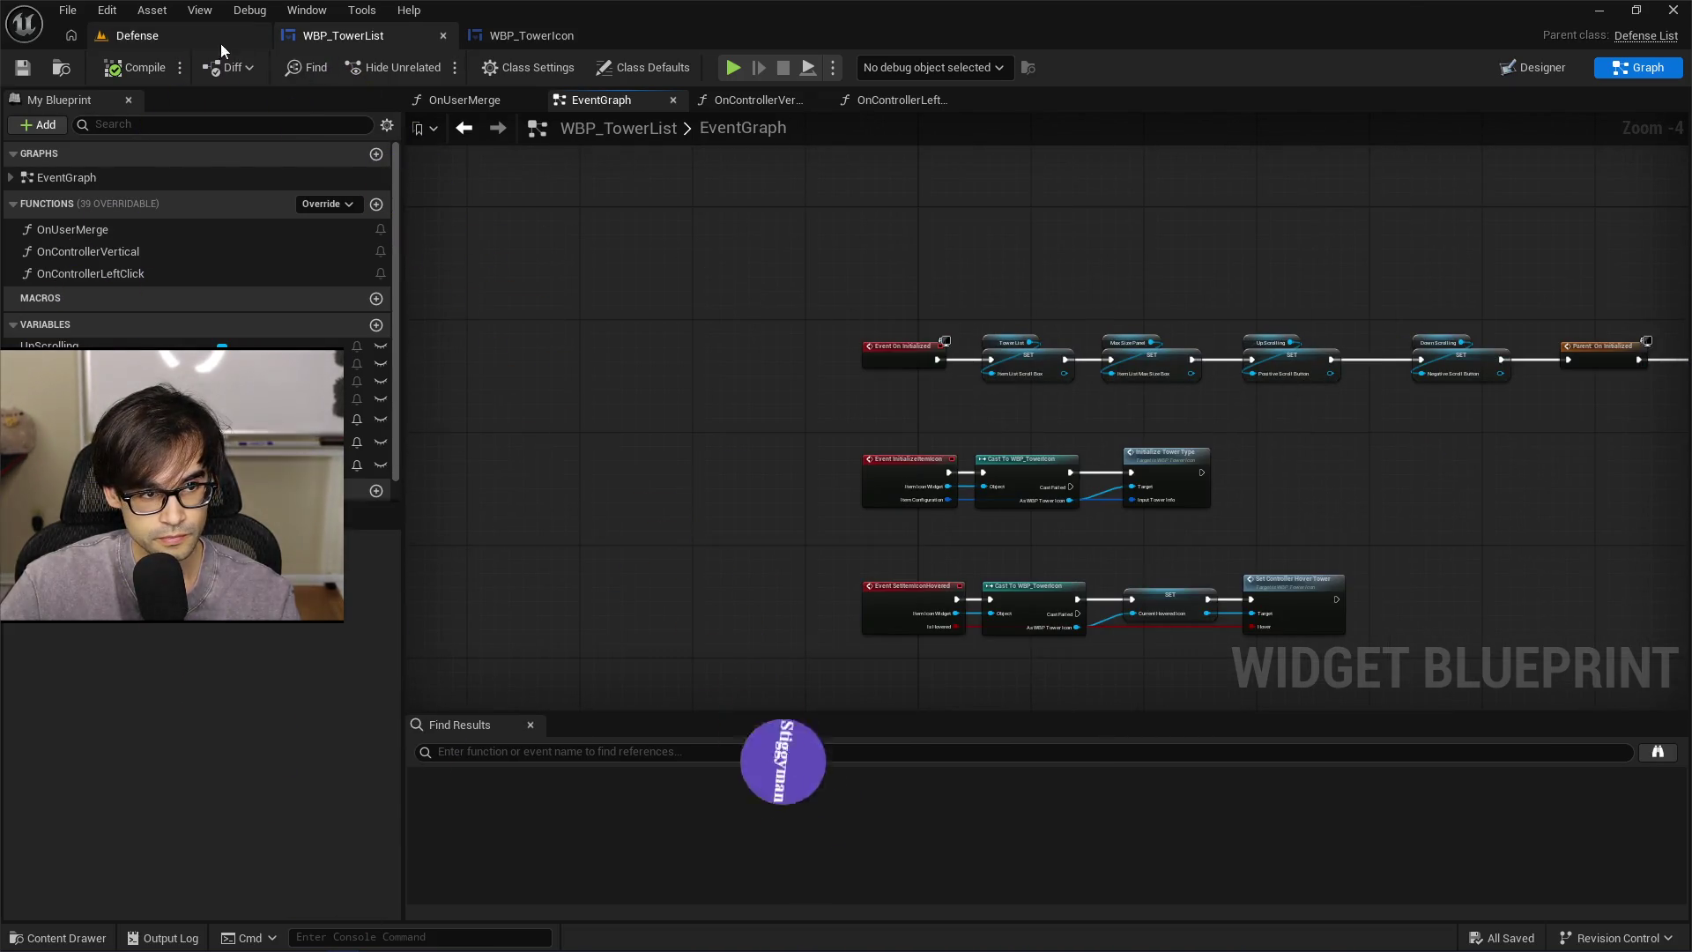
pyautogui.click(220, 40)
pyautogui.click(516, 36)
pyautogui.click(377, 37)
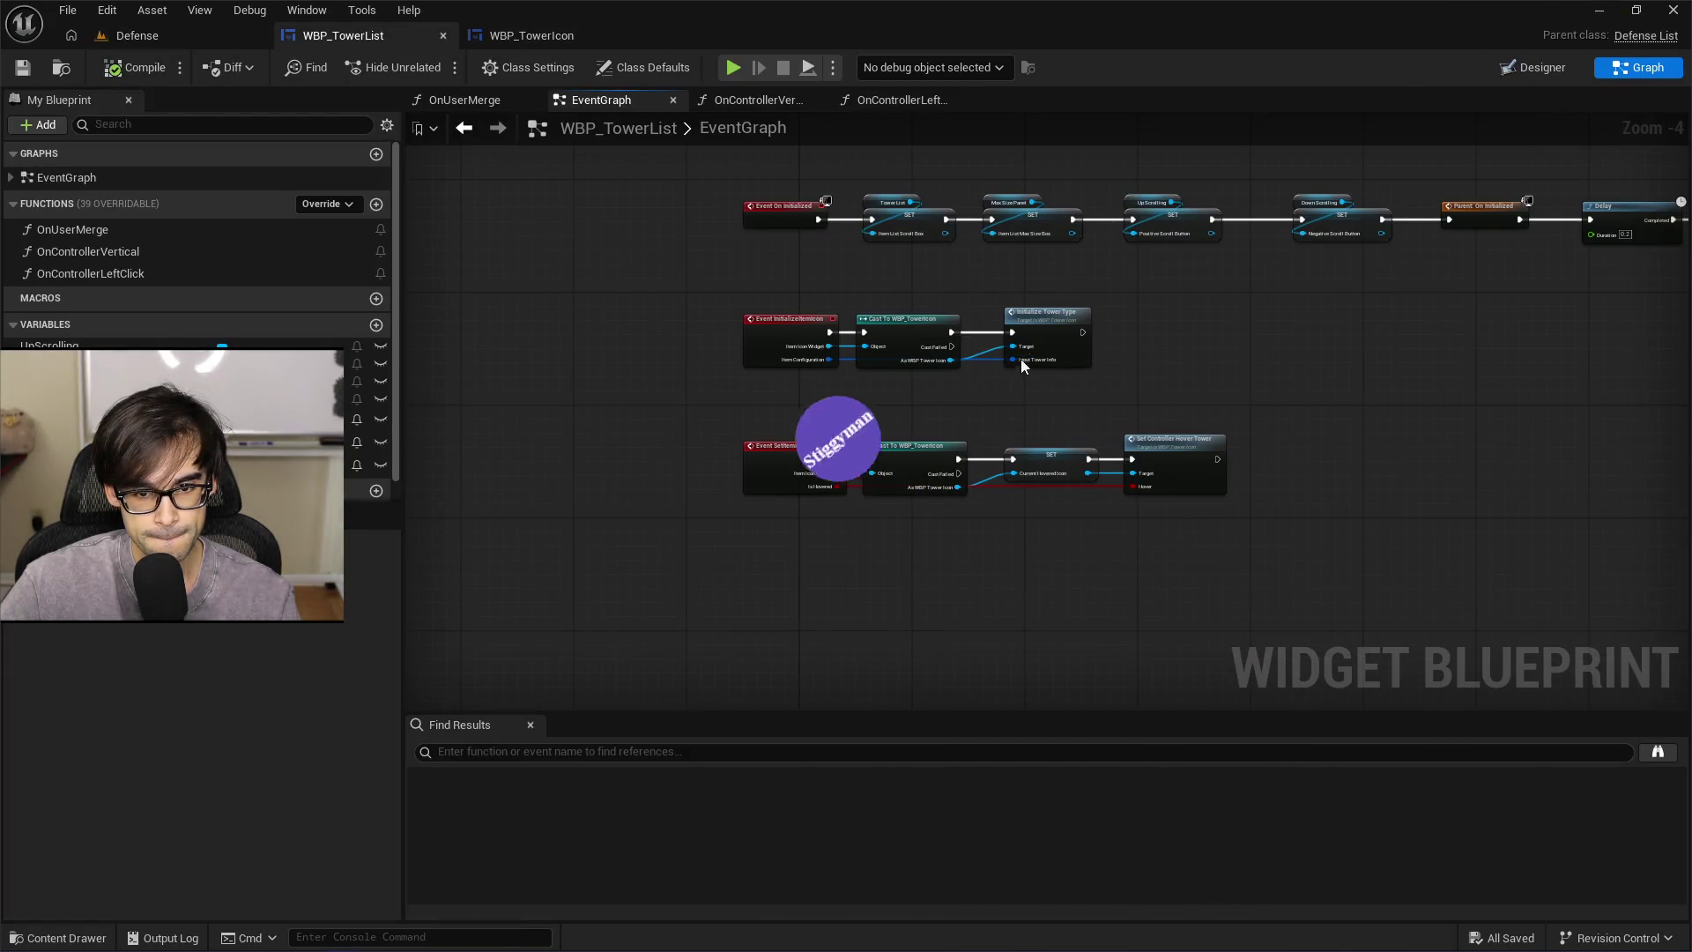
pyautogui.moveTo(1030, 396); pyautogui.dragTo(1031, 415)
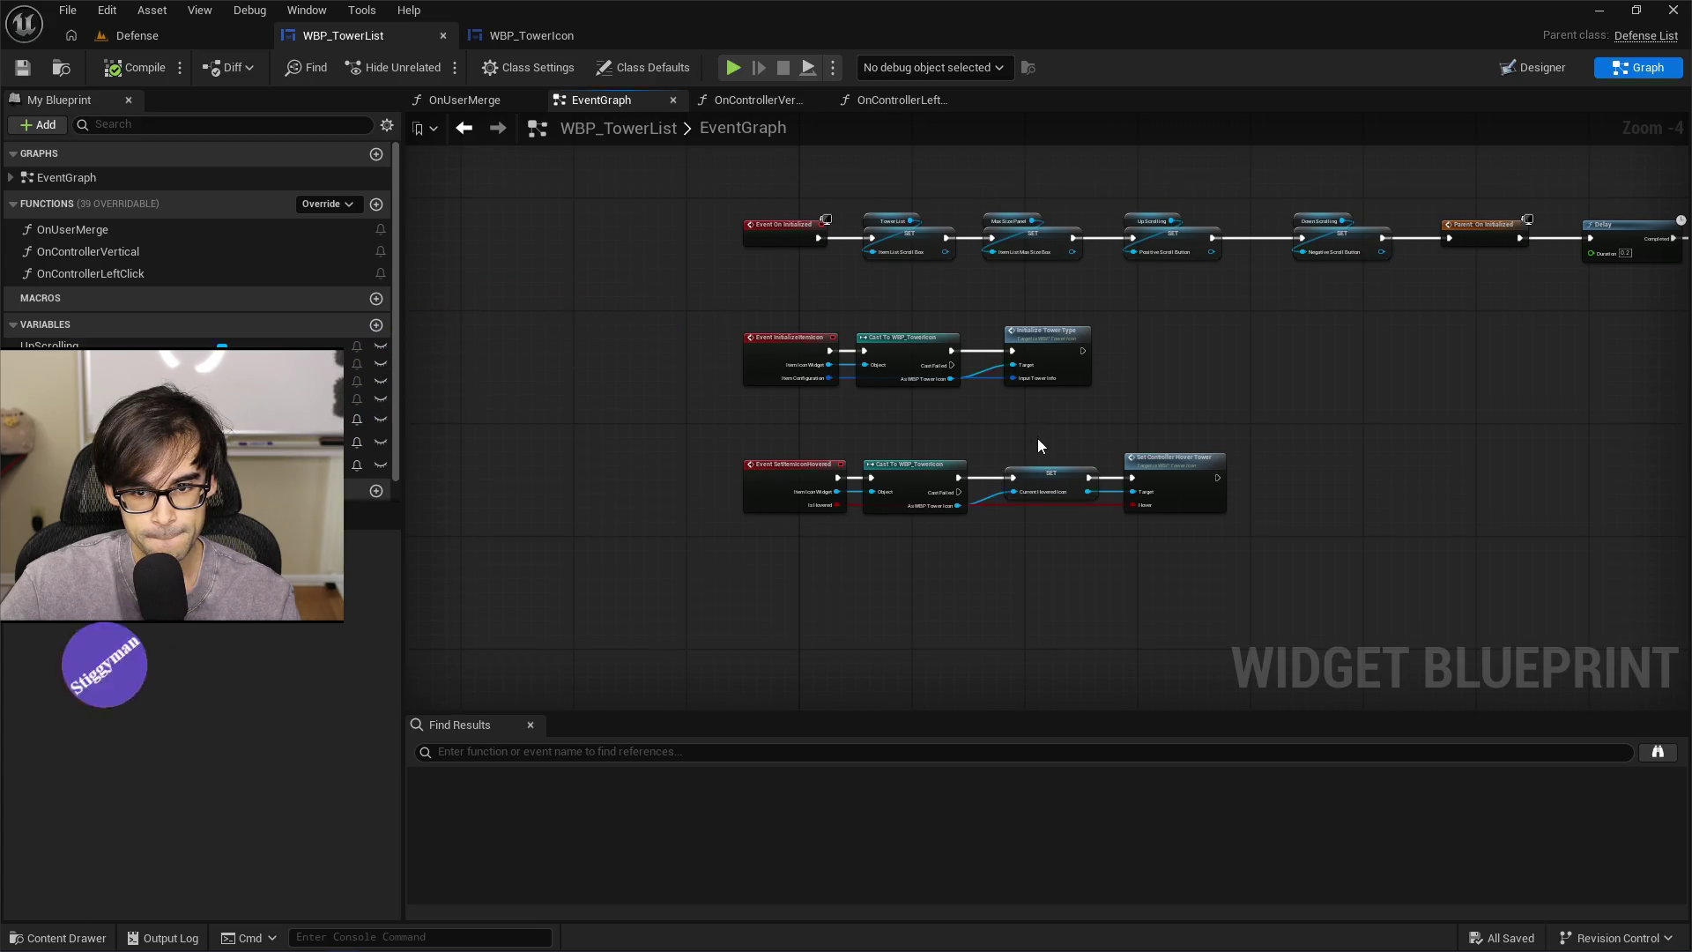
pyautogui.scroll(2, 1039, 445)
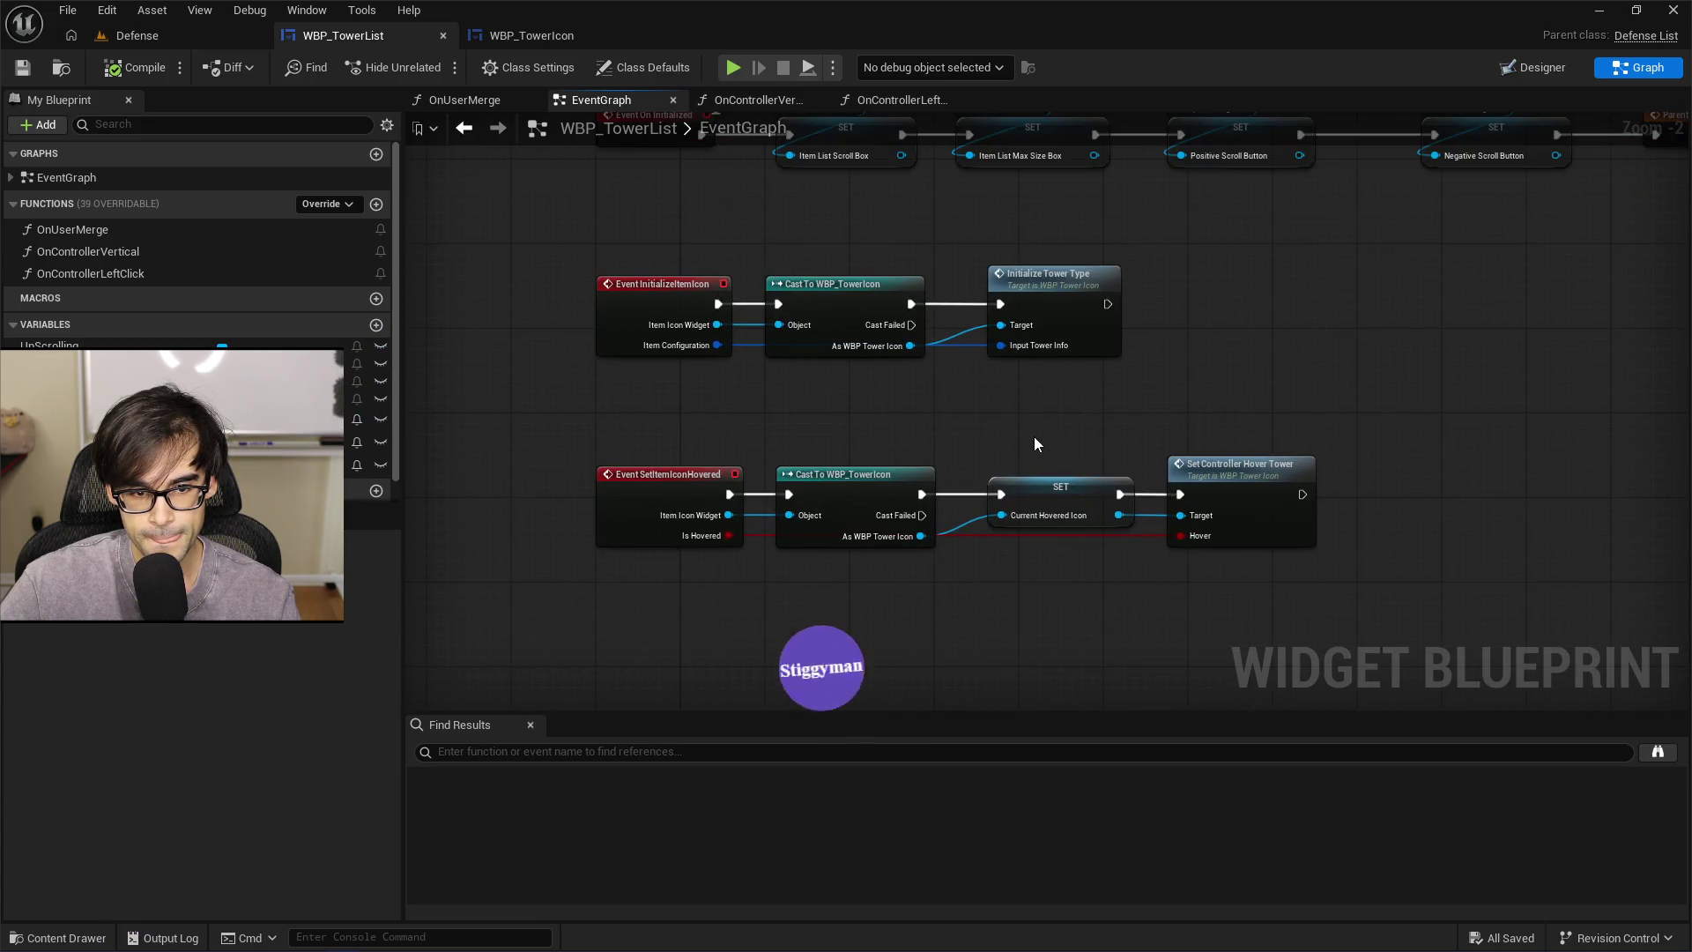
pyautogui.moveTo(1036, 435)
pyautogui.mouseDown()
pyautogui.moveTo(839, 575)
pyautogui.moveTo(554, 513)
pyautogui.moveTo(1102, 492)
pyautogui.moveTo(651, 476)
pyautogui.mouseUp()
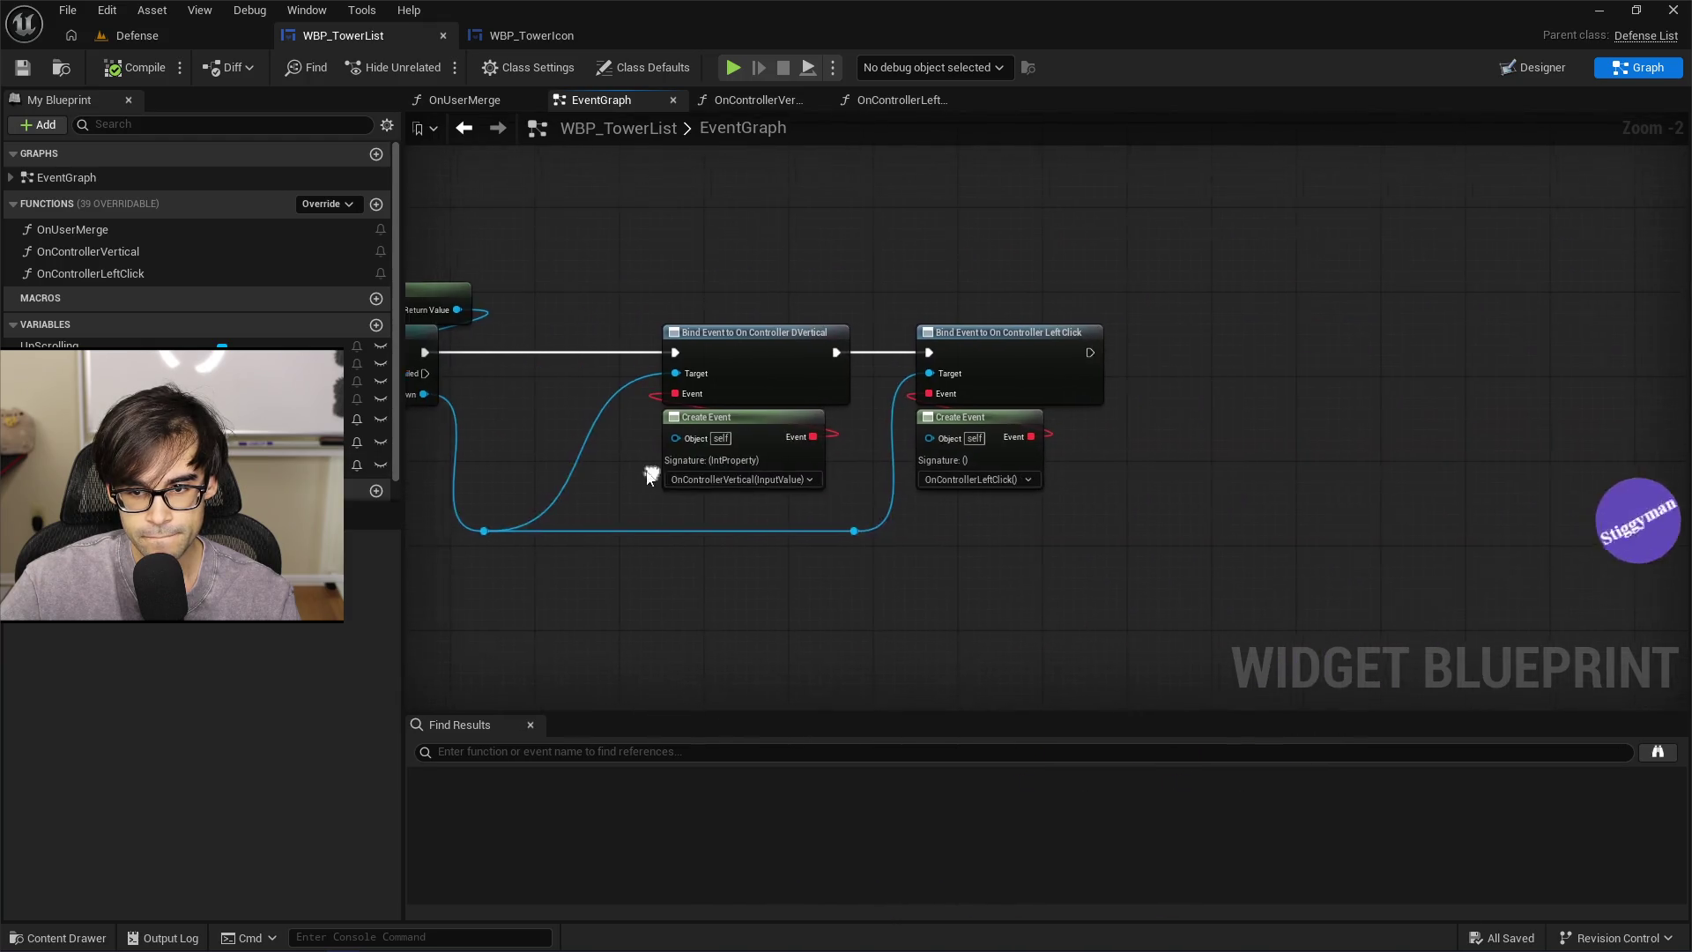
pyautogui.scroll(1, 873, 499)
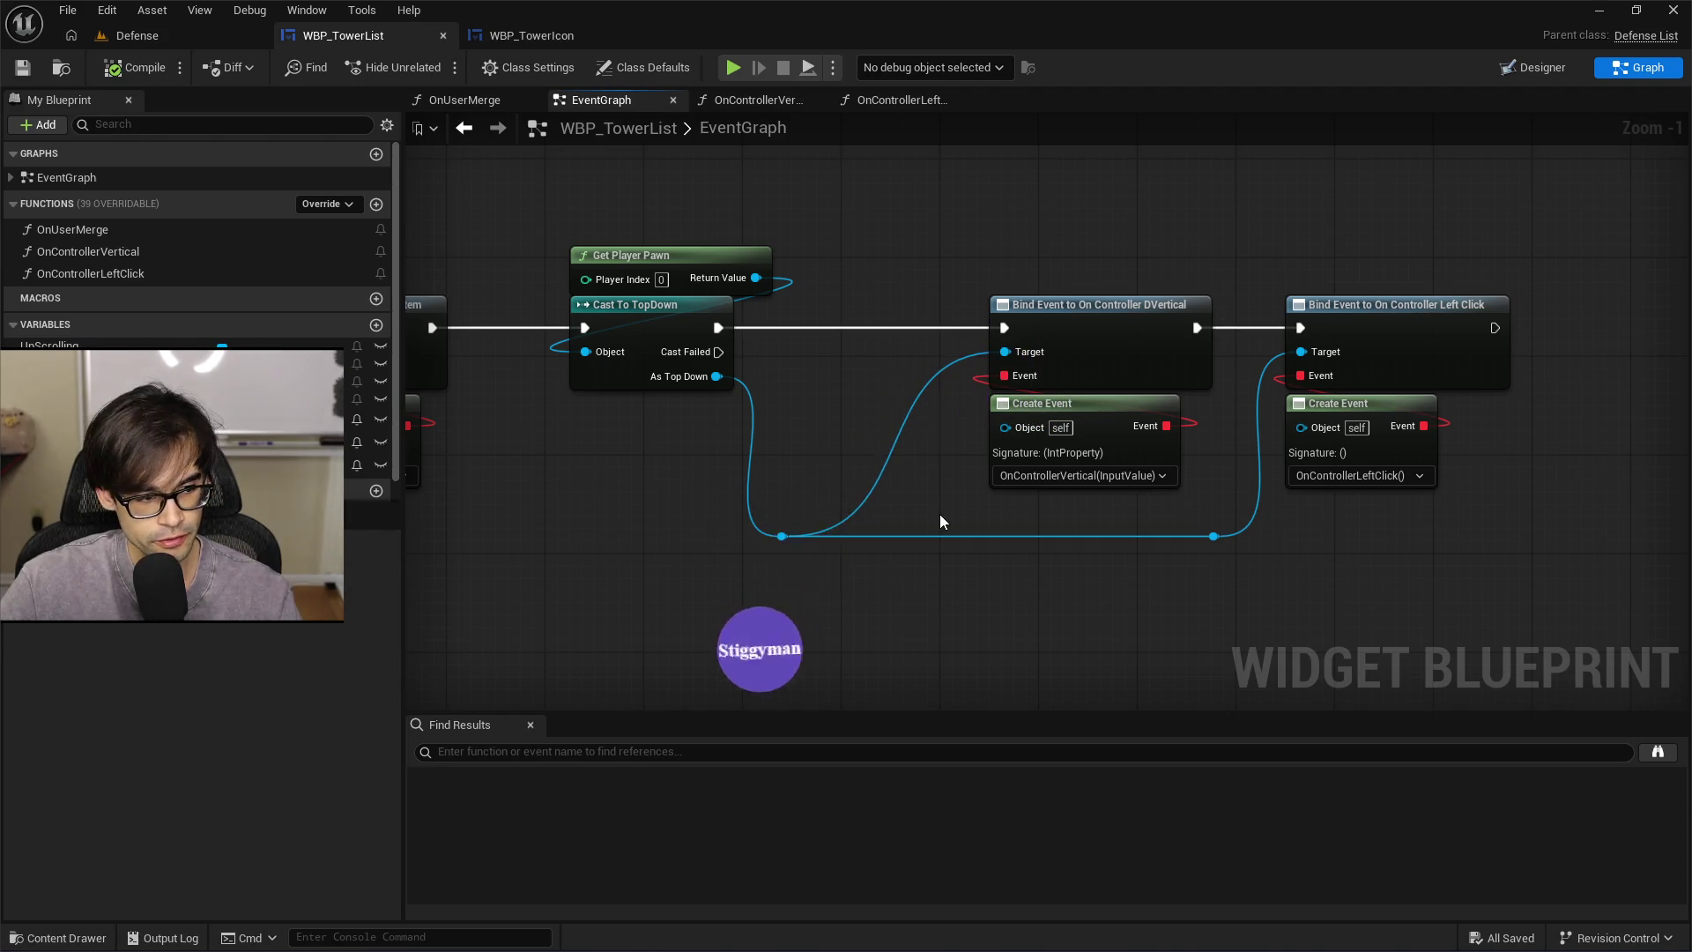
pyautogui.hotkey('alt', 'Tab')
pyautogui.hotkey('alt', 'Tab')
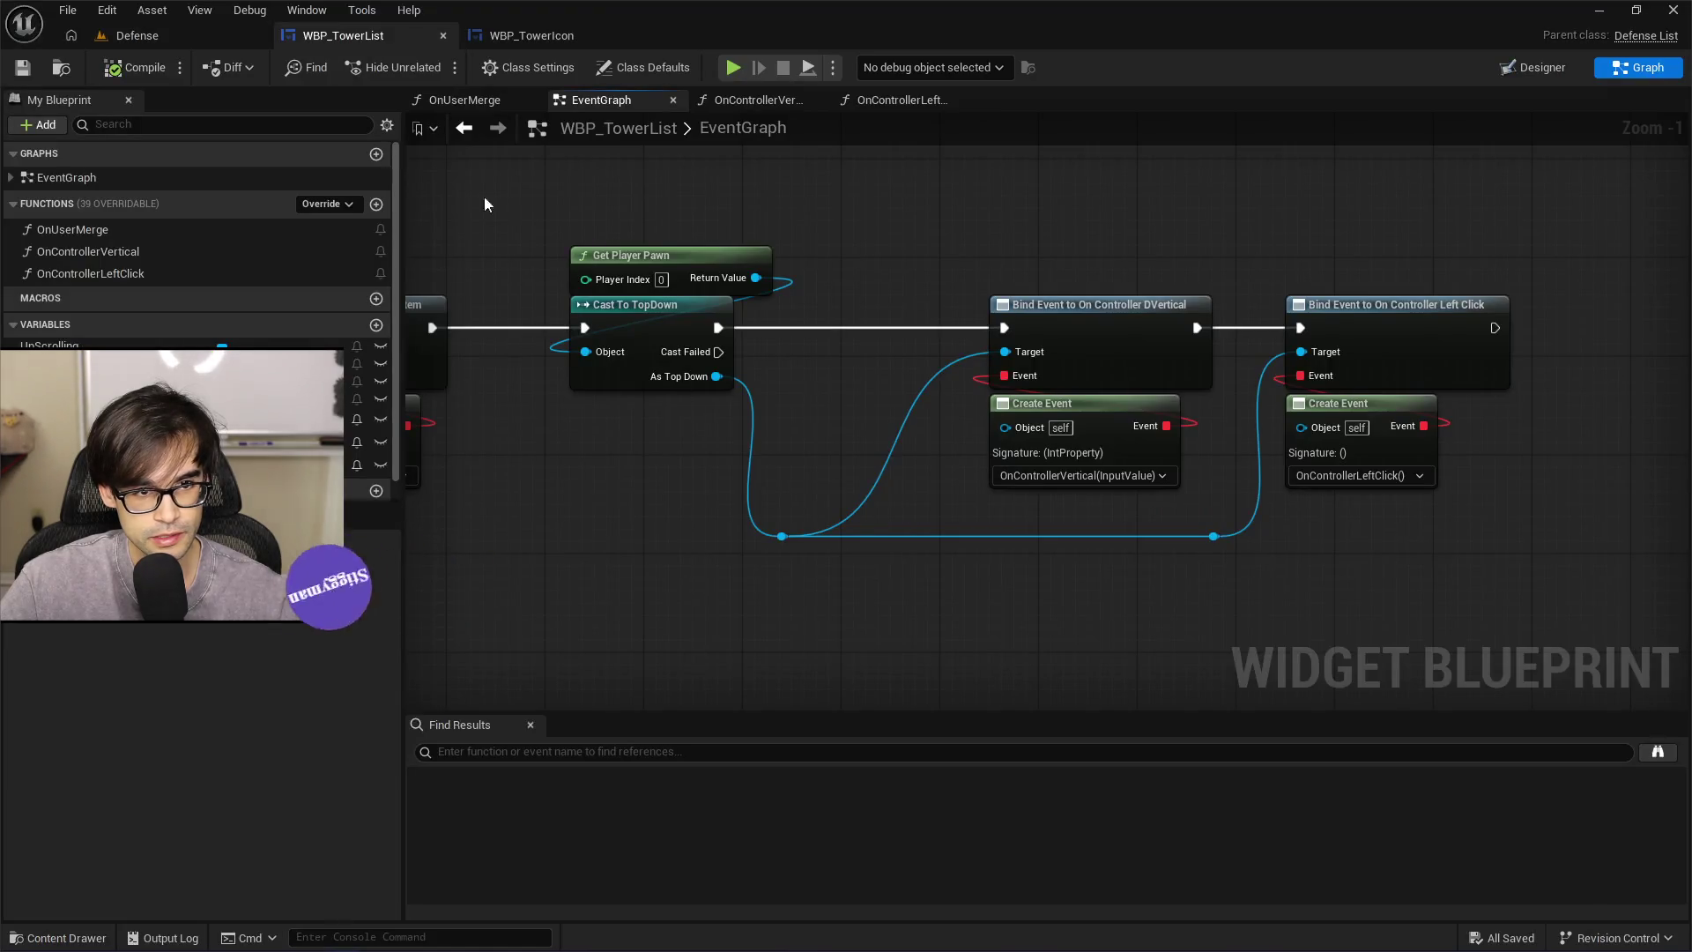
# Scroll back and forth through GenericPawn.cpp's input setup code
pyautogui.hotkey('alt', 'Tab')
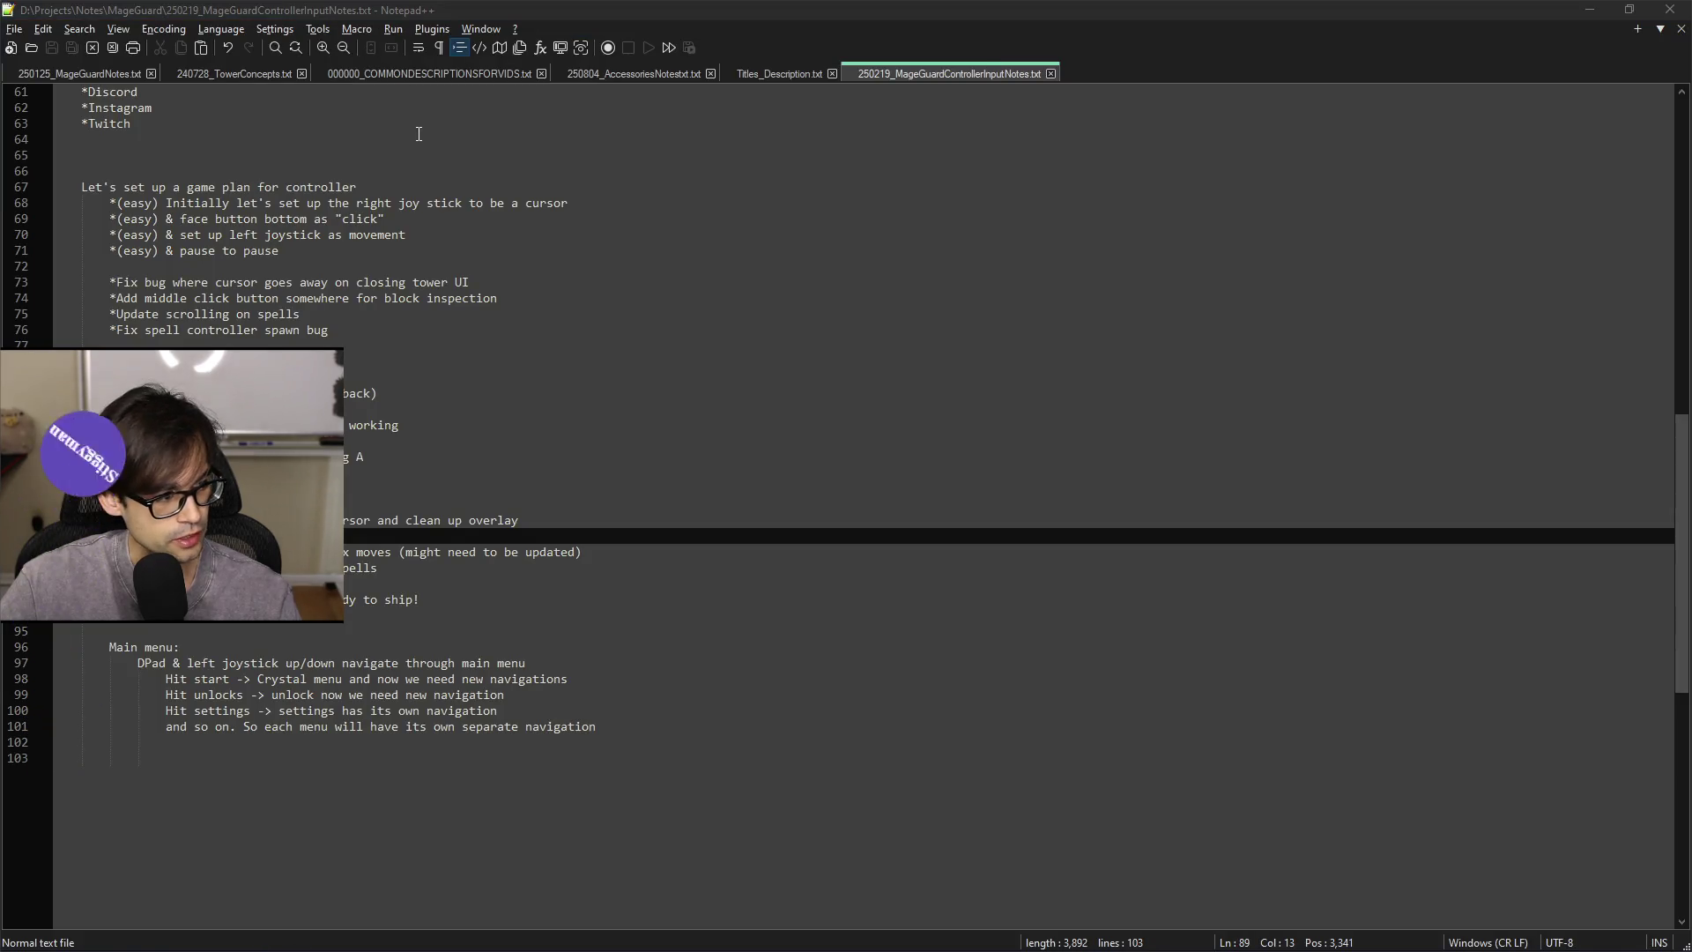
pyautogui.hotkey('alt', 'Tab')
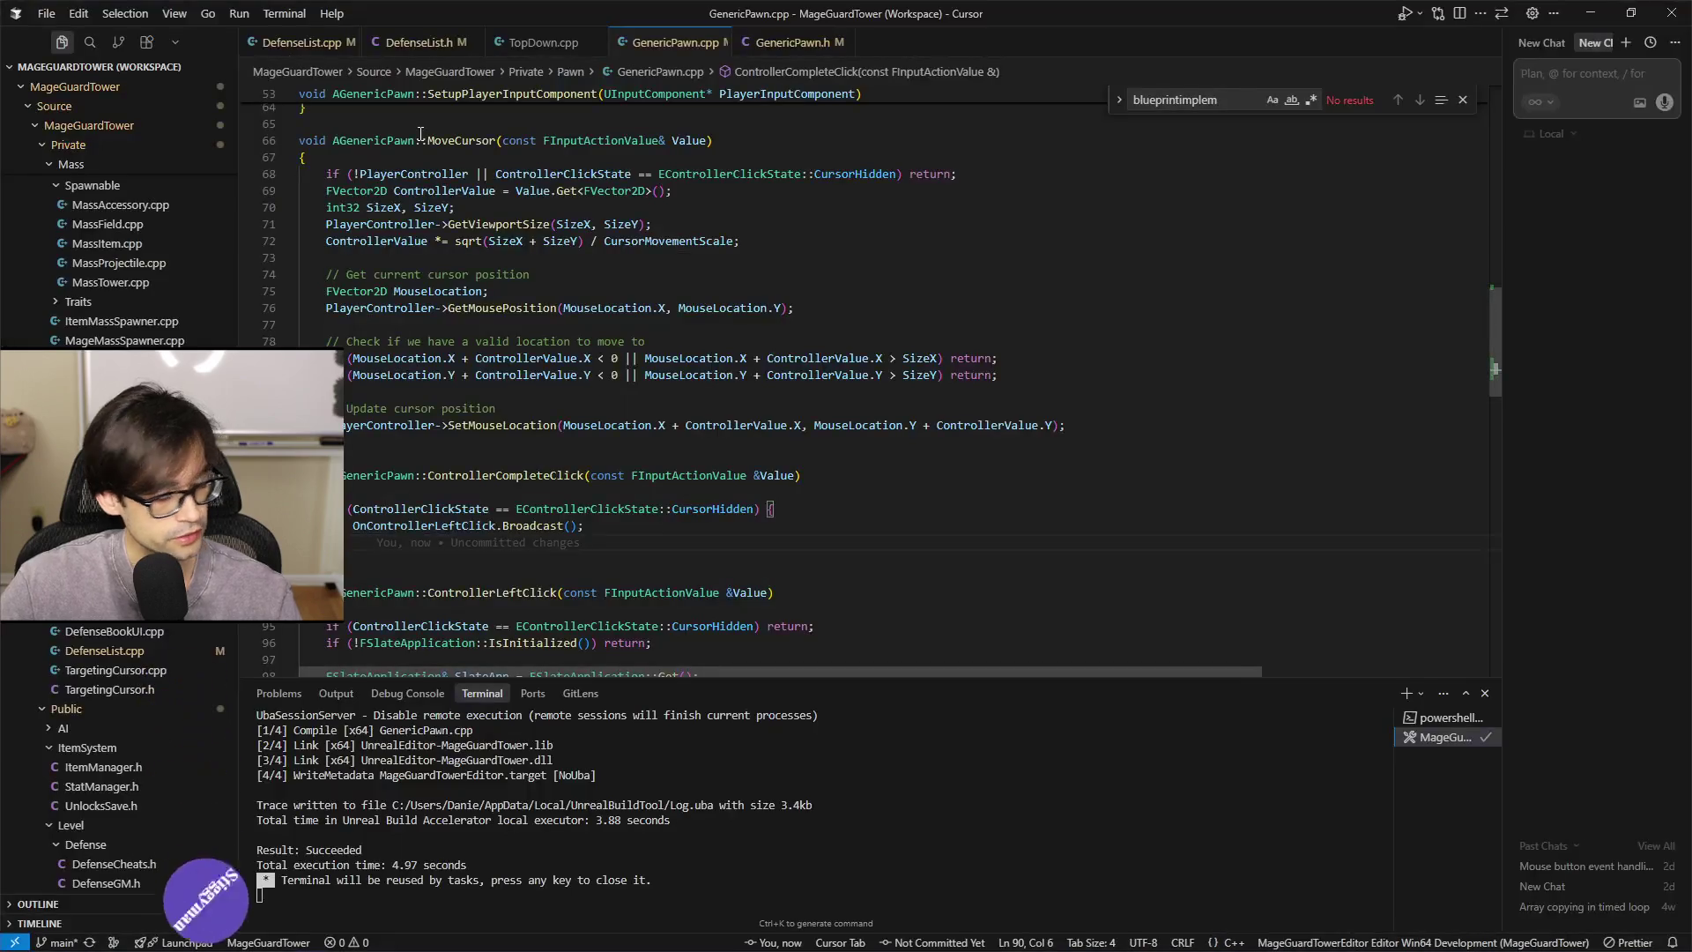
pyautogui.scroll(9, 421, 134)
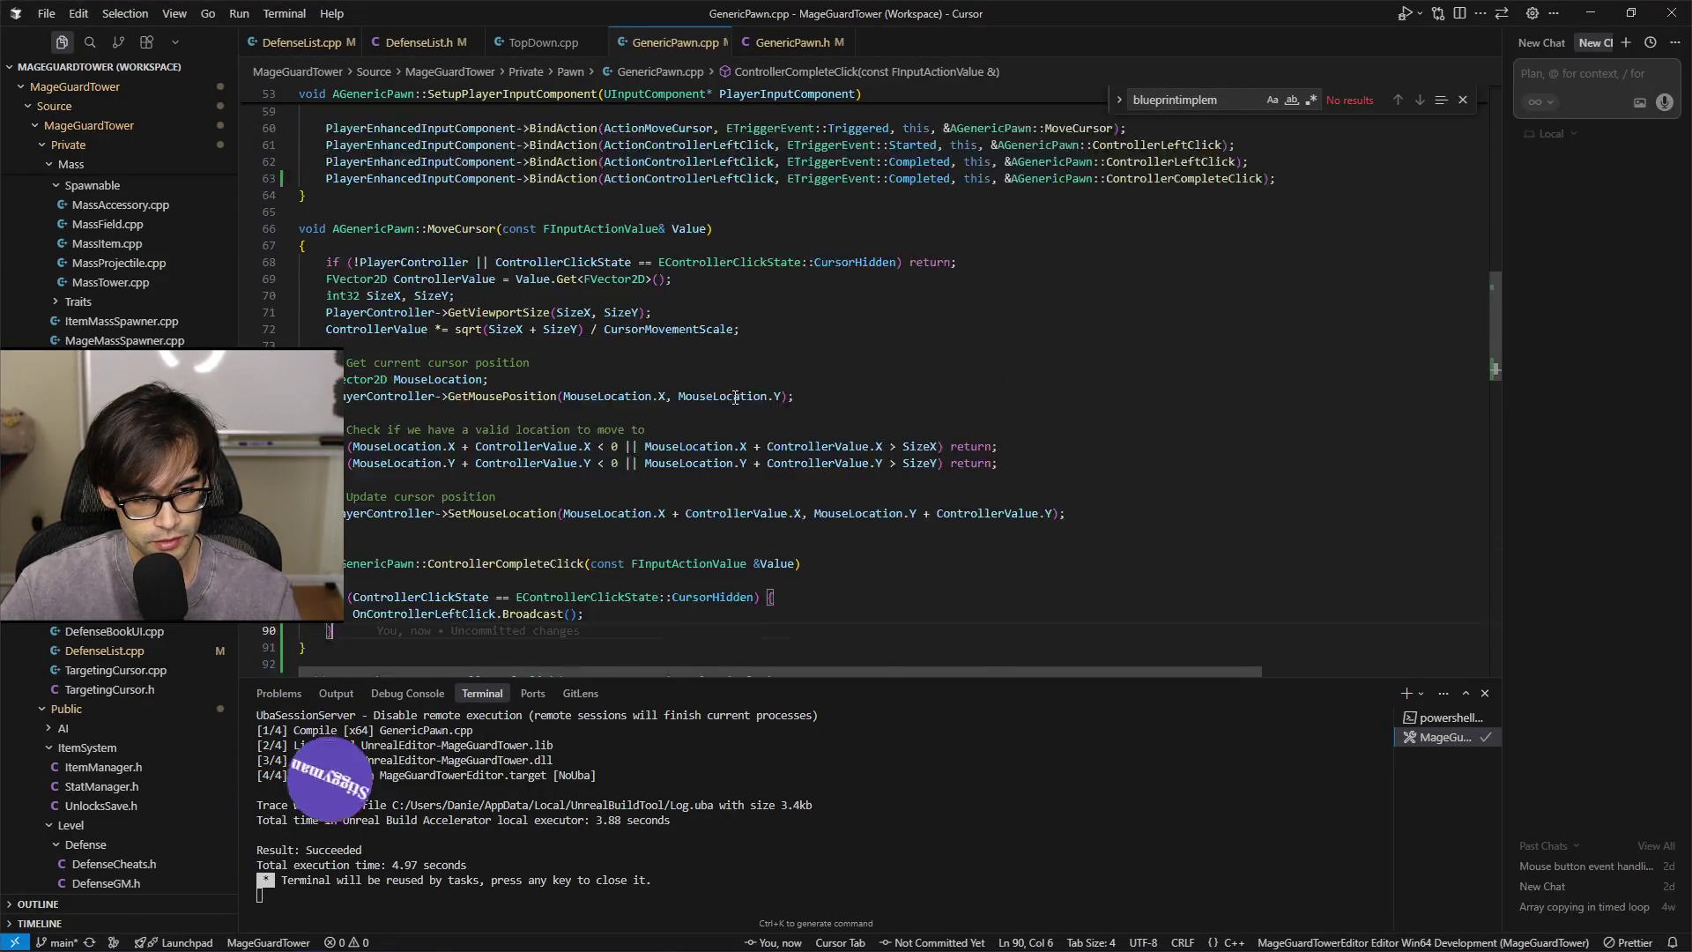
pyautogui.scroll(-6, 801, 480)
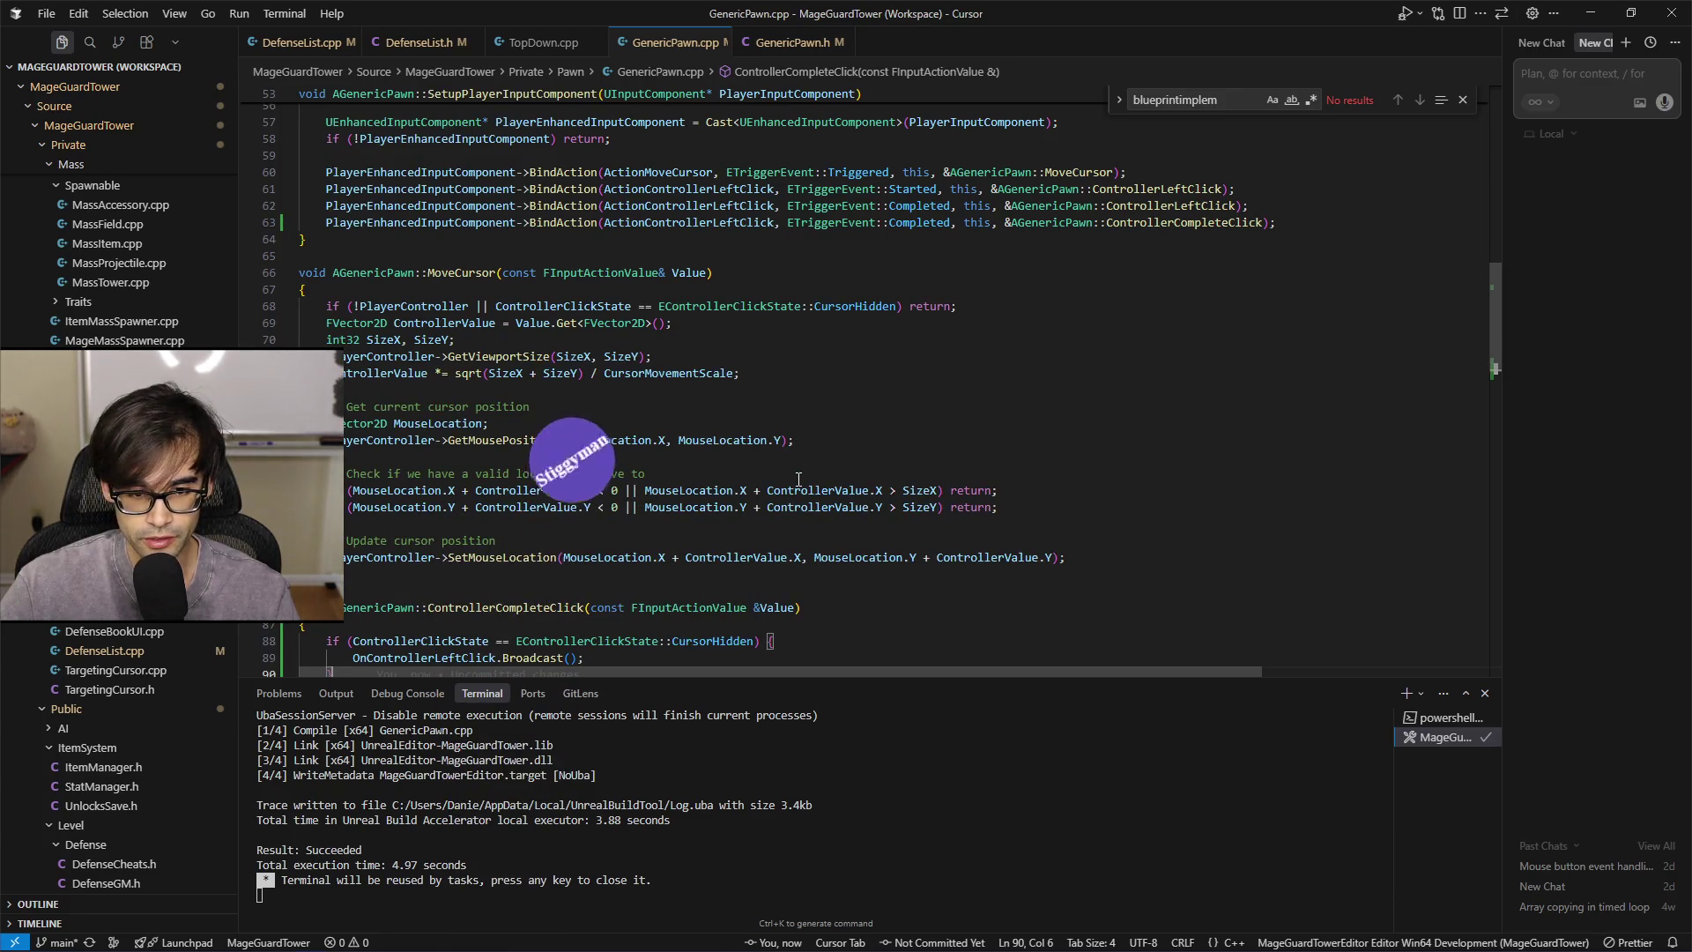
pyautogui.scroll(11, 799, 478)
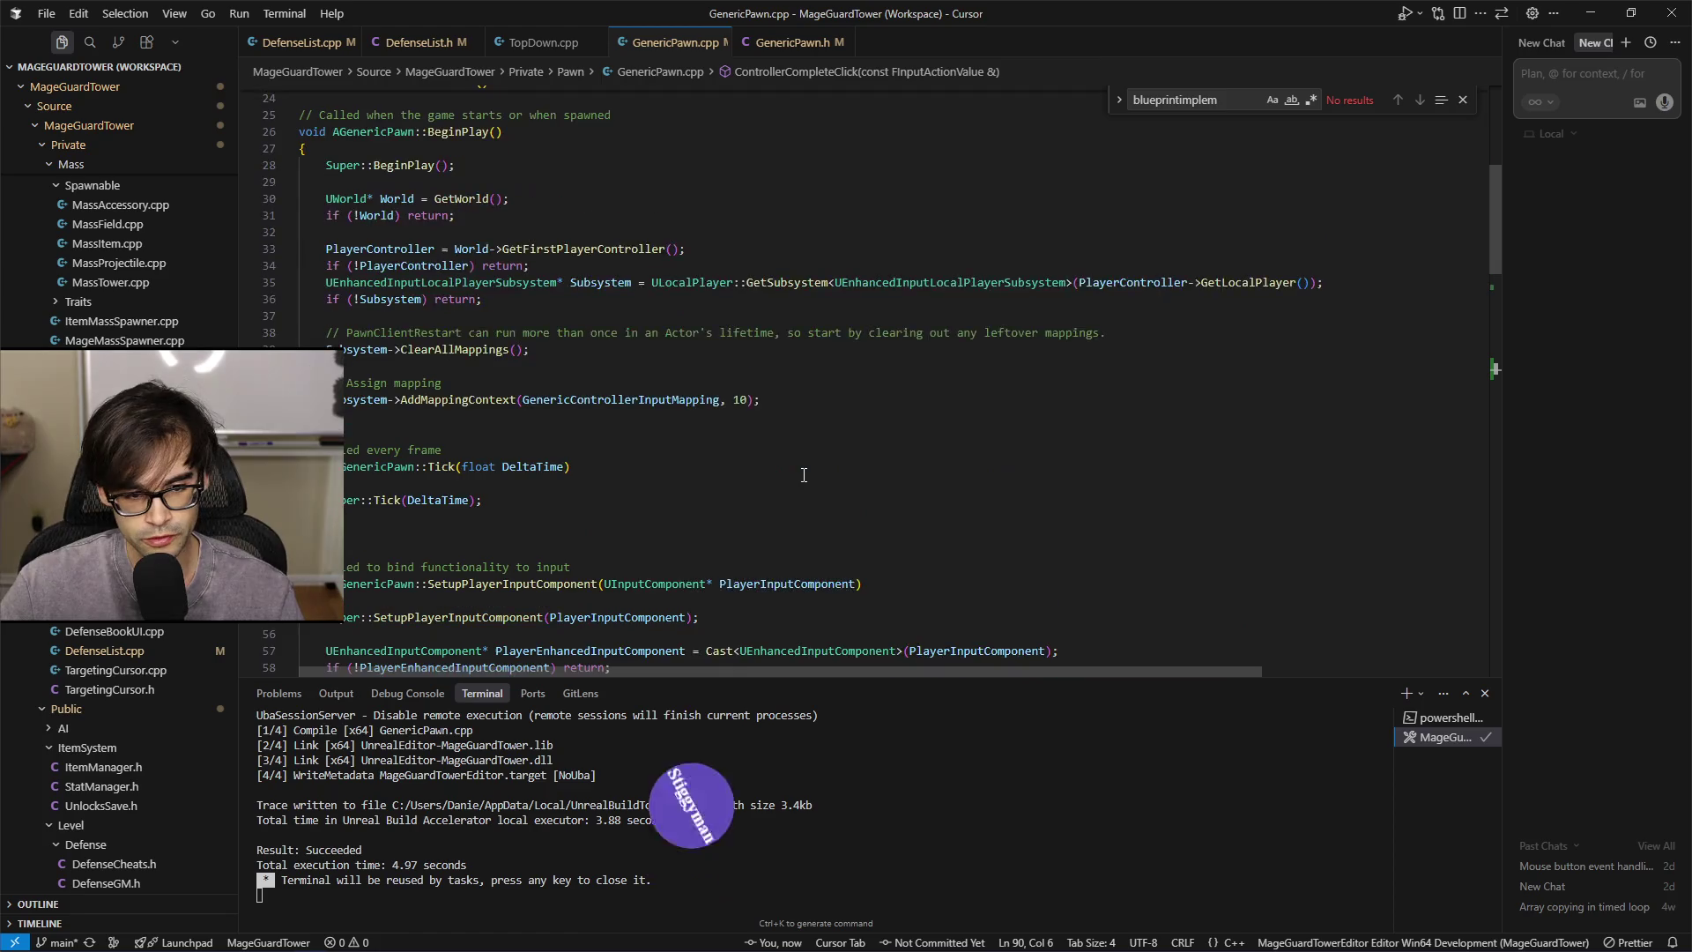
pyautogui.scroll(-2, 839, 473)
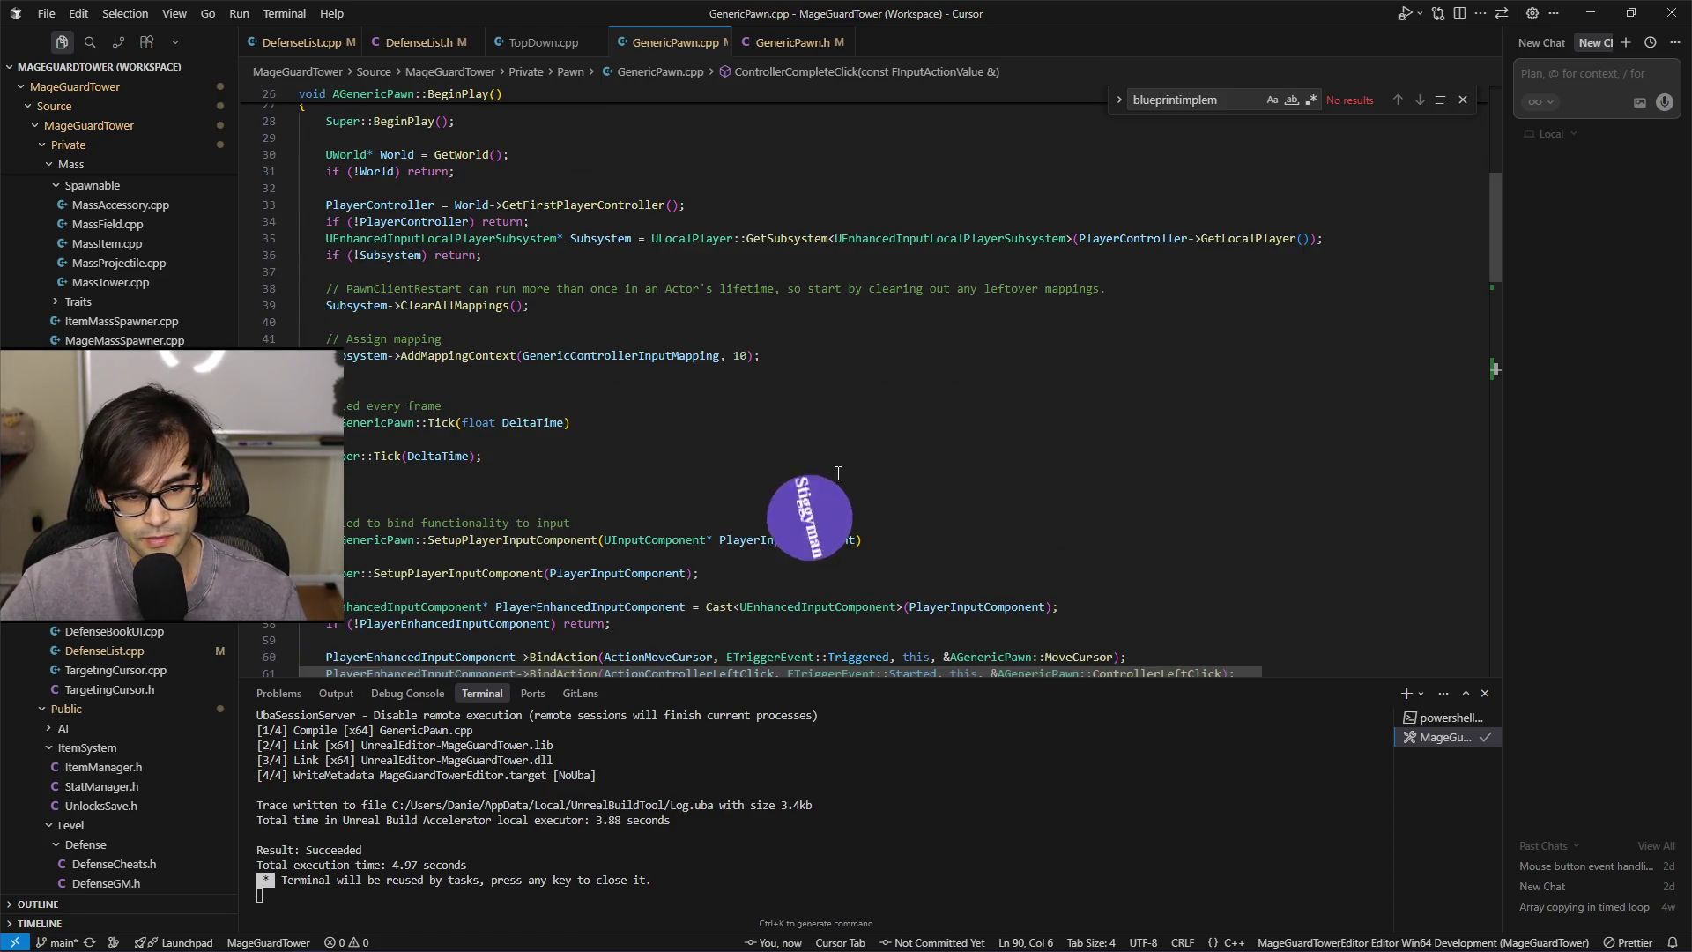
pyautogui.scroll(4, 828, 473)
pyautogui.scroll(-3, 793, 472)
pyautogui.scroll(1, 694, 472)
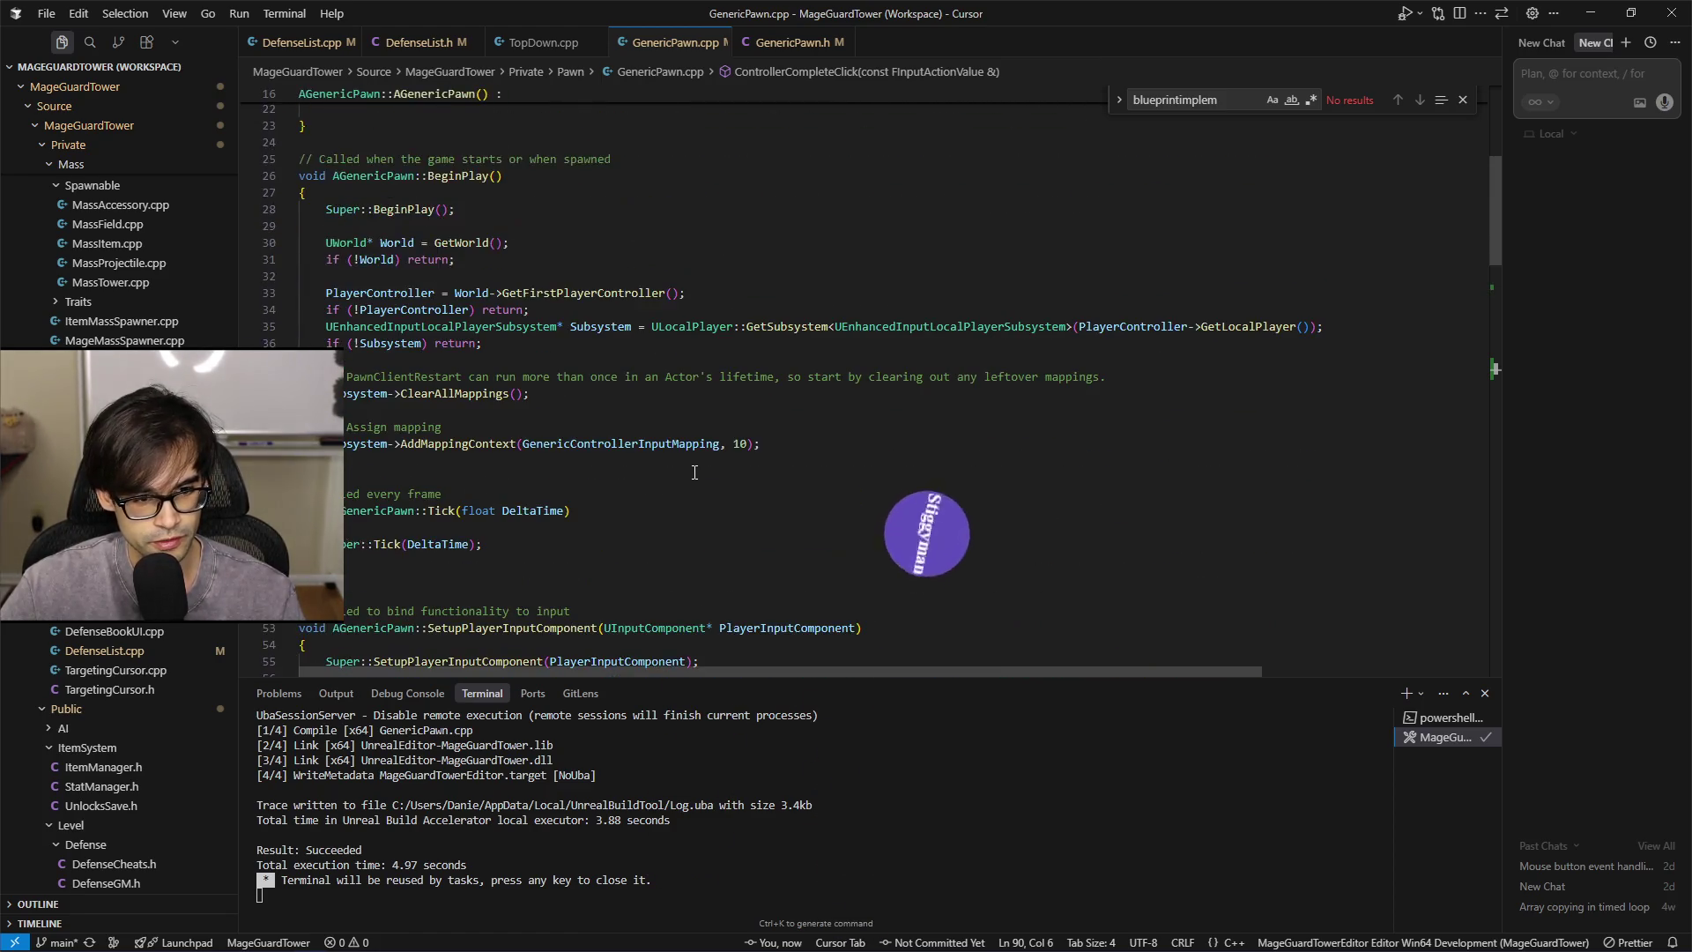
pyautogui.scroll(-8, 695, 472)
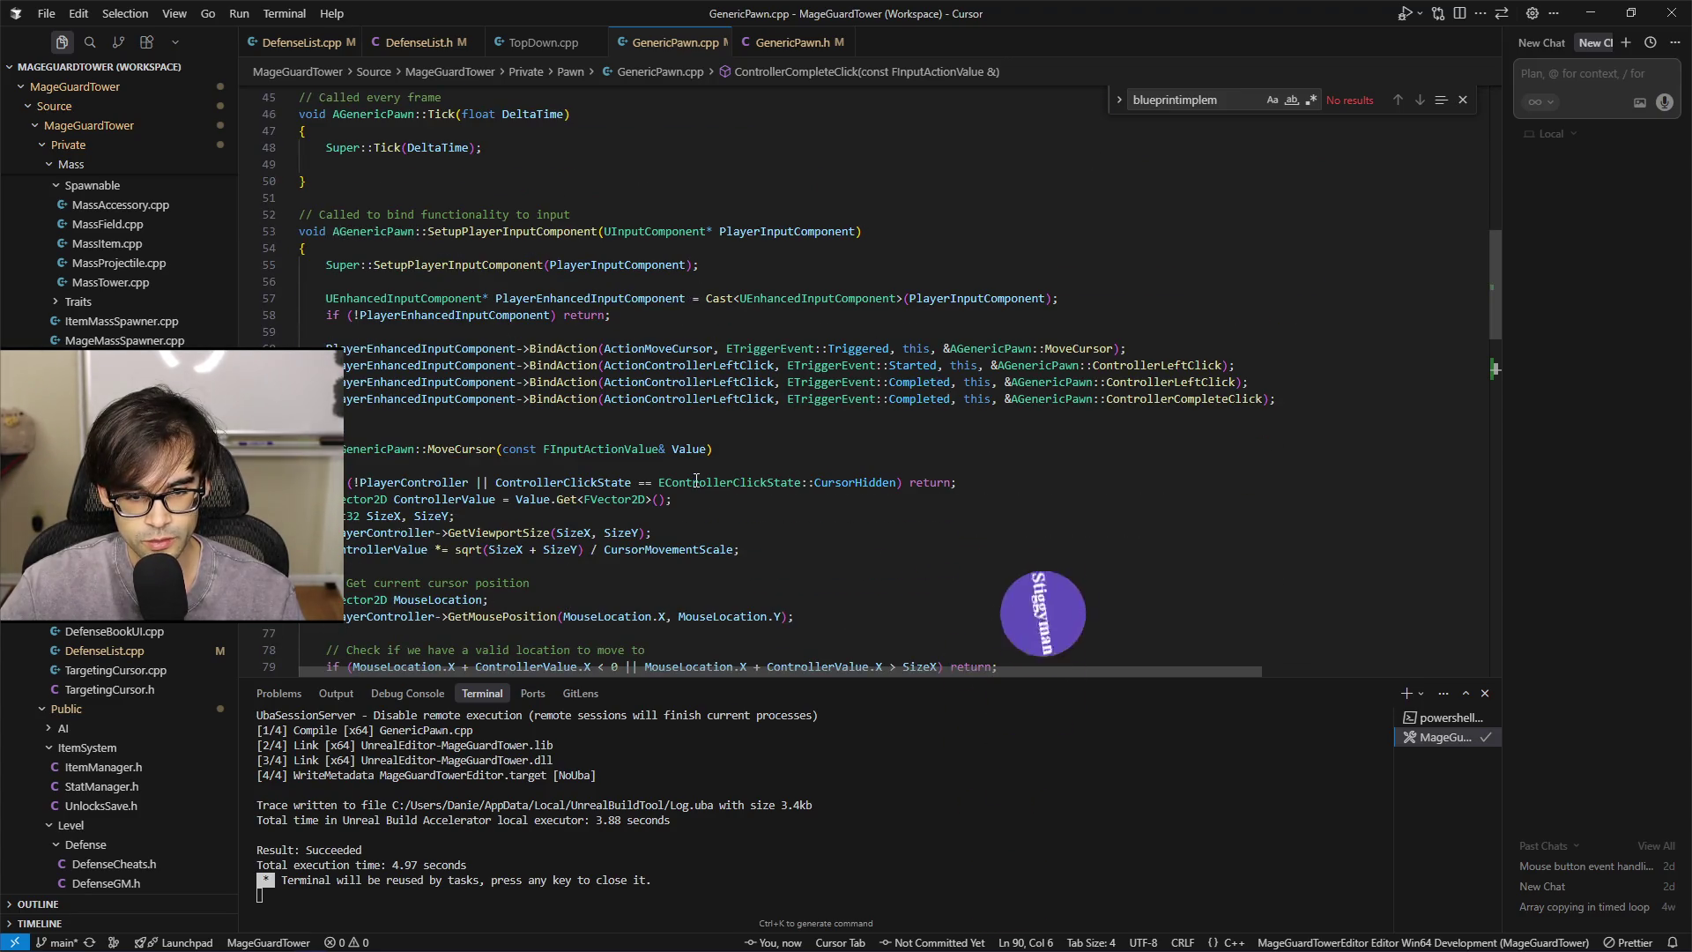
pyautogui.scroll(4, 696, 481)
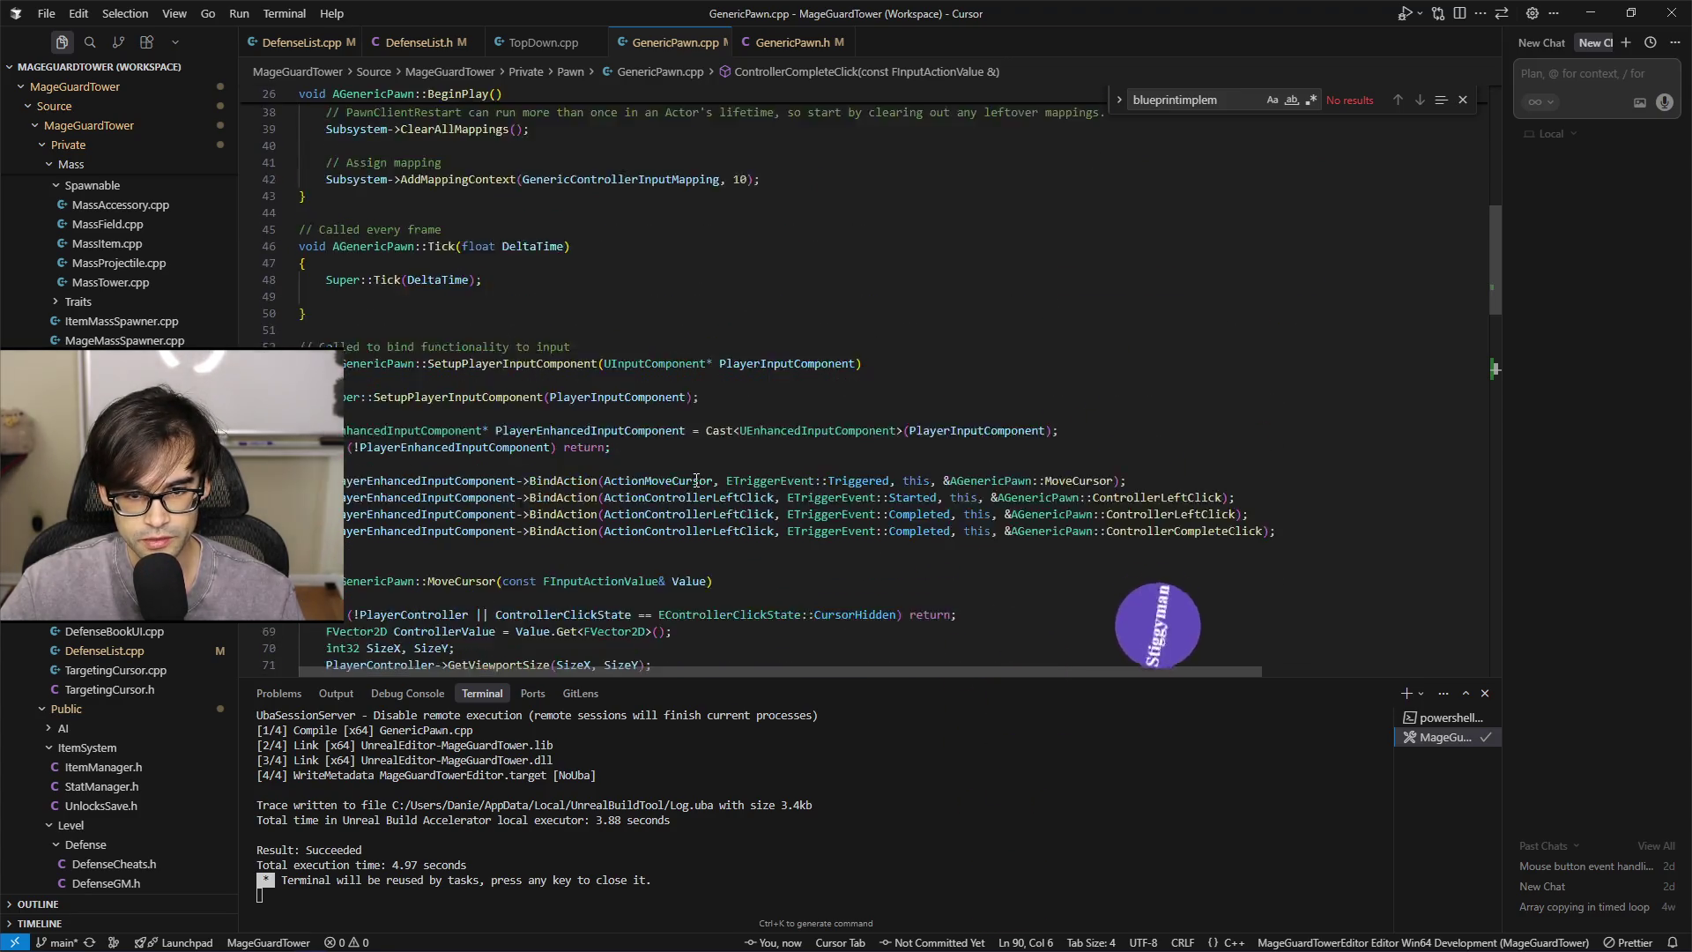
# Open TopDown.cpp to view its SetupPlayerInputComponent action bindings
pyautogui.click(540, 42)
pyautogui.scroll(10, 774, 451)
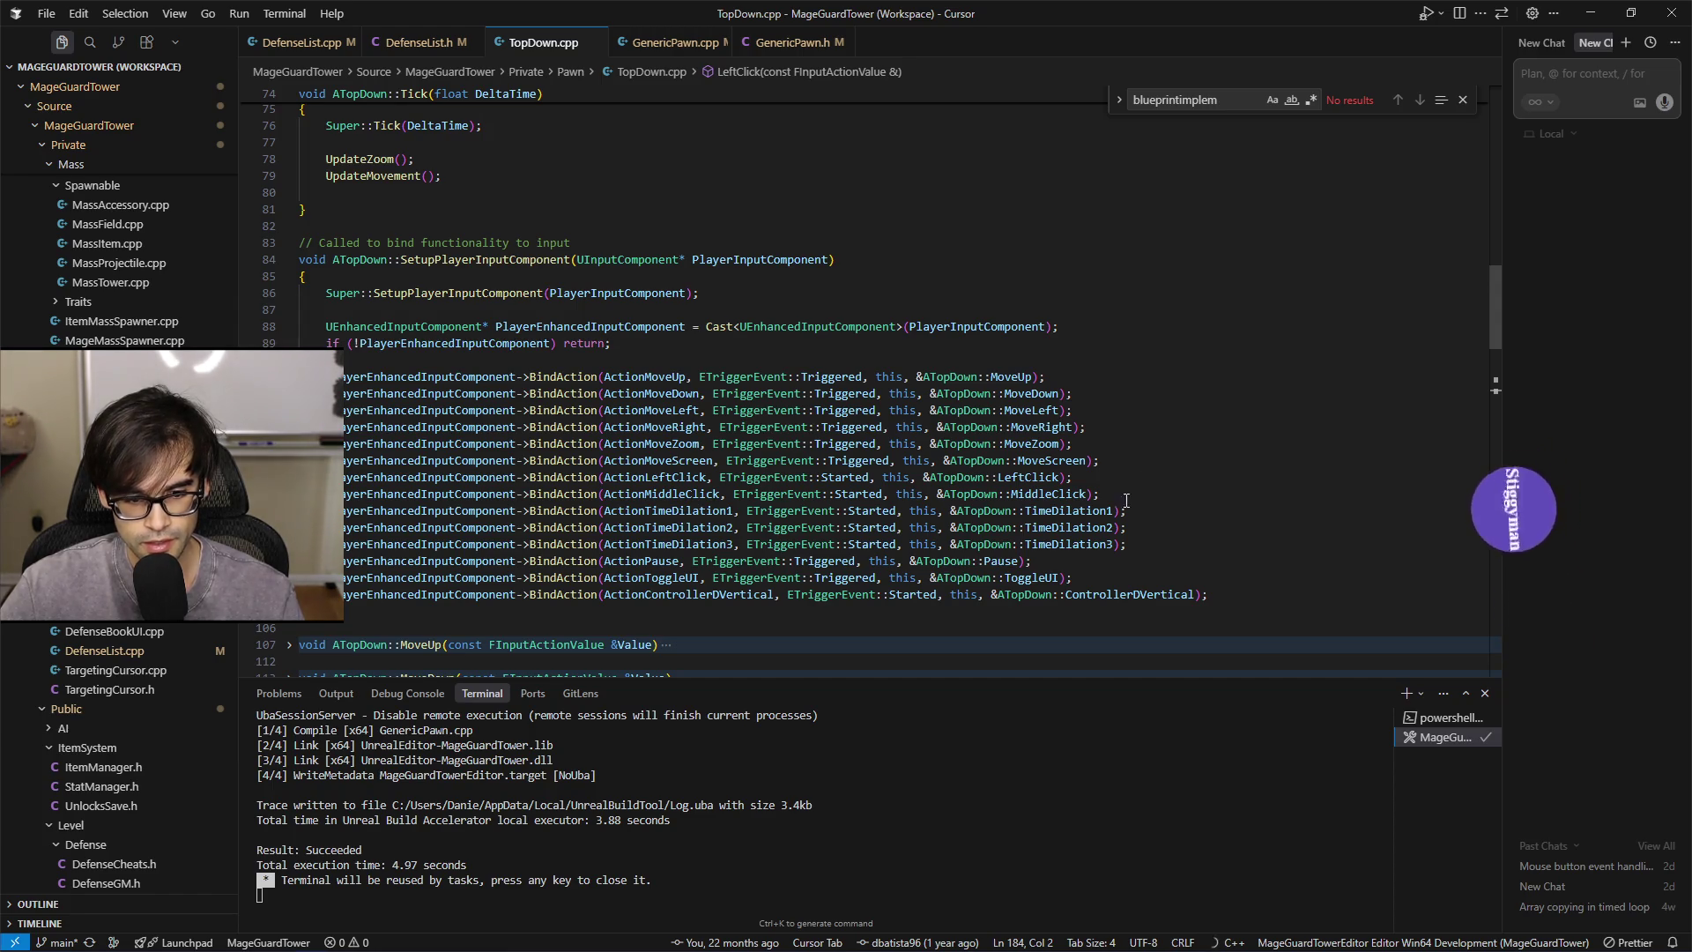
pyautogui.hotkey('alt', 'Tab')
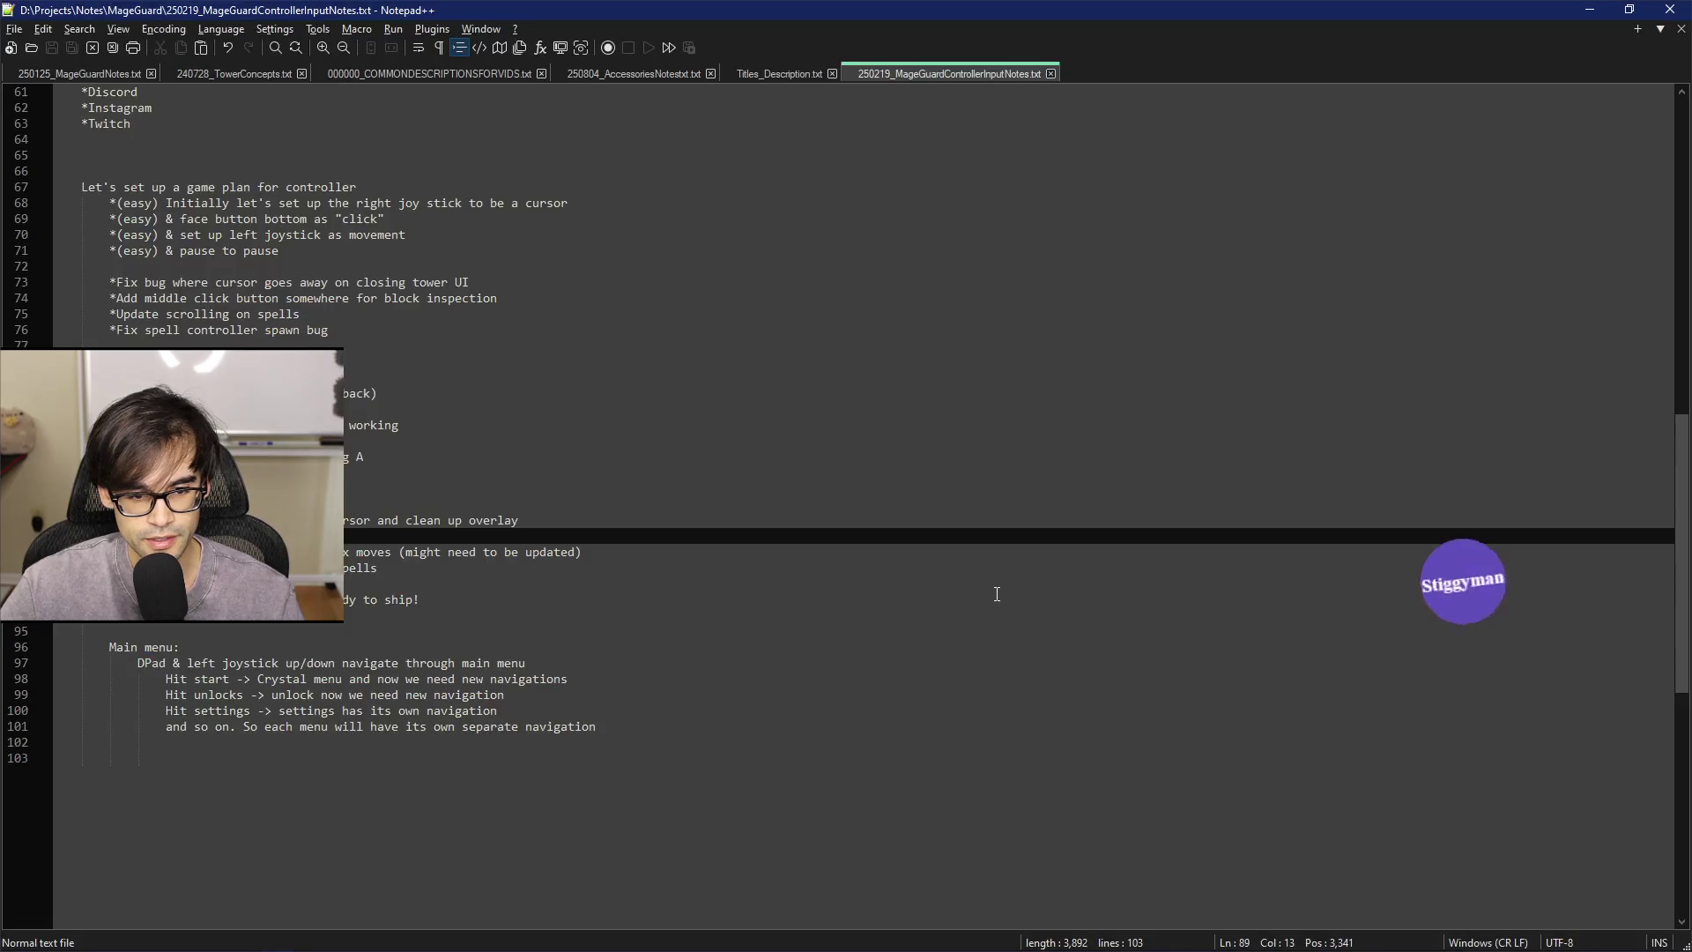
# Go to the Defense level editor and show a taller content browser in the bottom panel
pyautogui.hotkey('alt', 'Tab')
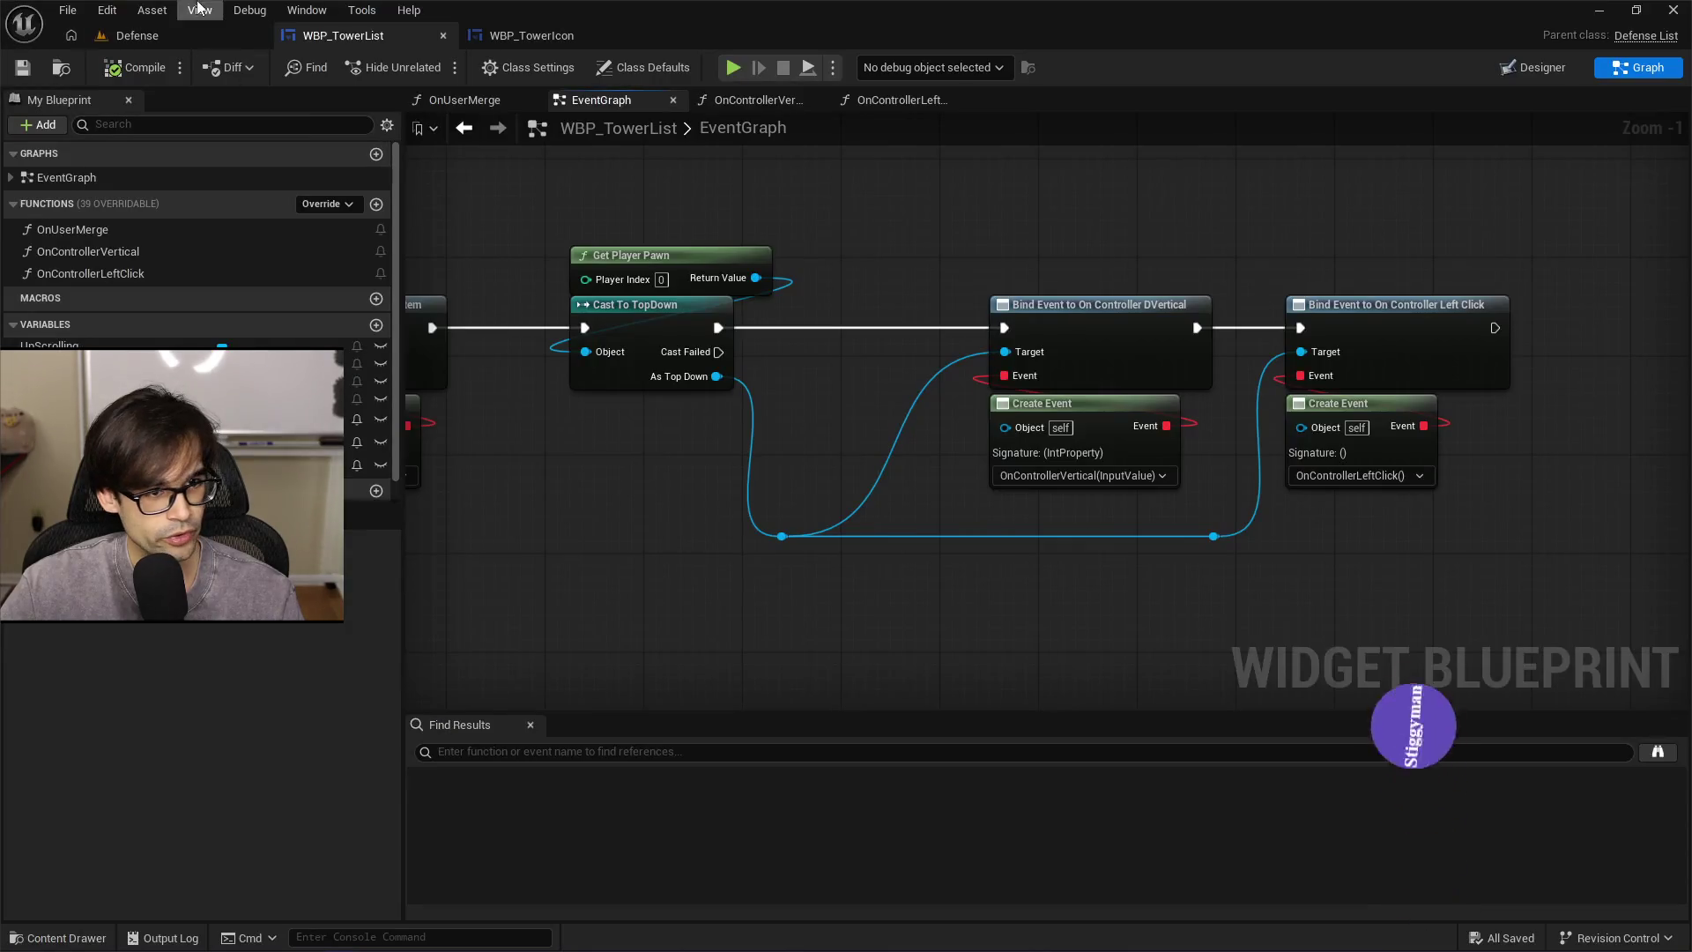
pyautogui.click(185, 38)
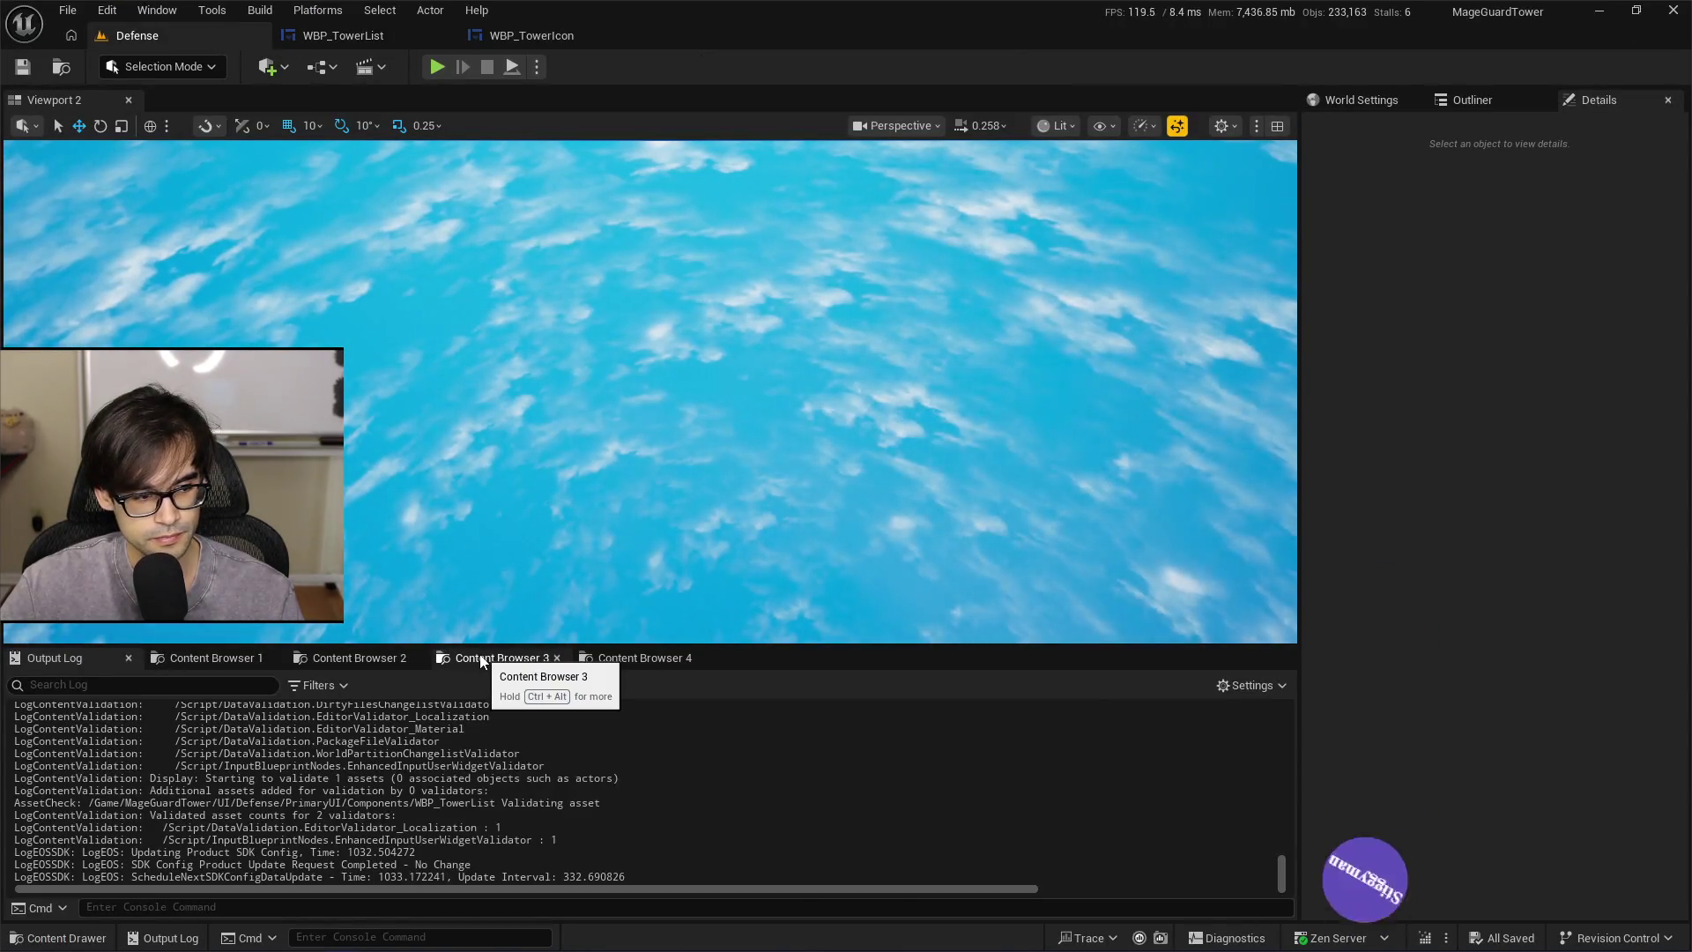
pyautogui.click(483, 662)
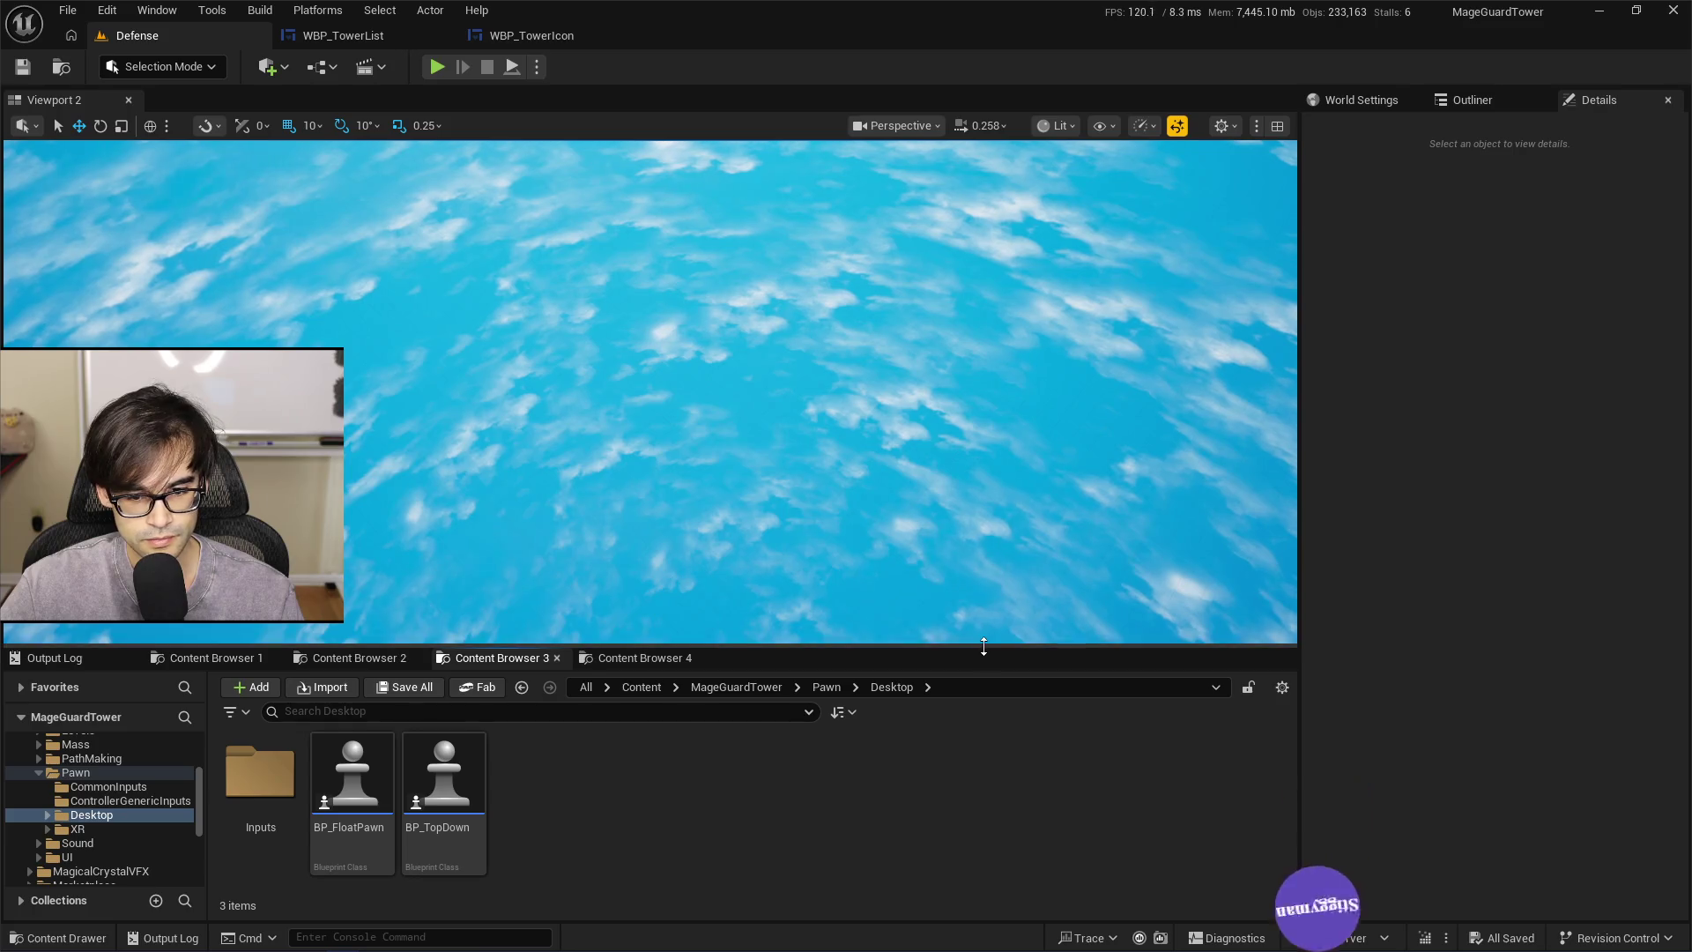
pyautogui.moveTo(967, 639); pyautogui.dragTo(981, 603)
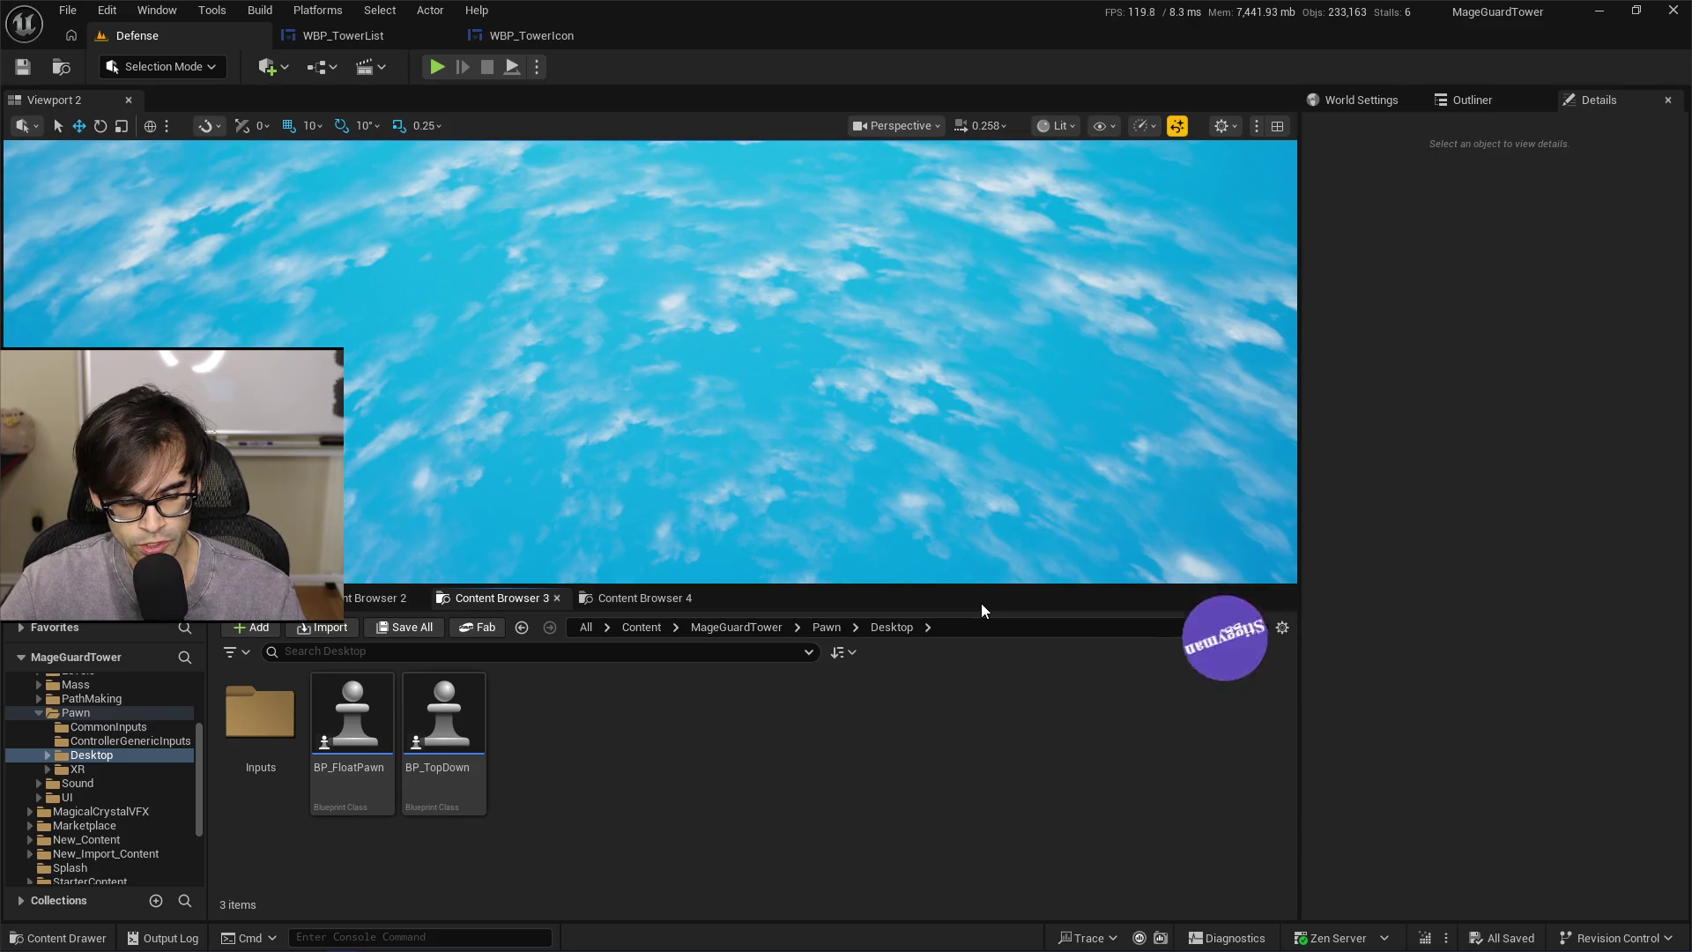
# Switch to the content browser at Pawn > Desktop > Inputs, enlarge it, and open IM_DesktopPawn
pyautogui.click(648, 605)
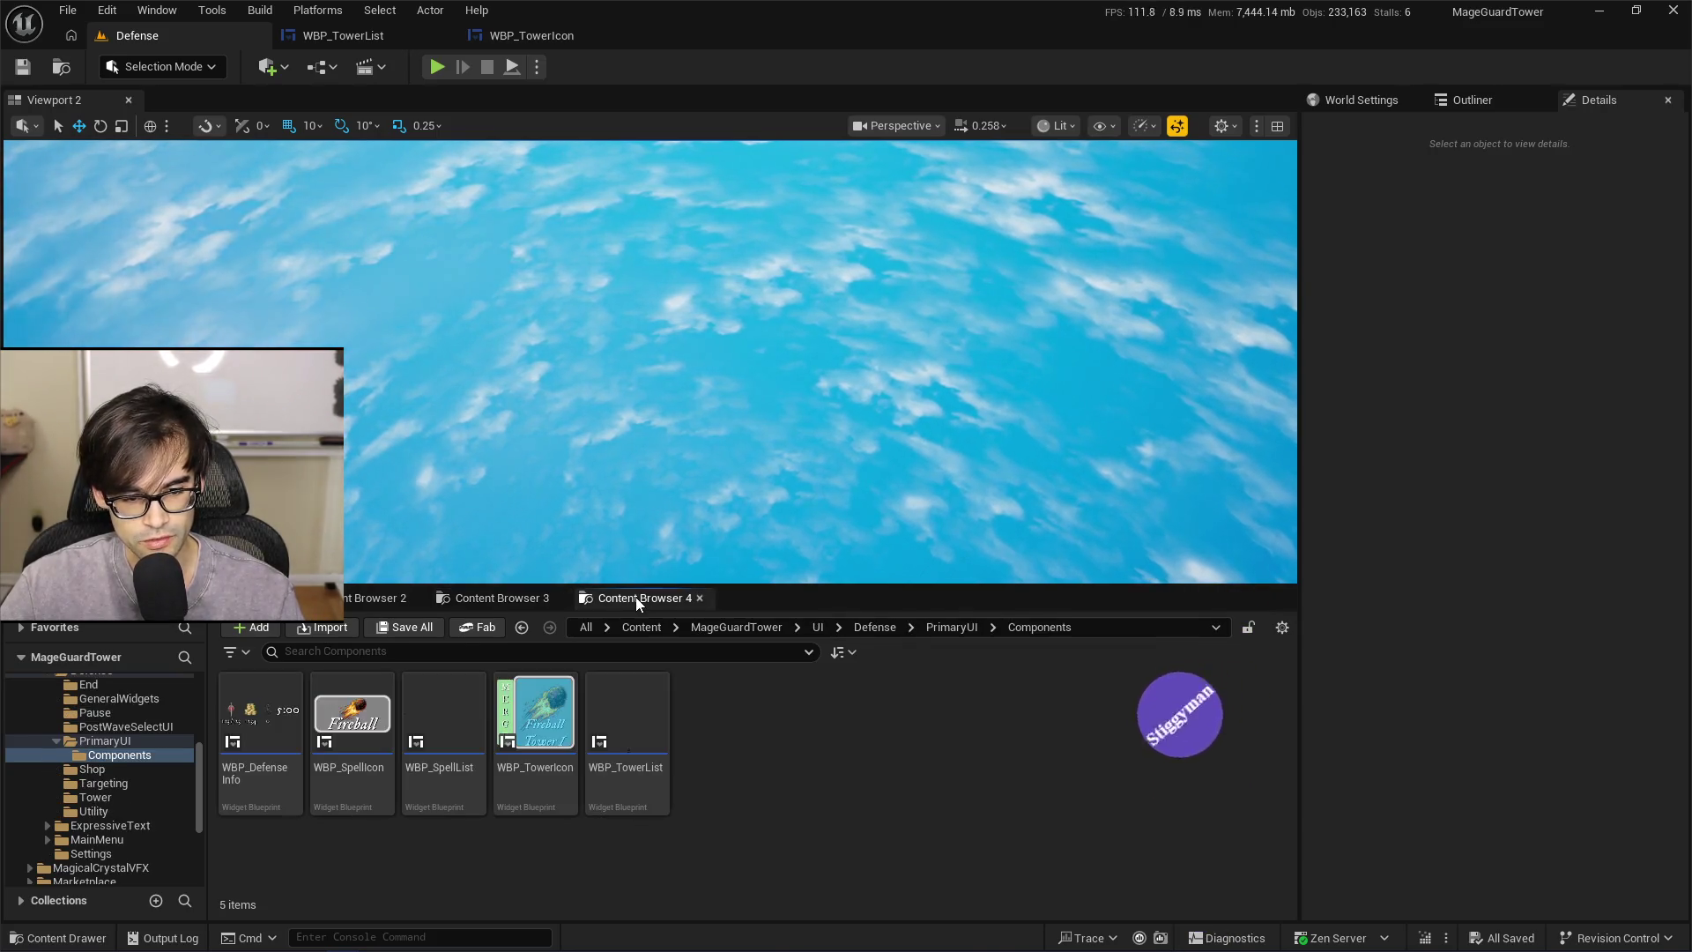
pyautogui.click(490, 601)
pyautogui.click(360, 601)
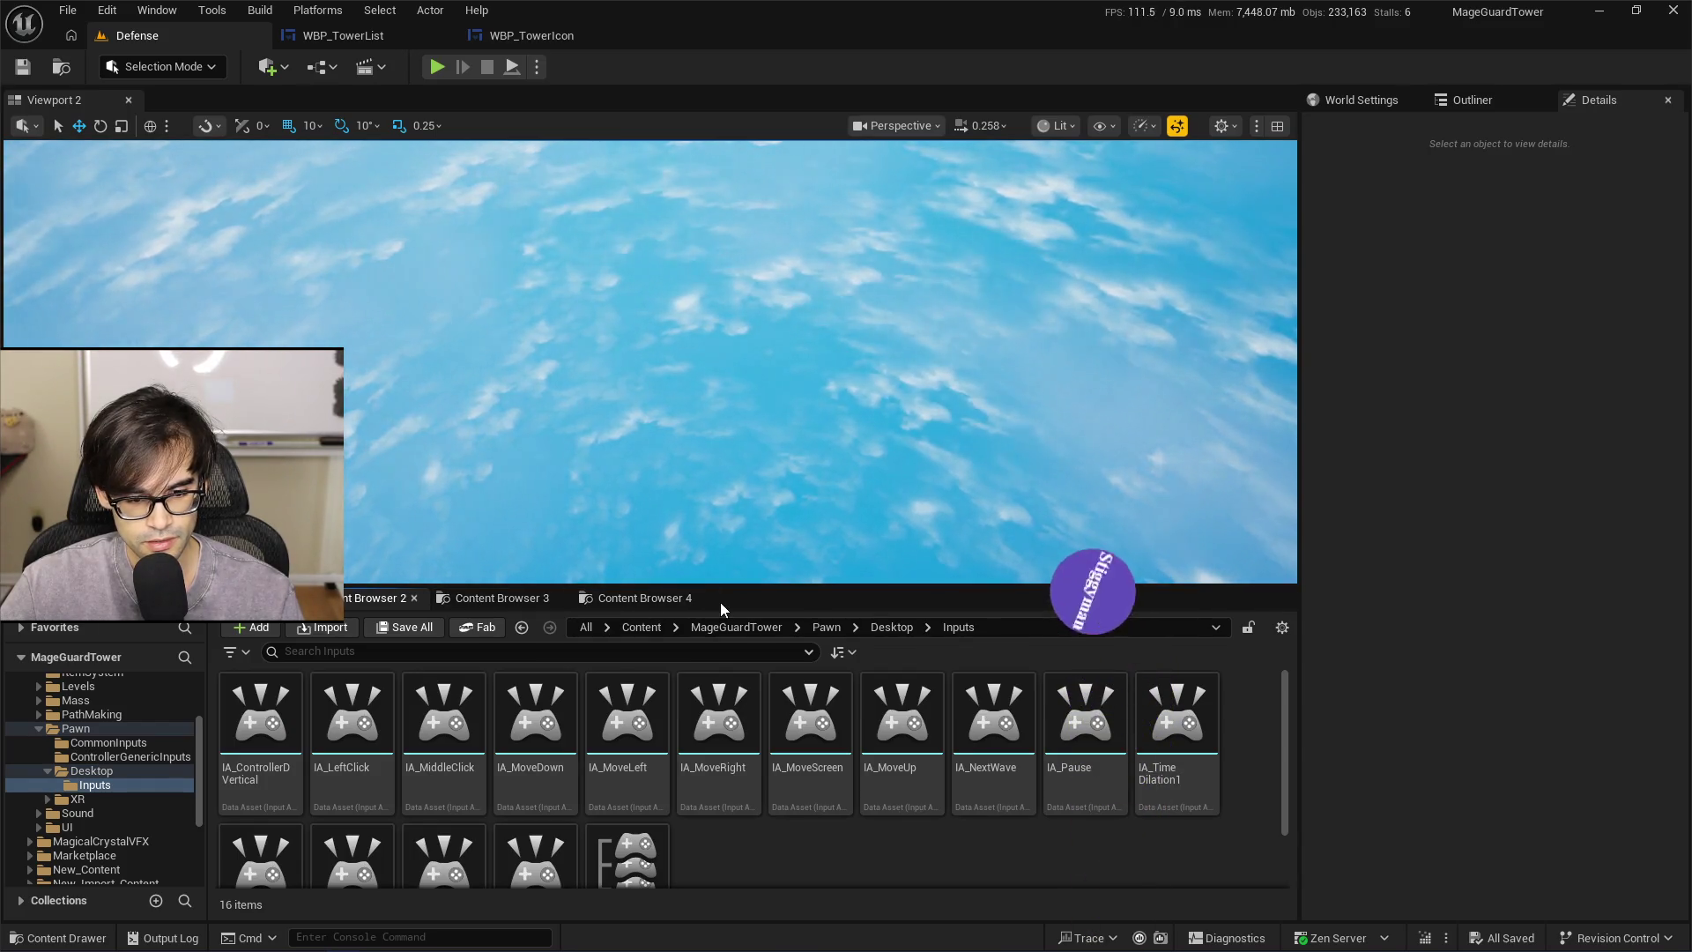
pyautogui.moveTo(1286, 727)
pyautogui.mouseDown()
pyautogui.moveTo(1288, 784)
pyautogui.moveTo(1292, 706)
pyautogui.mouseUp()
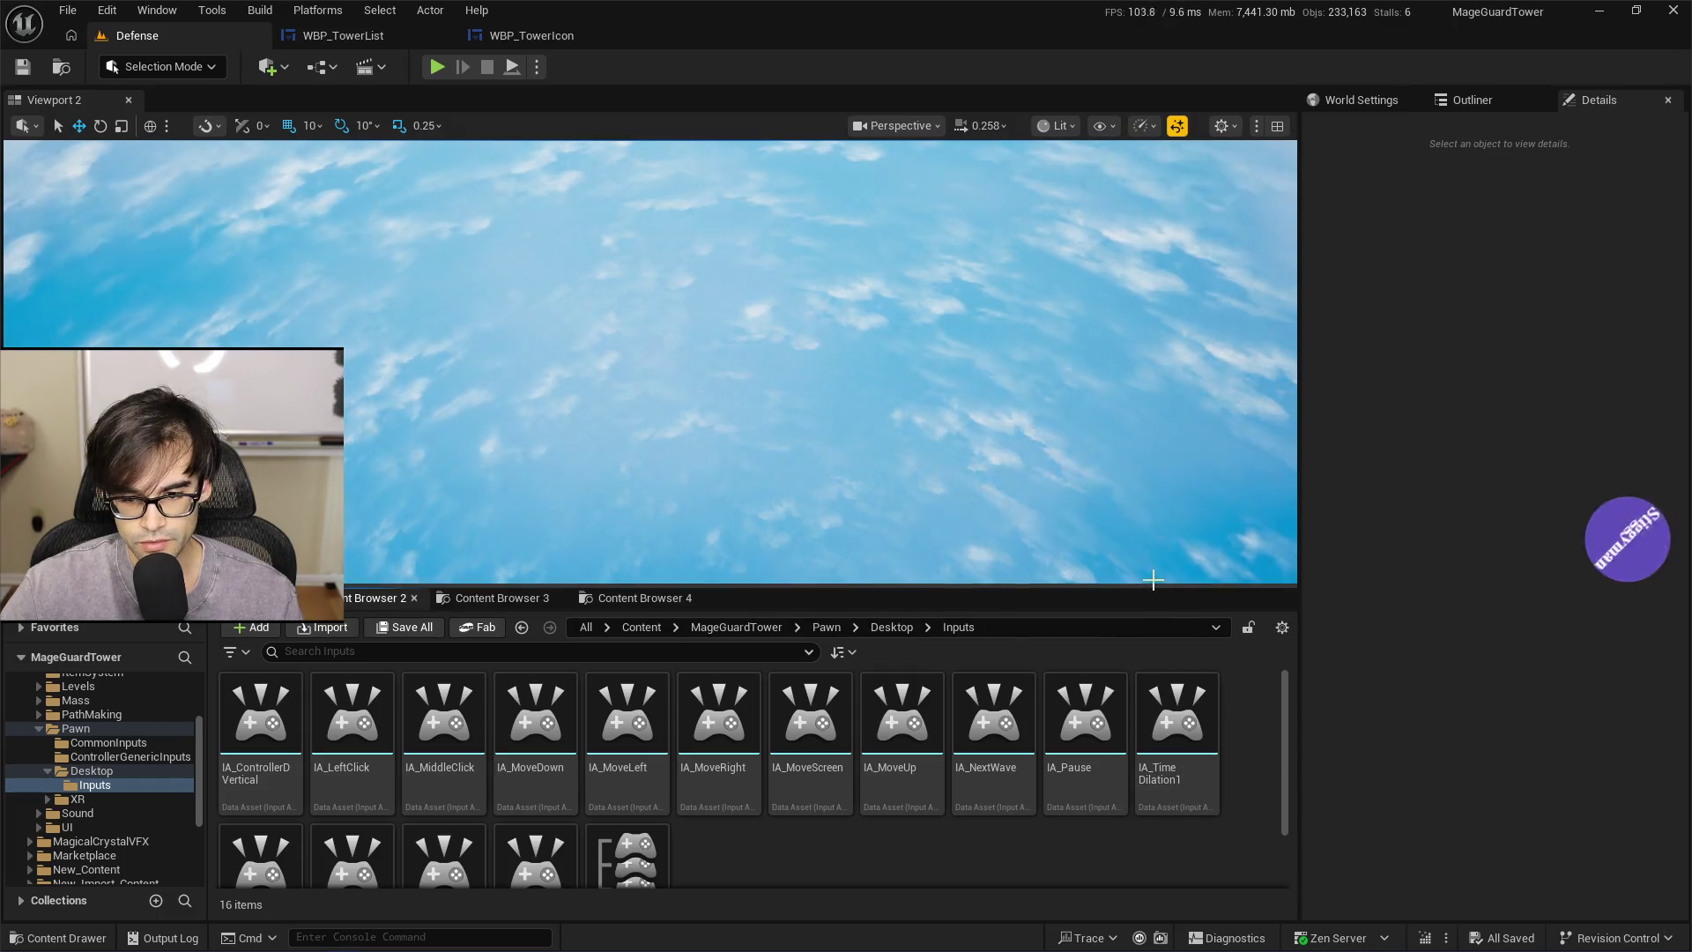
pyautogui.moveTo(1173, 586)
pyautogui.mouseDown()
pyautogui.moveTo(1176, 439)
pyautogui.moveTo(1176, 520)
pyautogui.mouseUp()
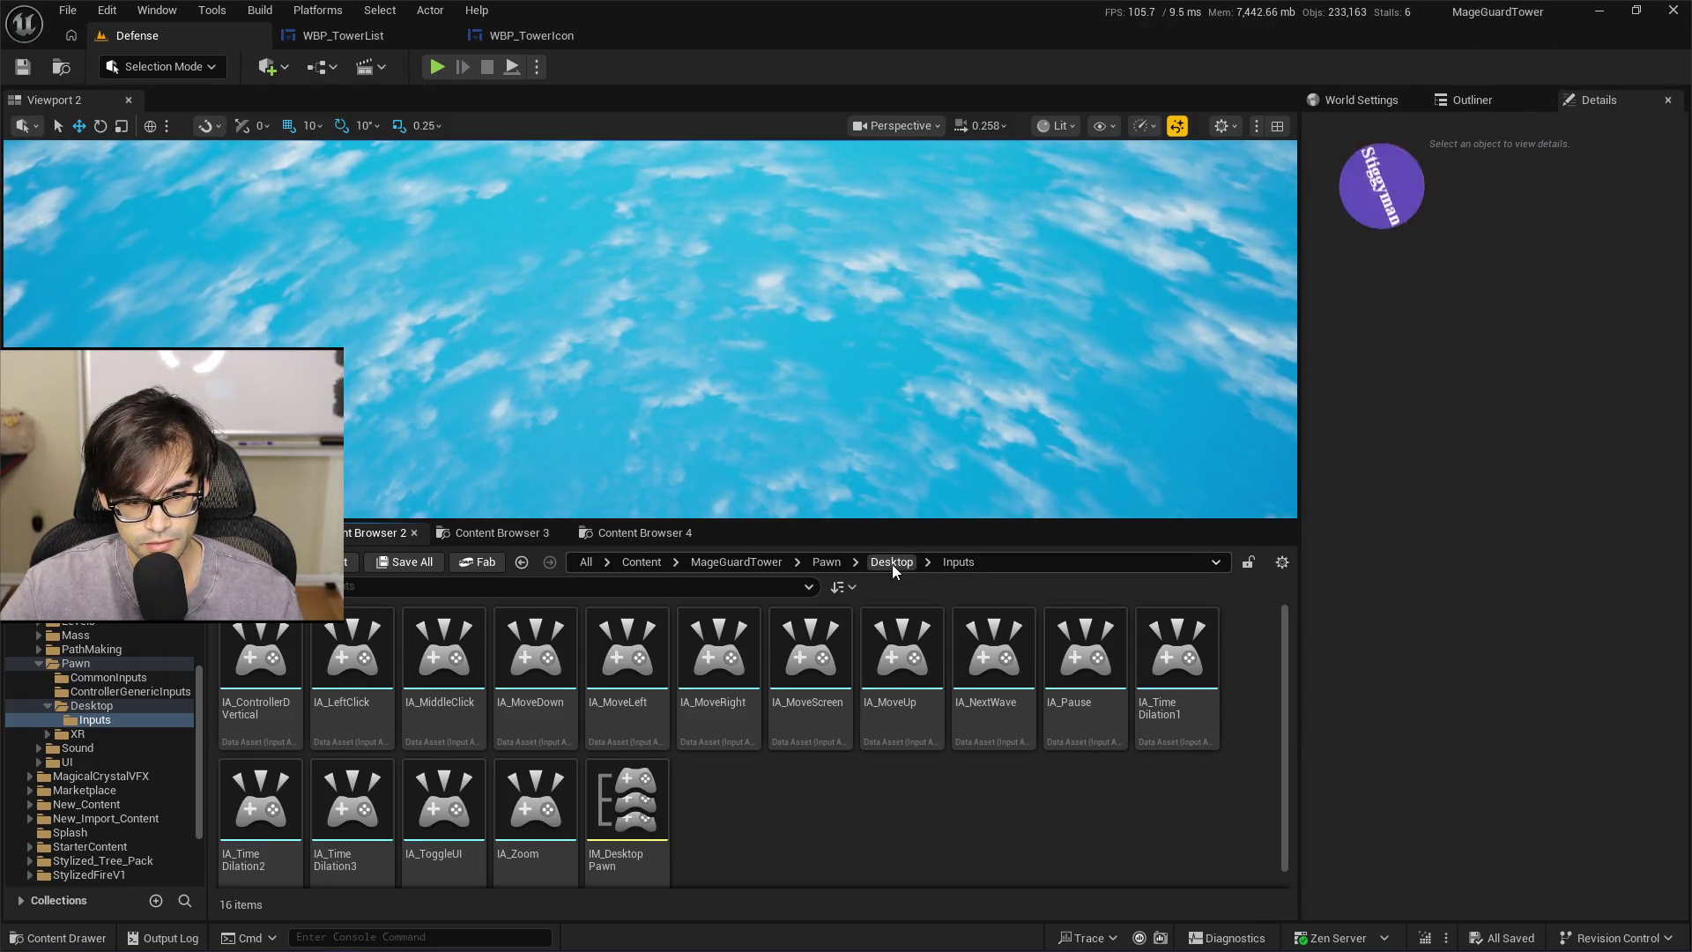
pyautogui.scroll(-1, 644, 839)
pyautogui.doubleClick(644, 839)
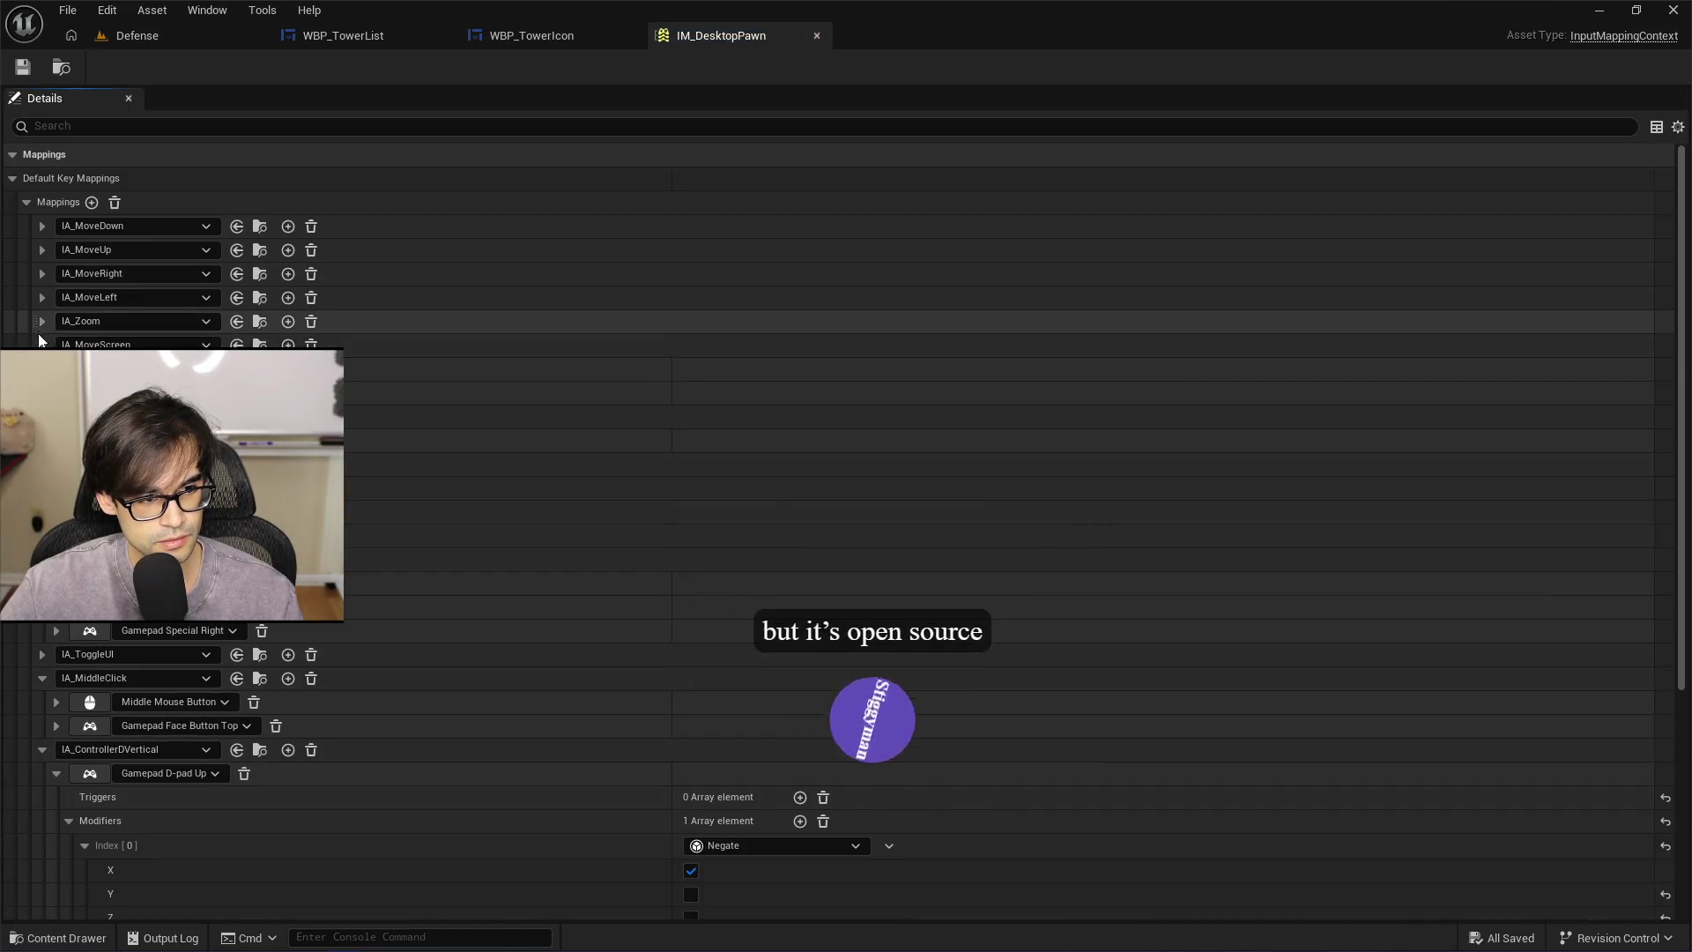
# Collapse the IA_Zoom and controller mapping entries in IM_DesktopPawn, then return to the Defense level
pyautogui.click(43, 321)
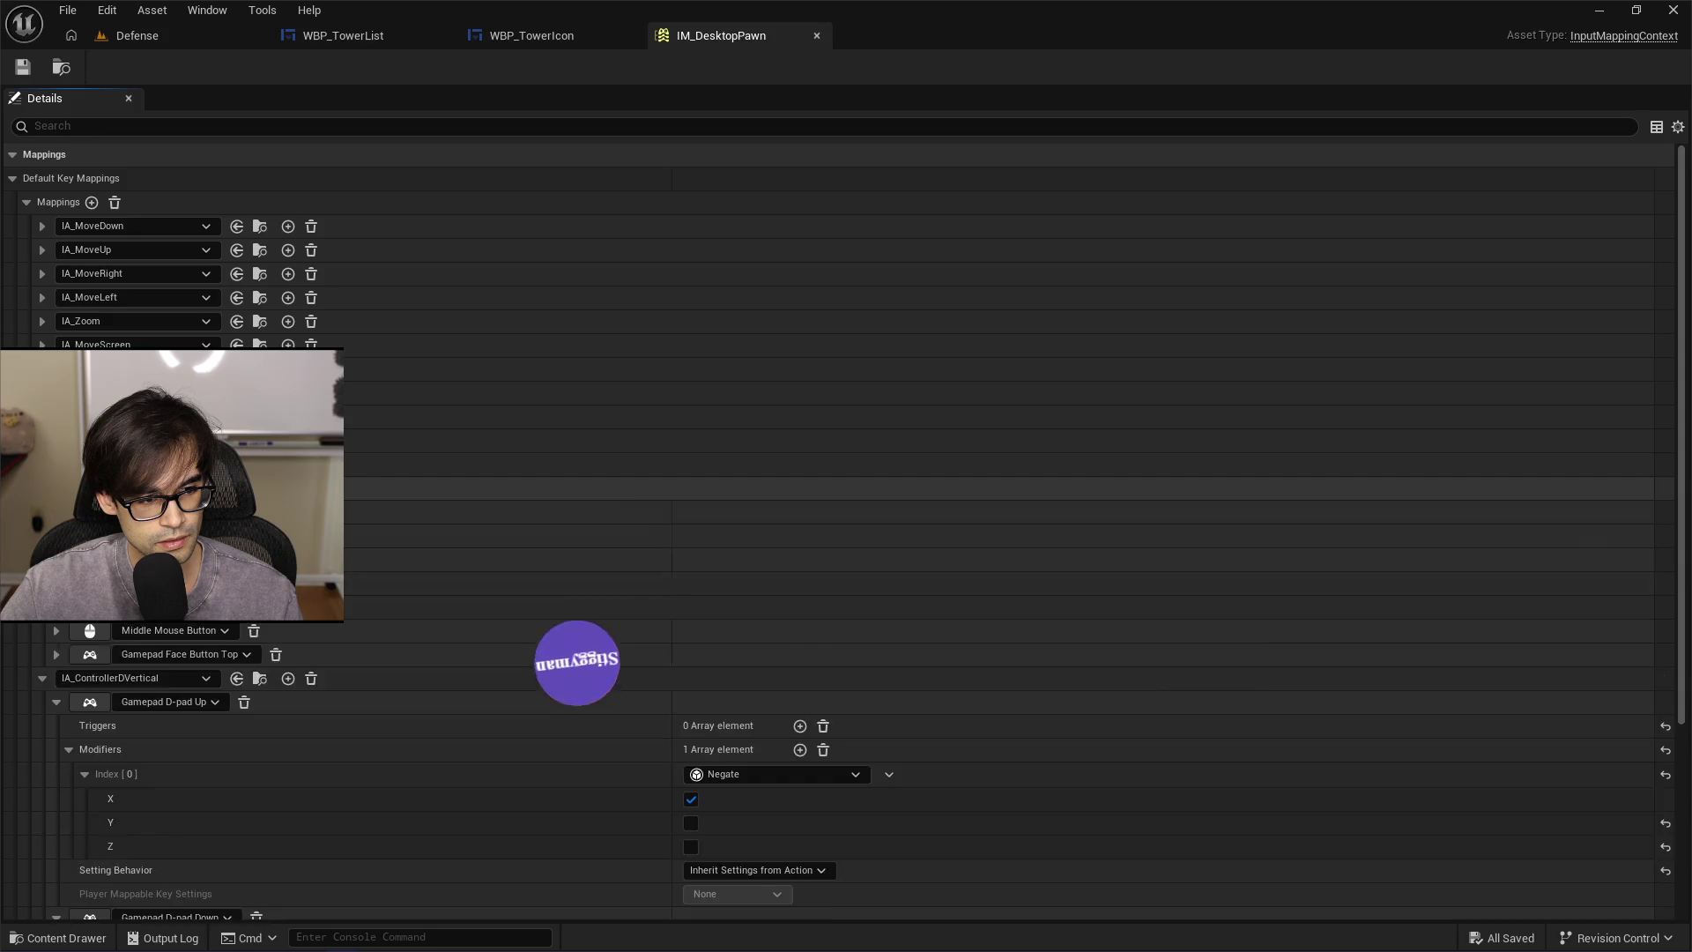
pyautogui.scroll(-2, 176, 493)
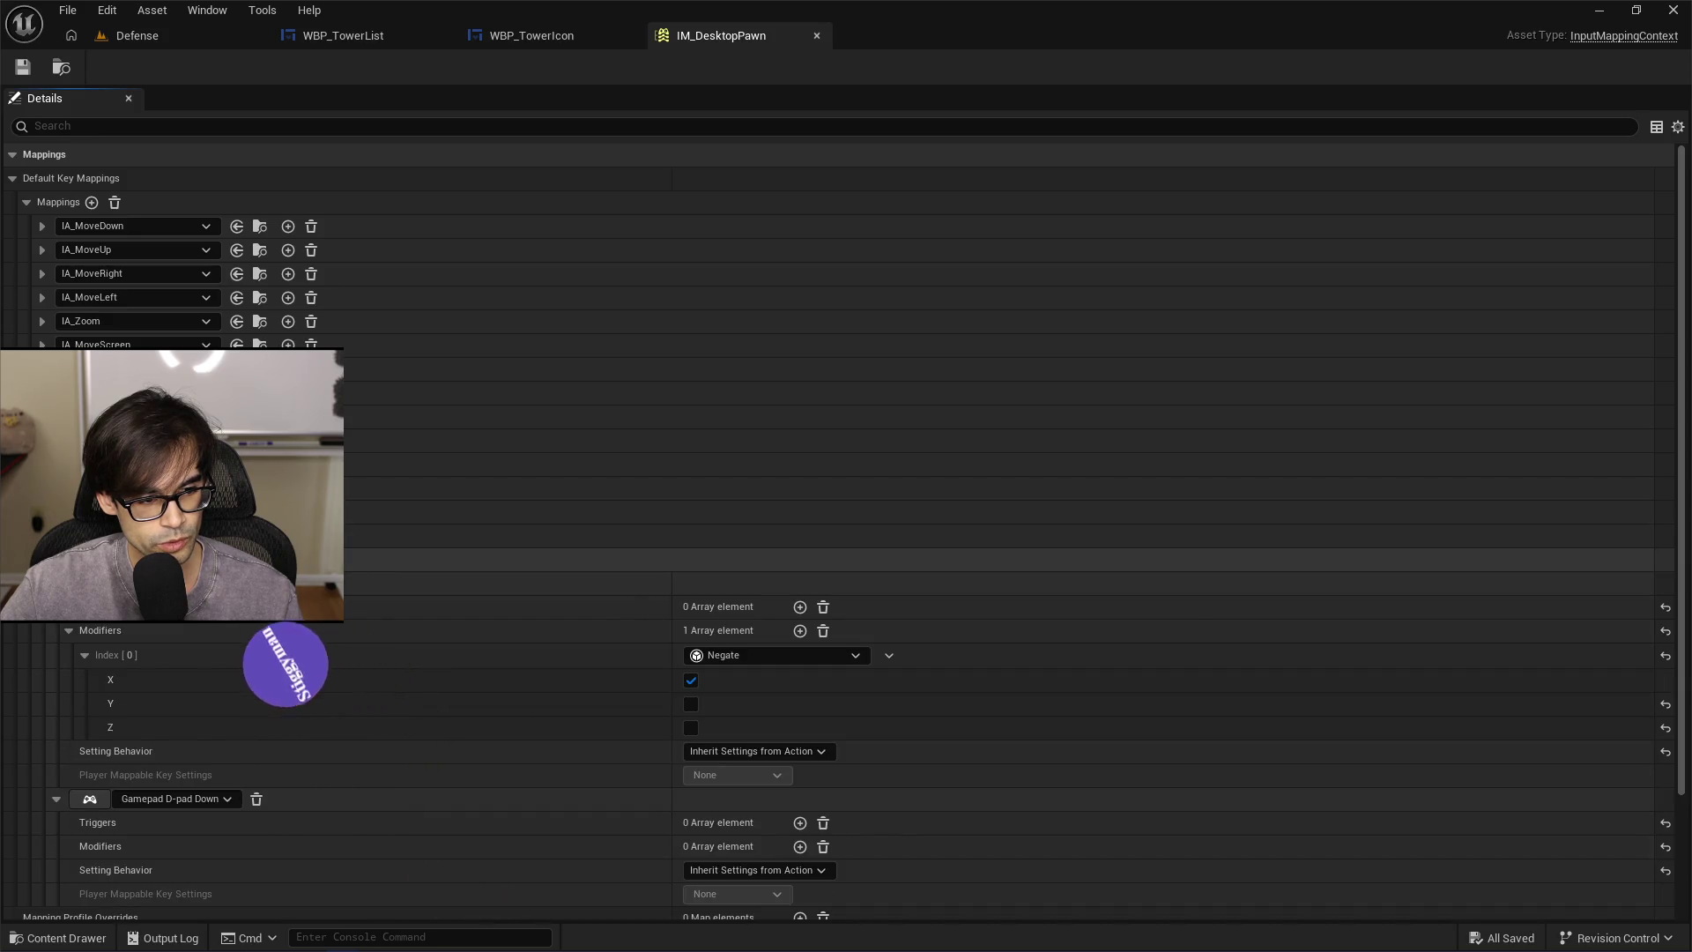
pyautogui.click(43, 584)
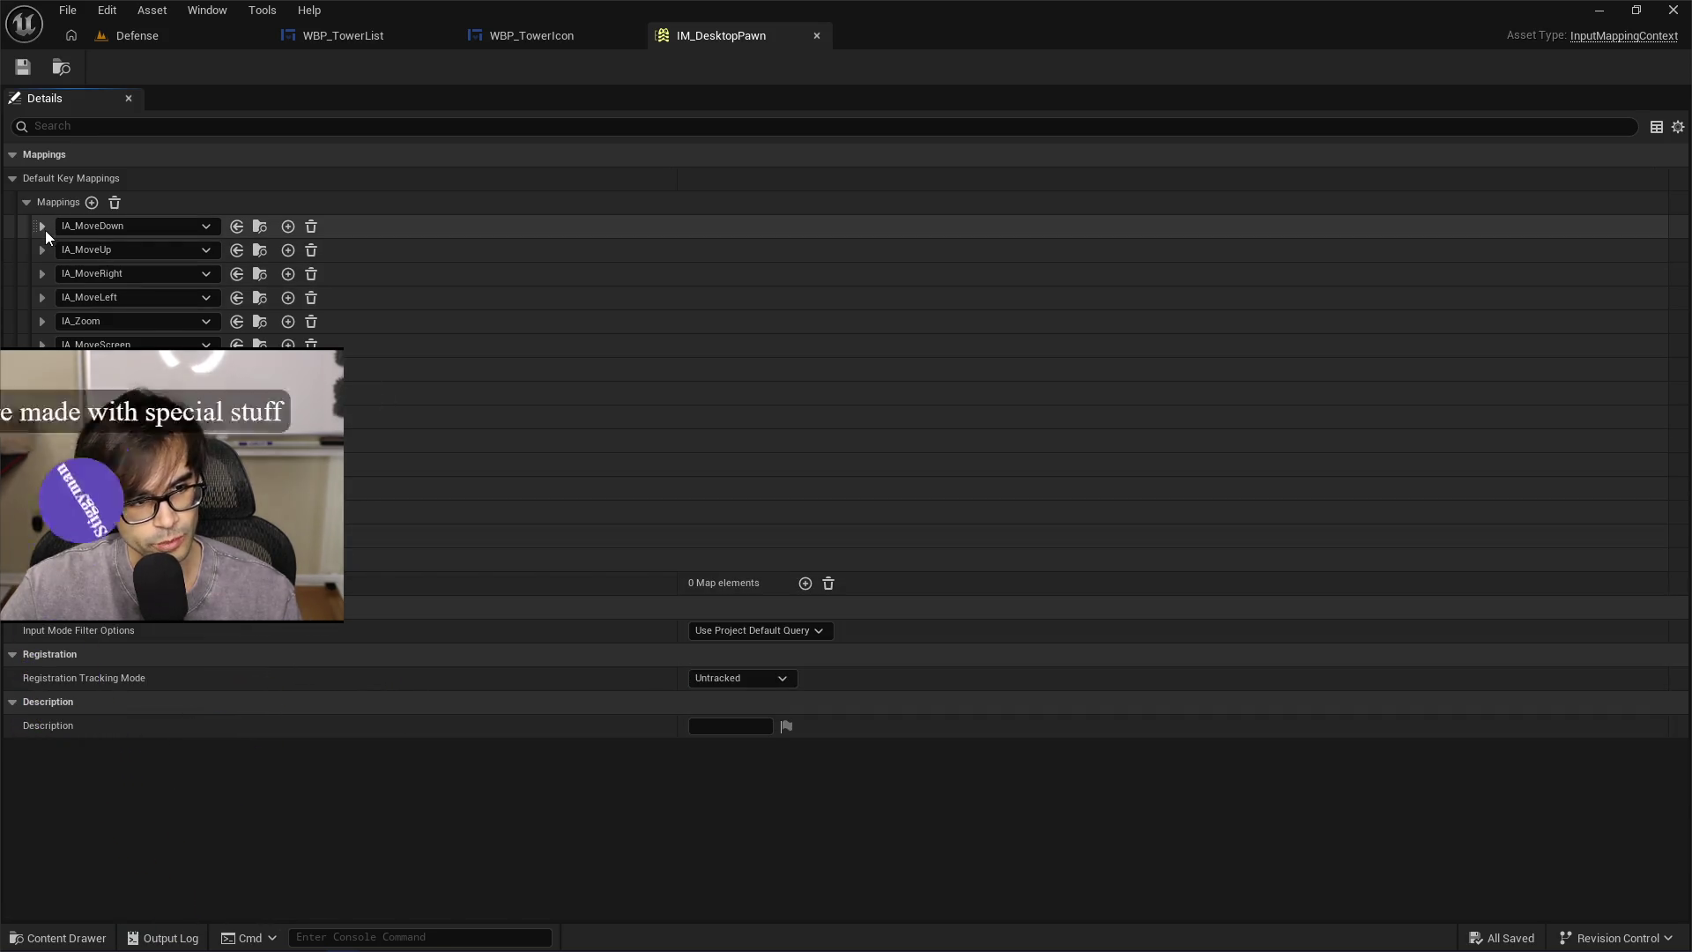
pyautogui.click(162, 32)
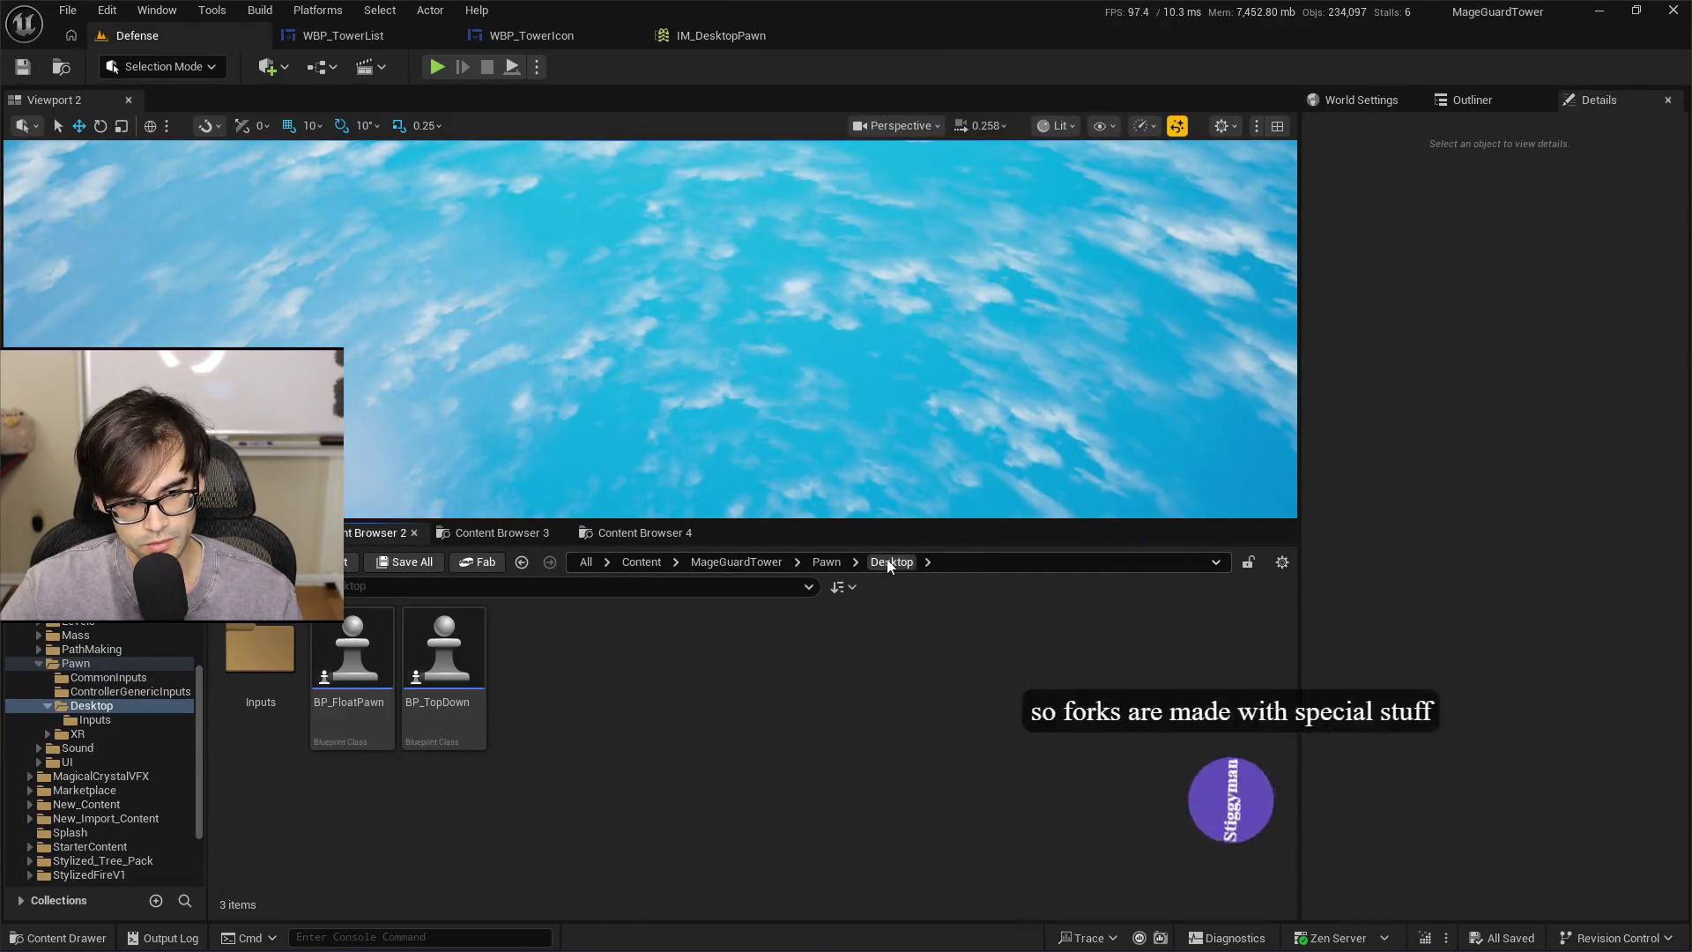
# Browse to Pawn > CommonInputs, open IM_CommonInputs to check its mappings, and return to Cursor
pyautogui.doubleClick(269, 696)
pyautogui.click(903, 561)
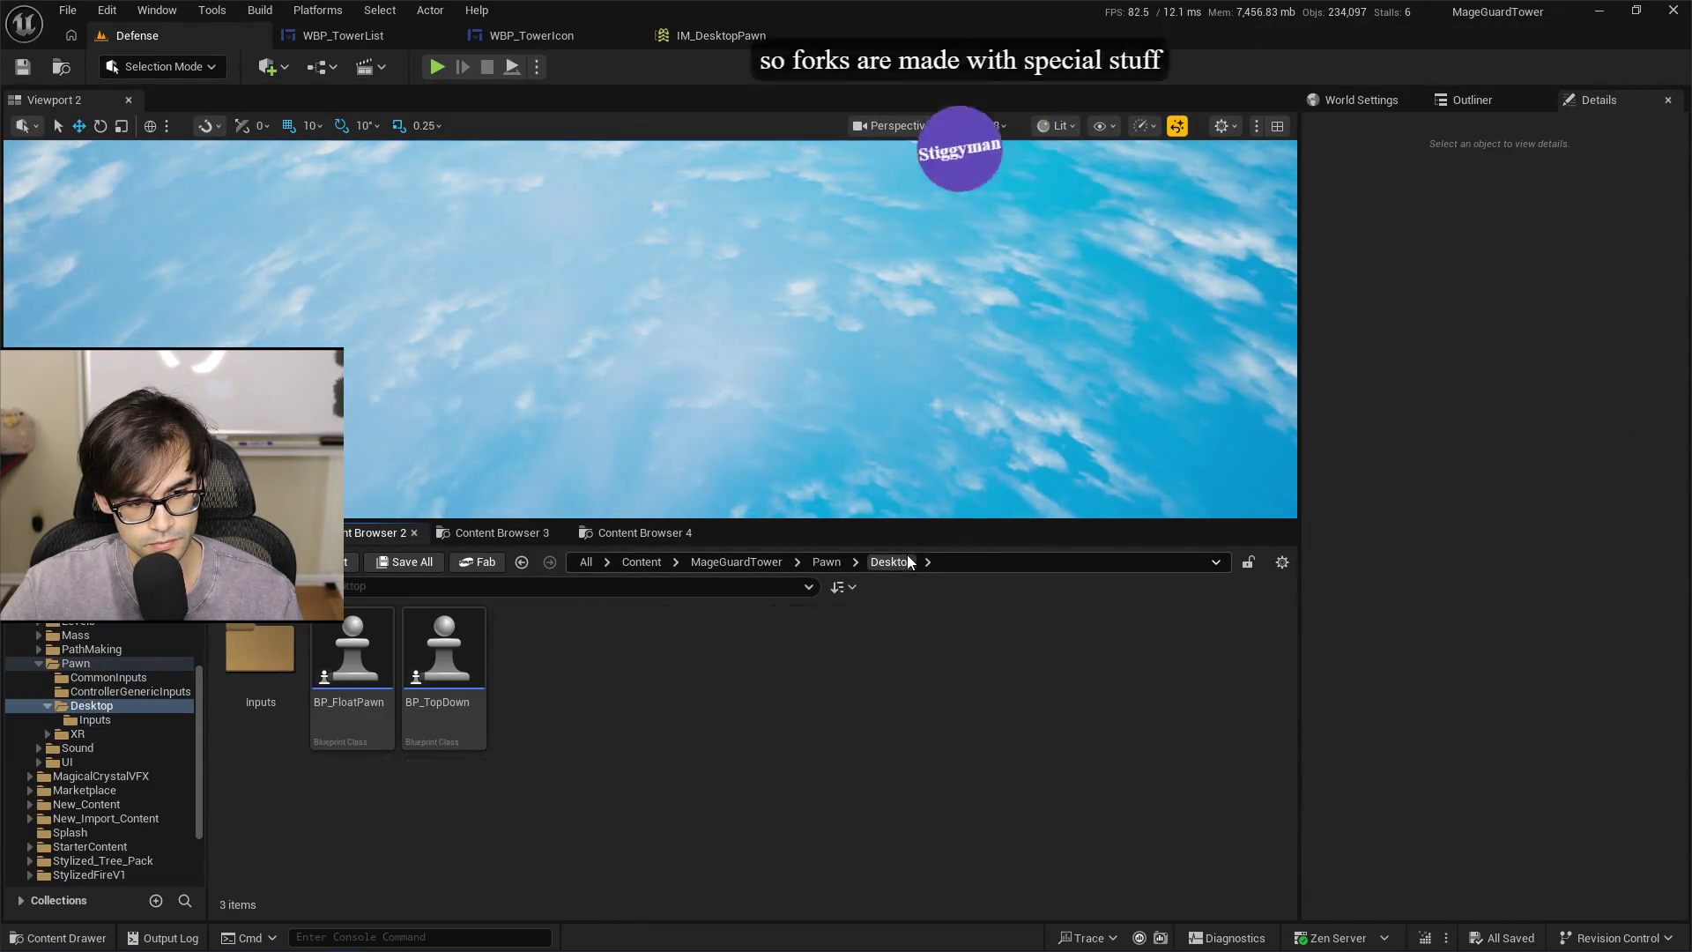
pyautogui.doubleClick(260, 652)
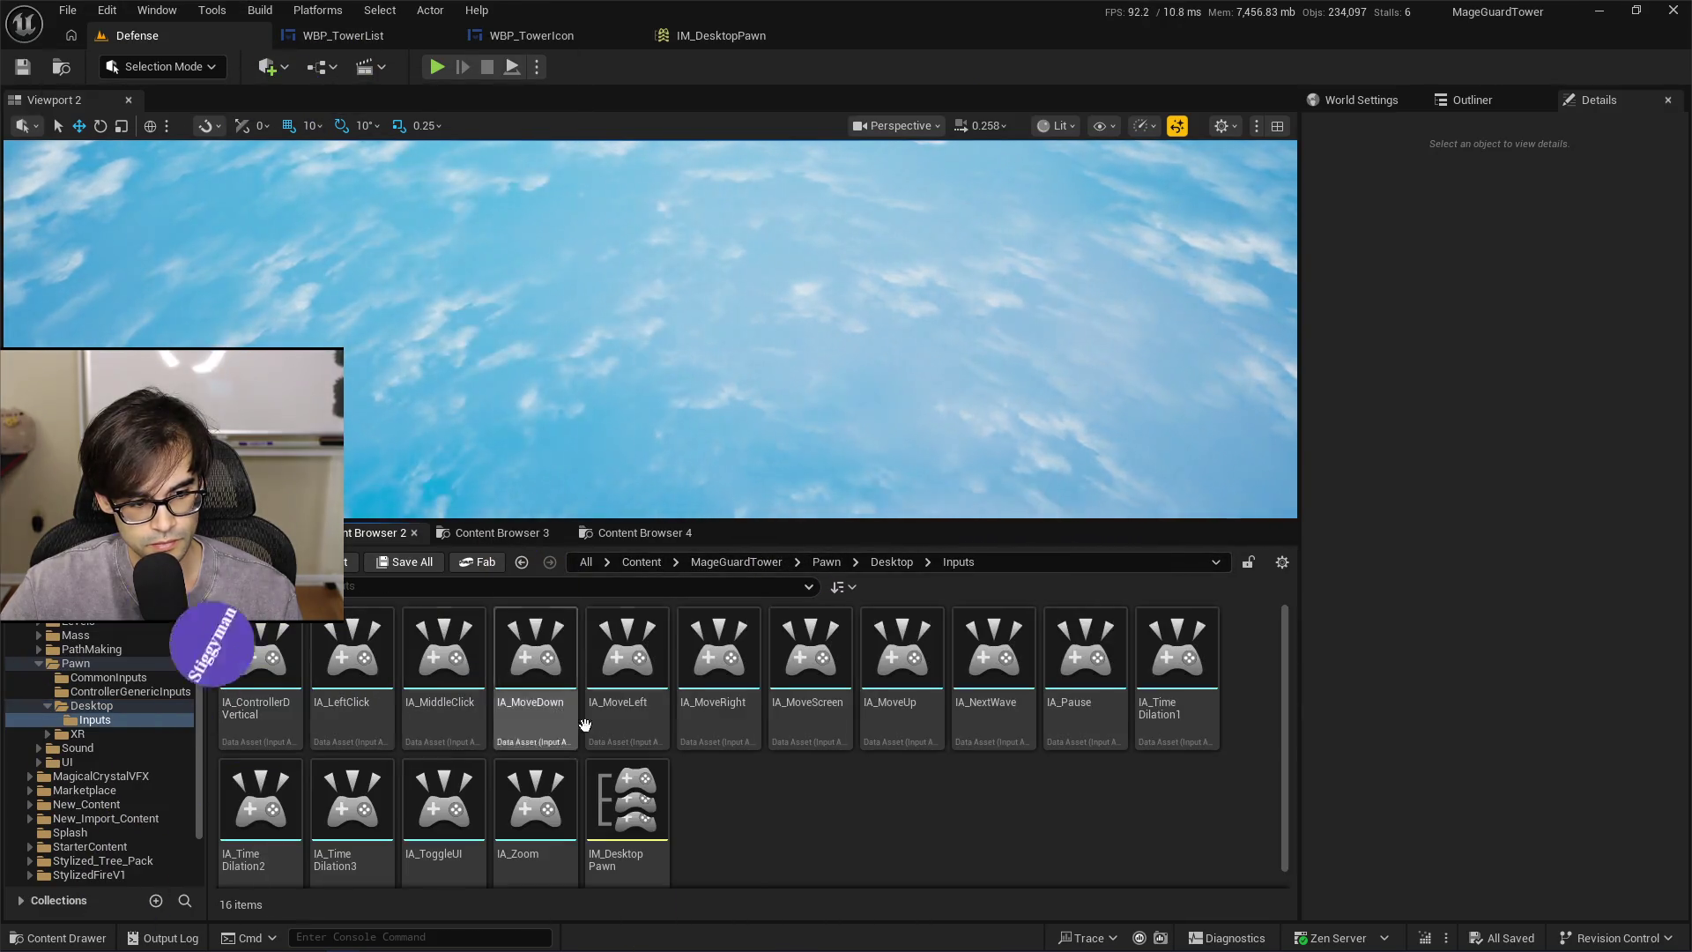
pyautogui.click(826, 562)
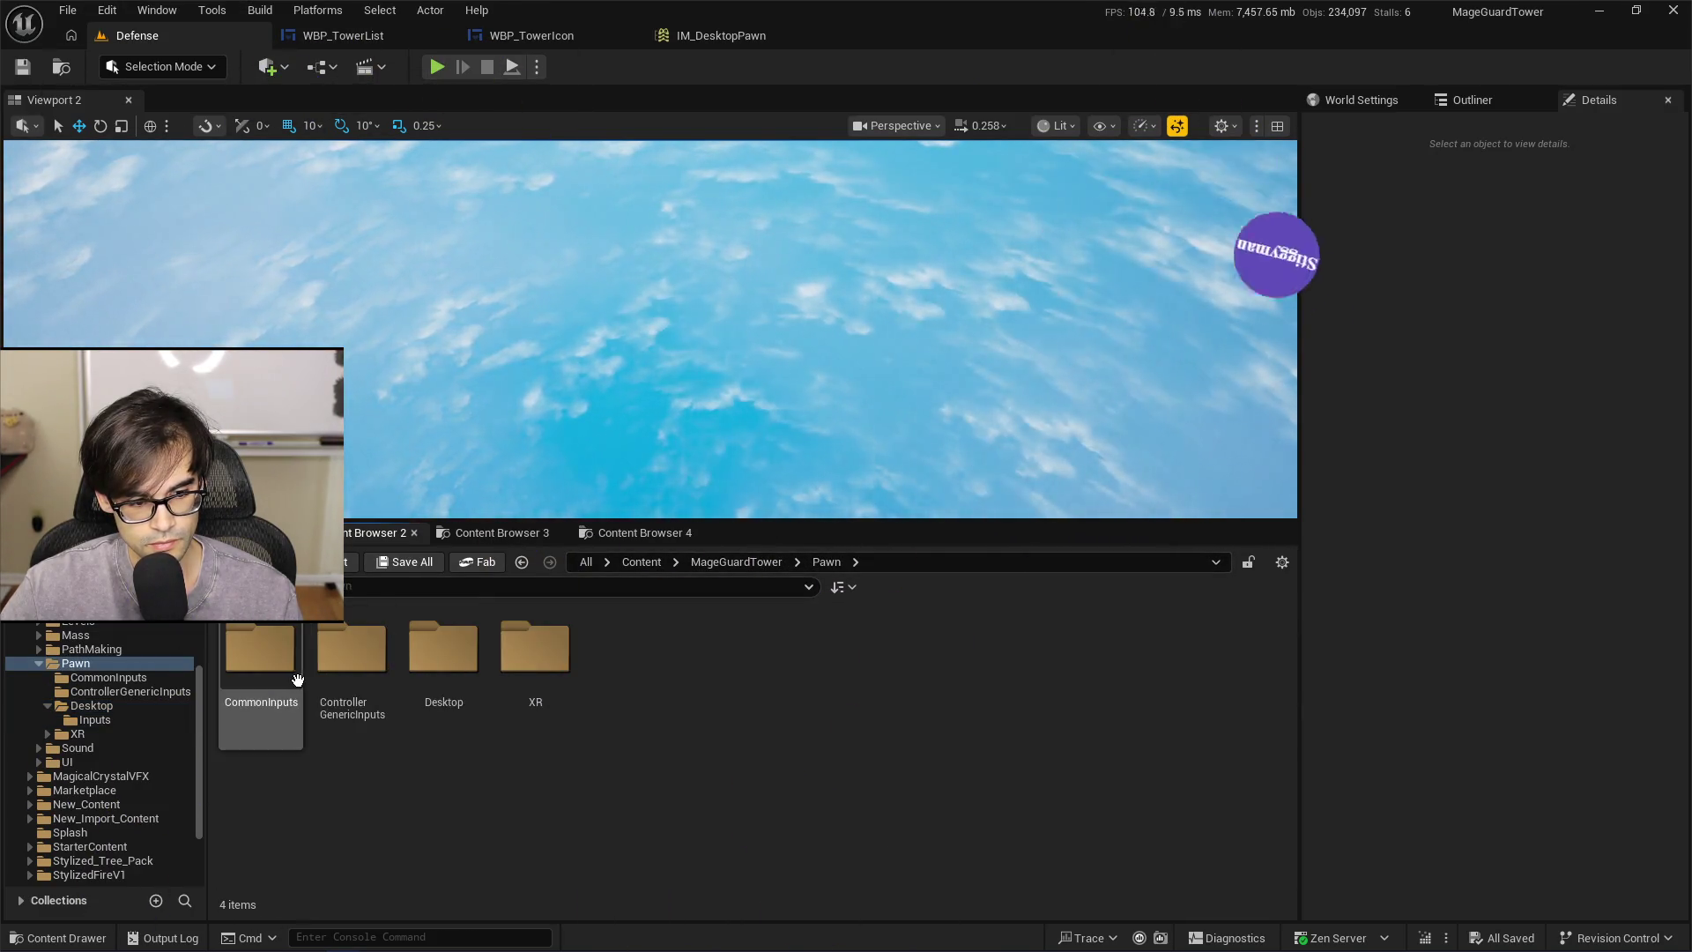
pyautogui.doubleClick(298, 680)
pyautogui.click(456, 661)
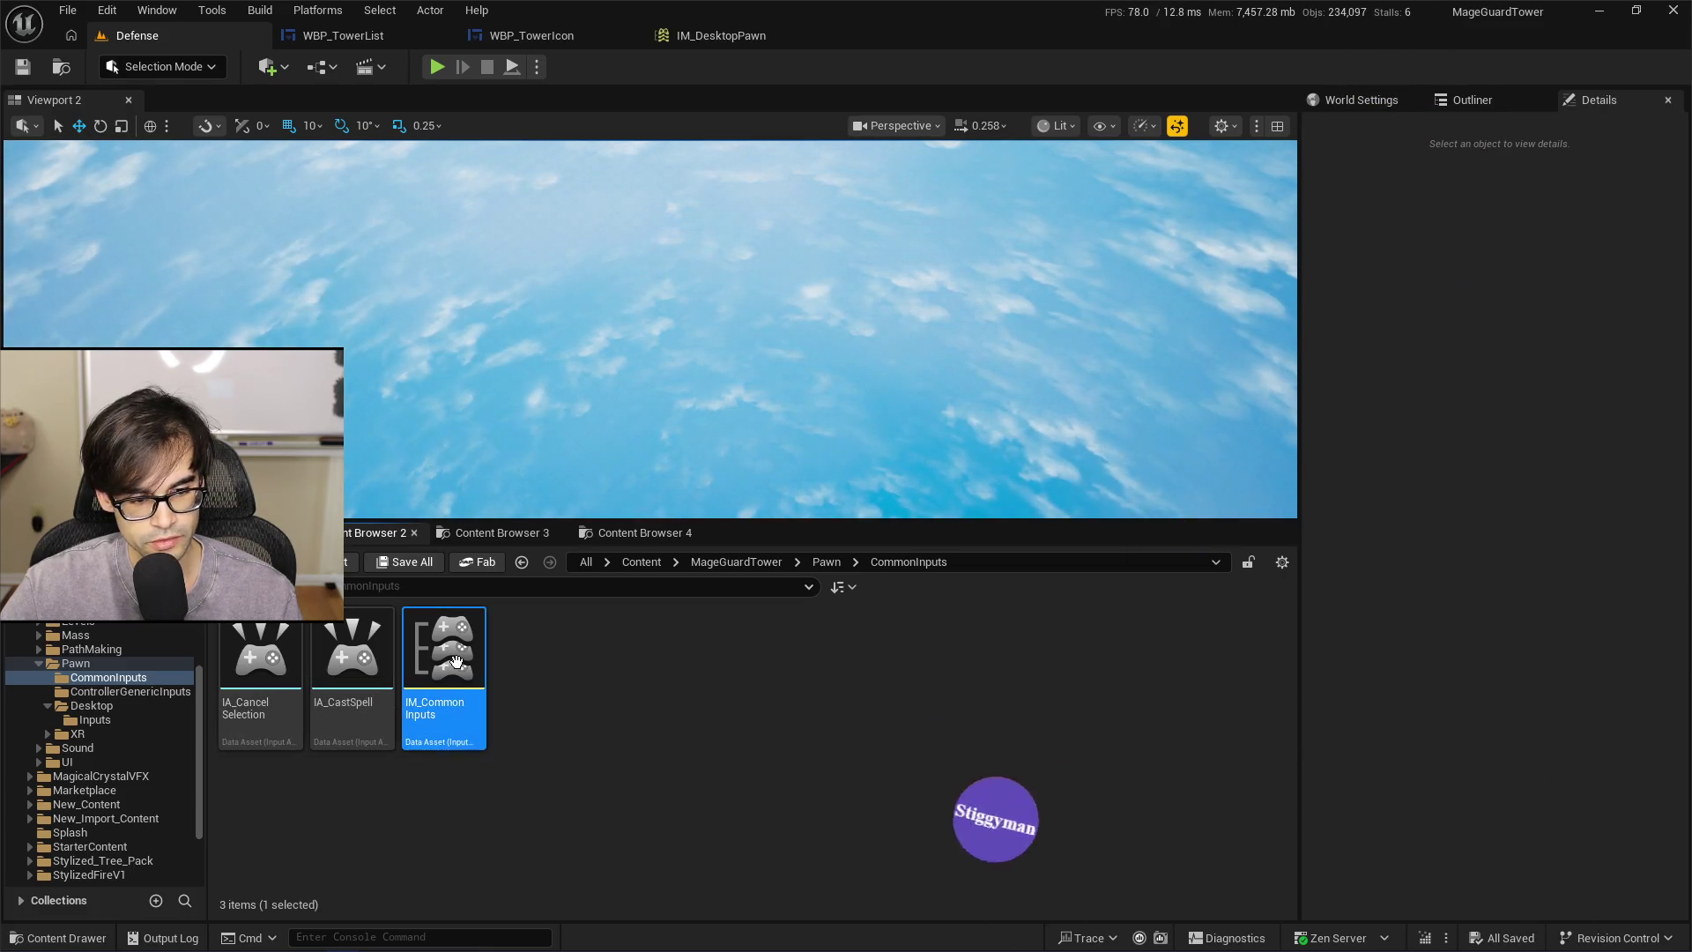
pyautogui.doubleClick(456, 661)
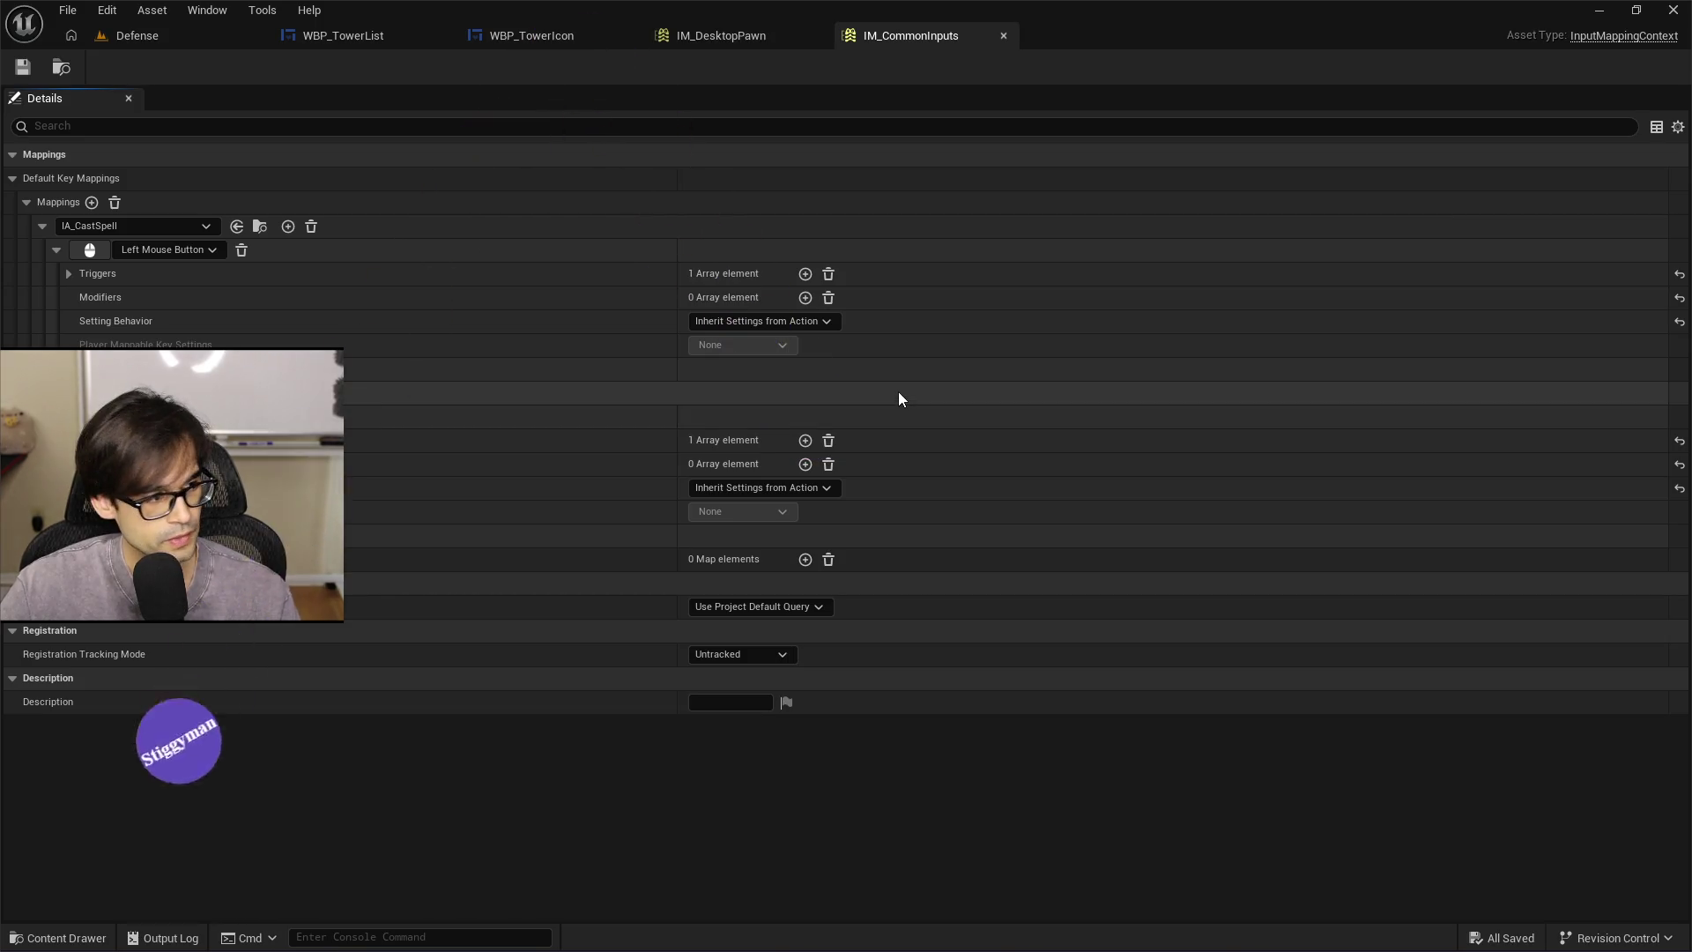
pyautogui.hotkey('alt', 'Tab')
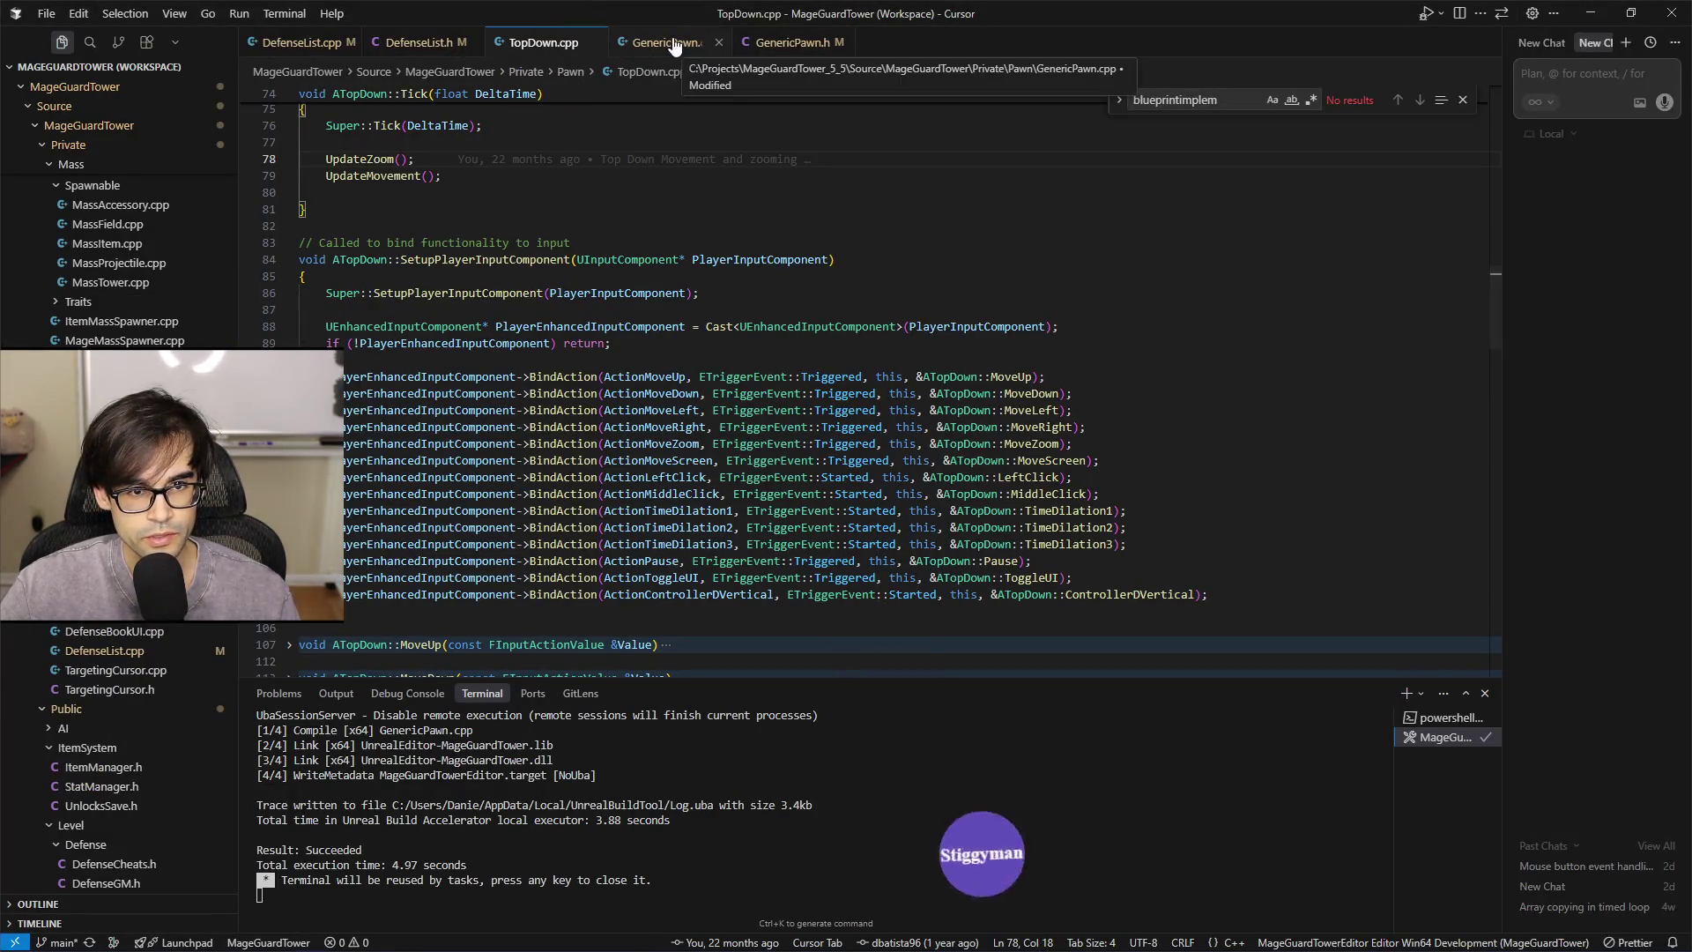
pyautogui.hotkey('ctrl', 'p')
pyautogui.write('mageguar')
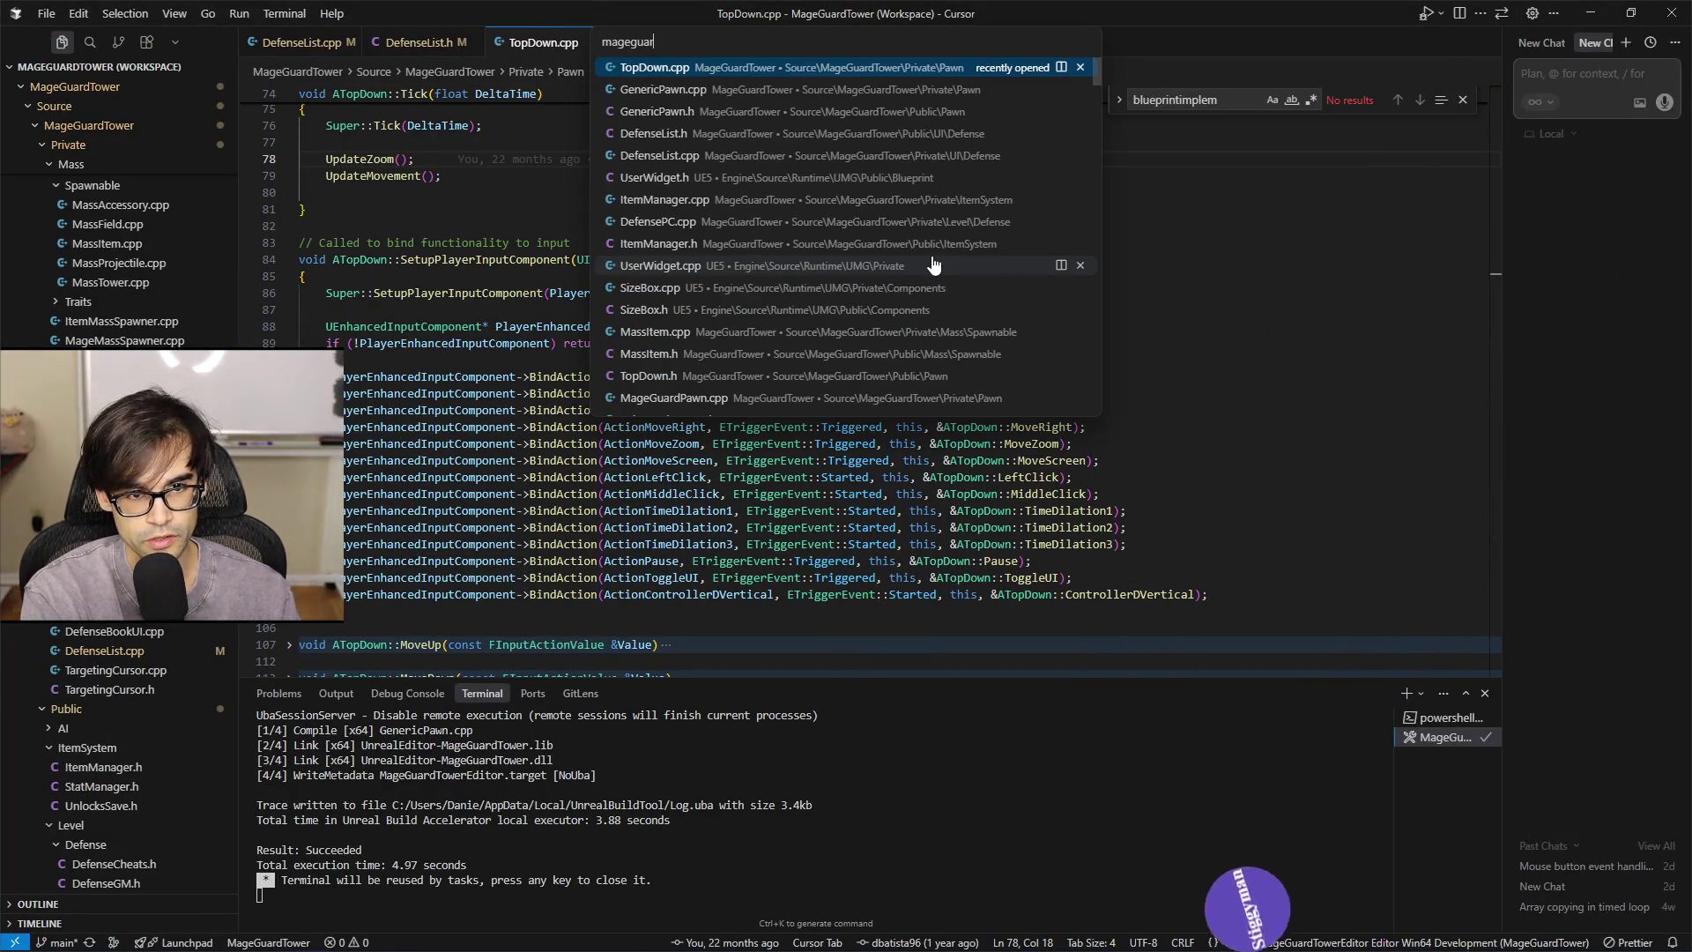
pyautogui.write('d')
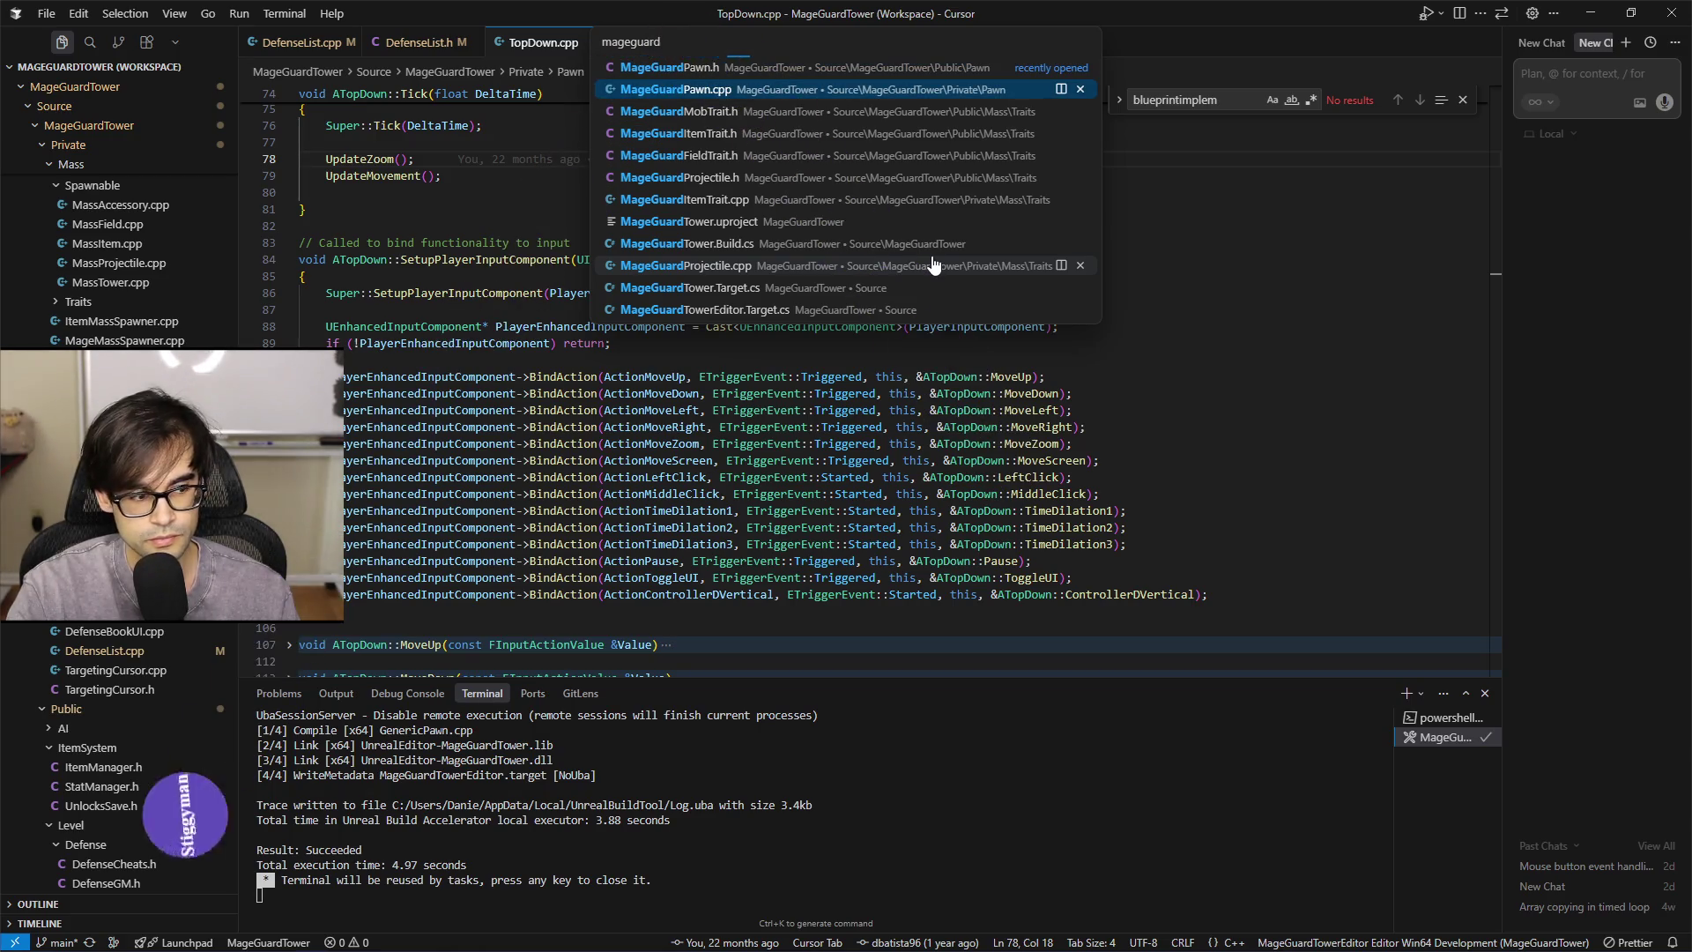
pyautogui.press('Return')
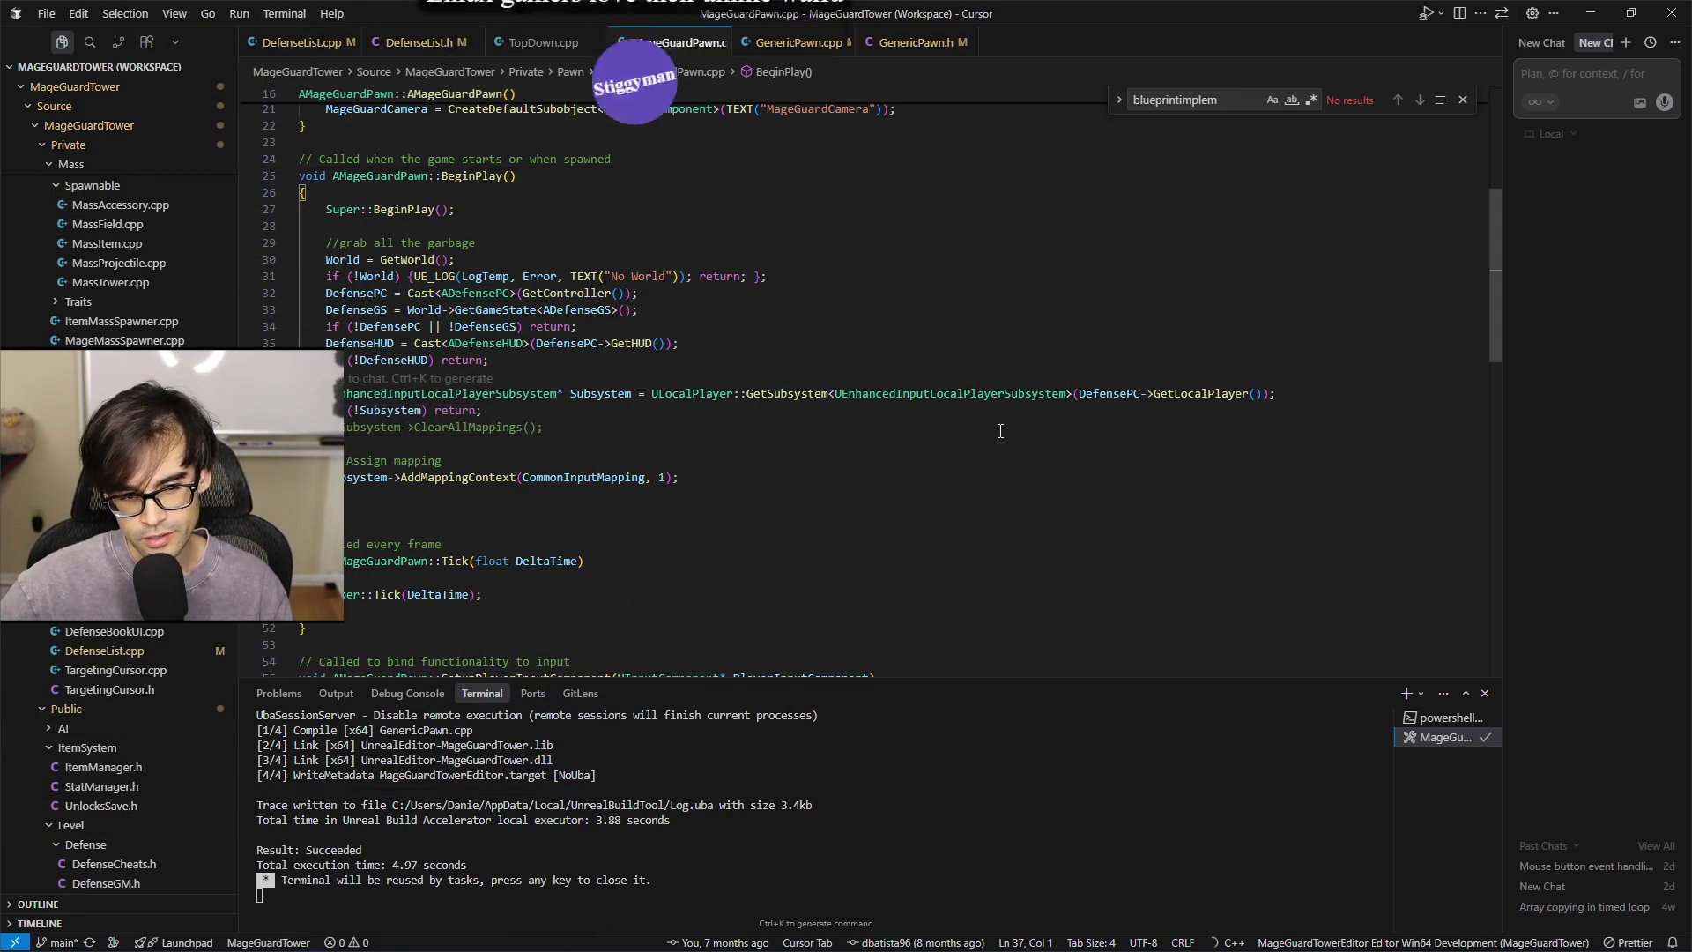
pyautogui.click(1180, 402)
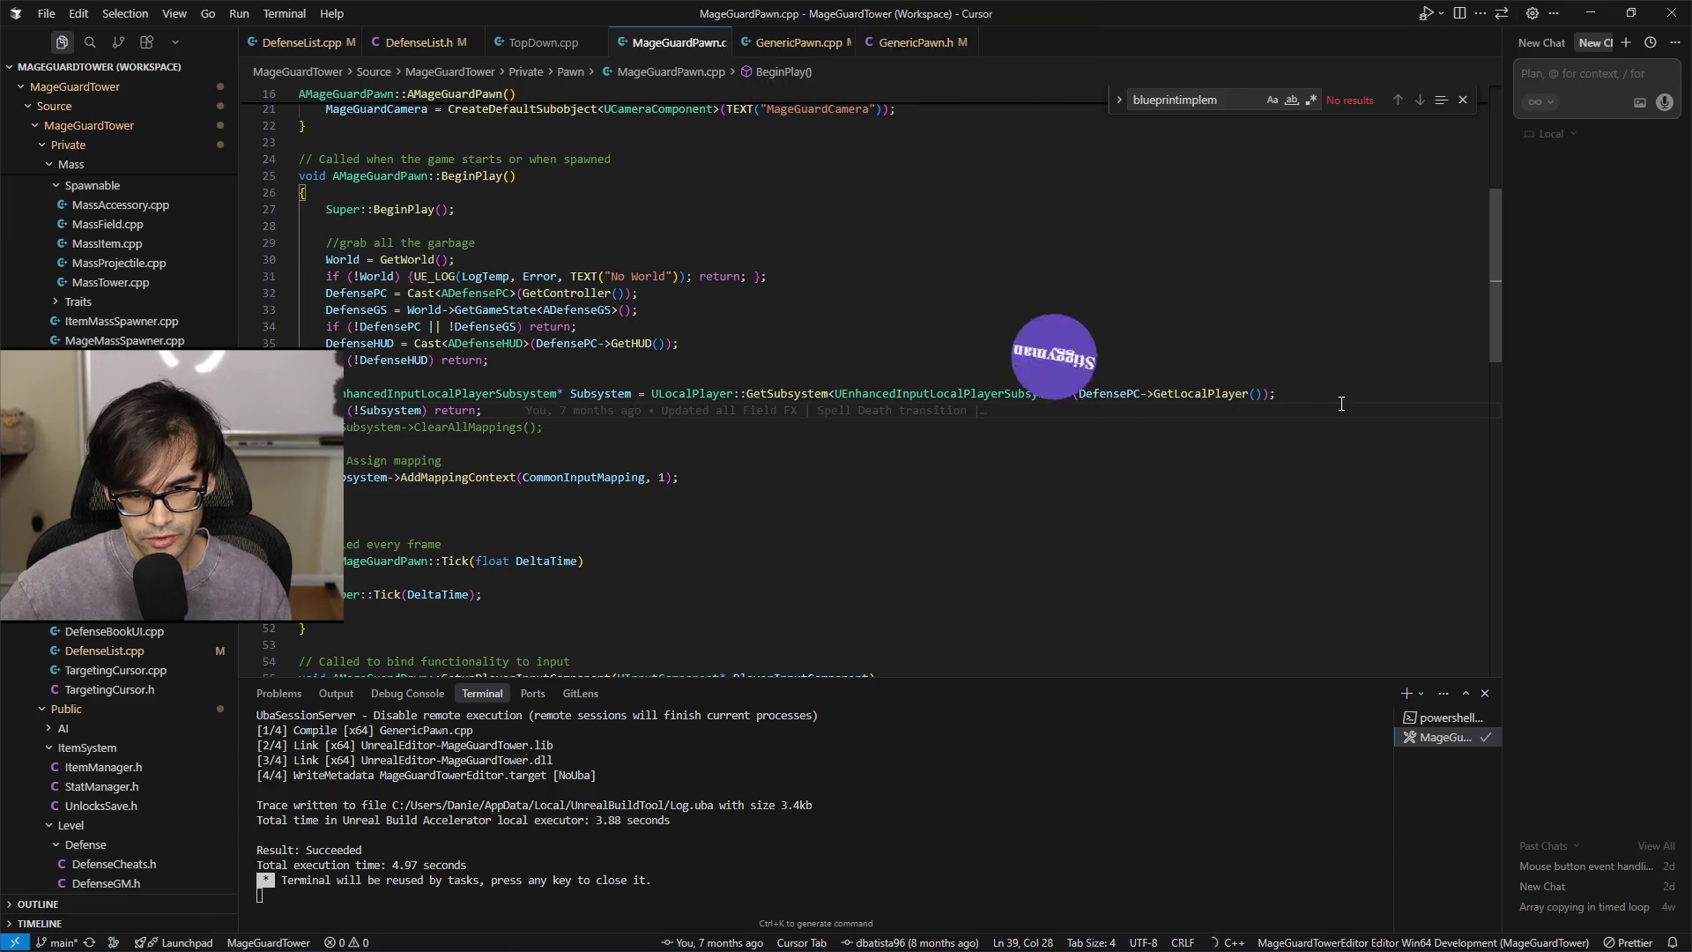
pyautogui.click(1352, 376)
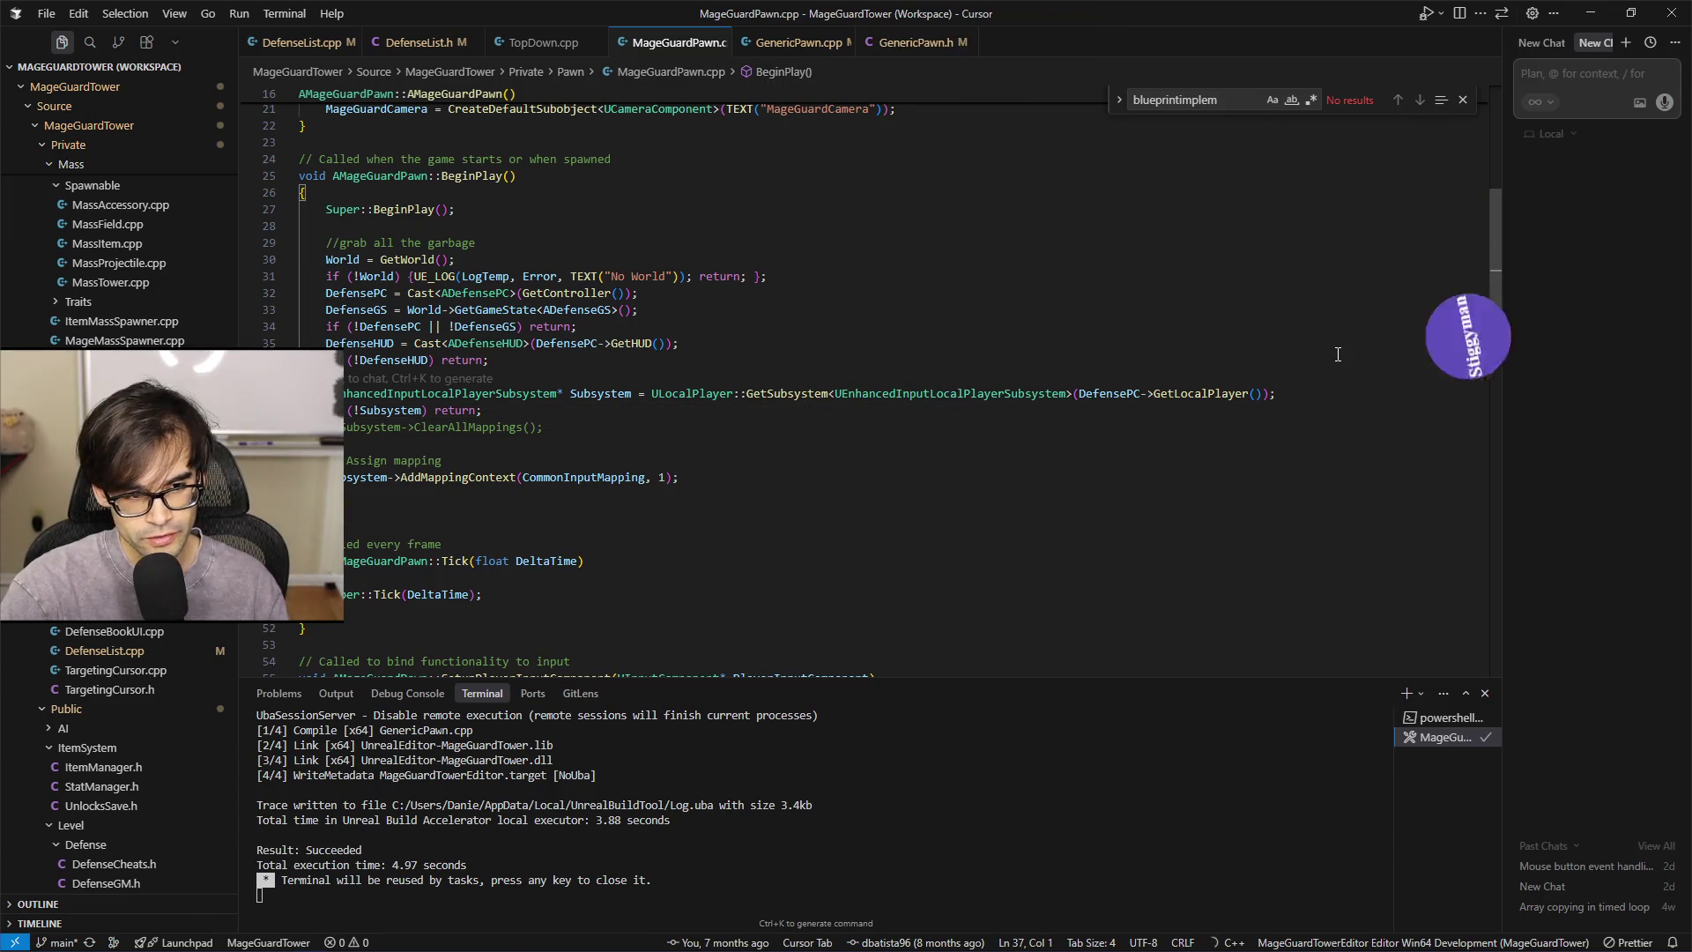
pyautogui.click(1338, 354)
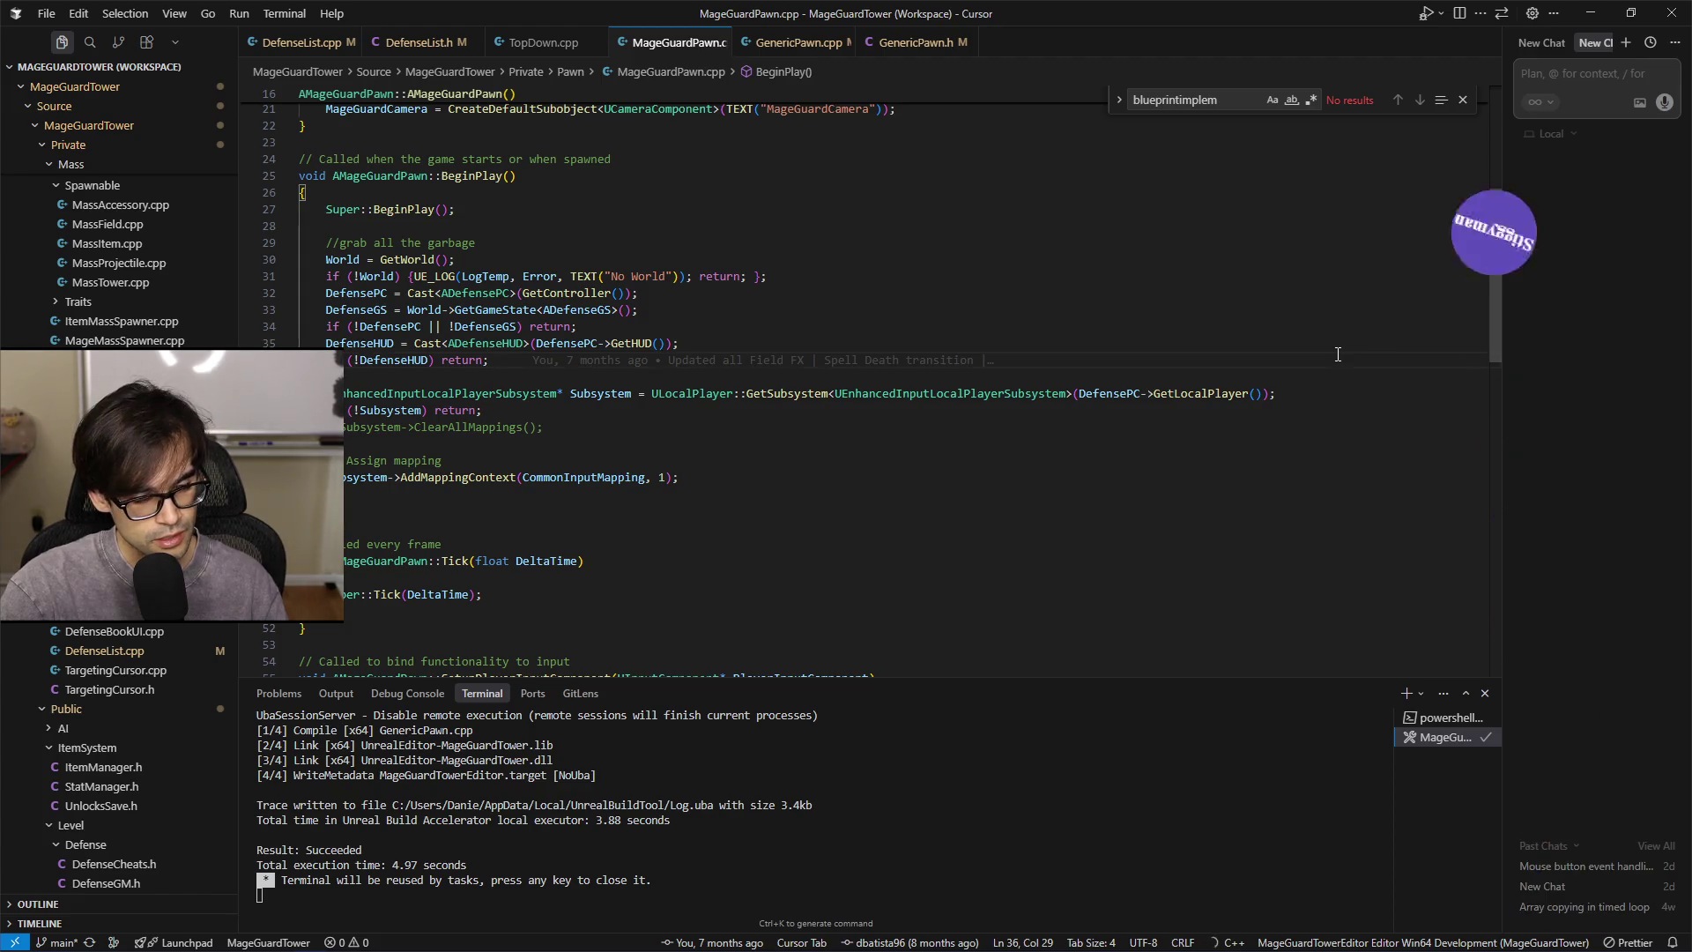
pyautogui.press('Up')
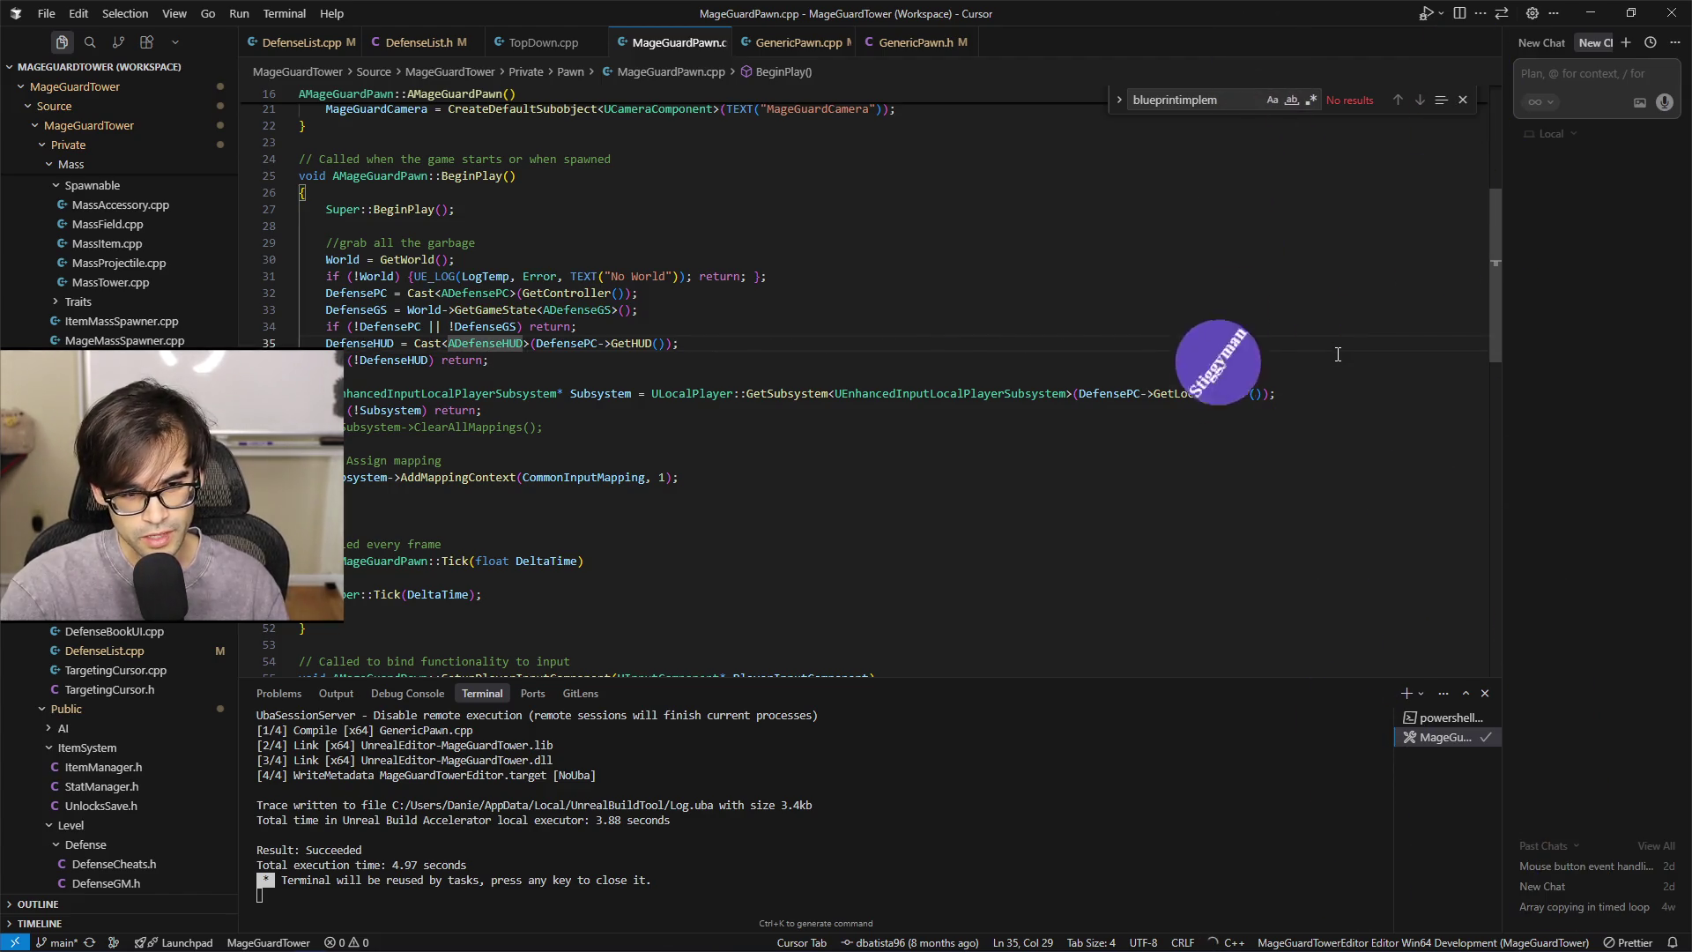
pyautogui.press('Up')
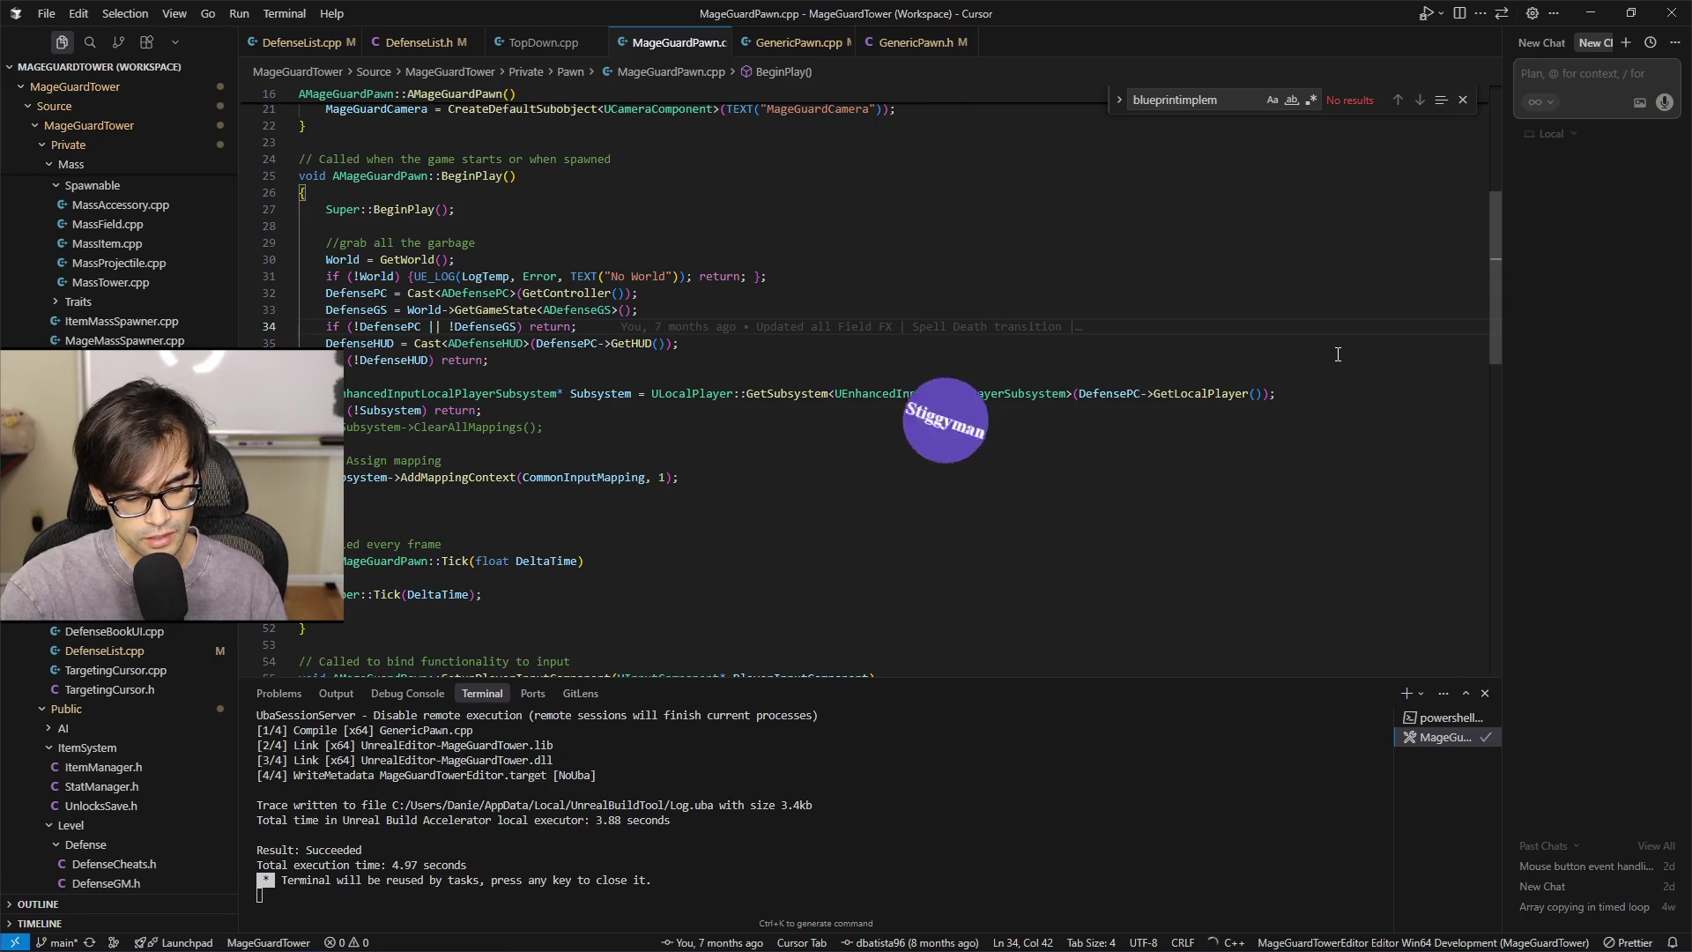
pyautogui.press('Up')
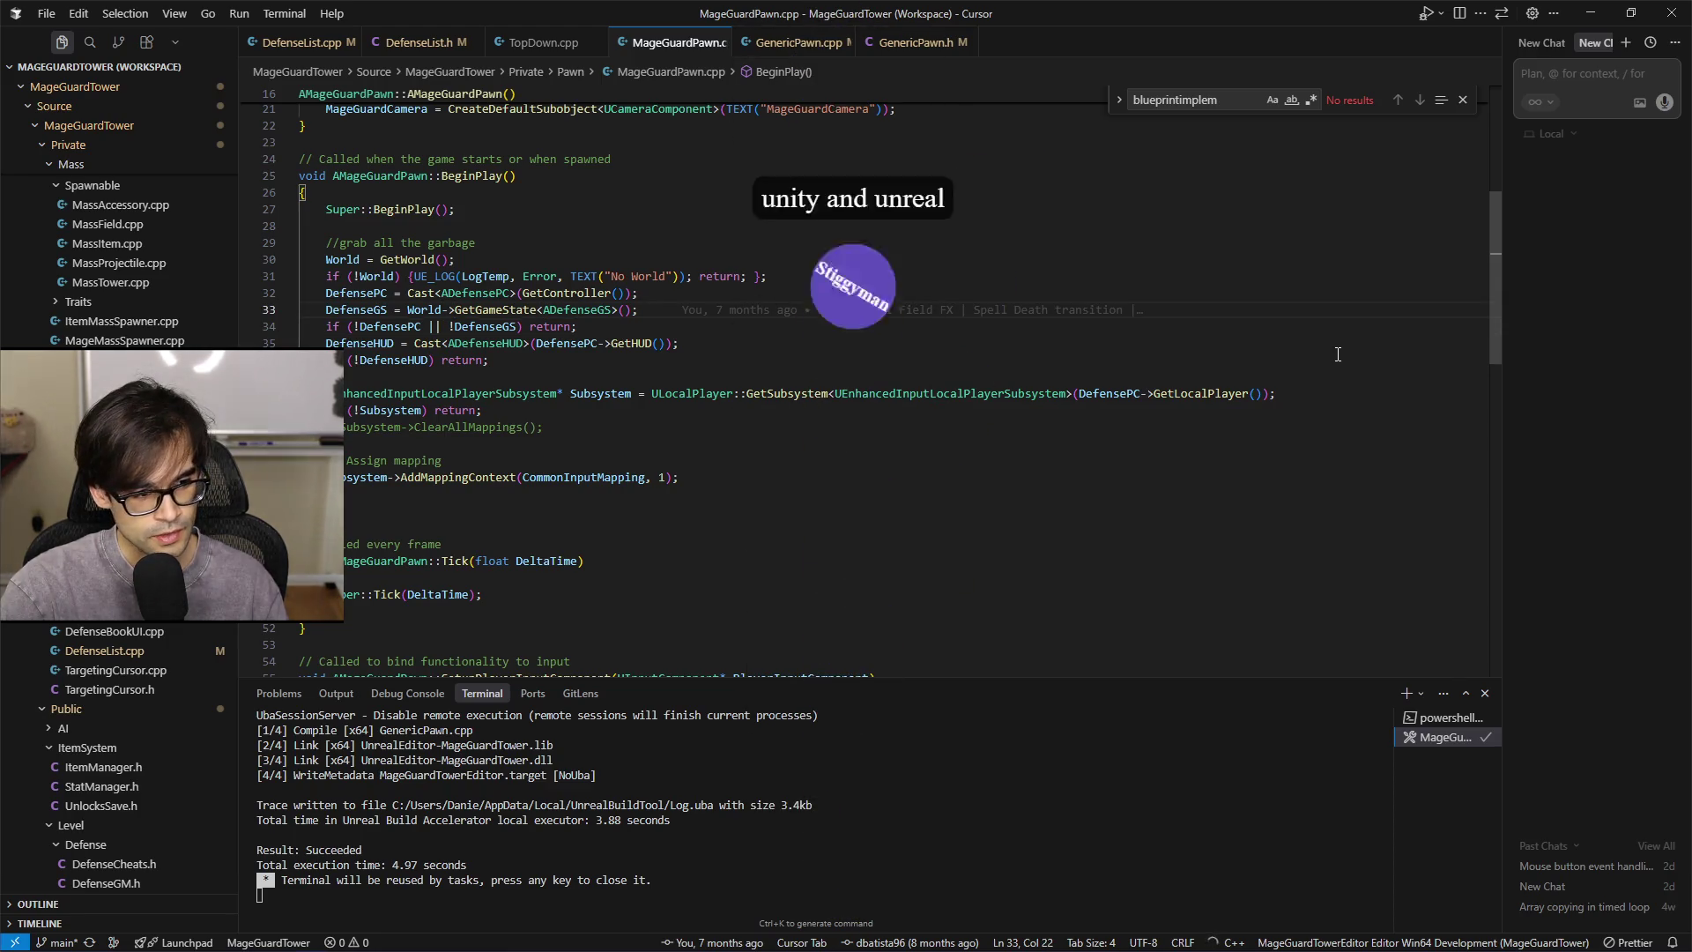
pyautogui.press('Up')
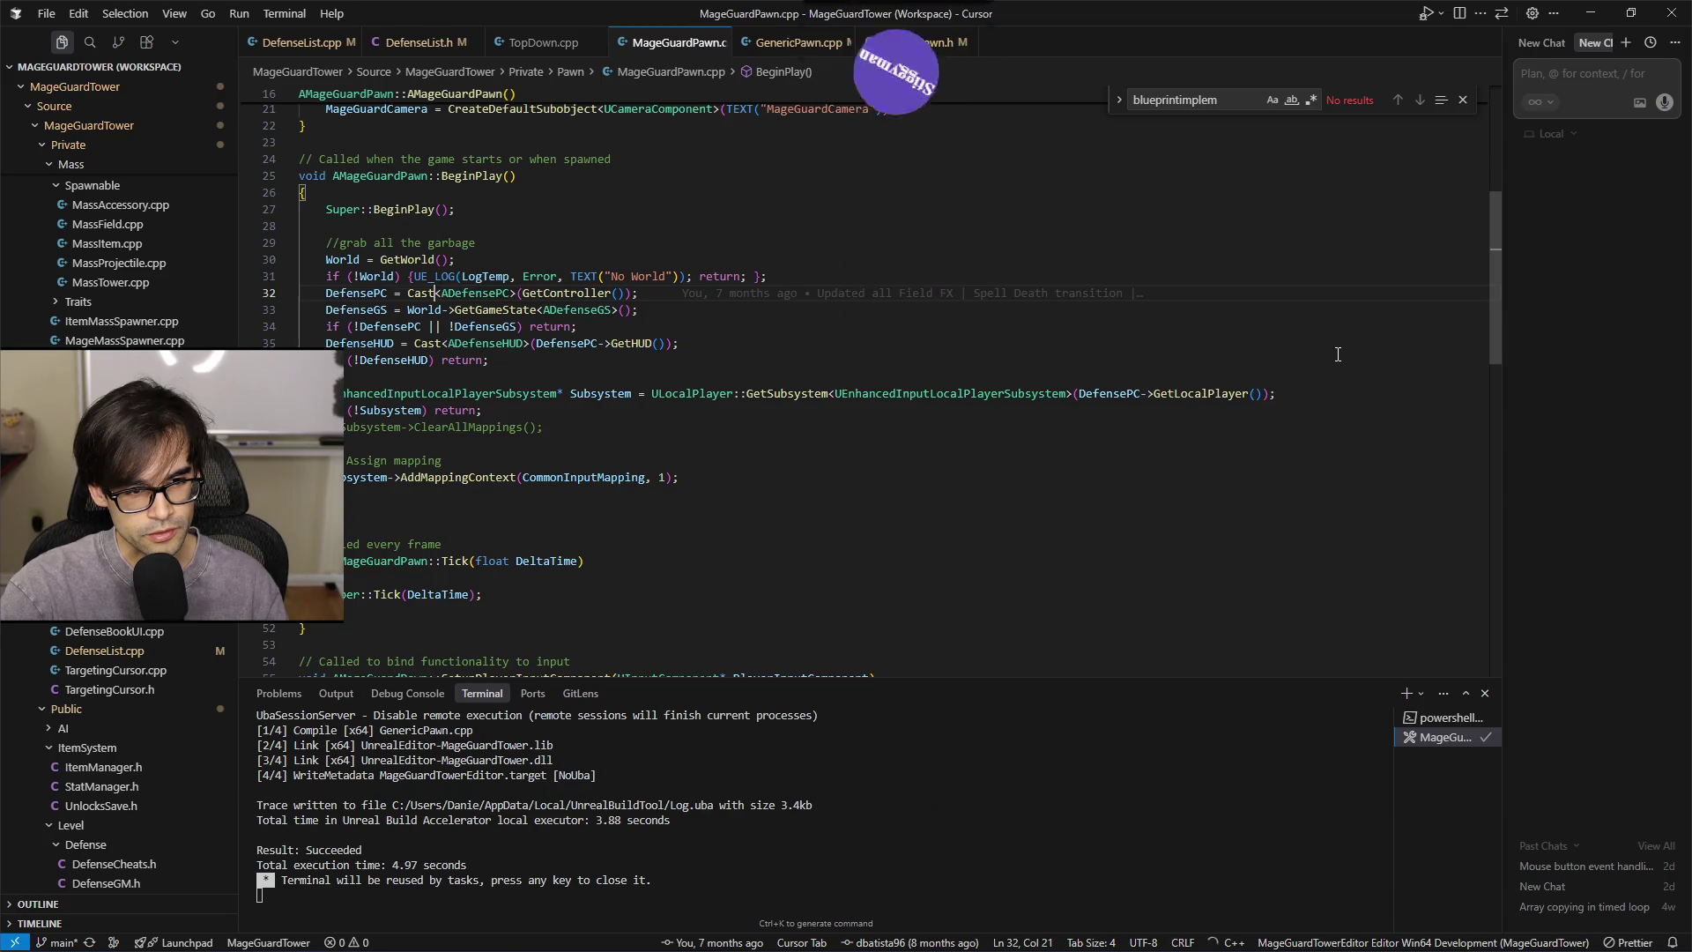
pyautogui.press('Home')
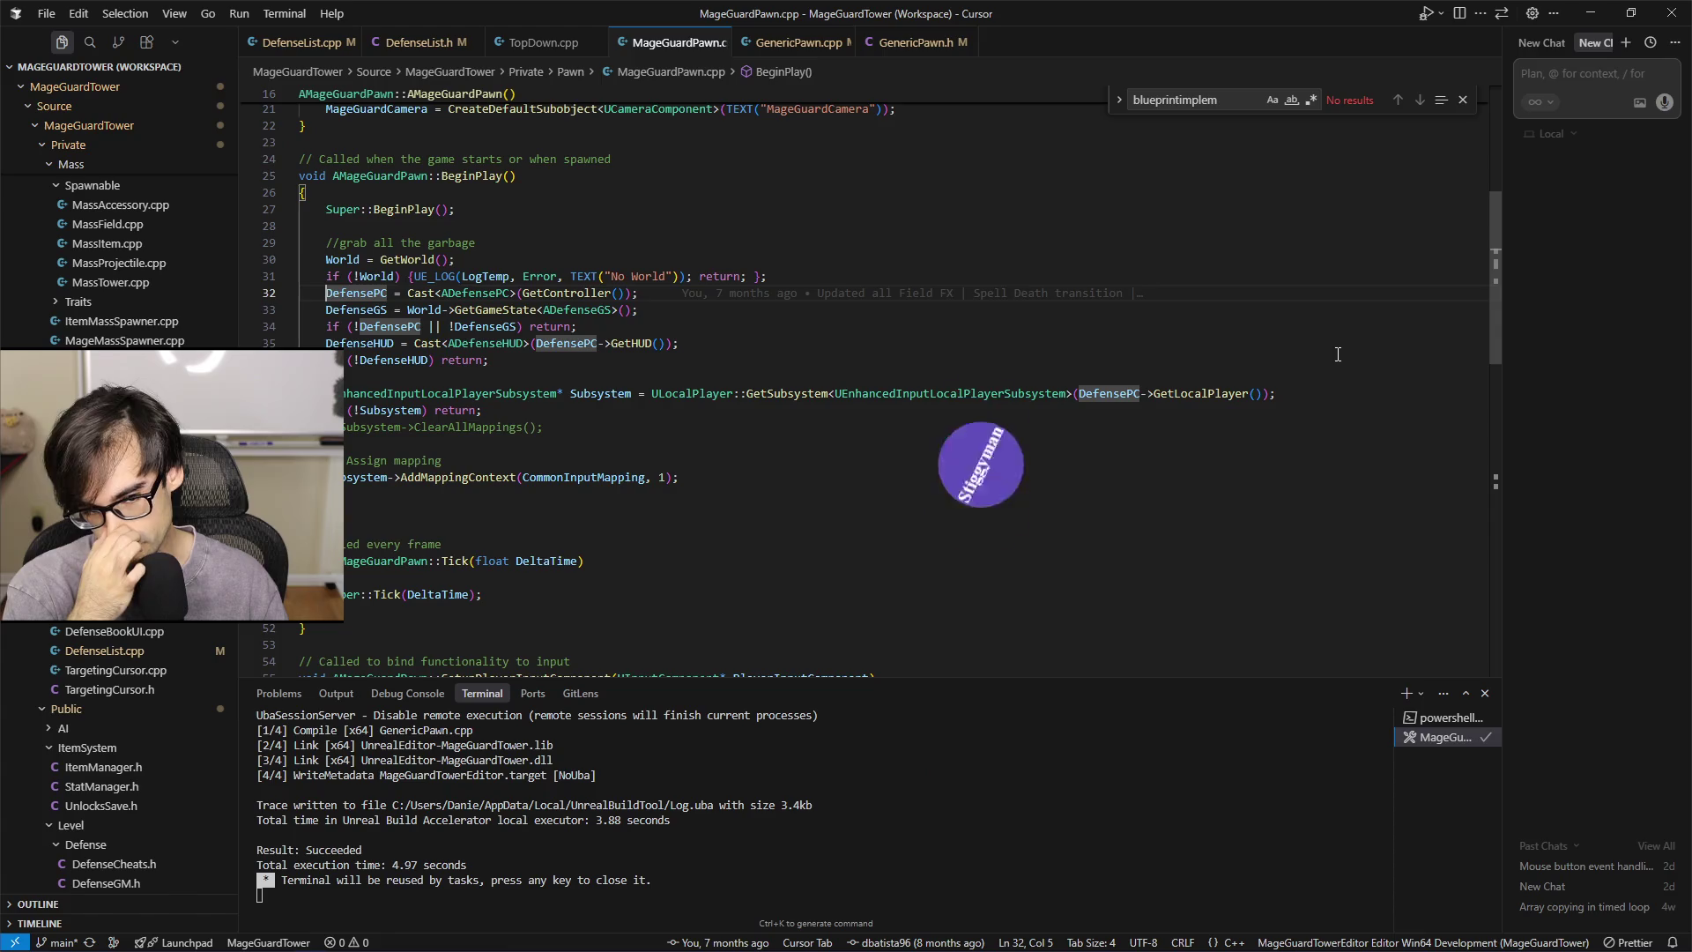
pyautogui.press('Up')
pyautogui.press('Right')
pyautogui.press('Right')
pyautogui.press('Right')
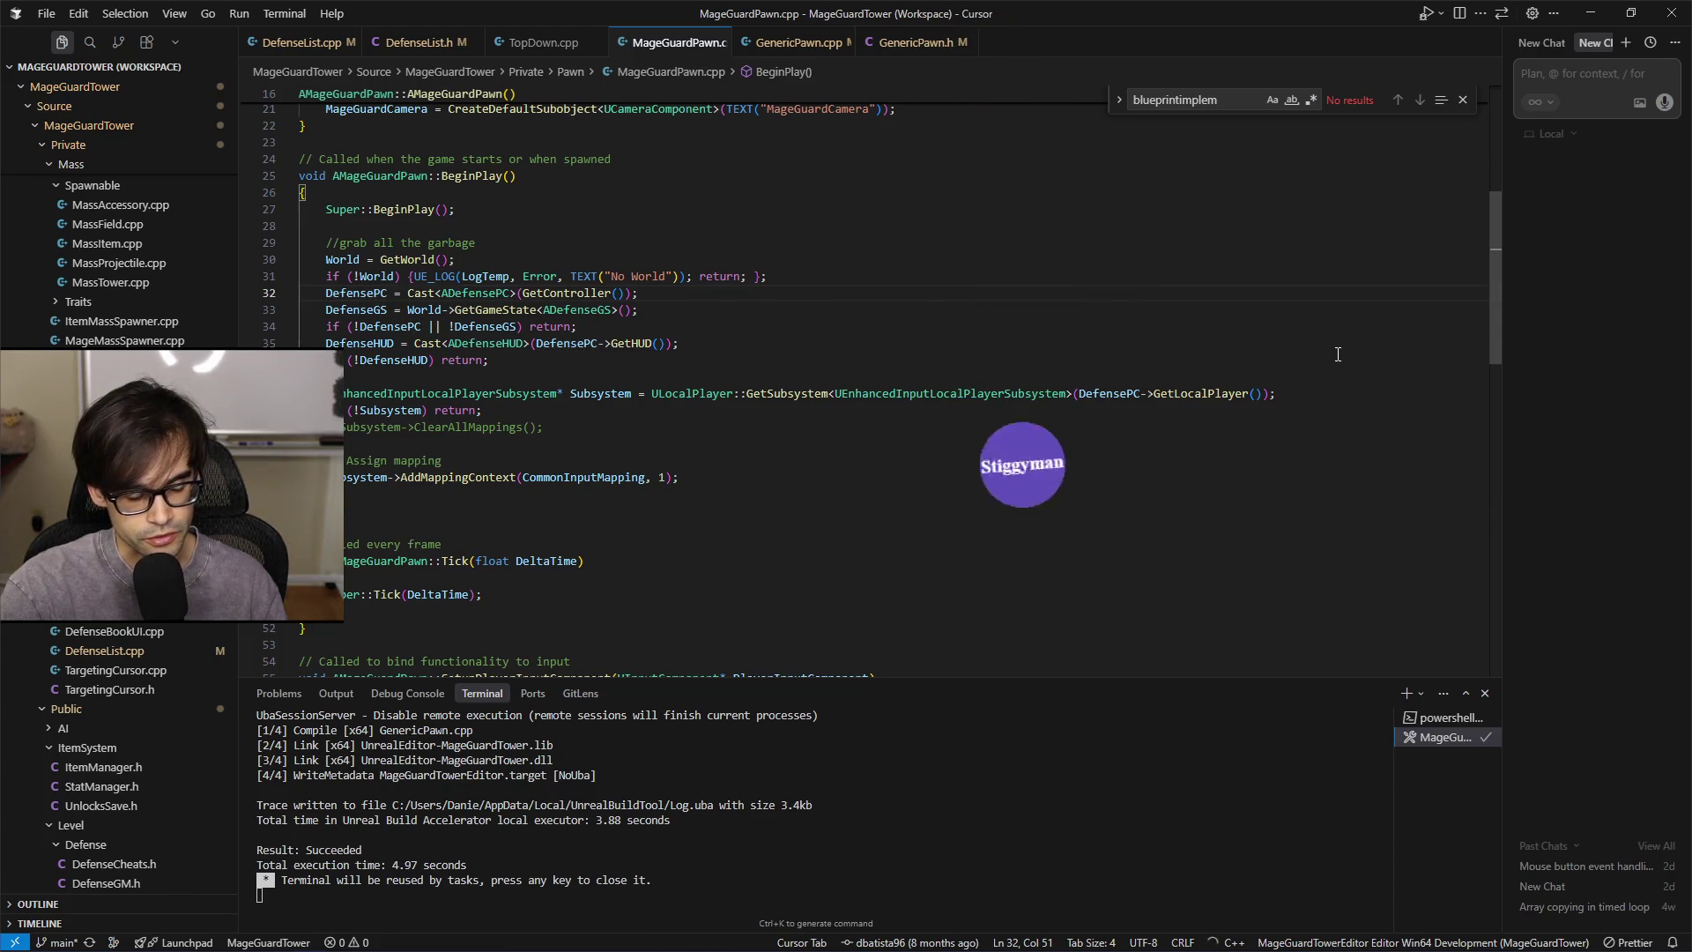
pyautogui.press('Home')
pyautogui.press('Home')
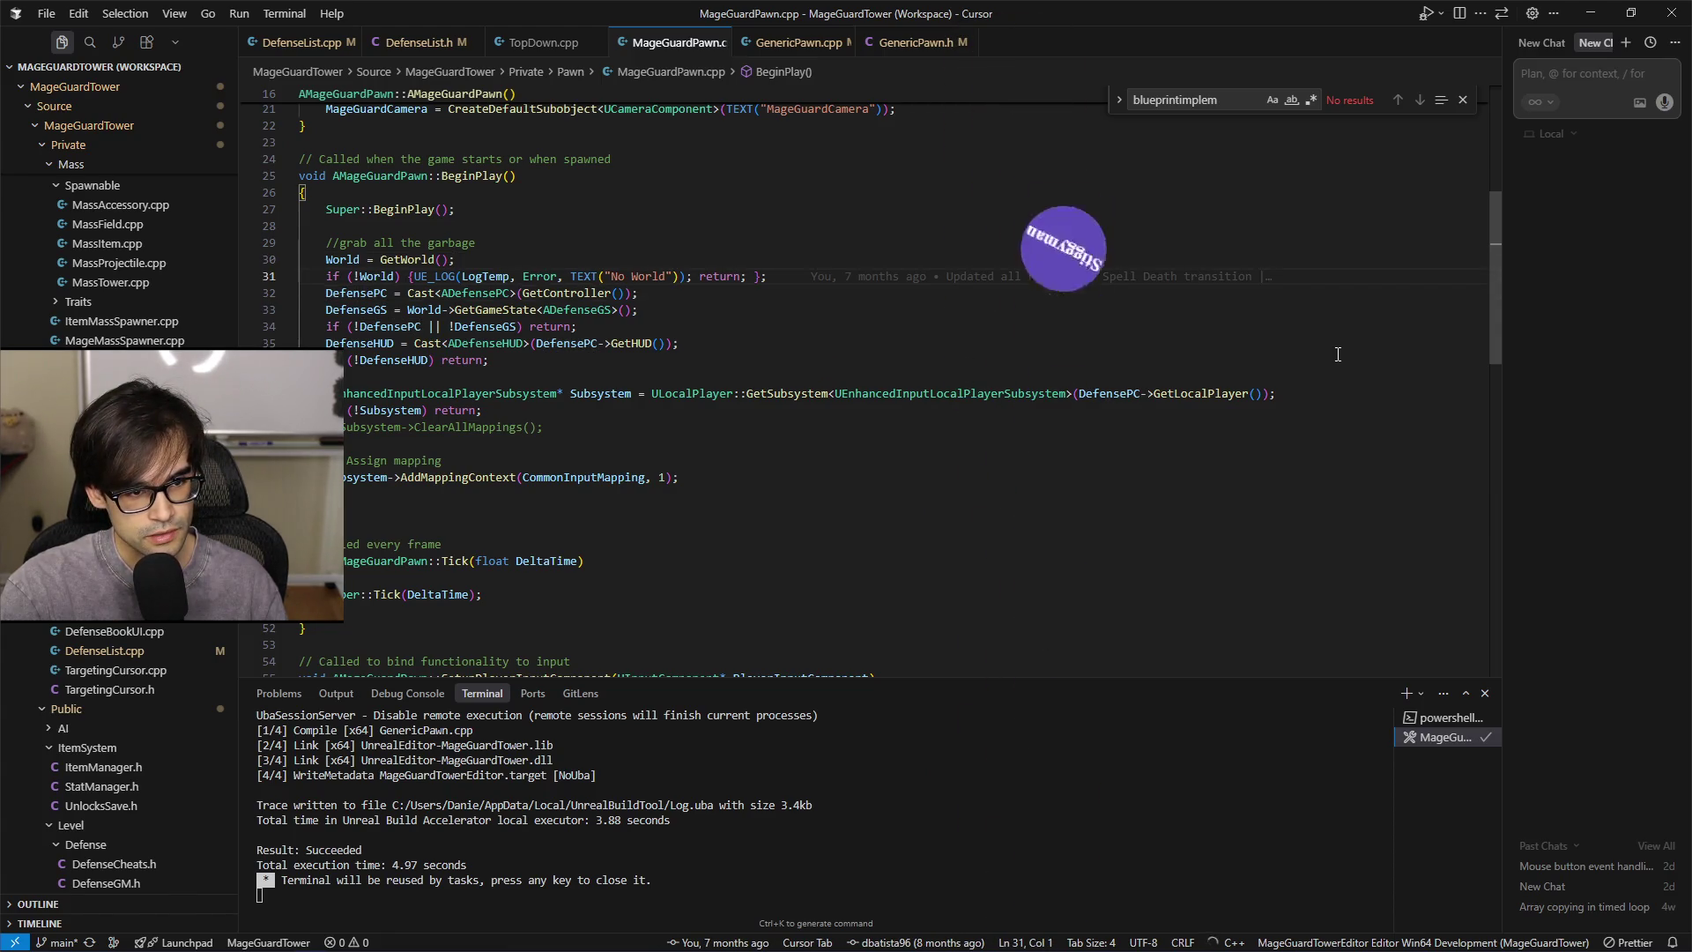
pyautogui.press('Up')
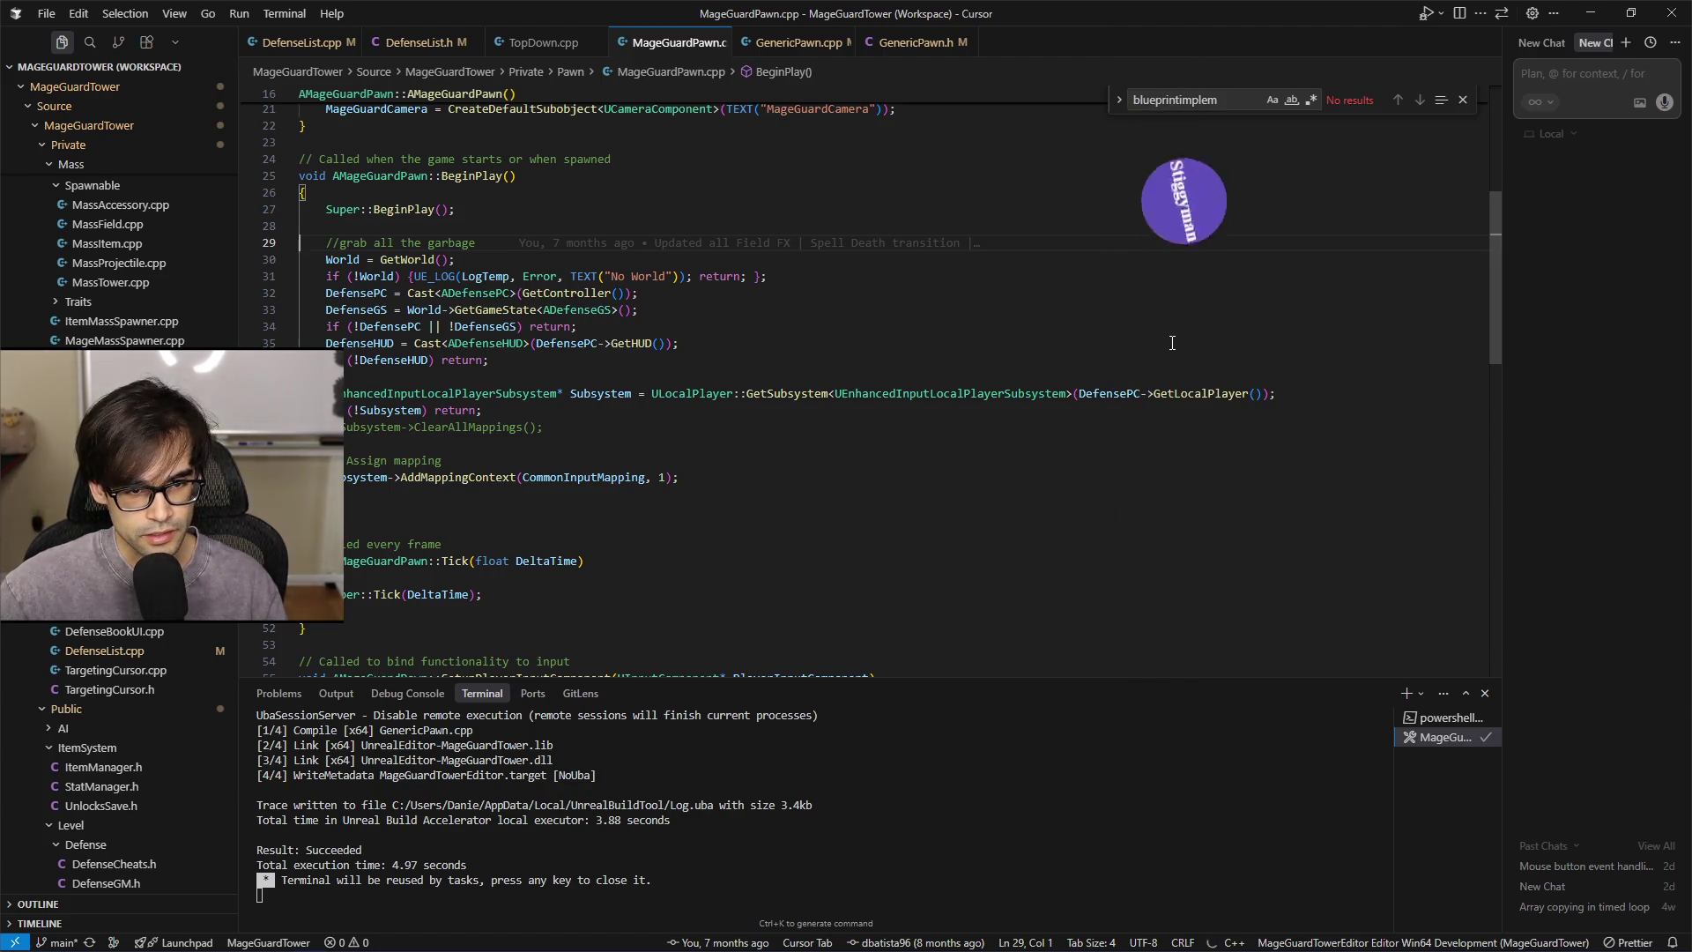
pyautogui.click(702, 496)
pyautogui.scroll(-2, 846, 497)
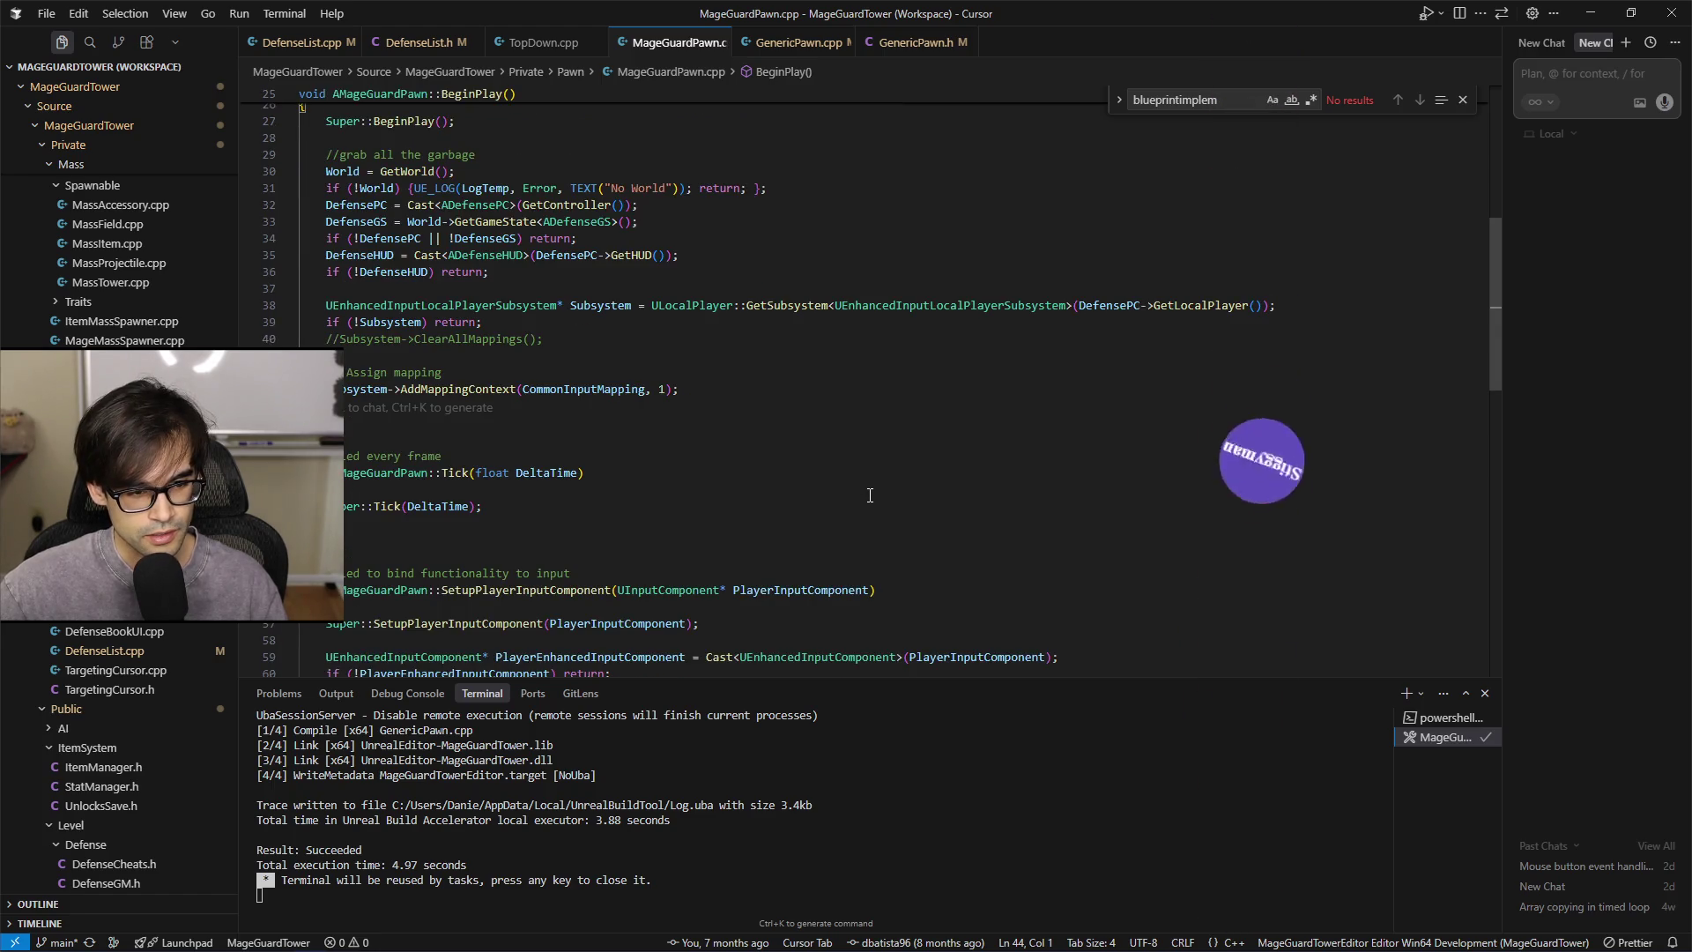
pyautogui.scroll(-3, 870, 496)
pyautogui.click(624, 424)
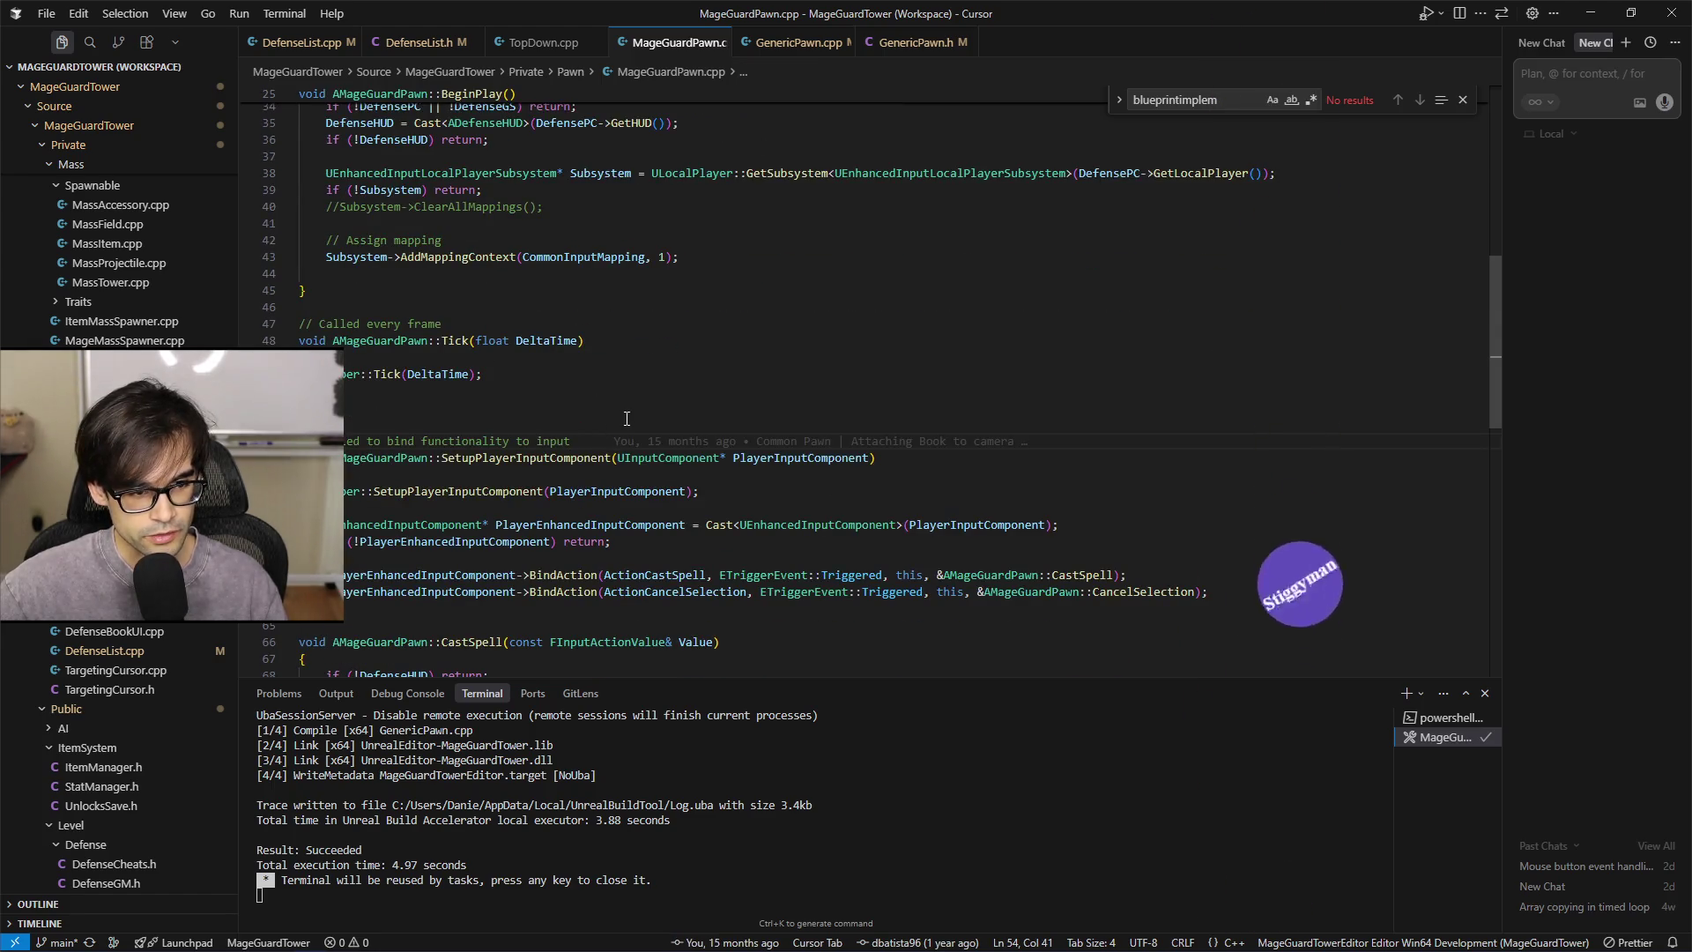
pyautogui.scroll(-4, 912, 430)
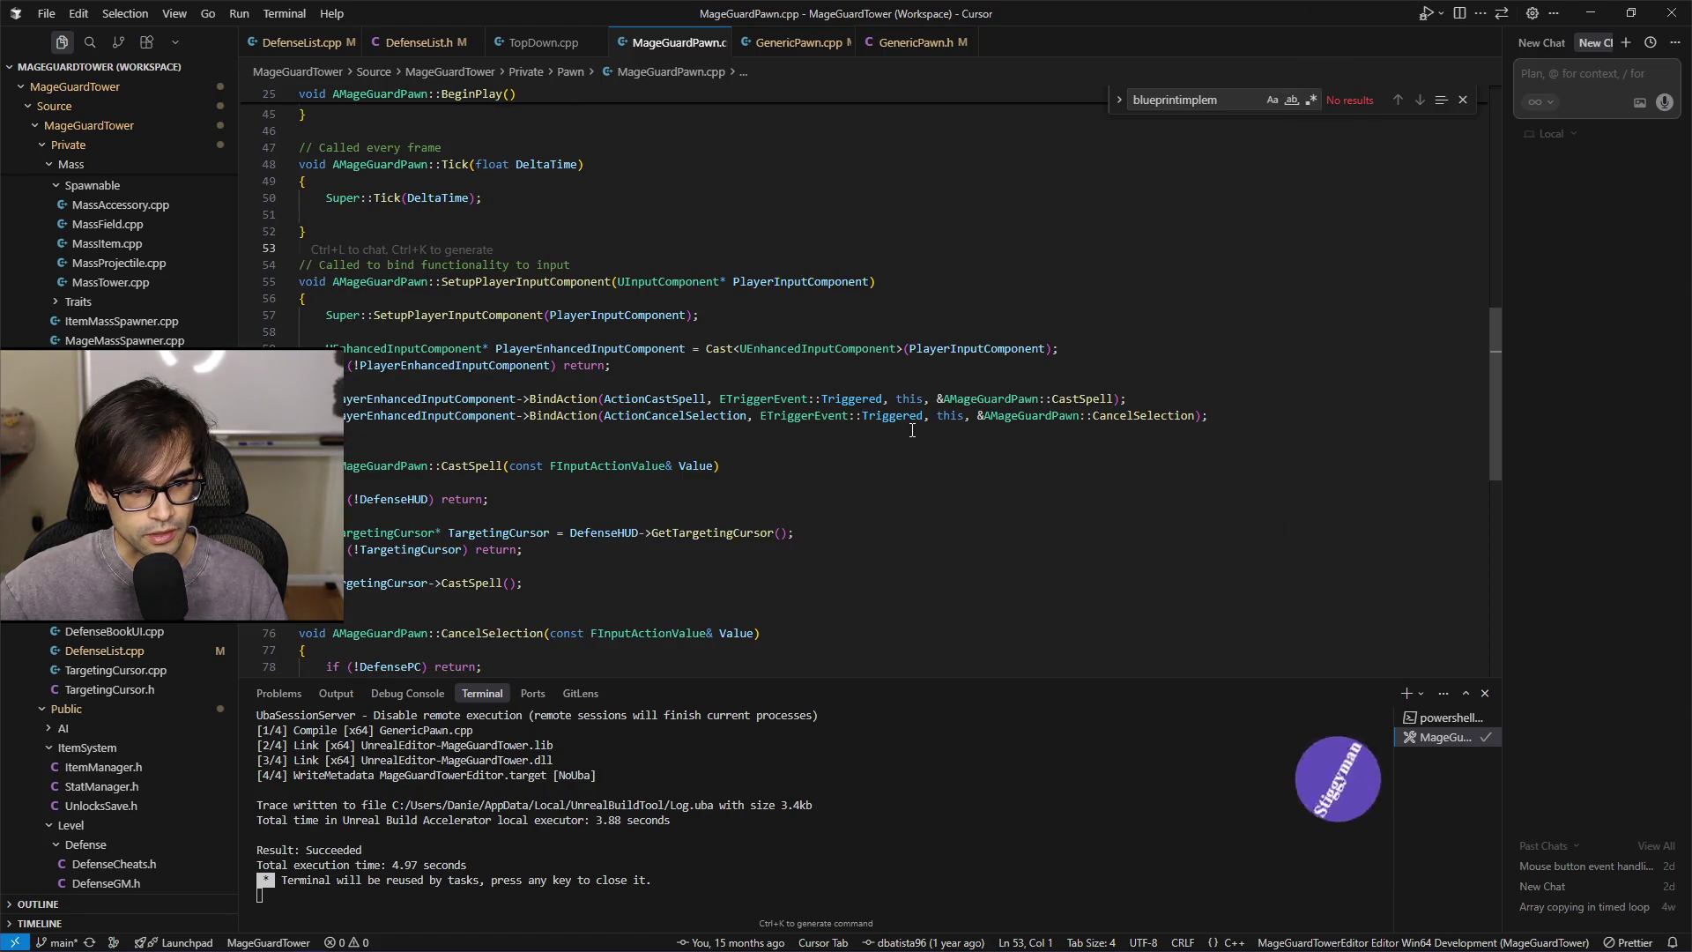
pyautogui.scroll(-2, 906, 429)
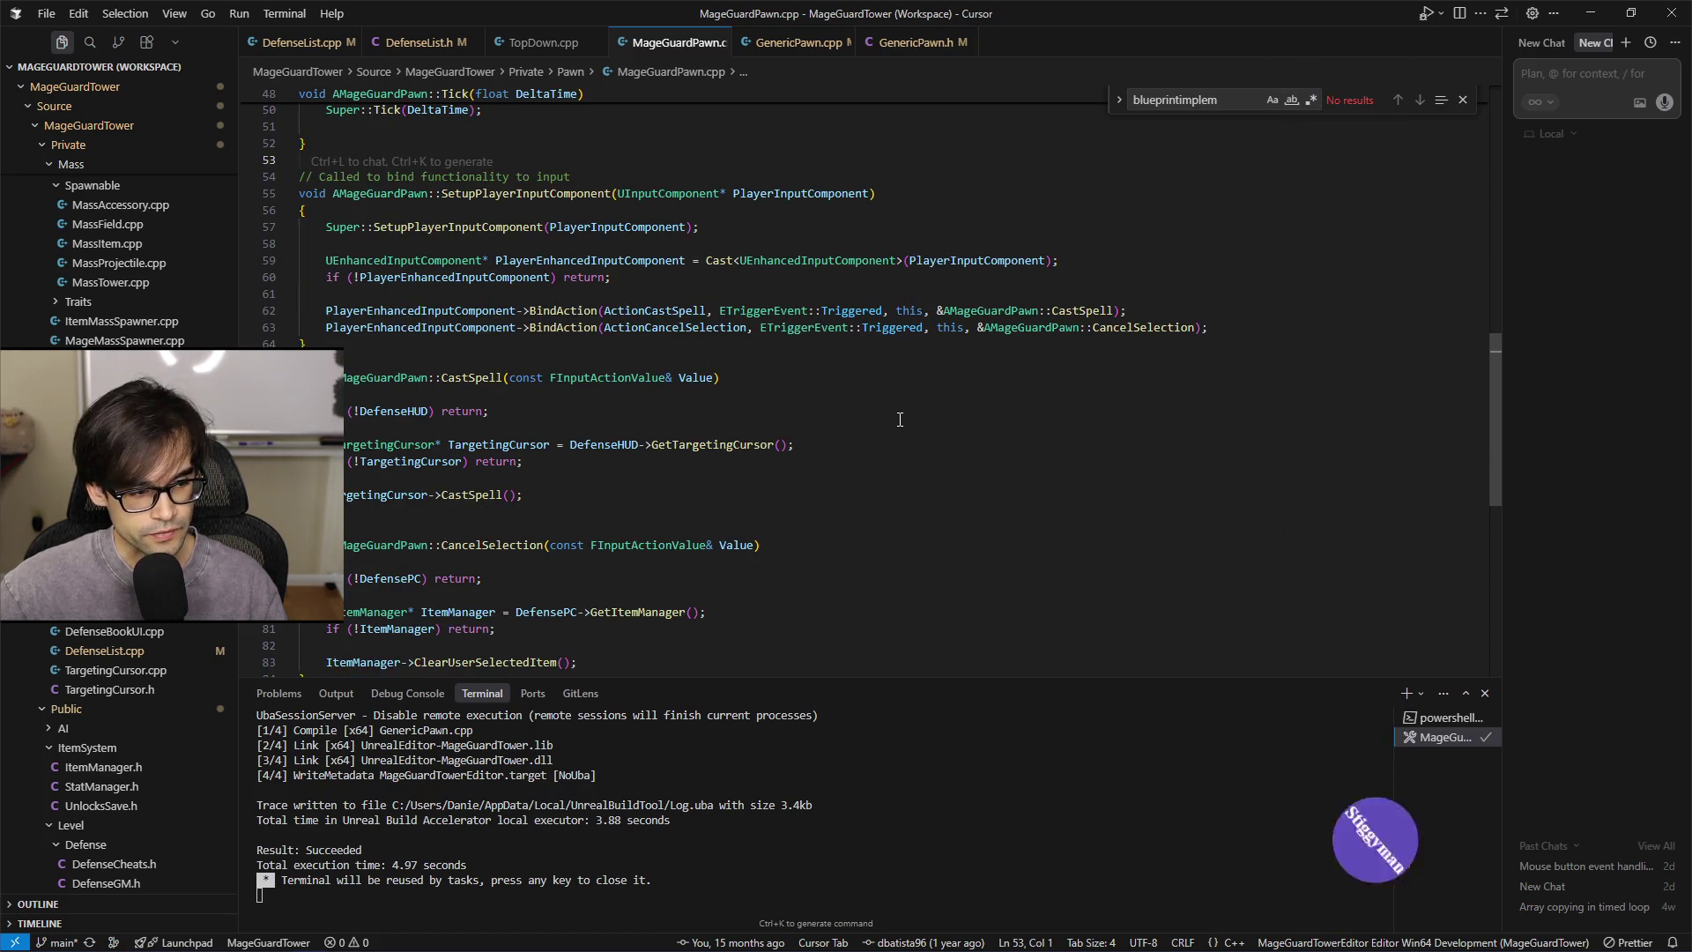
pyautogui.scroll(10, 900, 419)
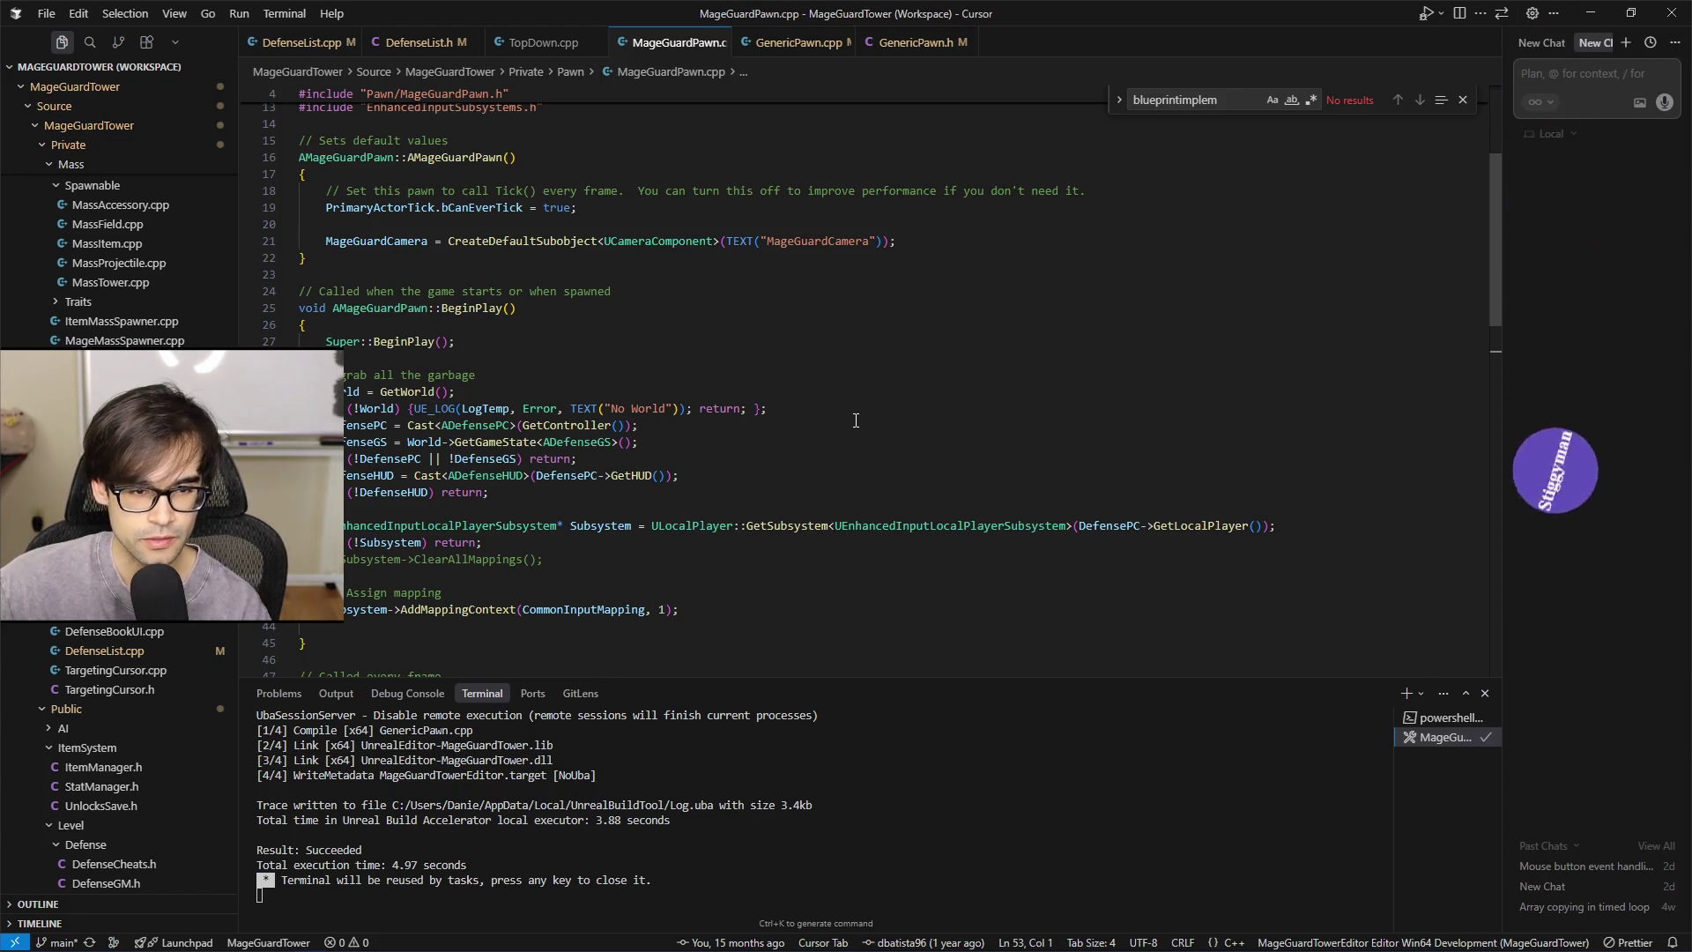
pyautogui.scroll(3, 885, 371)
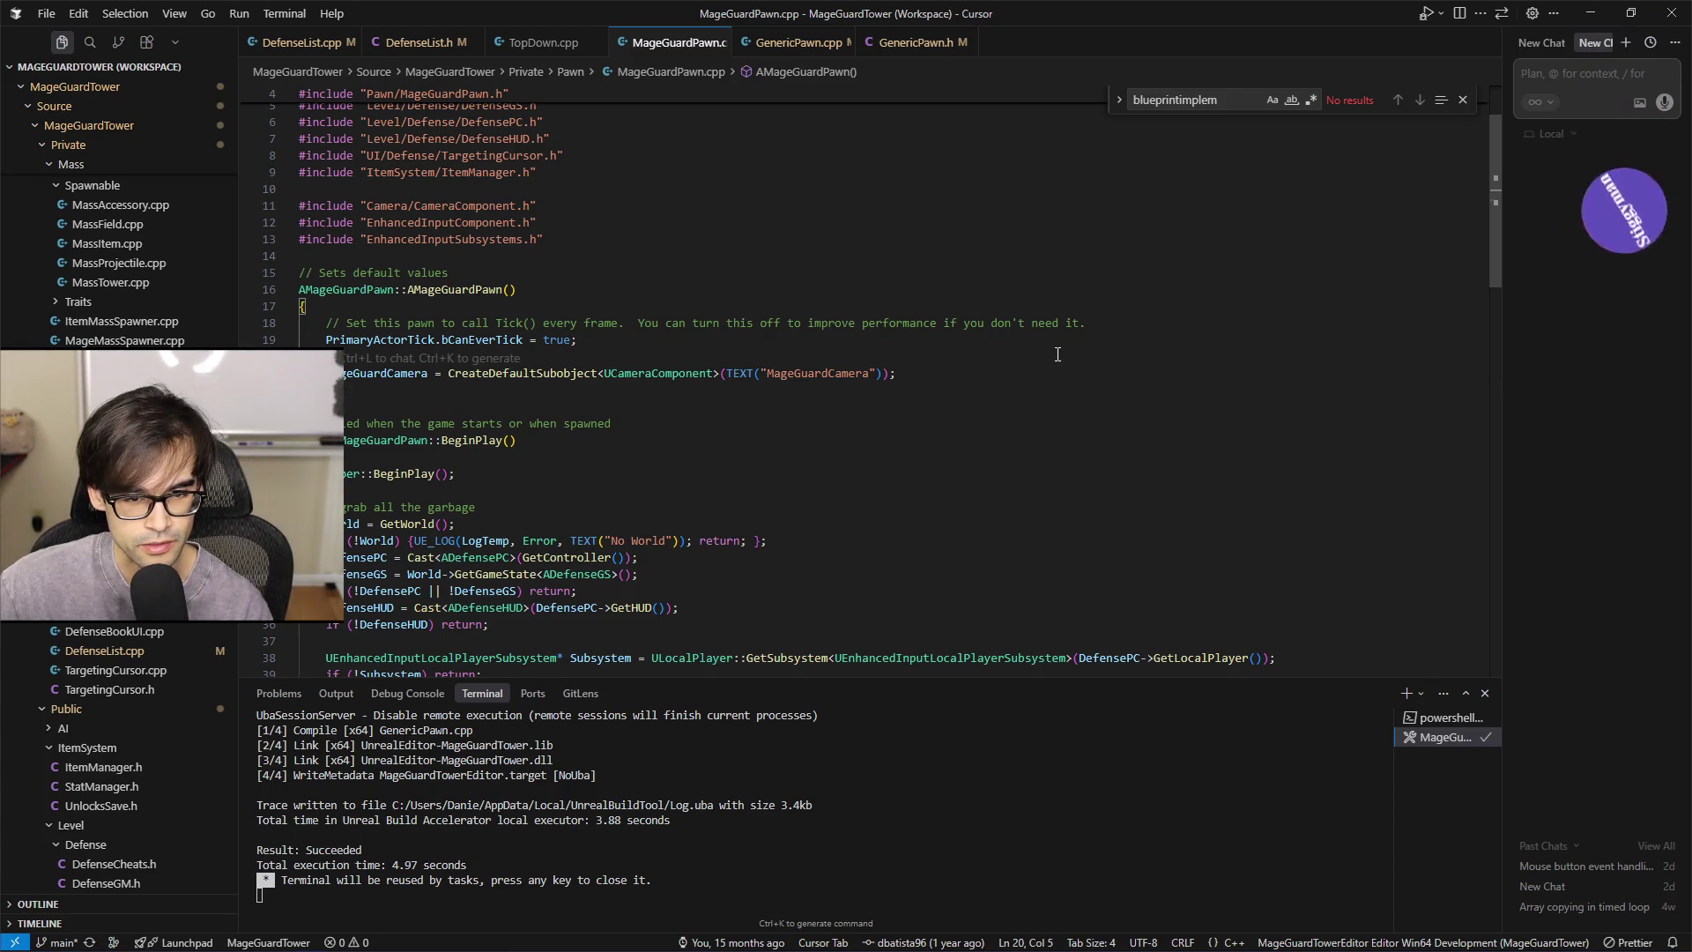
pyautogui.click(1084, 326)
pyautogui.click(1213, 341)
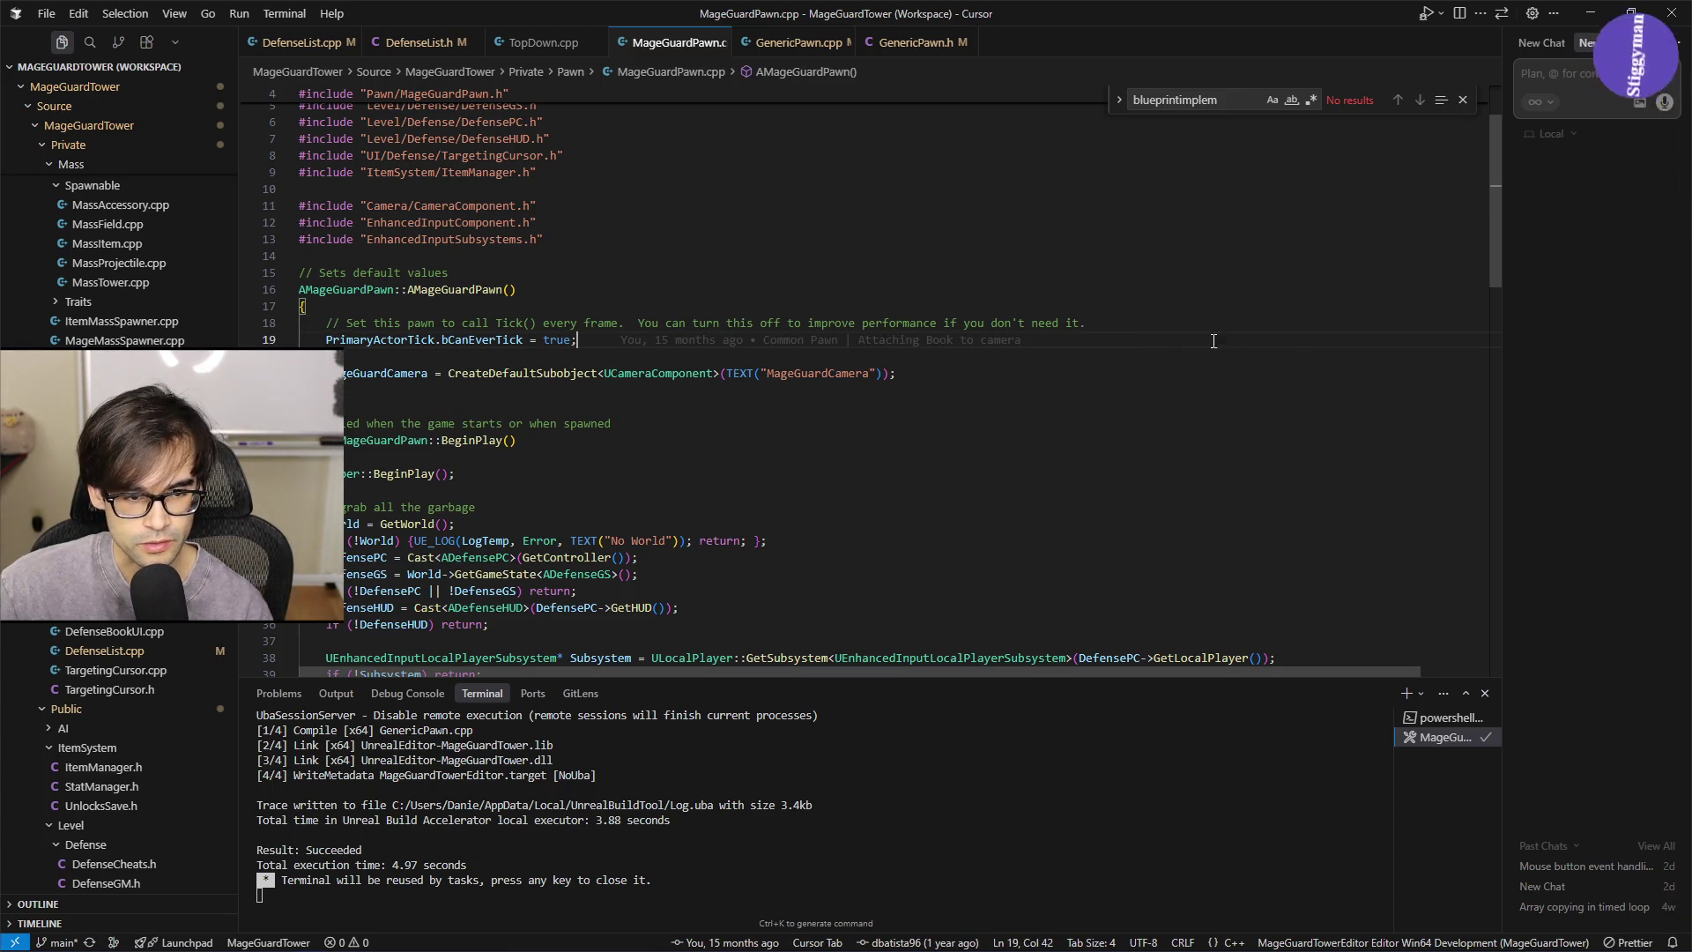
pyautogui.click(1102, 322)
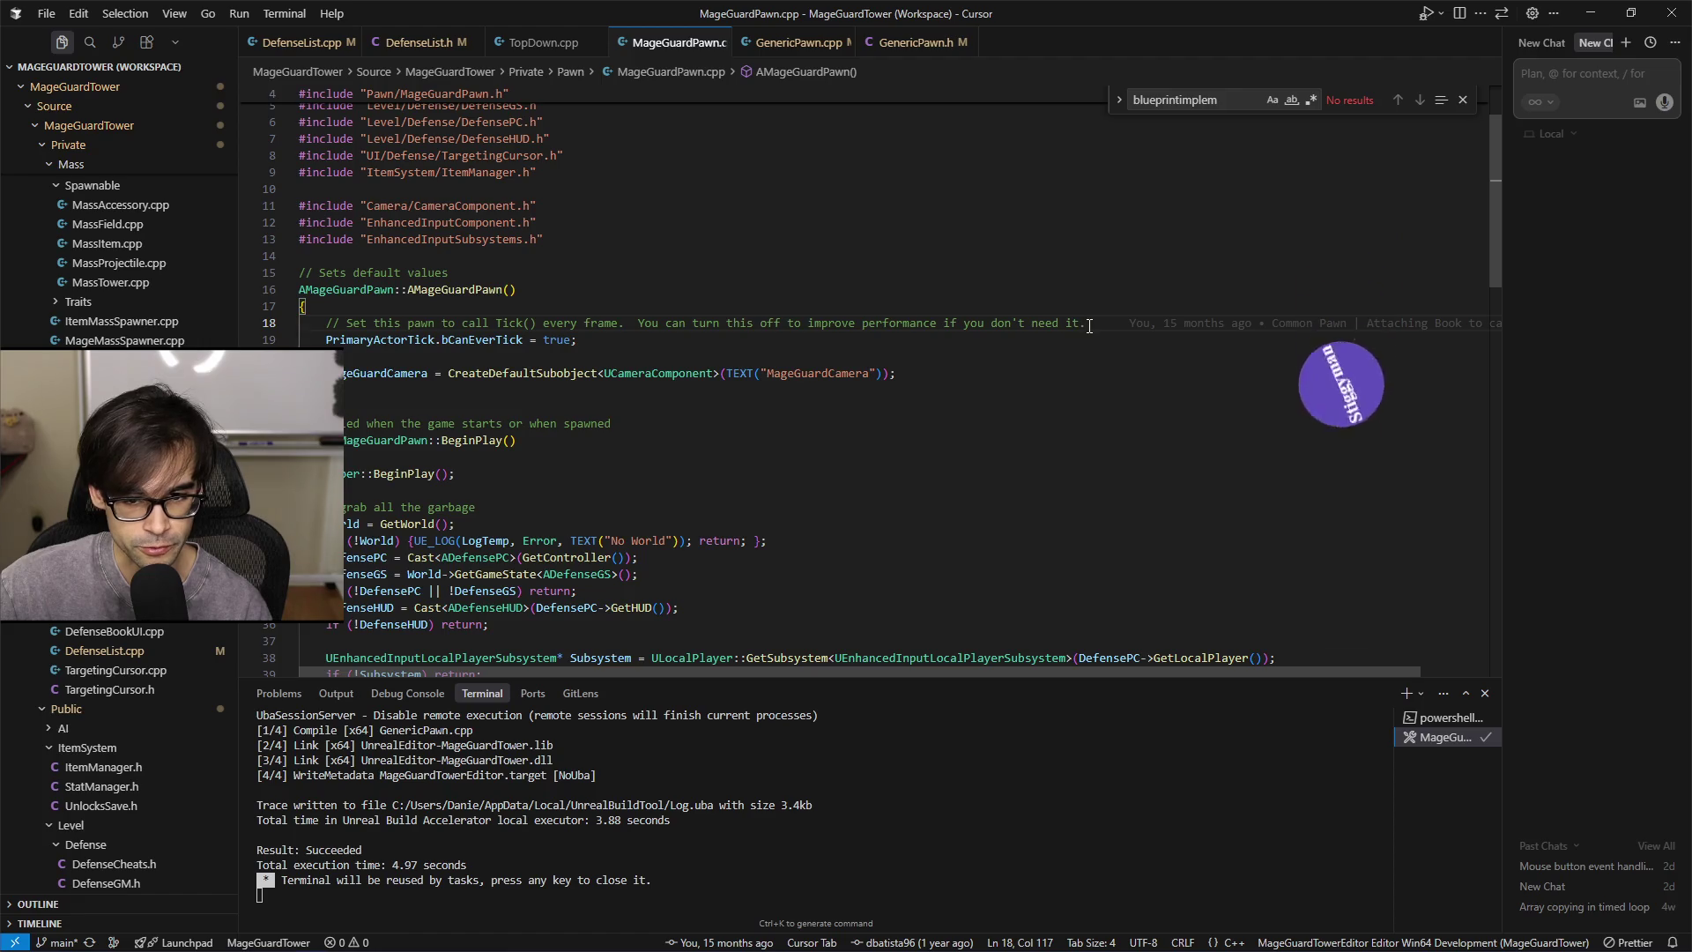
pyautogui.click(736, 348)
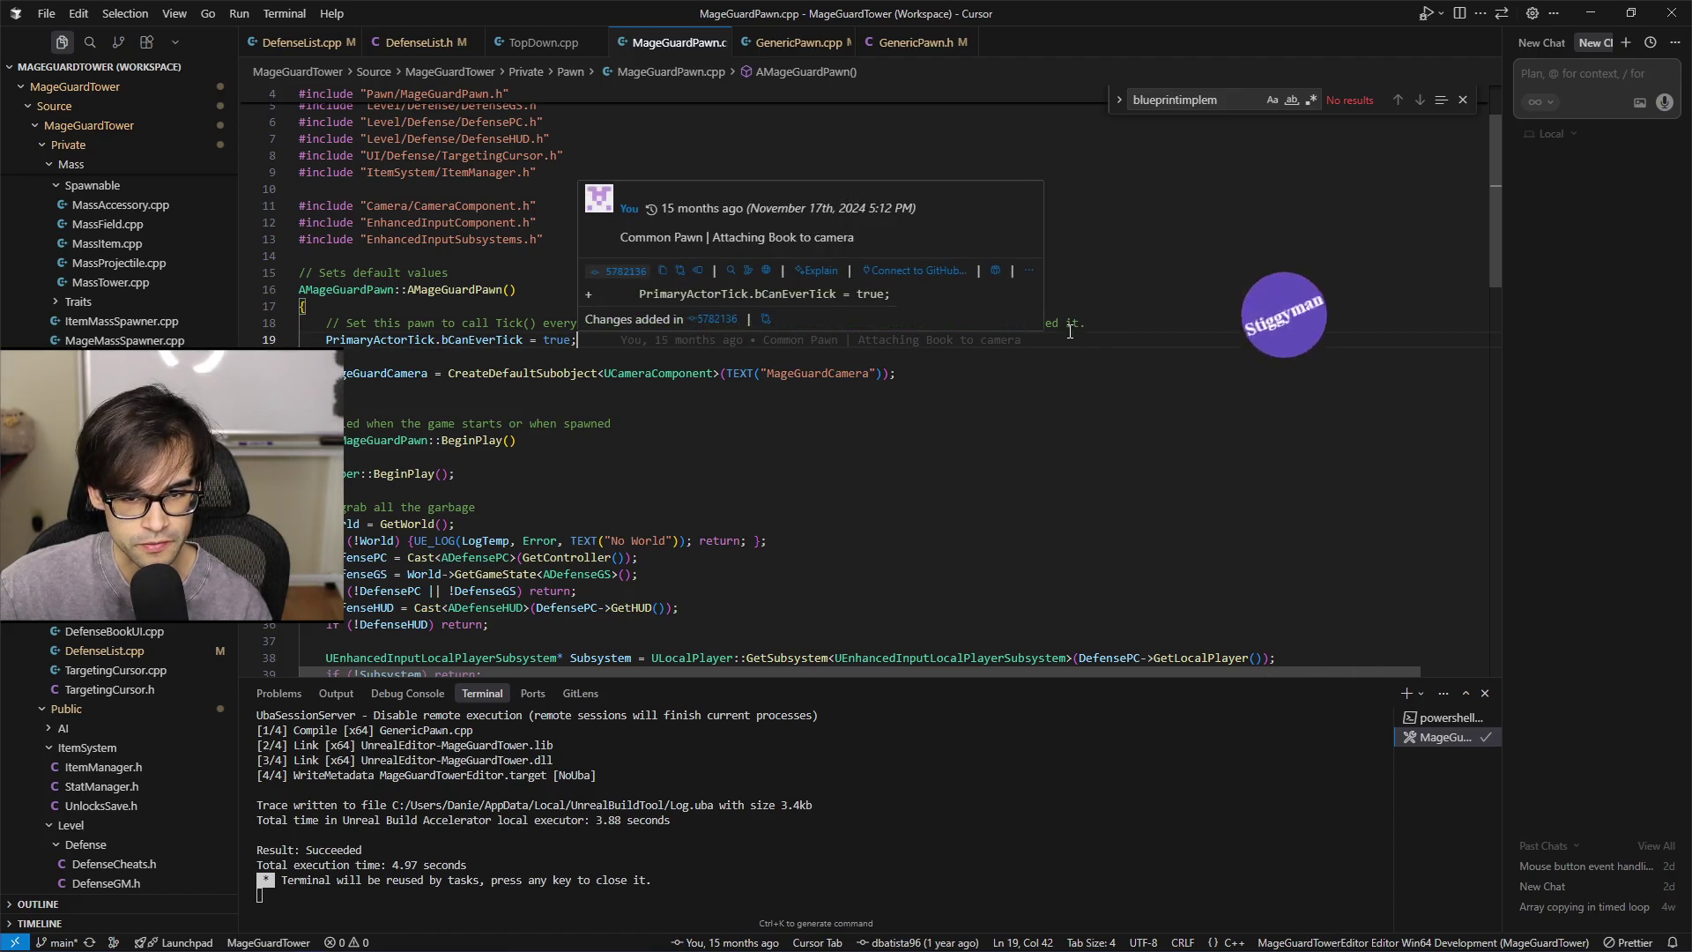
pyautogui.click(597, 346)
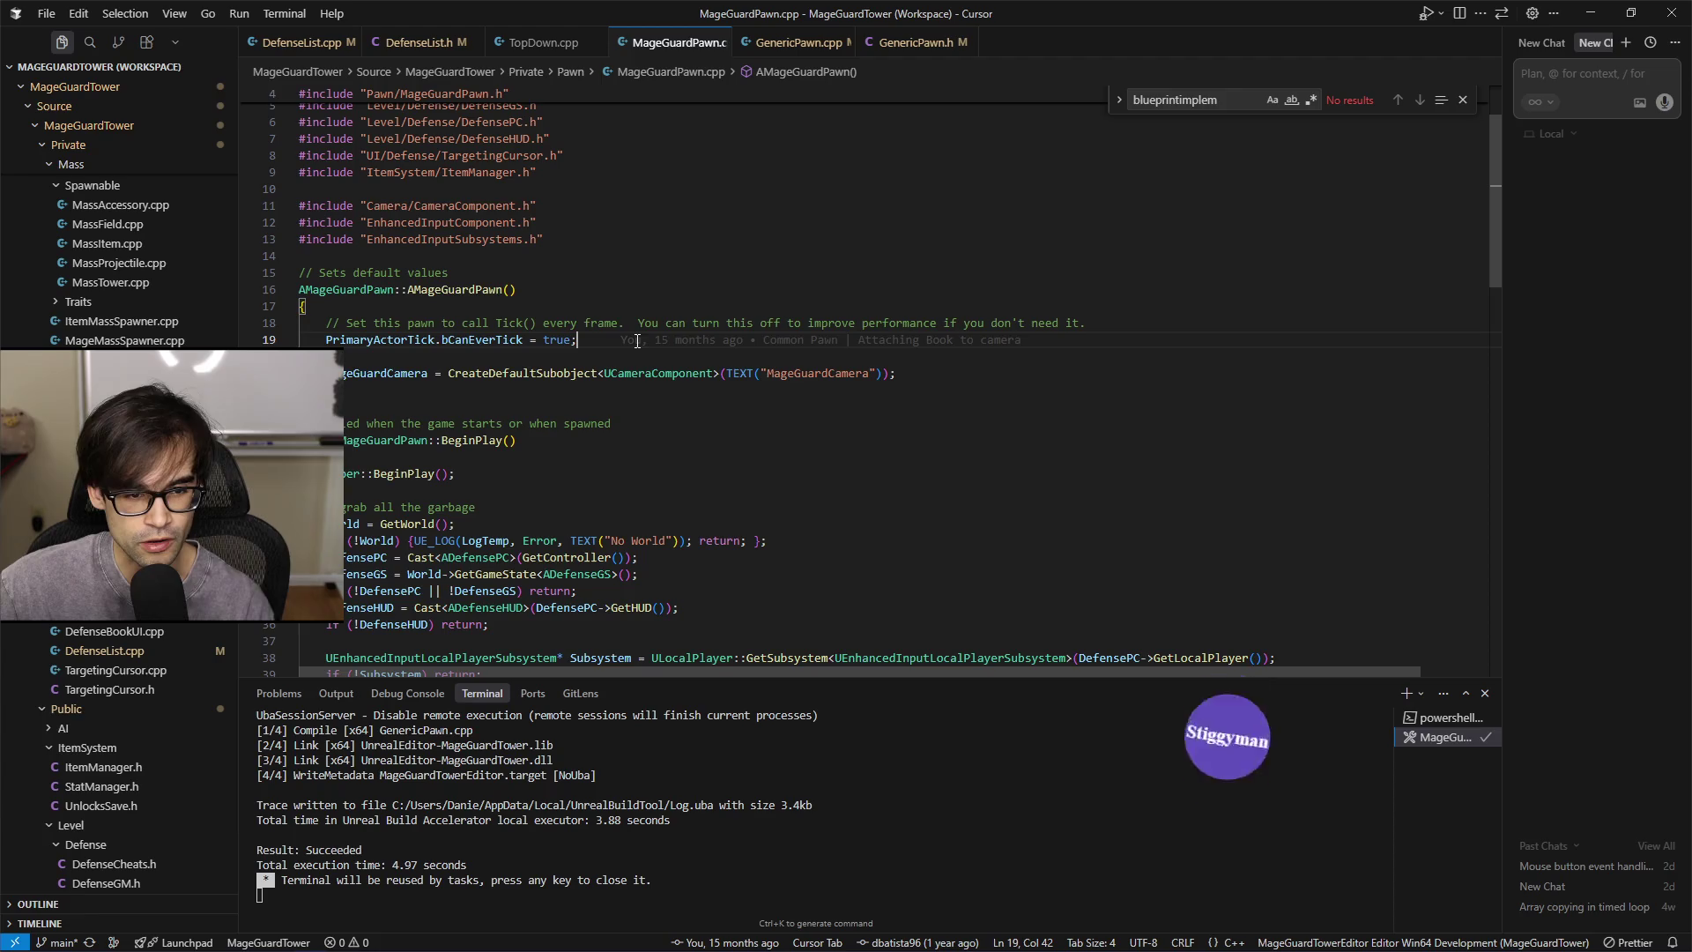
pyautogui.moveTo(638, 341)
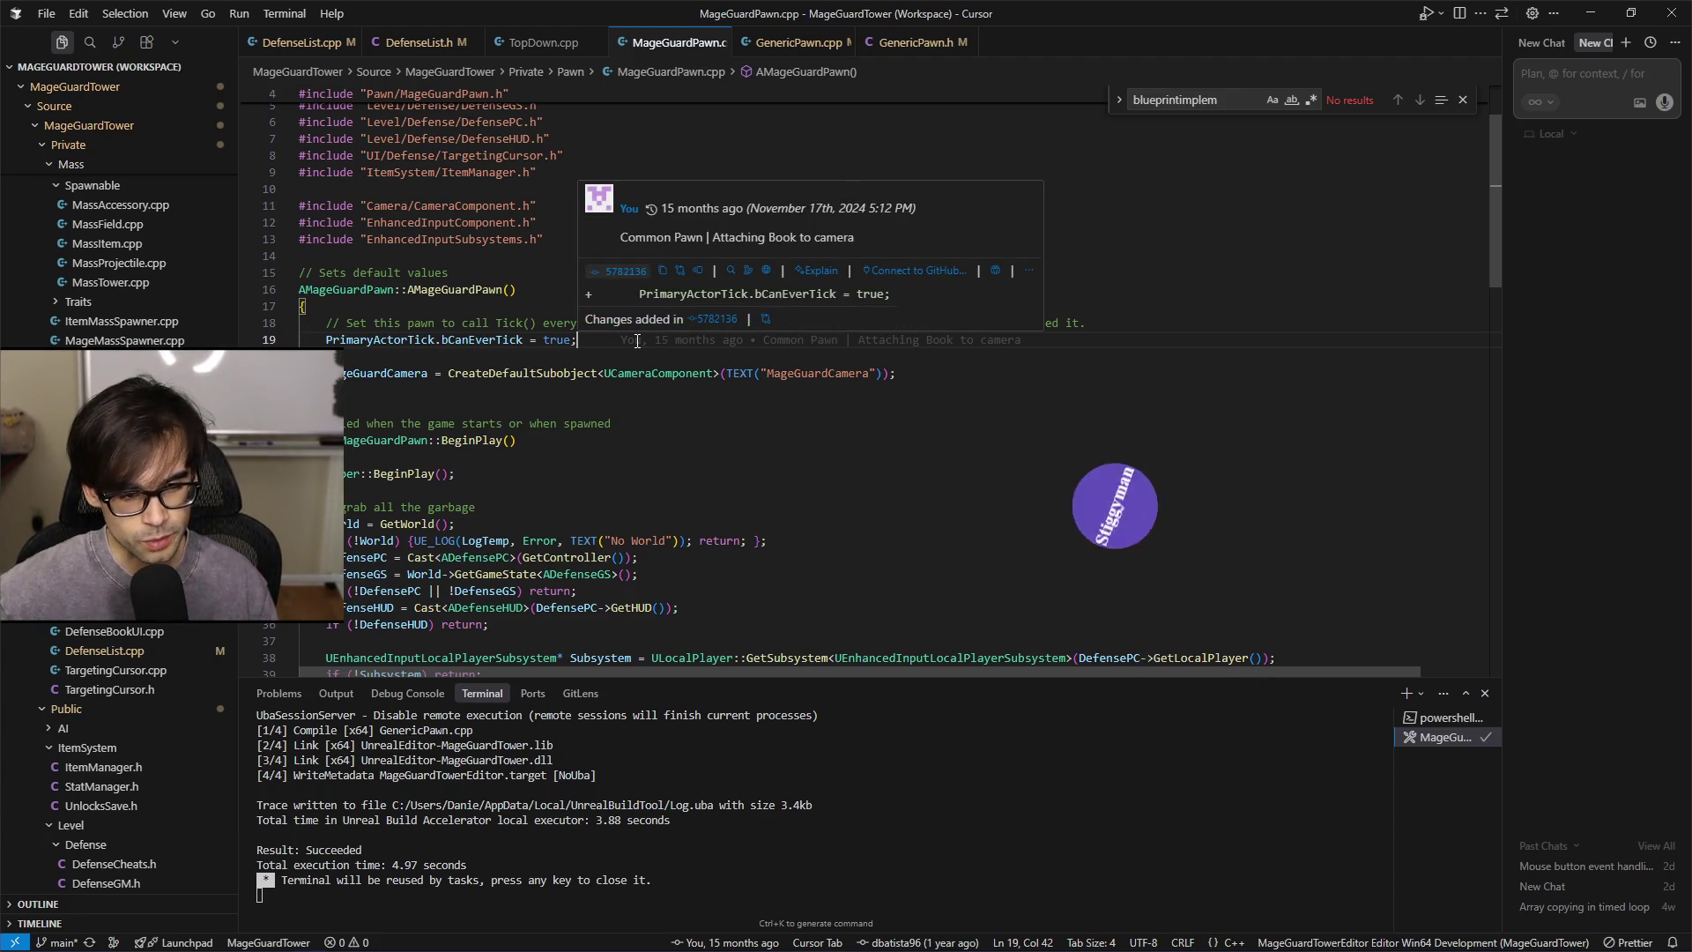
pyautogui.click(1097, 323)
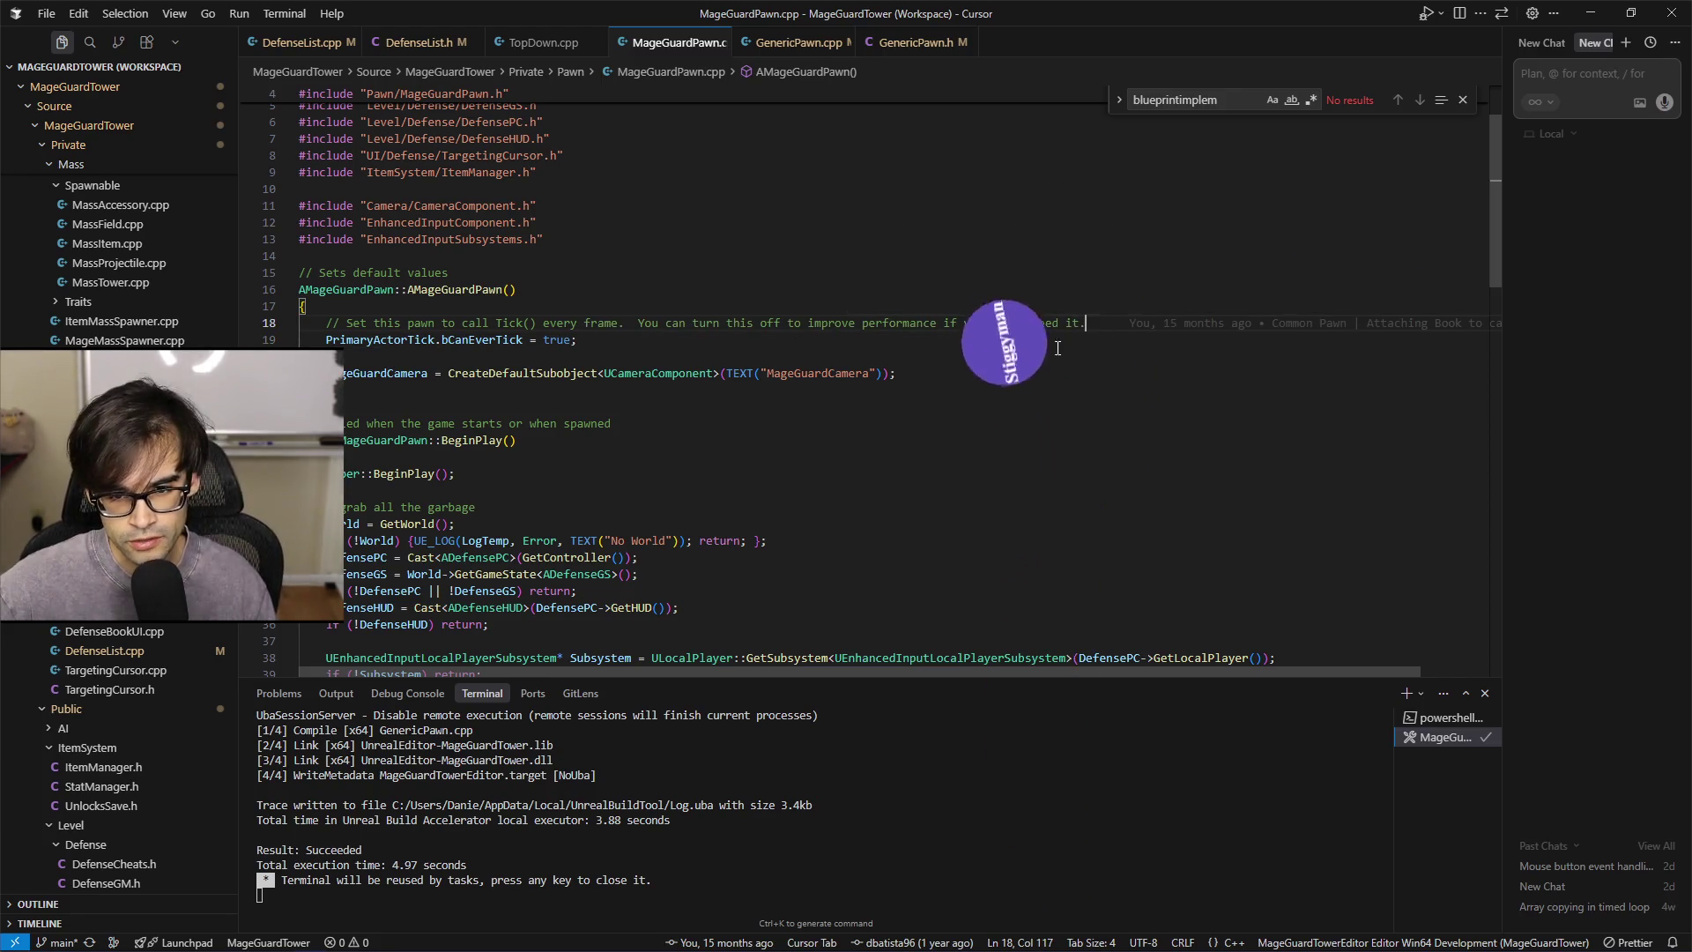
pyautogui.click(587, 340)
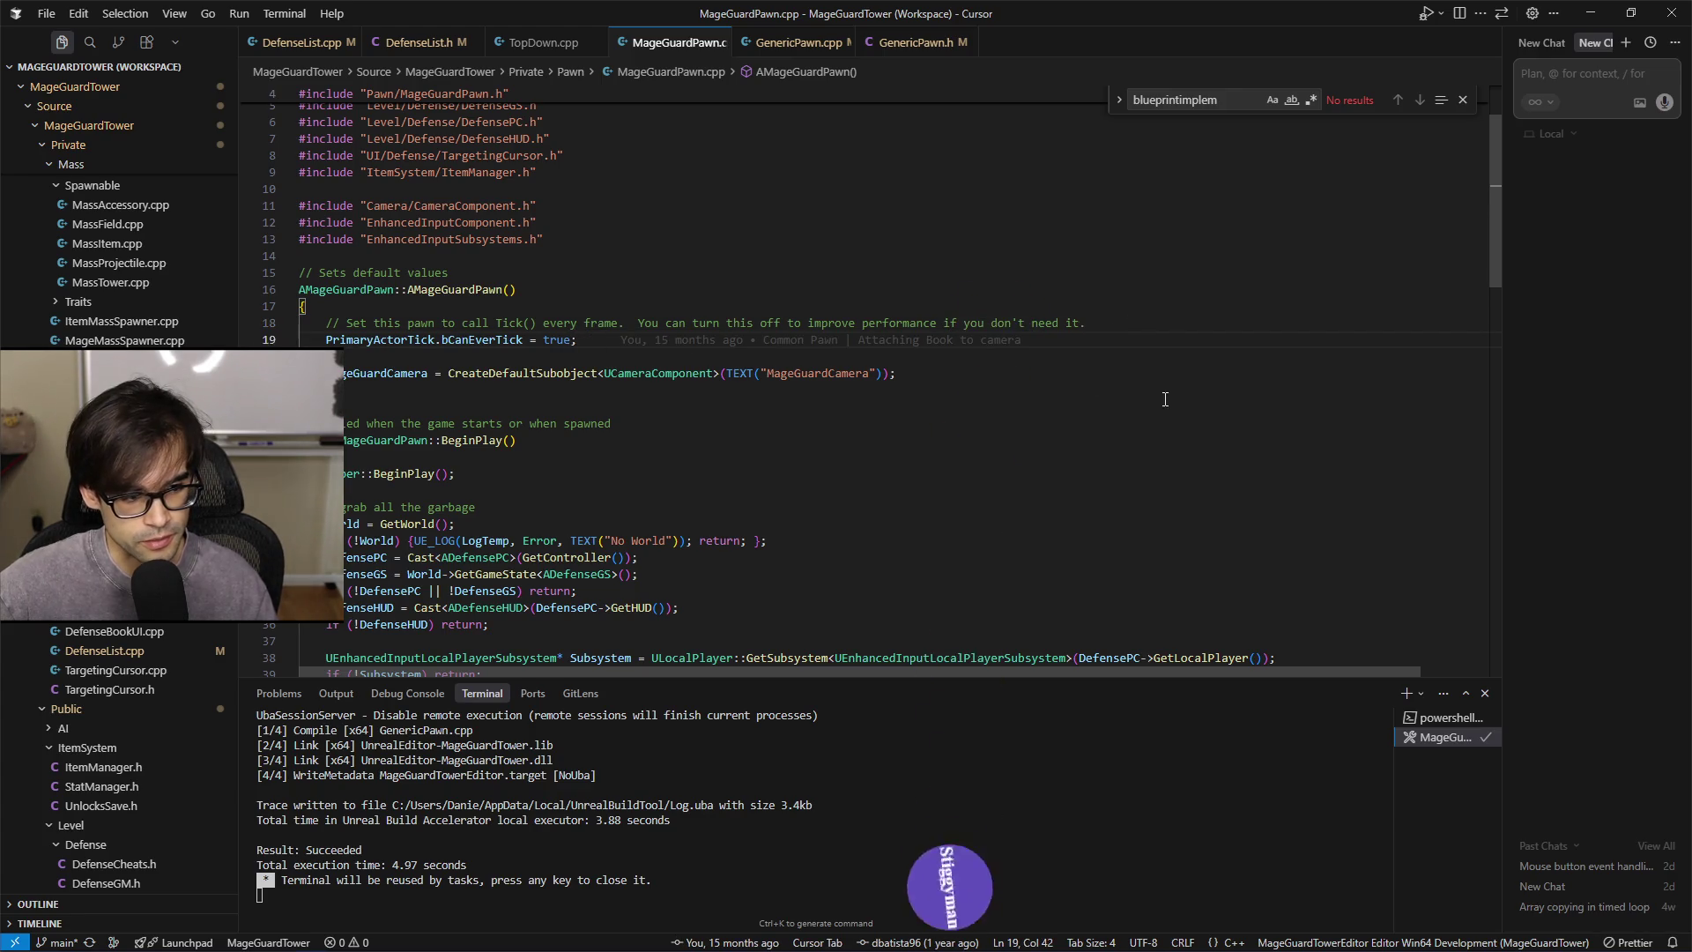
pyautogui.scroll(-4, 1119, 479)
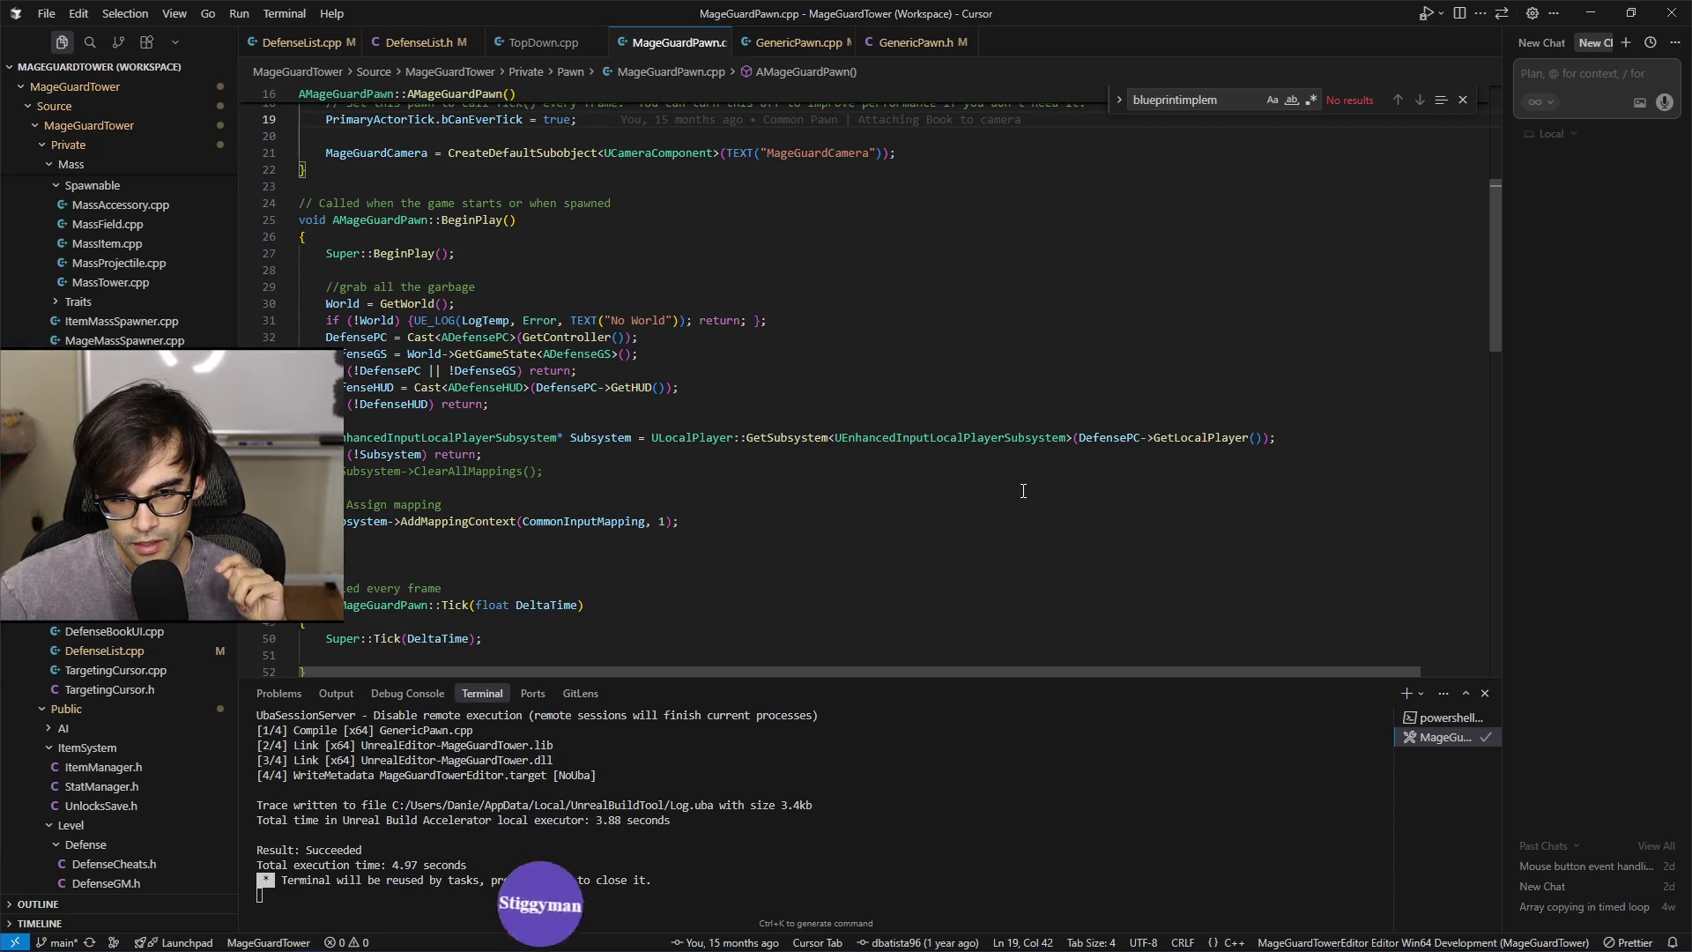
# Review the Subsystem lookup, DefensePC cast and World checks in MageGuardPawn.cpp's BeginPlay
pyautogui.click(1075, 456)
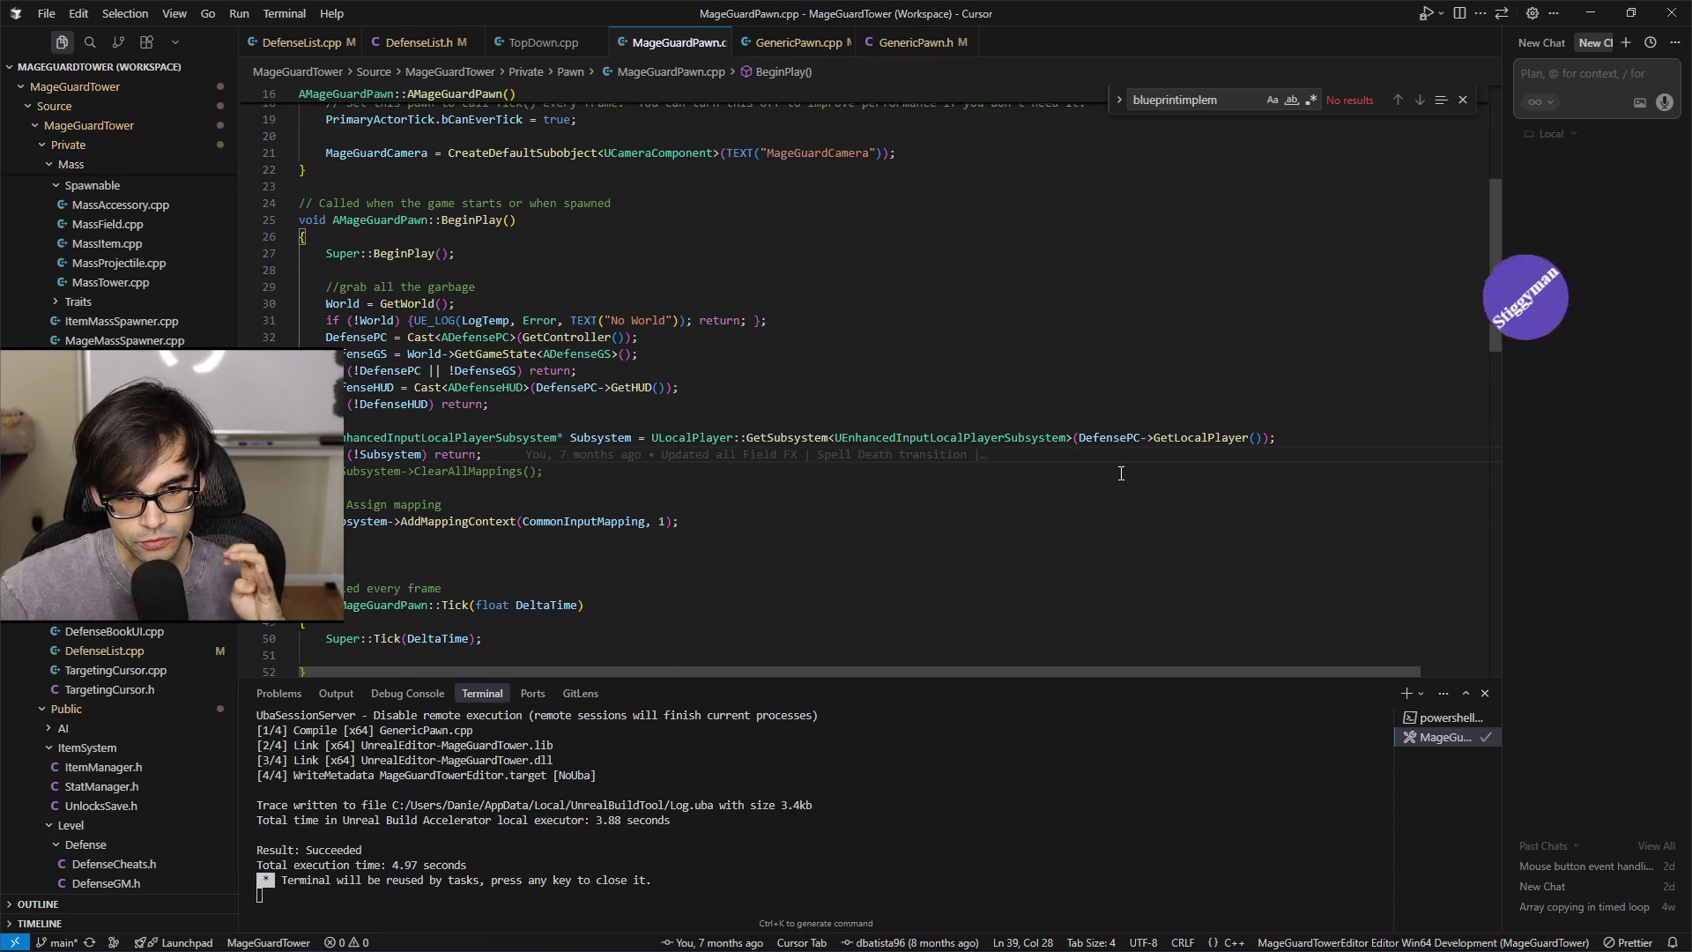
pyautogui.press('Up')
pyautogui.press('End')
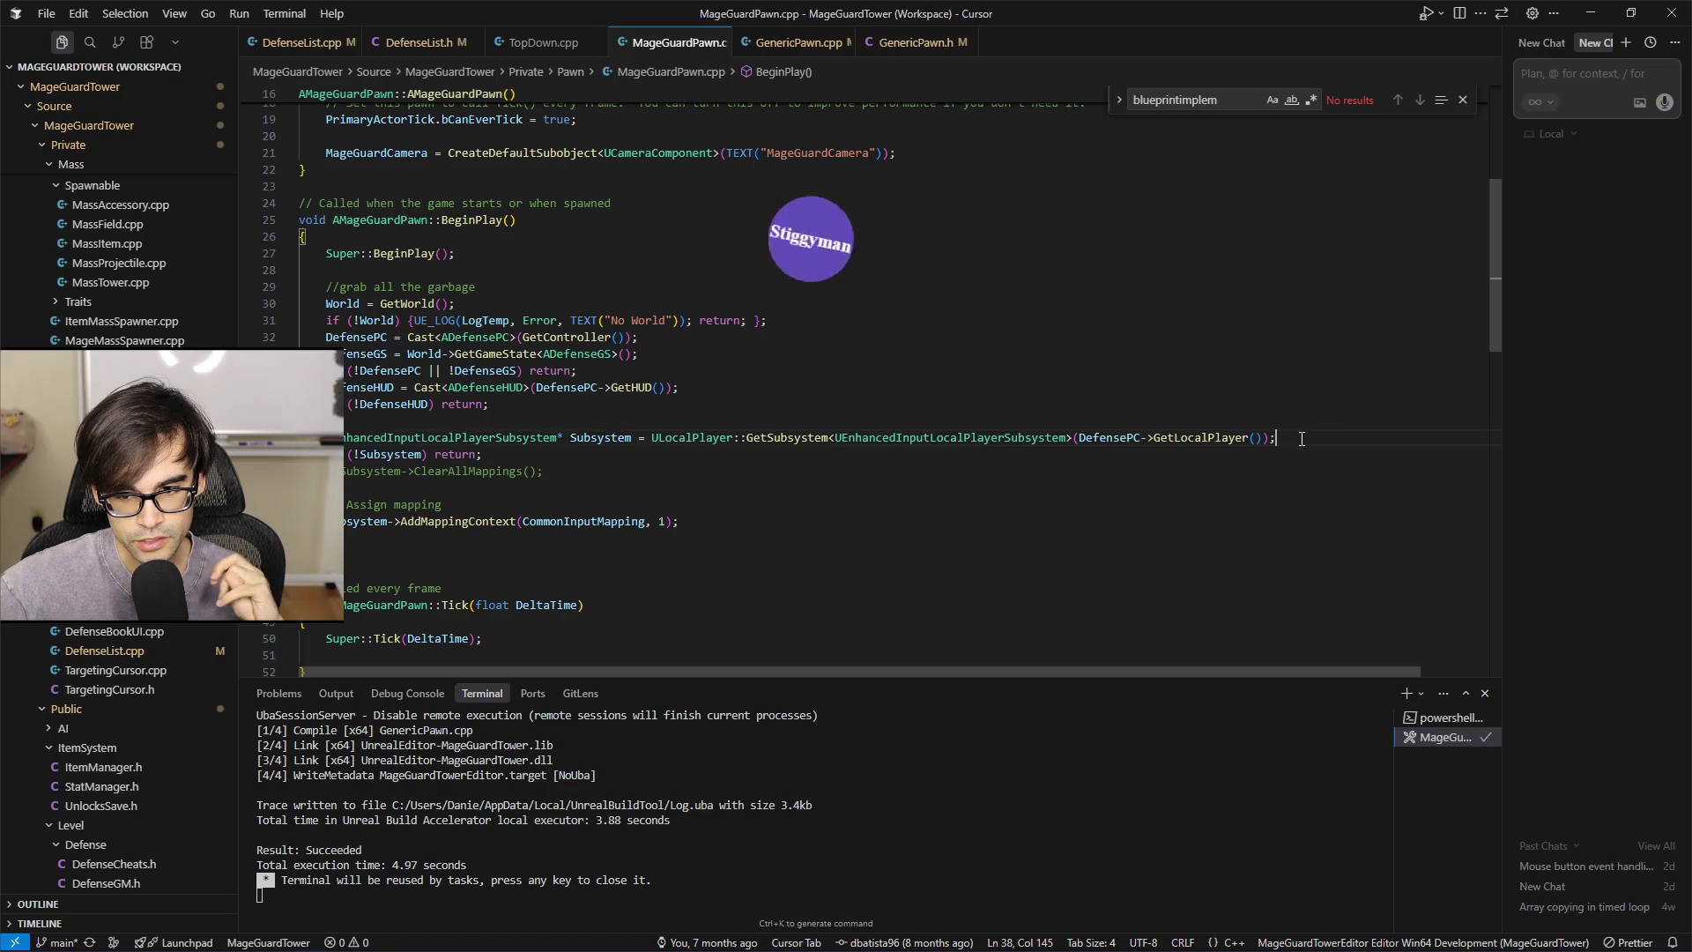
pyautogui.click(1145, 417)
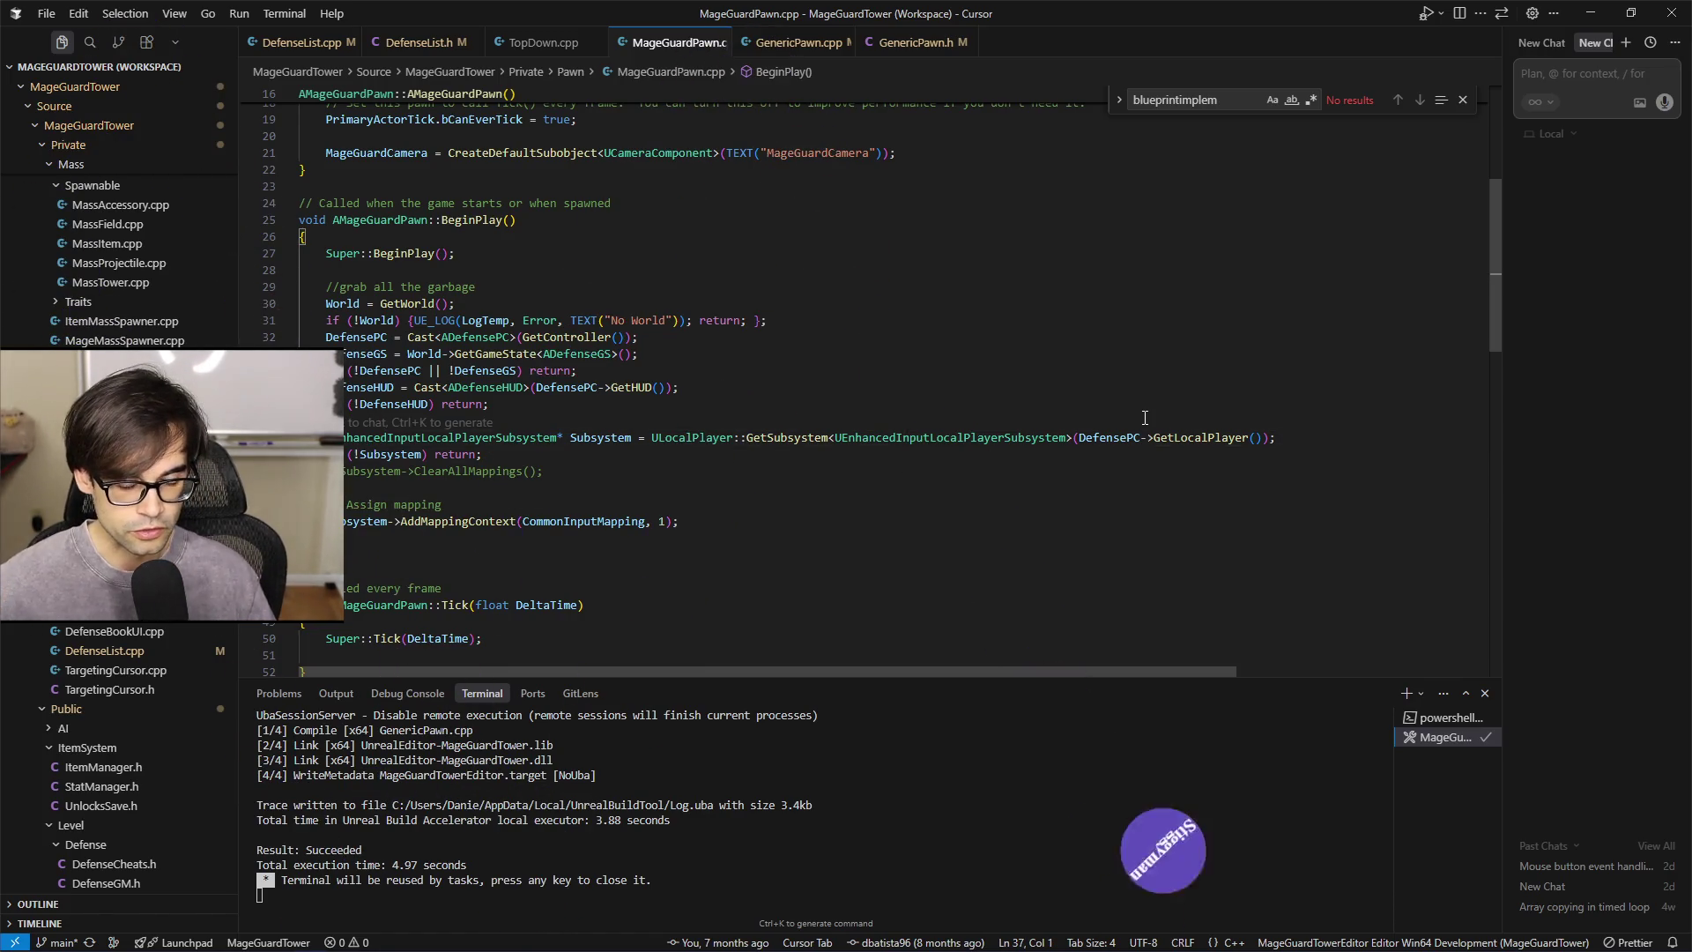
pyautogui.click(881, 371)
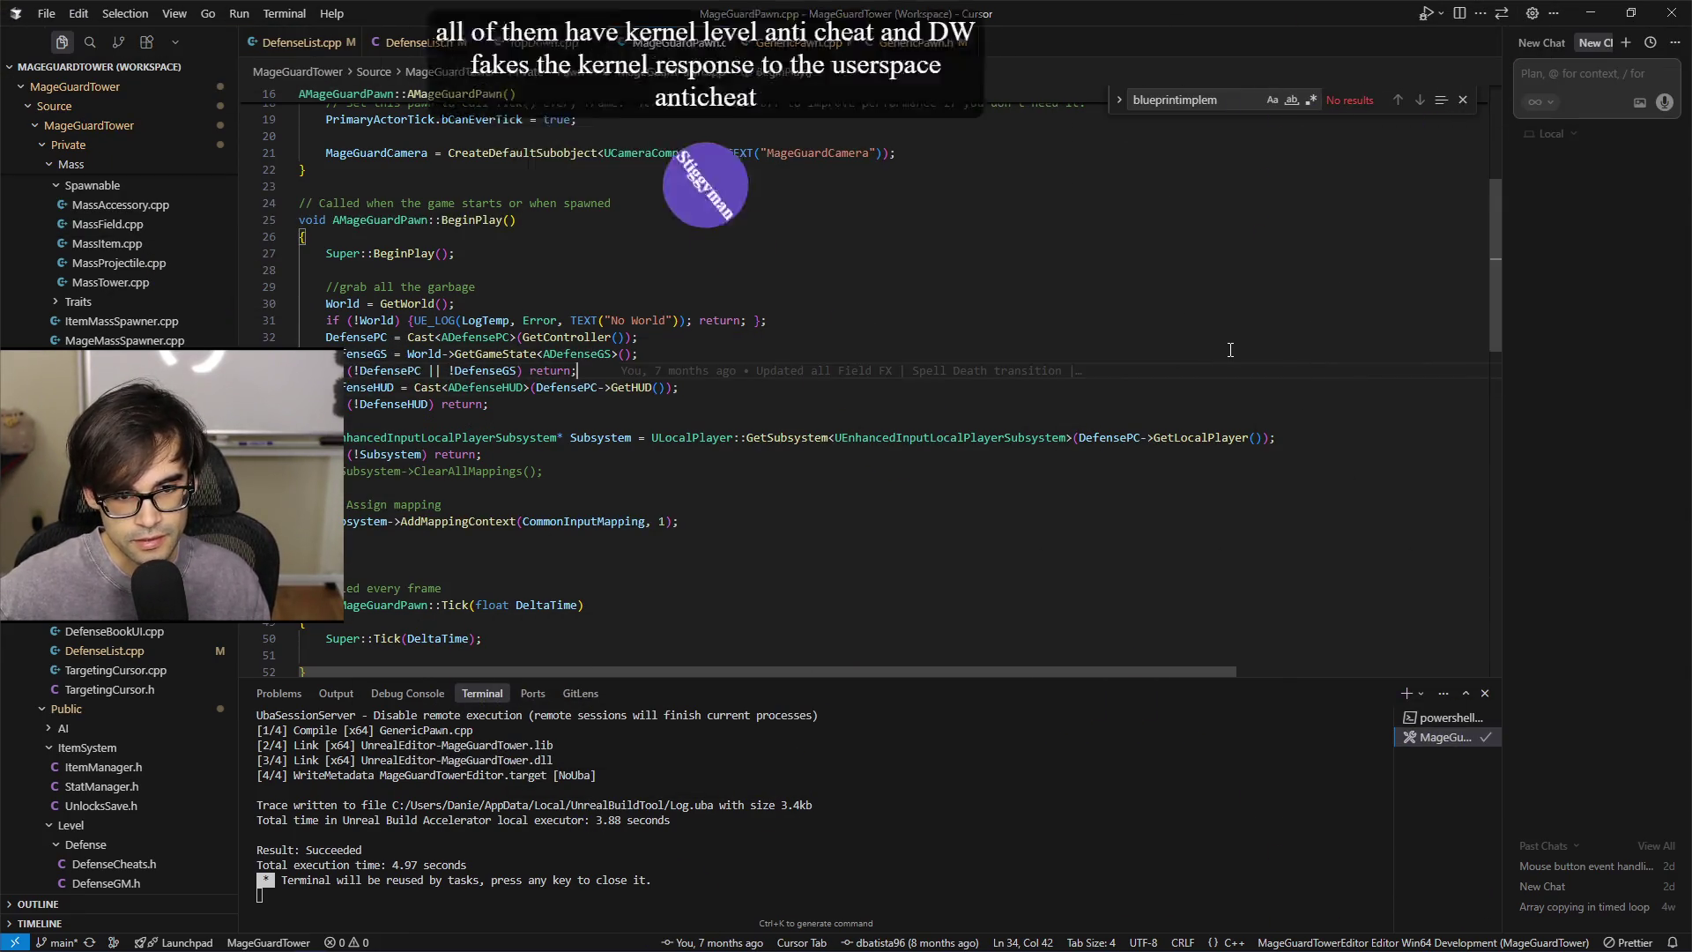
pyautogui.click(1288, 339)
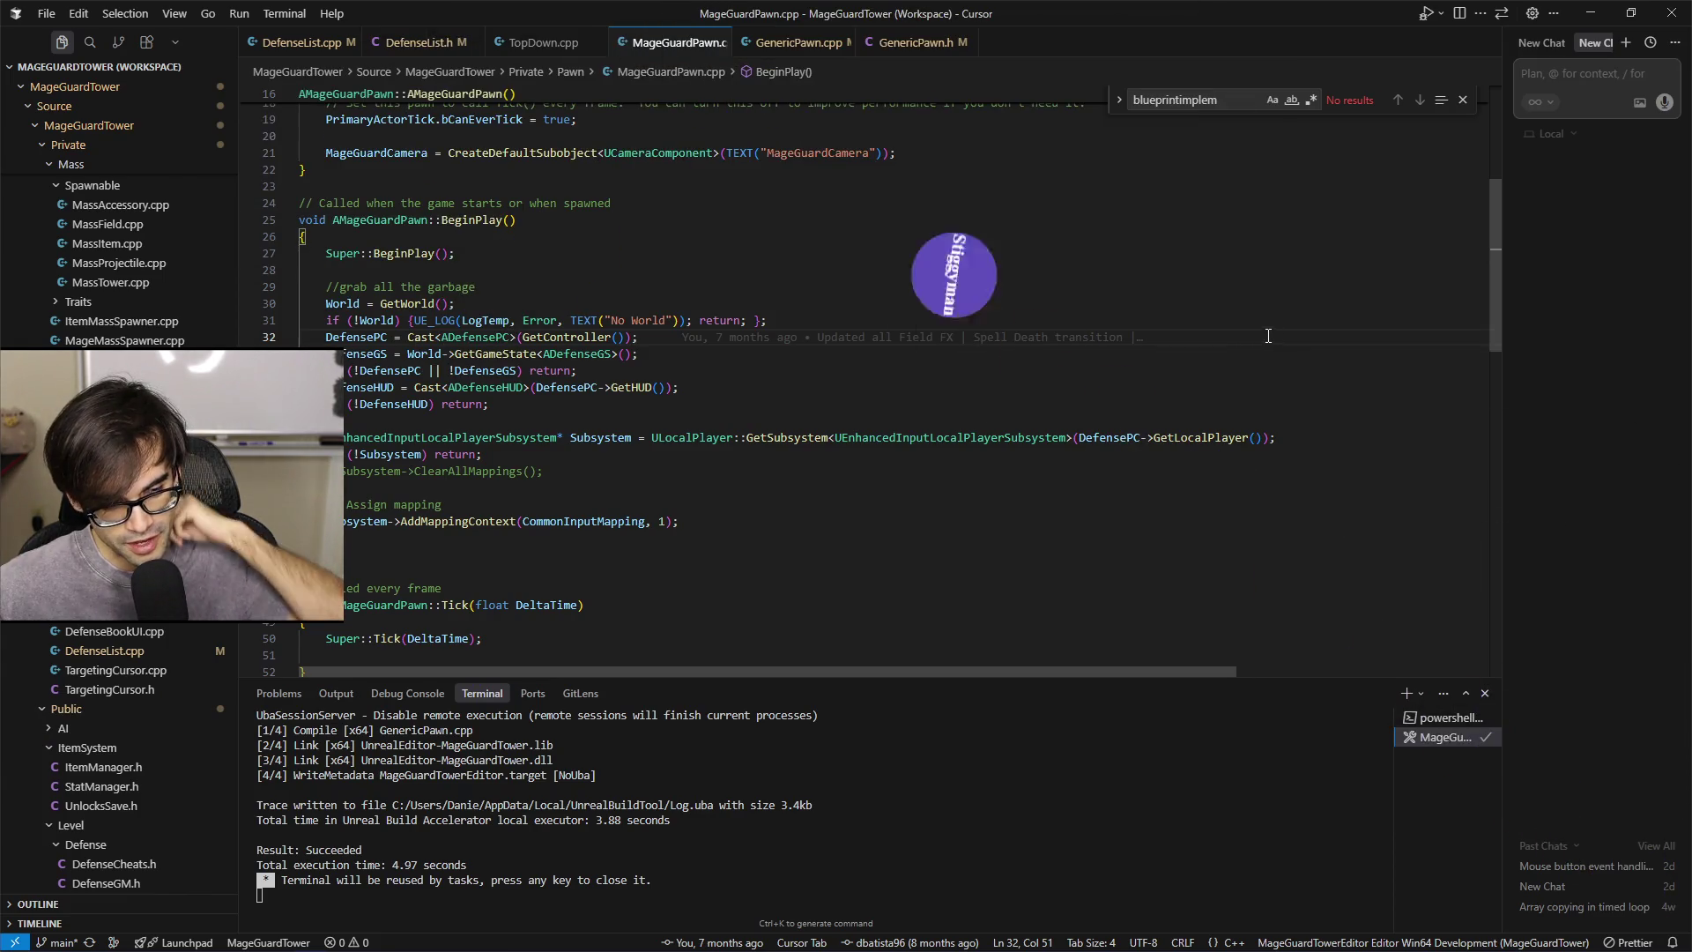
pyautogui.scroll(5, 1012, 365)
pyautogui.scroll(-4, 957, 396)
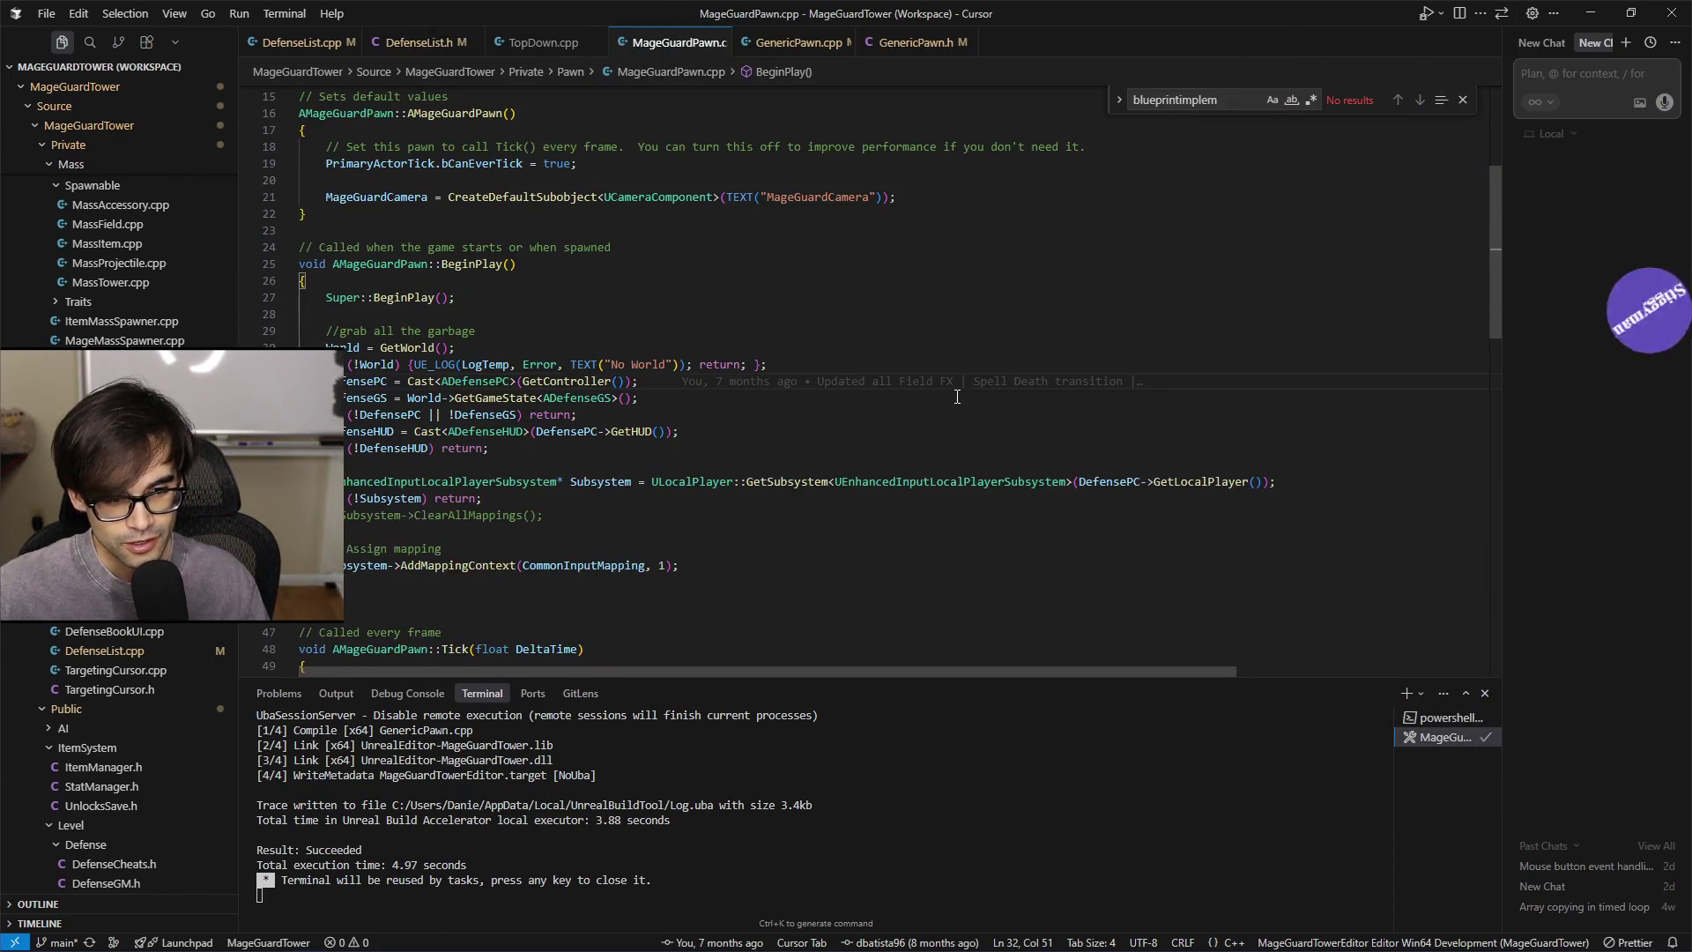
pyautogui.moveTo(1089, 388)
pyautogui.click(1301, 368)
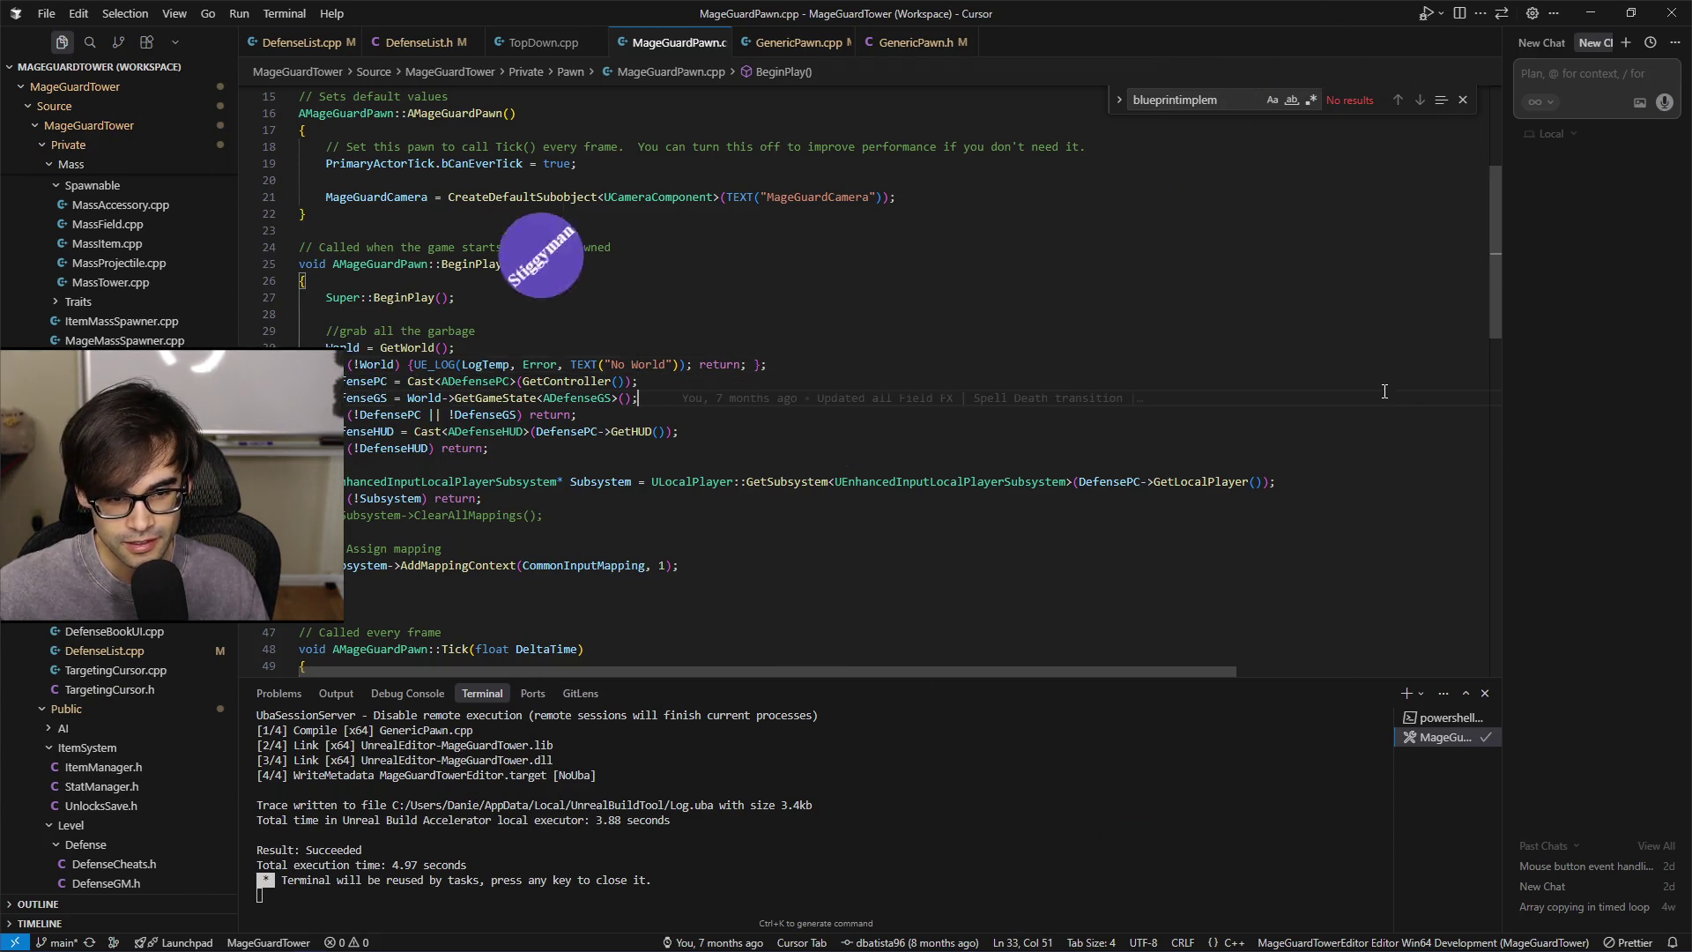
pyautogui.click(1388, 313)
# Scroll down to the CastSpell and CancelSelection implementations
pyautogui.scroll(2, 1391, 354)
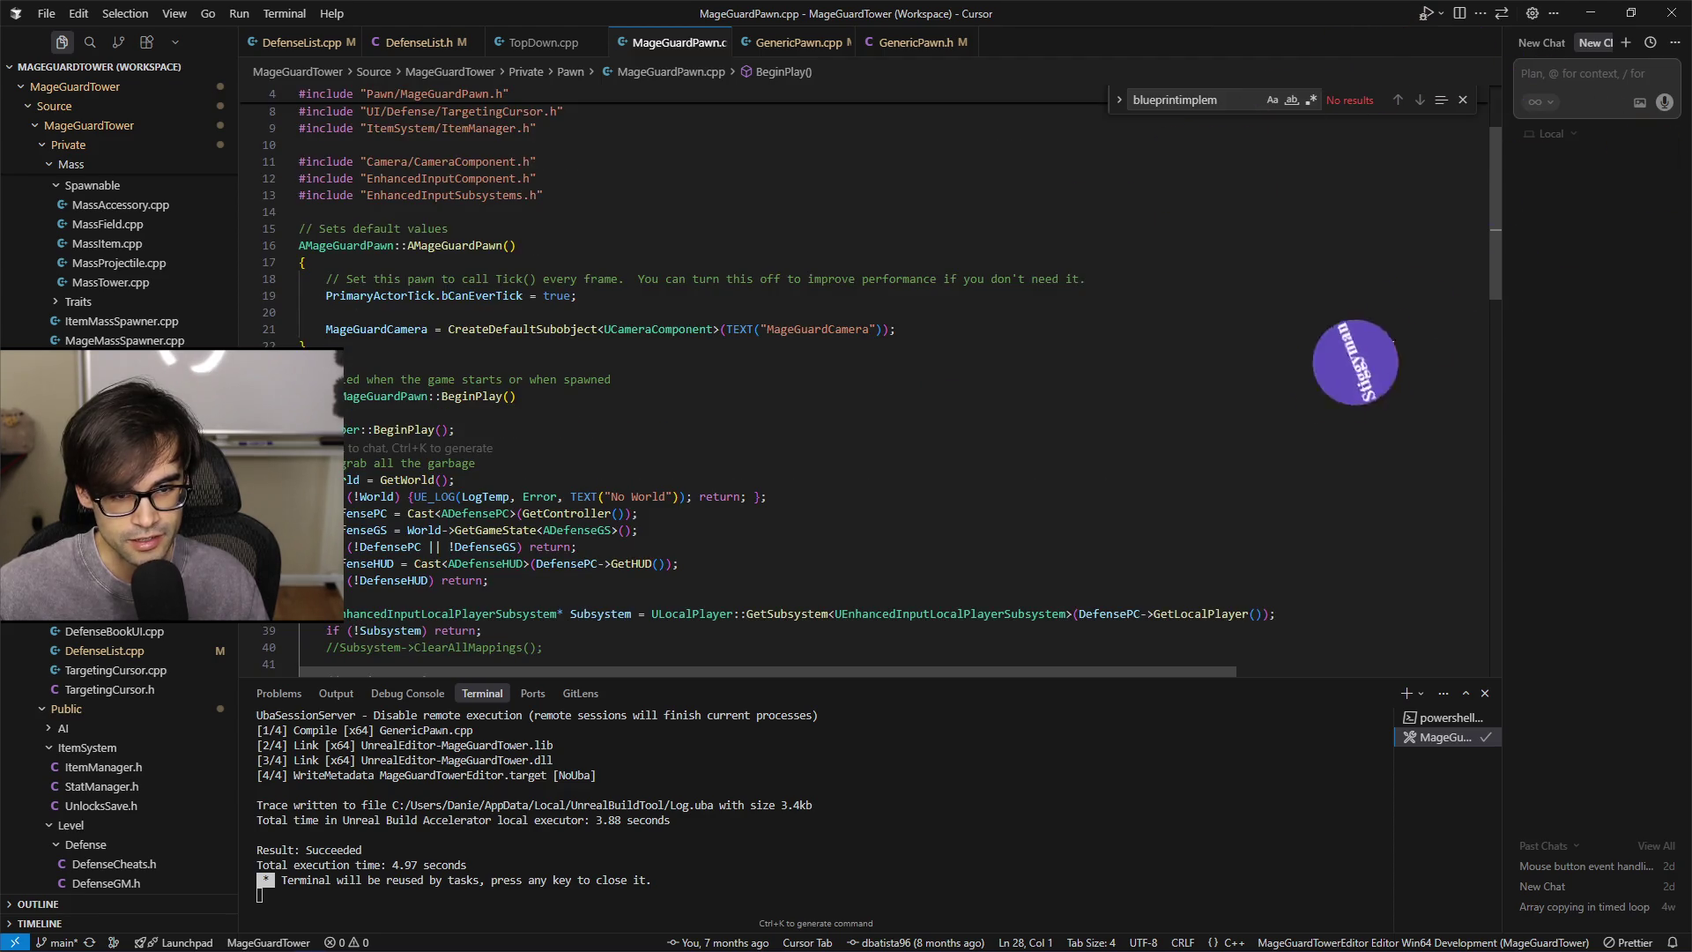
pyautogui.scroll(-8, 1391, 354)
pyautogui.scroll(3, 1386, 375)
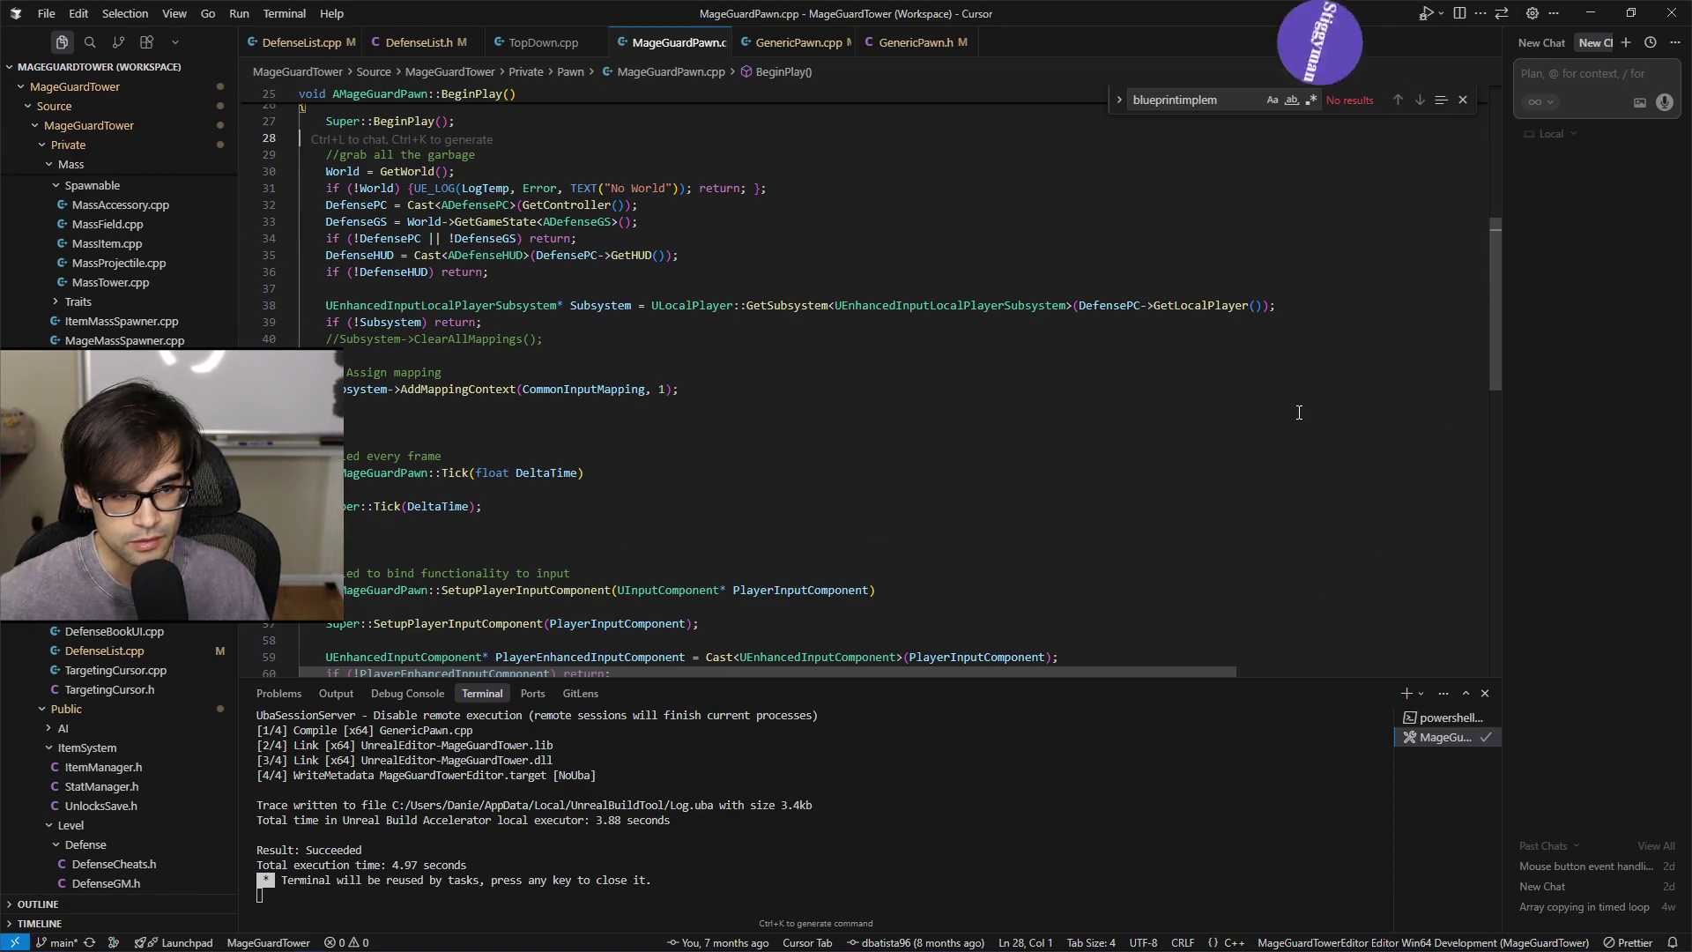
pyautogui.scroll(2, 1234, 415)
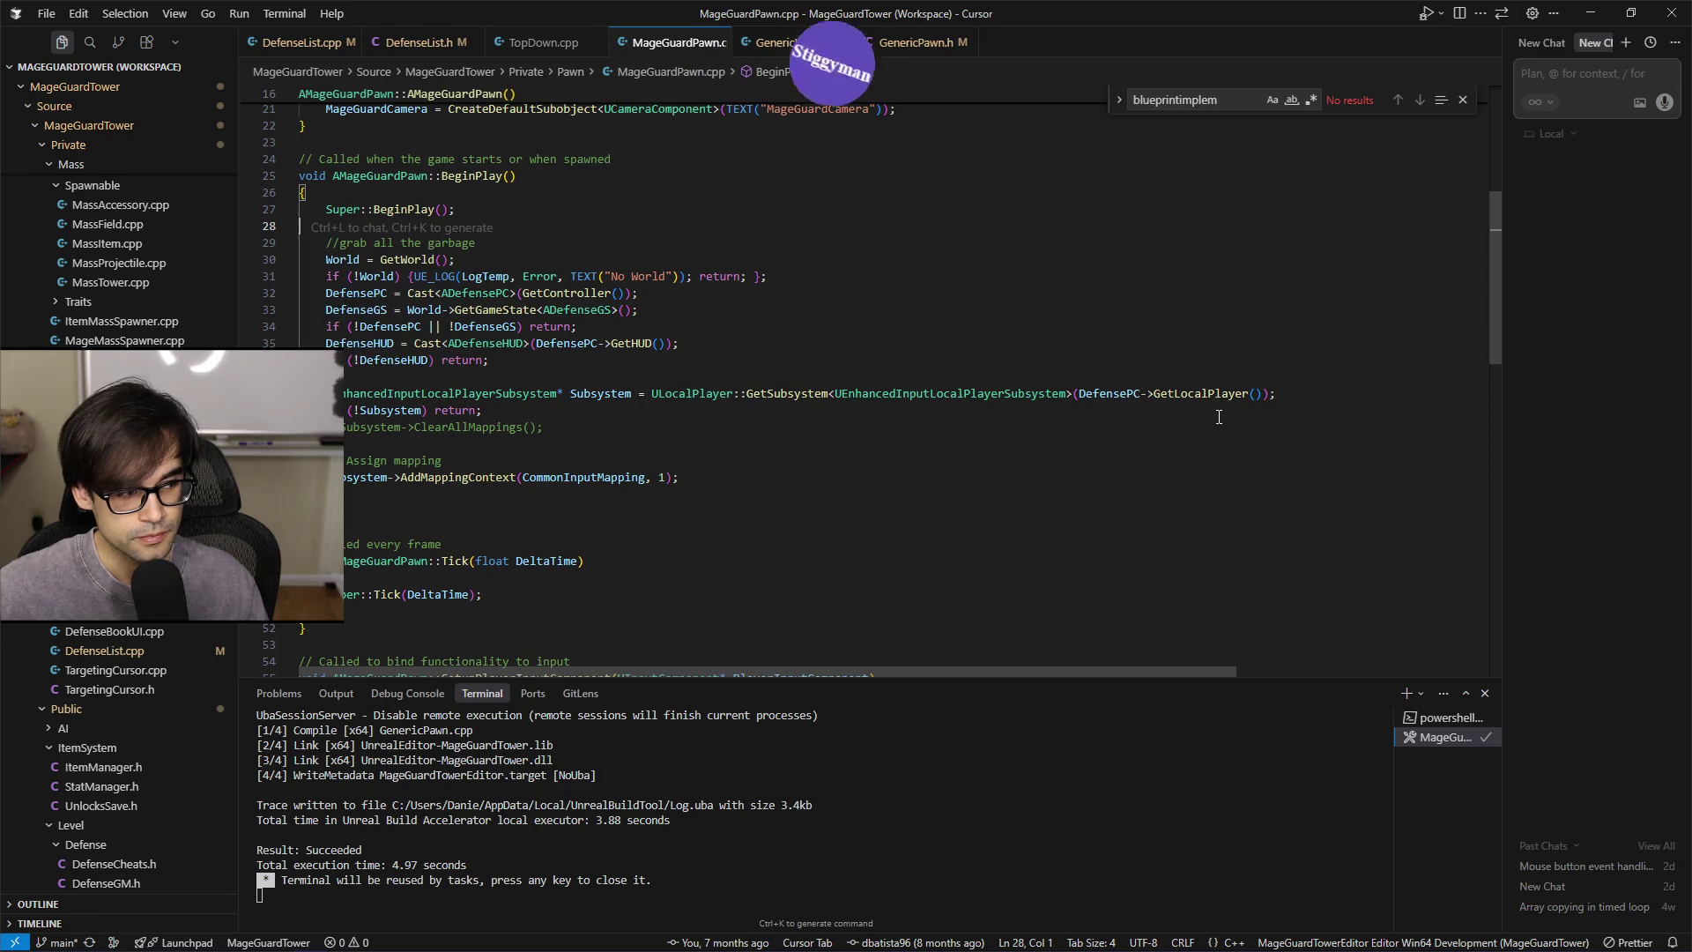
pyautogui.scroll(7, 1217, 416)
pyautogui.scroll(-10, 1218, 416)
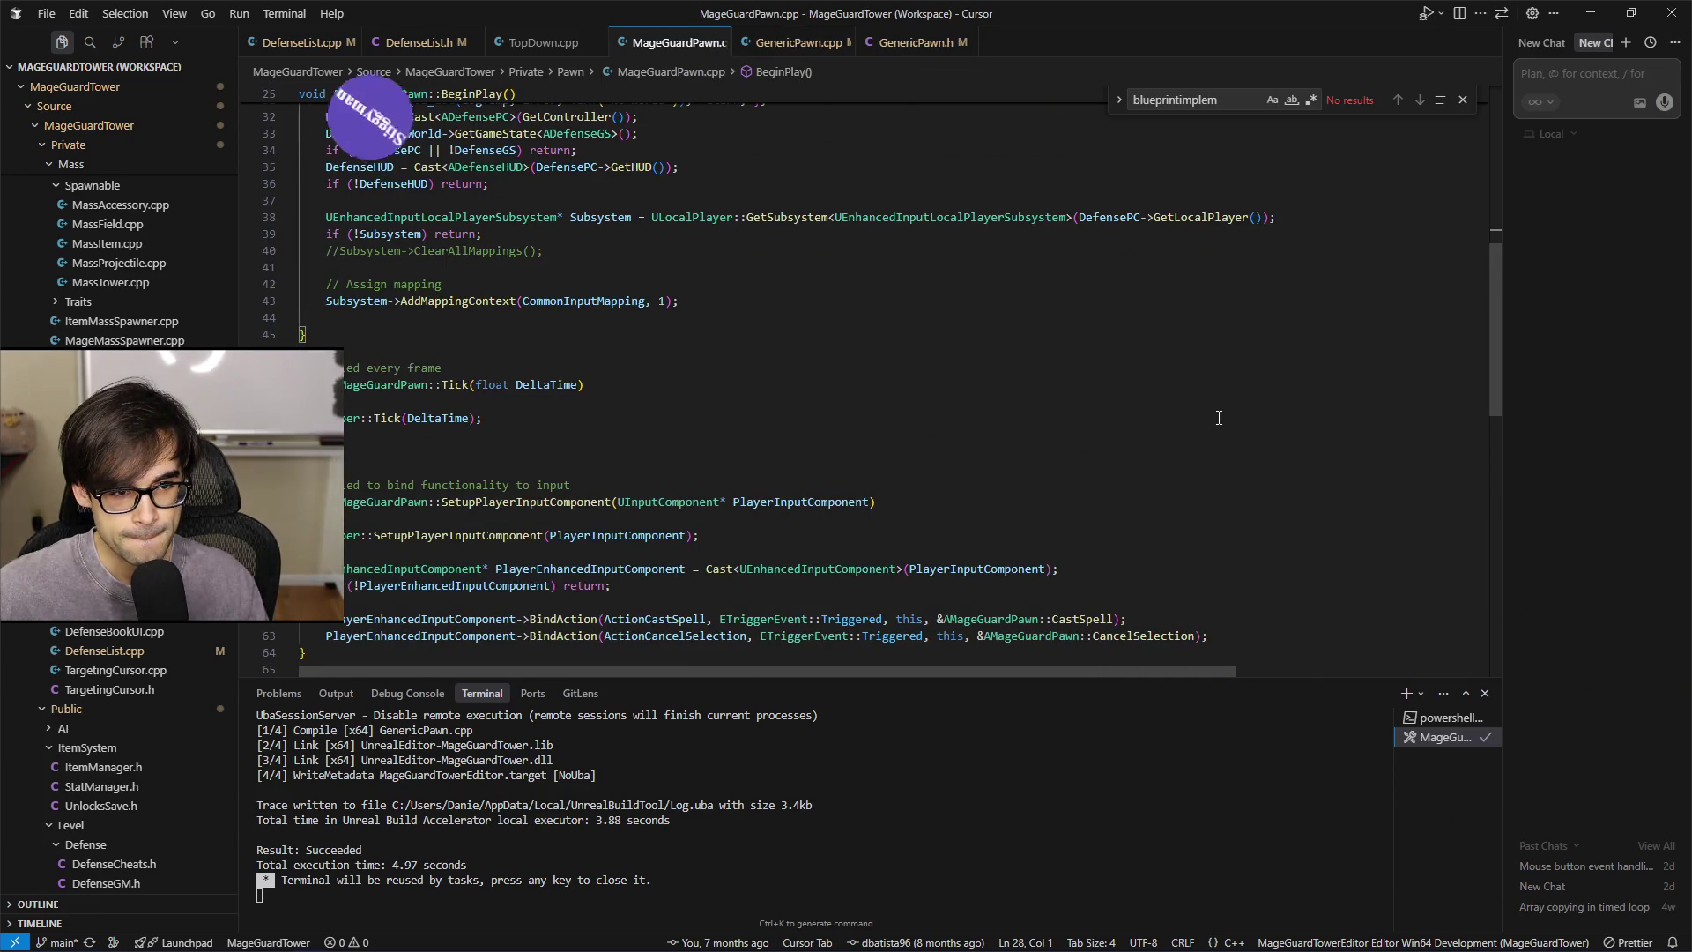
pyautogui.scroll(-3, 1219, 423)
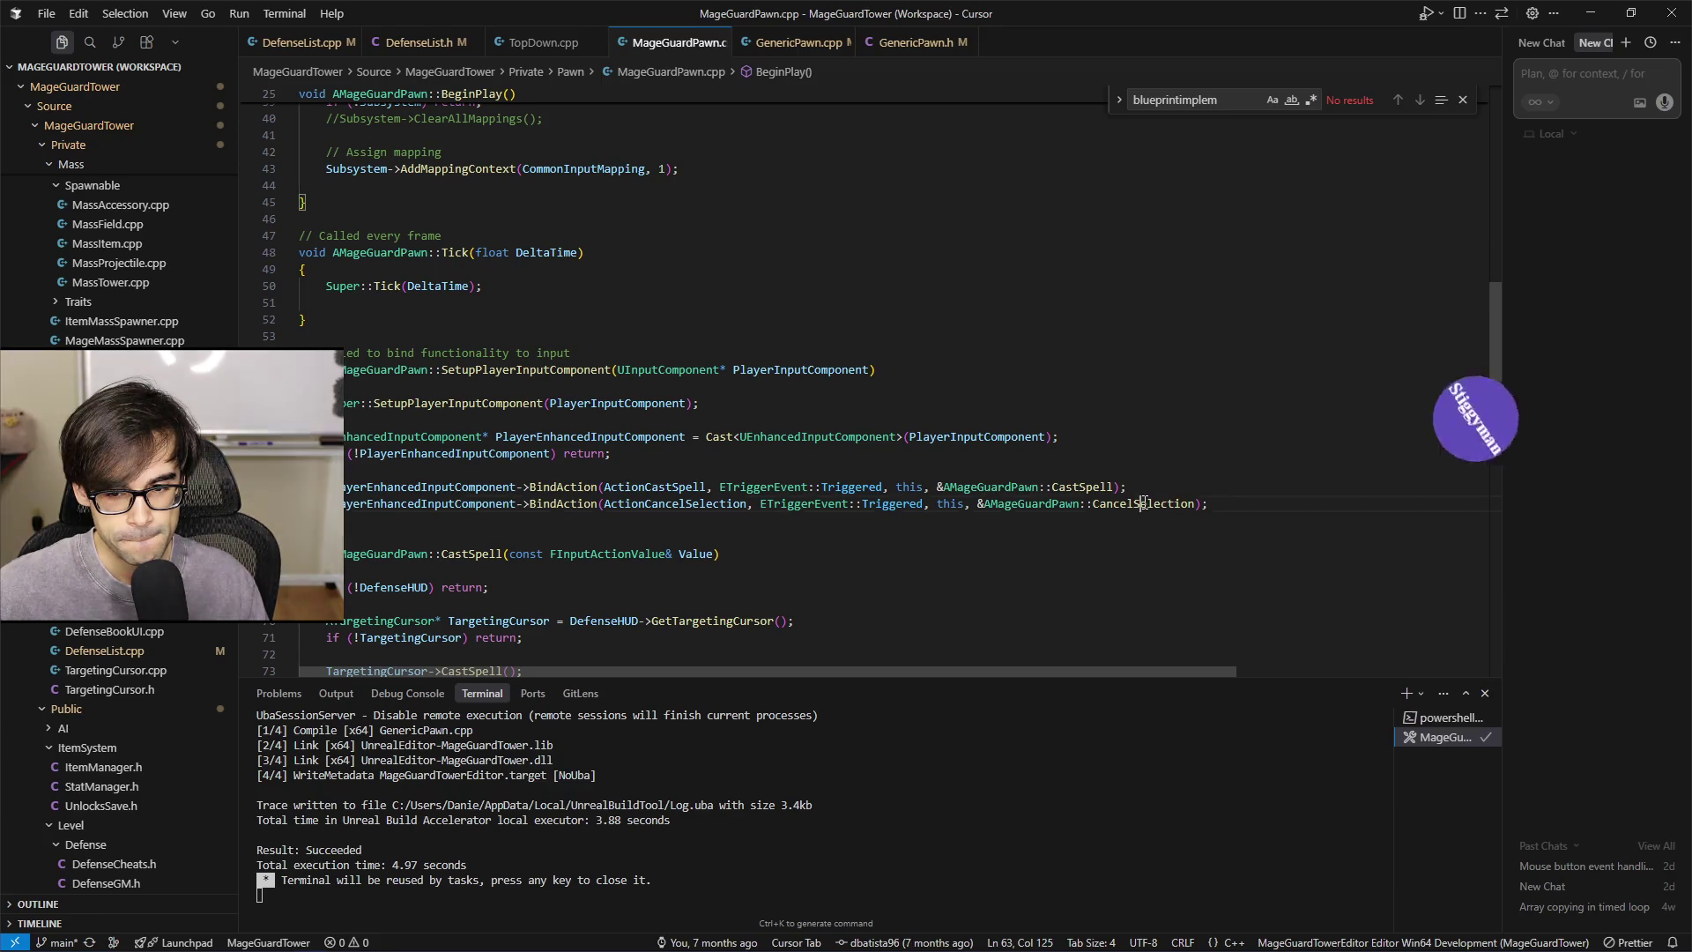
pyautogui.scroll(-8, 1207, 494)
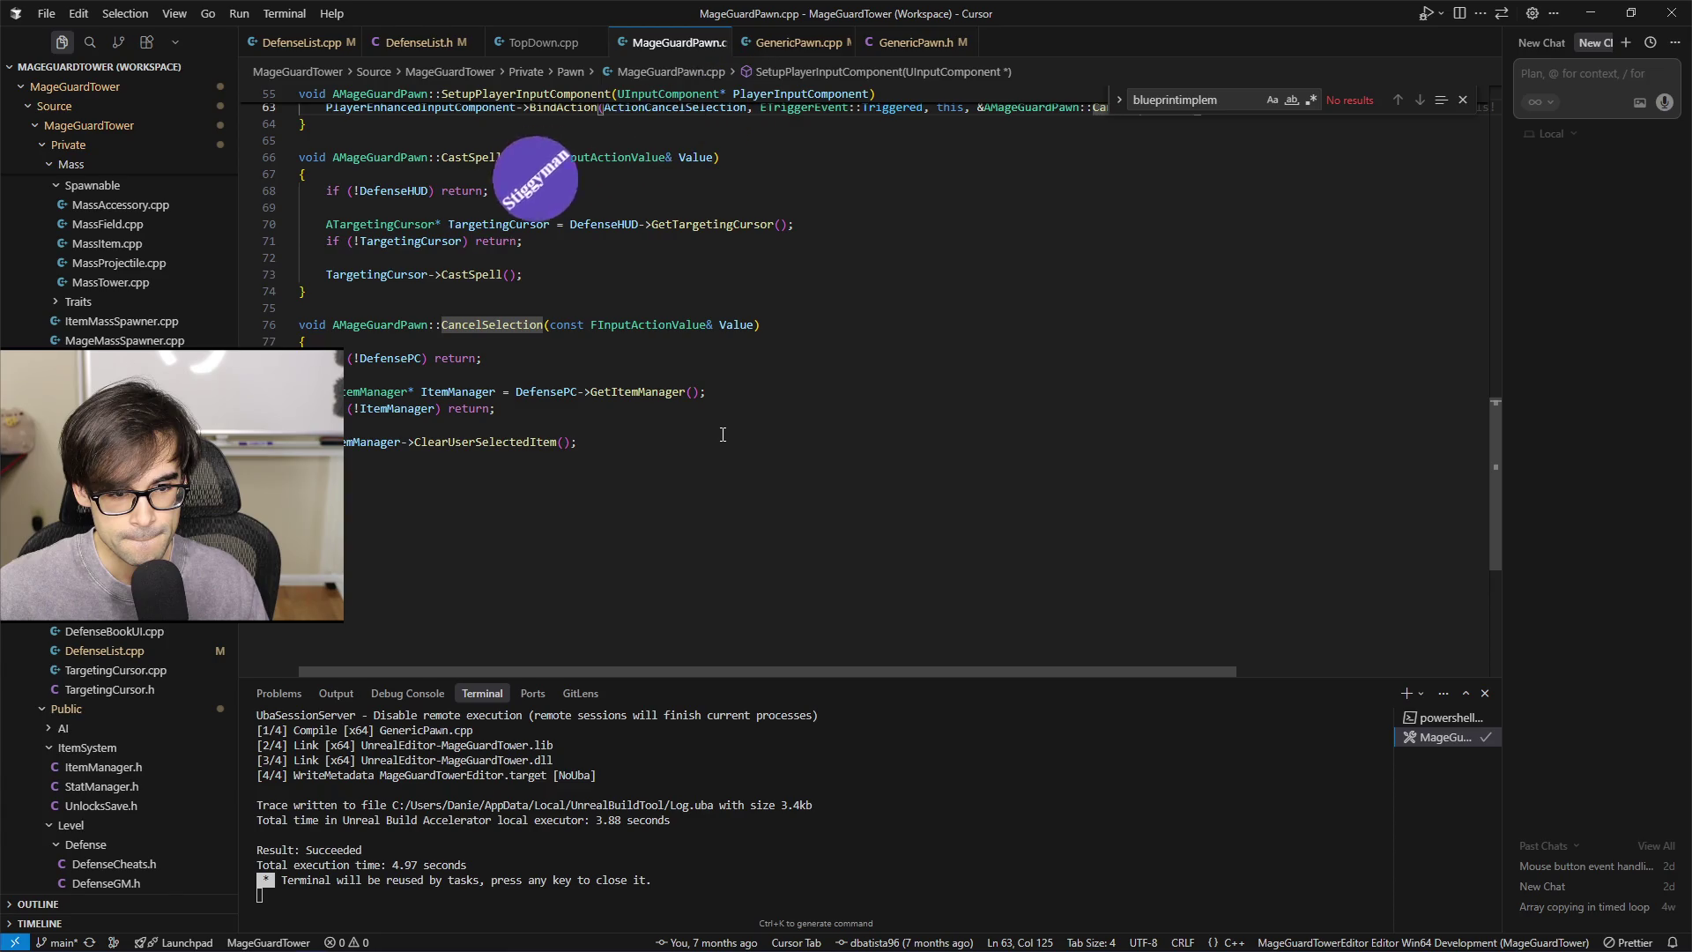
# Add OnCancelSelection.Broadcast() after ClearUserSelectedItem in CancelSelection and save MageGuardPawn.cpp
pyautogui.click(848, 432)
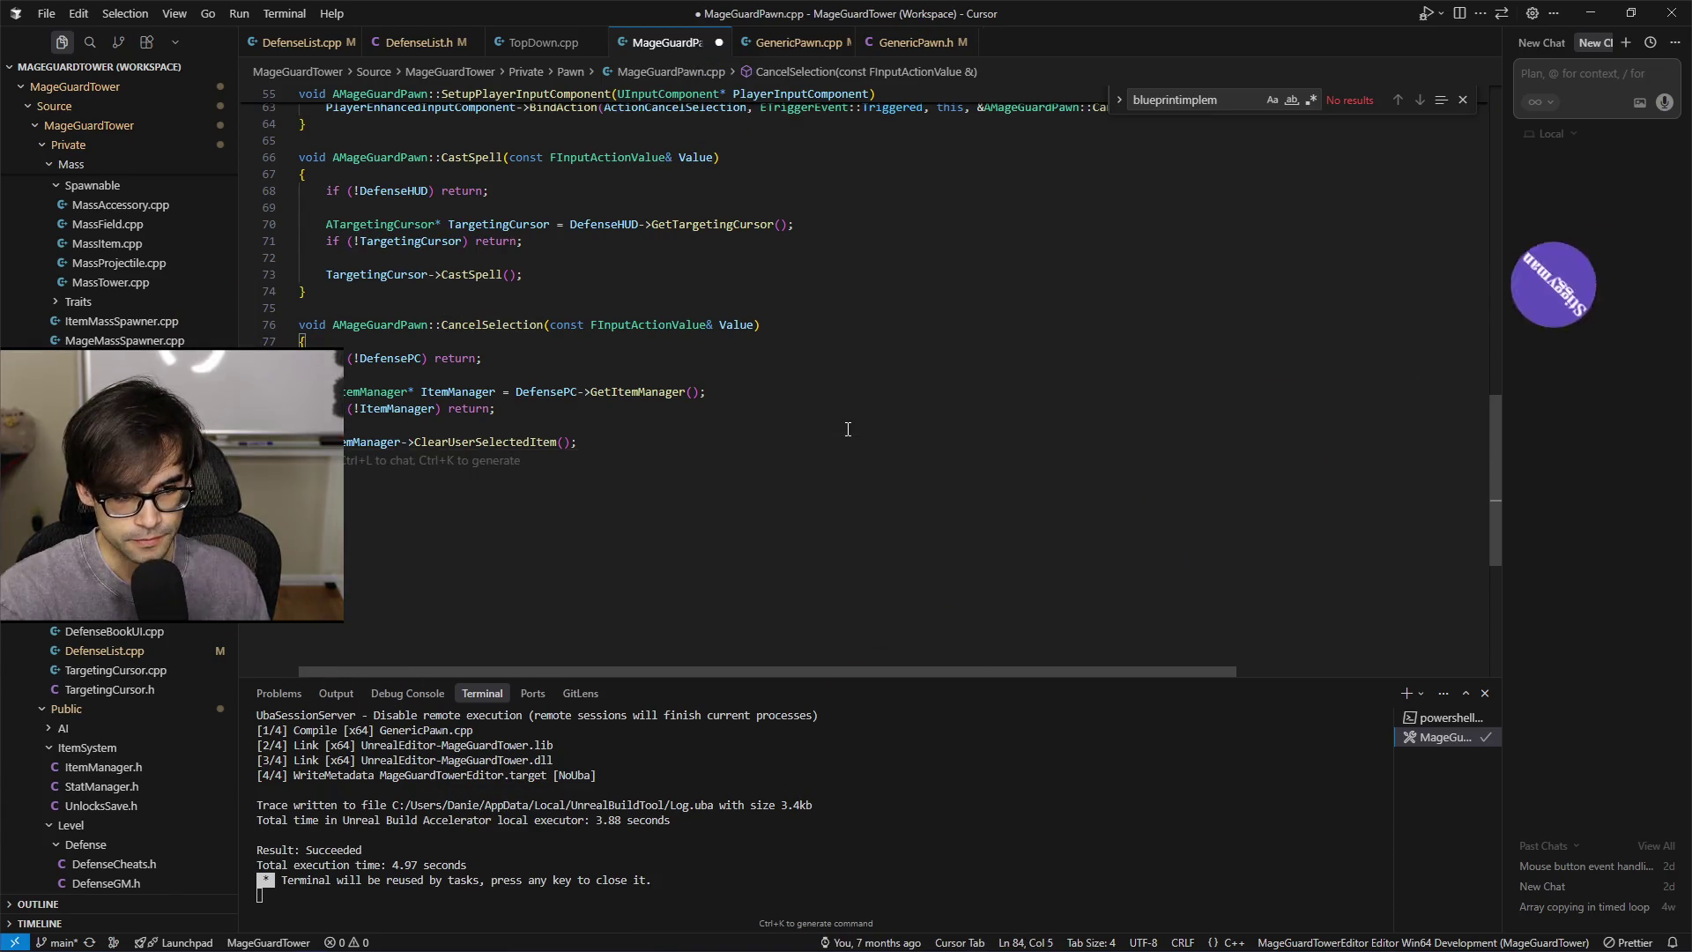
pyautogui.press('Return')
pyautogui.press('Return')
pyautogui.press('Tab')
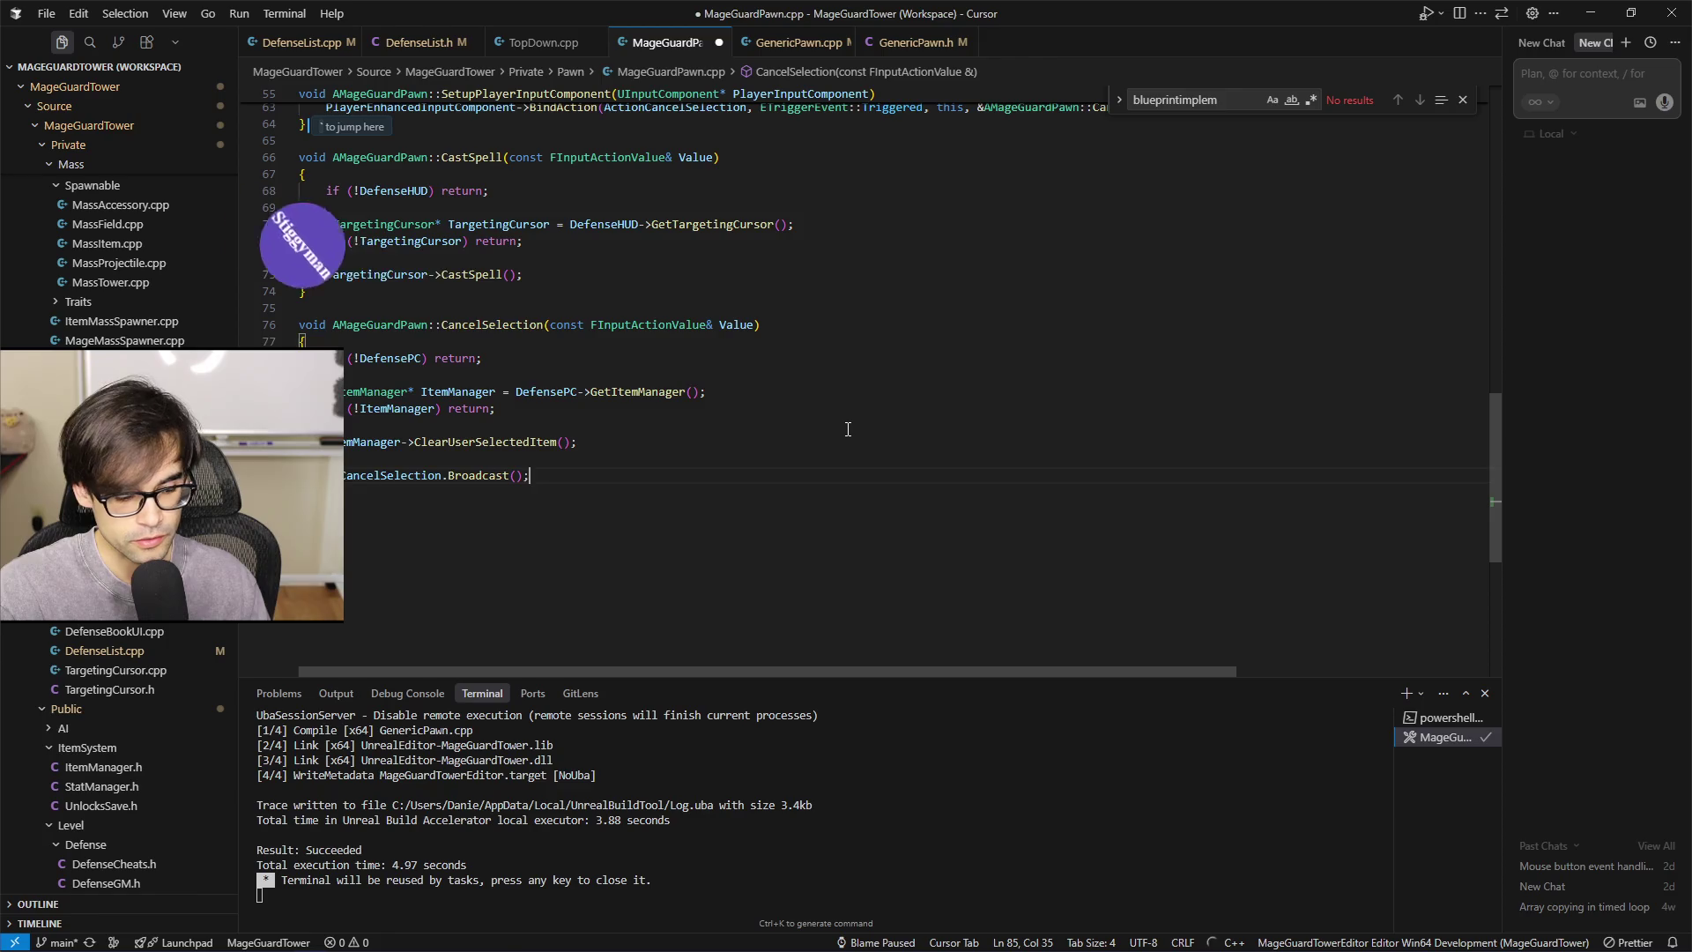
pyautogui.hotkey('ctrl', 's')
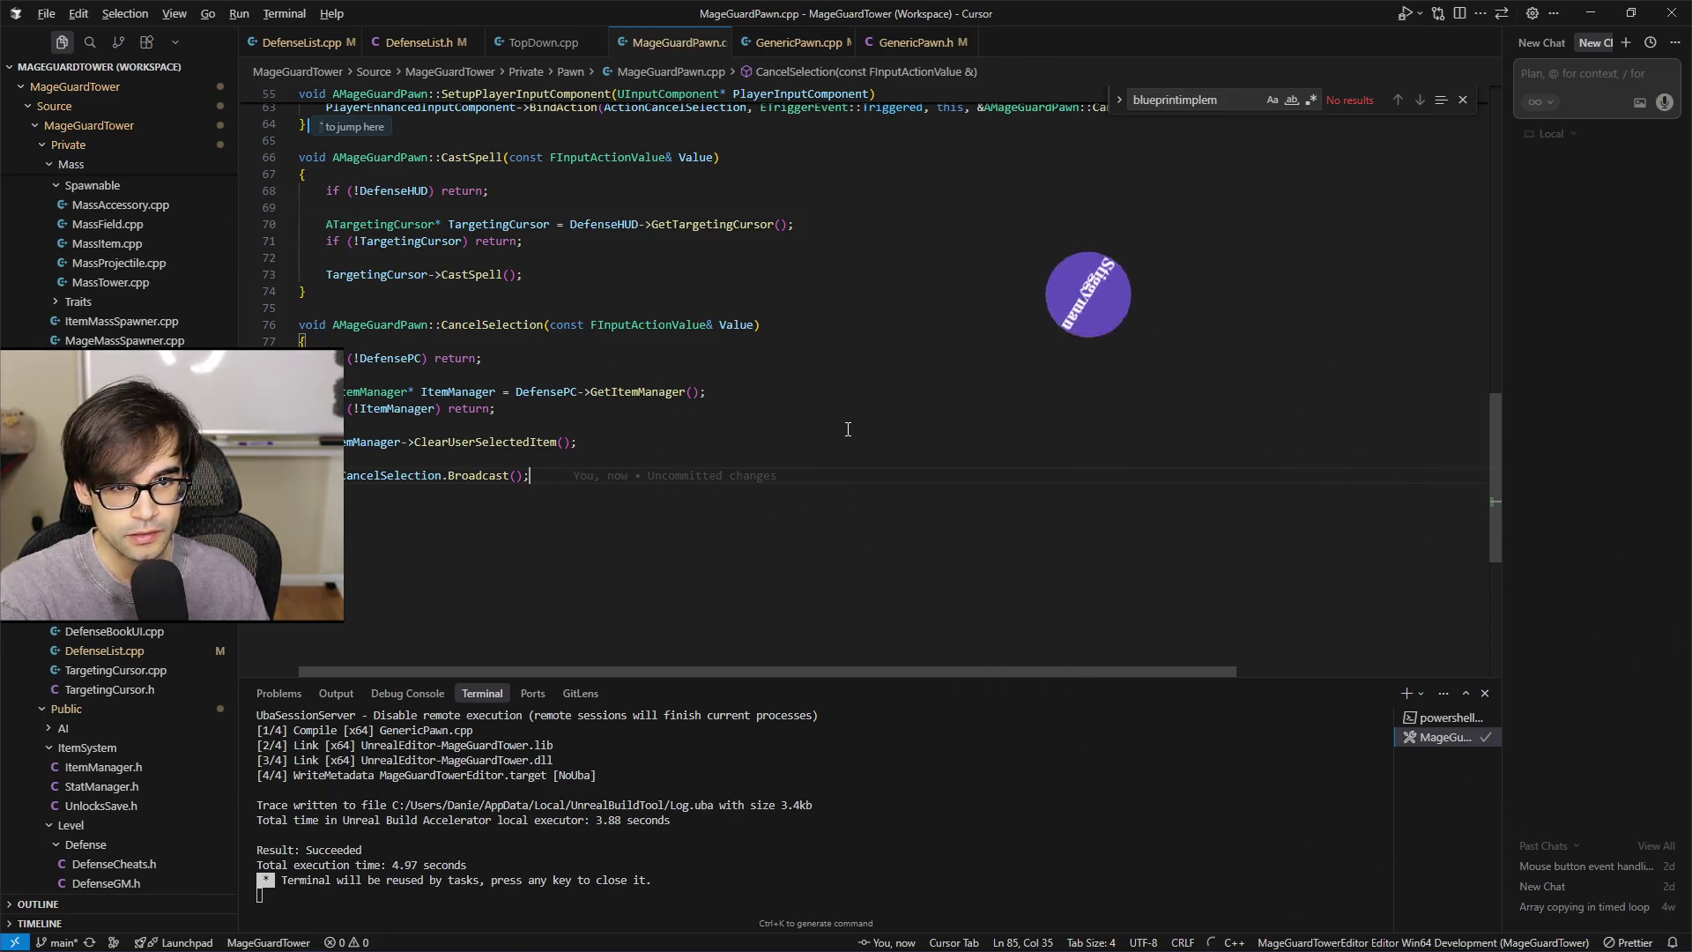
# In MageGuardPawn.h, declare the FOnCancelSelection delegate and a BlueprintAssignable OnCancelSelection property
pyautogui.hotkey('alt', 'o')
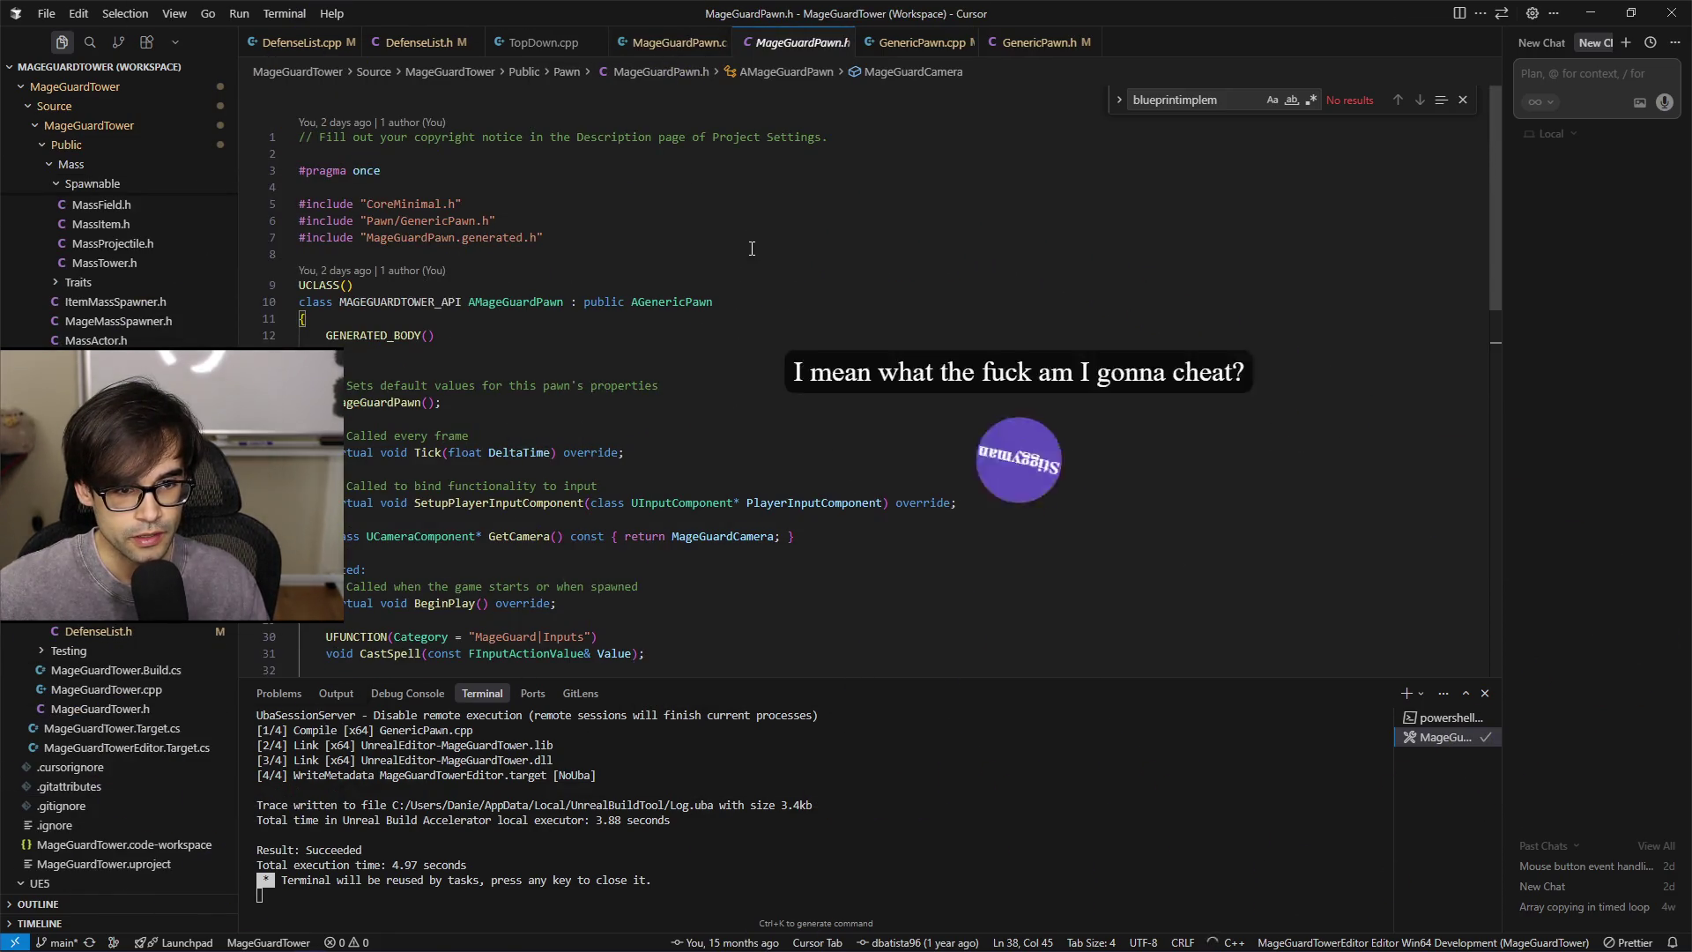
pyautogui.click(769, 255)
pyautogui.press('Tab')
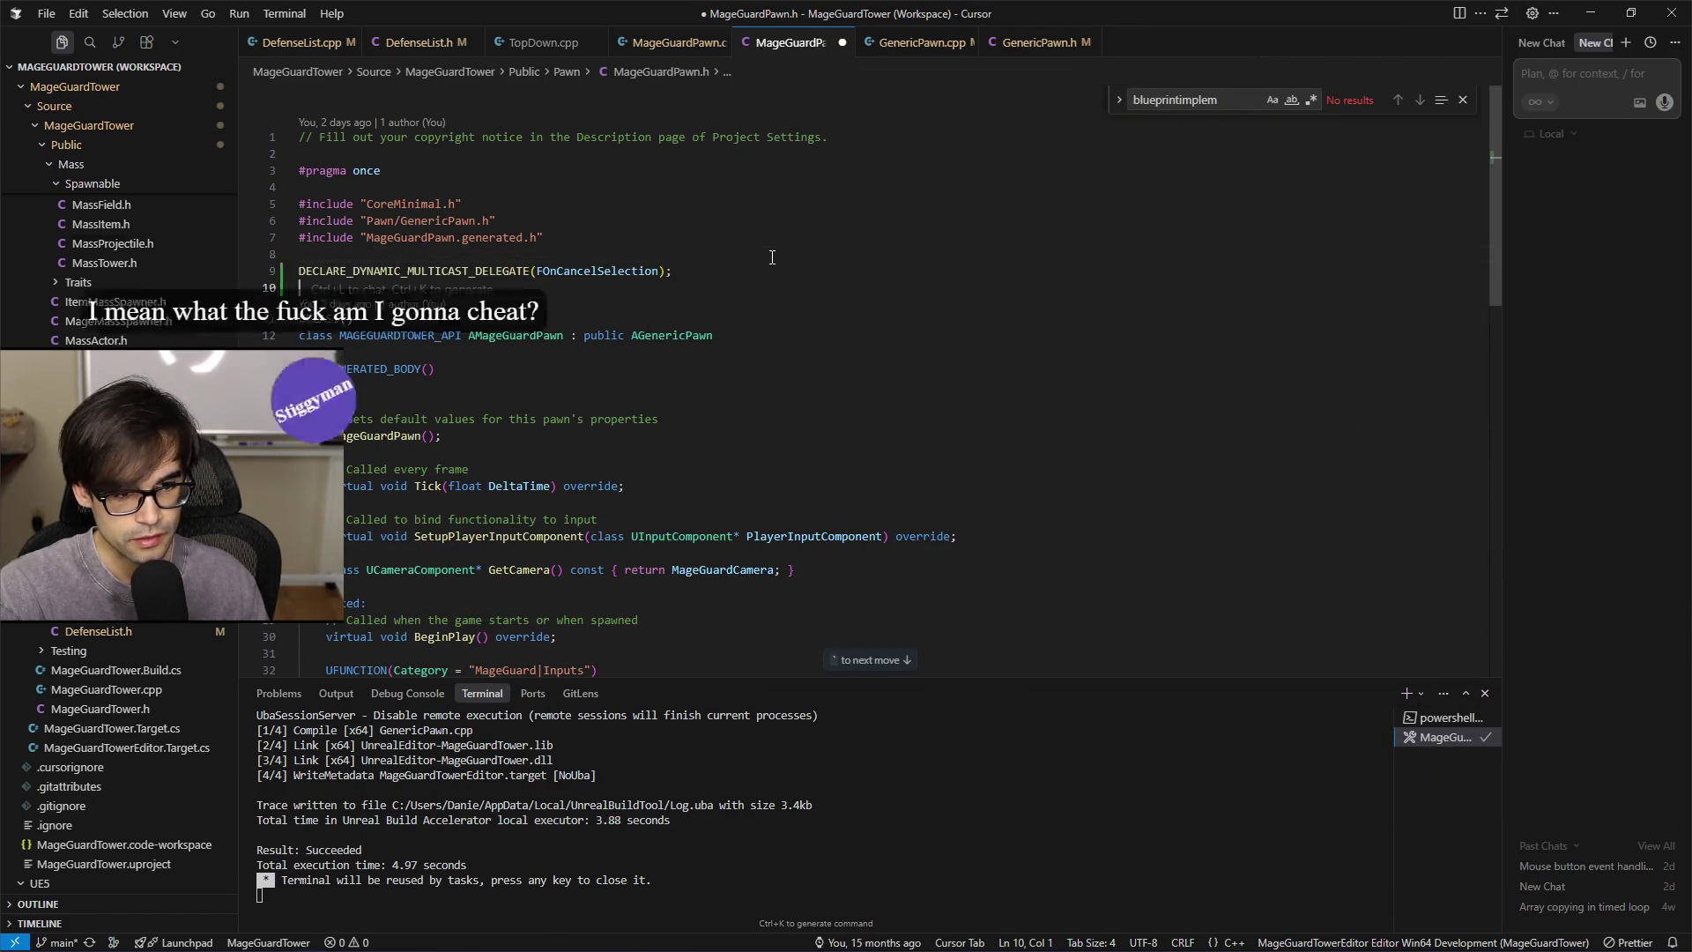
pyautogui.press('Tab')
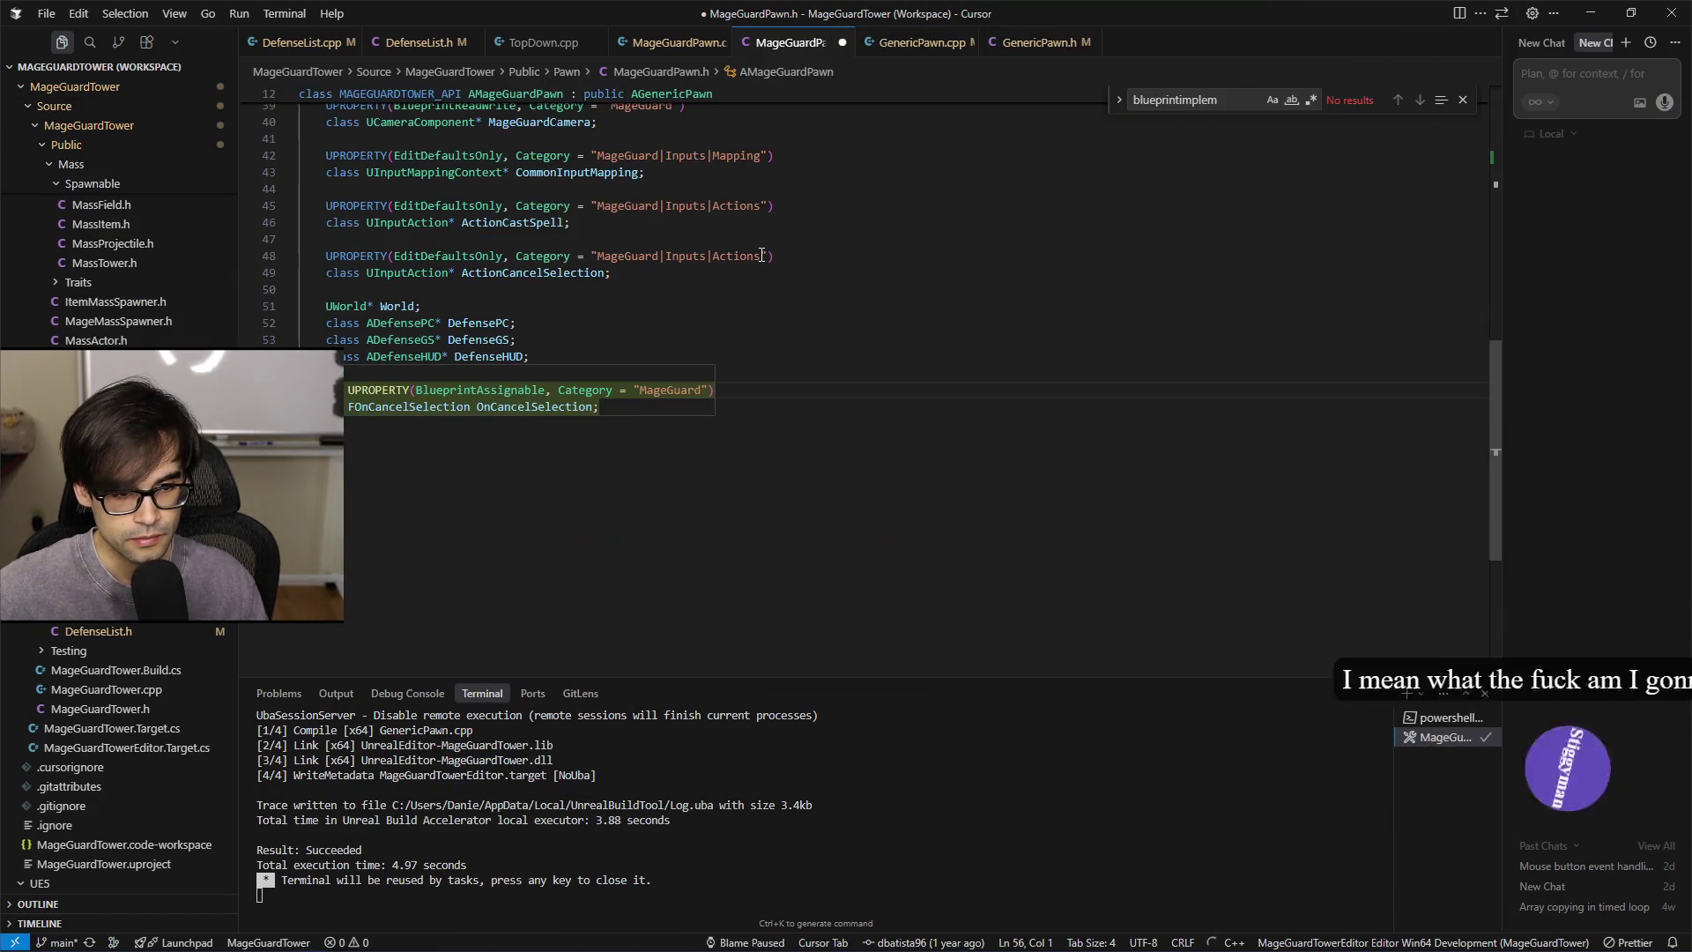
pyautogui.press('Tab')
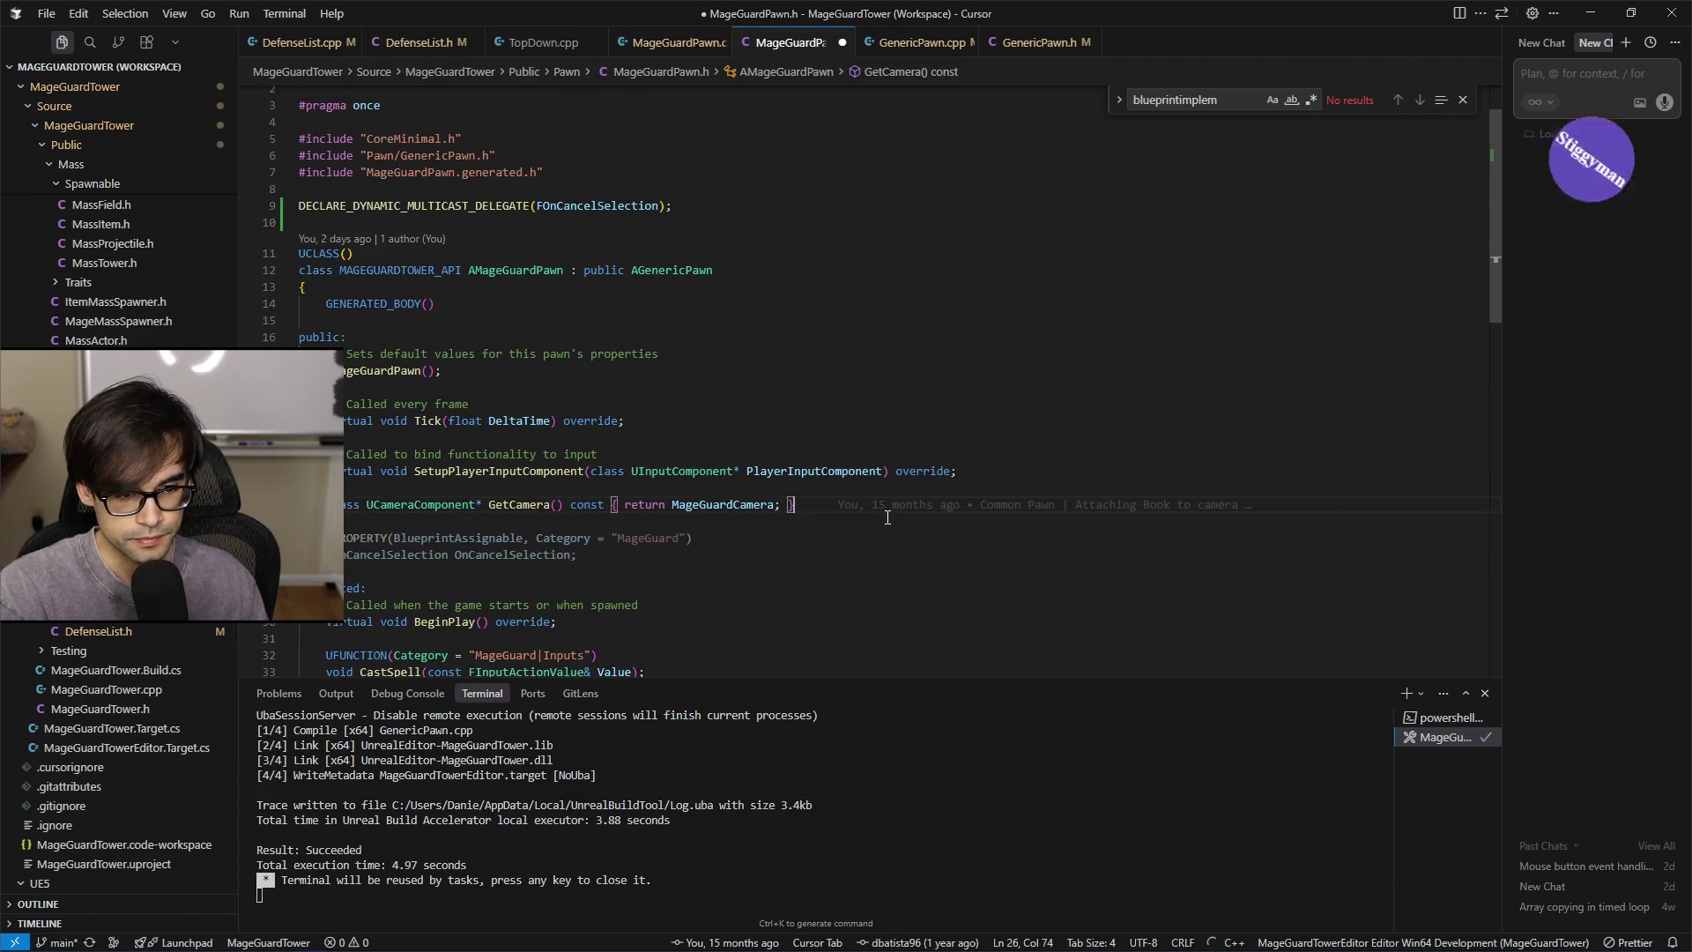
pyautogui.press('Tab')
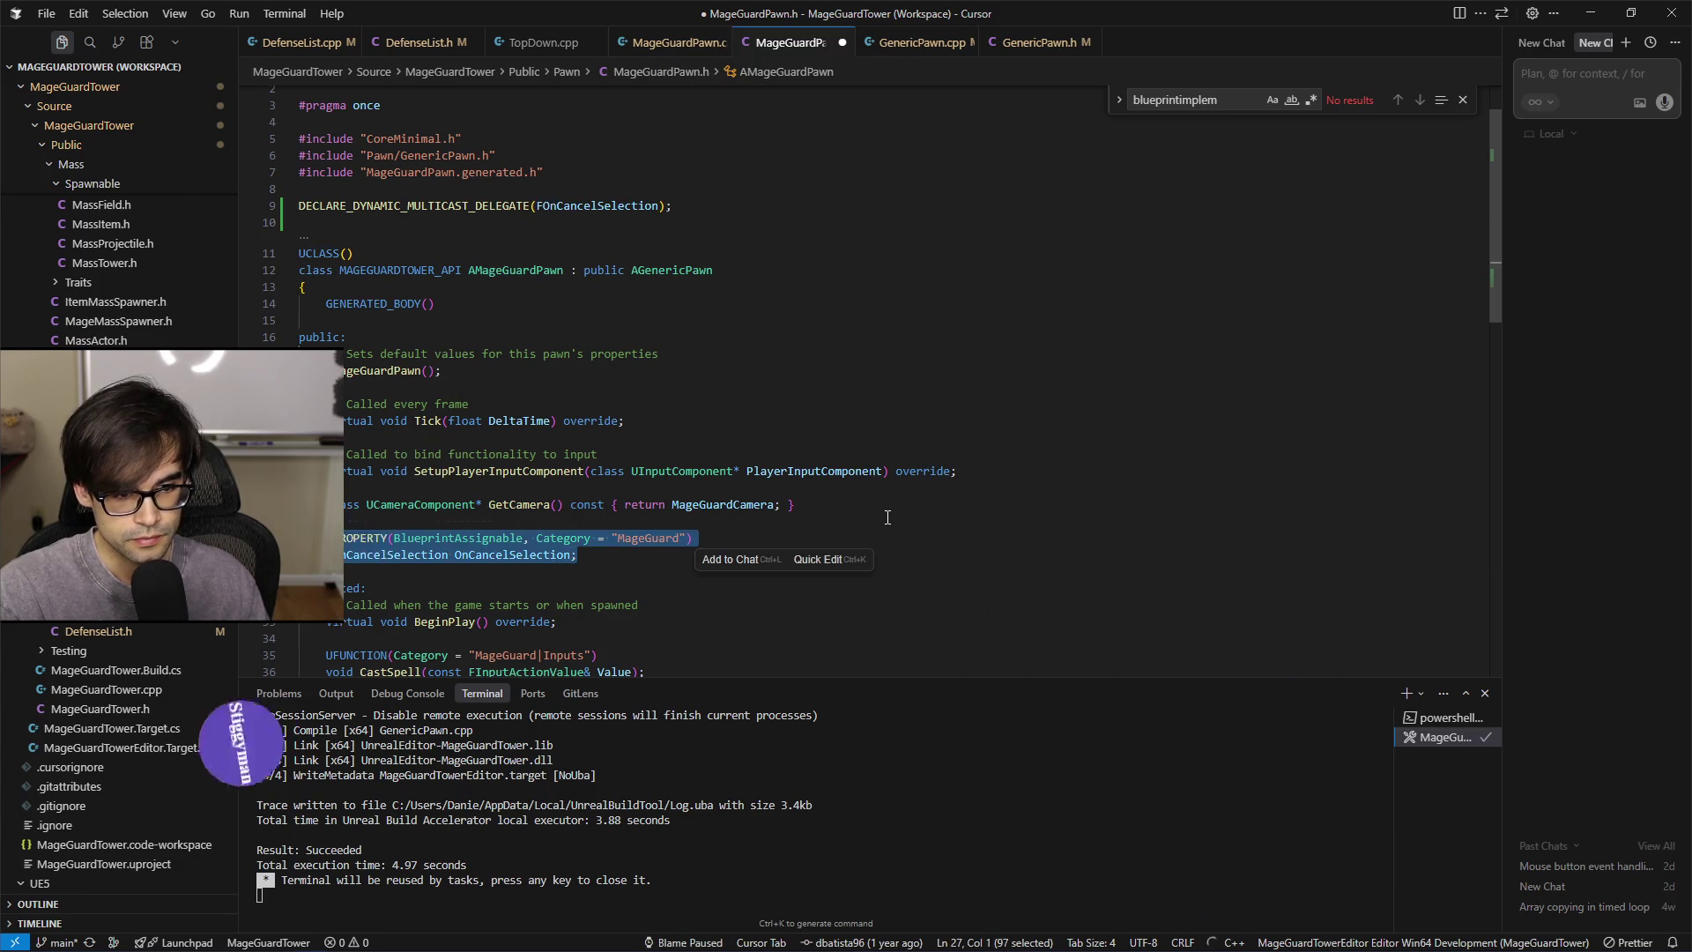
pyautogui.press('BackSpace')
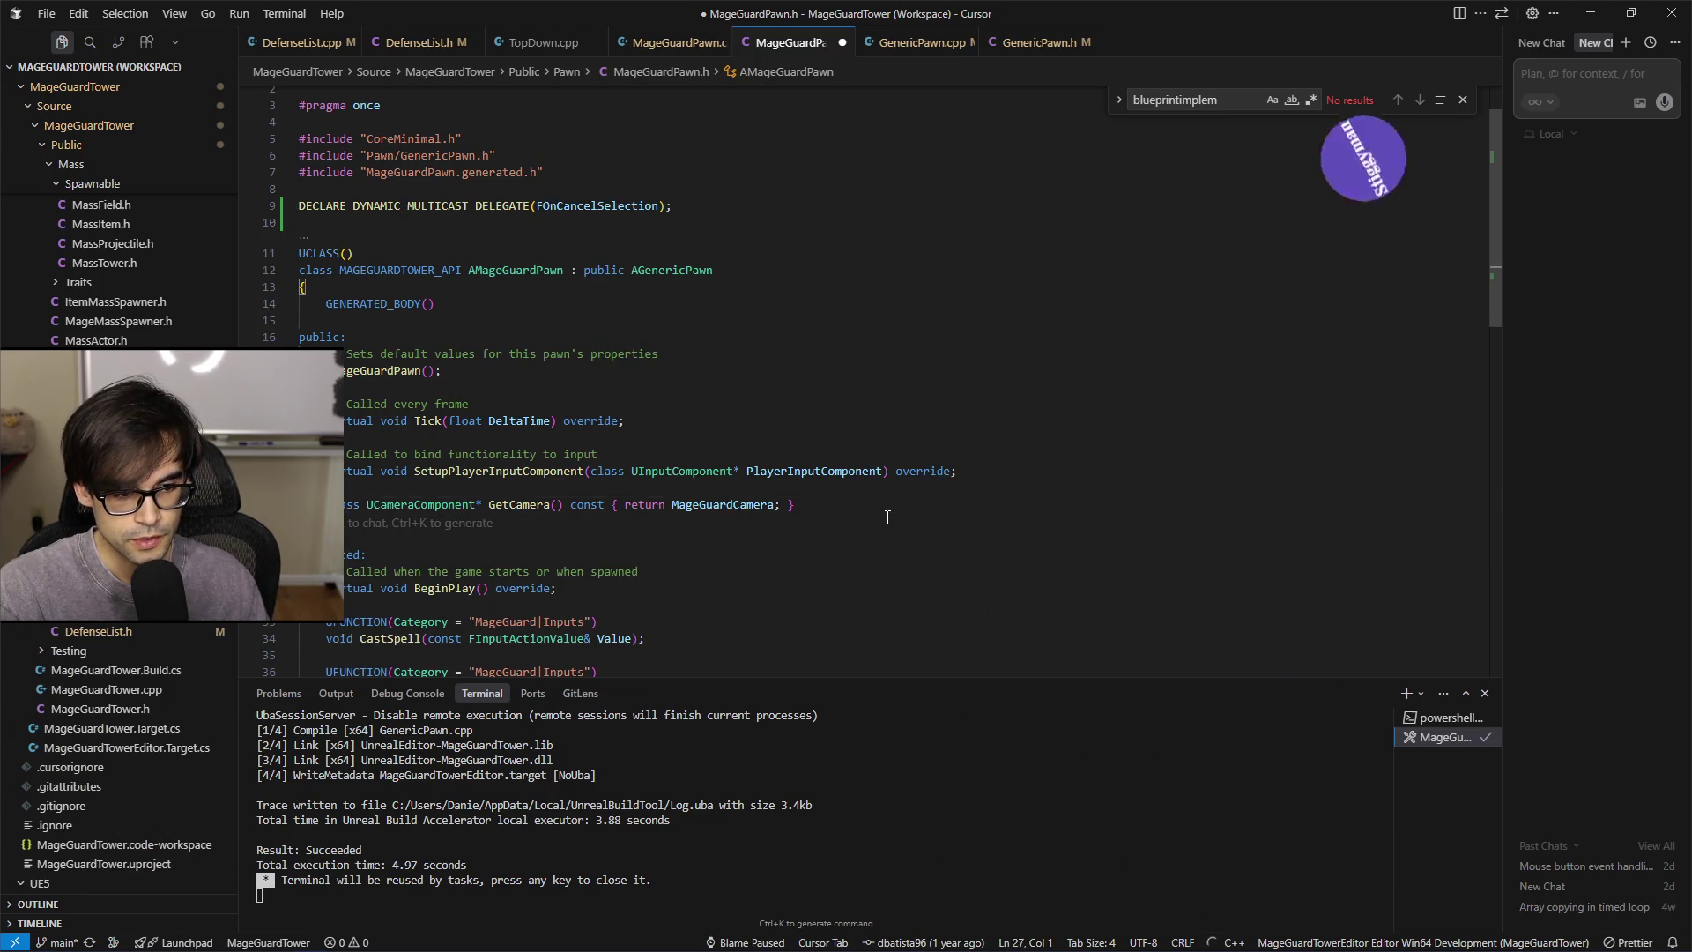
pyautogui.press('Tab')
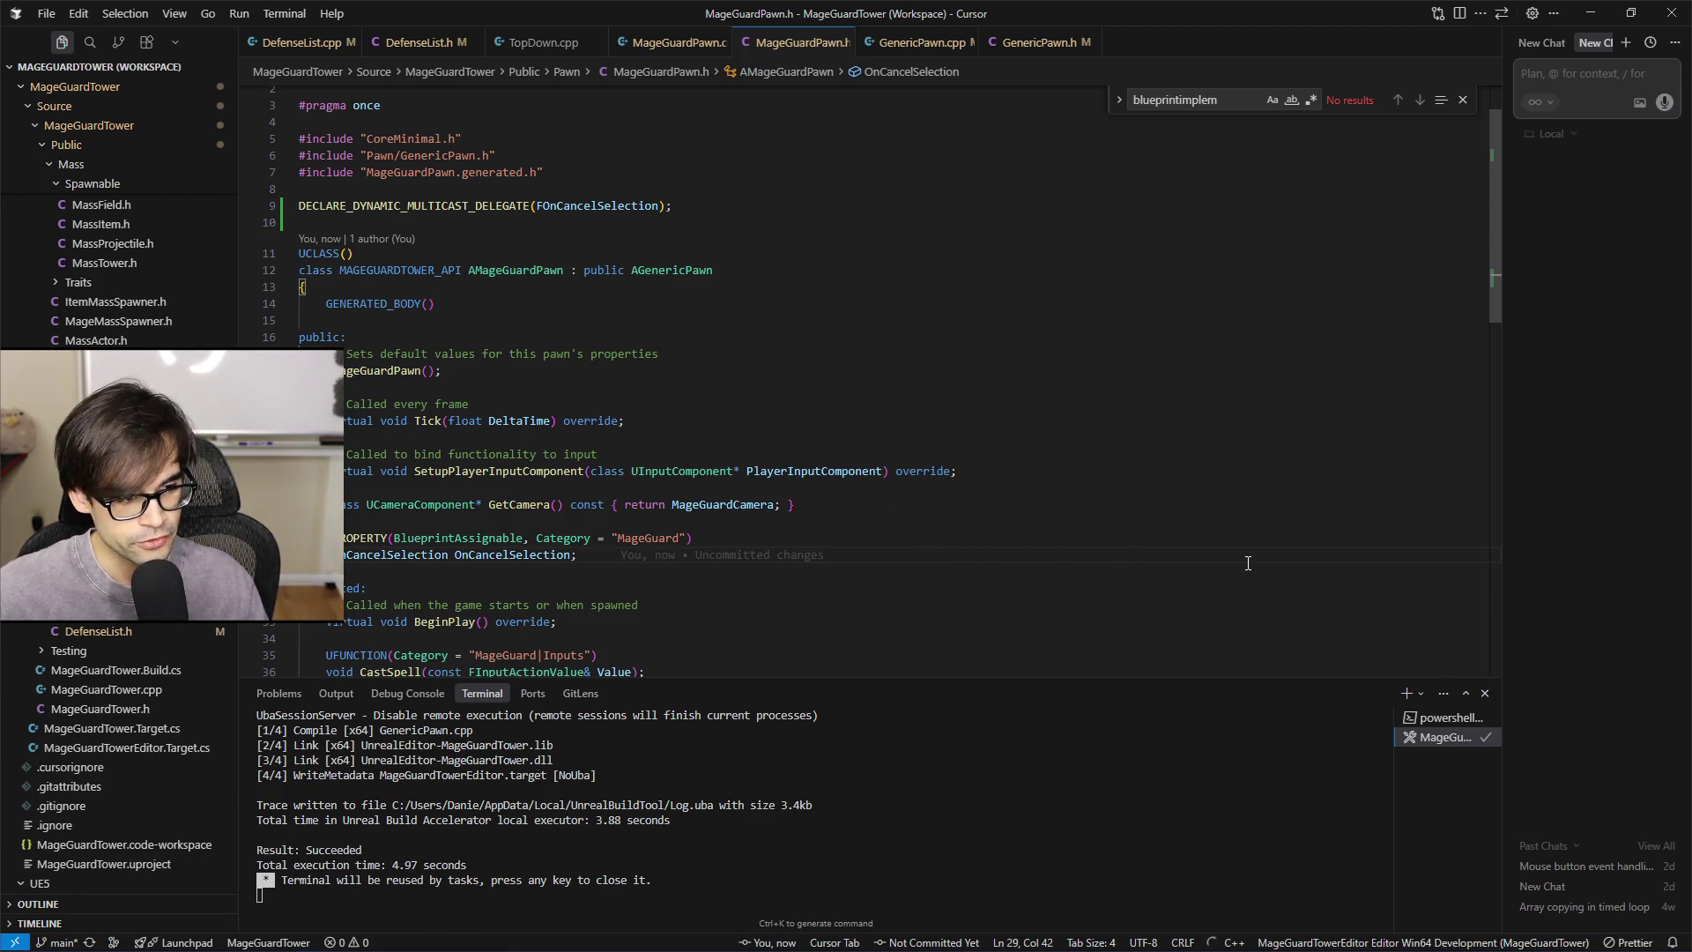
# Keep the property's category as 'MageGuard', declining the MageGuard|Events suggestion
pyautogui.press('Up')
pyautogui.press('End')
pyautogui.press('Down')
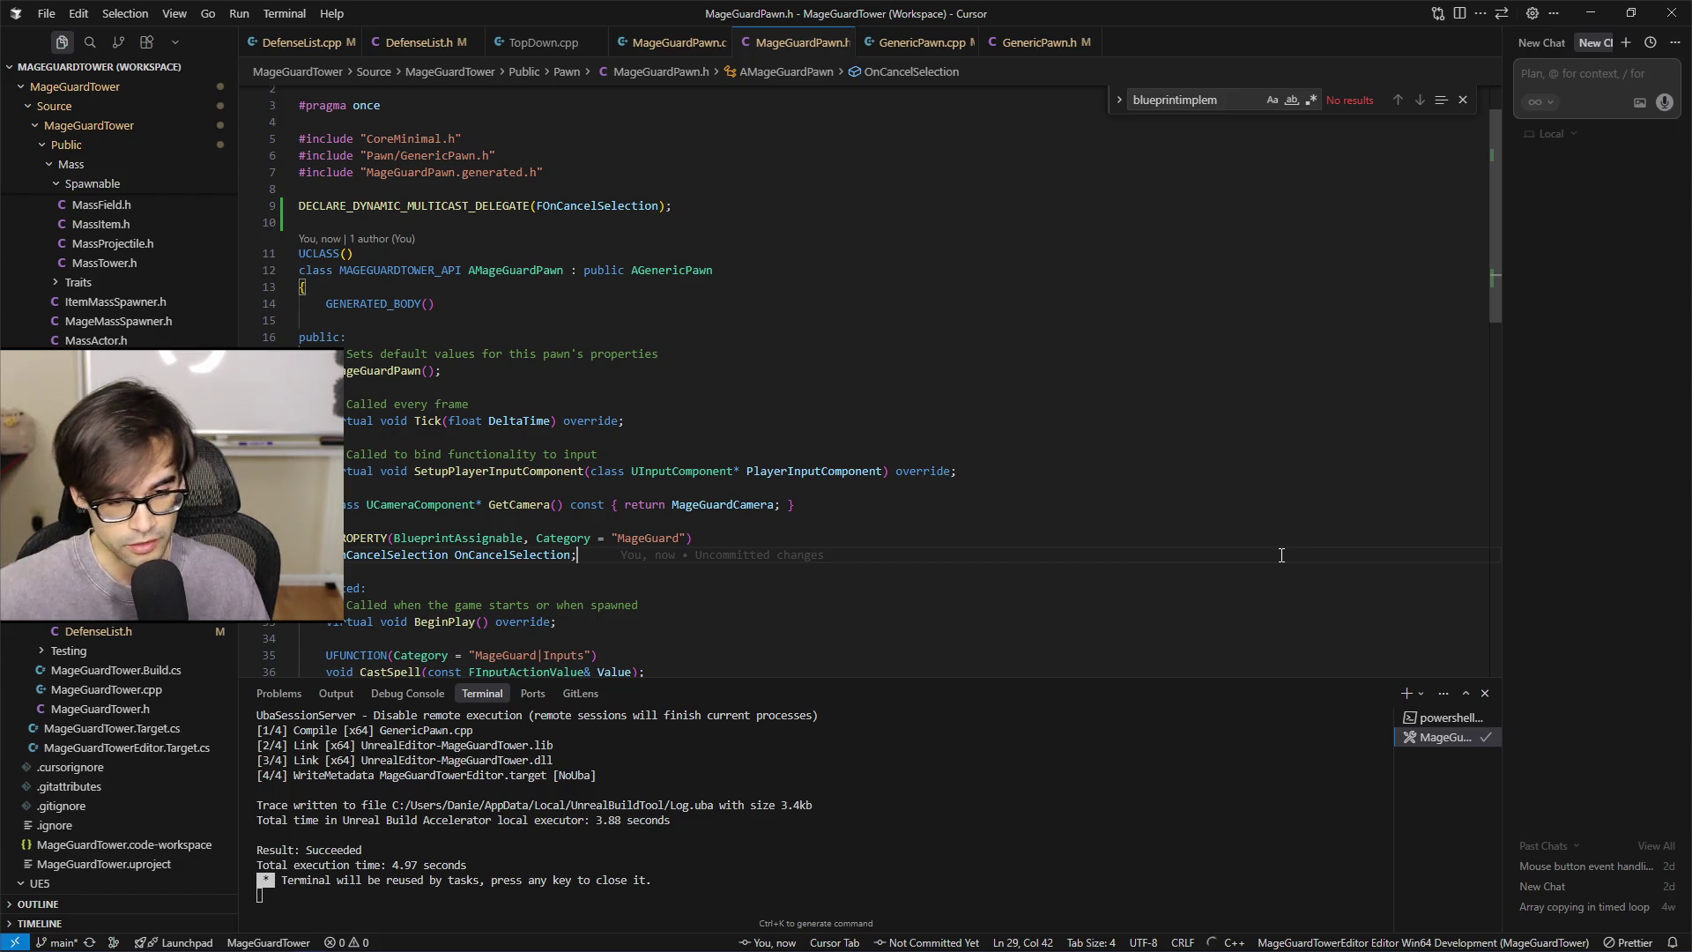
pyautogui.click(1276, 542)
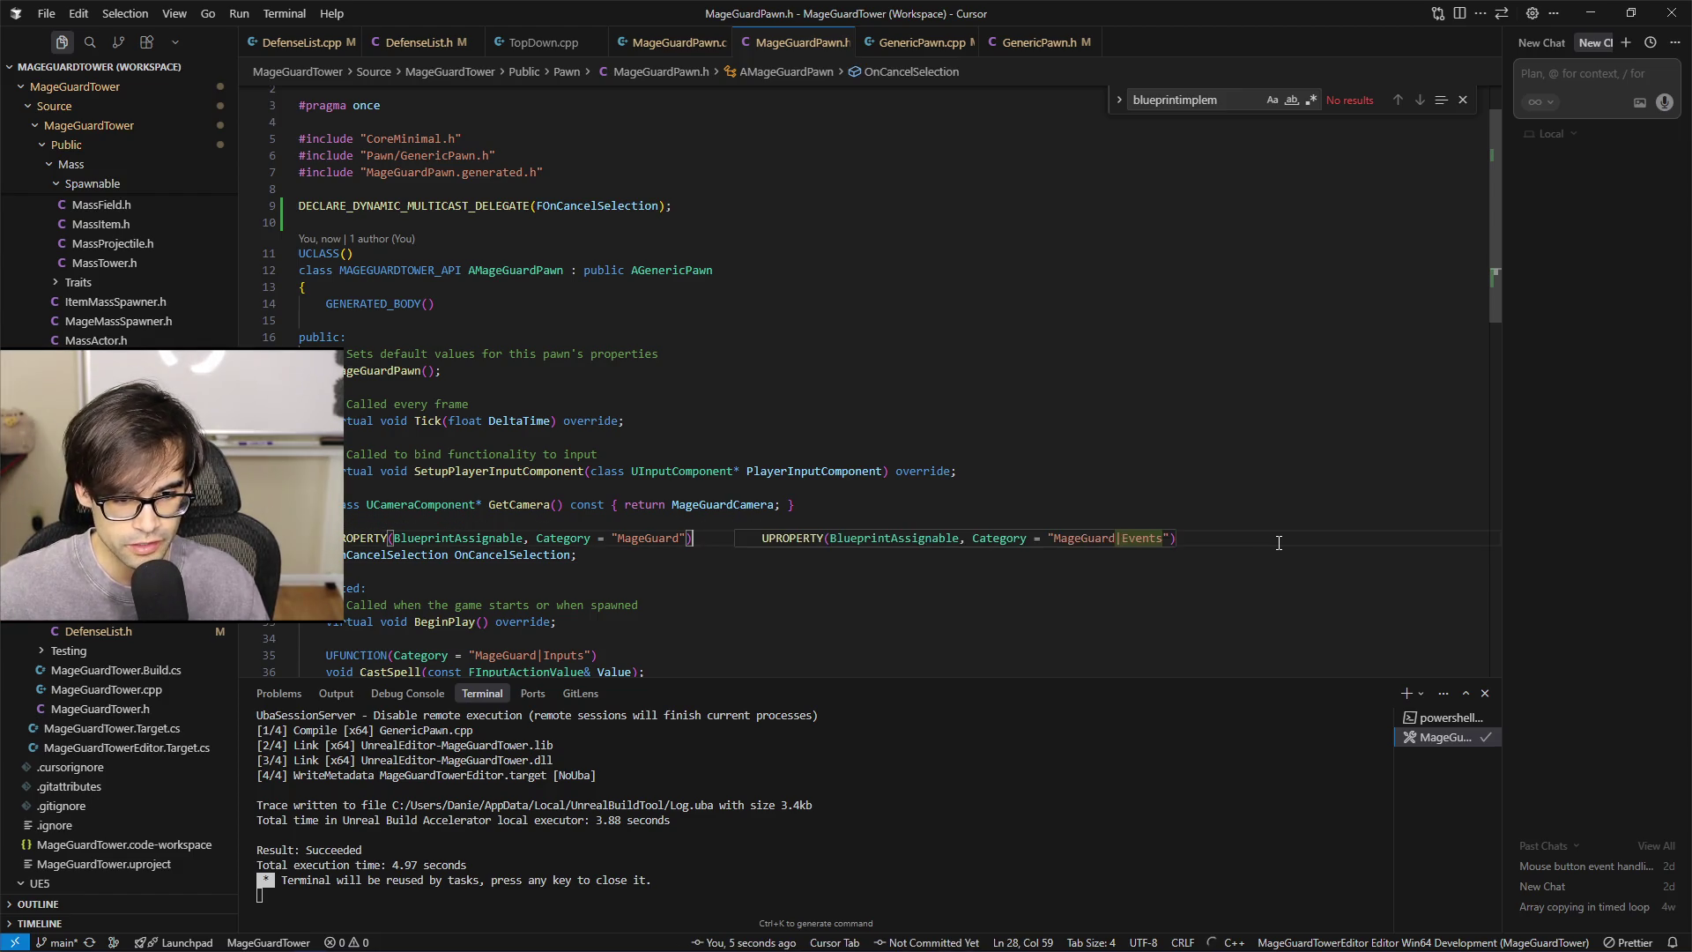
pyautogui.scroll(-3, 1318, 493)
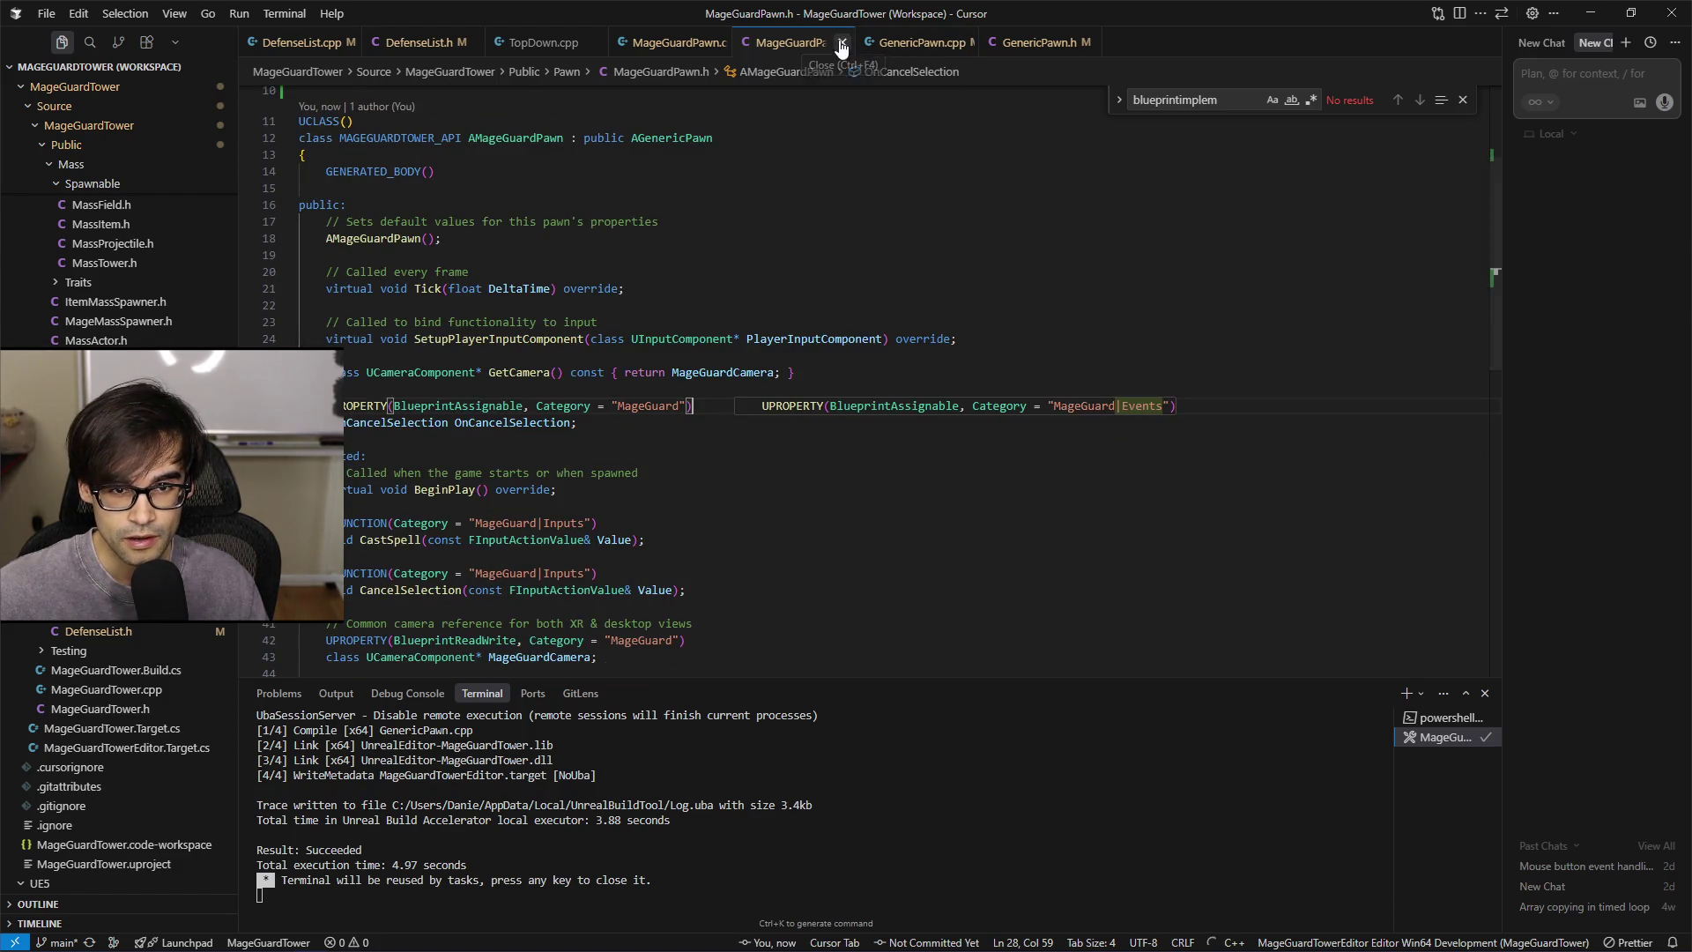
# Dismiss the category suggestion and briefly check the Slate Overview docs and Unreal Editor
pyautogui.press('Escape')
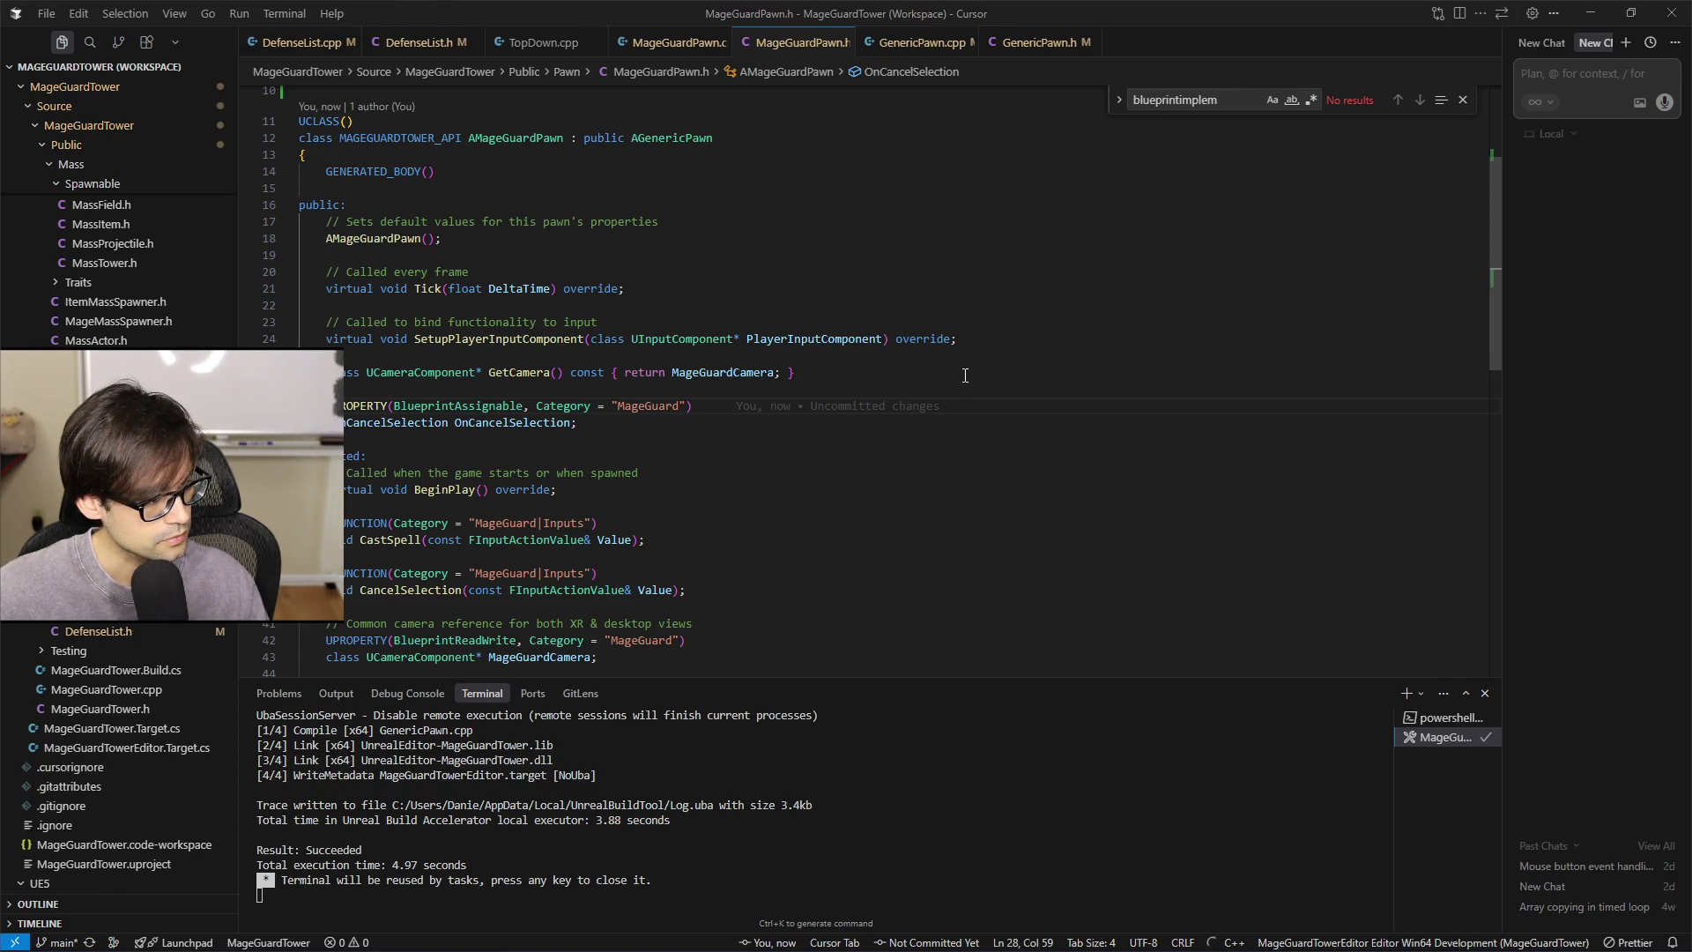
pyautogui.hotkey('alt', 'Tab')
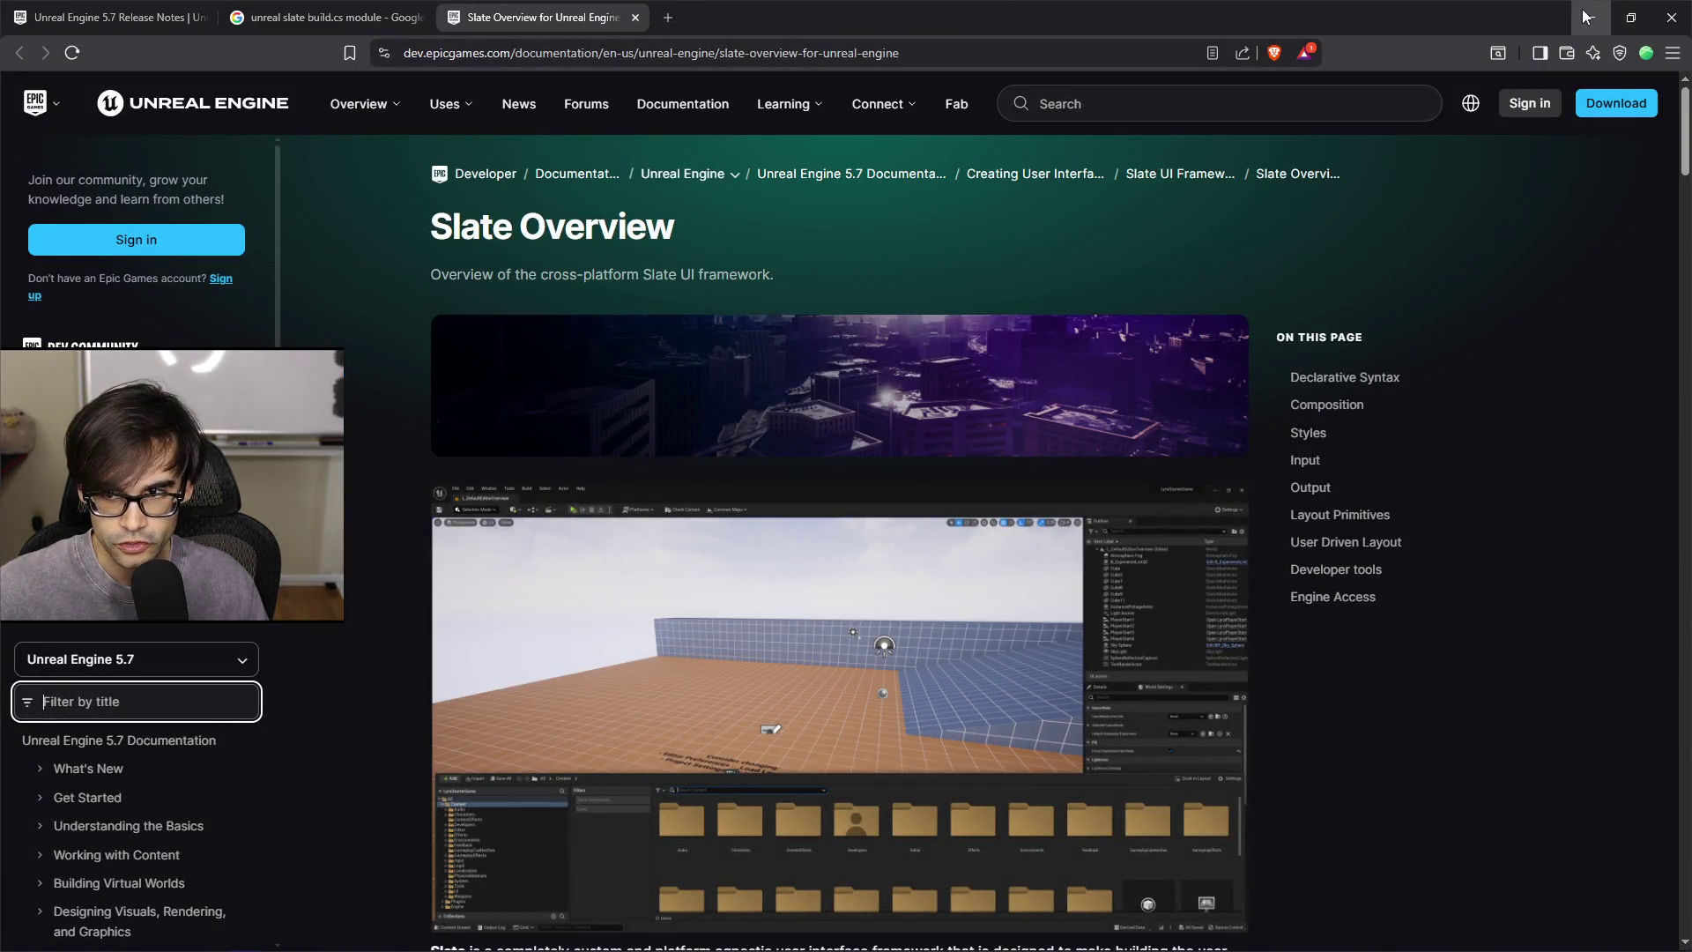
pyautogui.hotkey('alt', 'Tab')
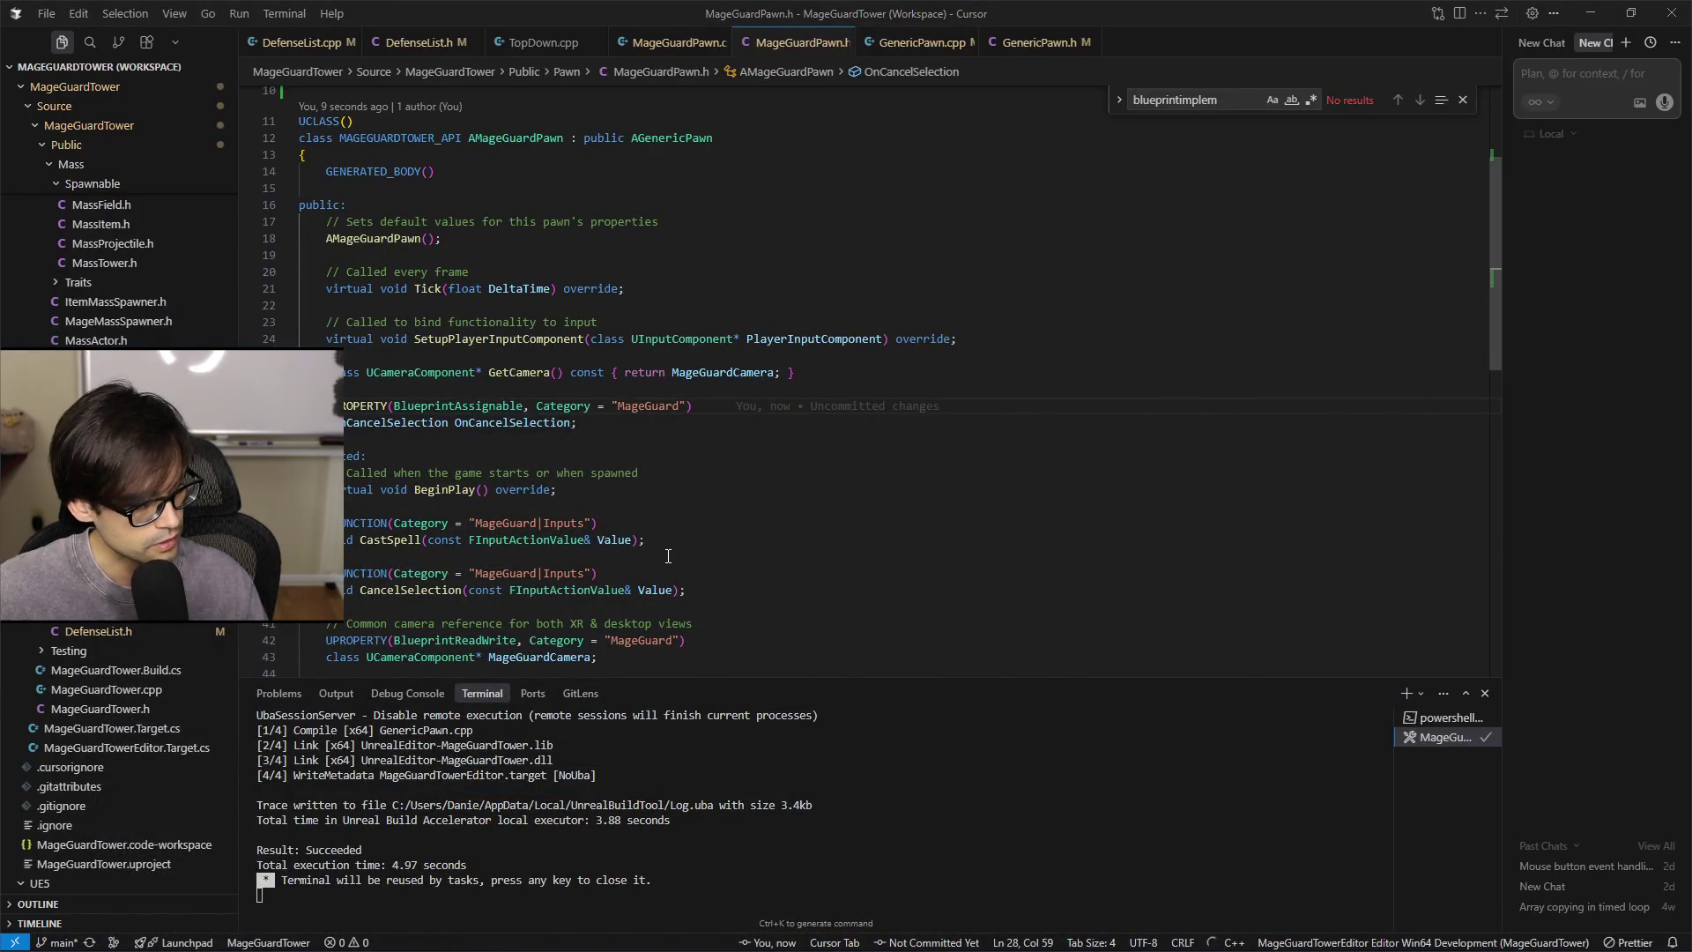
pyautogui.hotkey('alt', 'Tab')
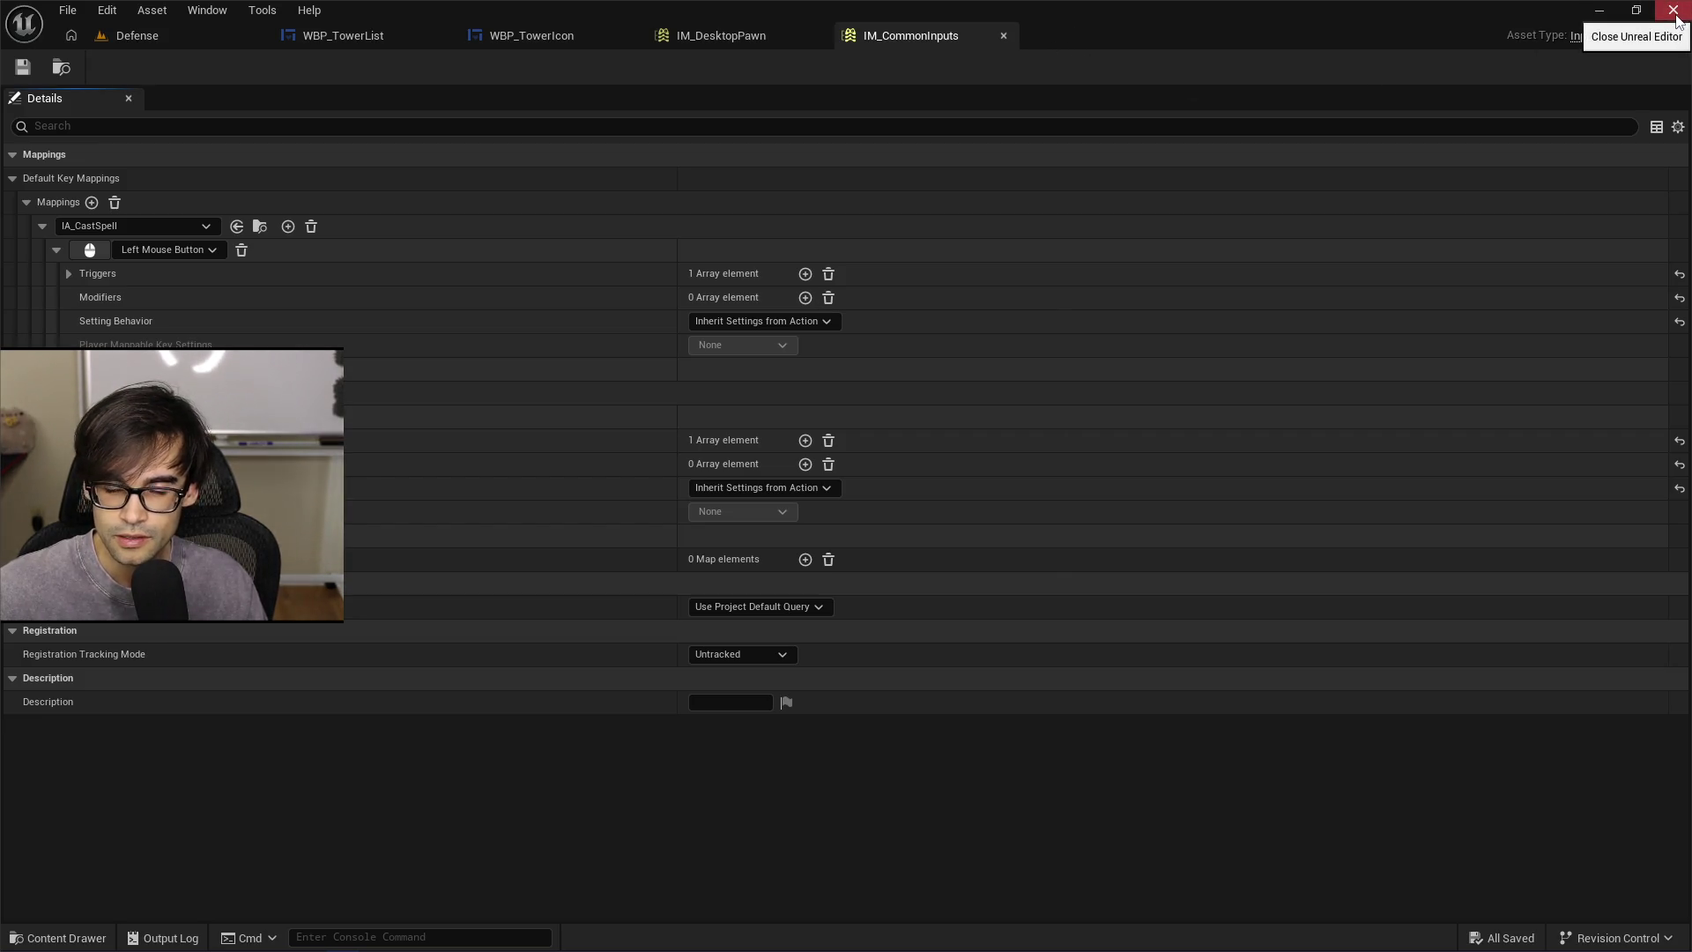
pyautogui.hotkey('alt', 'Tab')
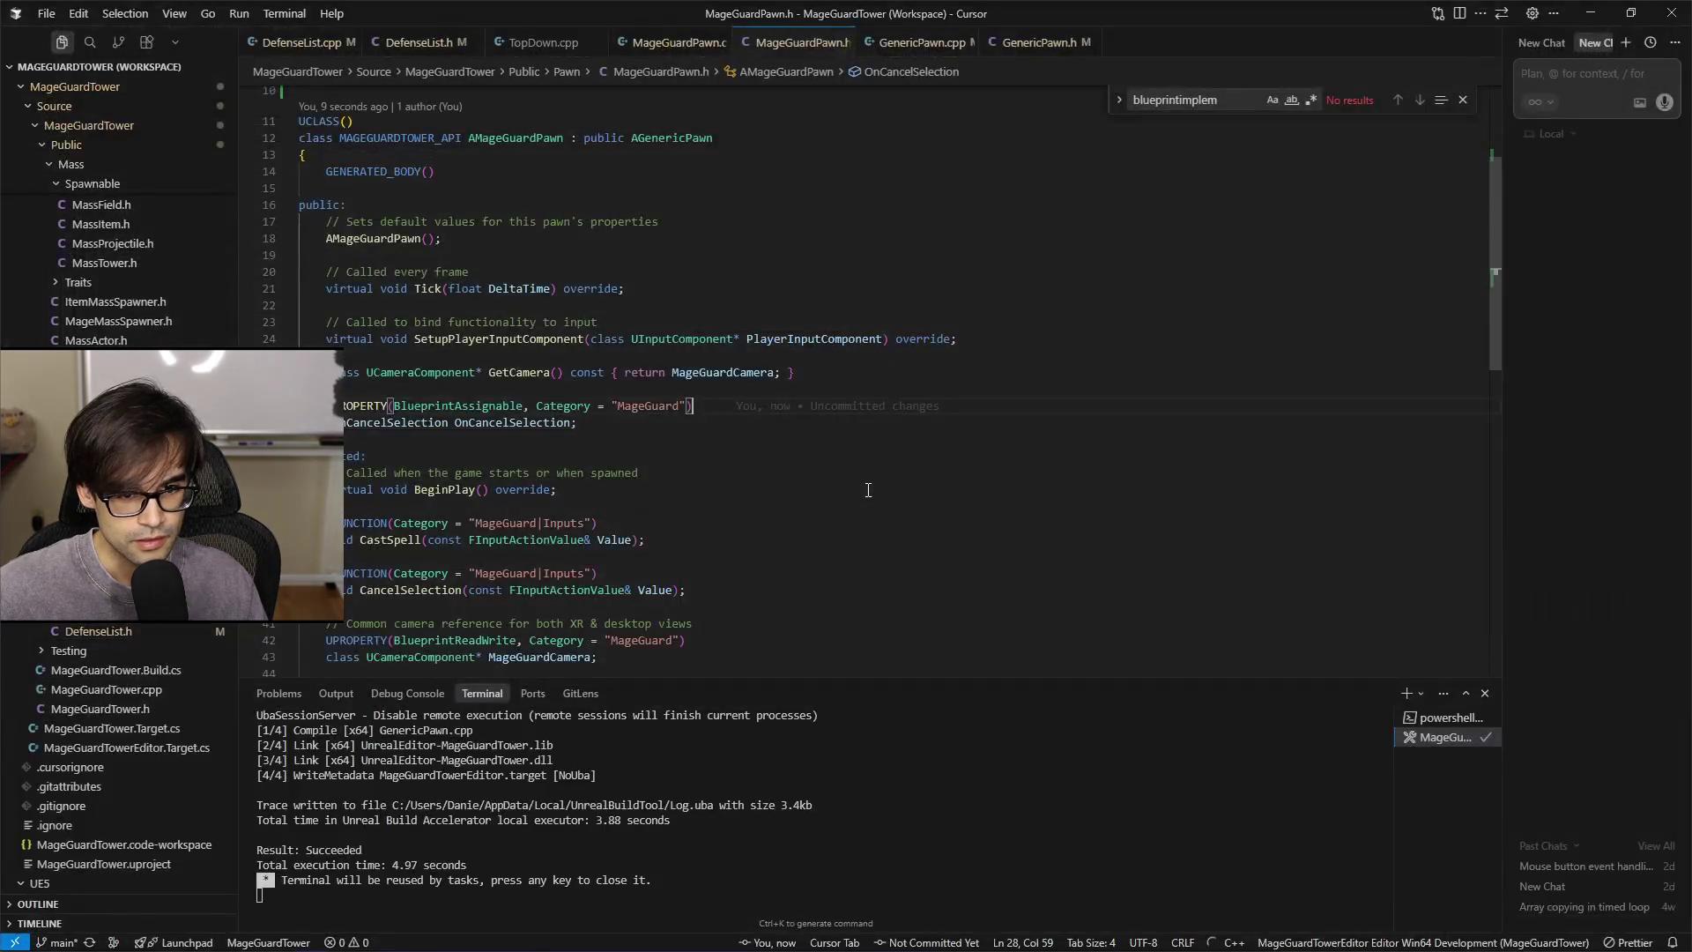
# Run the MageGuardTowerEditor Win64 Development Build task
pyautogui.click(1186, 387)
pyautogui.hotkey('ctrl', 'shift', 'b')
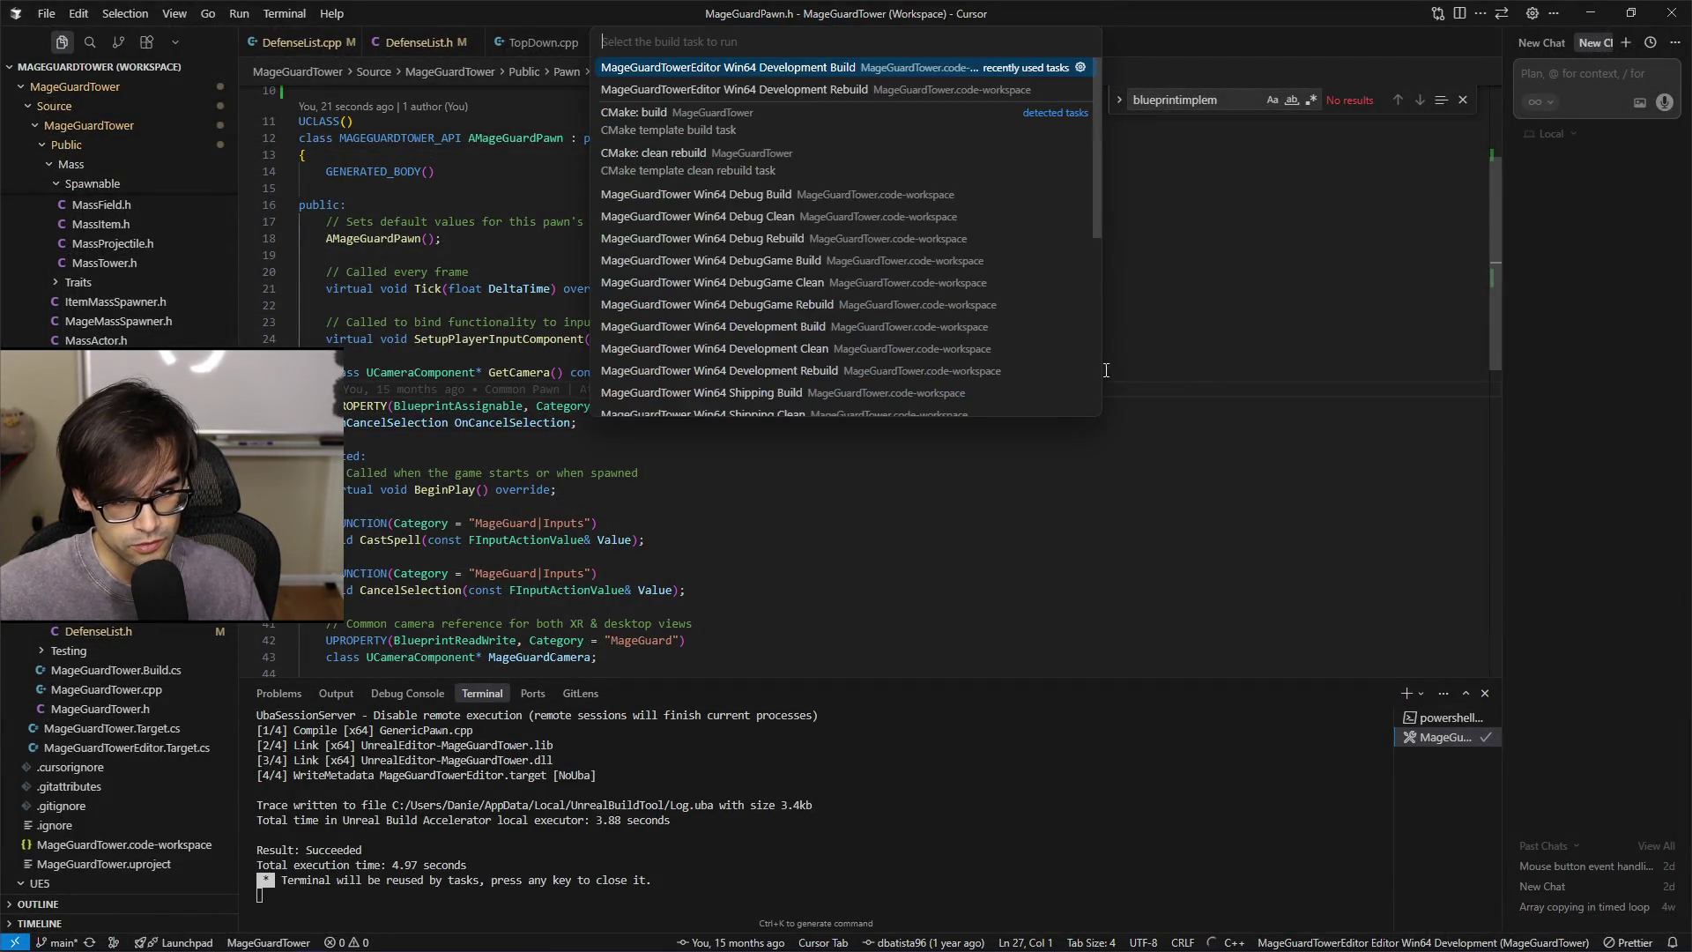
pyautogui.click(849, 70)
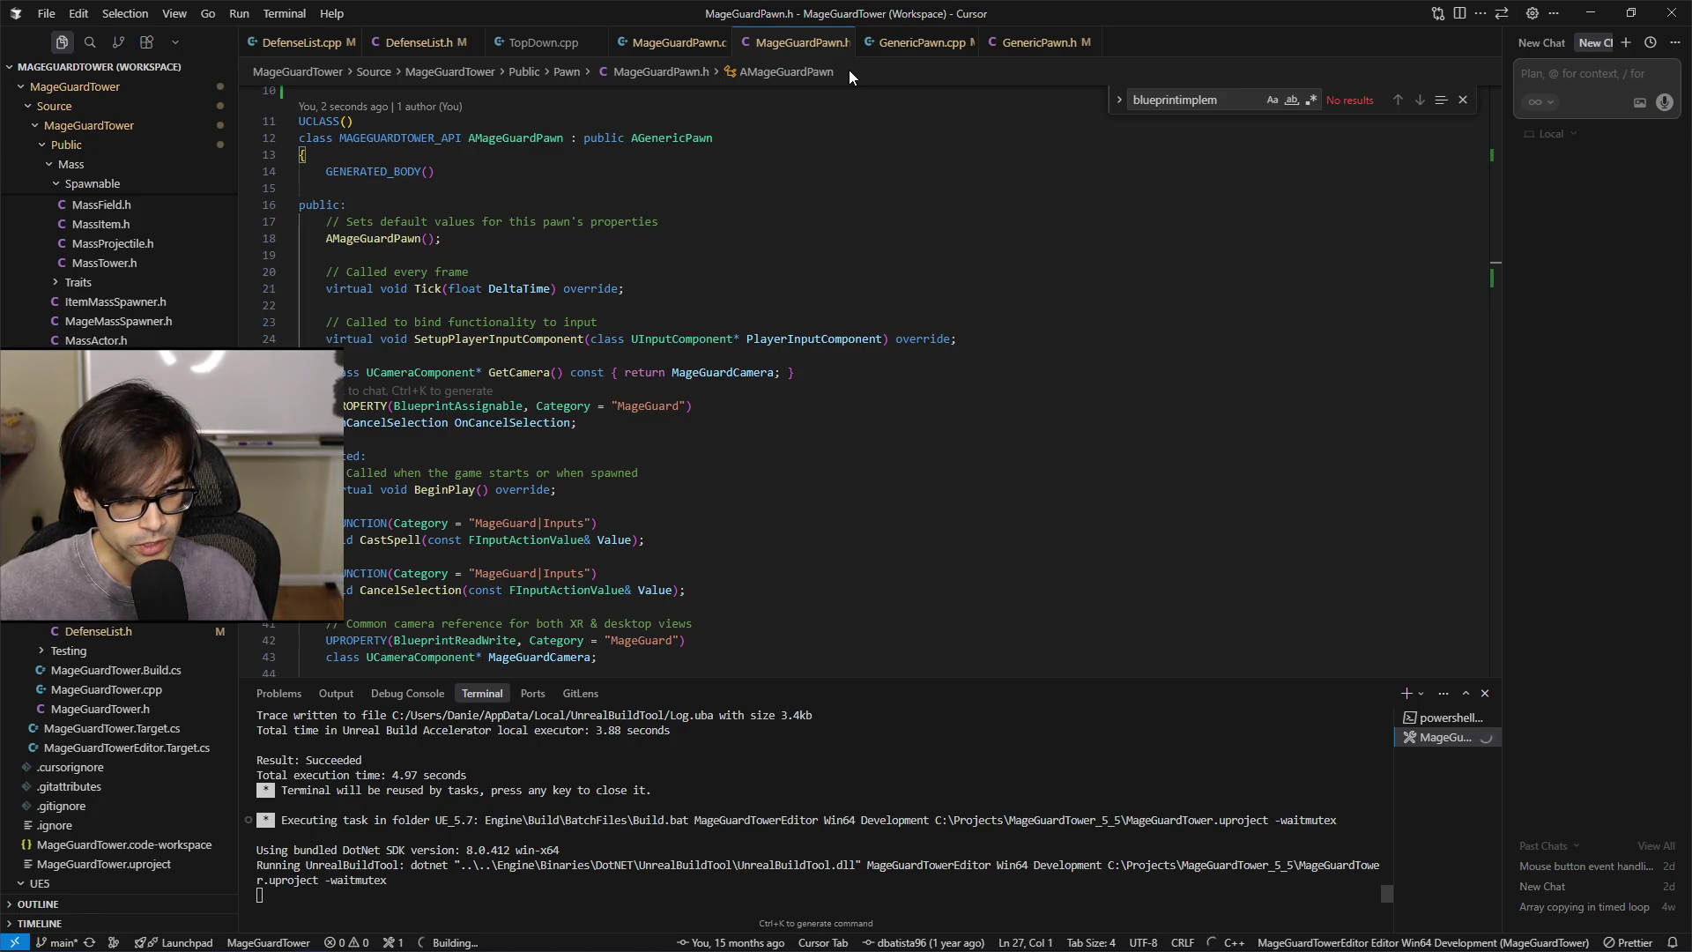
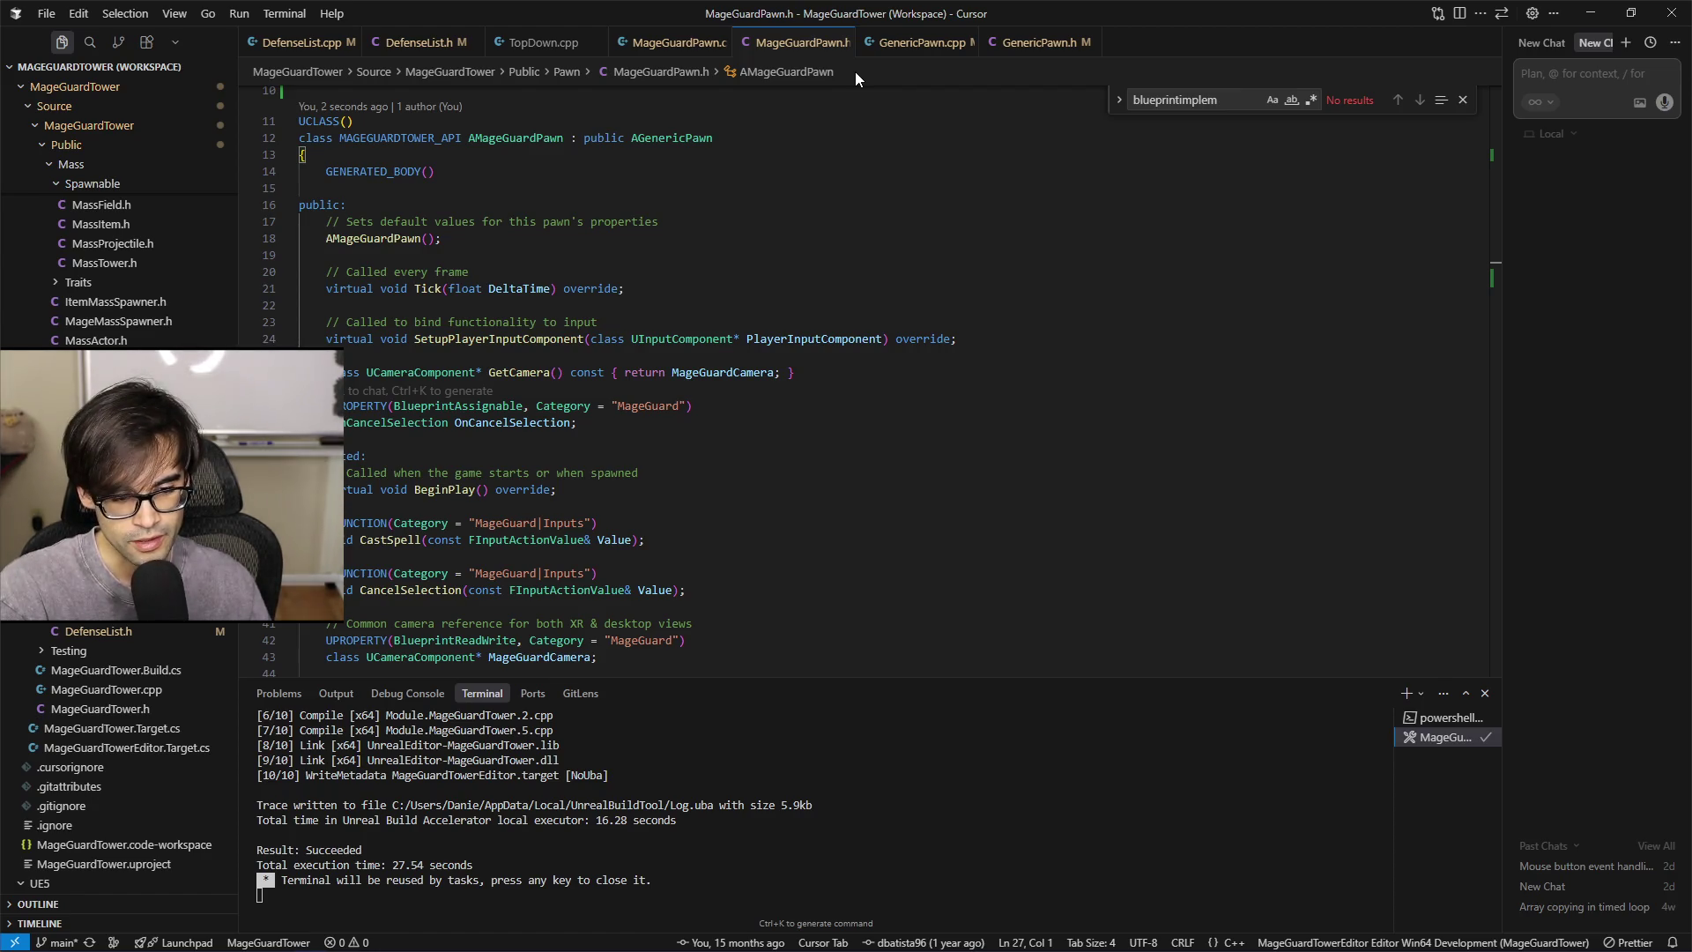
# Review the OnCancelSelection declarations in MageGuardPawn.h, then bring up the MageGuardTower_5_5 folder in File Explorer
pyautogui.press('Down')
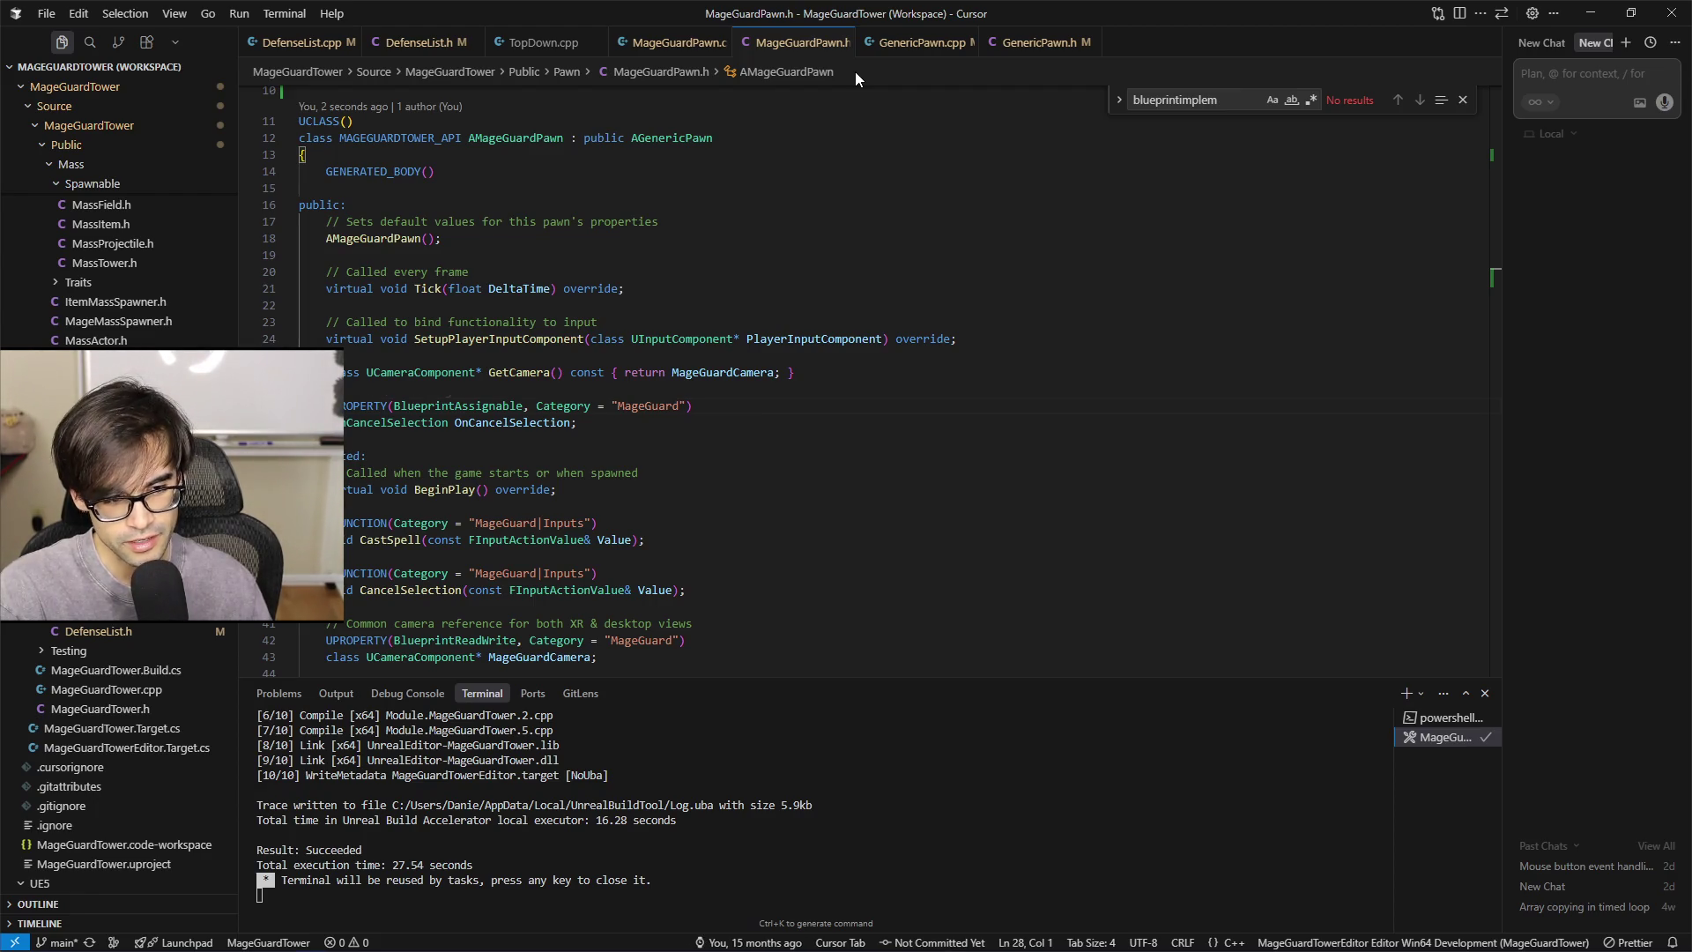
pyautogui.press('Down')
pyautogui.press('End')
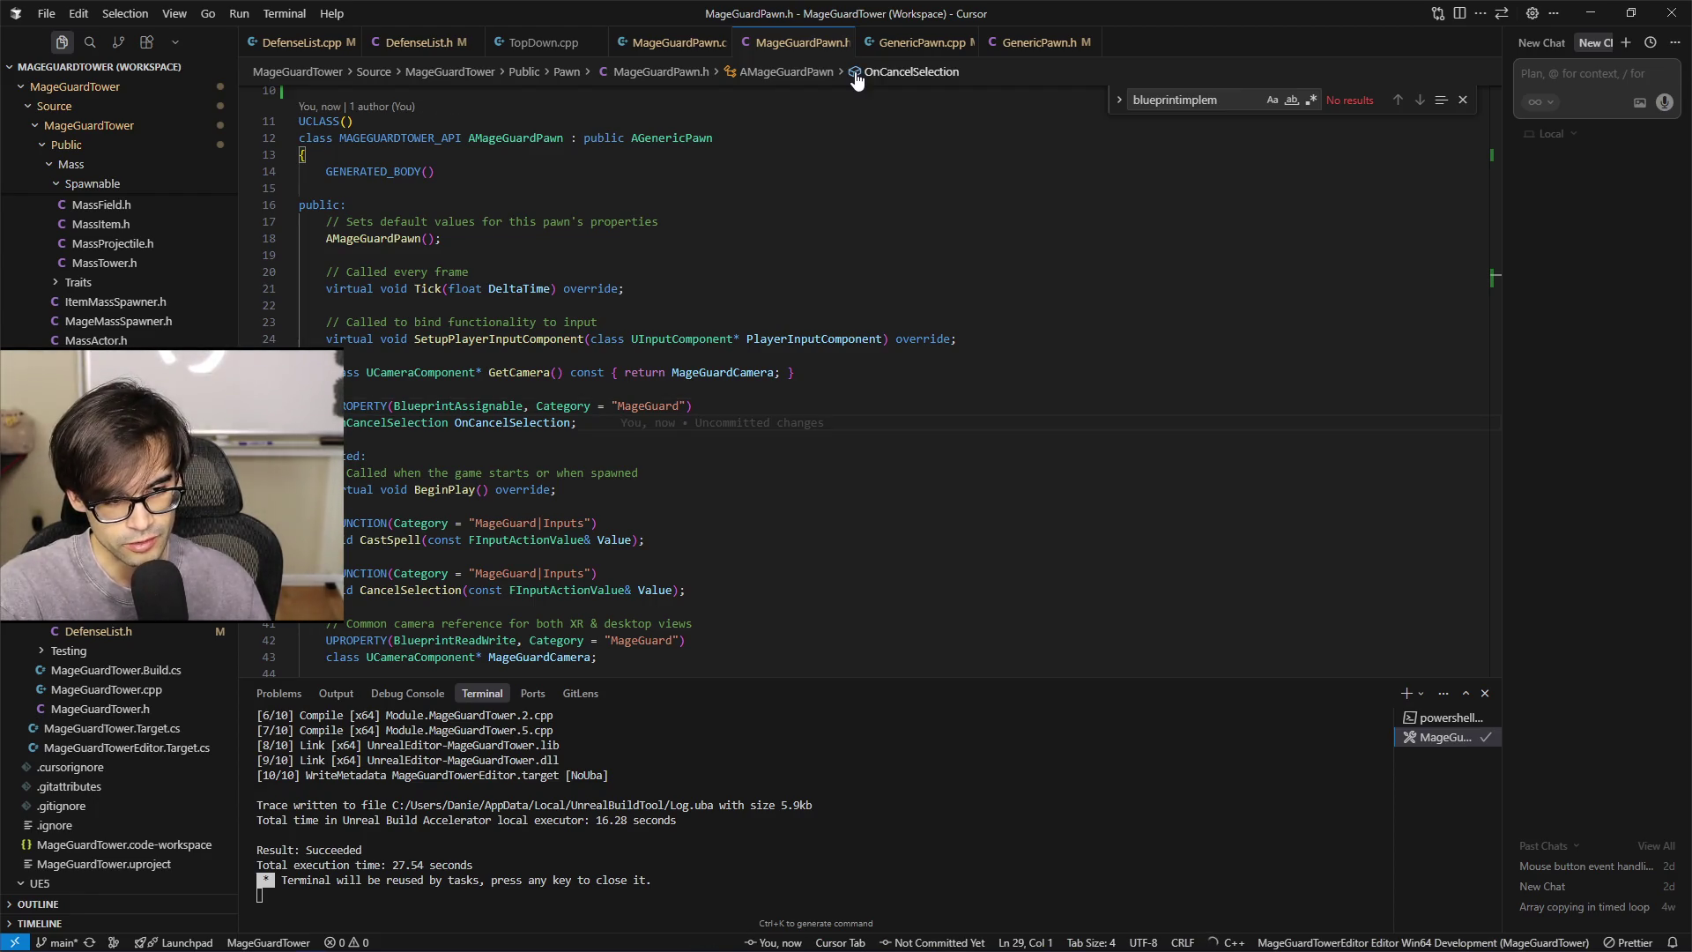
pyautogui.press('Up')
pyautogui.press('Up')
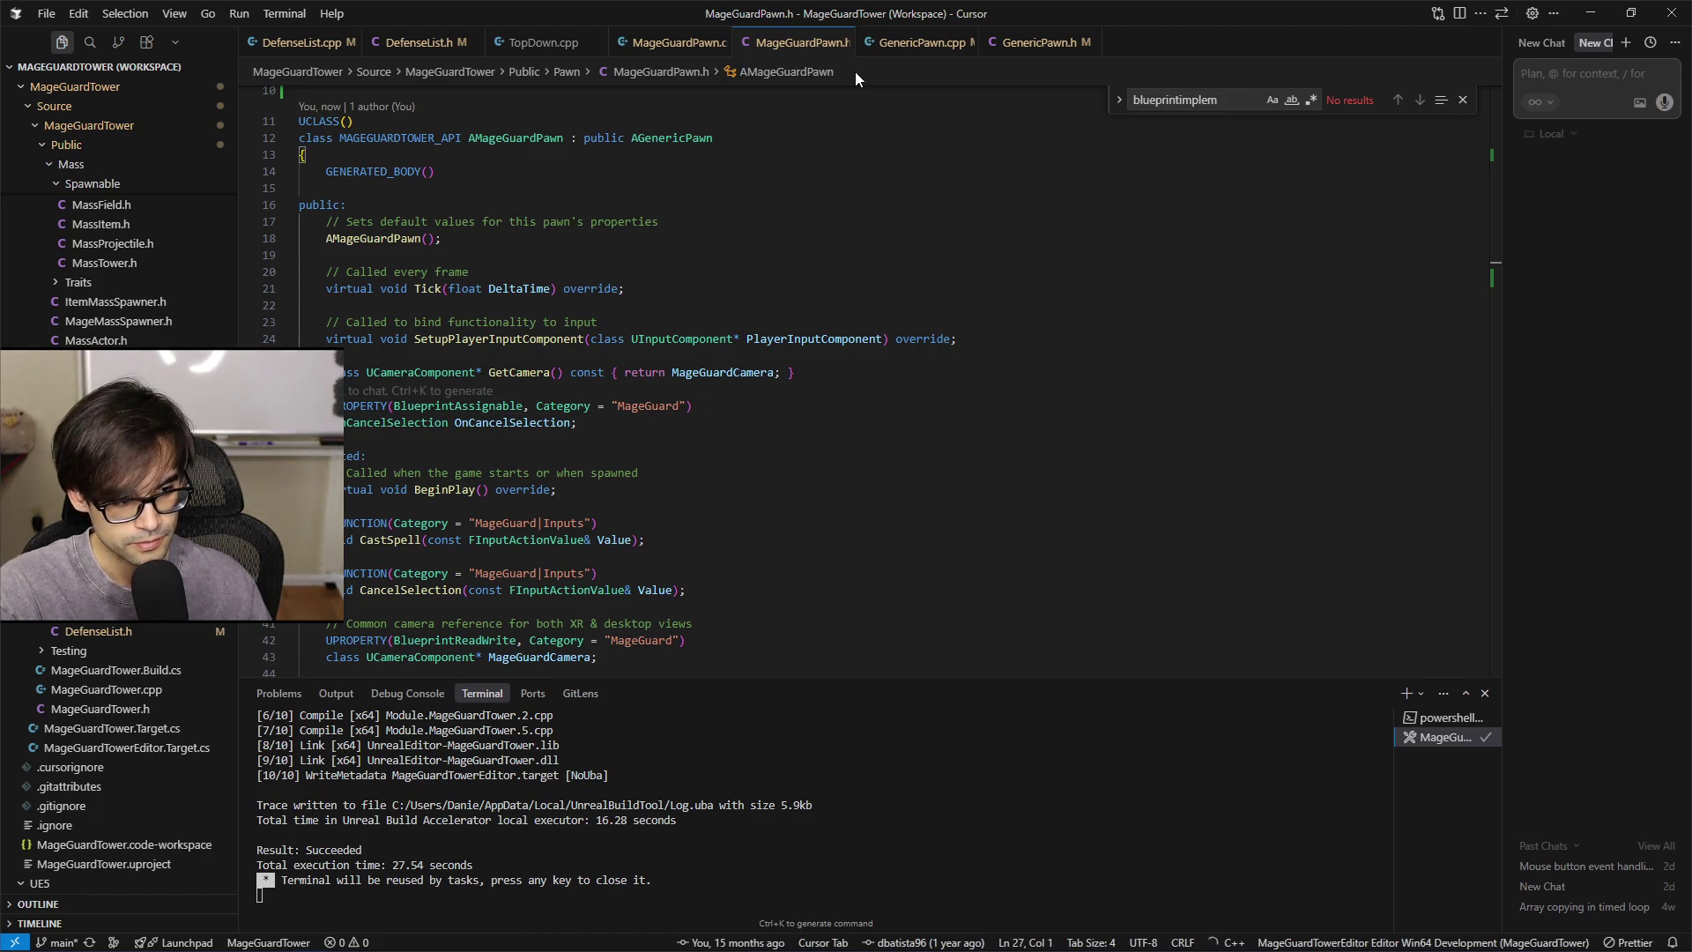
pyautogui.scroll(-5, 874, 400)
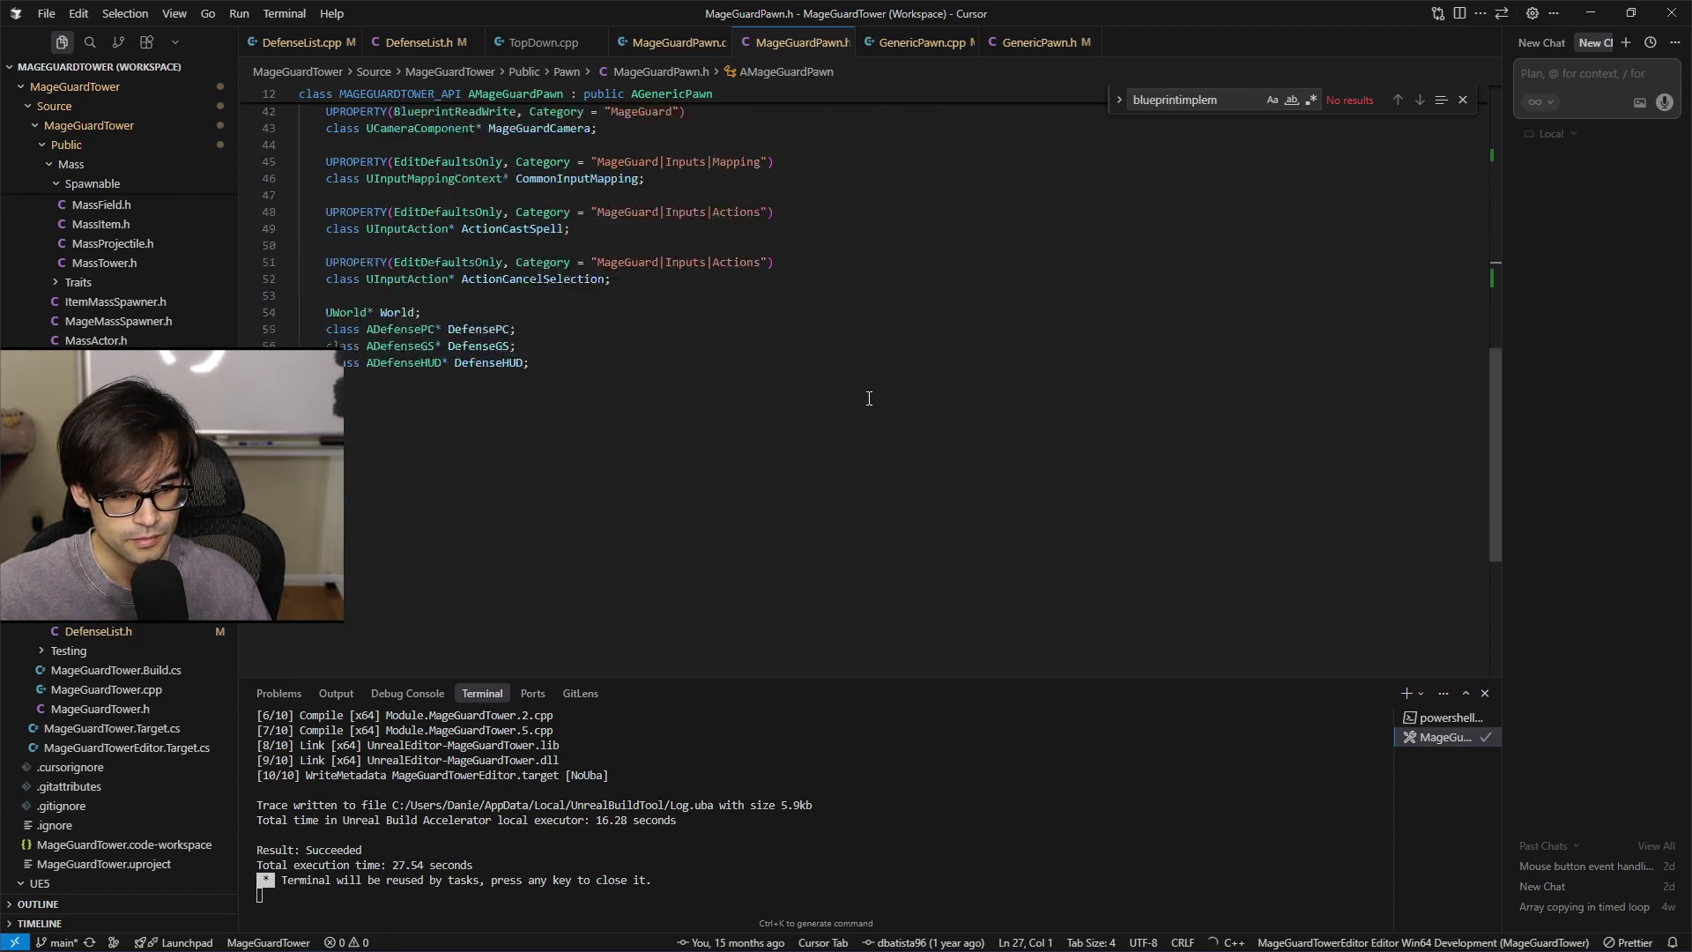
pyautogui.scroll(4, 819, 374)
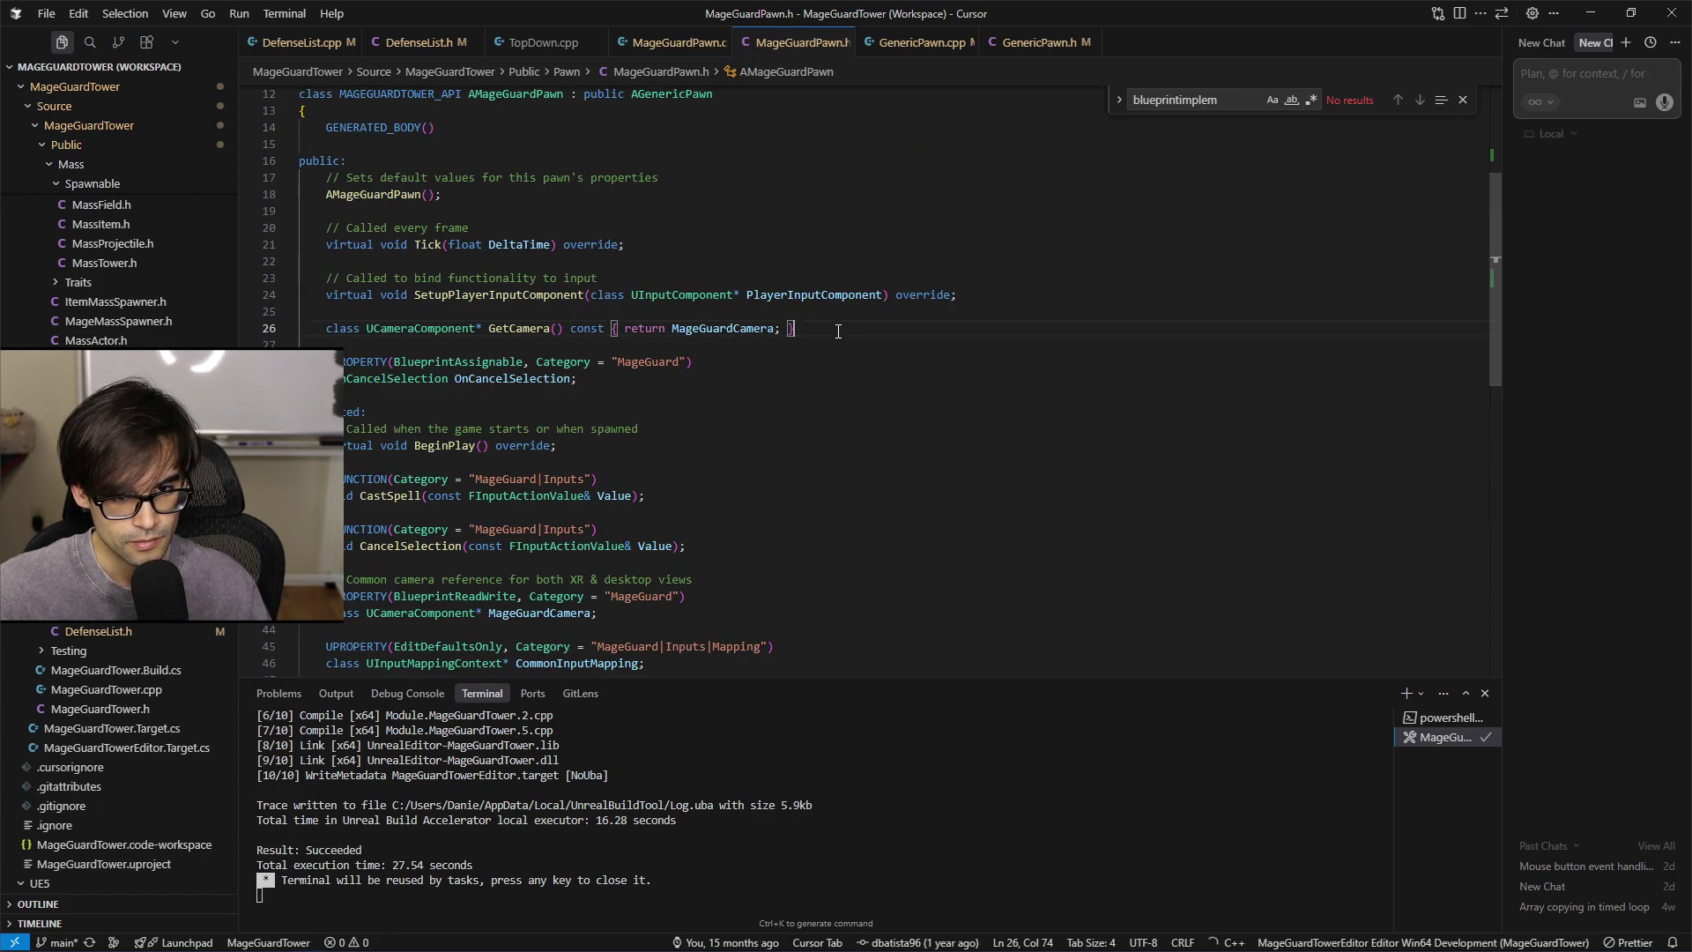
pyautogui.click(1260, 279)
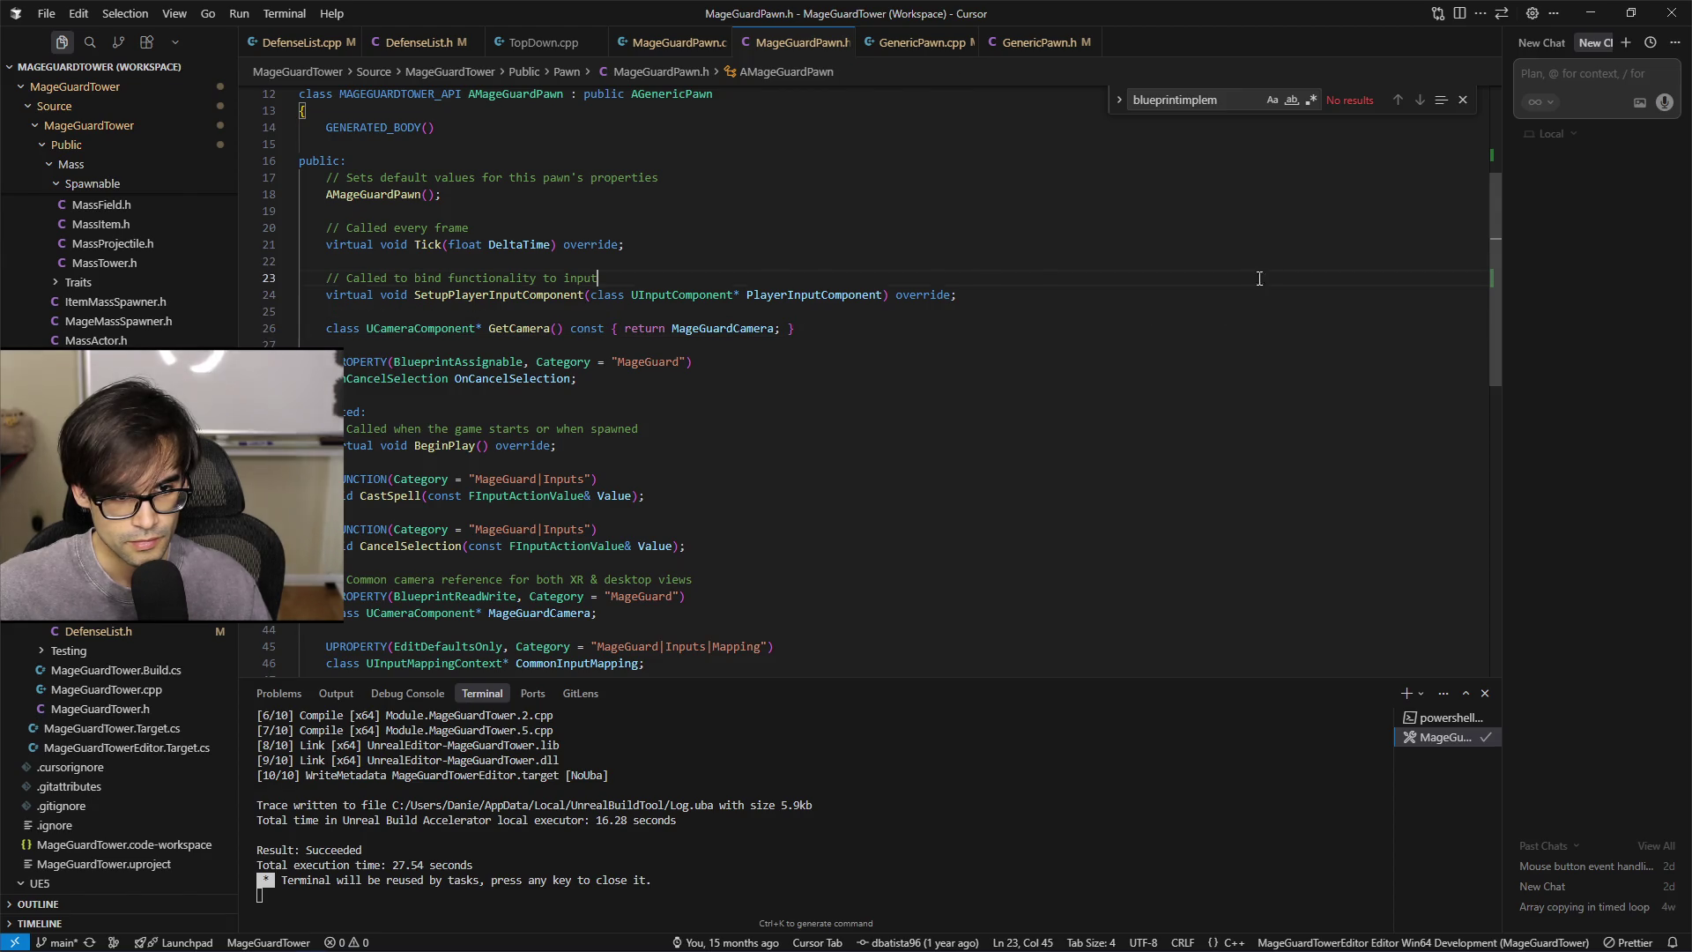
pyautogui.click(1301, 263)
pyautogui.scroll(4, 1302, 263)
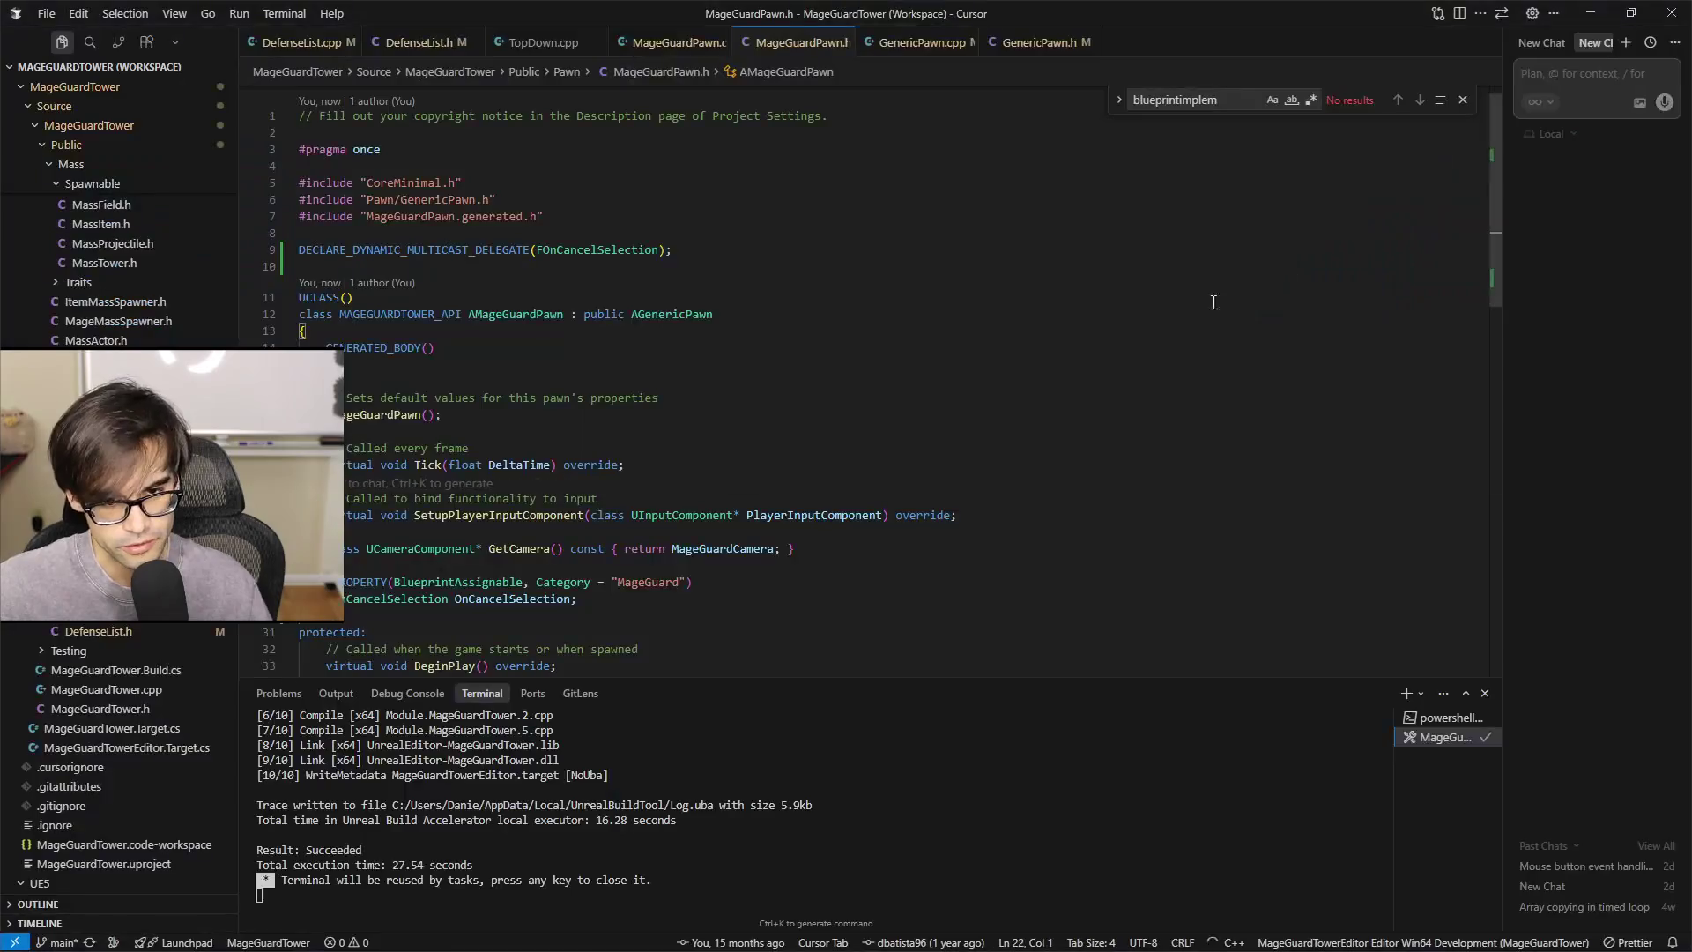
pyautogui.click(953, 401)
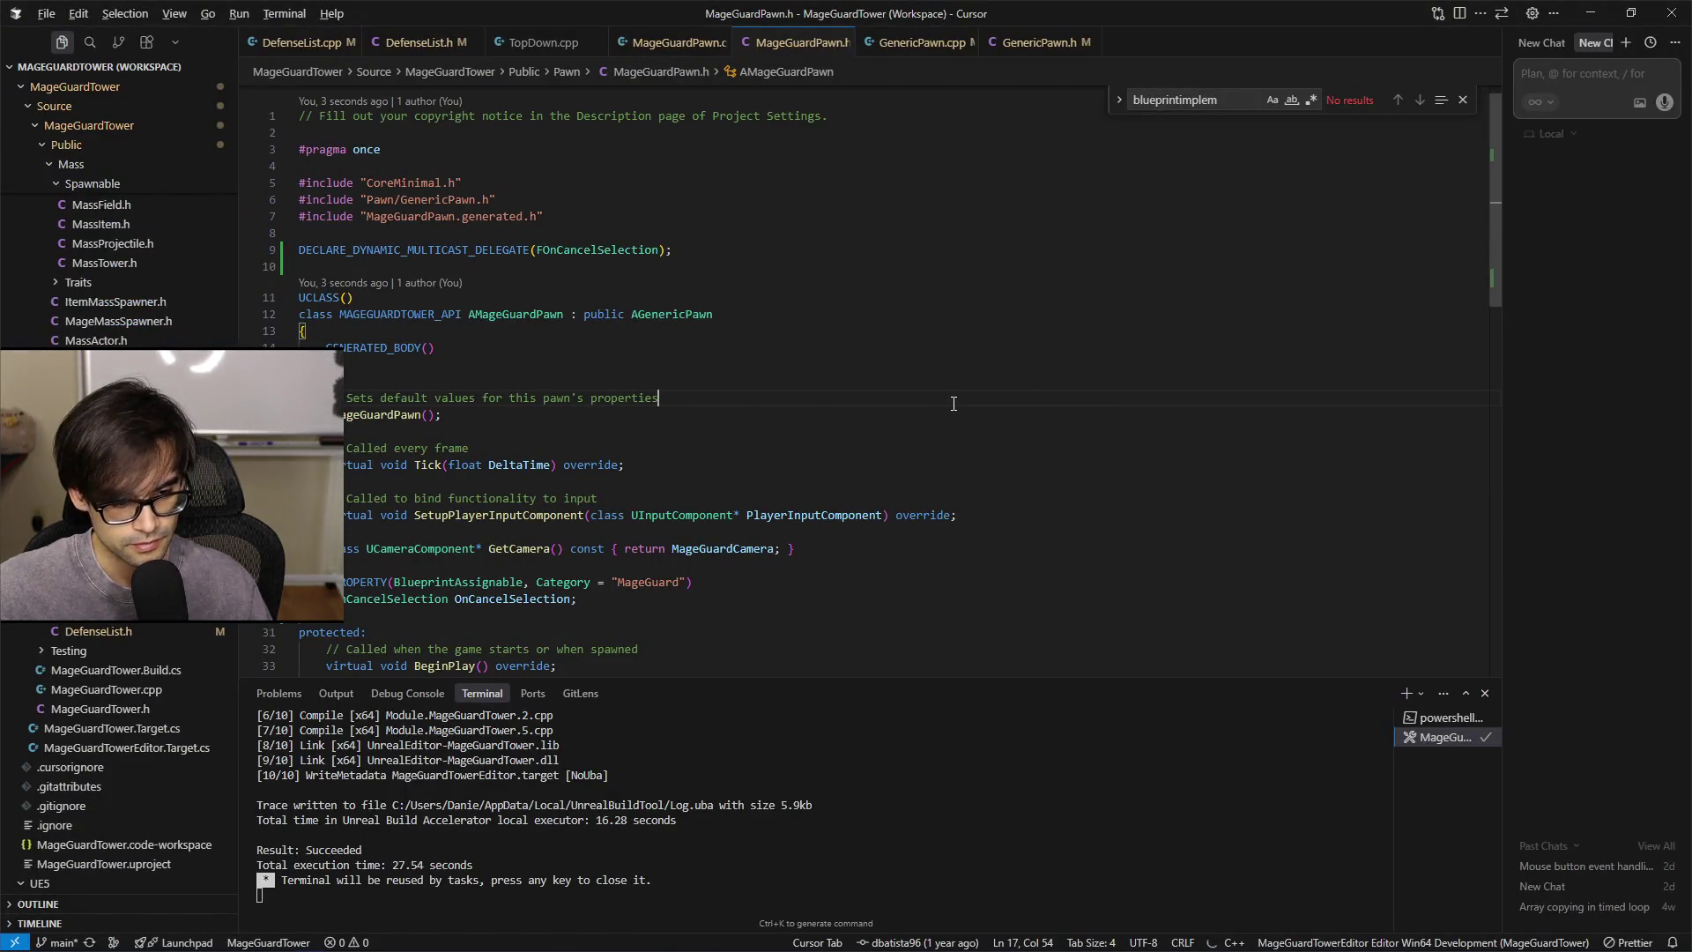
pyautogui.hotkey('alt', 'Tab')
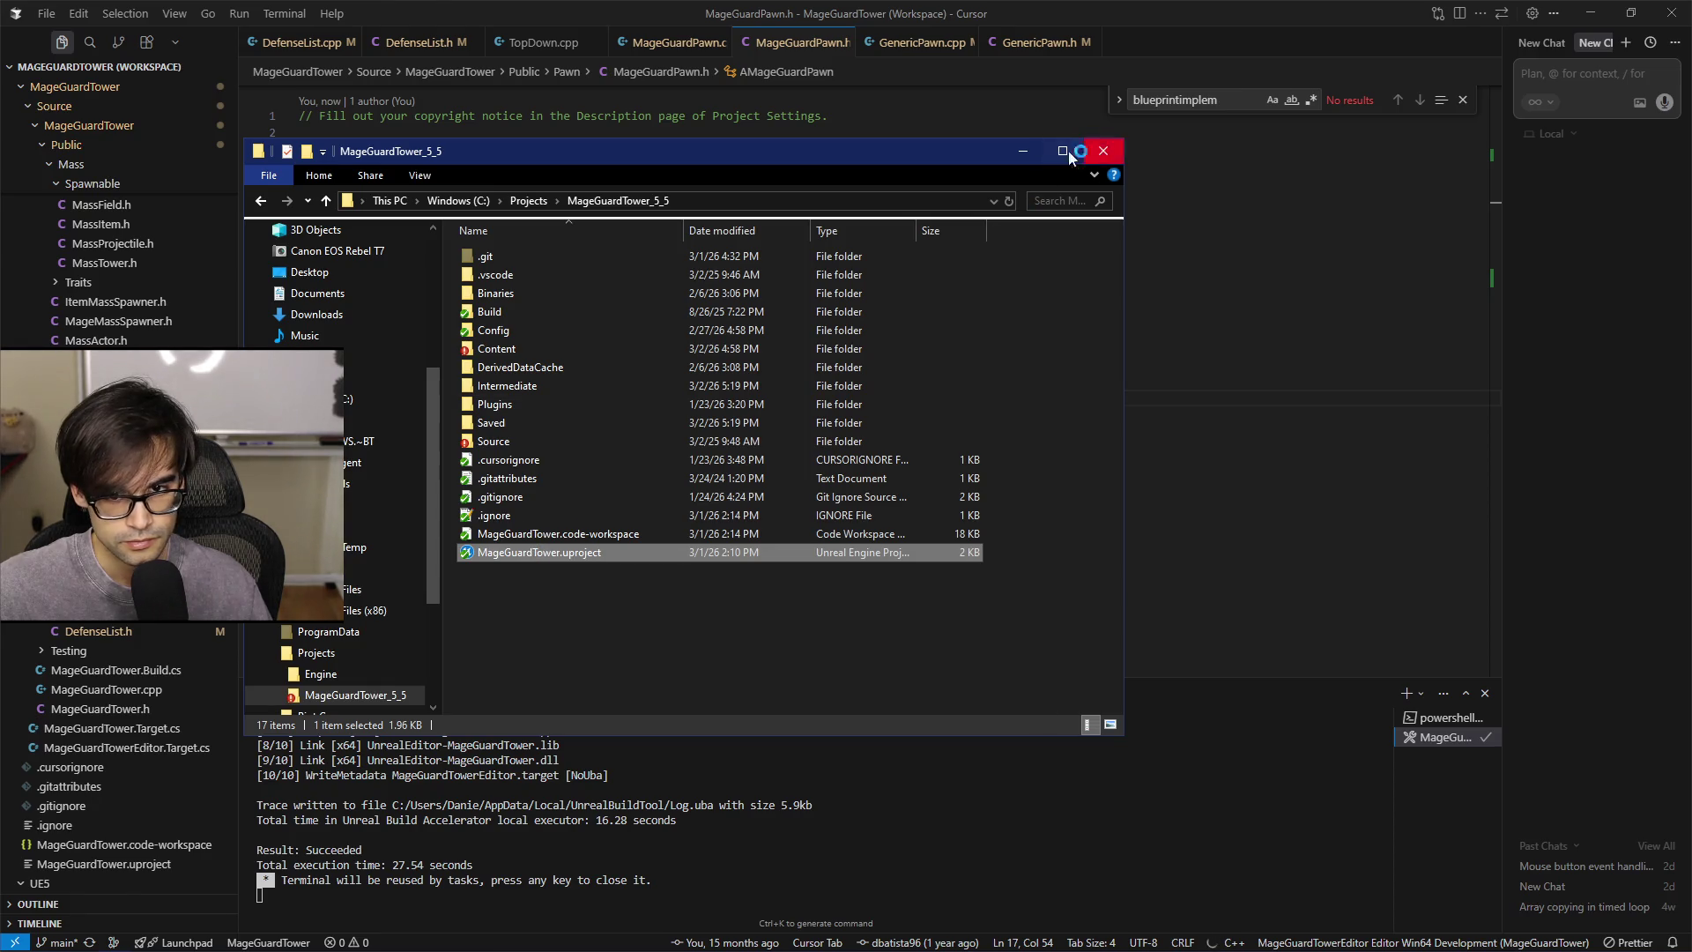
# Close the File Explorer project folder window and return to the constructor line in the header
pyautogui.click(1093, 151)
pyautogui.click(1049, 416)
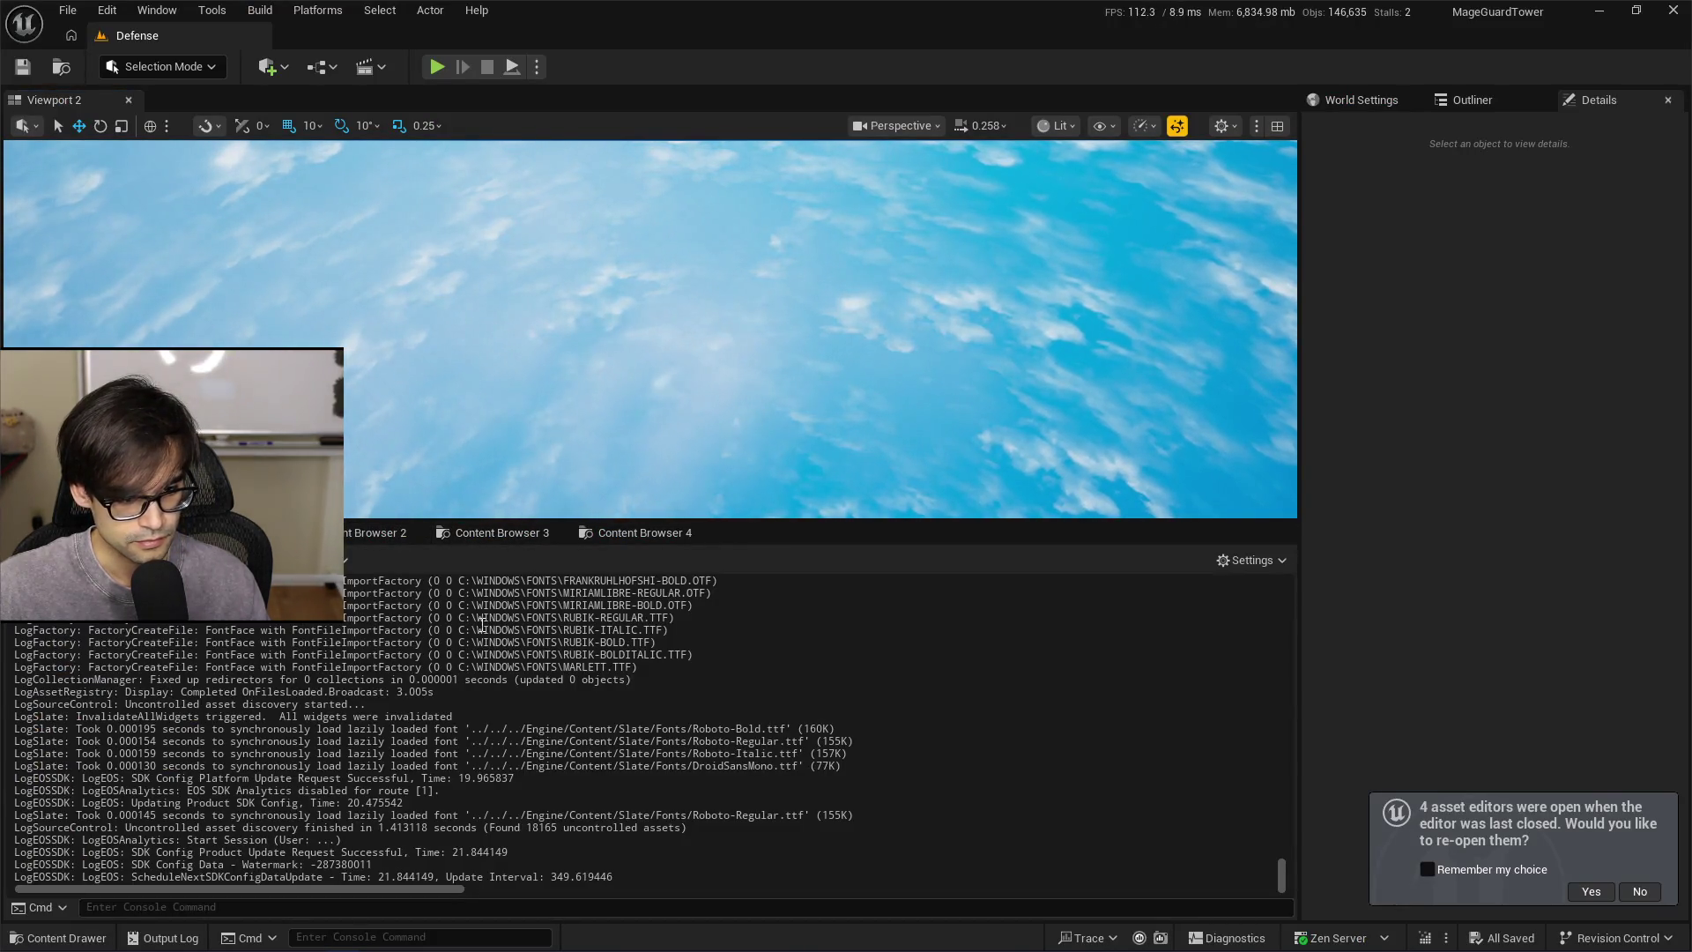
# Clear the Unreal Editor Output Log from its right-click menu
pyautogui.rightClick(515, 622)
pyautogui.click(594, 638)
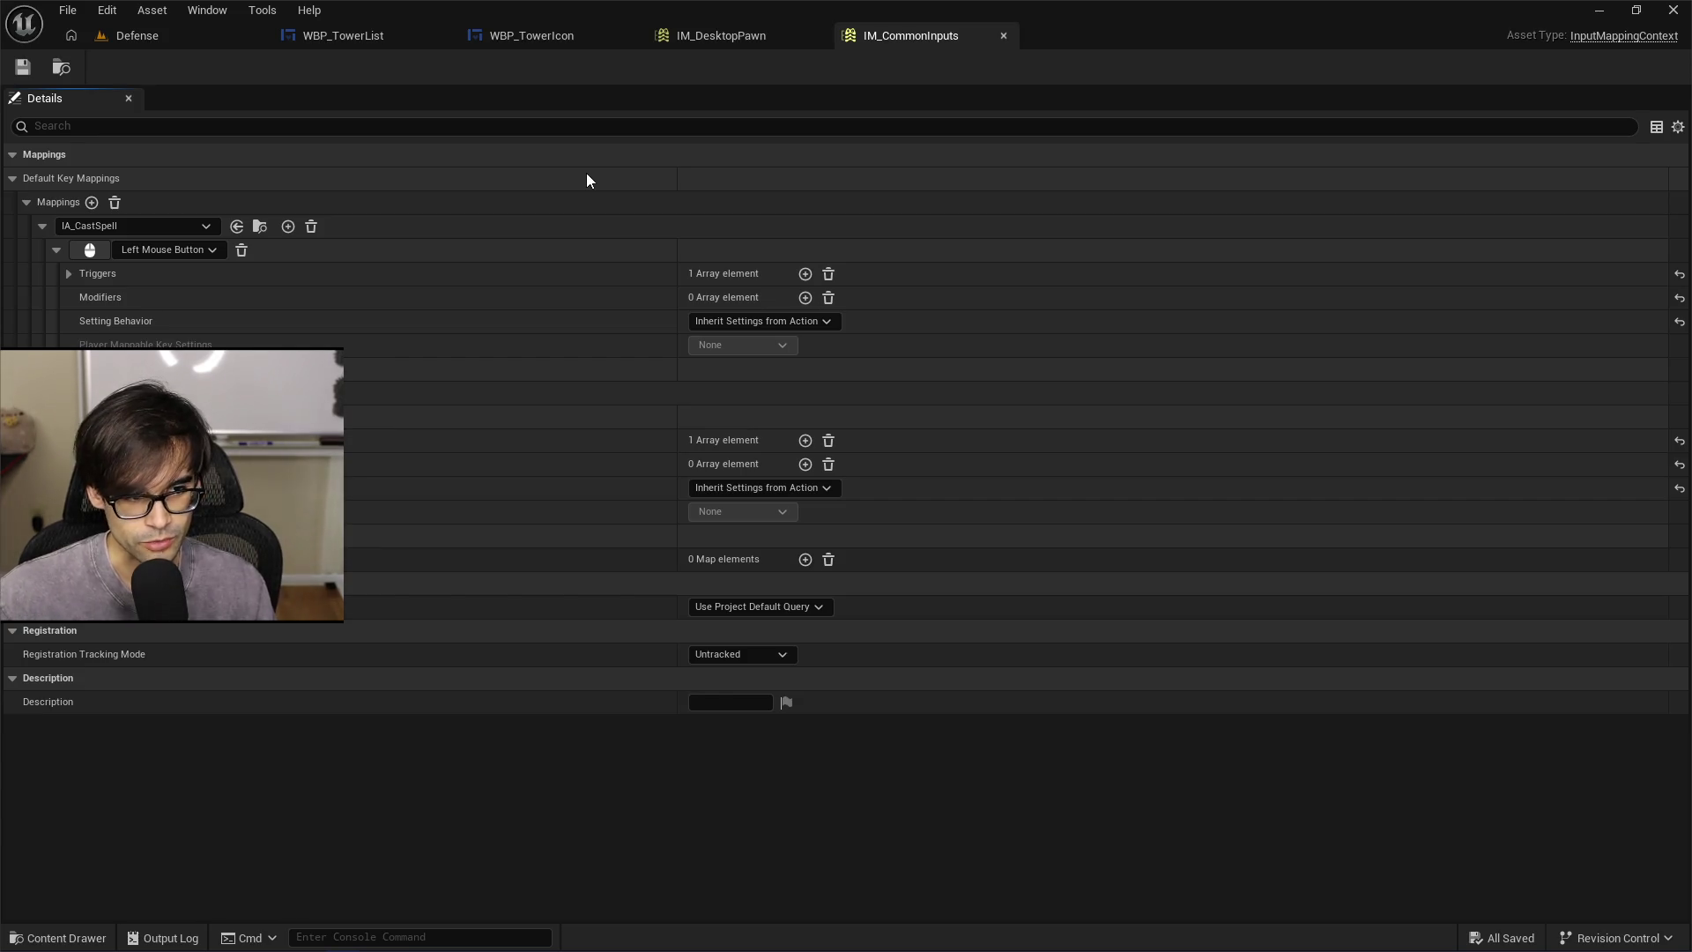
# In IM_CommonInputs, confirm IA_CancelSelection is bound to Right Mouse Button
pyautogui.click(40, 227)
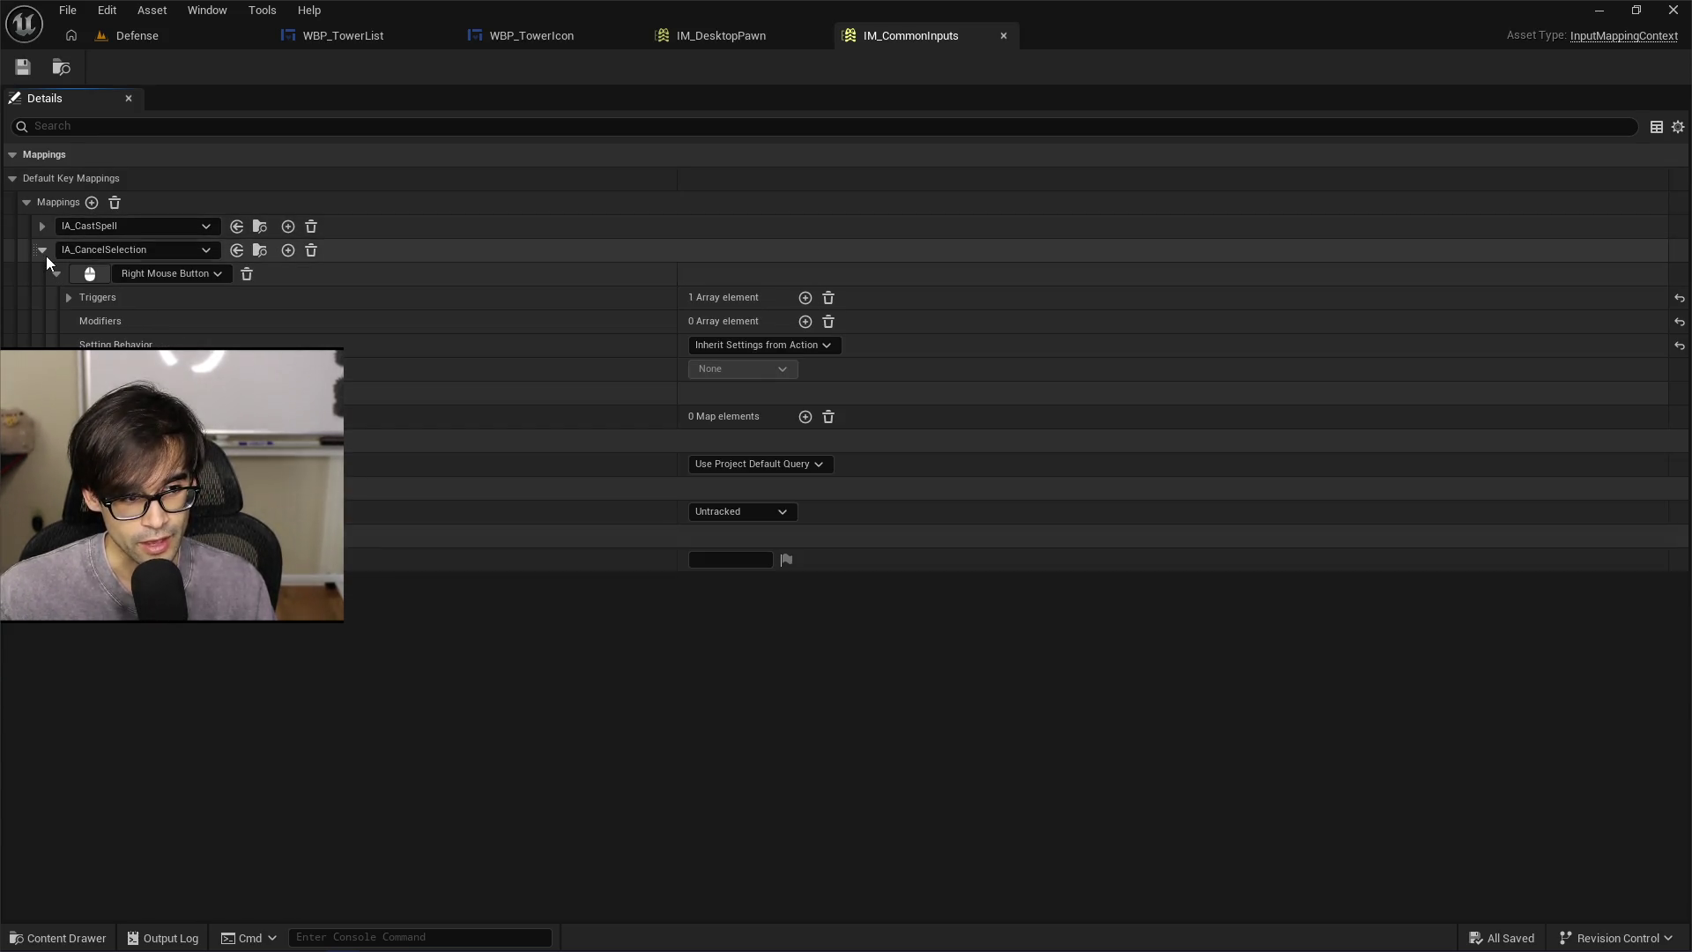
pyautogui.click(44, 252)
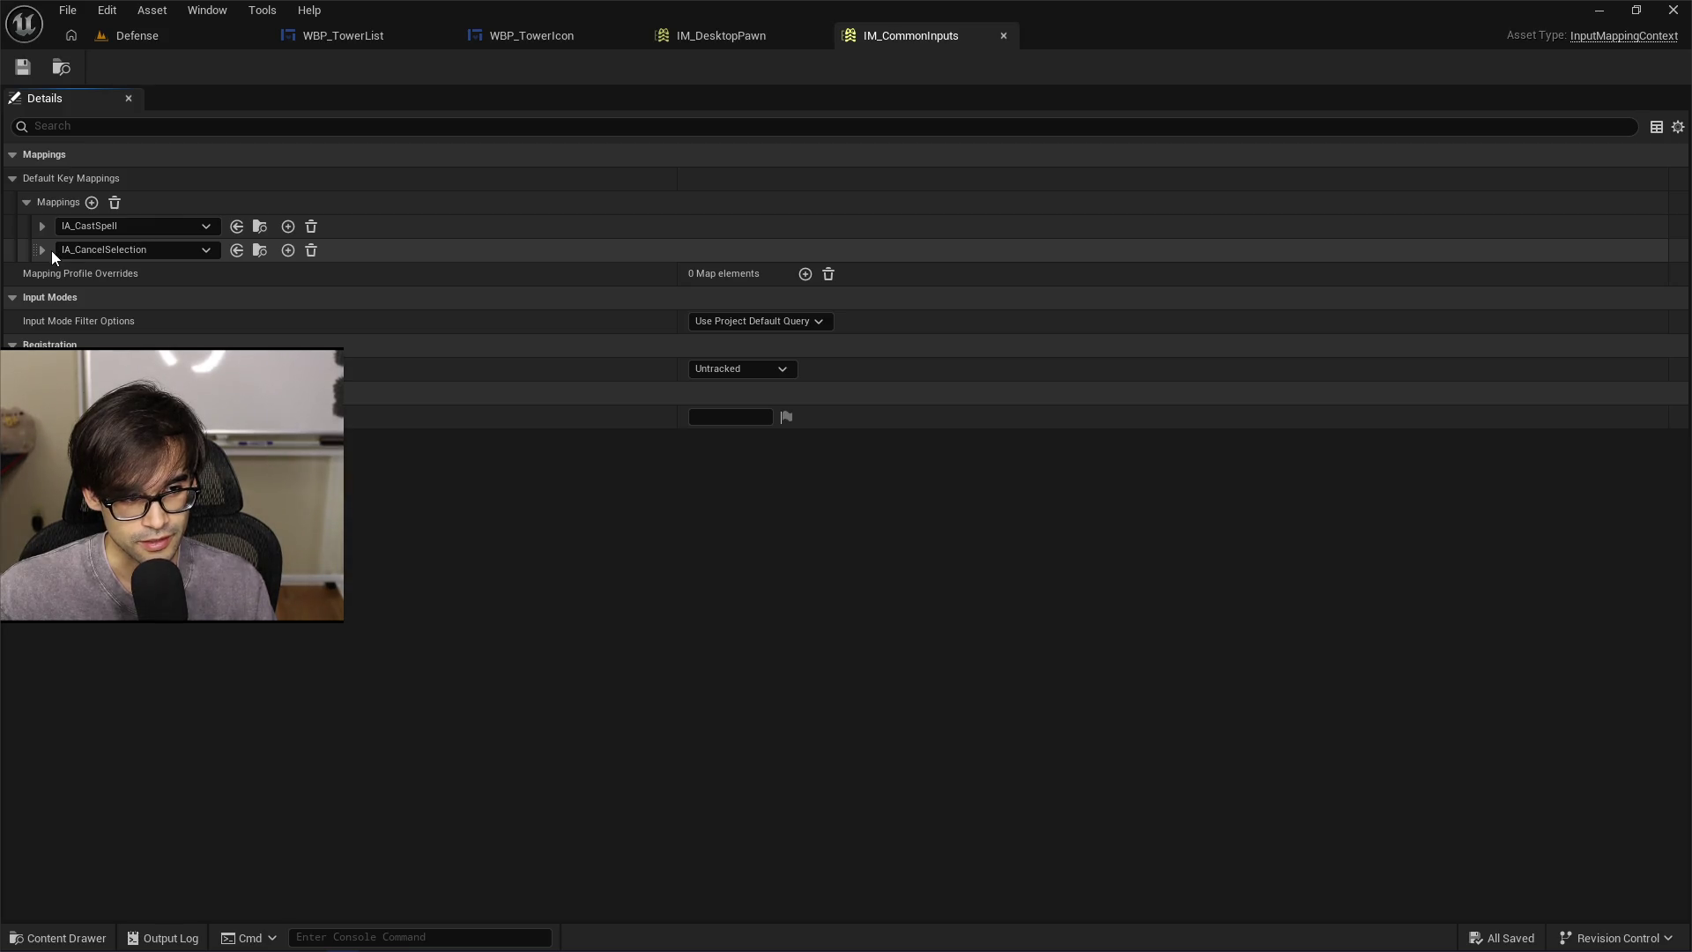
pyautogui.click(44, 251)
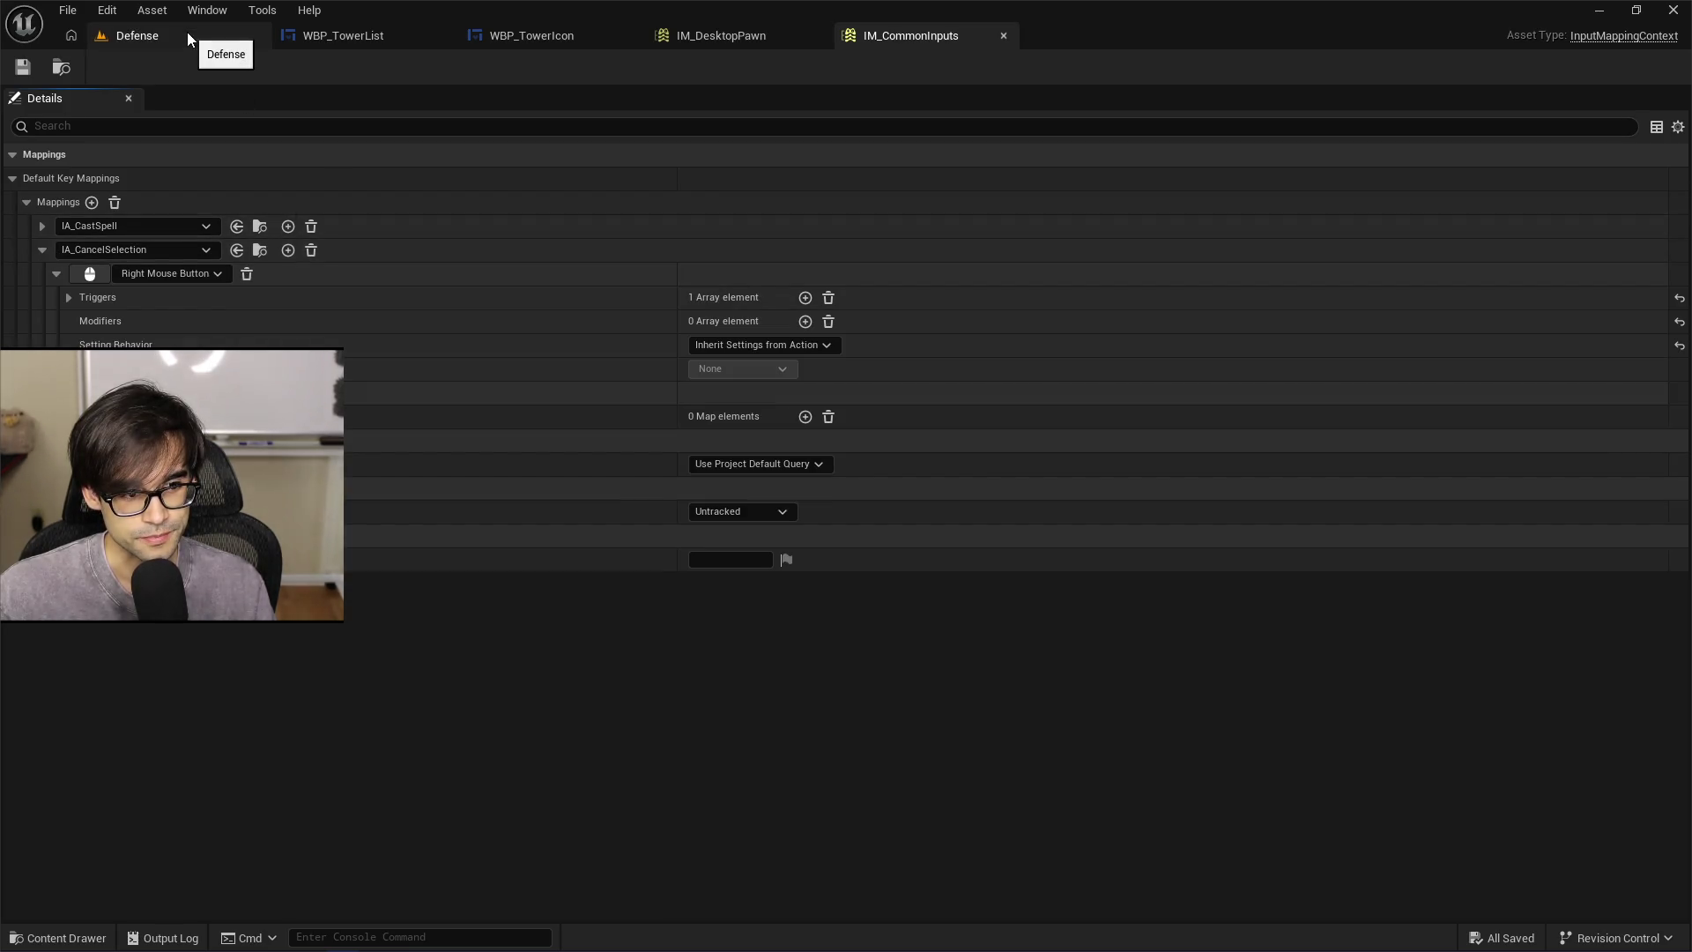
# Check CancelSelection in DefenseList.cpp, then open the WBP_TowerList widget blueprint
pyautogui.click(520, 39)
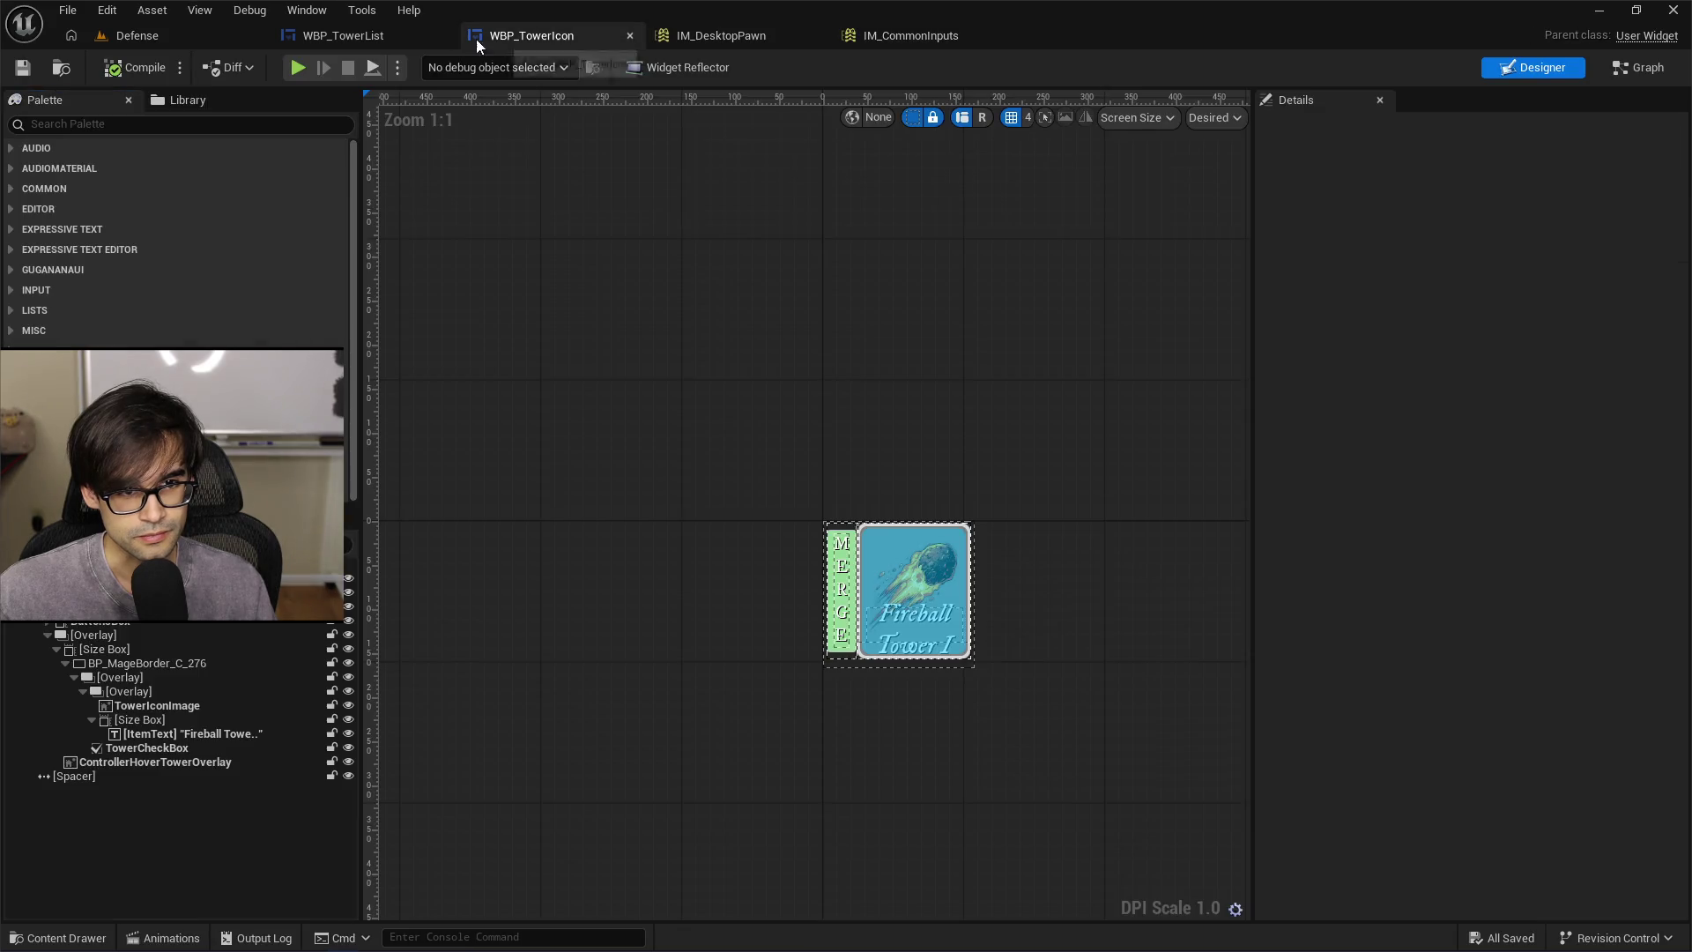
pyautogui.hotkey('alt', 'Tab')
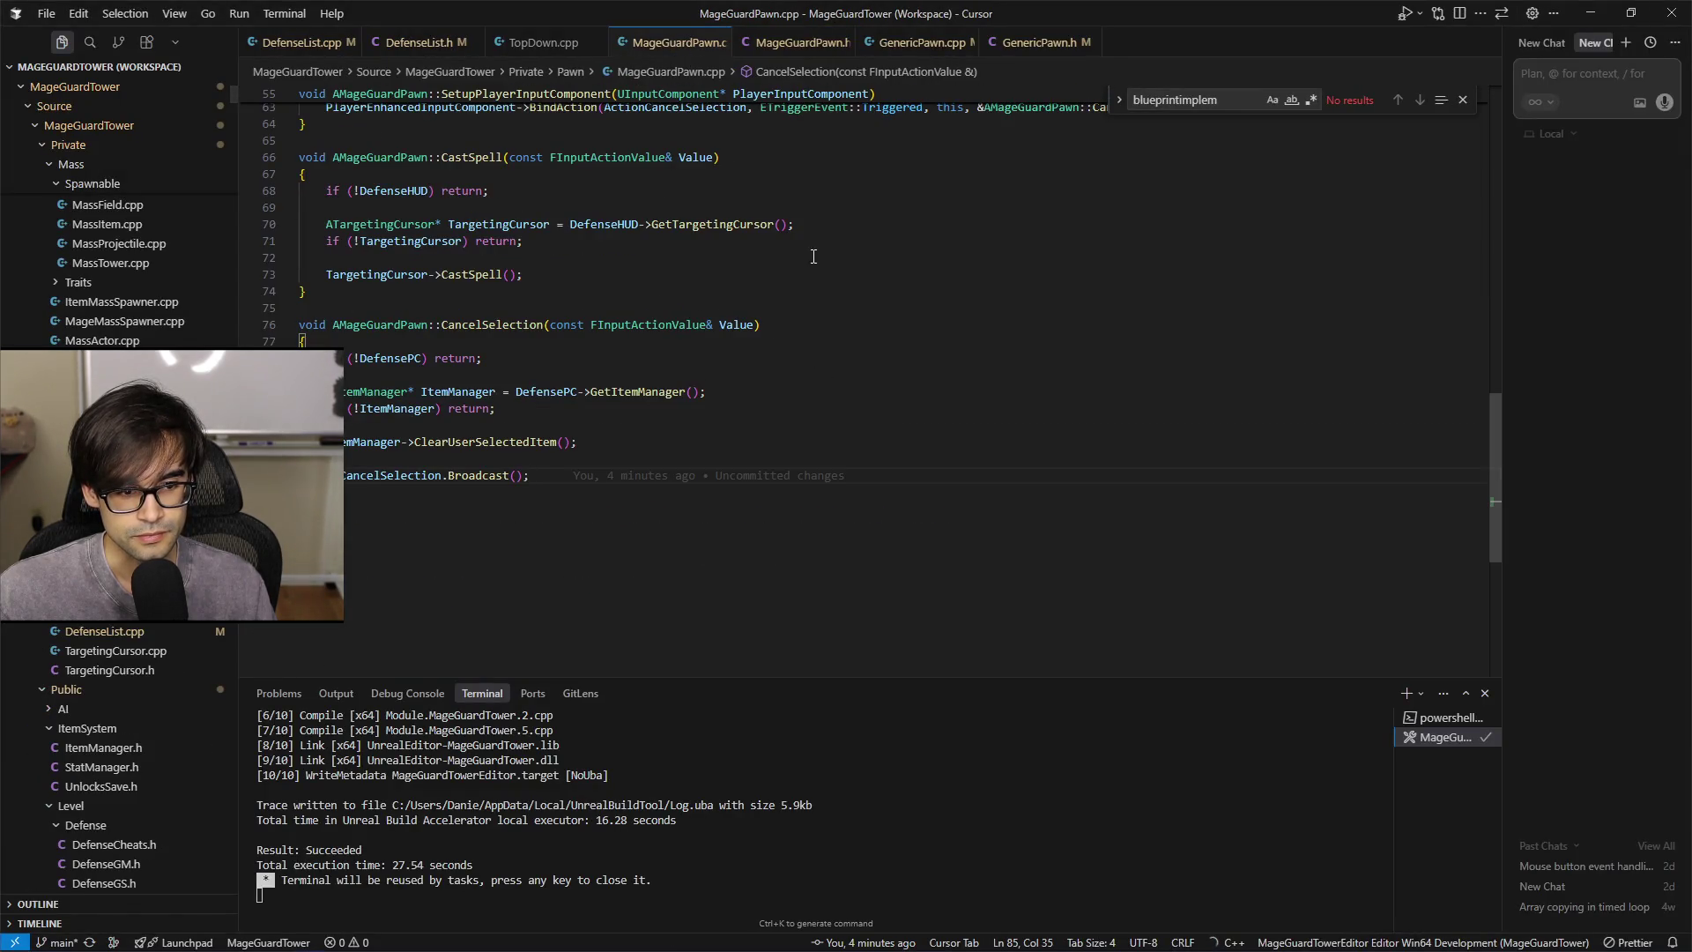
pyautogui.click(293, 50)
pyautogui.hotkey('alt', 'Tab')
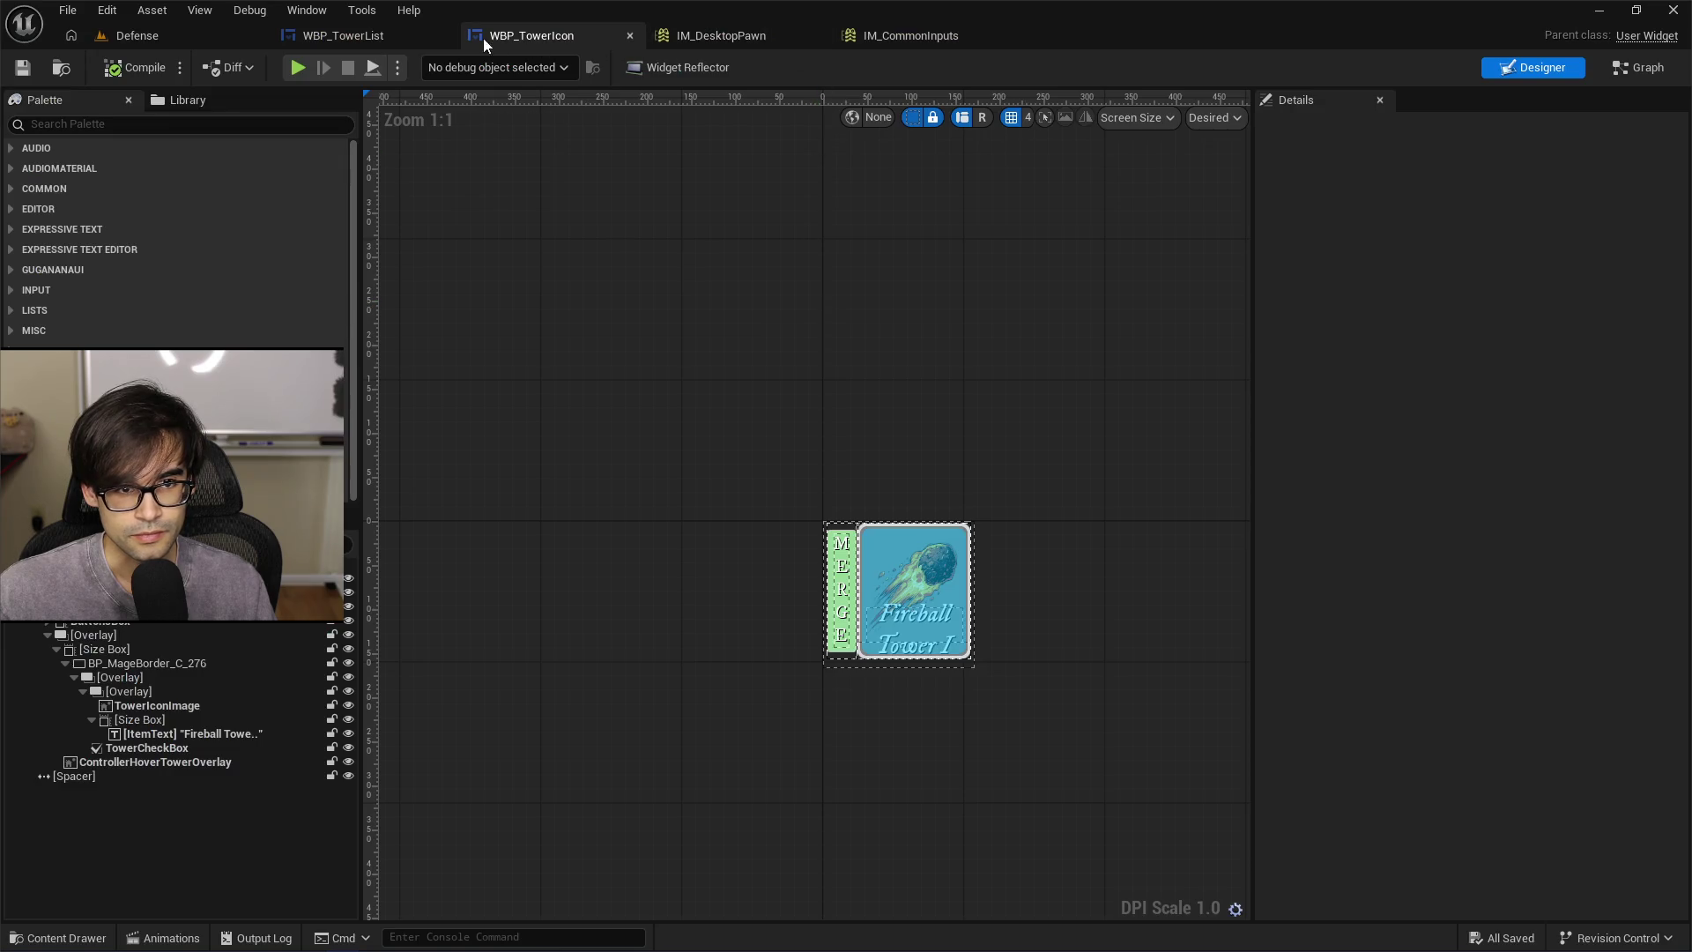
pyautogui.click(357, 36)
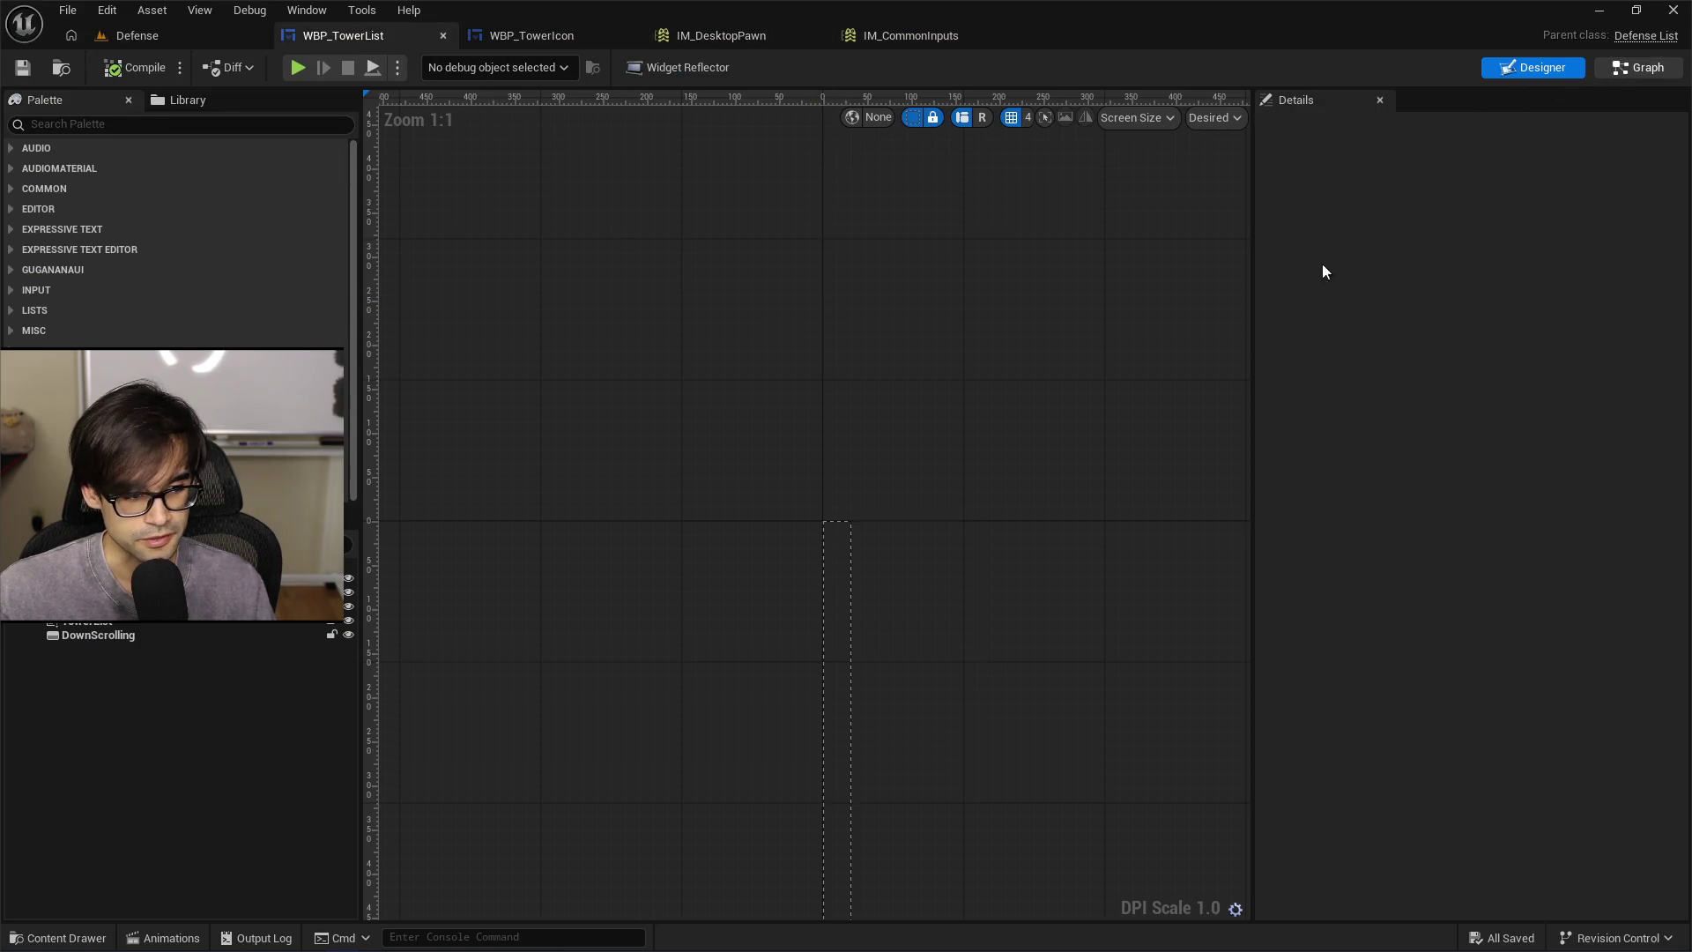
# Remove the debug Print String from OnControllerLeftClick, wire entry to Is Valid, tighten the chain, and save
pyautogui.click(1637, 67)
pyautogui.click(835, 476)
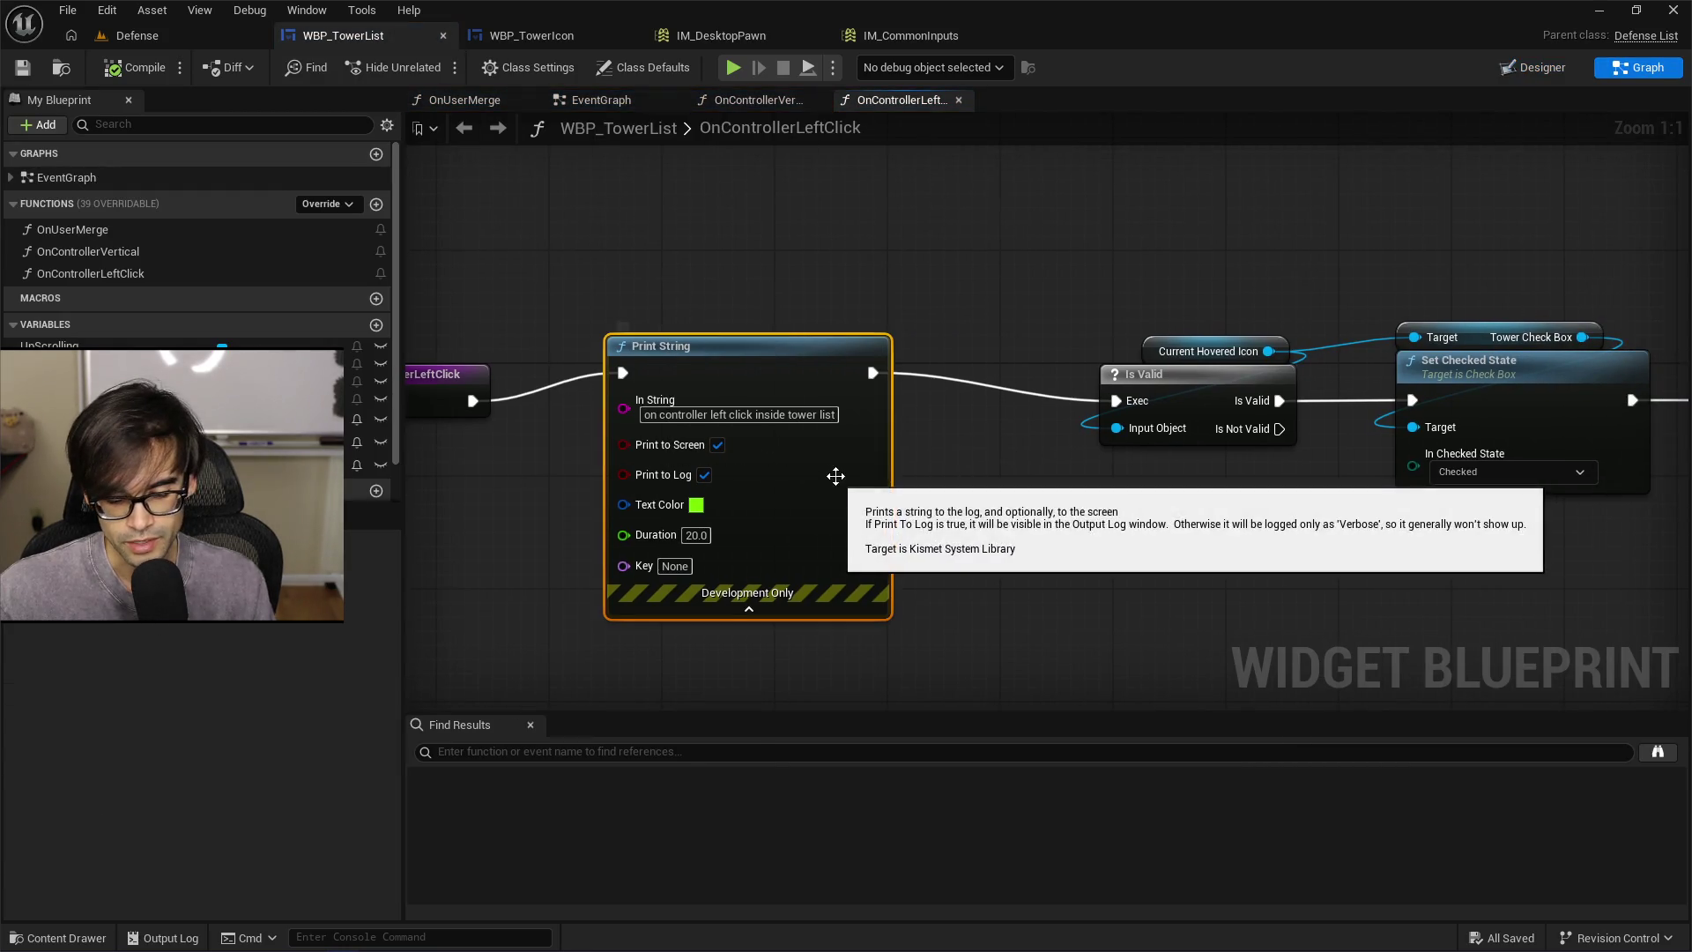
pyautogui.press('Delete')
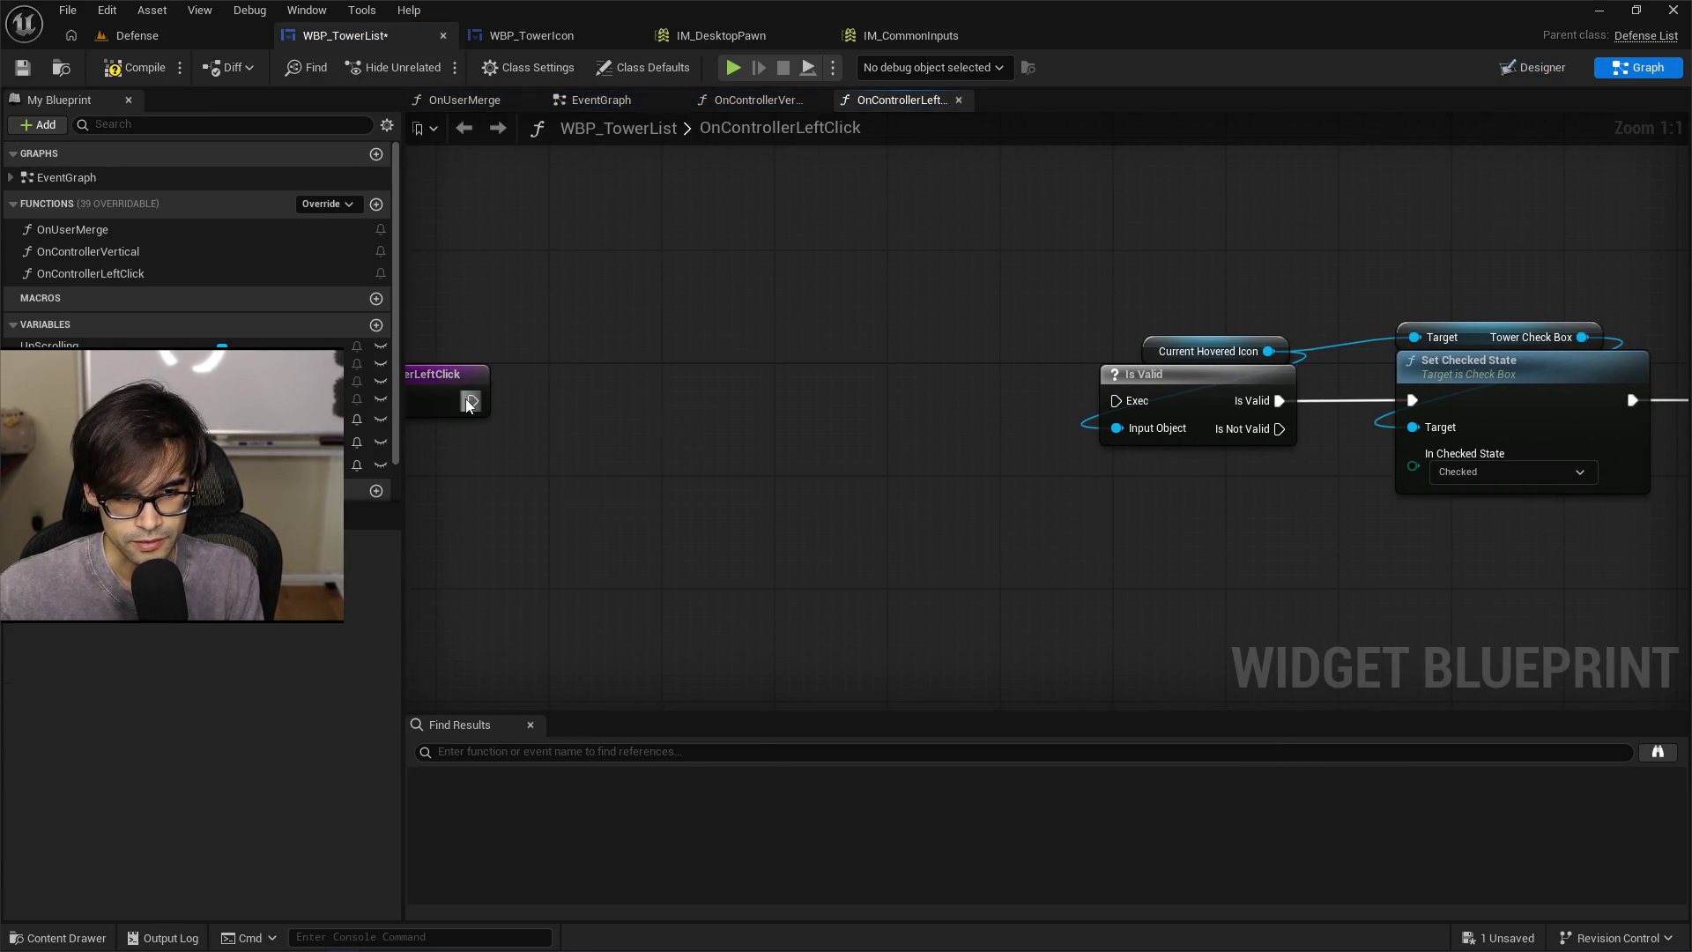
pyautogui.moveTo(468, 404); pyautogui.dragTo(1117, 401)
pyautogui.scroll(-6, 631, 362)
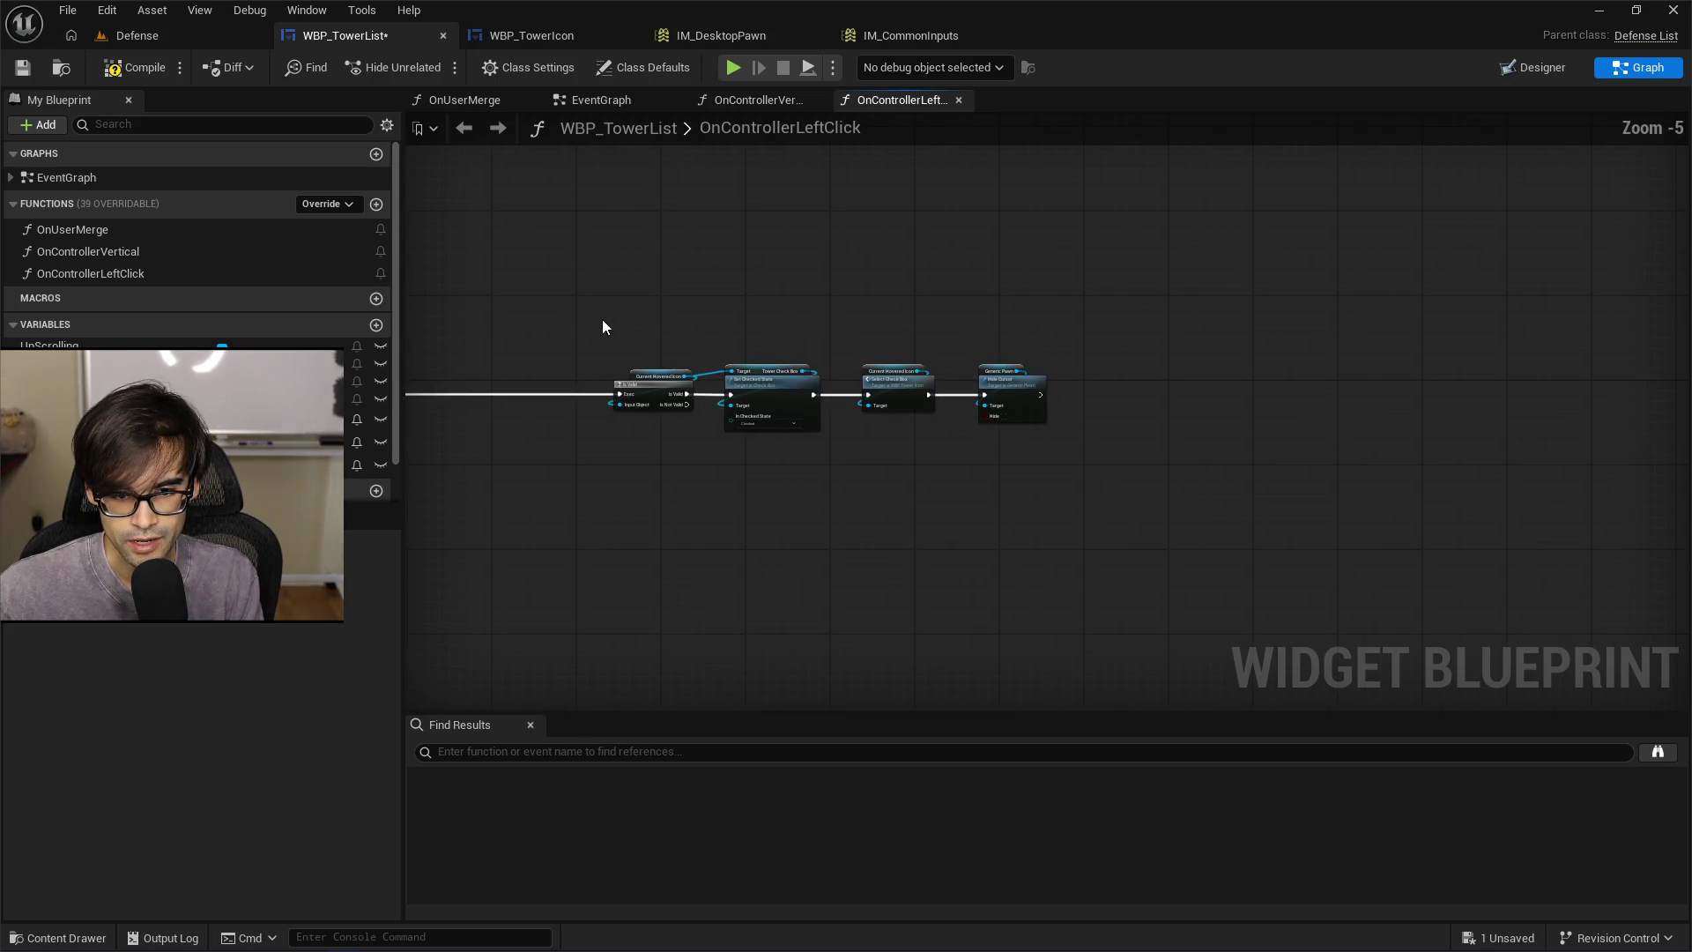
pyautogui.moveTo(603, 327); pyautogui.dragTo(1053, 432)
pyautogui.scroll(4, 750, 356)
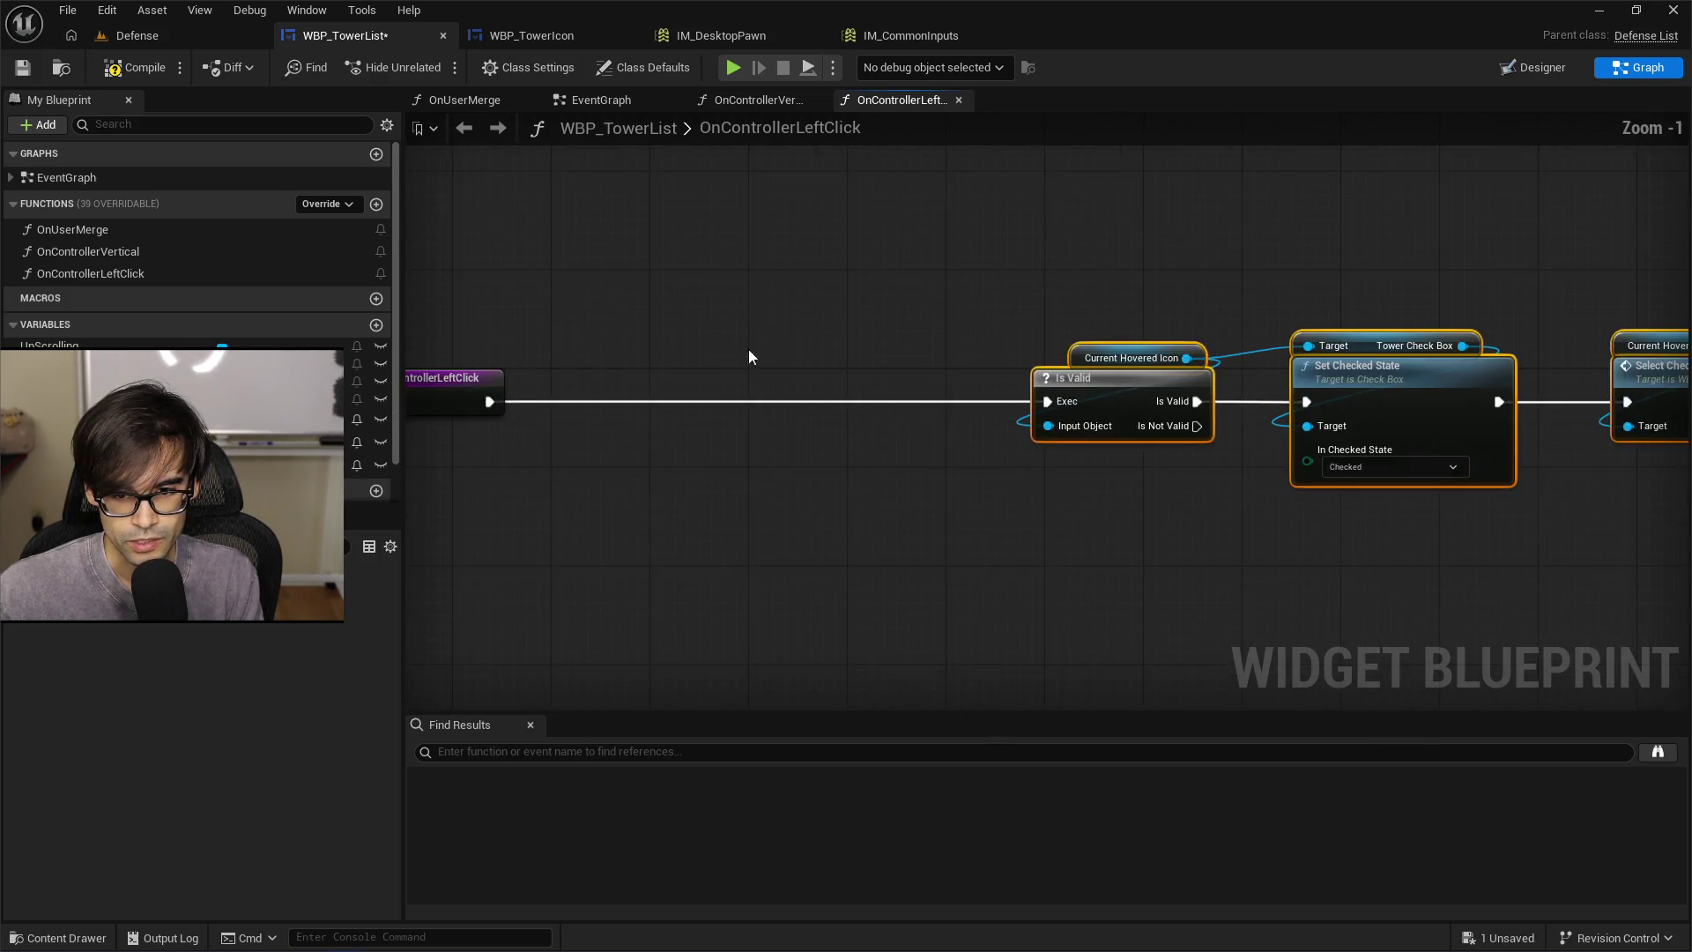
pyautogui.moveTo(749, 356); pyautogui.dragTo(1155, 389)
pyautogui.moveTo(1489, 388)
pyautogui.mouseDown()
pyautogui.moveTo(1121, 407)
pyautogui.moveTo(1065, 372)
pyautogui.mouseUp()
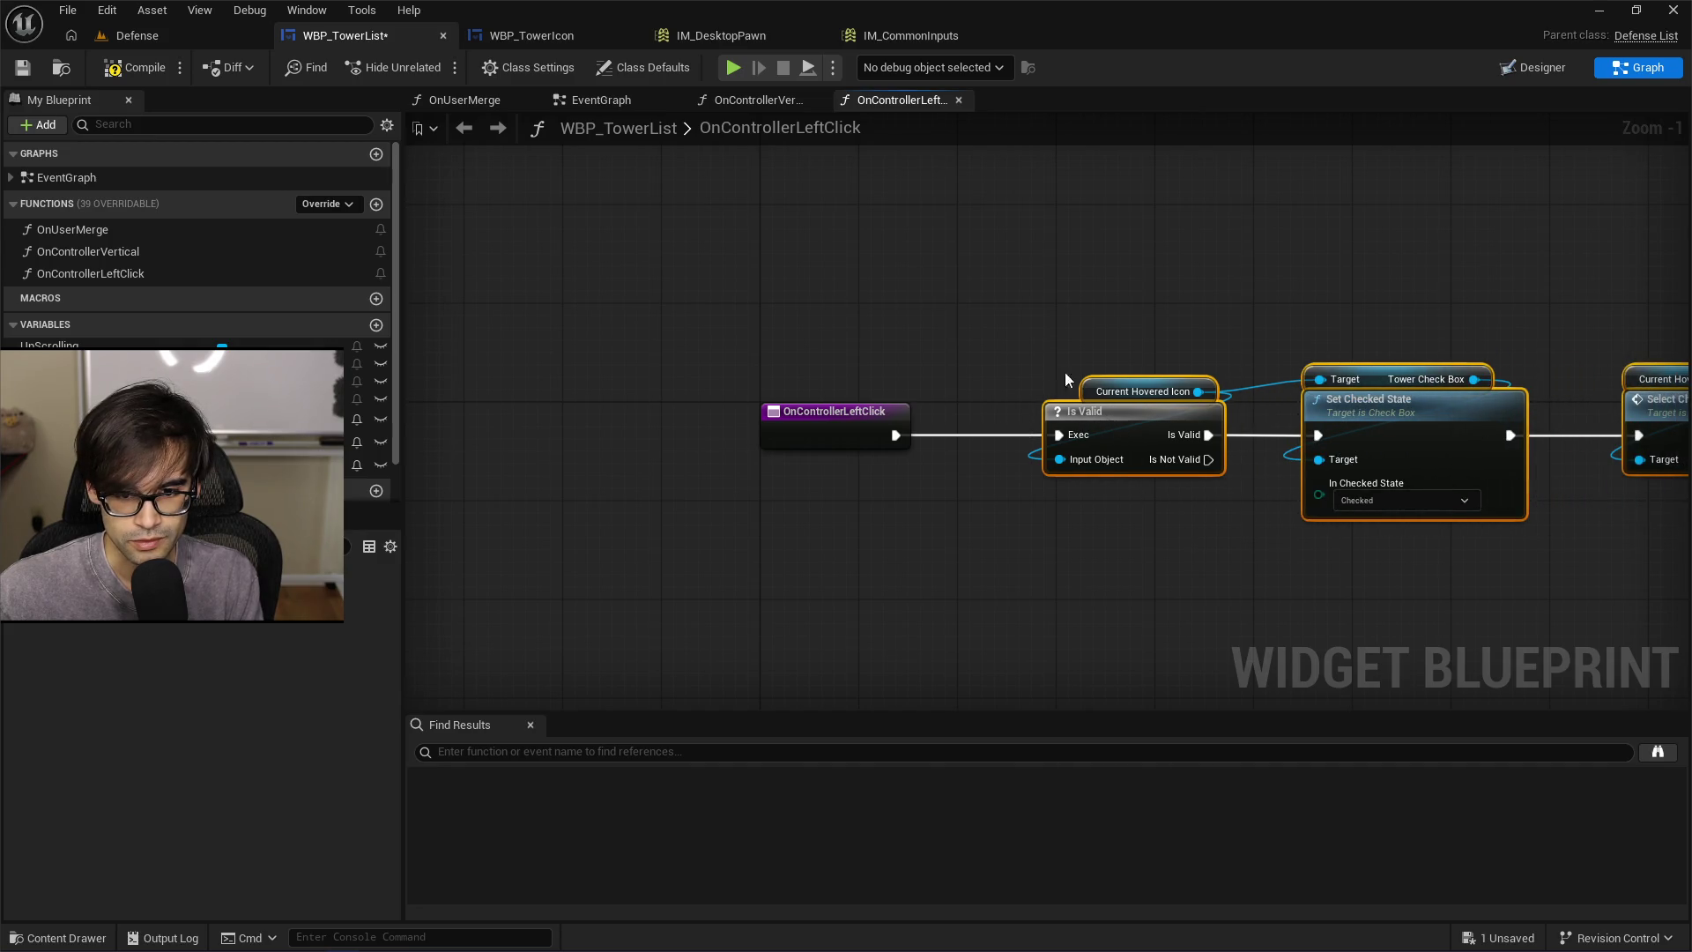
pyautogui.click(1064, 380)
pyautogui.click(22, 71)
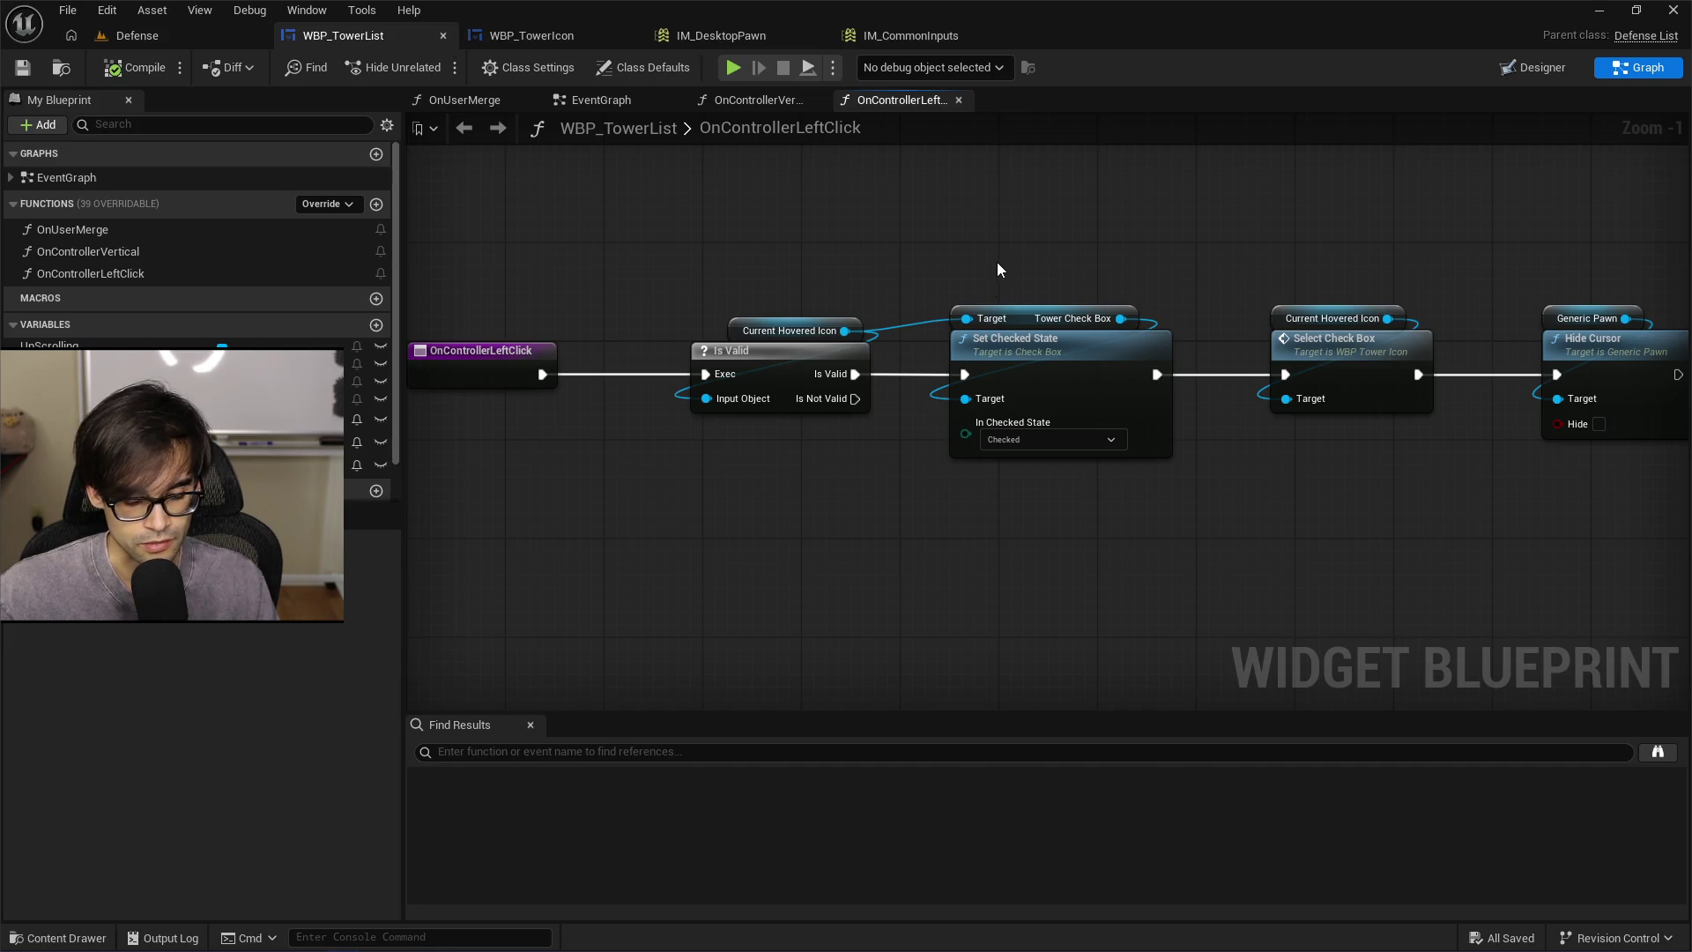
# Shift the Hide Cursor node right and select it with its Generic Pawn target
pyautogui.moveTo(1256, 279); pyautogui.dragTo(859, 251)
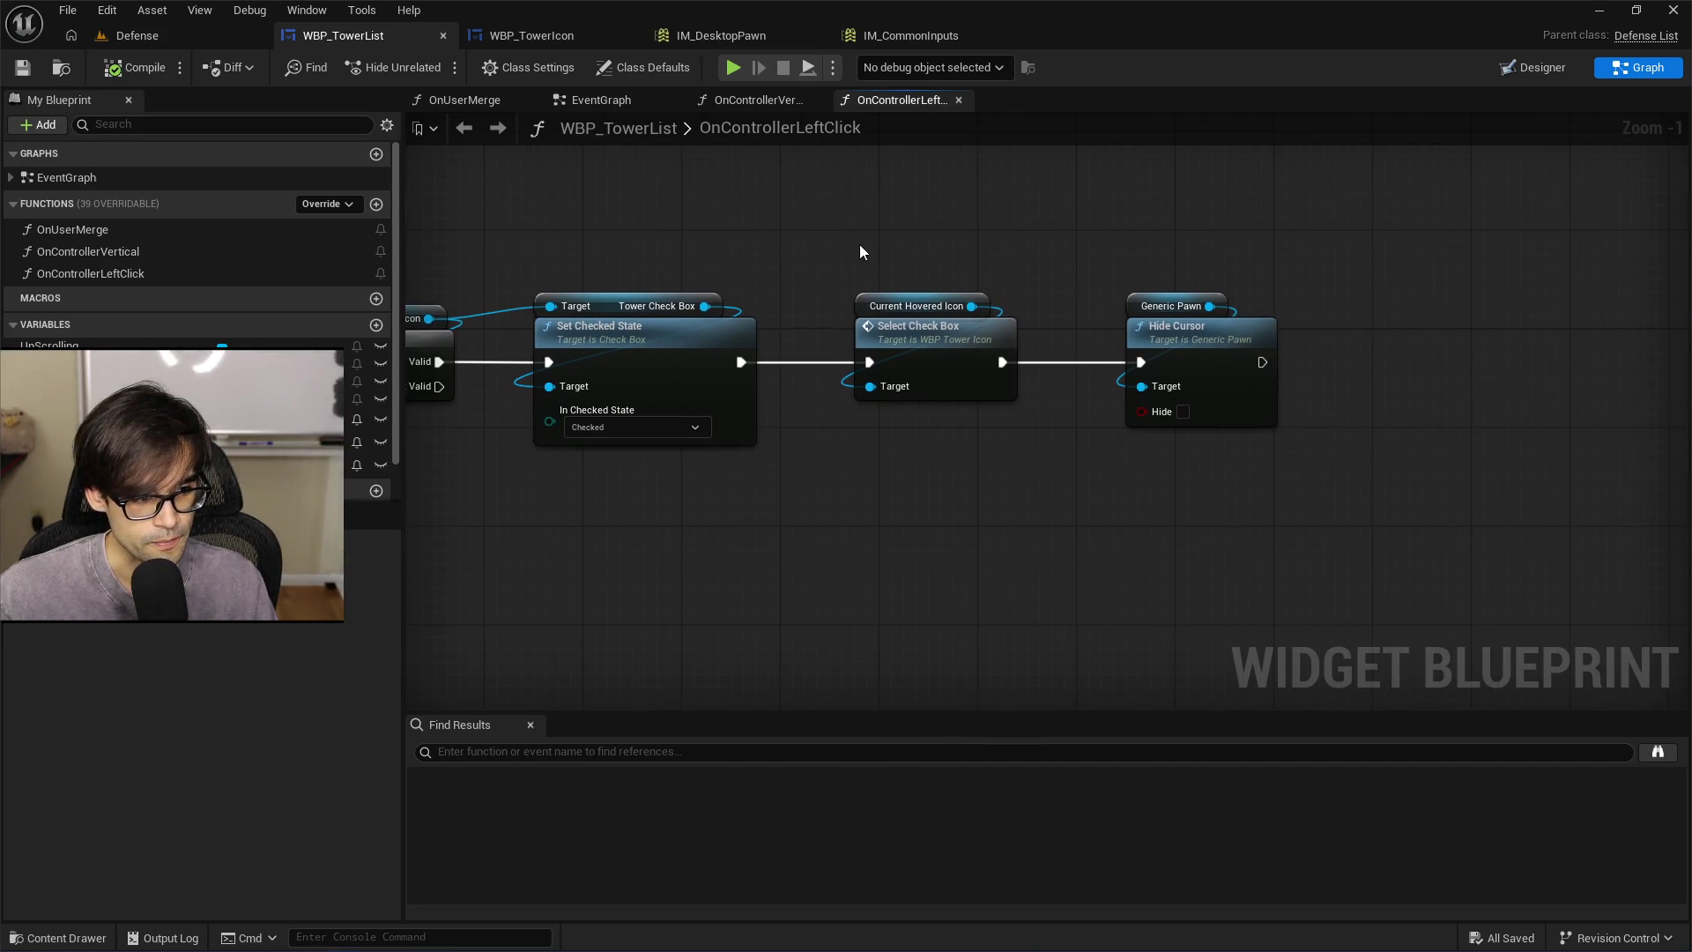
pyautogui.moveTo(1219, 265); pyautogui.dragTo(1025, 302)
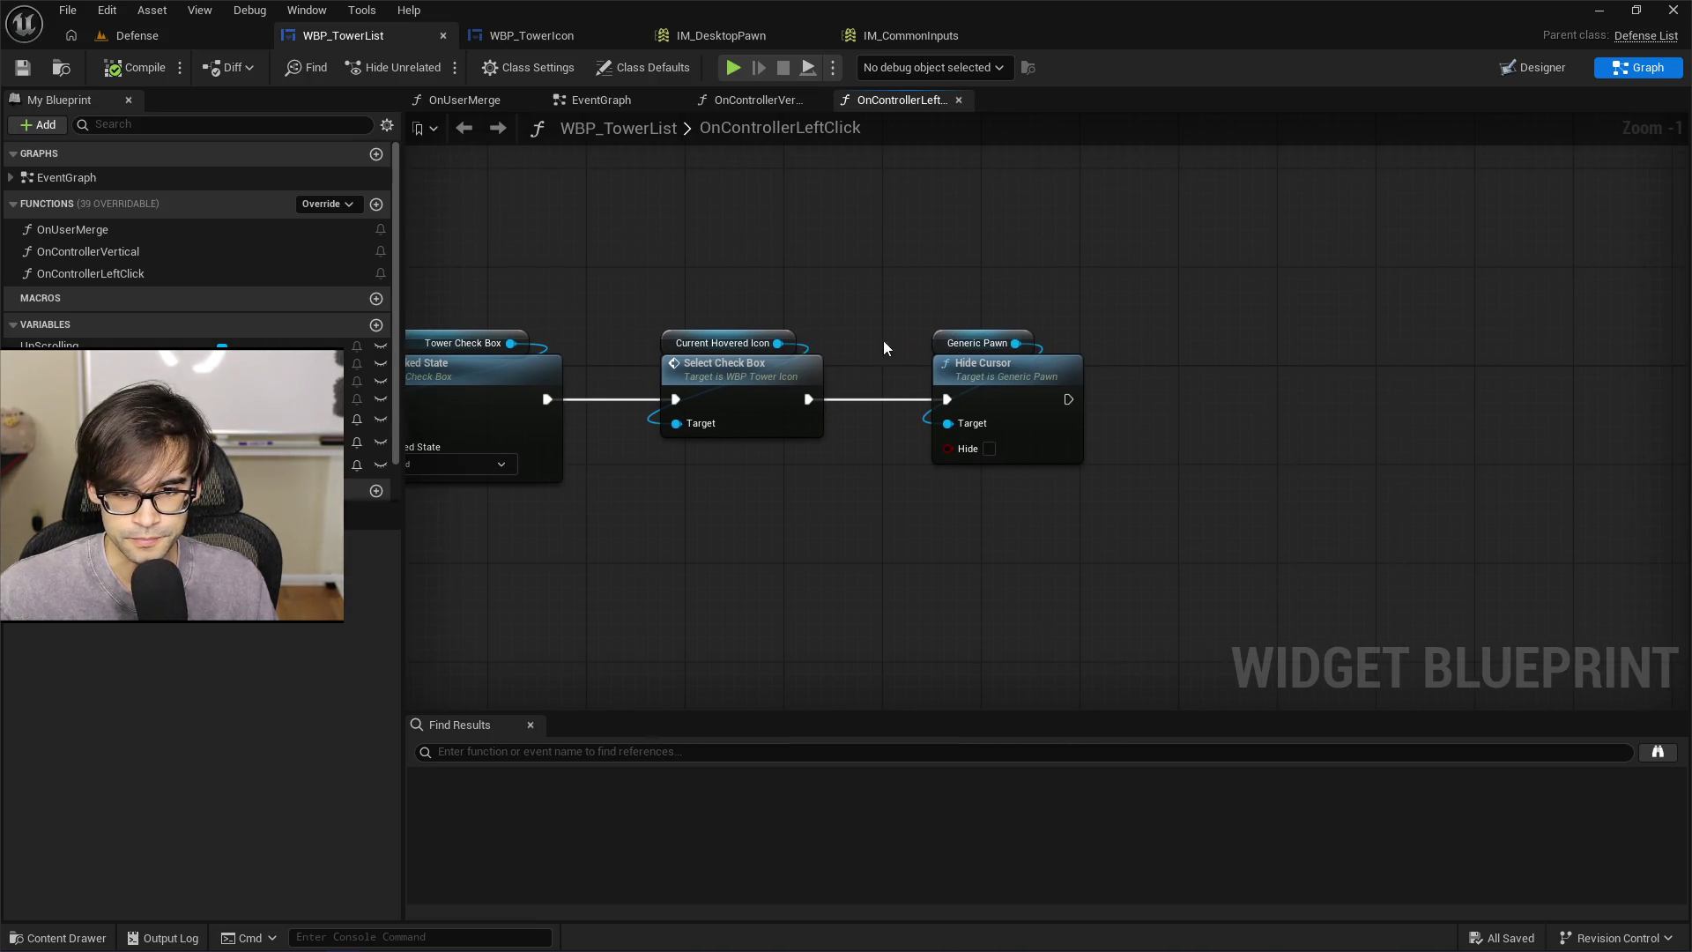
pyautogui.moveTo(861, 340); pyautogui.dragTo(969, 260)
pyautogui.moveTo(985, 366); pyautogui.dragTo(1117, 366)
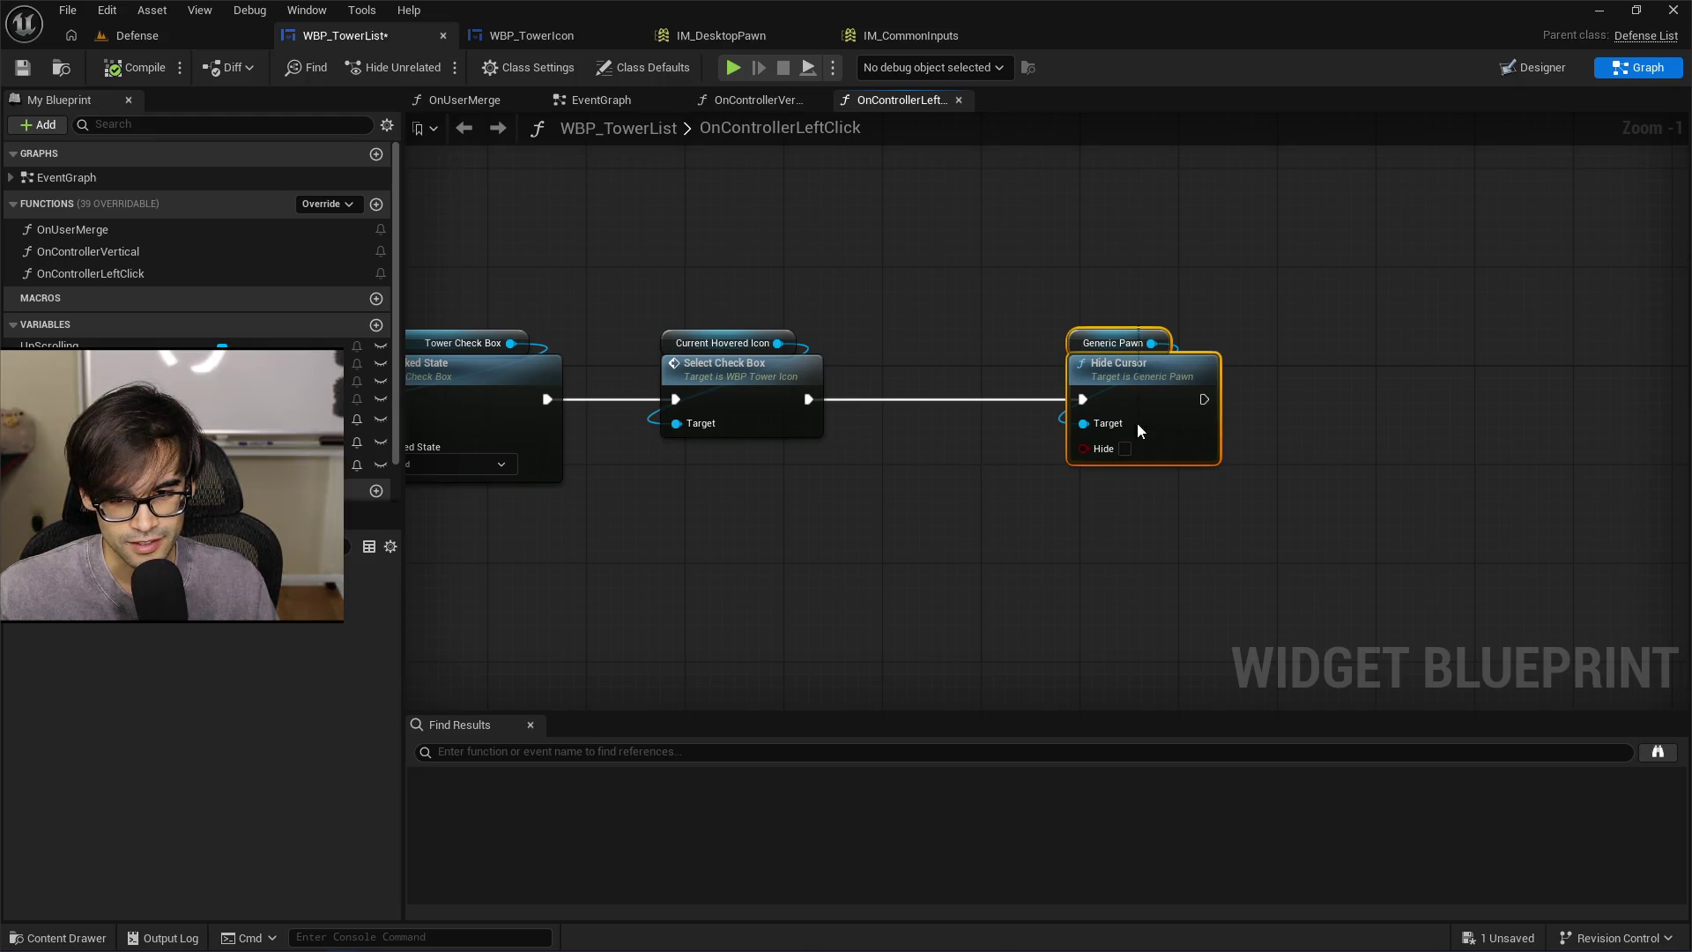
pyautogui.moveTo(1068, 412); pyautogui.dragTo(1062, 448)
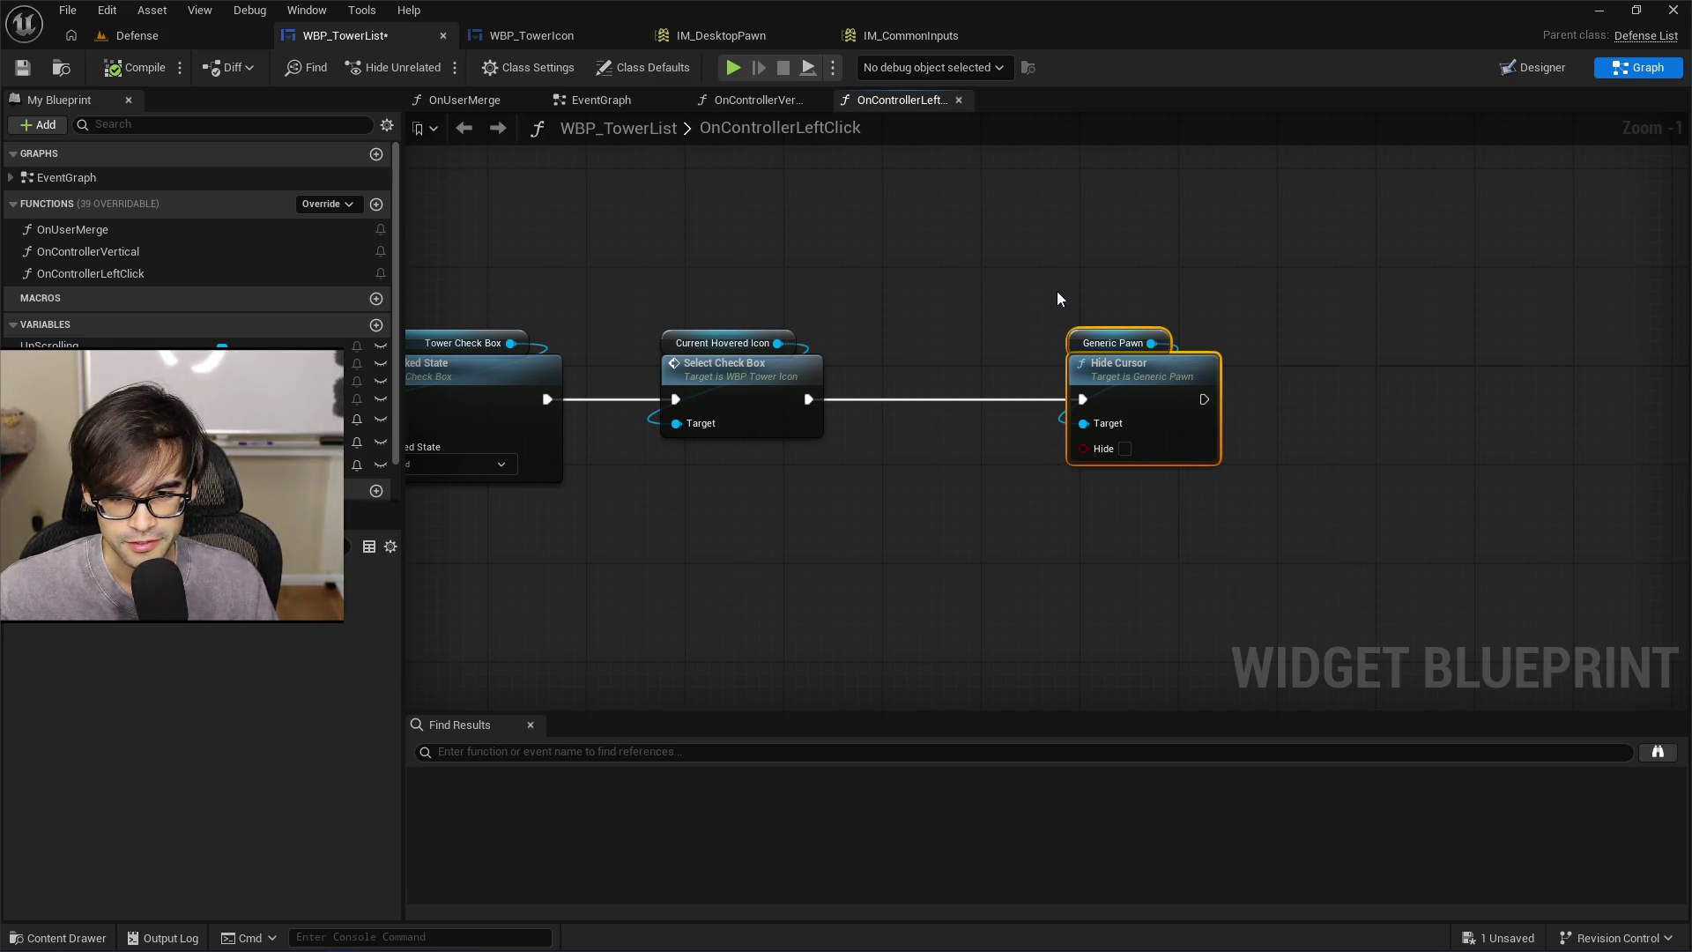
# Move Hide Cursor and Generic Pawn back left, frame the graph, and save WBP_TowerList
pyautogui.moveTo(1159, 389); pyautogui.dragTo(1011, 390)
pyautogui.click(884, 283)
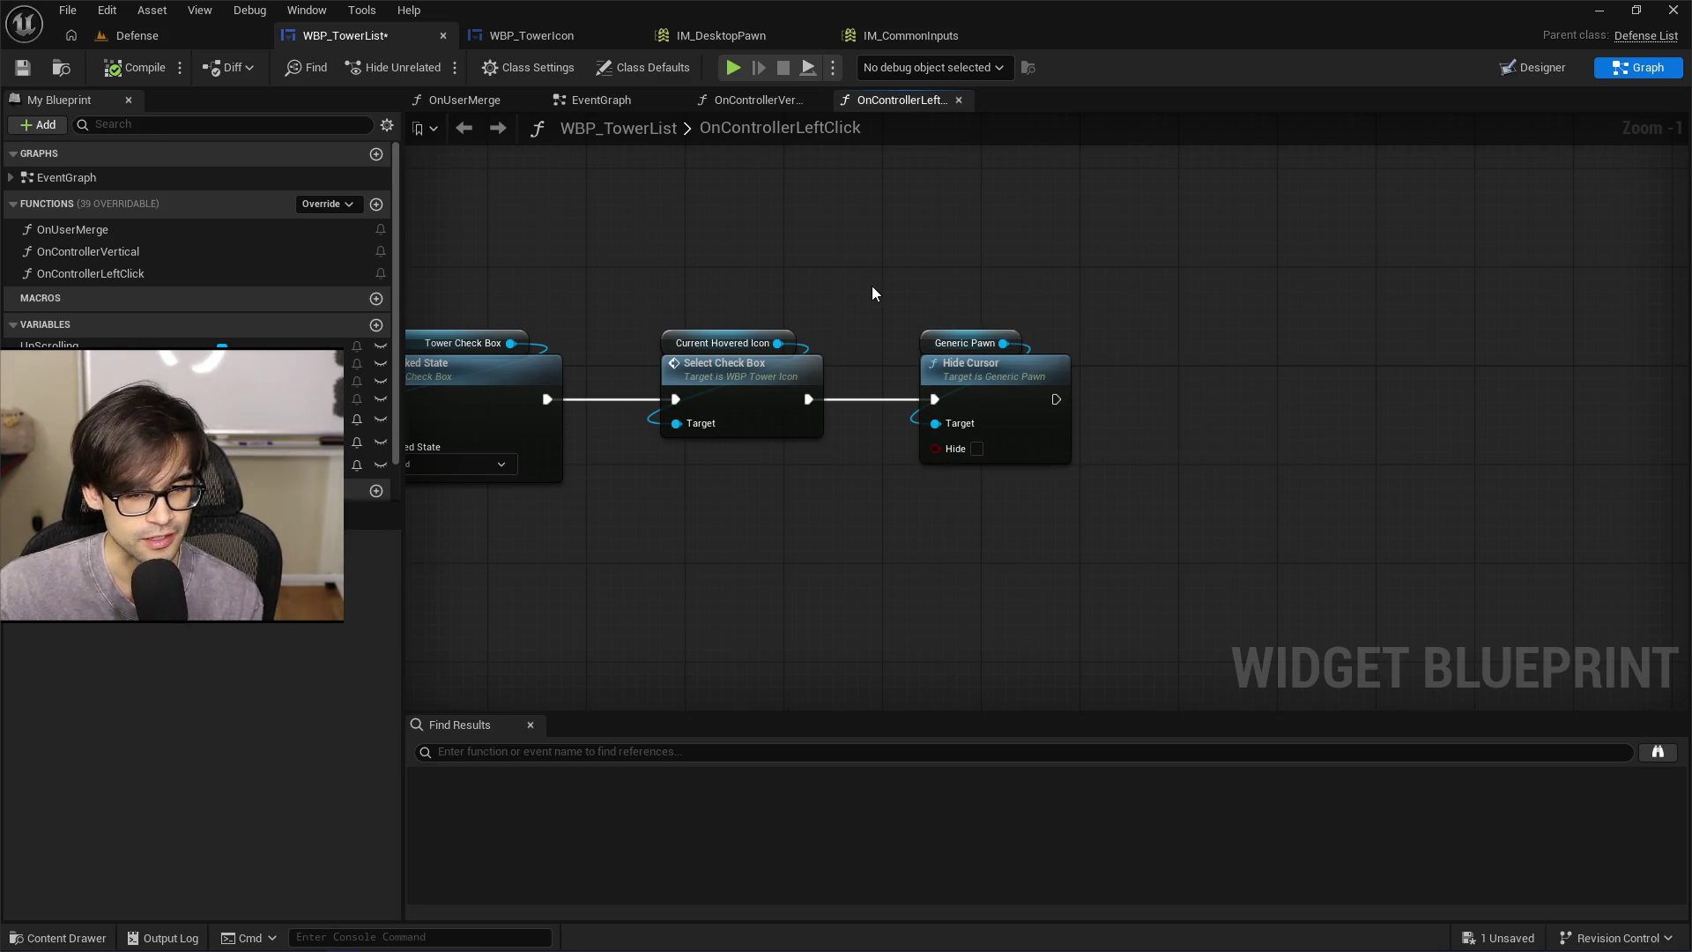
pyautogui.press('Home')
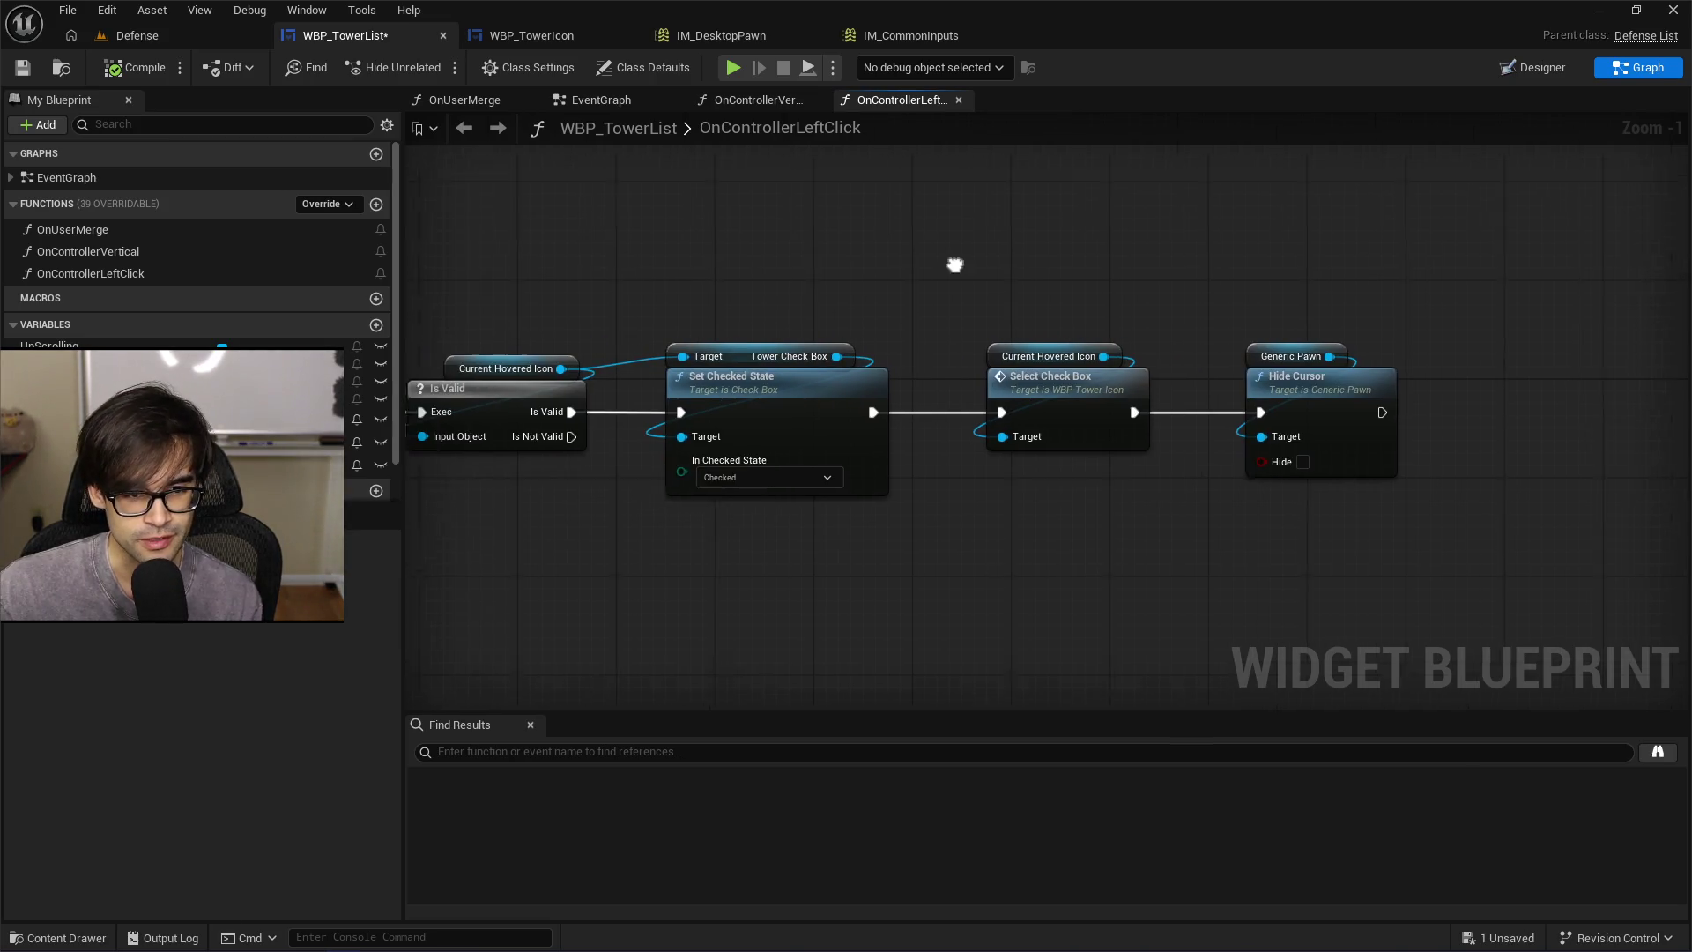
pyautogui.click(23, 67)
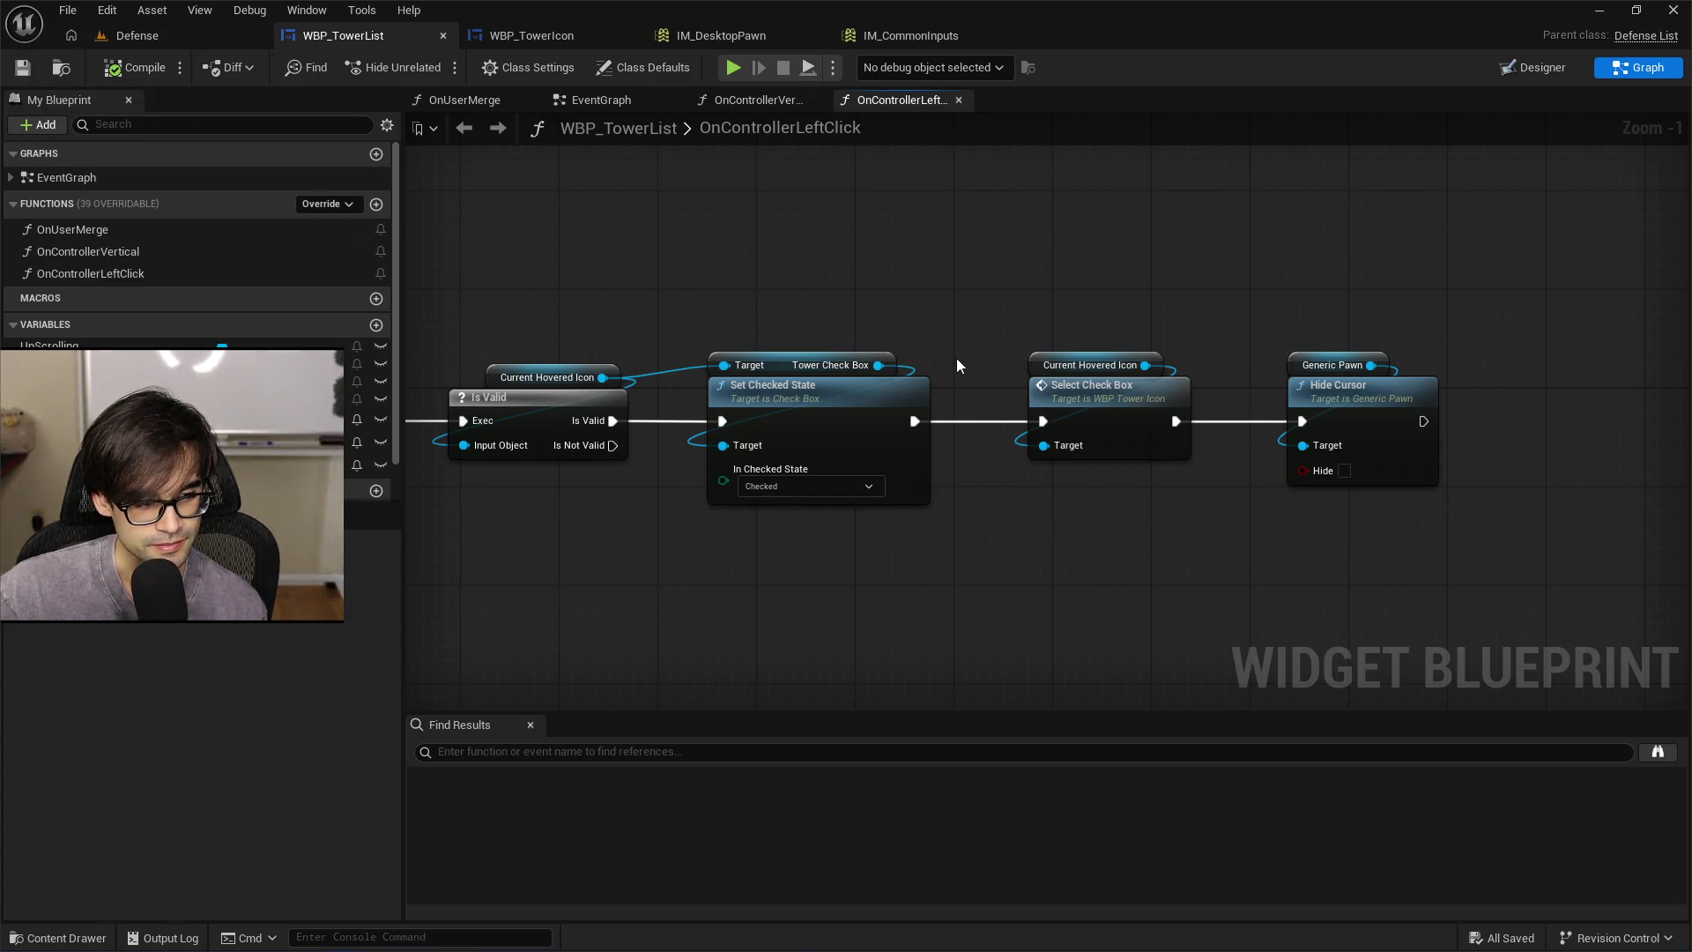
# Line Hide Cursor up with the chain, then drag a new wire from the EventGraph's pawn reference
pyautogui.moveTo(959, 364)
pyautogui.mouseDown()
pyautogui.moveTo(871, 326)
pyautogui.moveTo(1268, 511)
pyautogui.moveTo(1269, 557)
pyautogui.mouseUp()
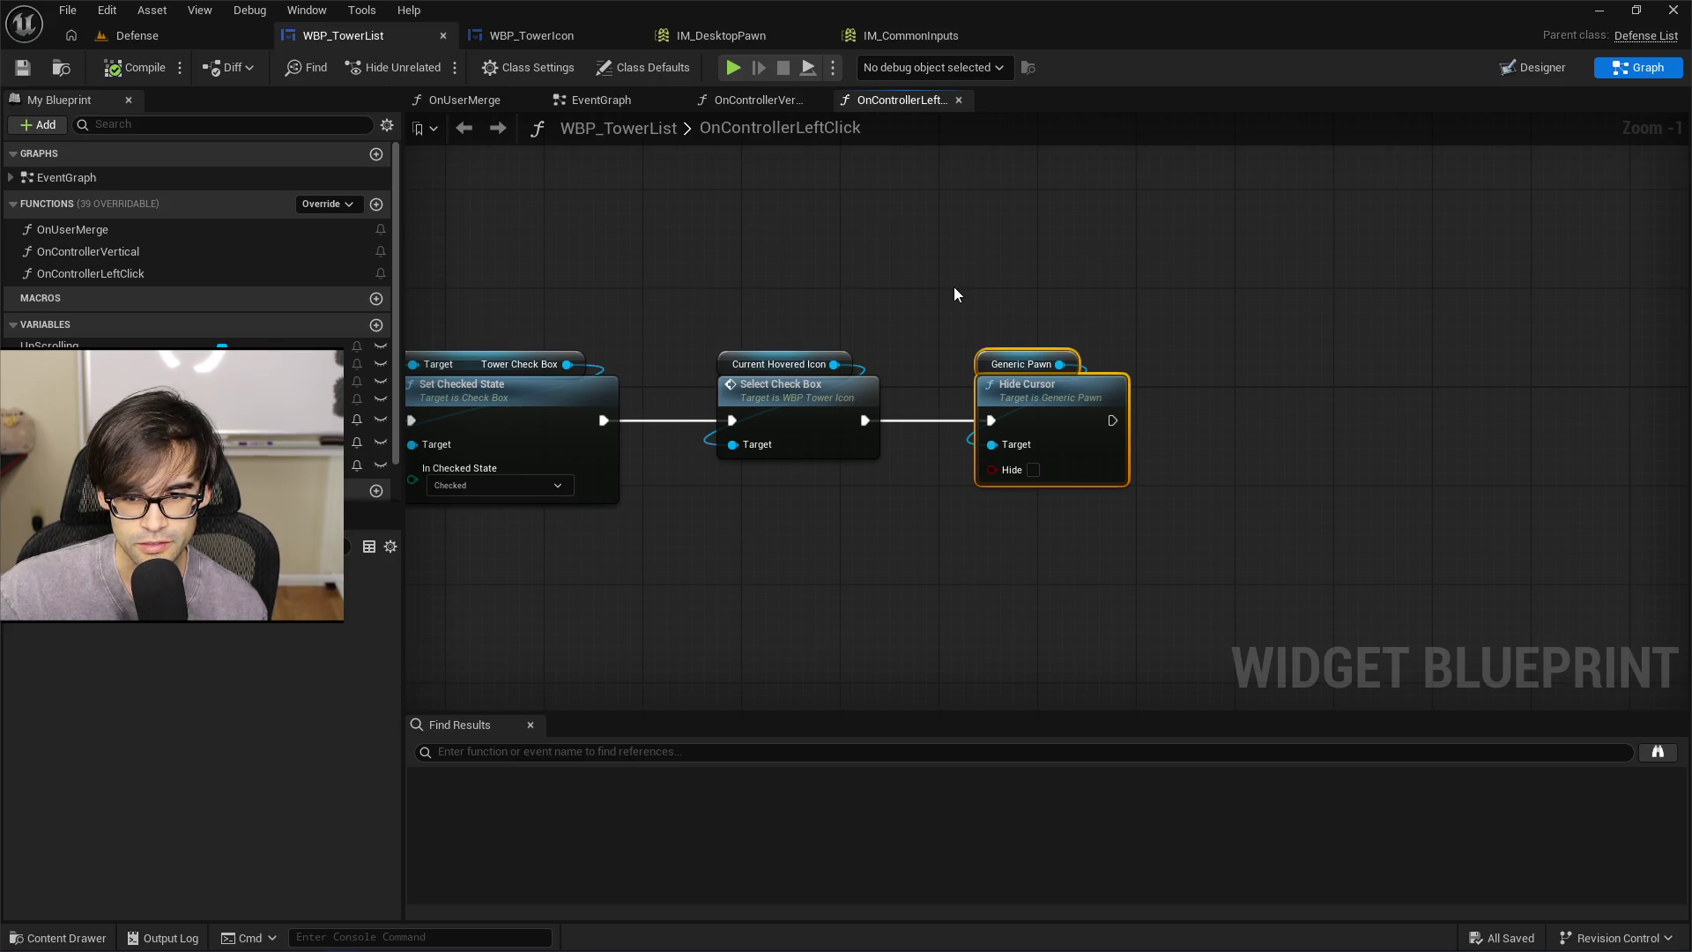
pyautogui.moveTo(804, 296); pyautogui.dragTo(892, 314)
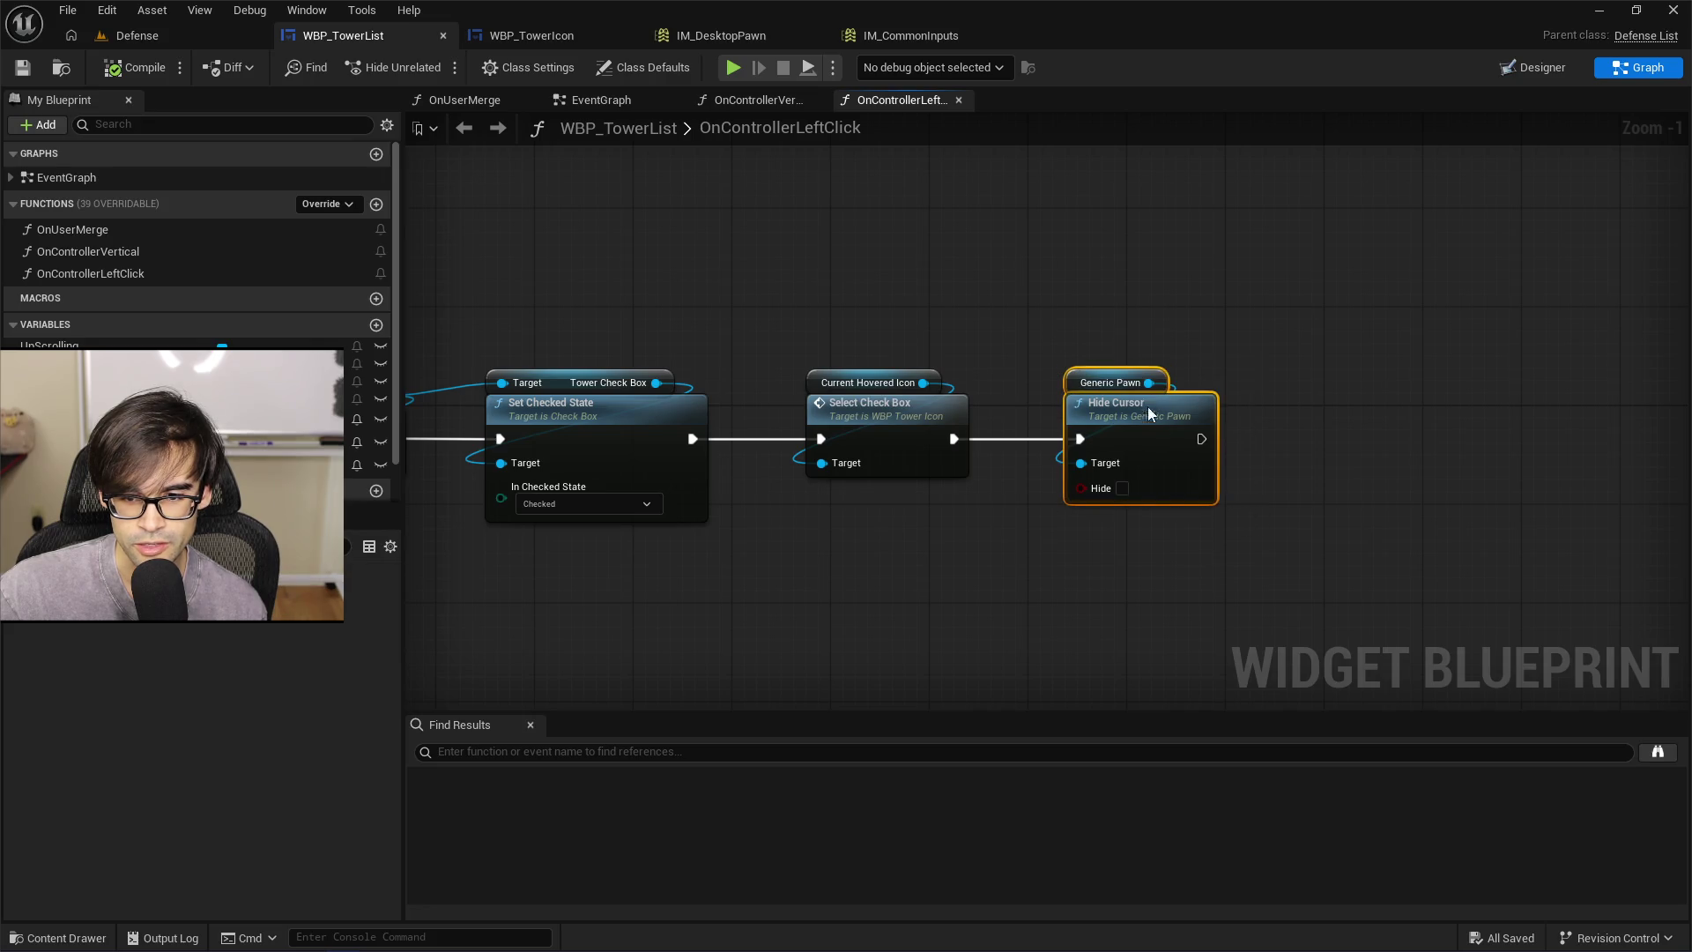
pyautogui.moveTo(1143, 415); pyautogui.dragTo(1156, 254)
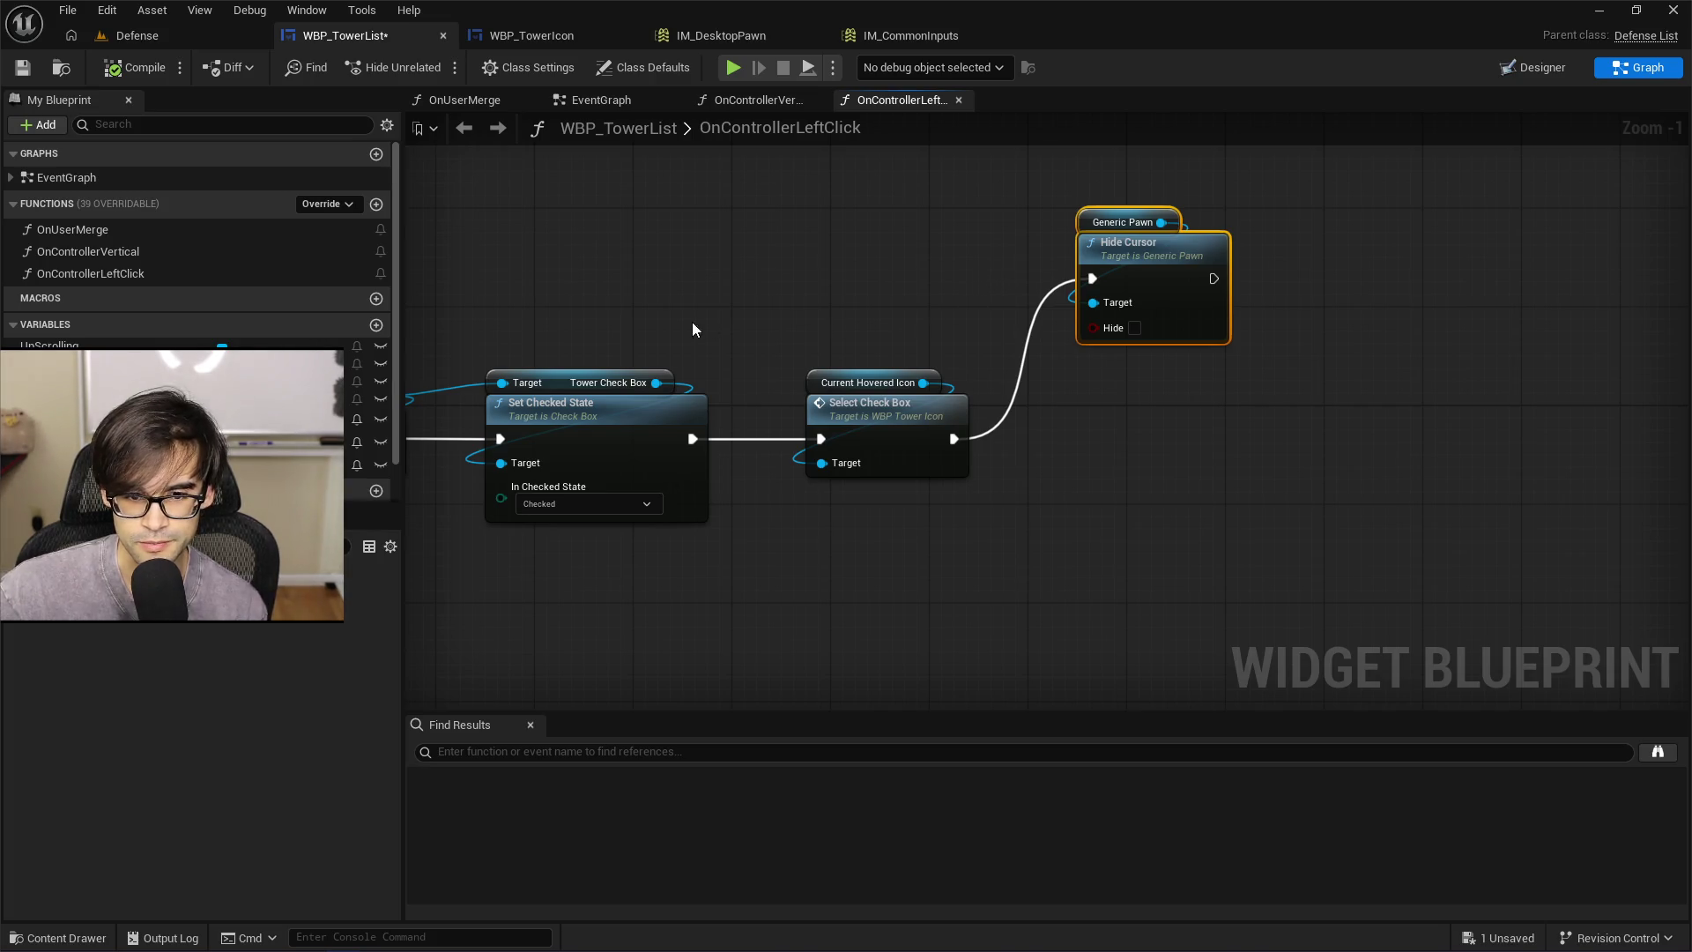
pyautogui.moveTo(694, 324)
pyautogui.mouseDown()
pyautogui.moveTo(1004, 333)
pyautogui.moveTo(1021, 401)
pyautogui.moveTo(1118, 412)
pyautogui.moveTo(890, 335)
pyautogui.mouseUp()
pyautogui.scroll(-2, 1118, 413)
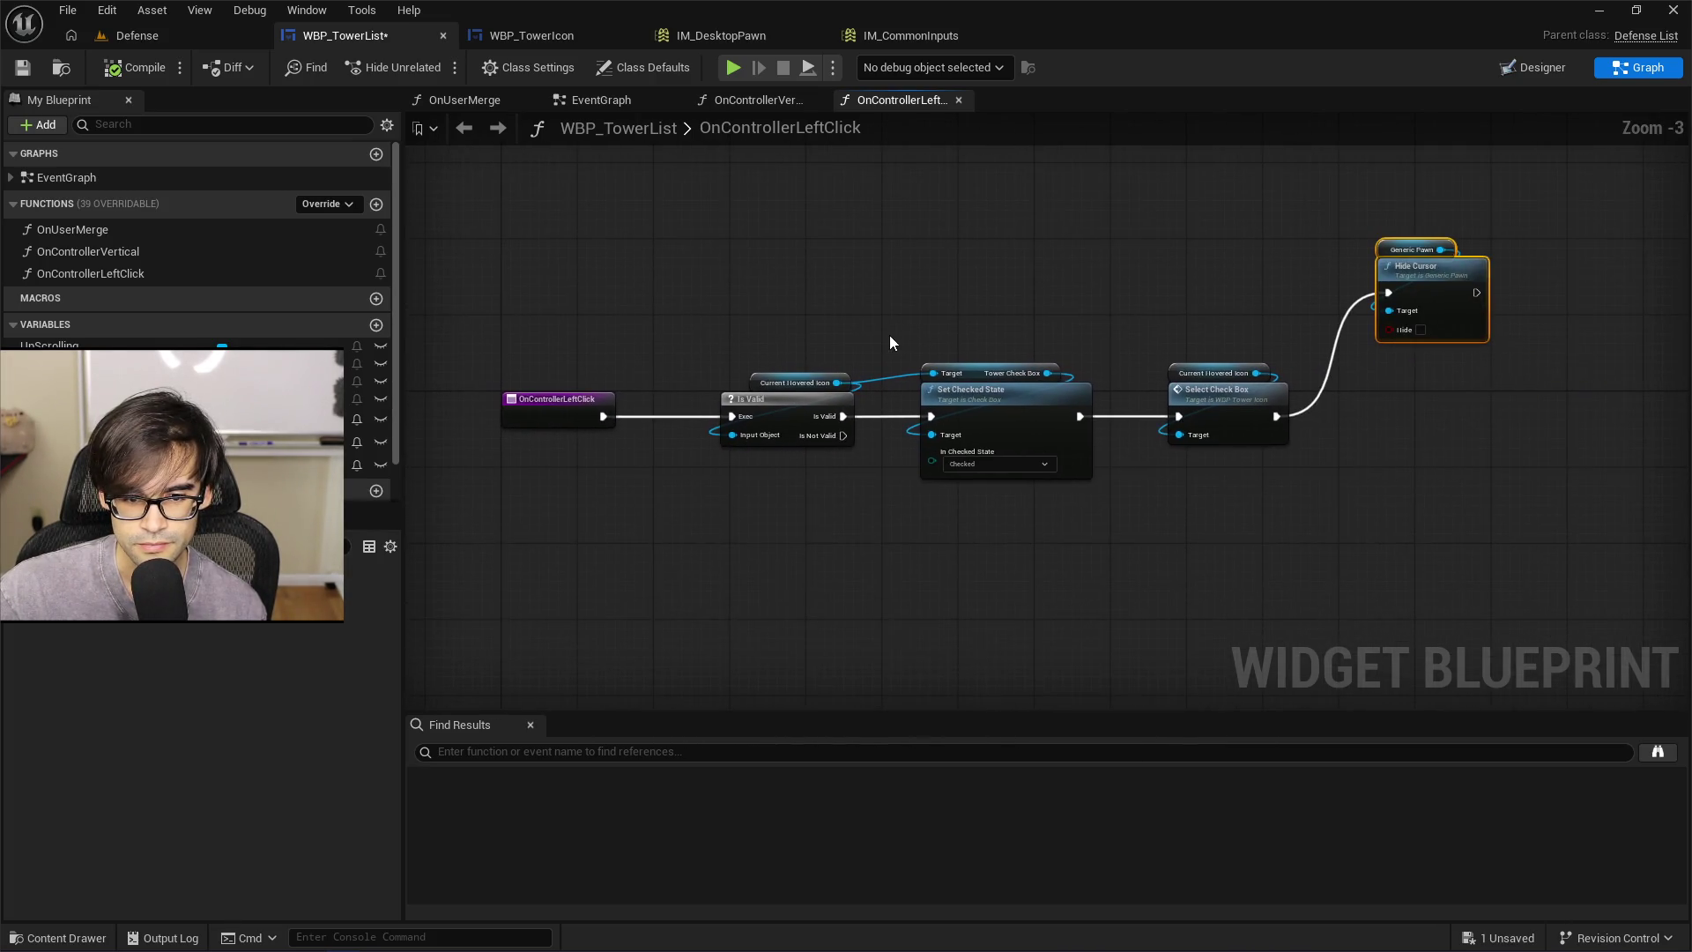
pyautogui.moveTo(1428, 295); pyautogui.dragTo(1430, 409)
pyautogui.click(598, 103)
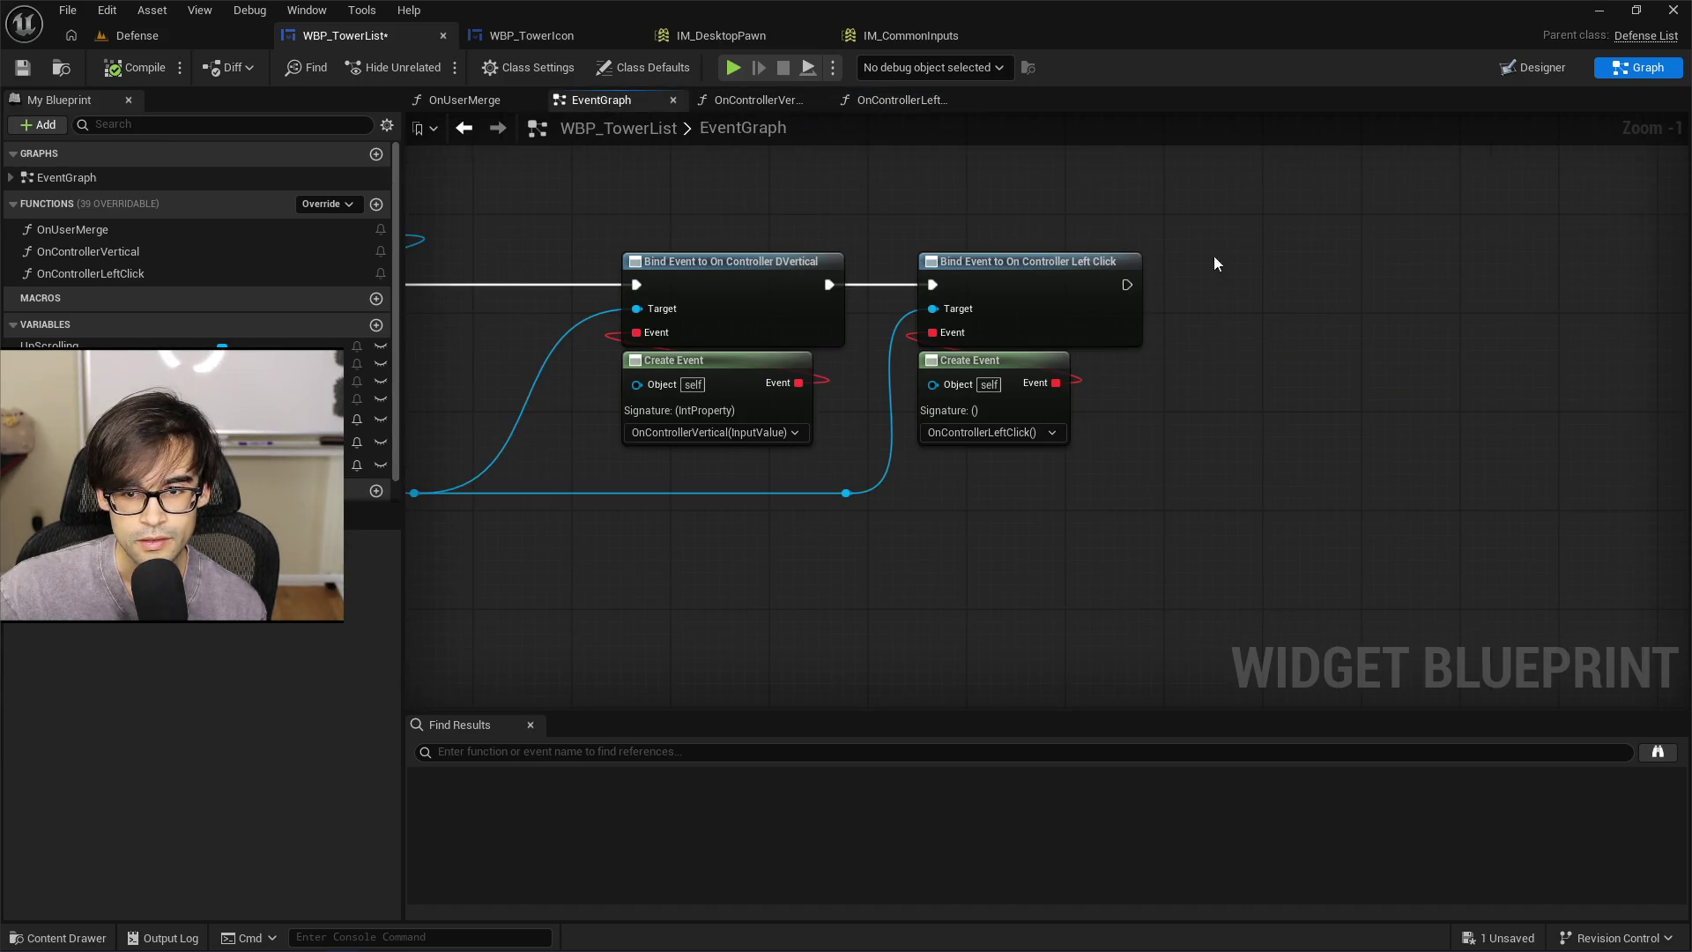
pyautogui.moveTo(721, 496); pyautogui.dragTo(1091, 534)
# Add a Bind Event to On Cancel Selection node after the Left Click binding, rerouting its Target wire
pyautogui.write('bind even')
pyautogui.press('Up')
pyautogui.press('Up')
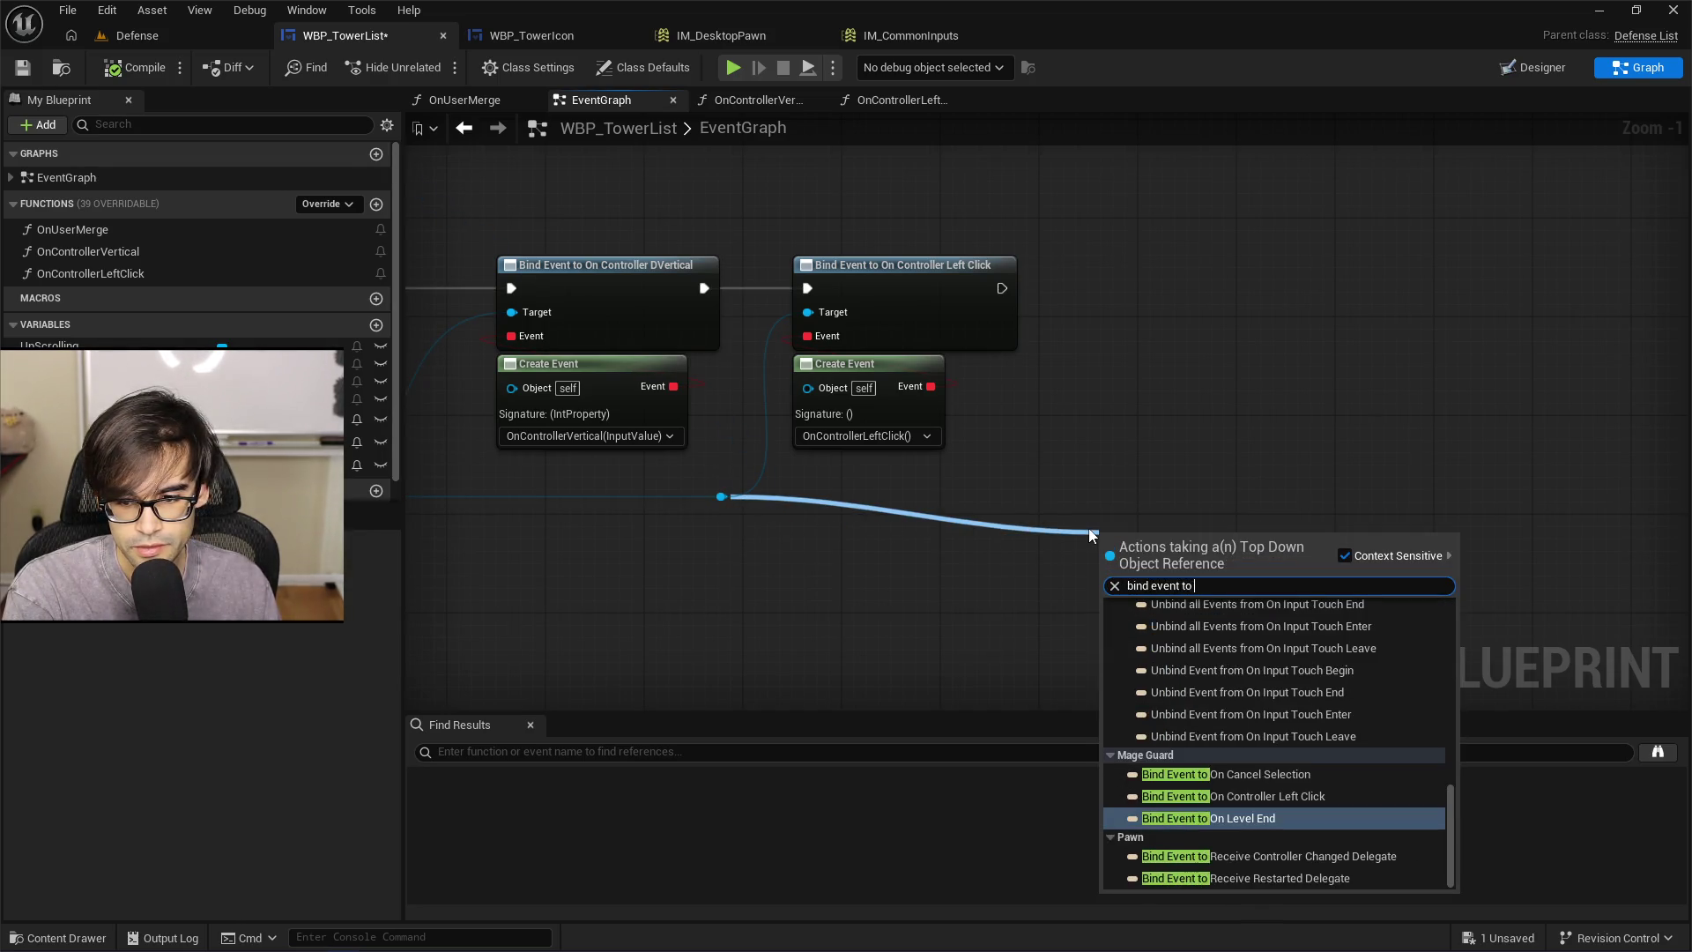
pyautogui.press('Return')
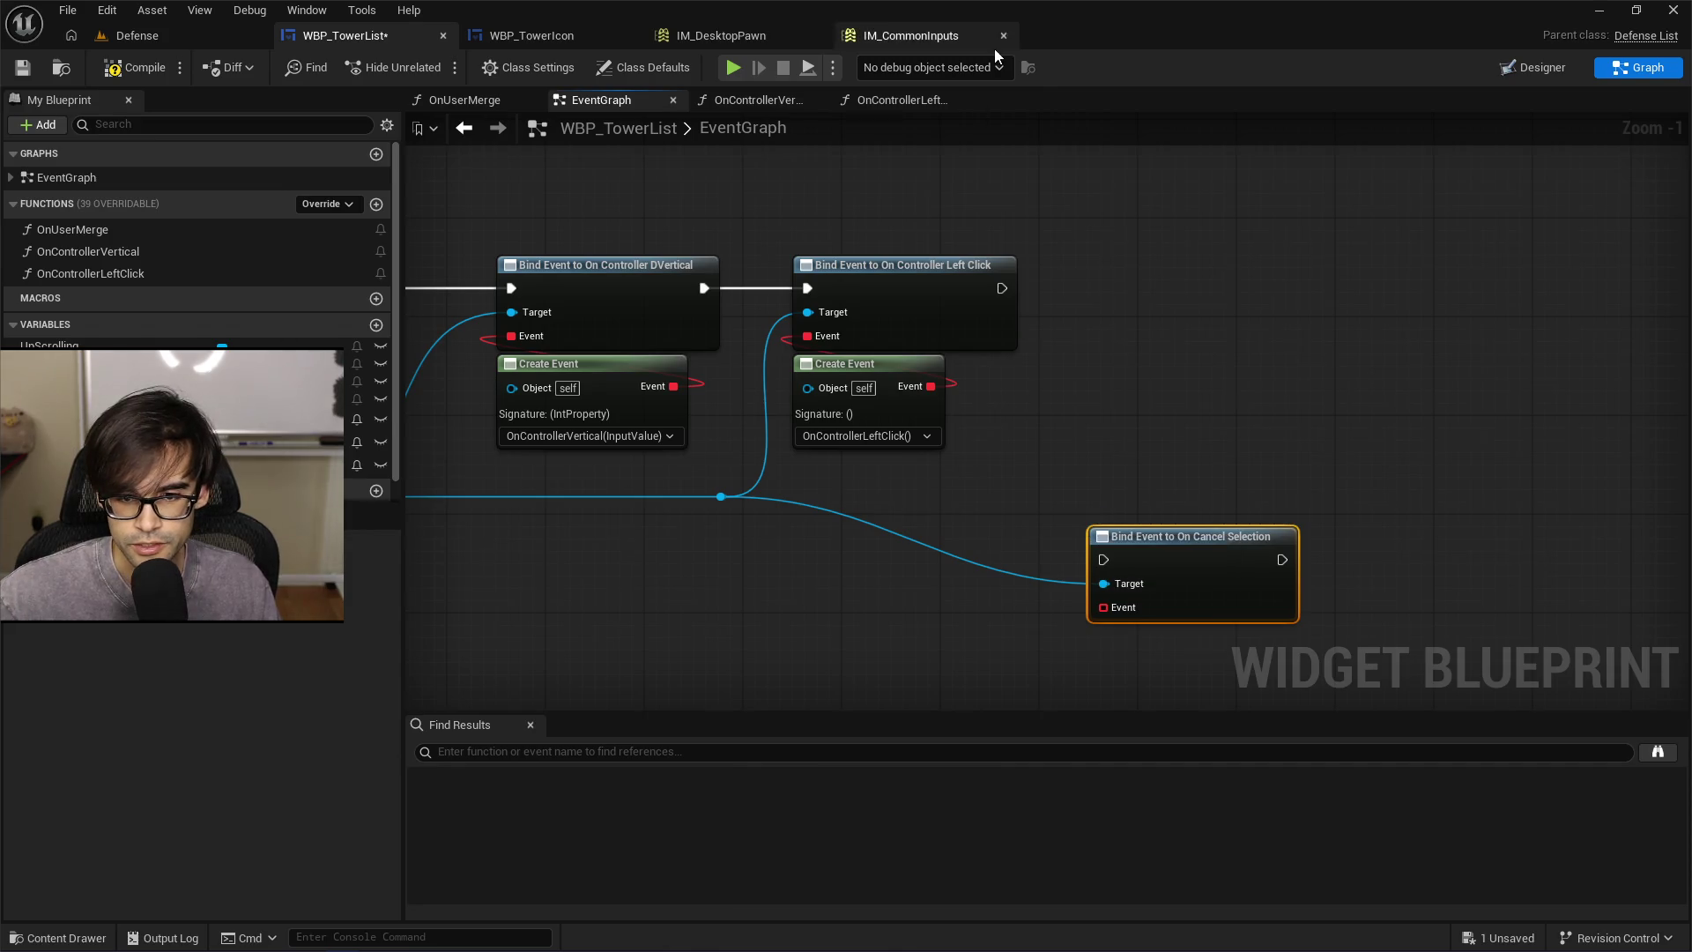
pyautogui.moveTo(1002, 288)
pyautogui.mouseDown()
pyautogui.moveTo(1109, 569)
pyautogui.moveTo(1102, 269)
pyautogui.moveTo(1190, 269)
pyautogui.mouseUp()
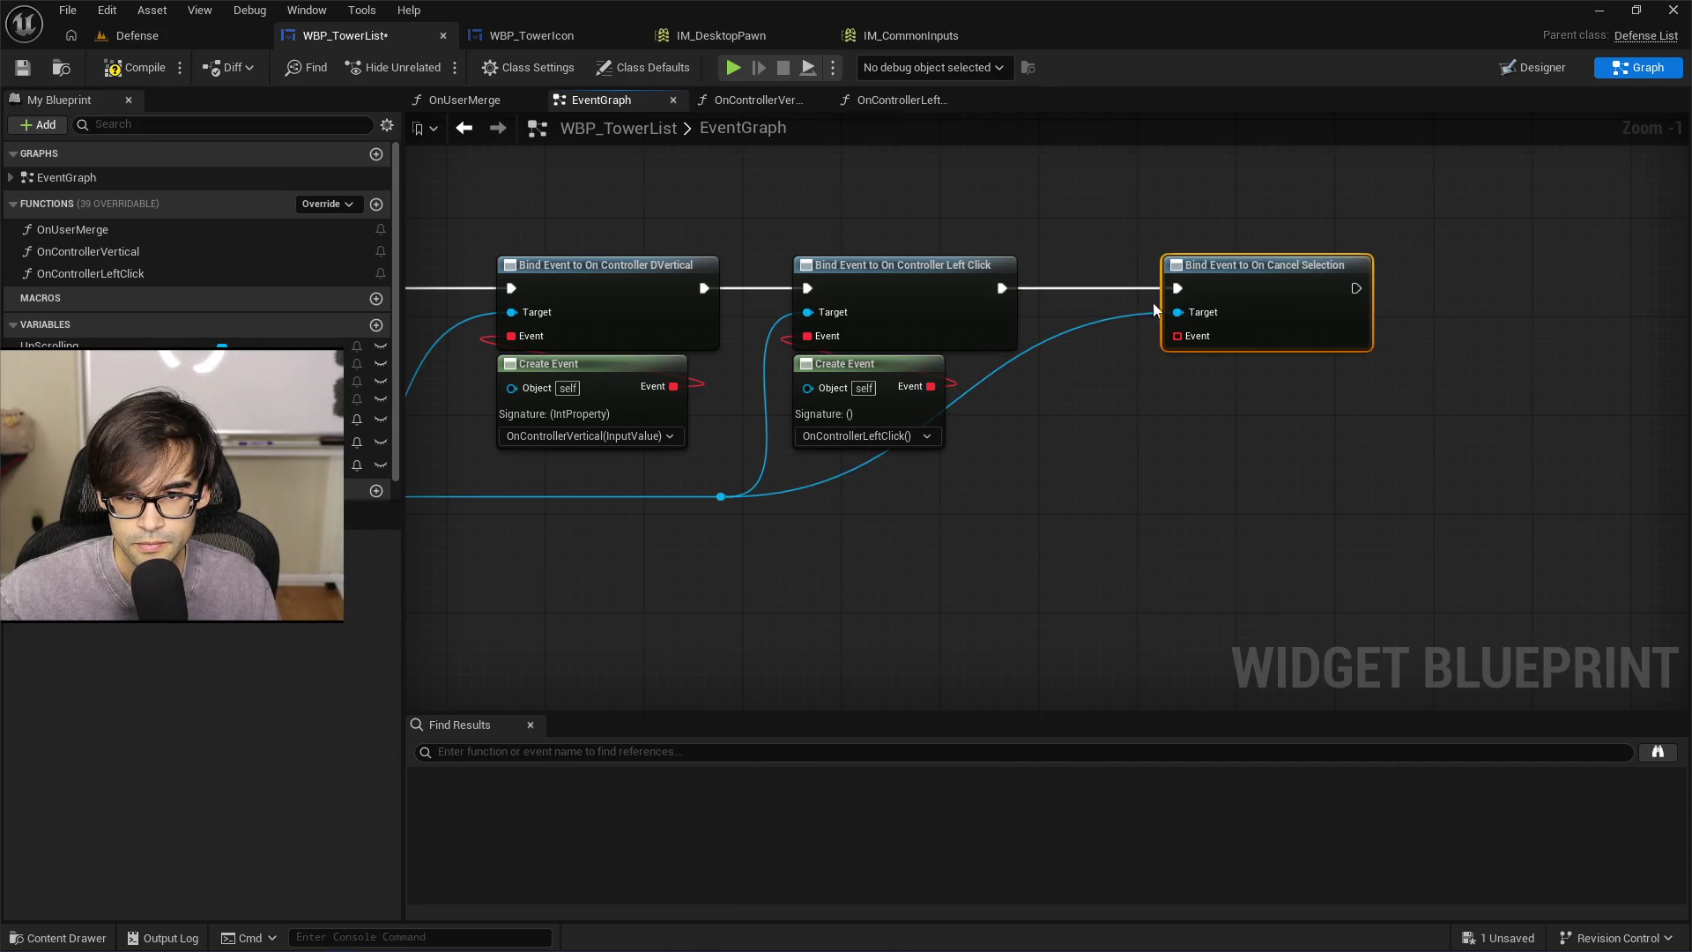
pyautogui.doubleClick(1033, 340)
pyautogui.moveTo(1046, 346)
pyautogui.mouseDown()
pyautogui.moveTo(1072, 500)
pyautogui.moveTo(1108, 495)
pyautogui.moveTo(1058, 511)
pyautogui.mouseUp()
pyautogui.moveTo(1308, 452); pyautogui.dragTo(1044, 393)
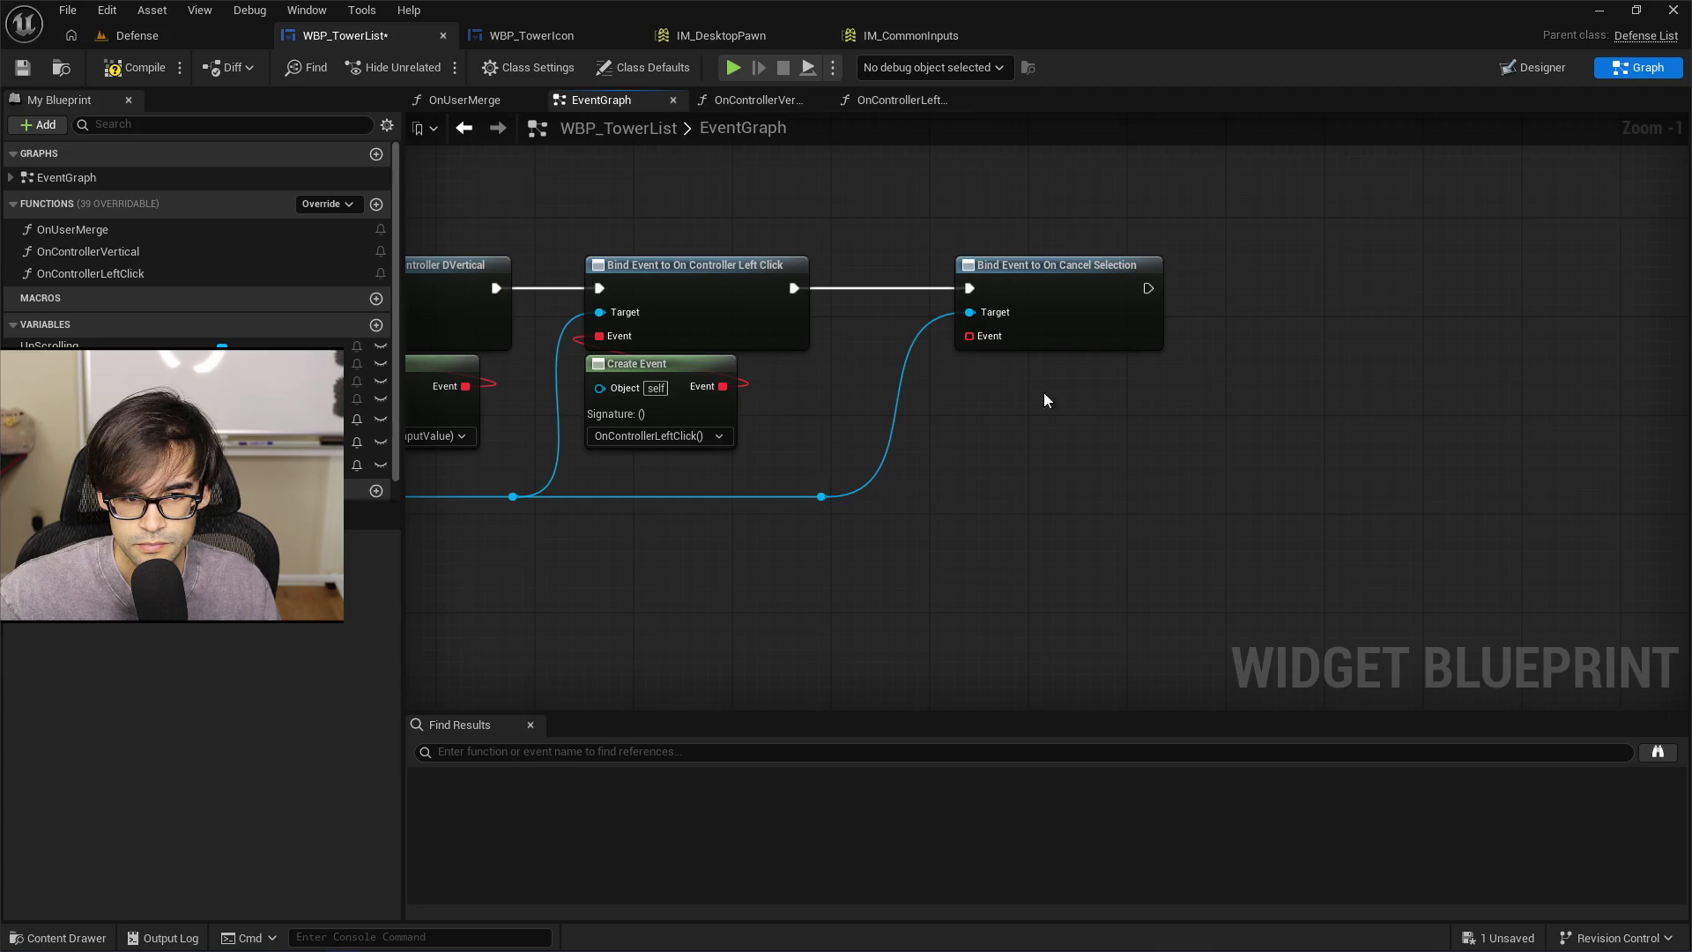
# Attach a Create Event node to the binding's Event pin and open its function list
pyautogui.moveTo(969, 336); pyautogui.dragTo(1010, 435)
pyautogui.write('create')
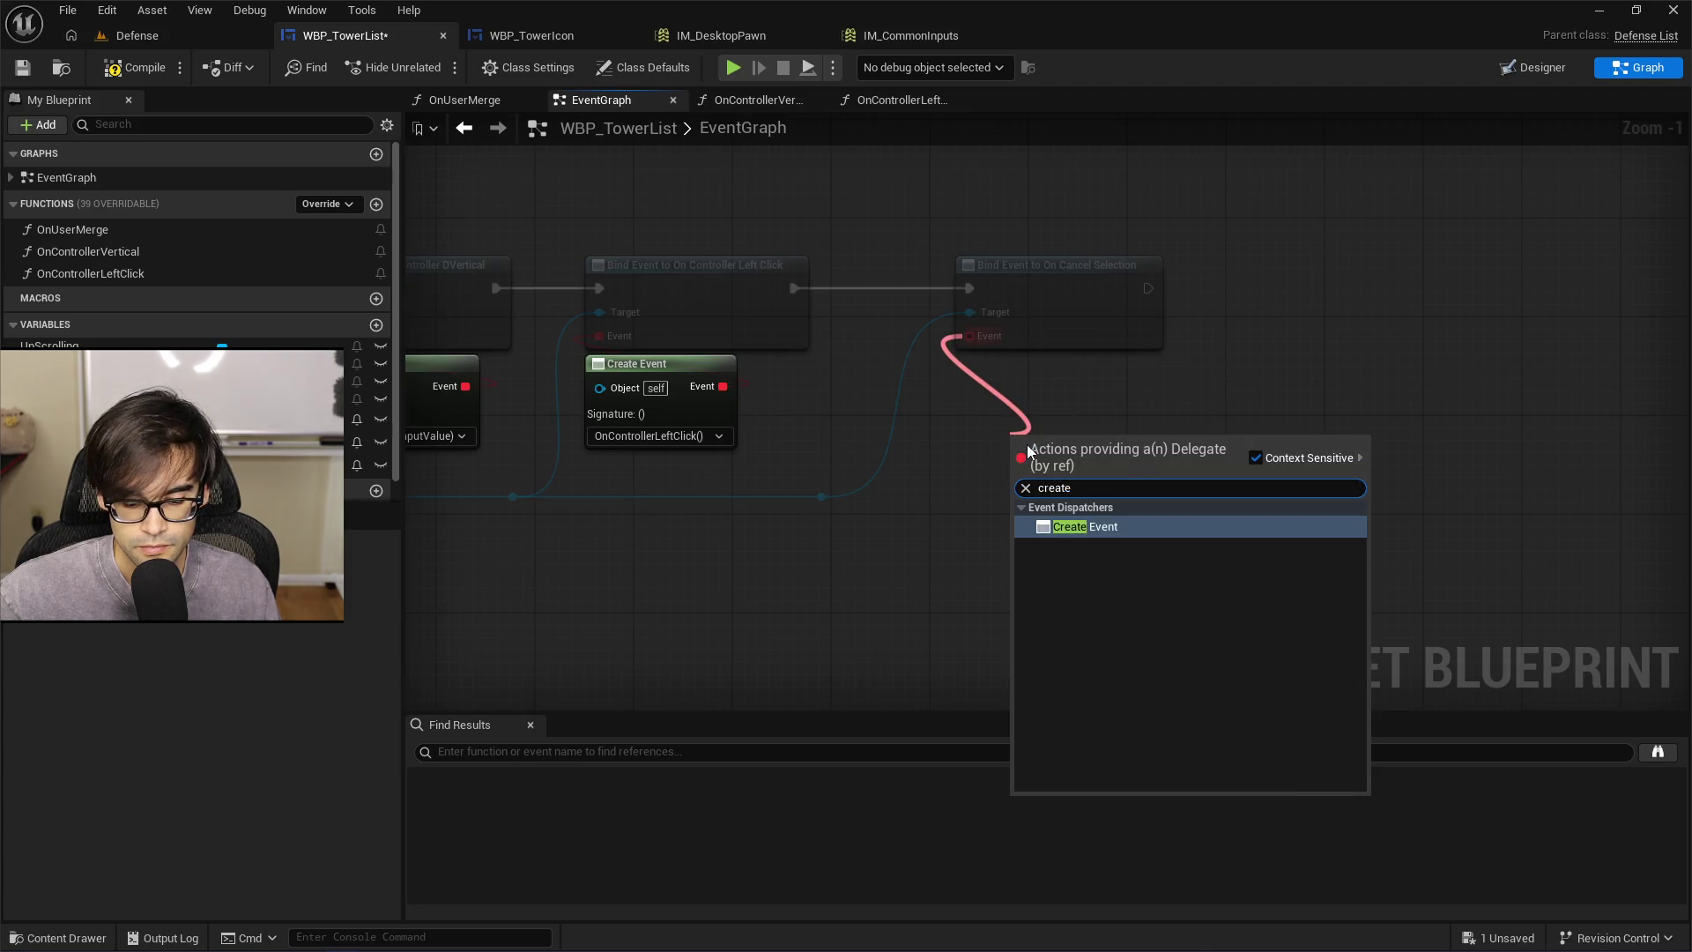
pyautogui.press('Return')
pyautogui.moveTo(1018, 368); pyautogui.dragTo(1001, 363)
pyautogui.click(1023, 435)
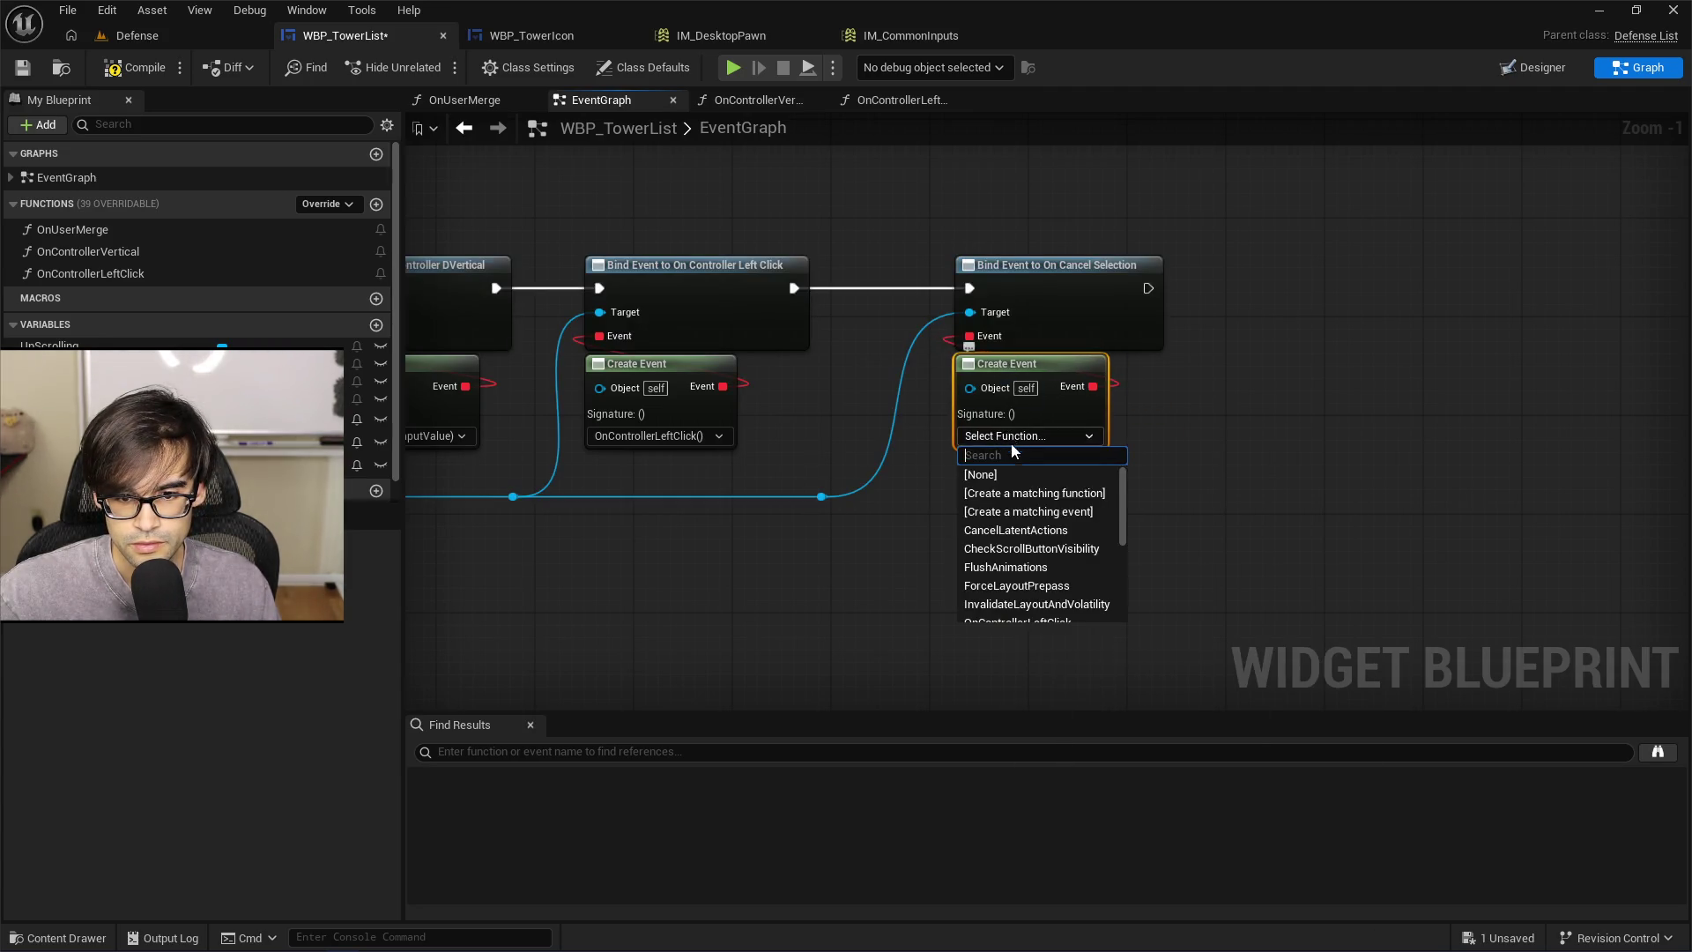
# Create a new OnCancelSelection function for the event, then compile and save WBP_TowerList
pyautogui.click(1045, 499)
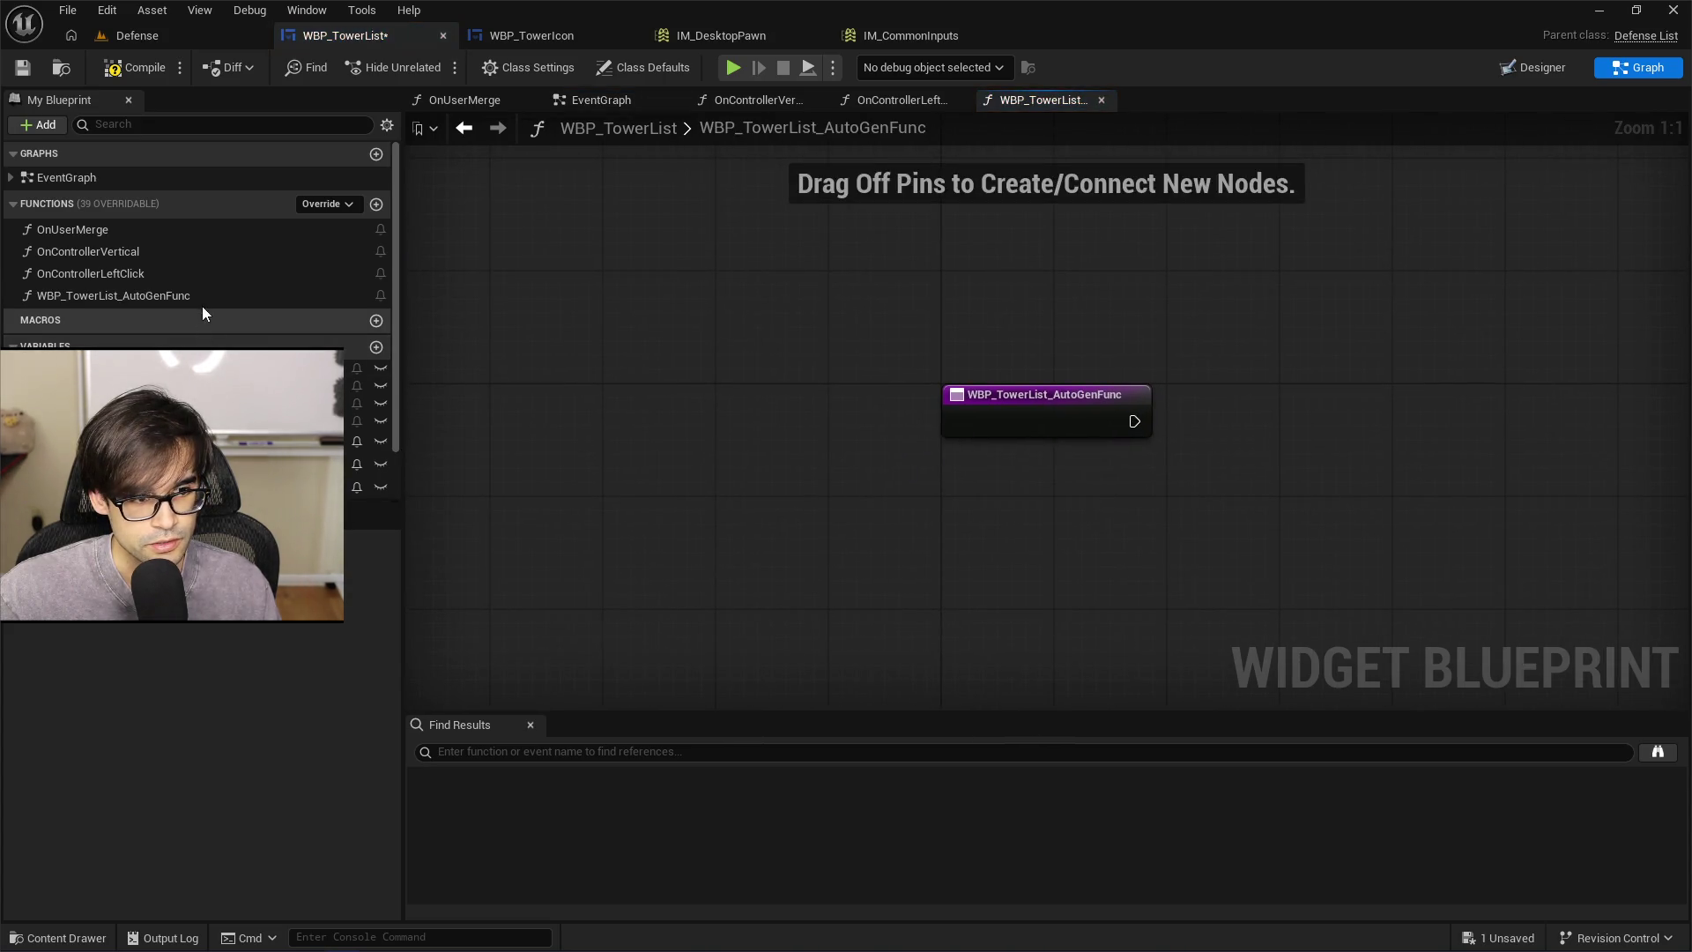
pyautogui.write('On')
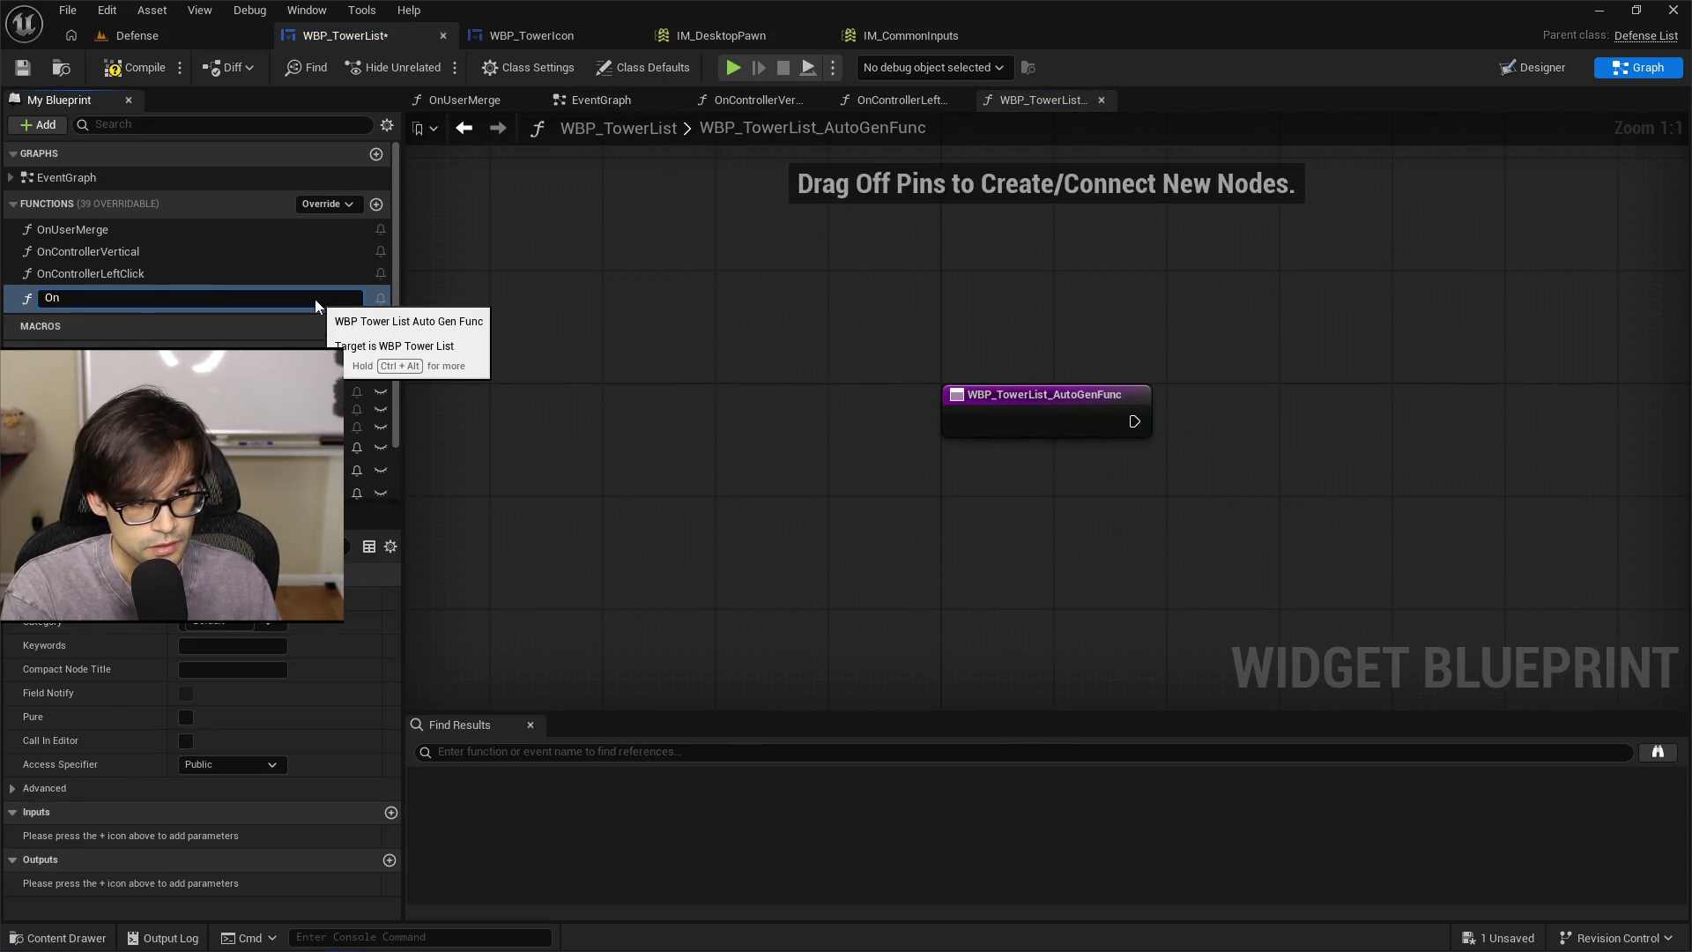
pyautogui.write('ControllerRight')
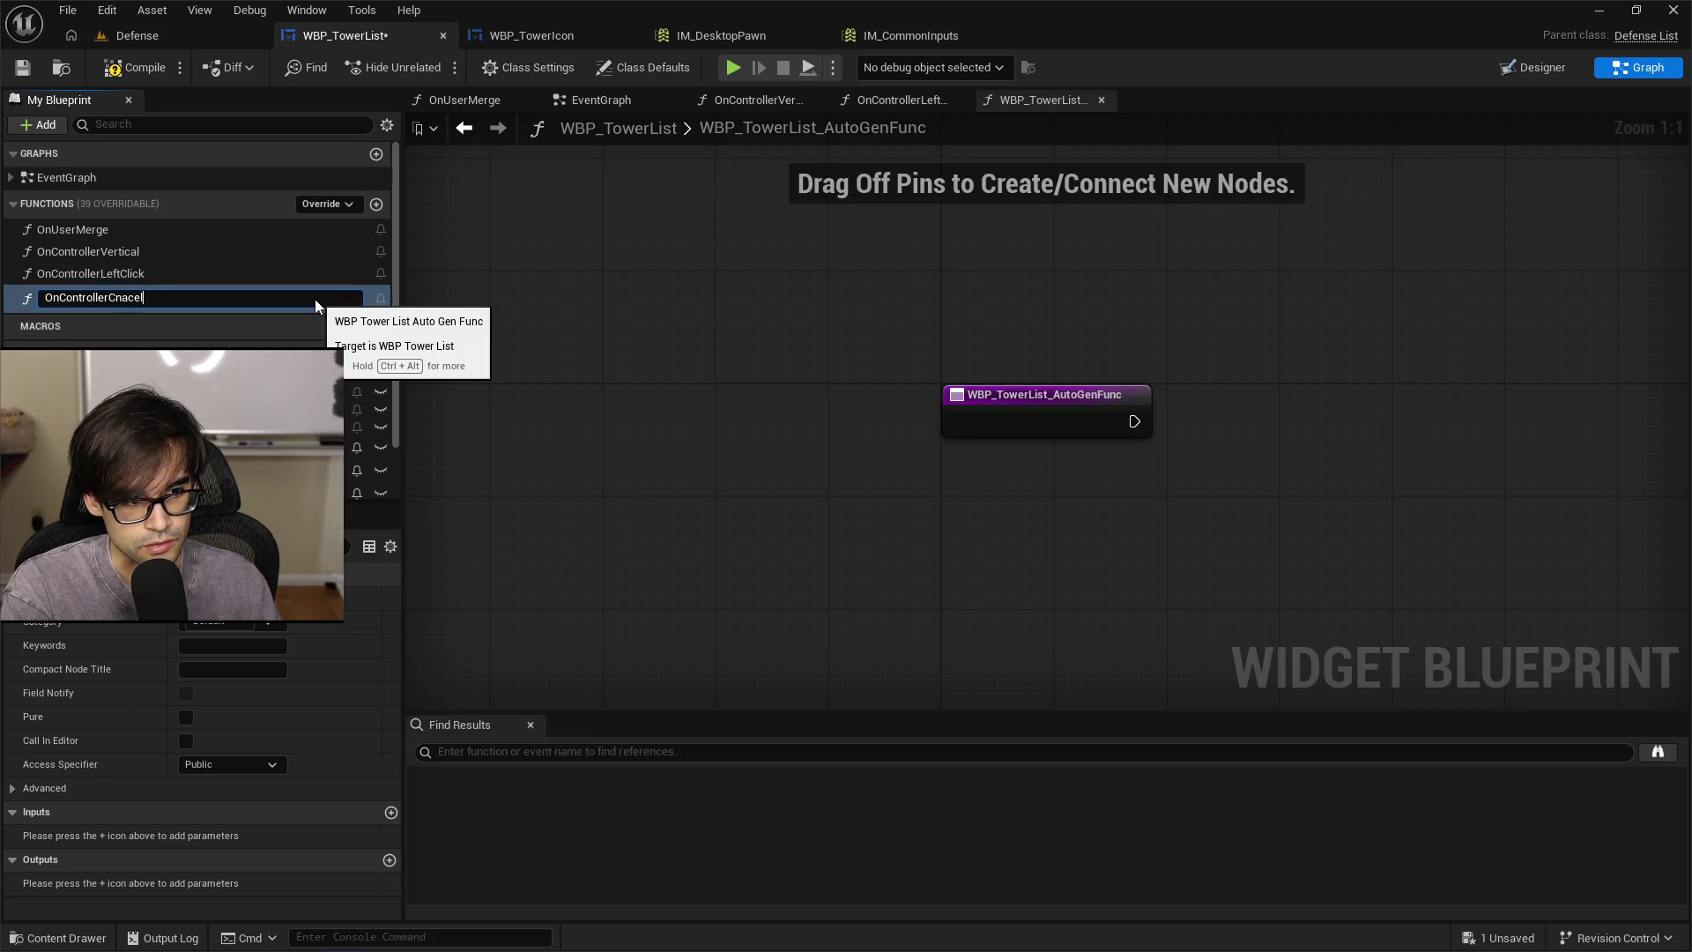
pyautogui.press('BackSpace')
pyautogui.press('BackSpace')
pyautogui.press('BackSpace')
pyautogui.press('BackSpace')
pyautogui.press('BackSpace')
pyautogui.press('BackSpace')
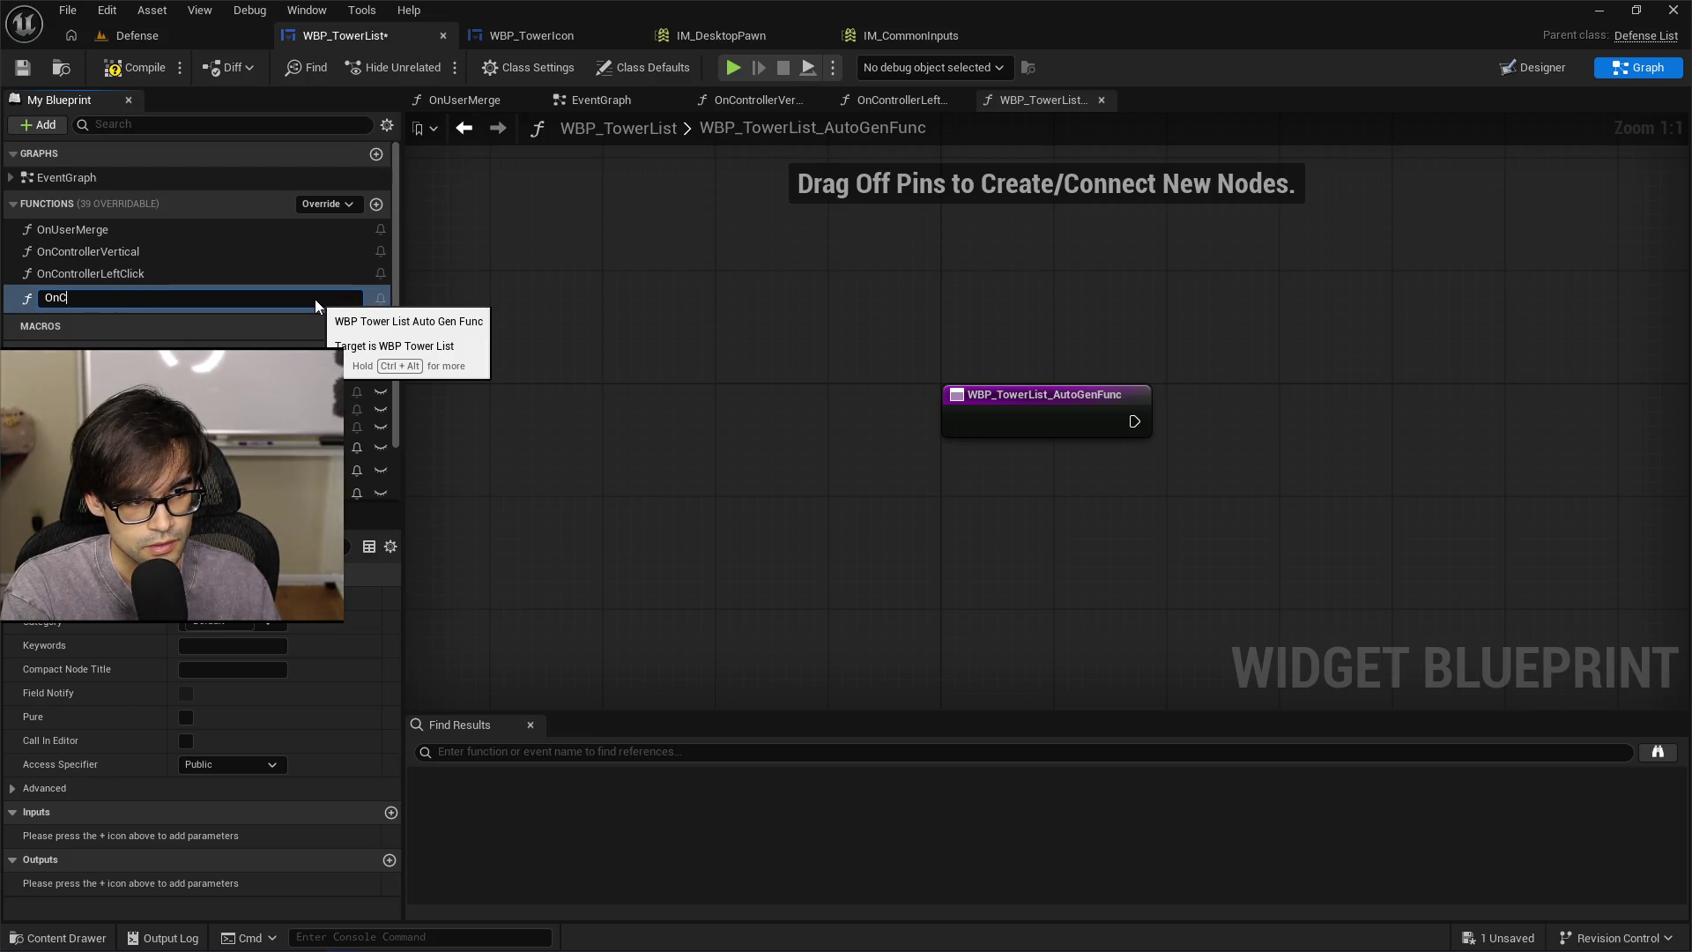
pyautogui.write('ancelSelection')
pyautogui.press('Return')
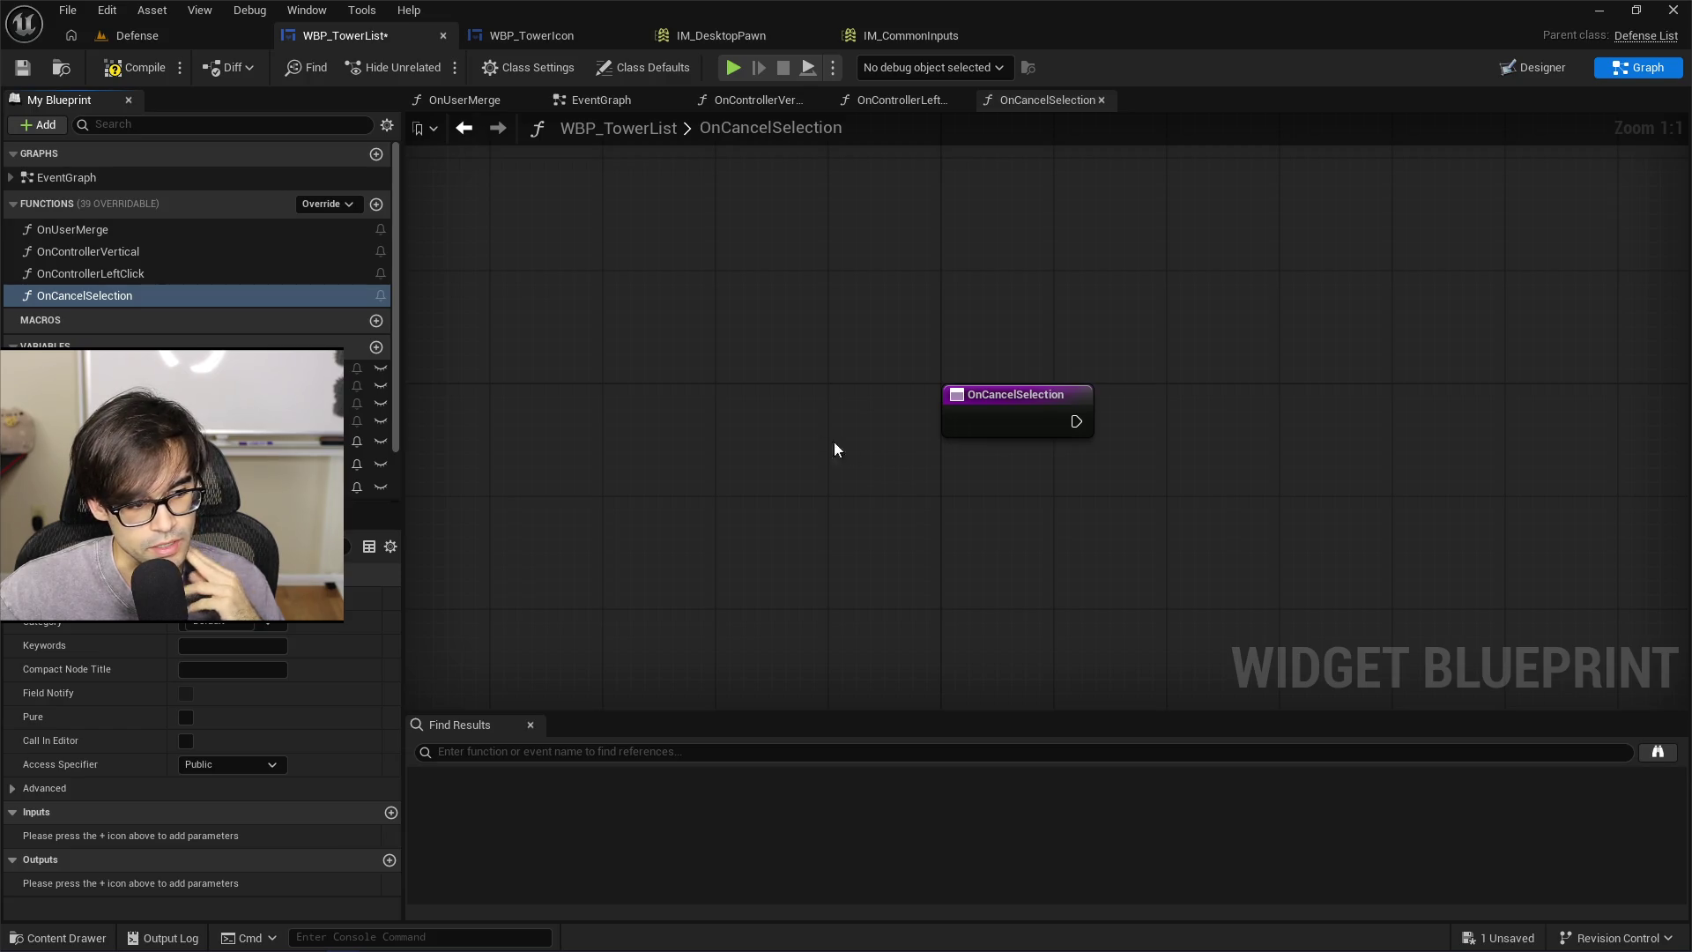
pyautogui.click(137, 67)
pyautogui.click(22, 67)
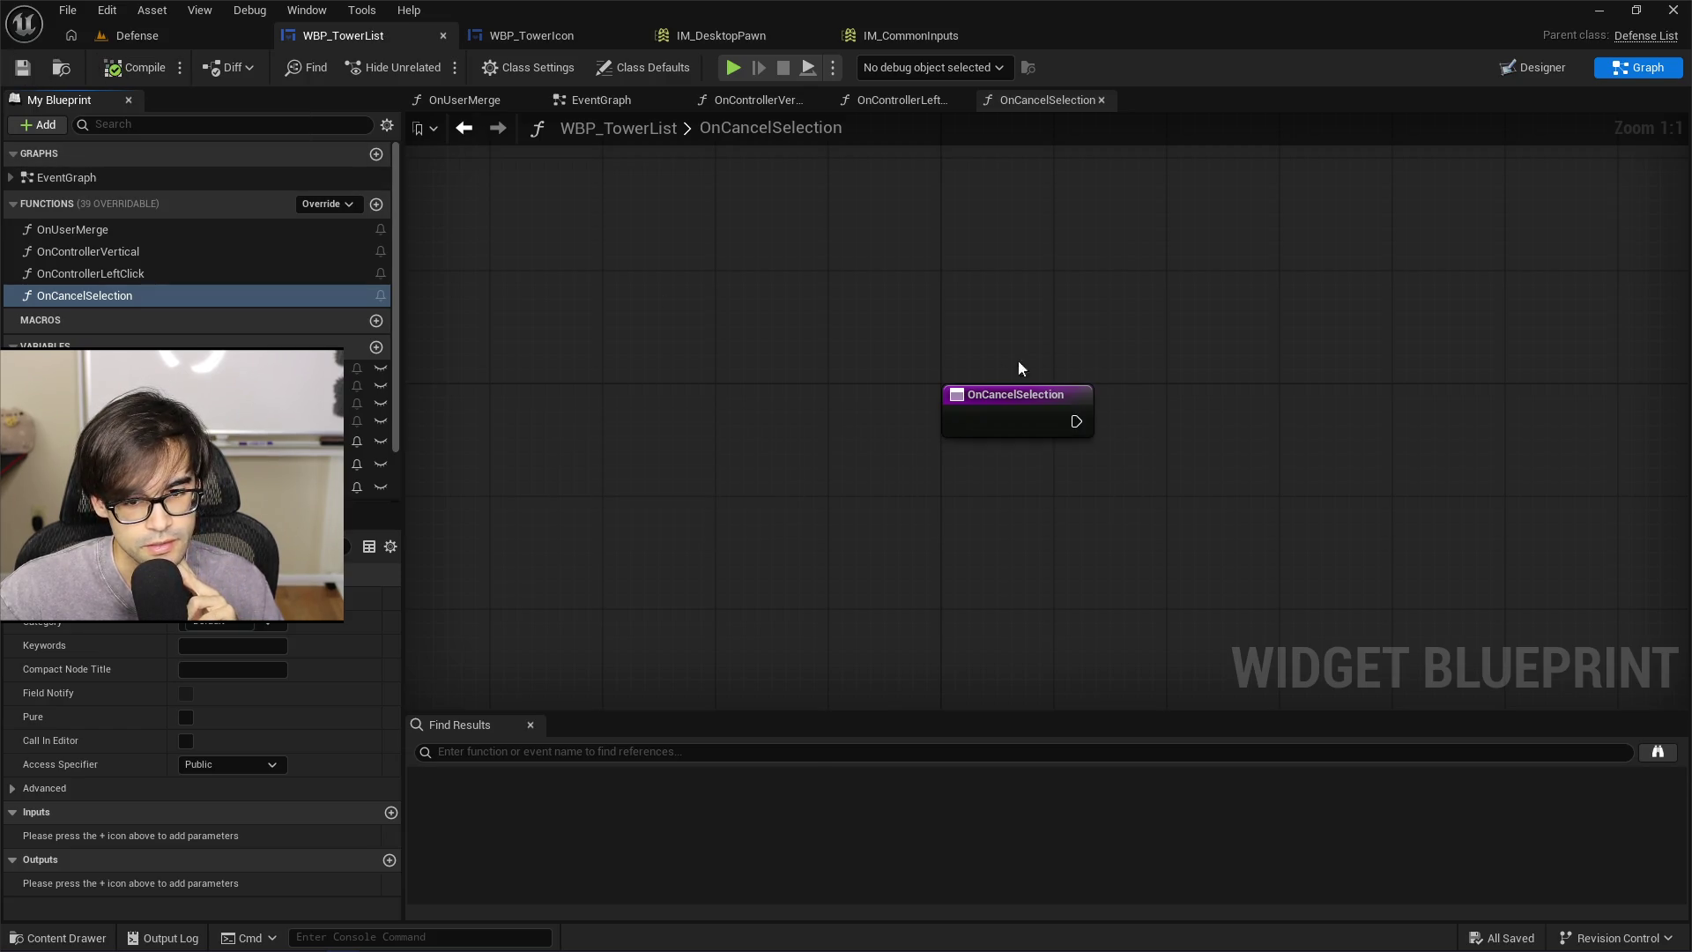
# Locate the OnCancelSelection entry node, then switch to the OnControllerVertical function graph
pyautogui.moveTo(1020, 368)
pyautogui.mouseDown()
pyautogui.moveTo(634, 246)
pyautogui.moveTo(551, 294)
pyautogui.moveTo(589, 371)
pyautogui.mouseUp()
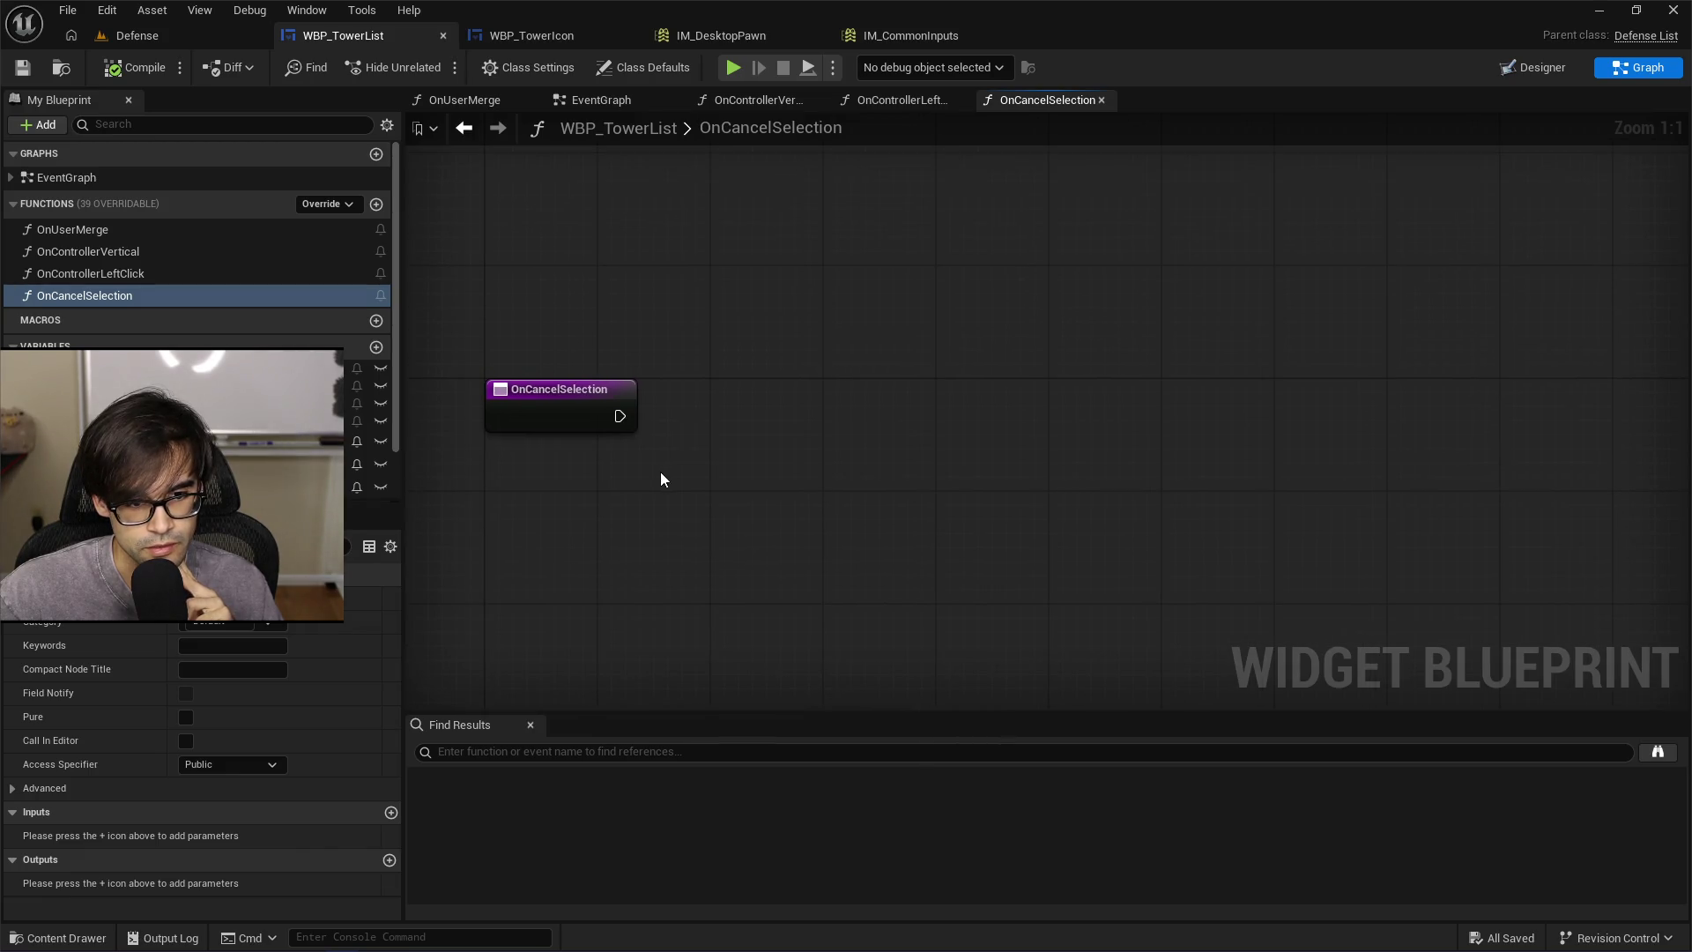
pyautogui.moveTo(658, 472); pyautogui.dragTo(621, 333)
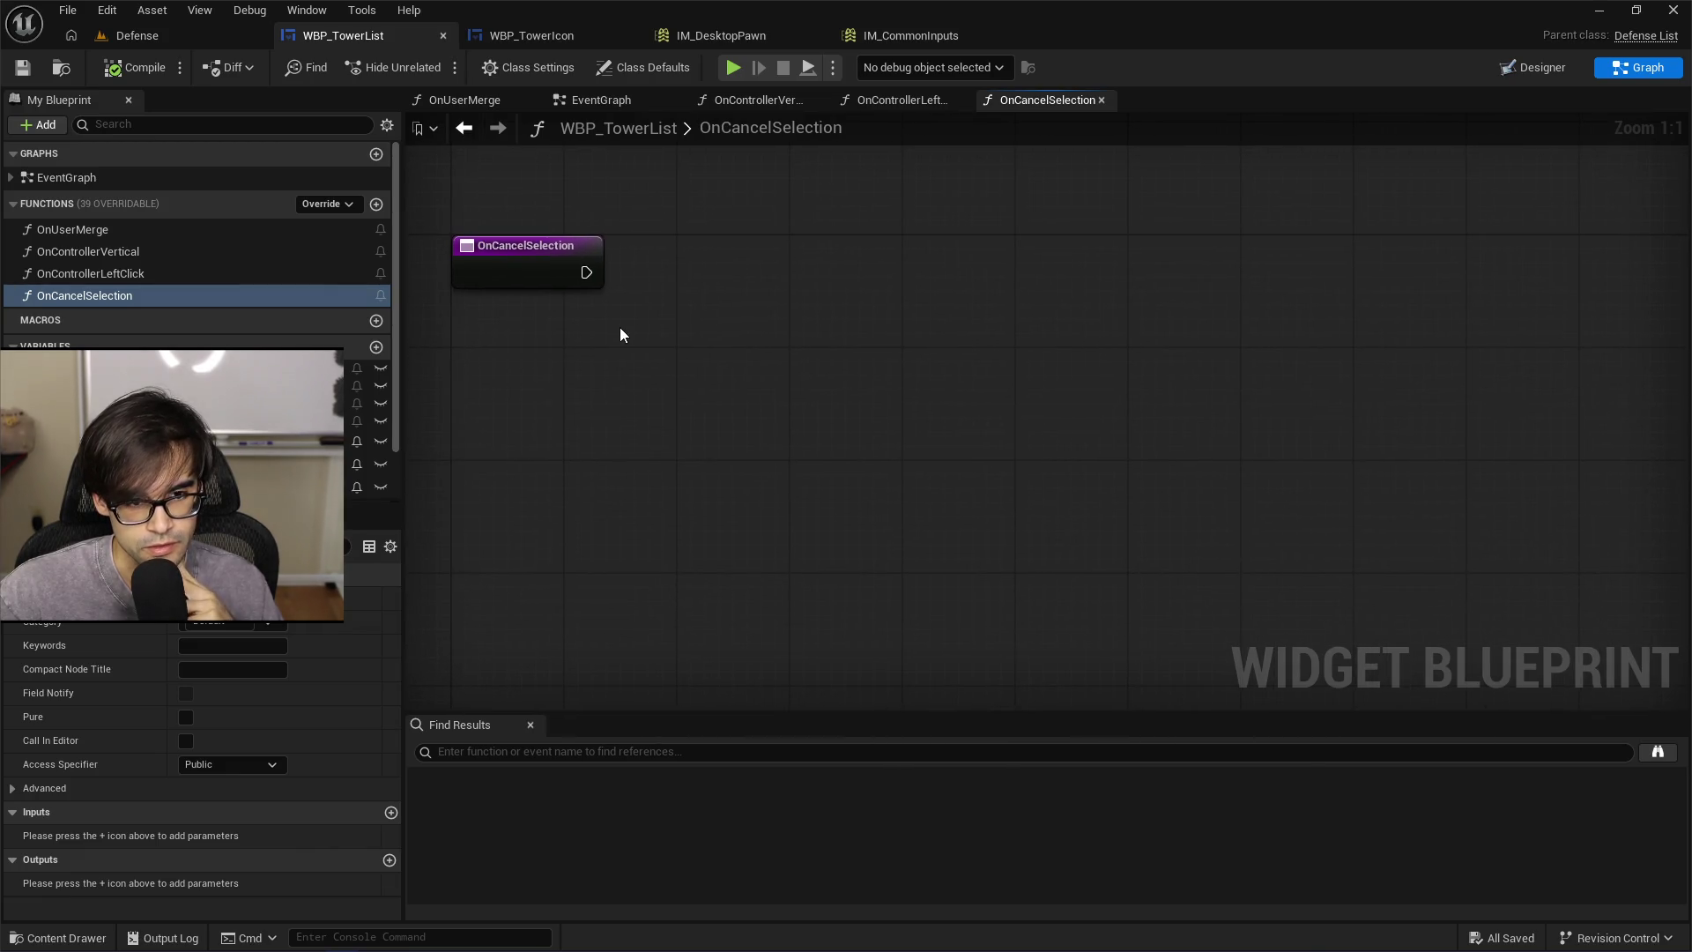
pyautogui.press('Home')
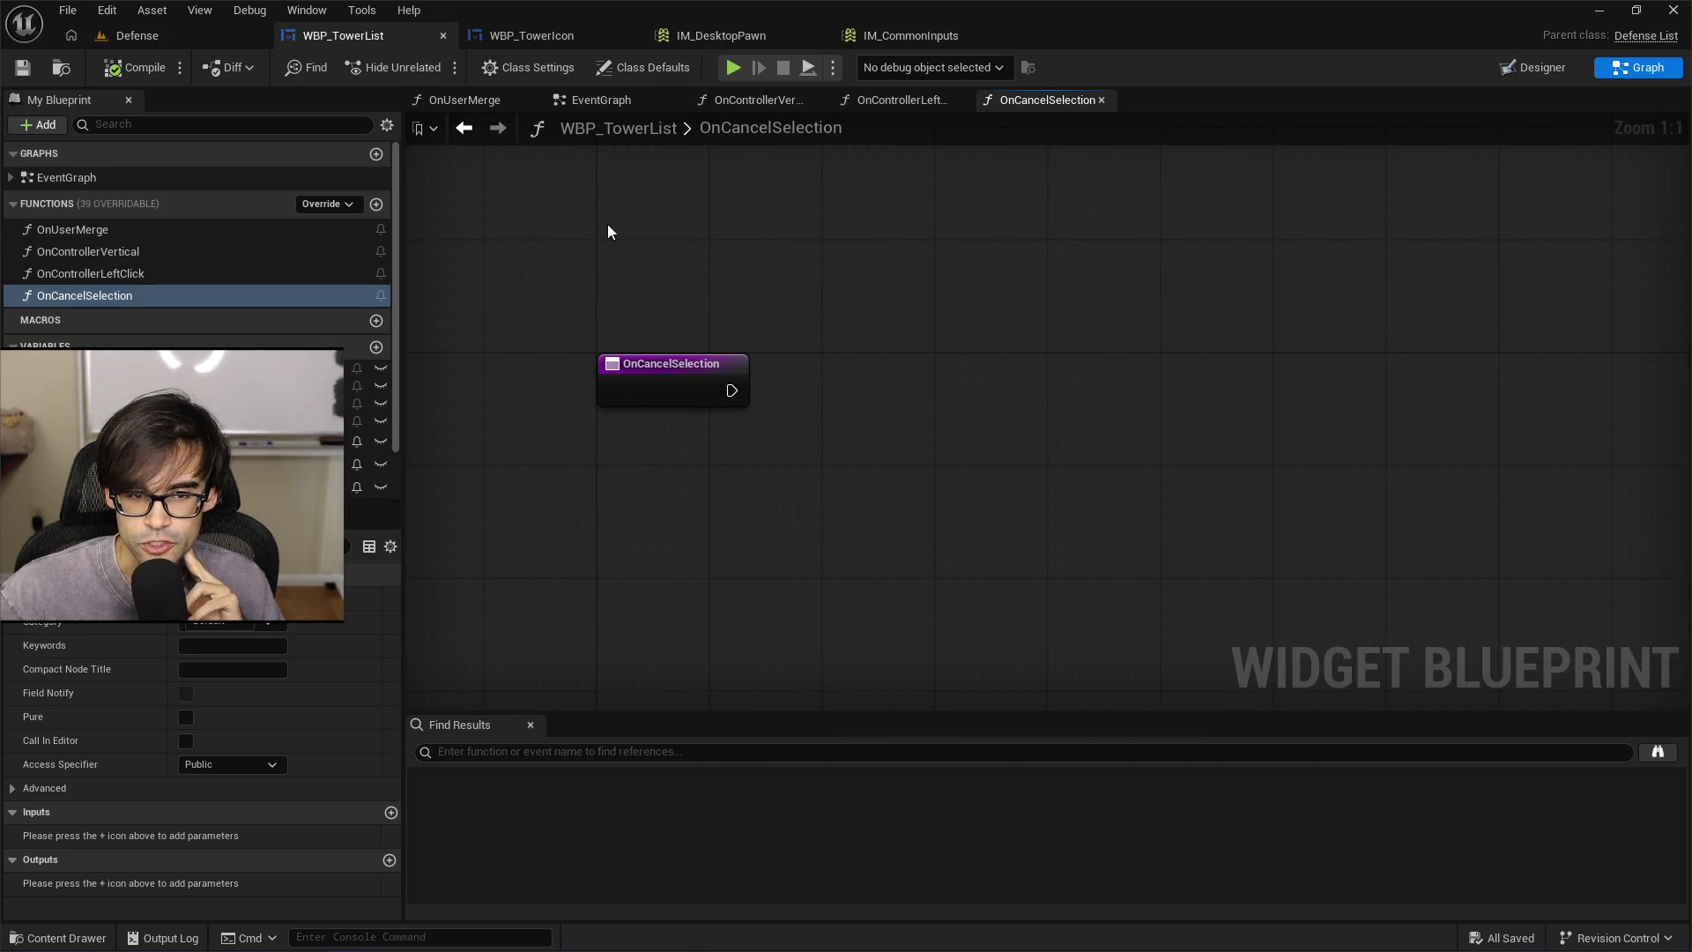
pyautogui.moveTo(884, 514); pyautogui.dragTo(896, 482)
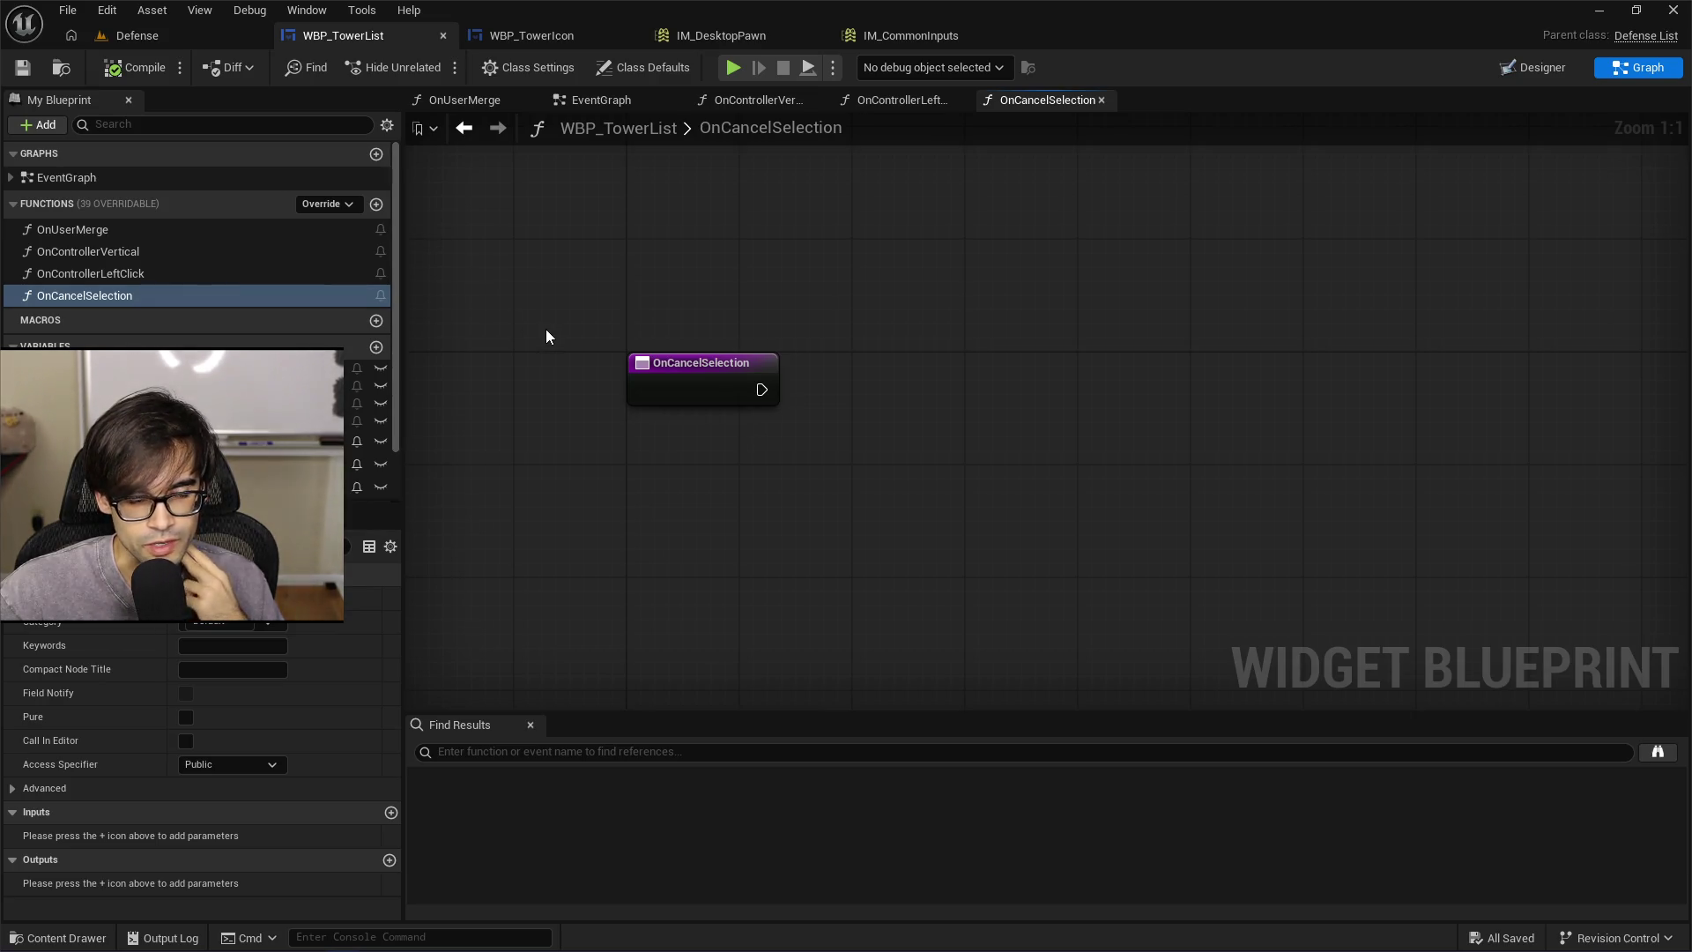
pyautogui.scroll(-2, 359, 328)
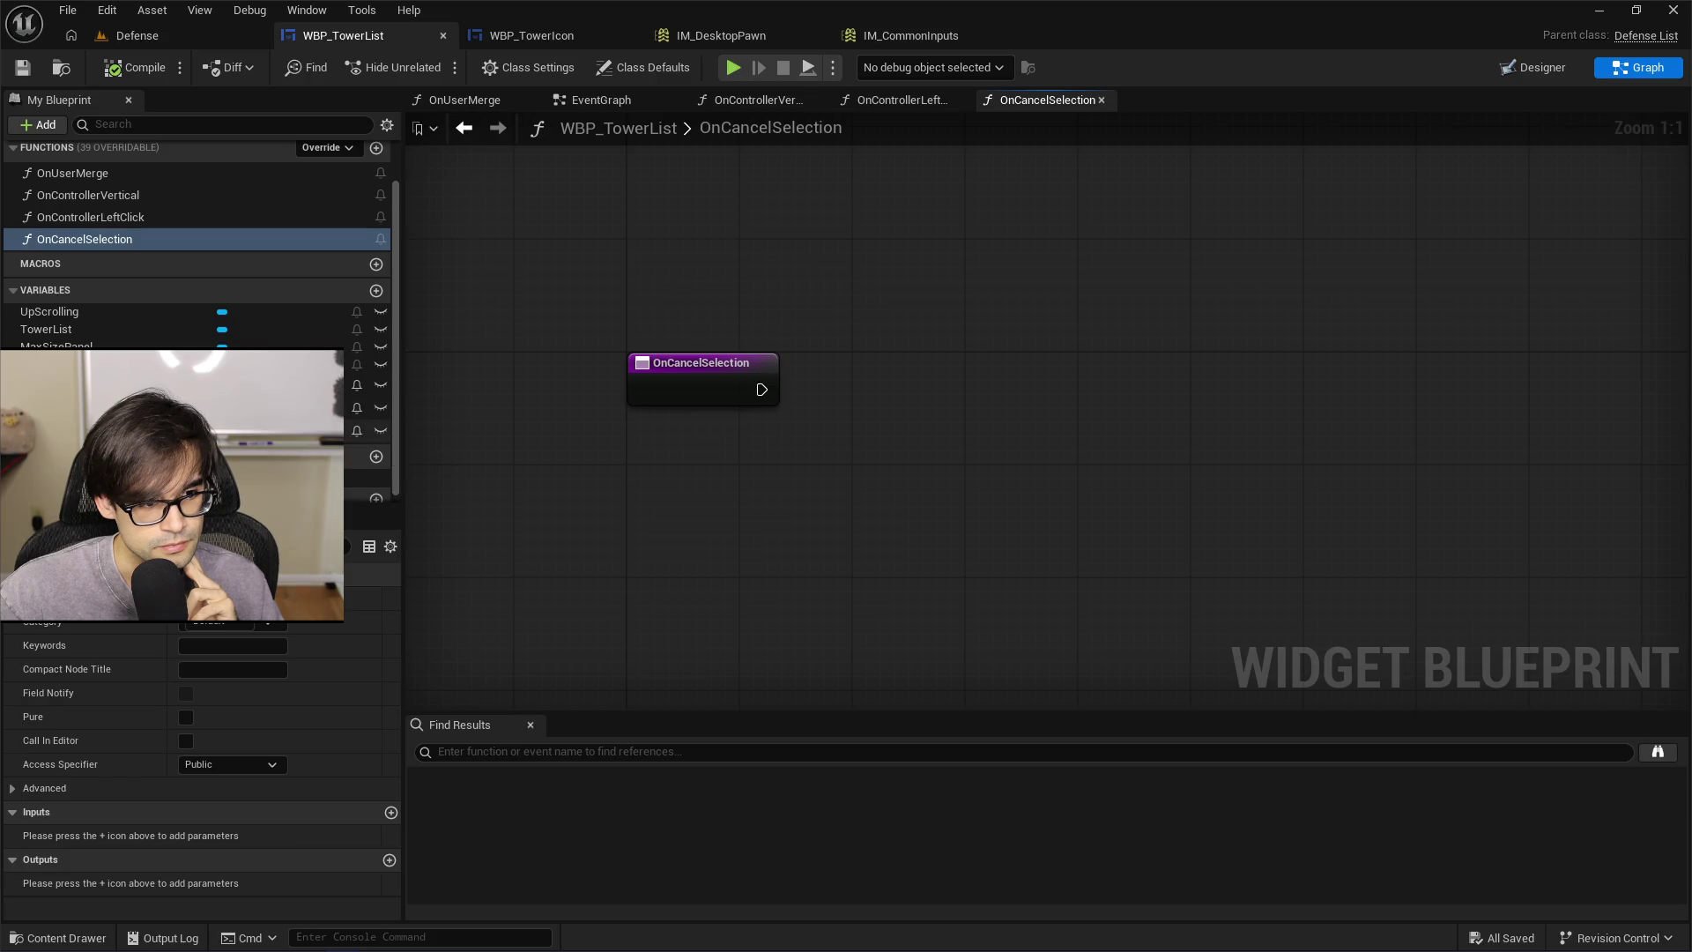
pyautogui.click(881, 104)
pyautogui.click(763, 102)
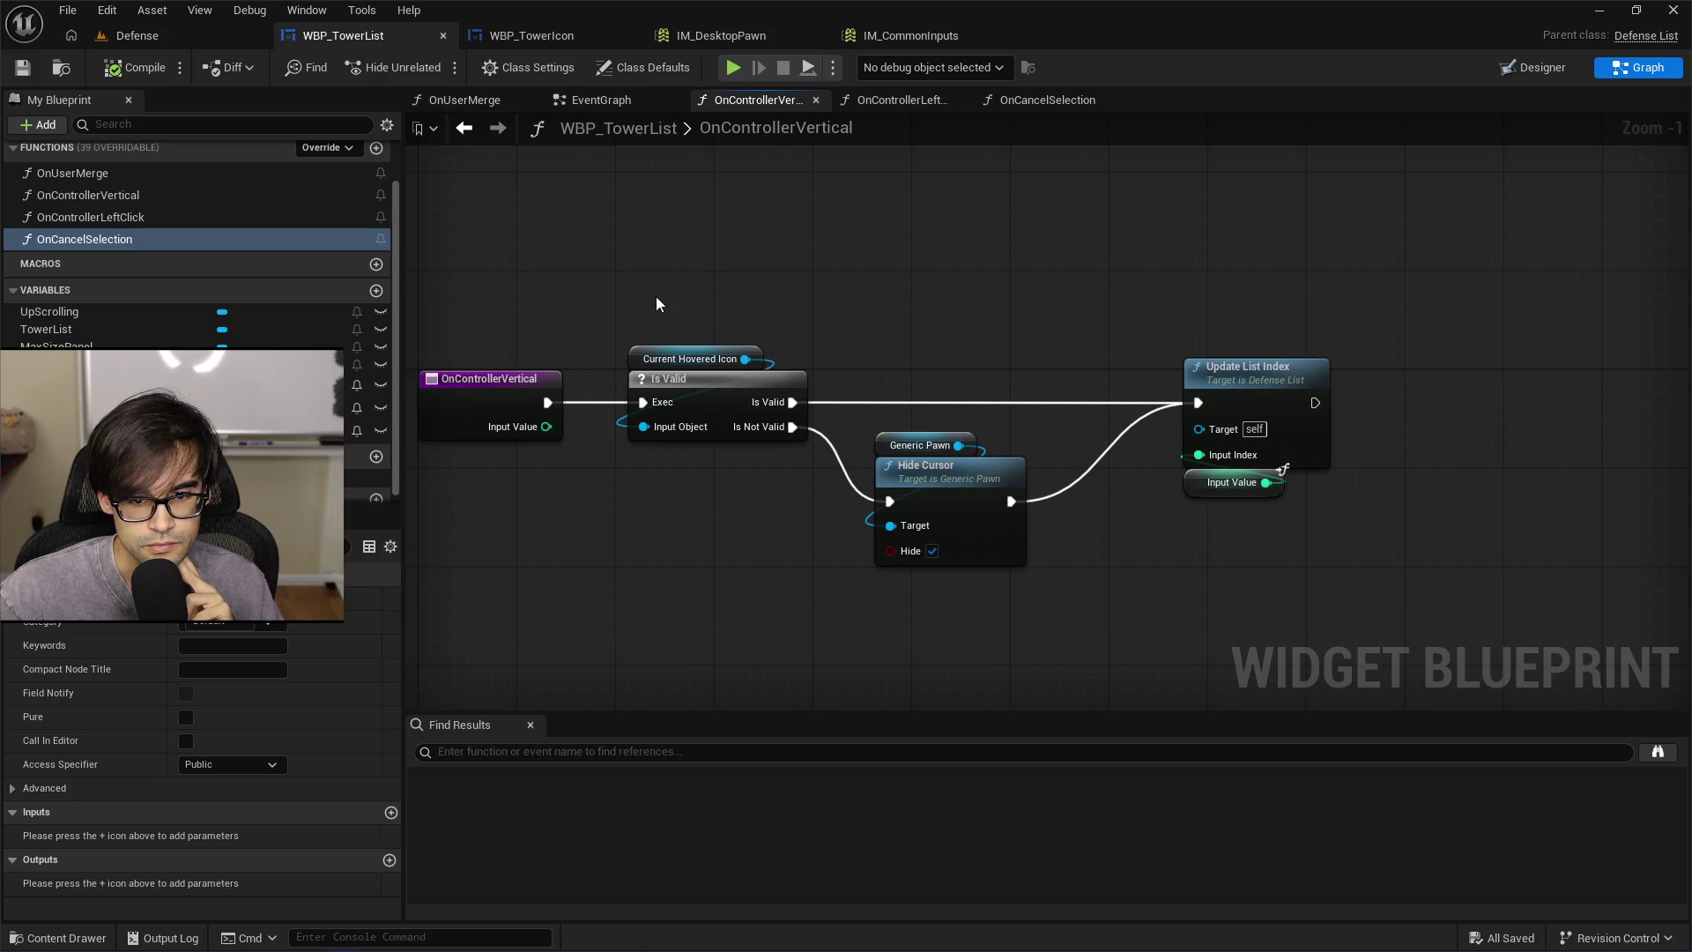
# Paste OnControllerVertical's Hide Cursor nodes into OnCancelSelection, deleting Is Valid and the Current Hovered Icon getter
pyautogui.moveTo(656, 297); pyautogui.dragTo(969, 520)
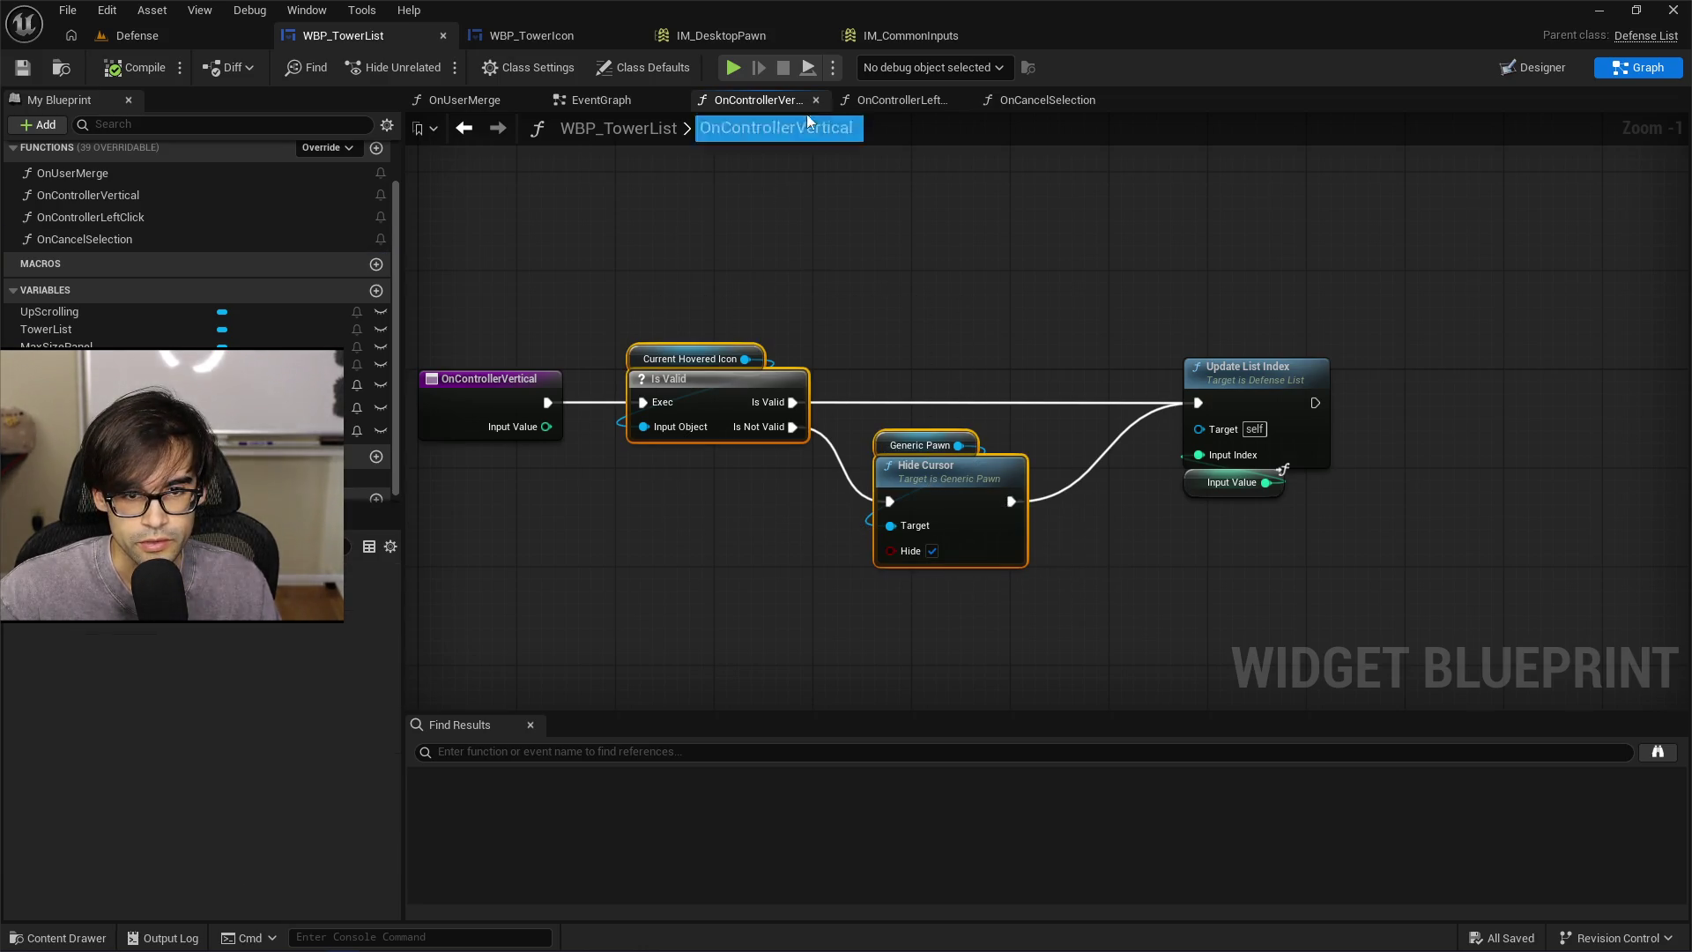
pyautogui.click(1027, 99)
pyautogui.hotkey('ctrl', 'v')
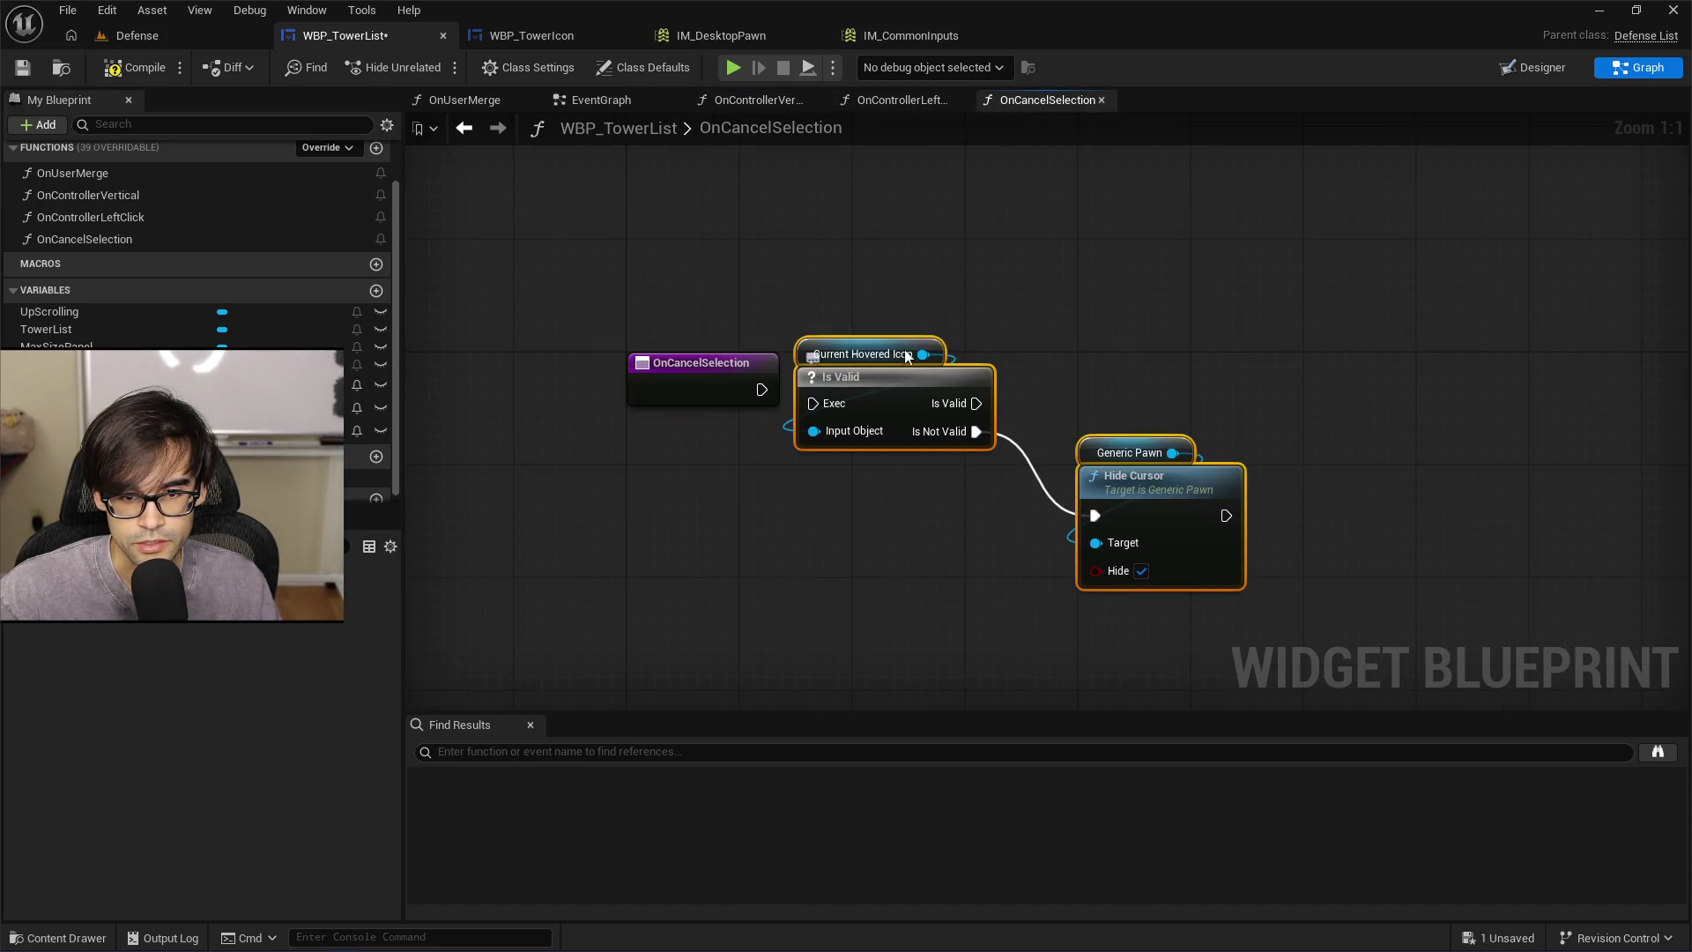
pyautogui.moveTo(903, 396)
pyautogui.mouseDown()
pyautogui.moveTo(1018, 346)
pyautogui.moveTo(1010, 425)
pyautogui.mouseUp()
pyautogui.click(1018, 346)
pyautogui.press('Delete')
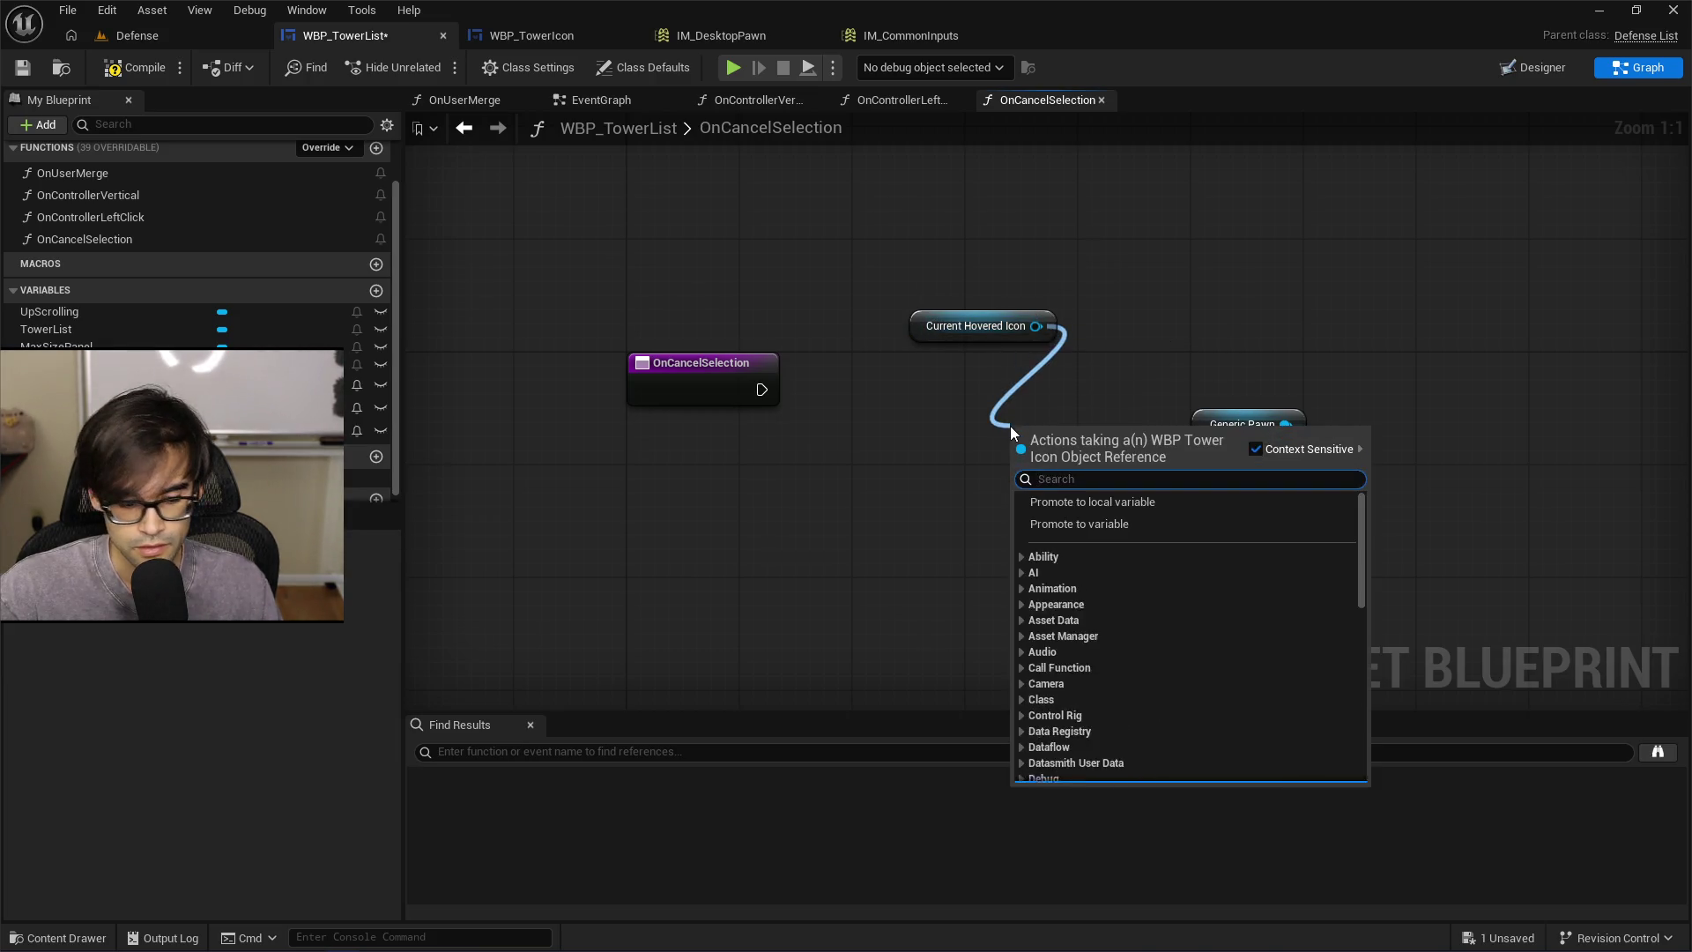
pyautogui.click(933, 378)
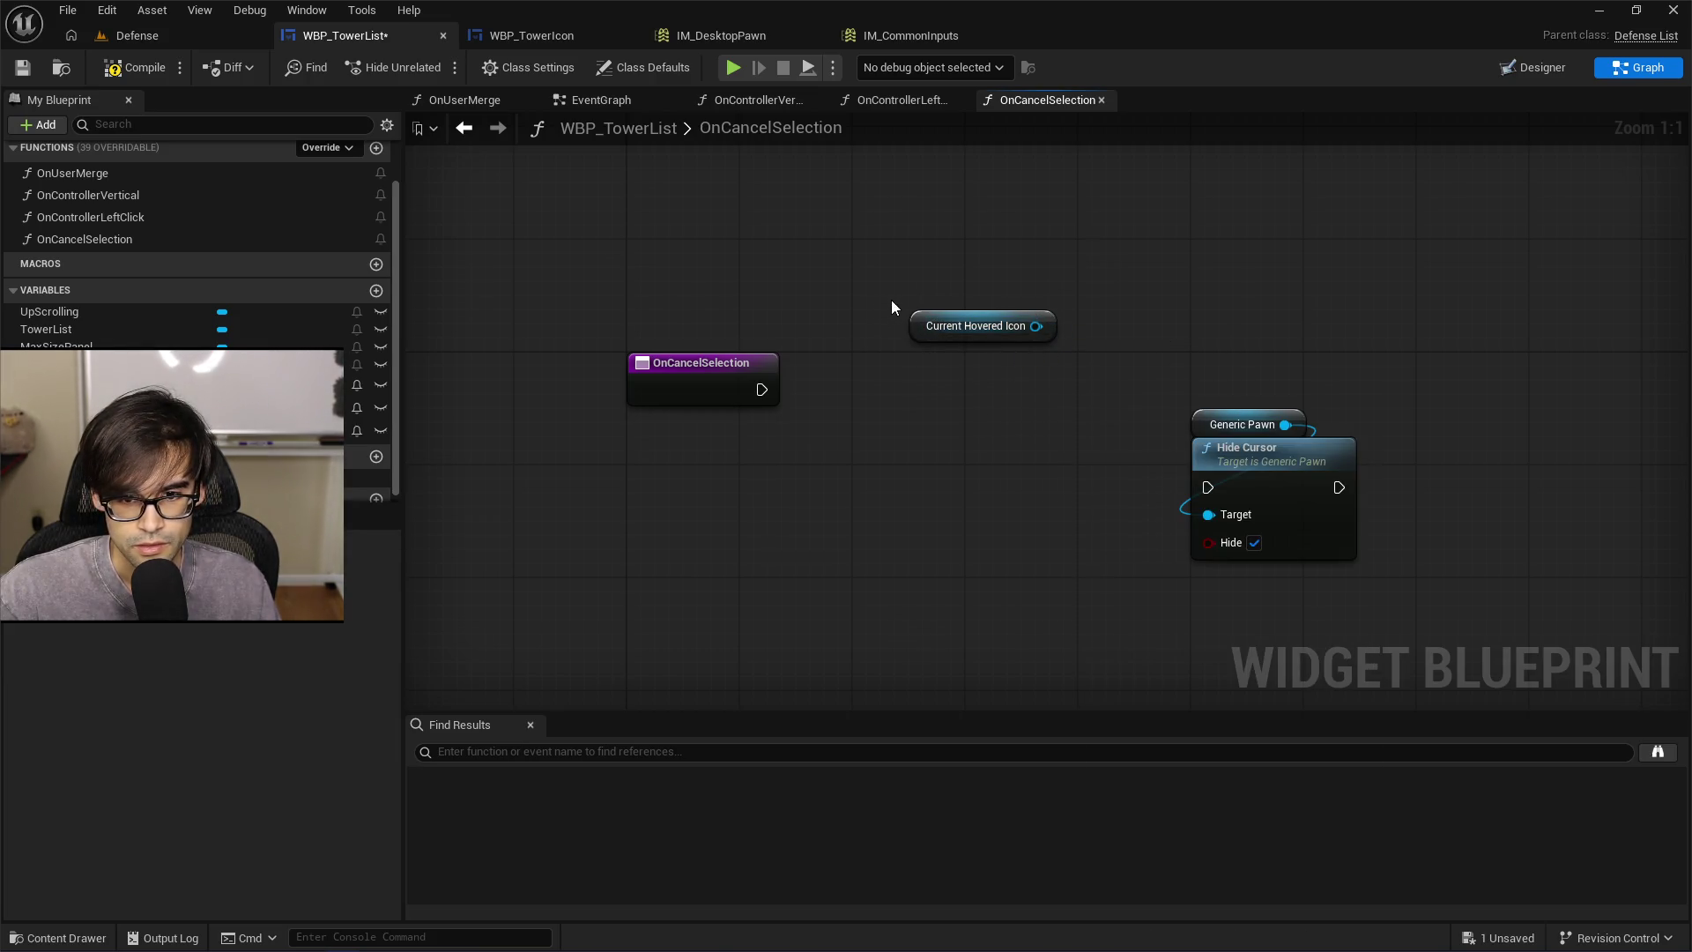
pyautogui.moveTo(891, 305); pyautogui.dragTo(966, 356)
pyautogui.press('Delete')
# Add a SET Current Hovered Icon after the entry, feed Hide Cursor with Hide unchecked
pyautogui.moveTo(71, 385)
pyautogui.mouseDown()
pyautogui.moveTo(850, 307)
pyautogui.moveTo(912, 385)
pyautogui.mouseUp()
pyautogui.click(891, 373)
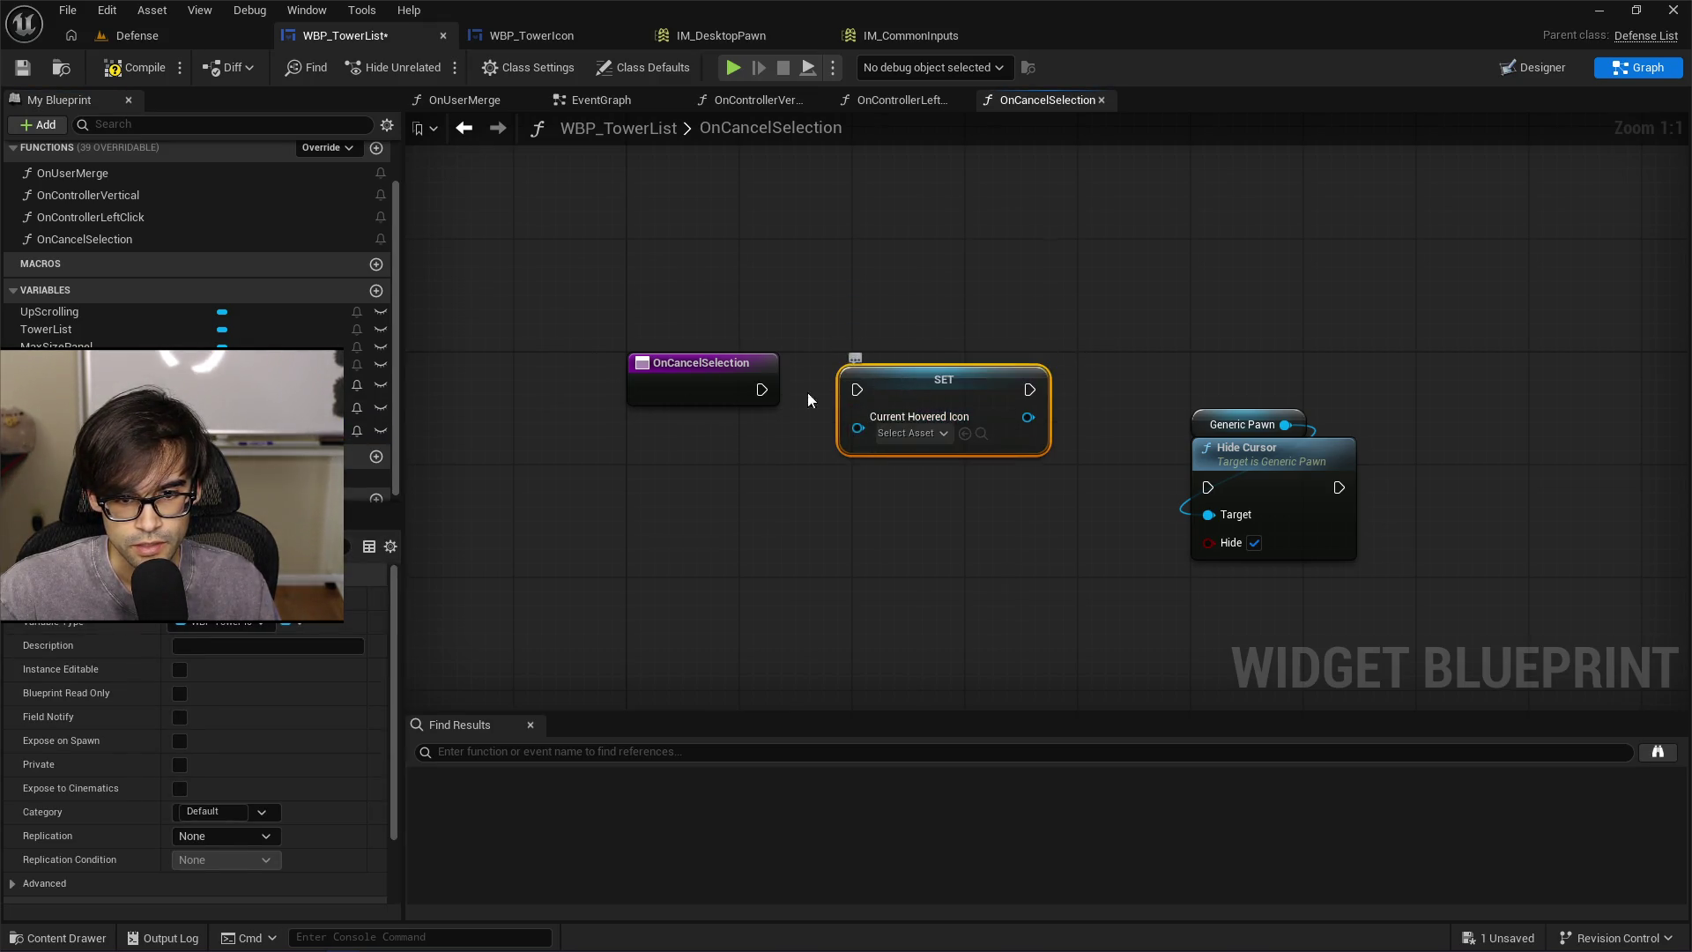
pyautogui.moveTo(762, 389)
pyautogui.mouseDown()
pyautogui.moveTo(929, 394)
pyautogui.moveTo(668, 385)
pyautogui.moveTo(907, 432)
pyautogui.moveTo(951, 478)
pyautogui.mouseUp()
pyautogui.click(992, 533)
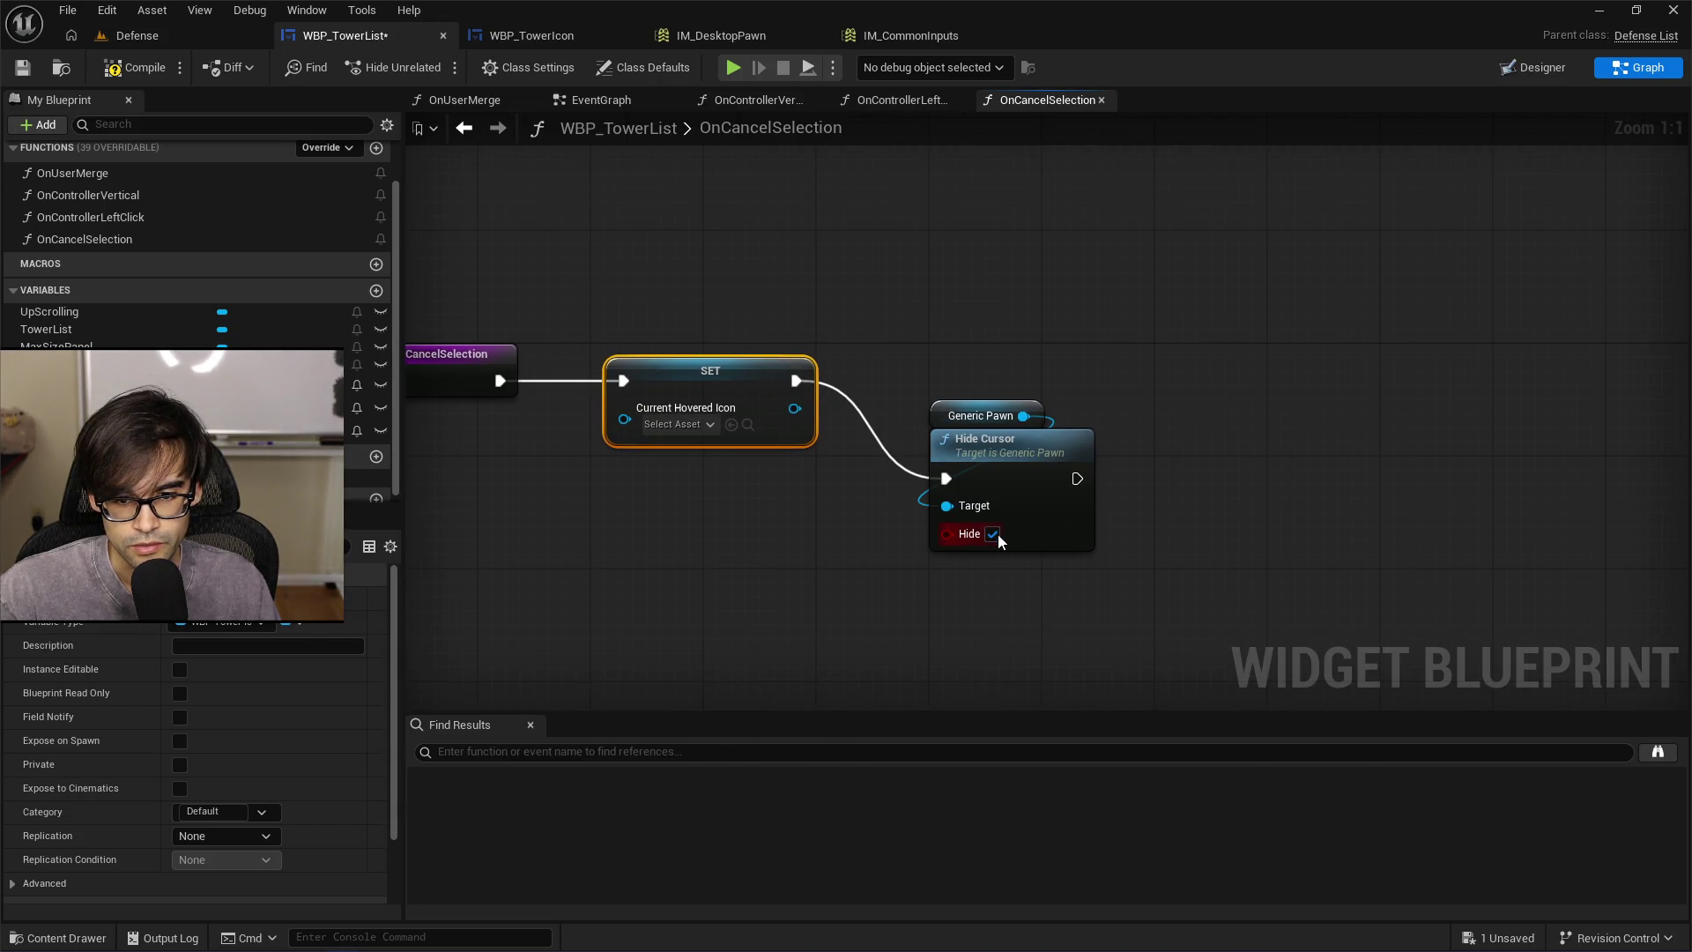
pyautogui.moveTo(960, 347); pyautogui.dragTo(1020, 467)
pyautogui.moveTo(1020, 467); pyautogui.dragTo(1034, 368)
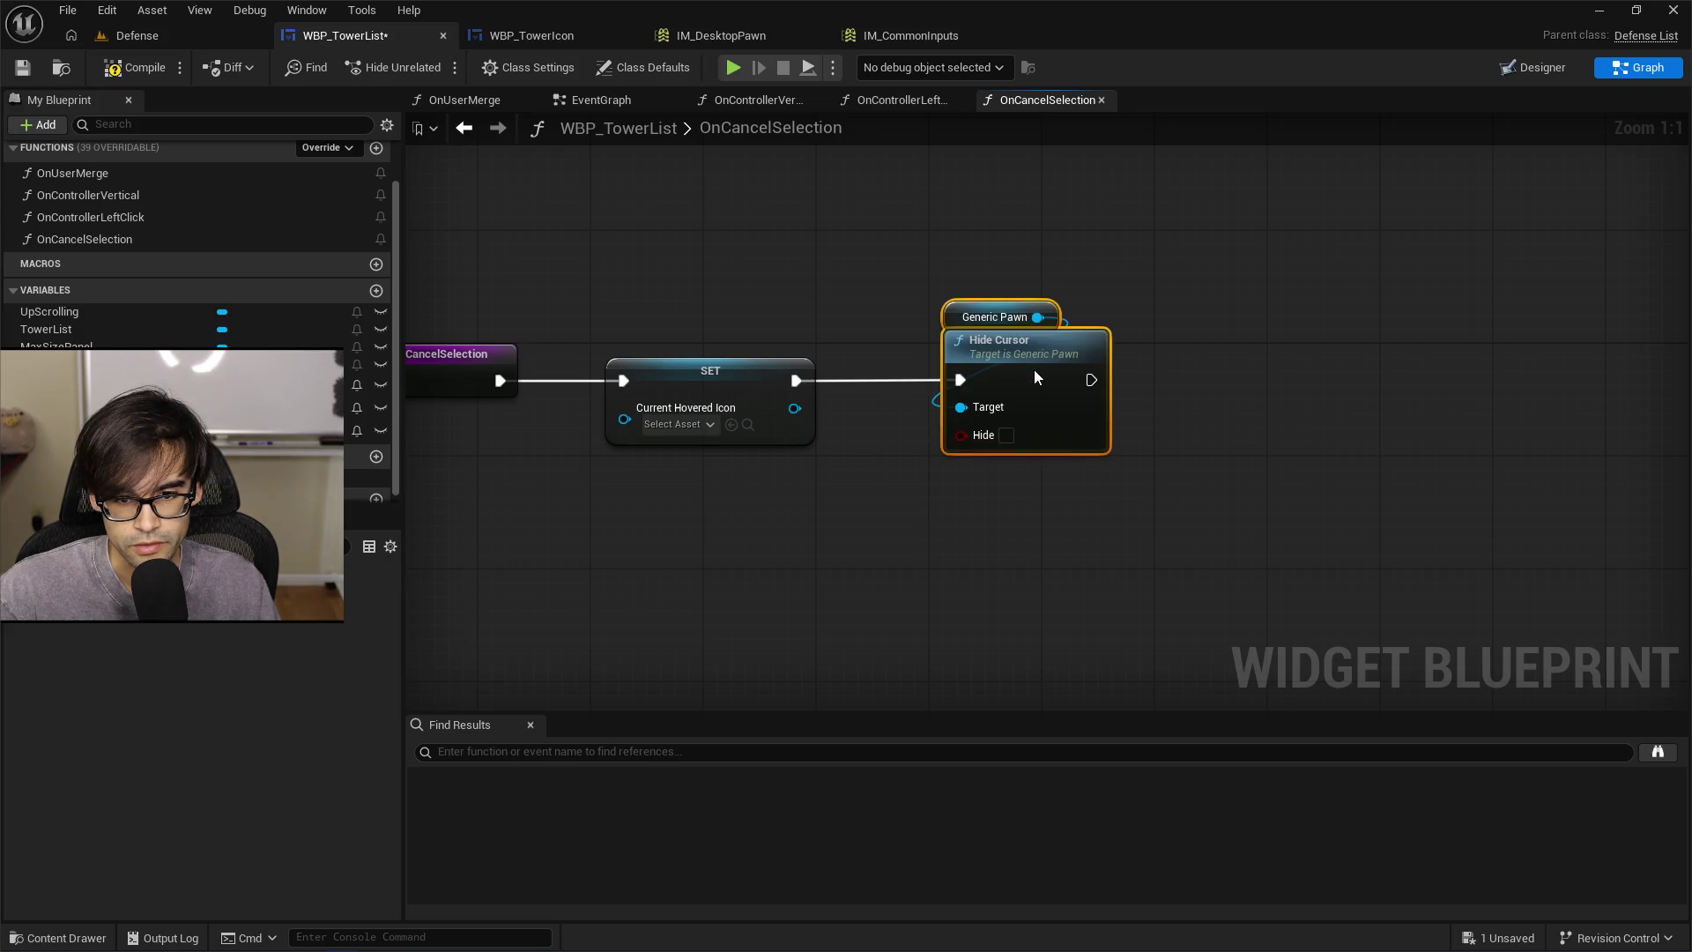
pyautogui.click(829, 308)
pyautogui.click(901, 100)
pyautogui.click(800, 106)
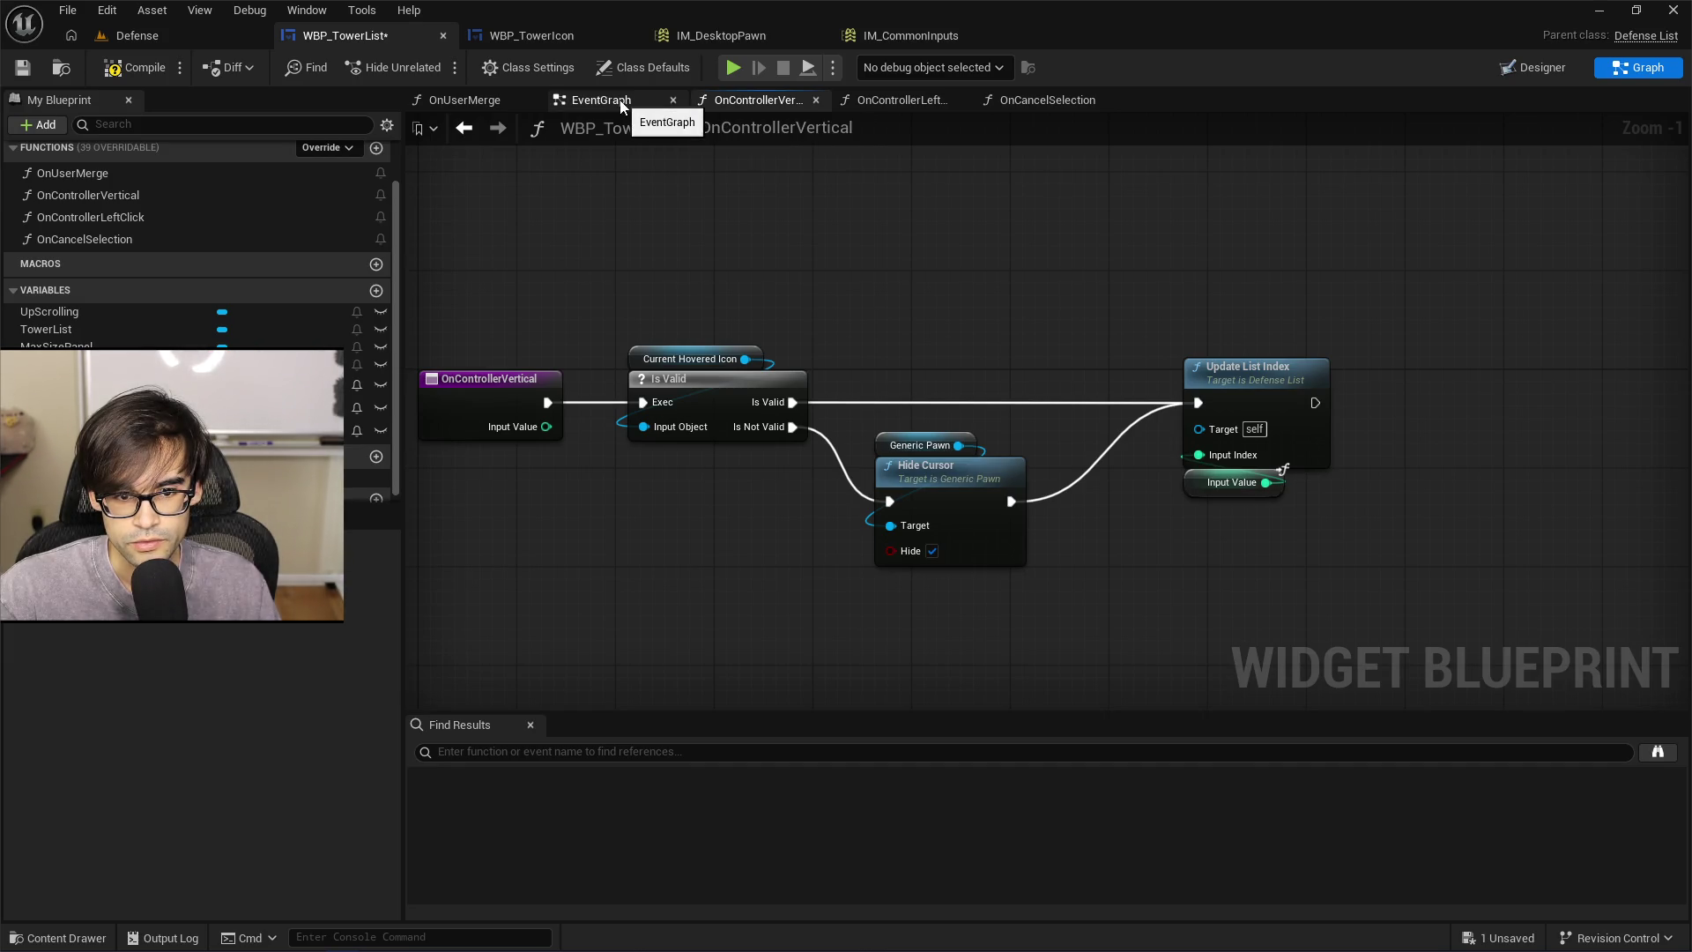
# In OnControllerLeftClick, select the Current Hovered Icon getter, Set Checked State and Select Check Box nodes
pyautogui.click(661, 111)
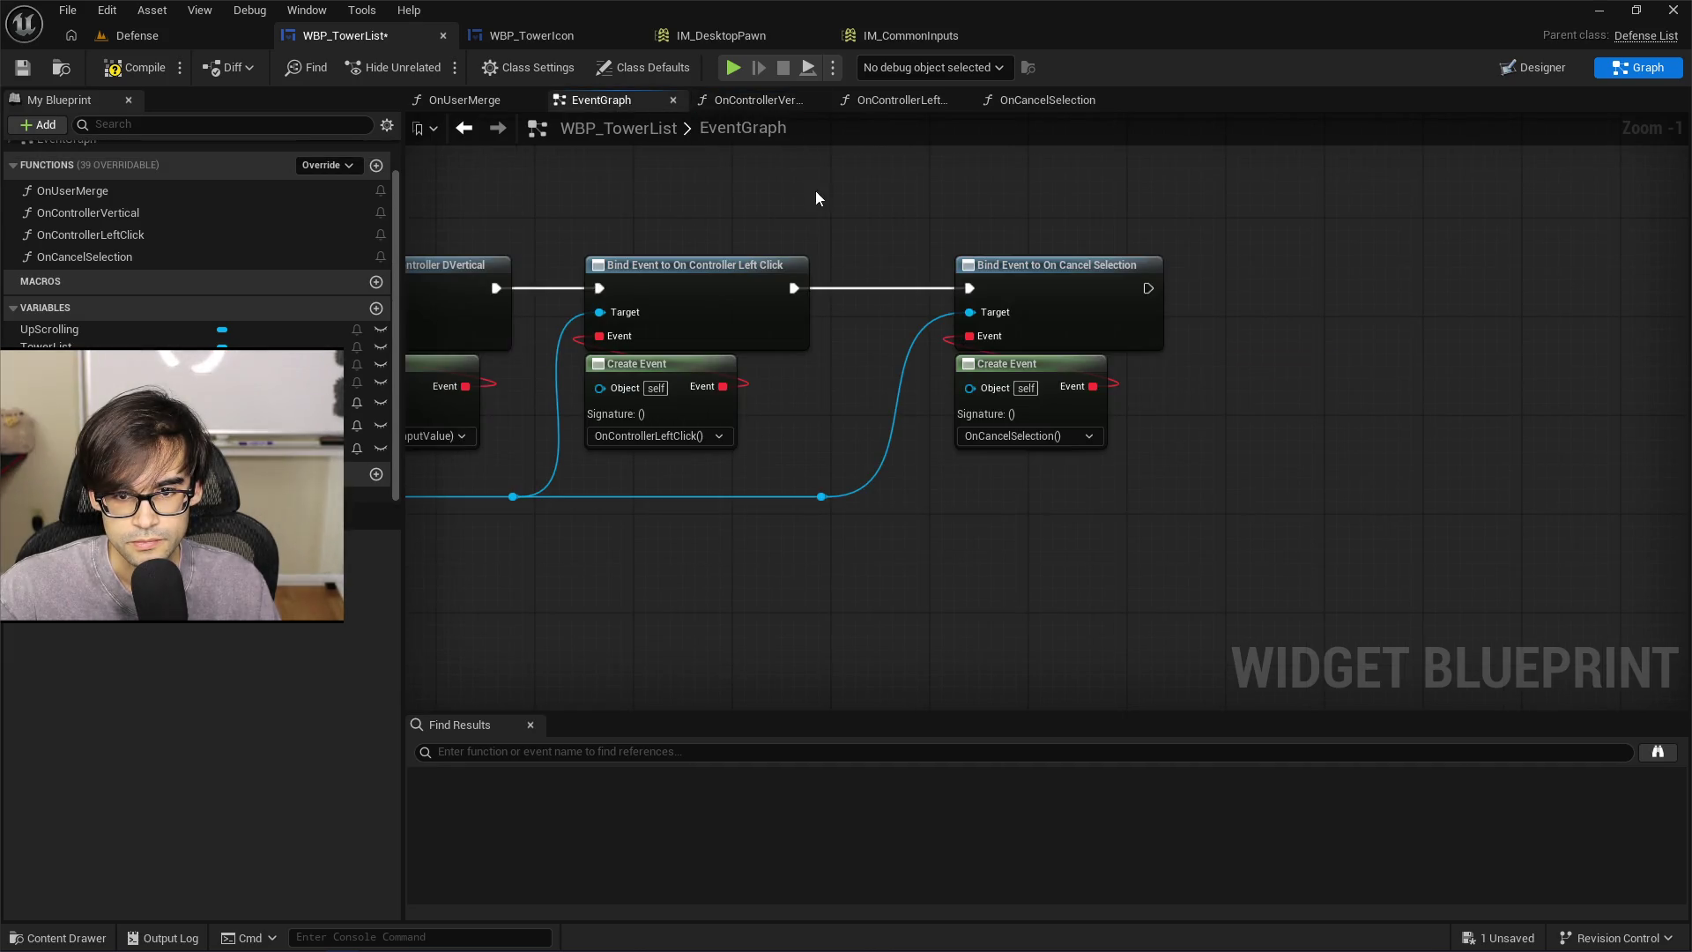
pyautogui.scroll(-3, 1182, 261)
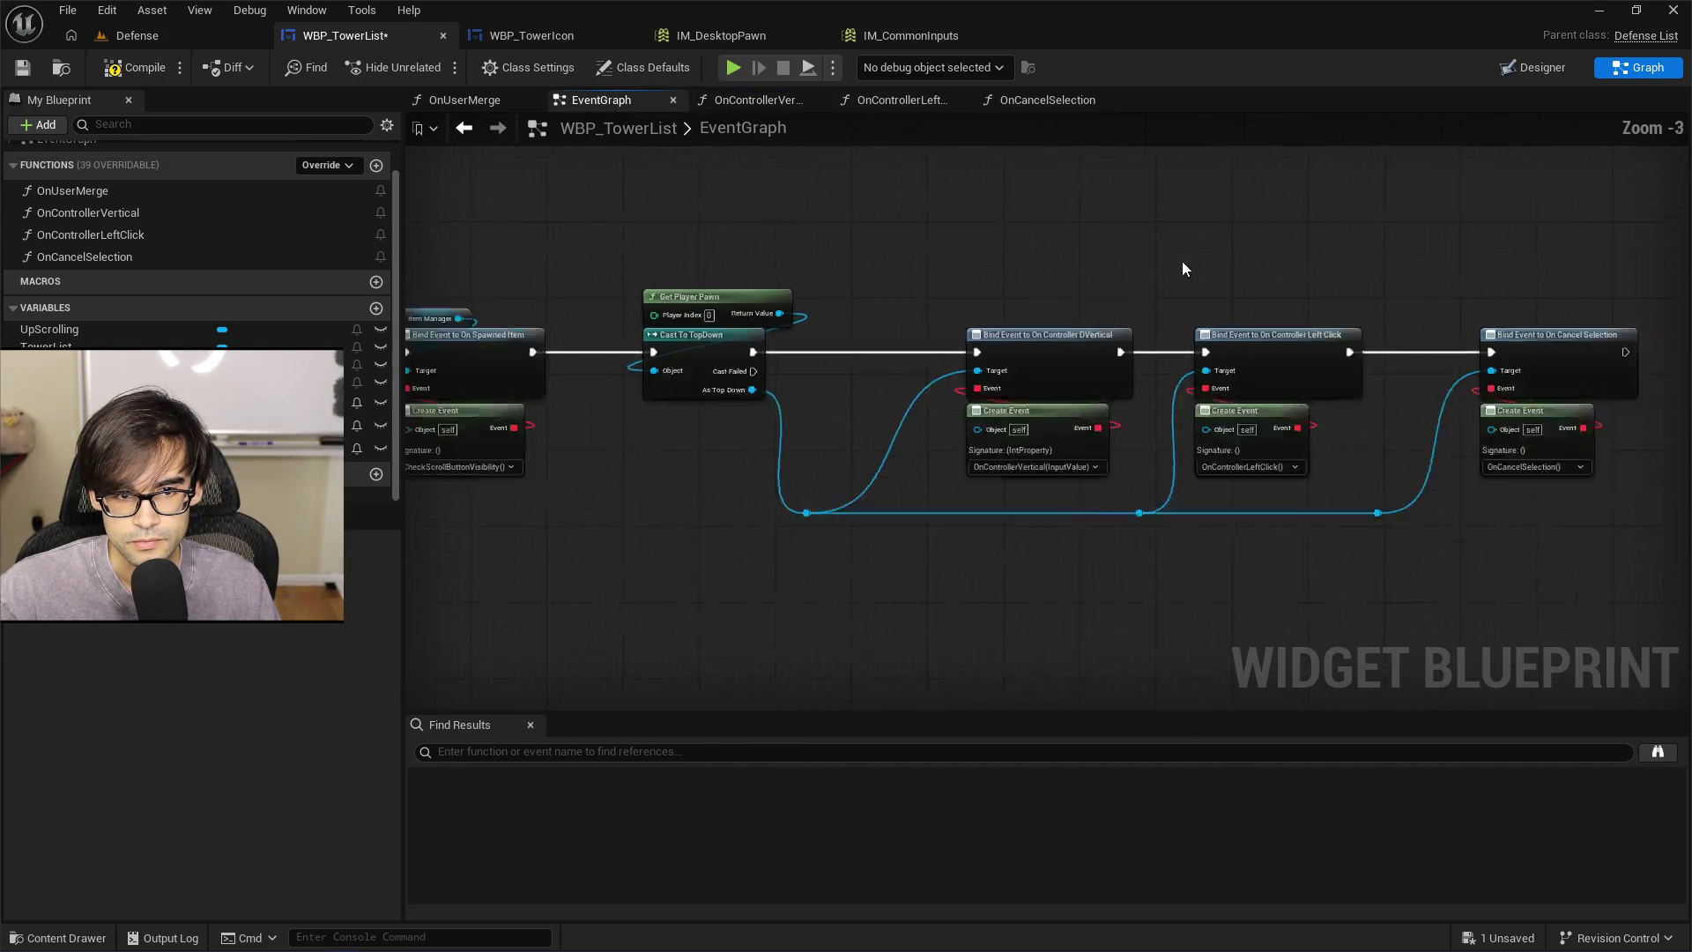
pyautogui.doubleClick(127, 238)
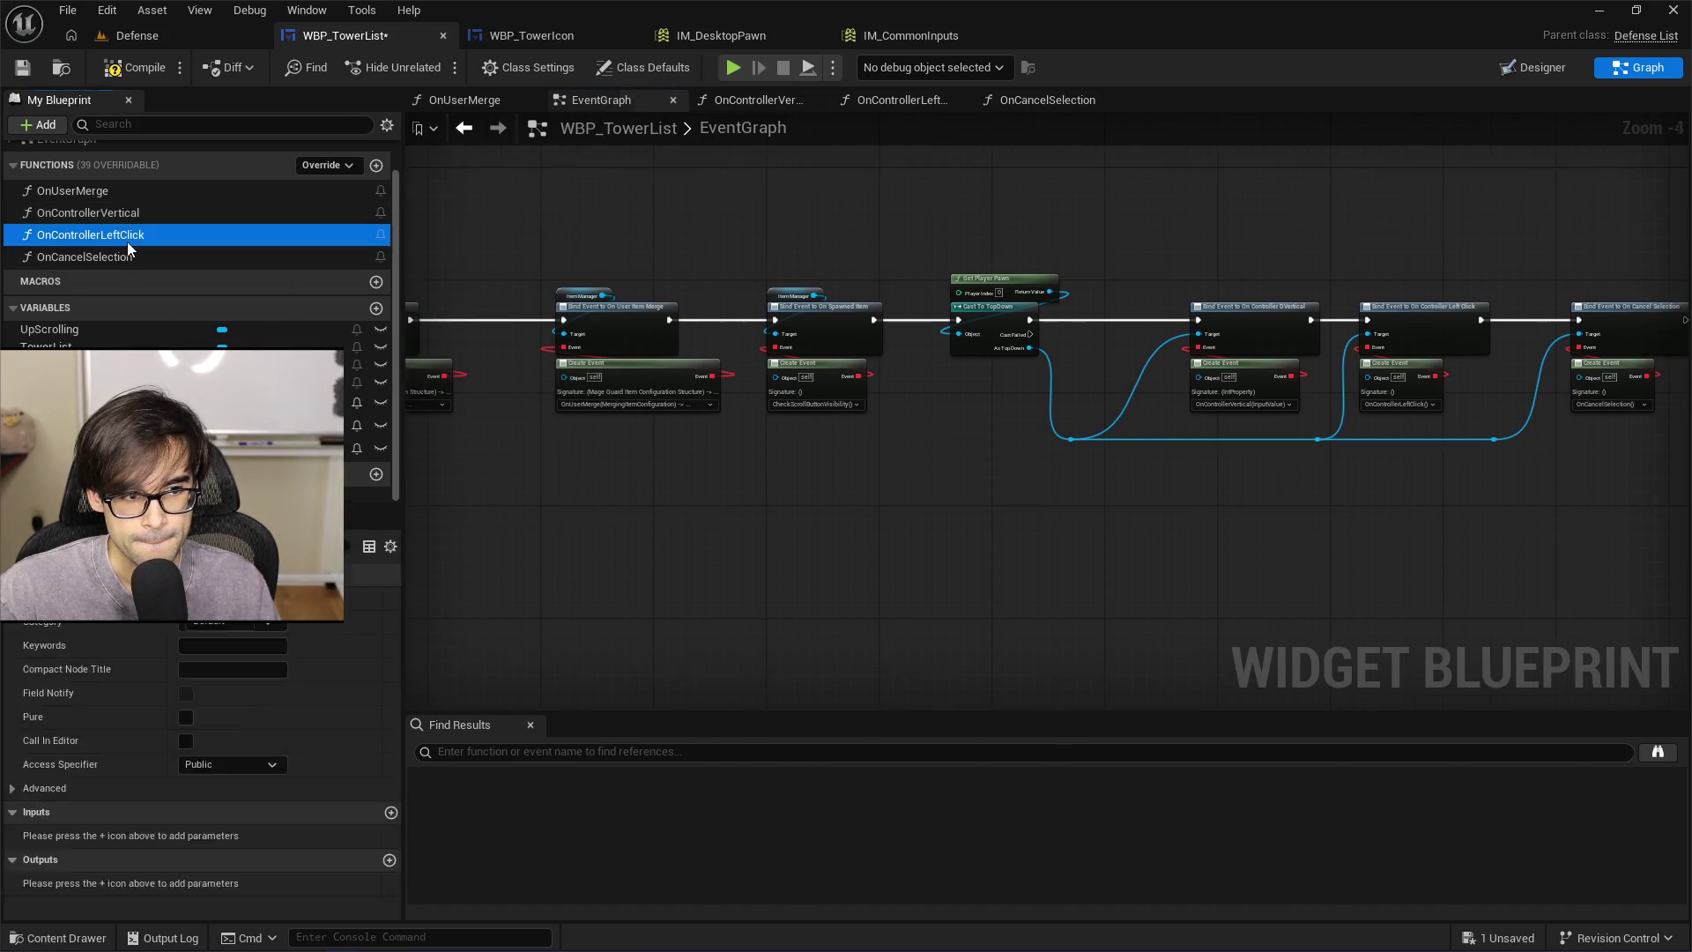
pyautogui.moveTo(1047, 322)
pyautogui.mouseDown()
pyautogui.moveTo(861, 321)
pyautogui.moveTo(987, 304)
pyautogui.moveTo(823, 316)
pyautogui.mouseUp()
pyautogui.scroll(-1, 985, 305)
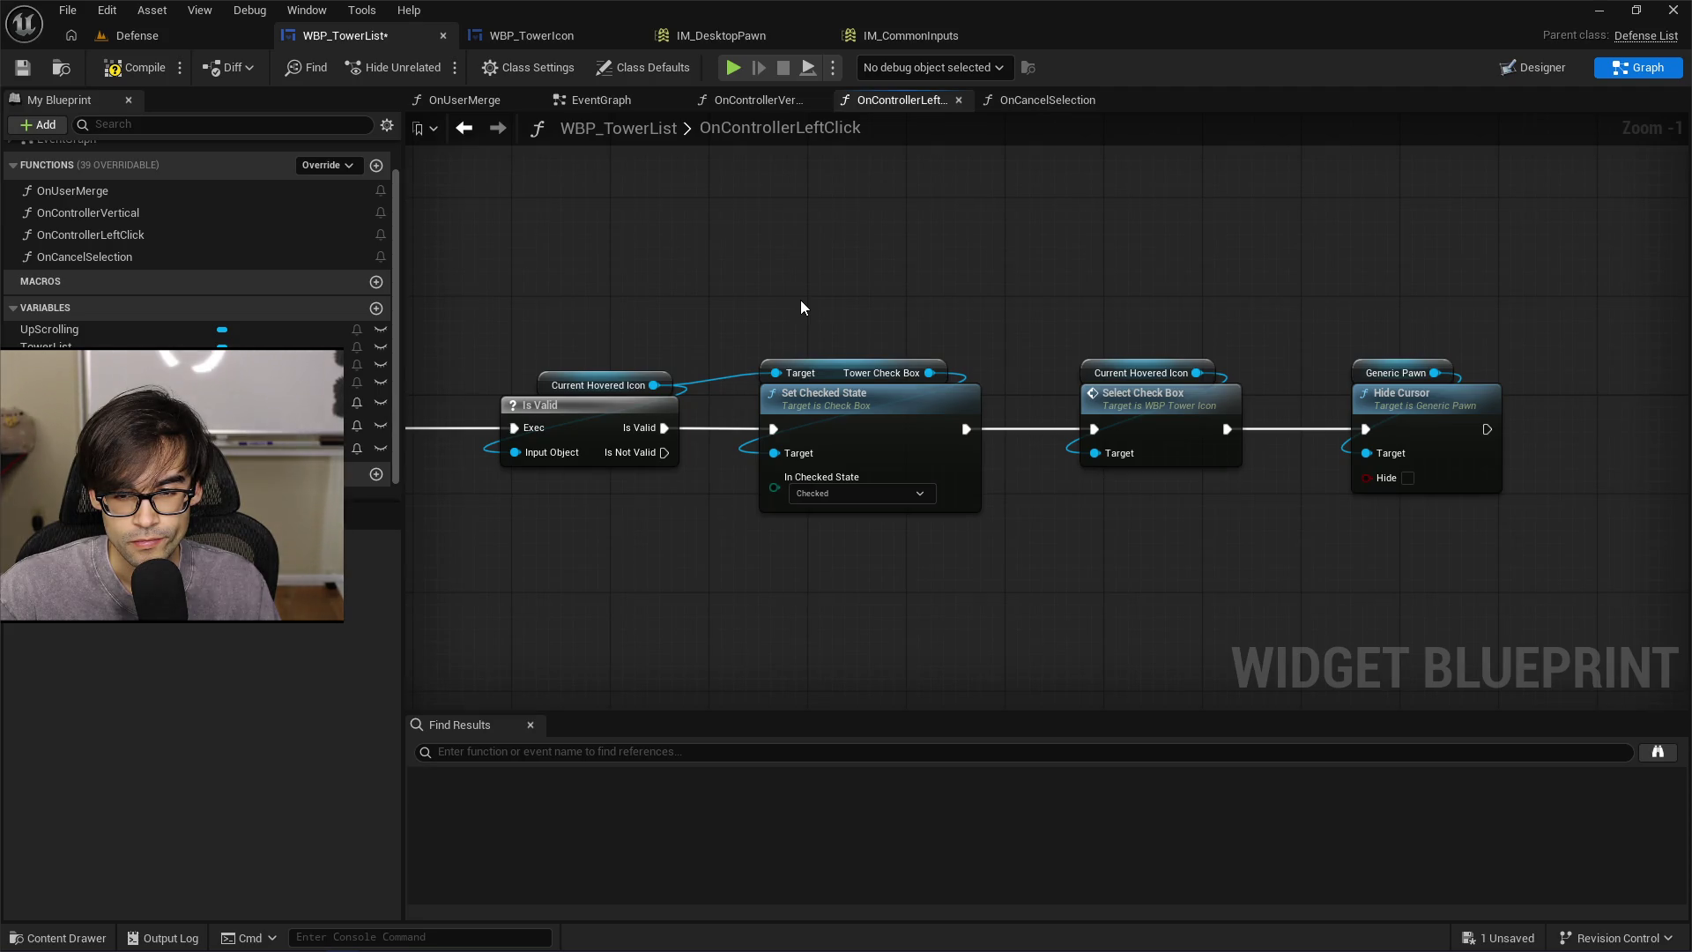
pyautogui.moveTo(1016, 295)
pyautogui.mouseDown()
pyautogui.moveTo(1153, 461)
pyautogui.moveTo(1221, 498)
pyautogui.mouseUp()
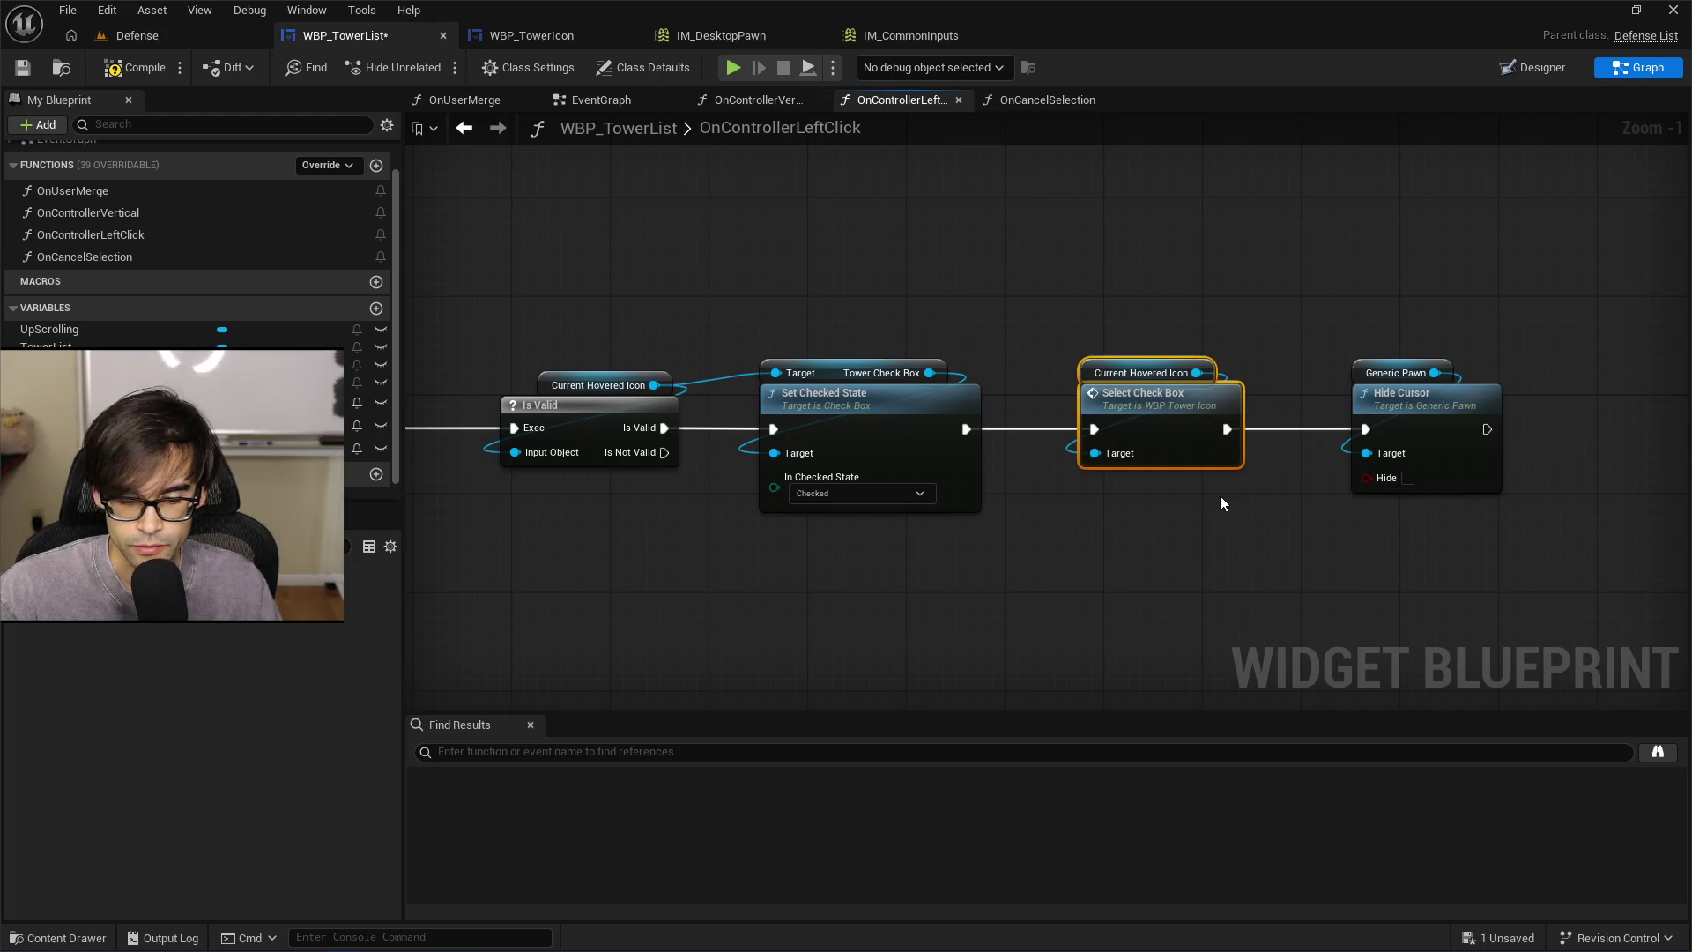
pyautogui.moveTo(740, 302)
pyautogui.mouseDown()
pyautogui.moveTo(1220, 512)
pyautogui.moveTo(1165, 479)
pyautogui.mouseUp()
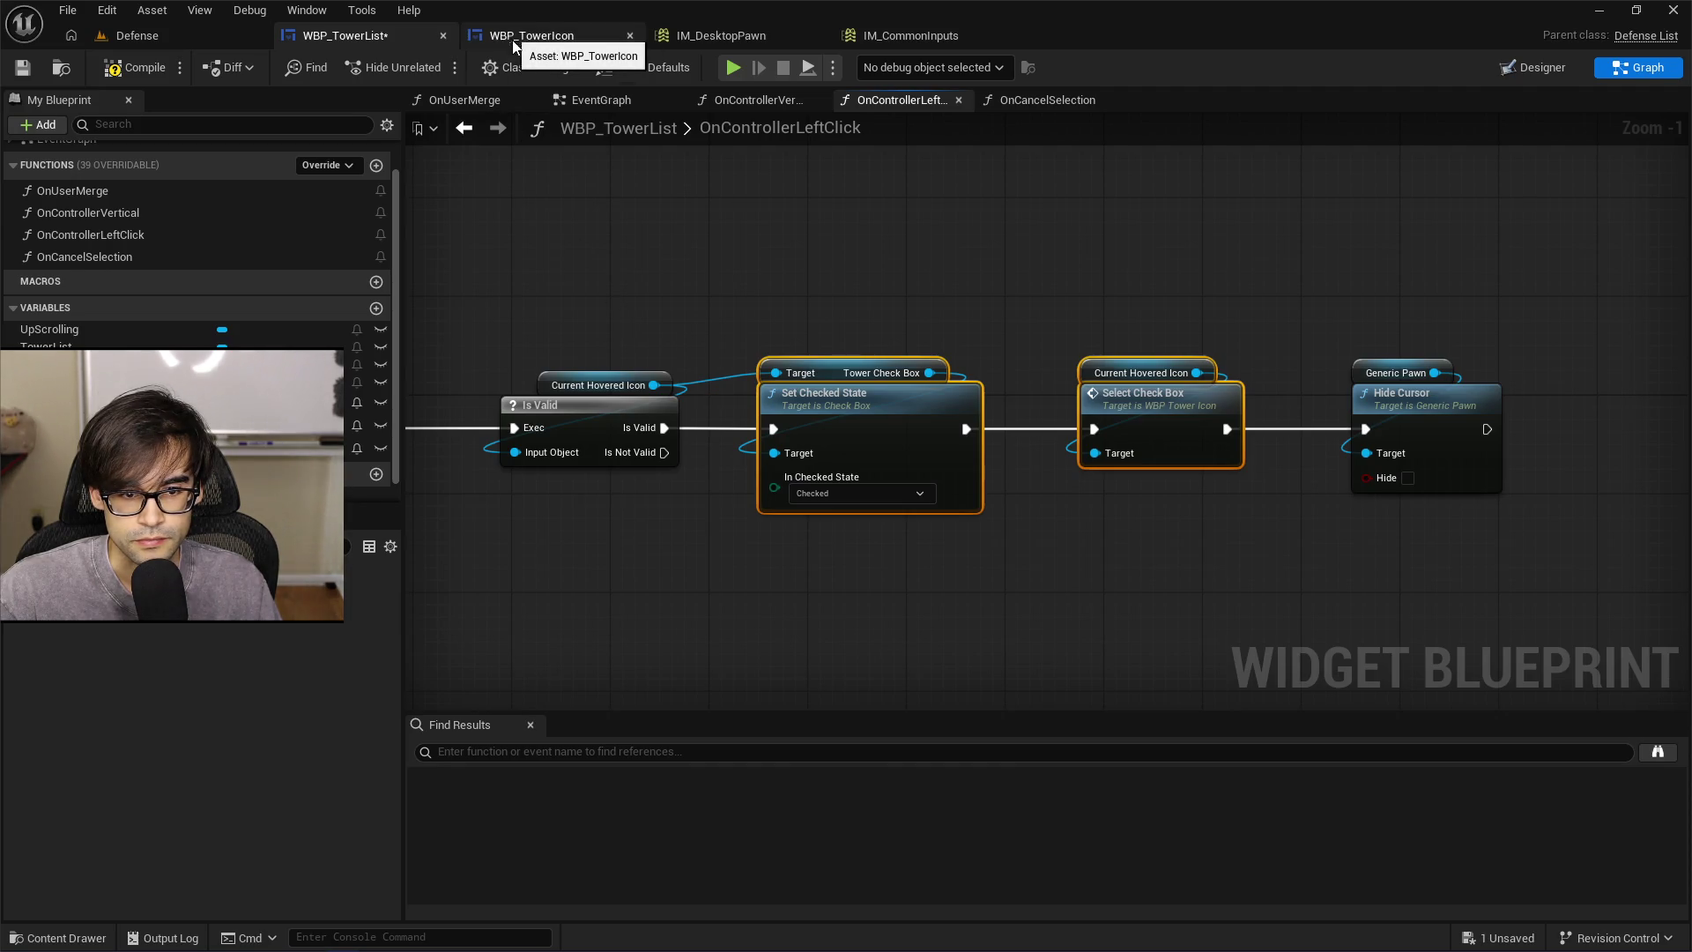
pyautogui.moveTo(632, 290); pyautogui.dragTo(1108, 388)
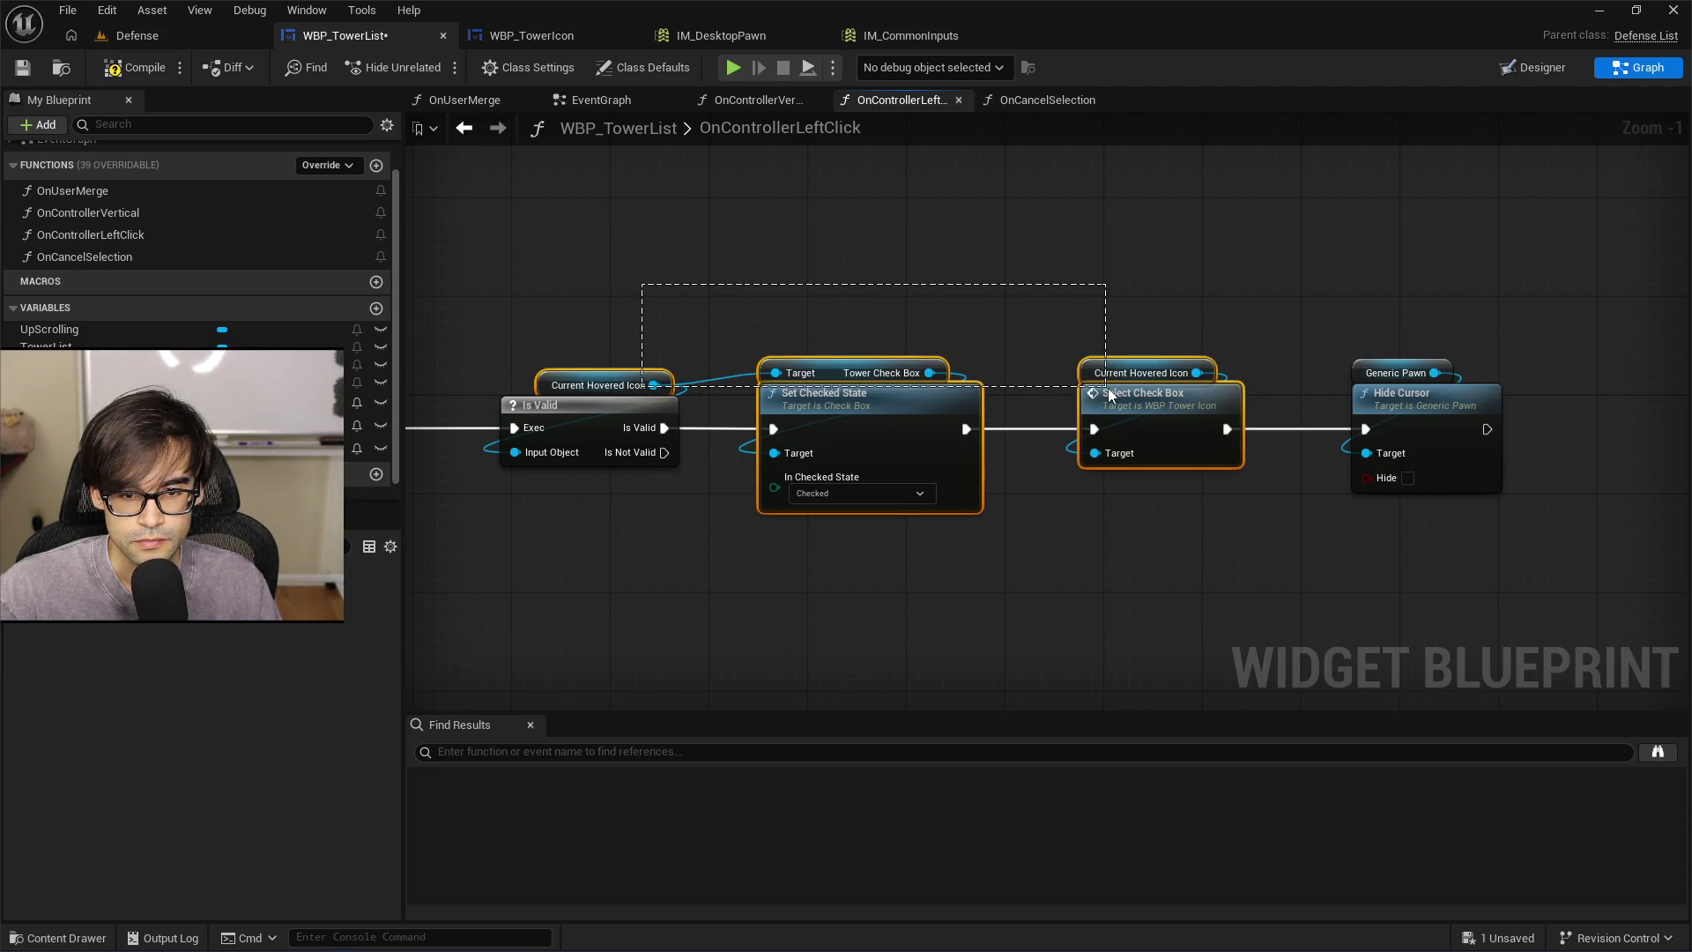
# In OnCancelSelection, move SET and Hide Cursor right and paste the checkbox nodes before them
pyautogui.click(1047, 100)
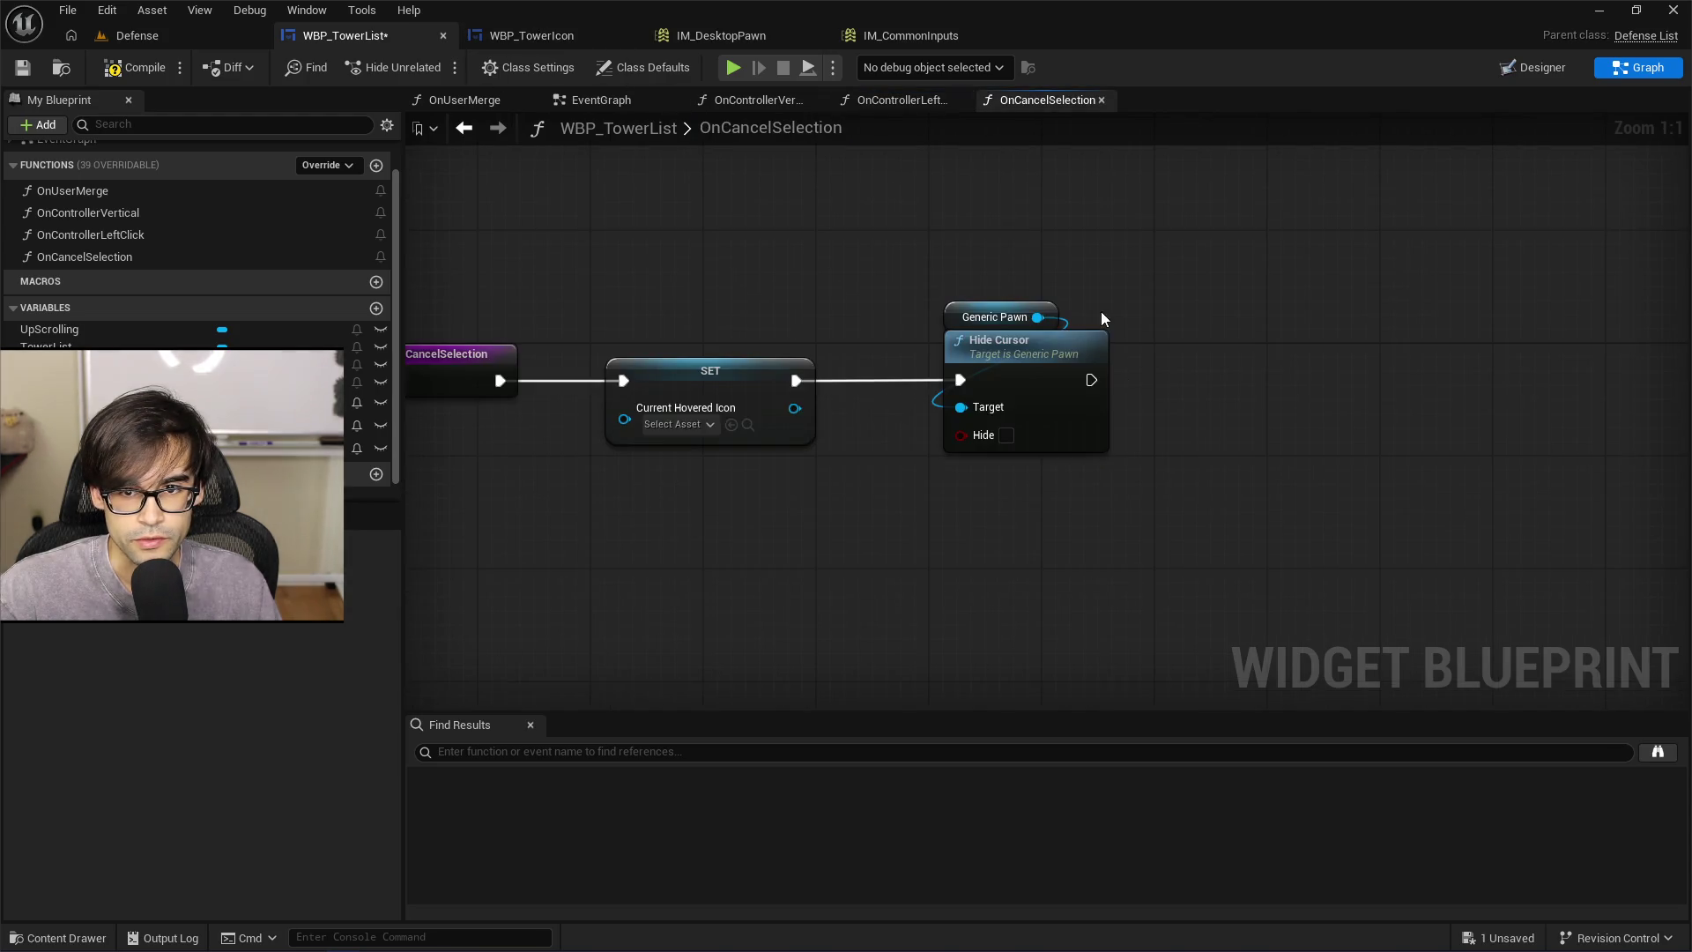
pyautogui.moveTo(696, 220); pyautogui.dragTo(1188, 448)
pyautogui.moveTo(710, 333)
pyautogui.mouseDown()
pyautogui.moveTo(1340, 351)
pyautogui.moveTo(1396, 323)
pyautogui.mouseUp()
pyautogui.click(678, 385)
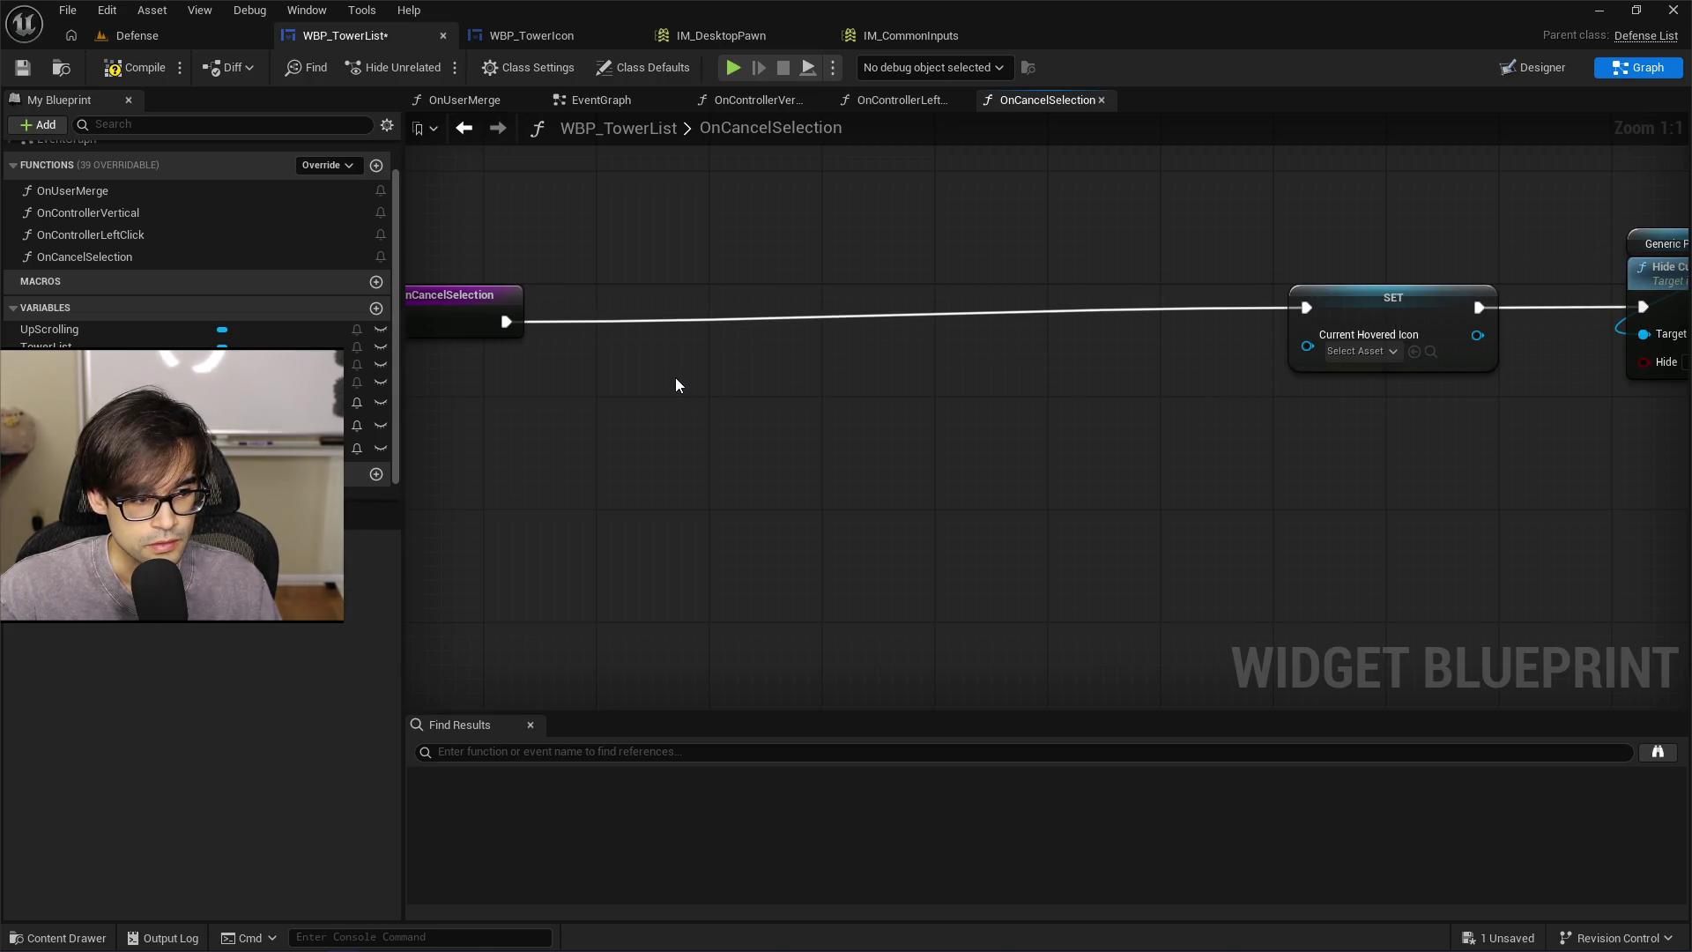
pyautogui.hotkey('ctrl', 'v')
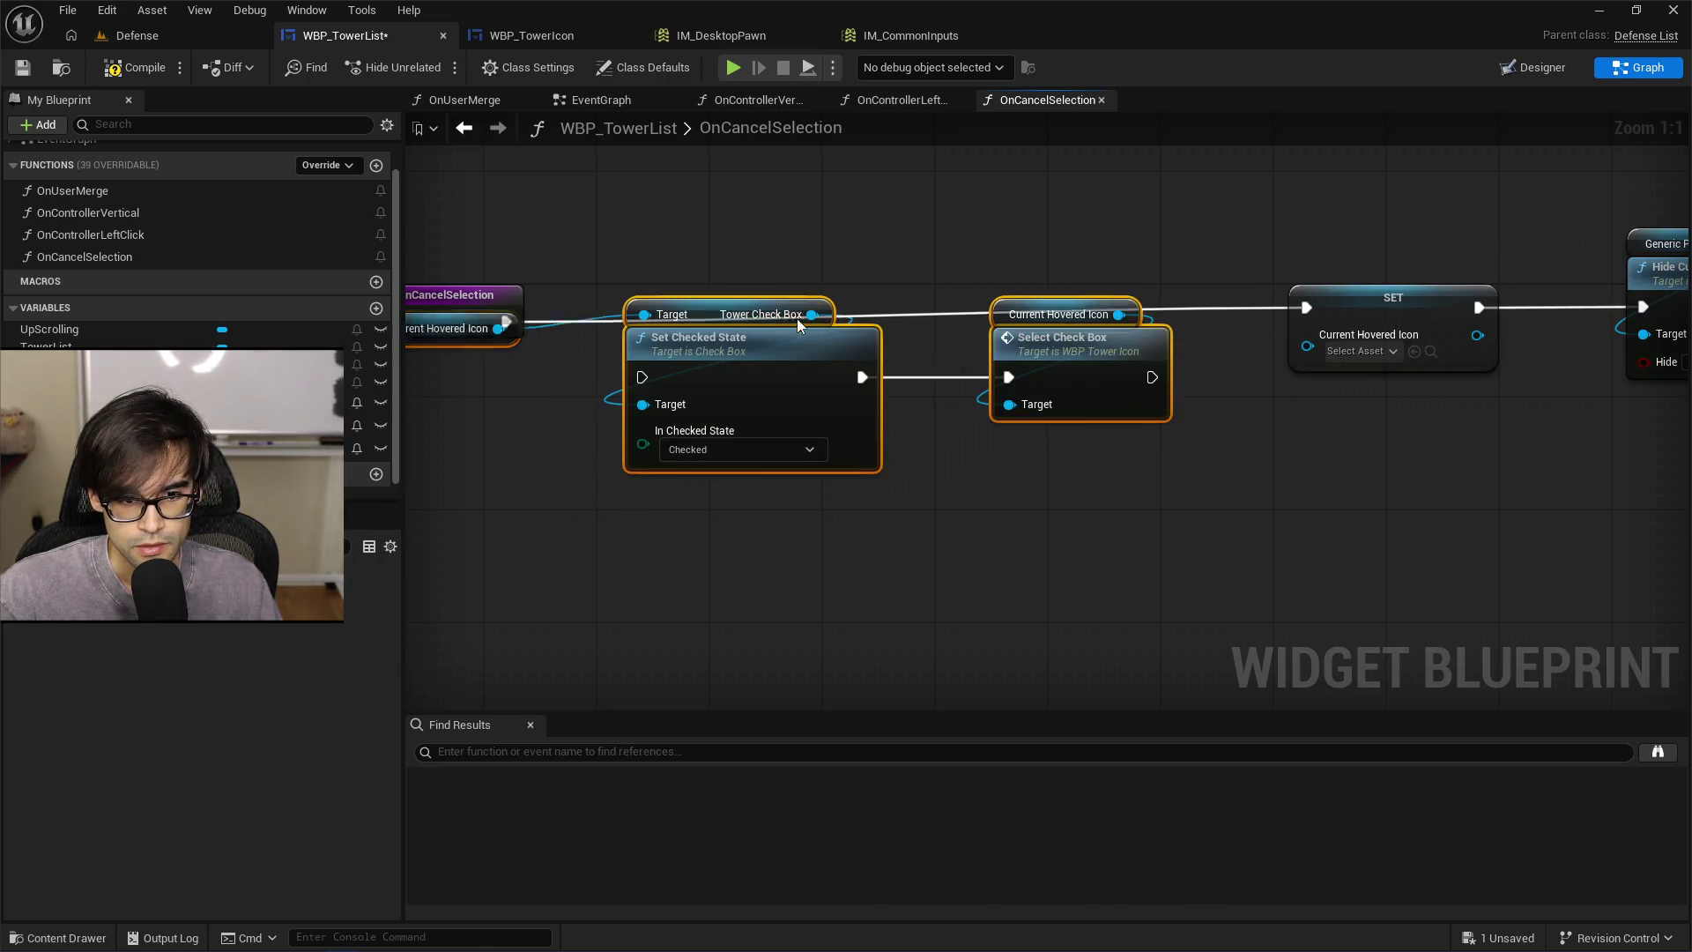